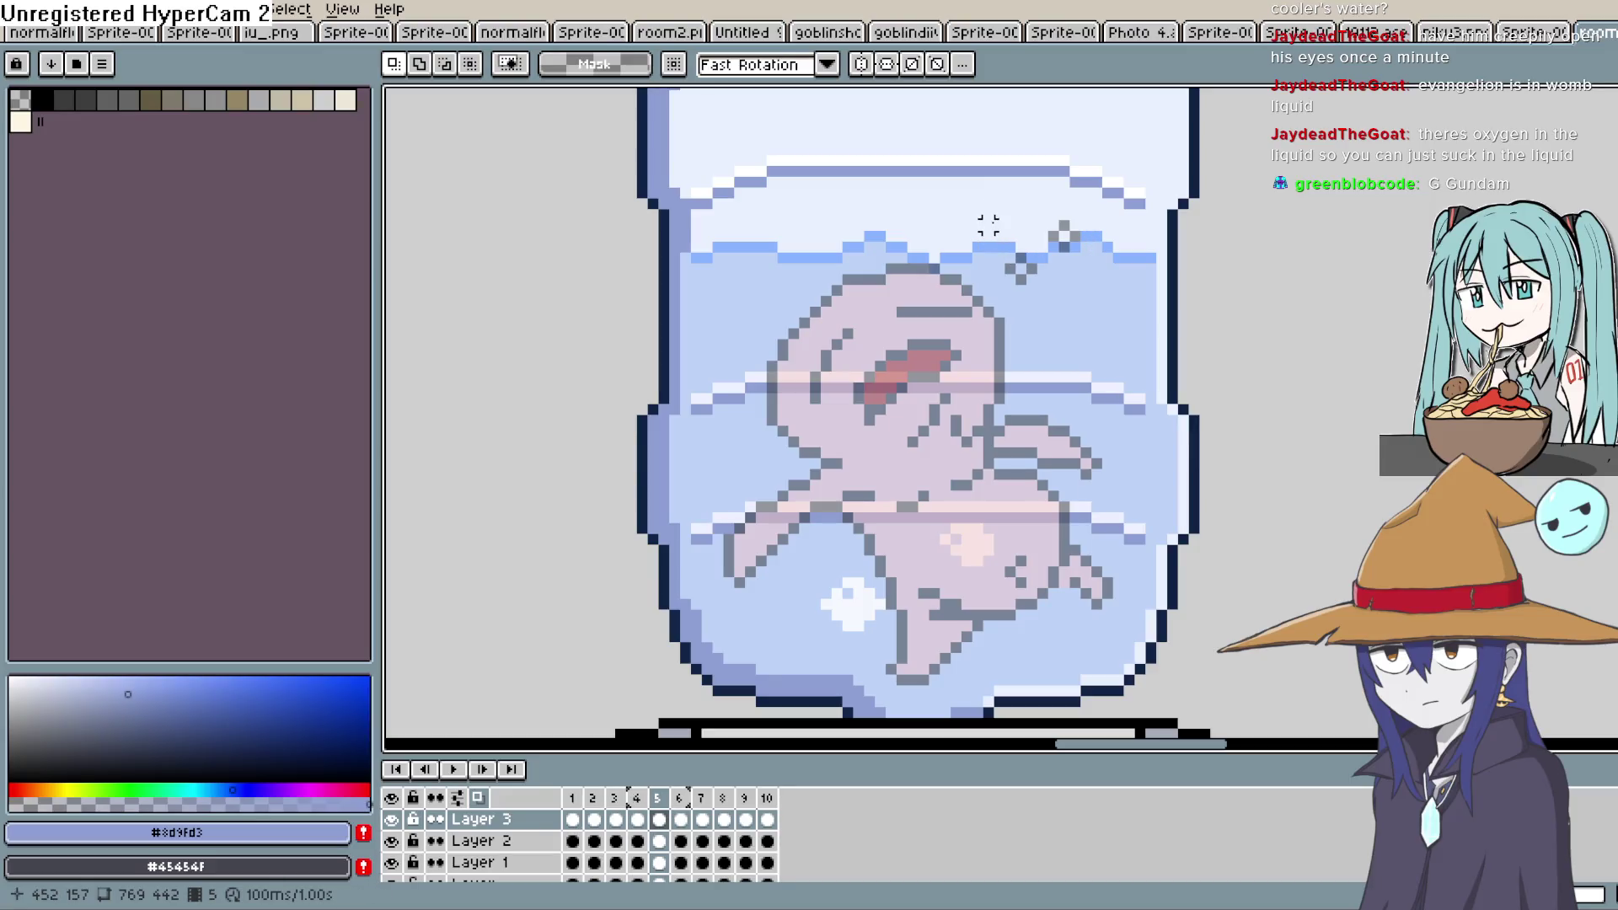
Move the surface bubbles on Layer 3 upward in each of frames 5–10
left_click_drag(1096, 290, 1072, 289)
key("period")
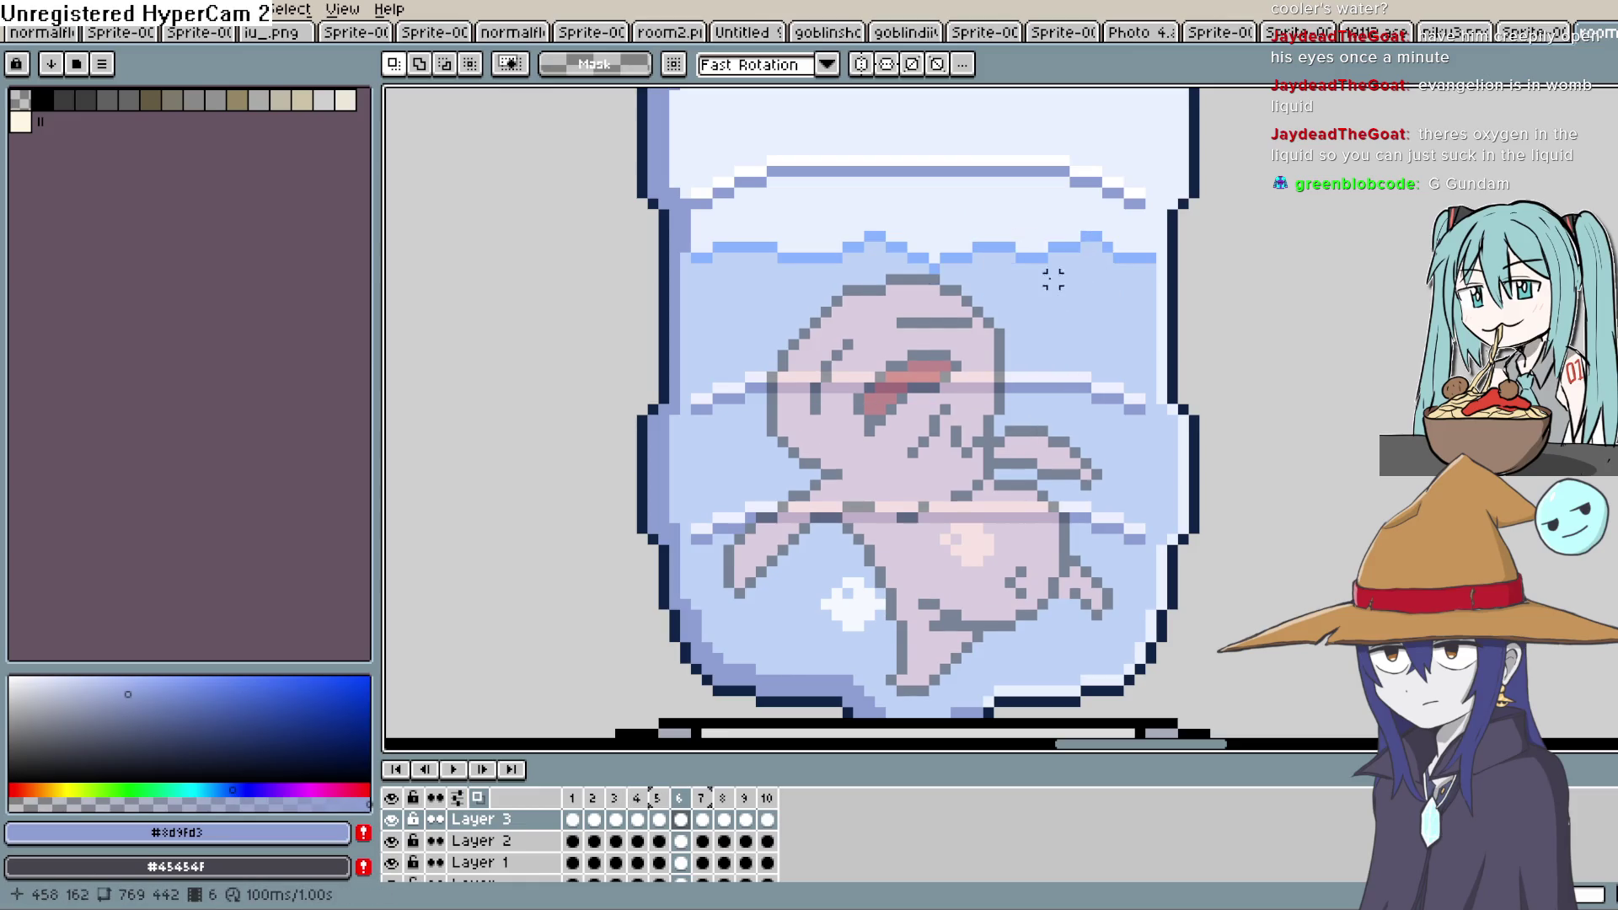
key("period")
left_click_drag(997, 234, 1094, 315)
key("period")
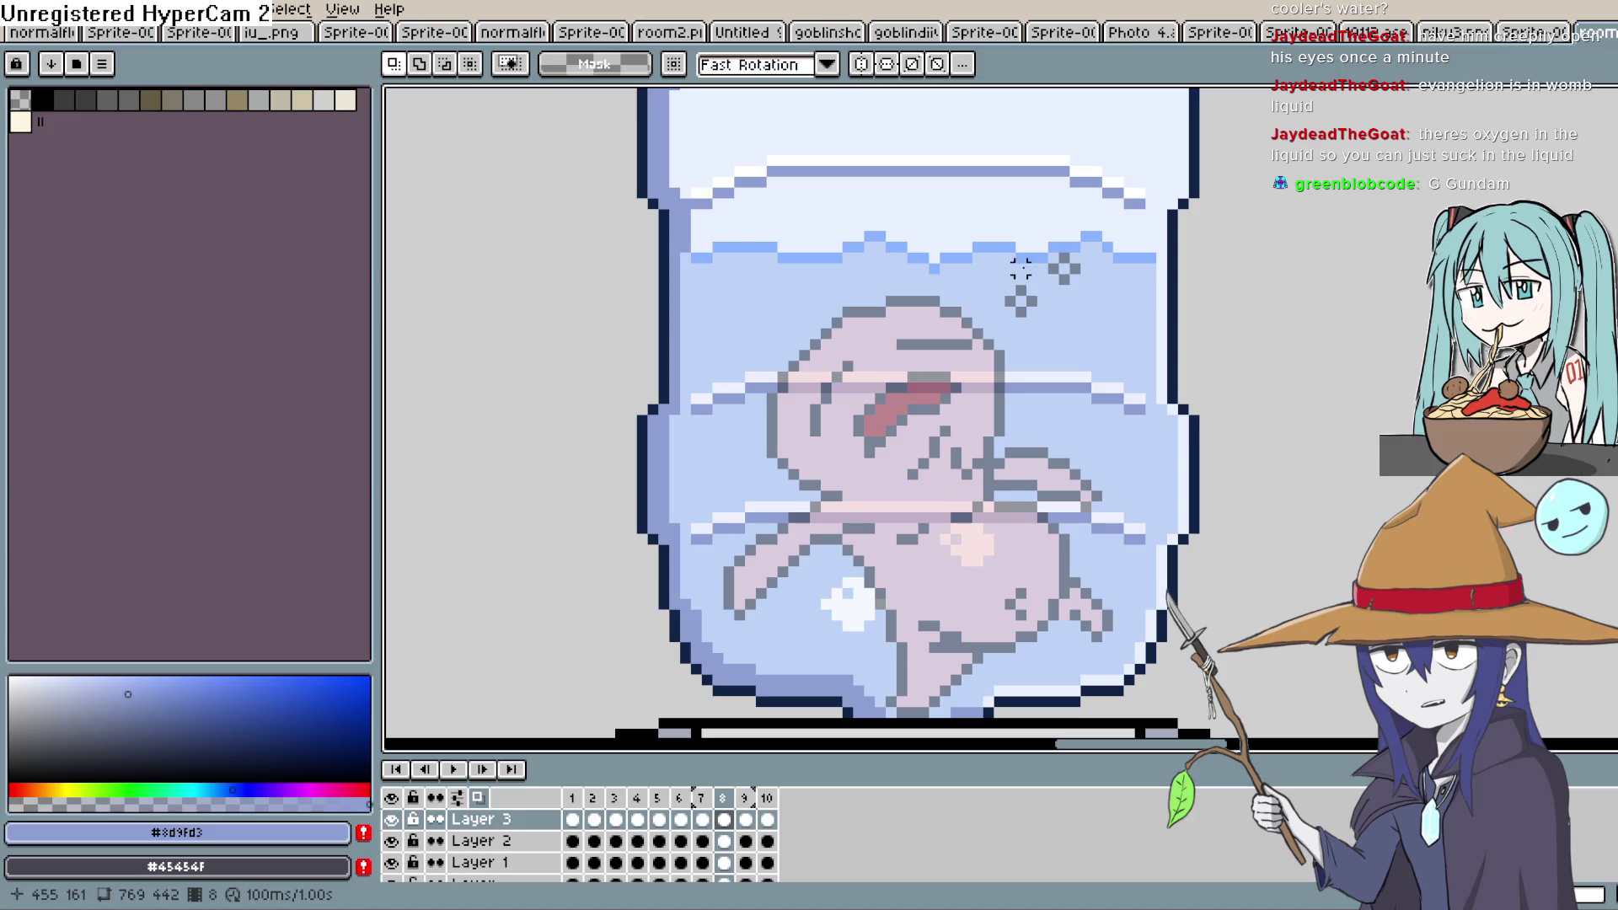
left_click_drag(999, 246, 999, 246)
left_click_drag(1064, 312, 1065, 313)
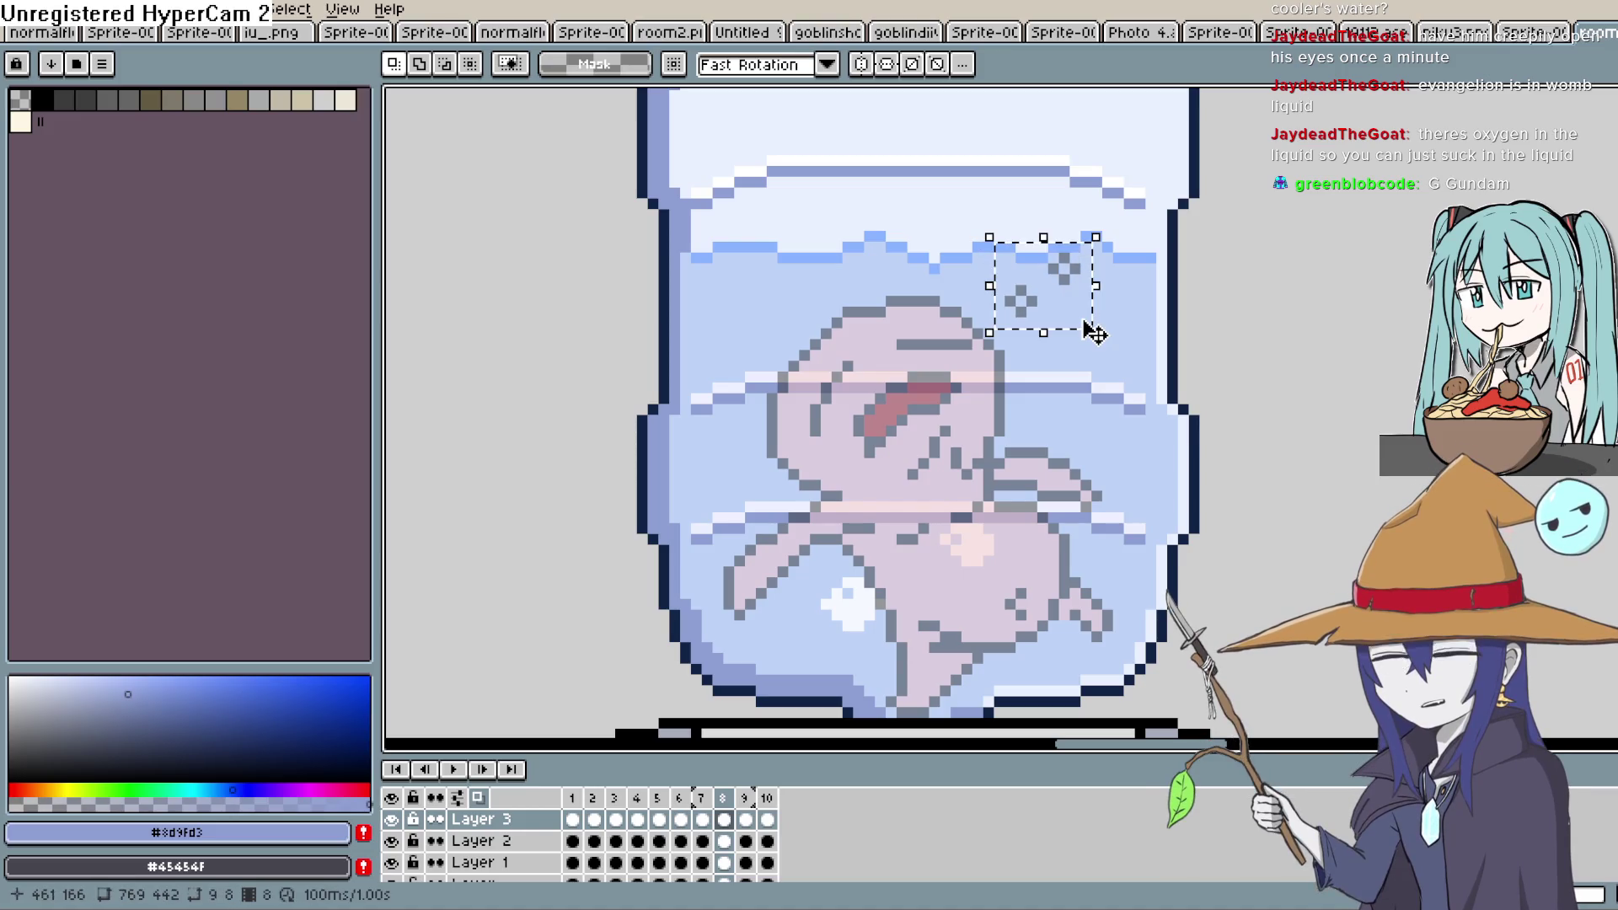
key("period")
mouse_move(999, 246)
left_mouse_down()
mouse_move(1053, 310)
mouse_move(1095, 321)
left_mouse_up()
key("period")
key("period")
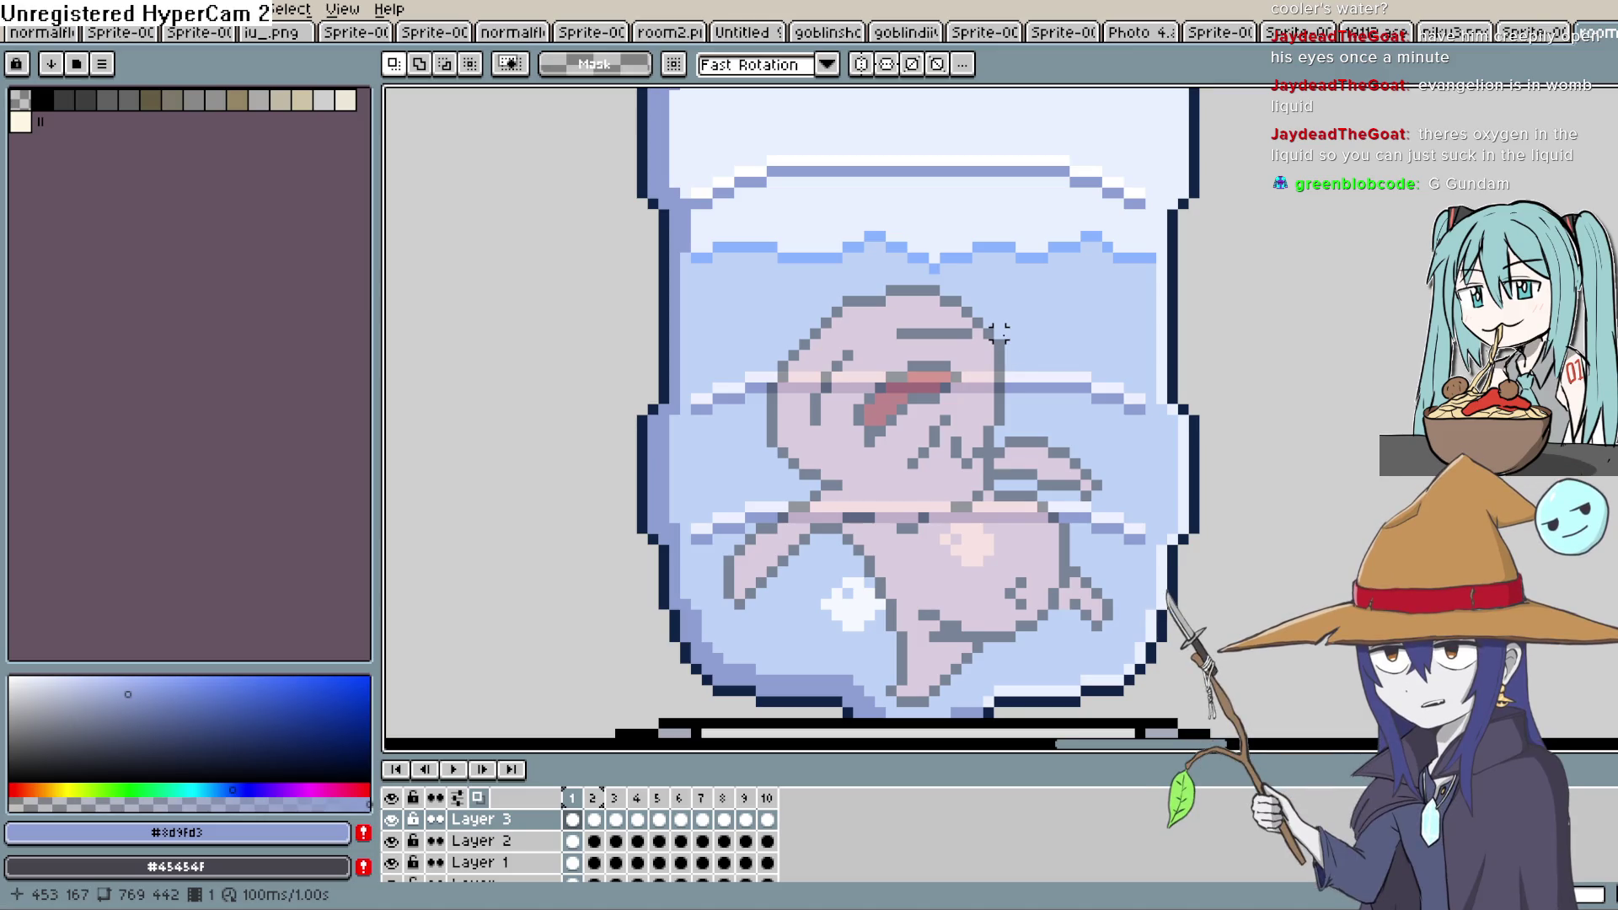
Review the poses across the frames and layers, ending on frame 2 of Layer 3
key("period")
key("period")
key("period")
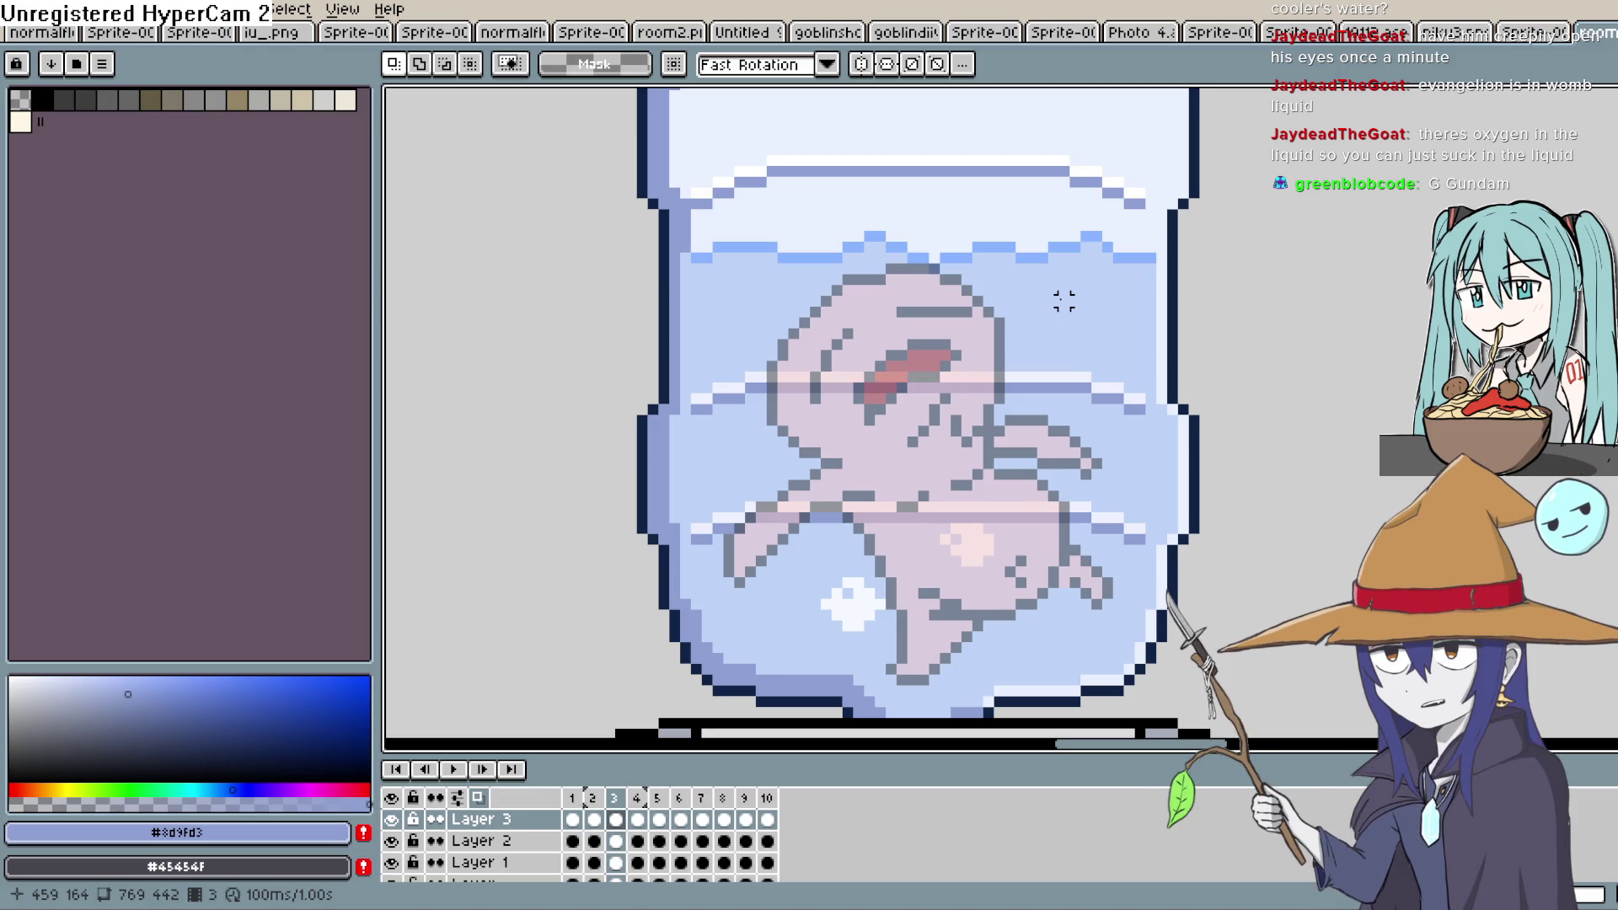
key("comma")
key("comma")
key("Down")
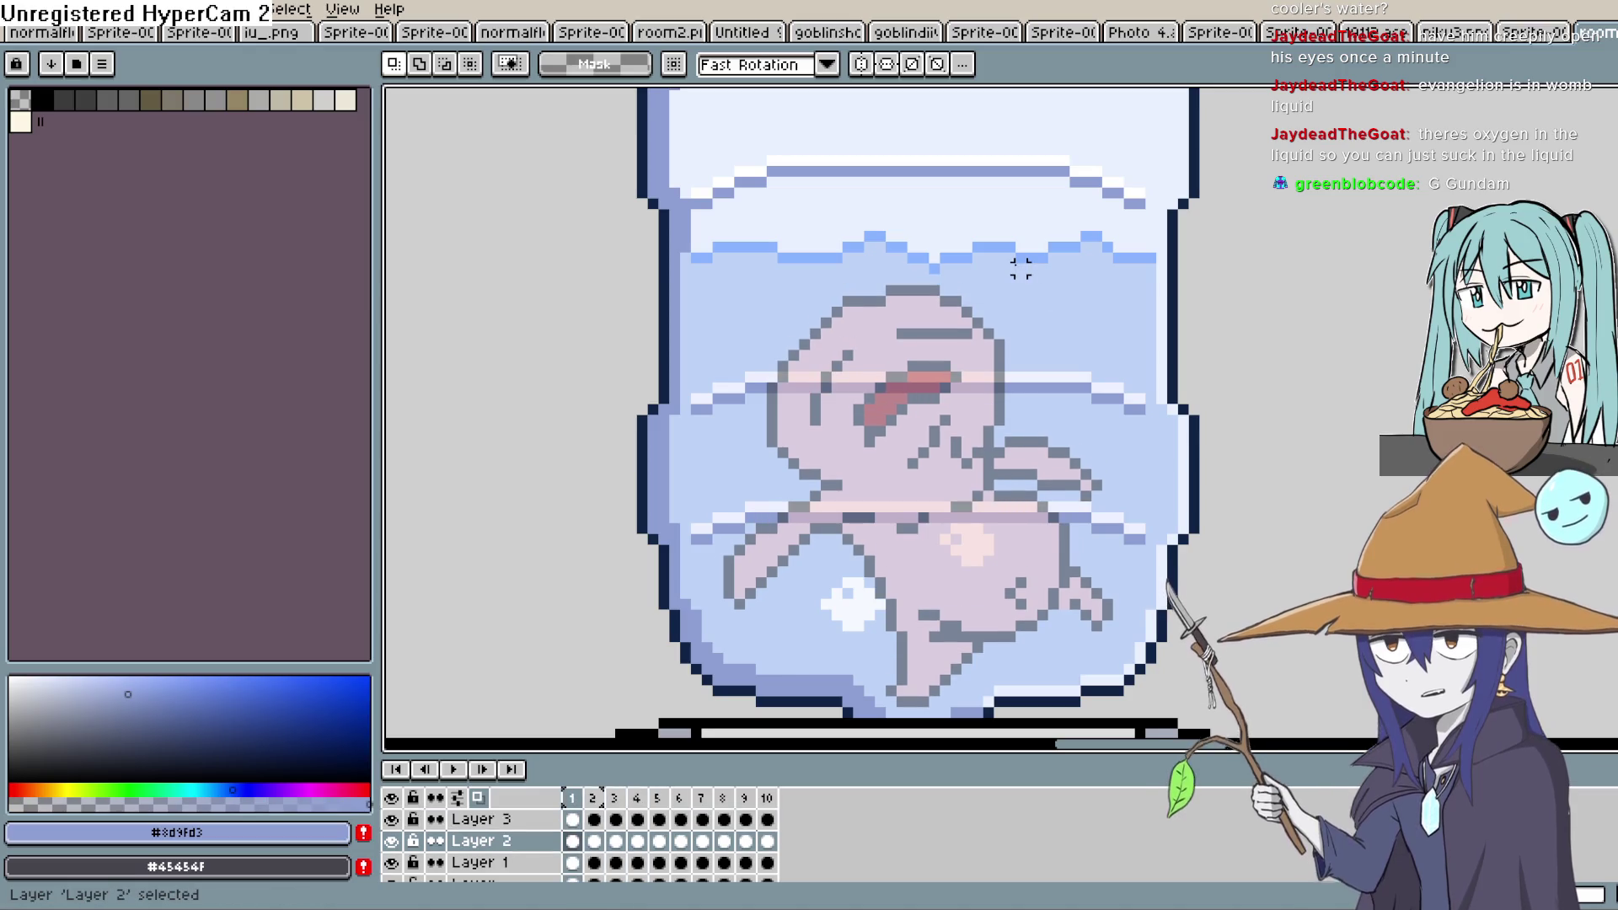
key("Up")
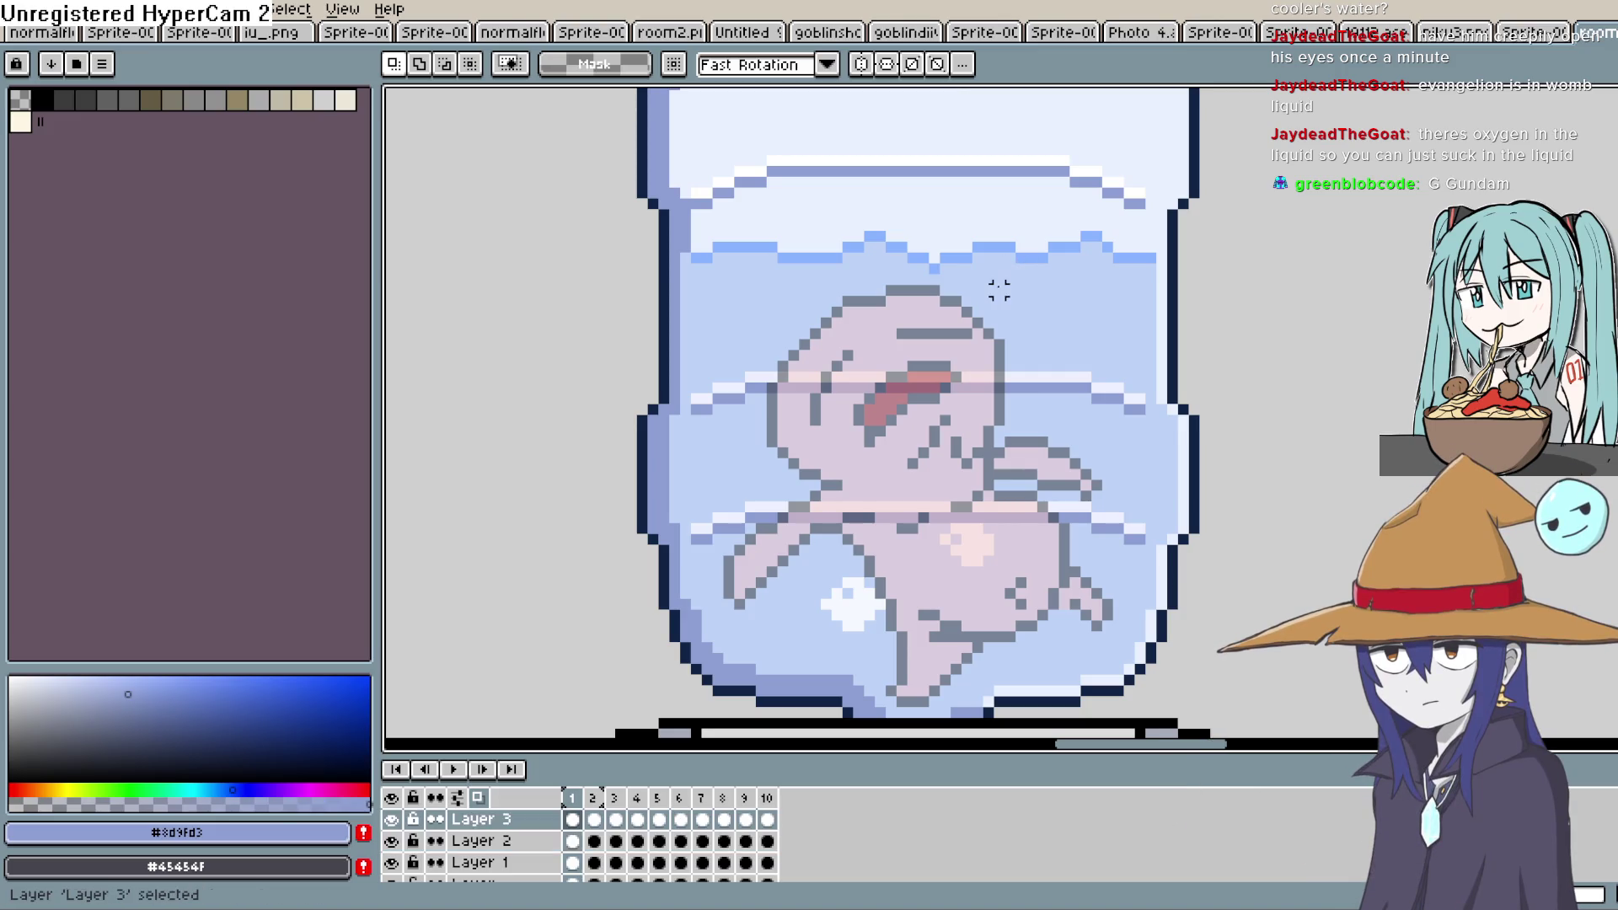
key("period")
Select and deselect a waterline patch on frame 2, then preview the animation, stopping on frame 4
left_click_drag(999, 225, 1084, 314)
key("ctrl+d")
key("period")
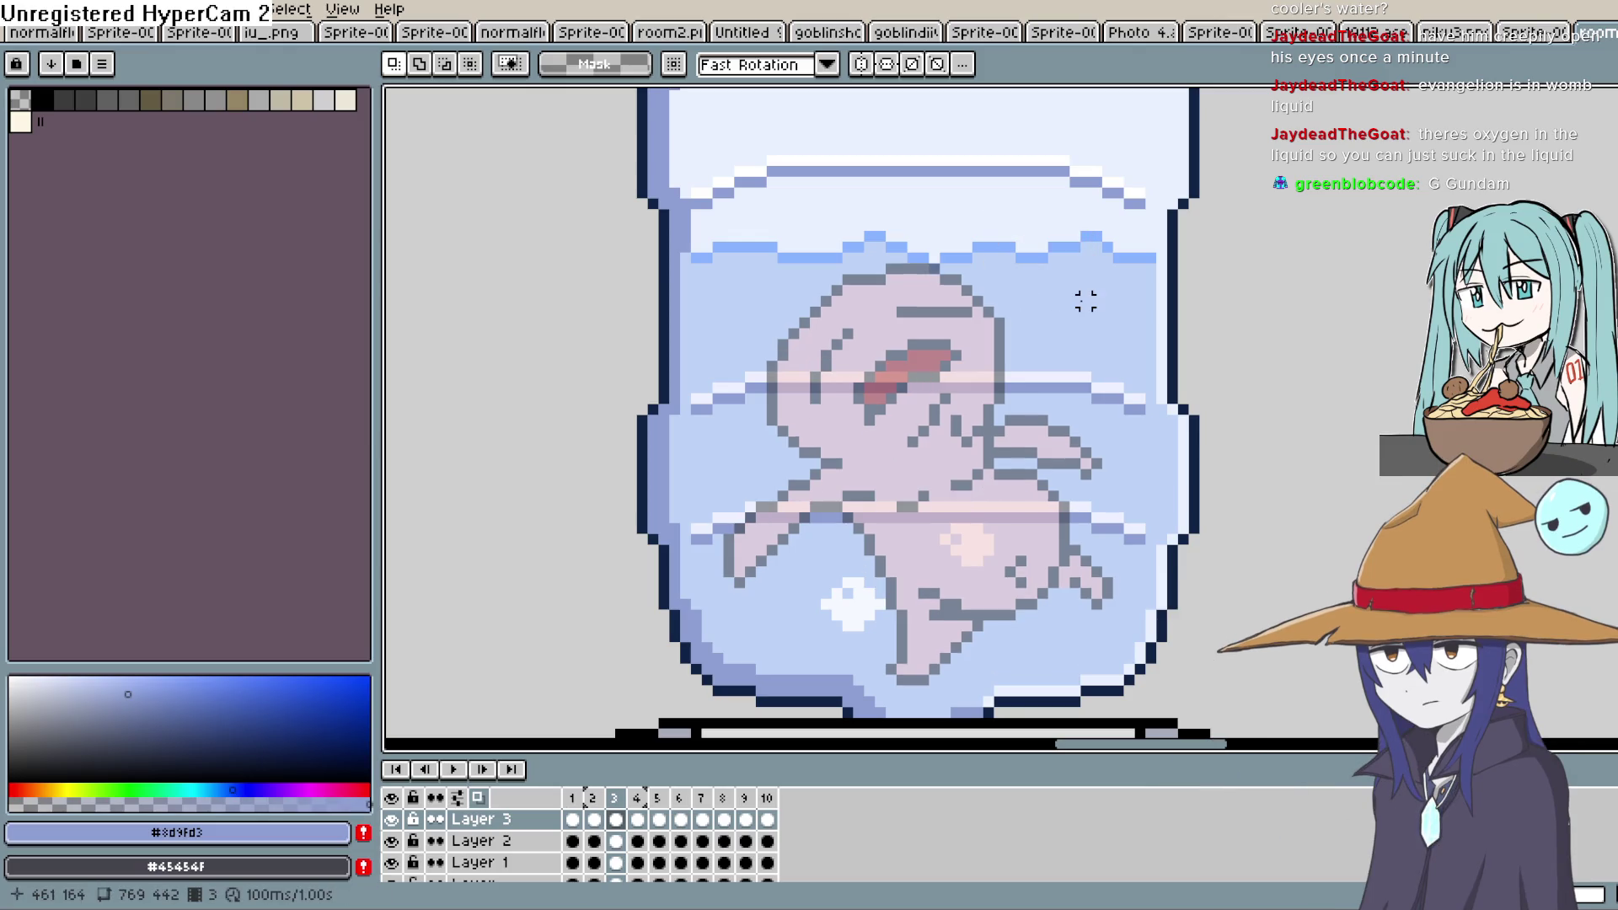
key("Return")
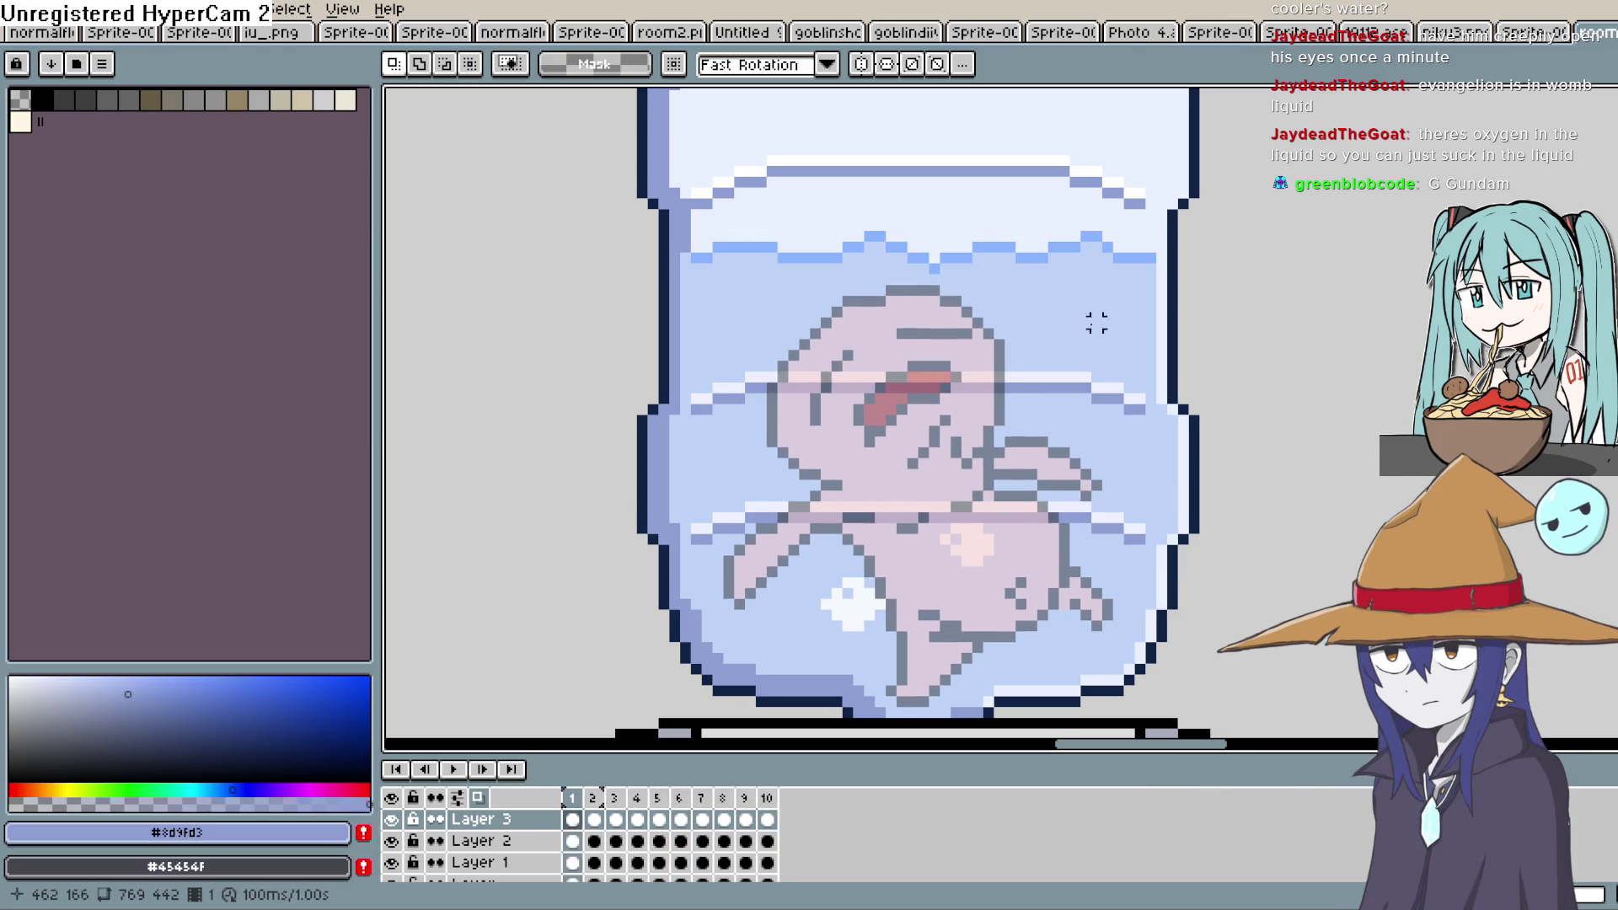
key("Return")
scroll(1063, 366, "down", 1)
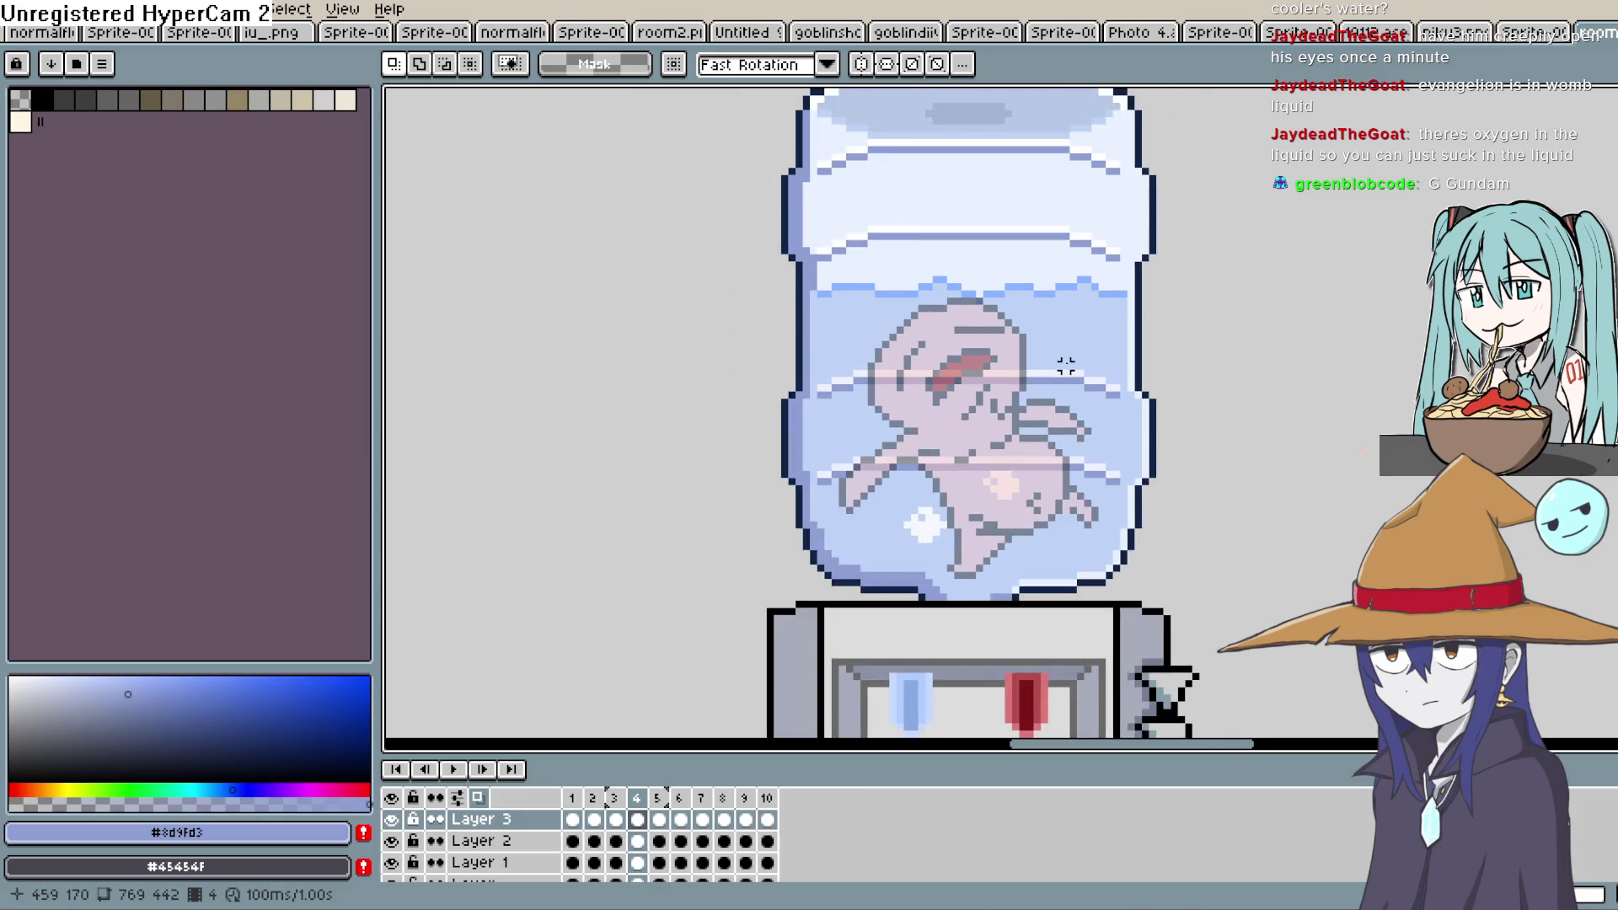
Play and stop the animation, then shrink the colour area to widen the canvas
left_click(472, 769)
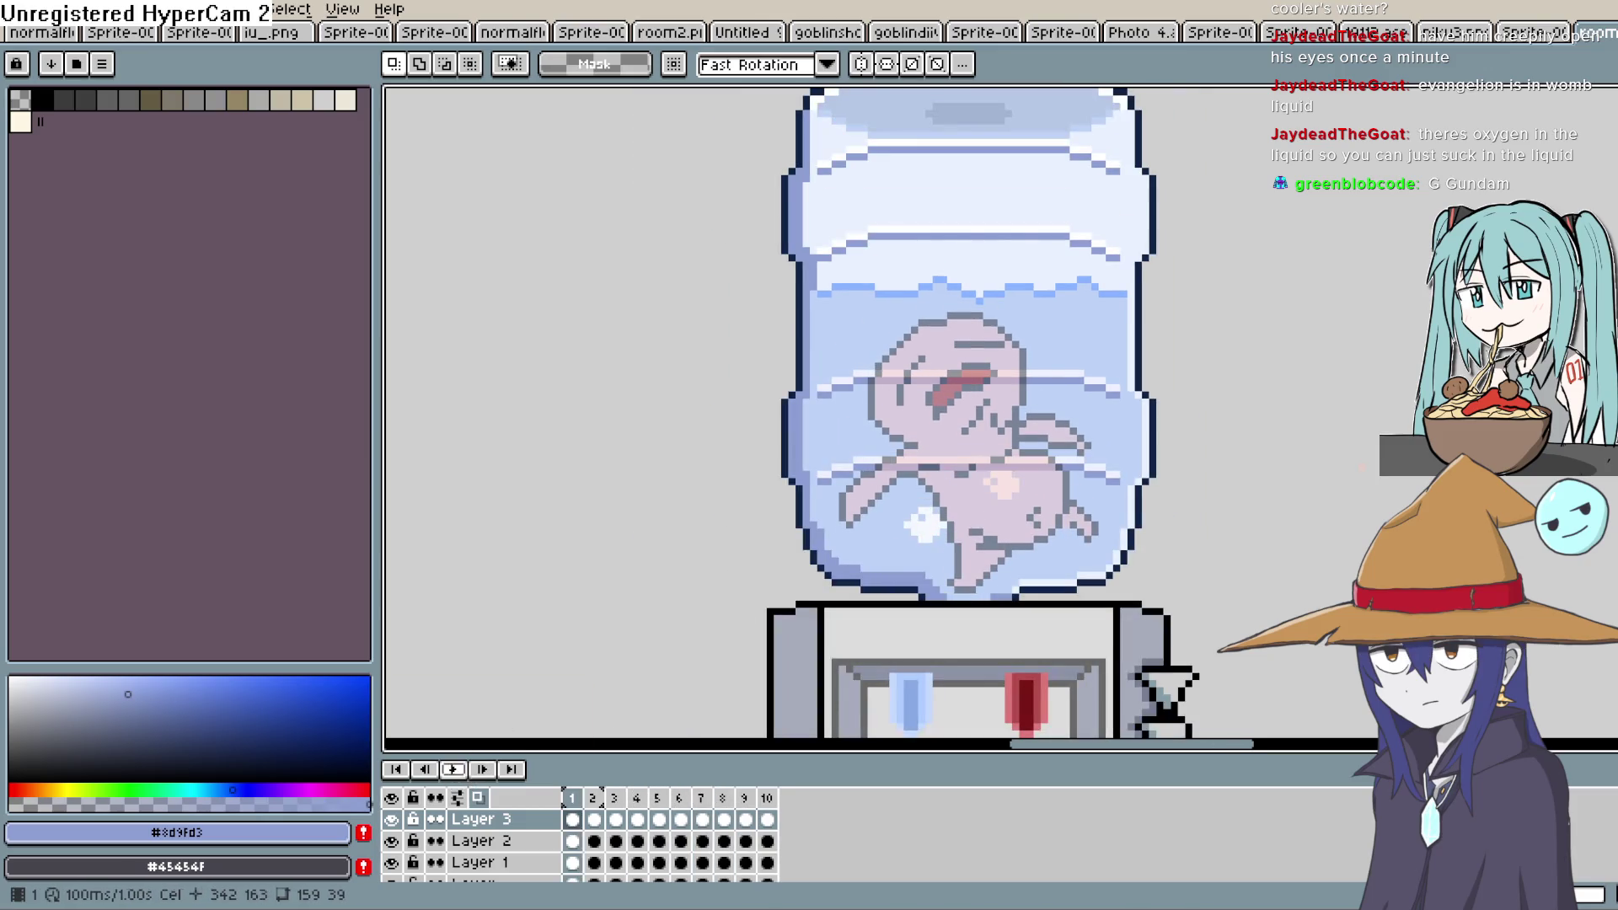
left_click(767, 819)
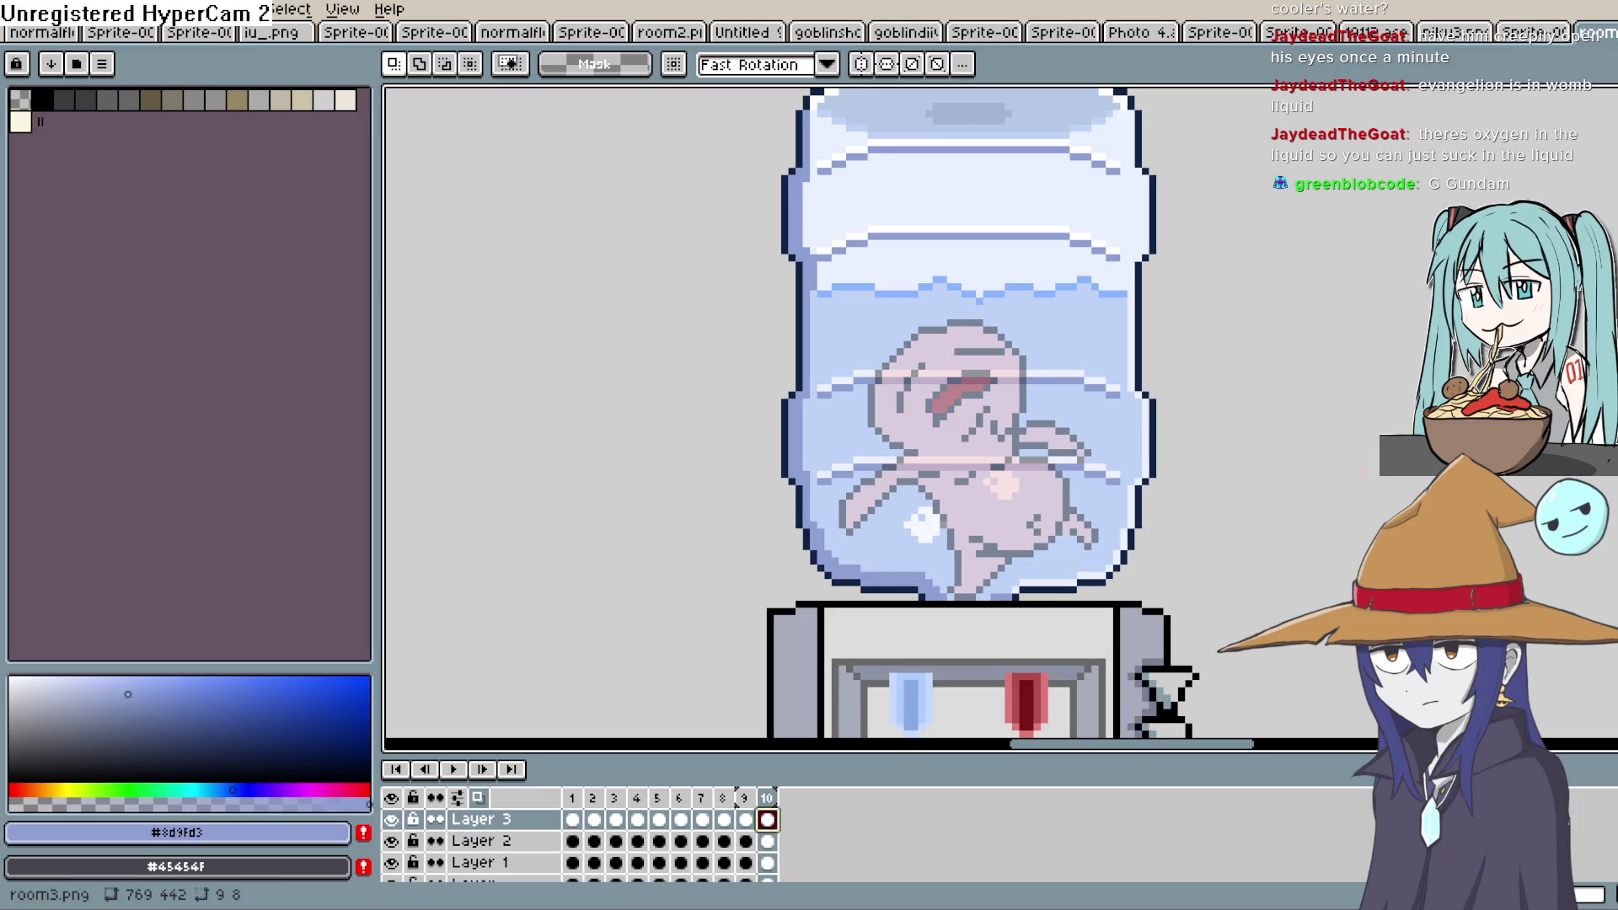
mouse_move(78, 670)
left_mouse_down()
mouse_move(77, 699)
mouse_move(78, 656)
left_mouse_up()
left_click_drag(384, 595, 93, 592)
Pick black and zoom in on the creature's face in frame 3 of Layer 3 with the Pencil
left_click(39, 99)
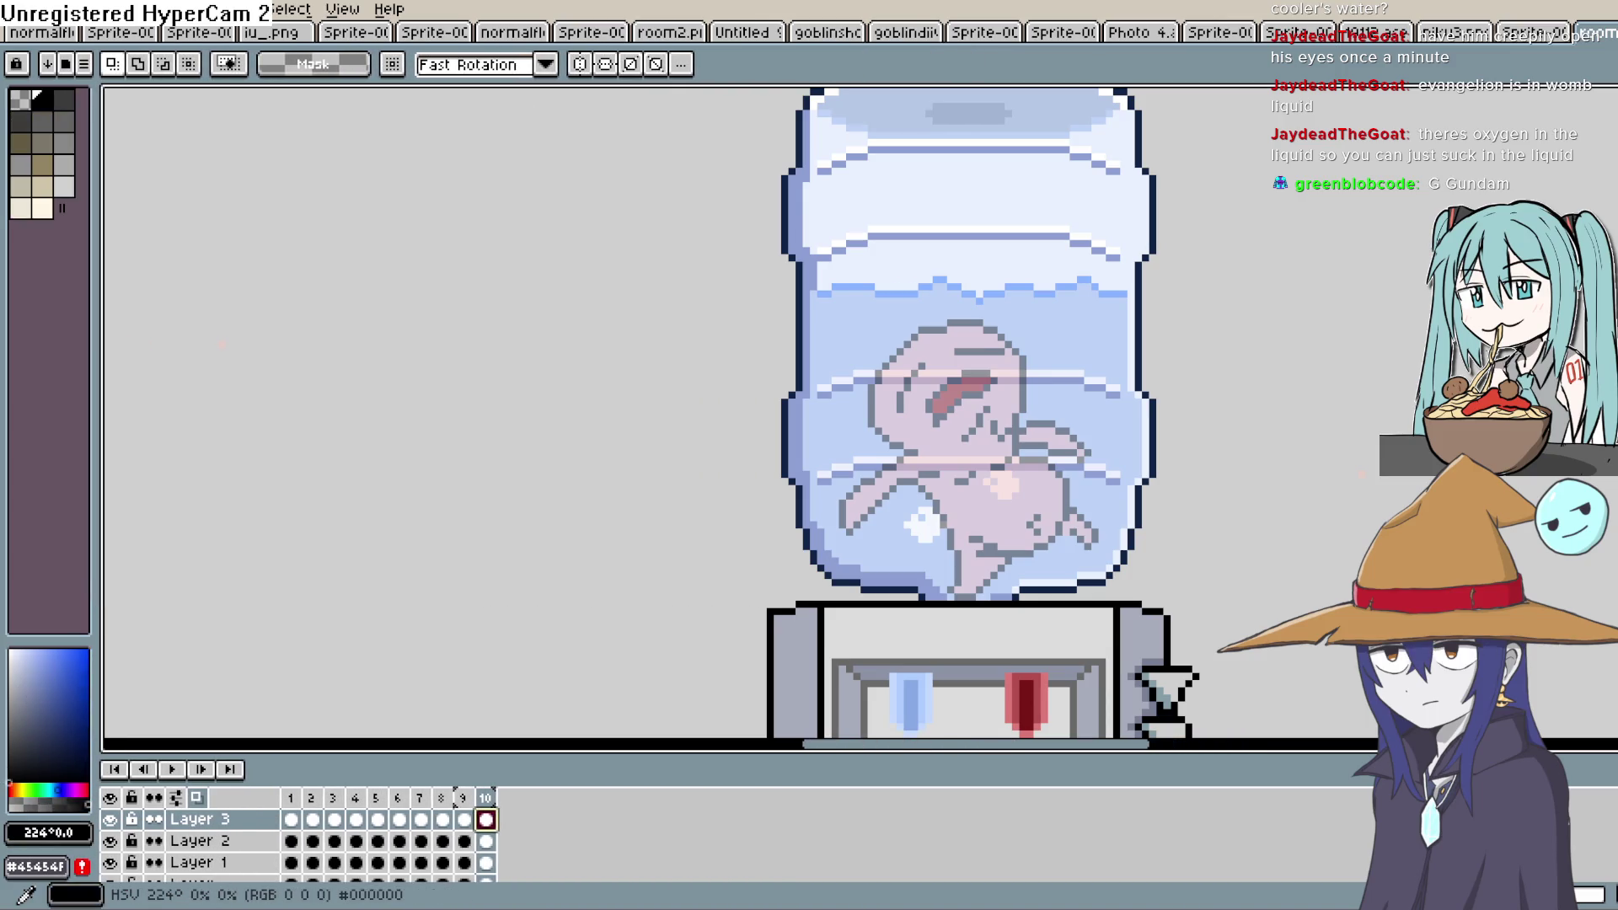
scroll(777, 415, "up", 6)
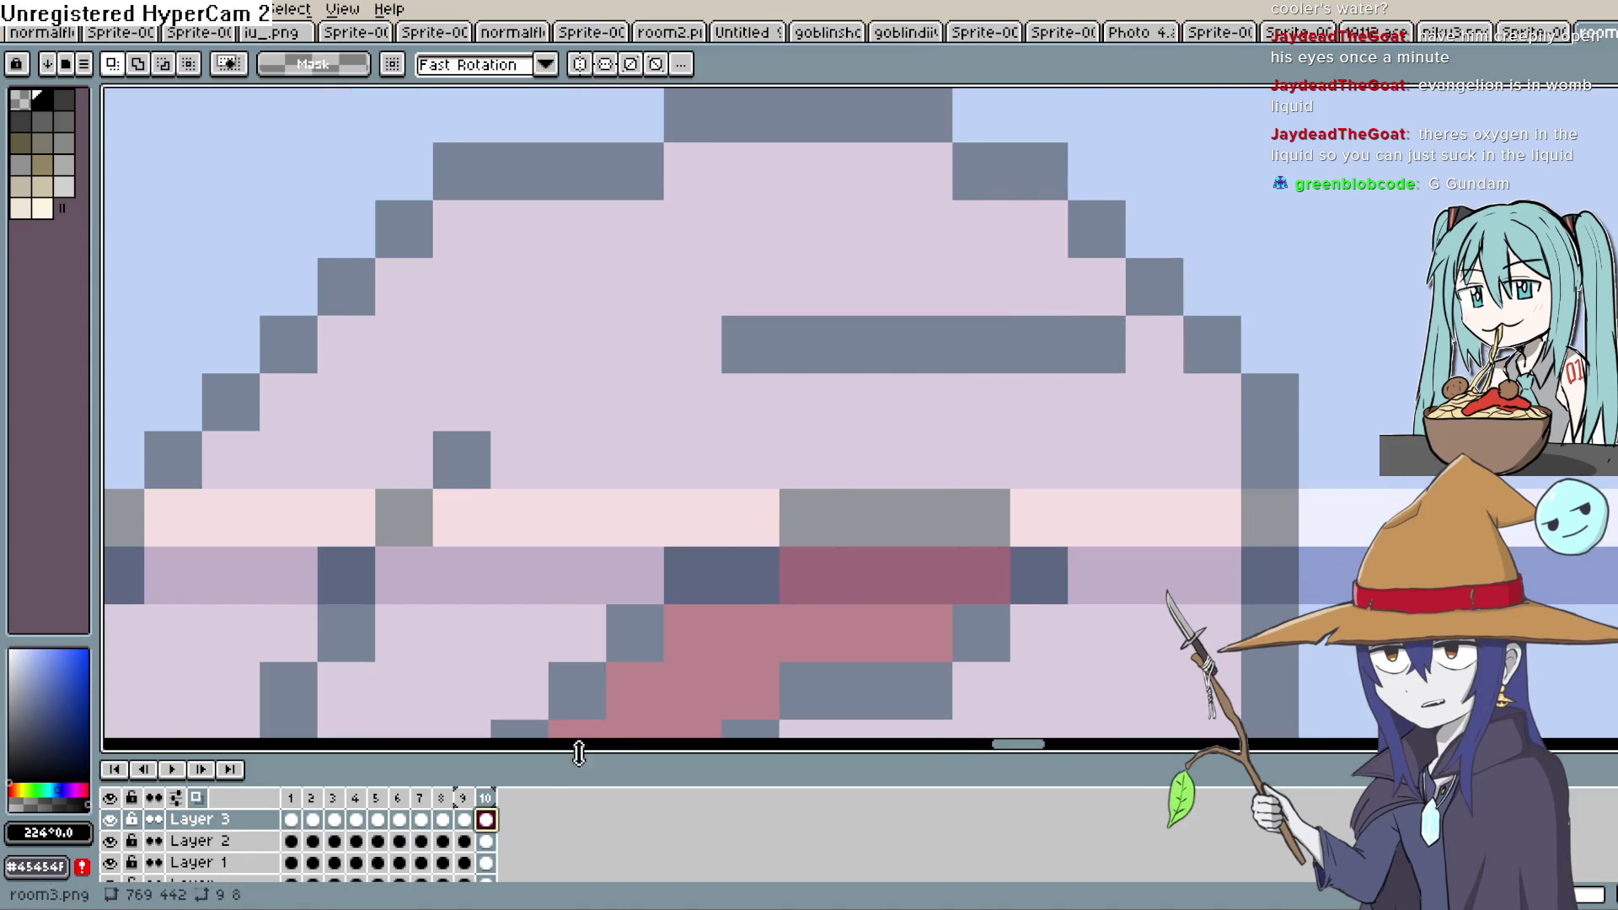
left_click(335, 820)
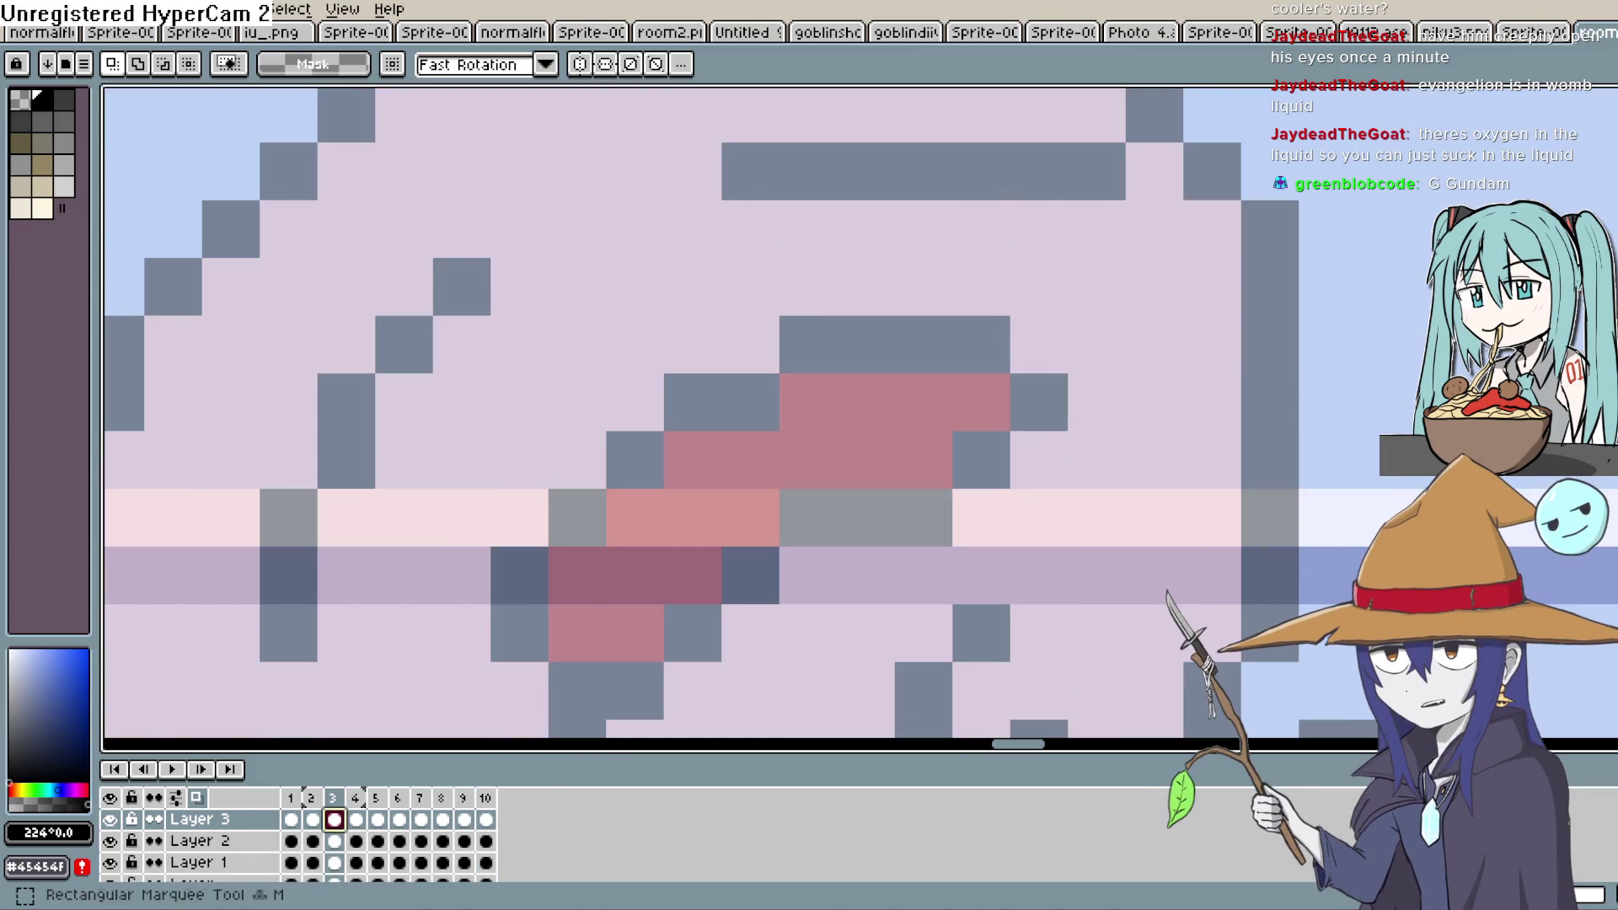
key("b")
left_click_drag(1167, 202, 1131, 343)
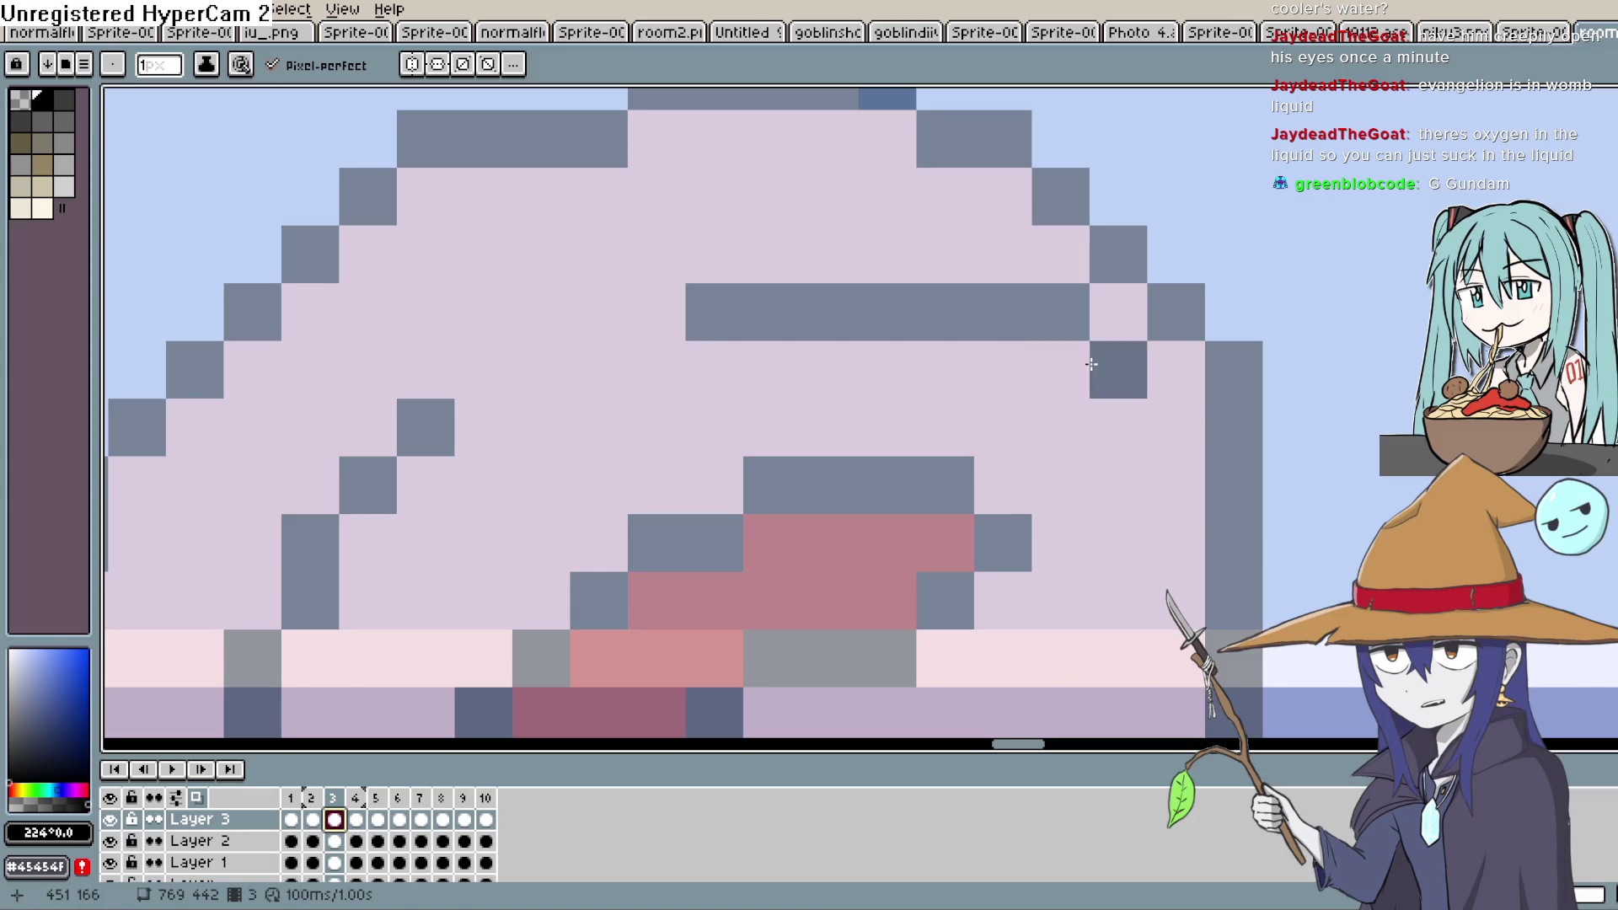
Set Layer 3's opacity to 100%
double_click(229, 818)
left_click_drag(893, 500, 1047, 505)
left_click(1030, 400)
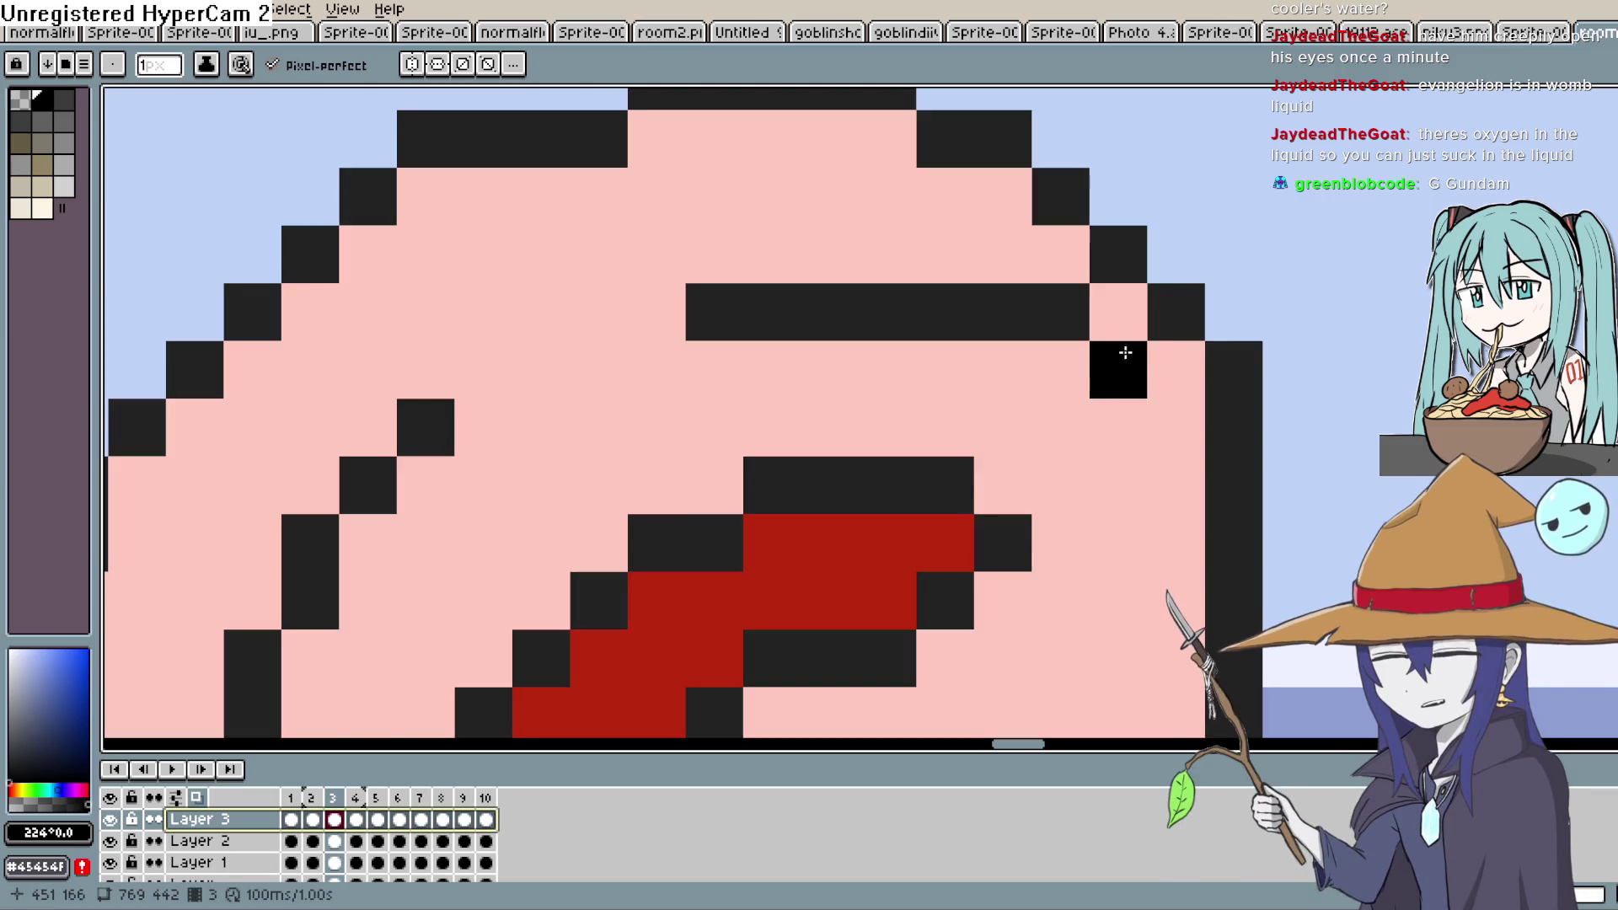
Sample the dark outline colour and draw dark pixels along the face's outline row
key("i")
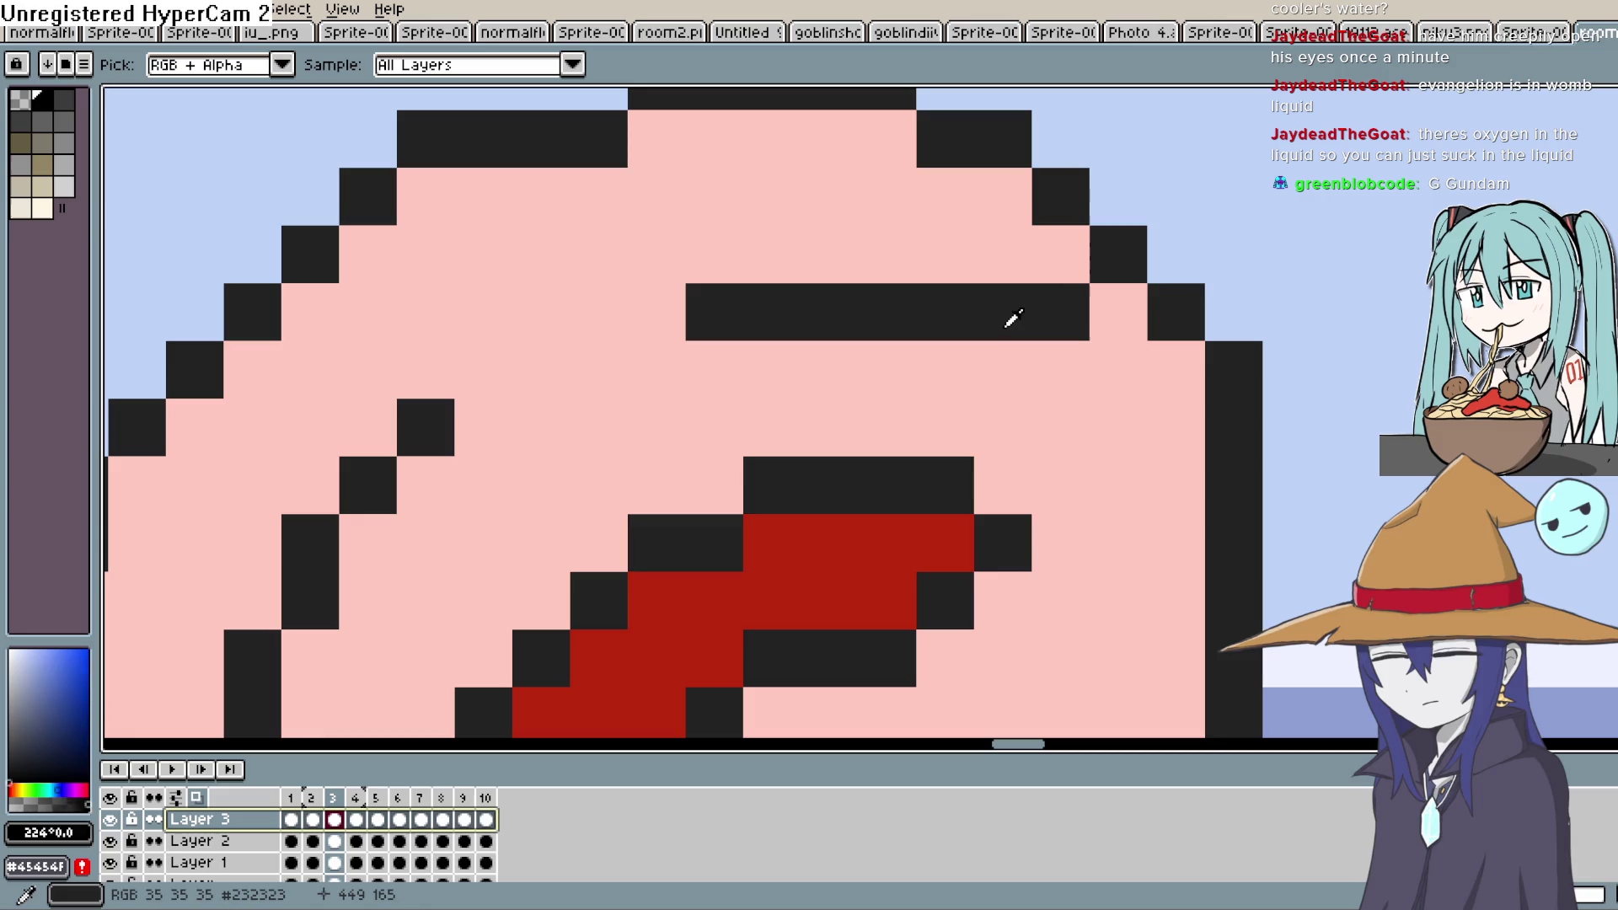
left_click(1012, 318)
key("b")
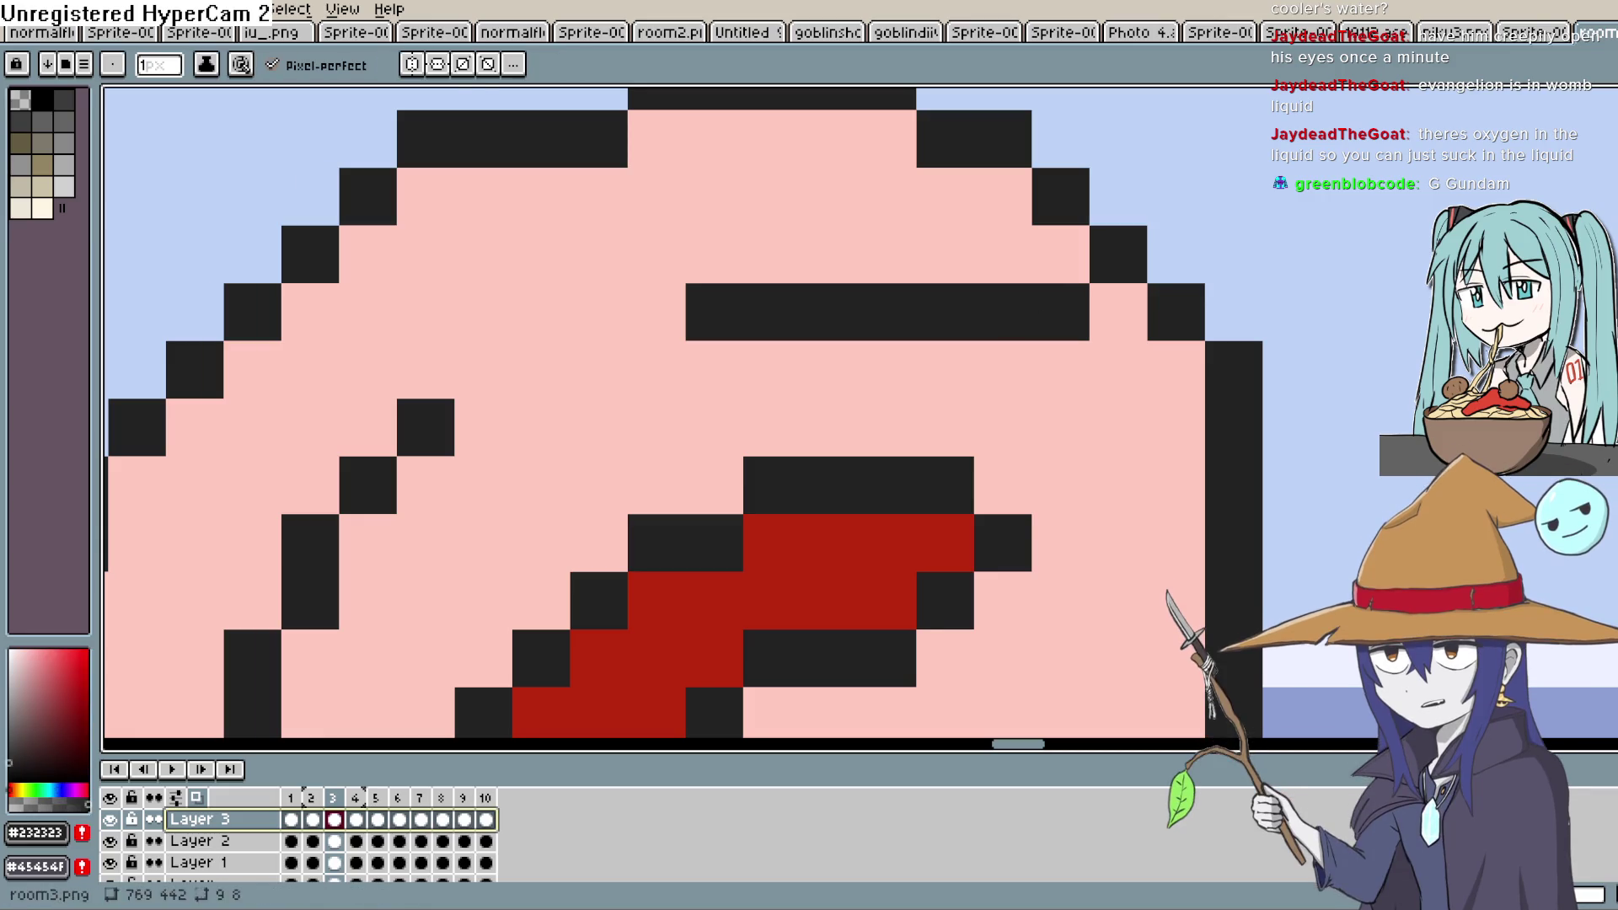
mouse_move(1060, 371)
left_mouse_down()
mouse_move(1094, 372)
mouse_move(1047, 417)
mouse_move(763, 421)
left_mouse_up()
left_click(666, 382)
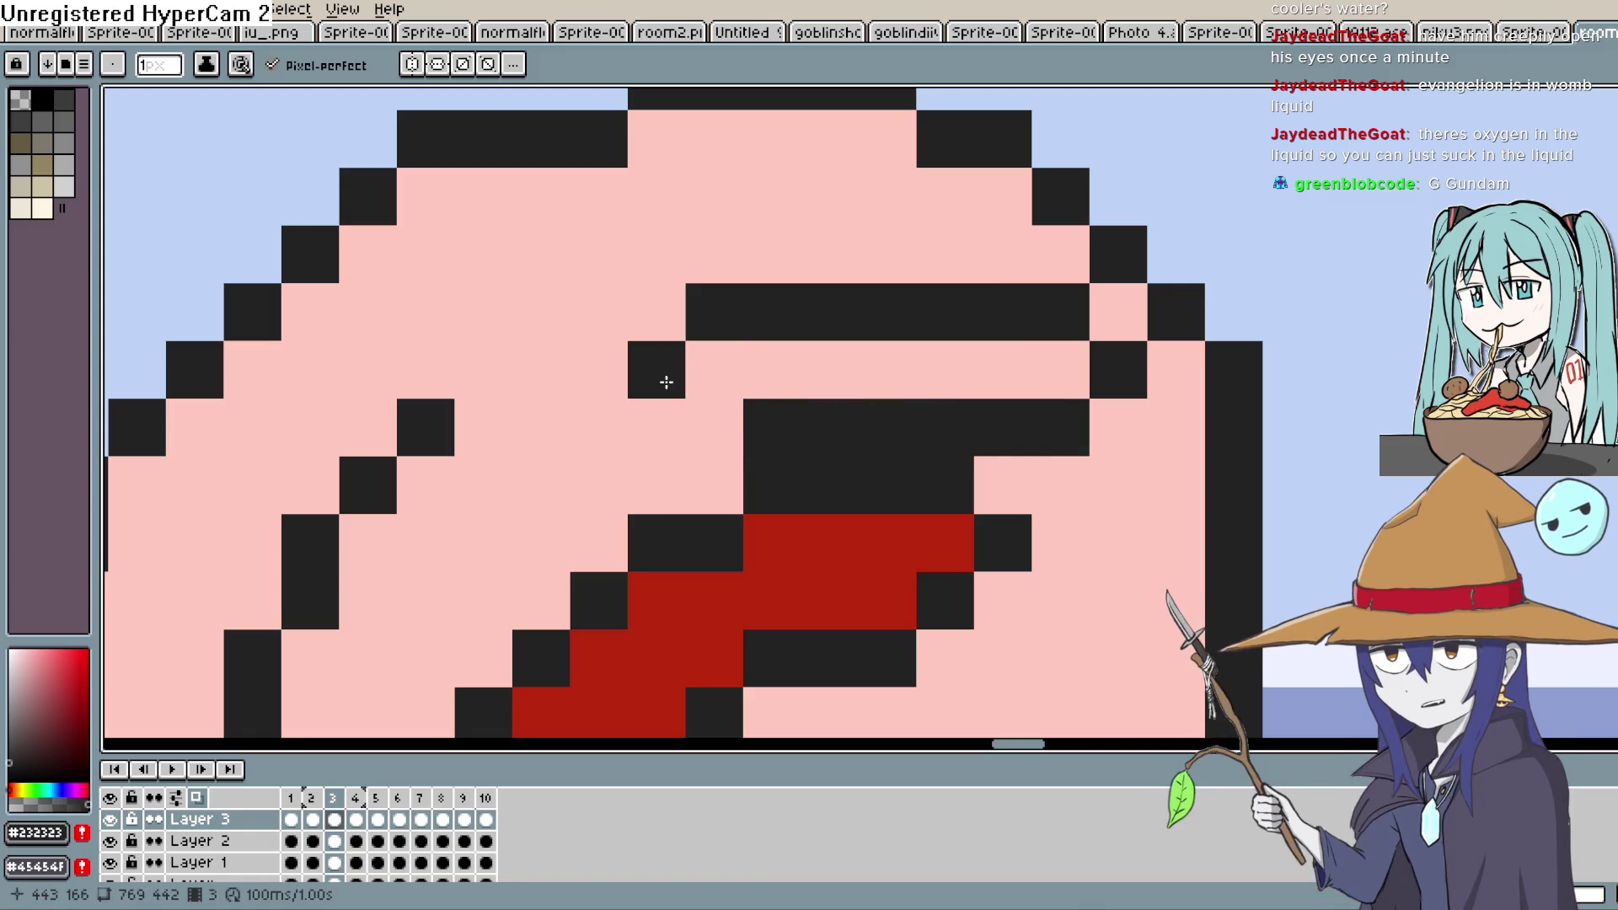
left_click_drag(675, 382, 697, 408)
Add dark pixels to outline the eye on frame 3's face
left_click(480, 476)
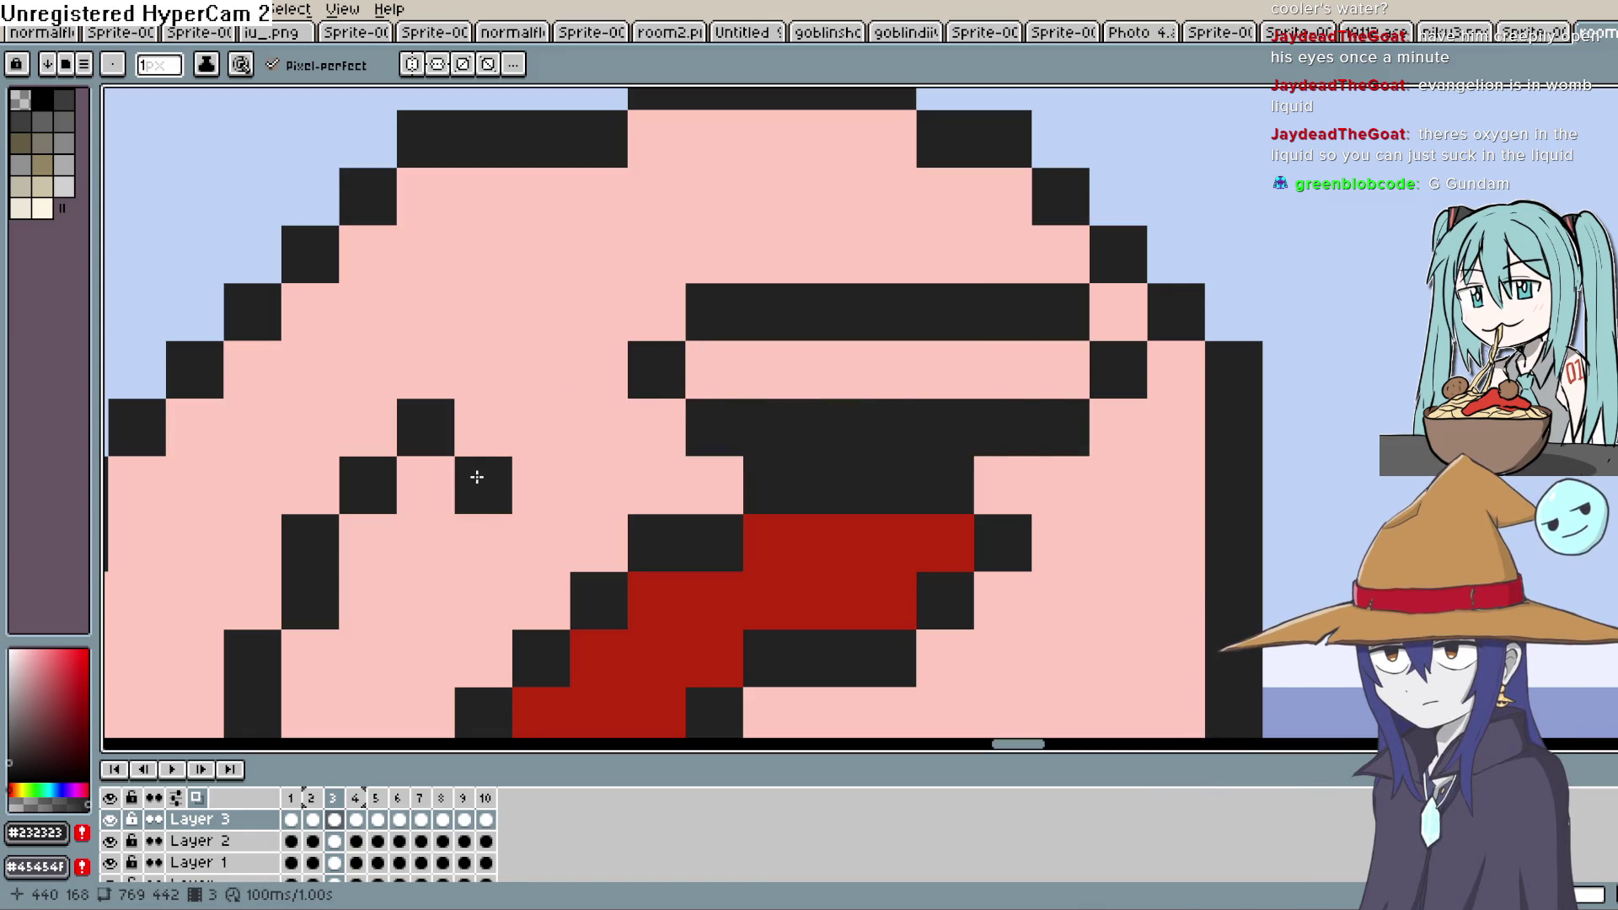
mouse_move(430, 554)
left_mouse_down()
mouse_move(456, 563)
mouse_move(516, 516)
mouse_move(611, 343)
left_mouse_up()
left_click(530, 426)
mouse_move(529, 427)
left_mouse_down()
mouse_move(567, 423)
mouse_move(548, 468)
left_mouse_up()
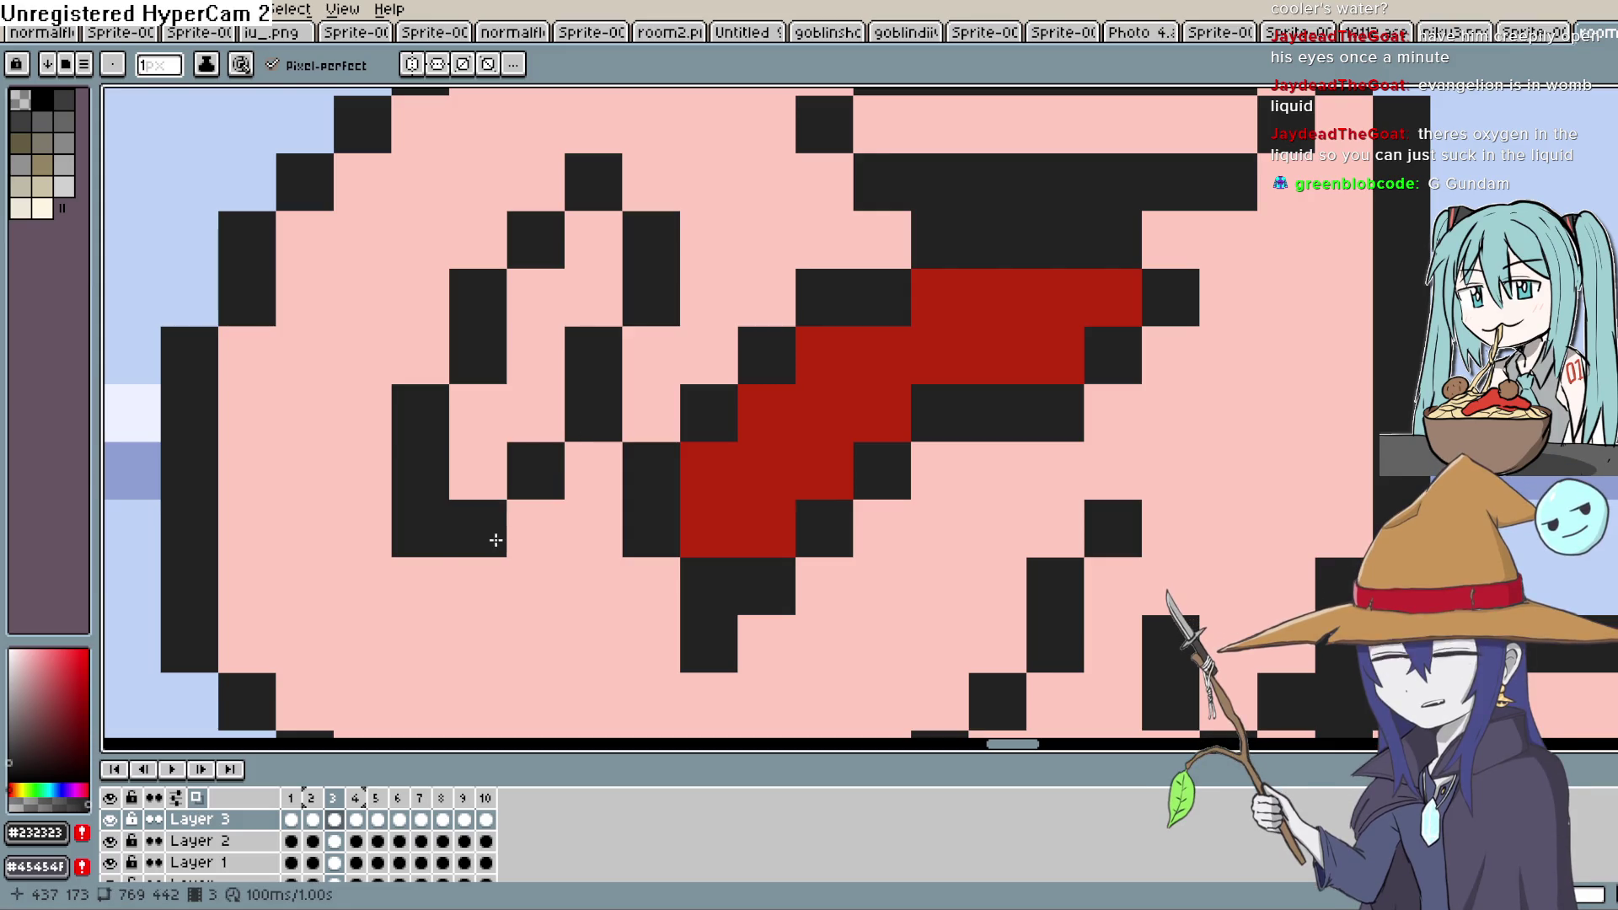
left_click(563, 368)
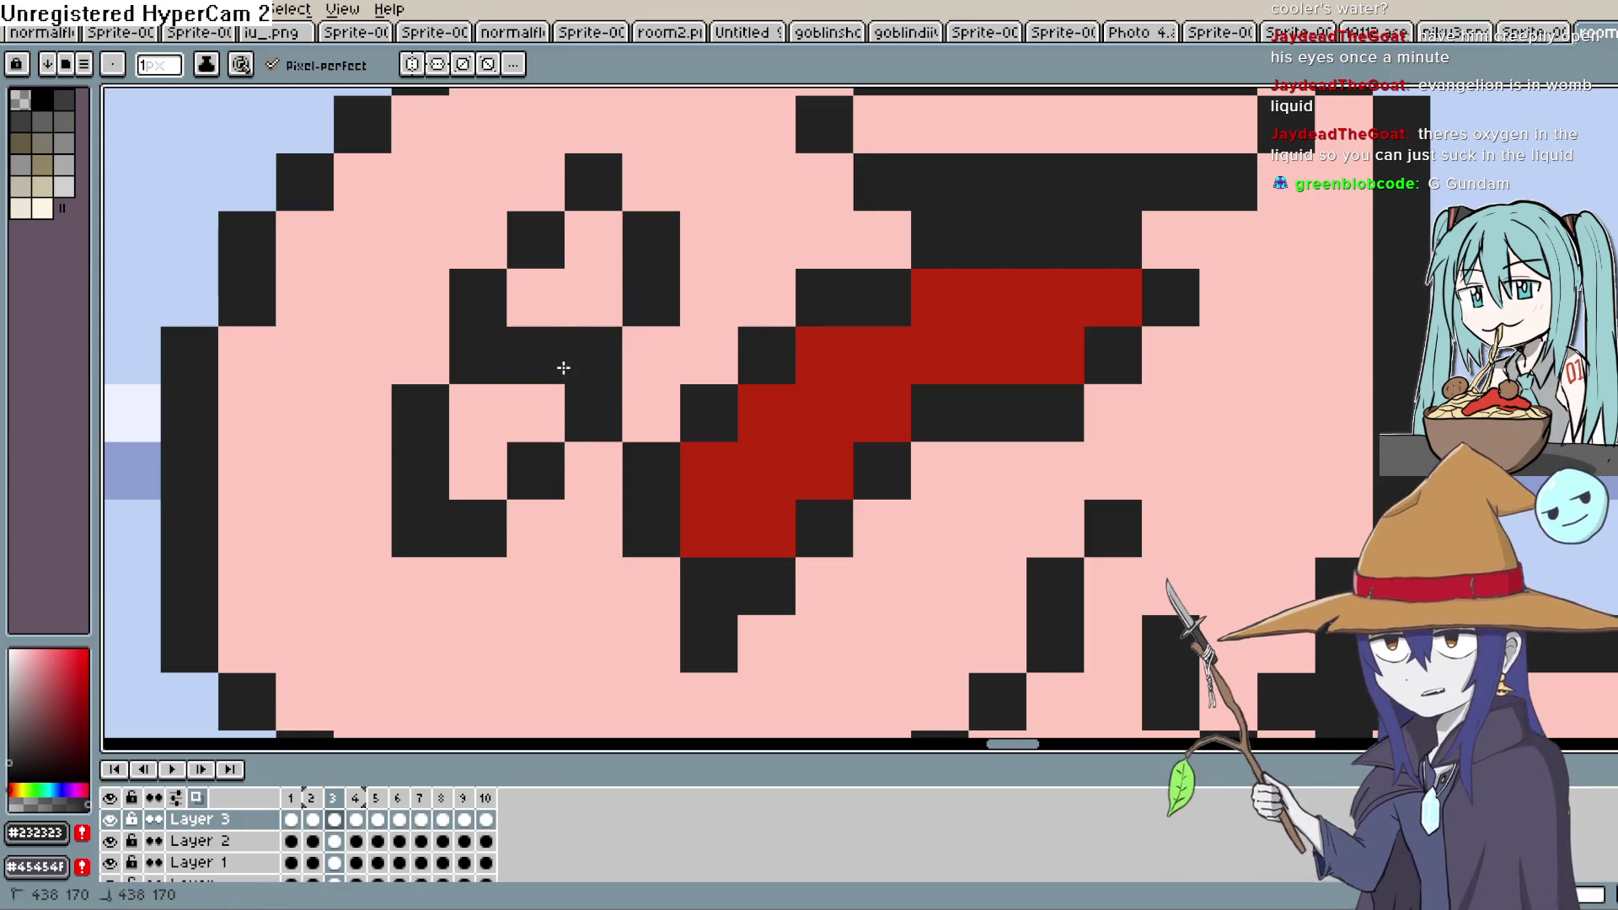
left_click_drag(1158, 161, 1066, 348)
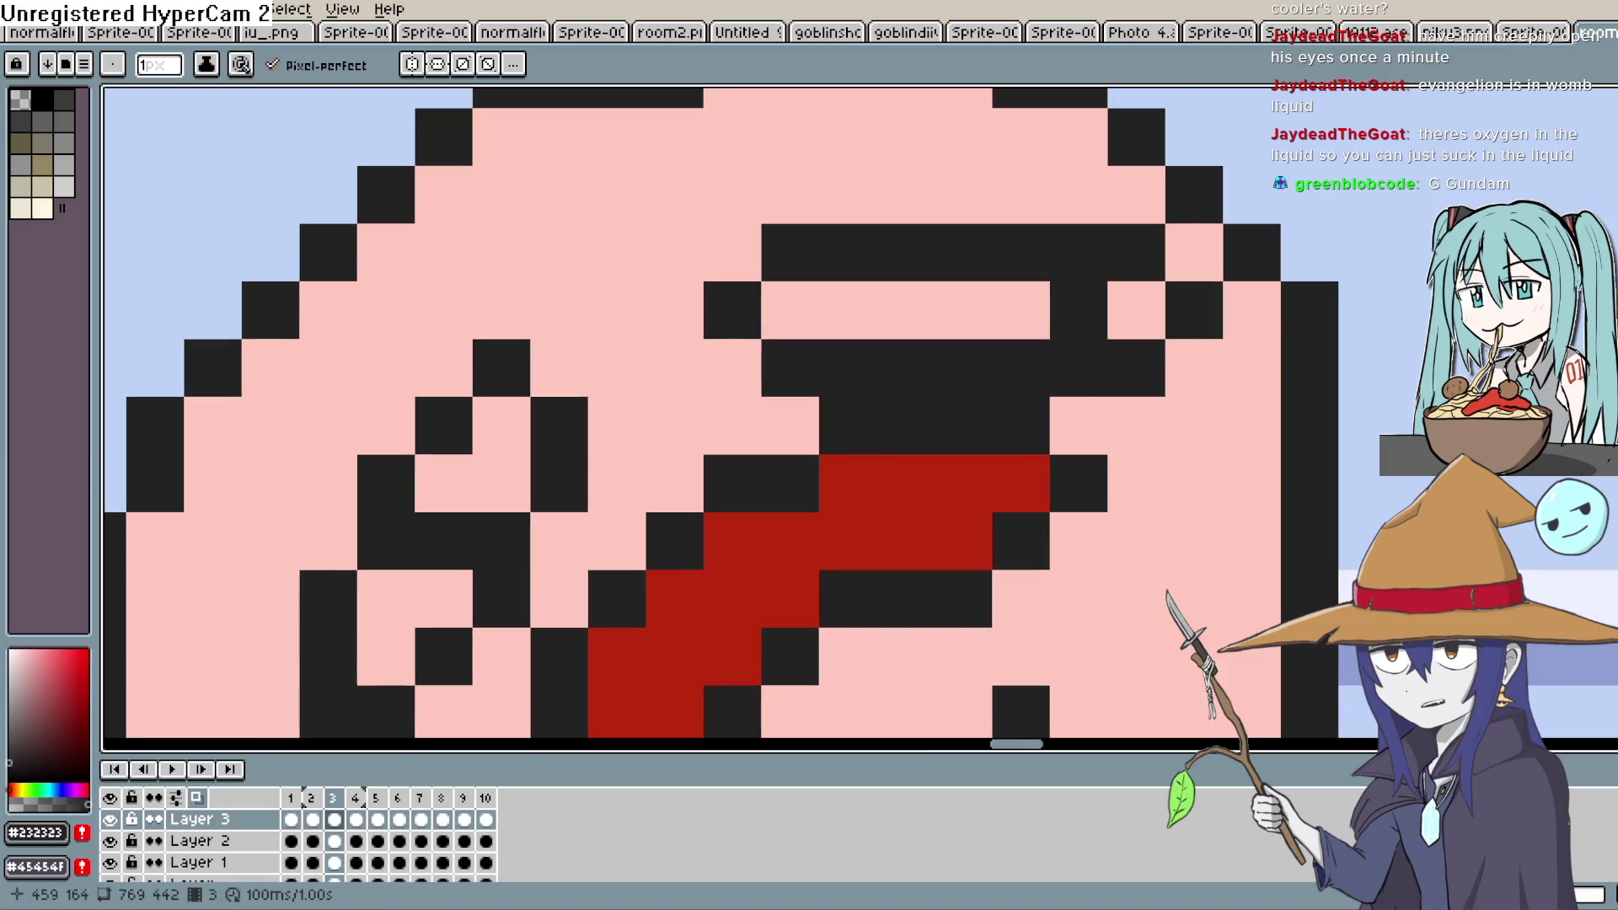
Paint cream highlights on the eyes and mouth, then play the animation to check
key("i")
left_click(711, 188)
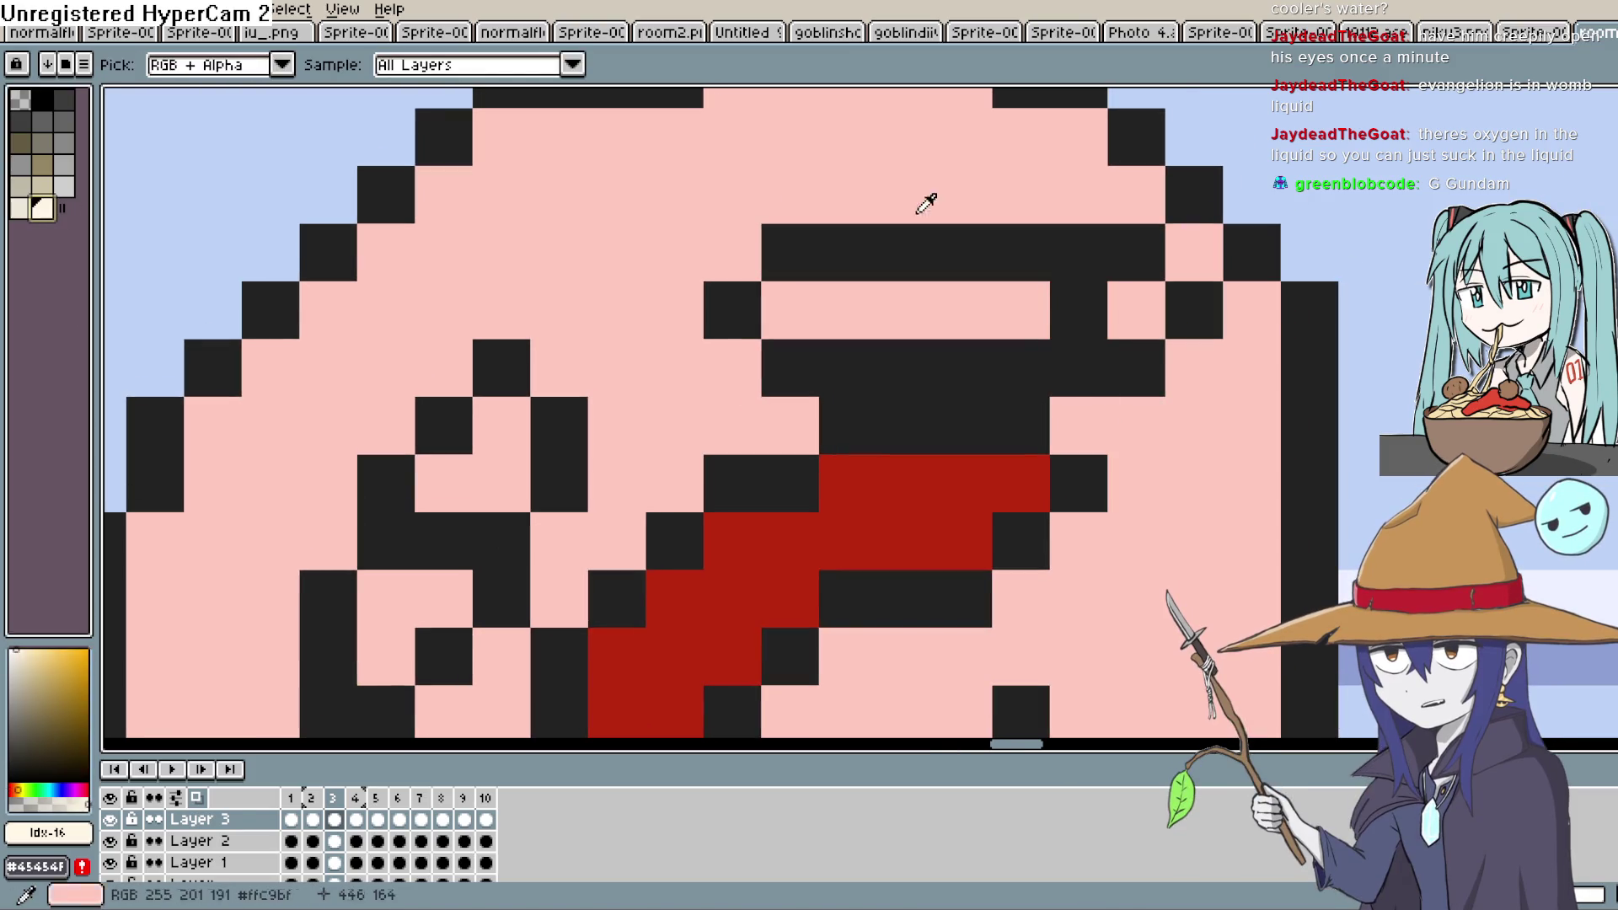
key("b")
left_click(1136, 310)
left_click_drag(1021, 312, 819, 330)
left_click_drag(536, 439, 433, 480)
left_click_drag(429, 586, 380, 655)
scroll(598, 493, "down", 2)
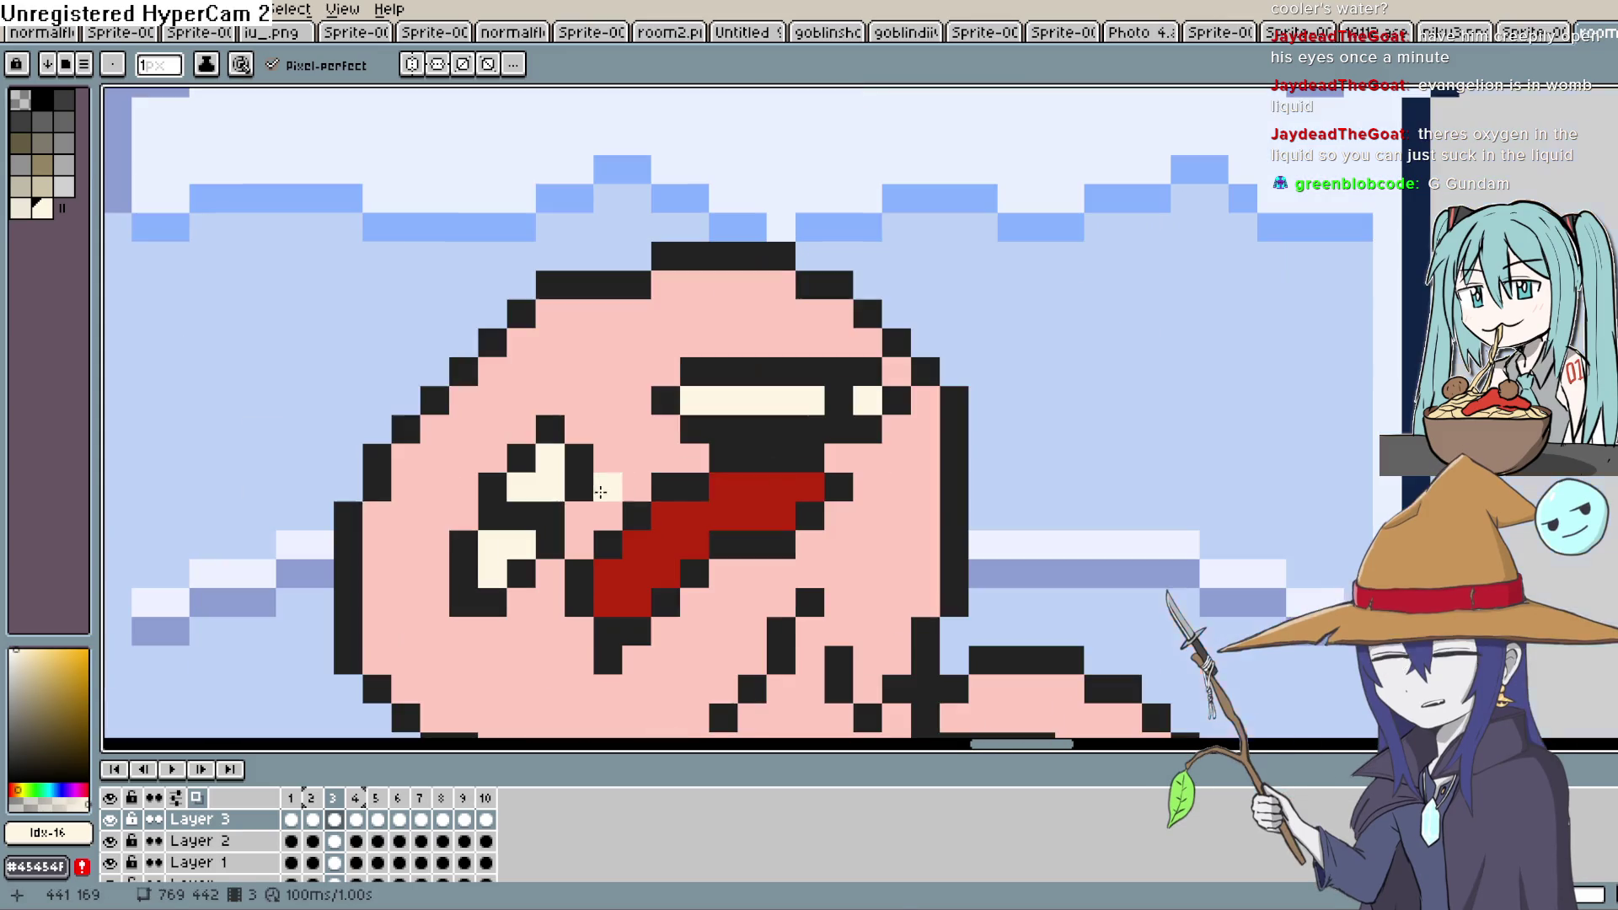
left_click(818, 453)
scroll(848, 396, "down", 1)
scroll(848, 438, "down", 1)
left_click(177, 768)
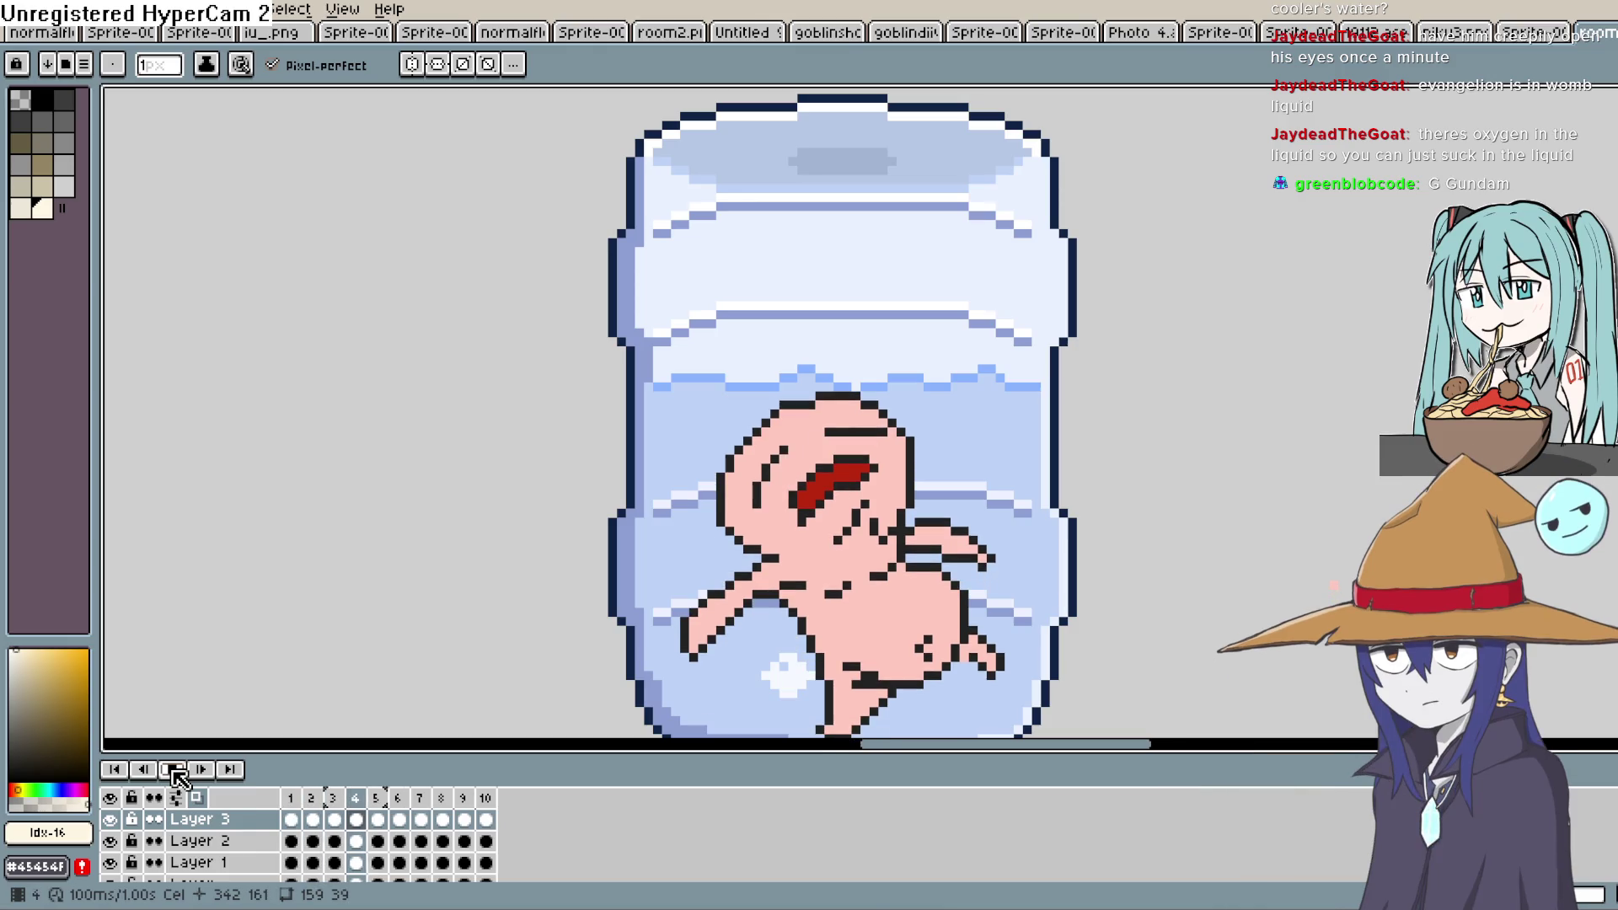
Stop the playback, switch to the Pencil and zoom in on the creature's face
scroll(847, 518, "down", 1)
scroll(1095, 472, "down", 1)
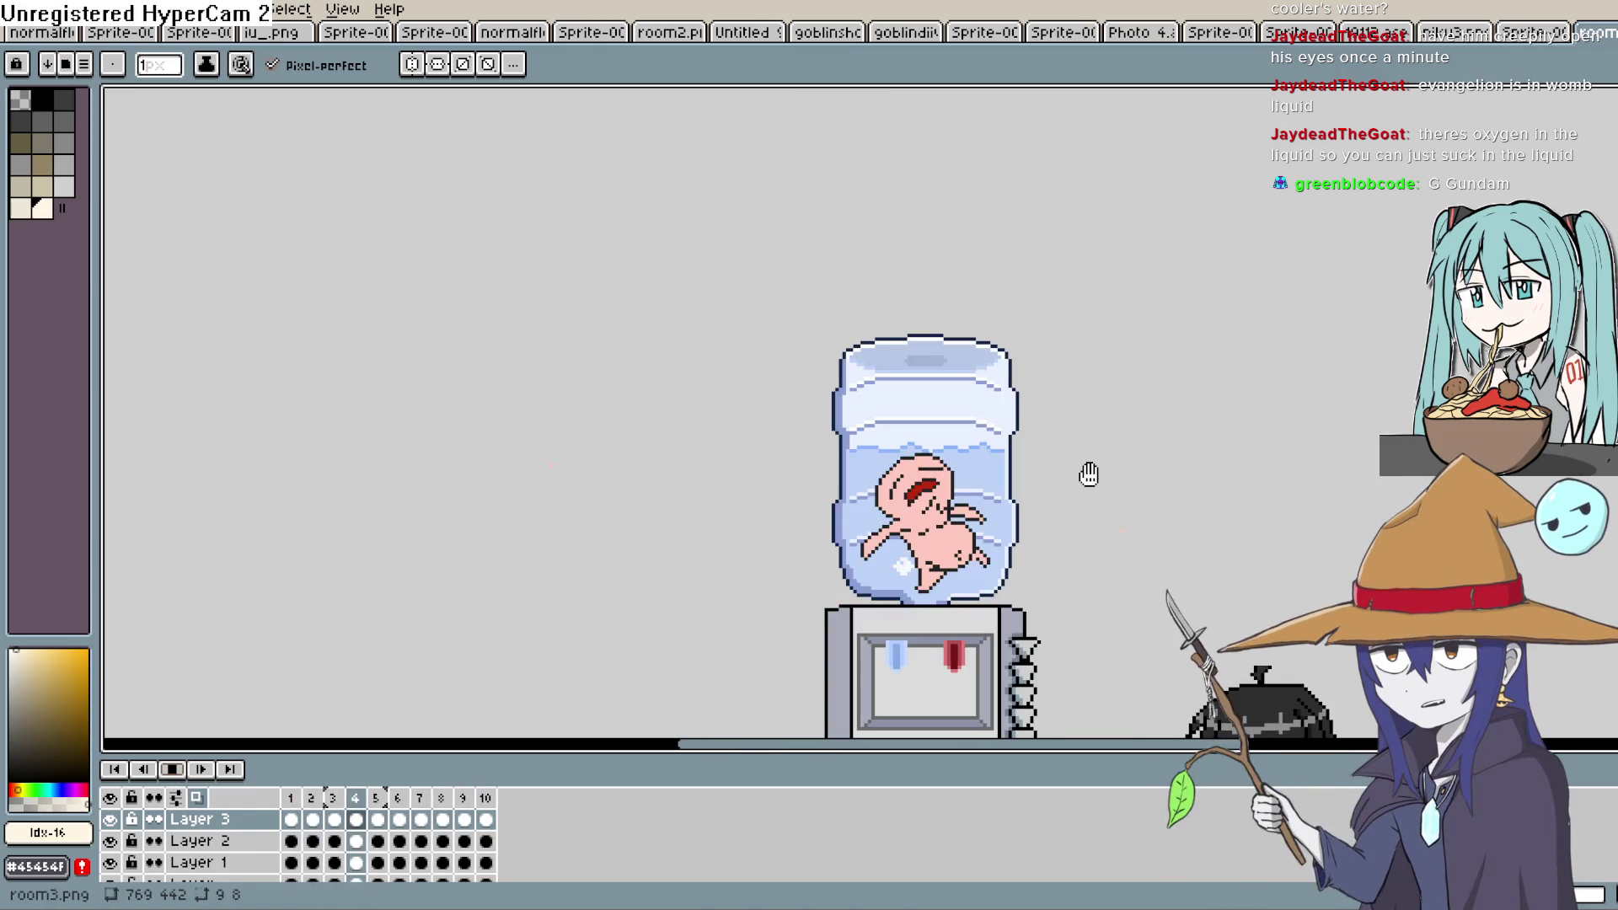
left_click(173, 769)
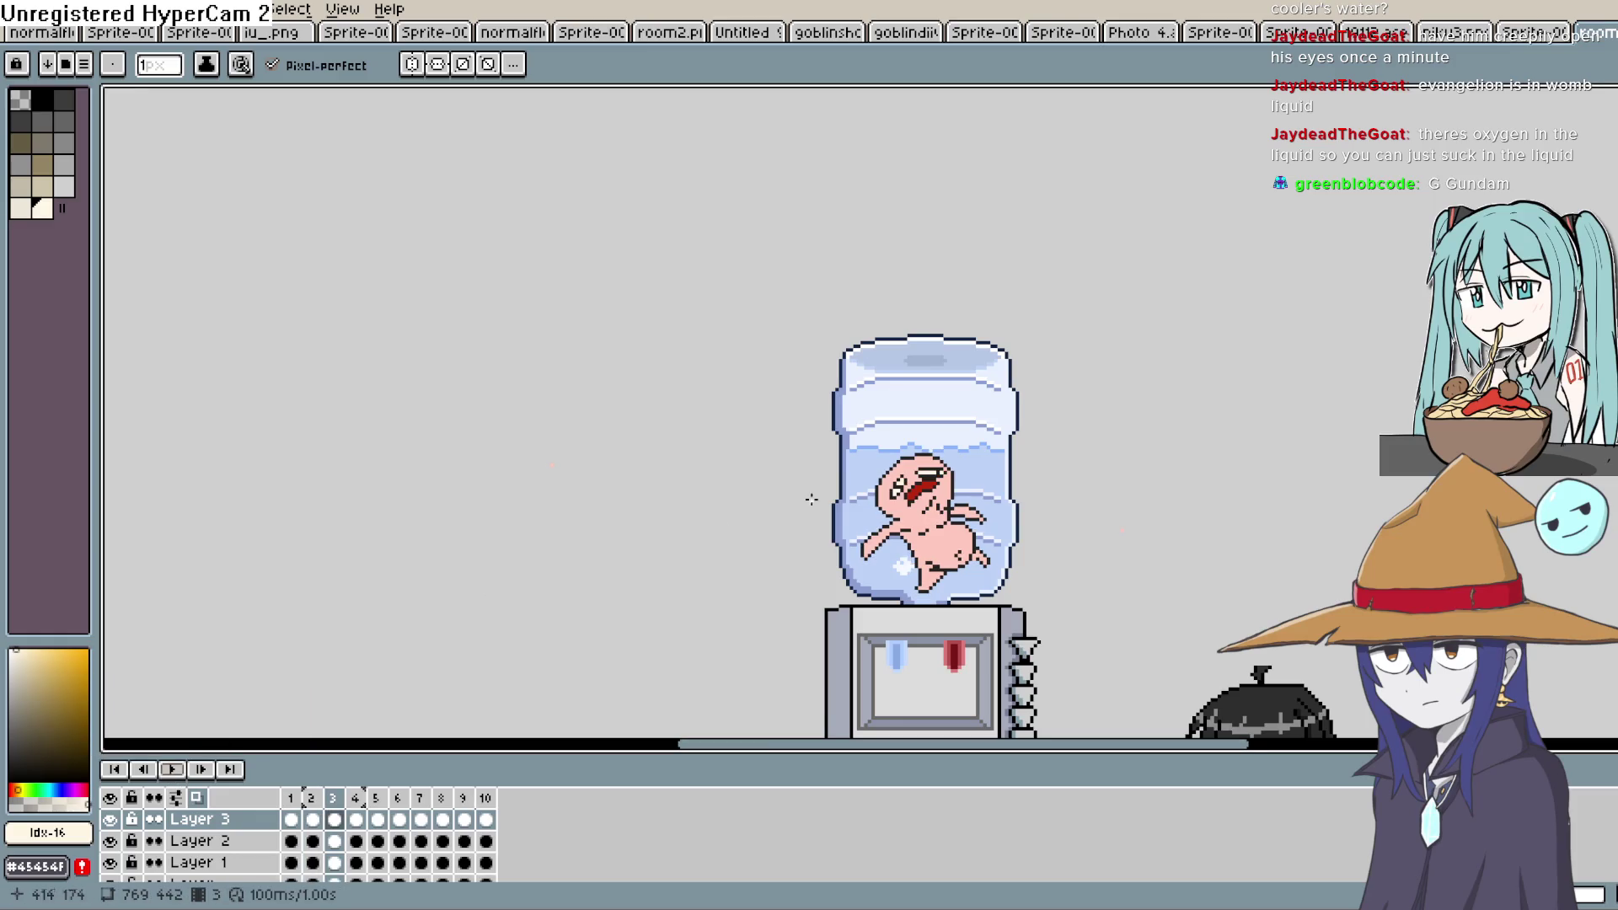
scroll(924, 514, "up", 2)
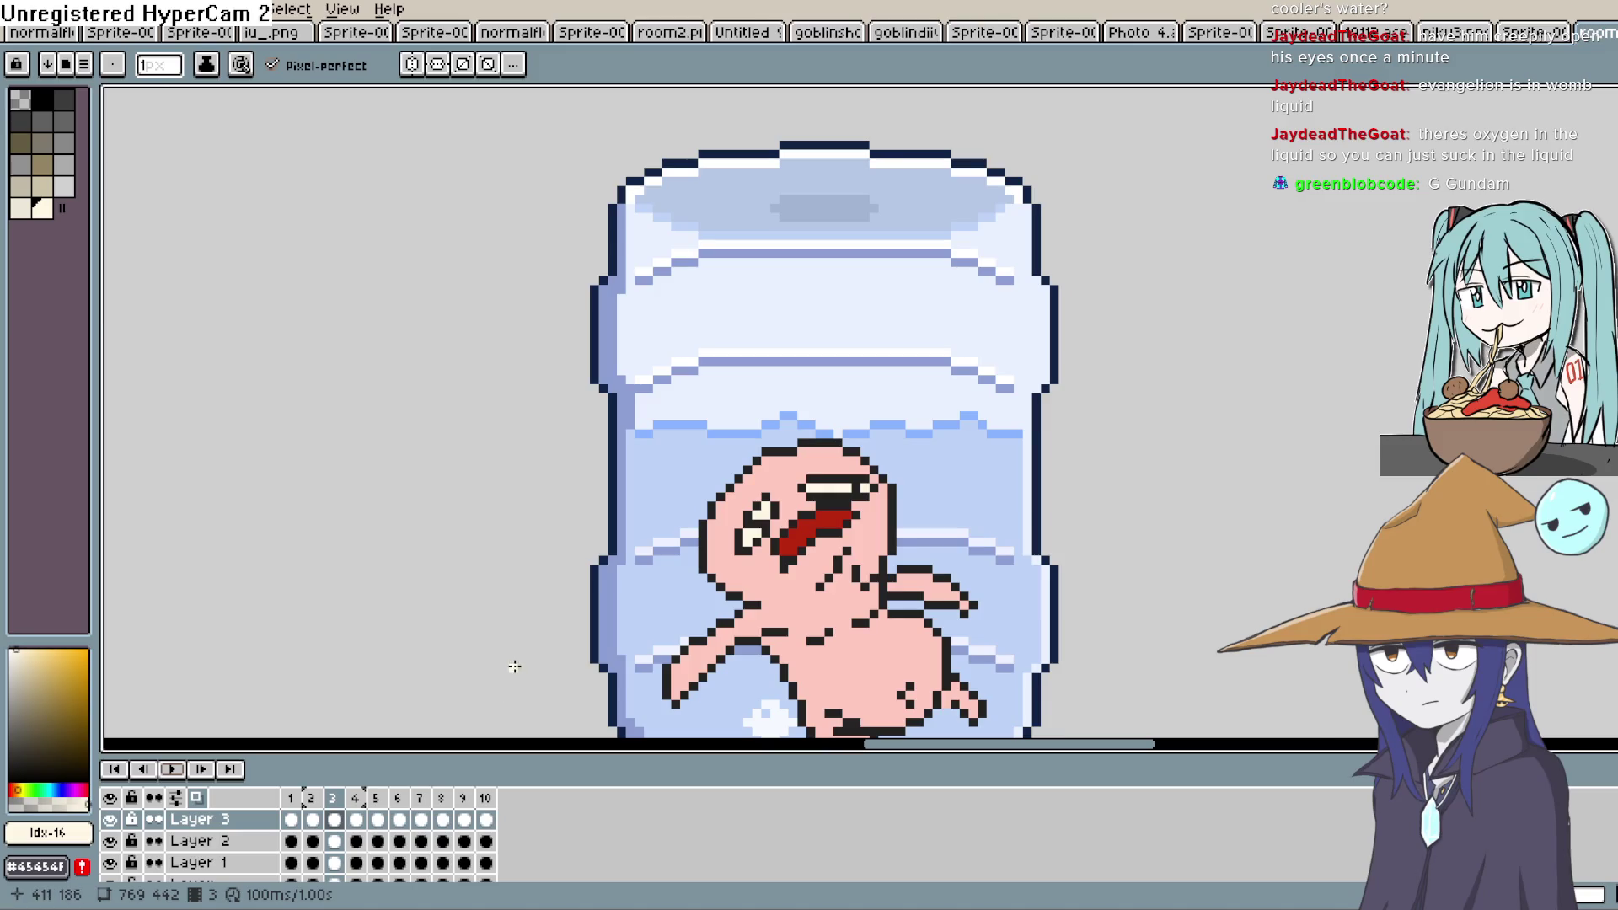
key("v")
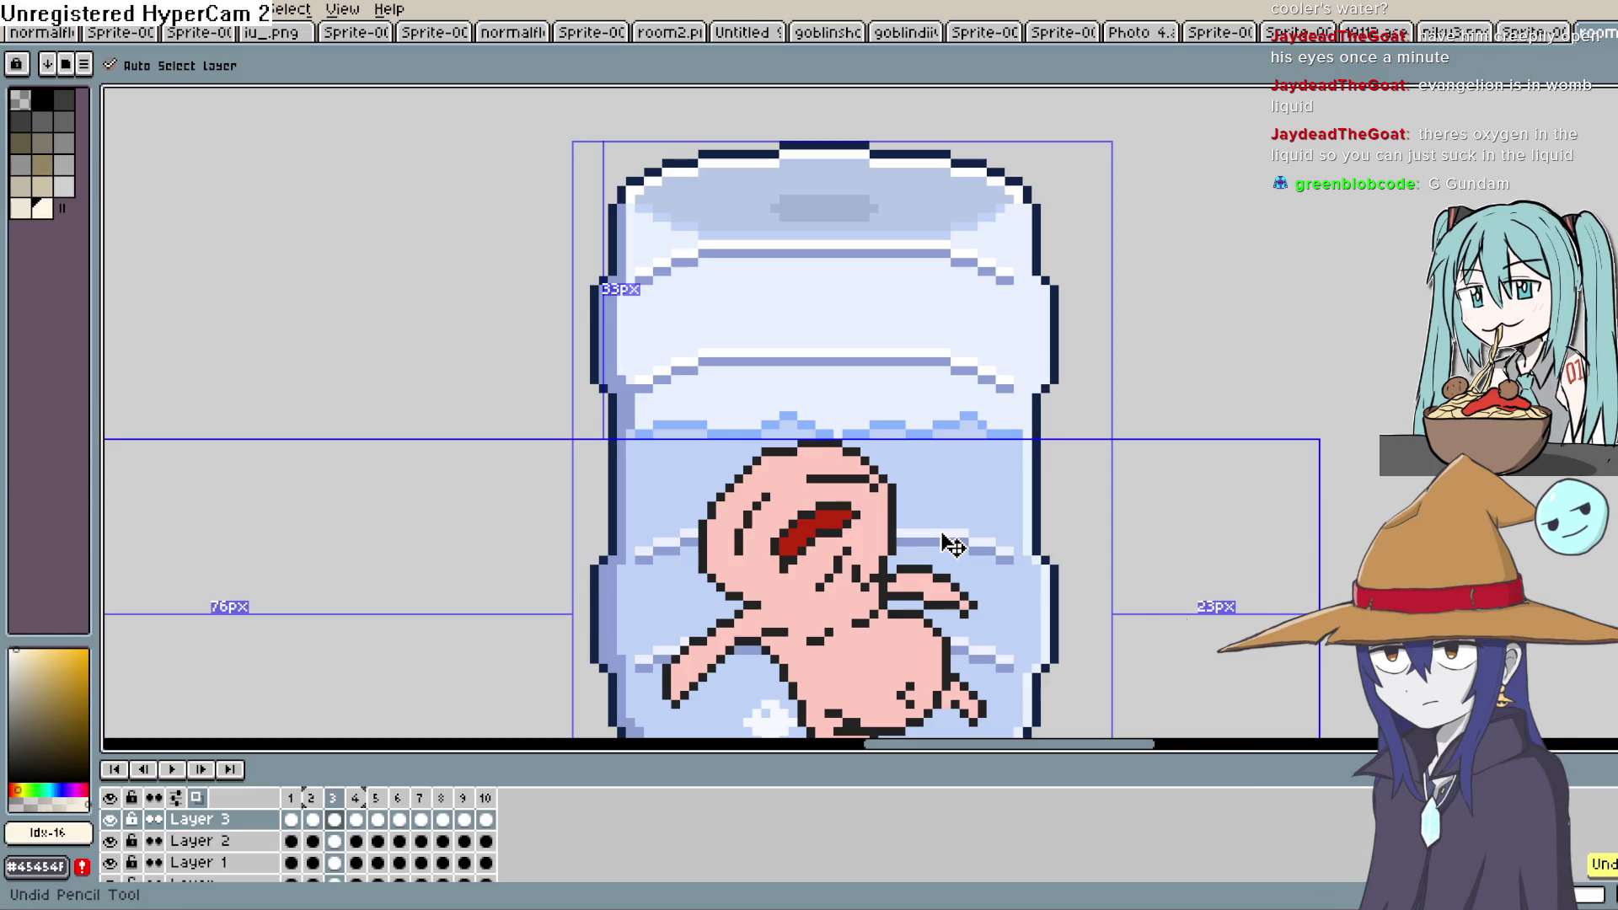
key("b")
scroll(805, 463, "up", 2)
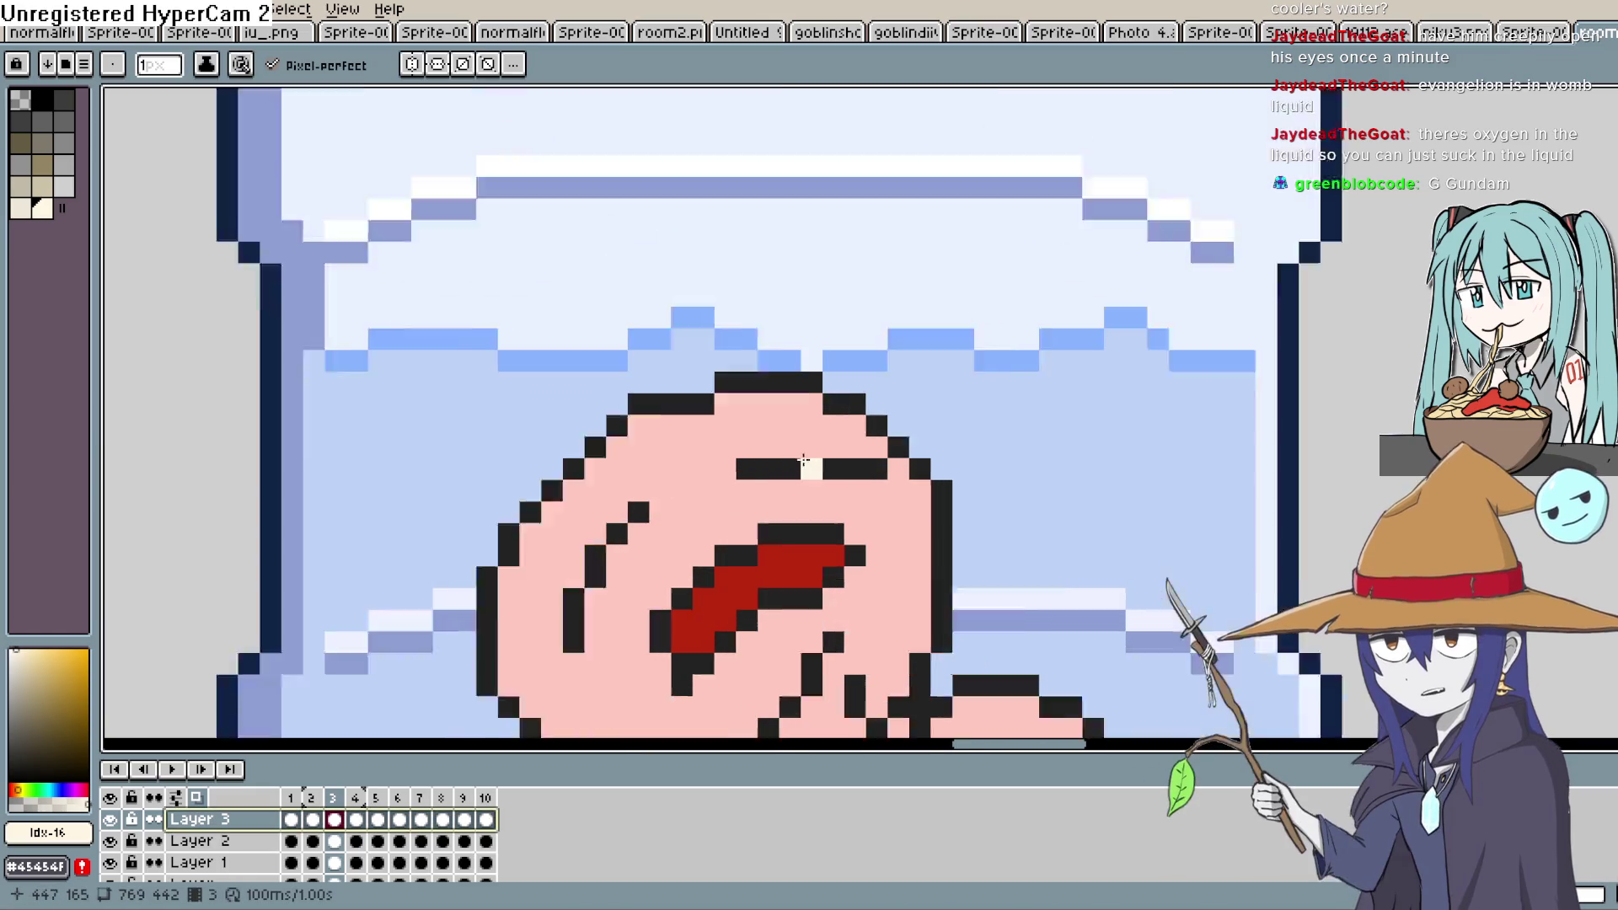
scroll(802, 460, "up", 1)
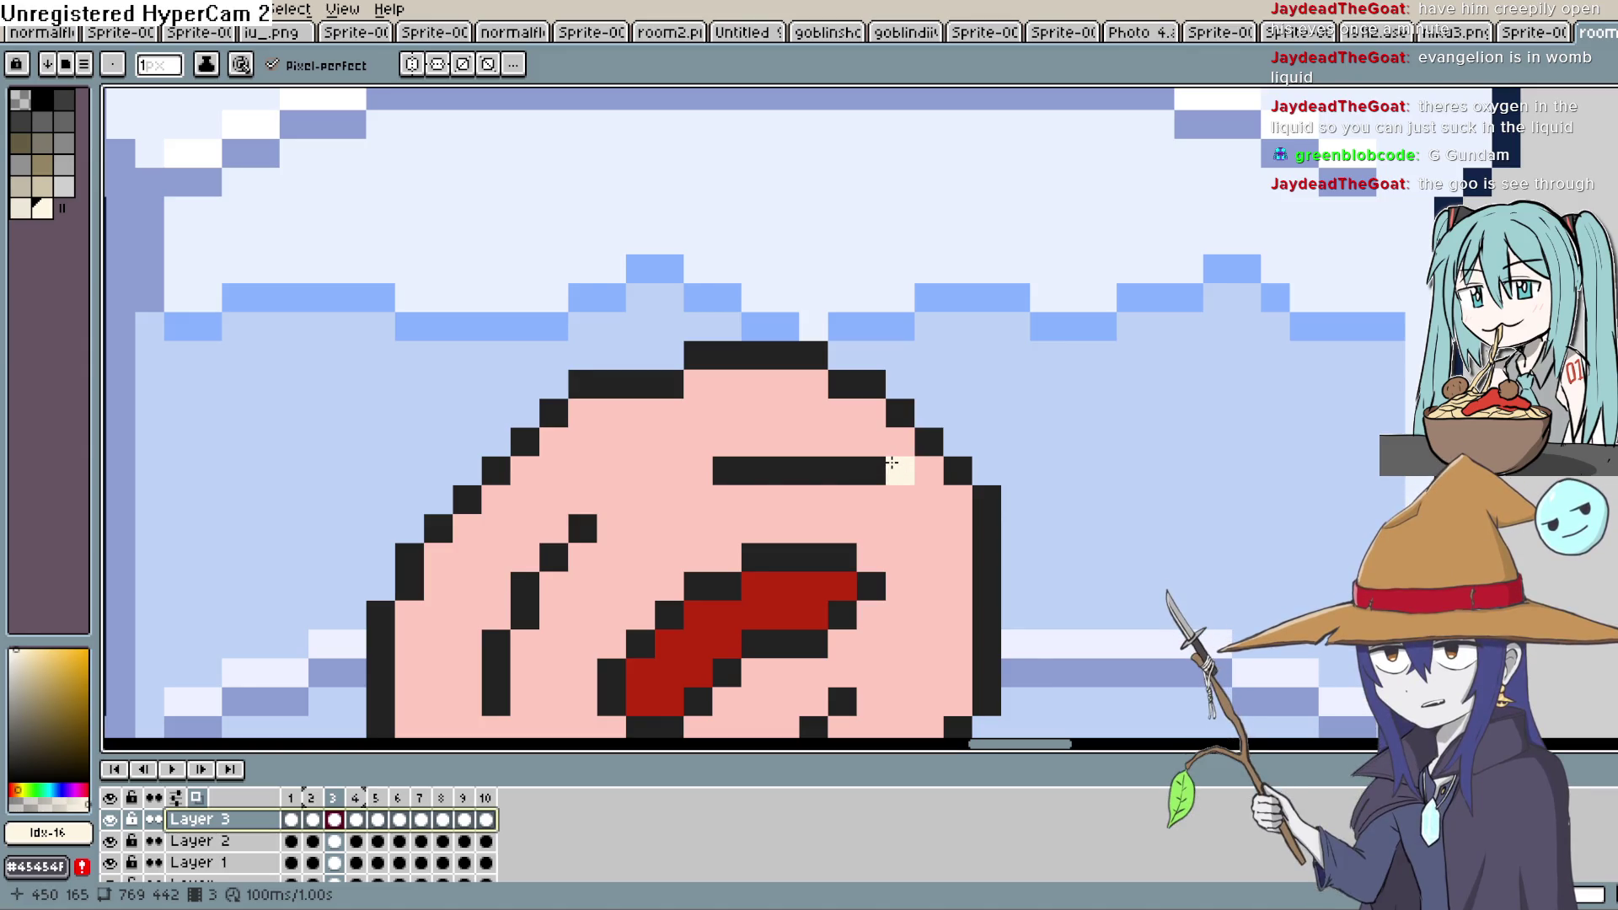
Adjust the zoom and select Layer 3's frame 4 cel
scroll(892, 462, "down", 5)
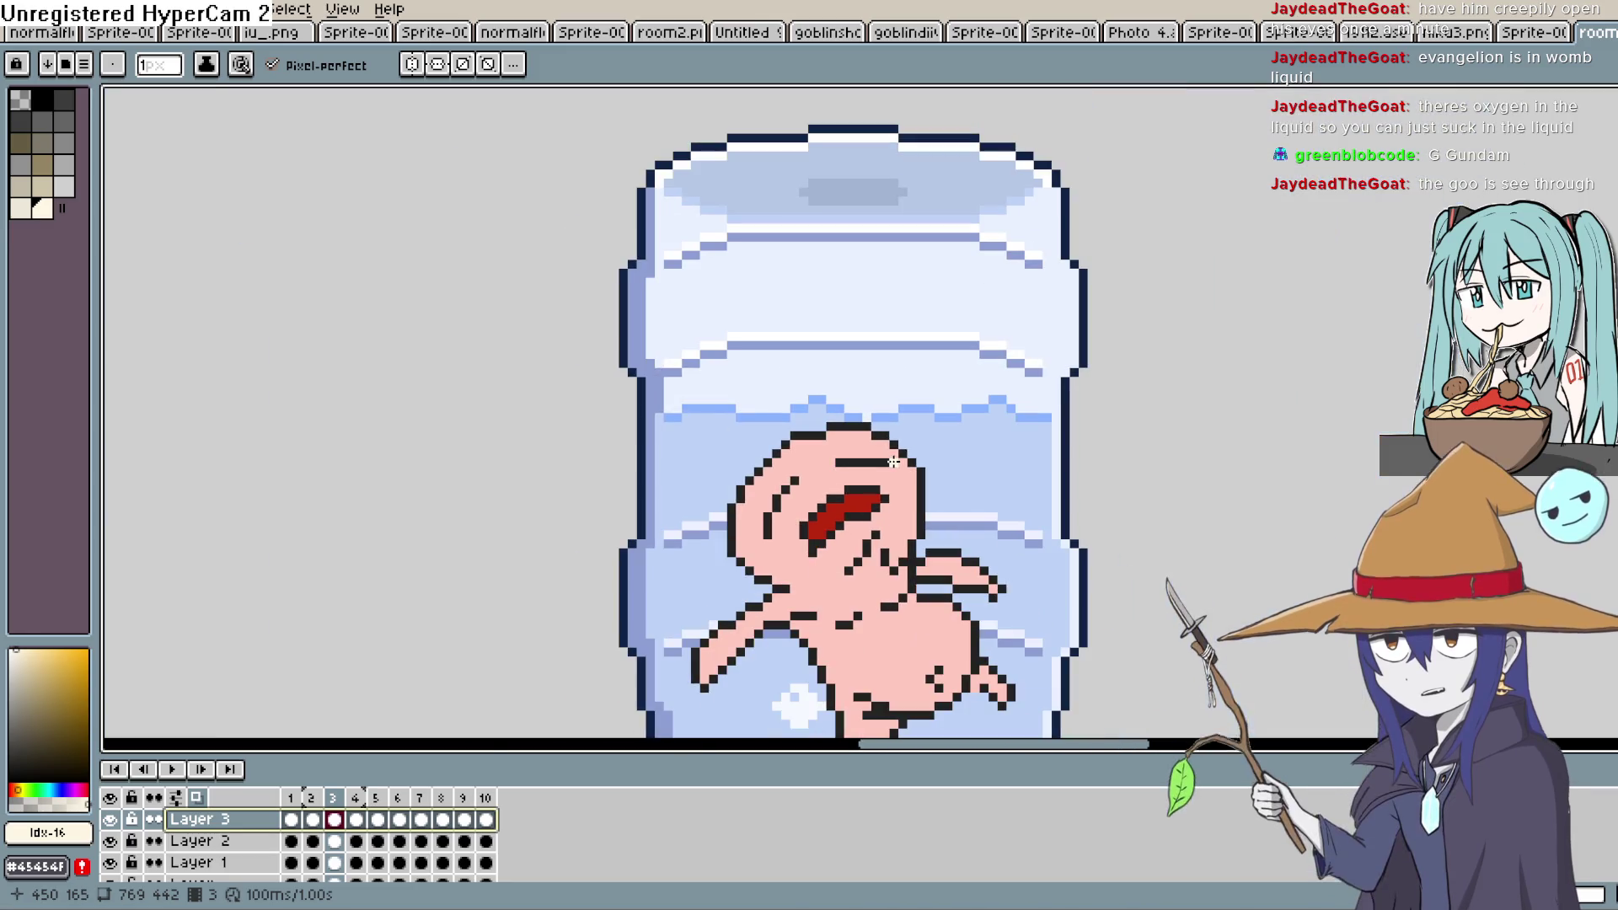
scroll(903, 466, "down", 1)
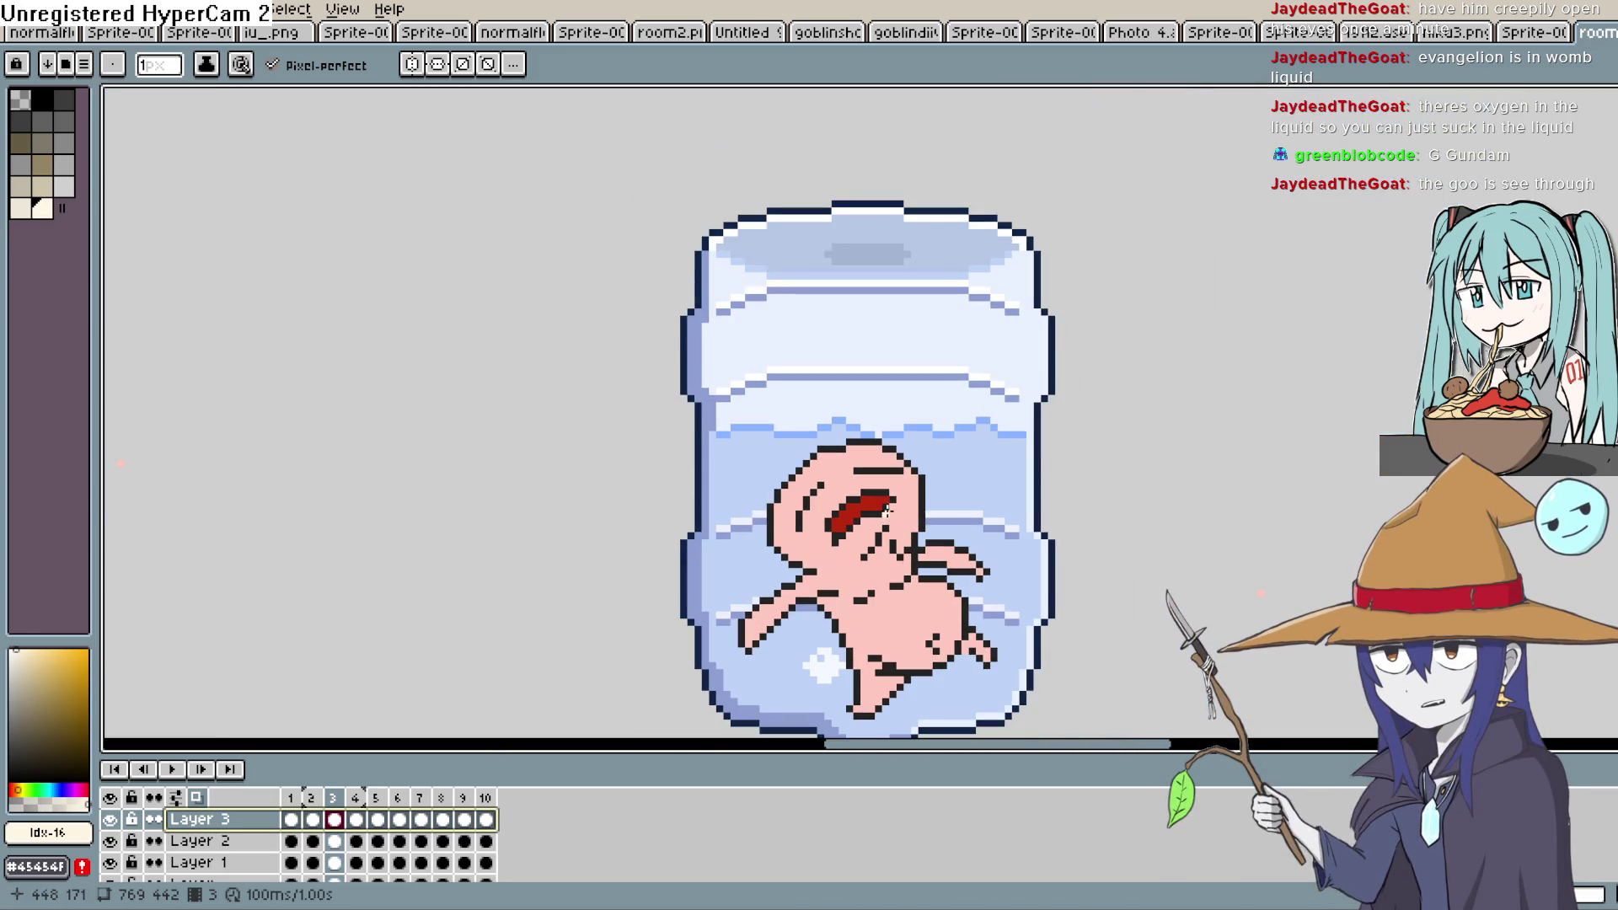
scroll(885, 471, "down", 1)
scroll(892, 480, "up", 3)
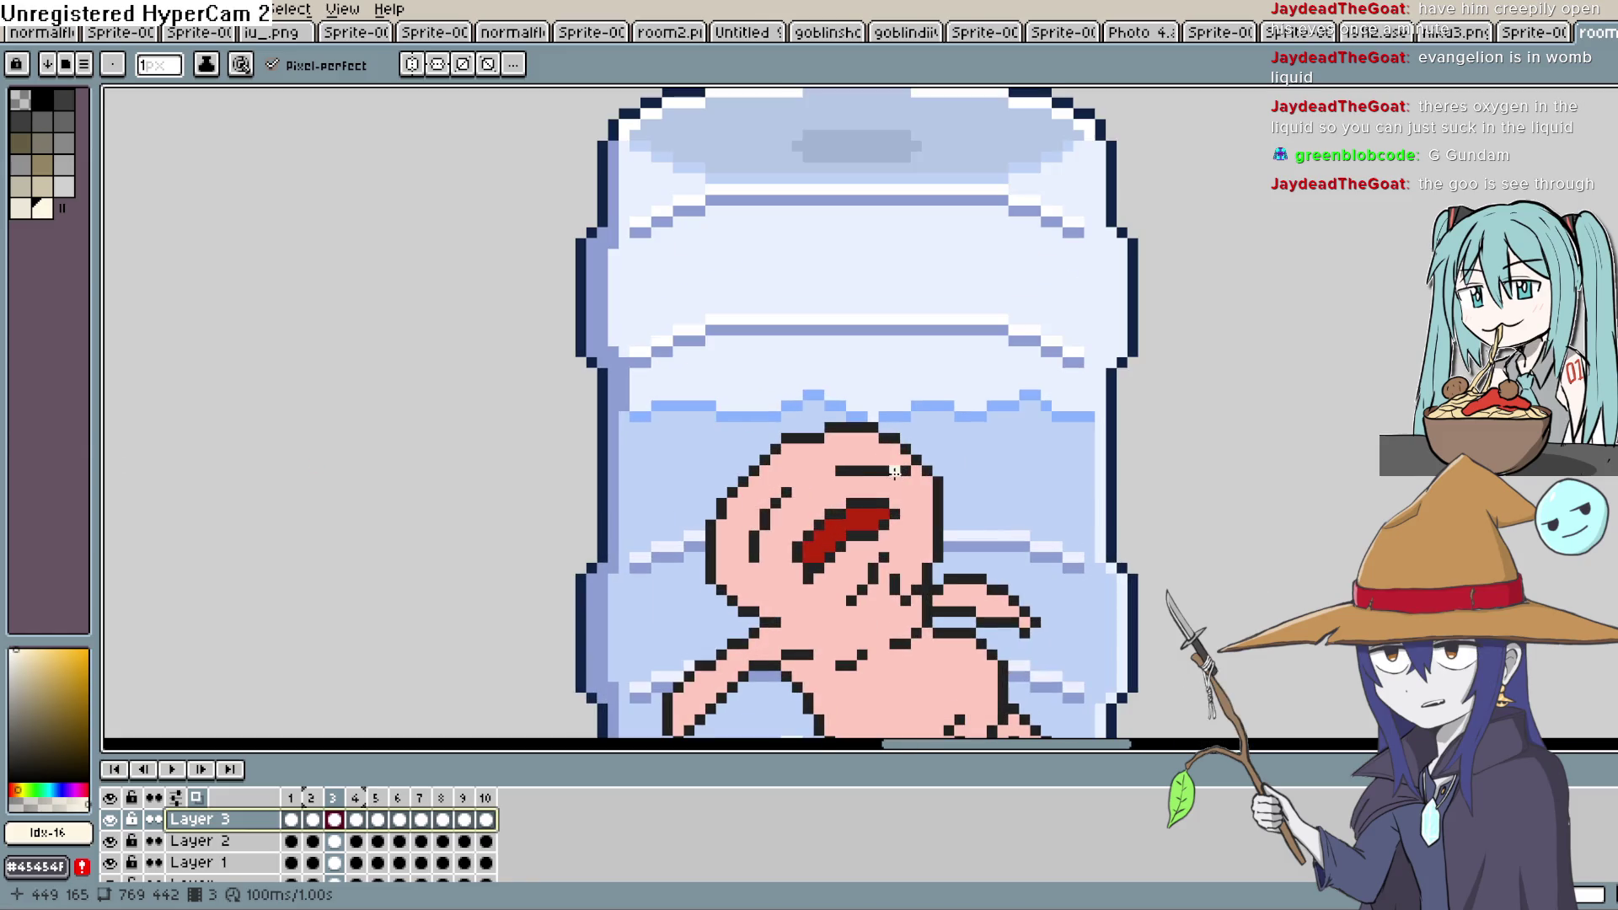
scroll(893, 491, "up", 1)
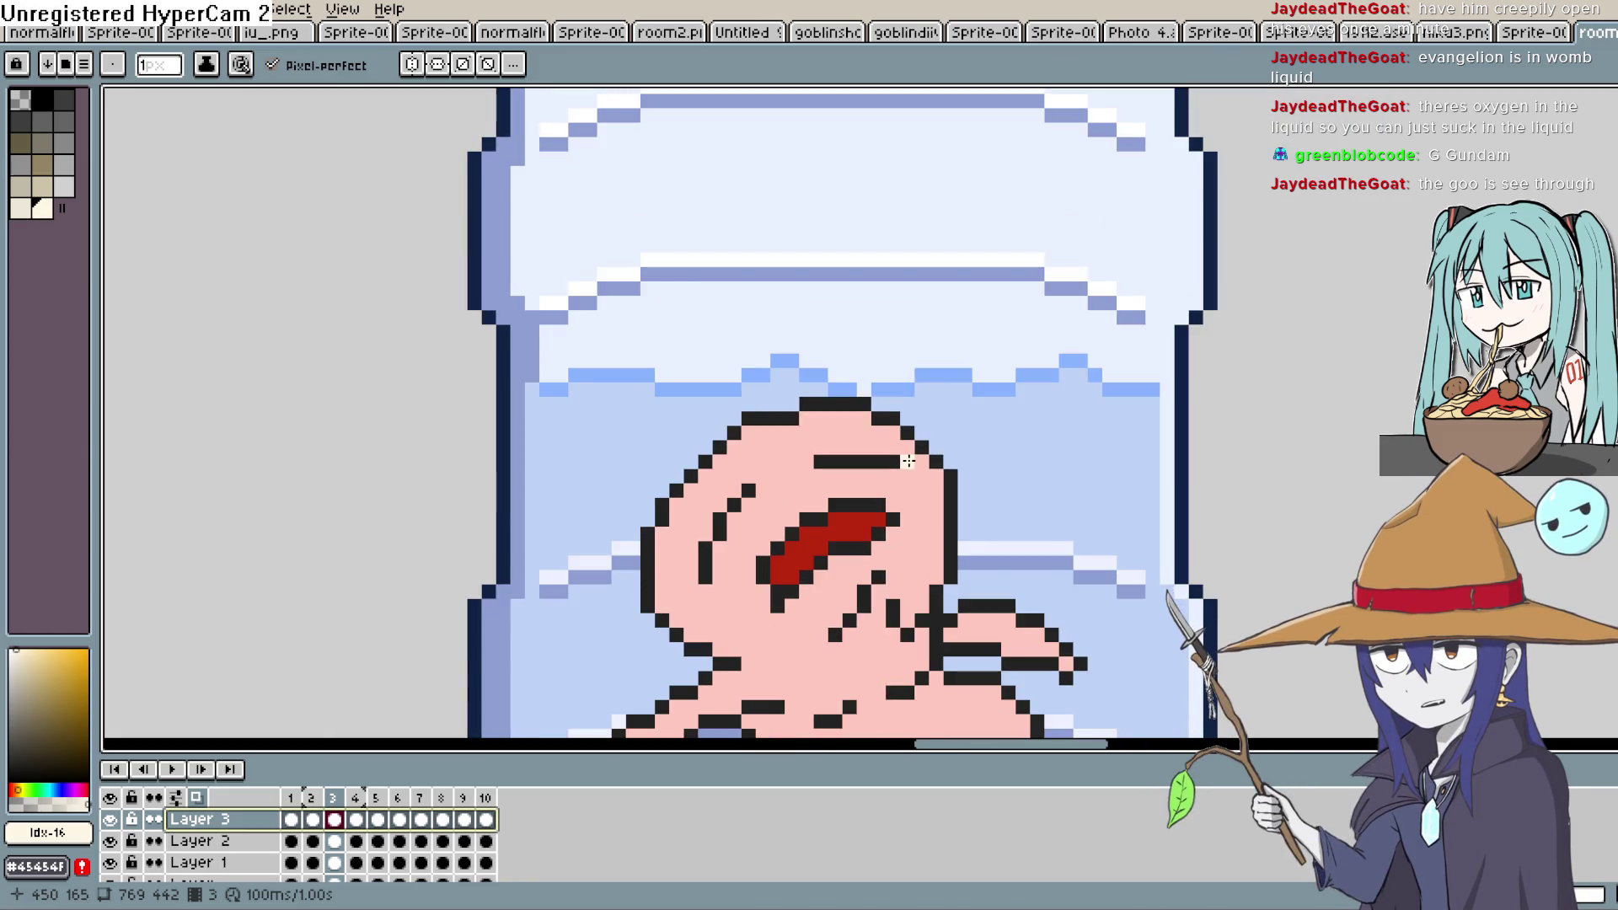
left_click(352, 821)
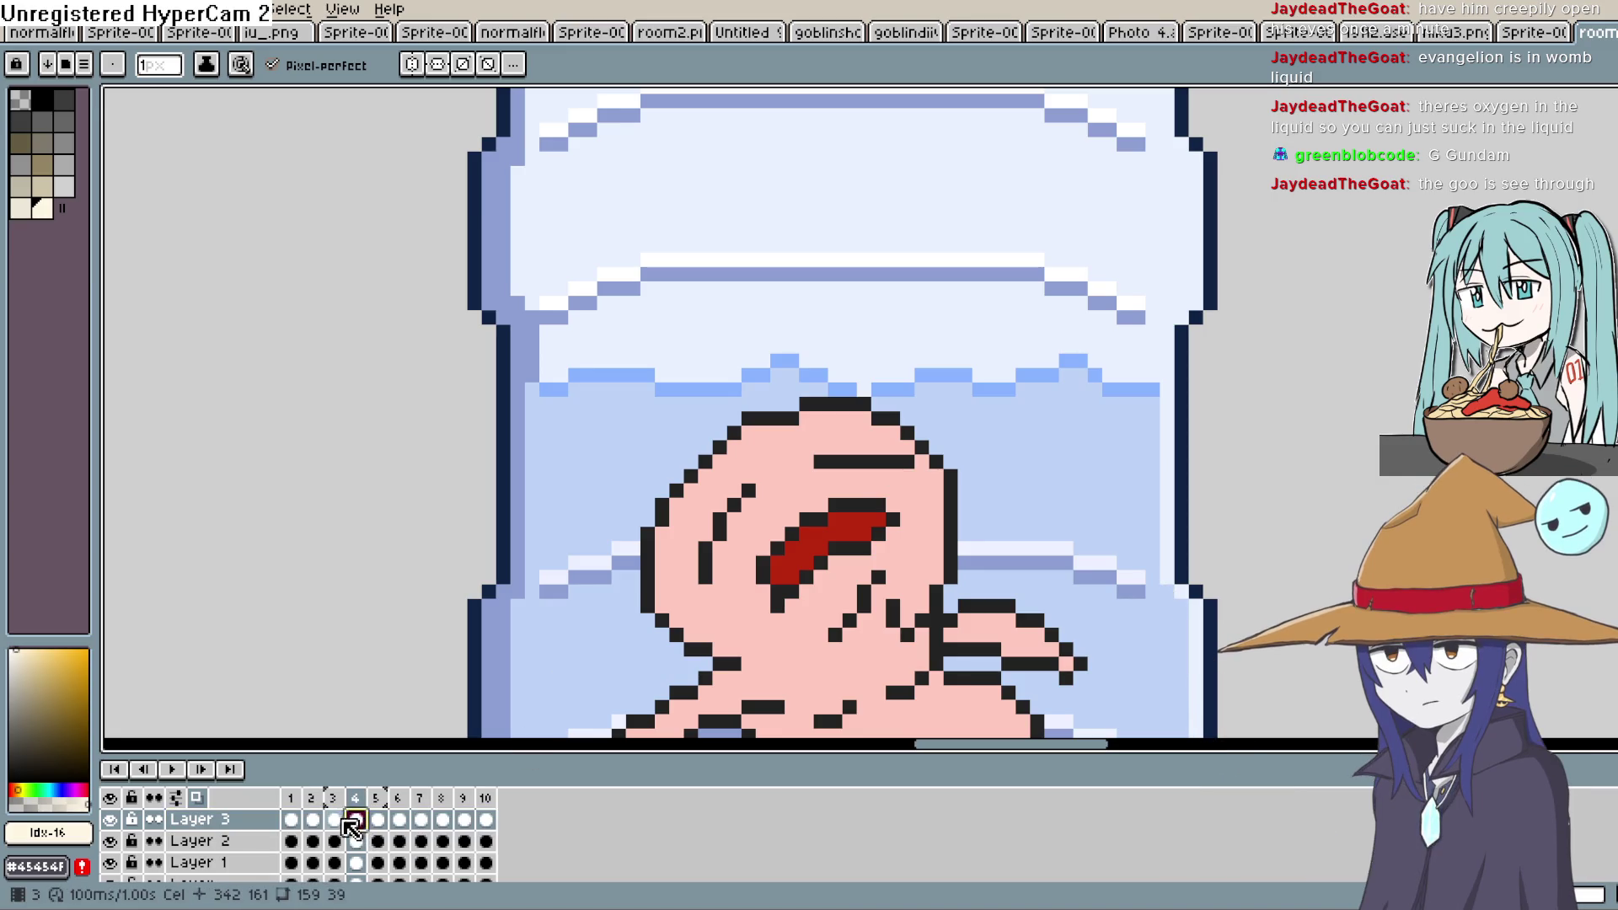
Paint cream highlights near the eye line and cheek on frame 4
left_click(352, 822)
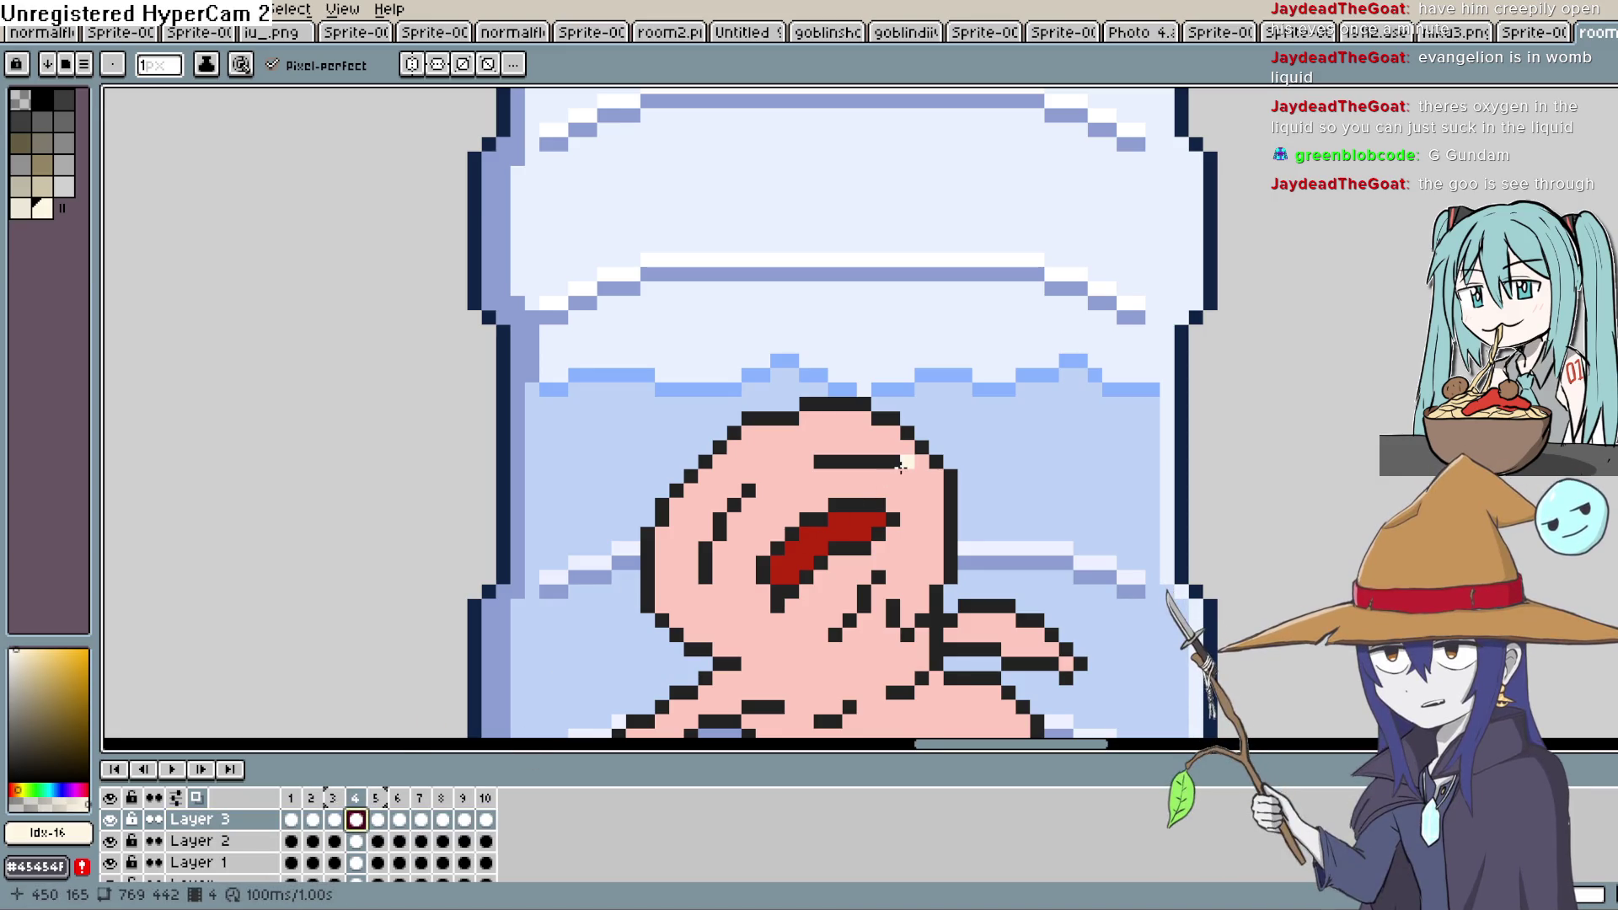
left_click_drag(896, 466, 836, 476)
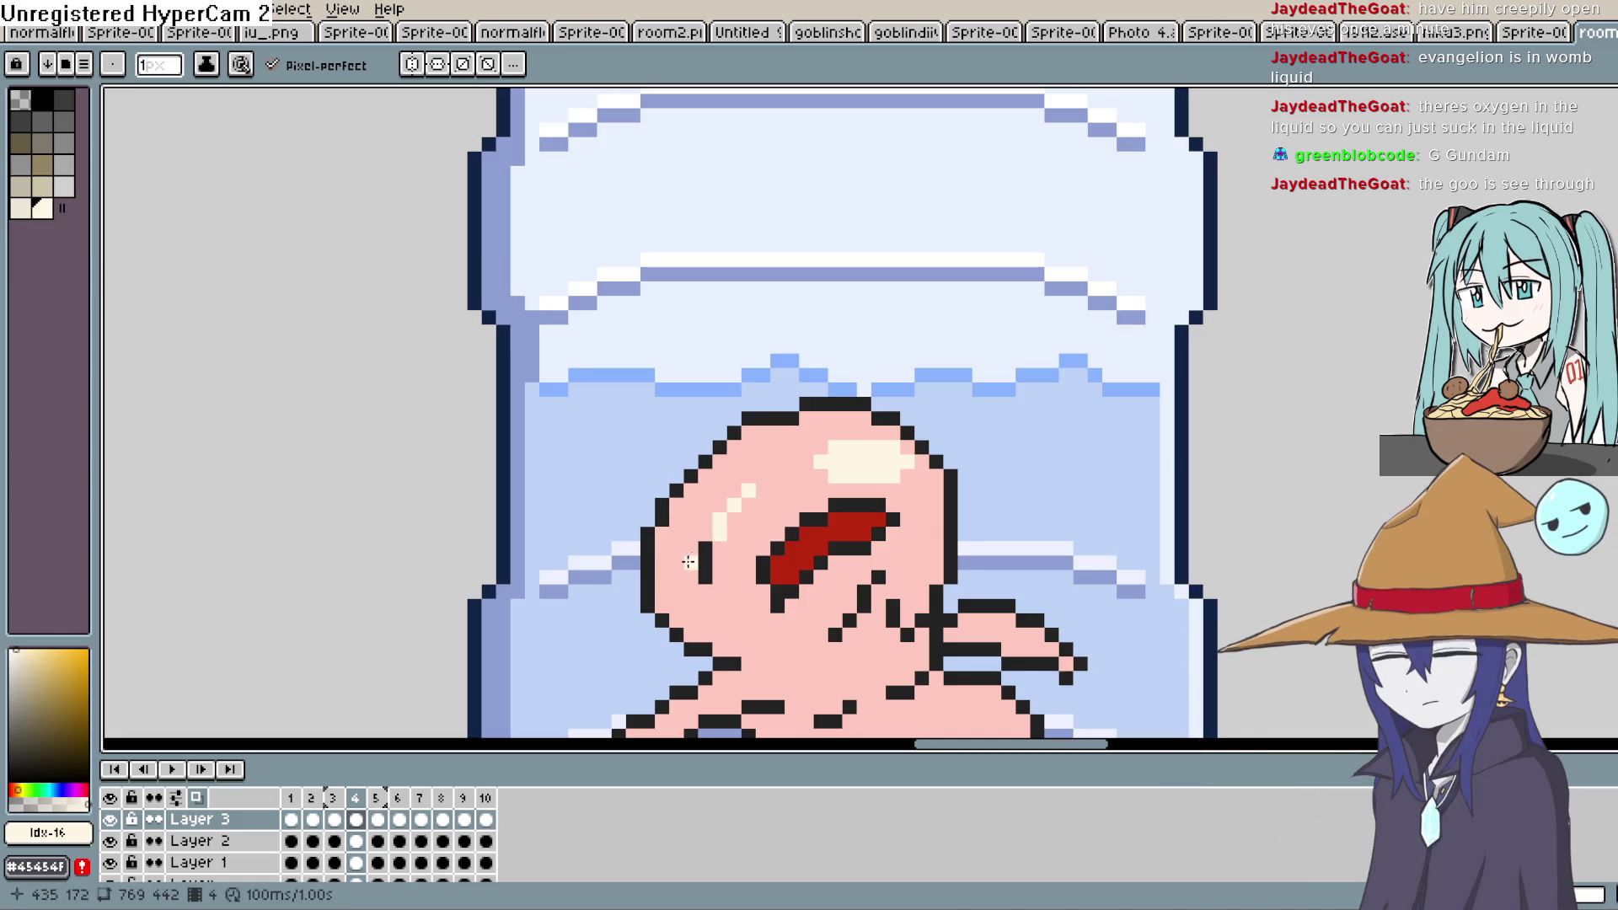
mouse_move(705, 573)
left_mouse_down()
mouse_move(721, 545)
mouse_move(718, 563)
mouse_move(708, 523)
left_mouse_up()
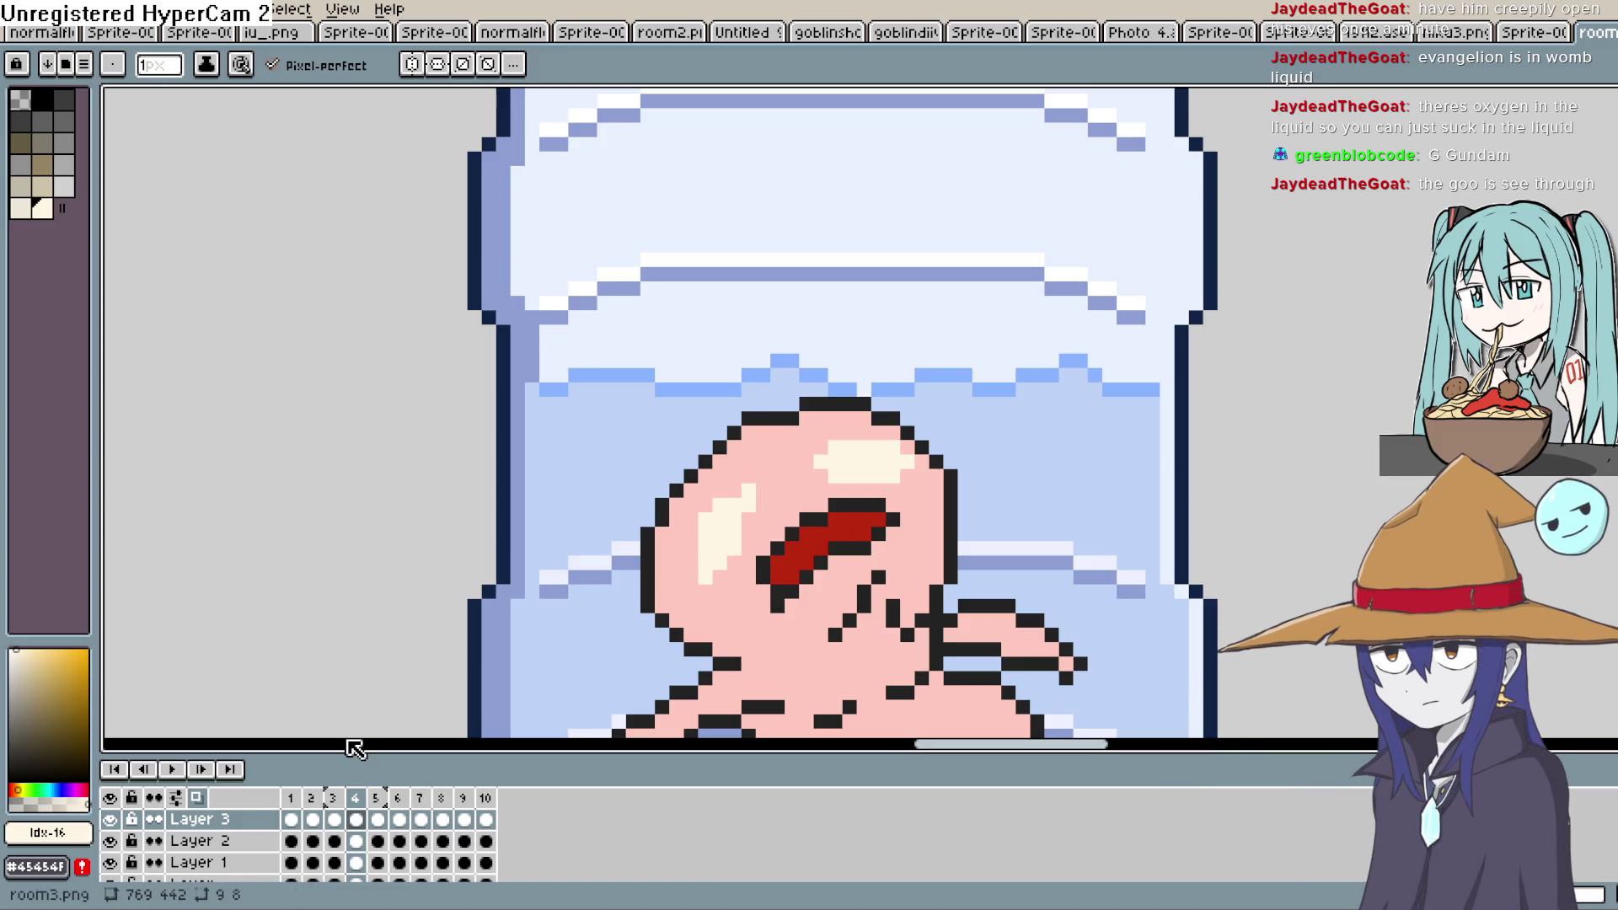
Choose a greyish pink and shade around the cream eye highlights
left_click(21, 674)
left_click_drag(30, 788, 12, 787)
scroll(934, 548, "down", 4)
scroll(910, 505, "up", 5)
left_click(906, 445)
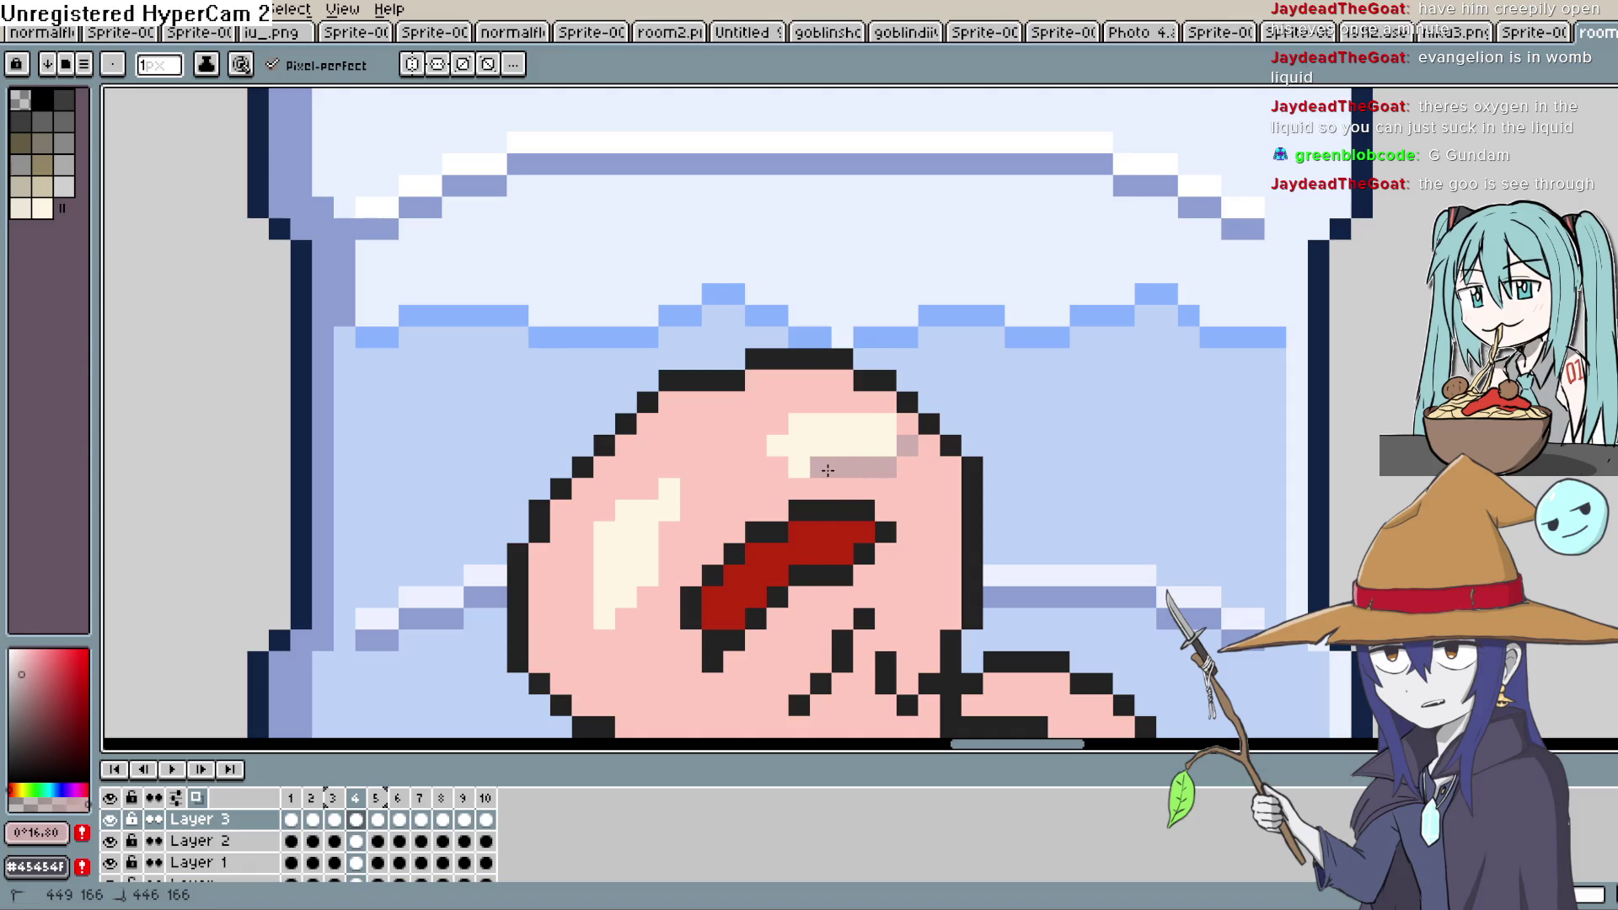
left_click_drag(829, 469, 793, 468)
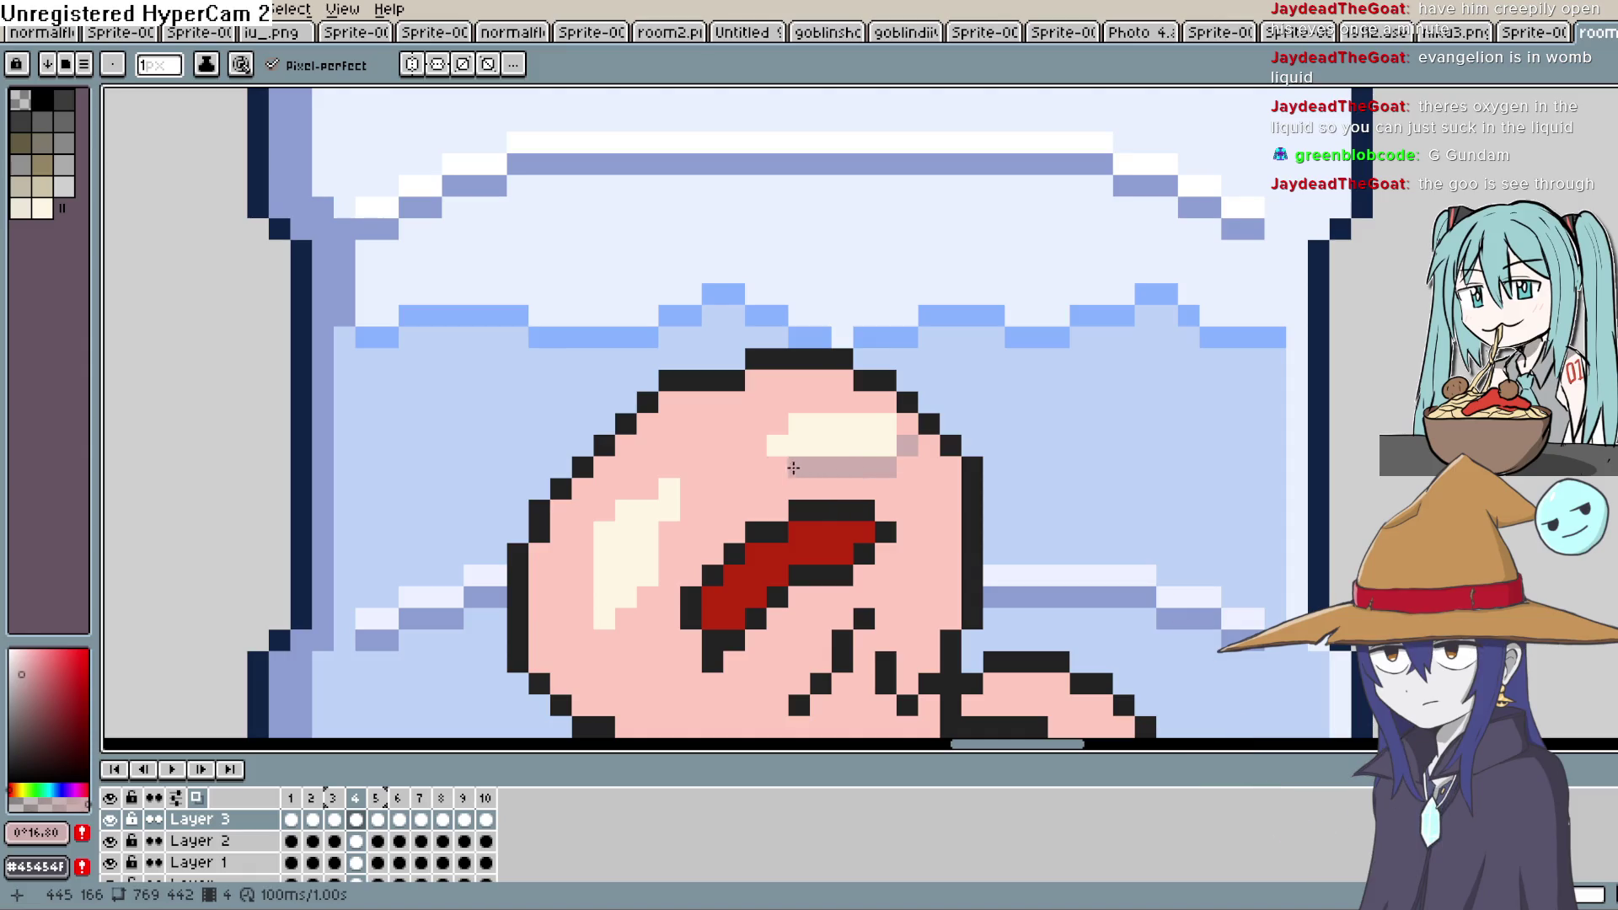
left_click(668, 510)
left_click_drag(647, 531, 647, 573)
left_click(623, 596)
left_click(605, 617)
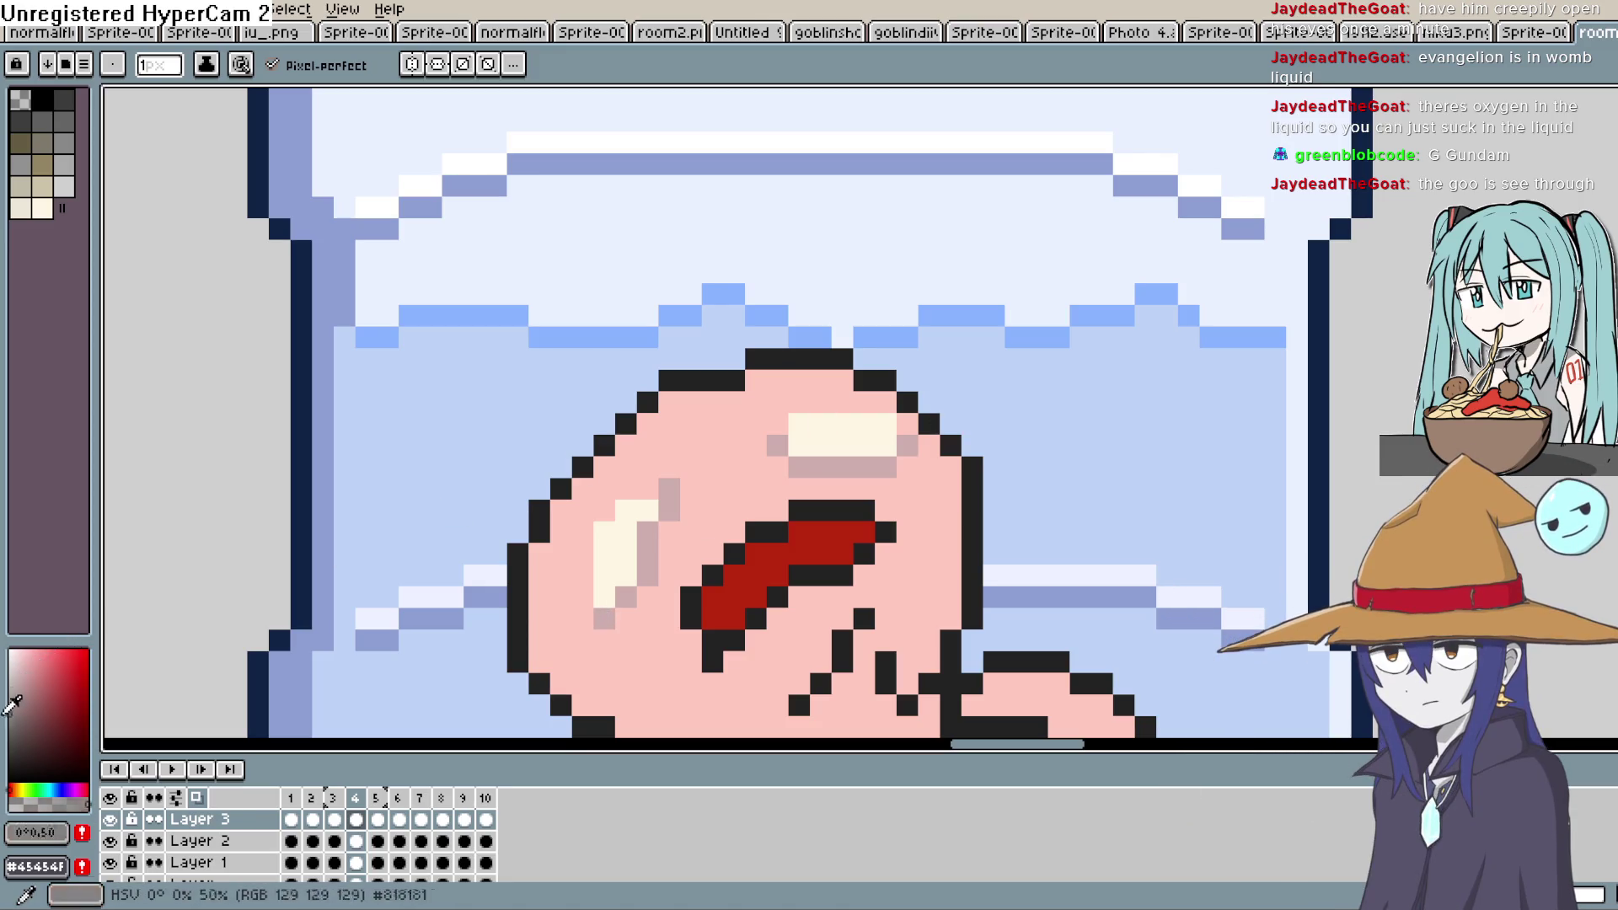
Paint dark pupils in the upper and lower eye highlights
left_click(7, 764)
left_click(604, 574)
left_click(841, 449)
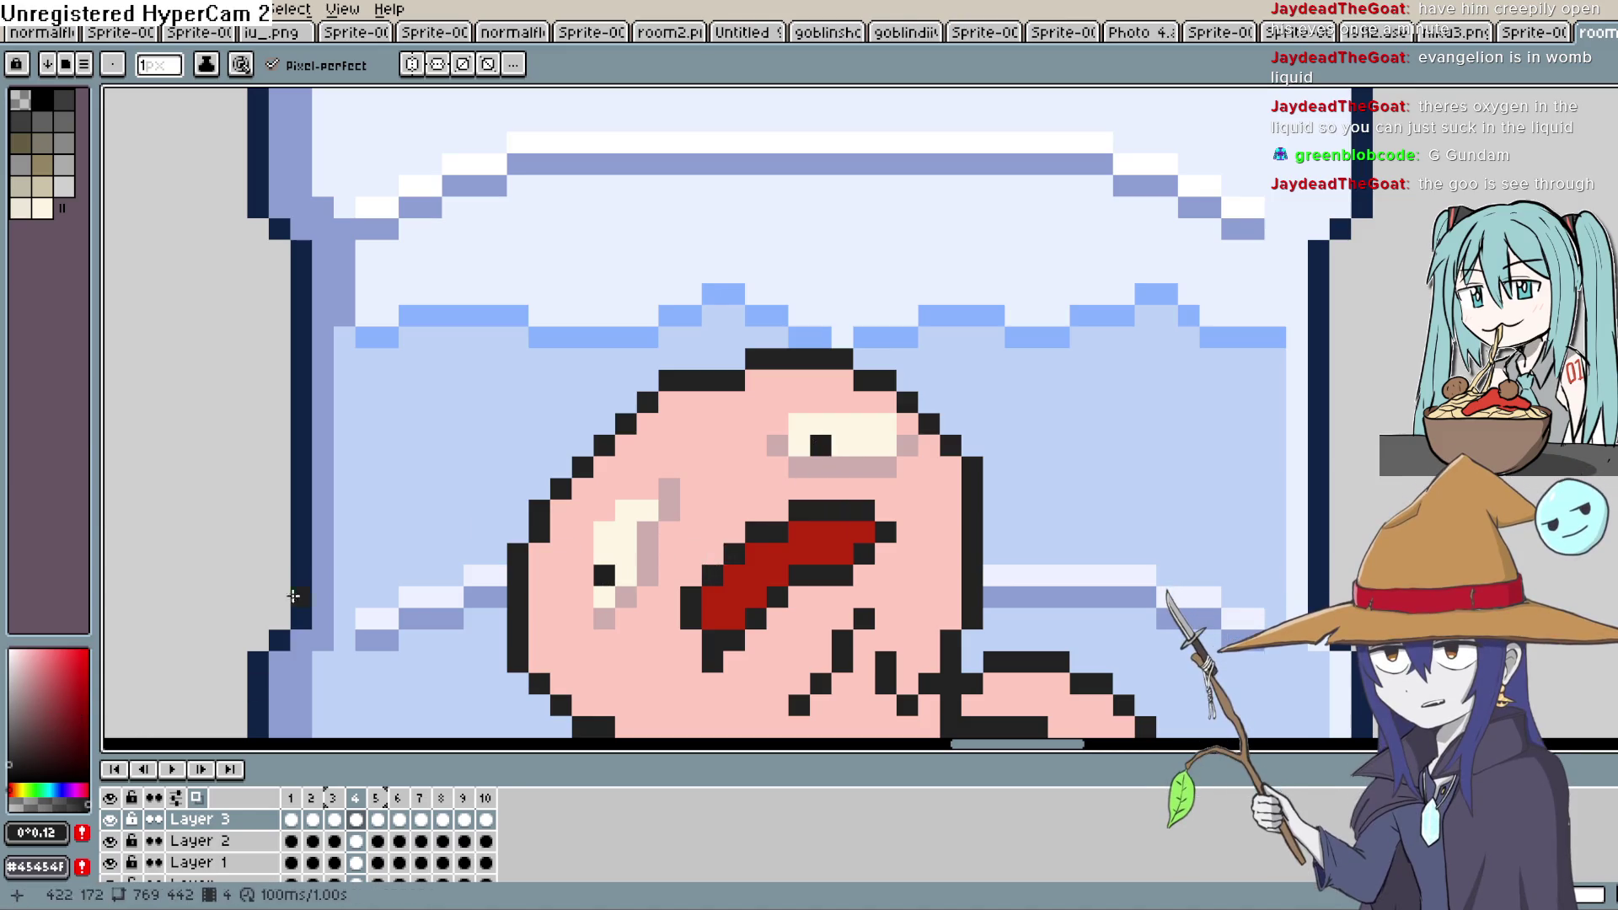
Sample the grey-pink shade, add darker shading beside the eyes, and undo a stray pixel
key("i")
left_click(604, 618)
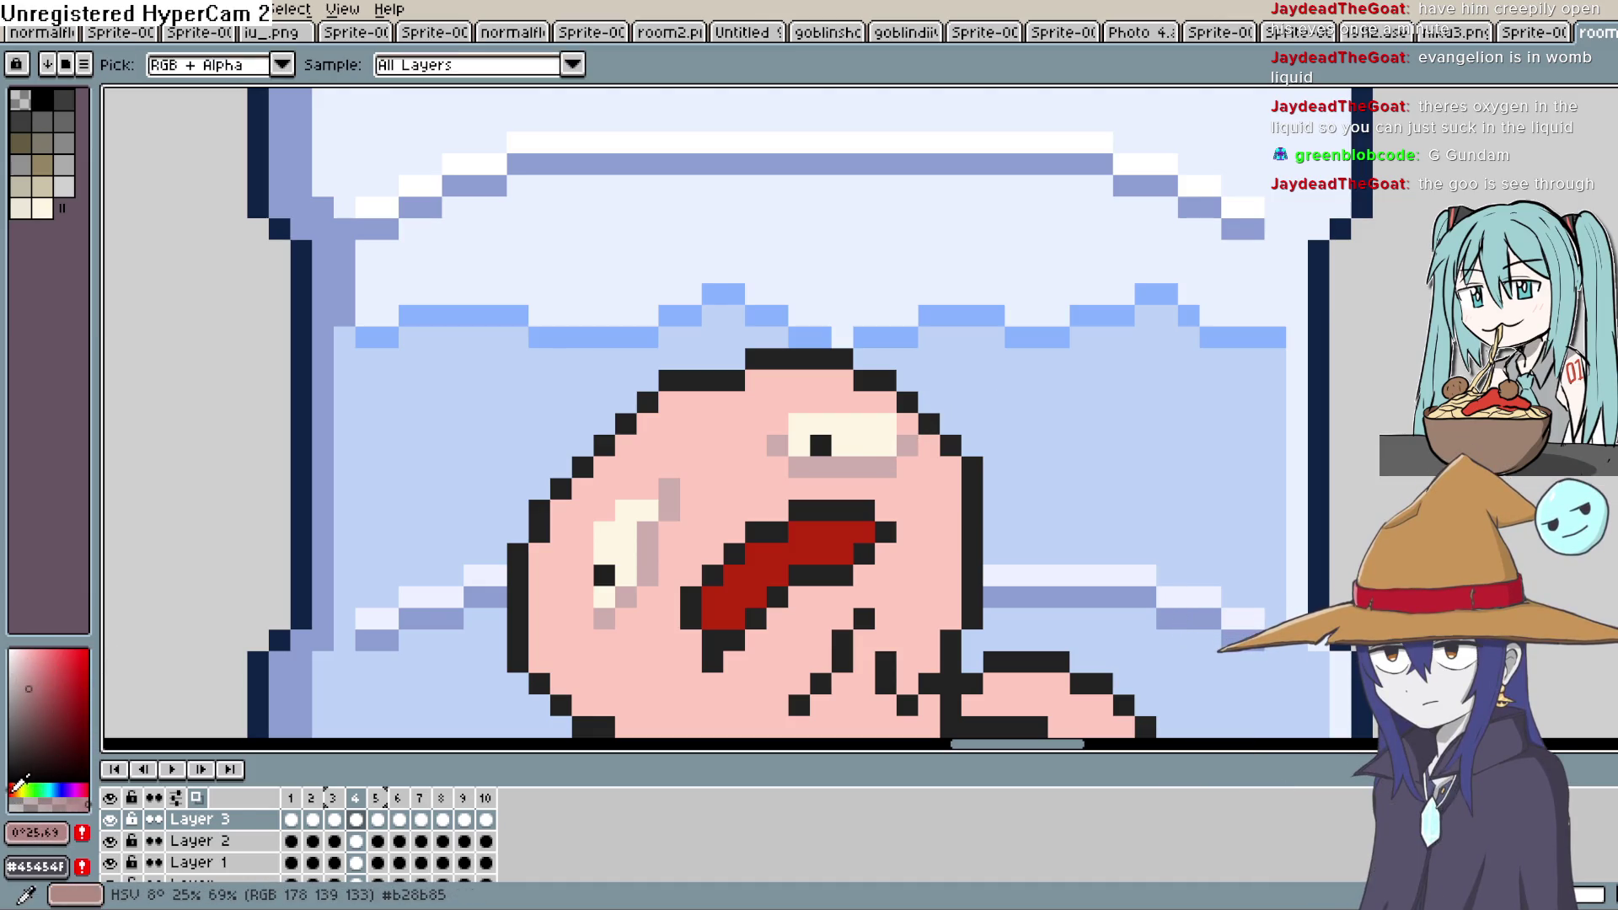
scroll(911, 461, "up", 2)
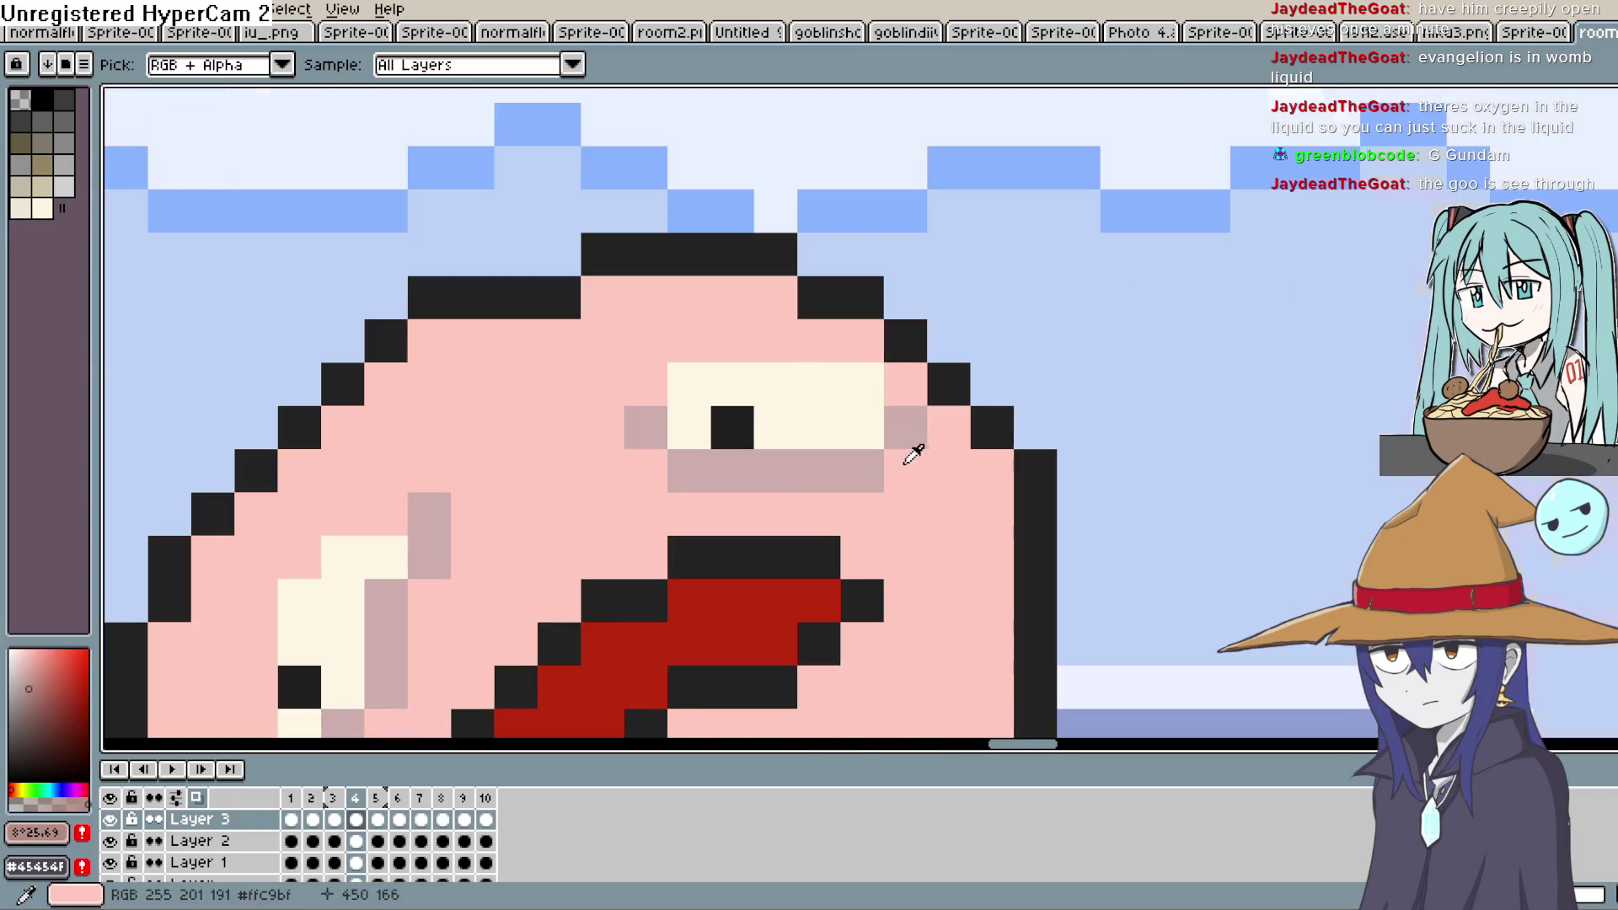
key("b")
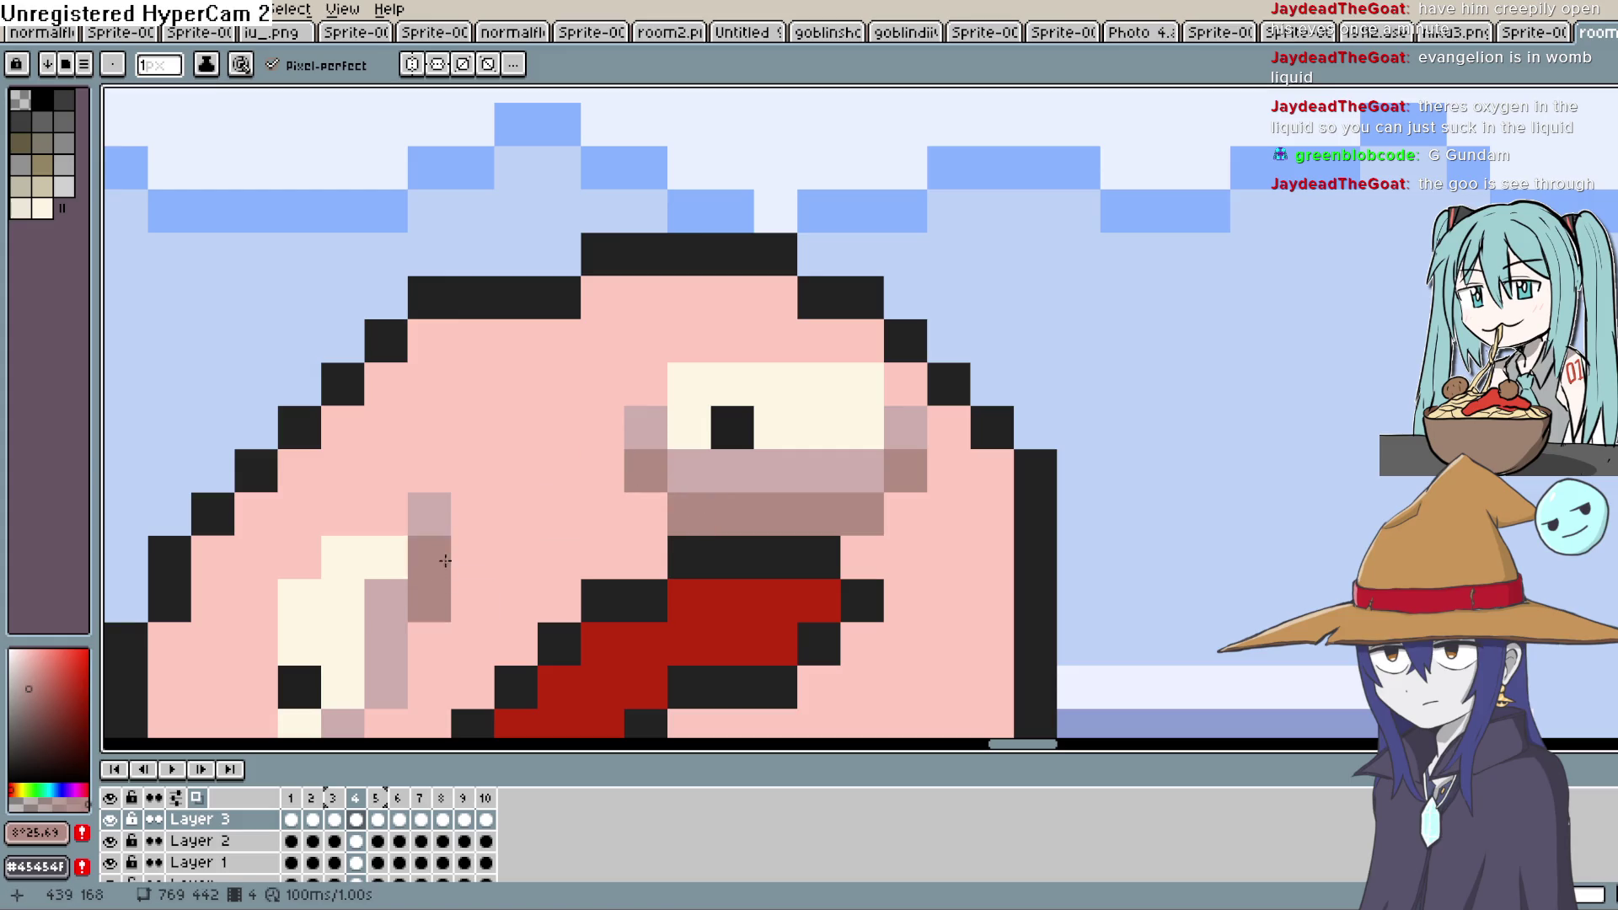
mouse_move(466, 557)
left_mouse_down()
mouse_move(712, 387)
mouse_move(698, 427)
left_mouse_up()
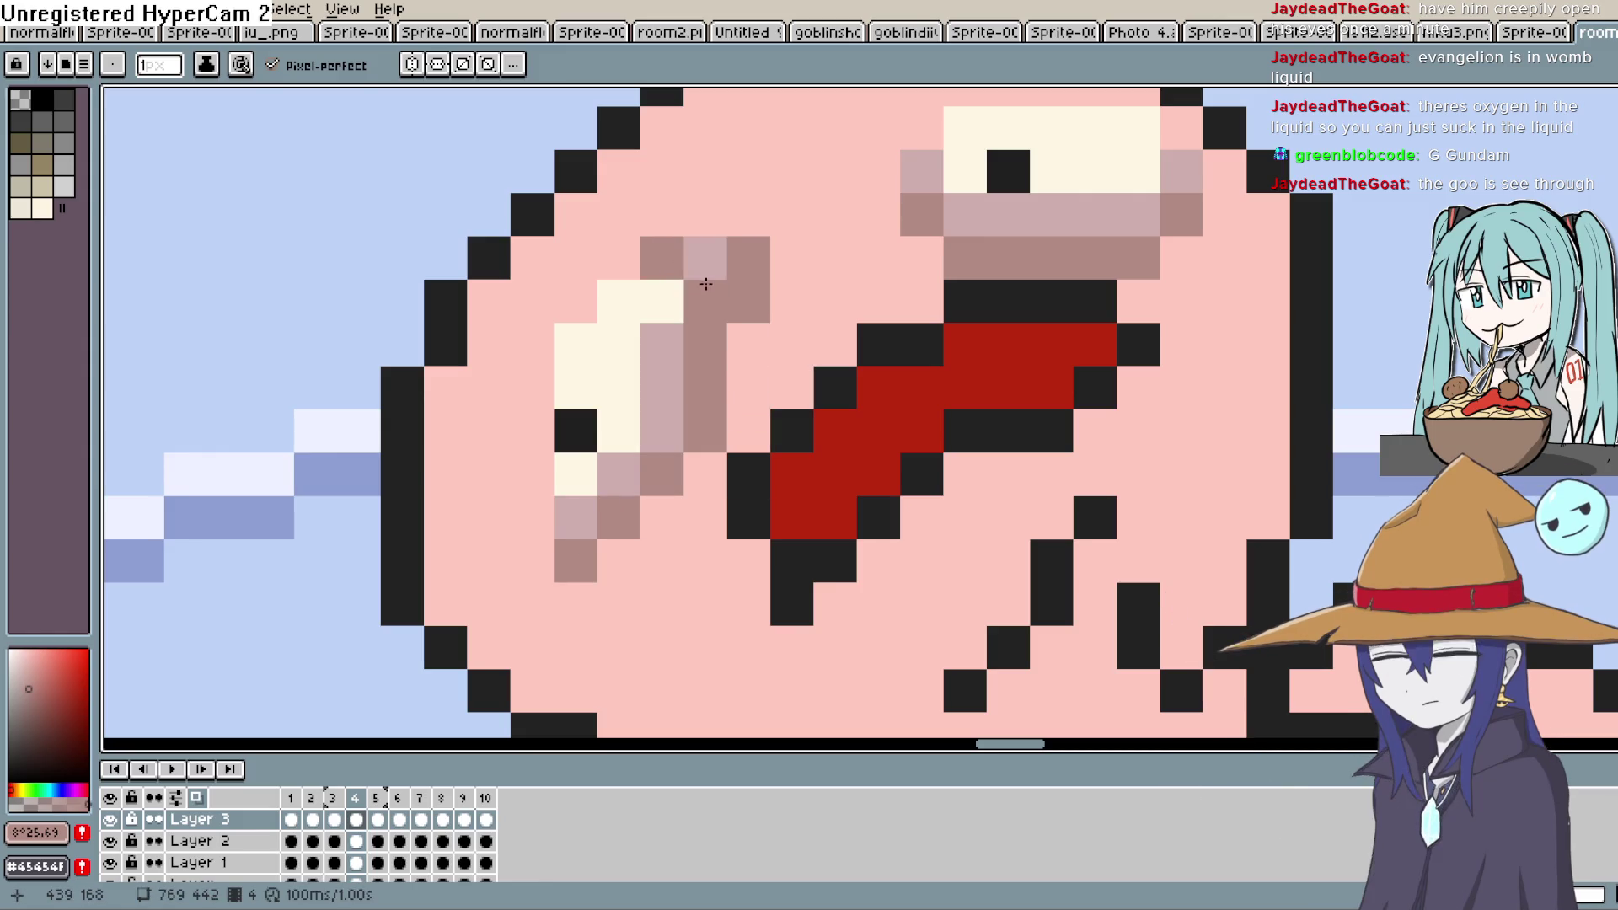
key("ctrl+z")
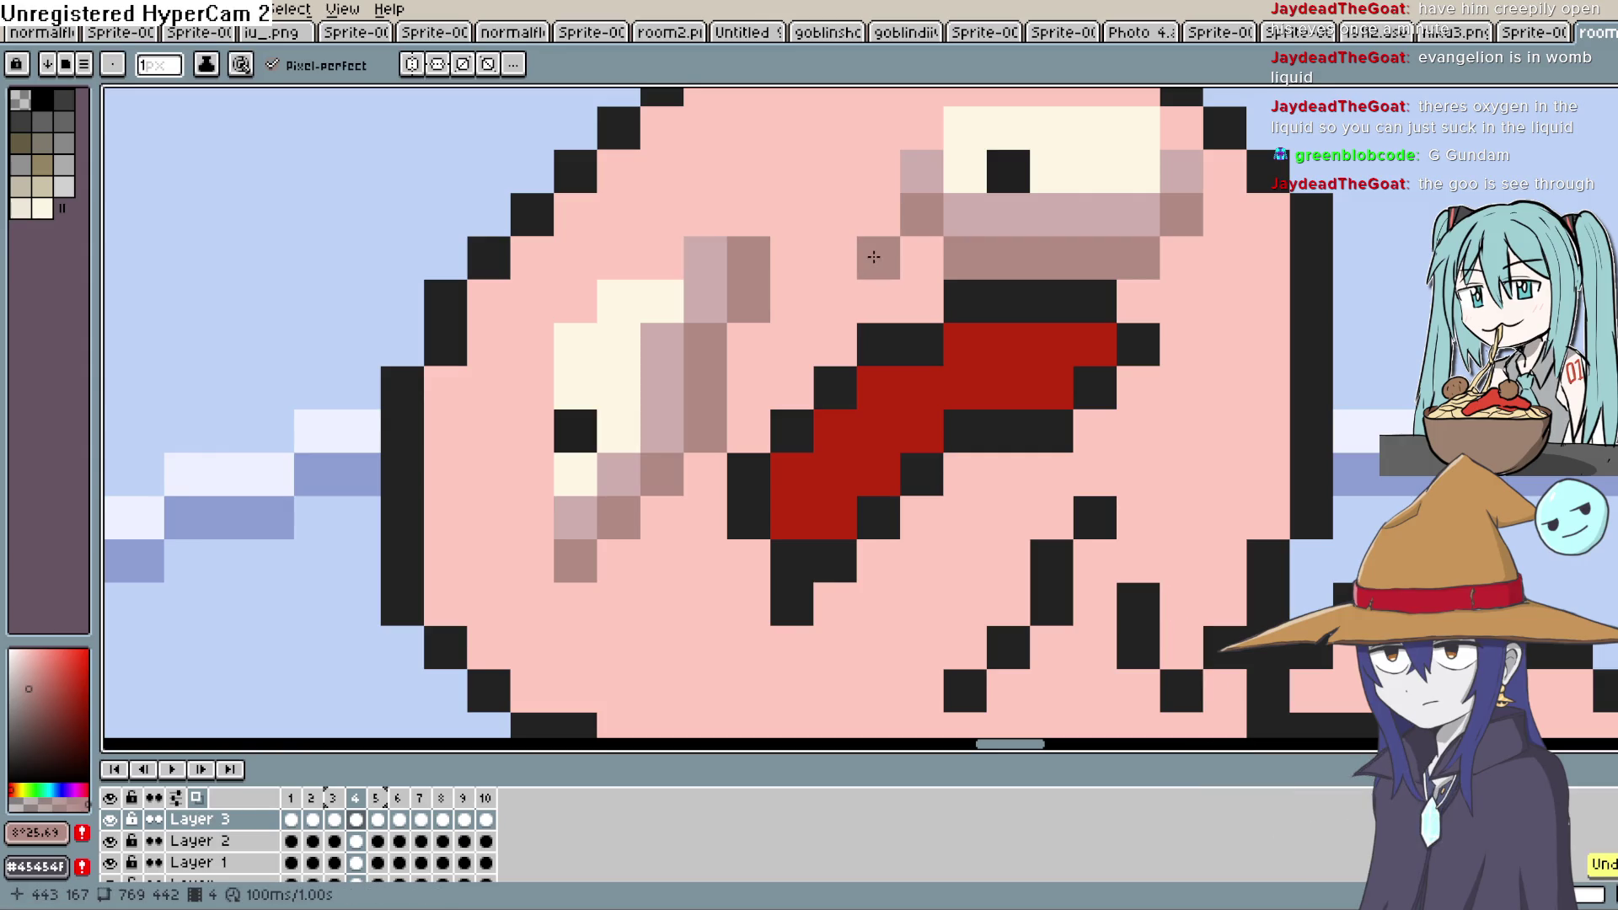
scroll(881, 276, "down", 5)
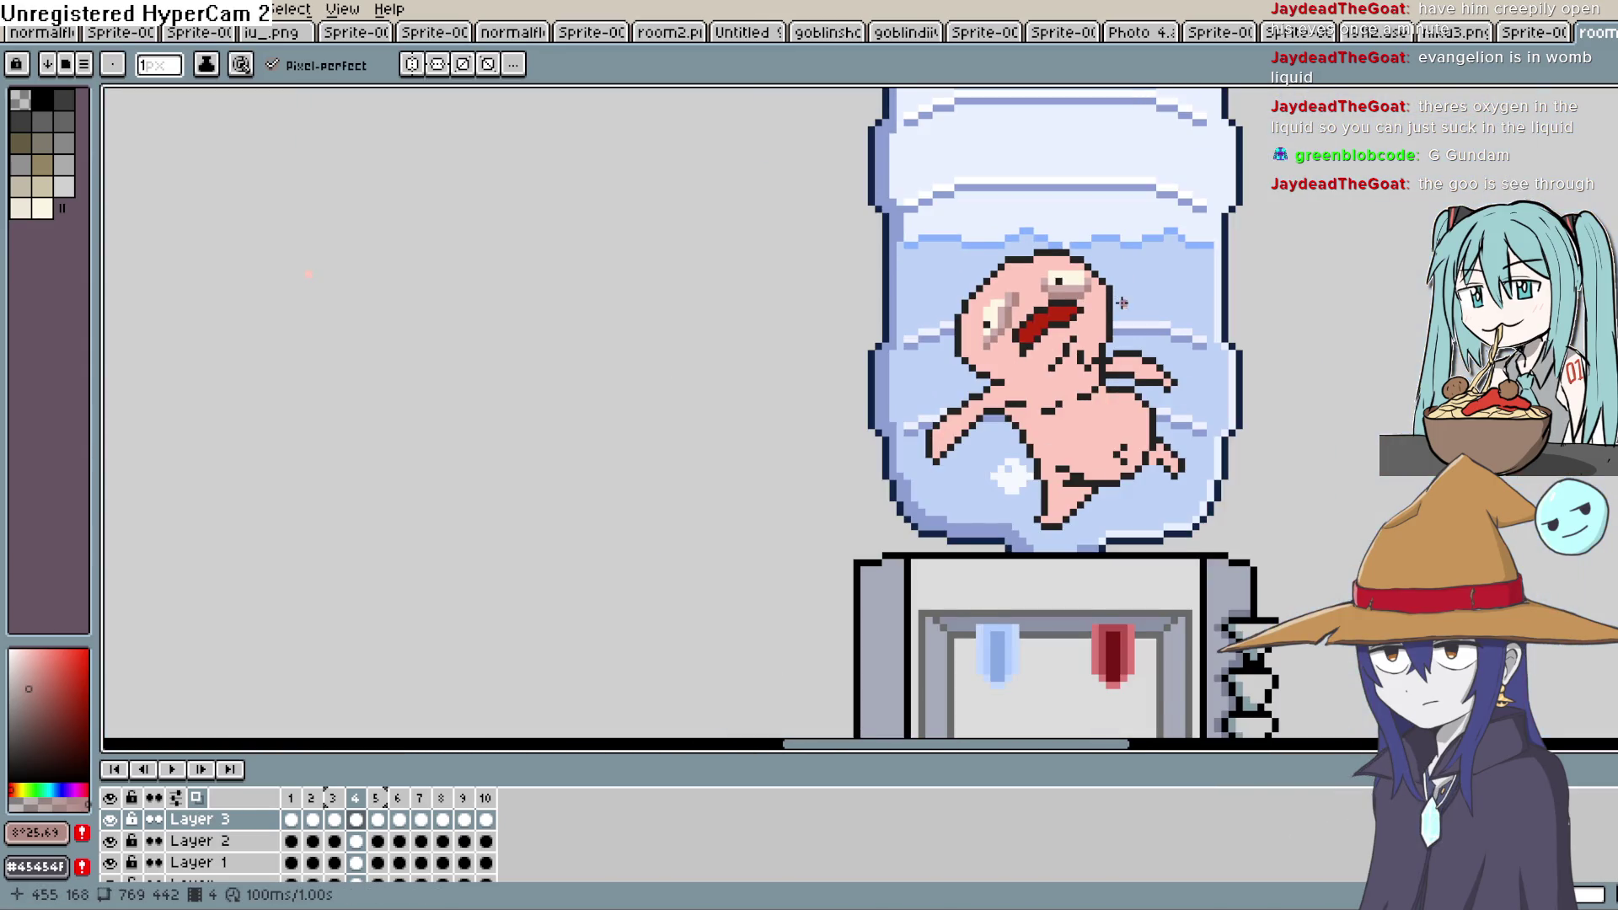
Zoom out, play the floating-creature animation, then stop it
scroll(1121, 301, "down", 1)
scroll(758, 506, "right", 3)
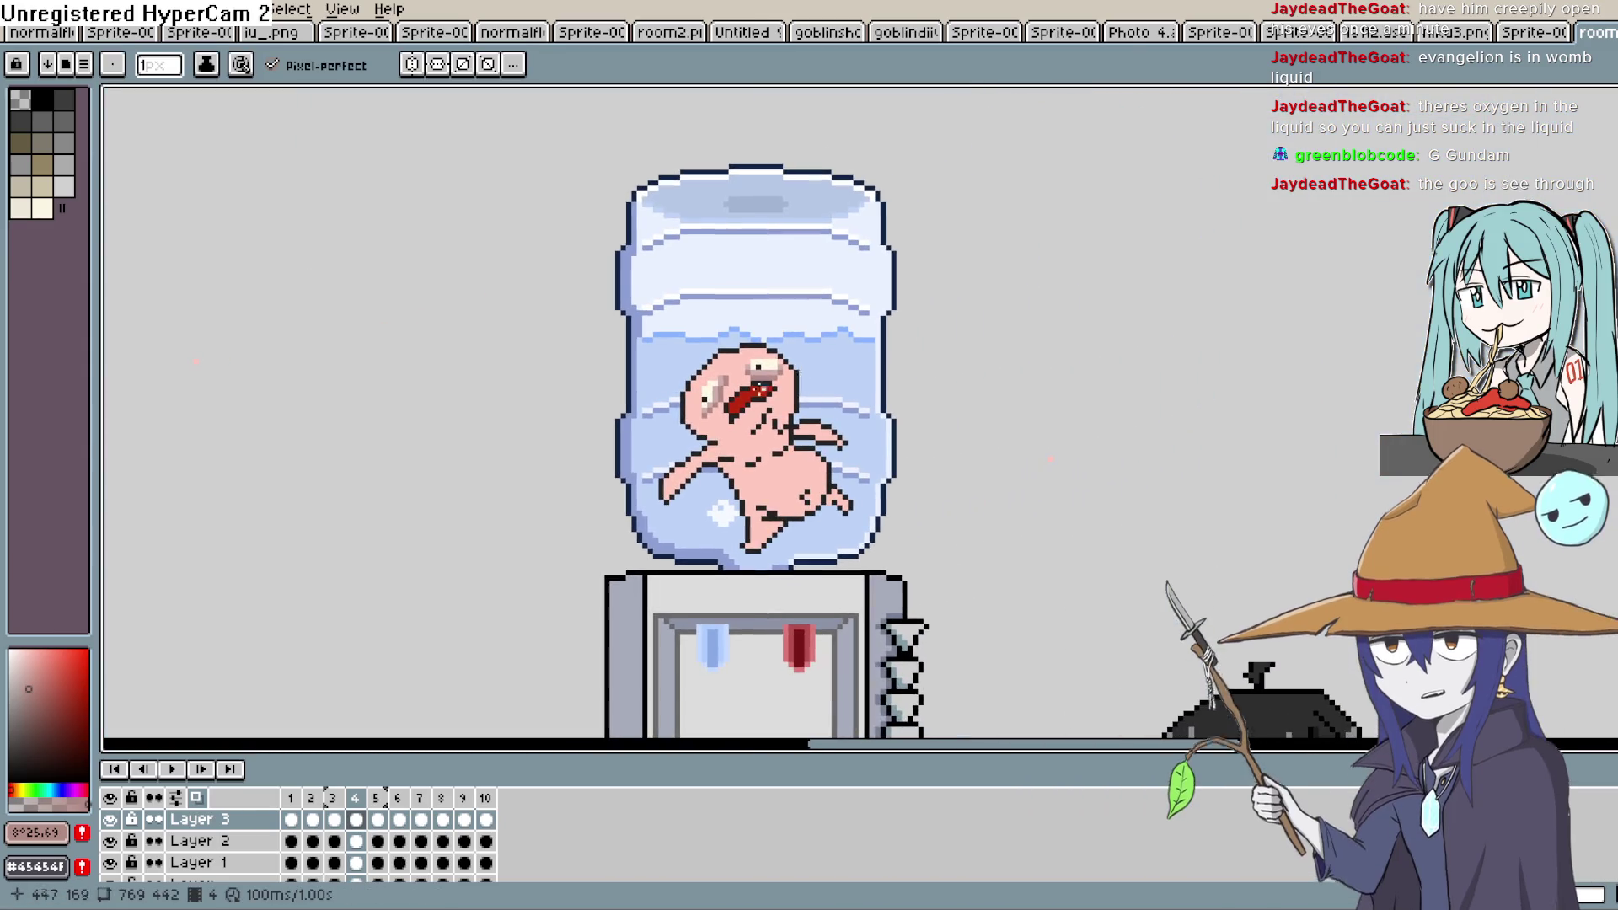
left_click(173, 770)
scroll(986, 401, "down", 3)
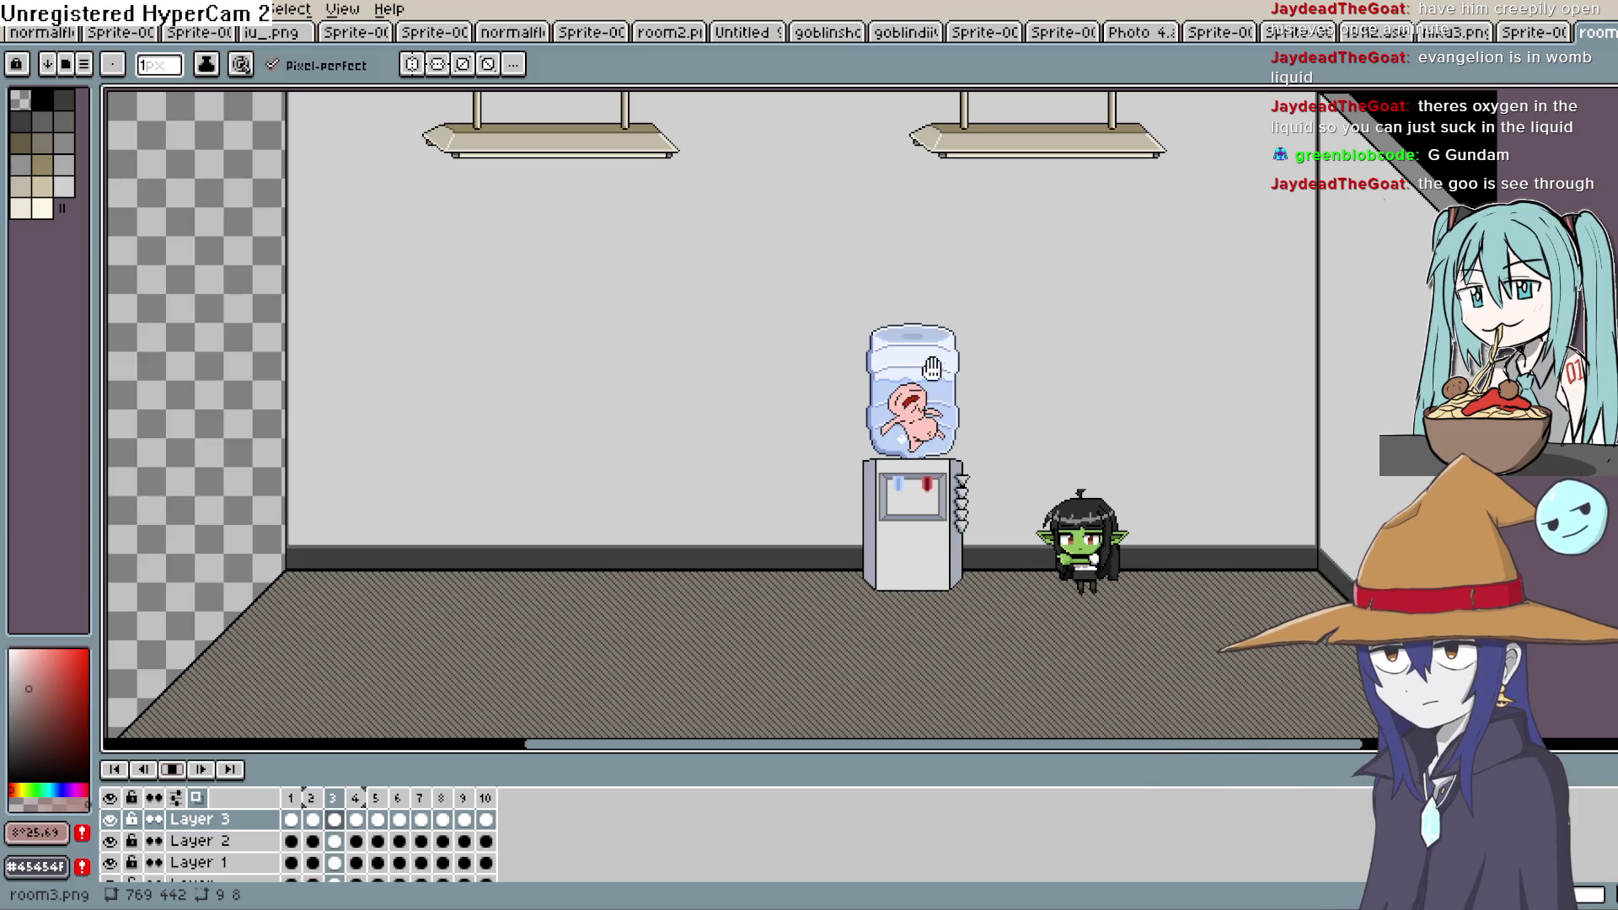
scroll(962, 374, "up", 4)
scroll(995, 386, "down", 1)
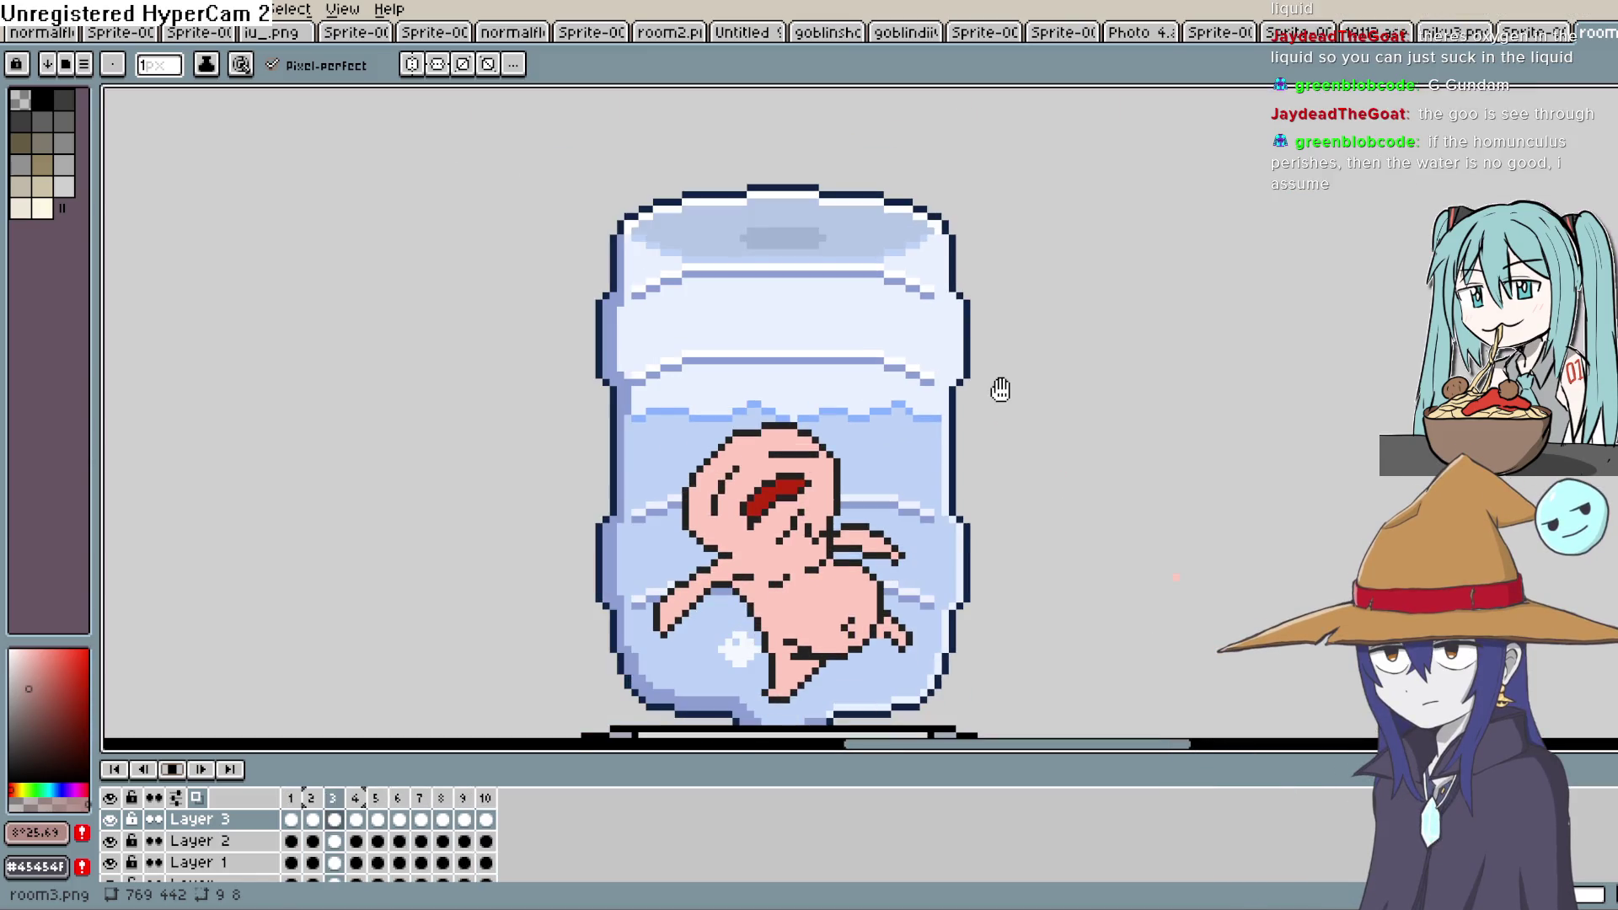
scroll(944, 412, "down", 2)
scroll(944, 411, "up", 3)
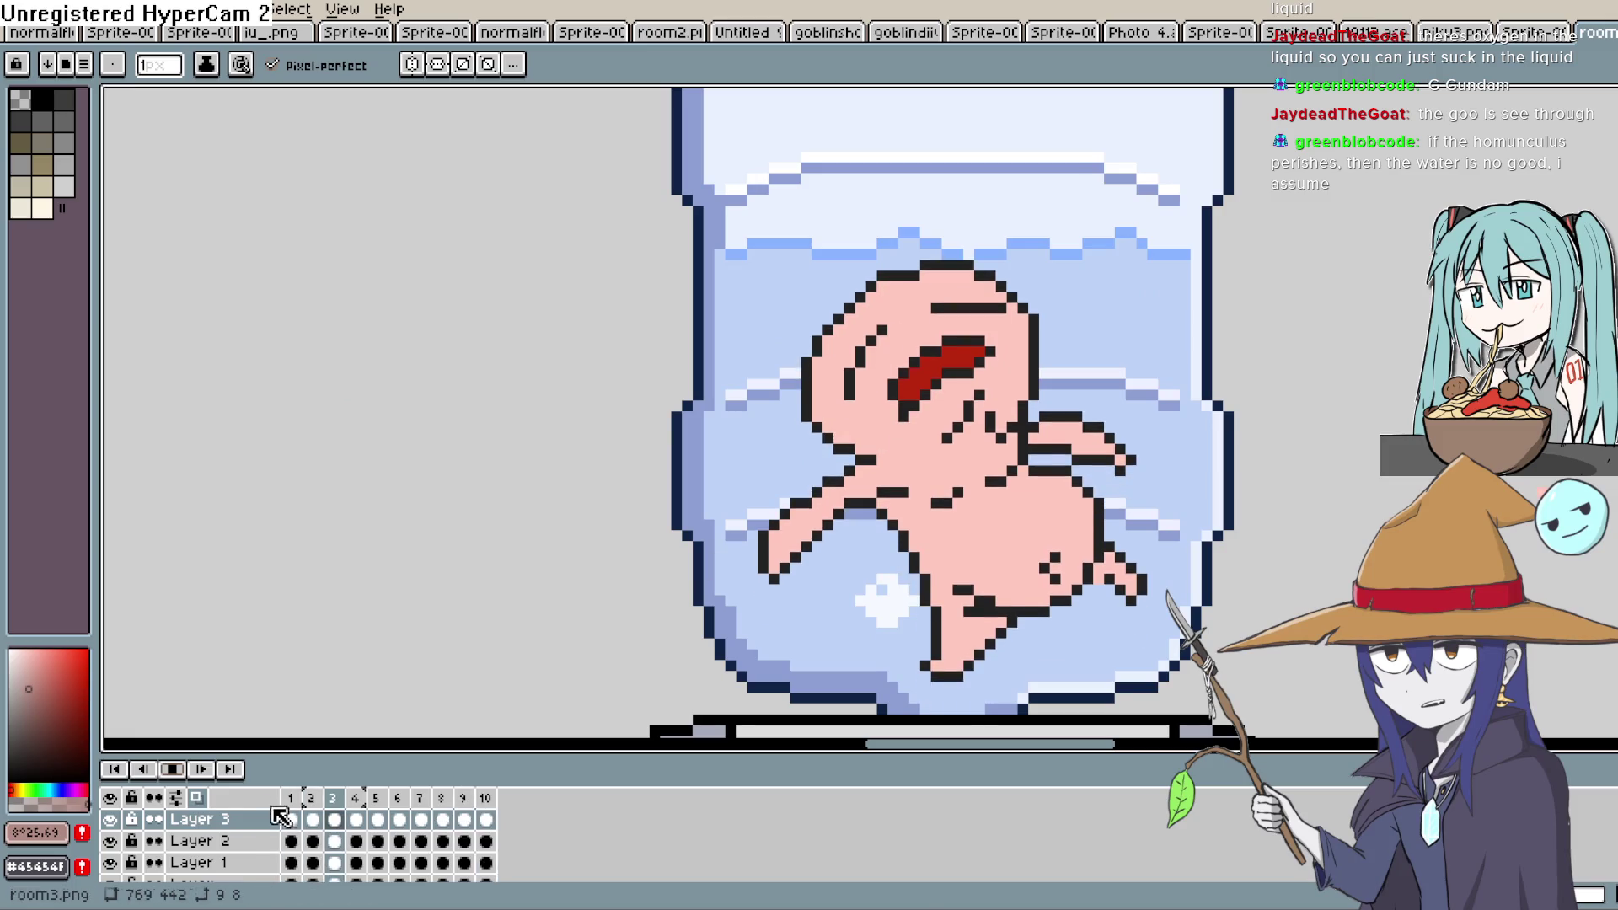
key("Return")
Paint white highlight pixels on the creature's head
left_click(356, 820)
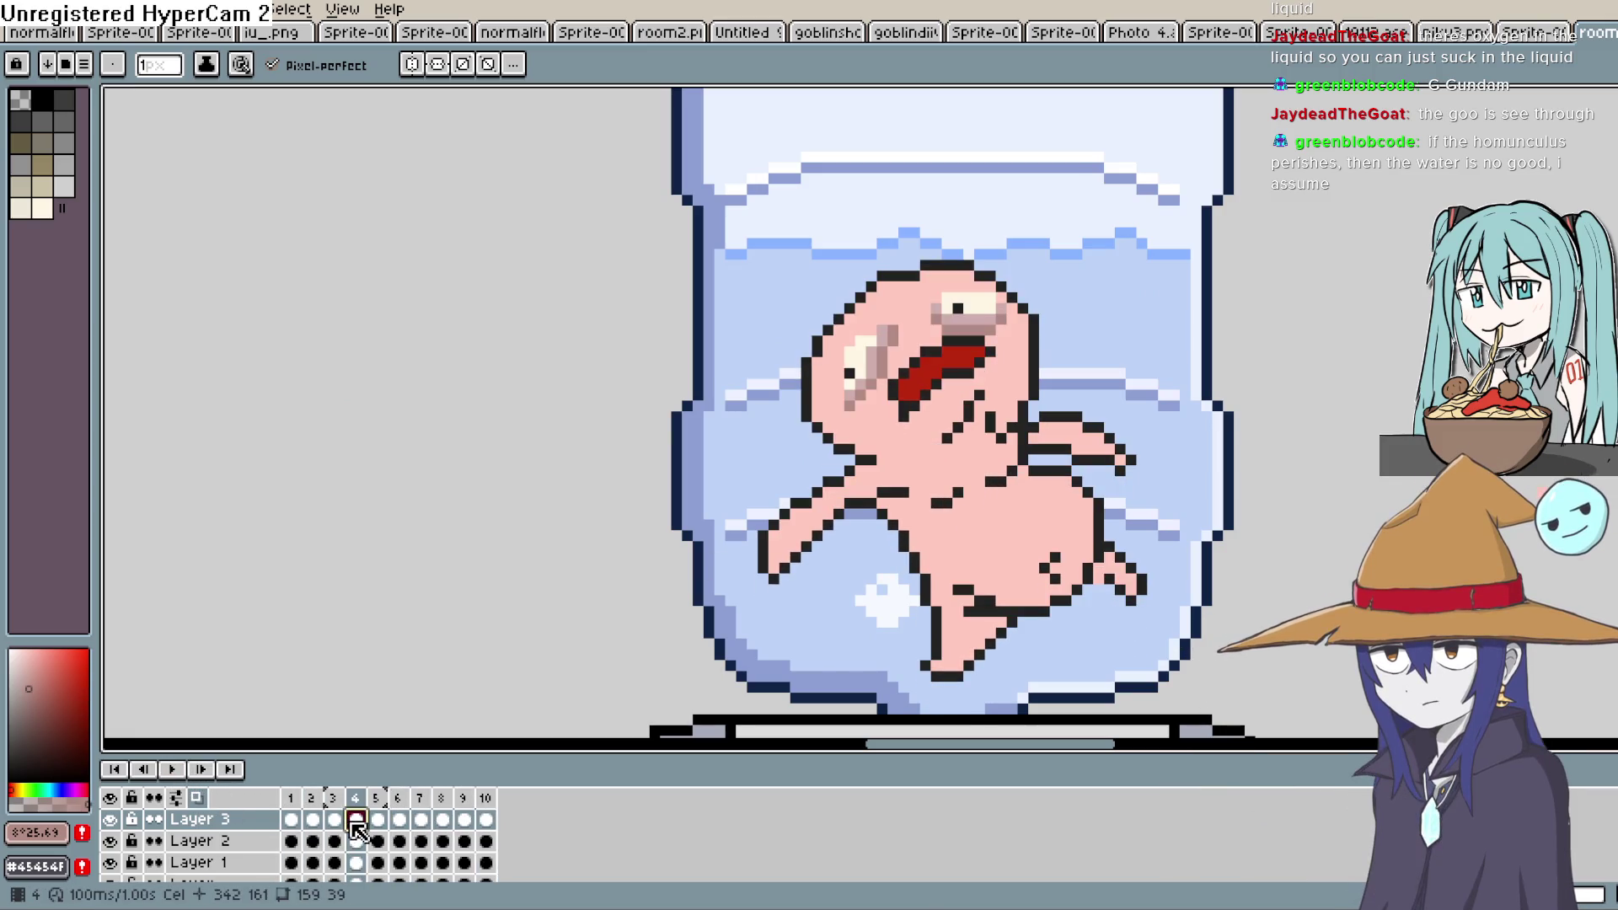
scroll(755, 501, "up", 1)
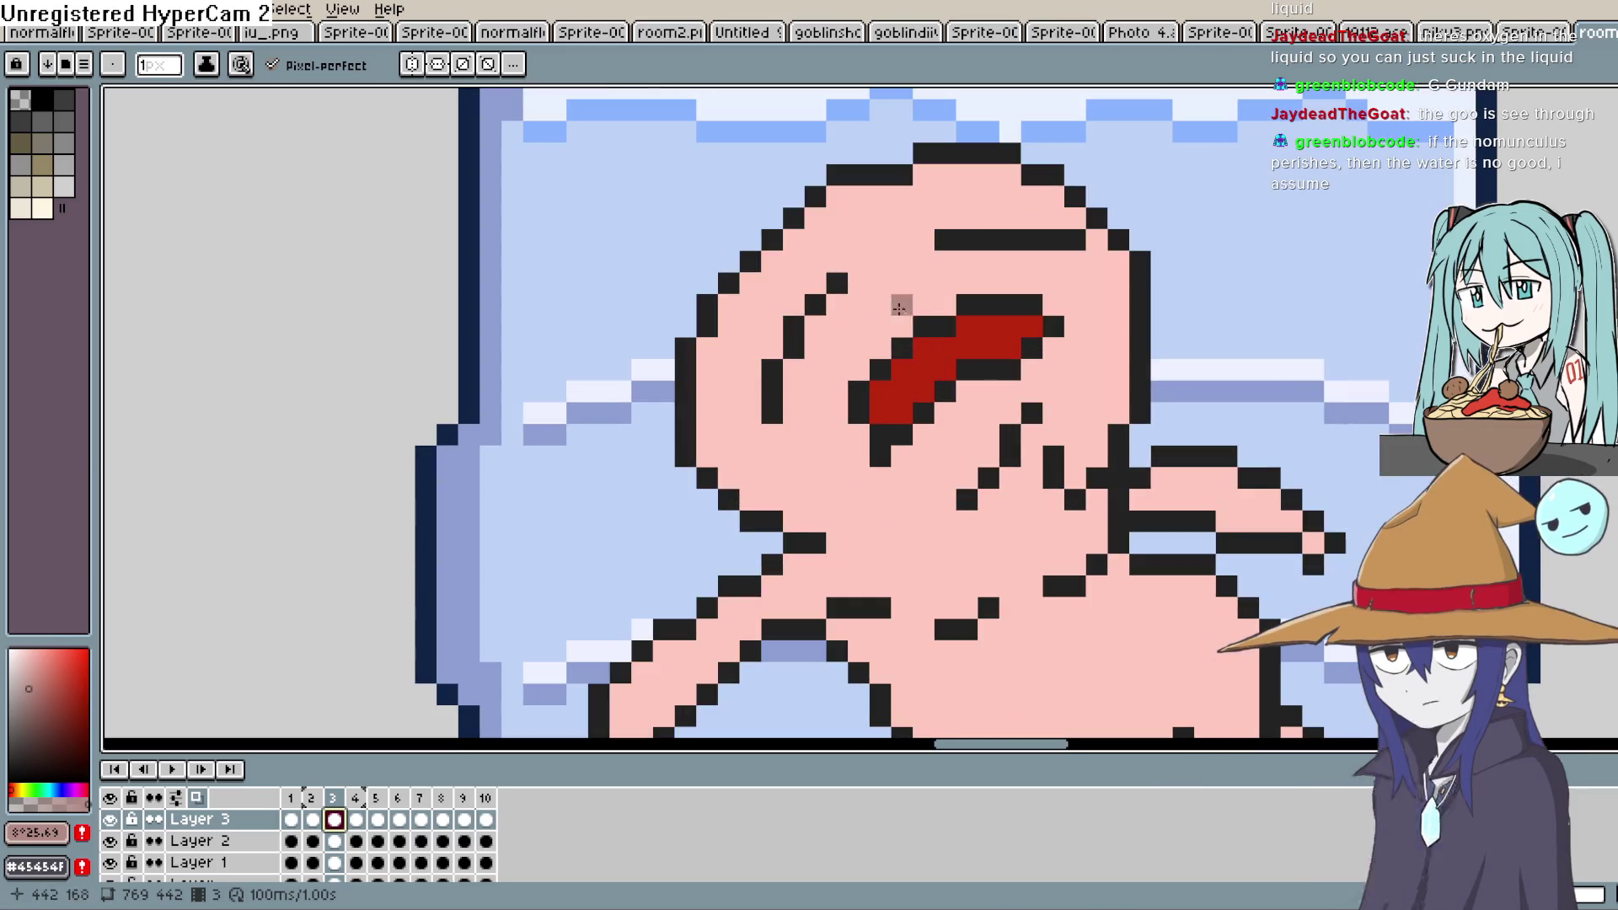
left_click(12, 652)
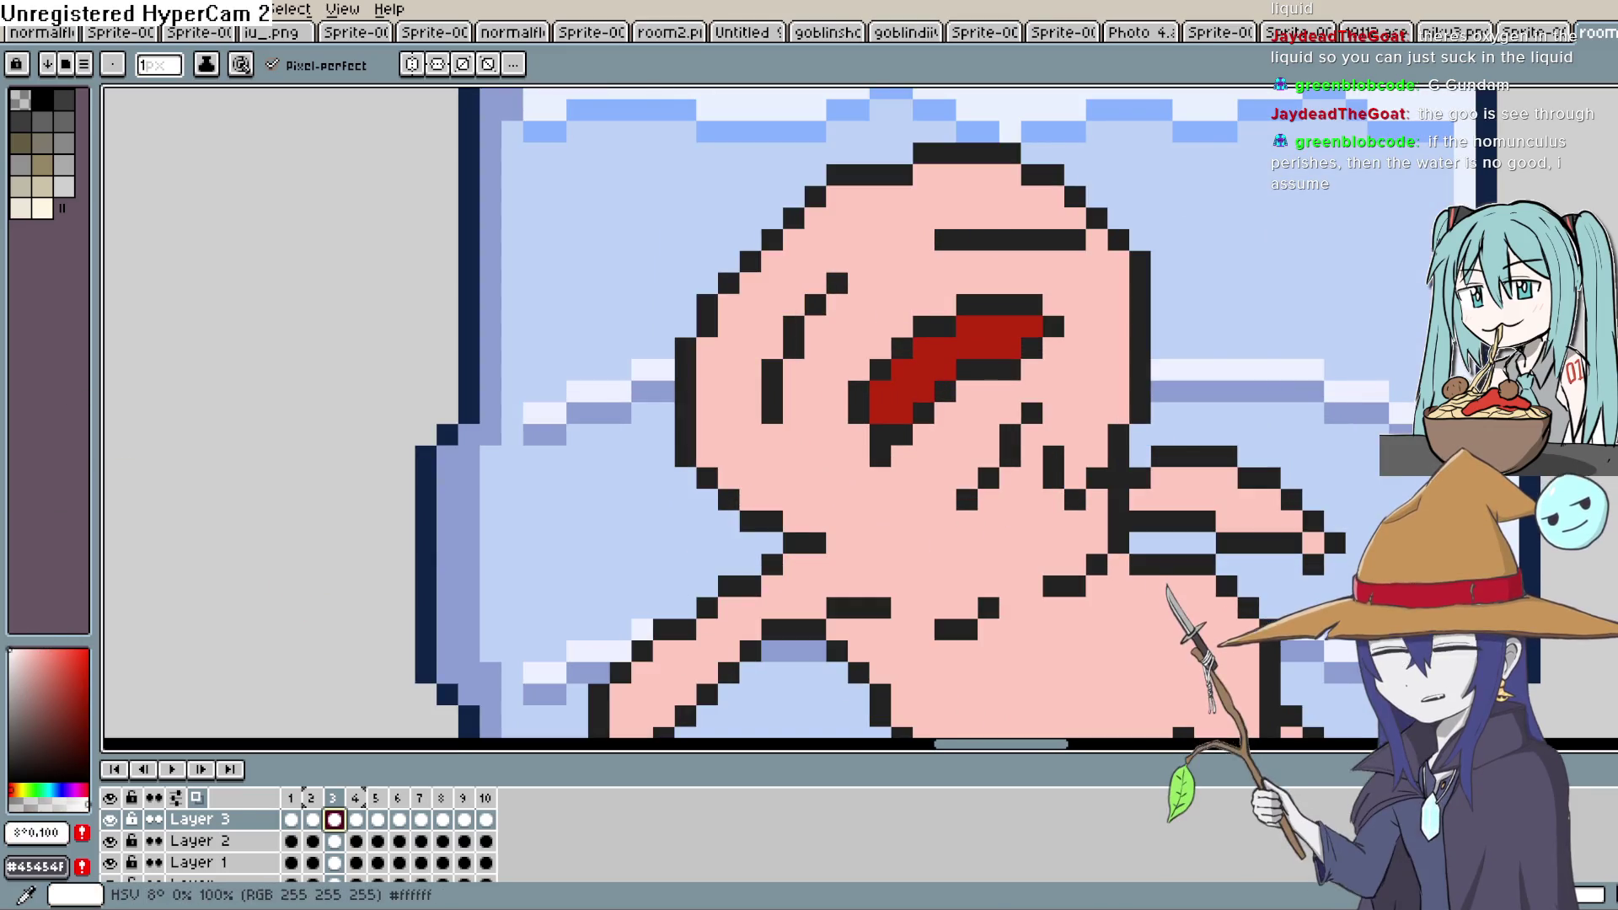
mouse_move(774, 410)
left_mouse_down()
mouse_move(770, 379)
mouse_move(798, 330)
left_mouse_up()
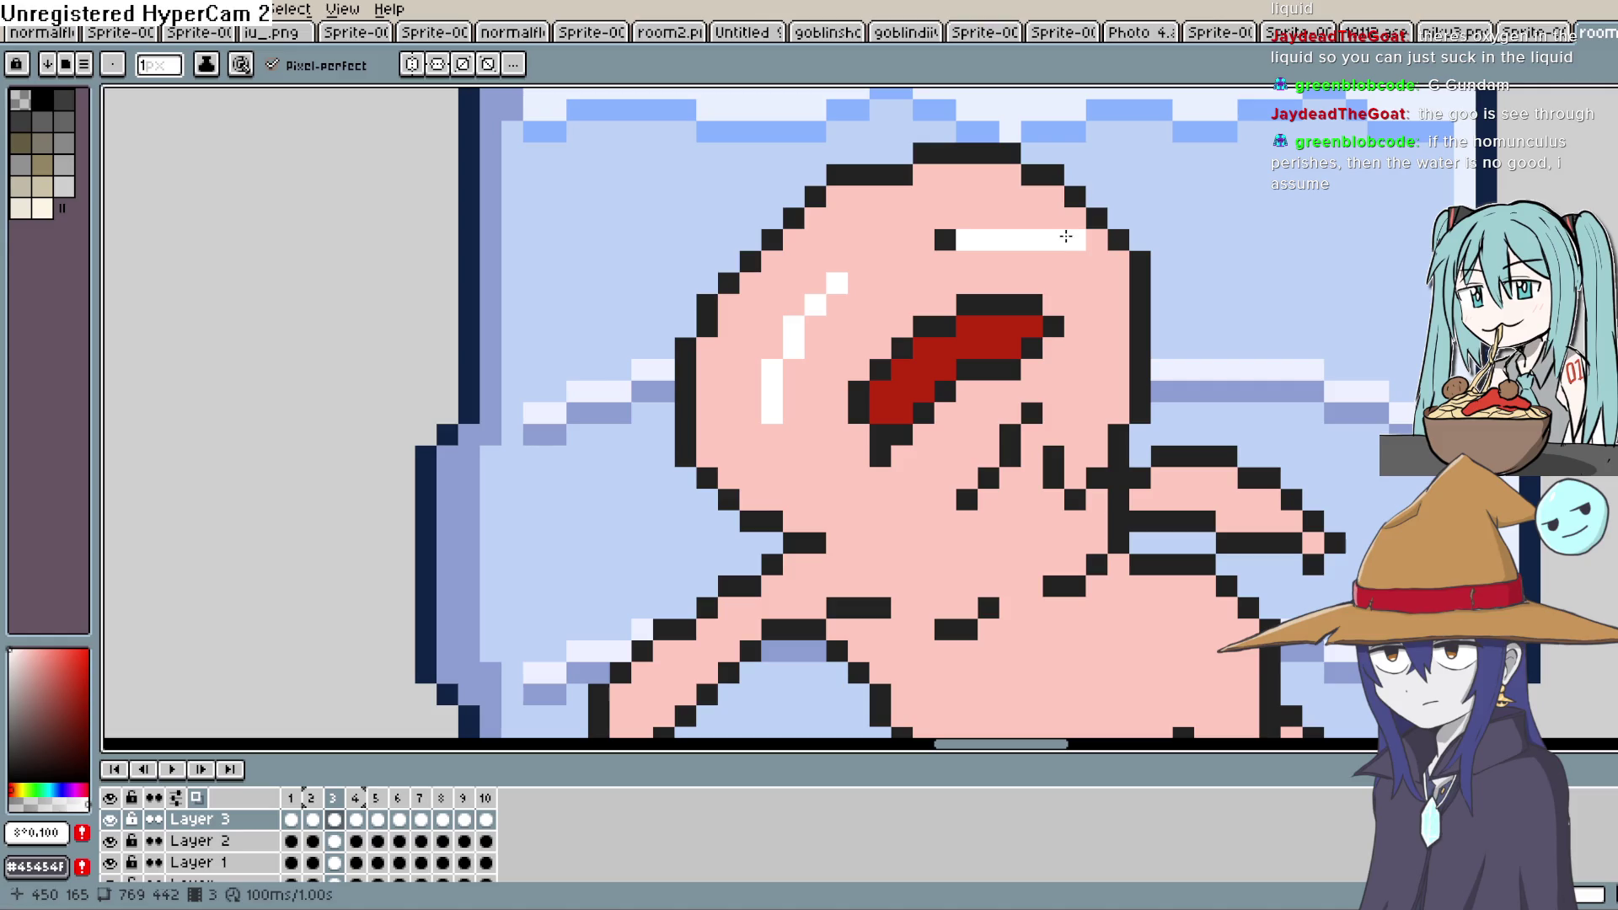
Sample the grey-pink shade from frame 4 and return to frame 3
key("Left")
key("Right")
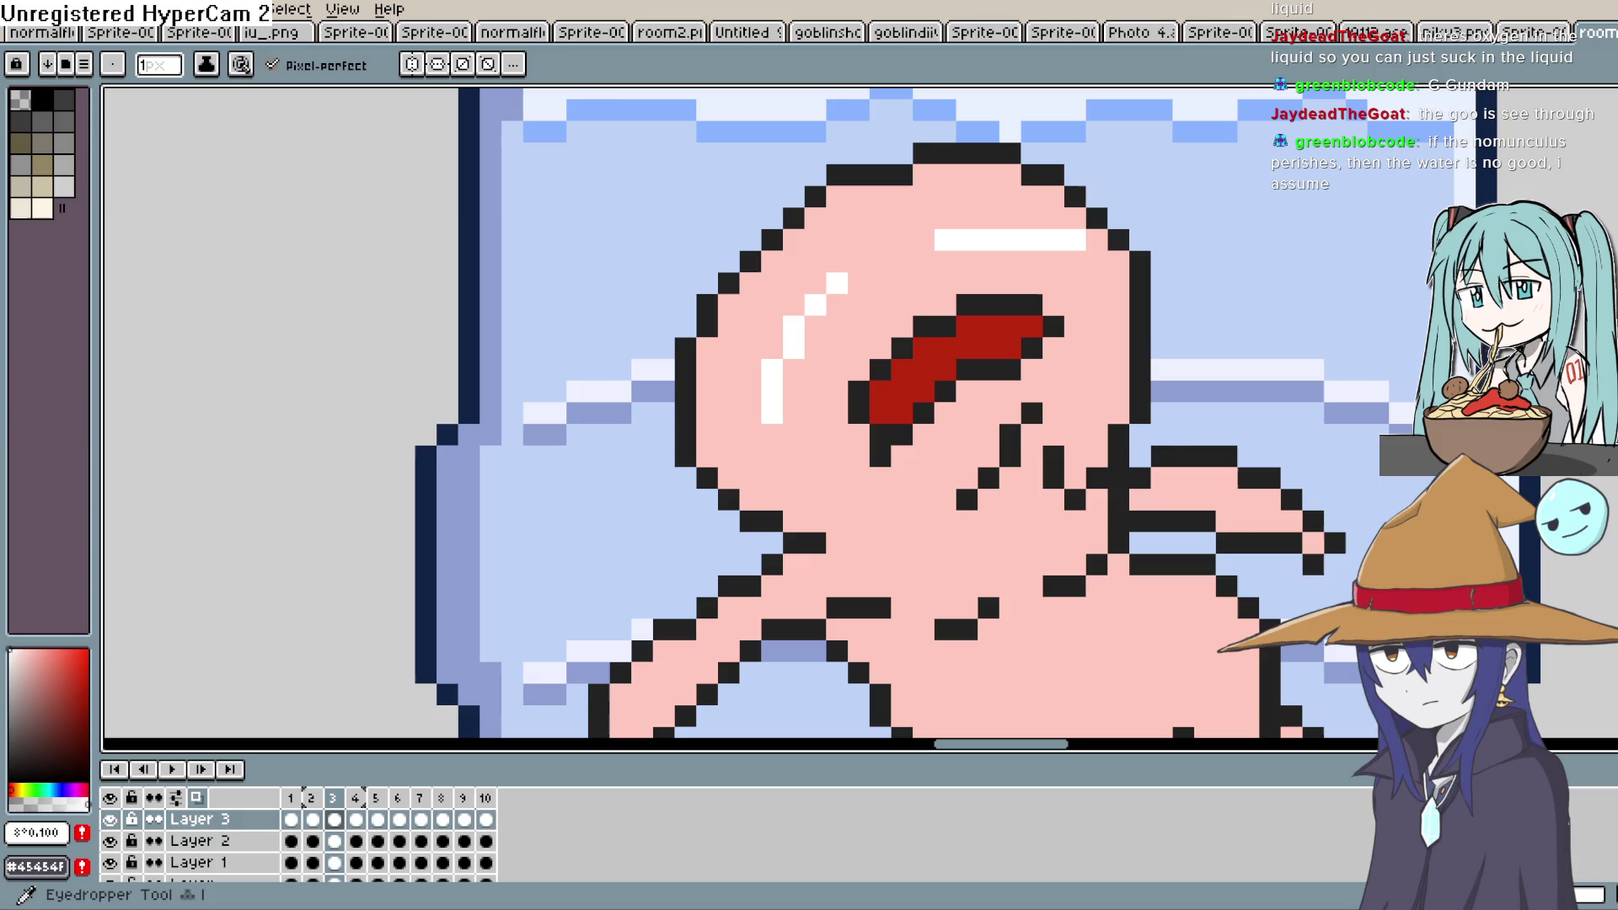
key("i")
key("Right")
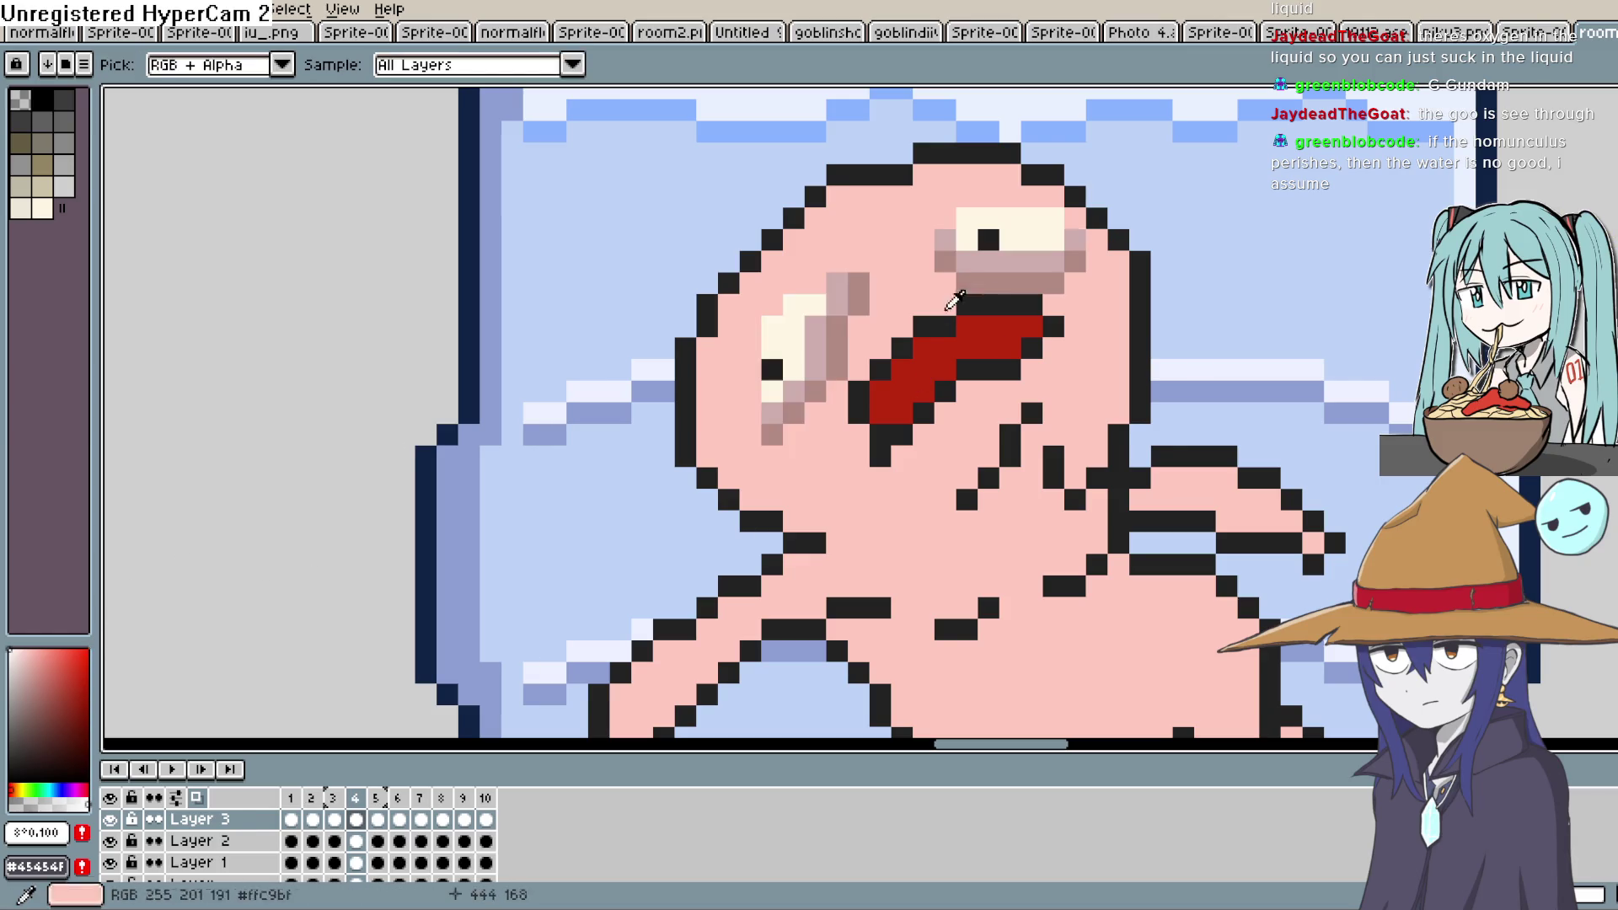
left_click(1025, 268)
key("b")
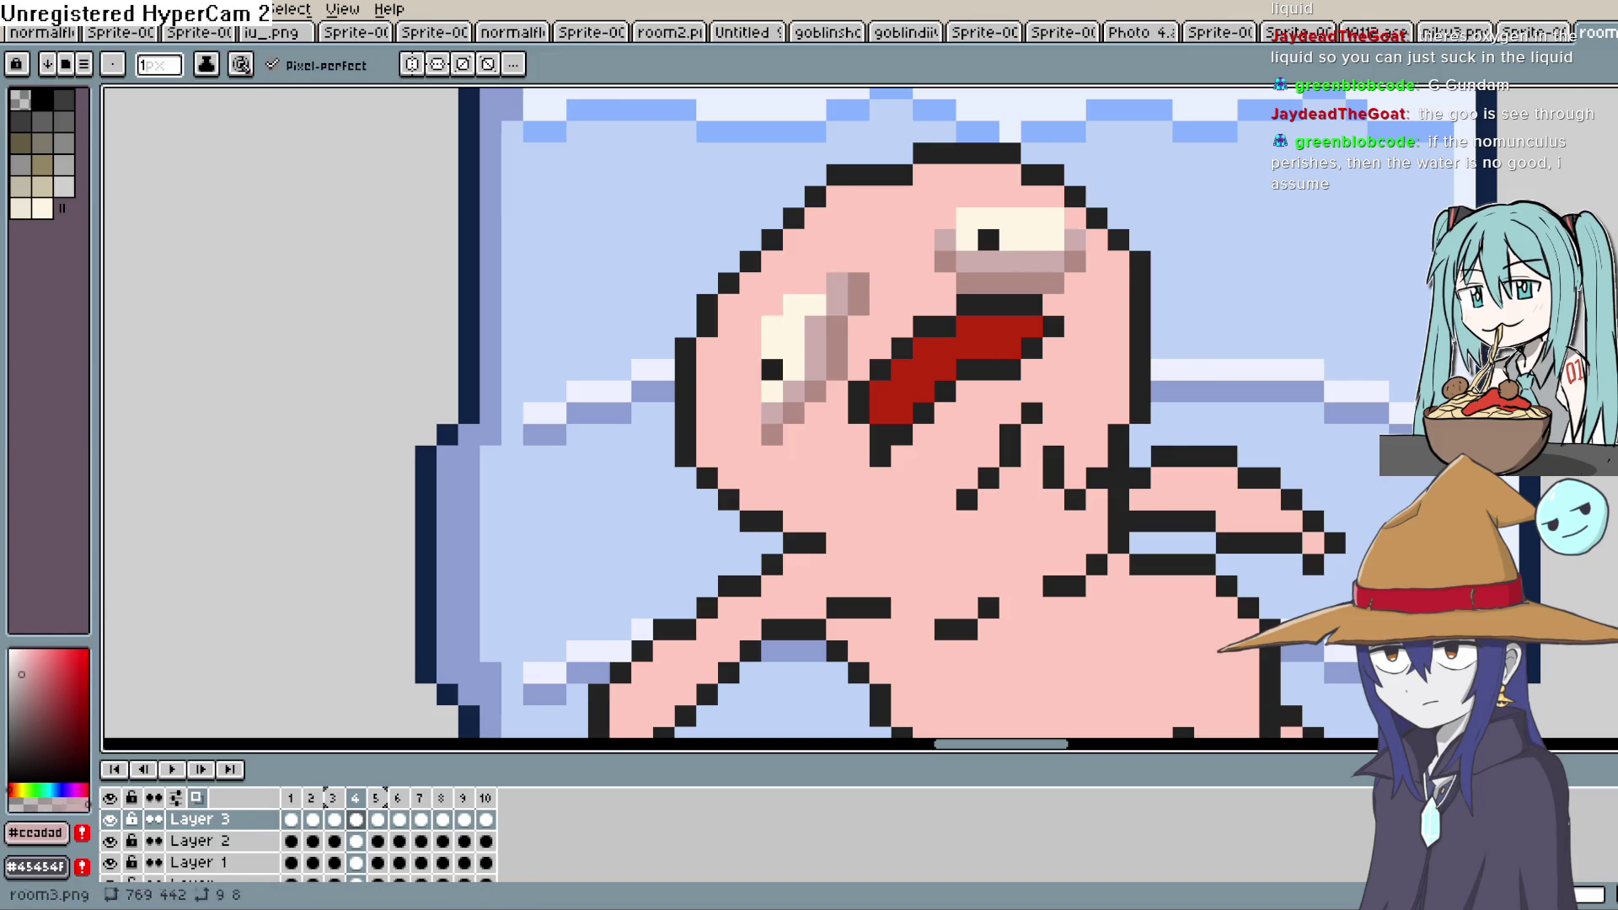
key("Left")
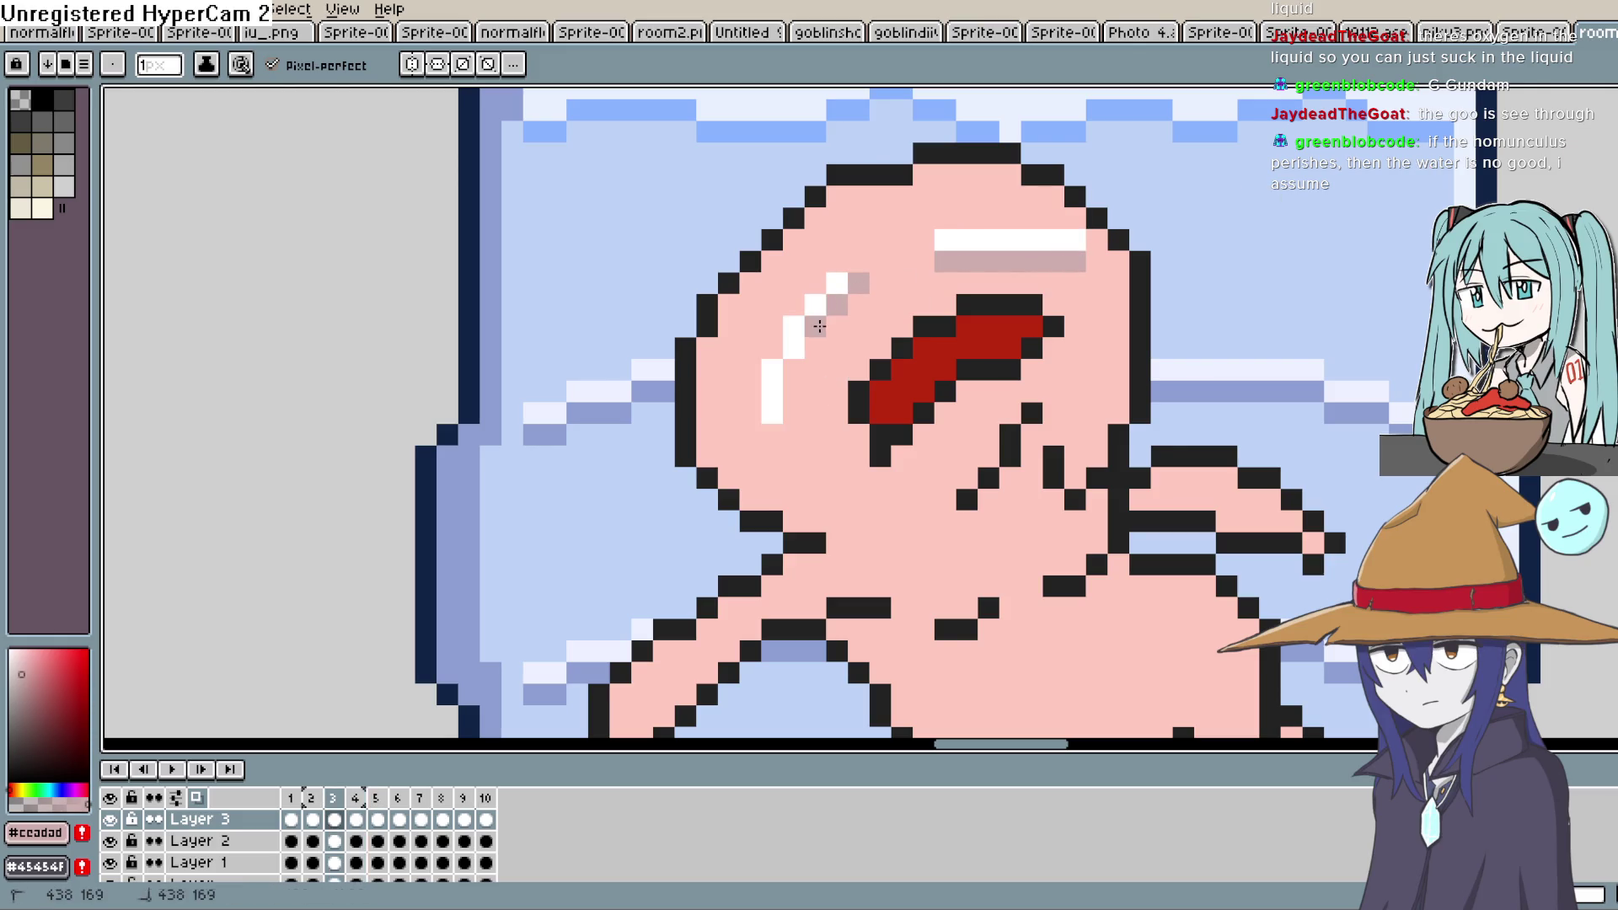
Sample the #1F1F1F outline colour and draw a dark pupil on frame 3, comparing with frame 4
key("Left")
key("Right")
key("Right")
key("i")
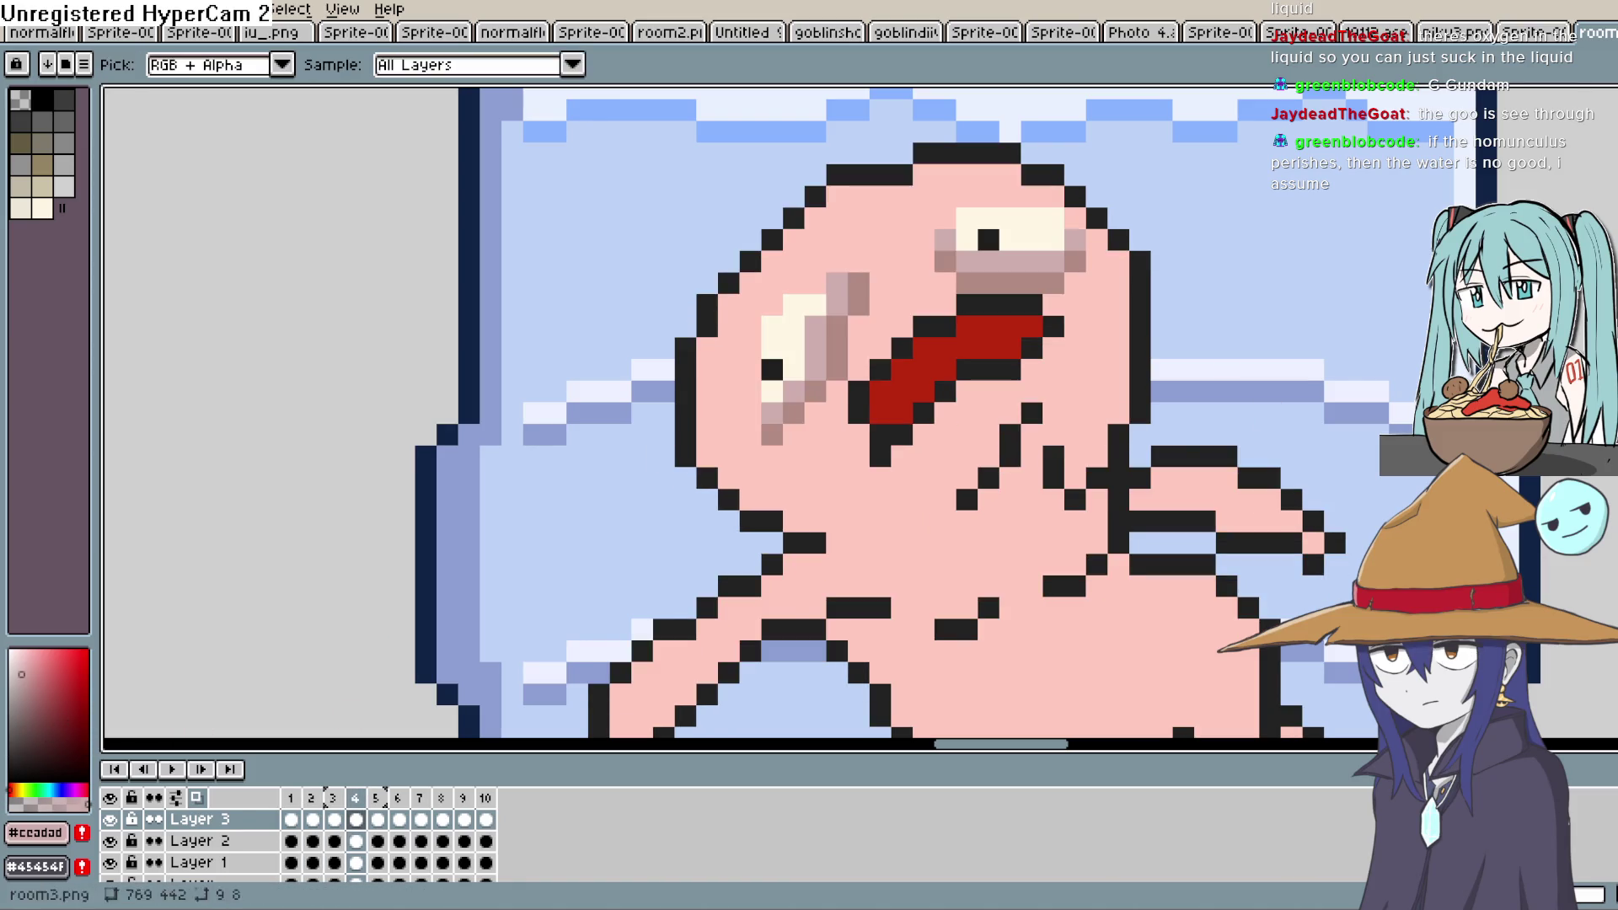
left_click(983, 244)
key("b")
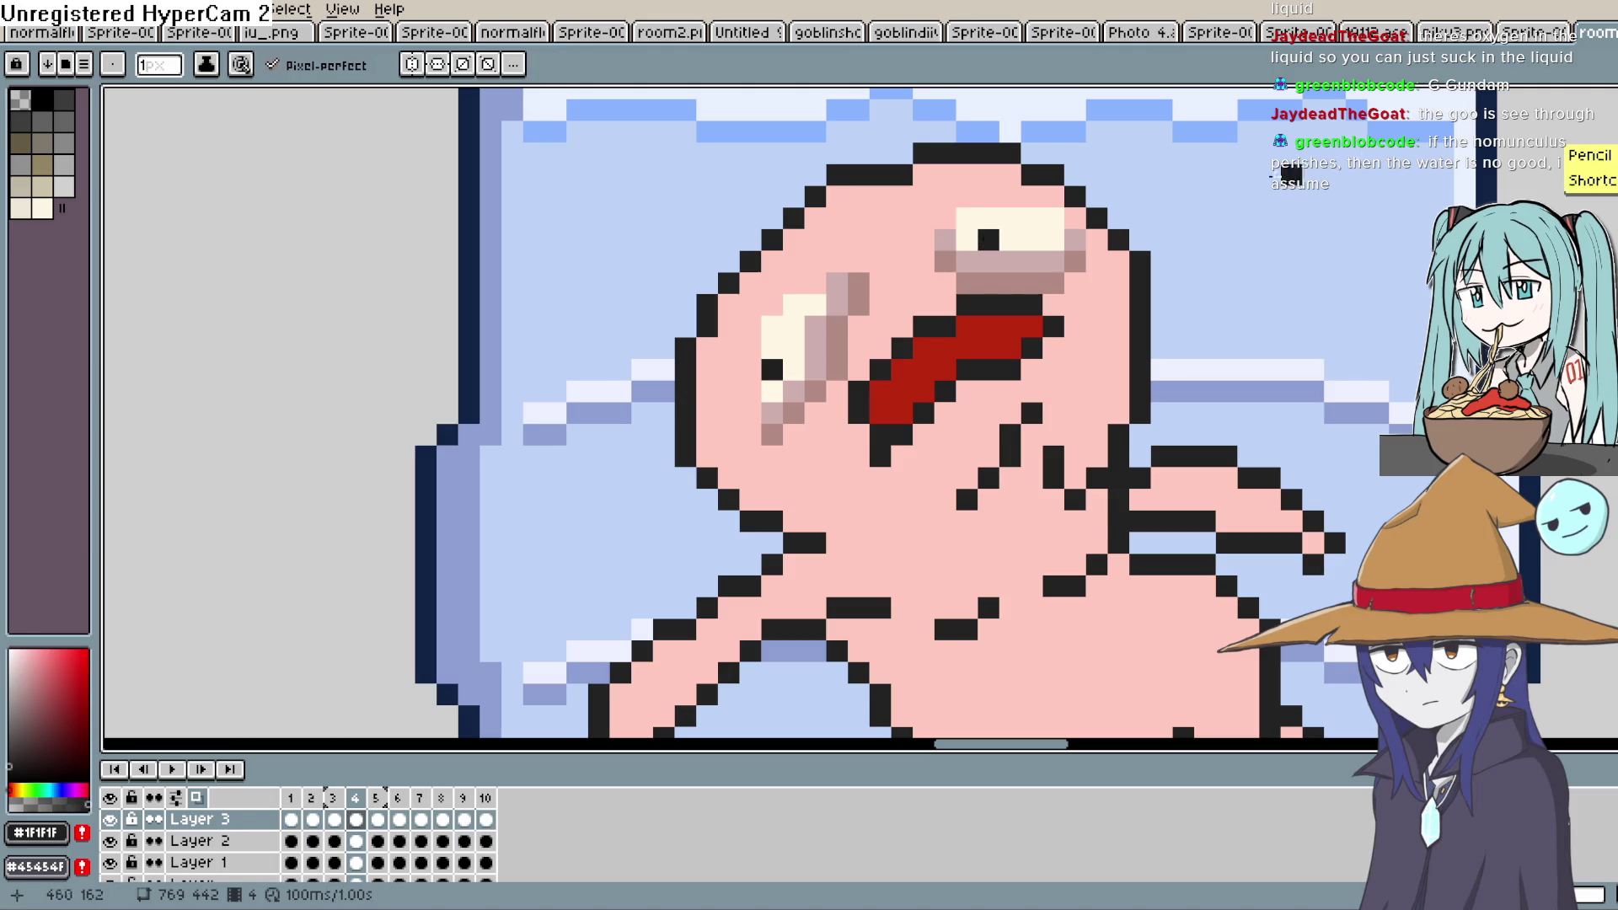
key("Left")
left_click(969, 240)
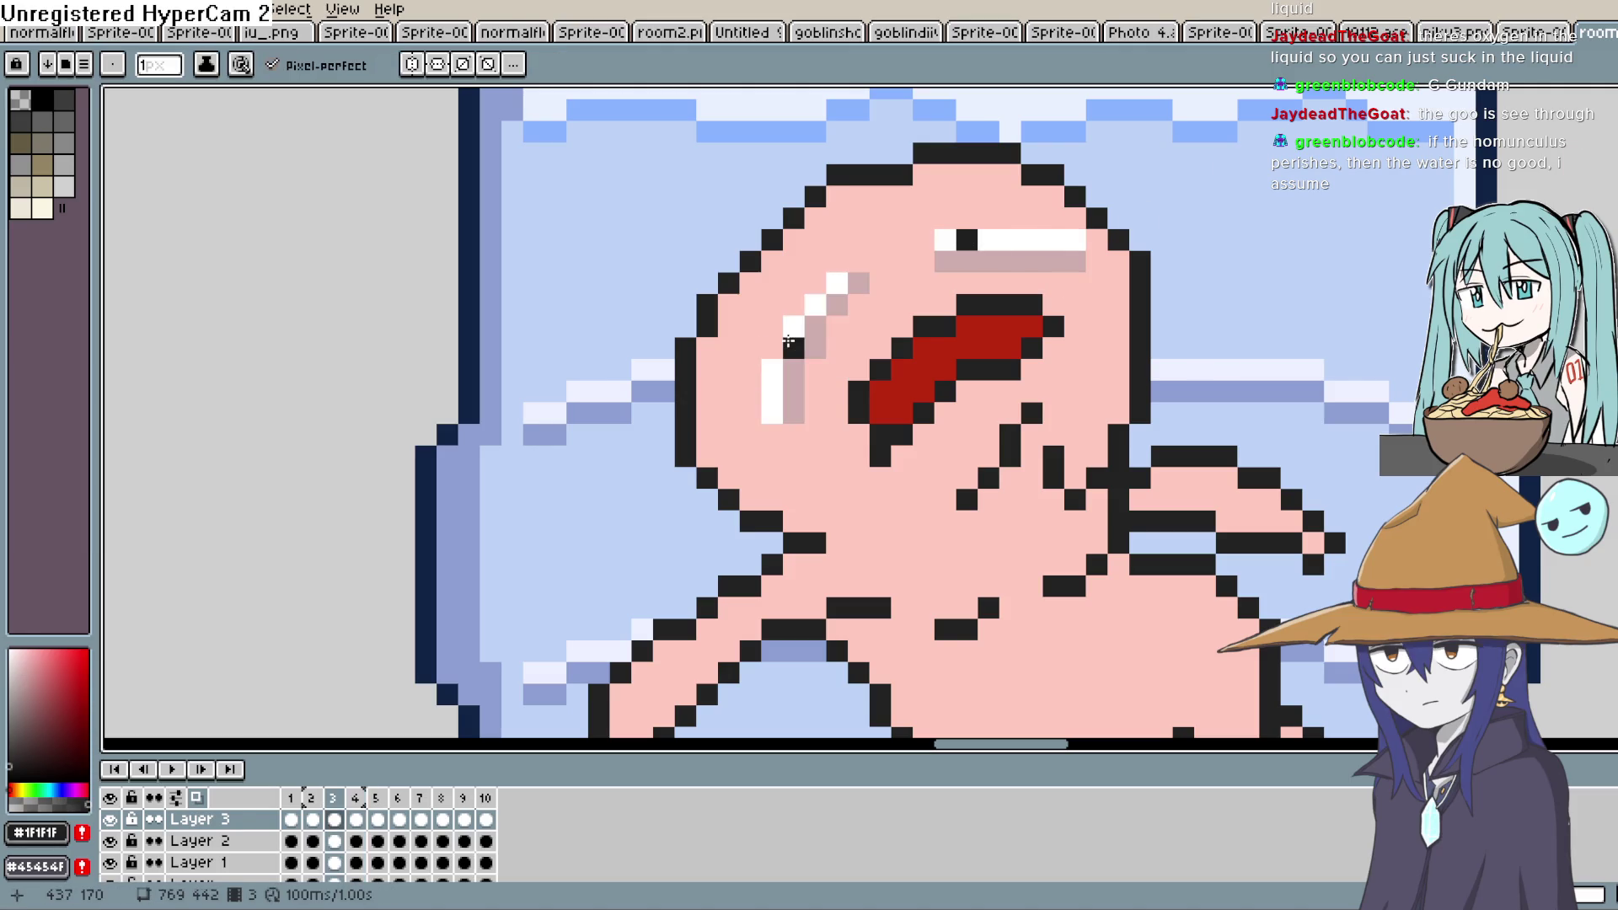
key("Right")
key("Left")
key("Right")
key("Left")
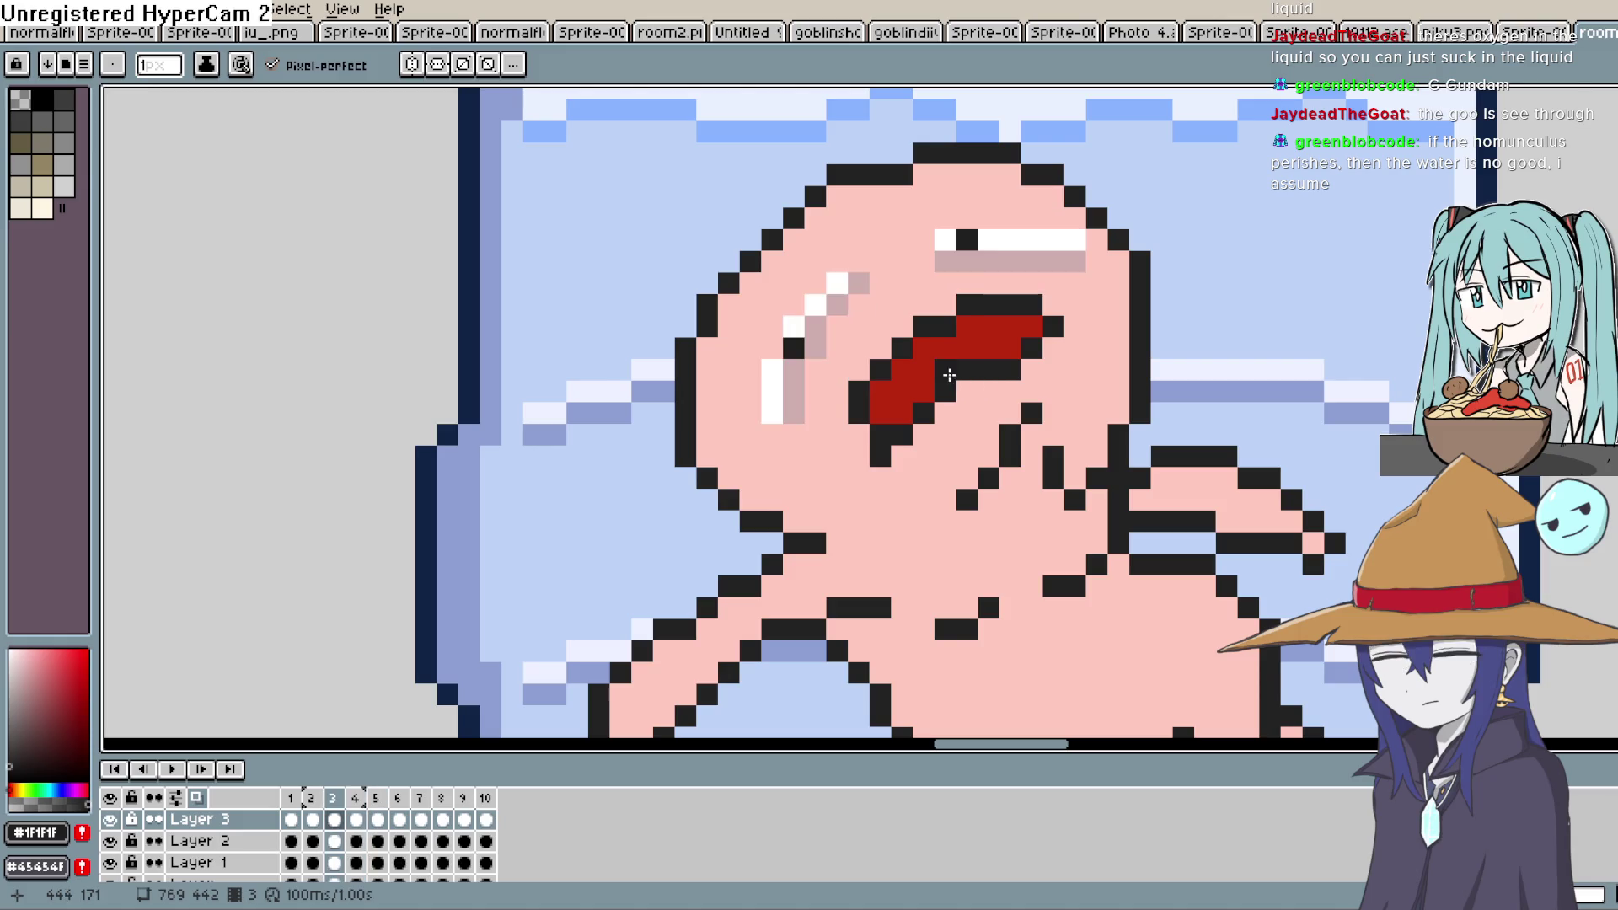
scroll(1150, 311, "down", 1)
Zoom out and preview the animation, then stop playback
scroll(1150, 311, "down", 9)
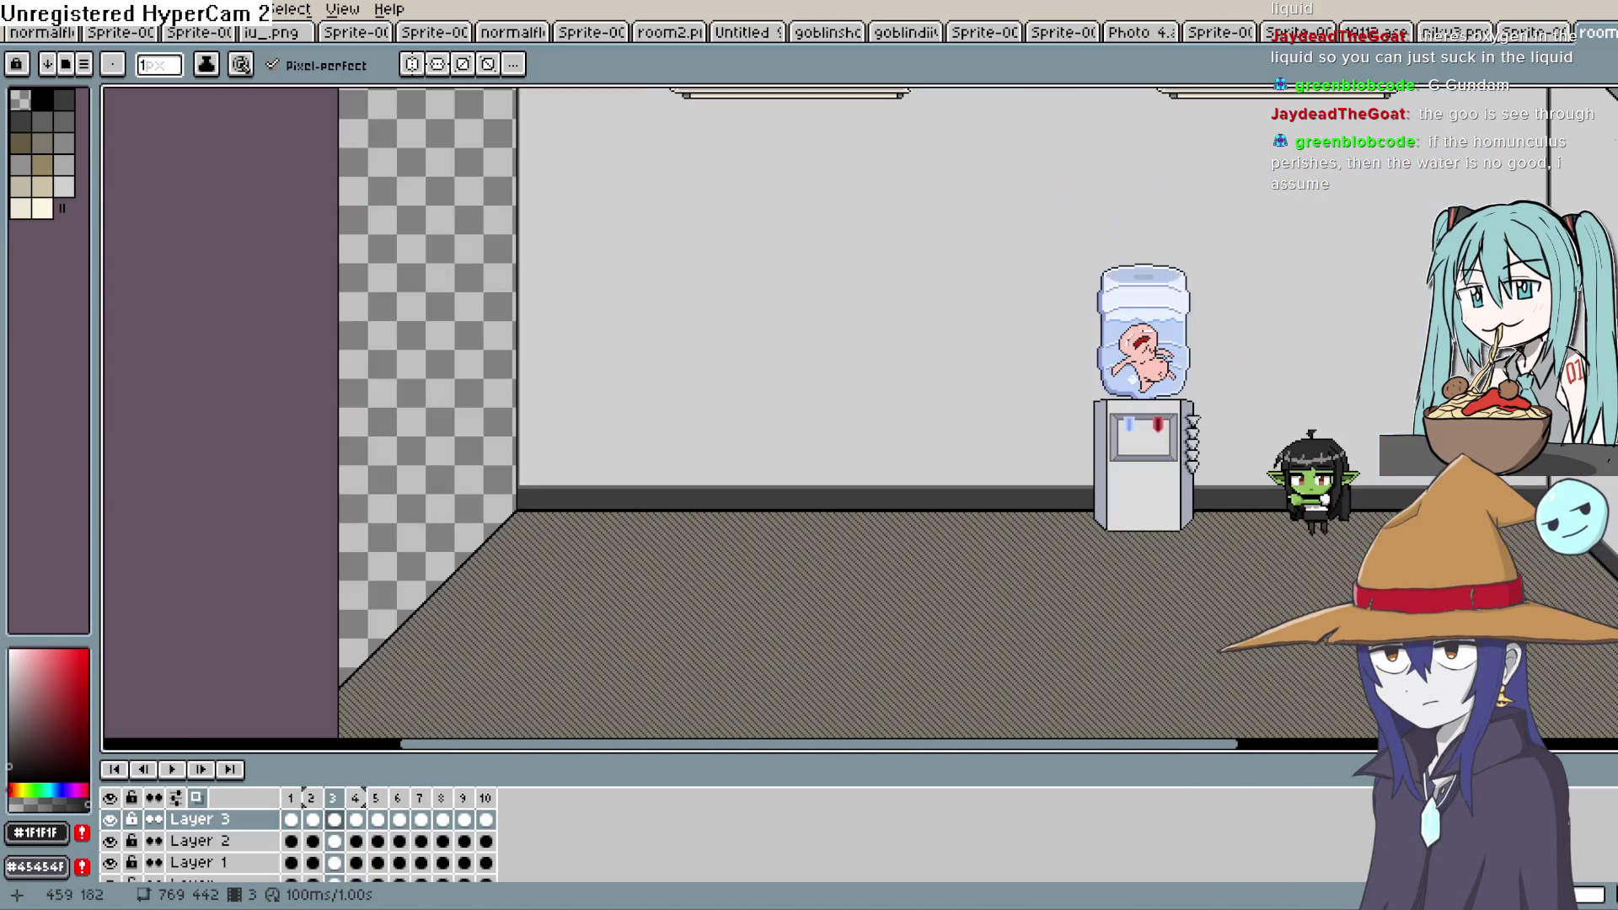
left_click(177, 767)
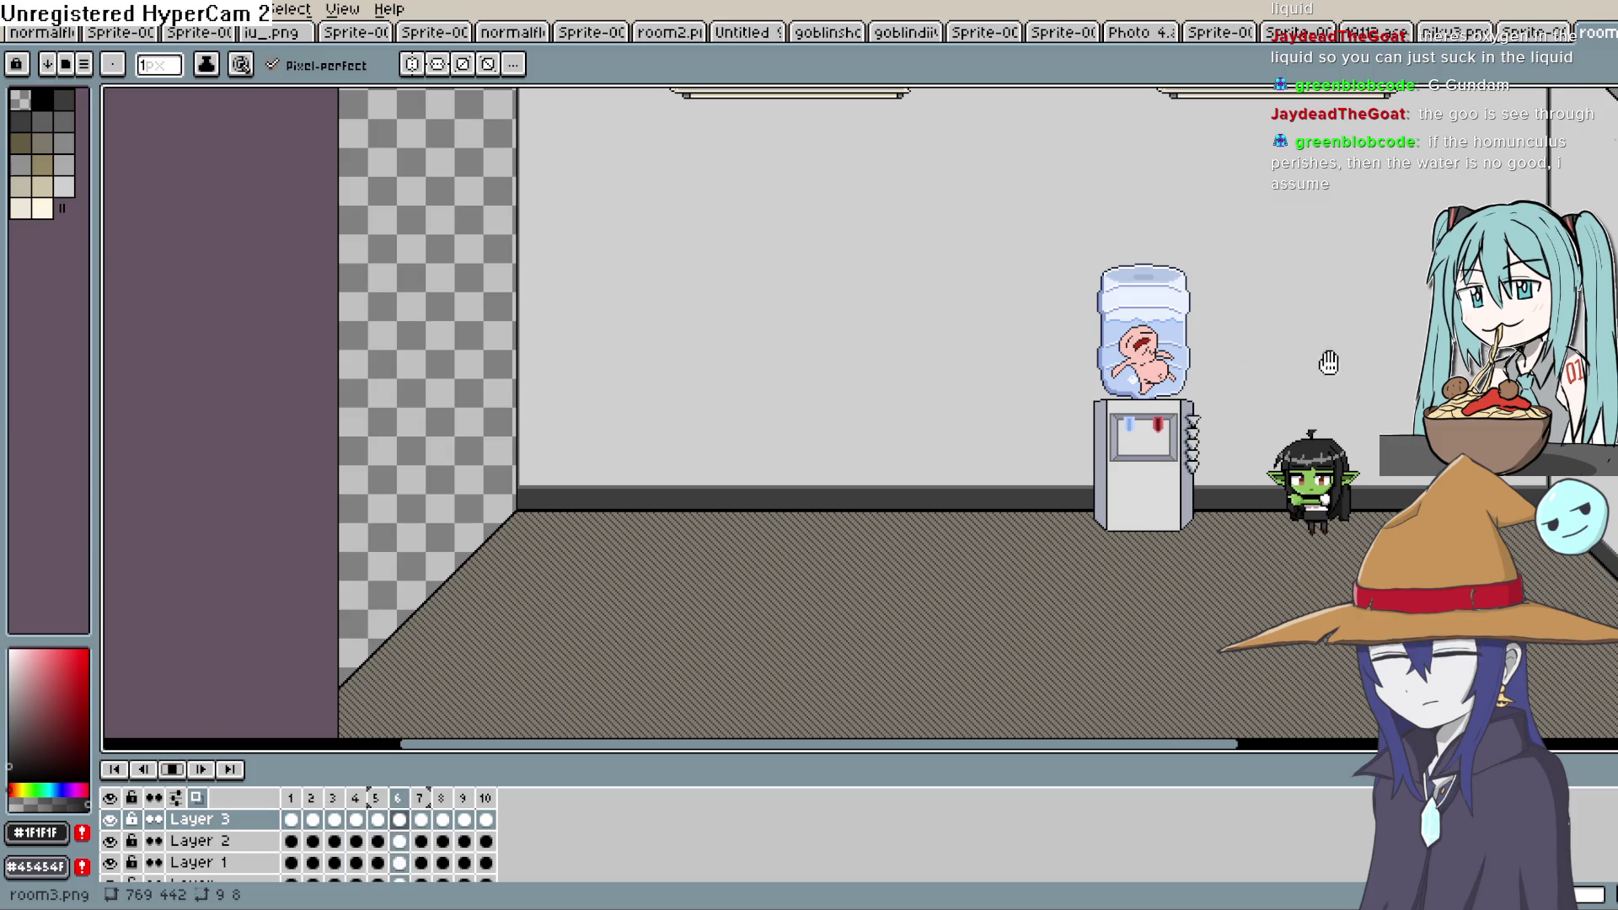
scroll(1095, 347, "up", 4)
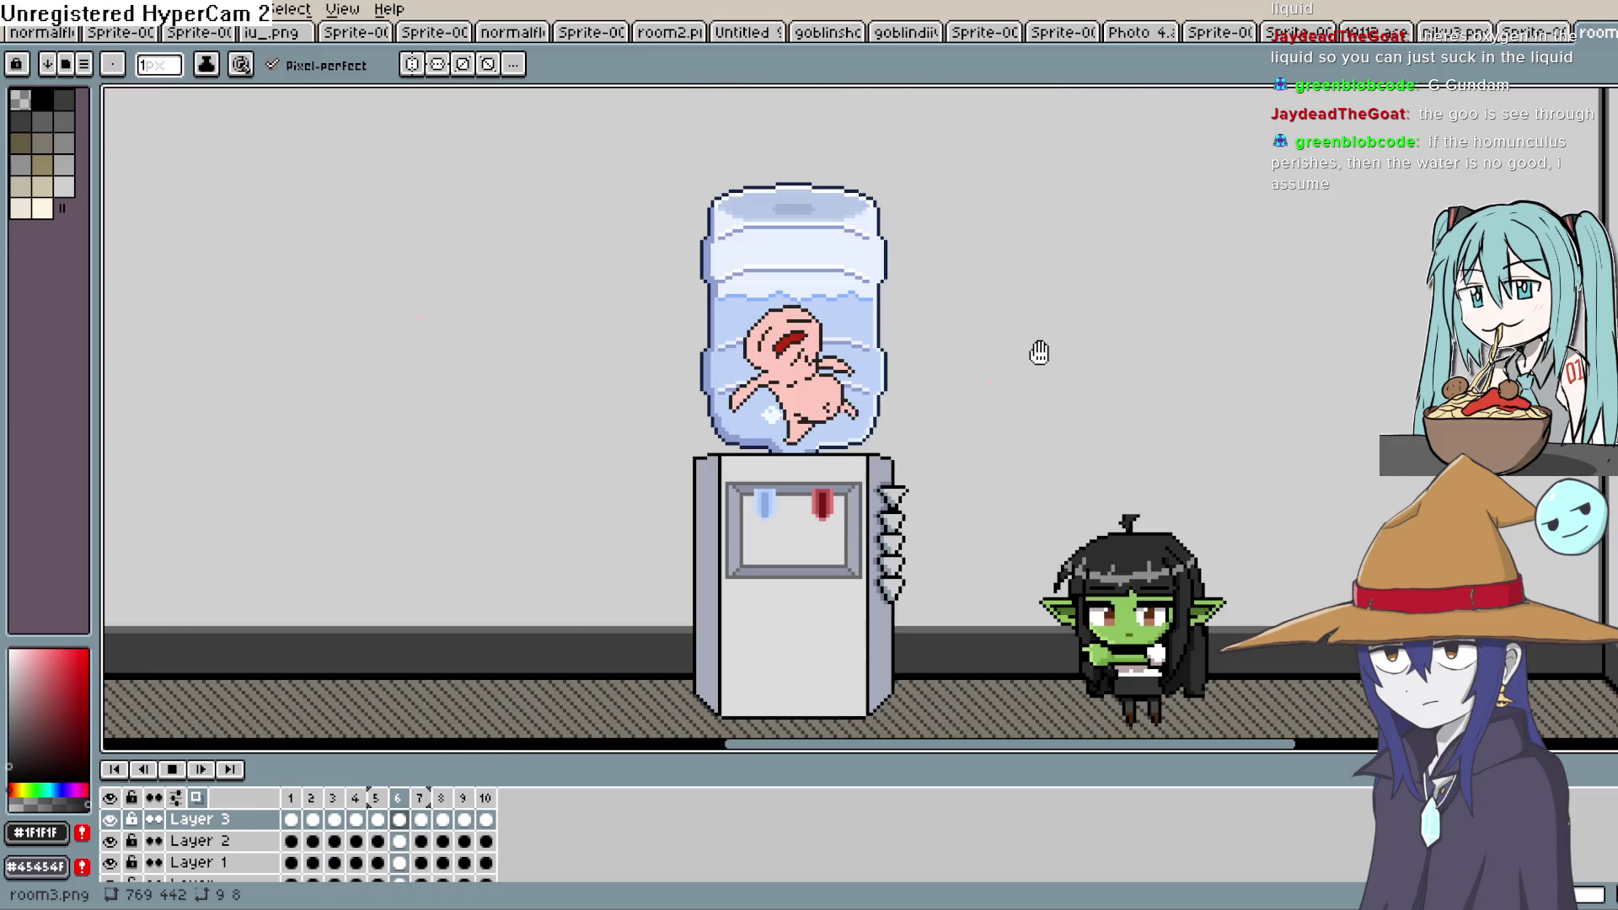
left_click(171, 770)
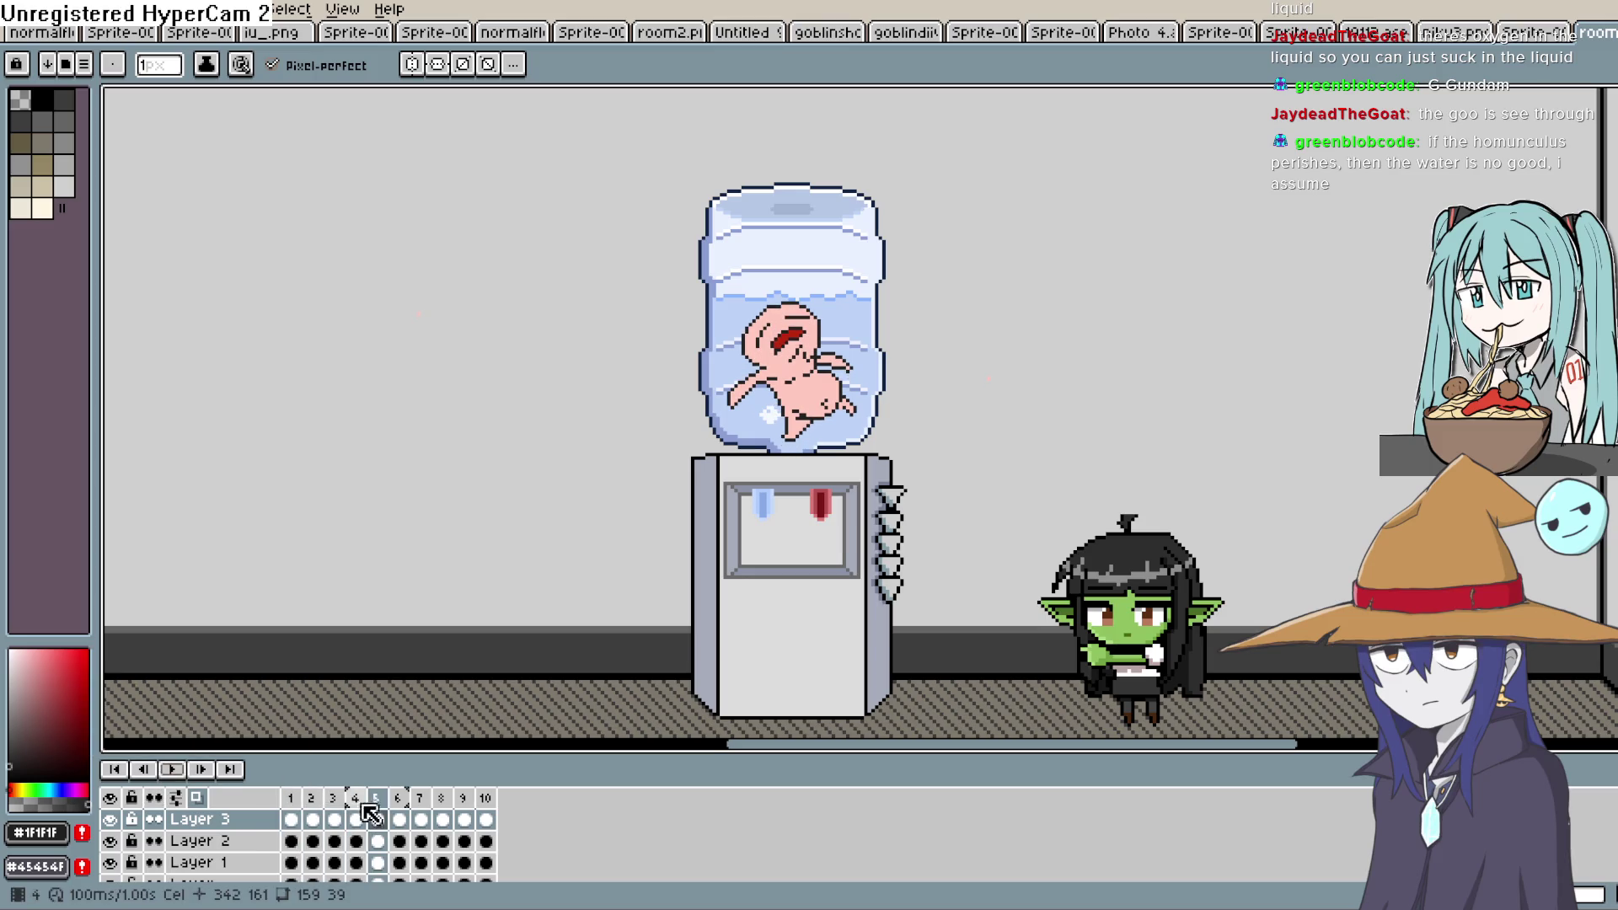
Go to frame 4 and zoom in on the top of the water jug
left_click(419, 819)
left_click(355, 819)
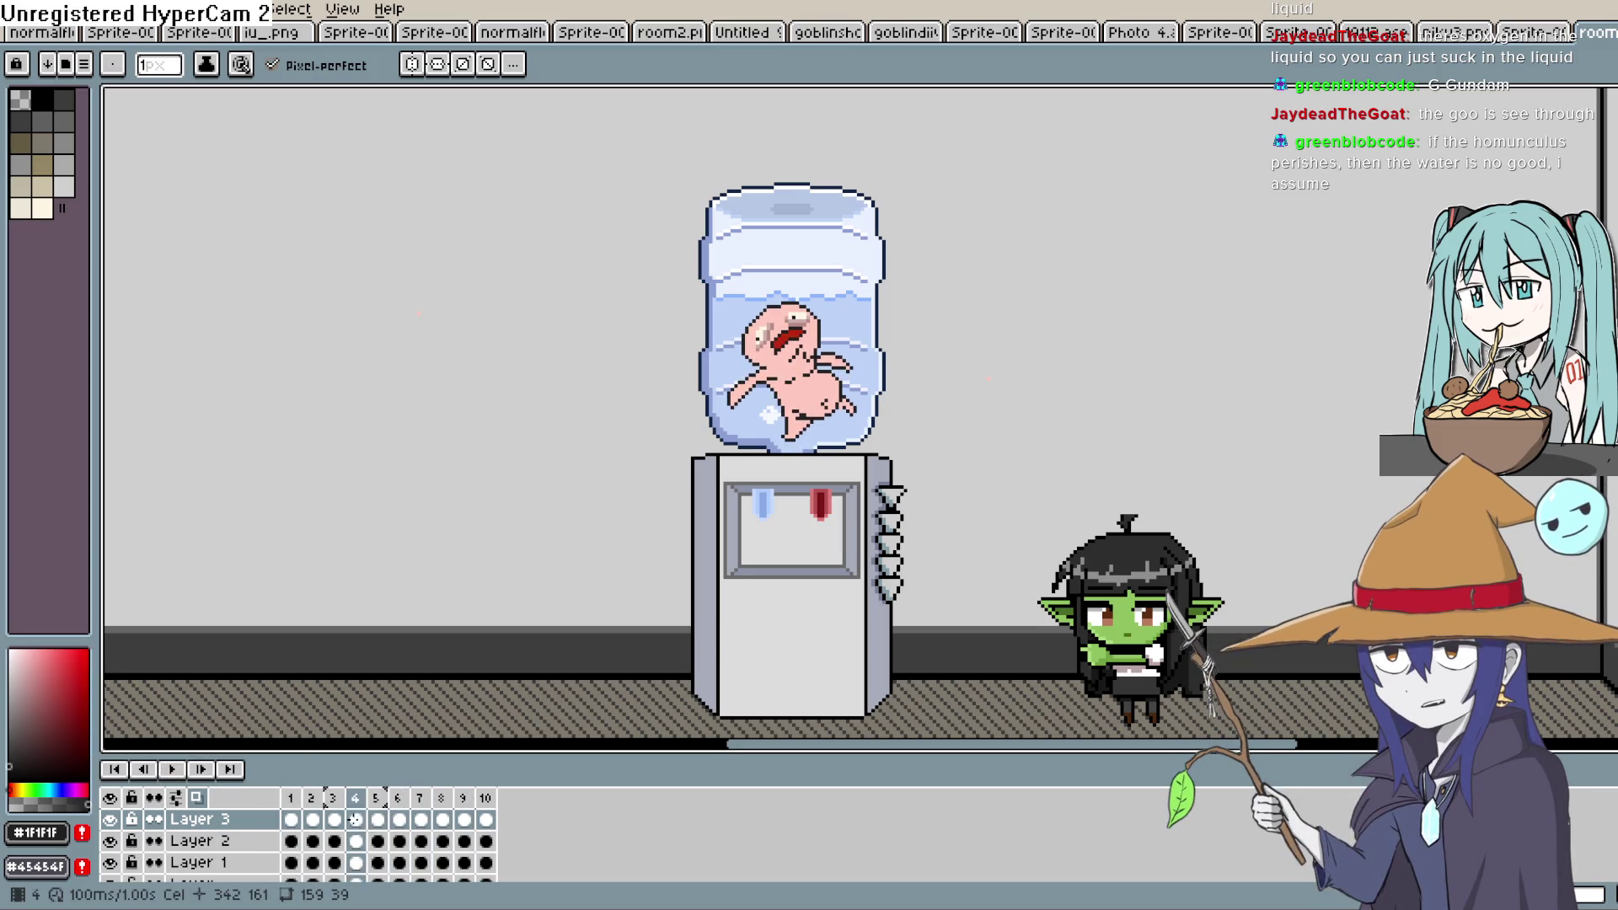
scroll(960, 229, "up", 3)
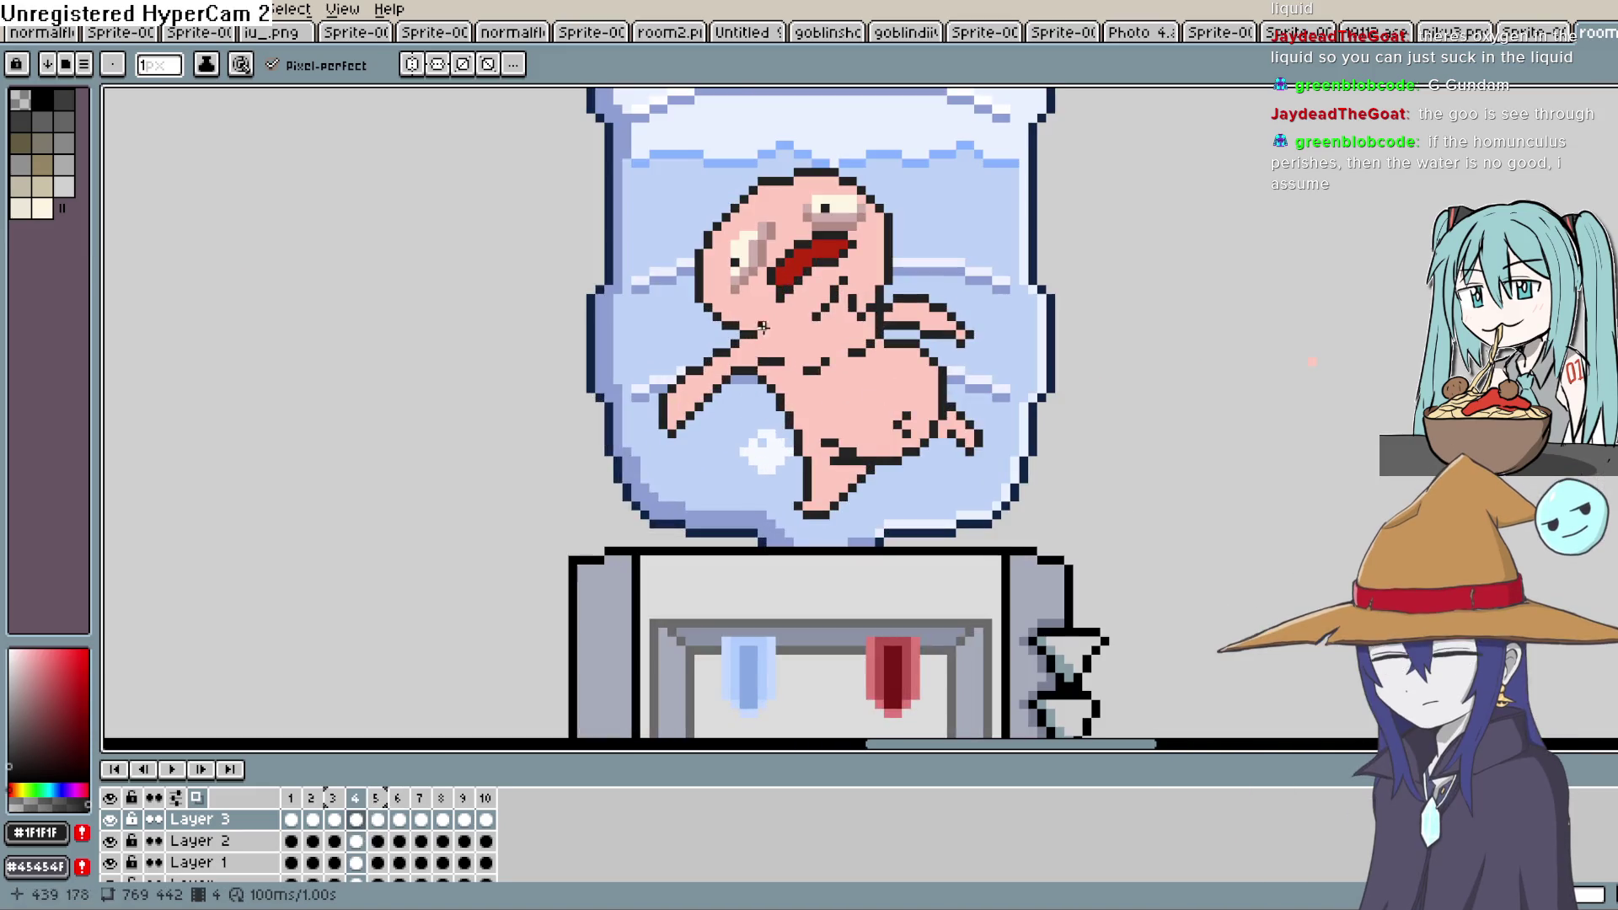
left_click_drag(961, 230, 1037, 393)
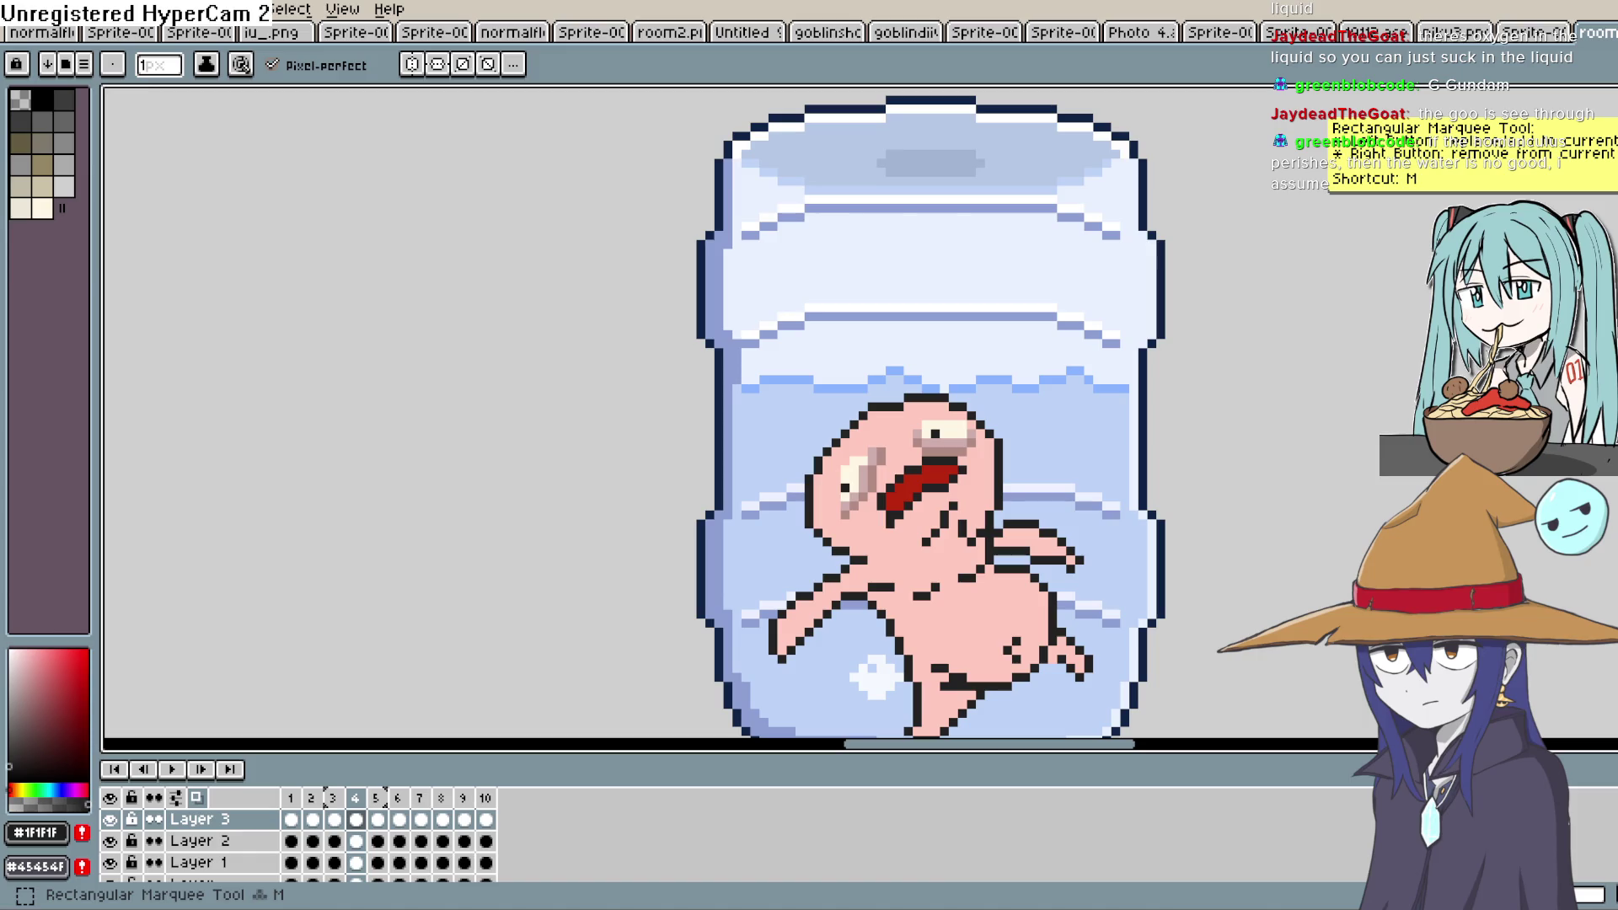
Magic-wand select the creature's eye whites plus the row beneath the eyes
left_click(1605, 118)
scroll(805, 481, "up", 2)
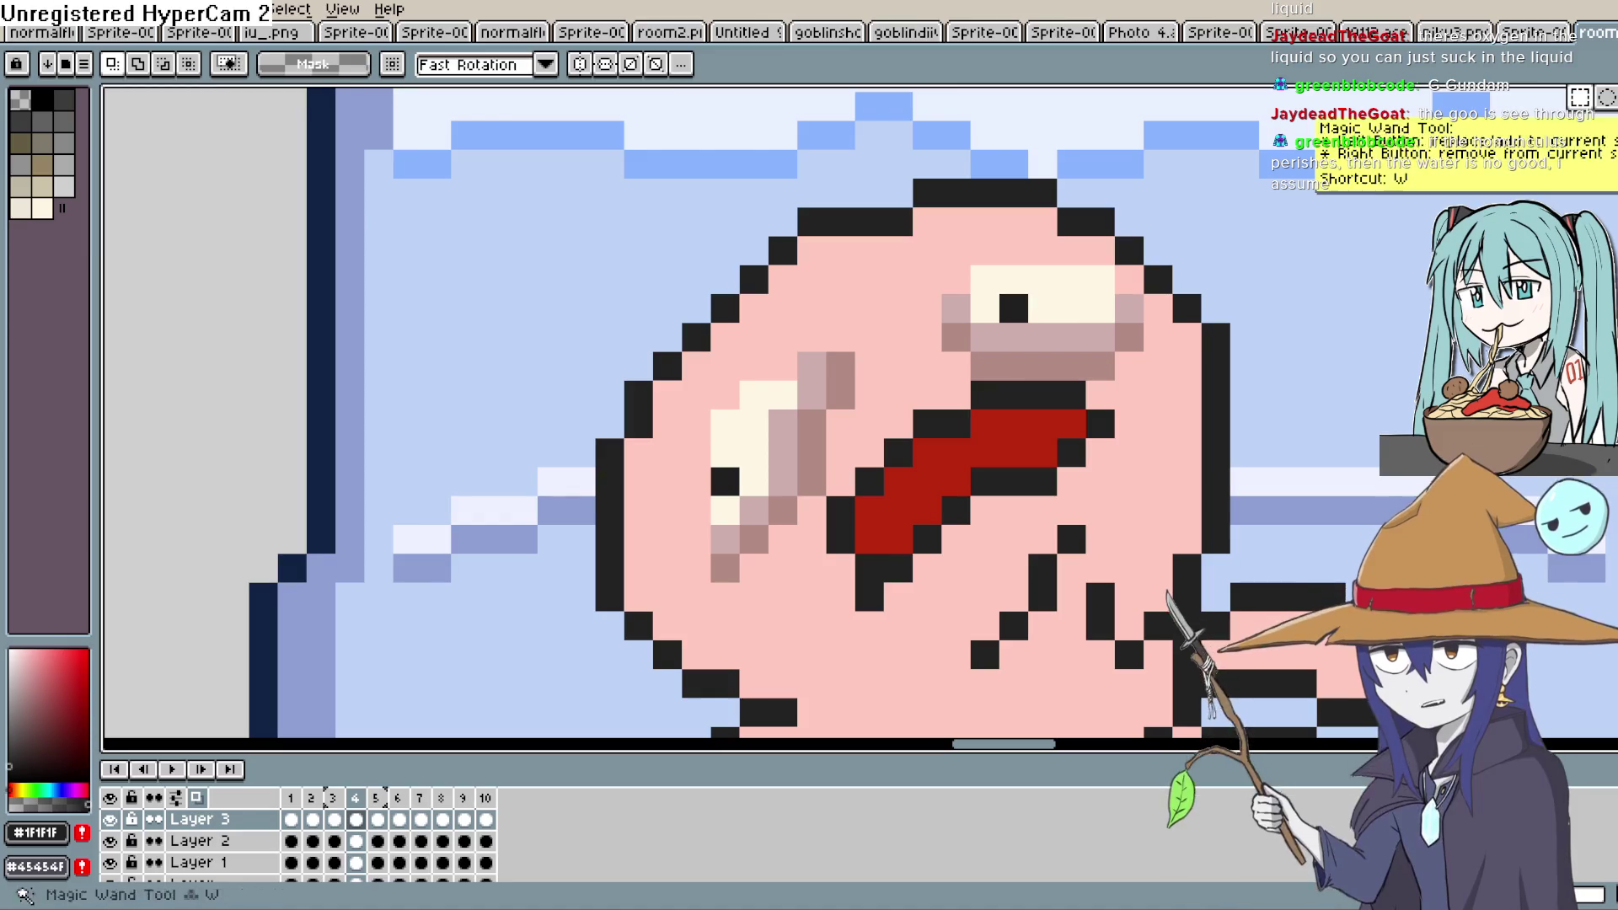
left_click(1605, 147)
left_click(1088, 295)
left_click(1028, 337, "shift")
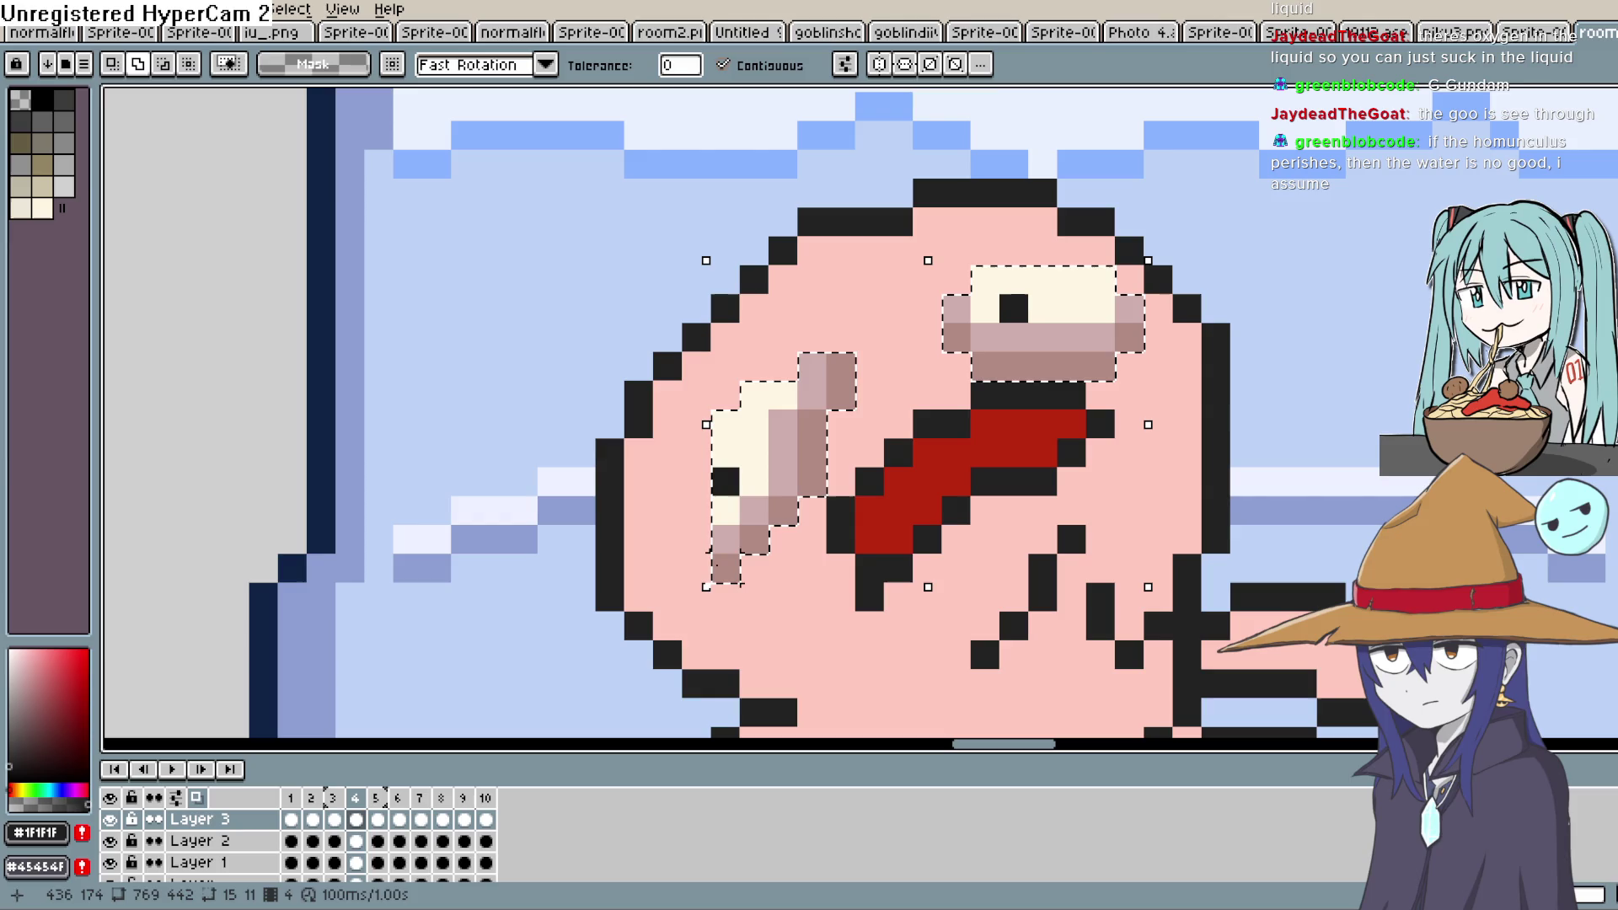
Paste the copied open-eye pixels onto frame 6 and nudge them into place
left_click(378, 820)
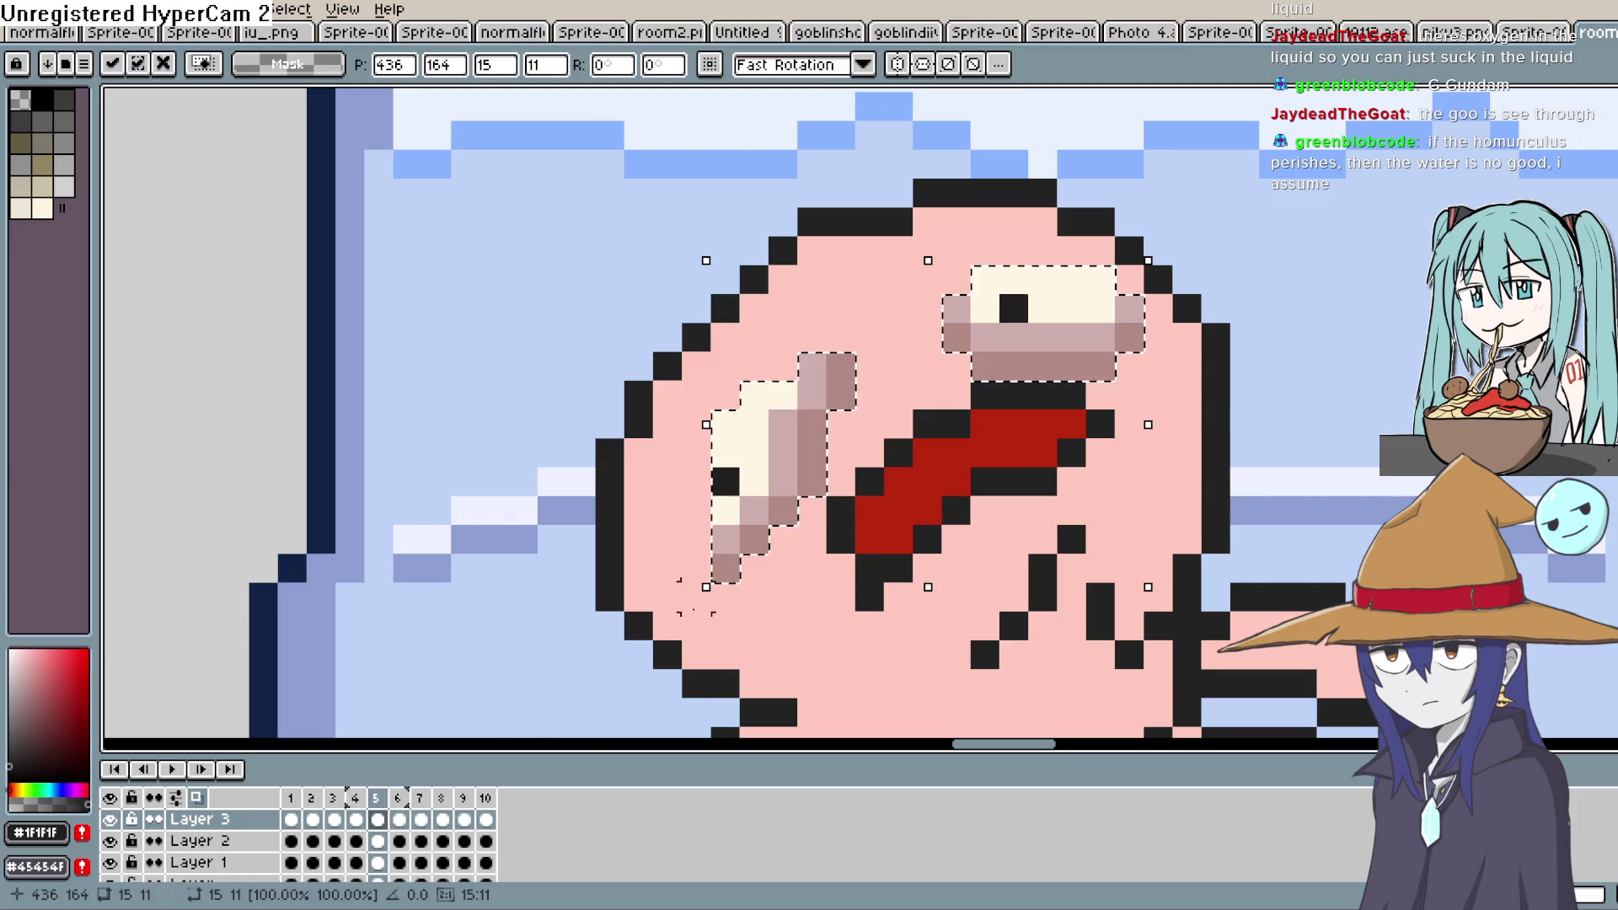
left_click(401, 820)
key("ctrl+v")
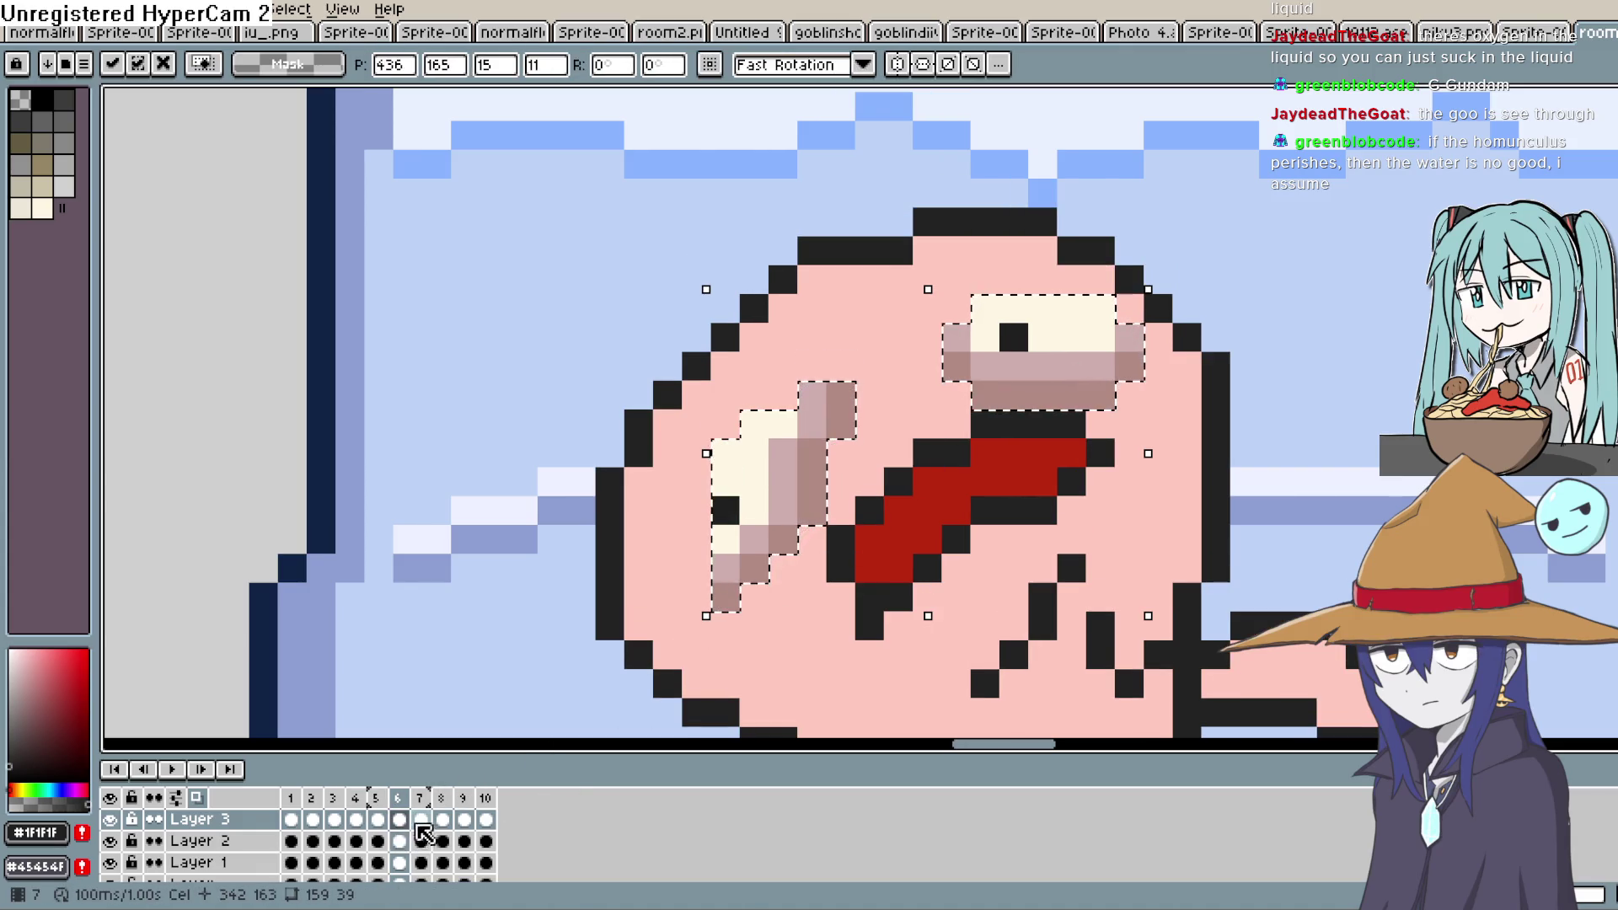
key("period")
key("Up")
left_click_drag(1067, 369, 1064, 424)
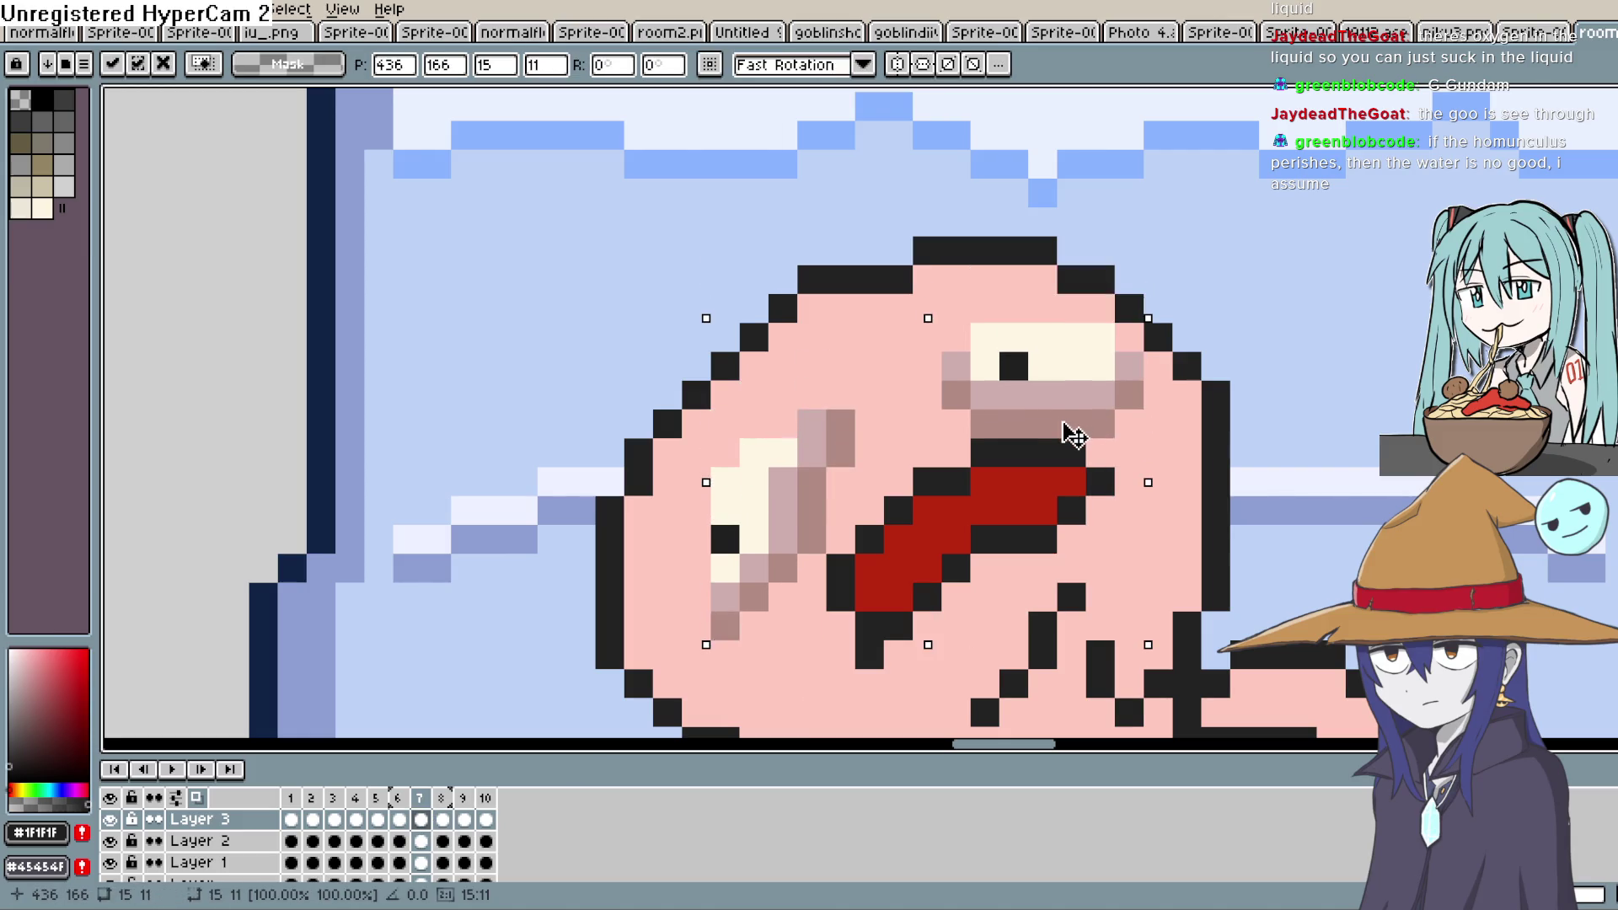
key("w")
left_click(1302, 423)
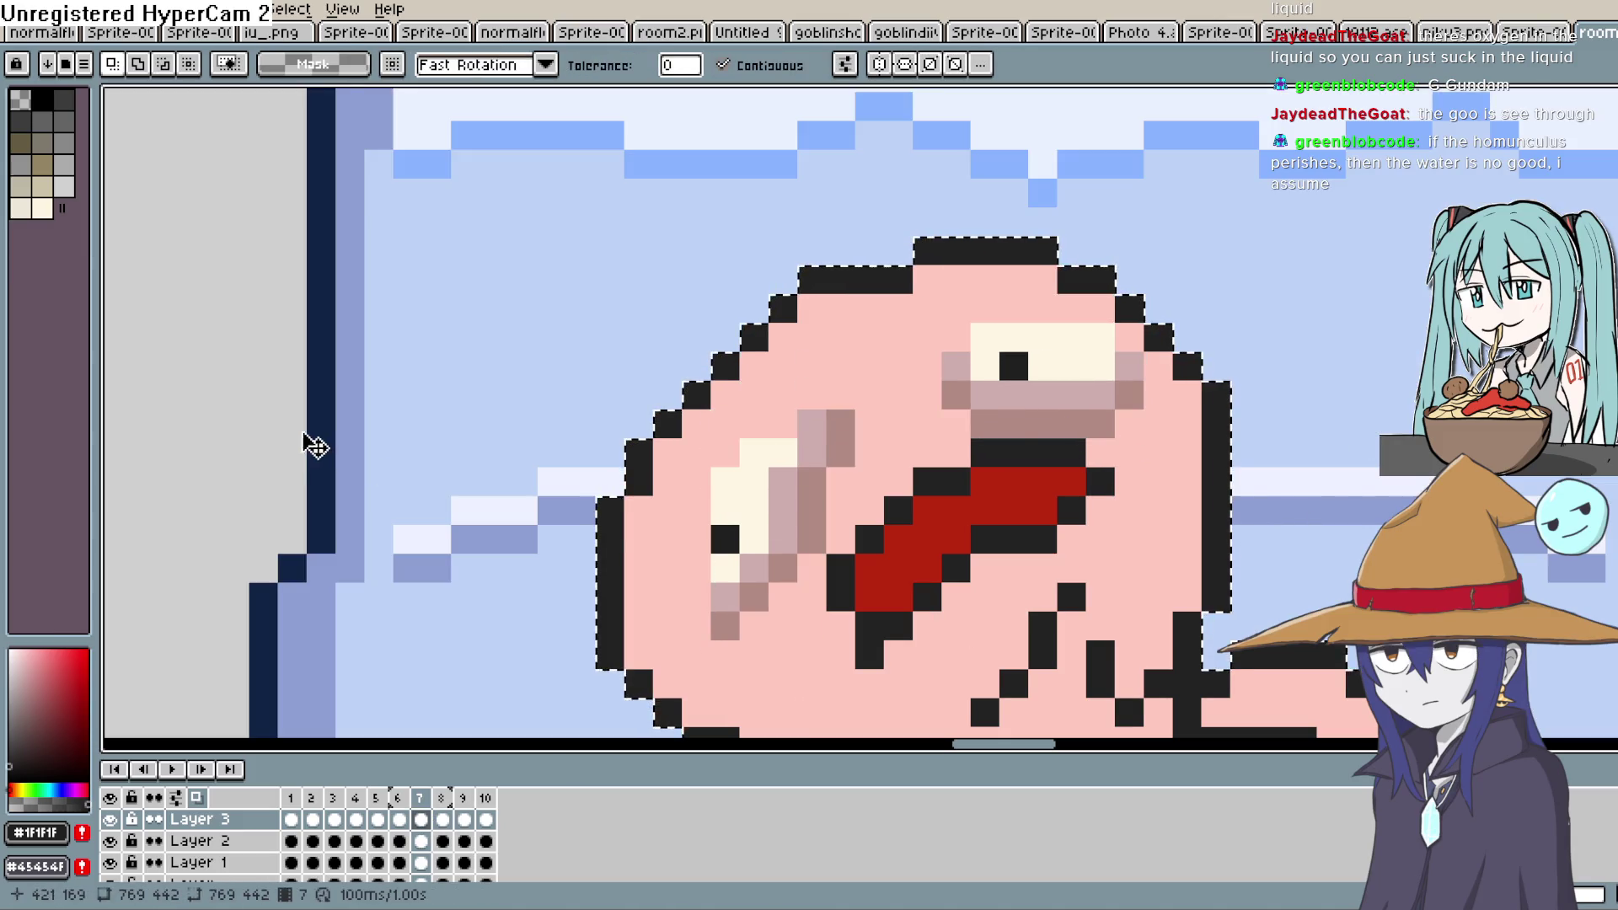
Zoom in and out on the creature while it plays, then stop the playback
scroll(251, 443, "down", 3)
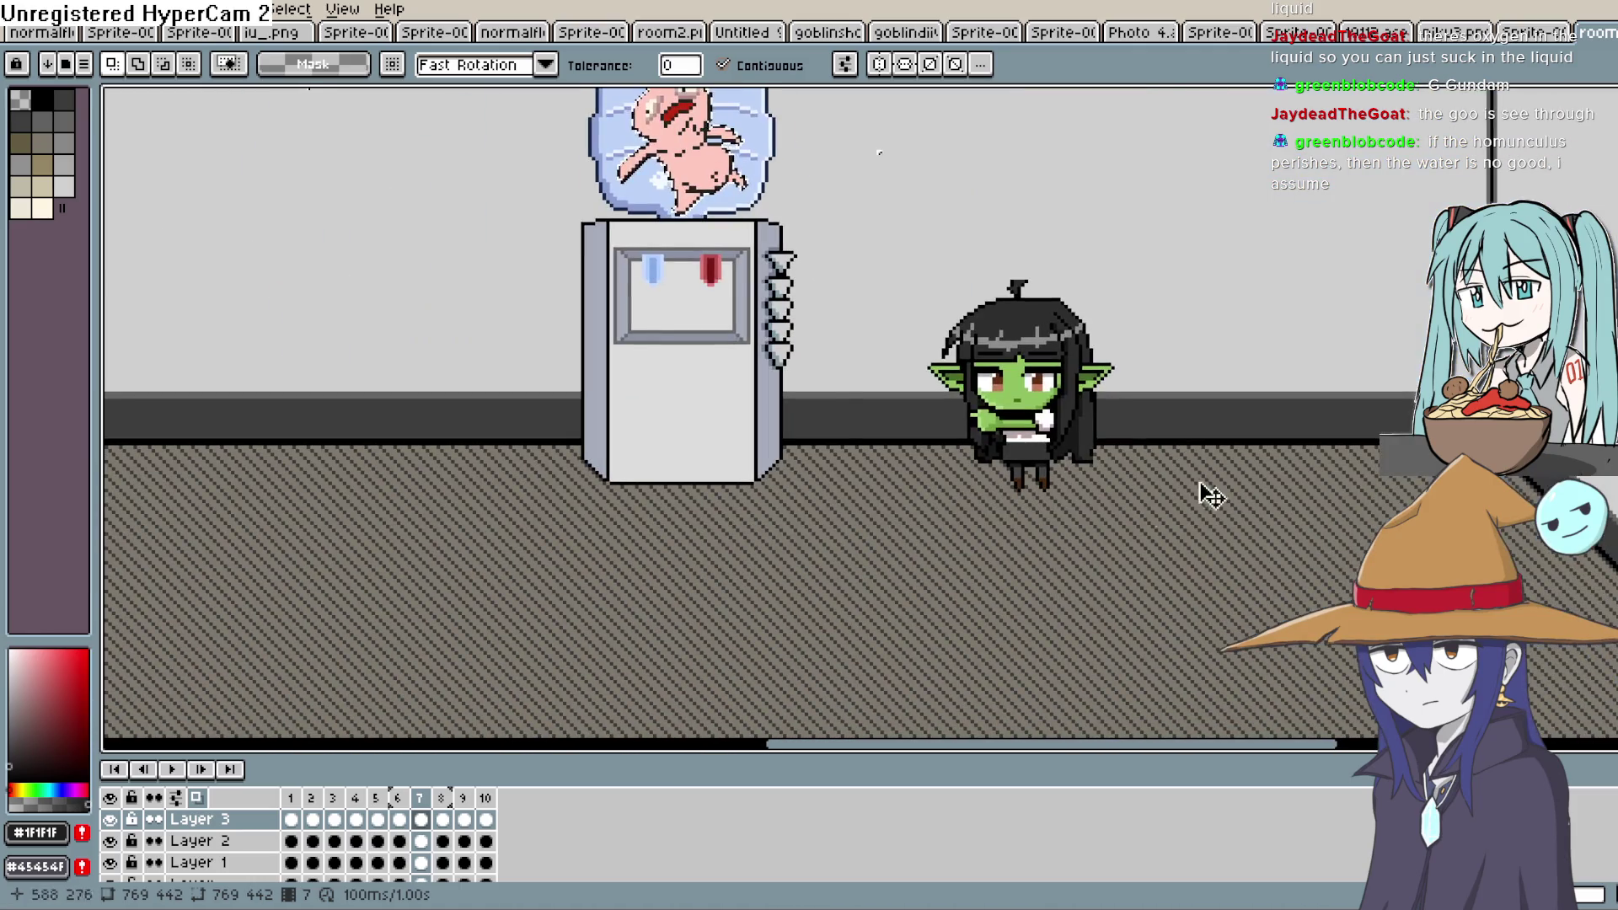
scroll(780, 535, "up", 2)
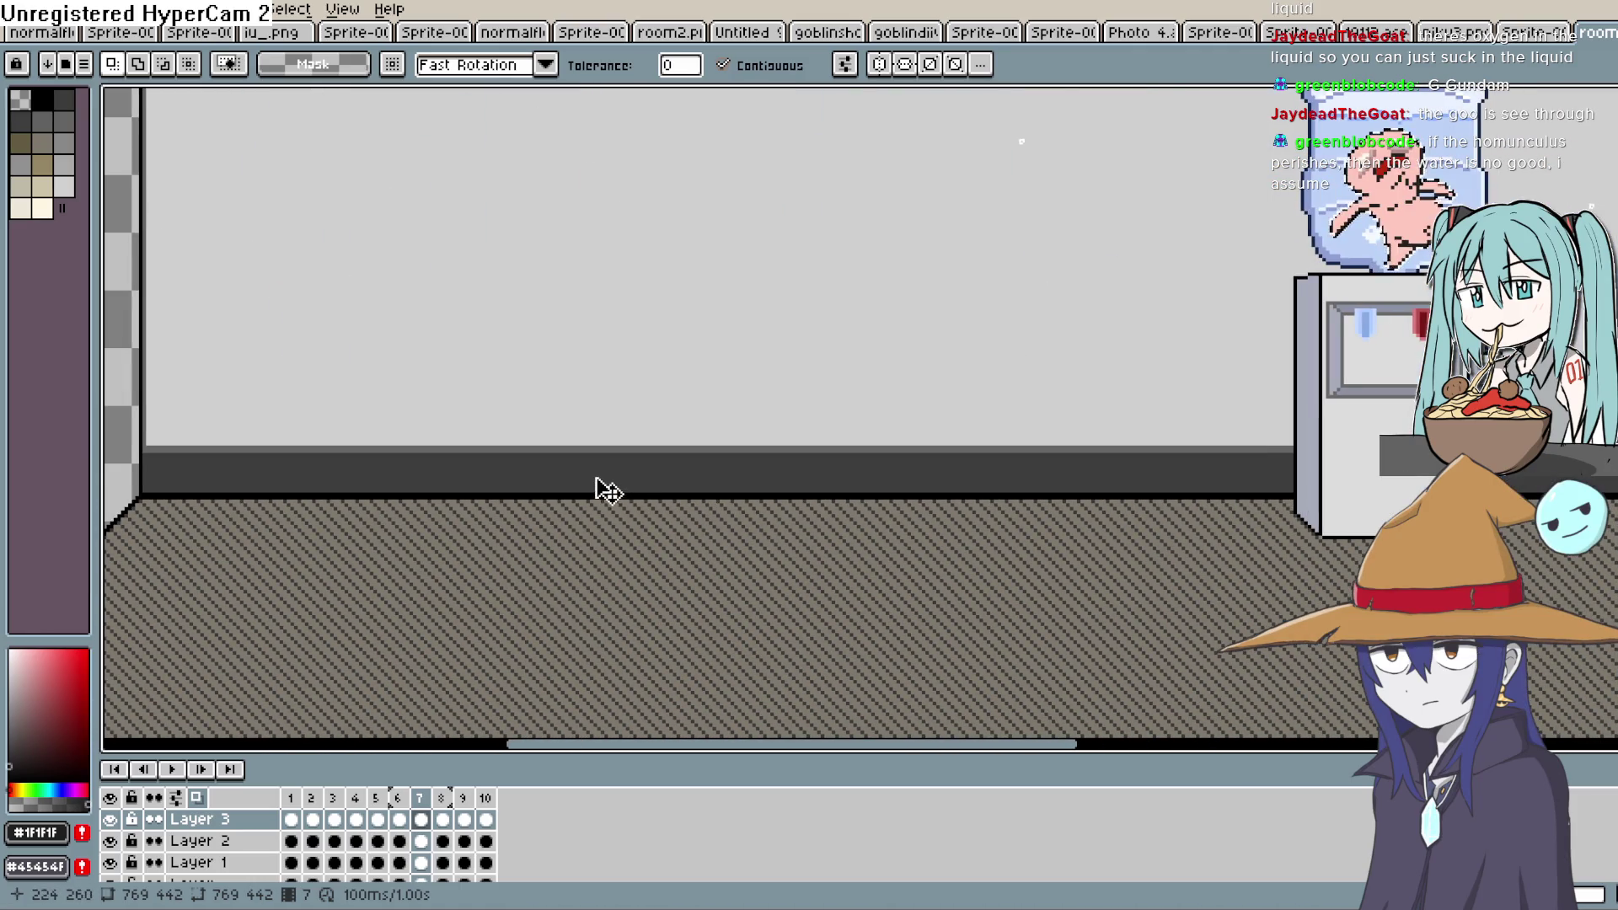
scroll(596, 491, "down", 2)
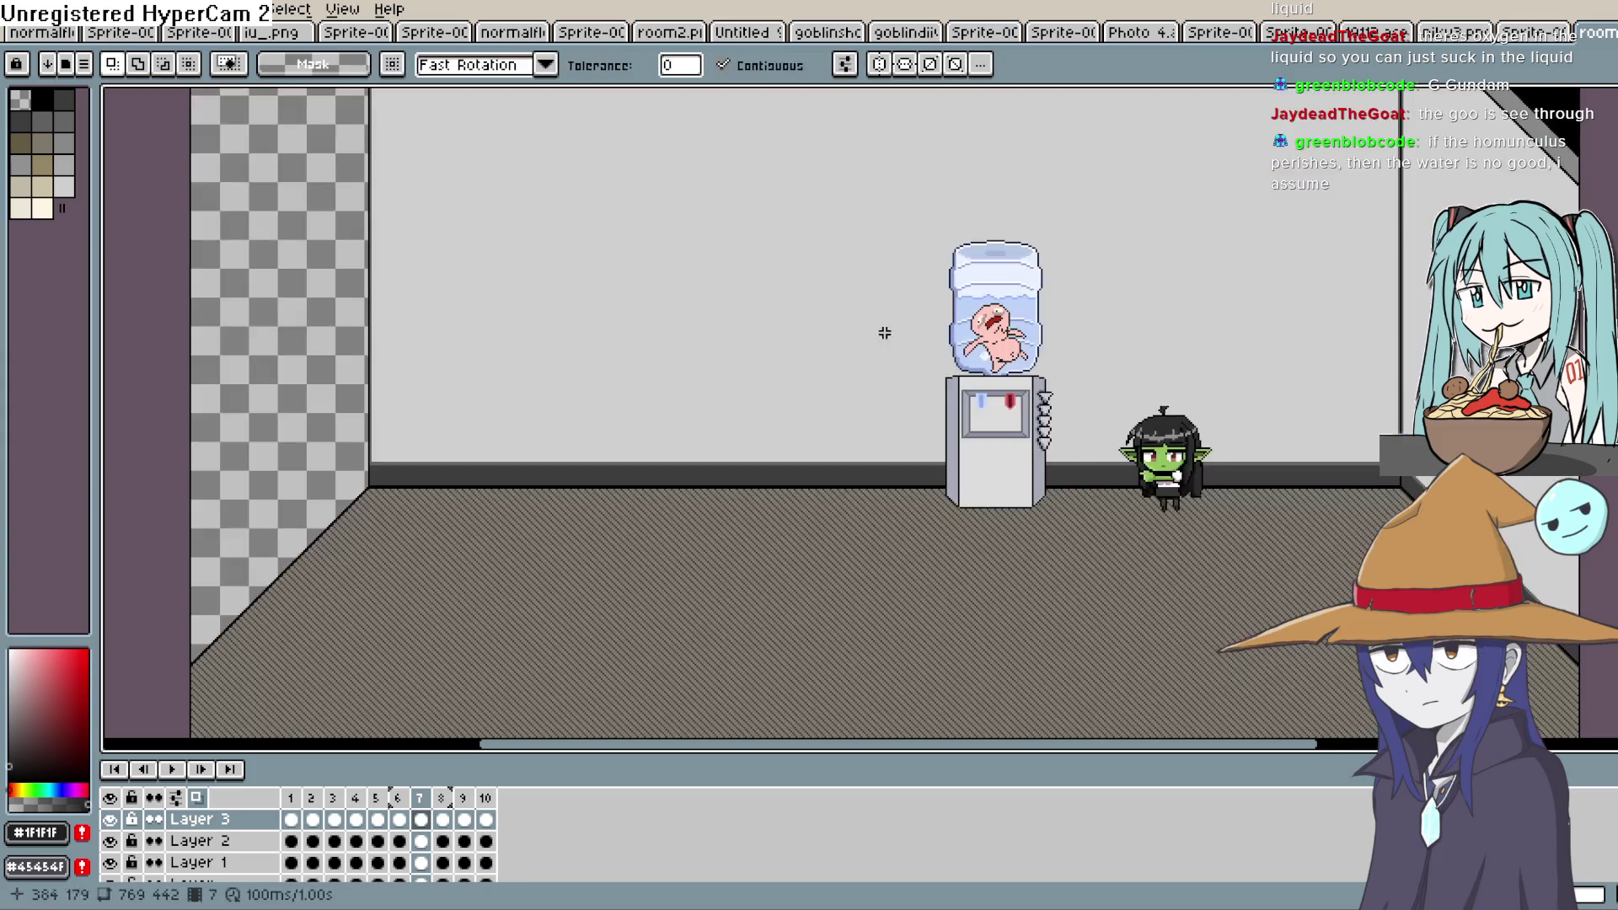
scroll(874, 333, "up", 1)
scroll(505, 505, "down", 1)
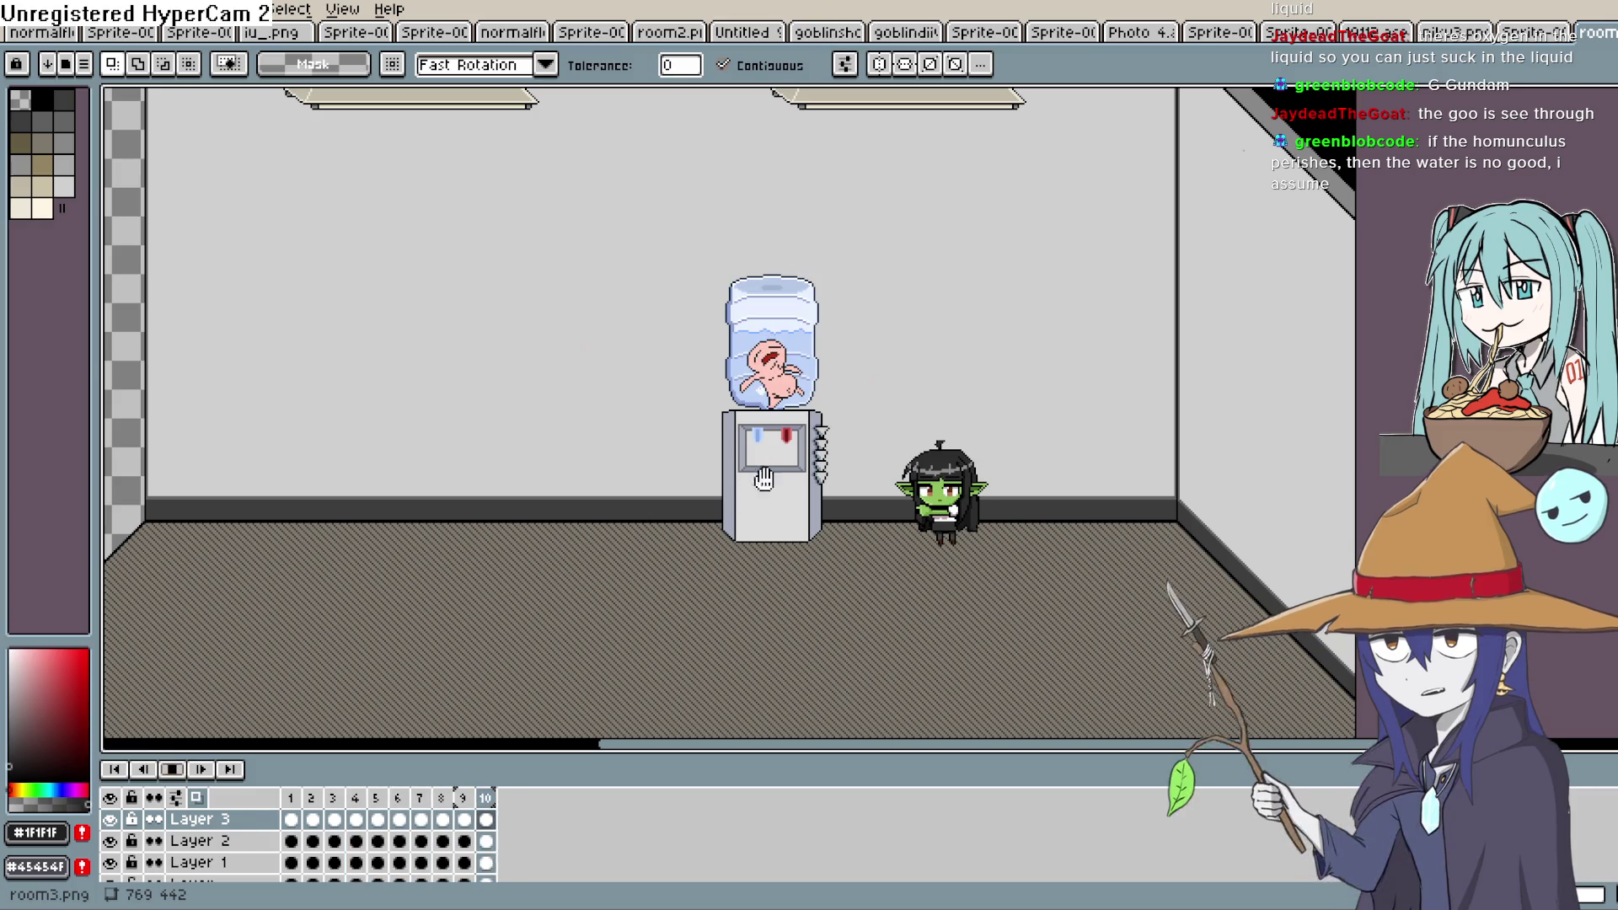
scroll(1047, 455, "up", 3)
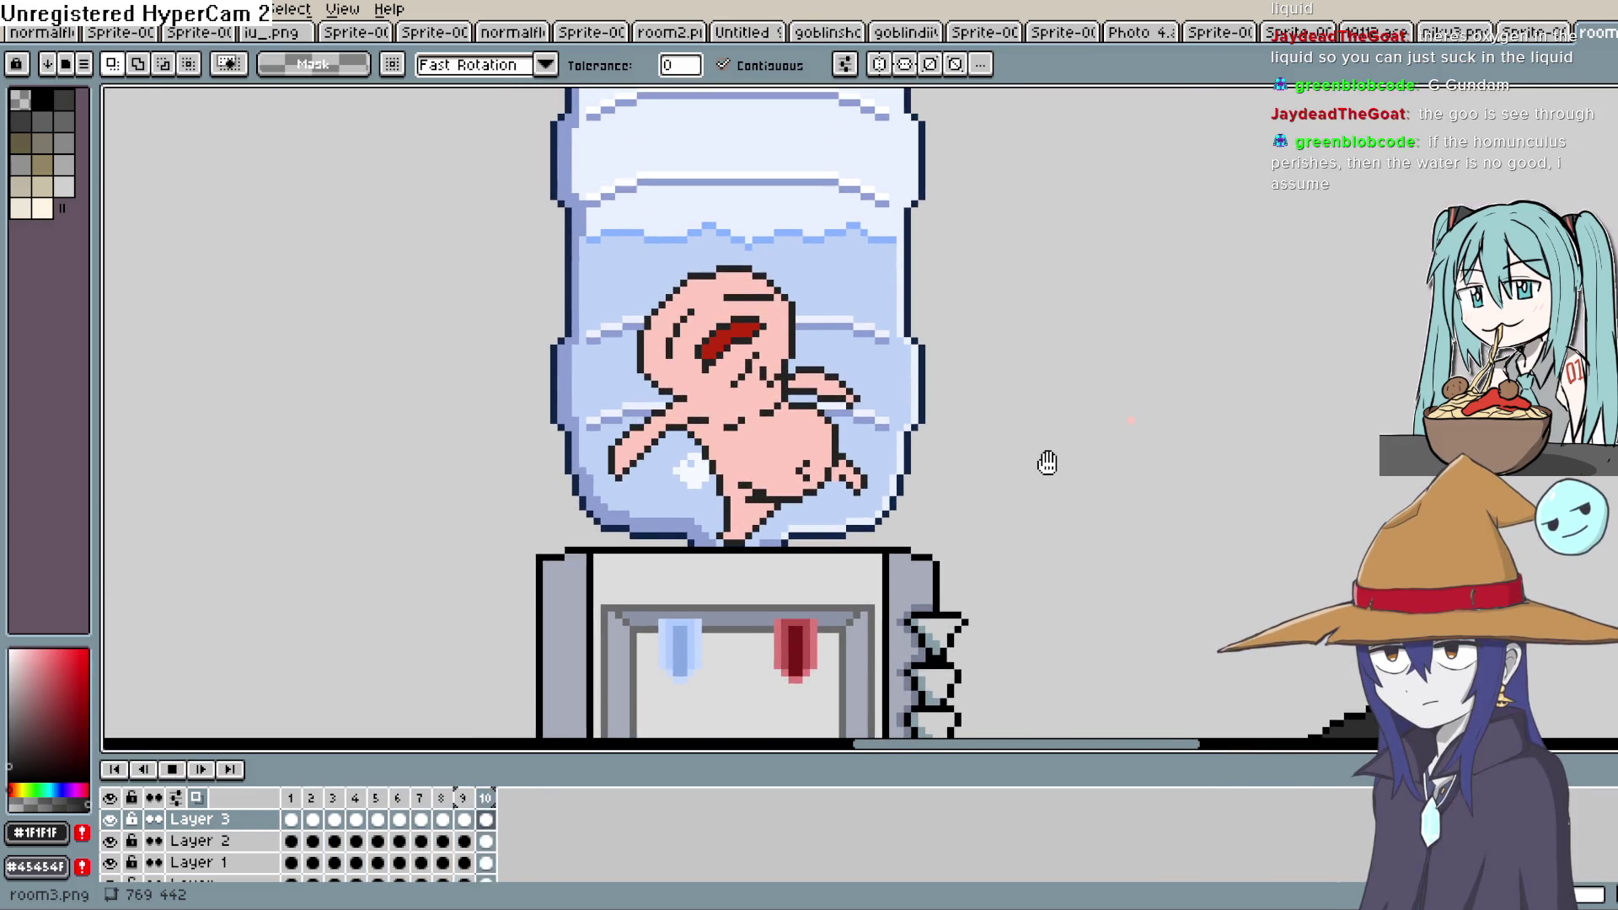
scroll(1047, 463, "down", 1)
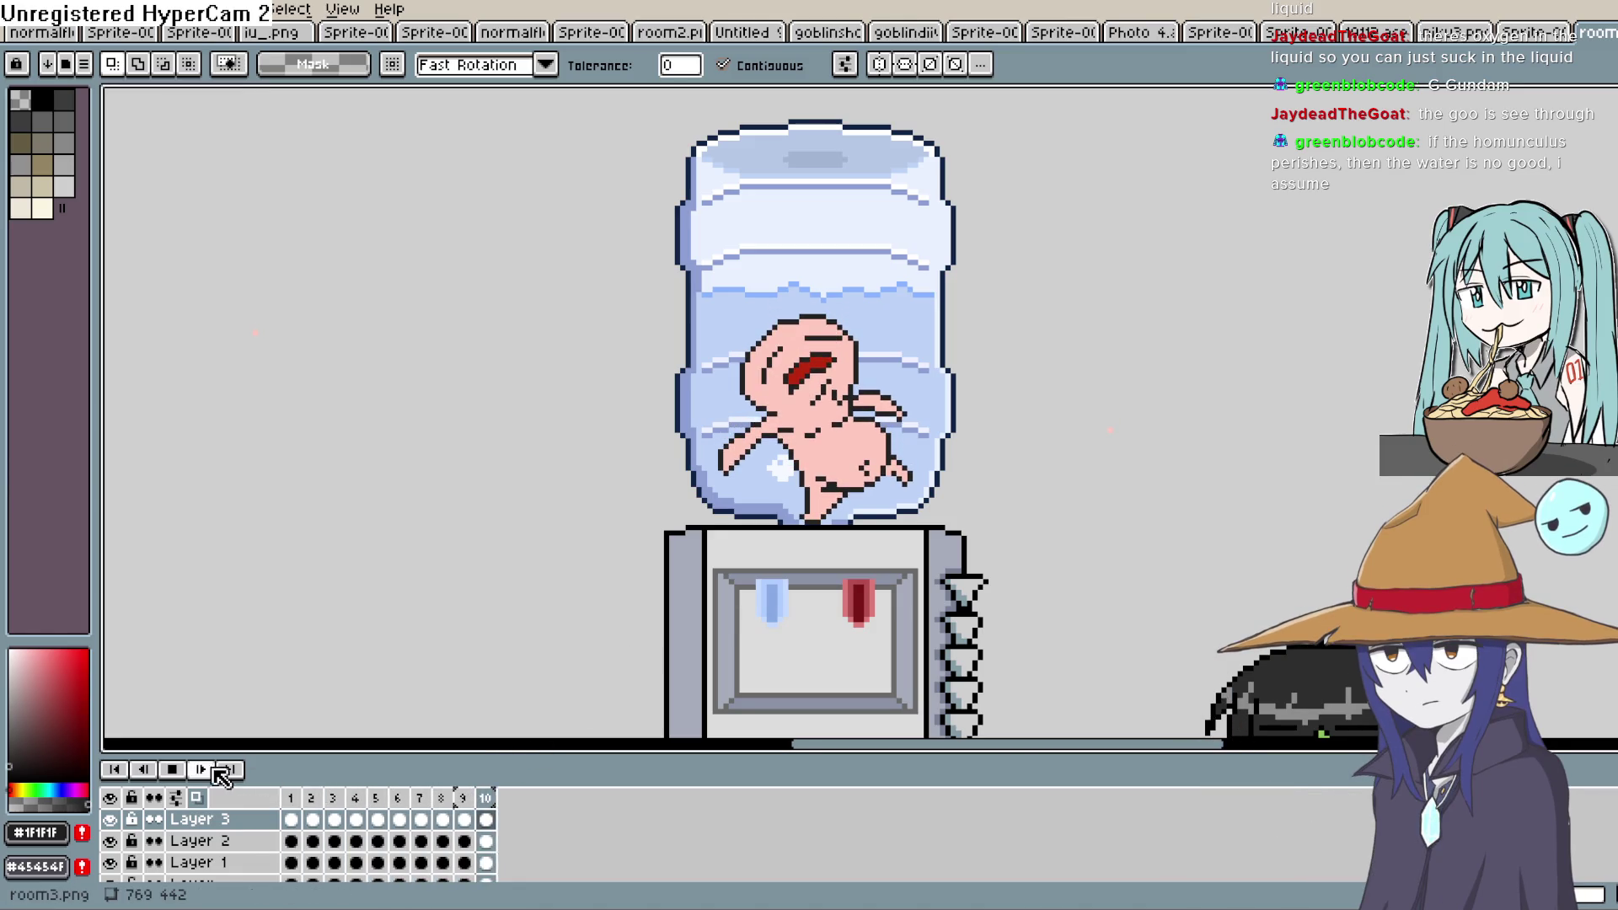
left_click(173, 769)
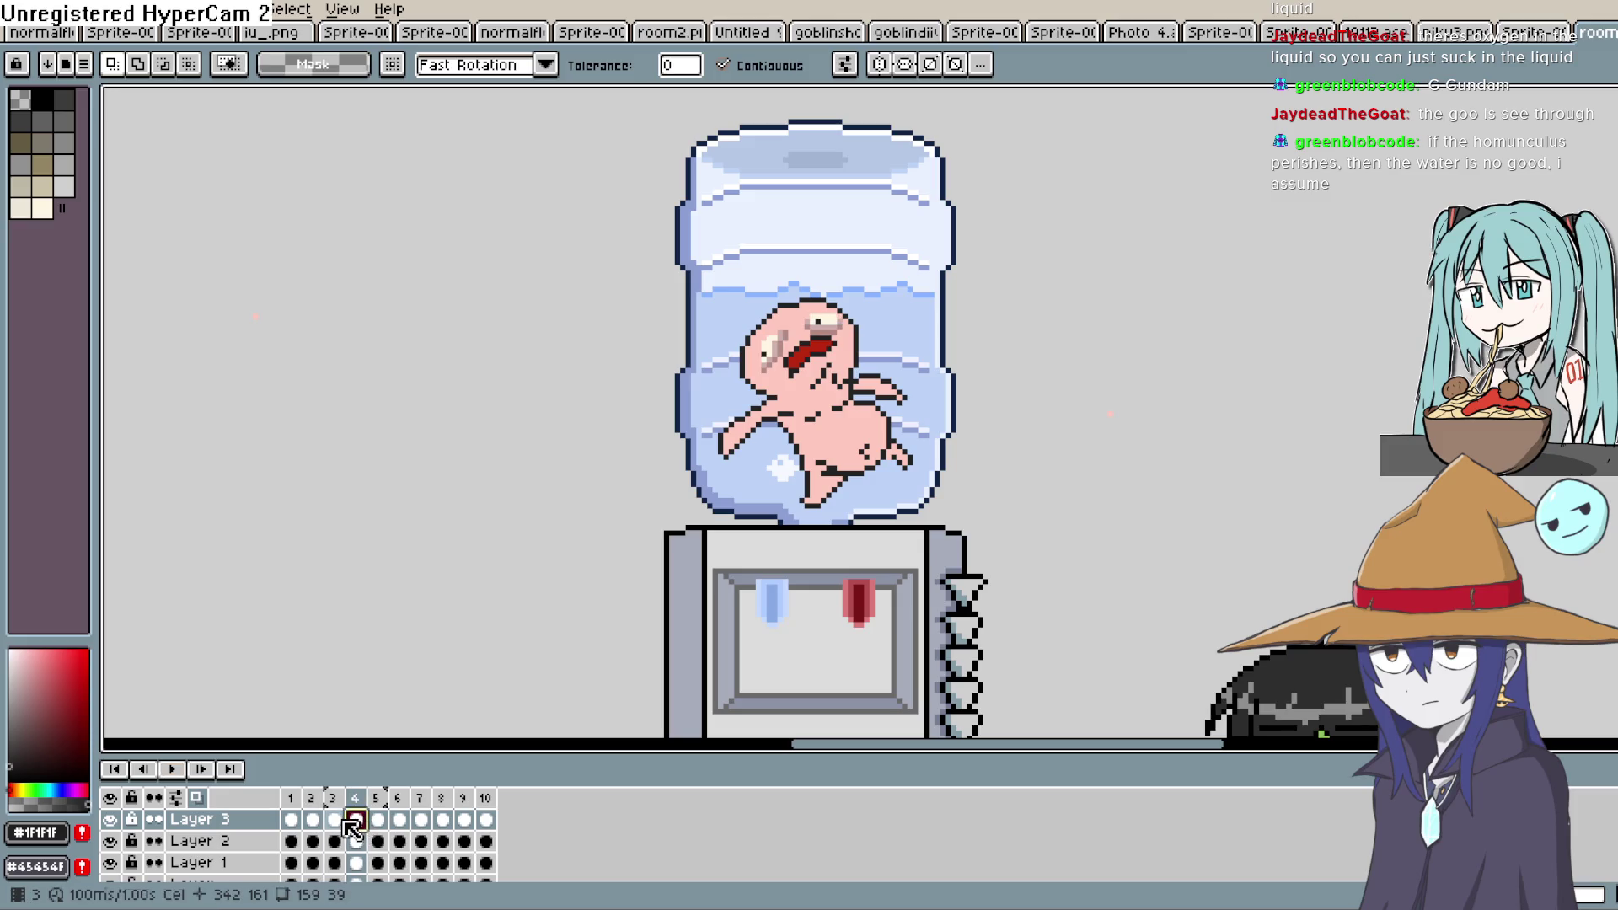
On frame 3, select the row under the eye and both eyes' highlight pixels
left_click(333, 819)
scroll(792, 407, "up", 2)
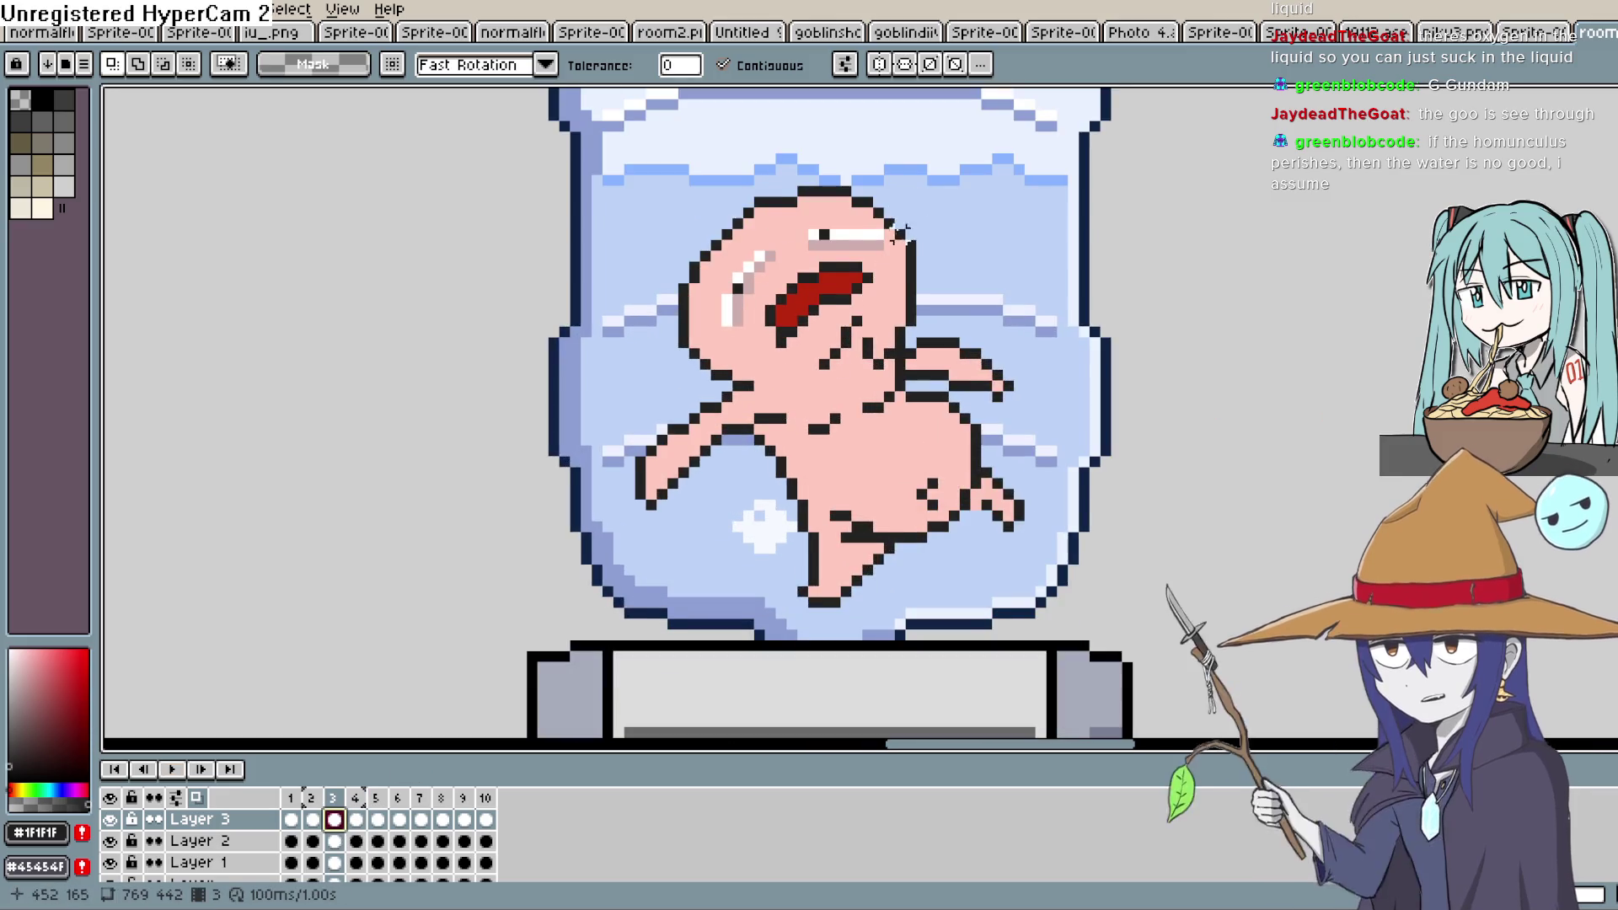
scroll(892, 314, "up", 2)
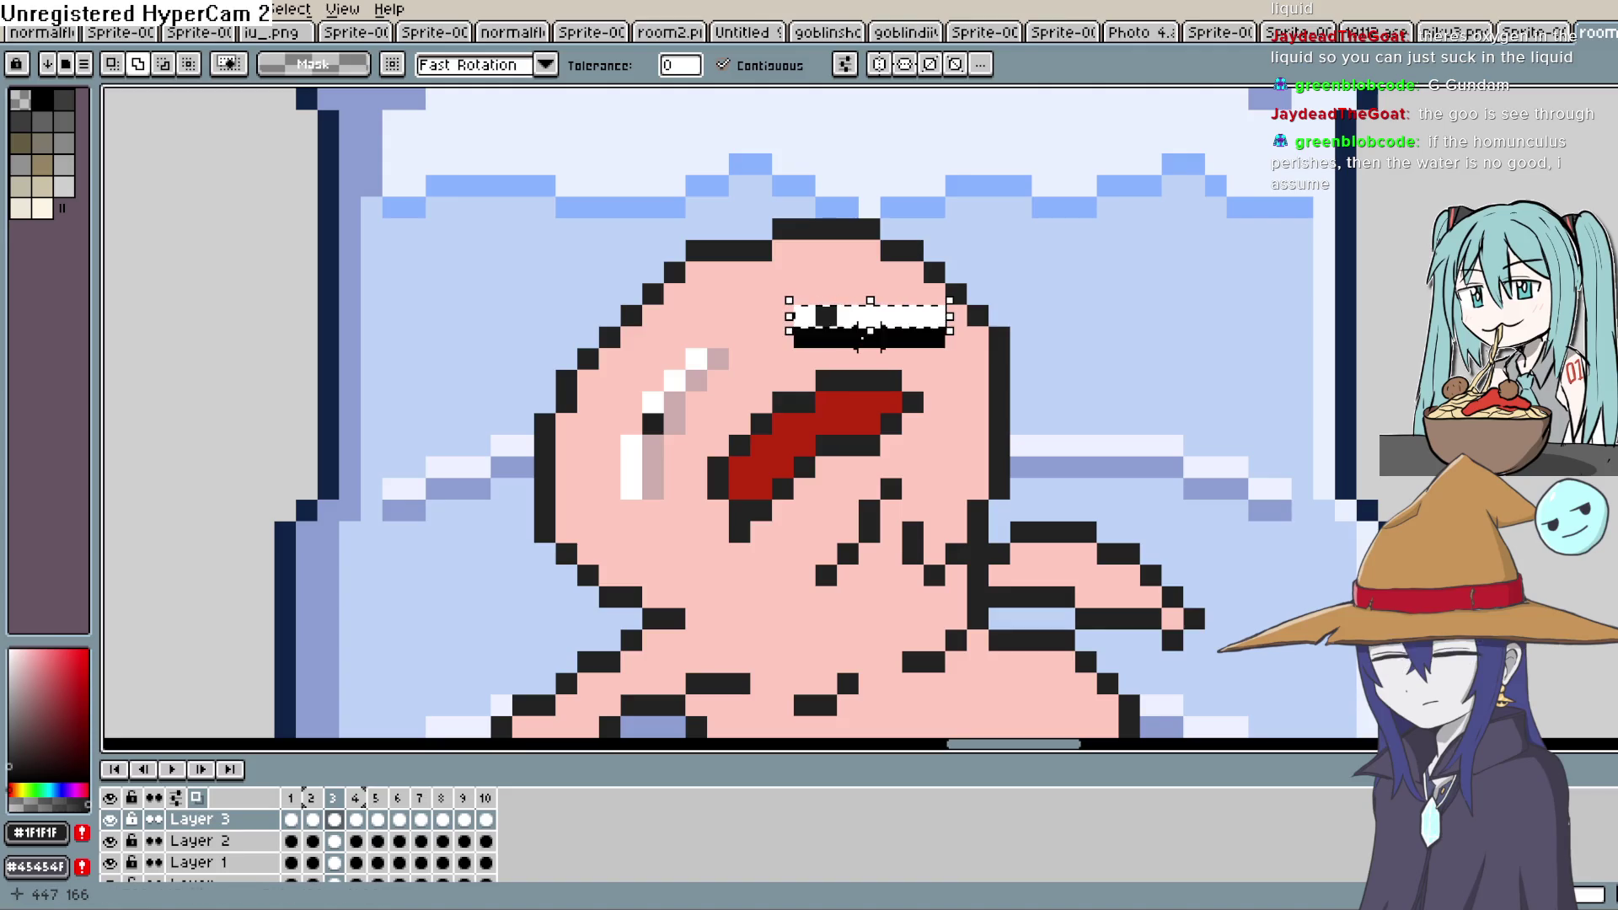
left_click_drag(870, 332, 870, 352)
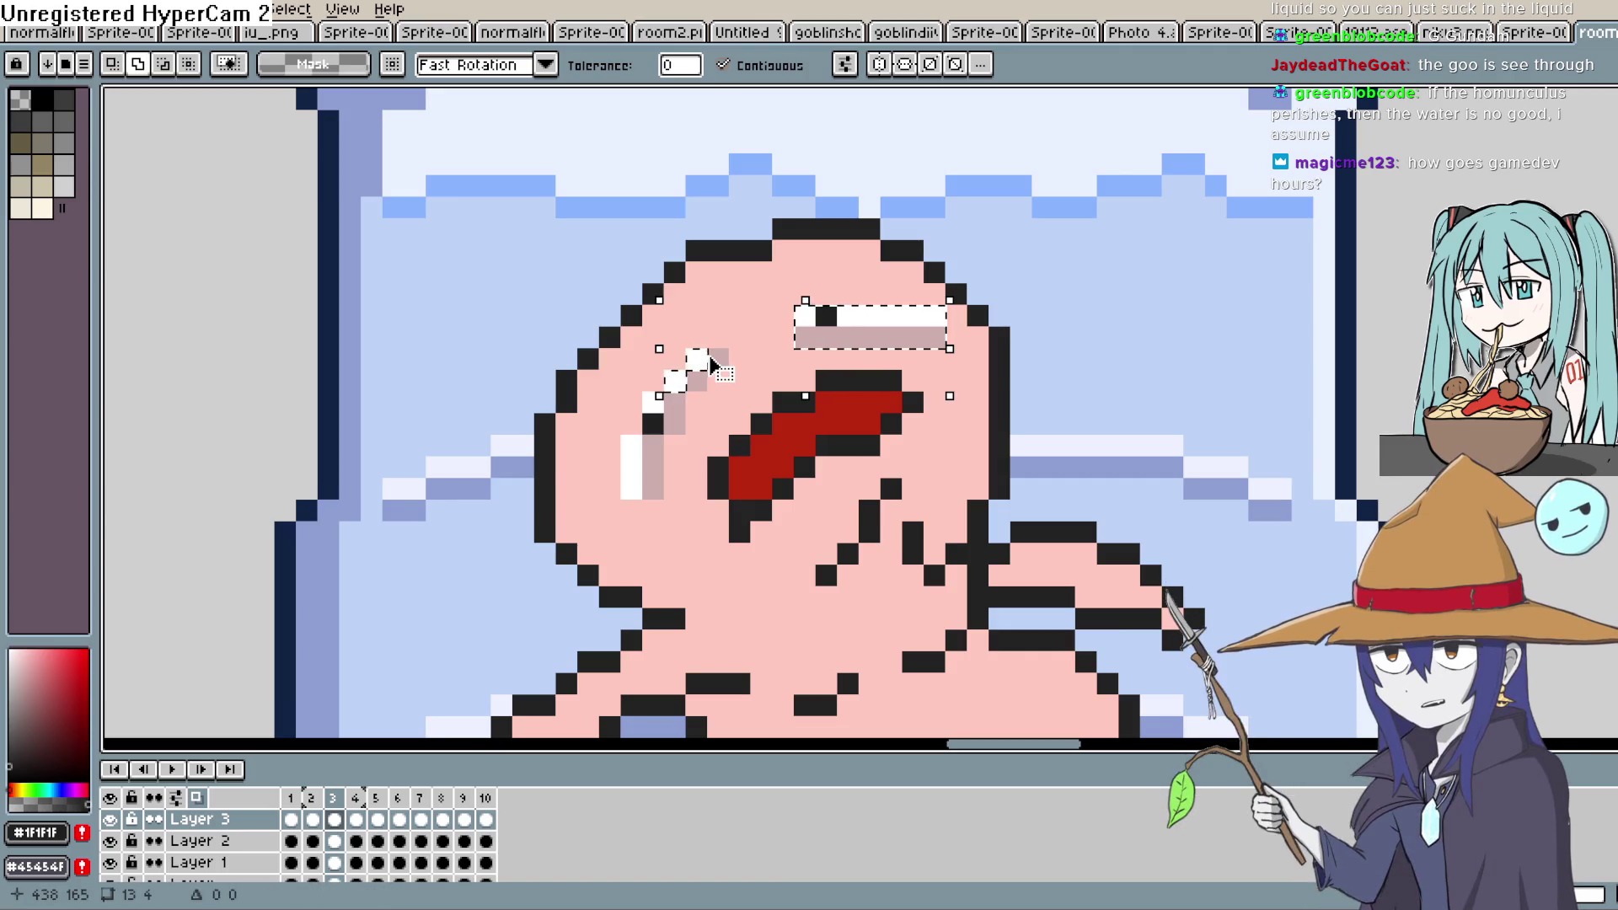
left_click(665, 430, "shift")
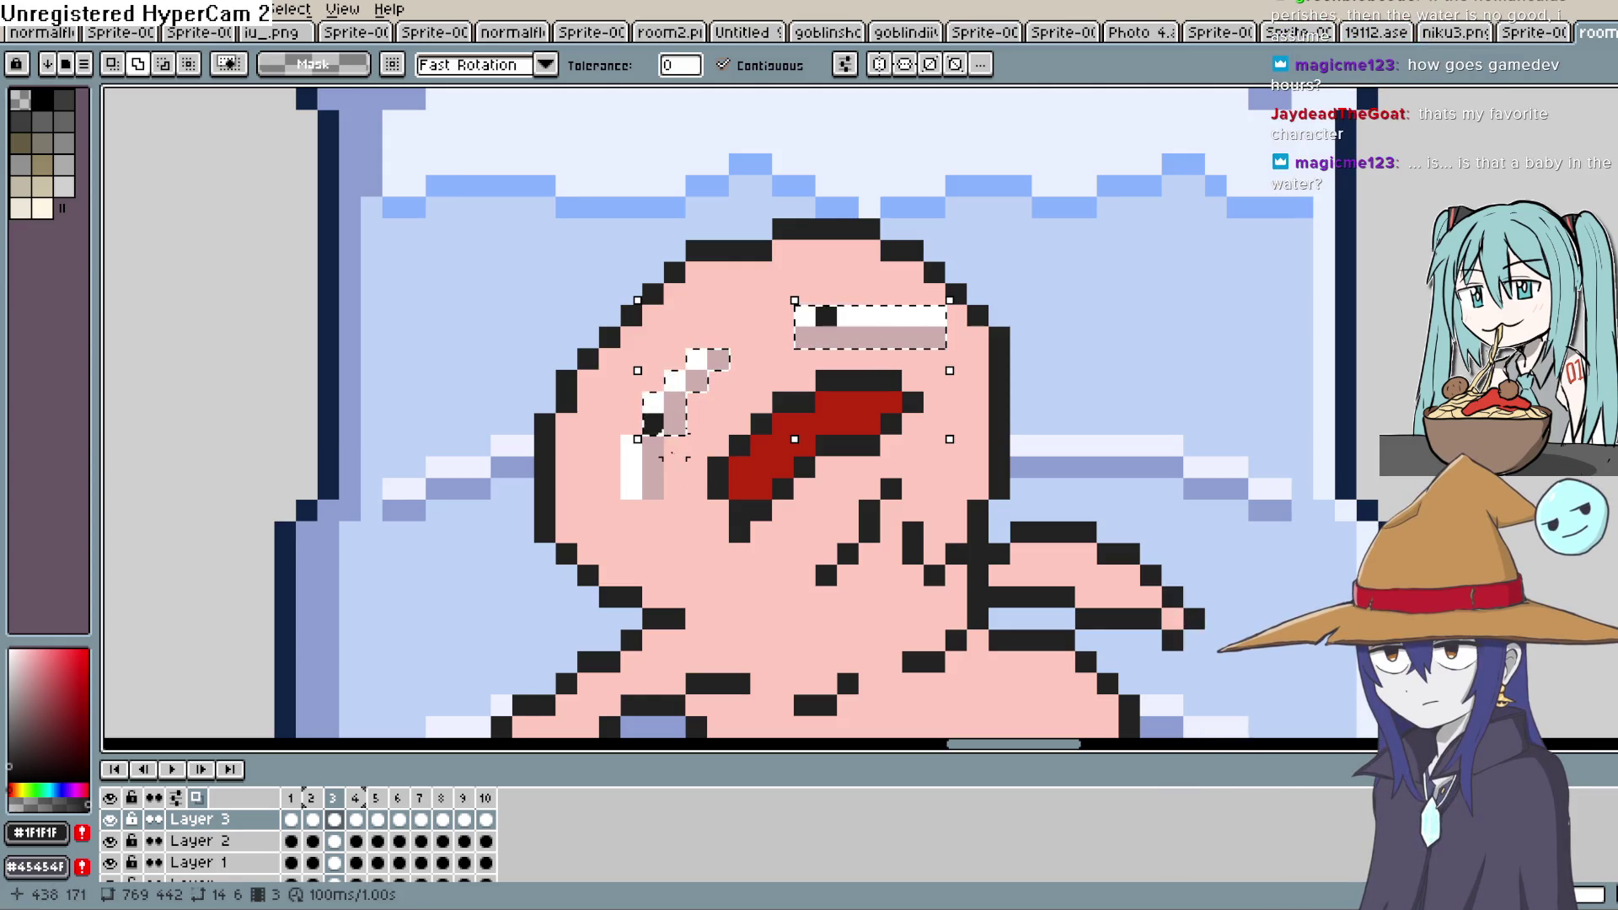
left_click(651, 455, "shift")
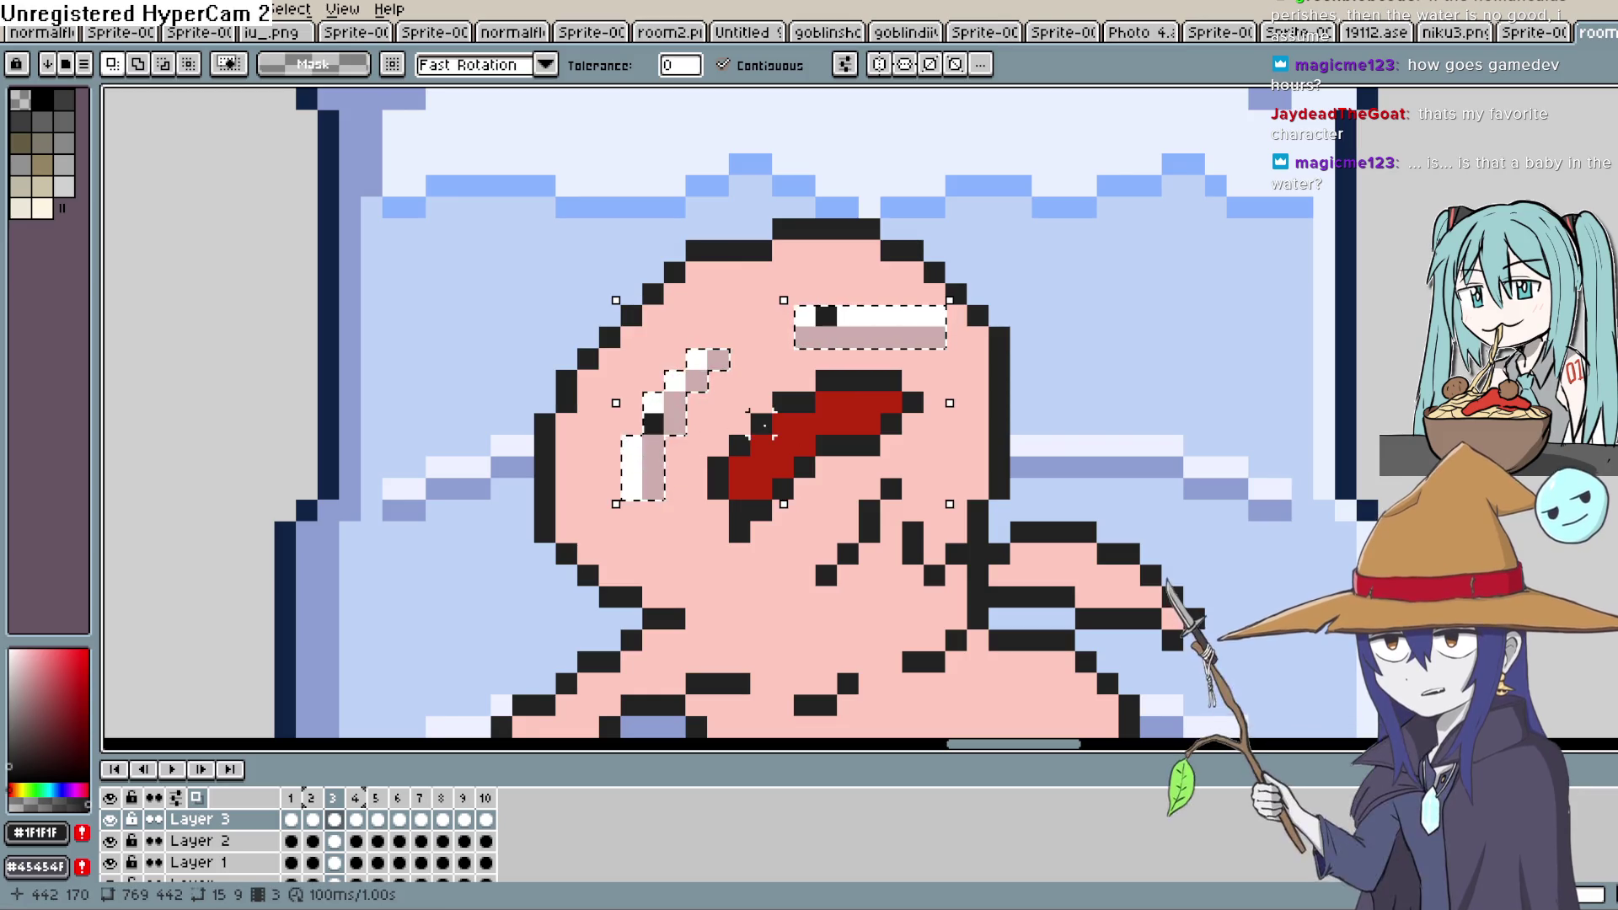
Step through to frame 8 and move the selected eye pixels down one pixel
left_click(359, 821)
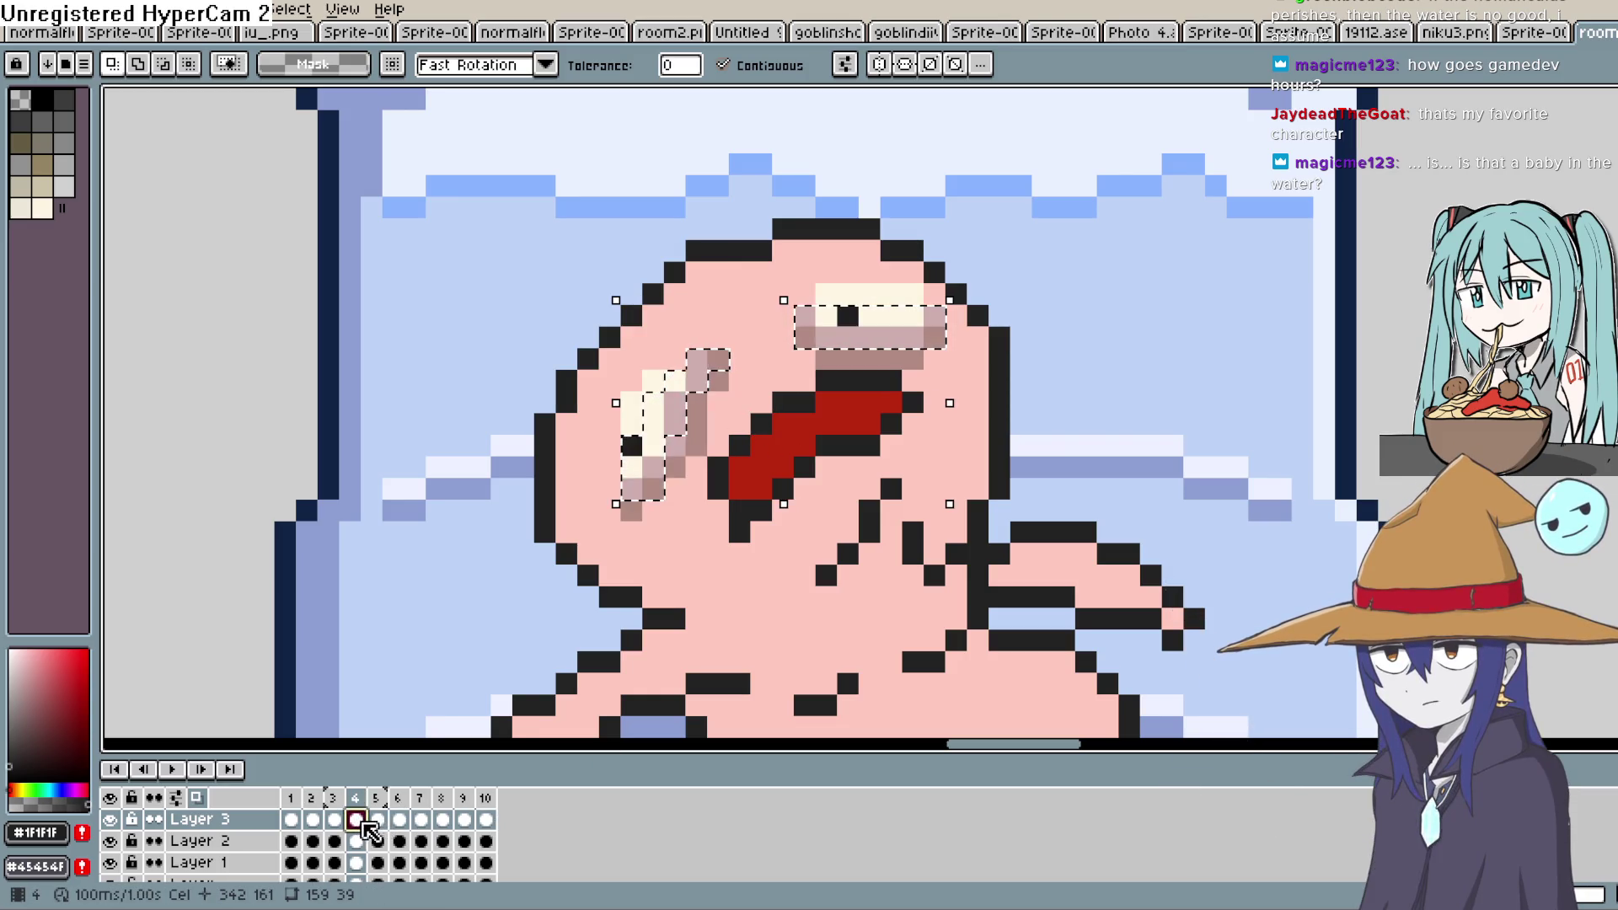
left_click(402, 819)
left_click(437, 821)
left_click(442, 821)
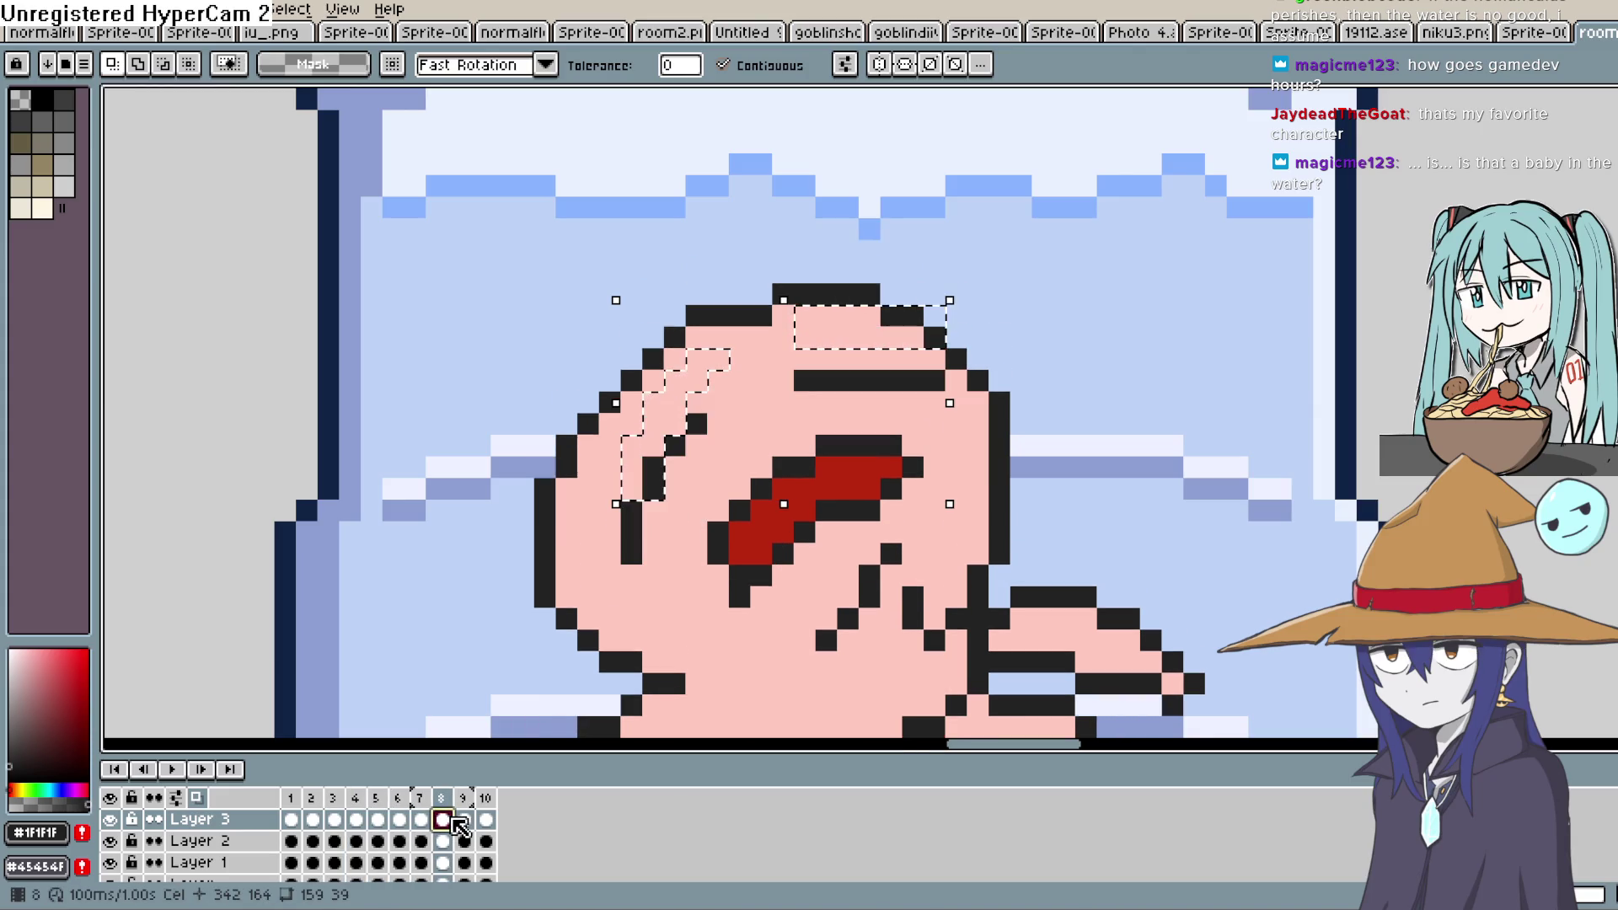
left_click(922, 363)
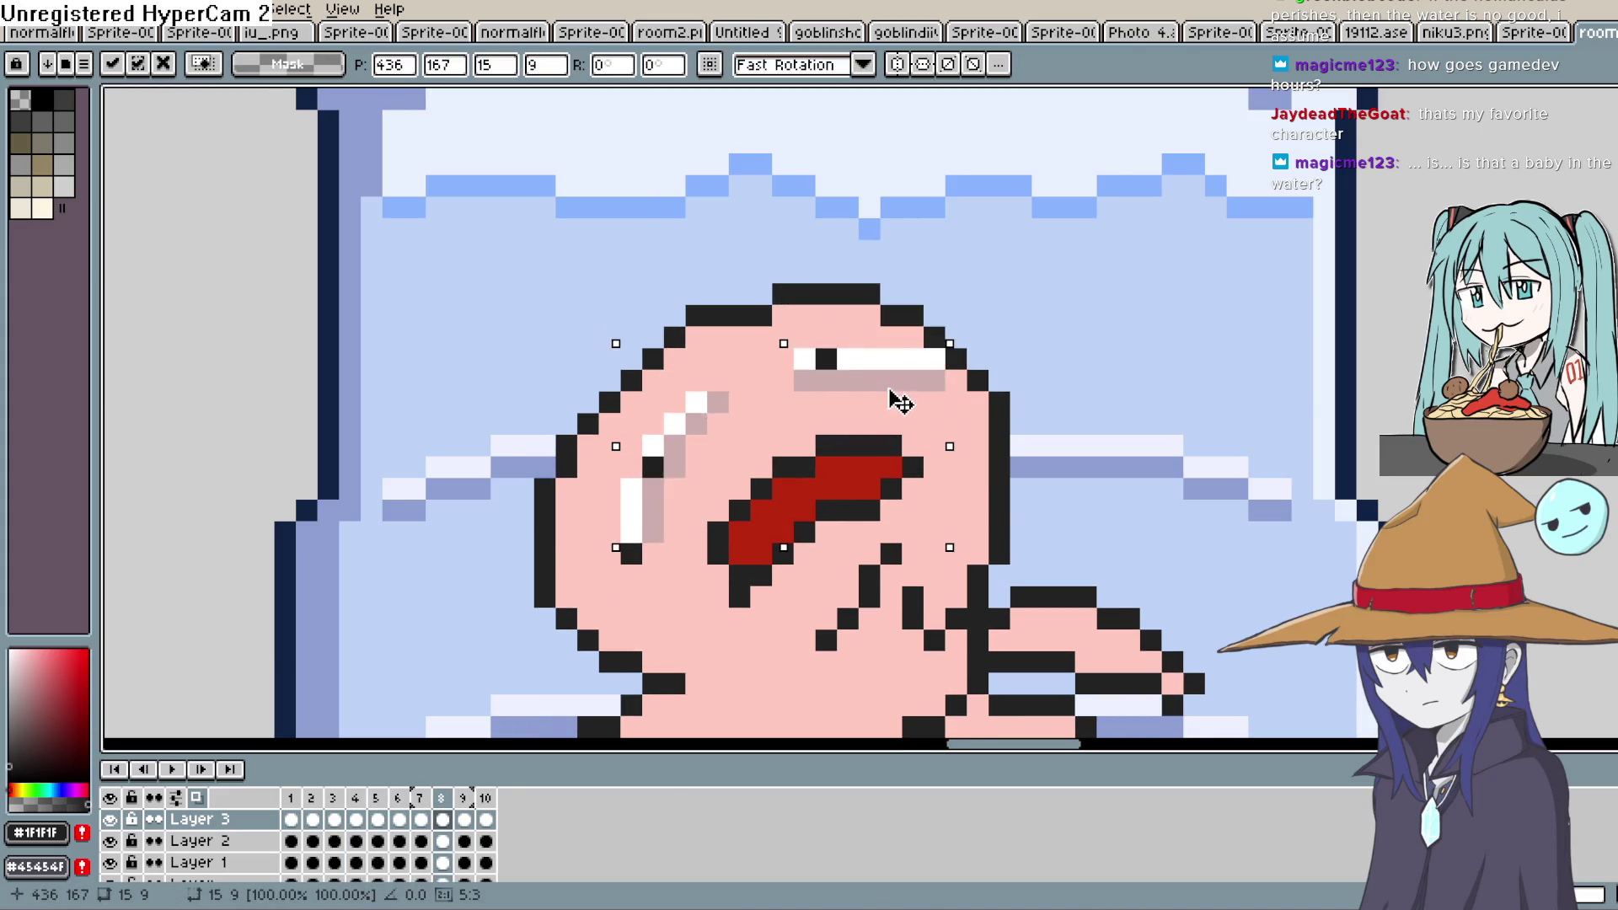
left_click_drag(891, 390, 894, 406)
Commit the moved pixels, go to frame 9 and start the animation playing
key(".")
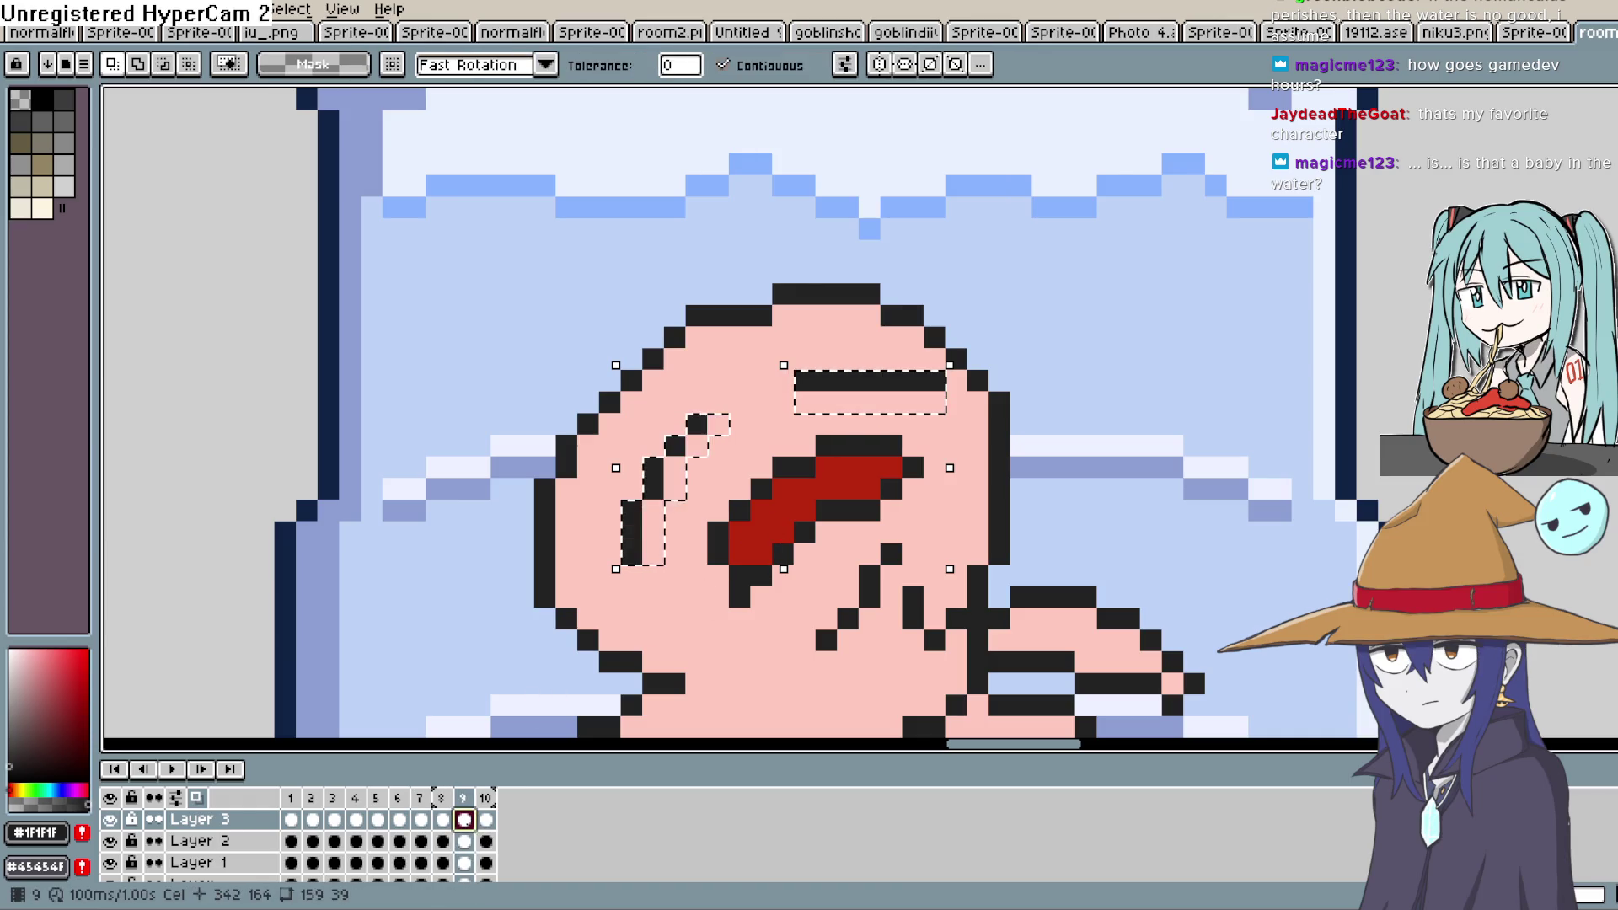
key("Return")
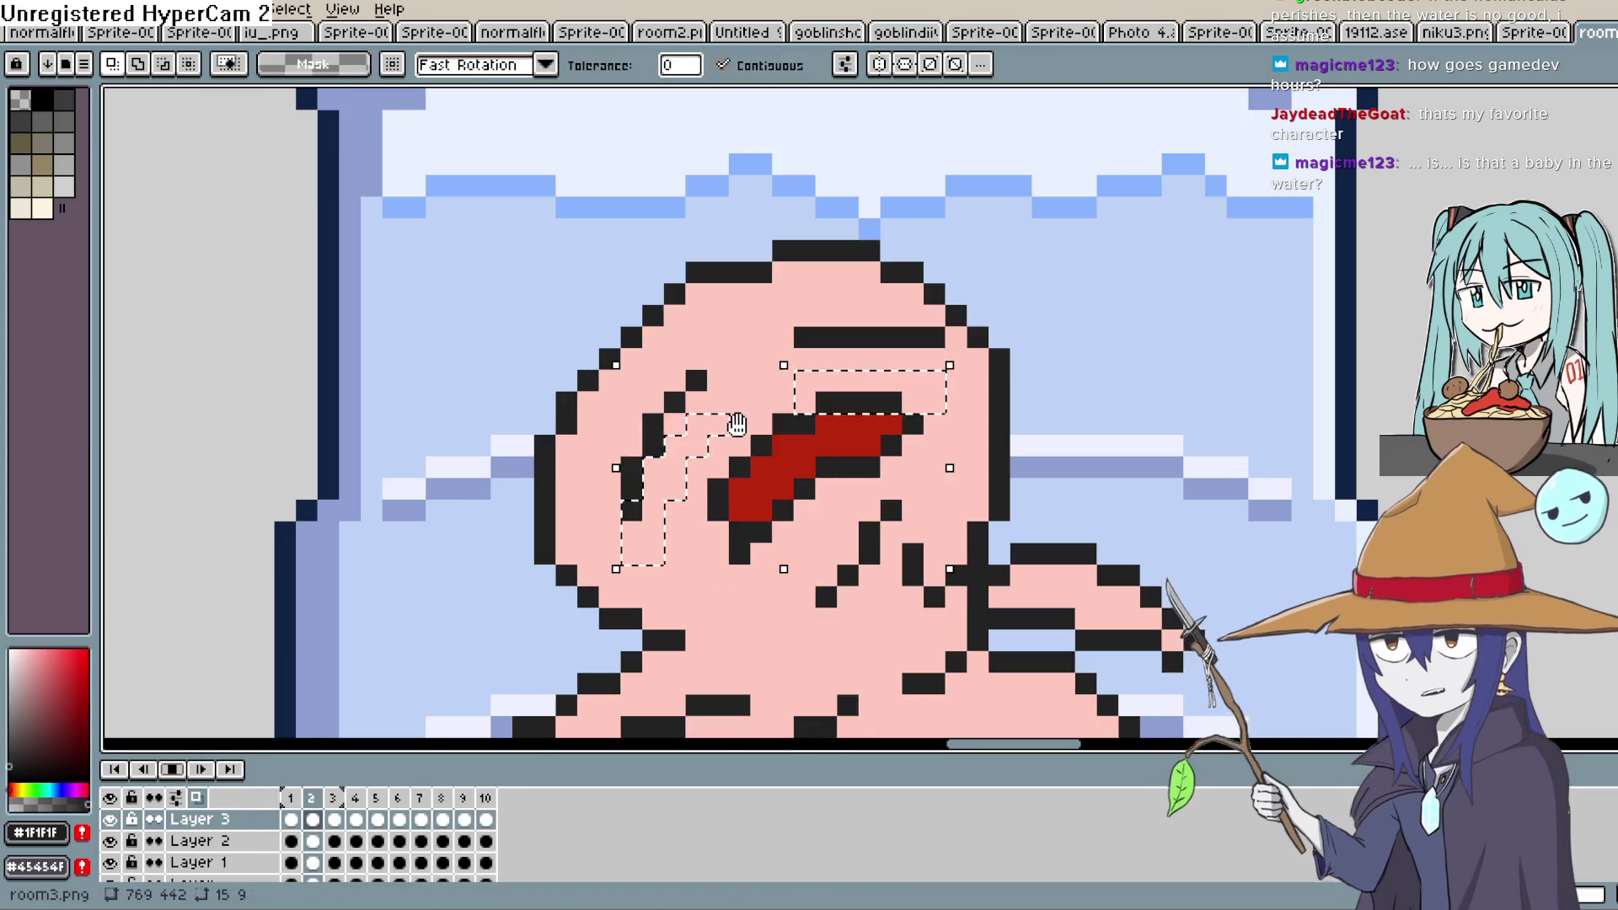
scroll(765, 414, "down", 4)
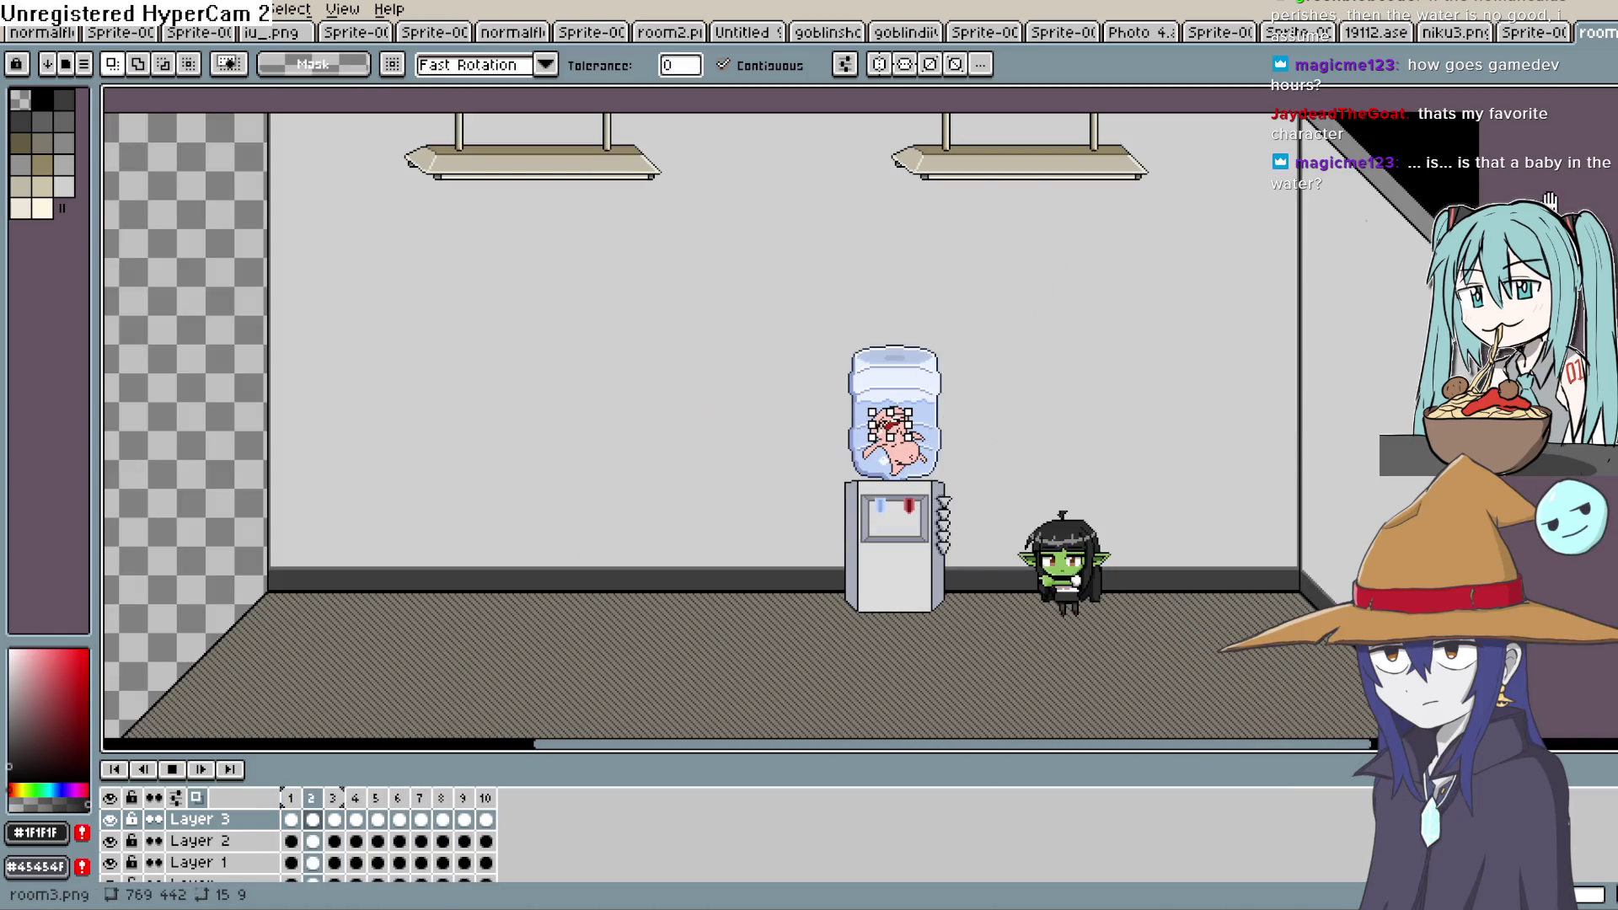
Stop playback and choose a different playback option from the Frame menu
key("Return")
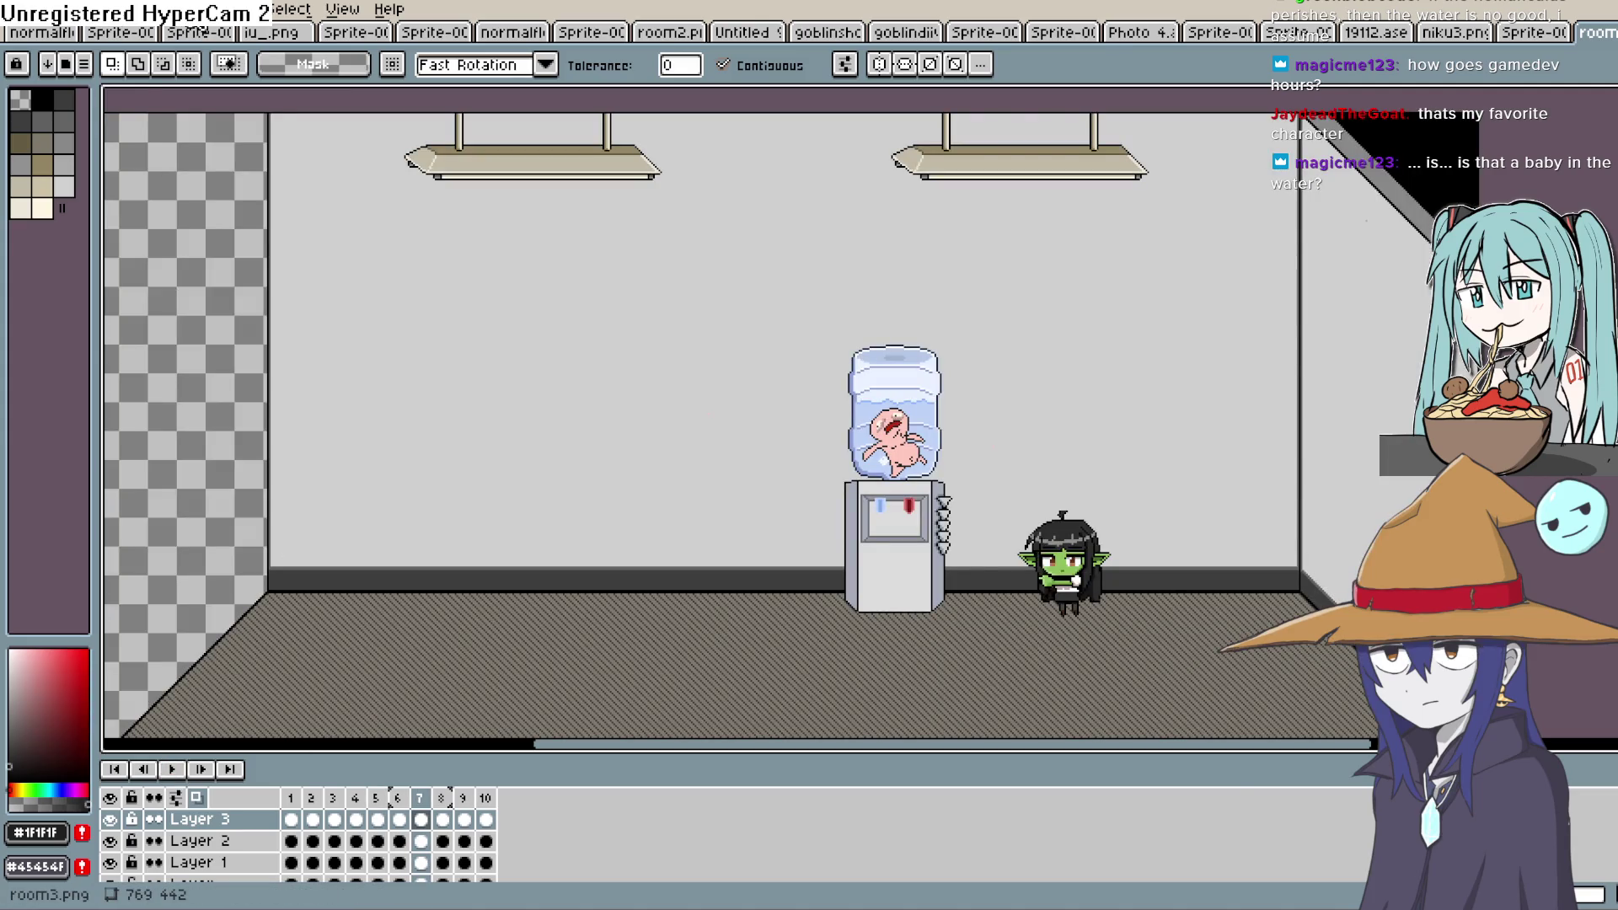
left_click(160, 9)
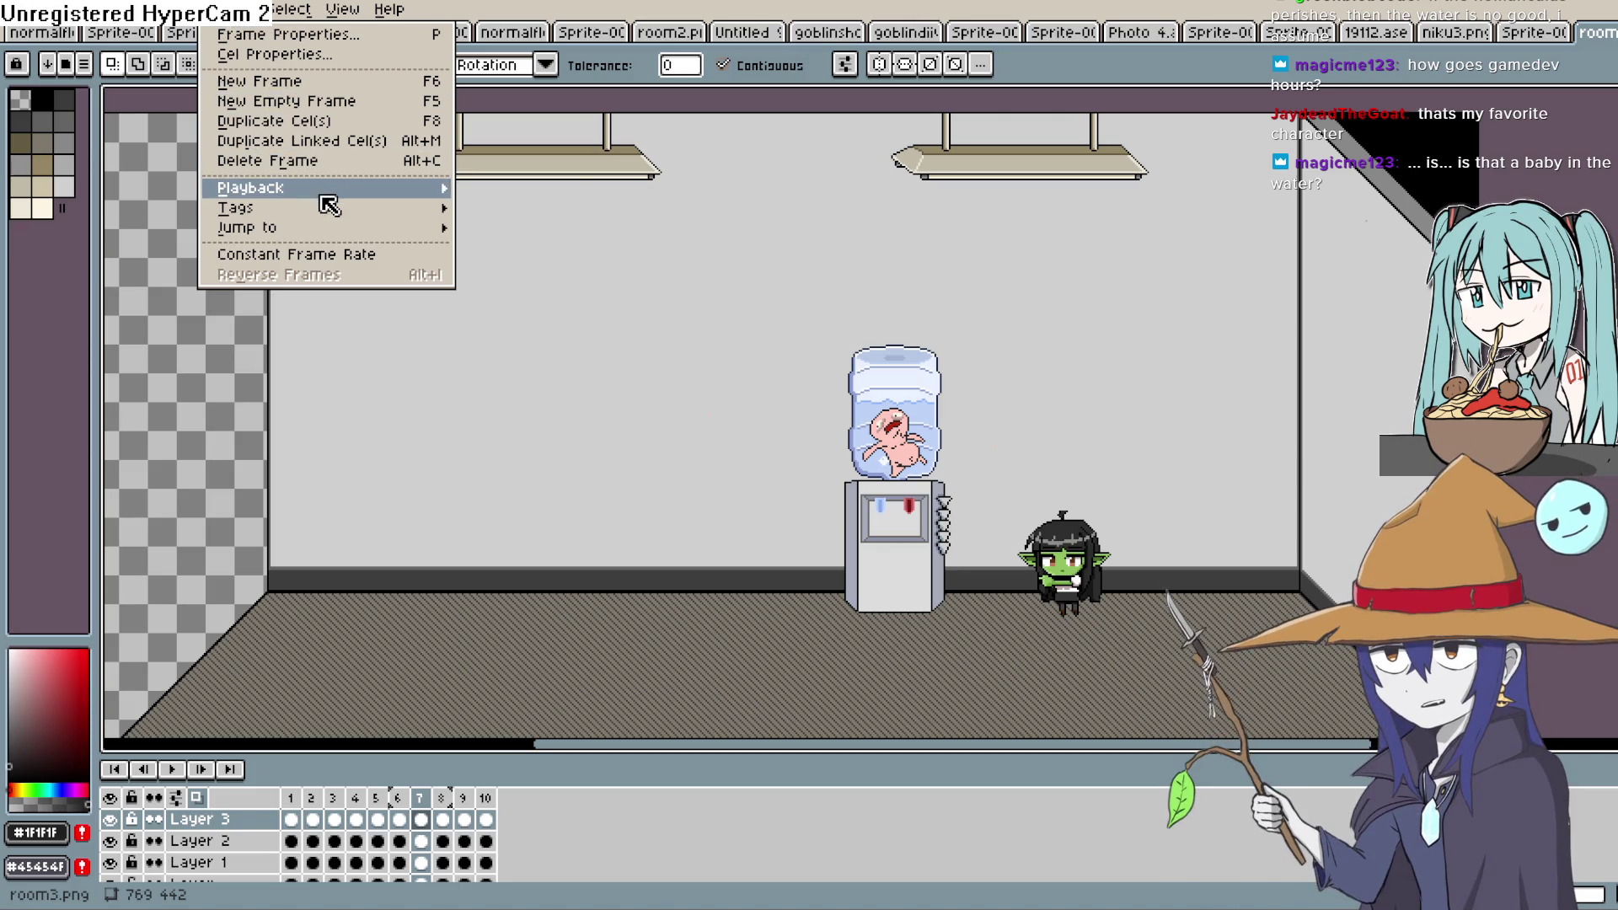
mouse_move(321, 192)
left_click(553, 282)
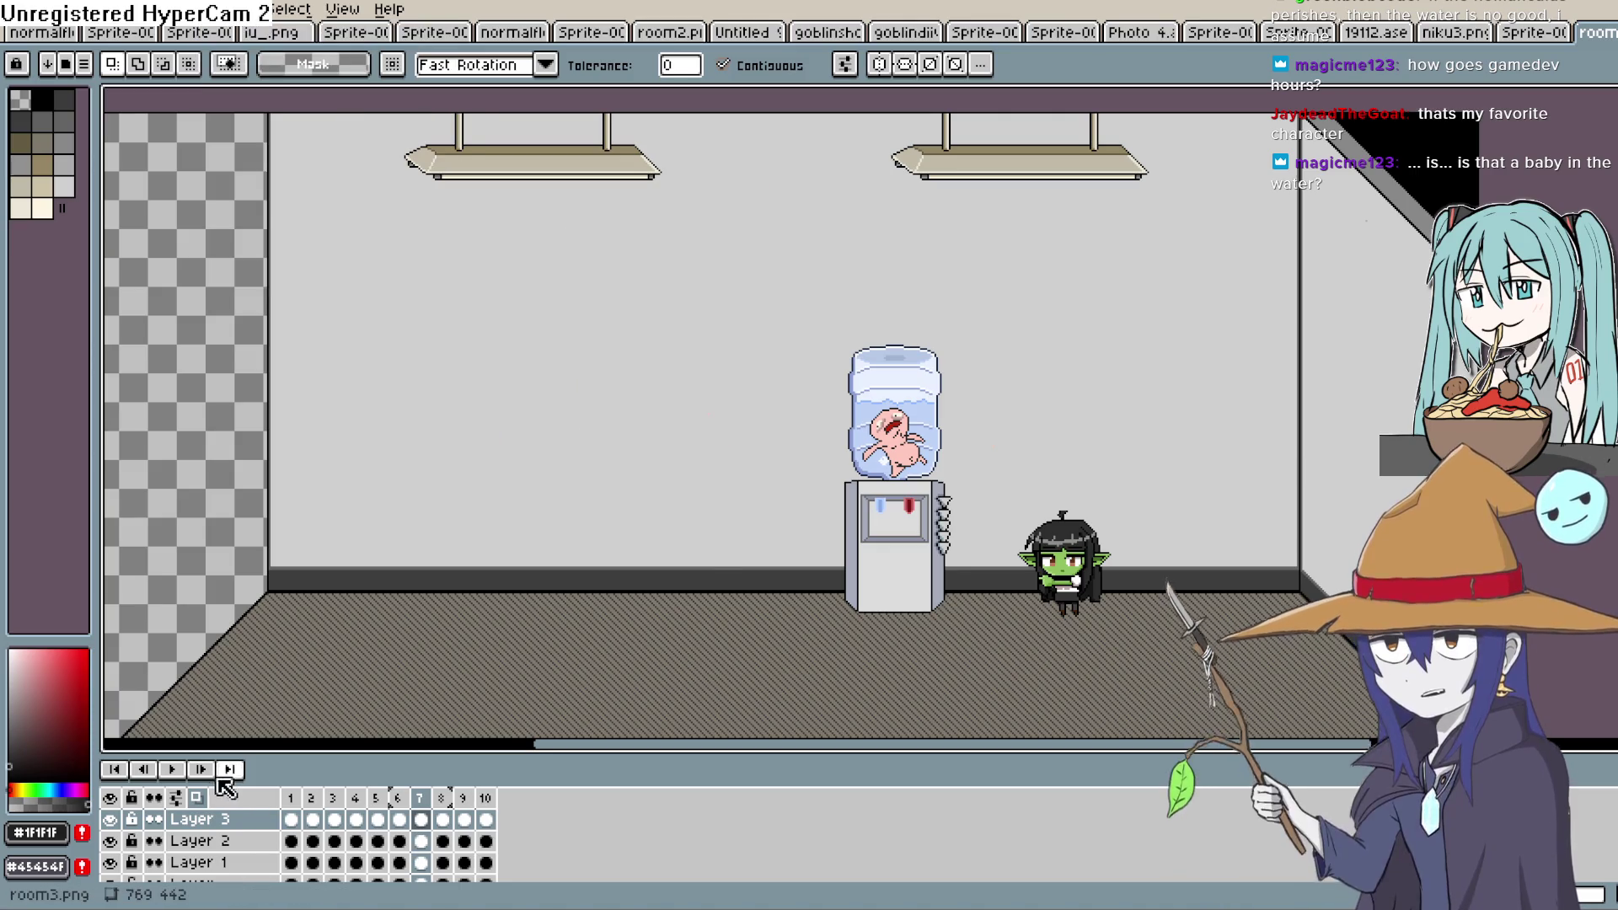
Play the animation with the view centred on the water cooler, then stop it
left_click(173, 770)
scroll(830, 396, "up", 2)
mouse_move(1156, 478)
left_mouse_down()
mouse_move(1091, 455)
mouse_move(1036, 390)
left_mouse_up()
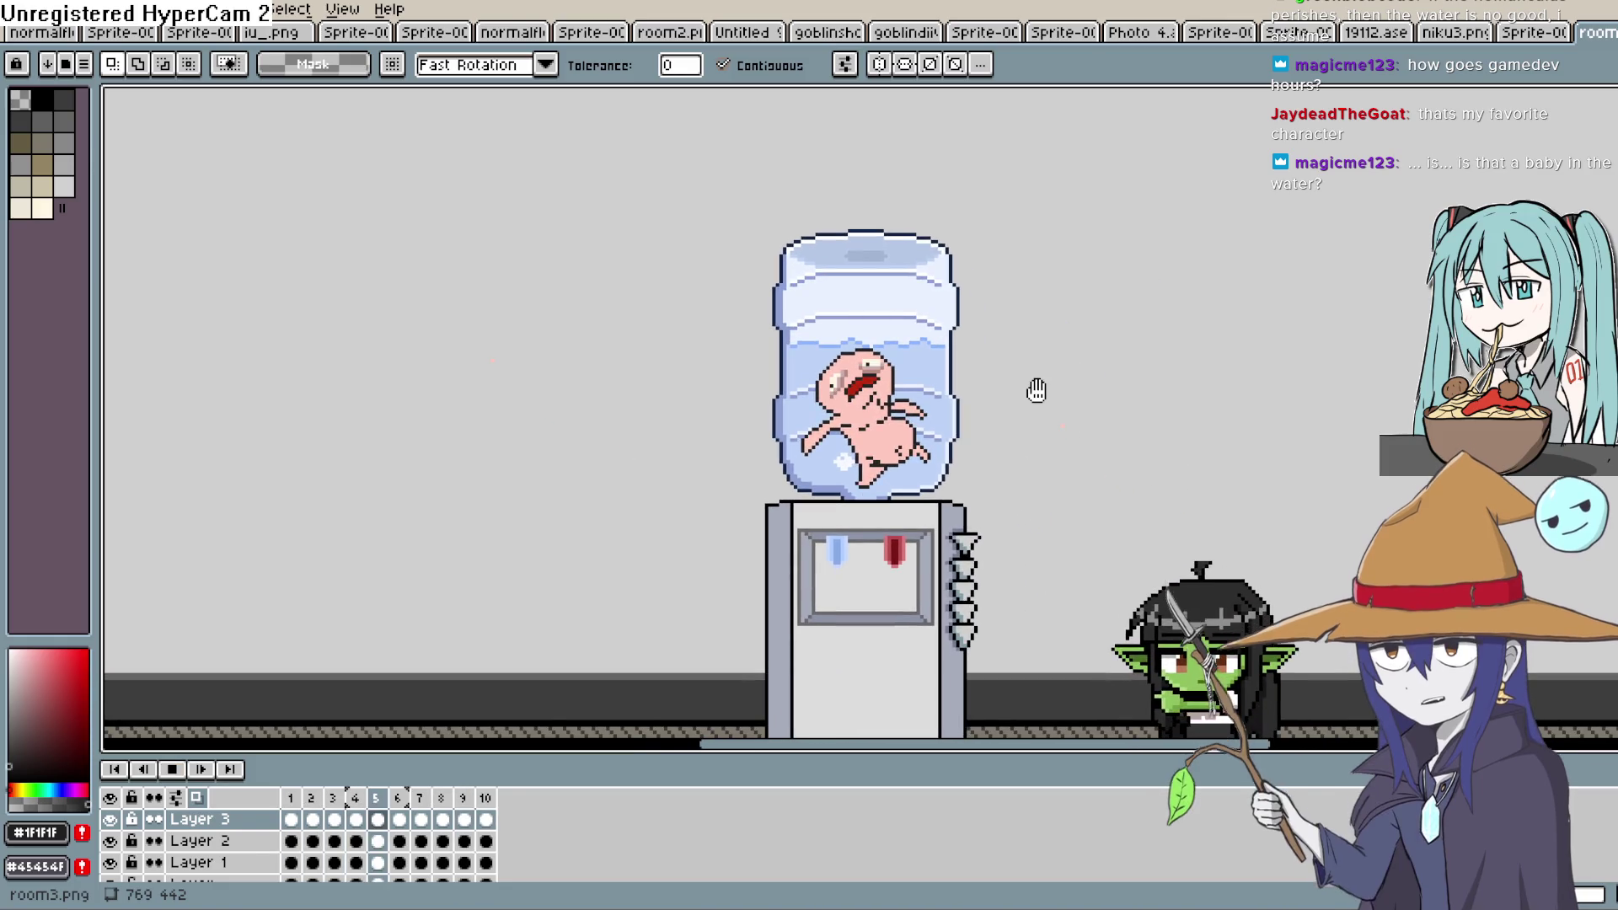
scroll(1045, 370, "down", 4)
scroll(1045, 371, "up", 5)
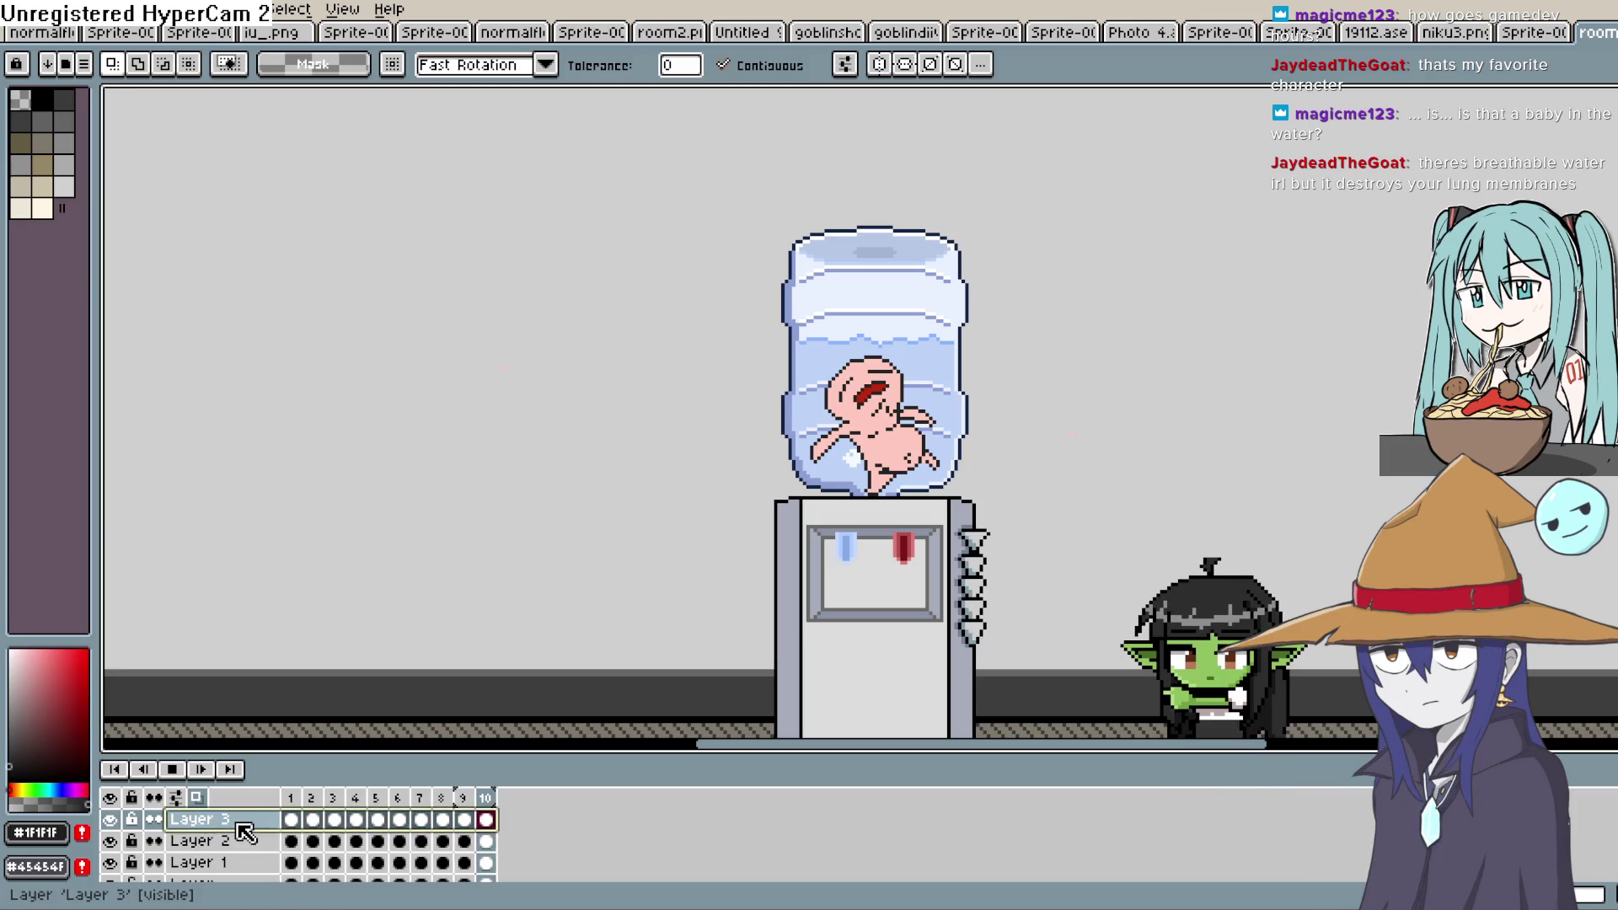
left_click(173, 771)
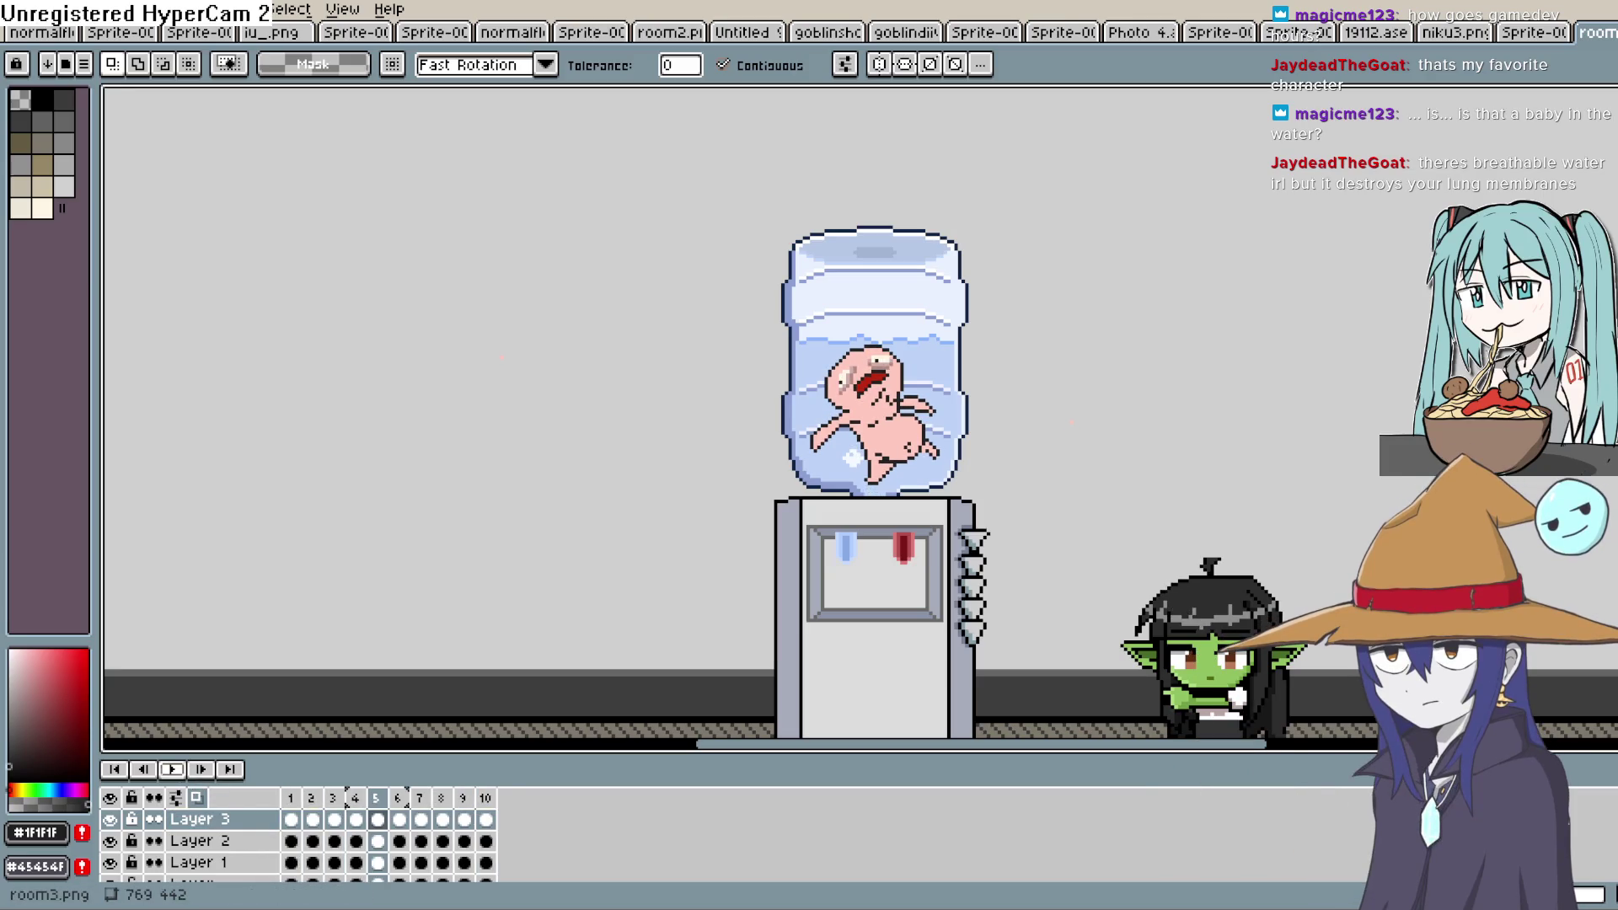
Set Layer 3's opacity to 61% in Layer Properties, pan the view and stop playback
double_click(203, 819)
left_click(918, 501)
mouse_move(941, 503)
left_mouse_down()
mouse_move(964, 505)
mouse_move(928, 503)
left_mouse_up()
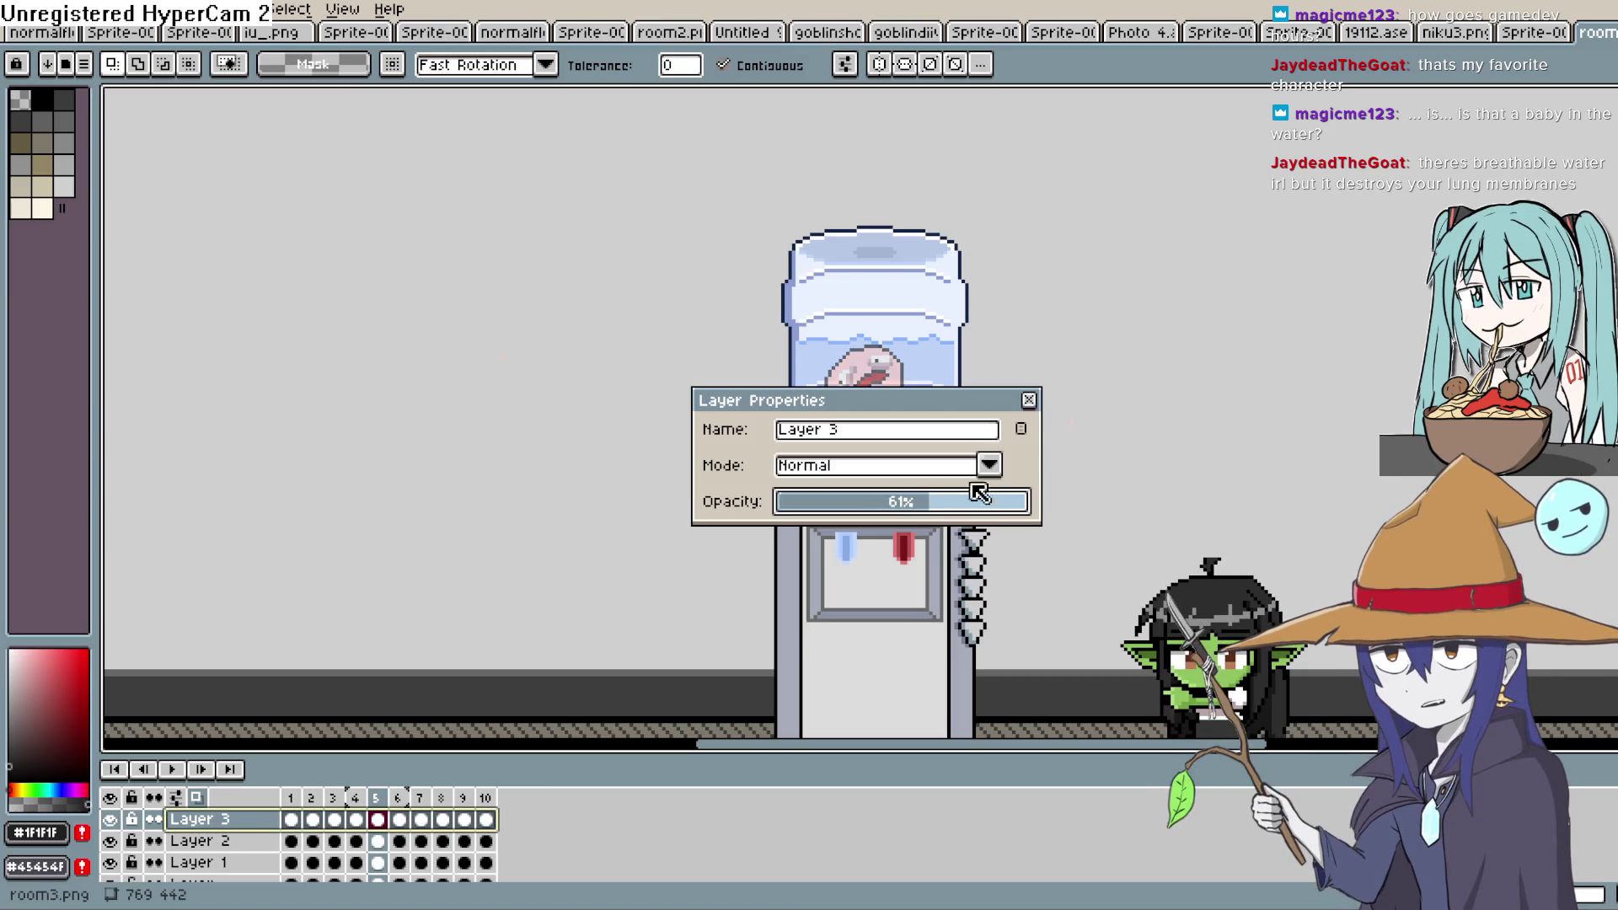
left_click(1033, 400)
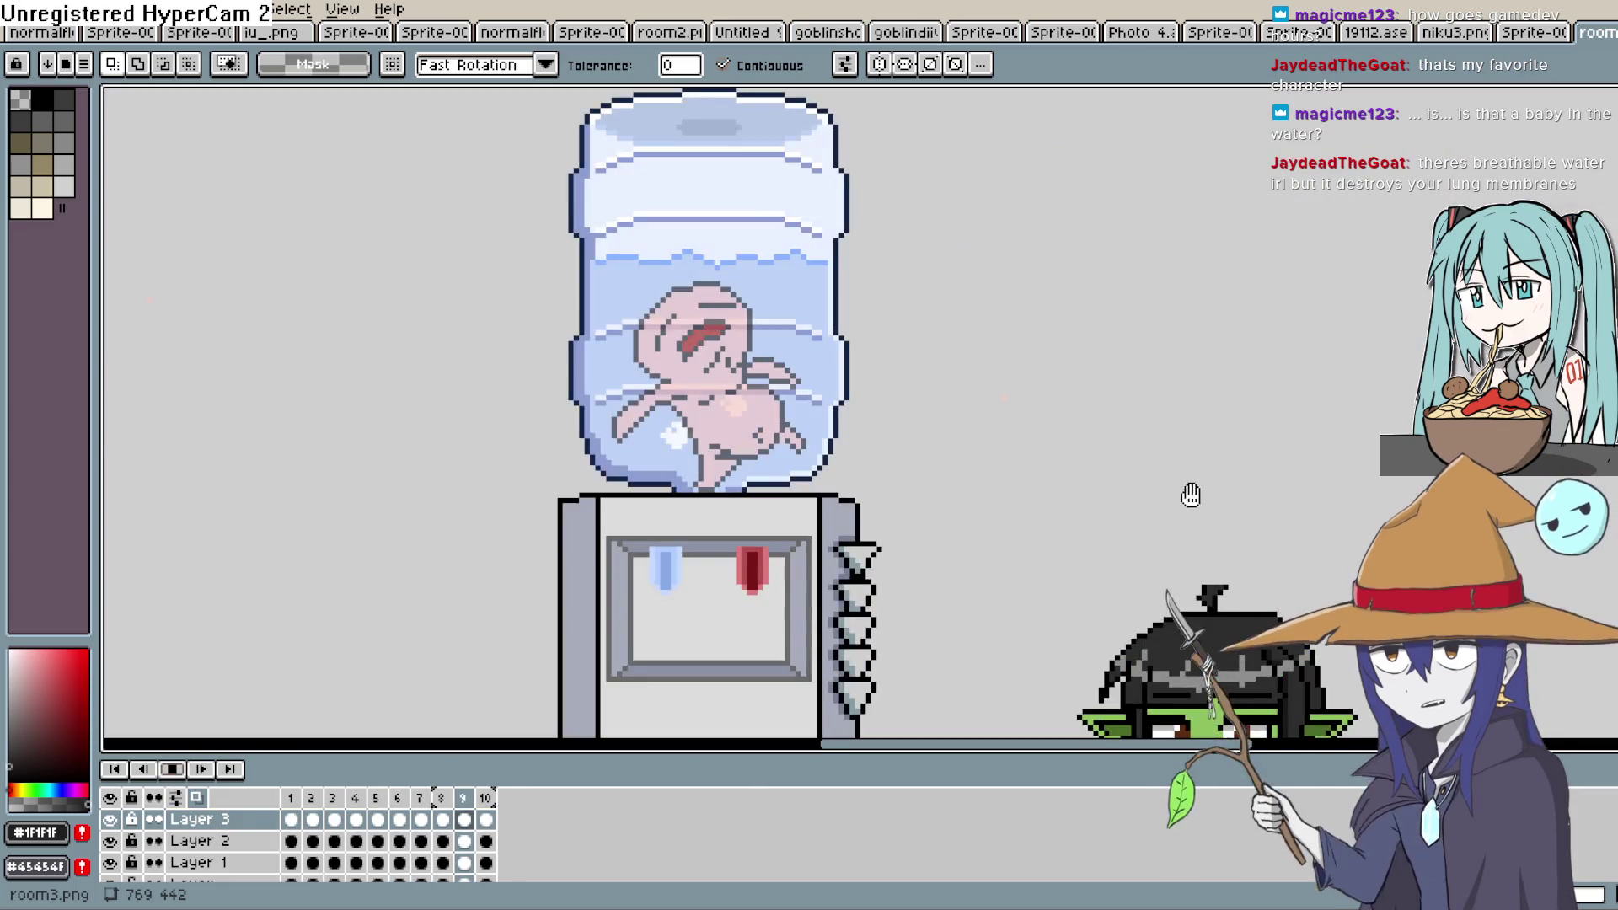
left_click_drag(1123, 516, 1148, 460)
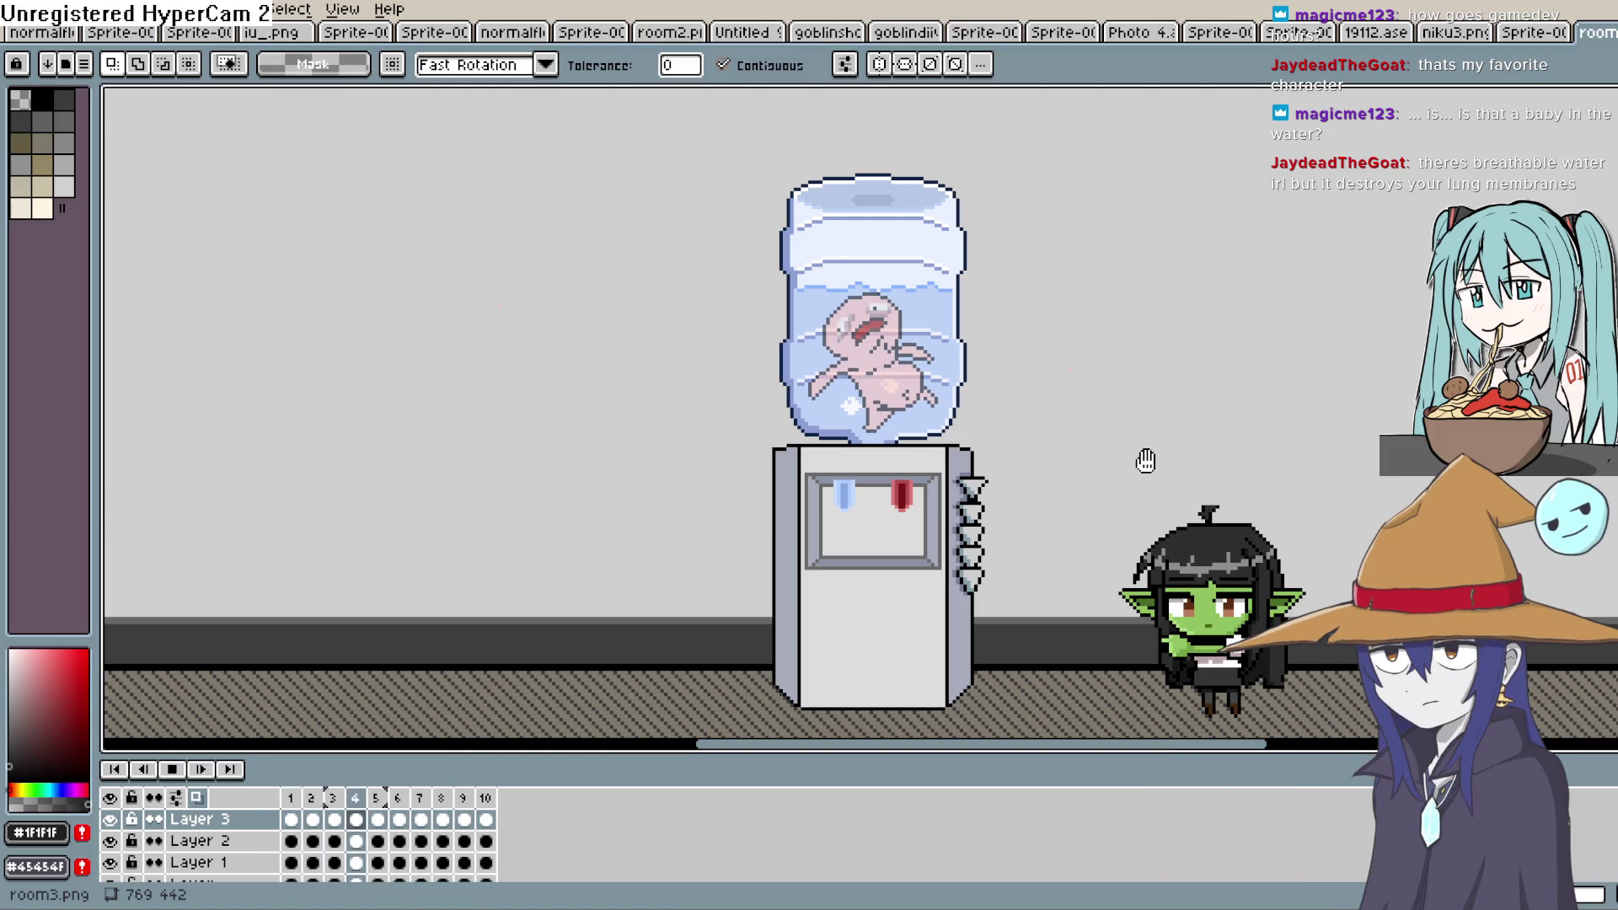
left_click_drag(1069, 404, 1120, 433)
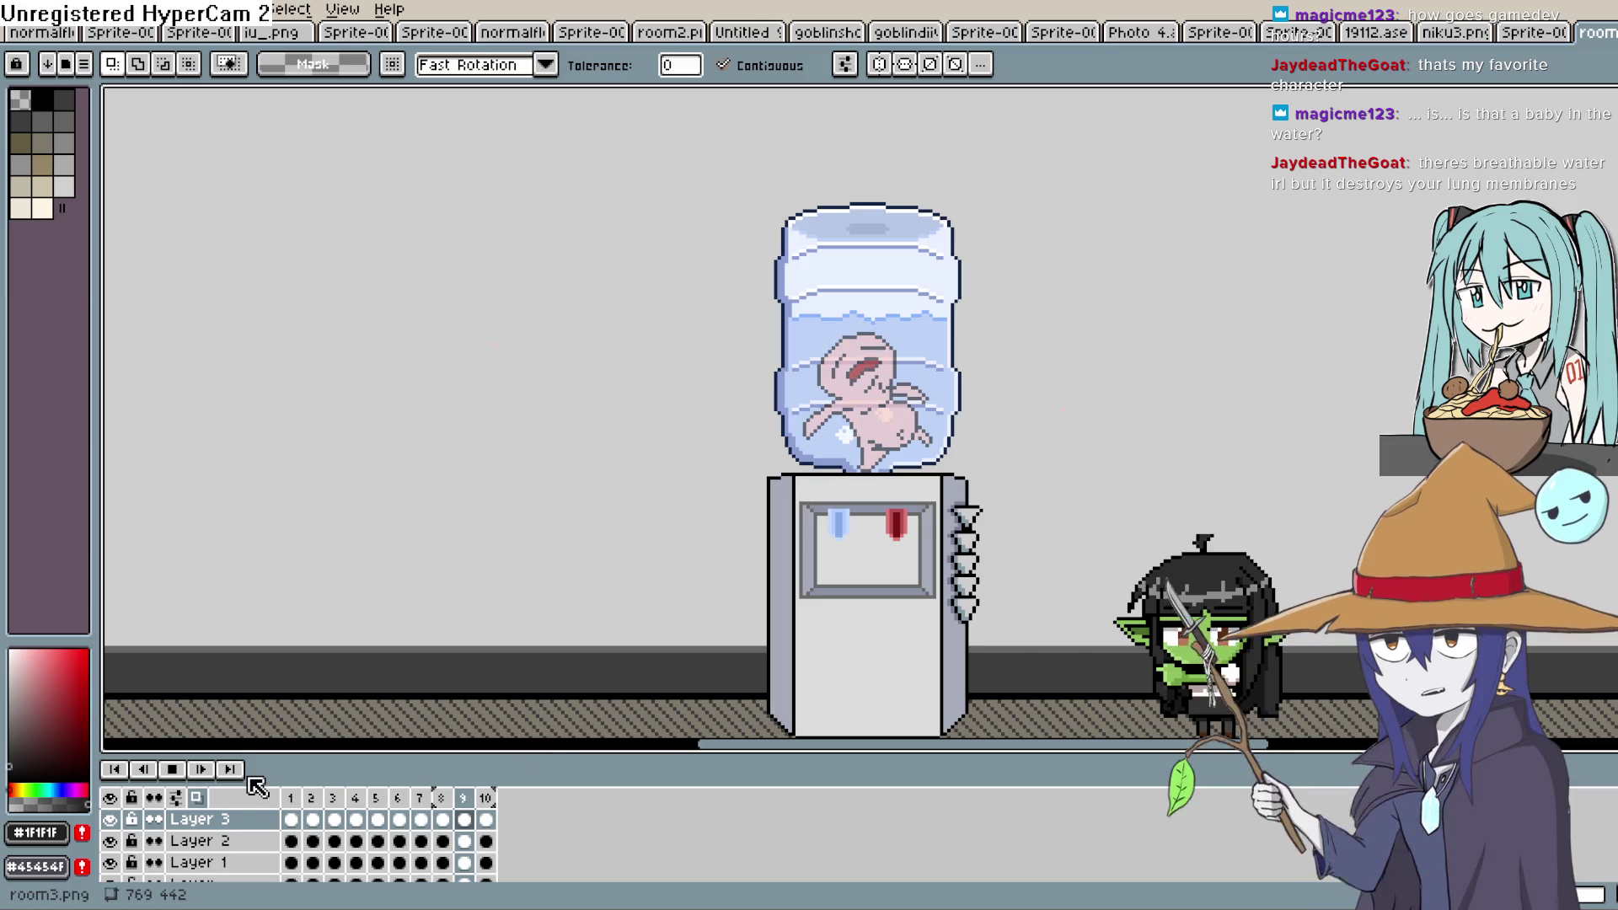
left_click(172, 769)
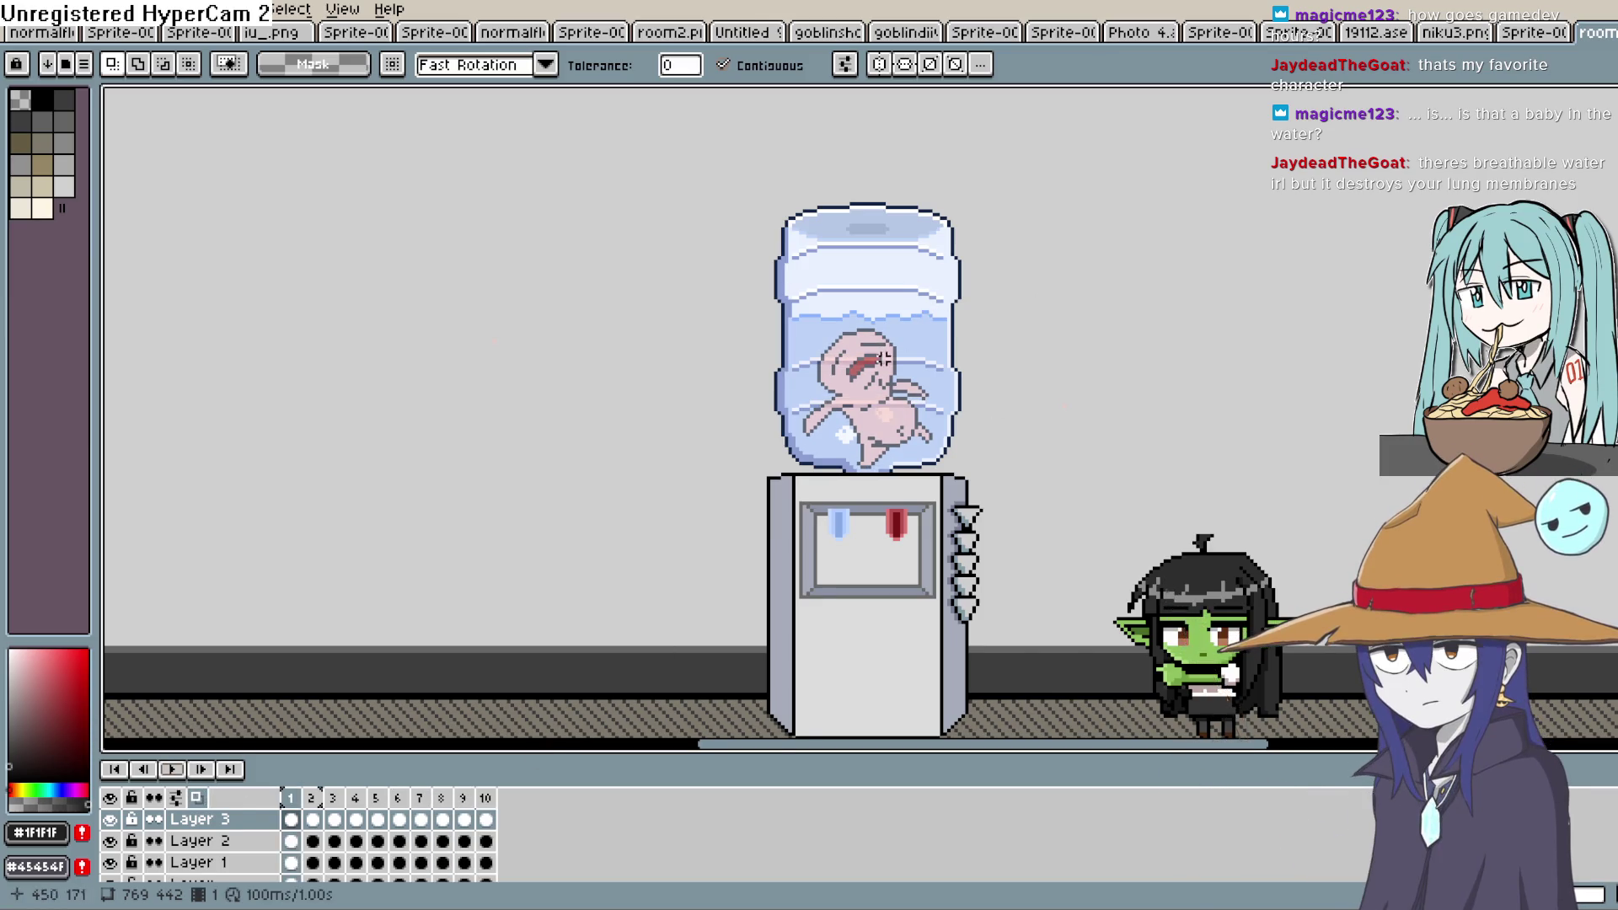
Zoom in on the cooler and play the faded creature's animation, panning around it
scroll(883, 358, "up", 3)
scroll(947, 439, "down", 3)
scroll(950, 425, "up", 1)
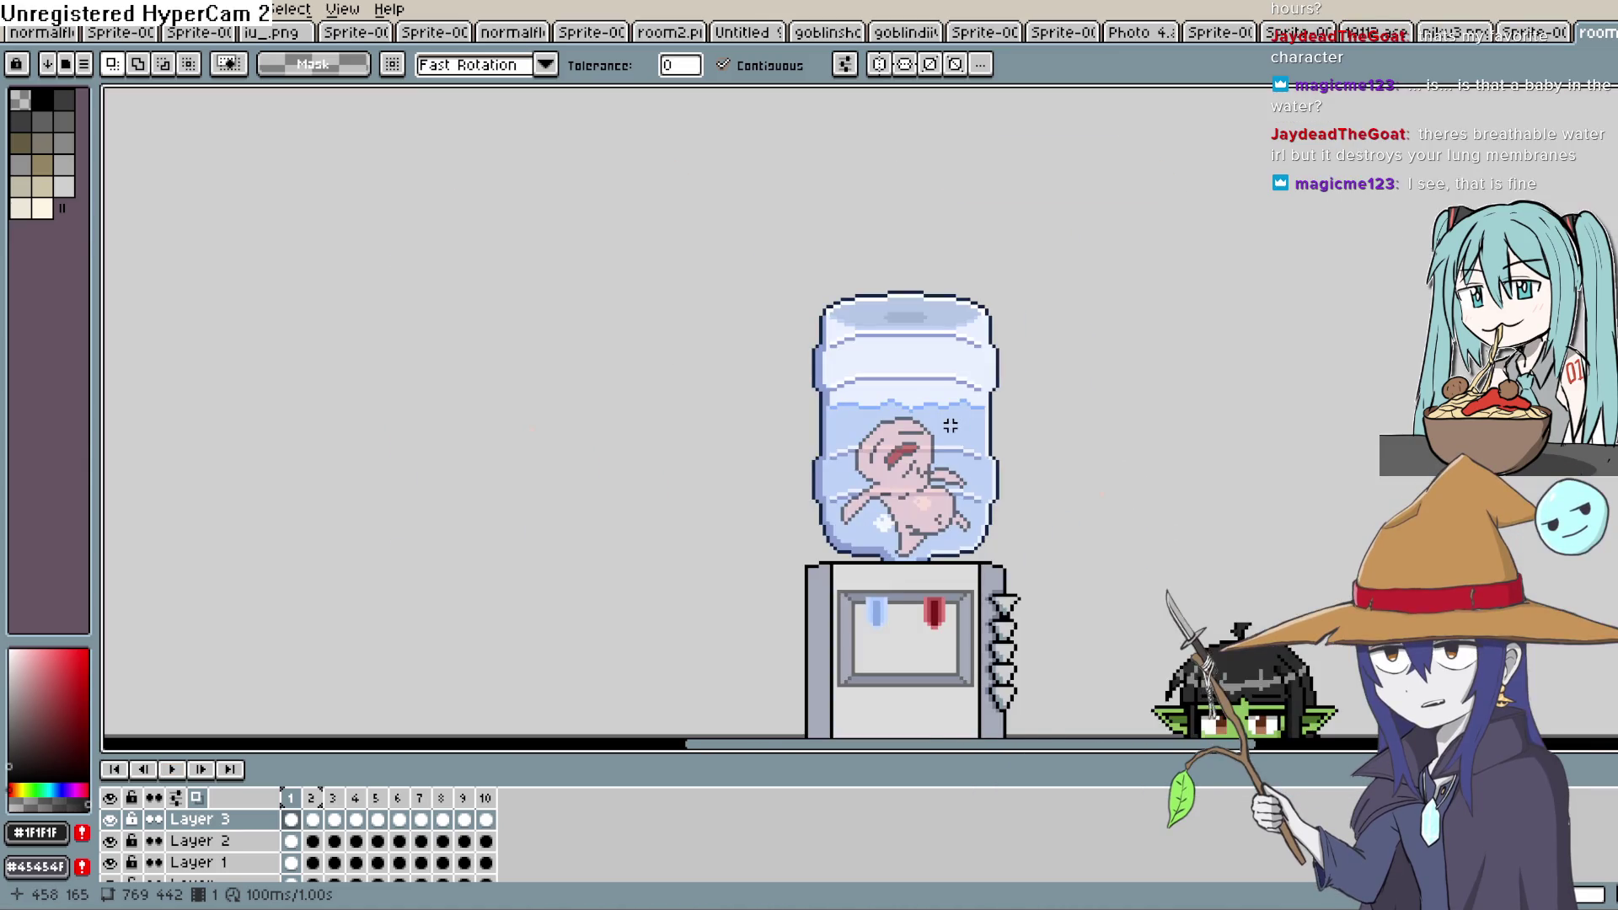
scroll(950, 426, "up", 1)
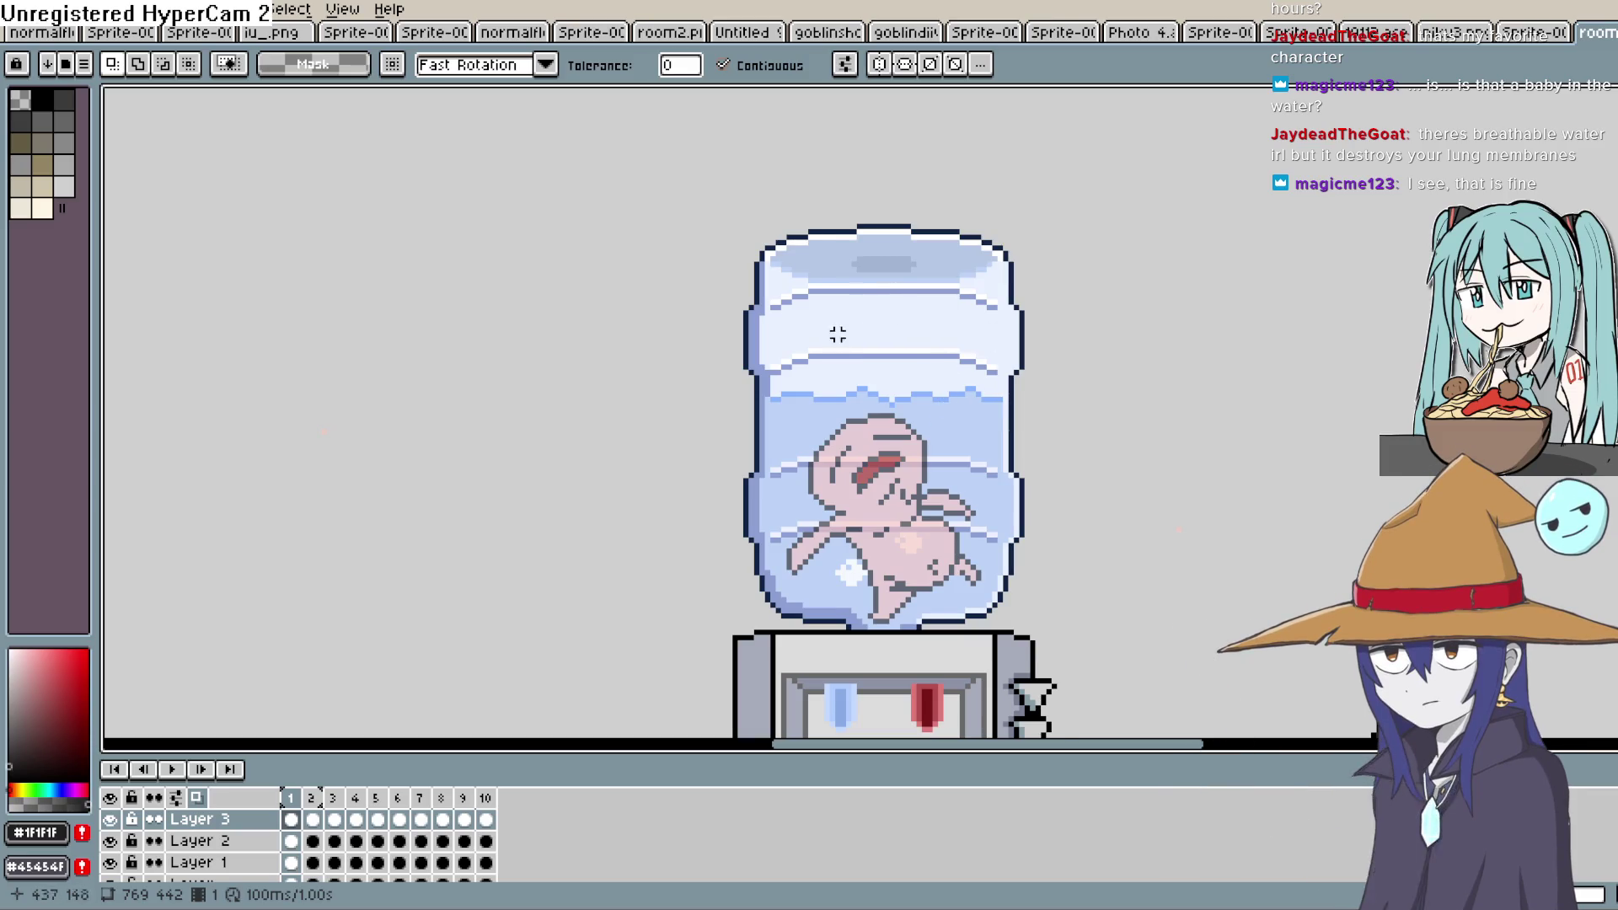
left_click(172, 769)
scroll(986, 474, "down", 3)
scroll(994, 477, "up", 5)
left_click_drag(877, 488, 1080, 394)
scroll(1080, 393, "down", 2)
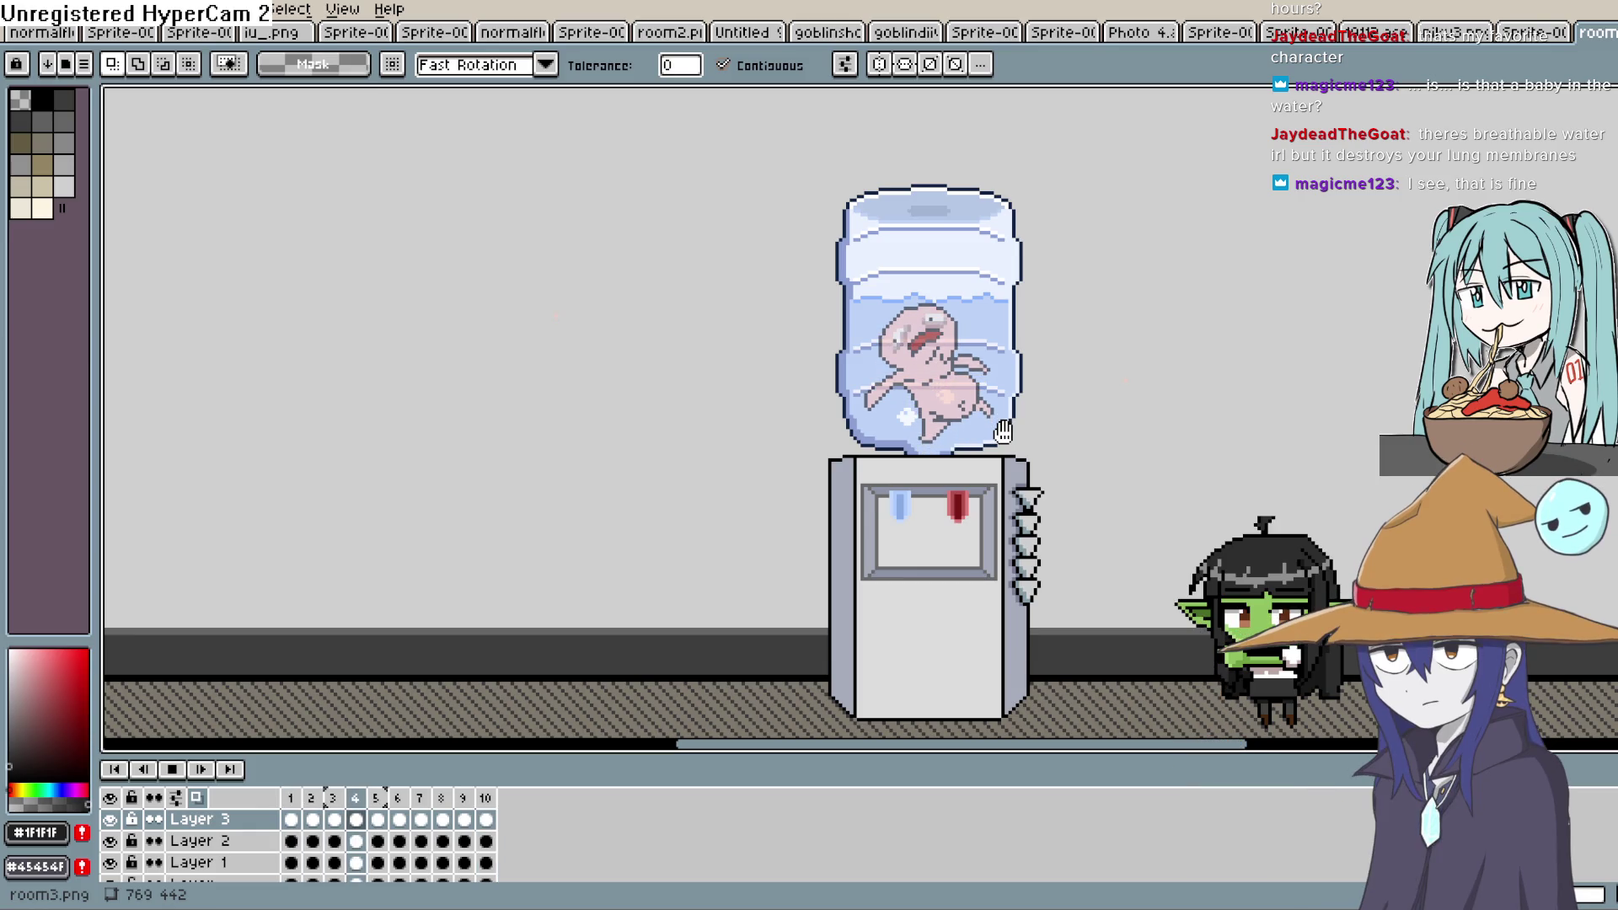
Recentre on the water cooler, then stop playback on frame 1 of Layer 3
scroll(1003, 432, "down", 1)
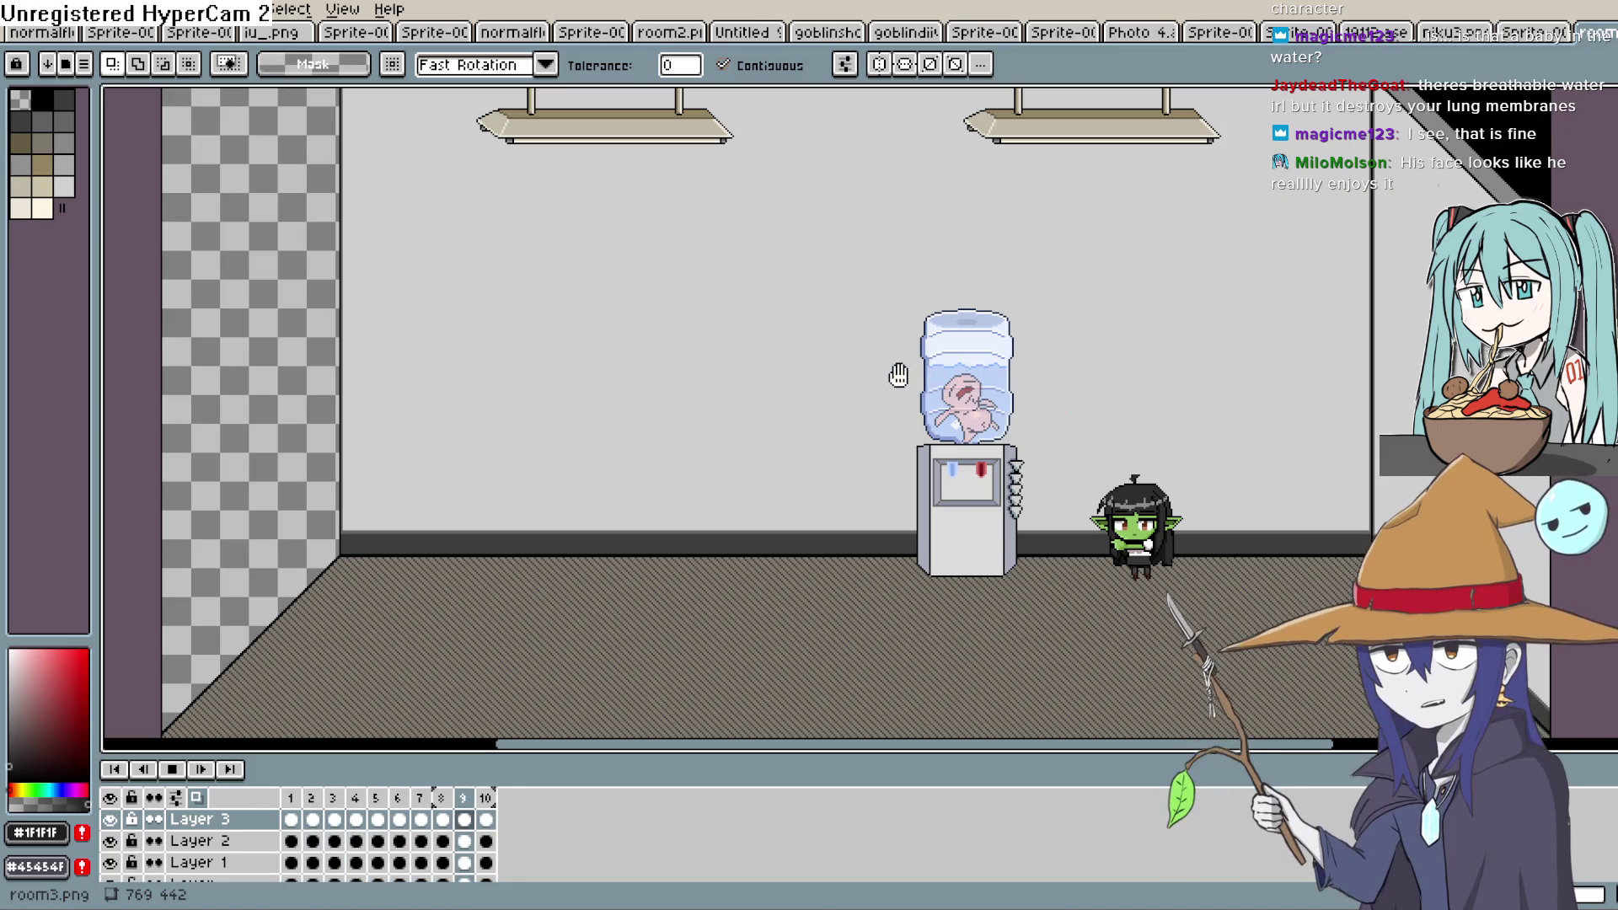
scroll(899, 372, "up", 2)
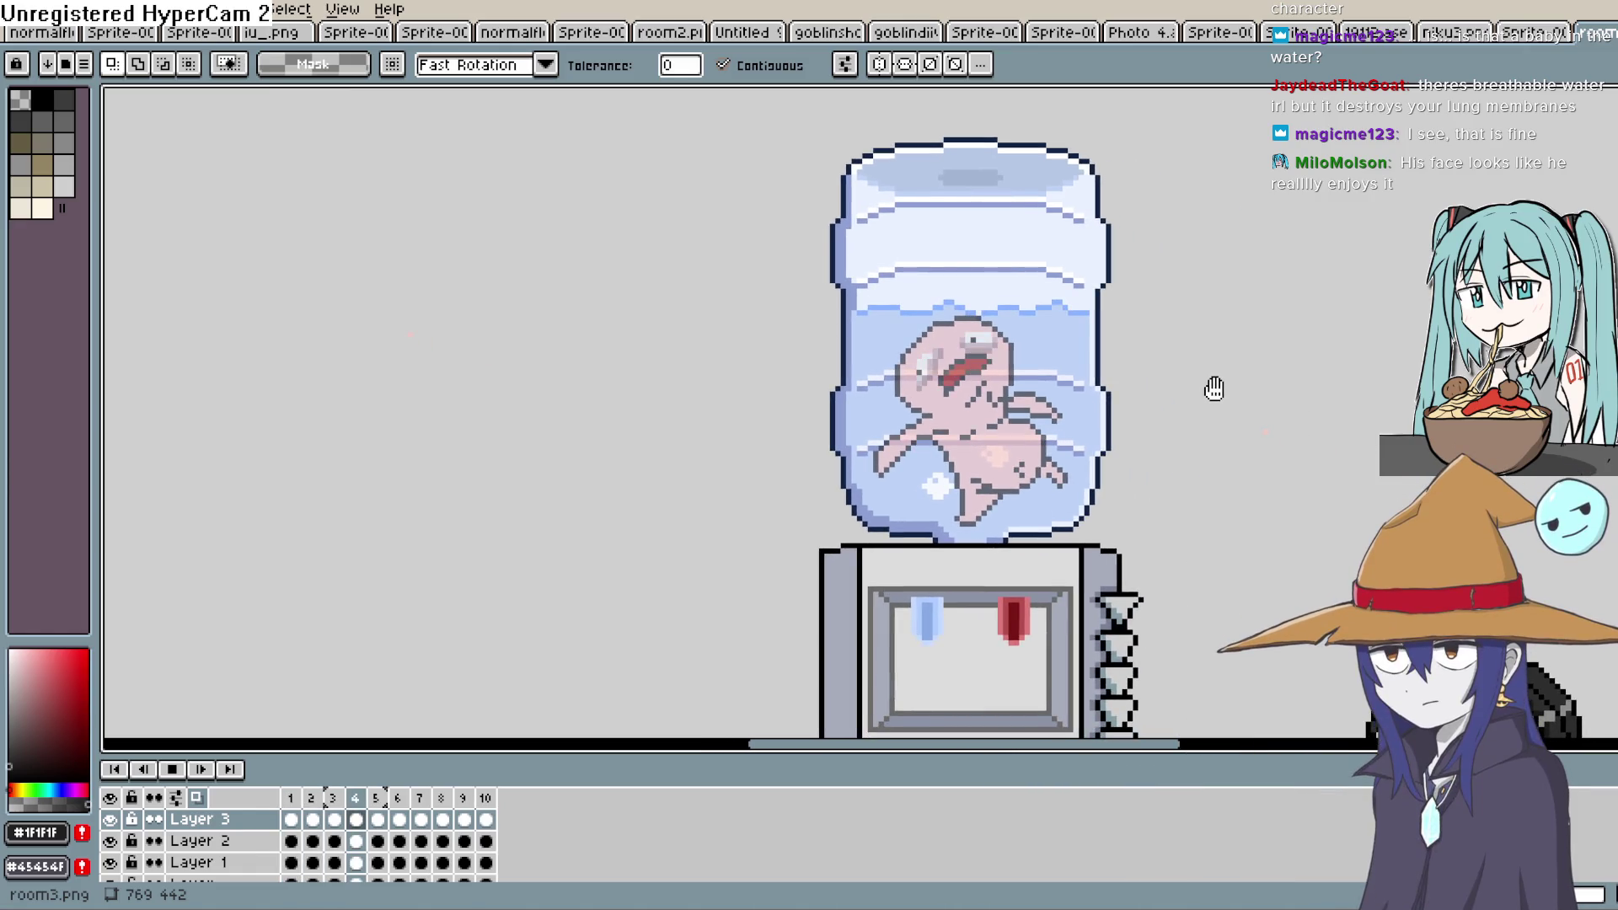
scroll(1214, 383, "down", 2)
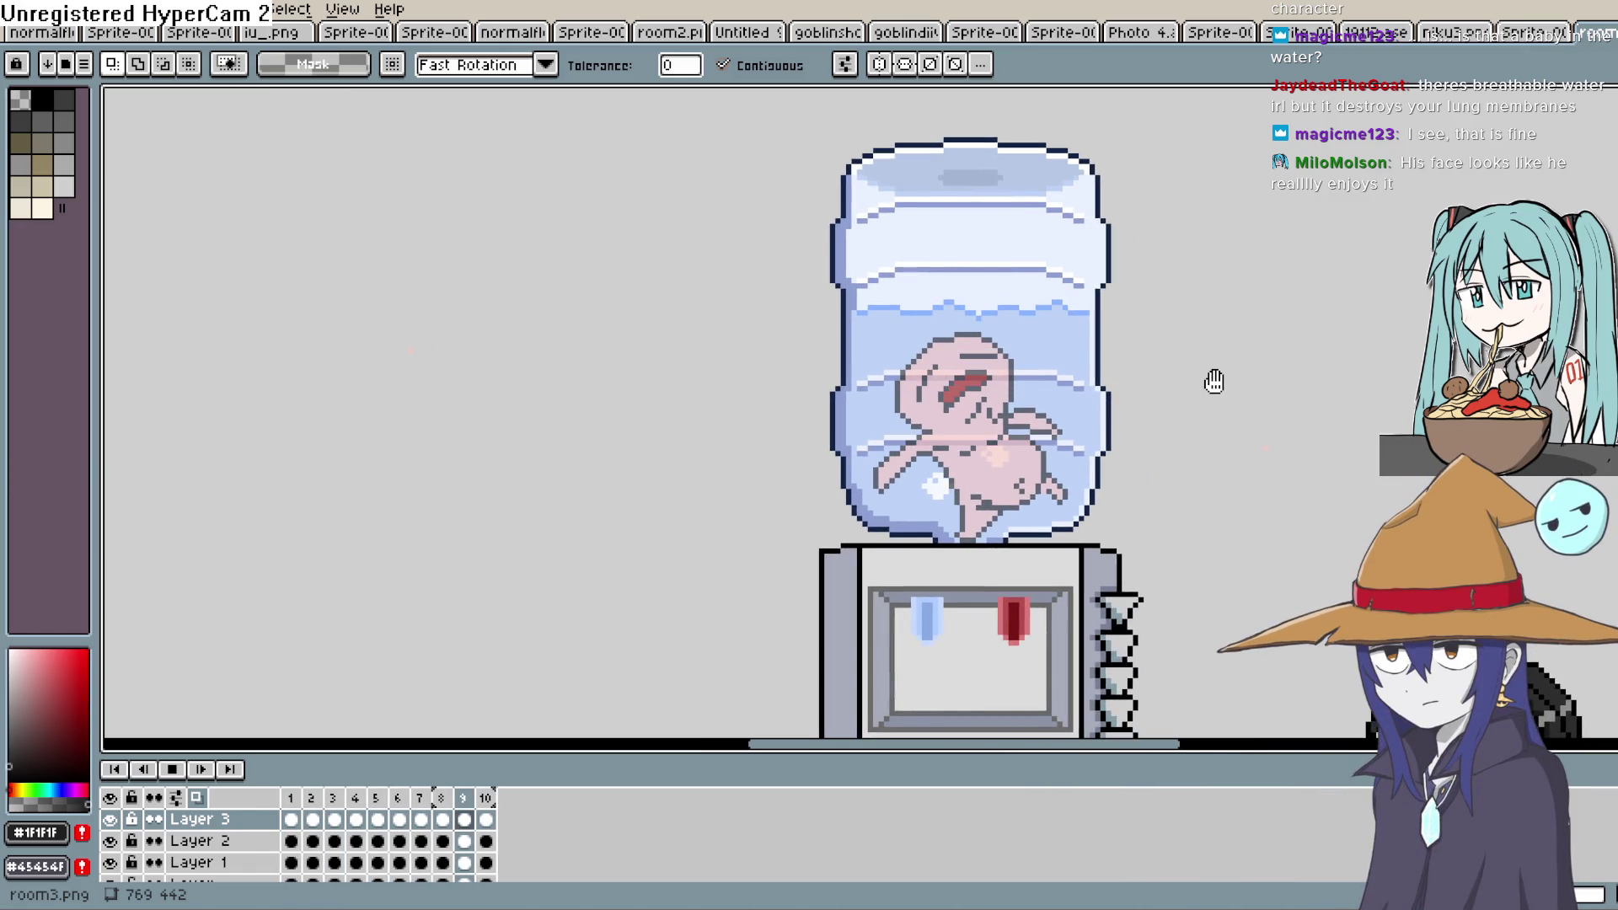
scroll(1213, 384, "up", 1)
mouse_move(1224, 385)
left_mouse_down()
mouse_move(1044, 337)
mouse_move(1083, 311)
mouse_move(1093, 339)
left_mouse_up()
scroll(1094, 339, "down", 2)
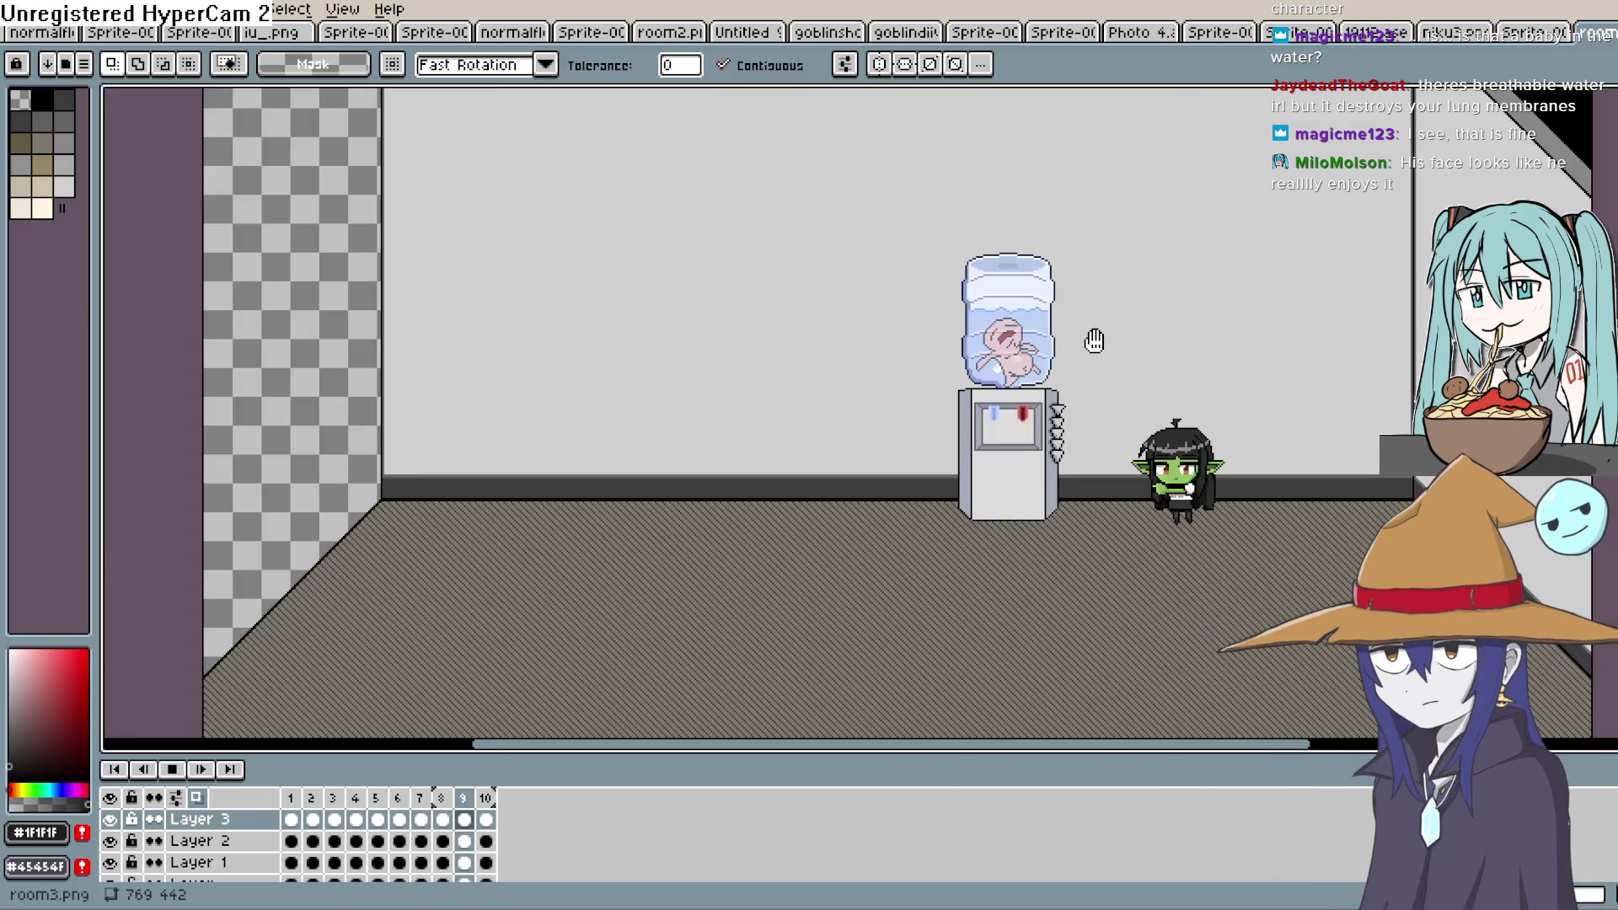
scroll(1095, 361, "up", 1)
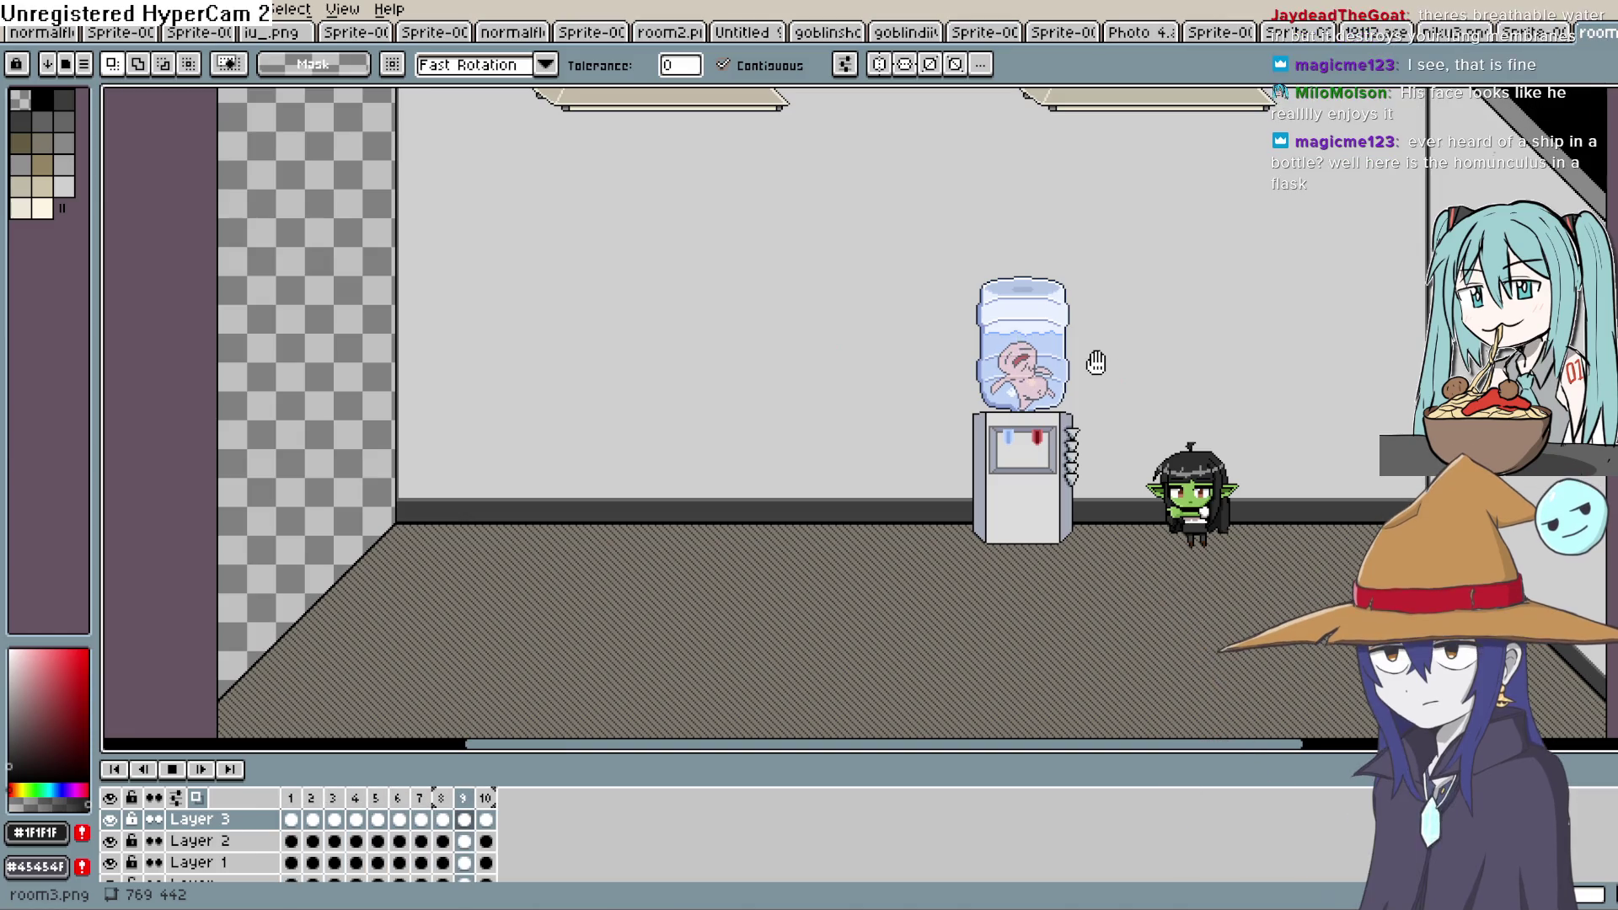
scroll(1096, 362, "up", 1)
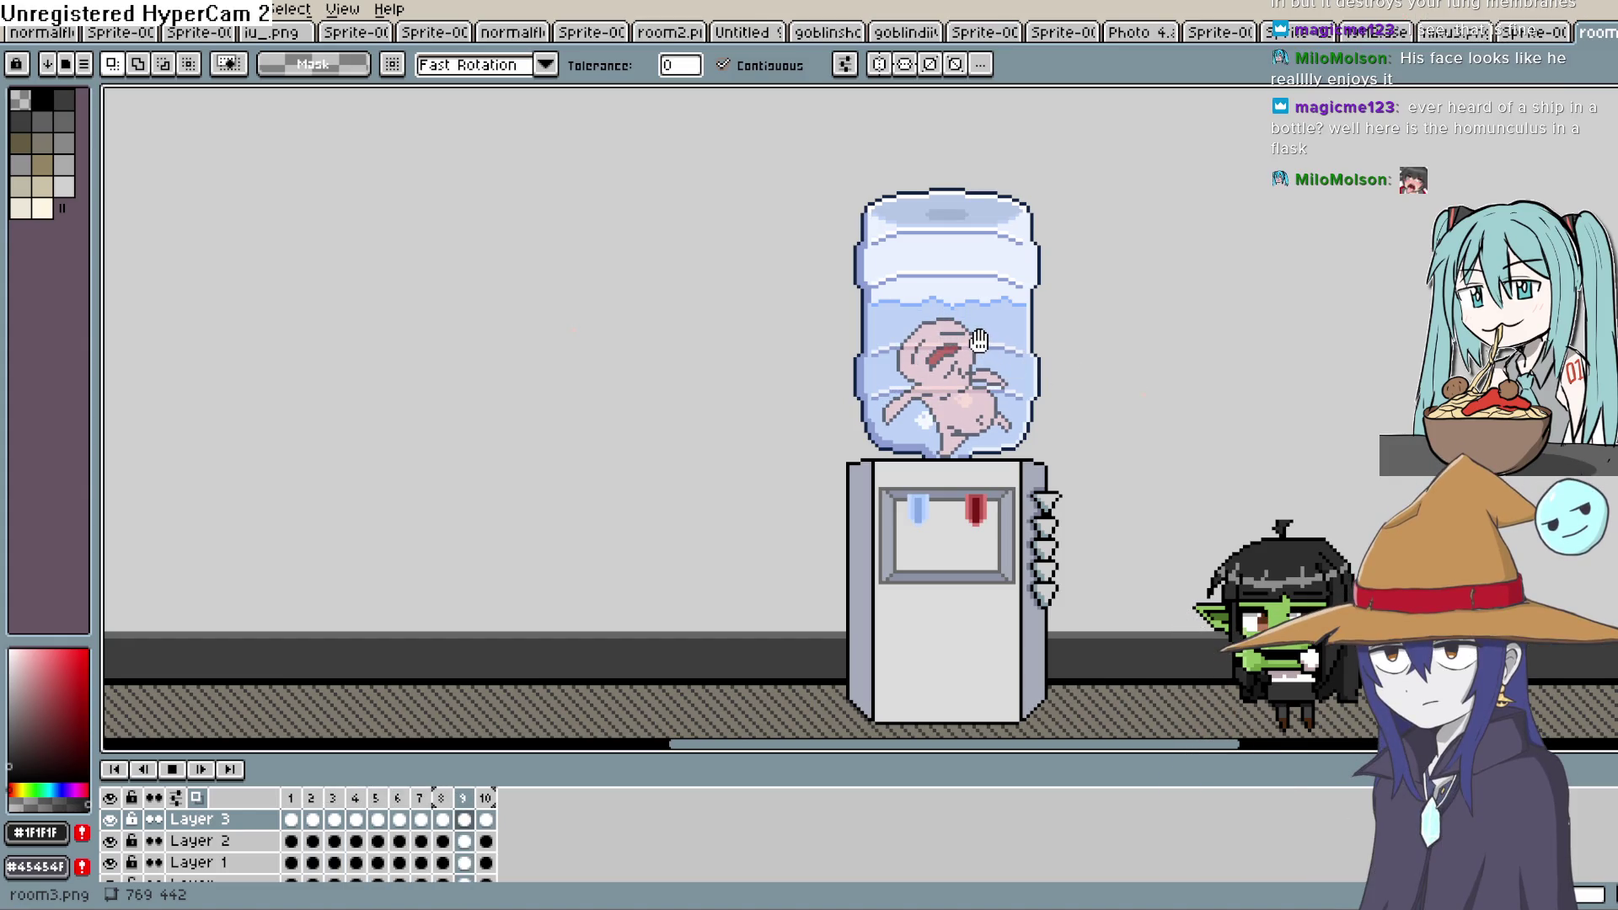
scroll(969, 341, "up", 2)
scroll(911, 337, "up", 3)
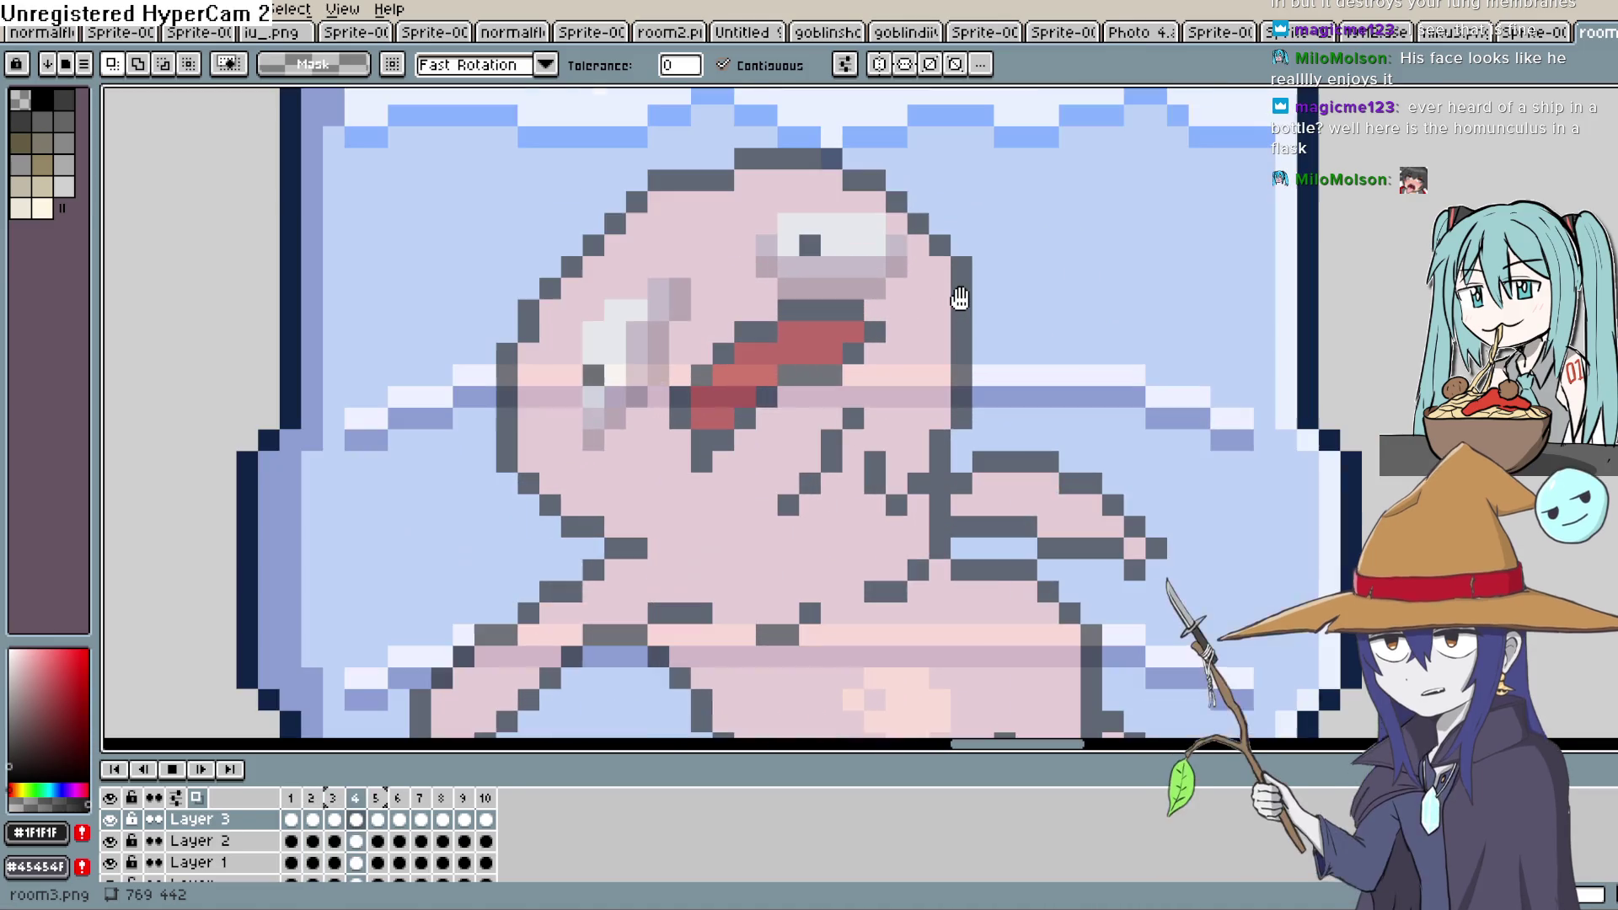
scroll(903, 317, "down", 5)
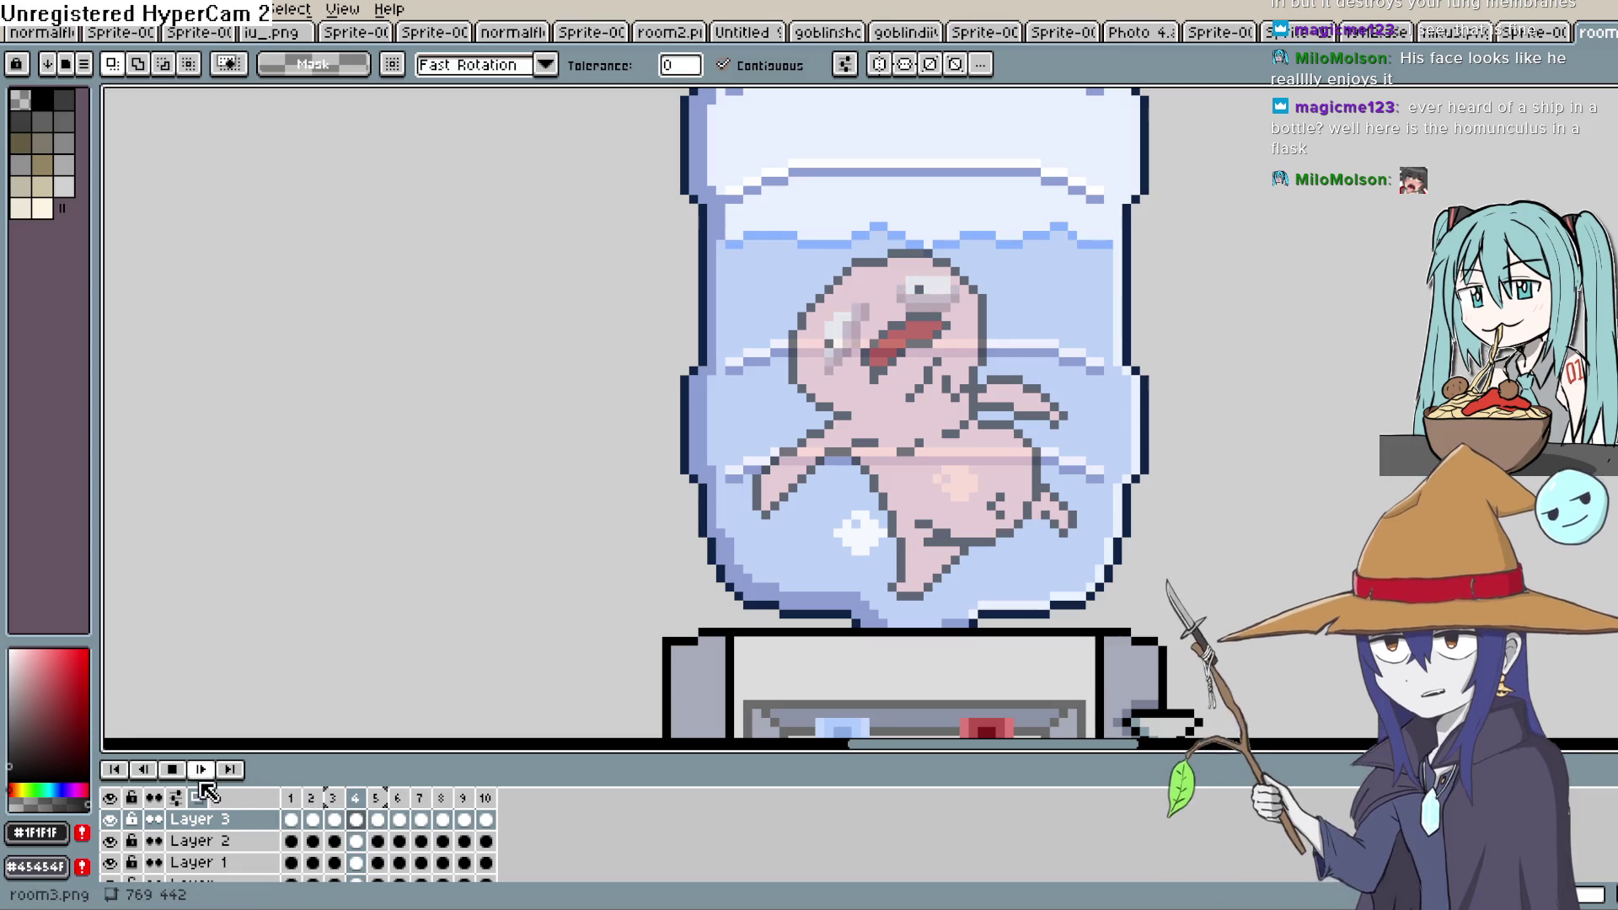
left_click(172, 769)
left_click(291, 819)
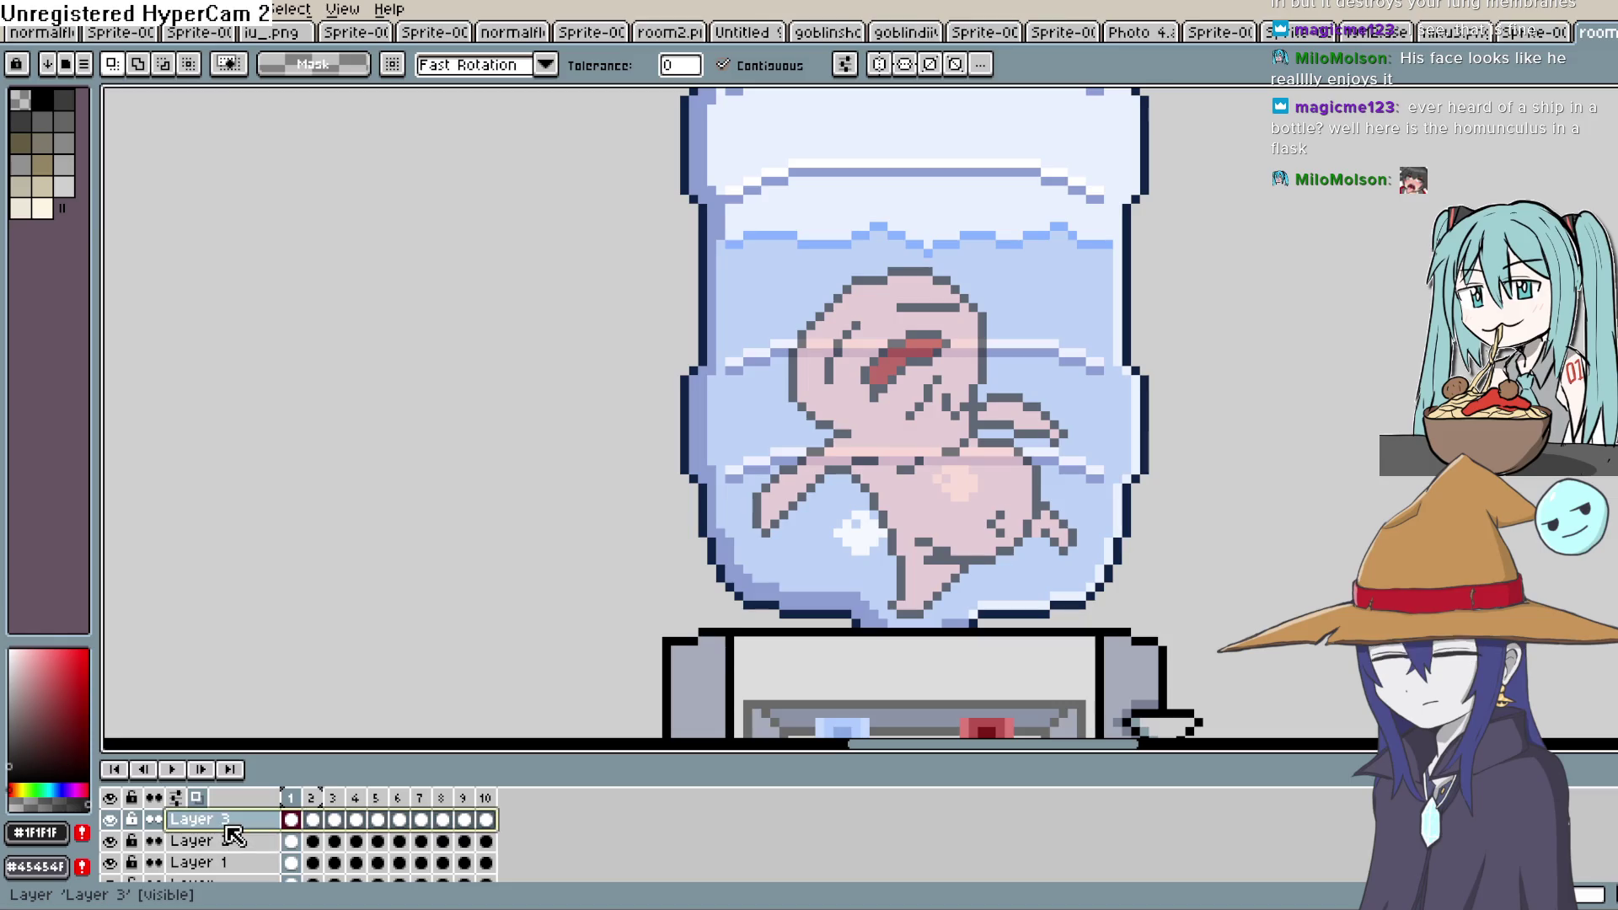
Raise Layer 3 back to full opacity in Layer Properties
double_click(202, 819)
left_click_drag(937, 509, 1019, 503)
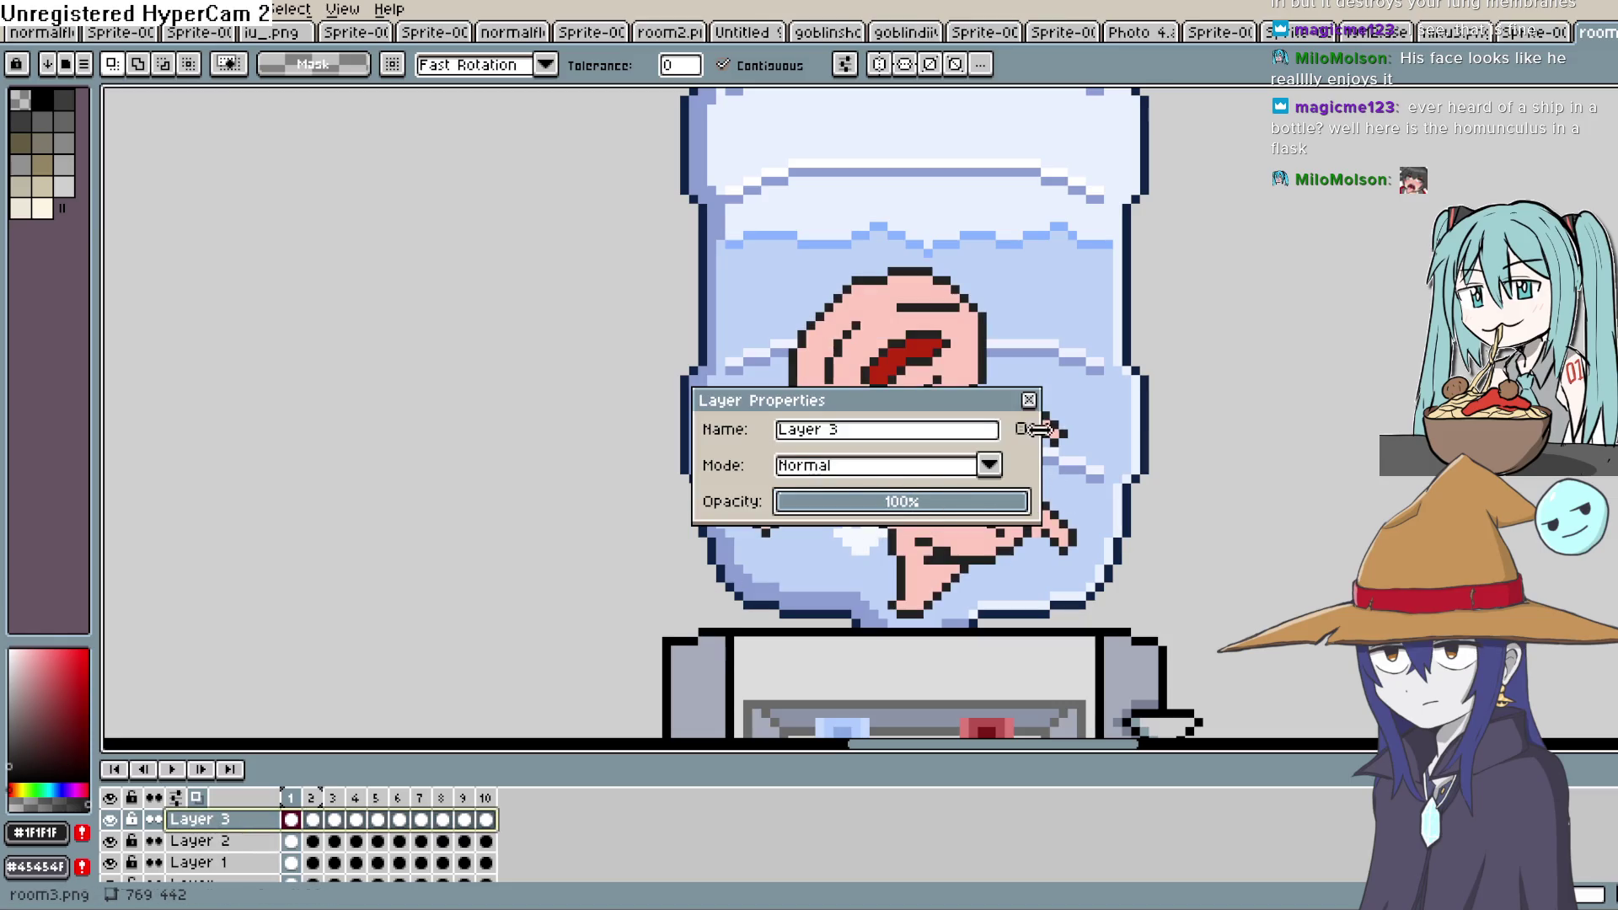
left_click(1029, 400)
Pick a darker pink from the skin and shade the creature's left edge with the Pencil
key("i")
left_click(910, 489)
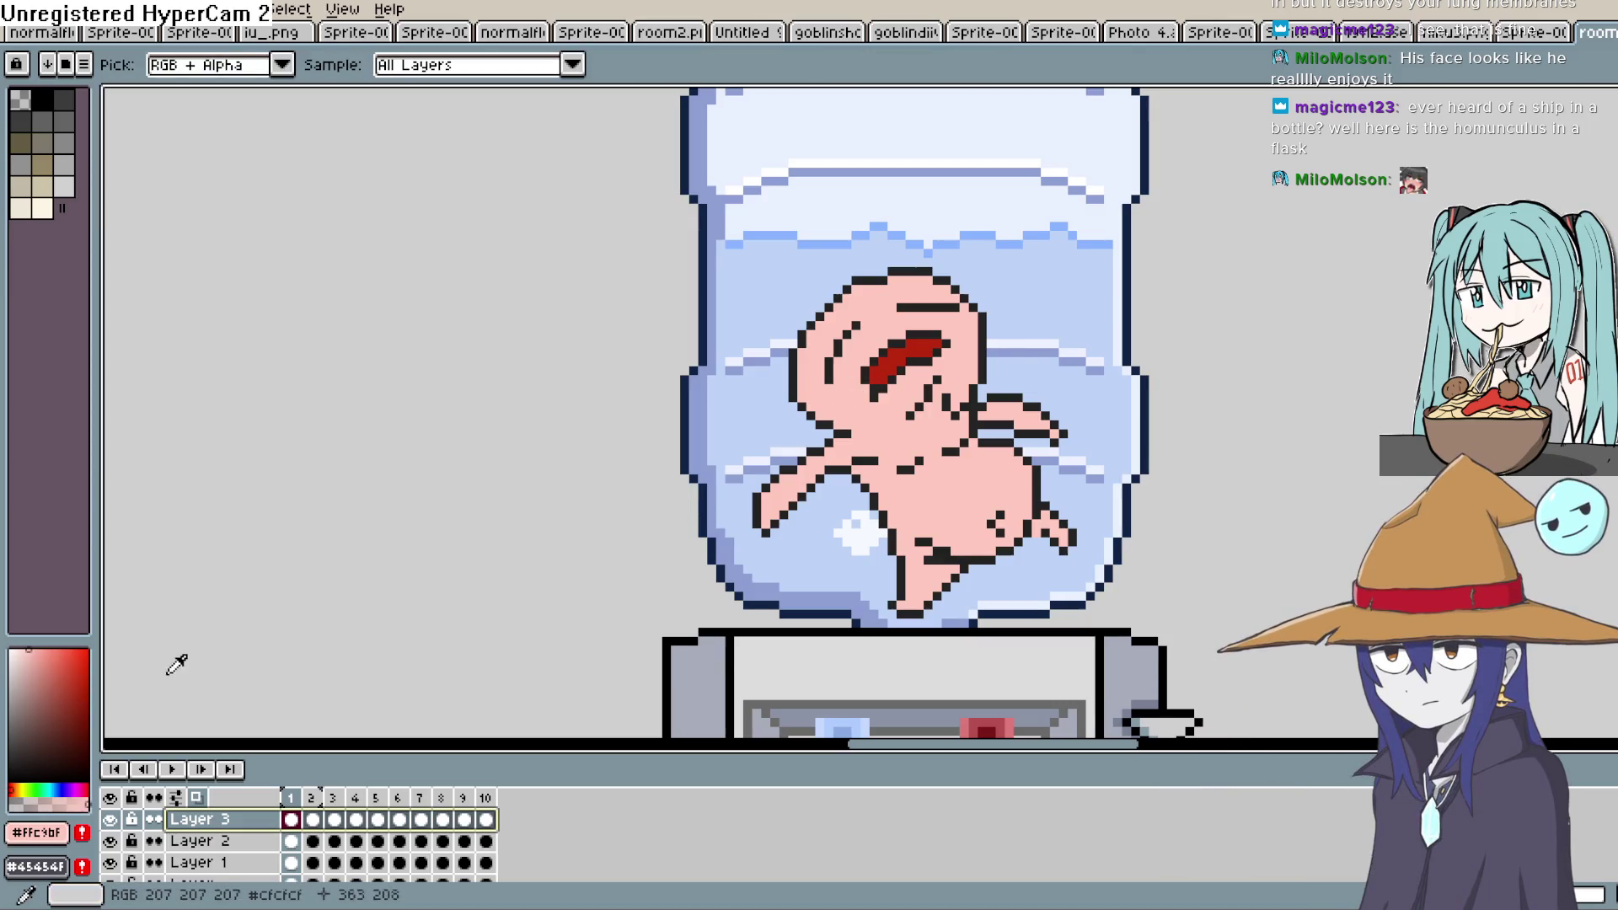
left_click(38, 660)
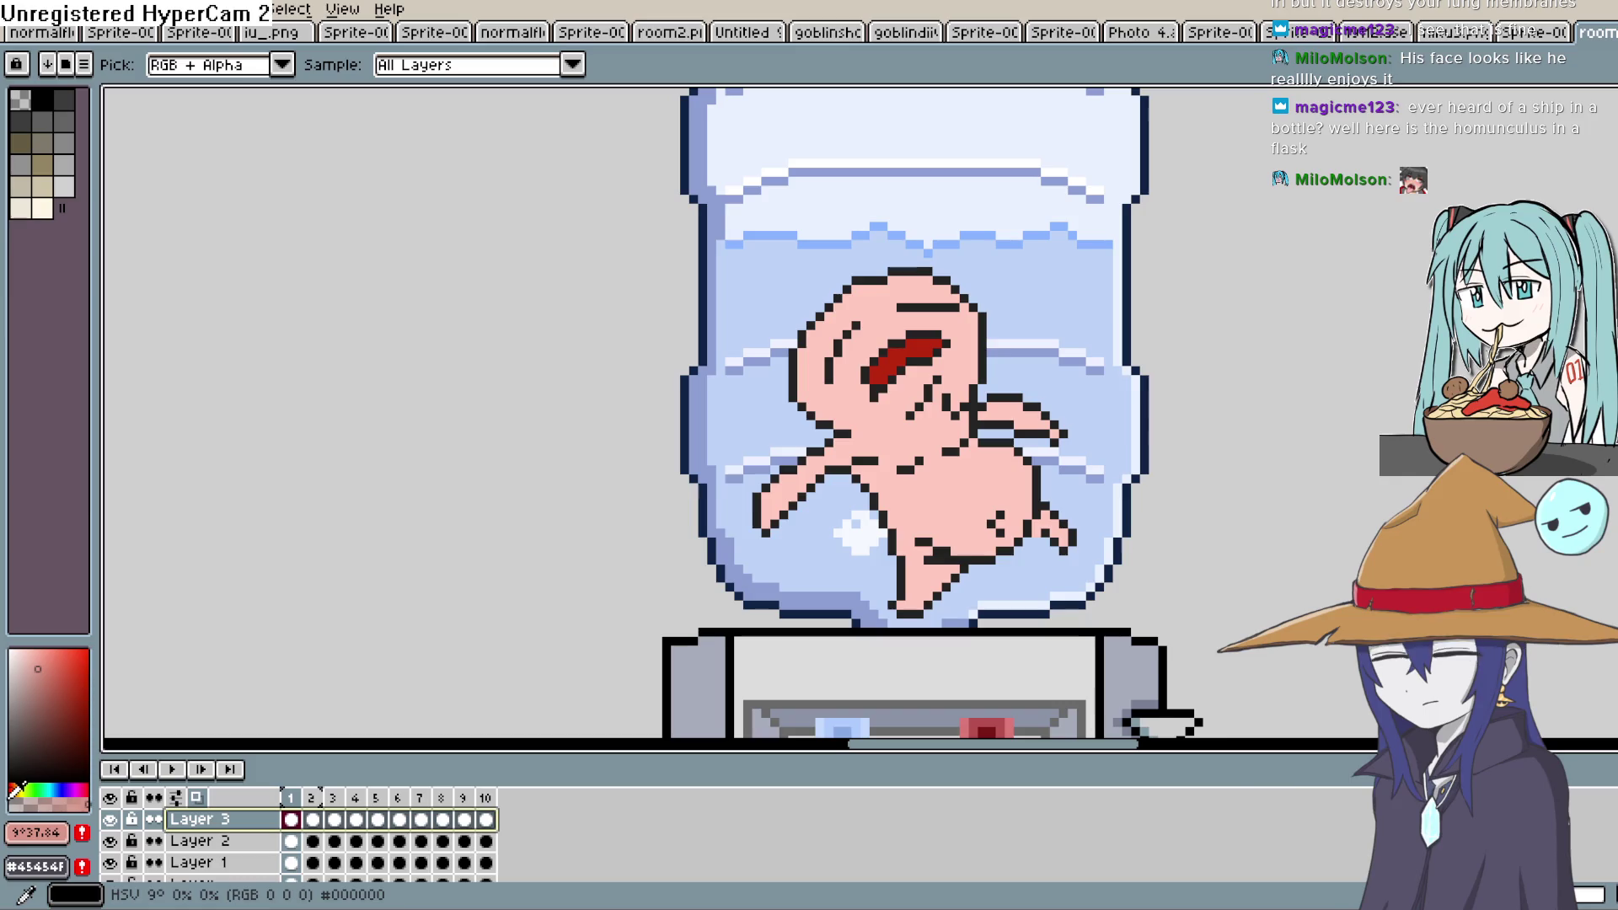
key("b")
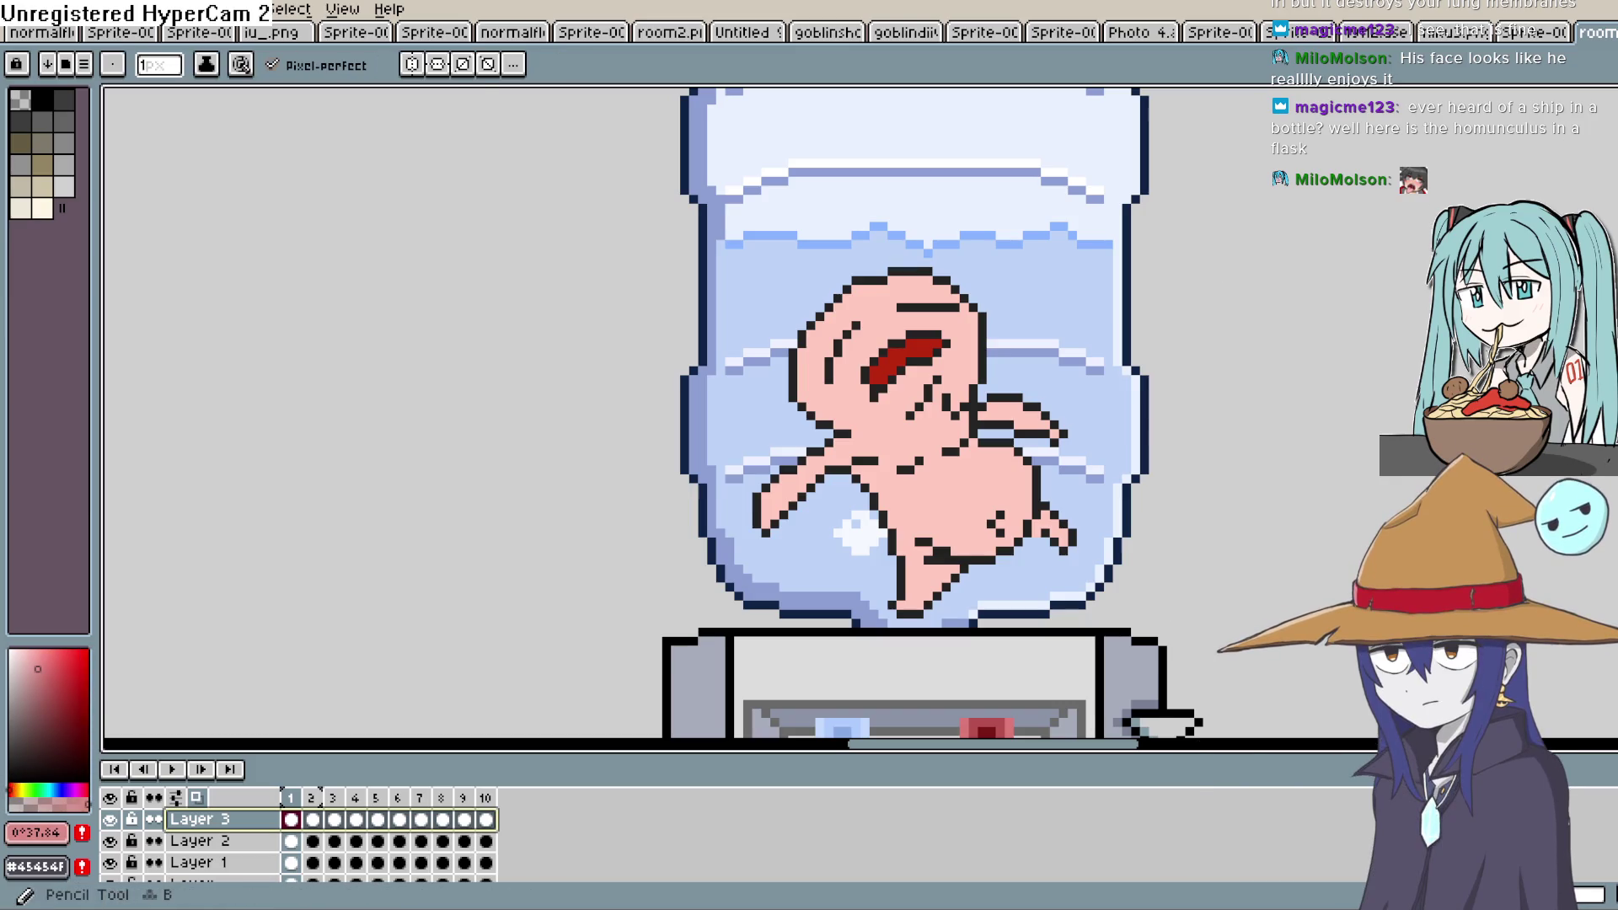
scroll(906, 342, "up", 3)
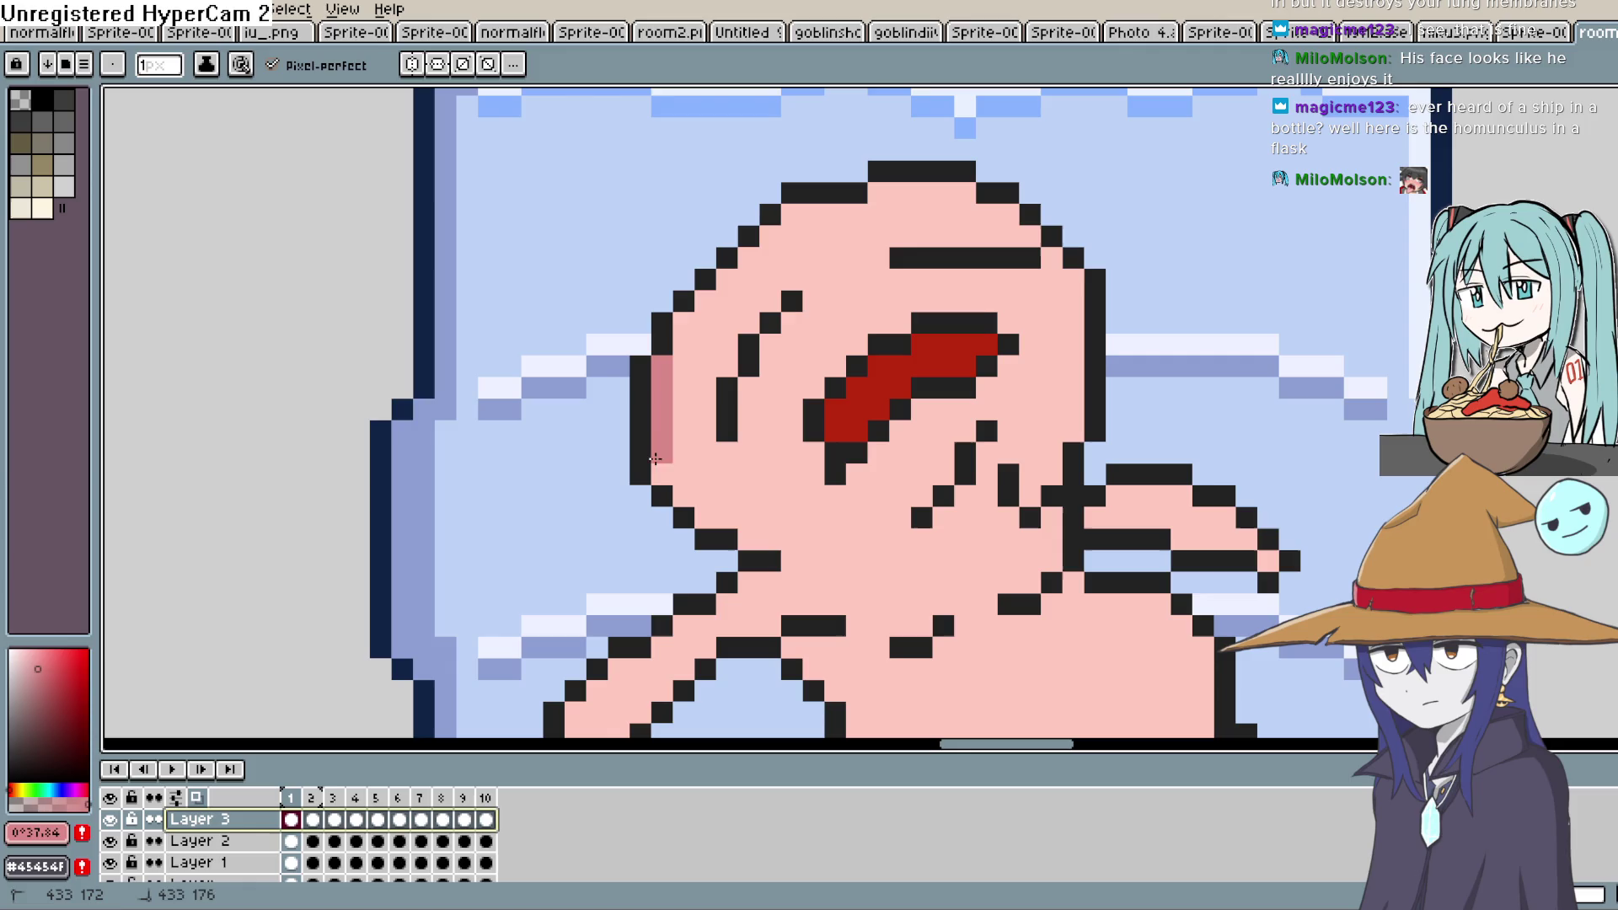
left_click_drag(656, 457, 657, 474)
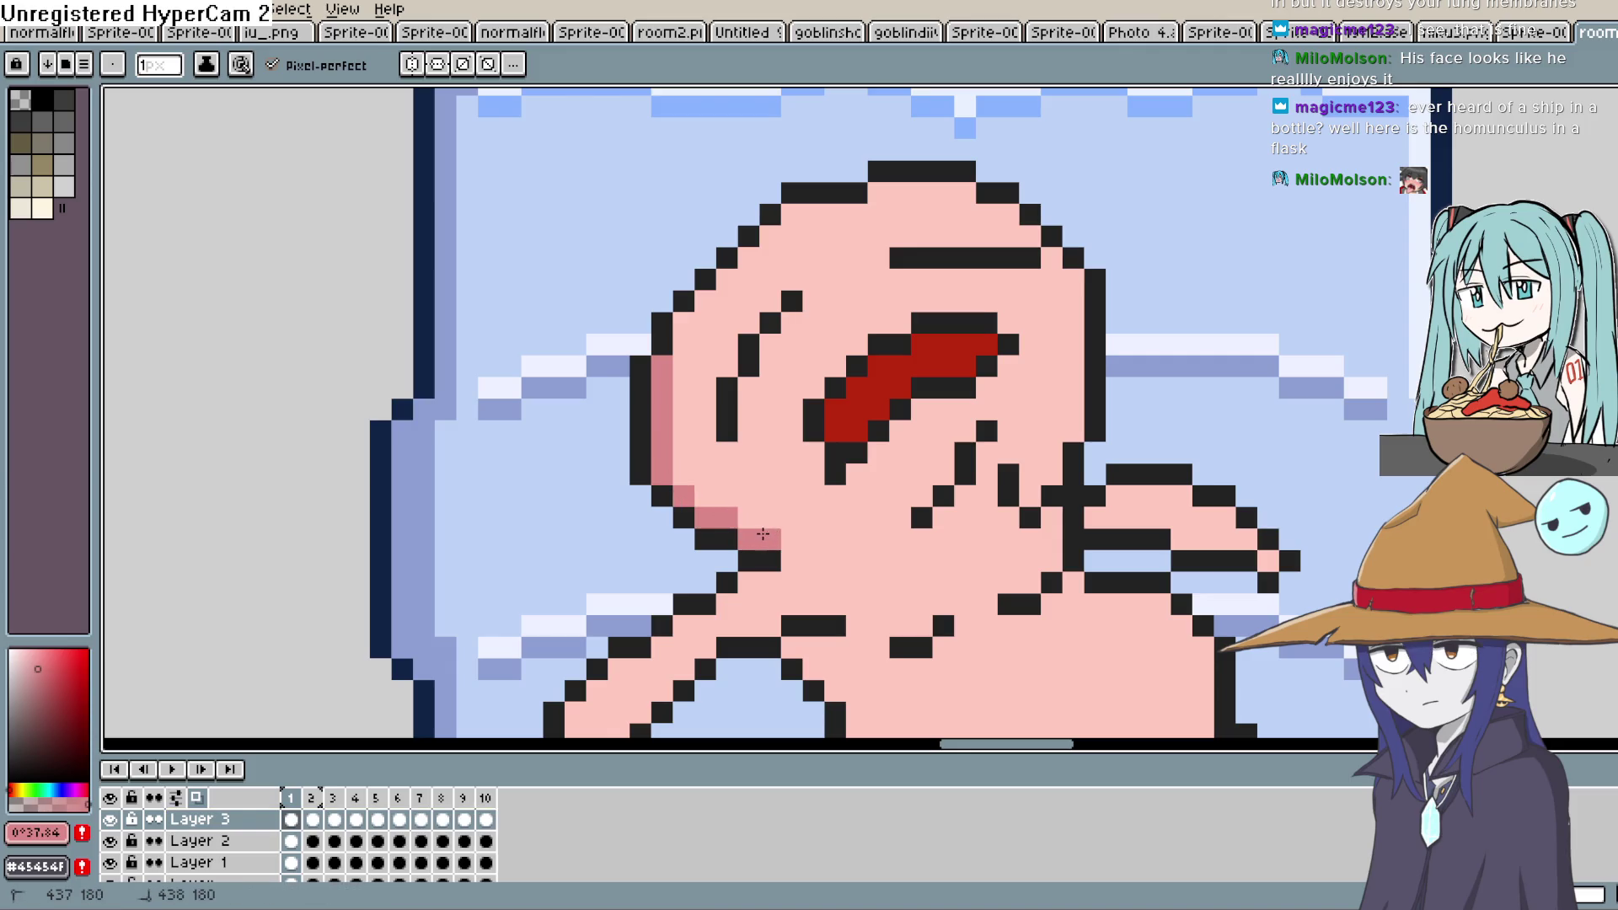
Add dark-pink shading pixels diagonally under the cheek and along the leg
left_click(813, 667)
left_click(835, 690)
left_click(854, 710)
mouse_move(855, 710)
left_mouse_down()
mouse_move(843, 590)
mouse_move(781, 424)
left_mouse_up()
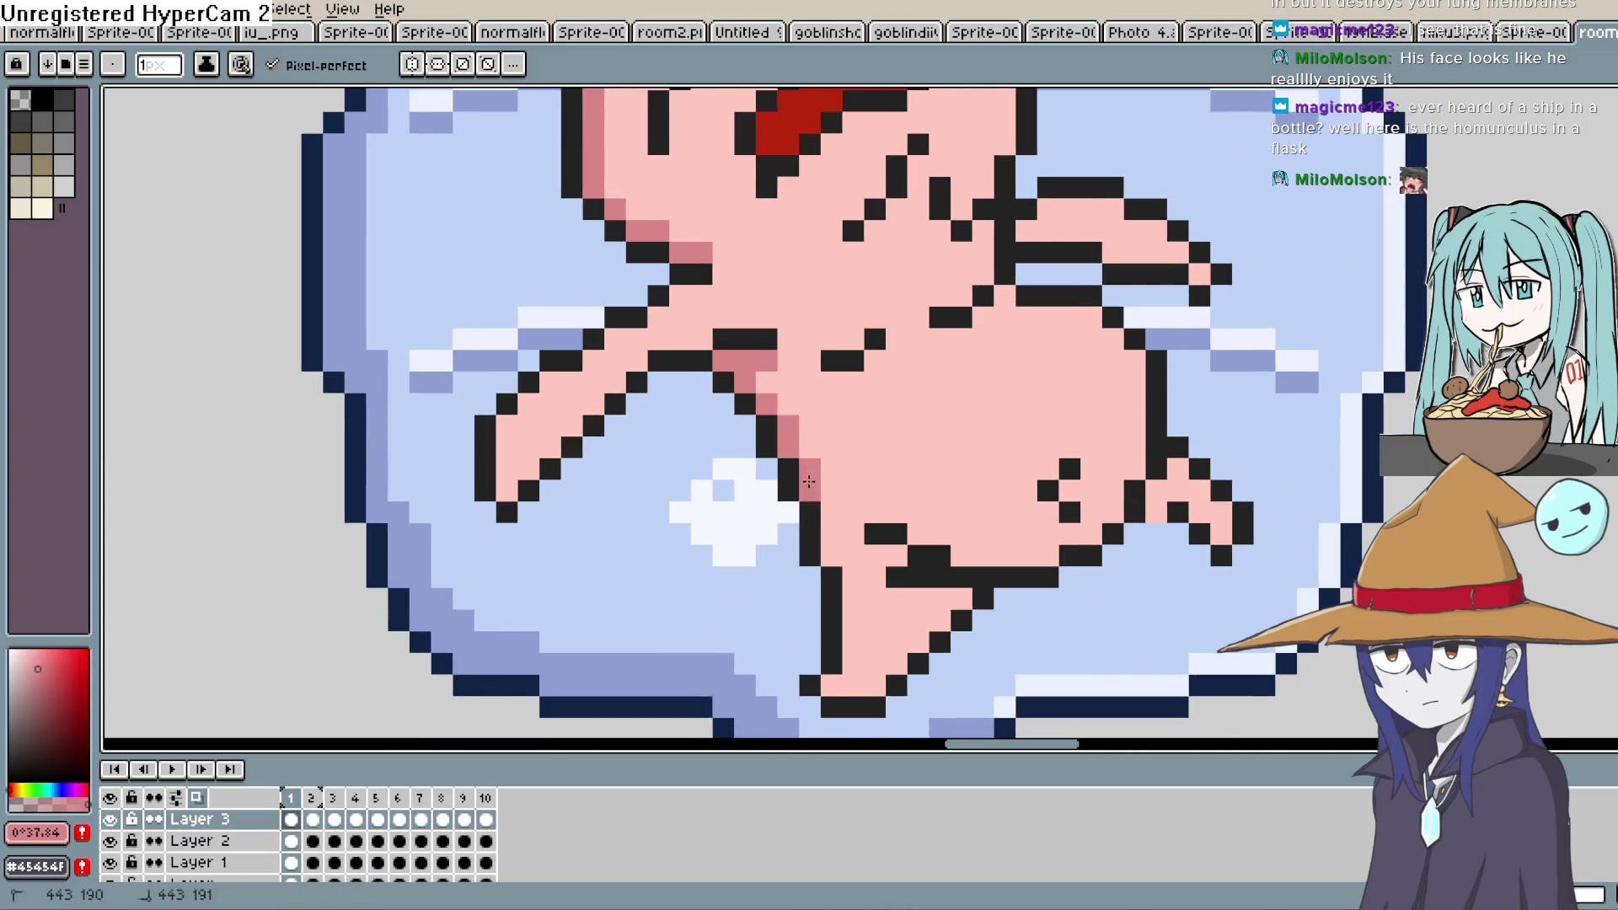
left_click(857, 578)
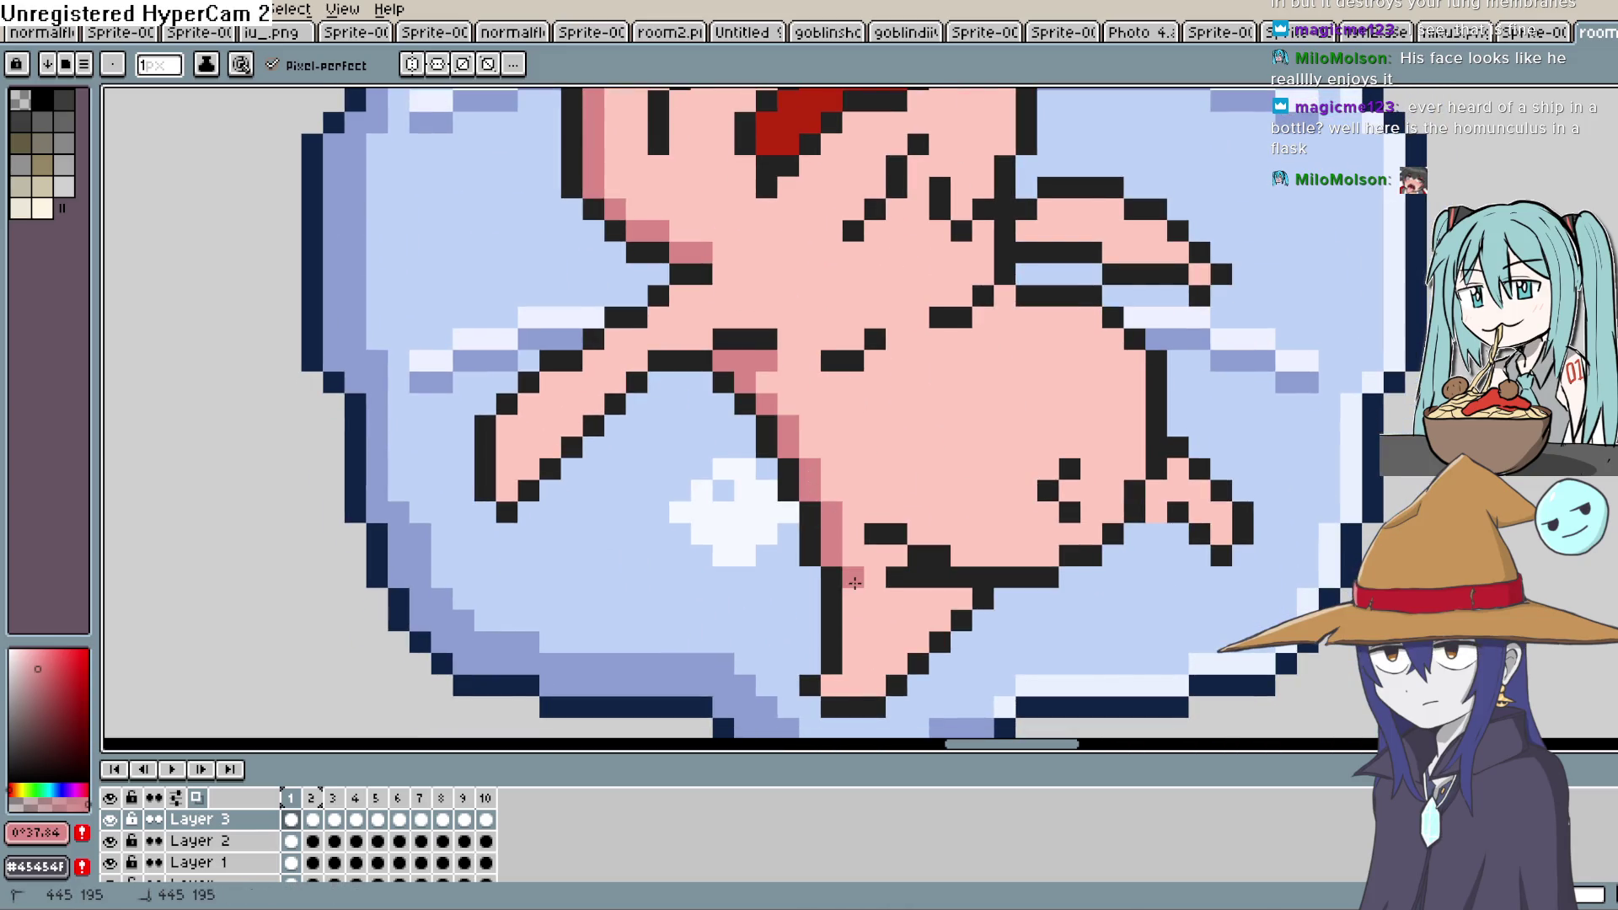
left_click(837, 684)
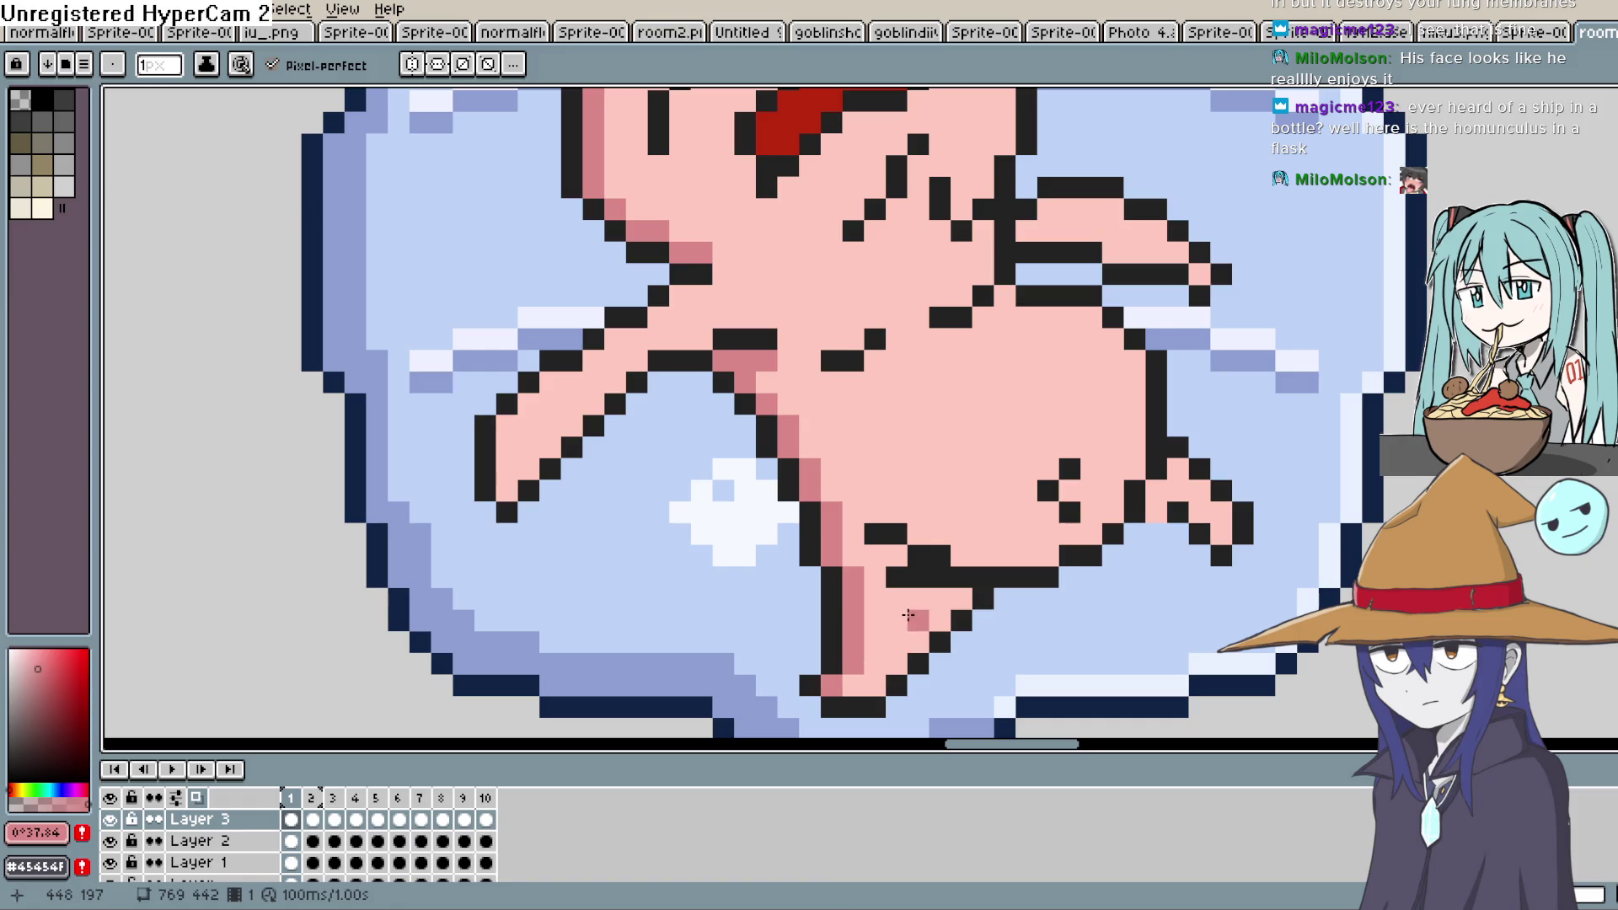
Shade the belly and beside the arm with dark pink, then magic-wand select the pink body
left_click(1109, 514)
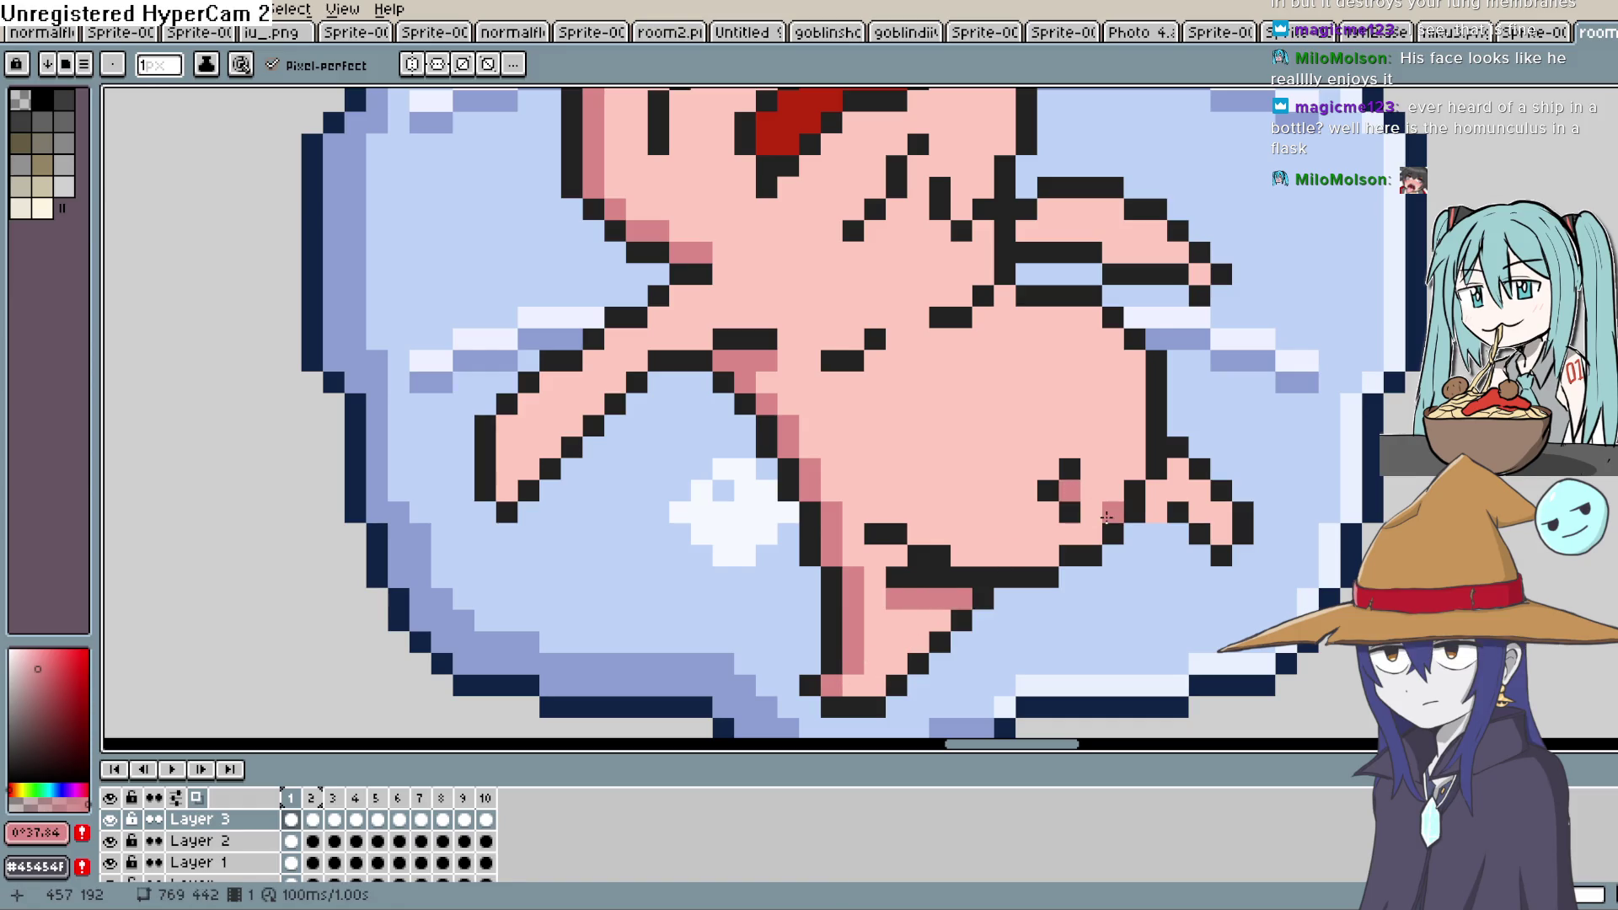
left_click_drag(1038, 555, 974, 557)
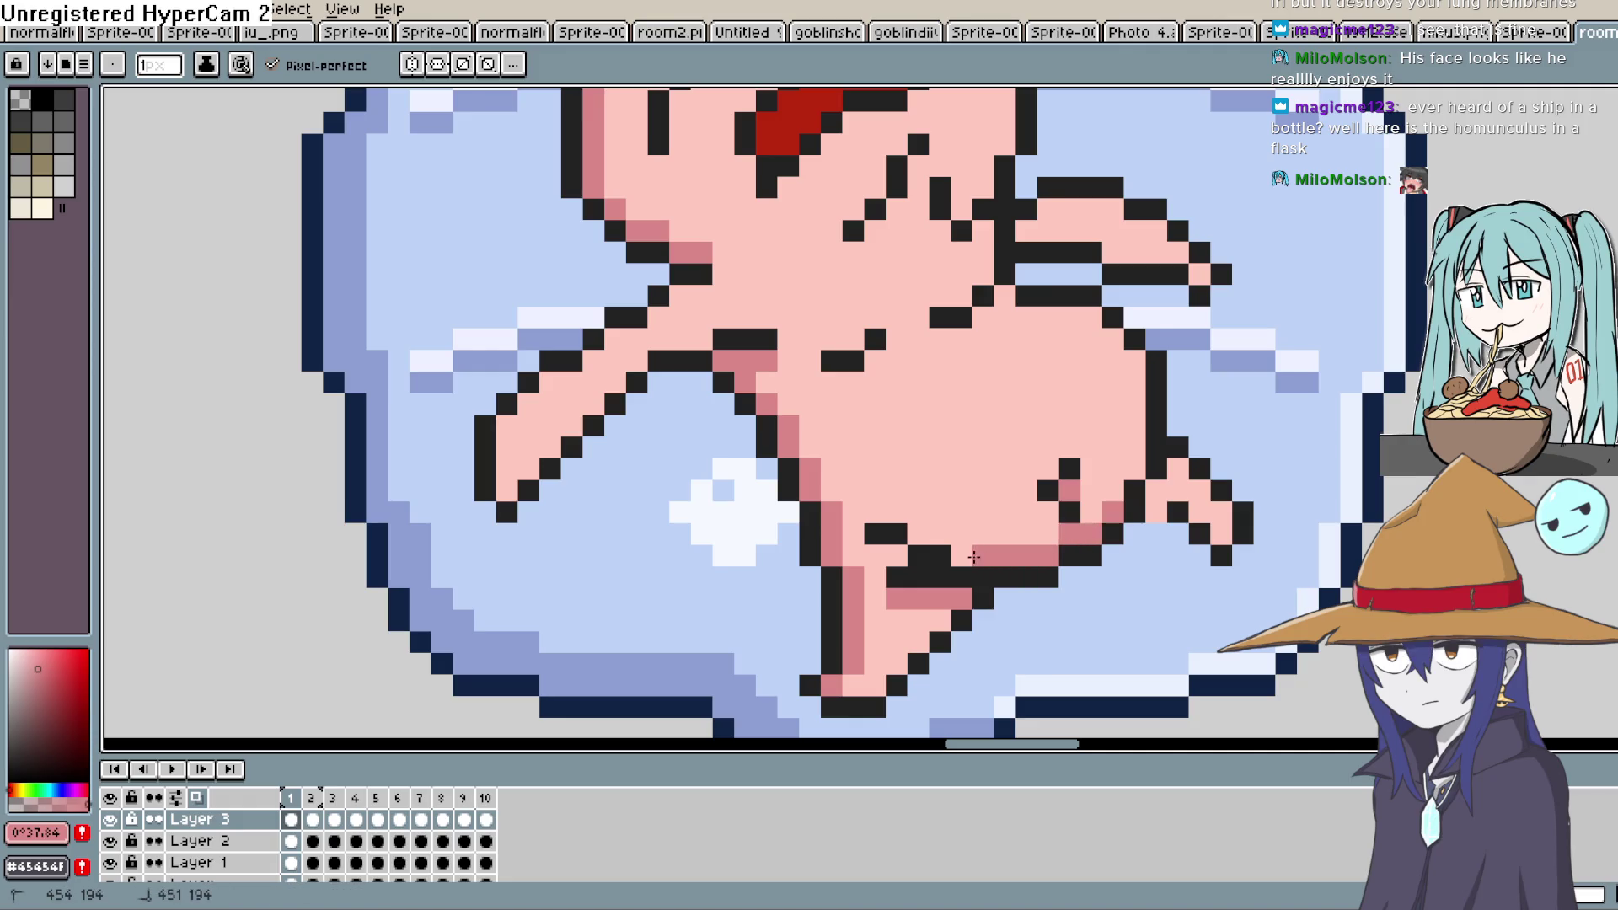
key("ctrl+z")
left_click(1117, 487)
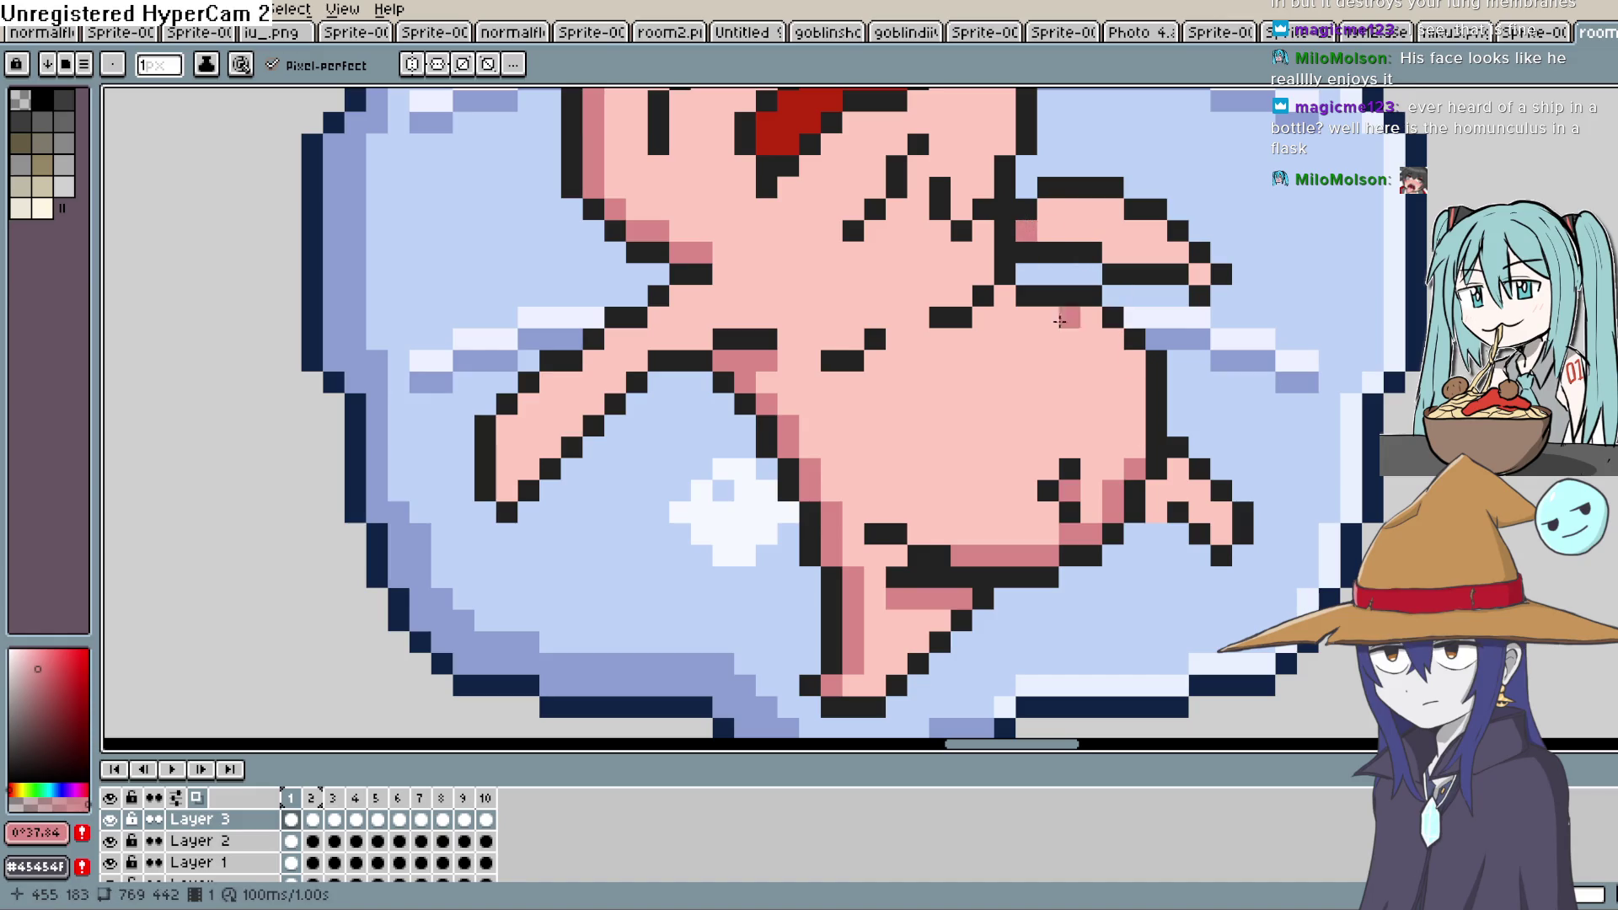
scroll(1056, 302, "down", 3)
scroll(944, 372, "up", 2)
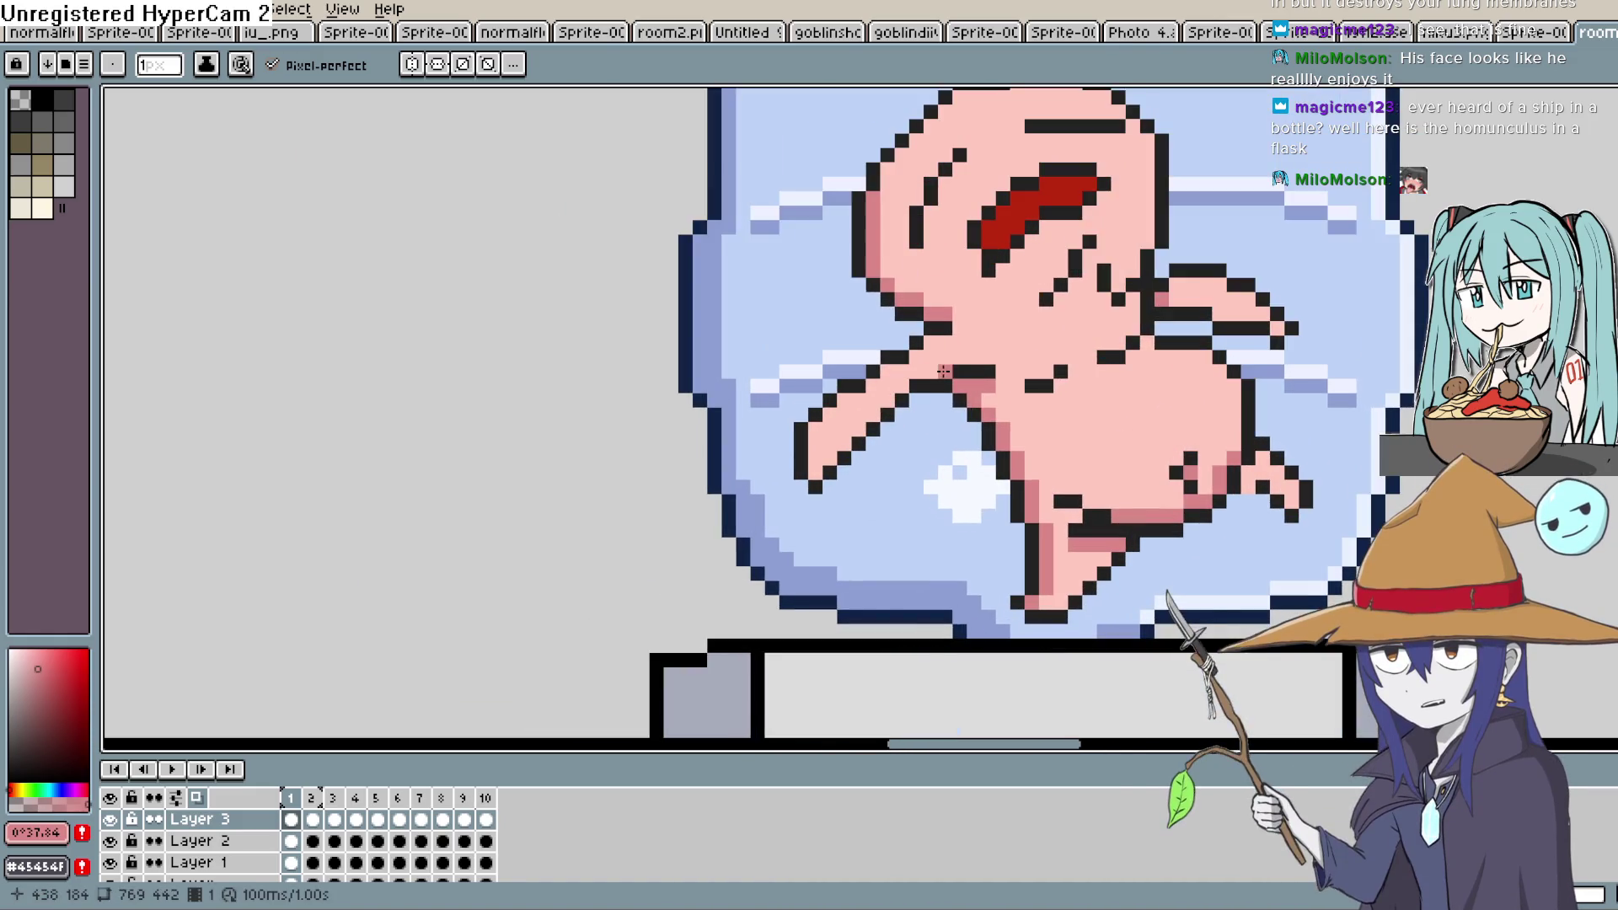
left_click(975, 357)
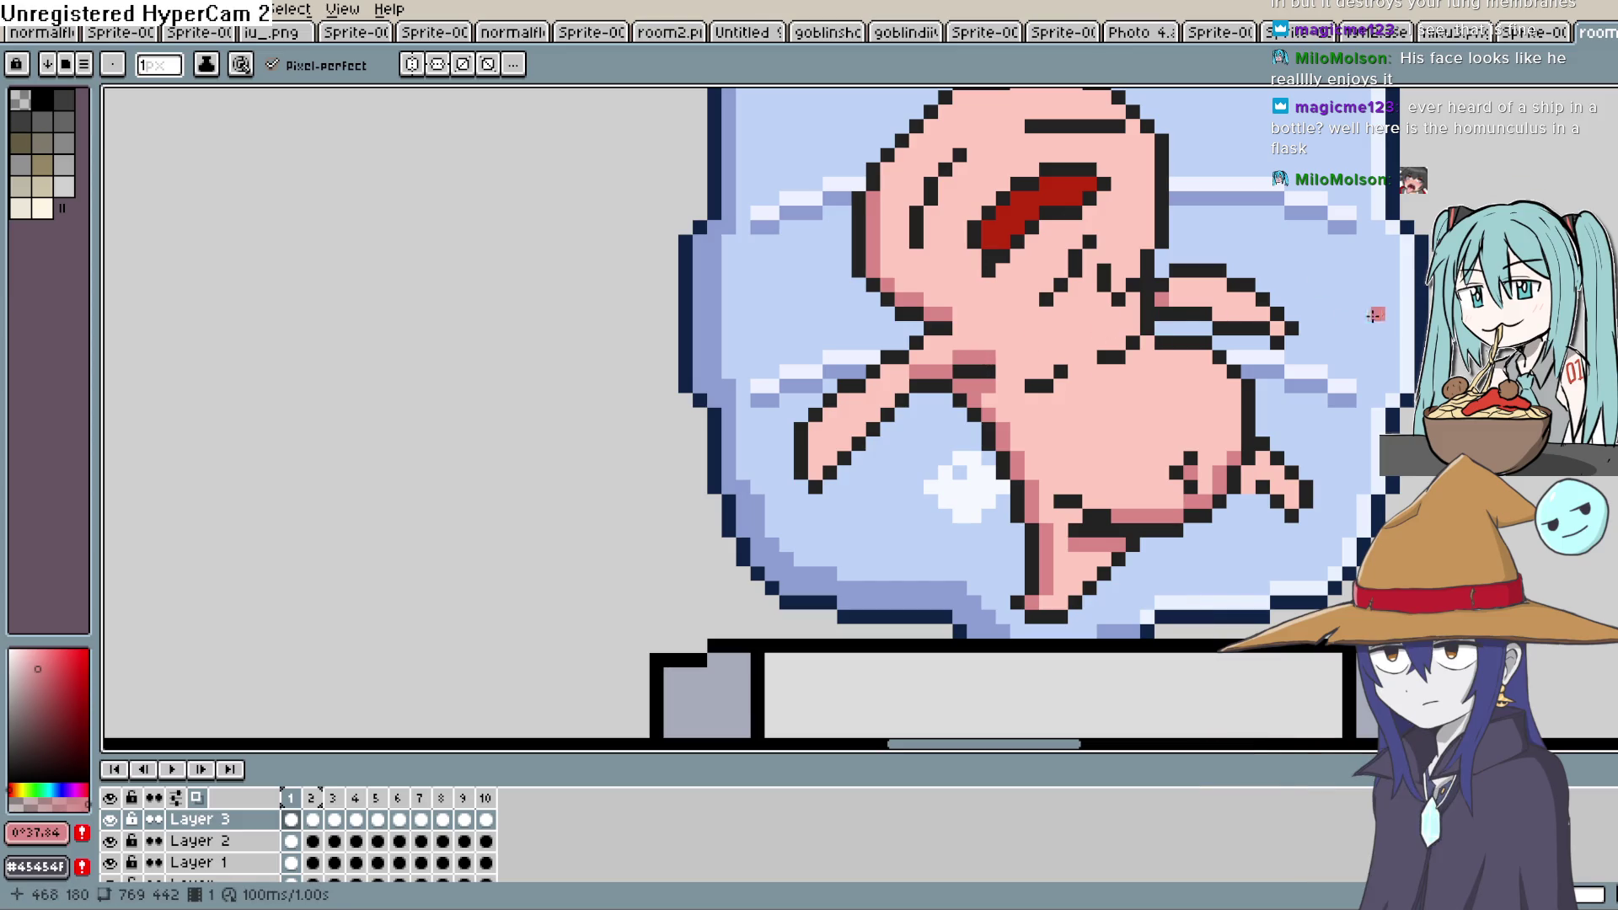
key("w")
left_click(937, 313)
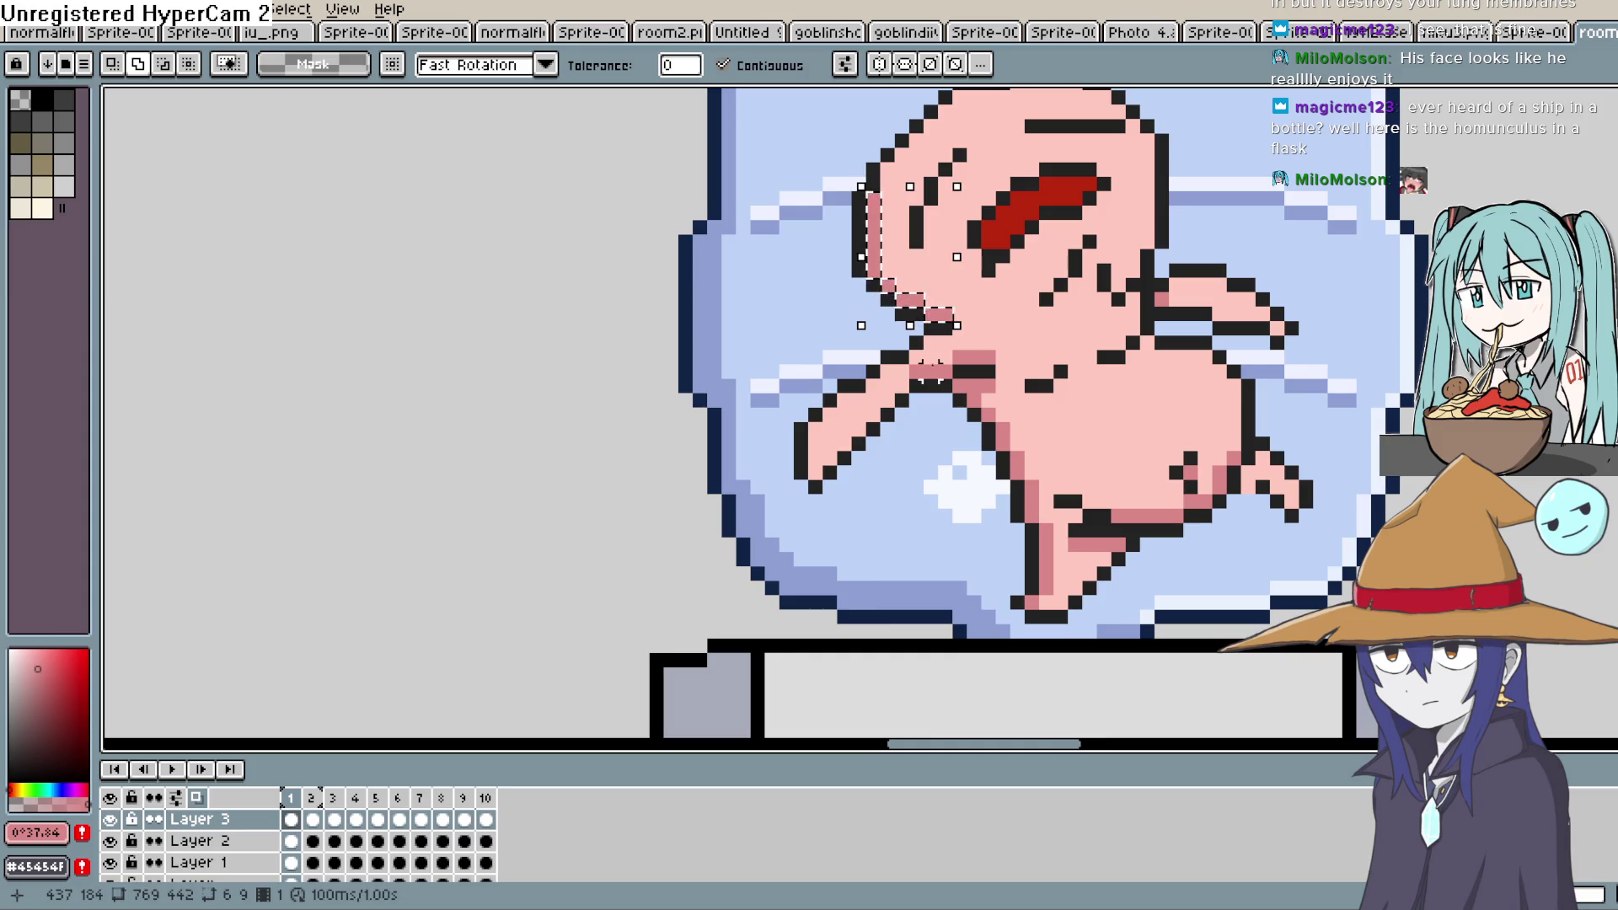
Extend the selection down to the leg and check it by toggling Layer 3 and frames
left_click(1024, 434, "shift")
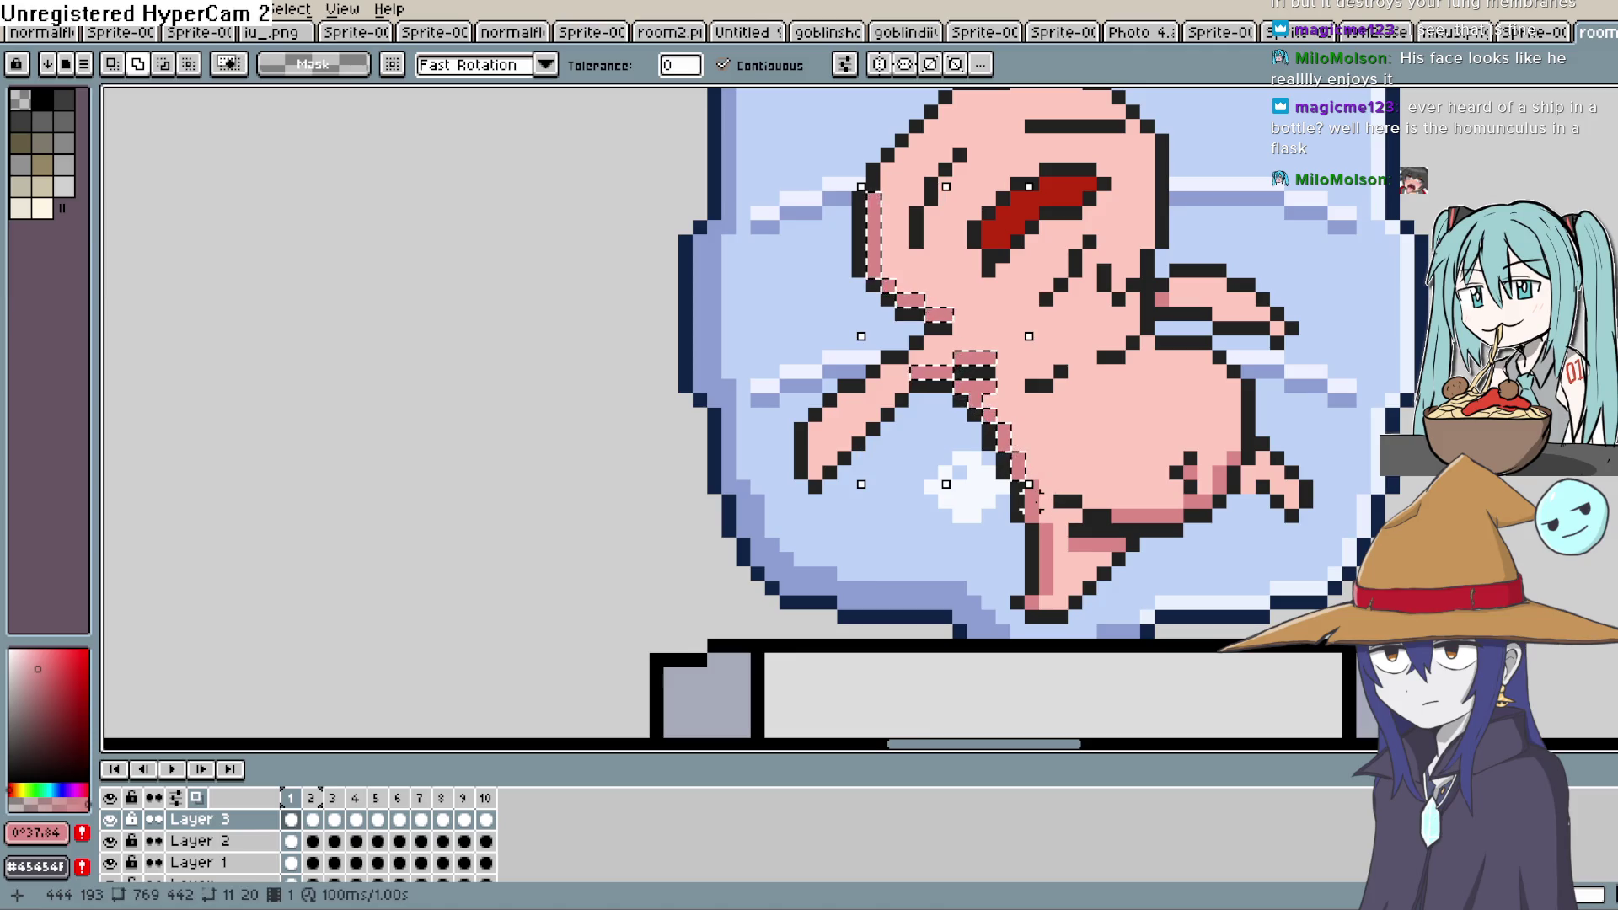
left_click(1081, 582, "shift")
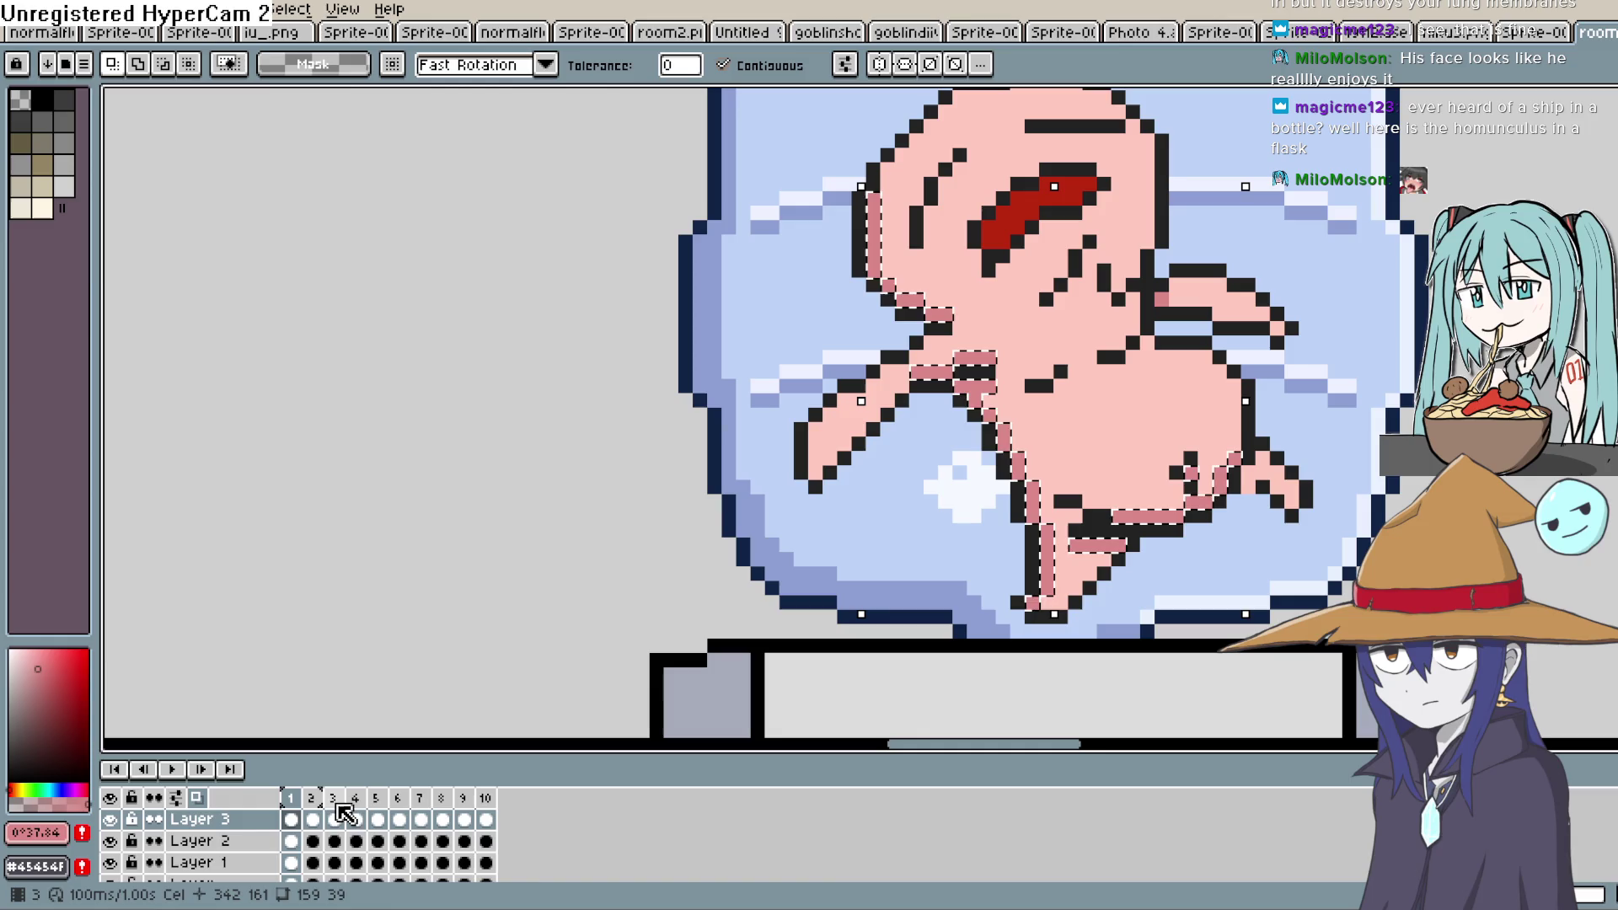
left_click(312, 819)
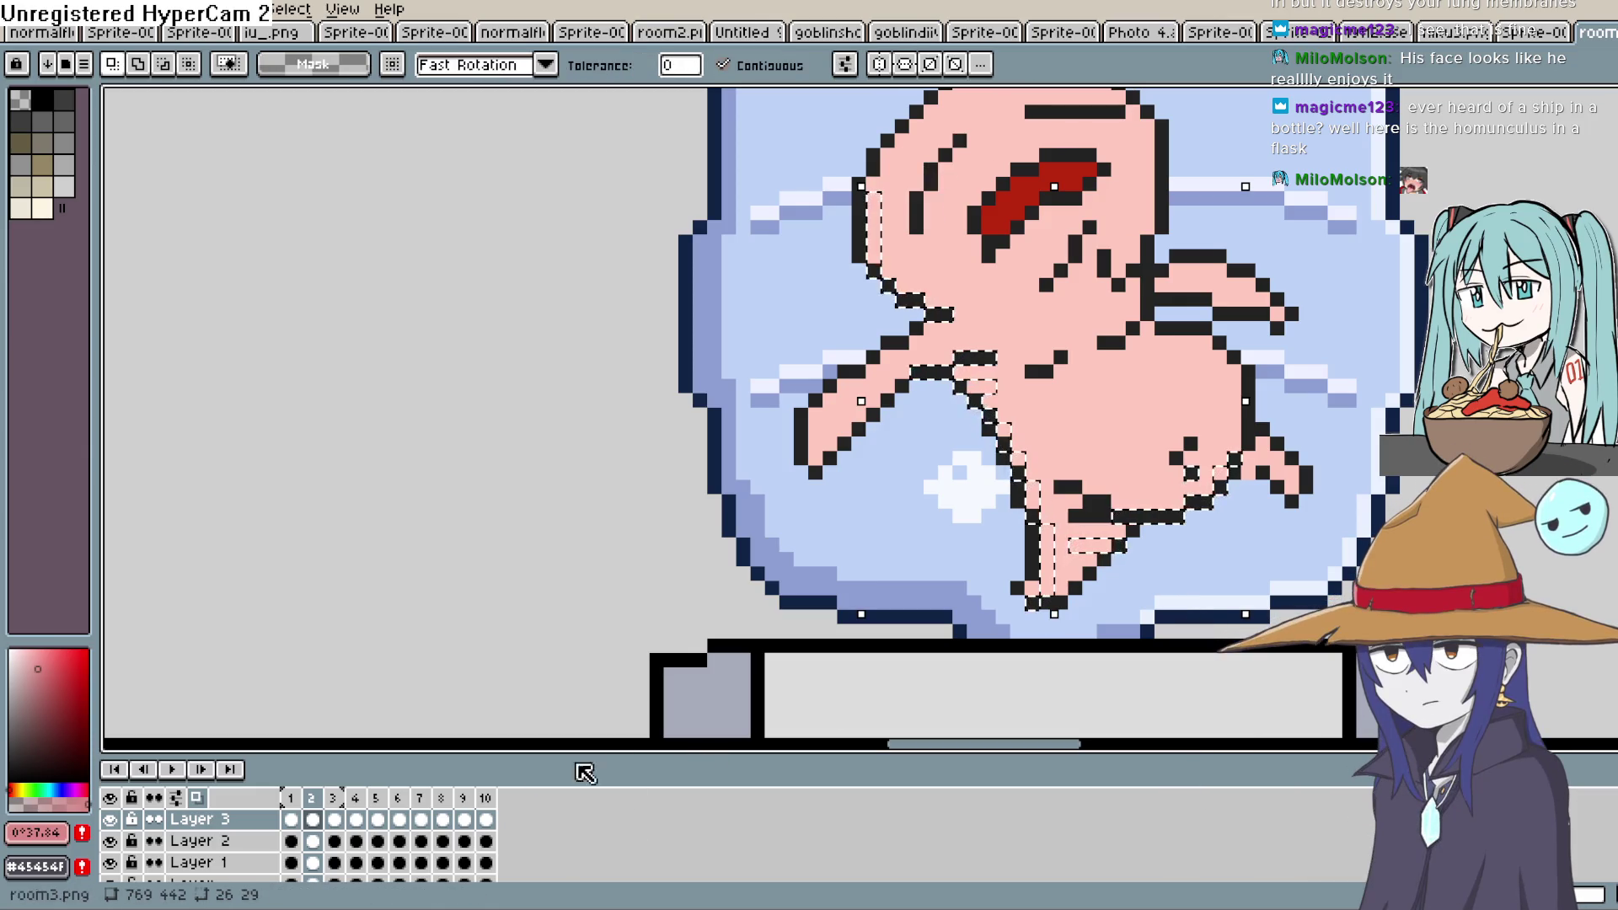
left_click(291, 819)
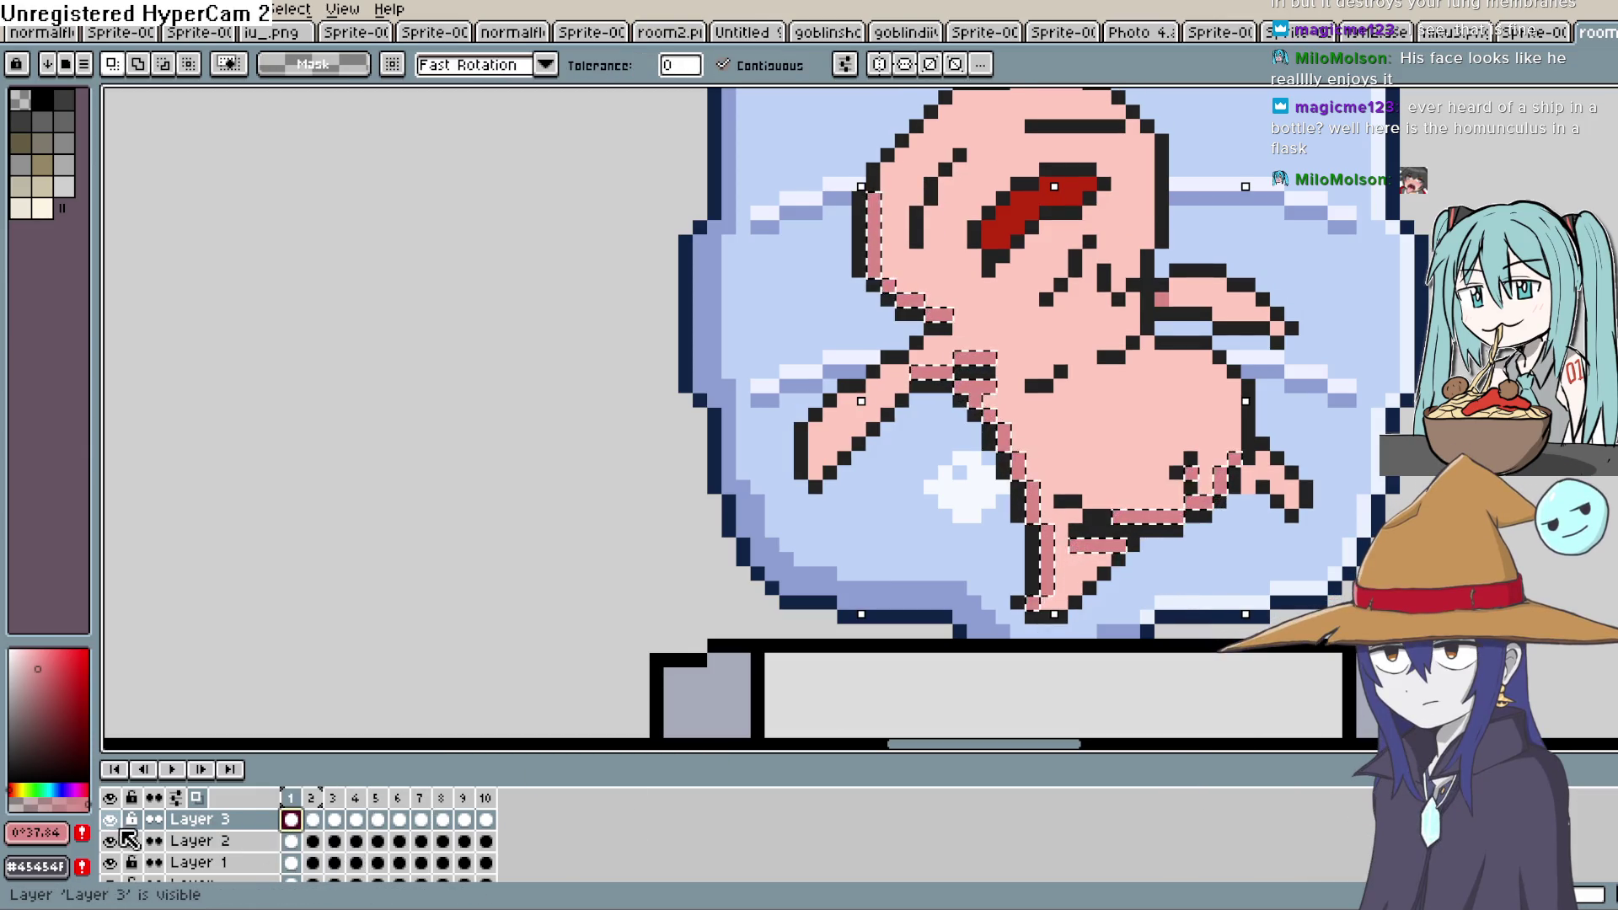
left_click(118, 828)
left_click(115, 829)
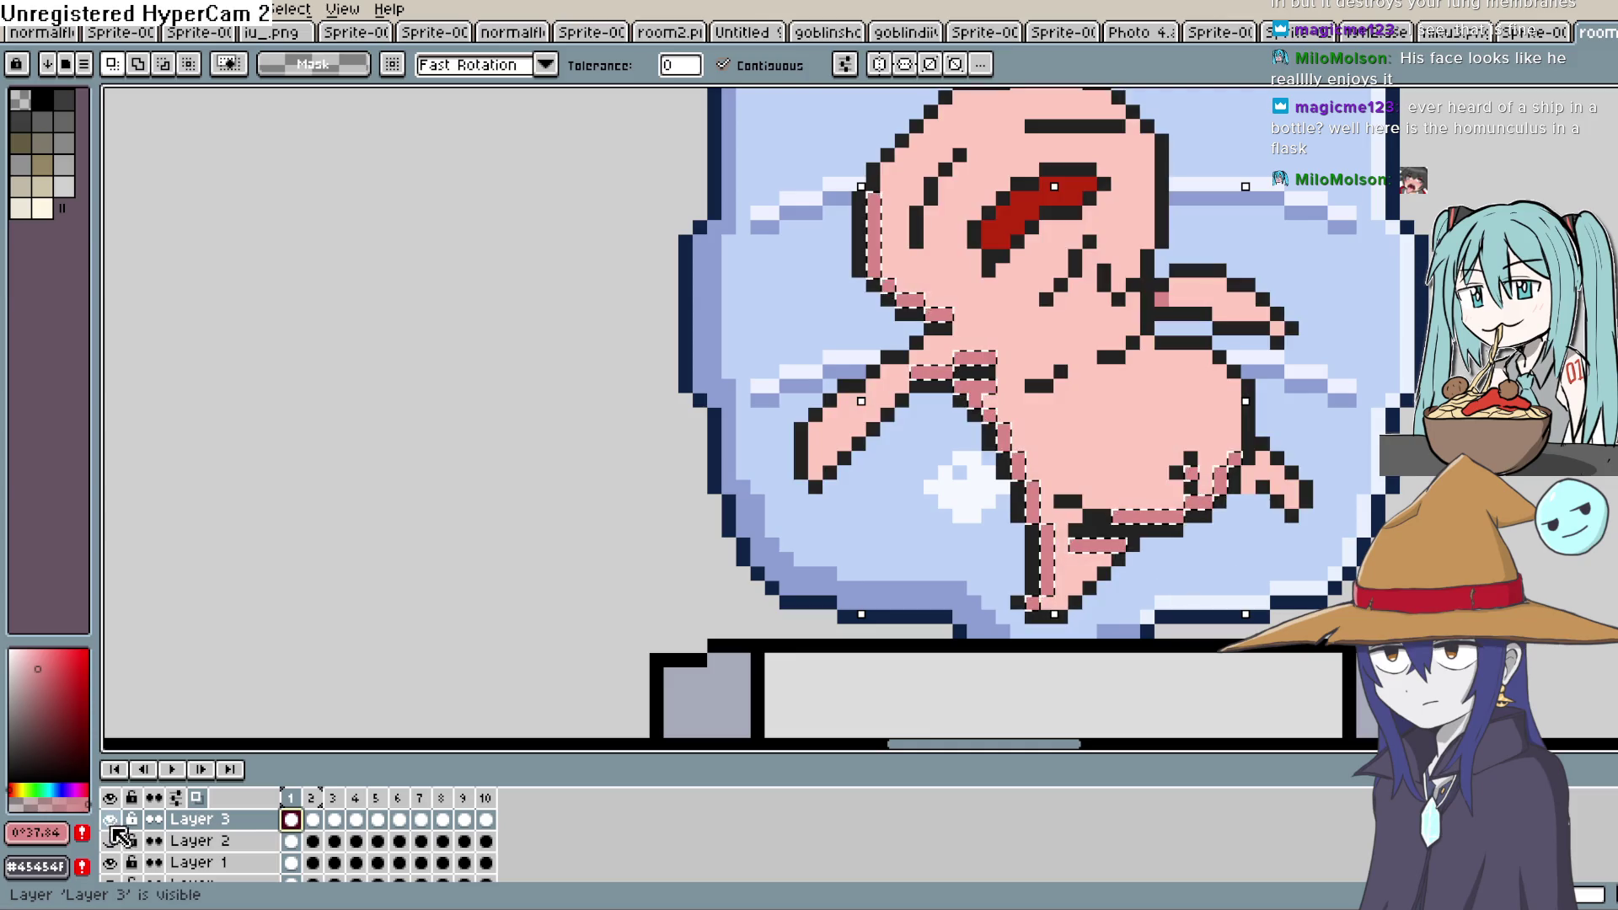
Nudge the selected creature down one pixel on frame 2, then undo it
left_click(312, 819)
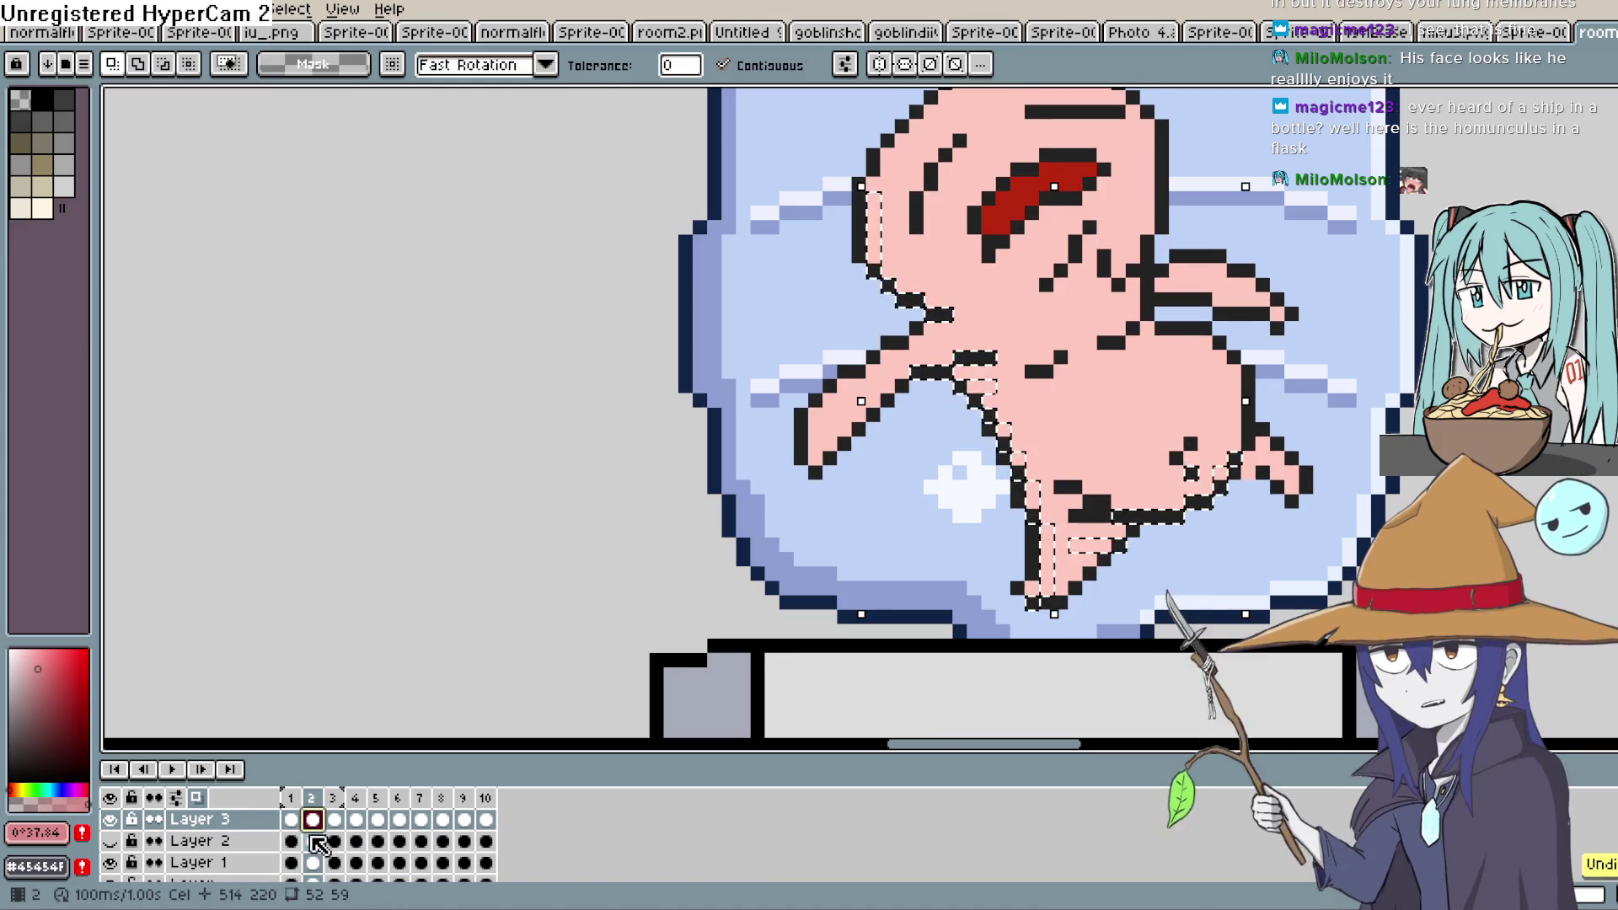
left_click(297, 820)
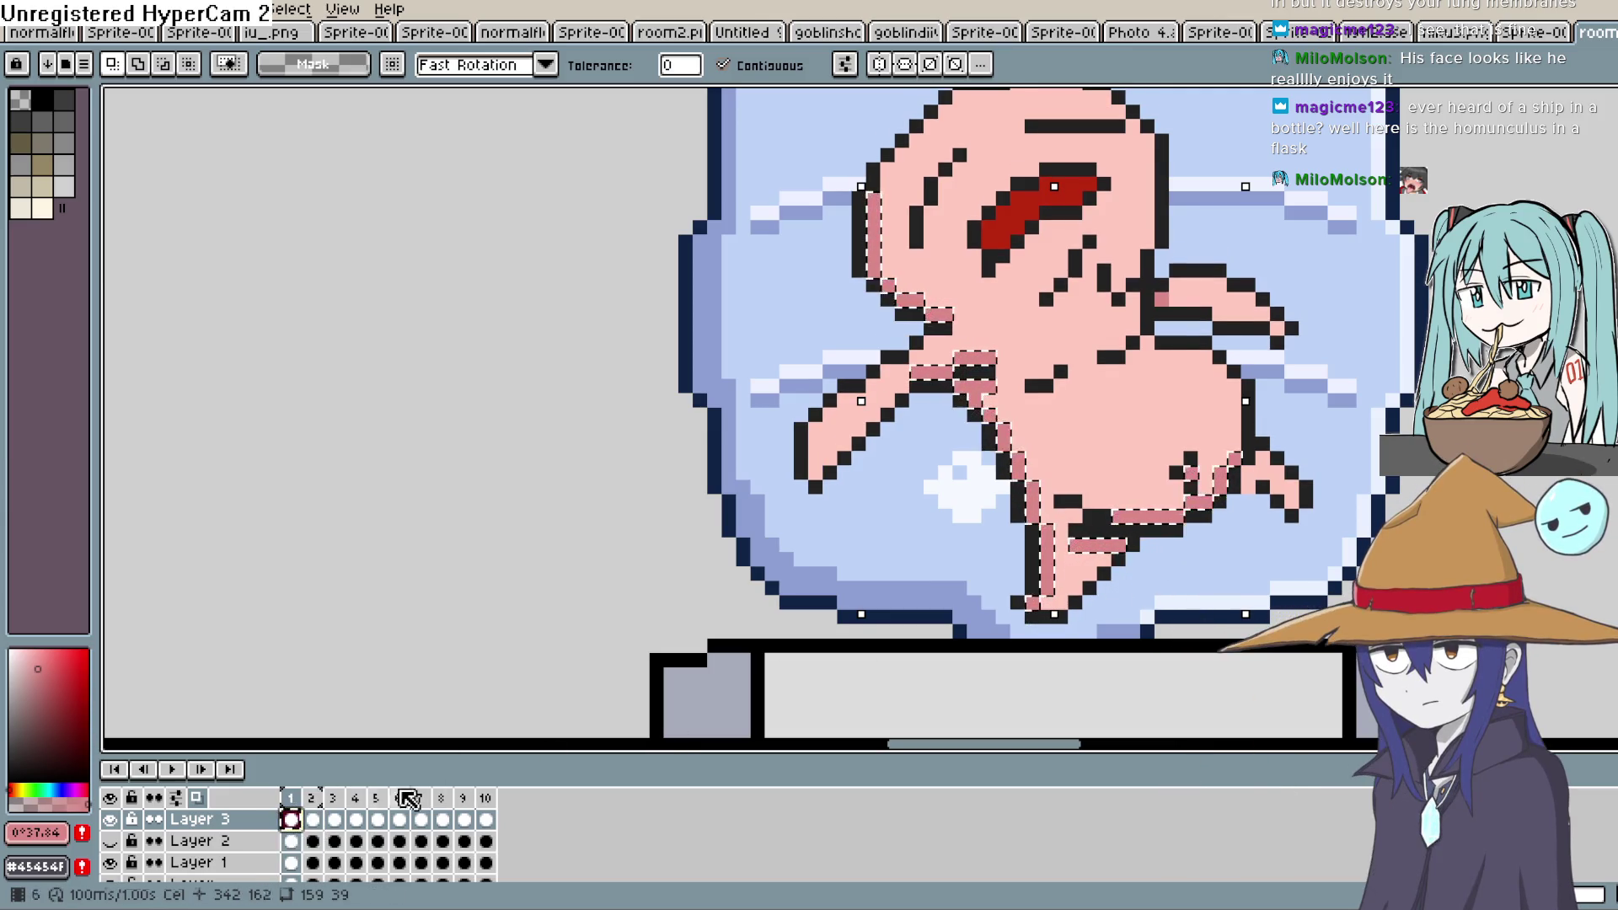
left_click(313, 820)
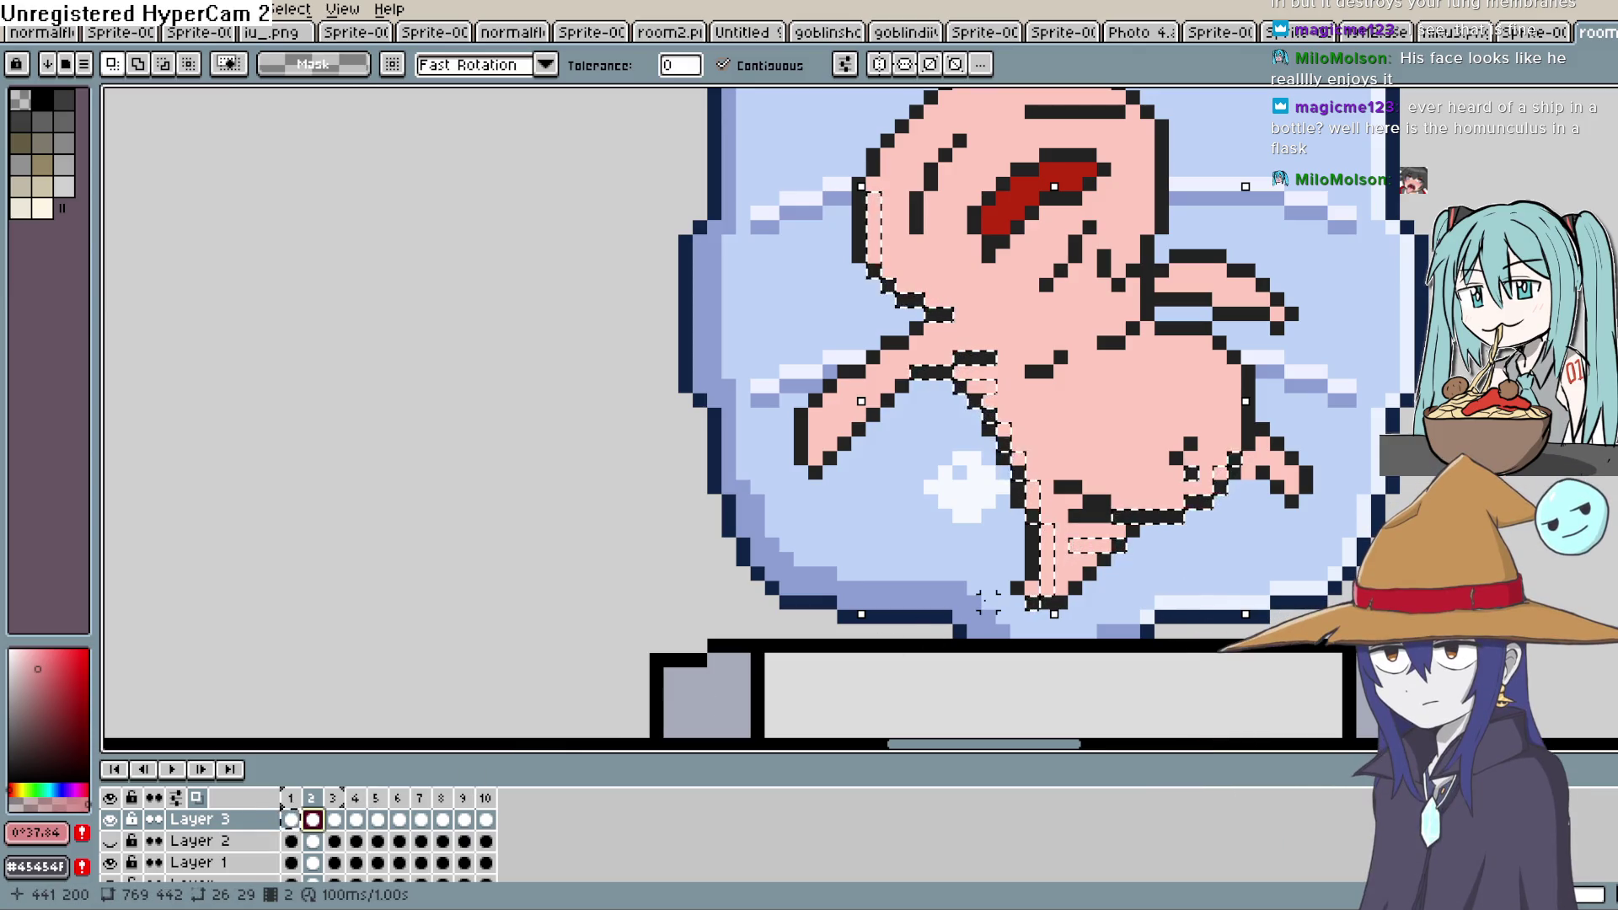
key("Return")
key("Down")
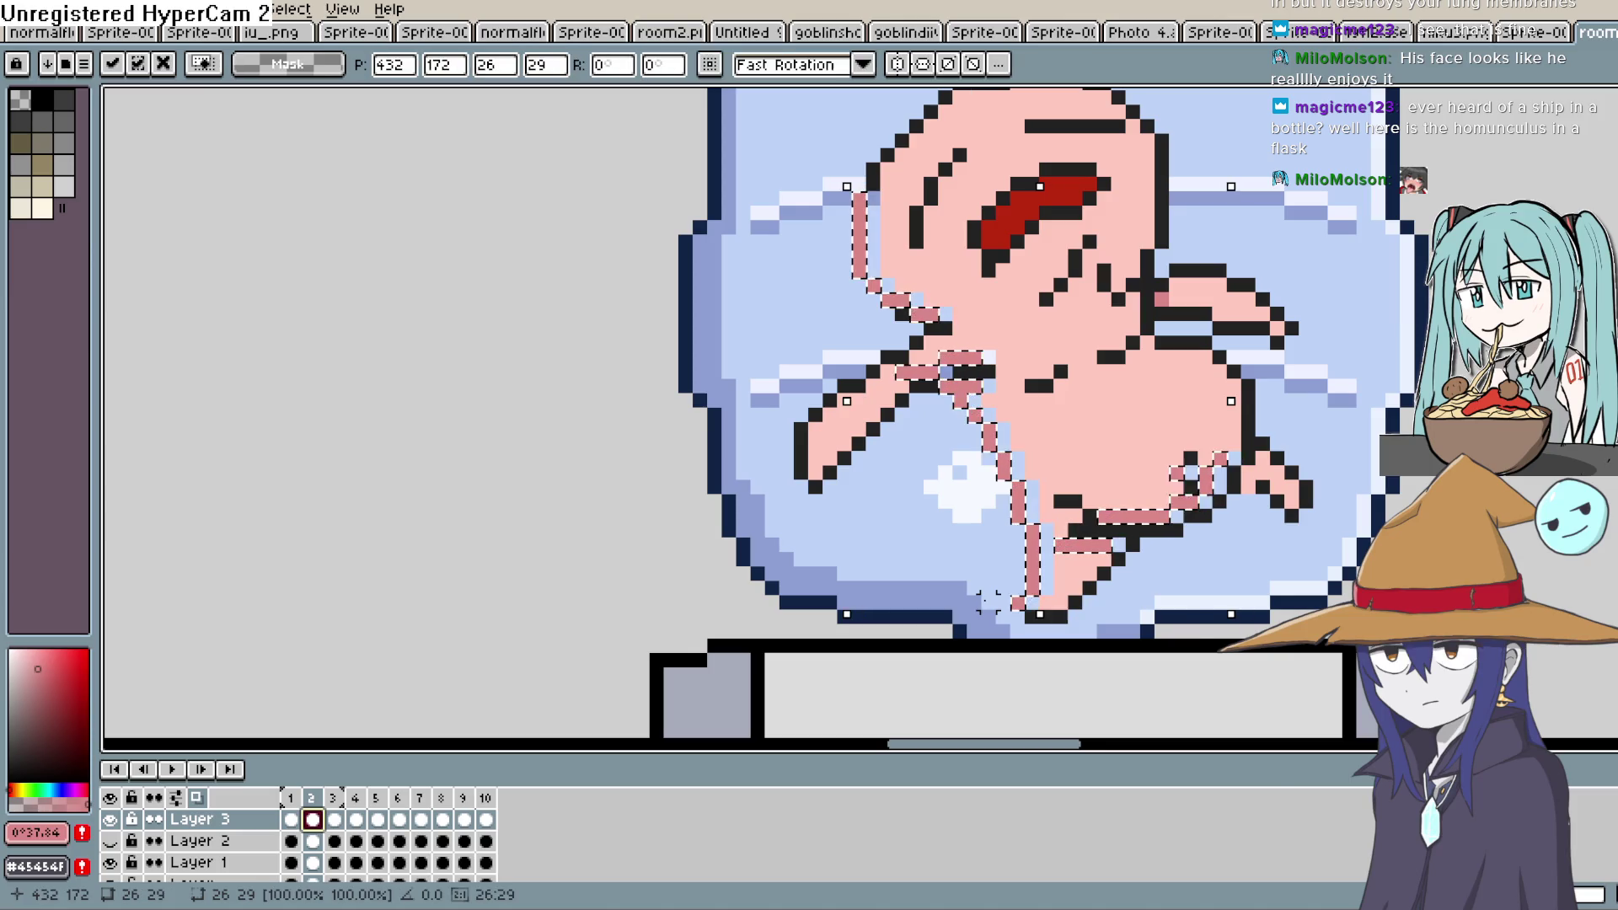
key("ctrl+z")
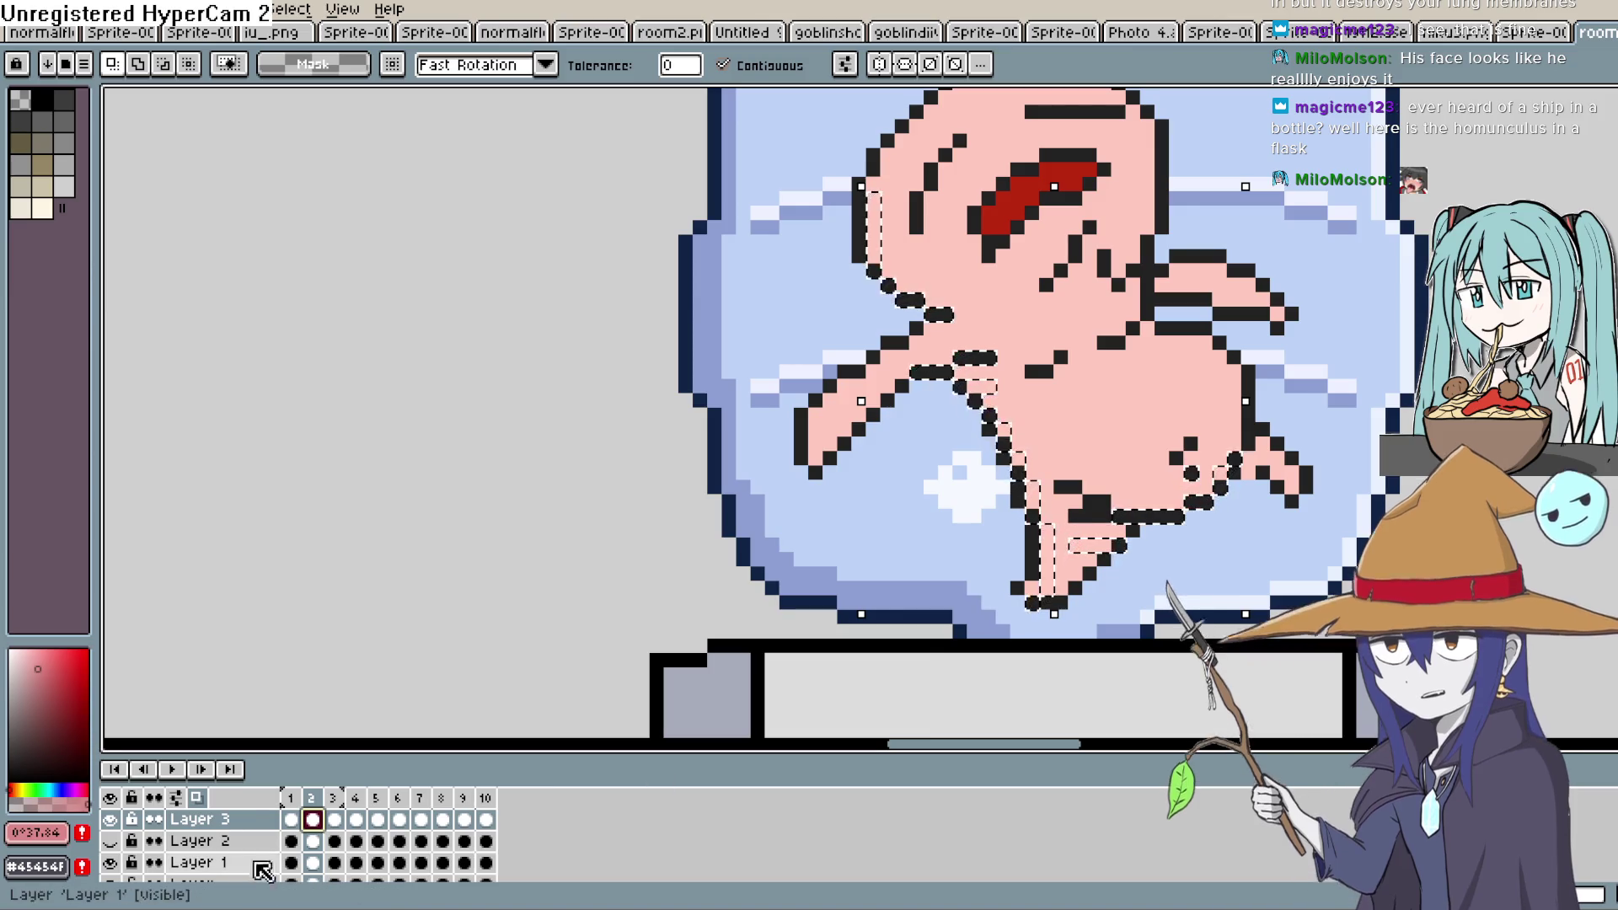
Select the whole Layer 3 row and add a new empty layer above it
left_click(336, 825)
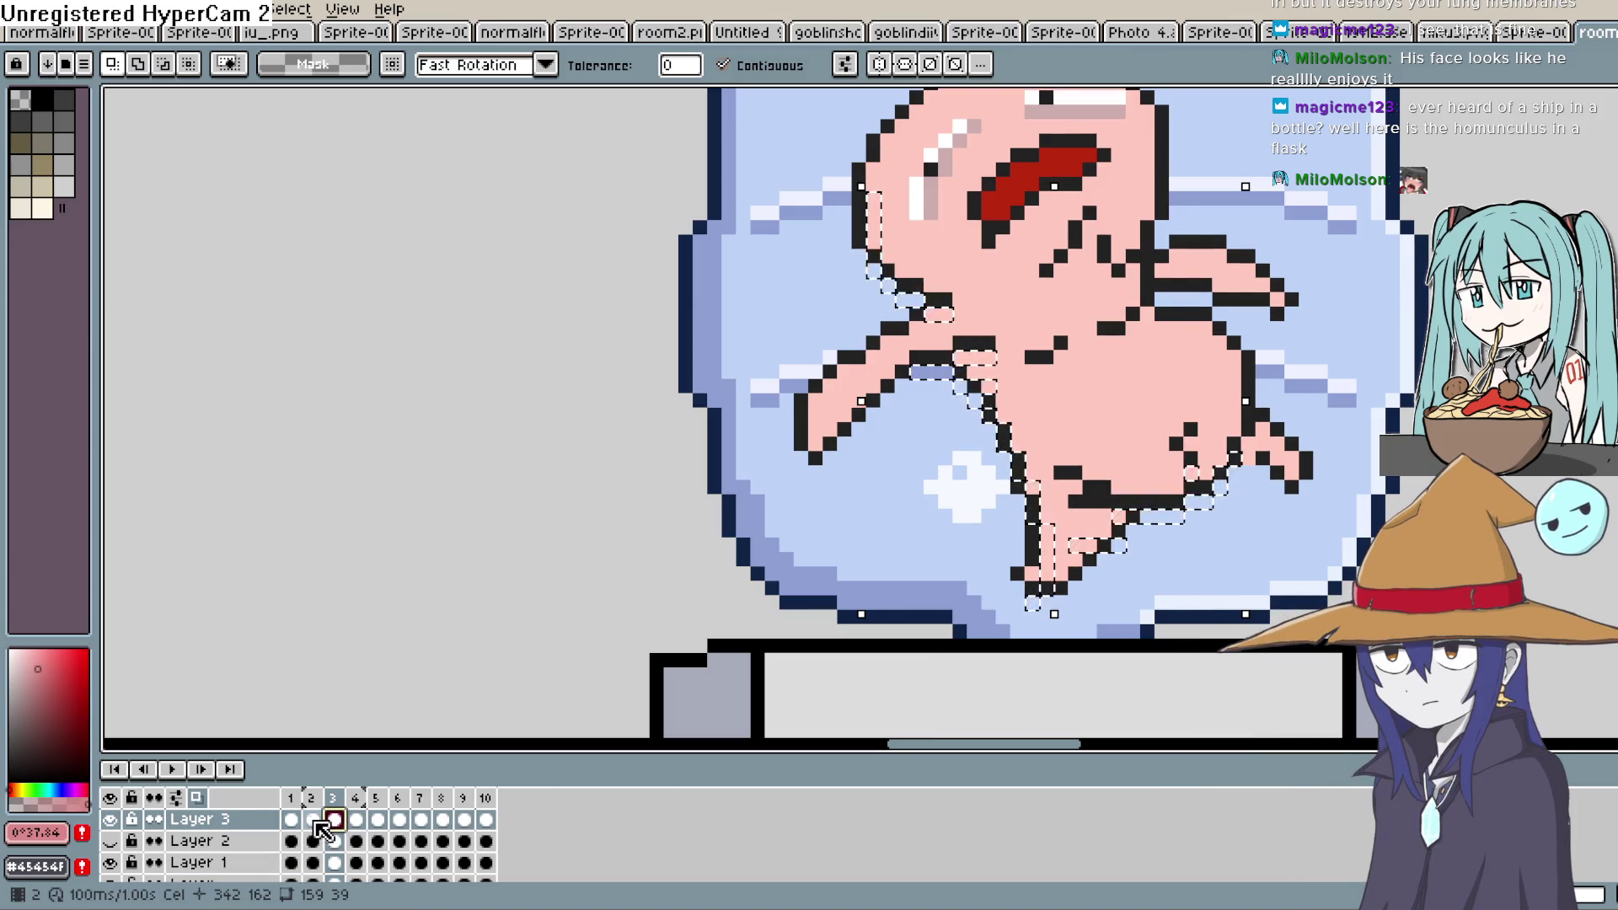
left_click(313, 822)
left_click(291, 820)
left_click(245, 824)
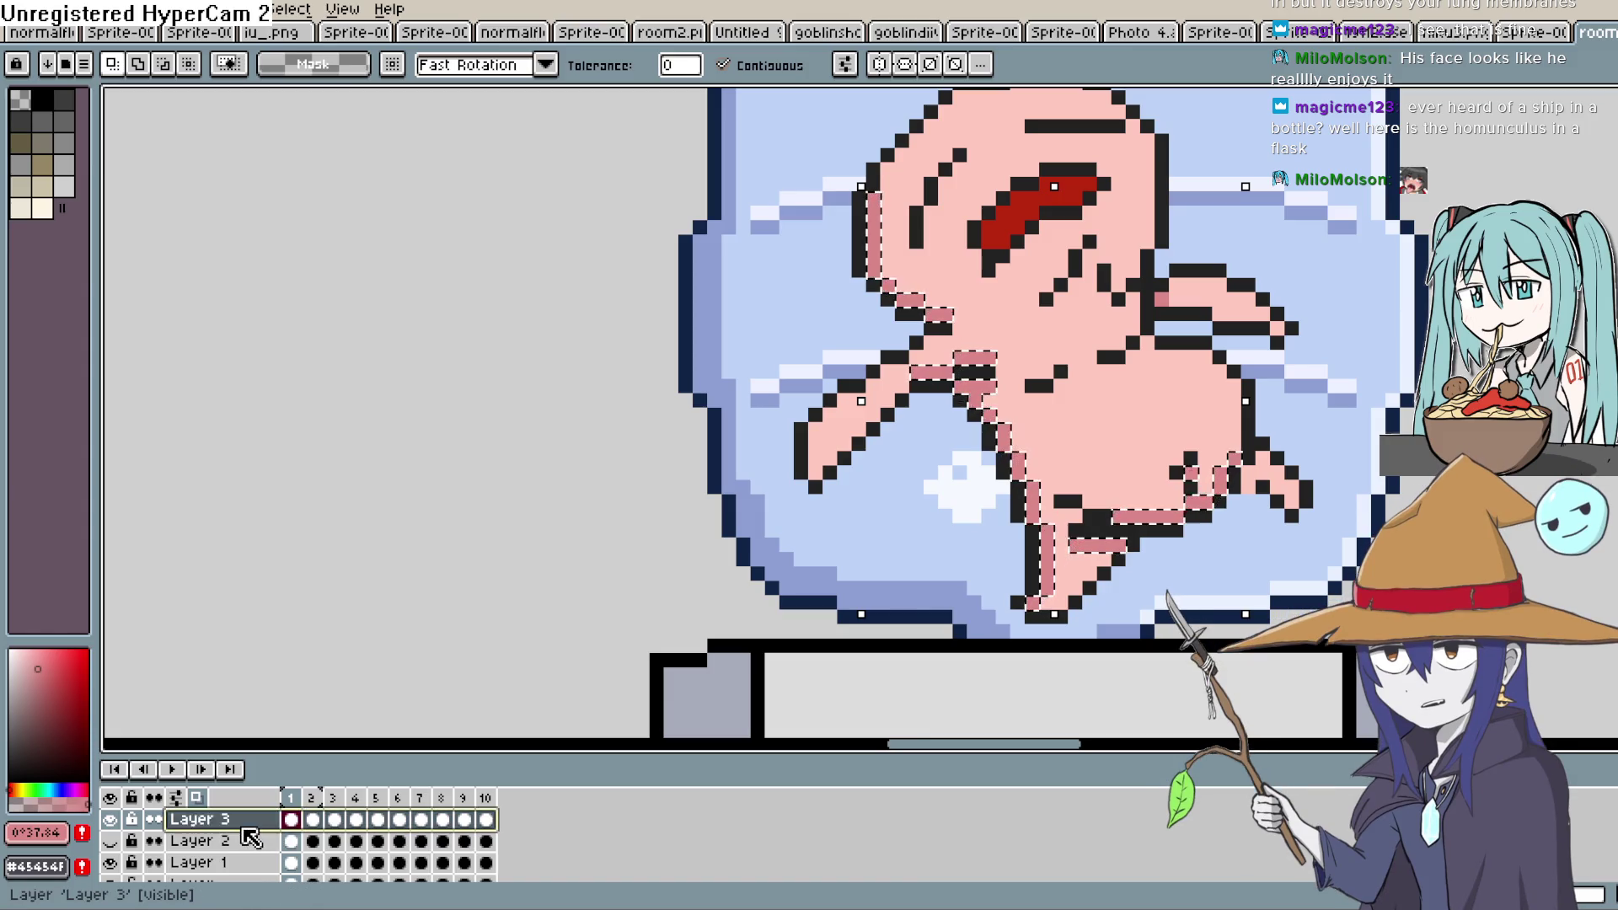
key("shift+n")
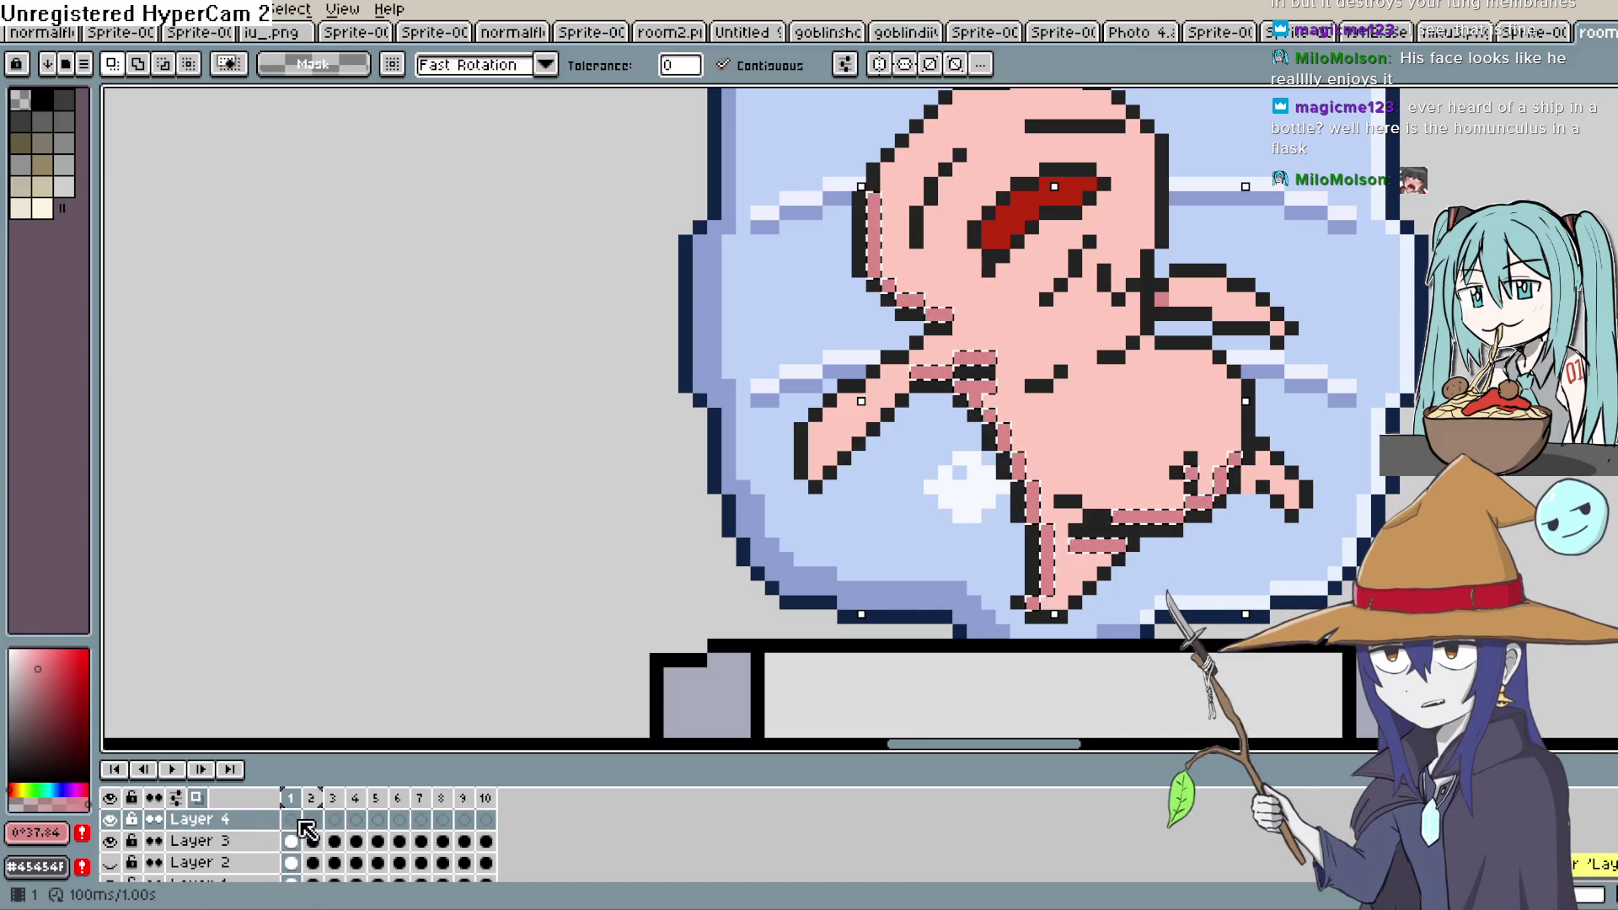
Undo the first Layer 4, hide Layer 2 and add a fresh Layer 4
left_click(310, 821)
key("b")
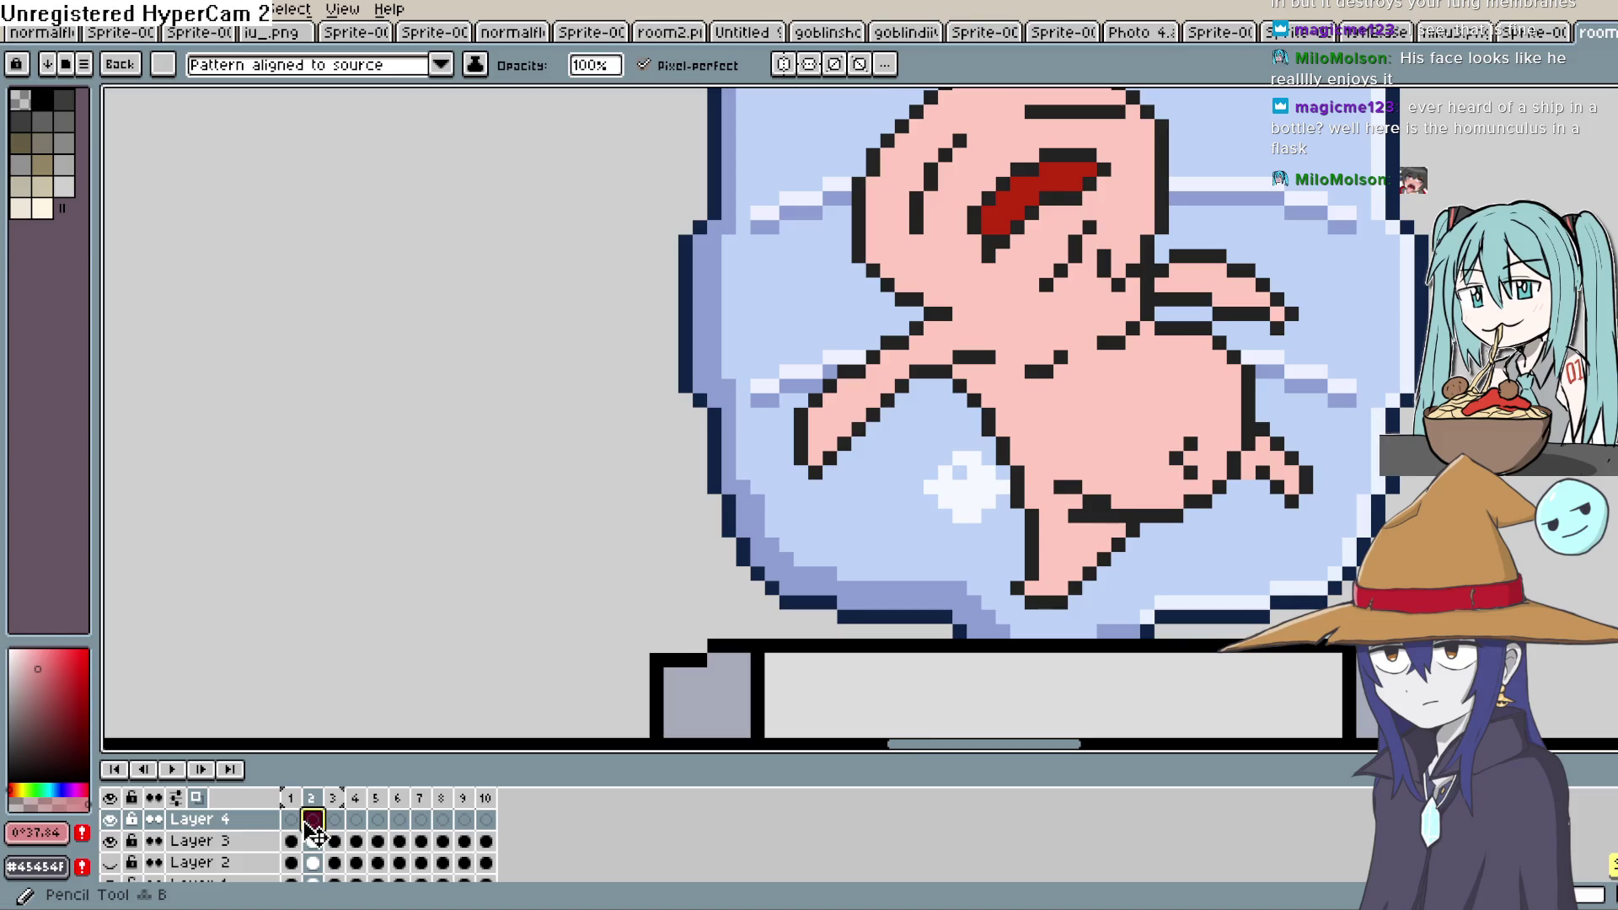
key("ctrl+z")
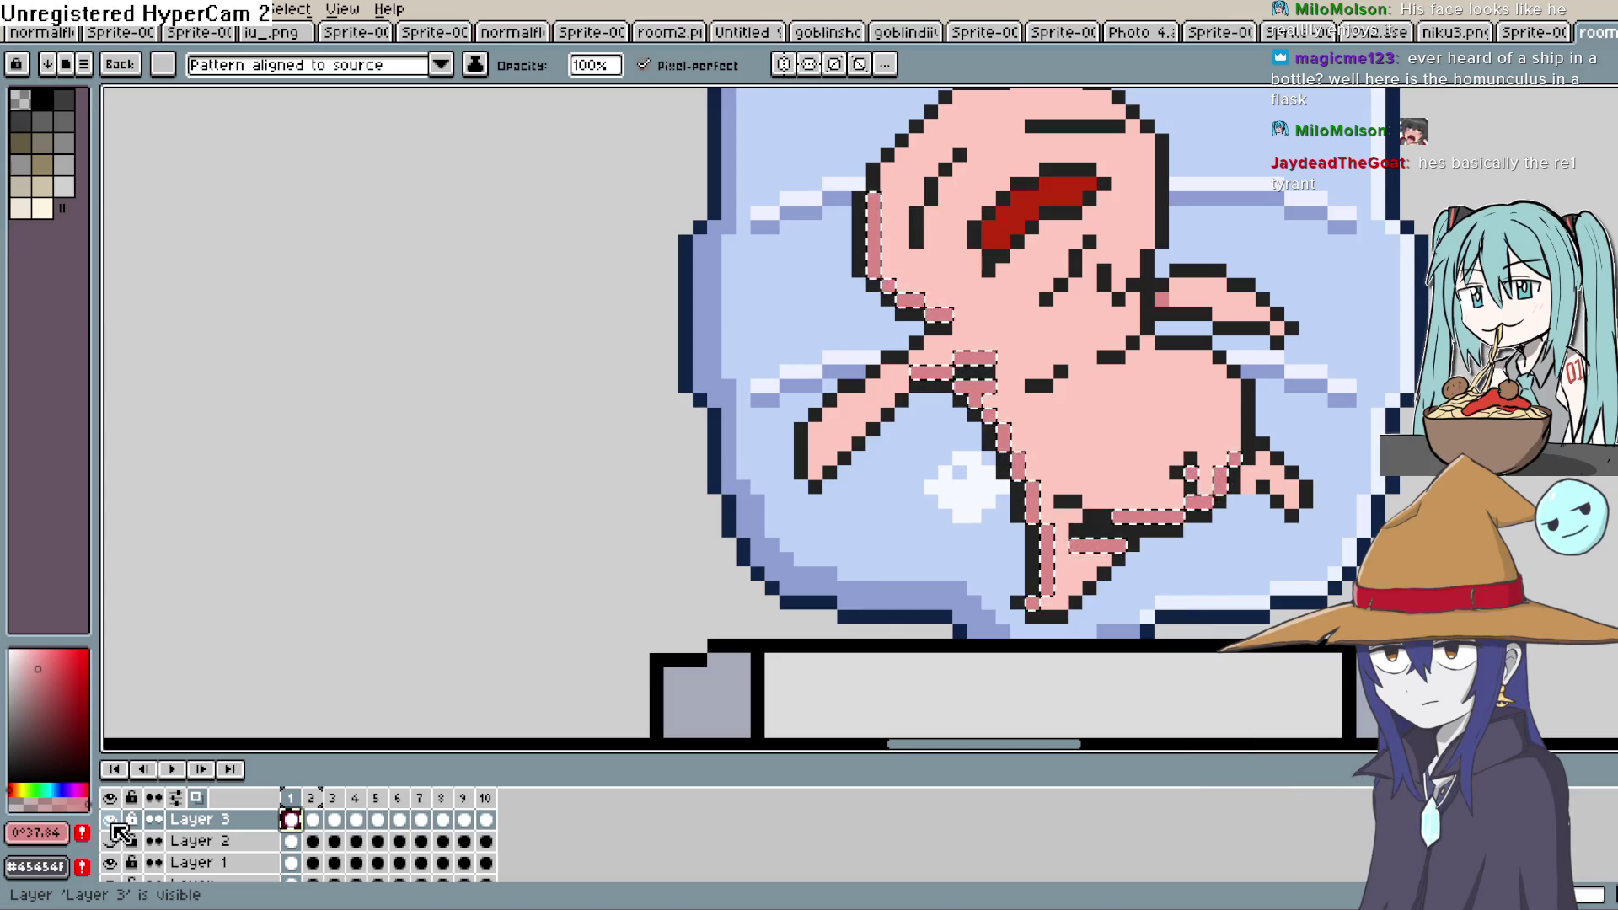
left_click(110, 841)
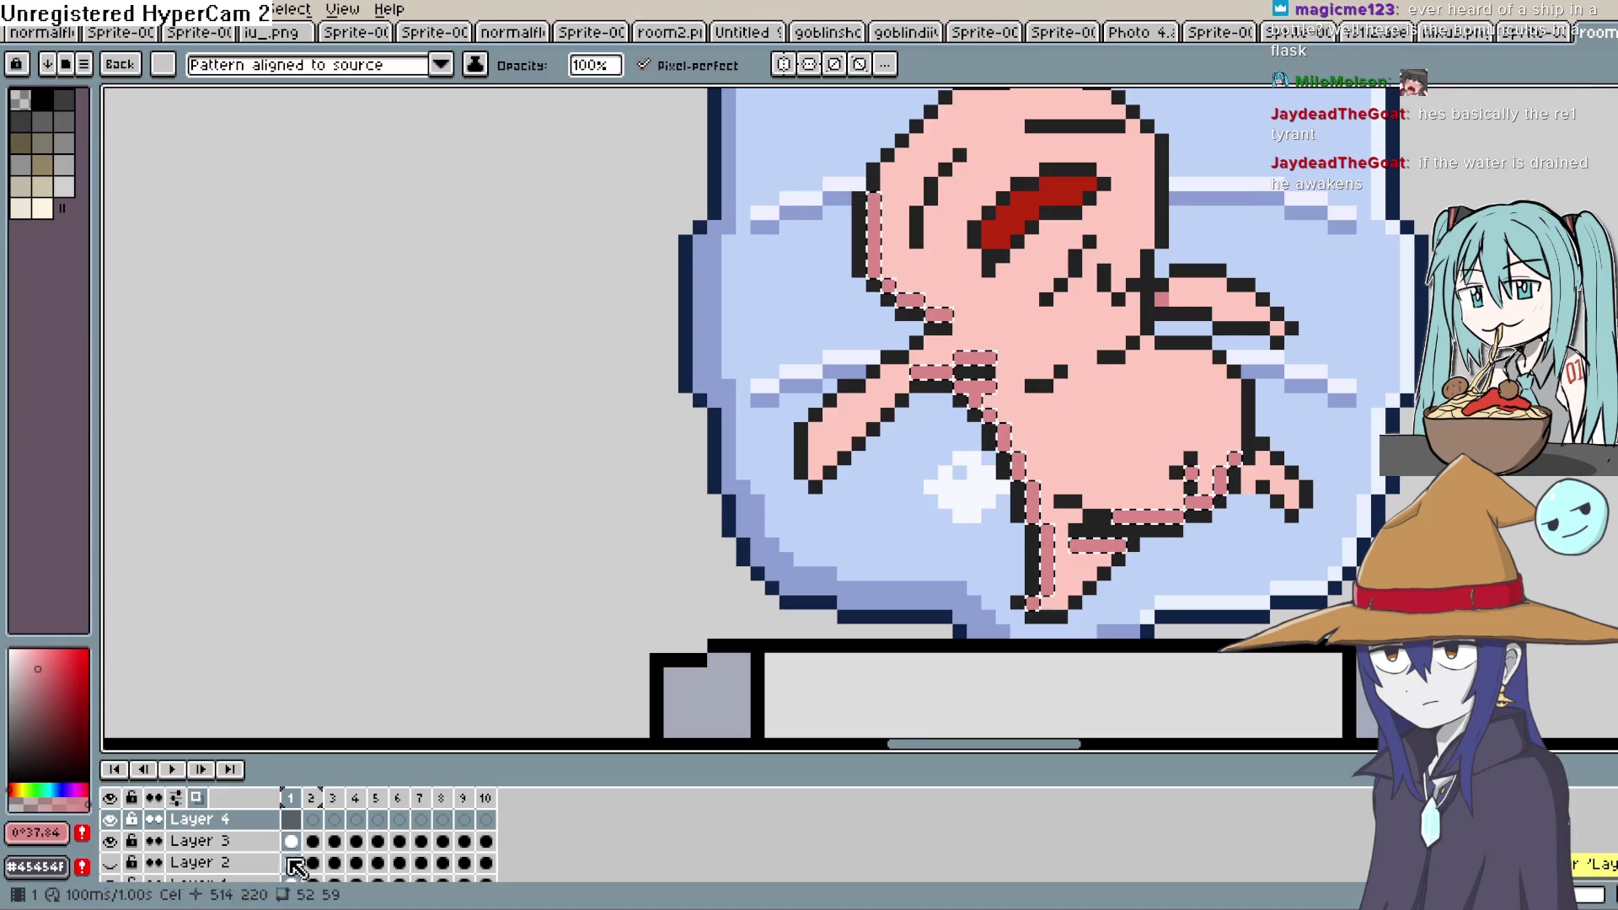
left_click(313, 820)
key("shift+n")
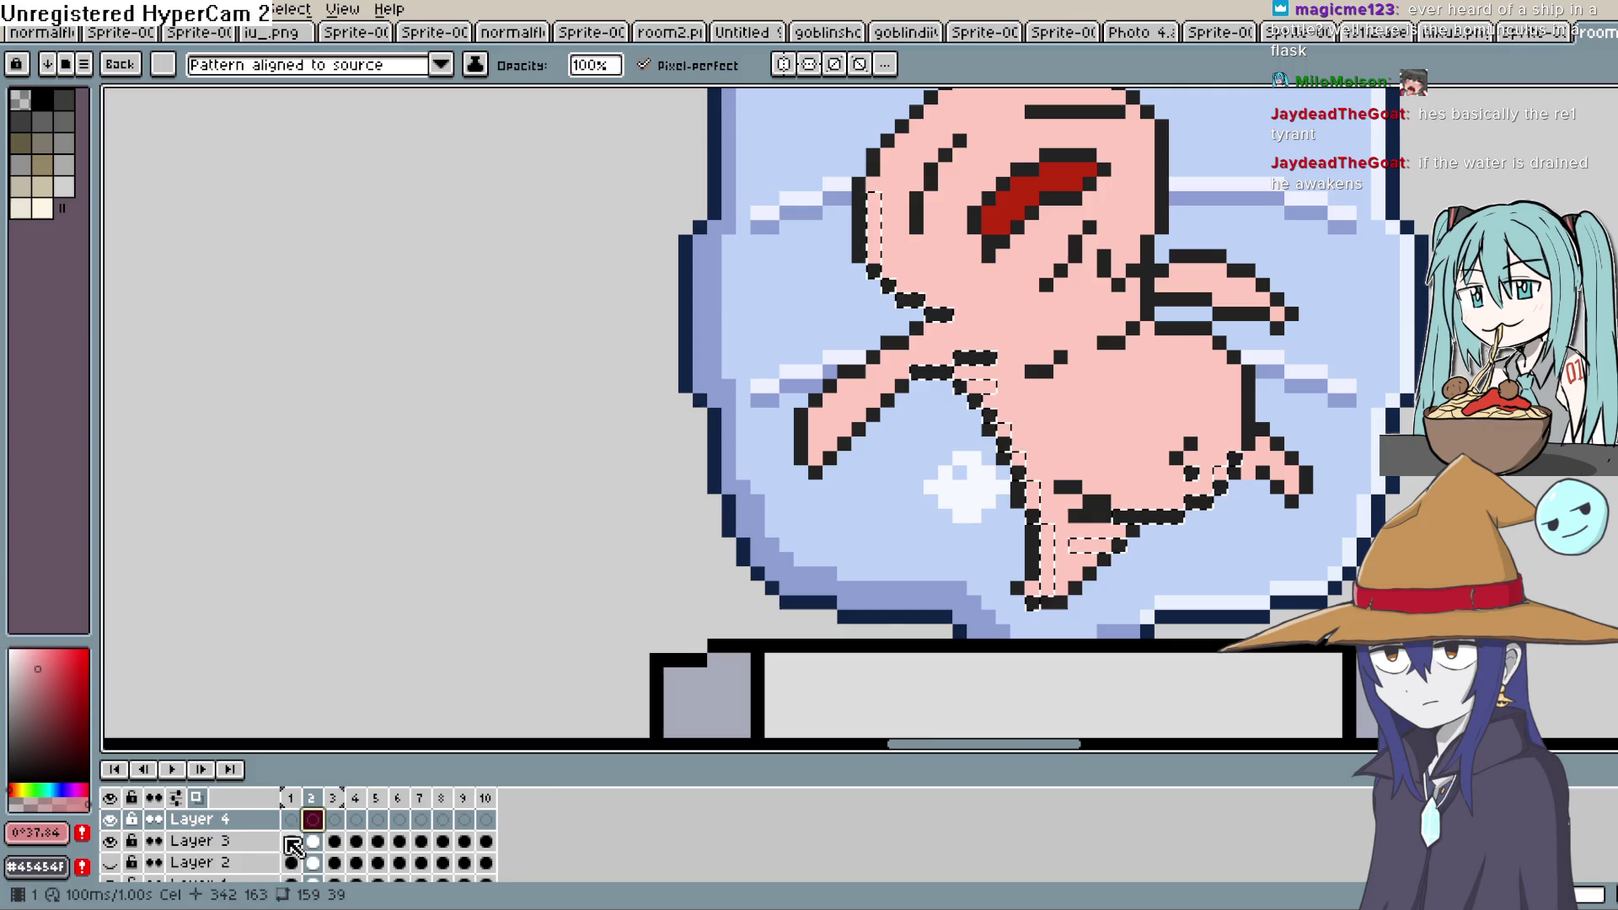
Copy the frame-1 creature from Layer 3 and paste it into frame 2 of Layer 4
left_click(291, 842)
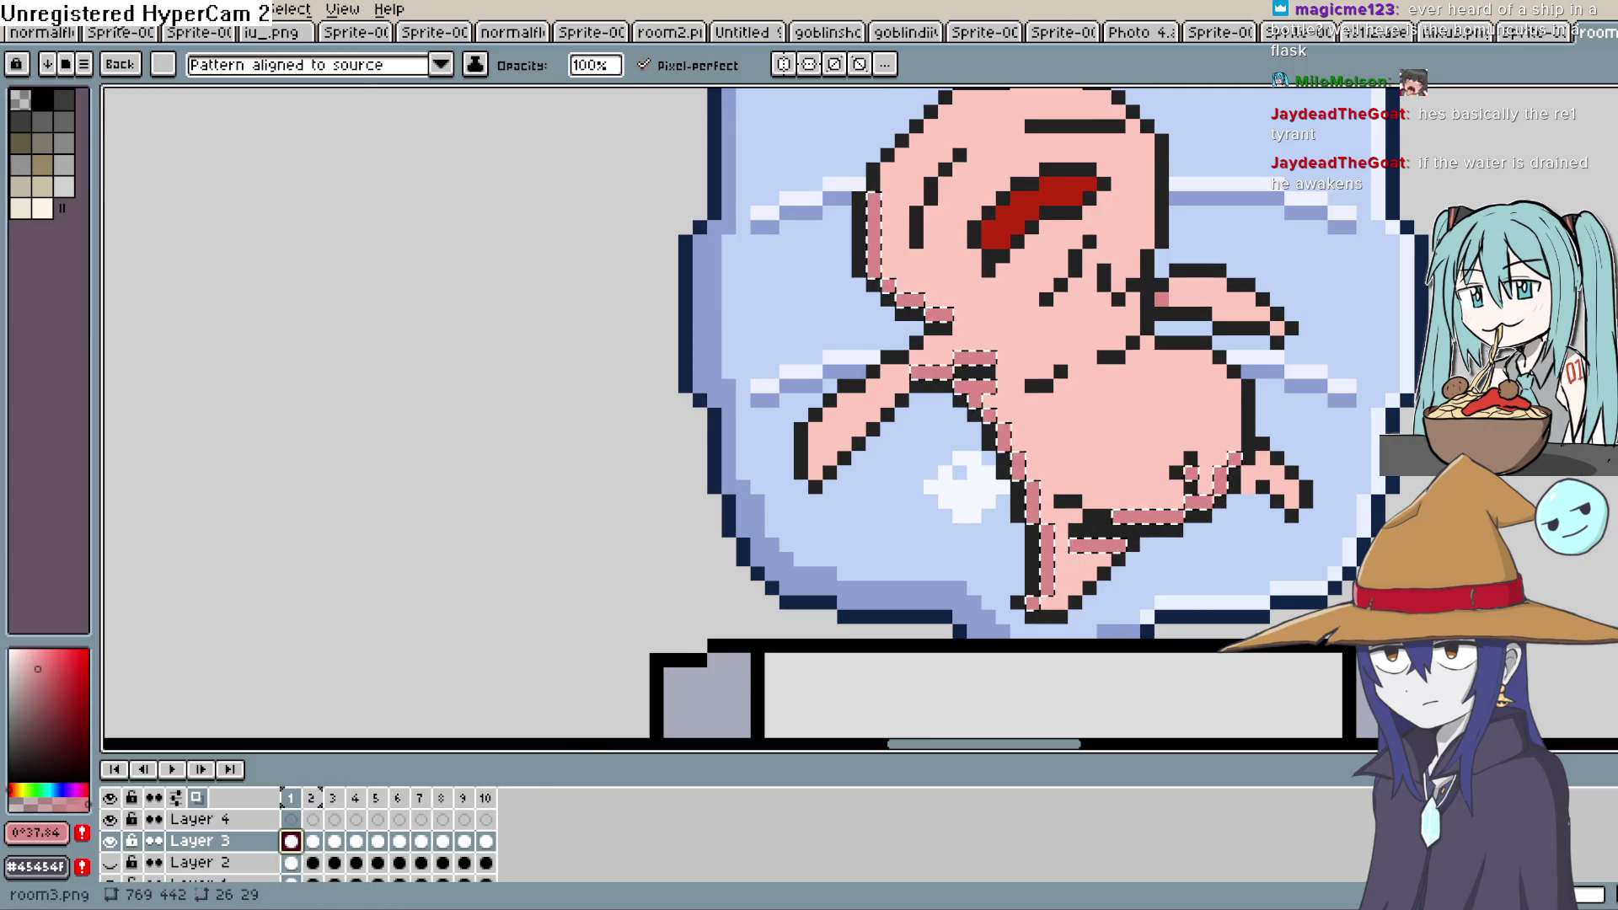
left_click(74, 10)
left_click(84, 120)
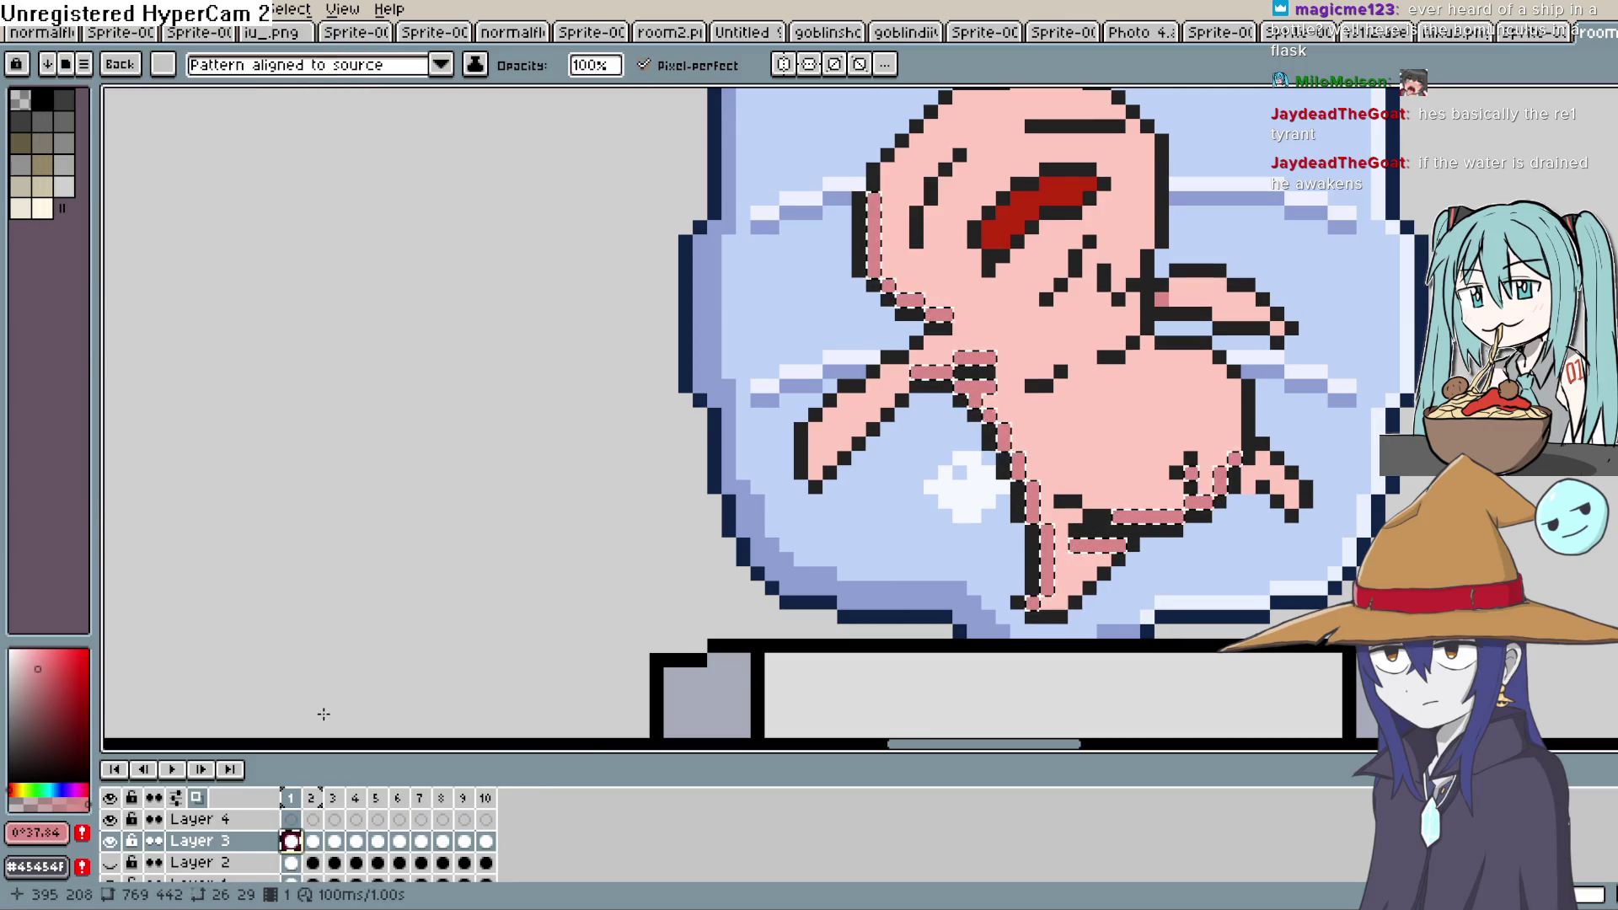
left_click(320, 825)
key("ctrl+v")
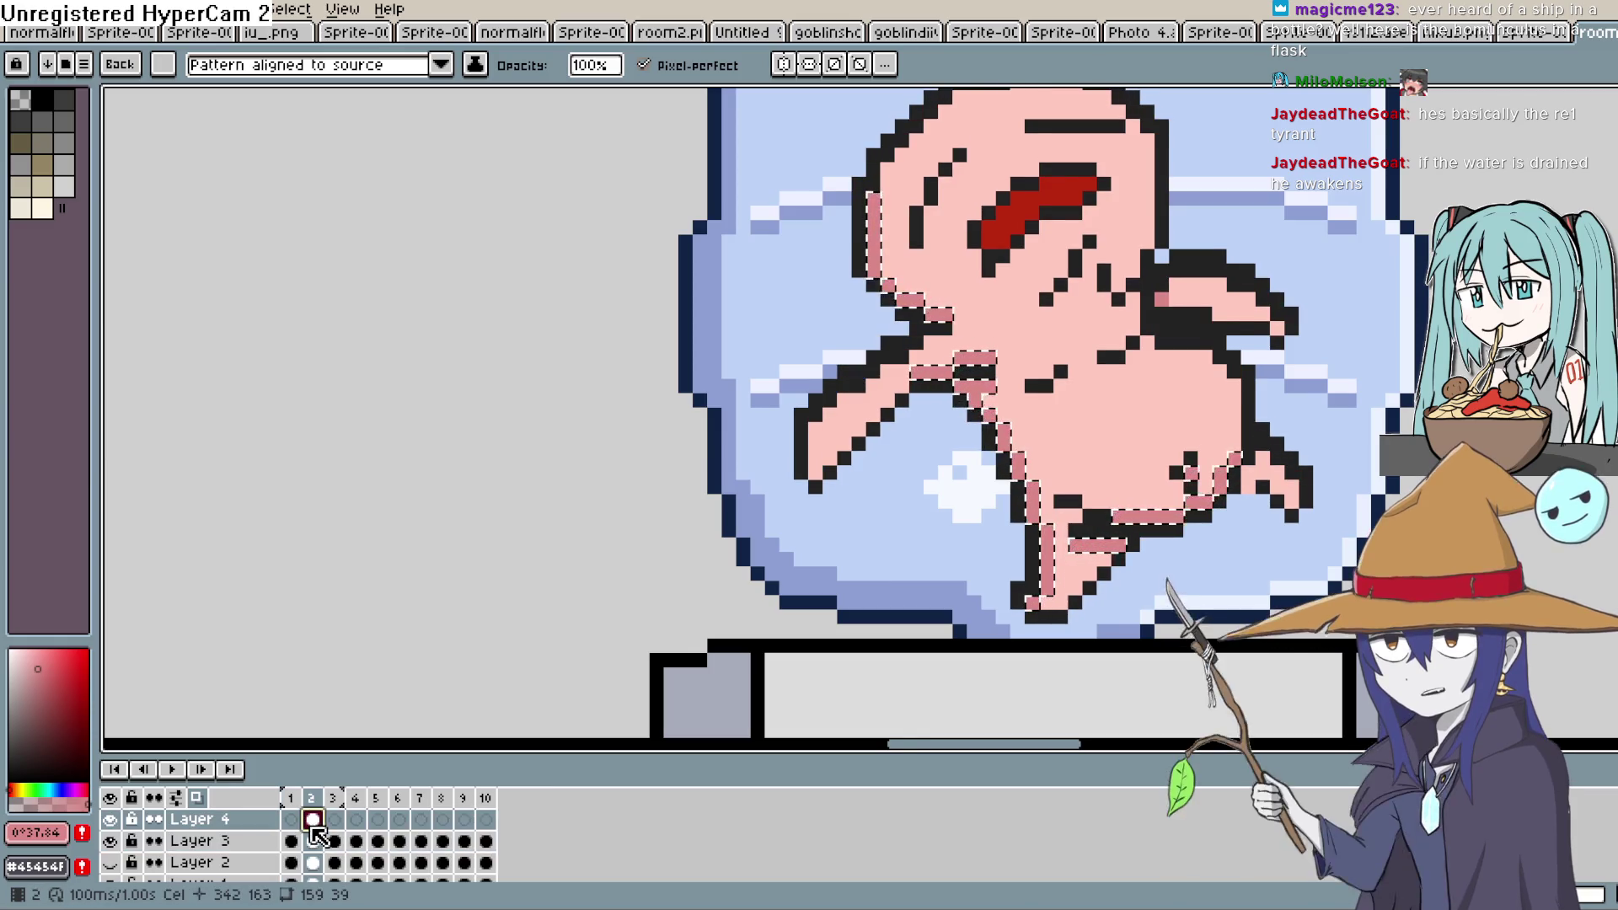
Return to frame 1 of Layer 3 and zoom in on the creature
key("Down")
key("Down")
key("Down")
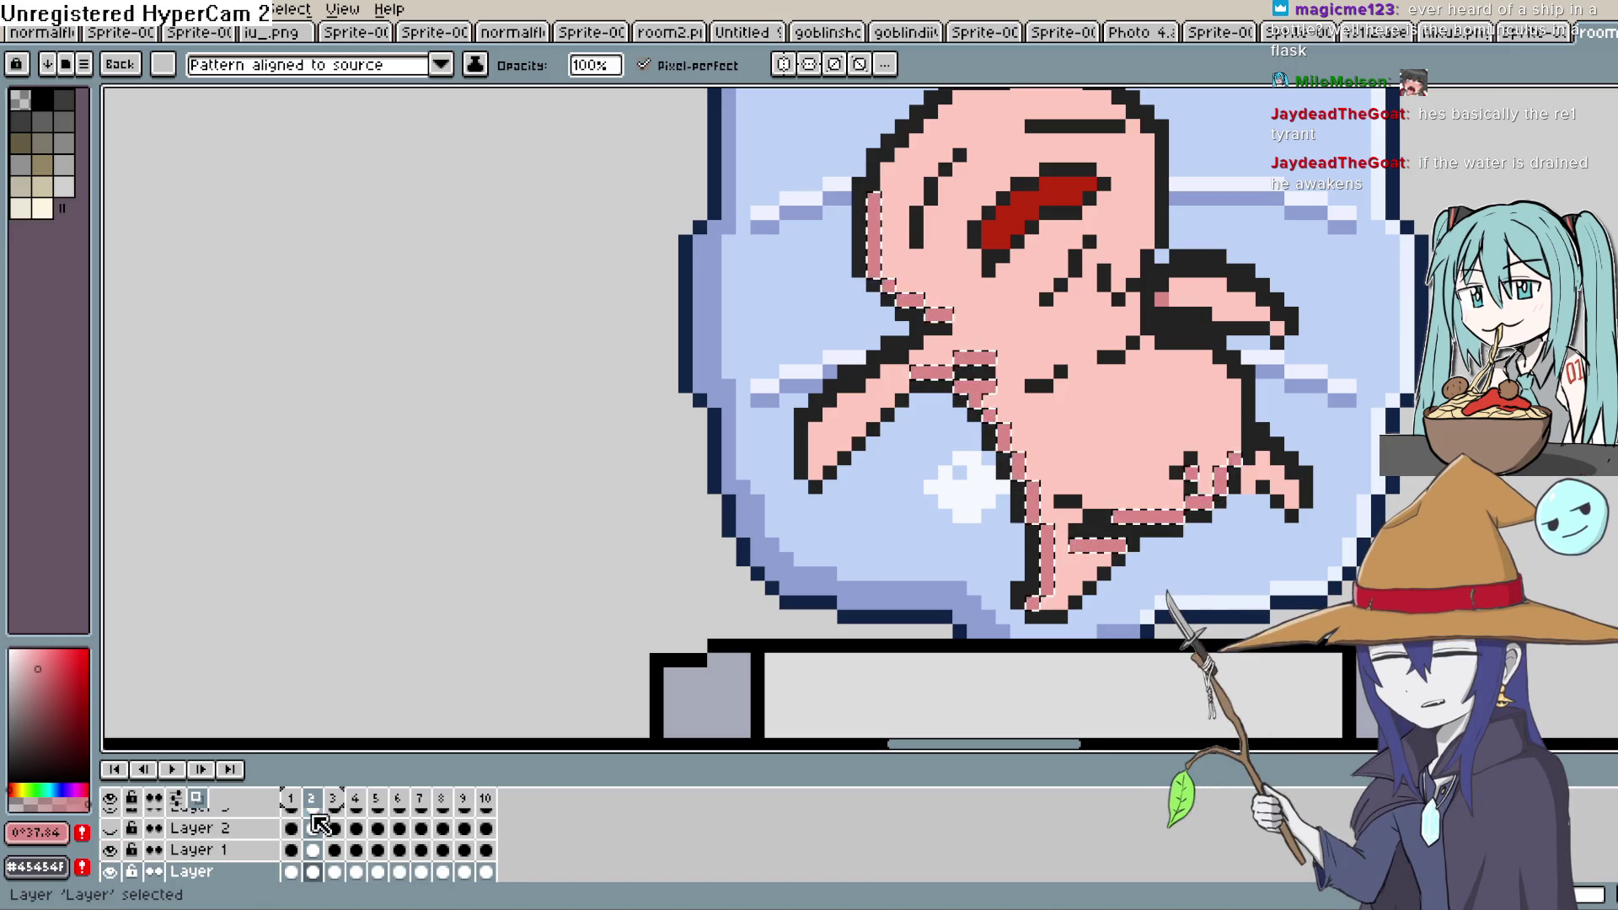
scroll(388, 818, "up", 2)
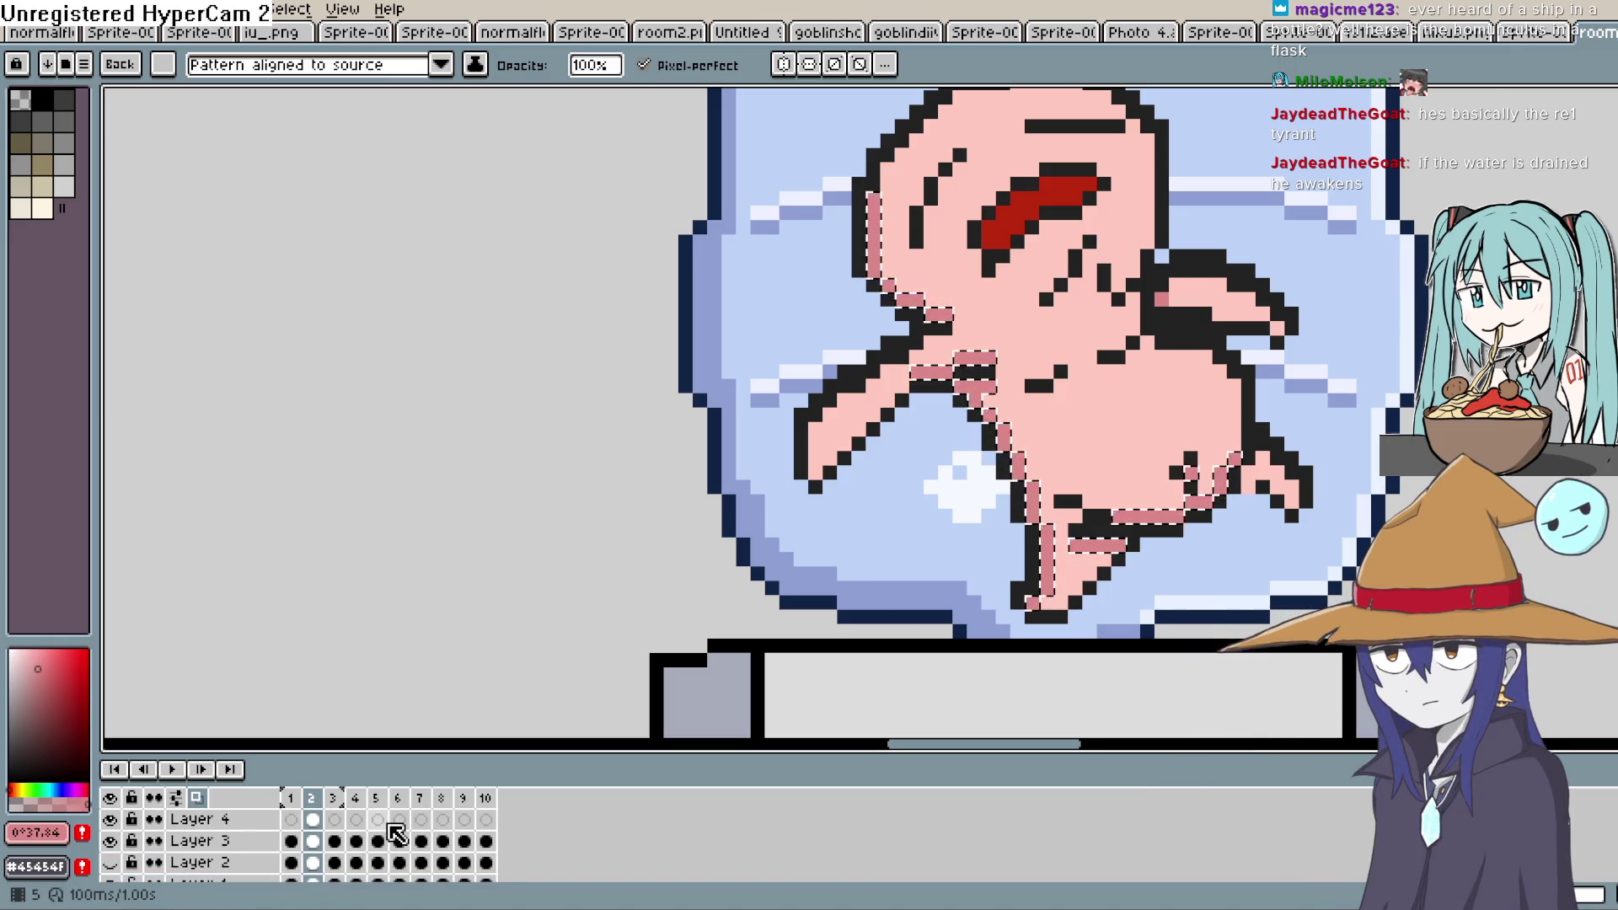
key("Left")
key("Up")
key("Up")
key("Up")
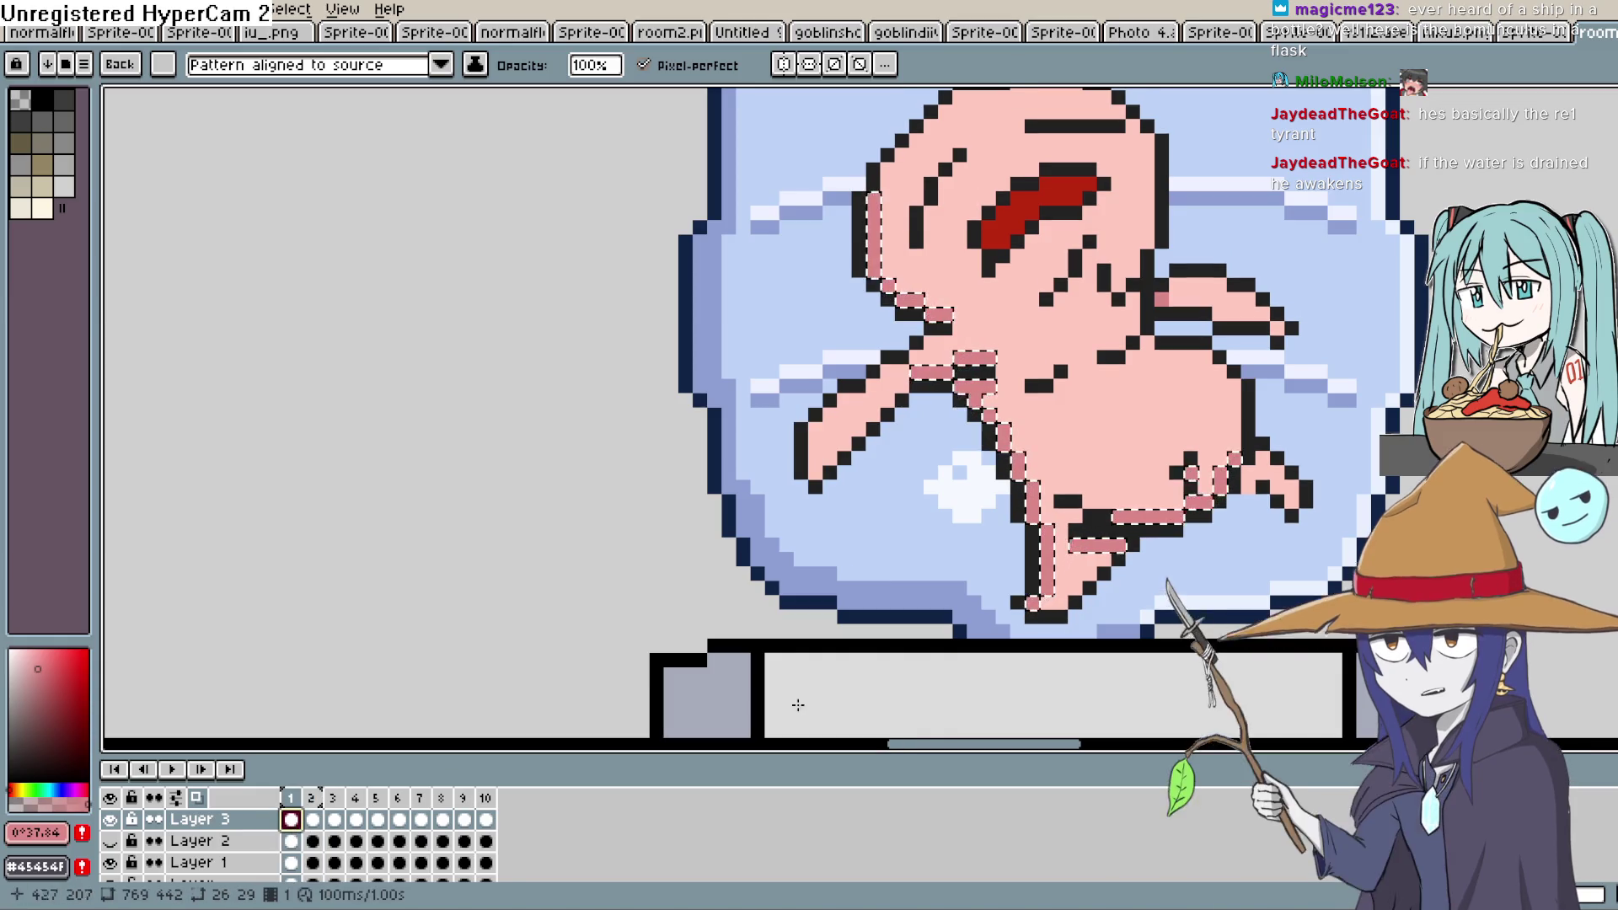
scroll(1033, 553, "up", 3)
Switch to the Move tool and step between frames 1 and 2 of the animation
scroll(982, 535, "down", 3)
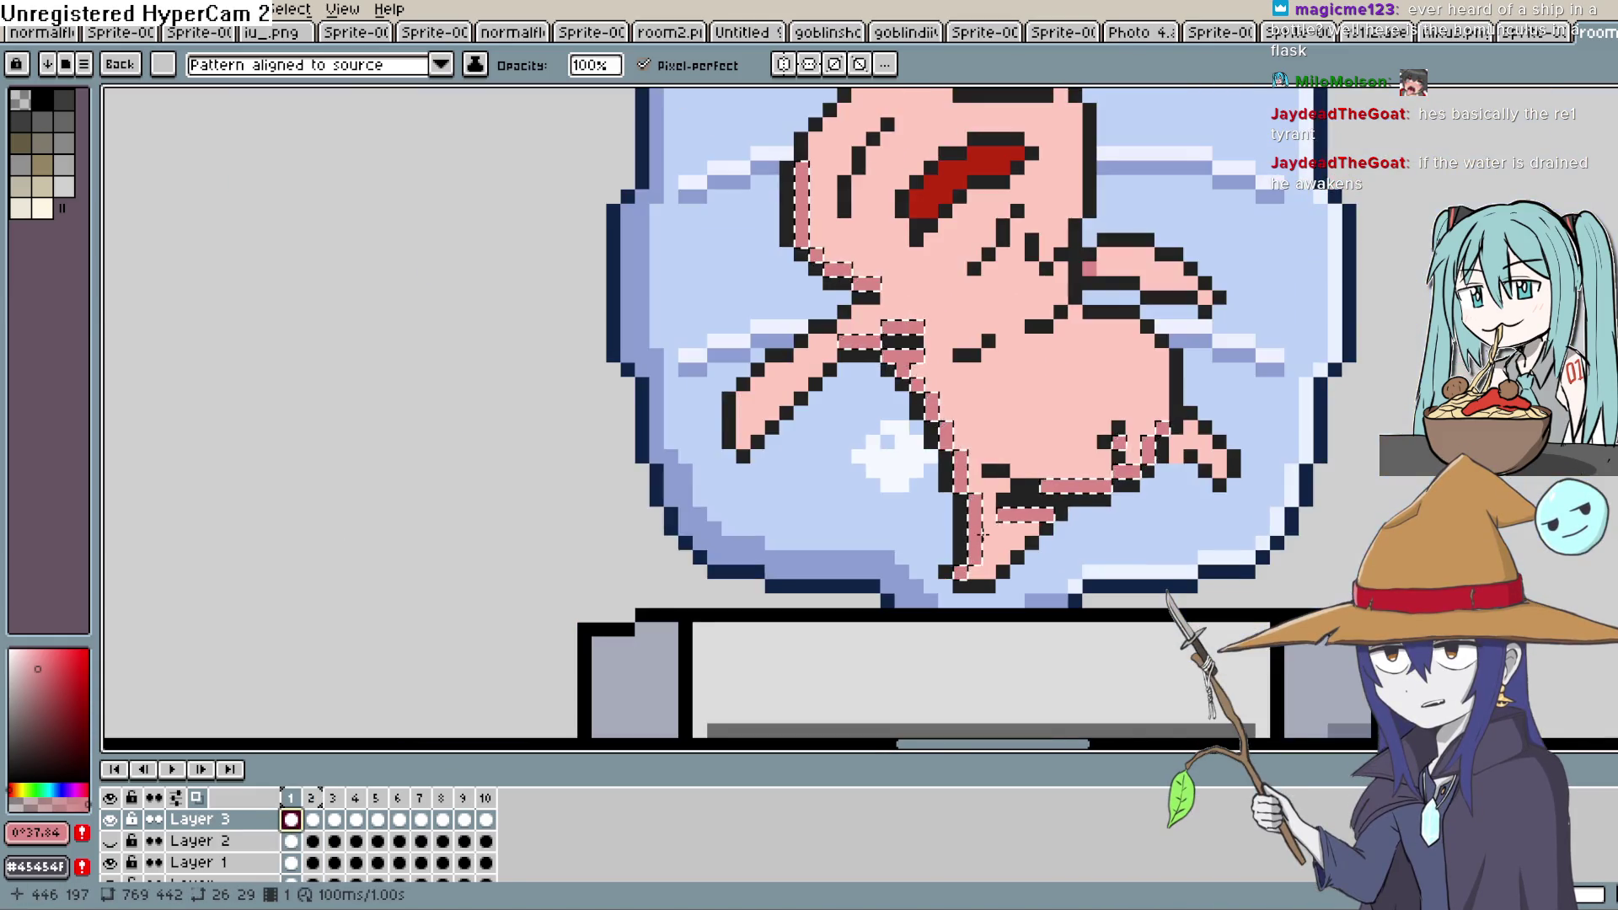
scroll(982, 535, "down", 2)
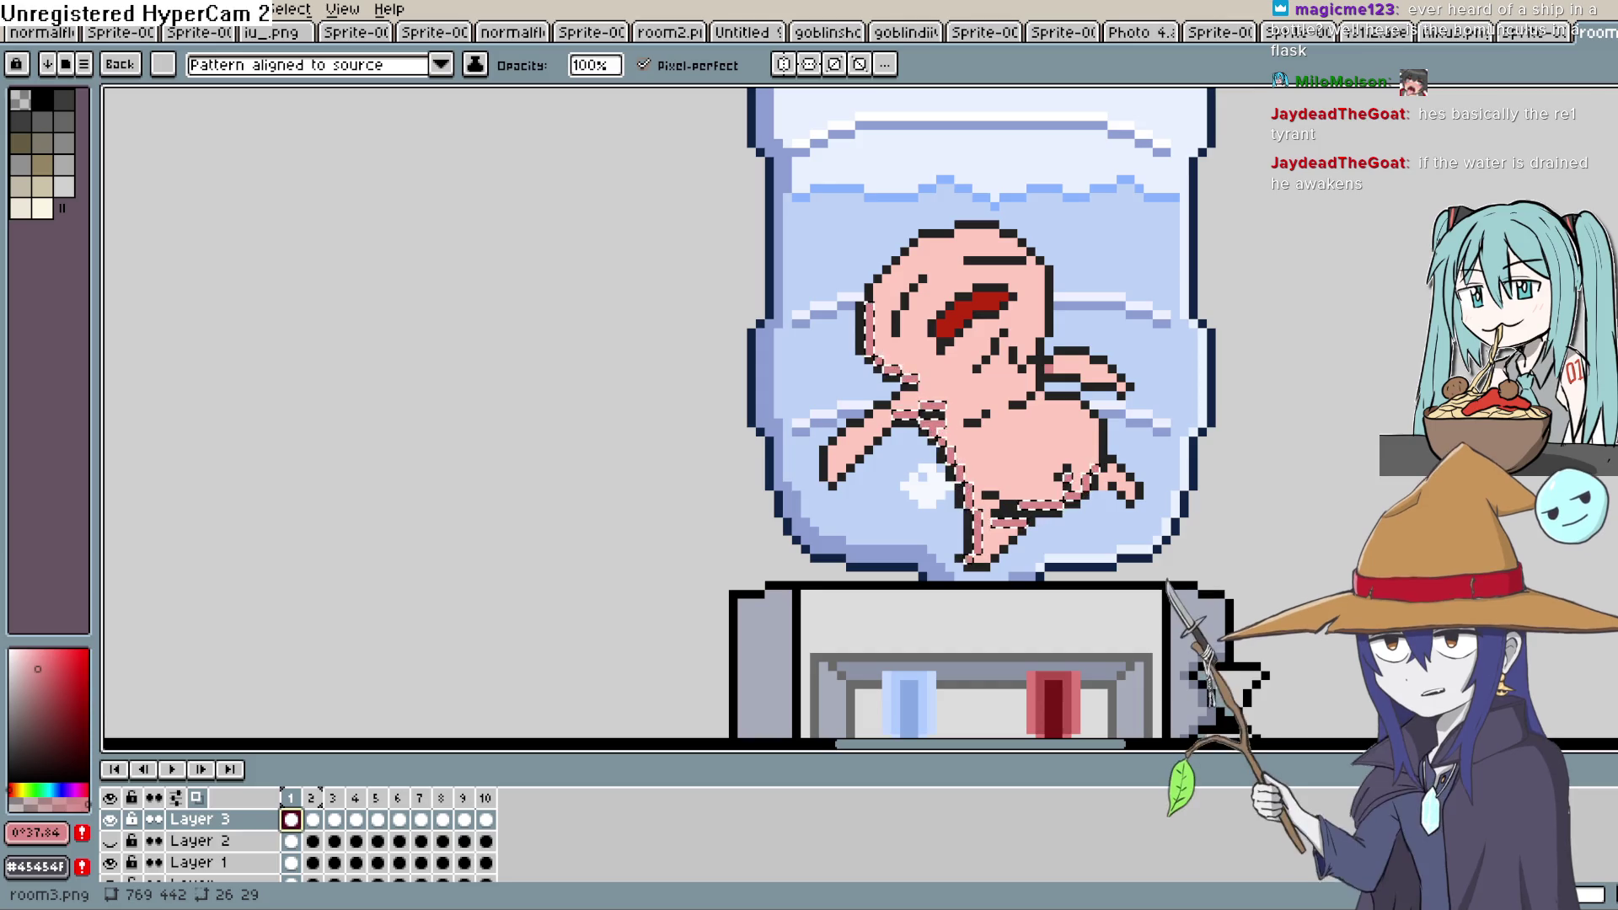
key("v")
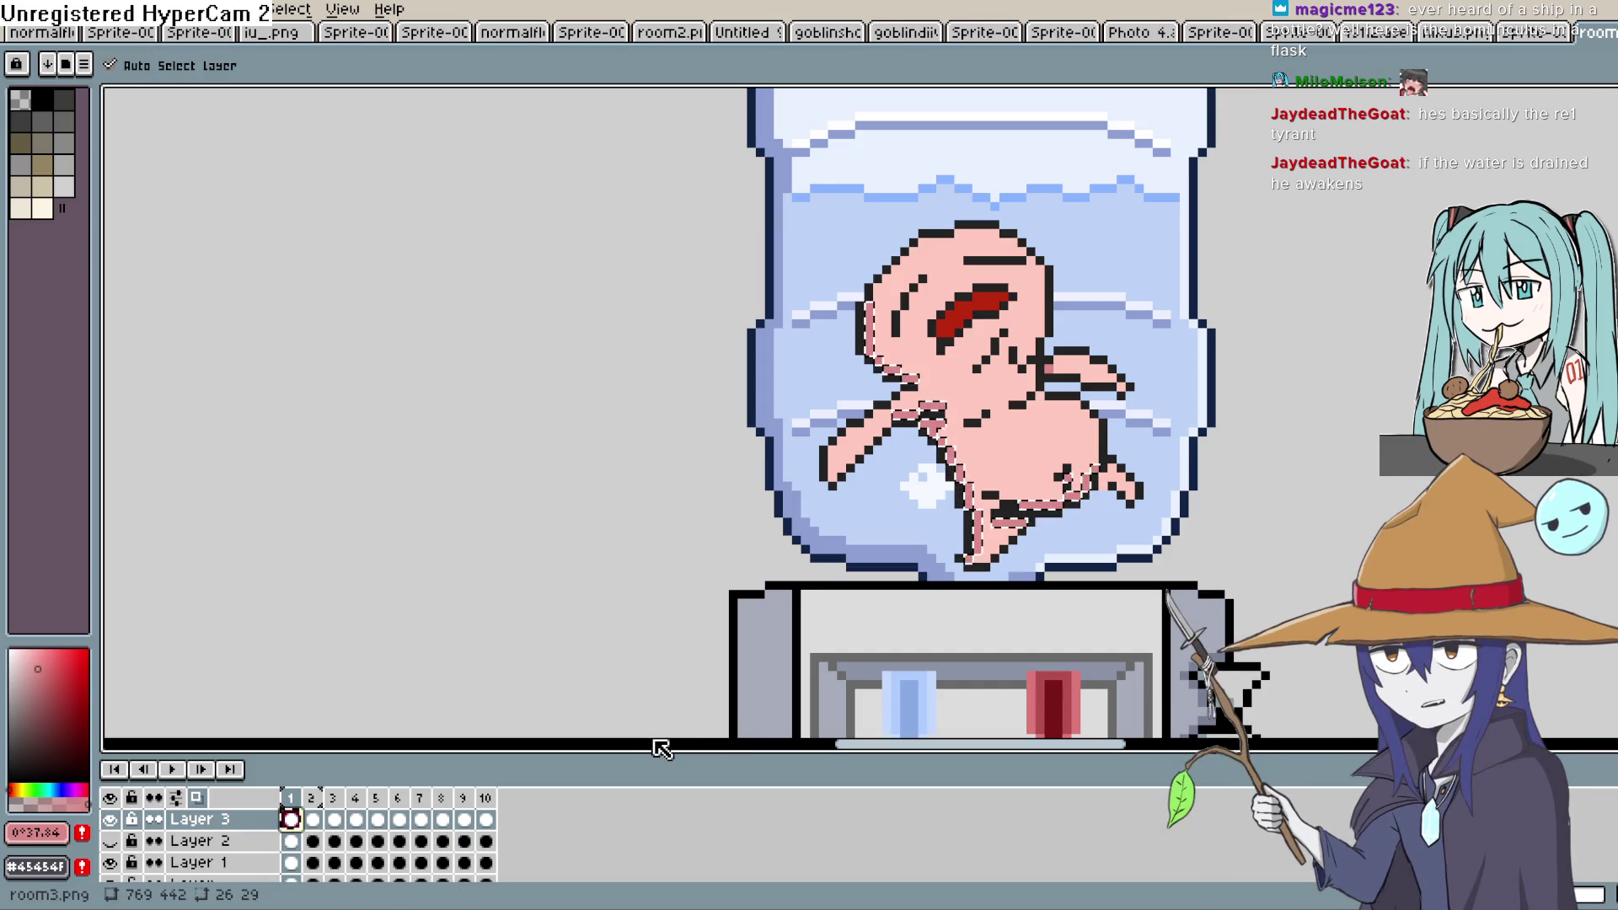
left_click(320, 820)
key("b")
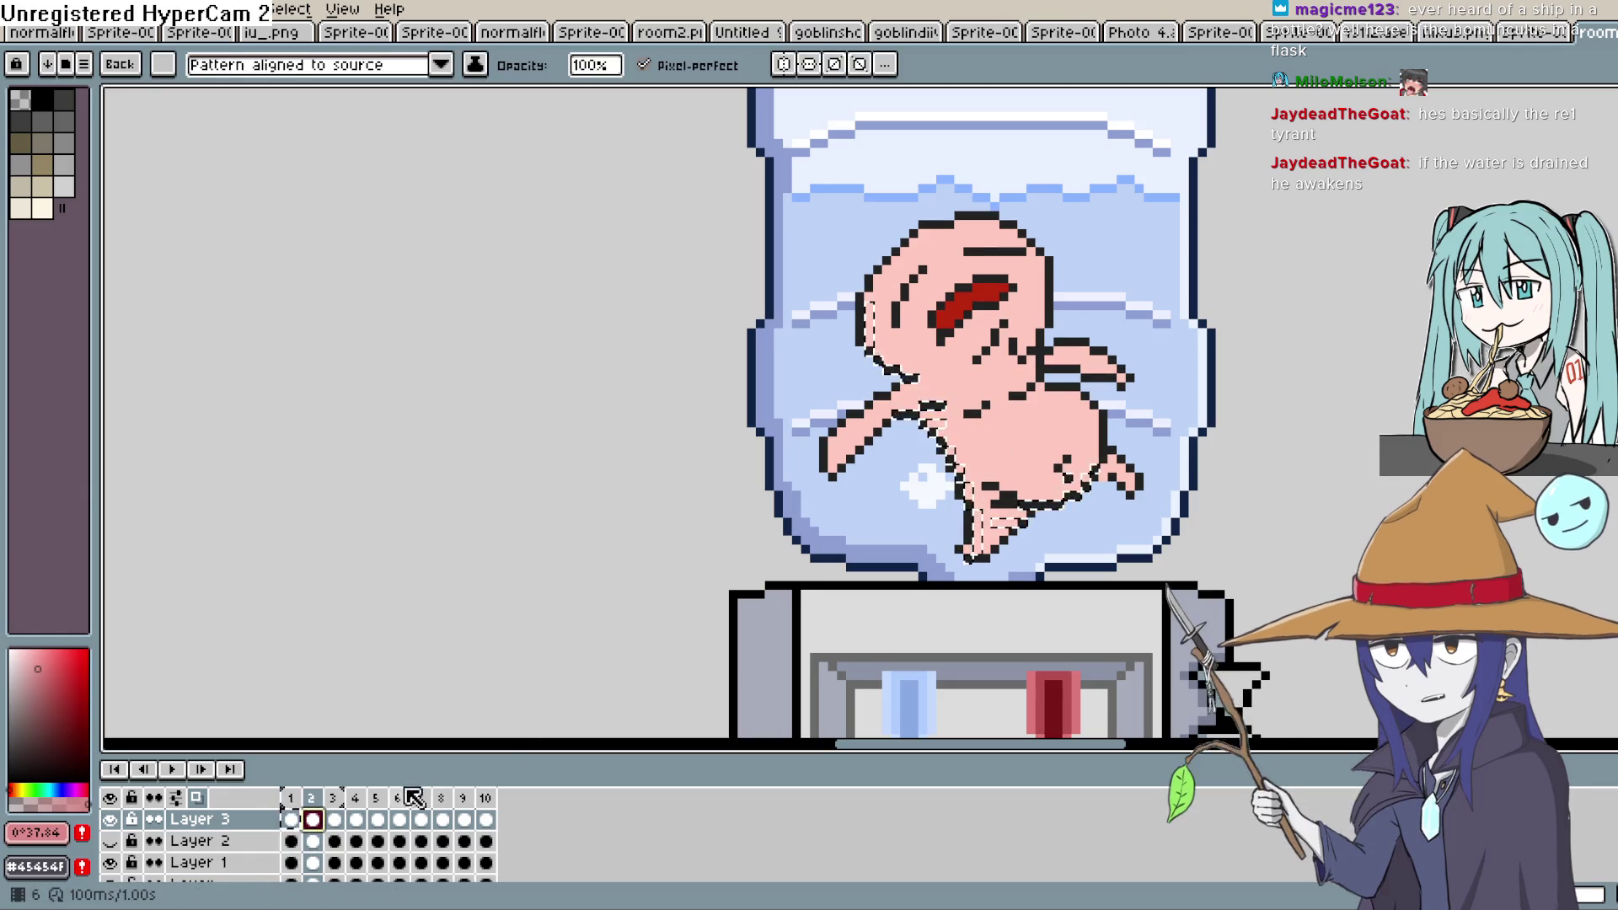
left_click(290, 819)
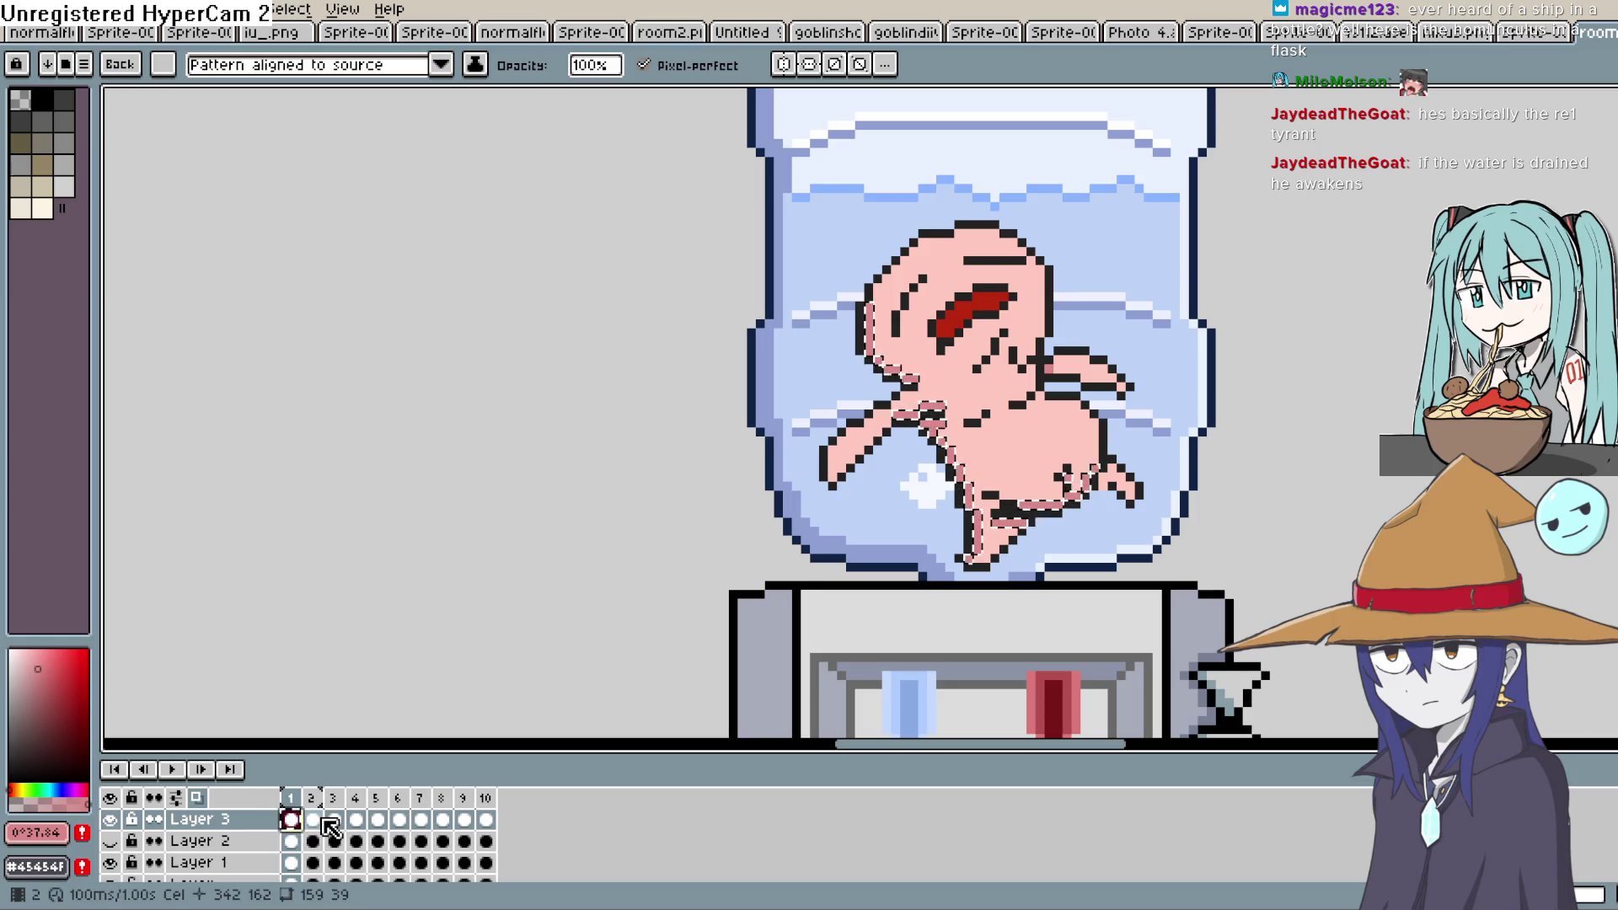
Add a new empty Layer 4 above Layer 3, then dismiss the 64×64 New Sprite dialog
key("shift+n")
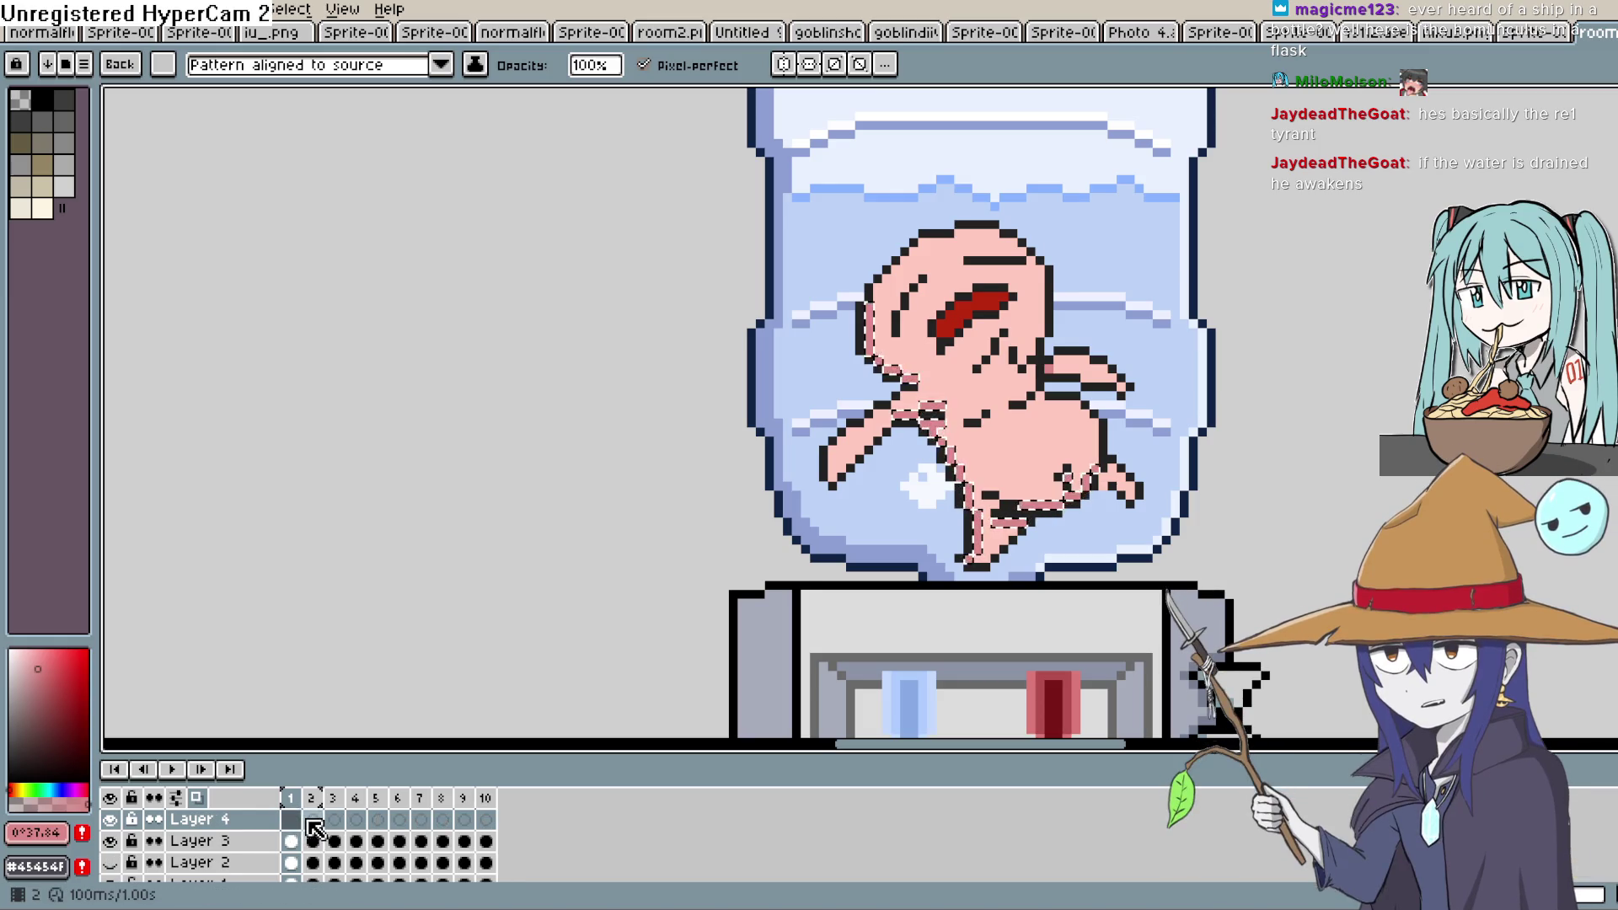
left_click(312, 823)
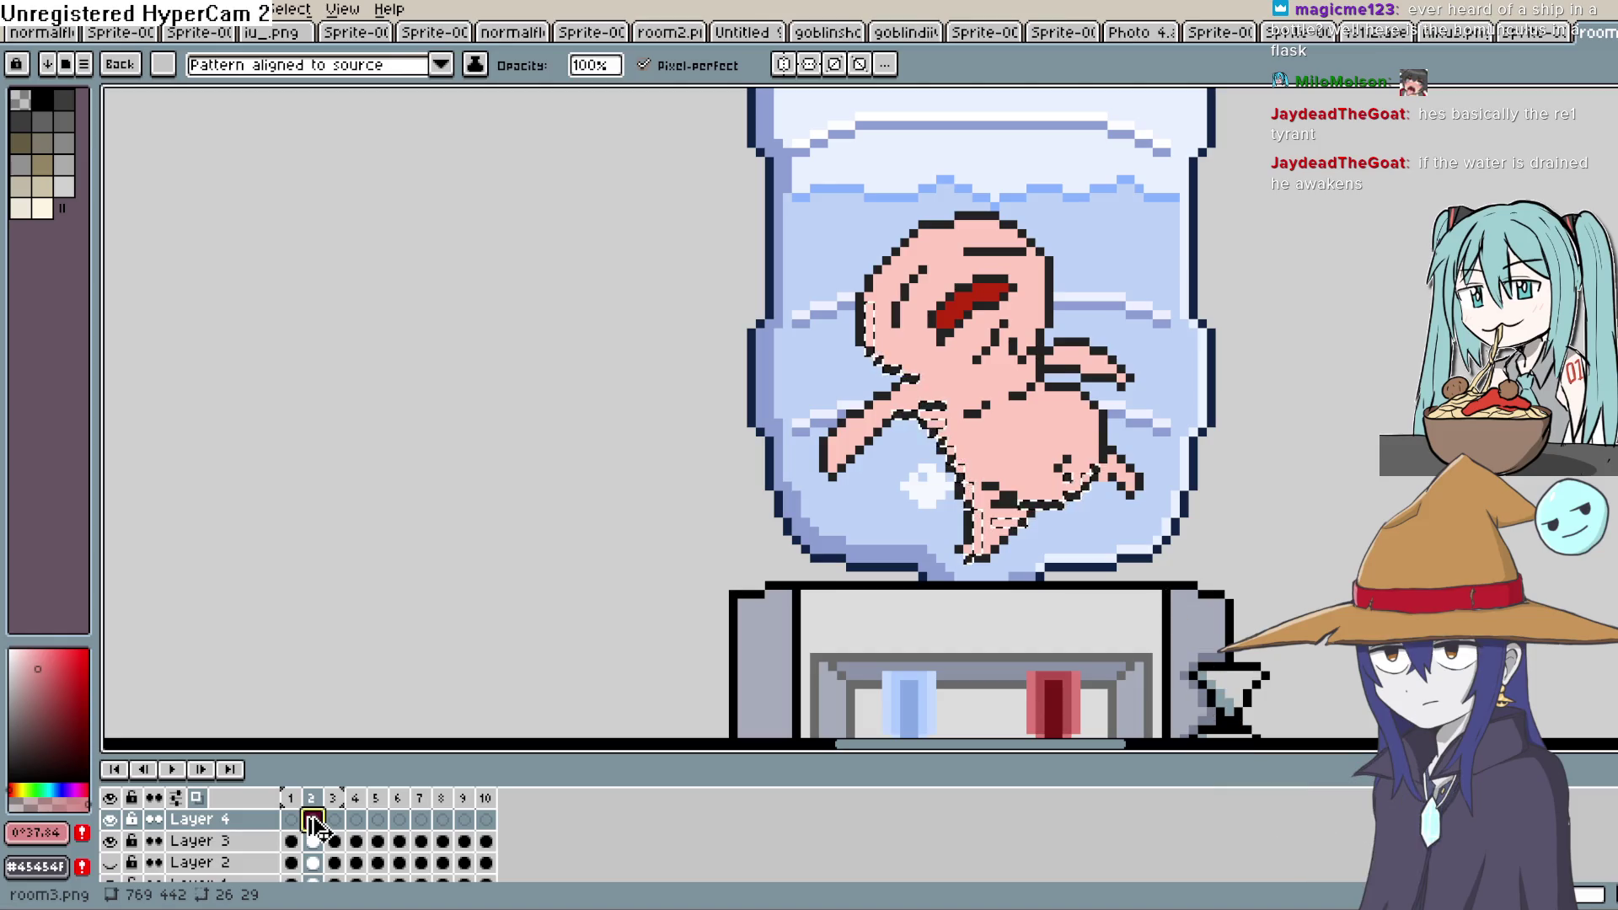
key("ctrl+n")
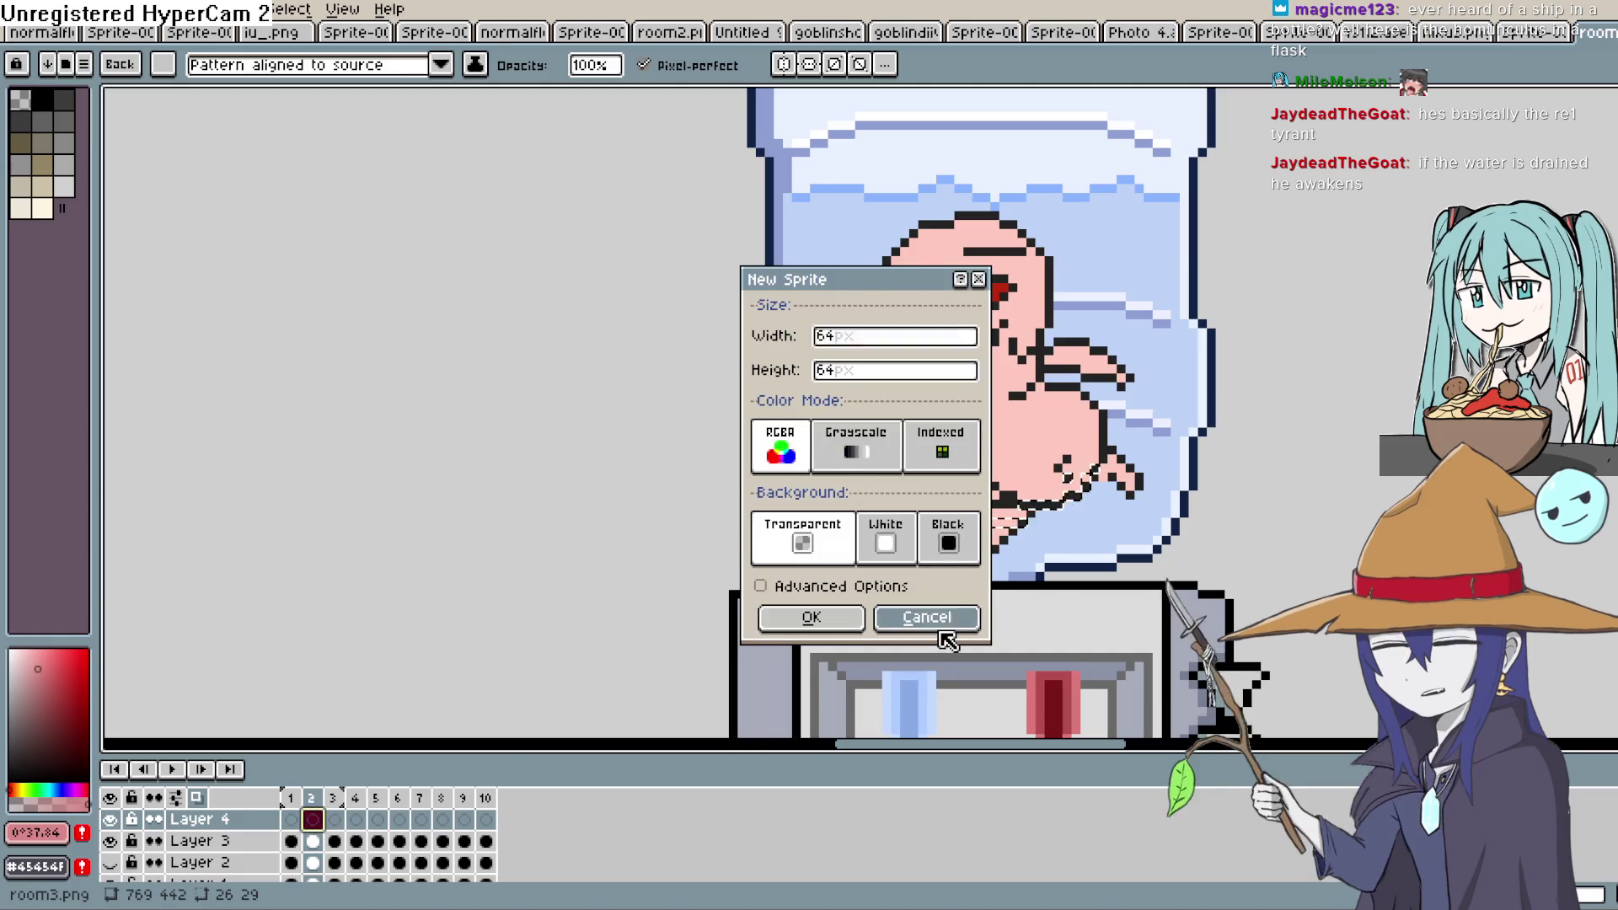
left_click(927, 619)
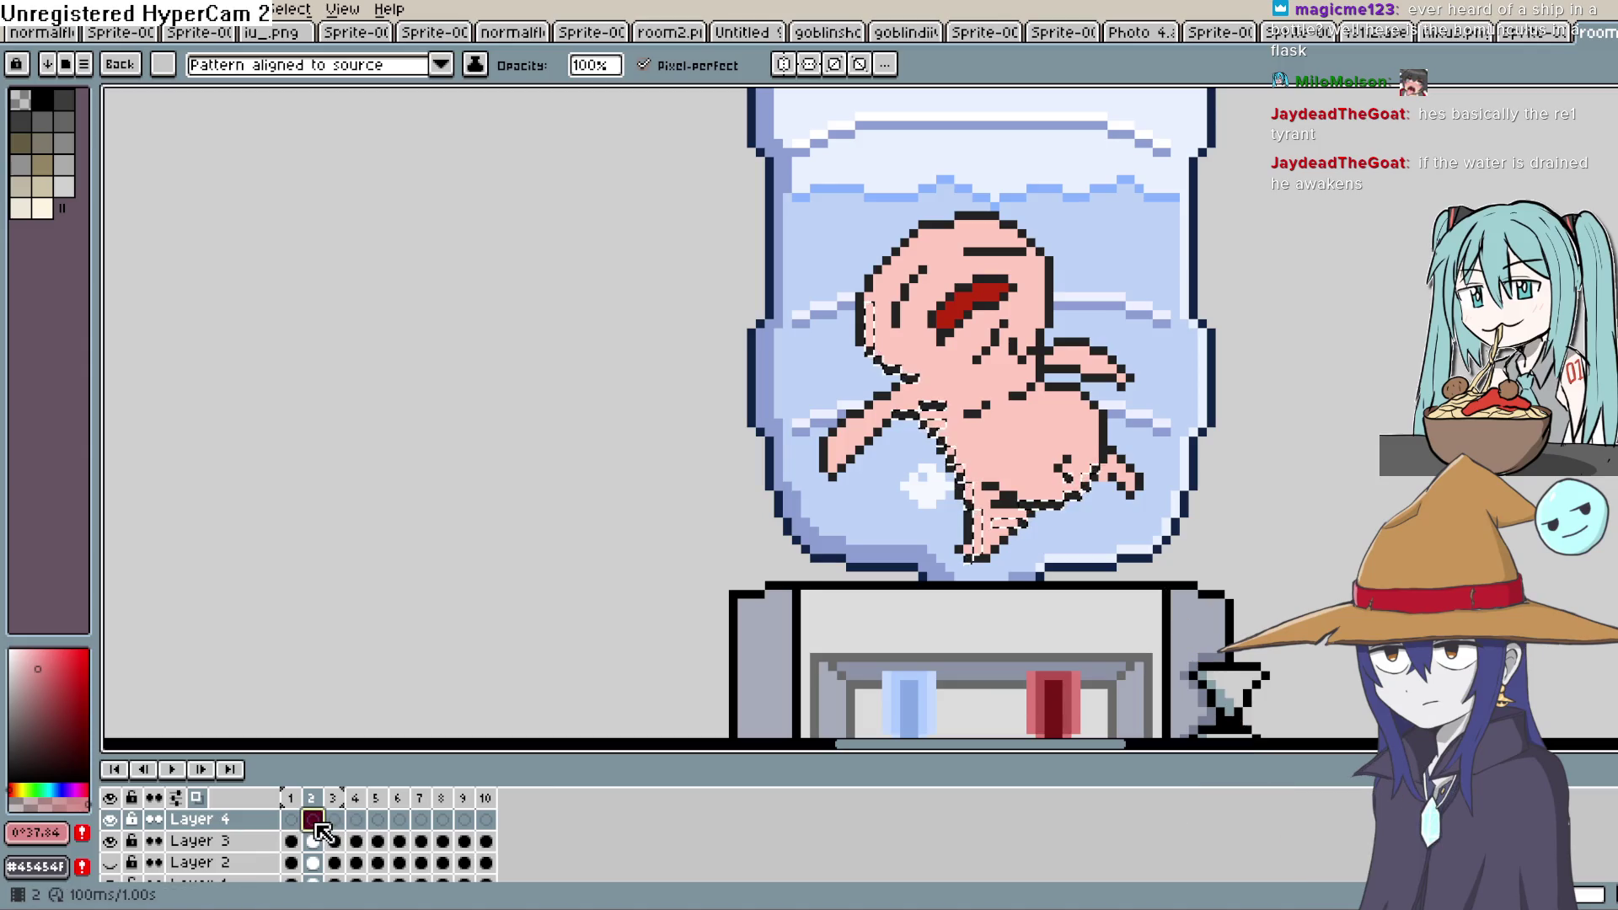
Undo the new Layer 4, cancel the selection transform and undo the last selection change
key("ctrl+z")
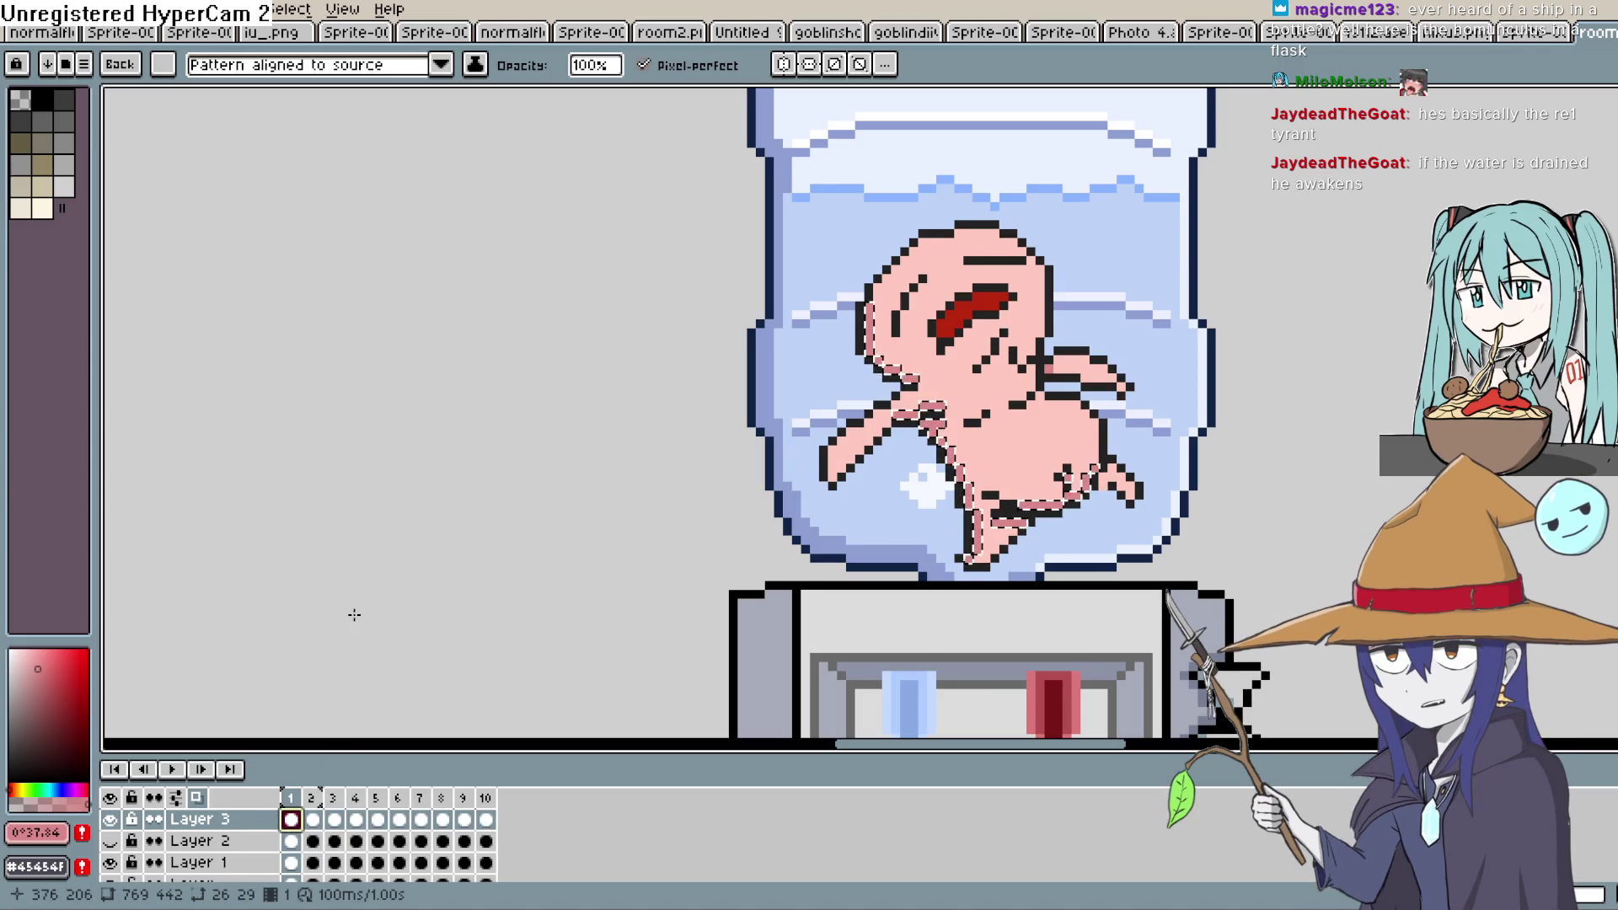
key("m")
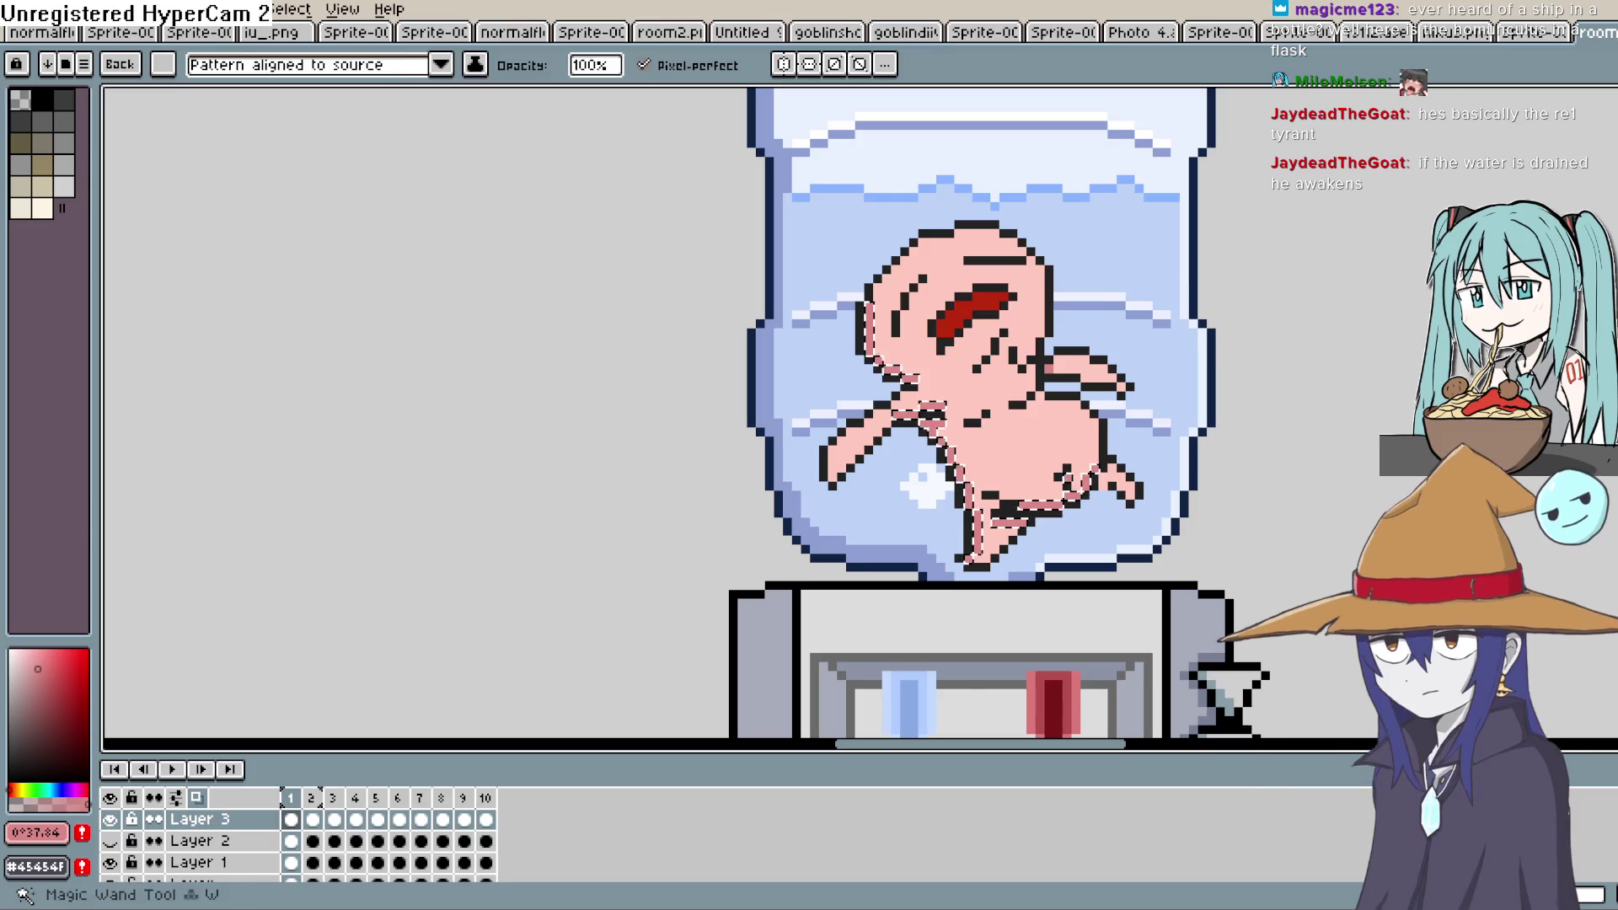
scroll(1289, 388, "down", 1)
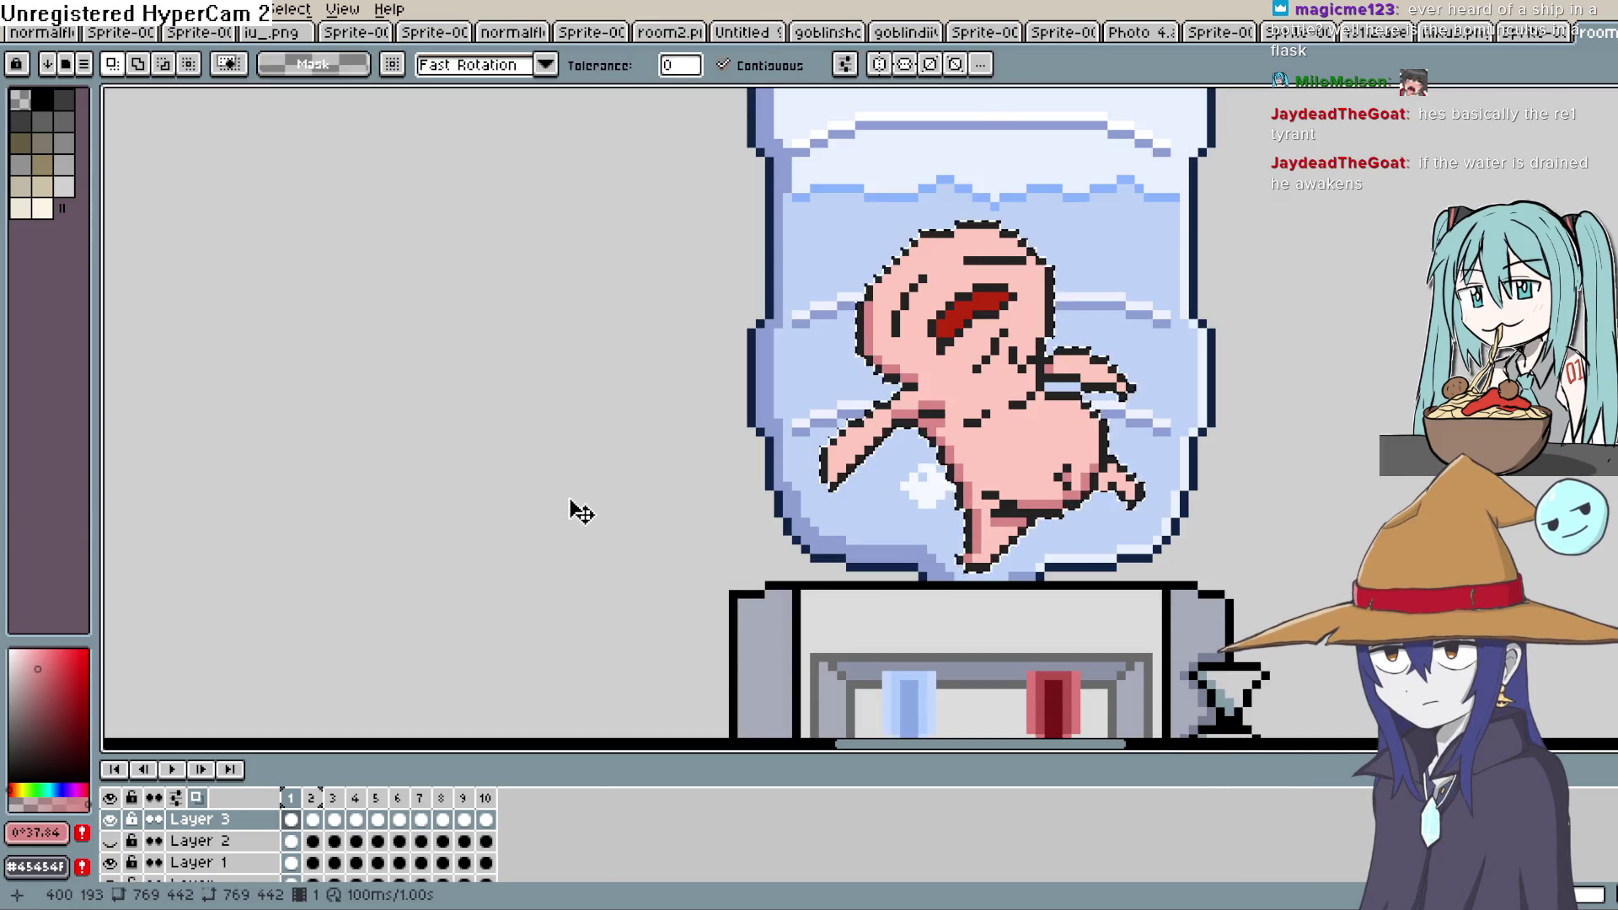
scroll(510, 516, "down", 1)
scroll(1087, 480, "up", 2)
scroll(632, 516, "down", 3)
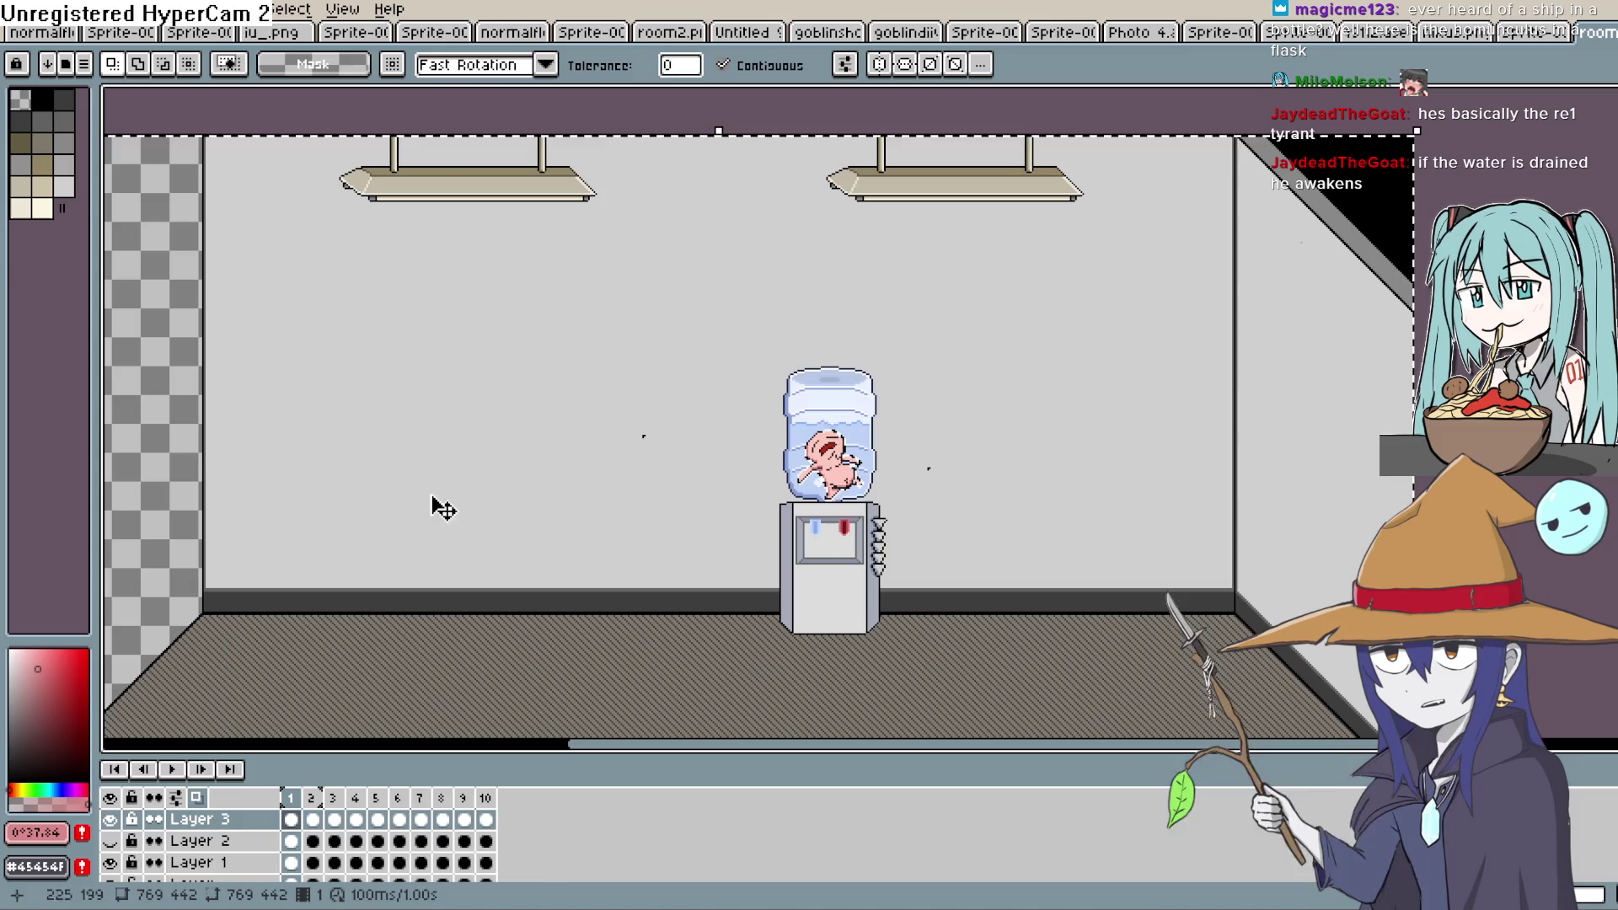
left_click(173, 453)
key("Return")
scroll(680, 530, "up", 3)
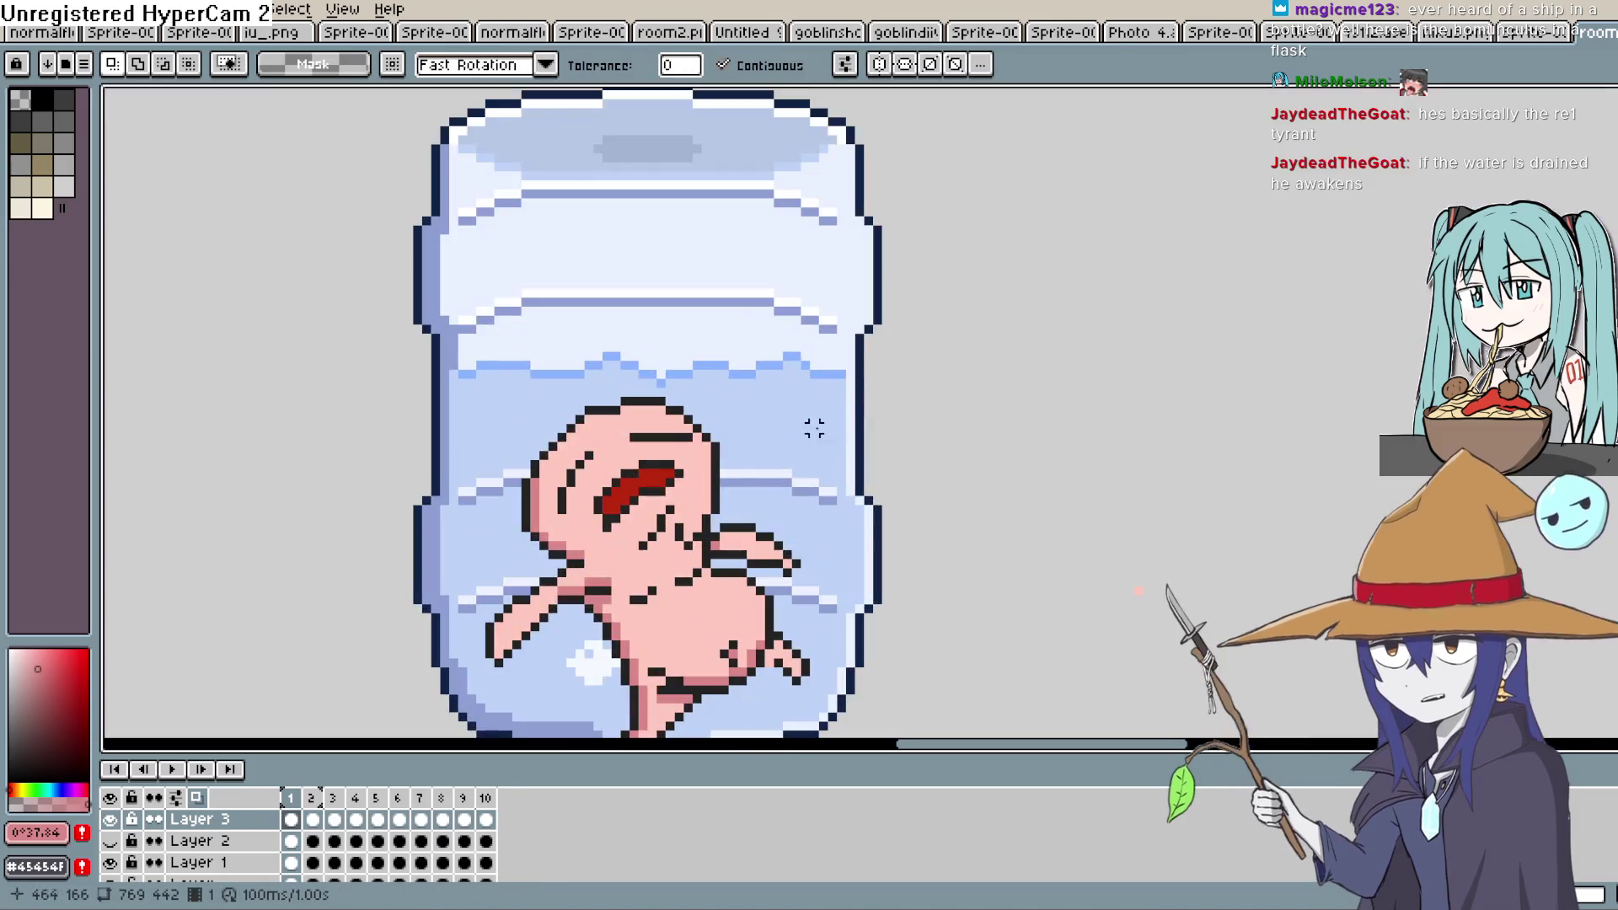
key("ctrl+z")
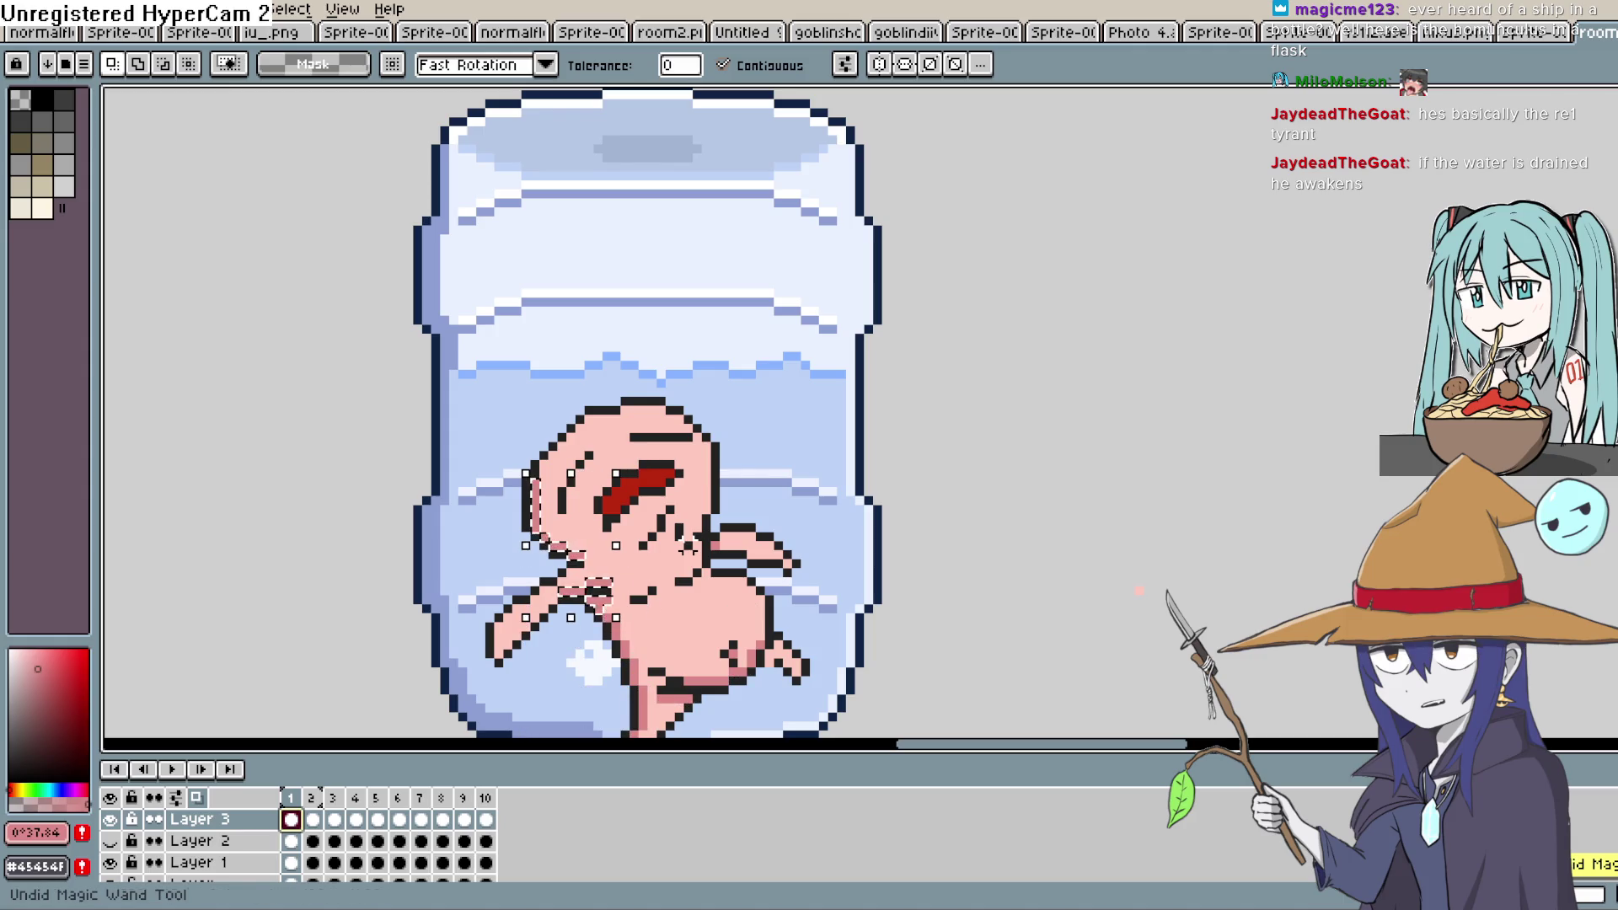
Clear the selection and undo the last two shading strokes on the creature
left_click(679, 540)
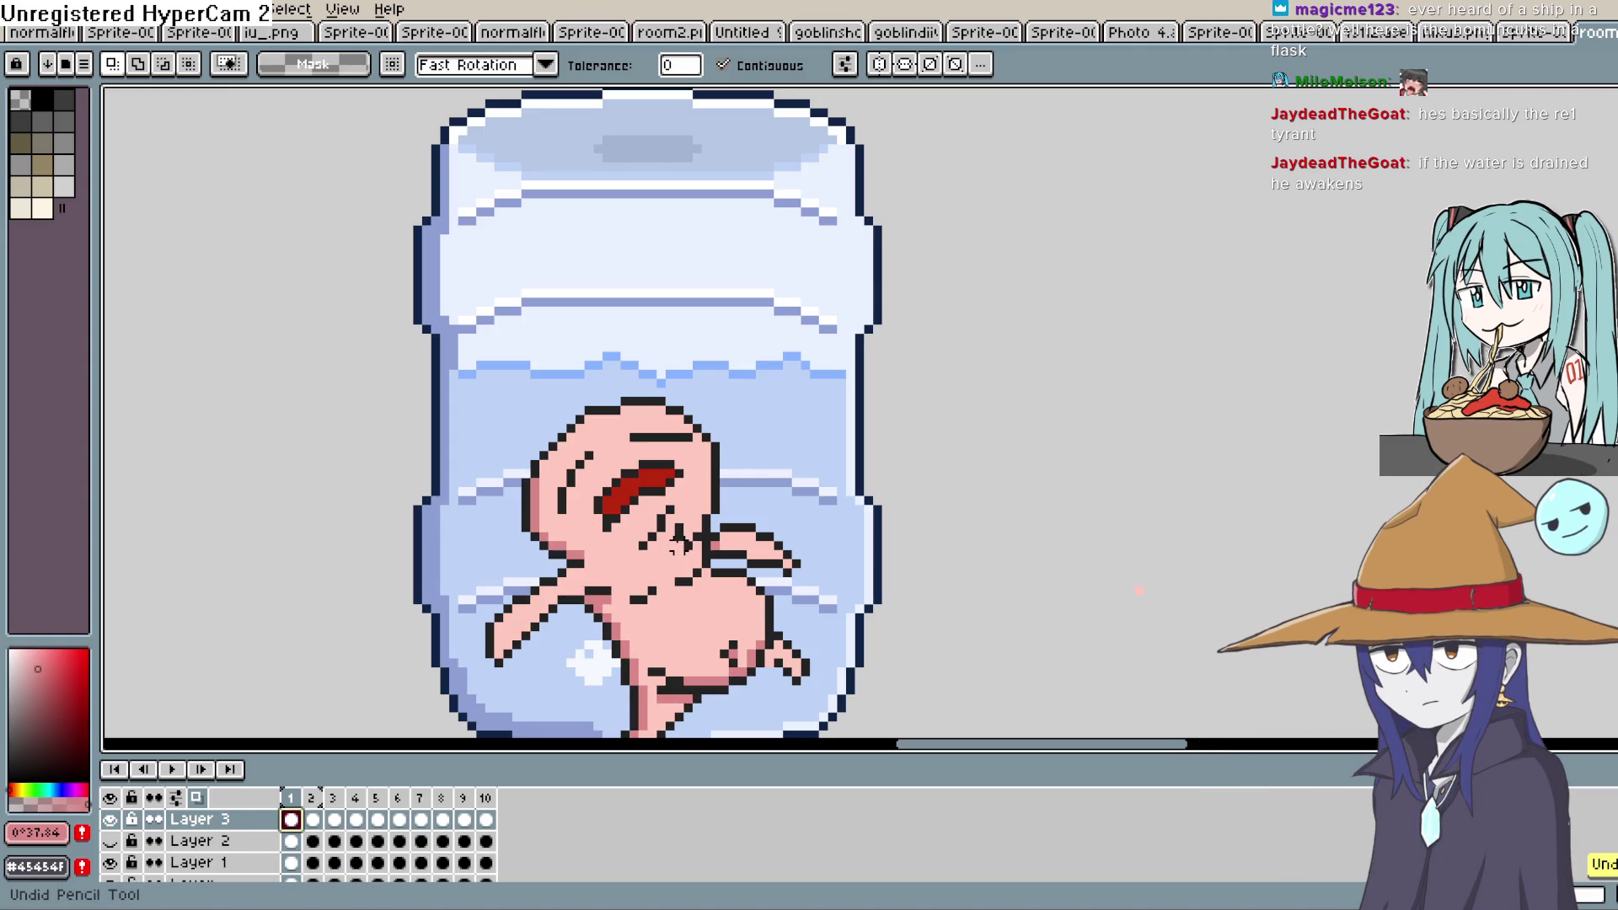
key("ctrl+z")
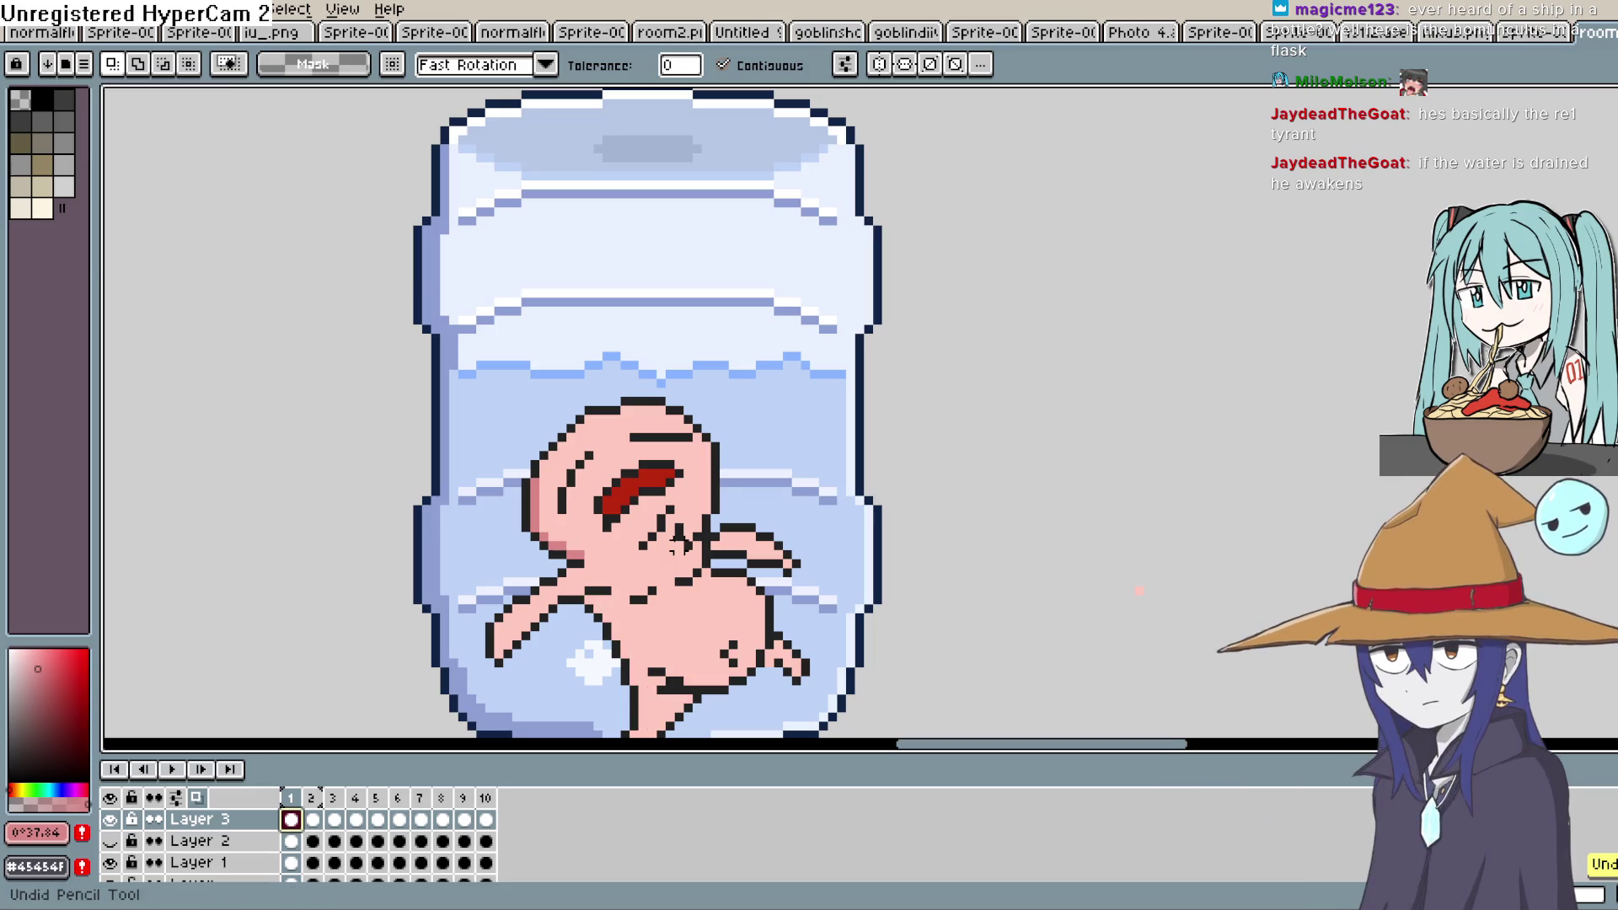
key("ctrl+z")
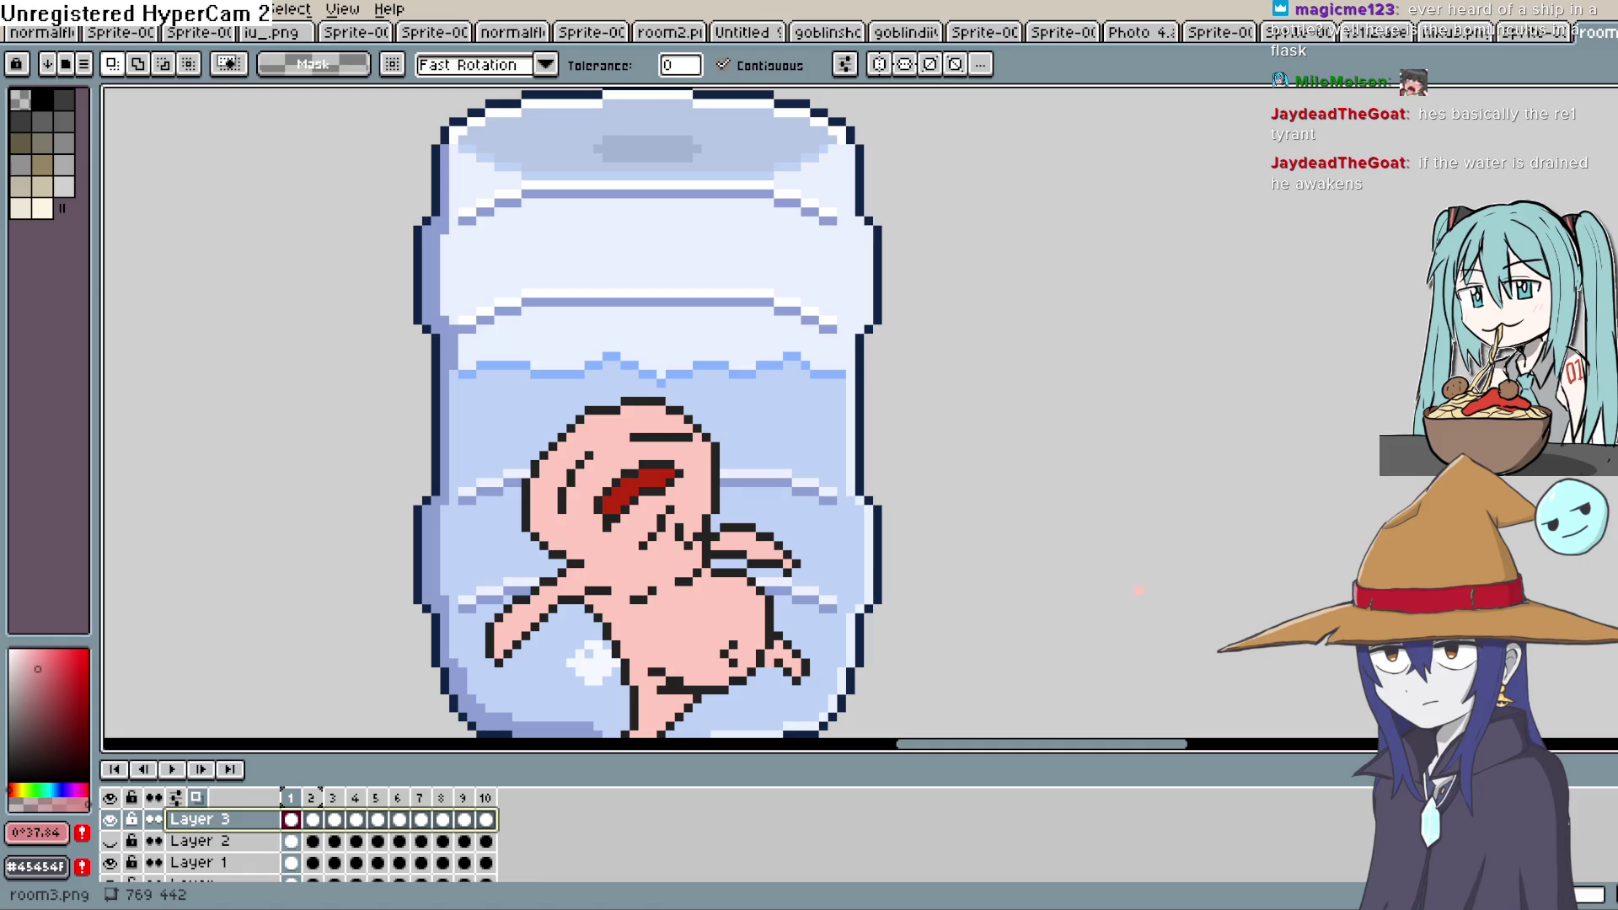
Try Layer 3 in Multiply blend mode with opacity lowered to about 71%
double_click(232, 821)
left_click(989, 466)
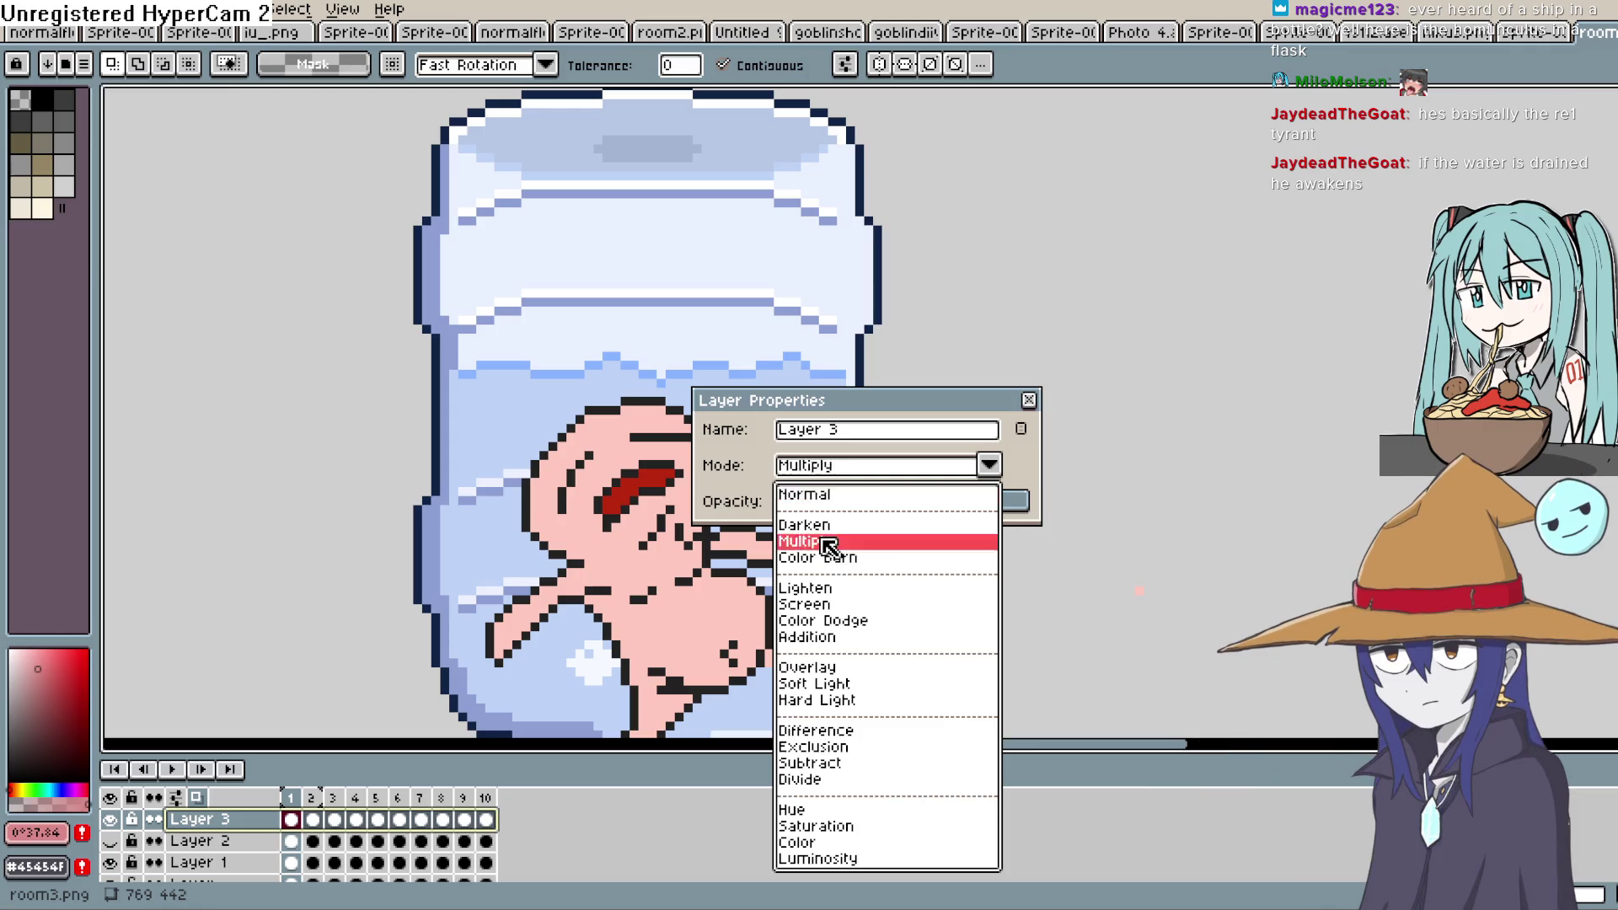
left_click(826, 543)
left_click_drag(969, 401, 1266, 267)
left_click(1285, 331)
left_click(1292, 332)
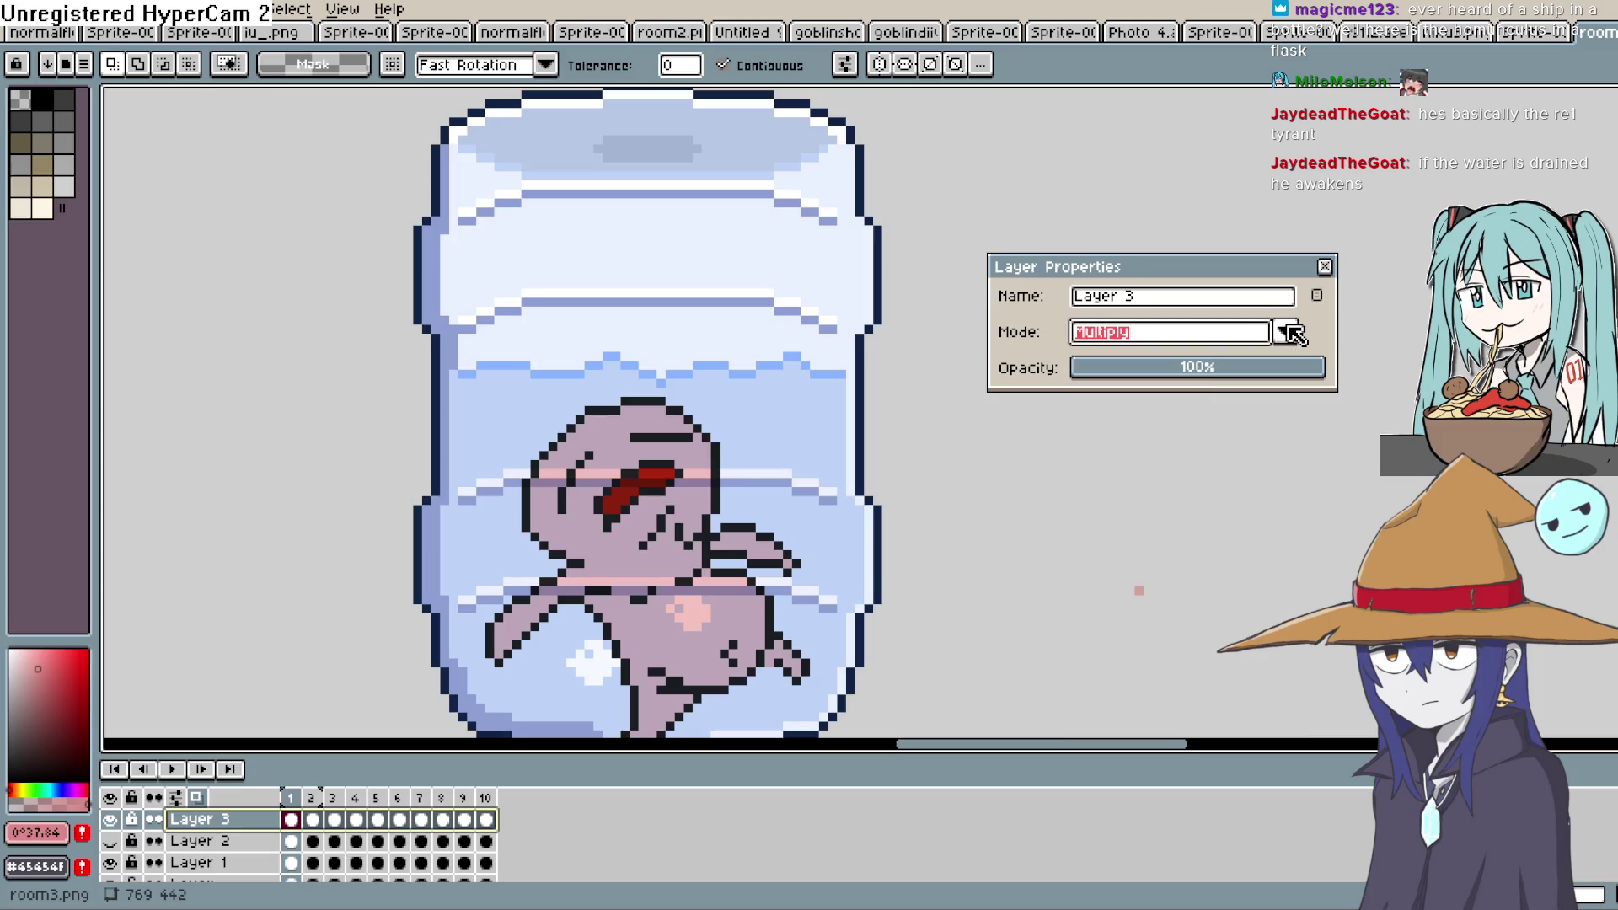
left_click(1213, 371)
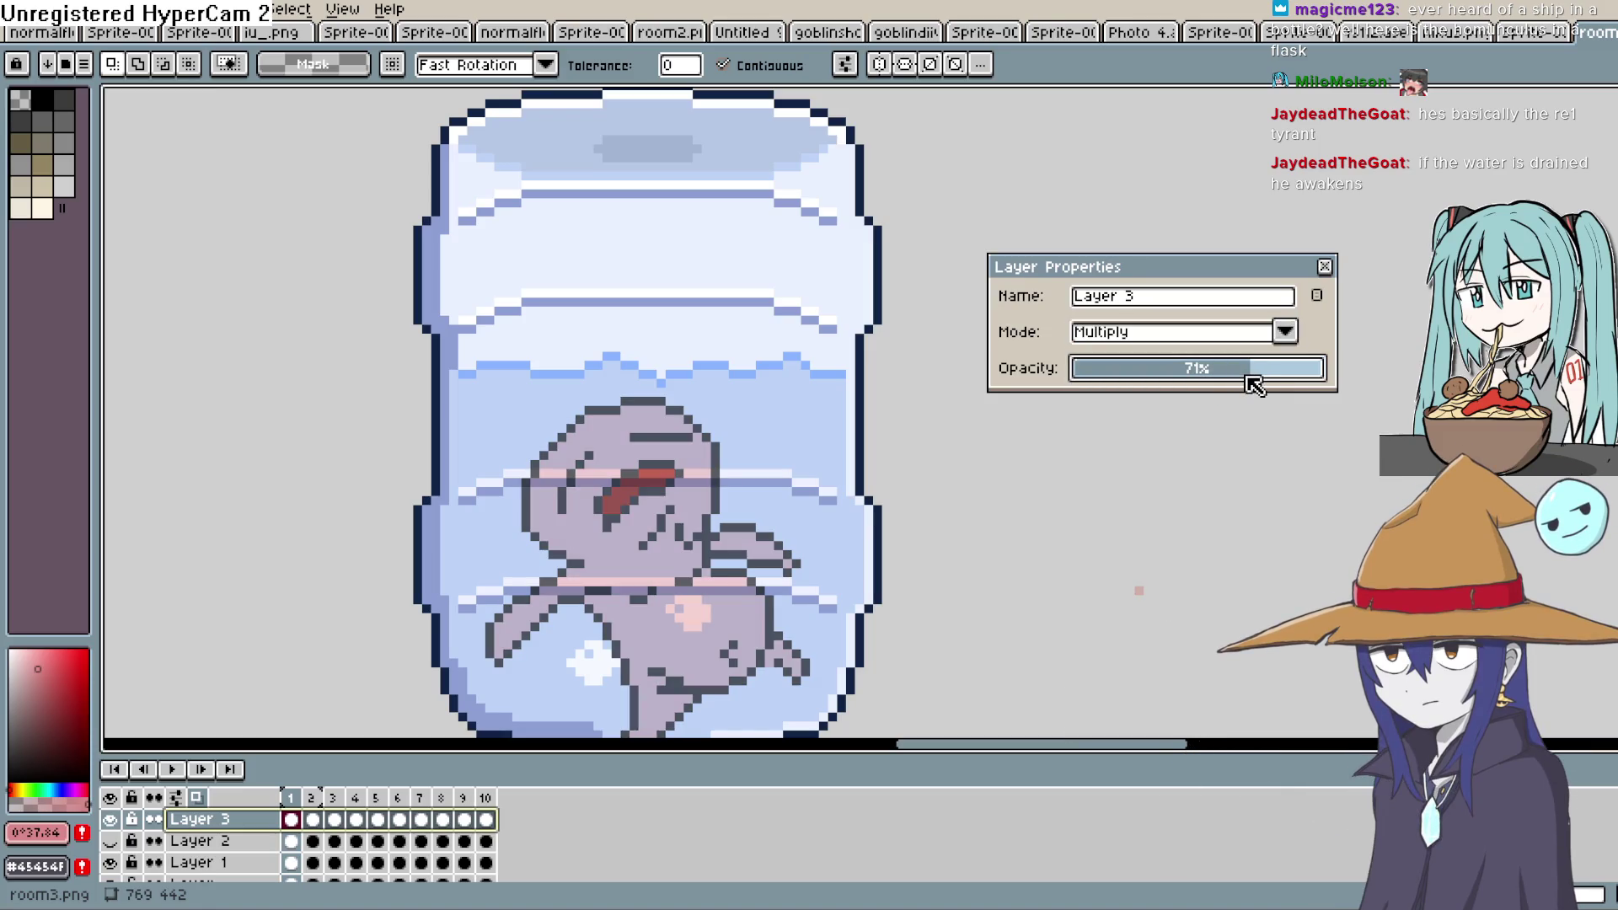
Compare Overlay and Soft Light, then settle Layer 3 on Hard Light at 66% opacity
left_click(1285, 332)
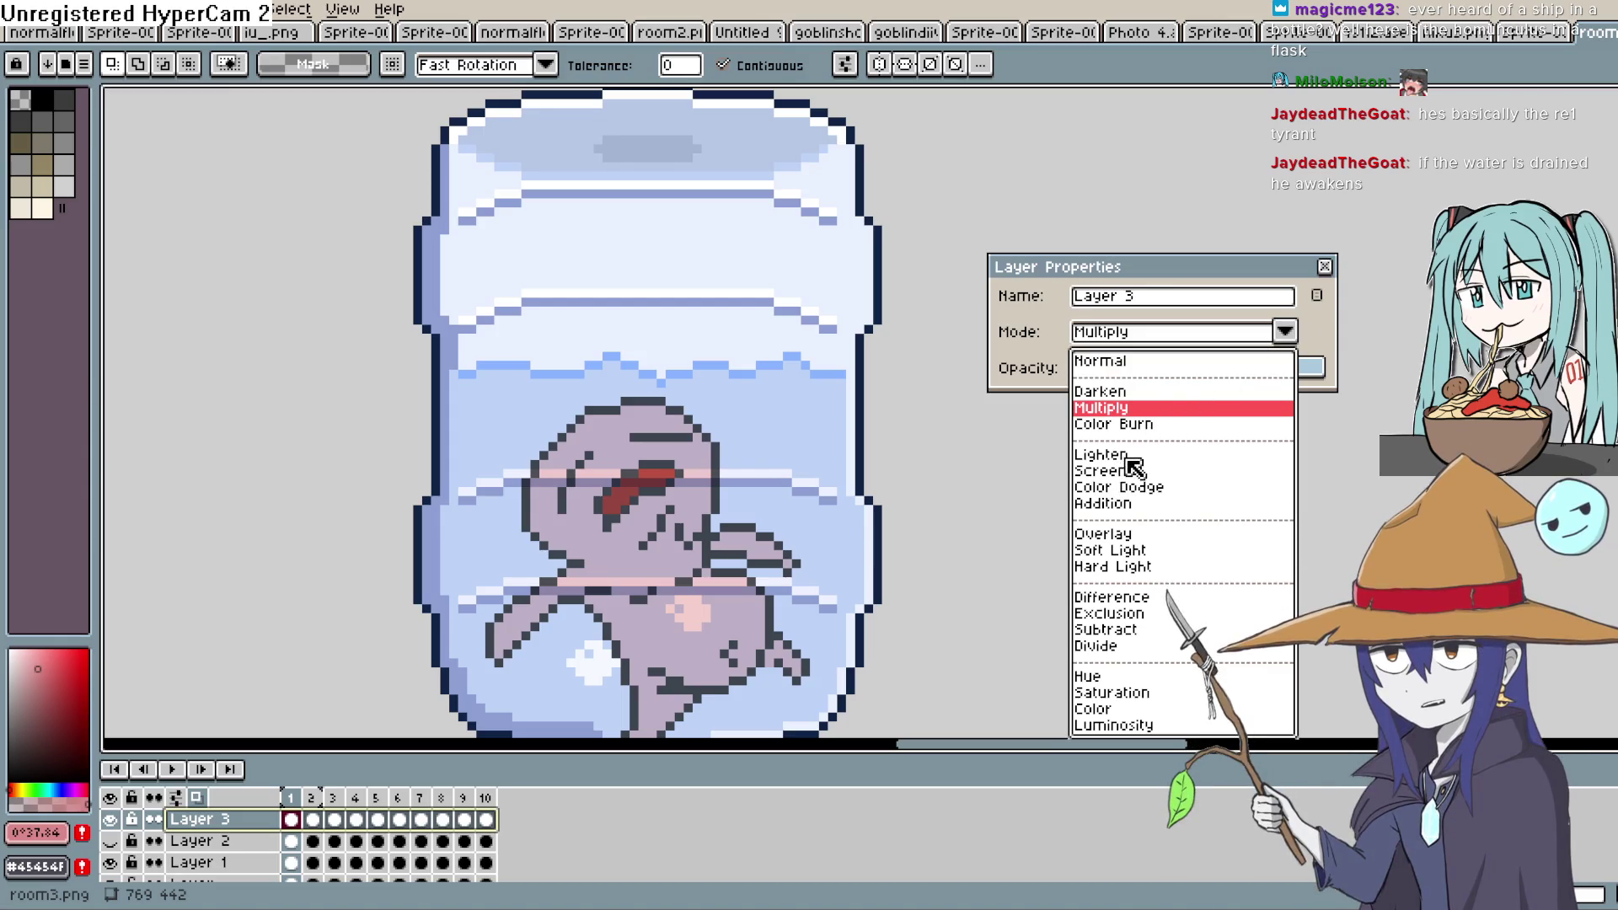
left_click(1112, 534)
left_click_drag(1280, 376, 1340, 371)
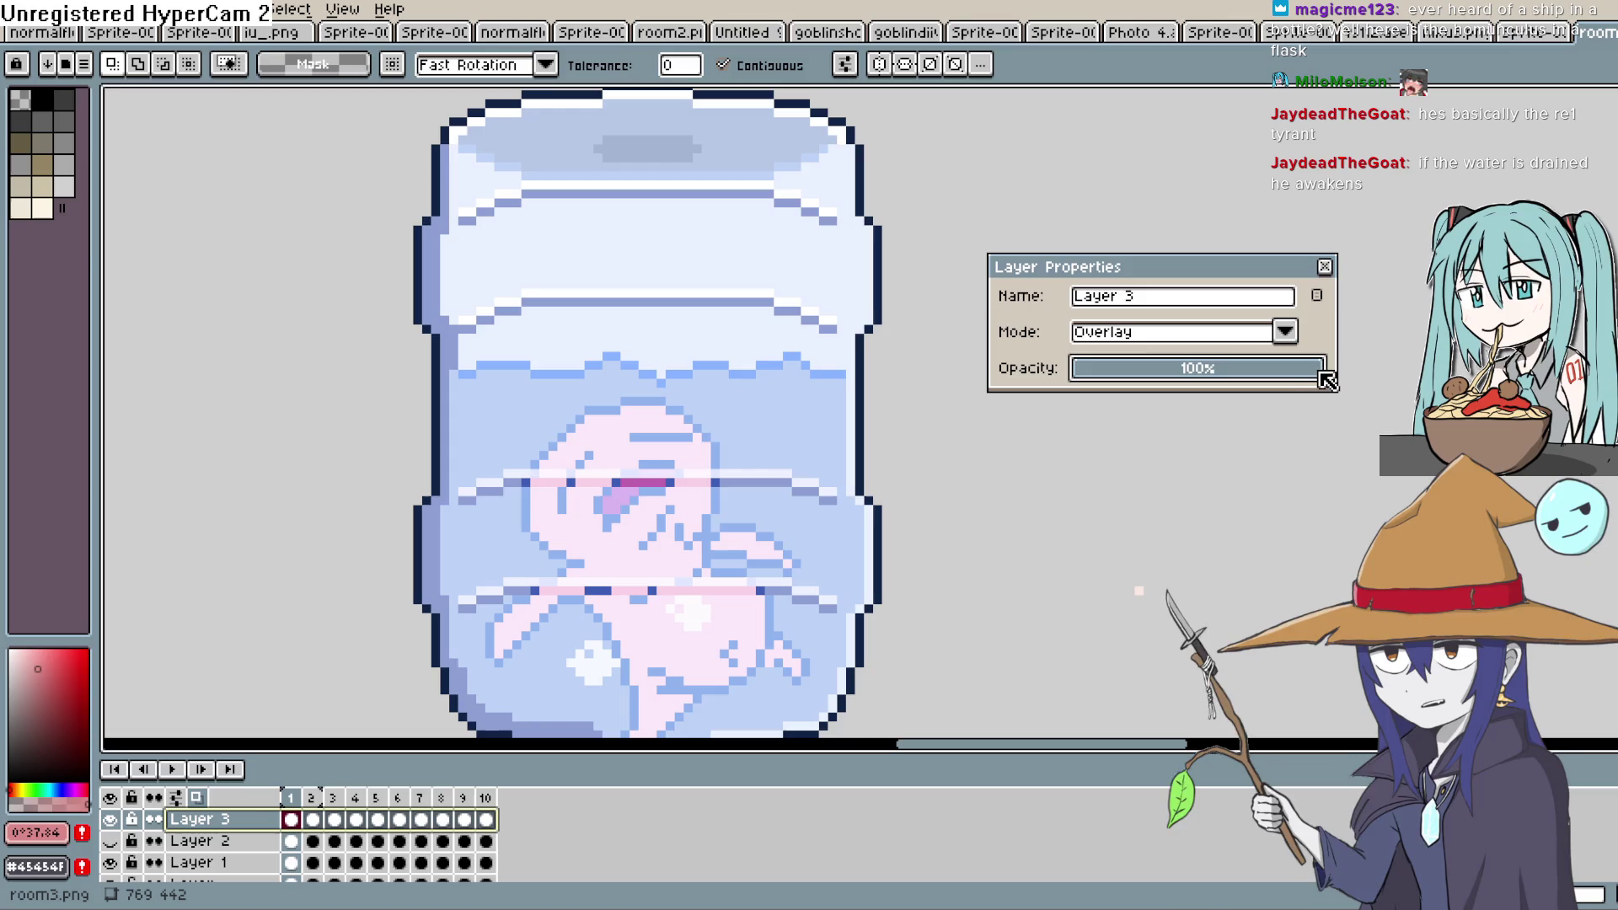
left_click(1287, 332)
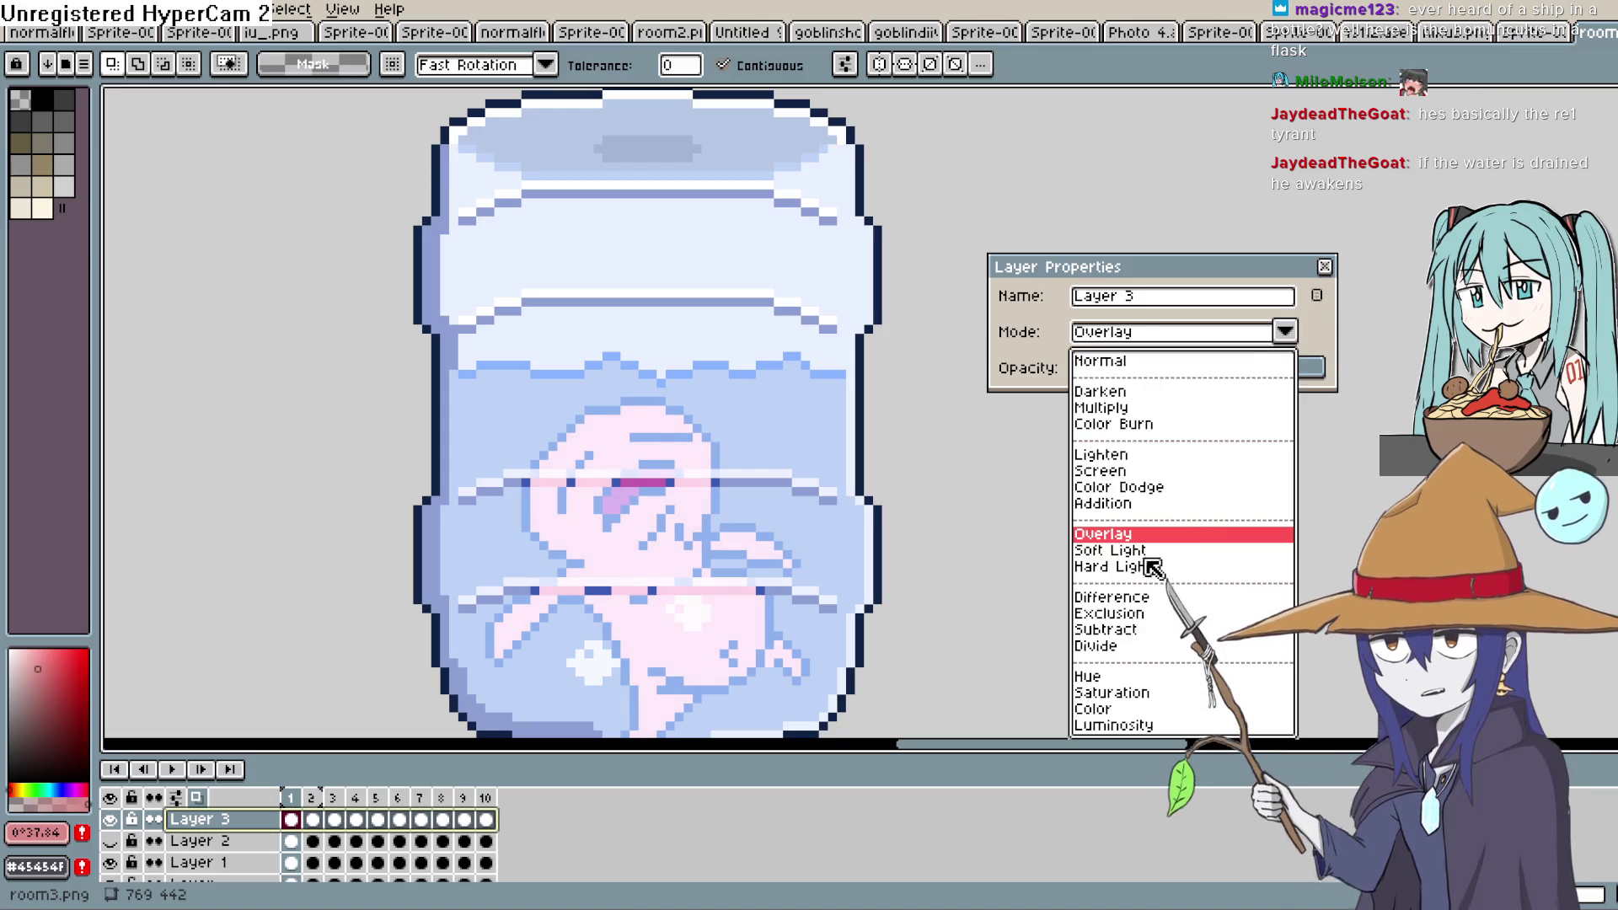
left_click(1159, 549)
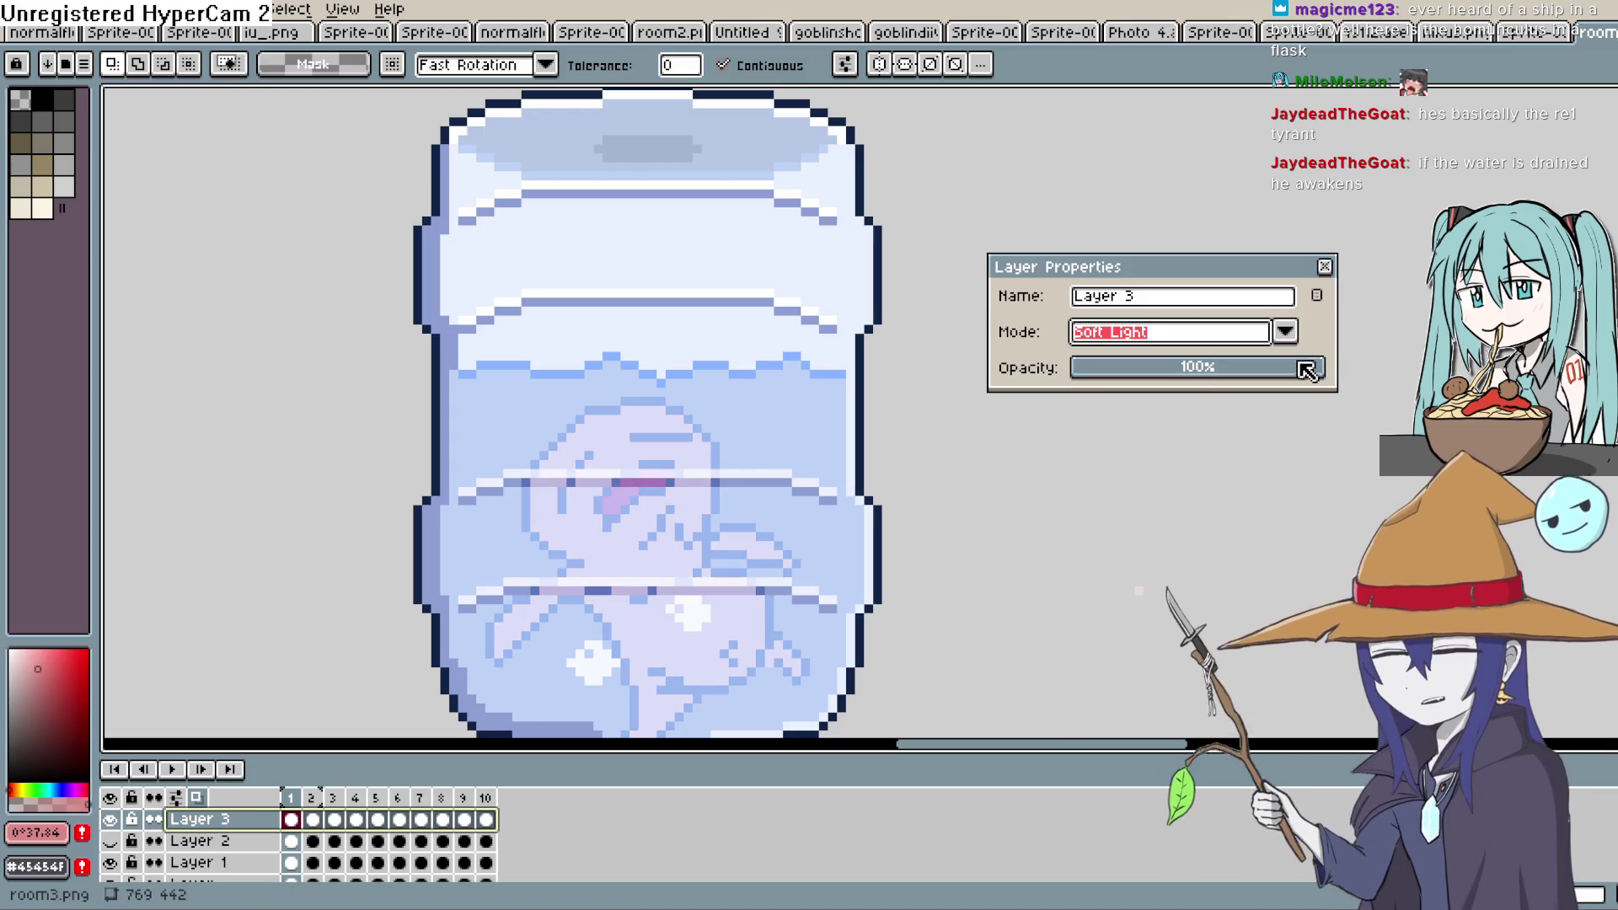
left_click(1284, 332)
left_click(1112, 567)
mouse_move(1307, 368)
left_mouse_down()
mouse_move(1231, 380)
mouse_move(1274, 386)
left_mouse_up()
left_click(1323, 267)
Play the animation preview and stop it
left_click(172, 770)
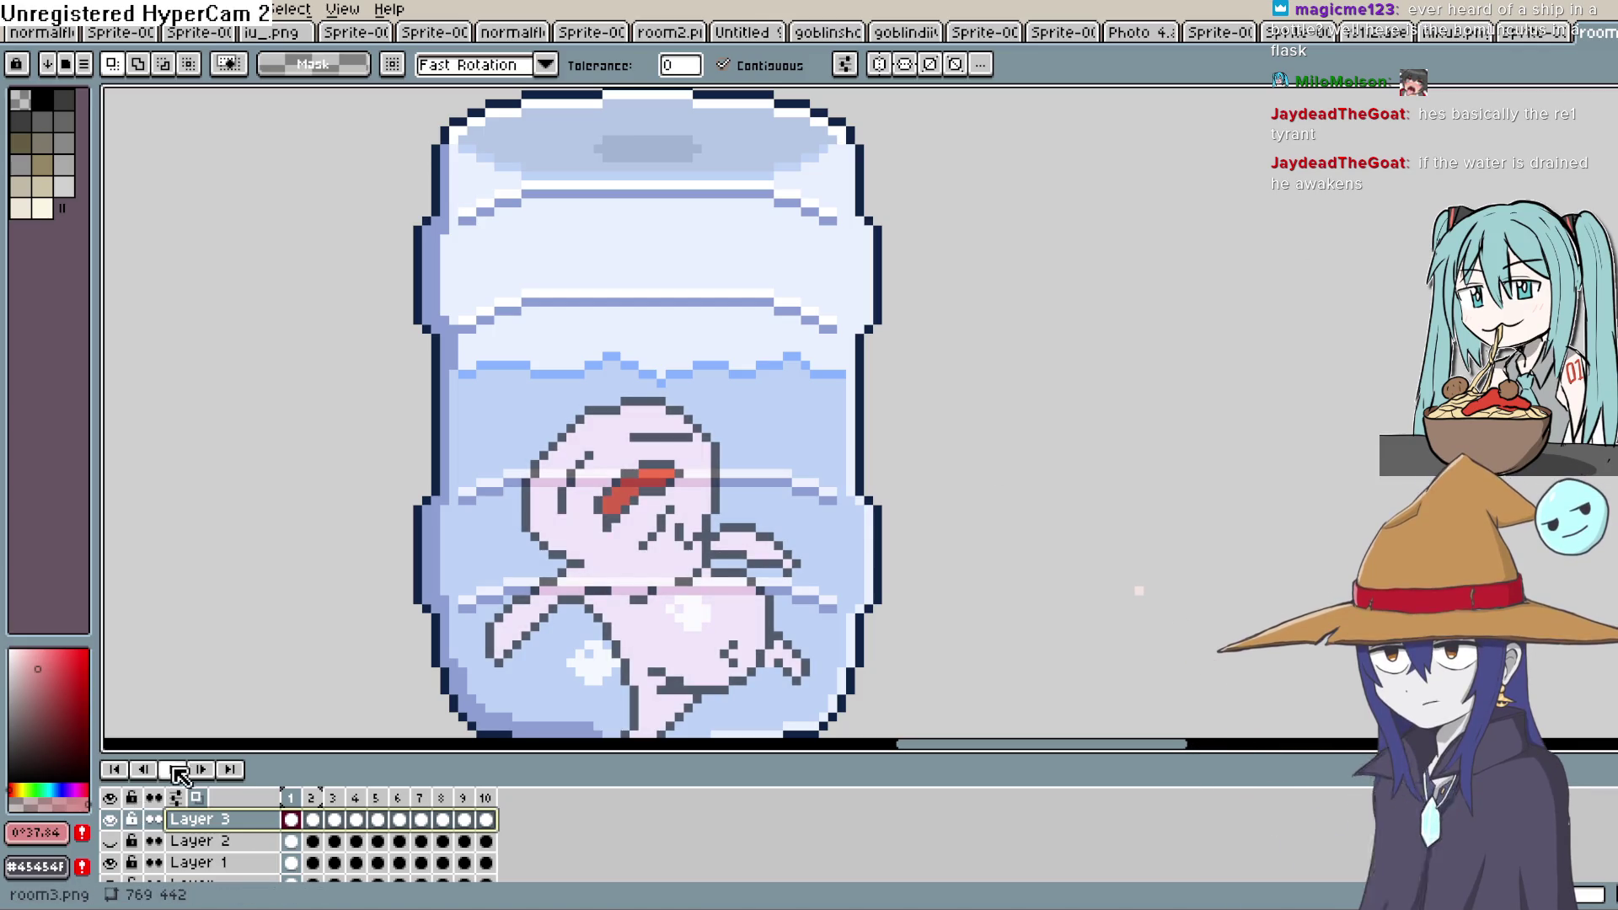
scroll(868, 455, "down", 3)
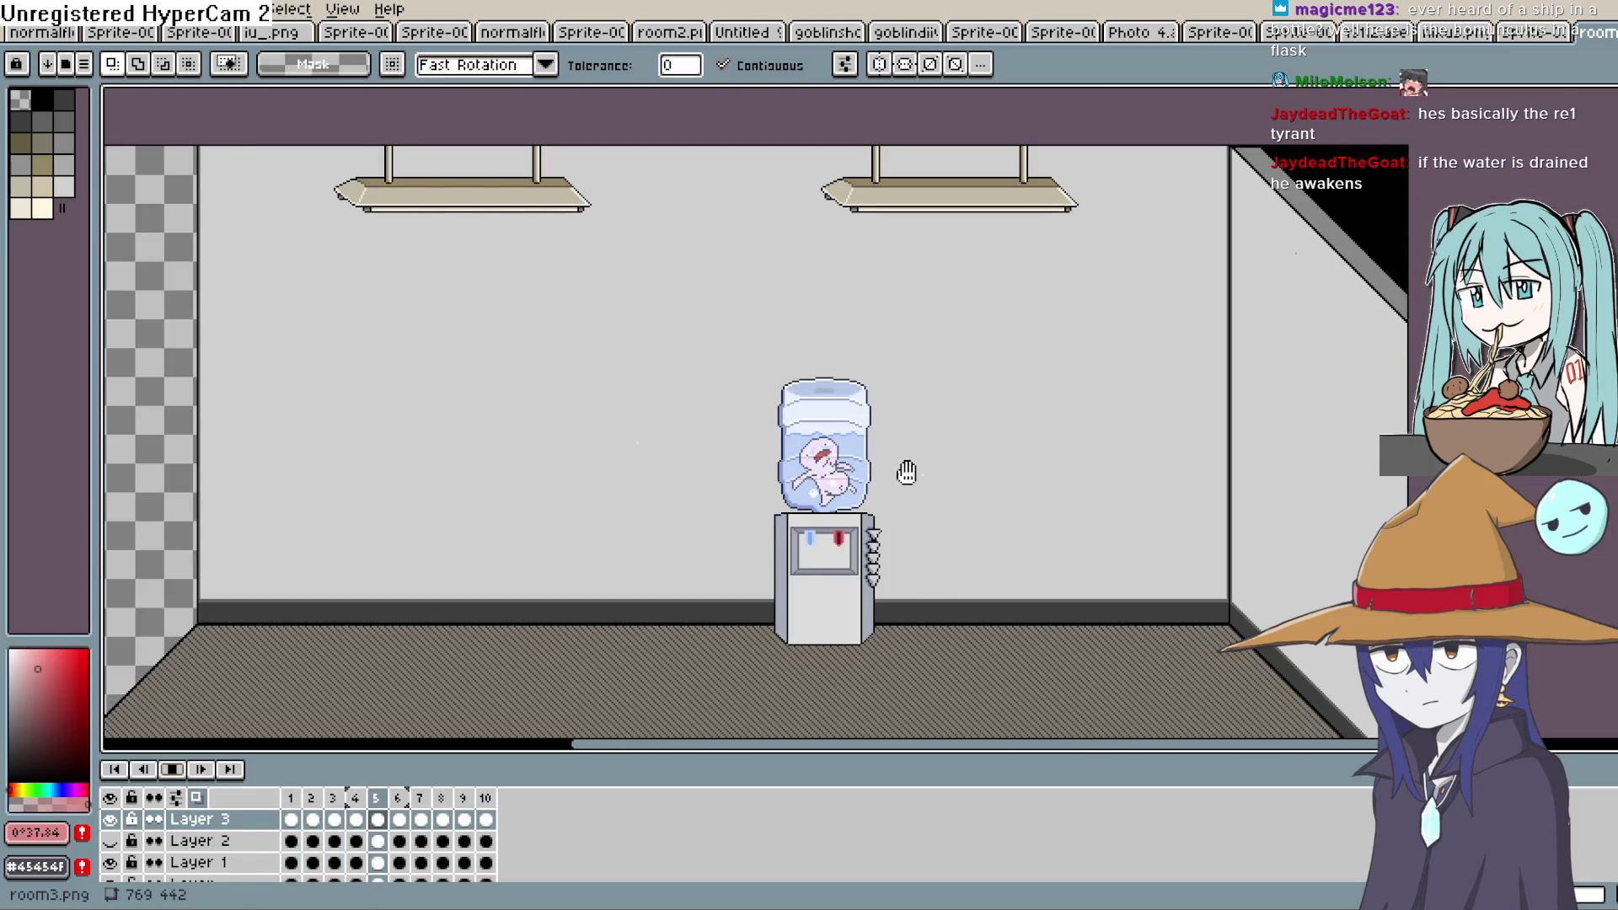
scroll(868, 476, "up", 3)
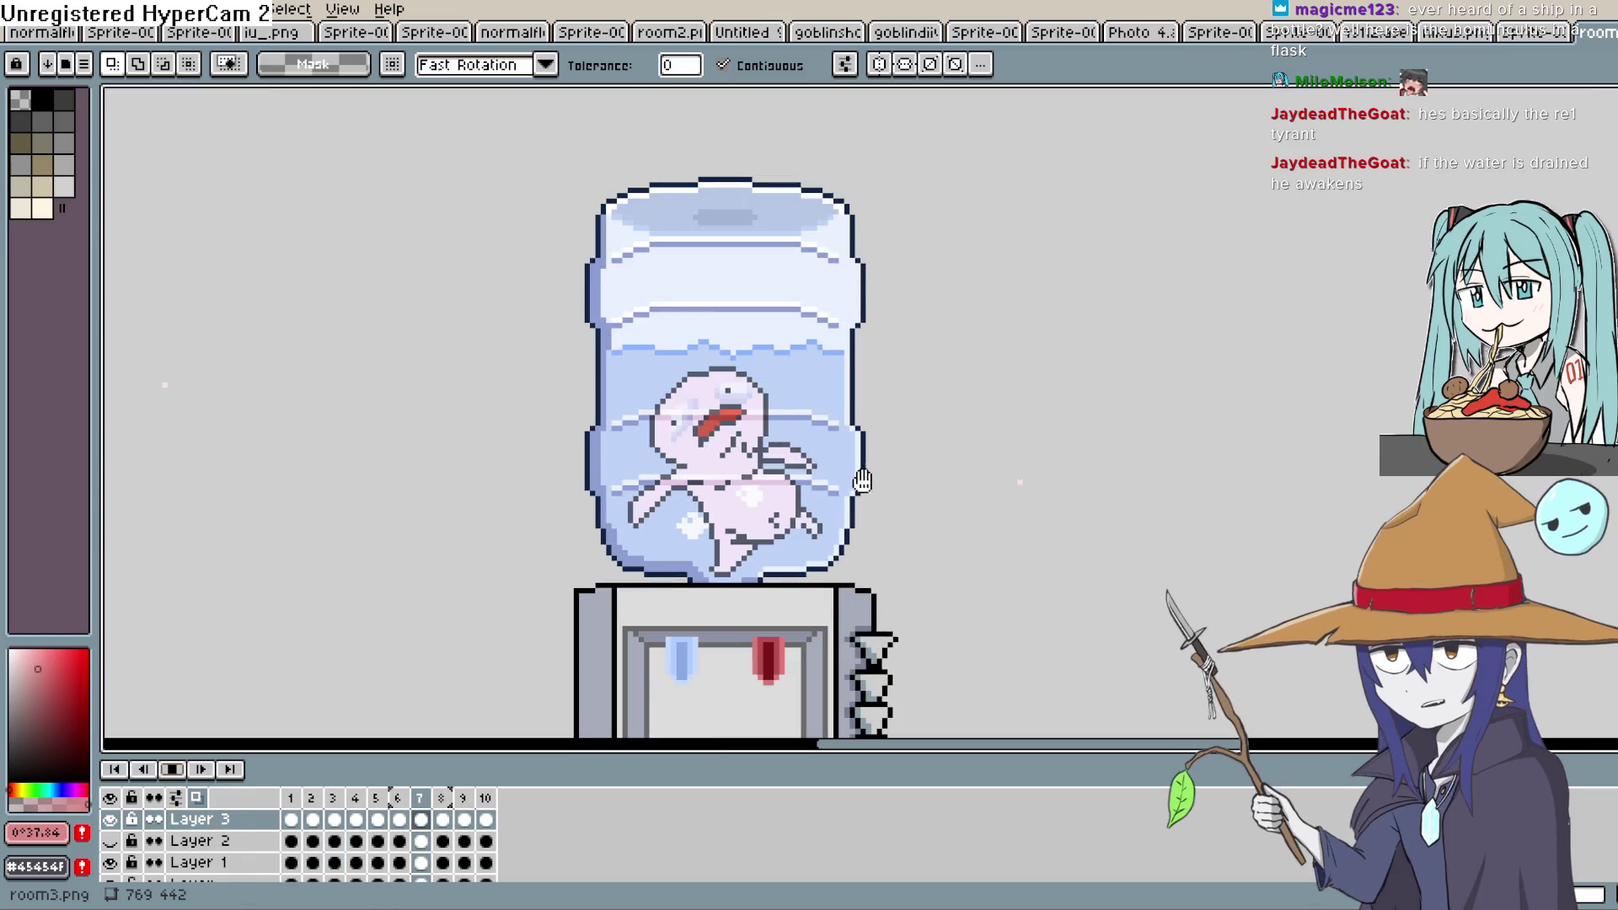
left_click(172, 770)
Set Layer 3 back to Normal blend mode at 69% opacity
left_click(227, 824)
double_click(227, 821)
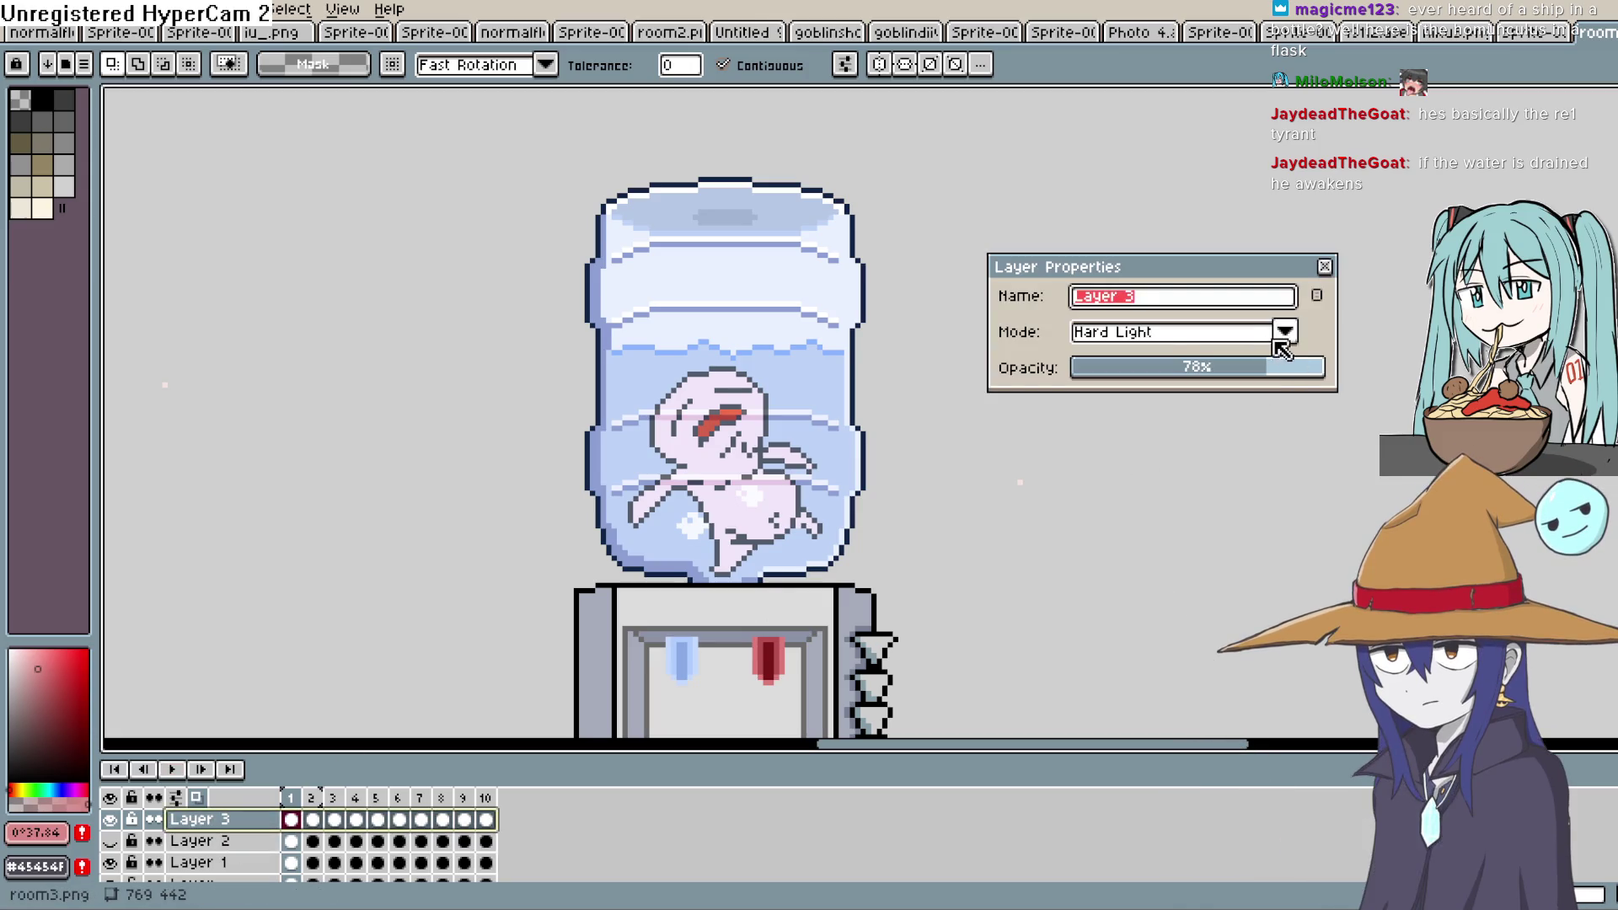
left_click(1180, 332)
left_click(1175, 368)
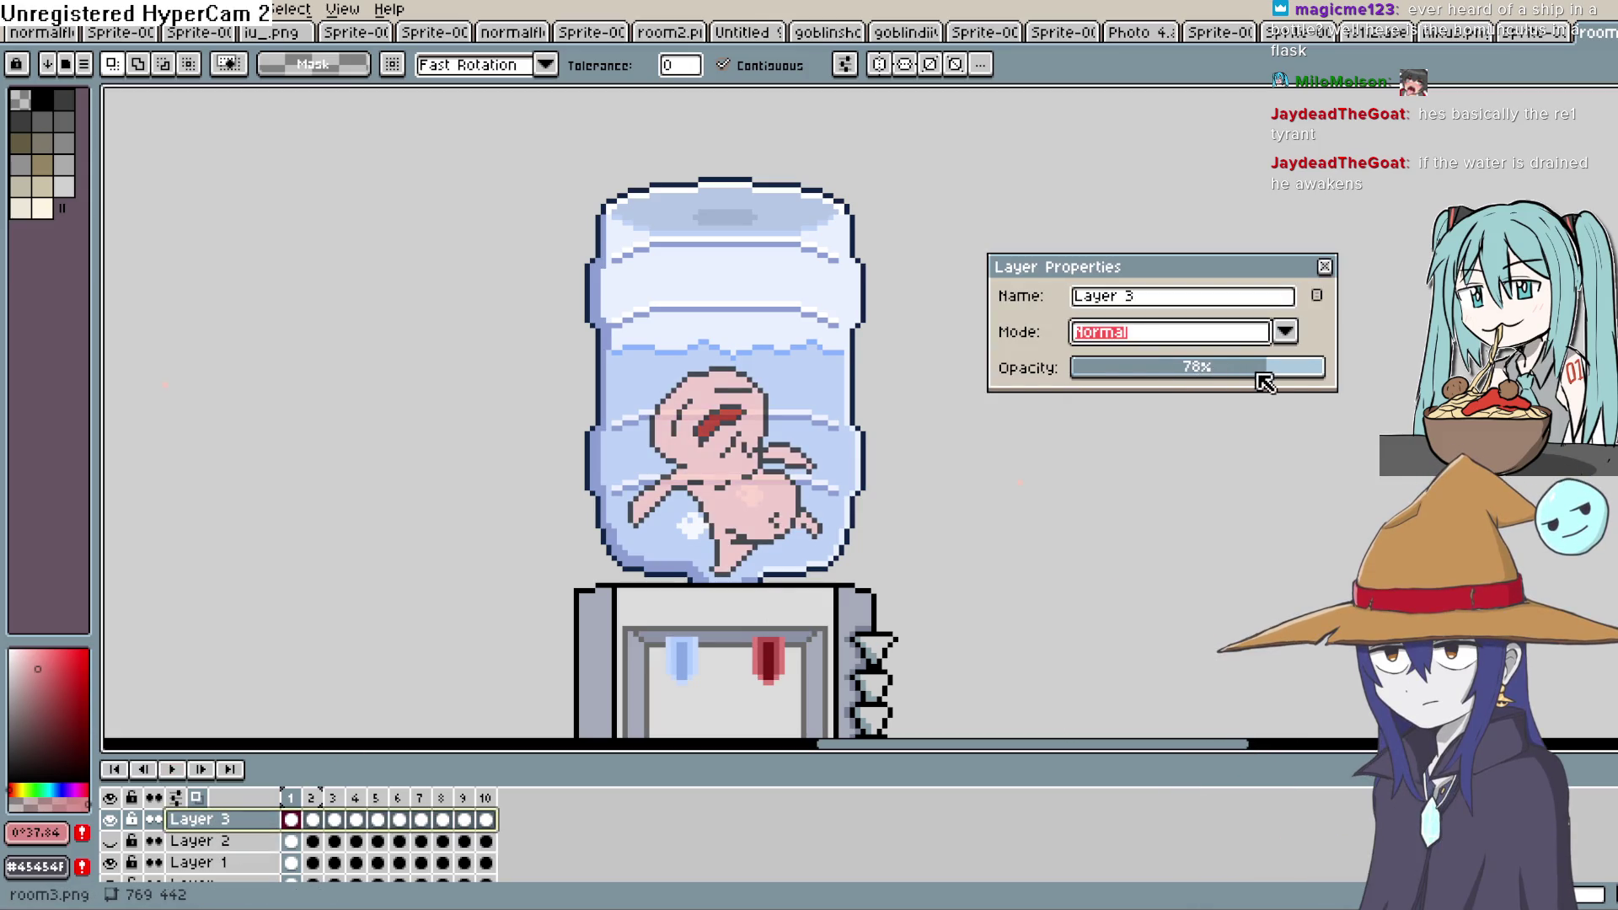
left_click_drag(1253, 373, 1279, 371)
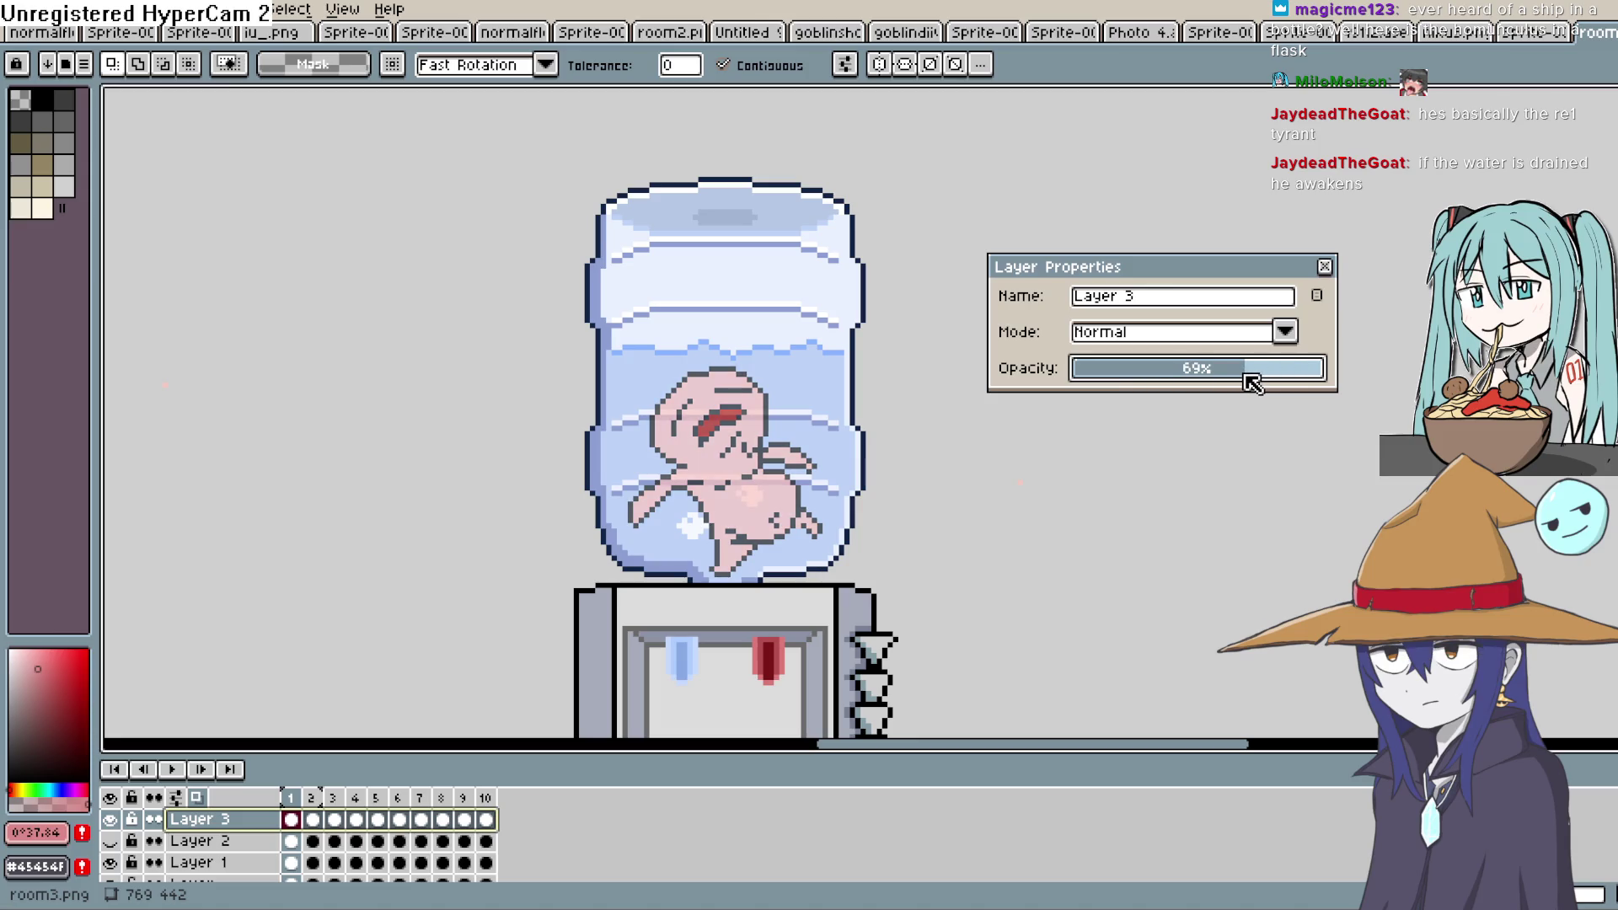
left_click(1324, 268)
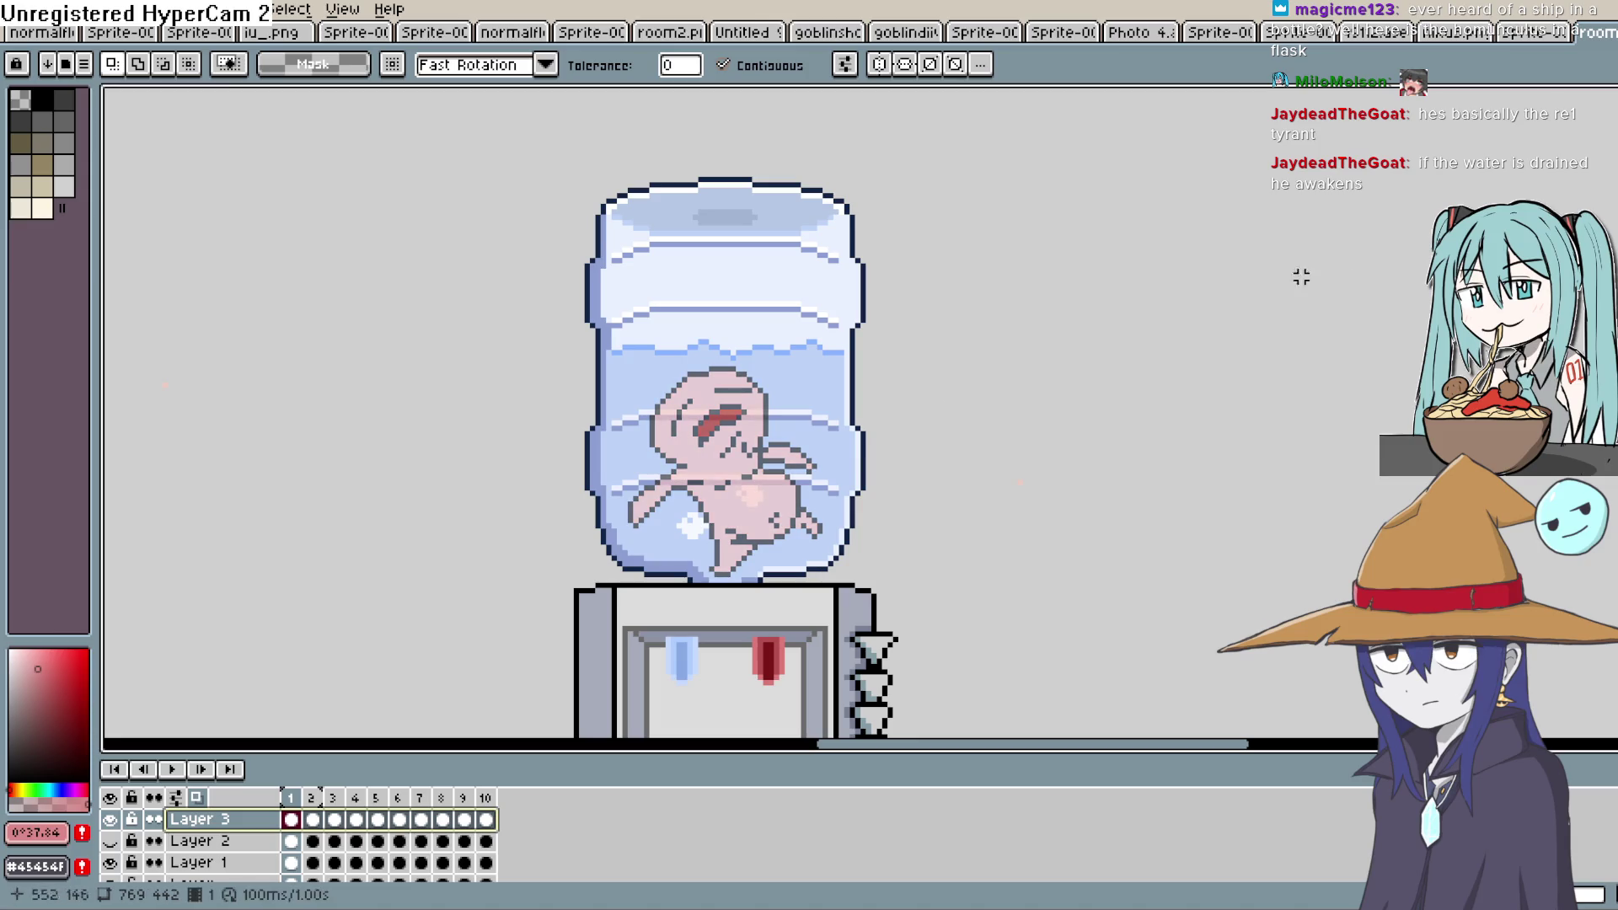
Play the animation again and stop it on frame 10
left_click(172, 770)
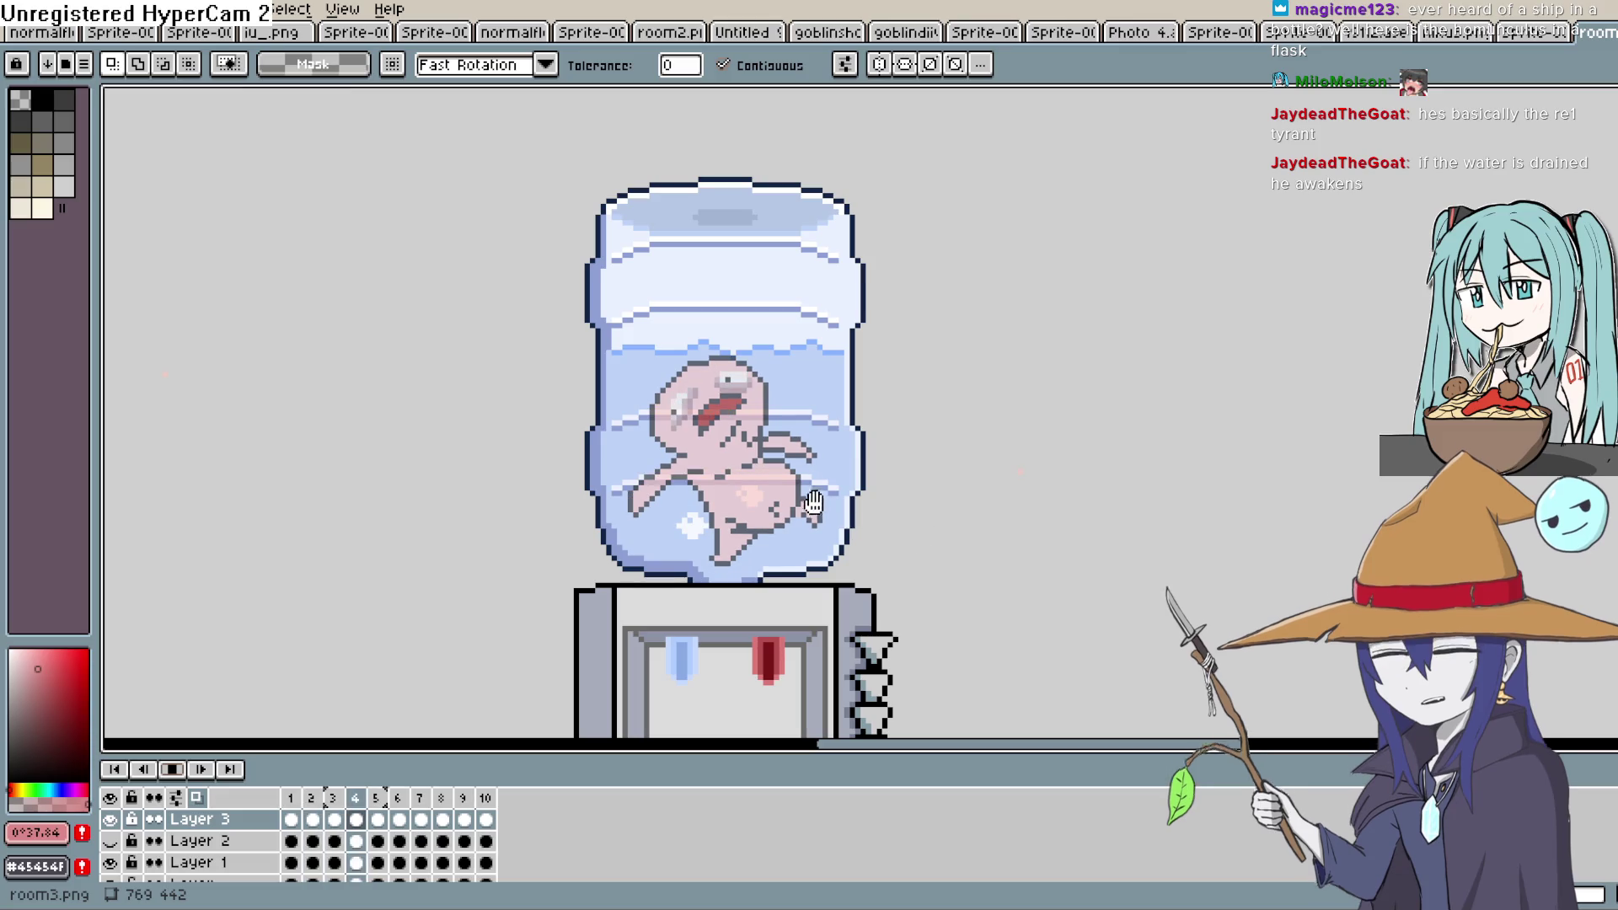
scroll(815, 484, "up", 2)
scroll(758, 455, "down", 2)
scroll(729, 434, "up", 2)
scroll(729, 434, "down", 2)
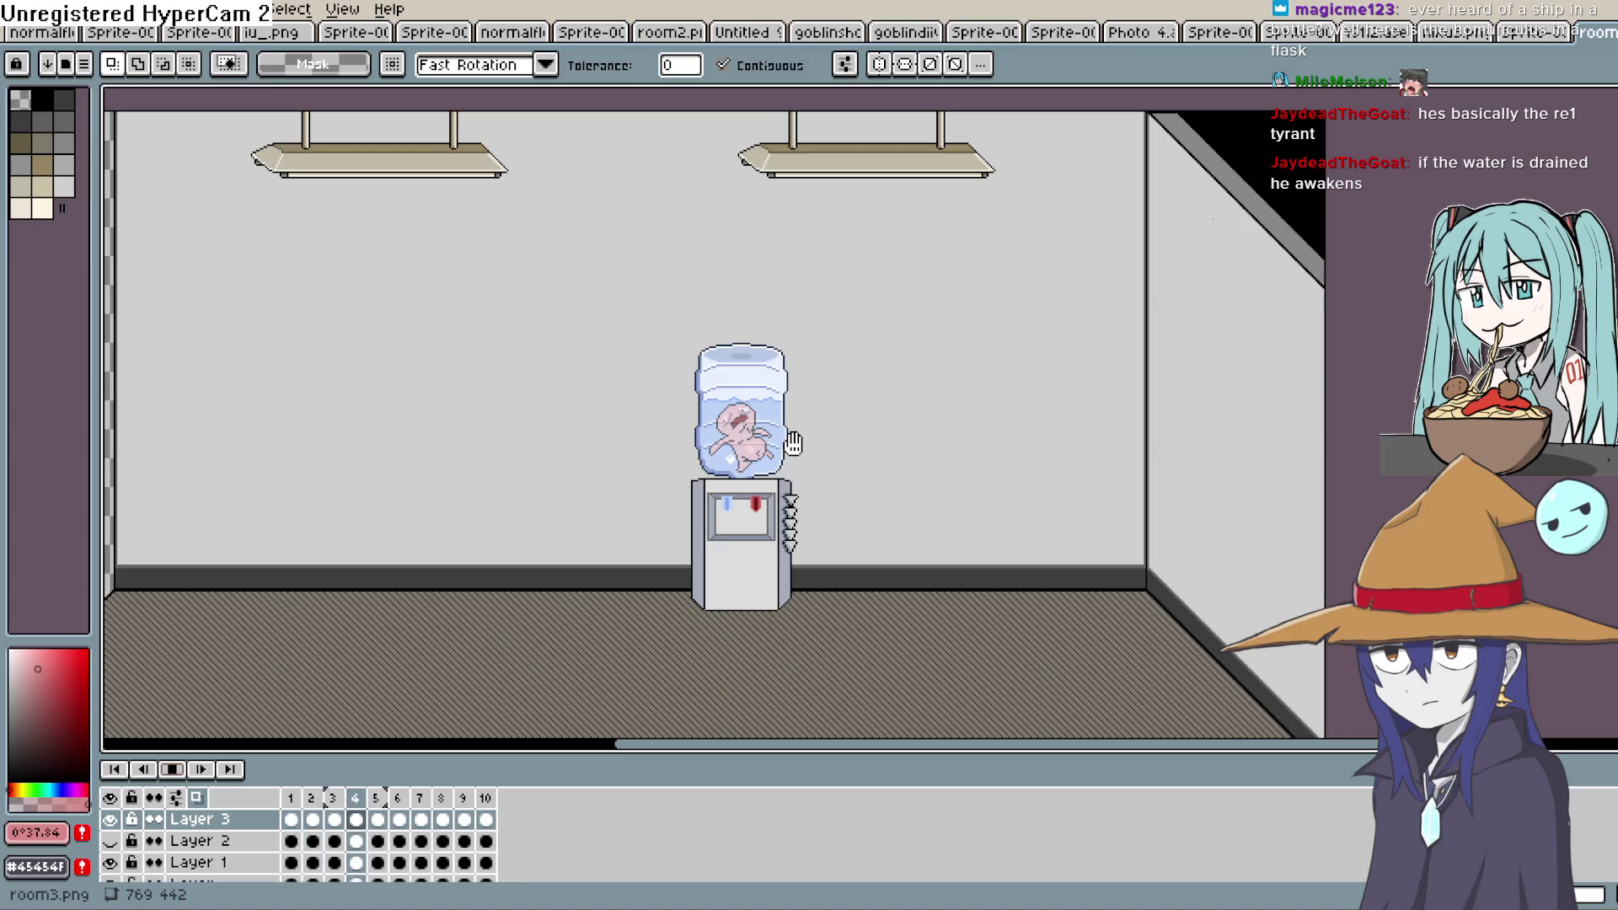
left_click(173, 770)
Pan and zoom the canvas to inspect the creature inside the water cooler
mouse_move(732, 511)
left_mouse_down()
mouse_move(821, 448)
mouse_move(896, 431)
left_mouse_up()
scroll(896, 431, "up", 2)
scroll(1007, 516, "up", 2)
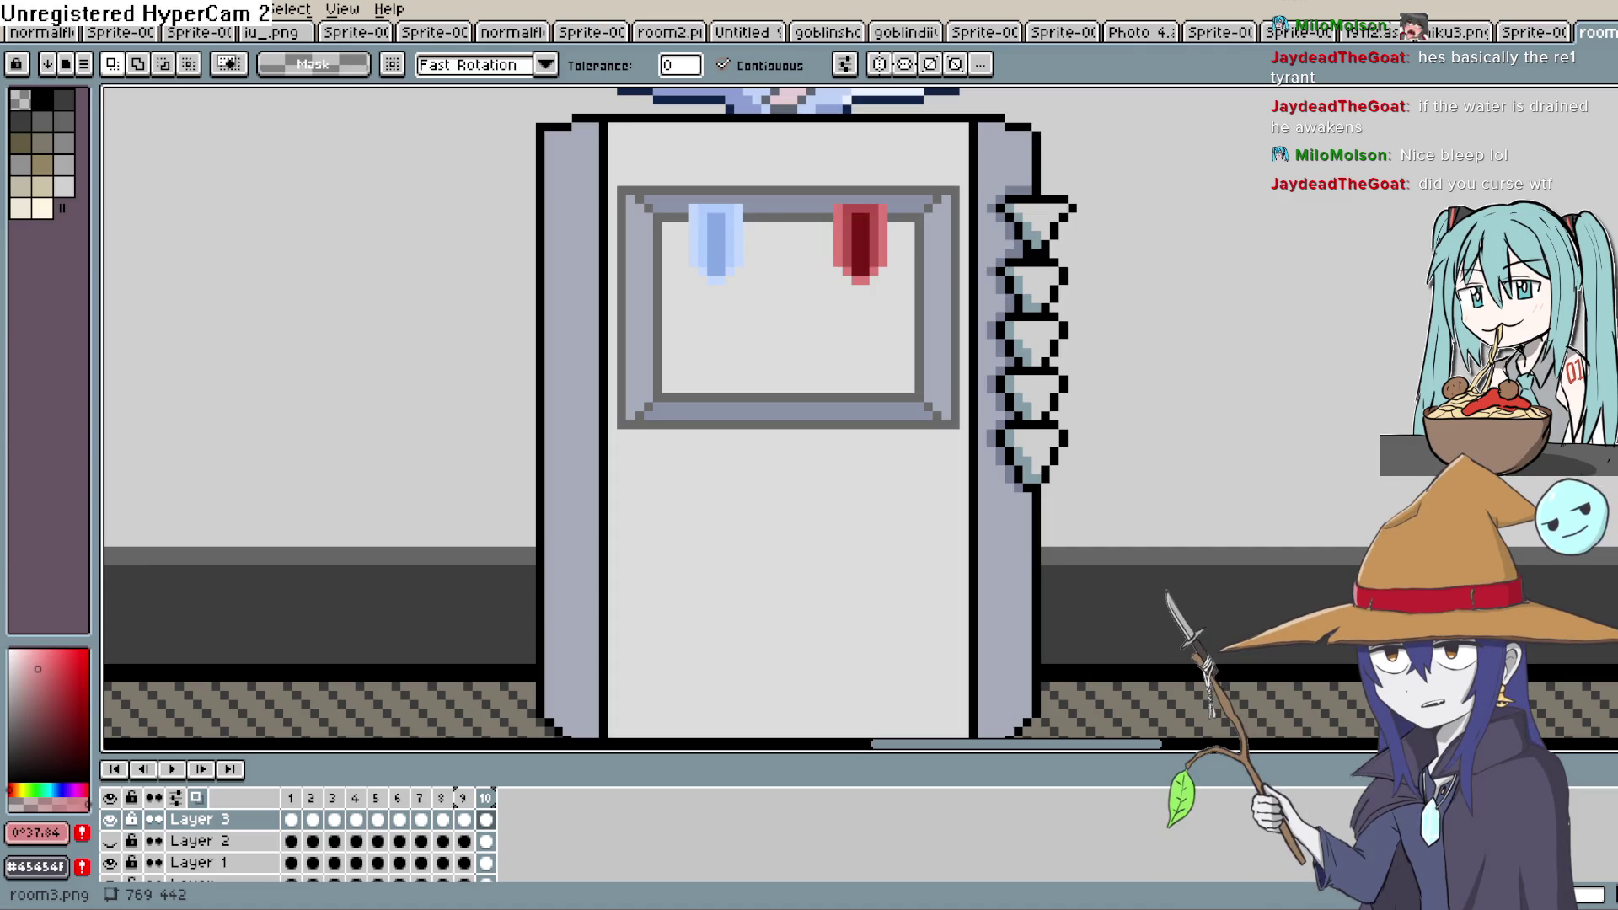
scroll(1255, 515, "up", 1)
scroll(1255, 515, "down", 2)
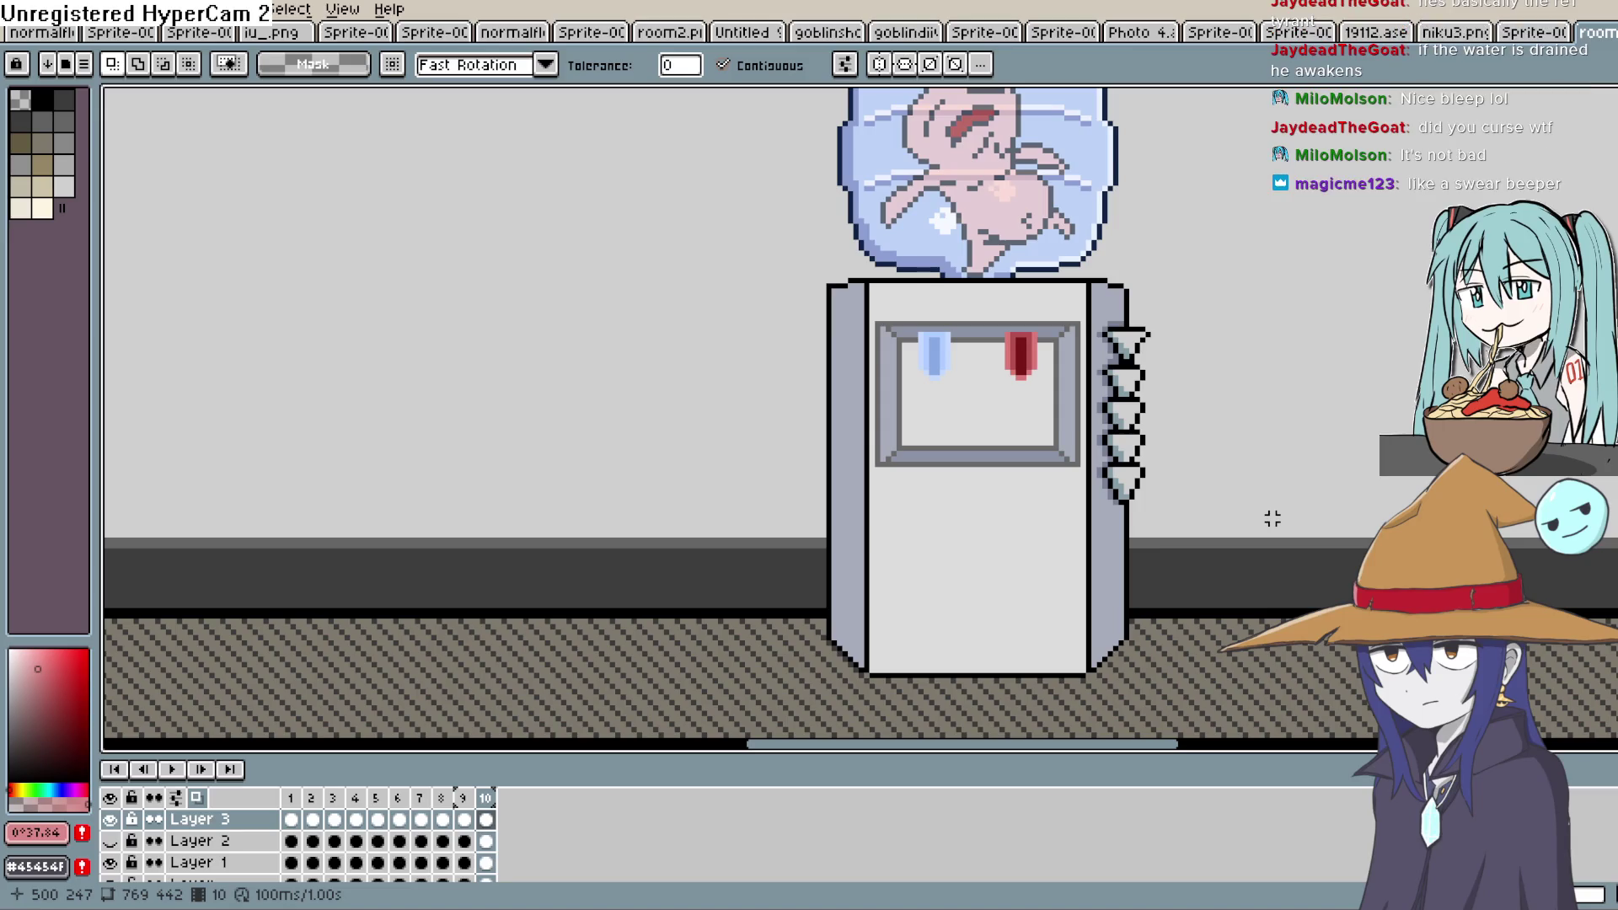
mouse_move(1272, 531)
left_mouse_down()
mouse_move(1233, 535)
mouse_move(1259, 604)
left_mouse_up()
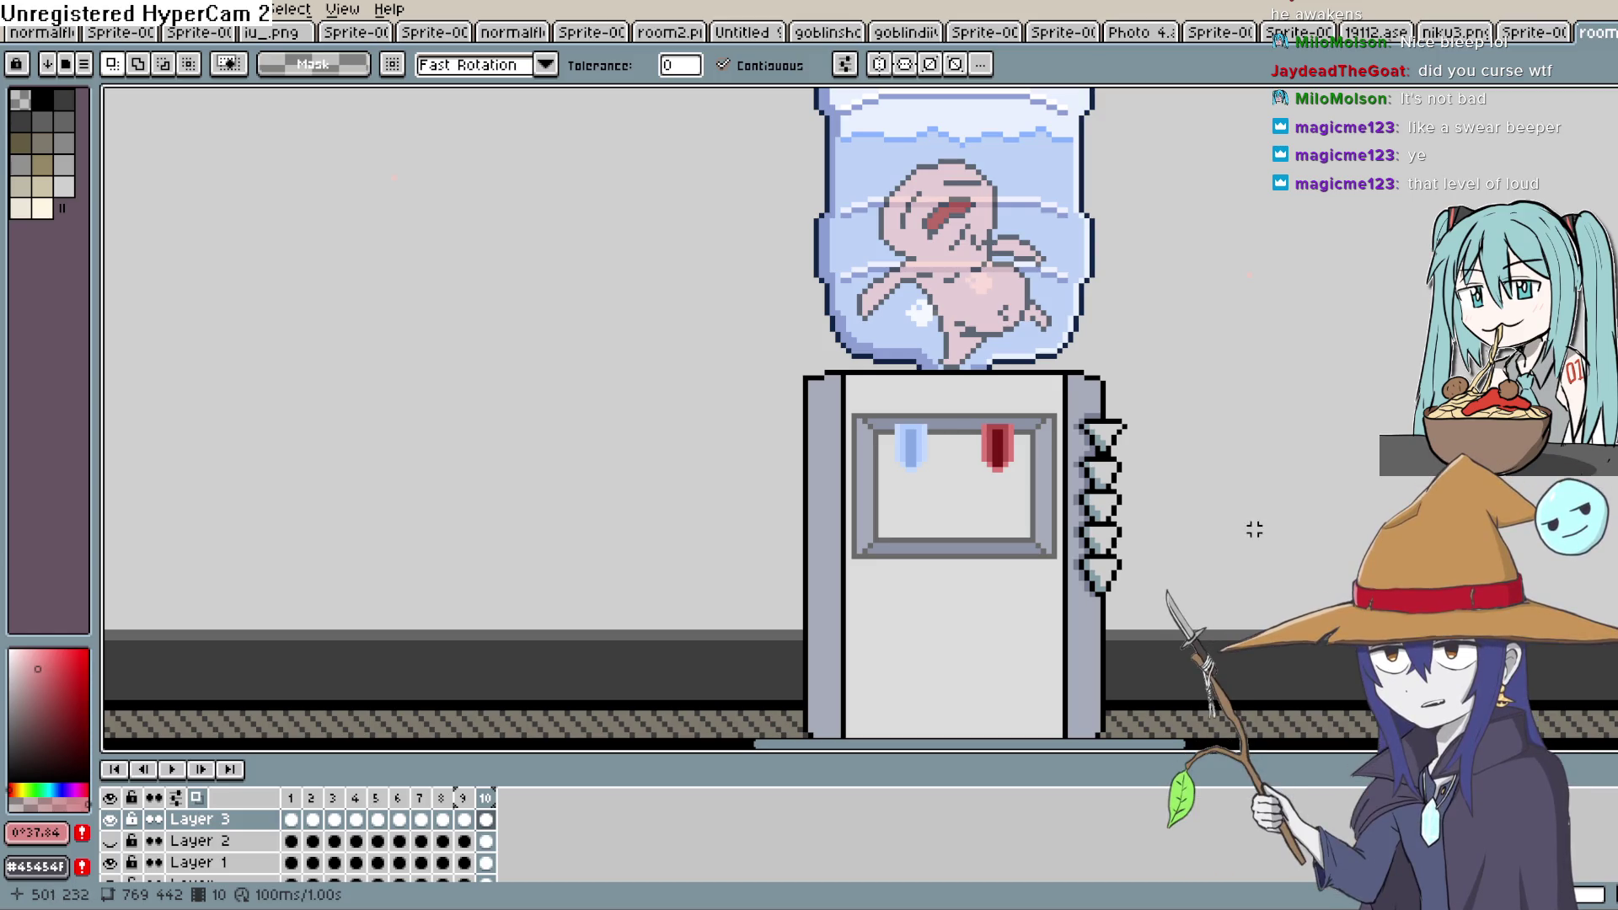
scroll(1112, 539, "down", 2)
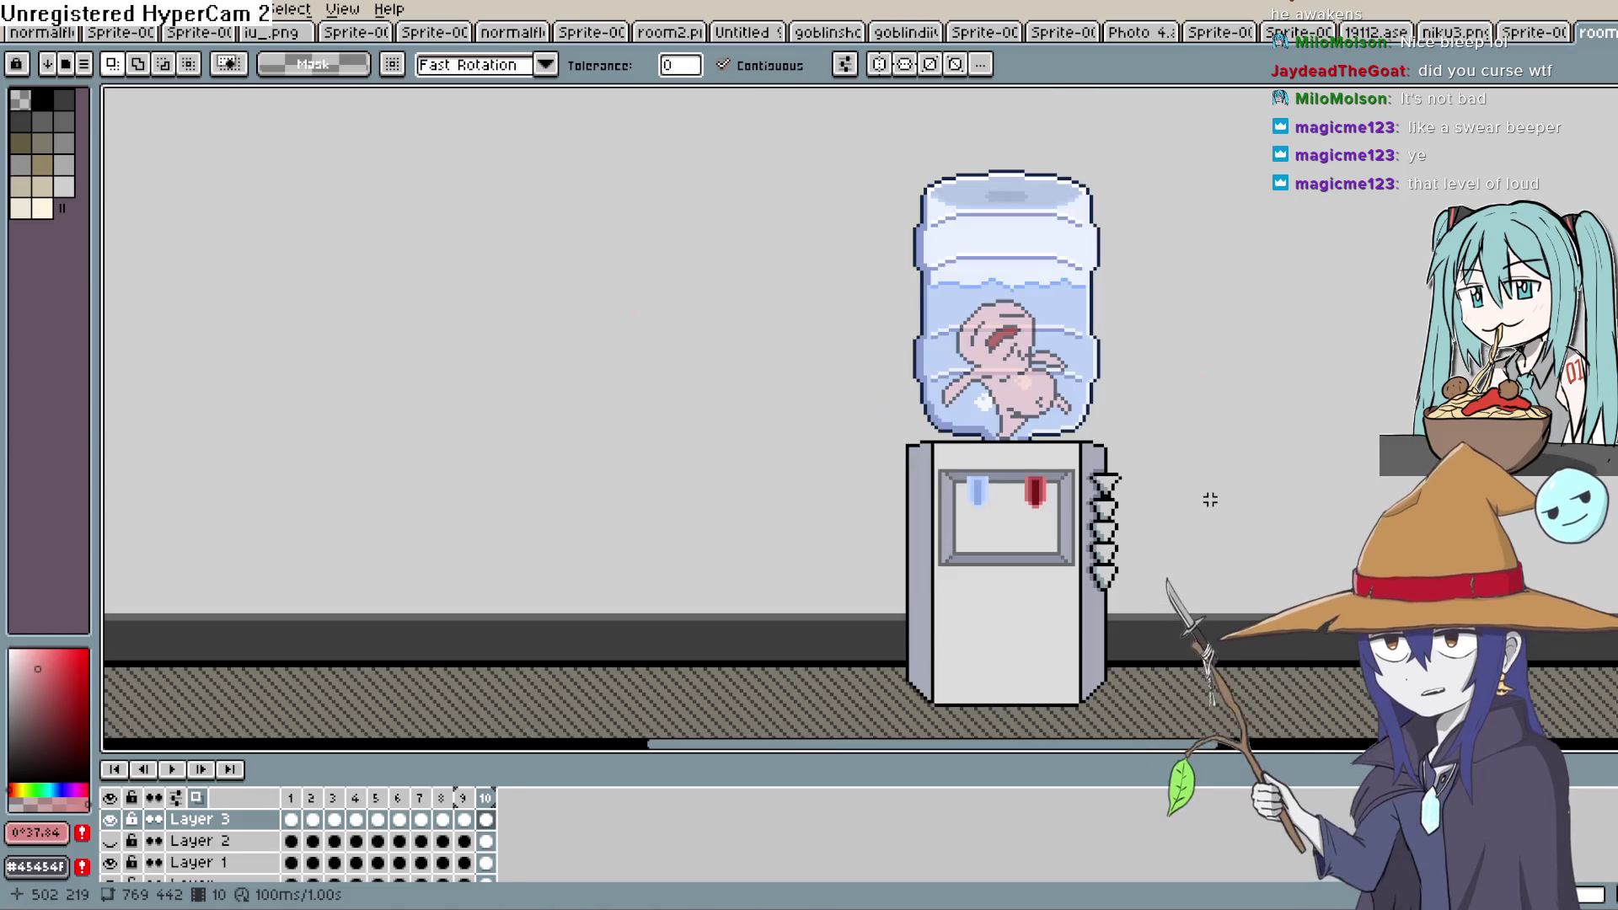
scroll(974, 289, "up", 2)
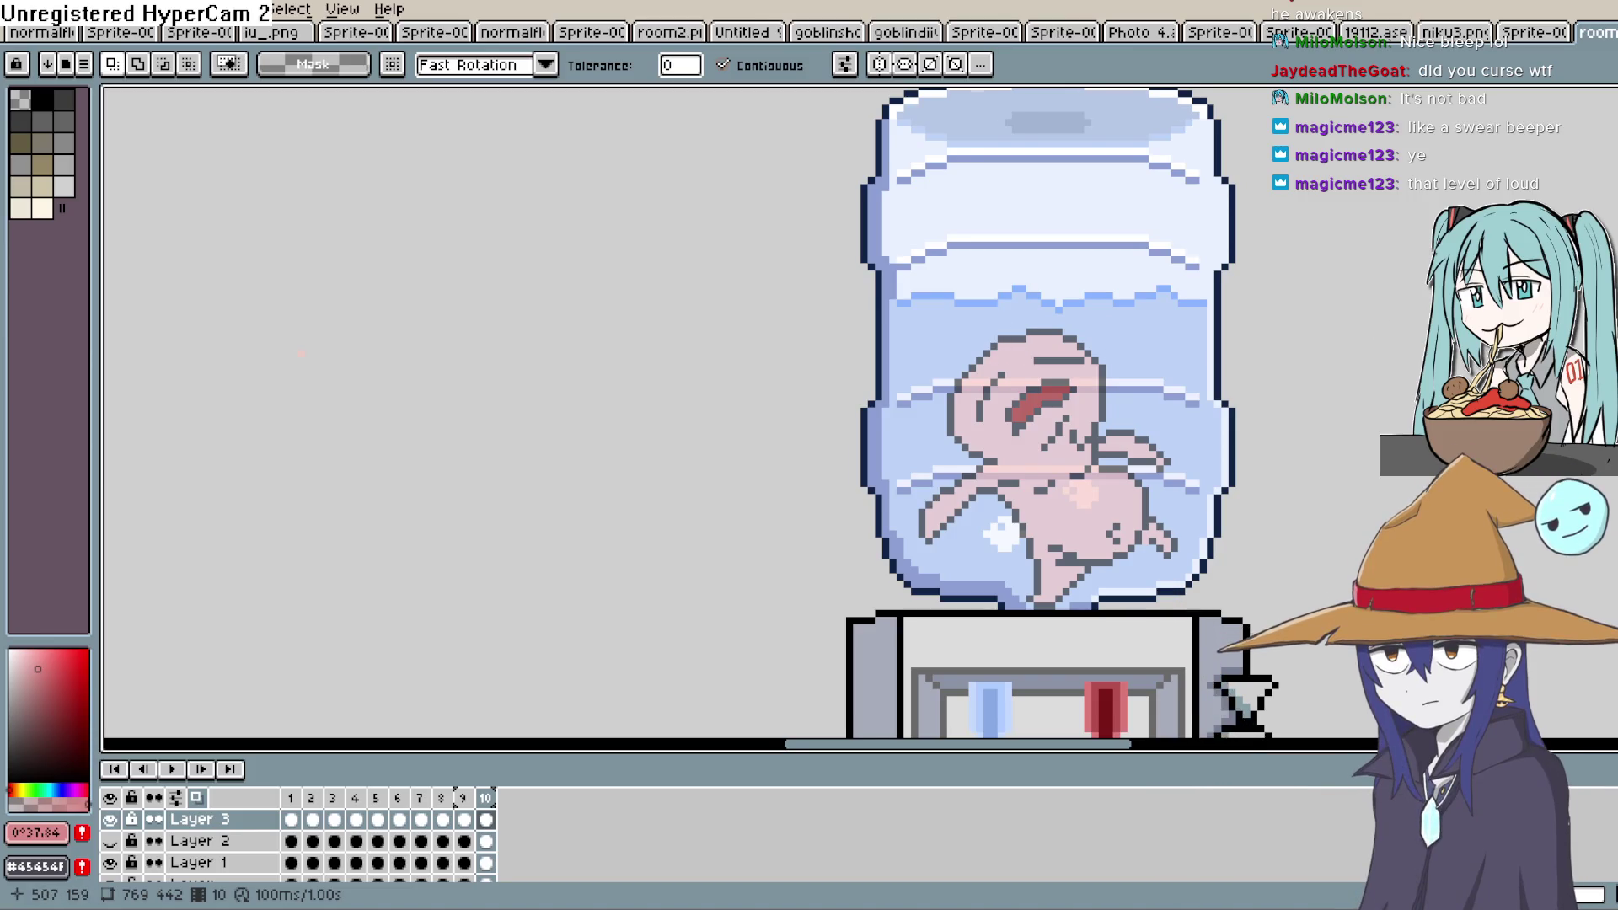
scroll(1358, 345, "down", 2)
mouse_move(466, 392)
left_mouse_down()
mouse_move(544, 328)
mouse_move(562, 275)
left_mouse_up()
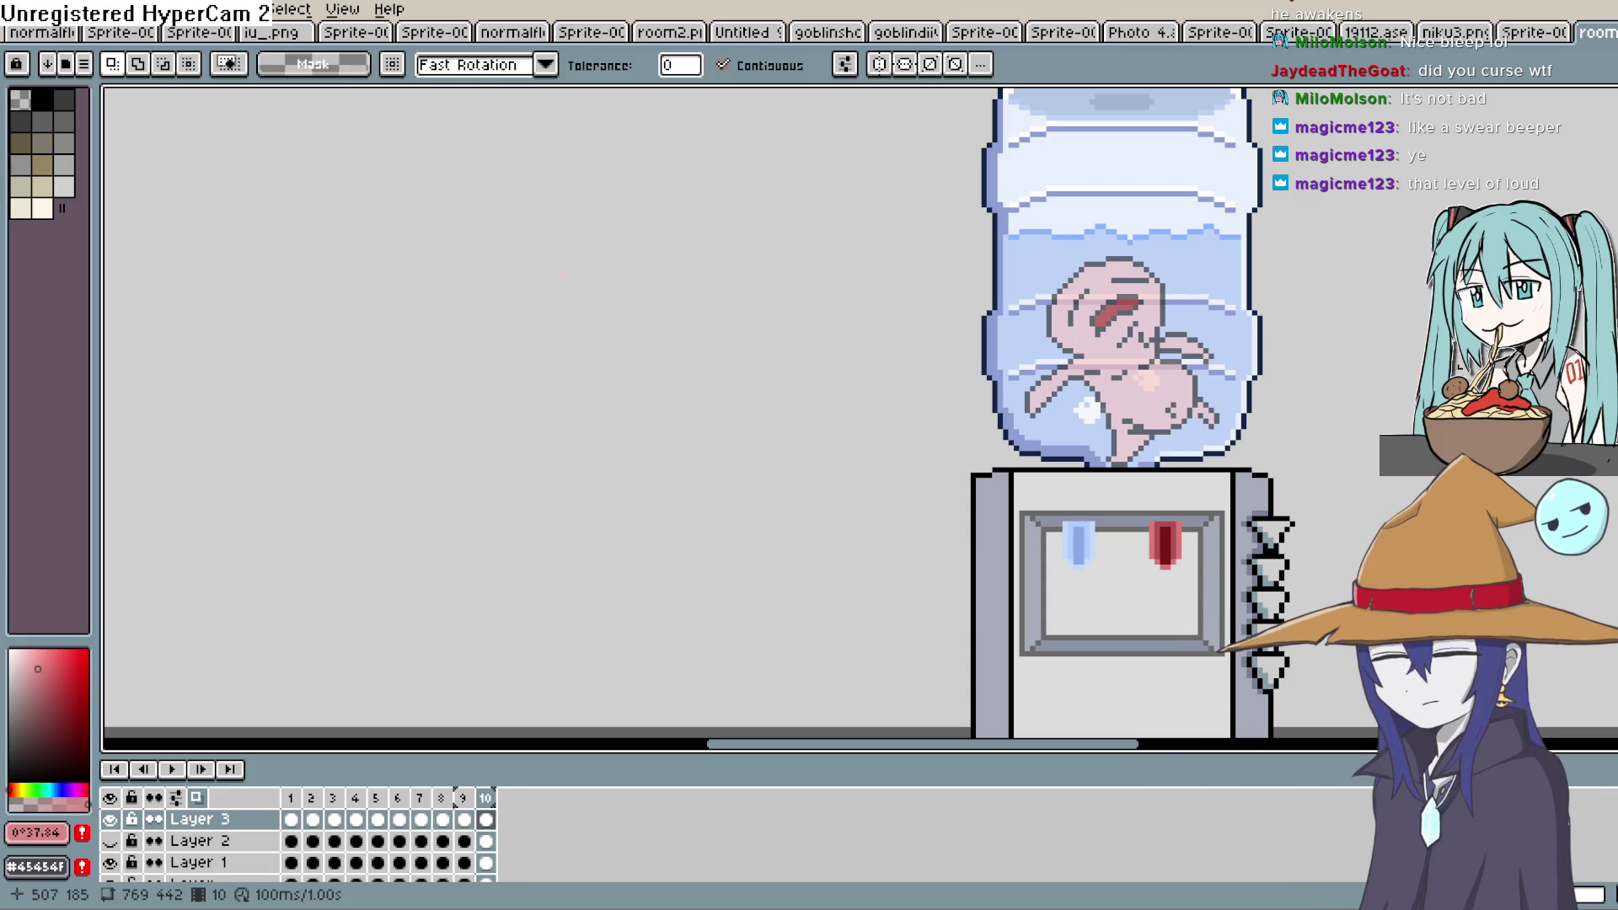
mouse_move(1445, 370)
left_mouse_down()
mouse_move(1377, 428)
mouse_move(1333, 433)
left_mouse_up()
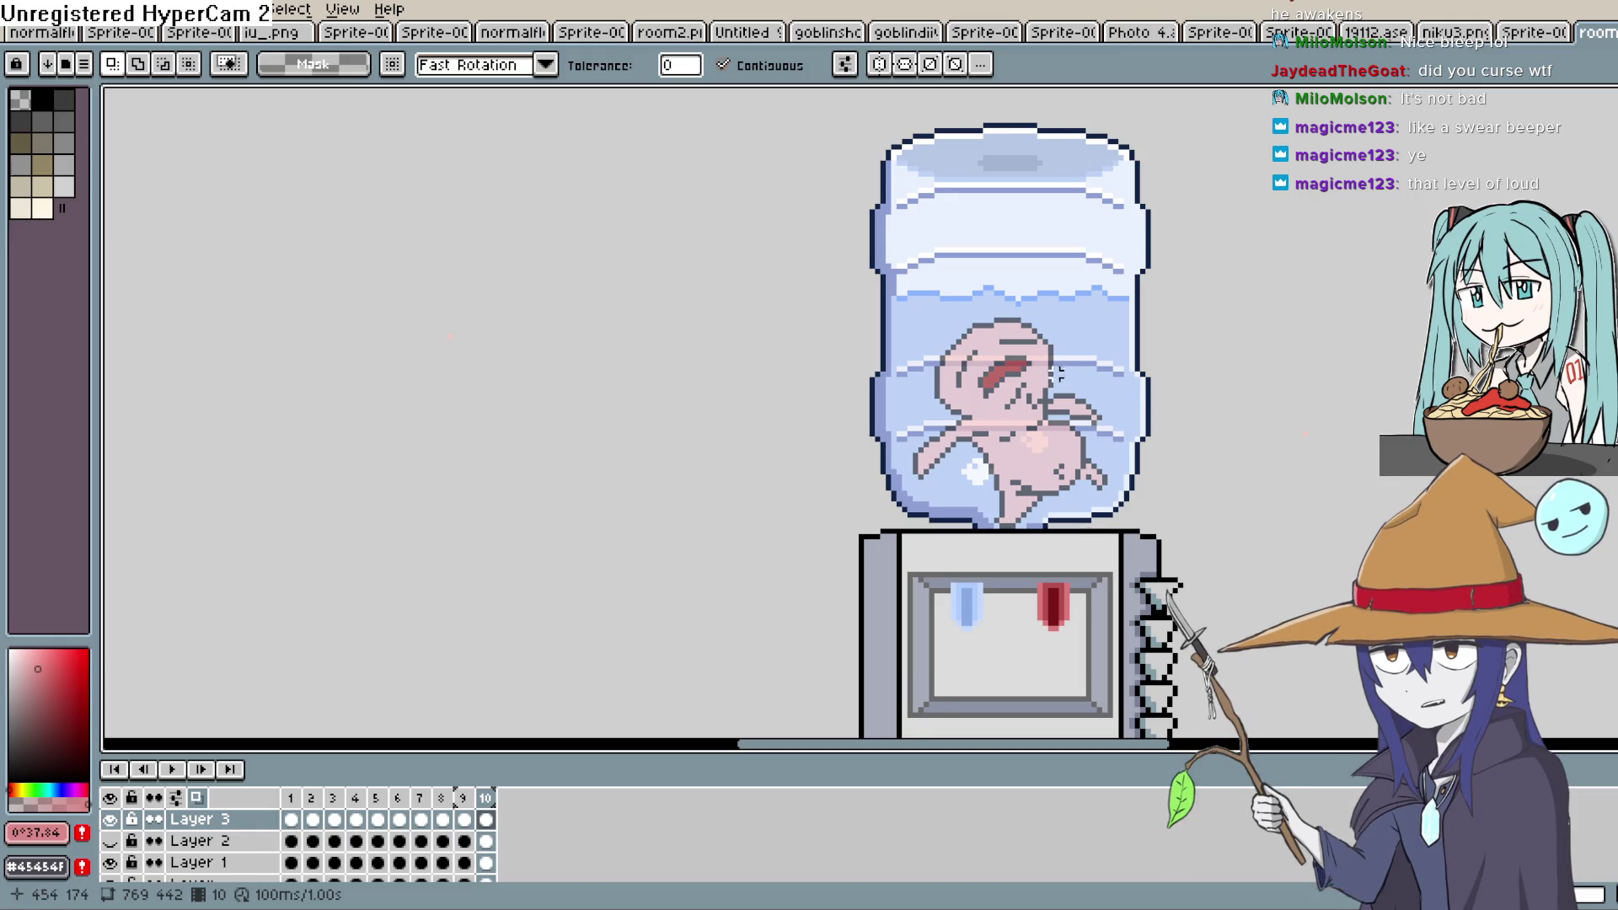
scroll(1160, 401, "down", 1)
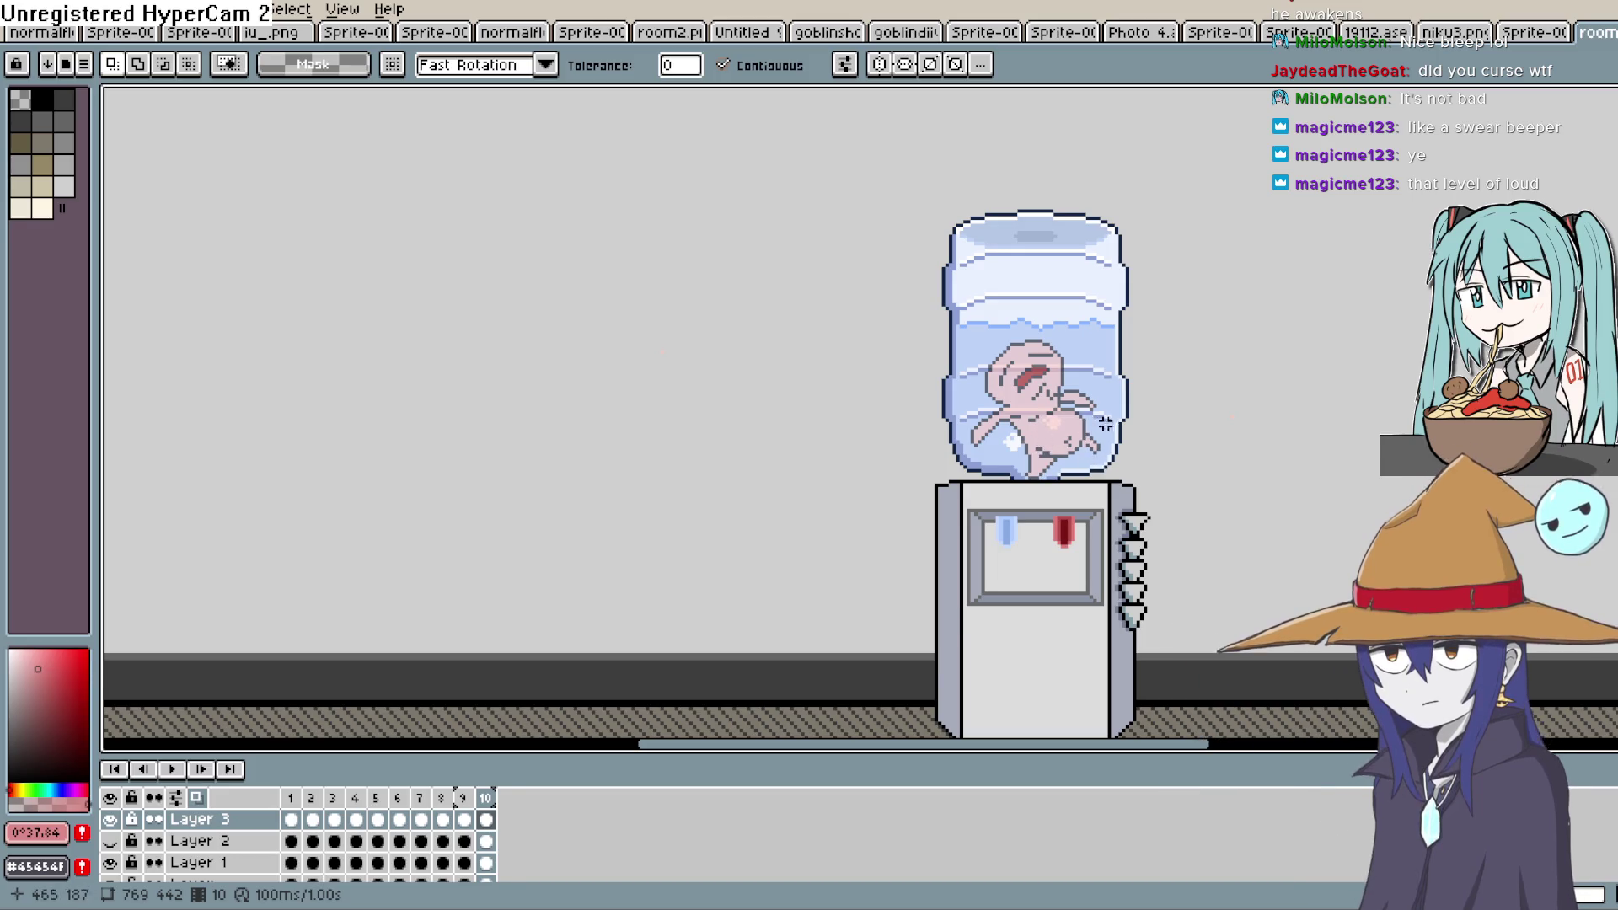
scroll(1099, 462, "down", 2)
scroll(1156, 459, "up", 2)
scroll(1155, 459, "up", 1)
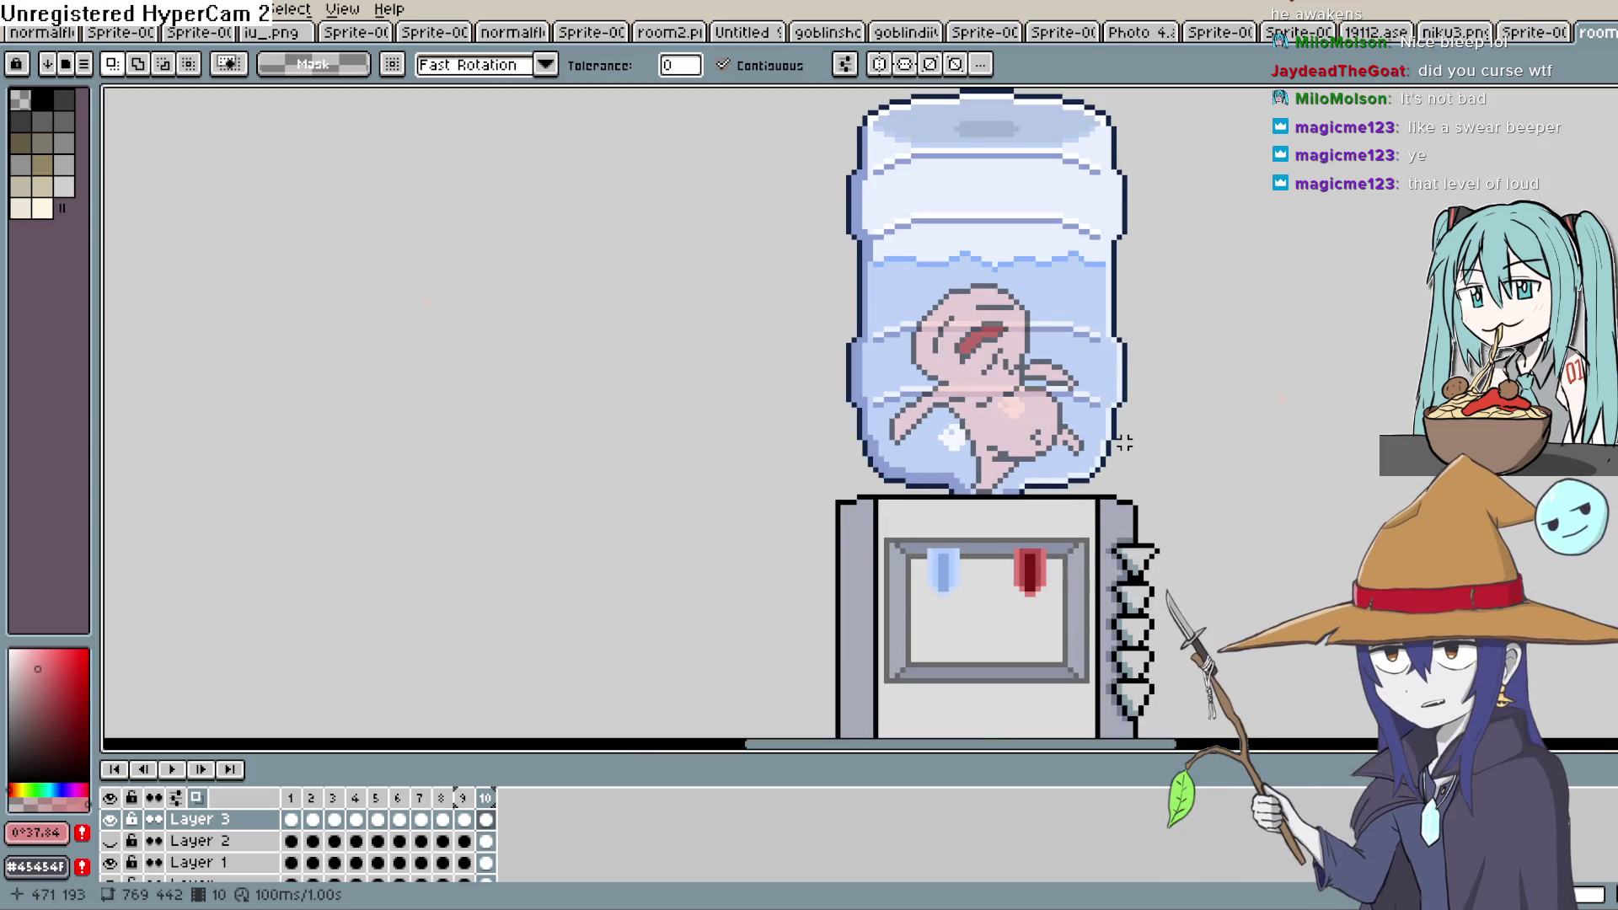
scroll(1124, 443, "down", 2)
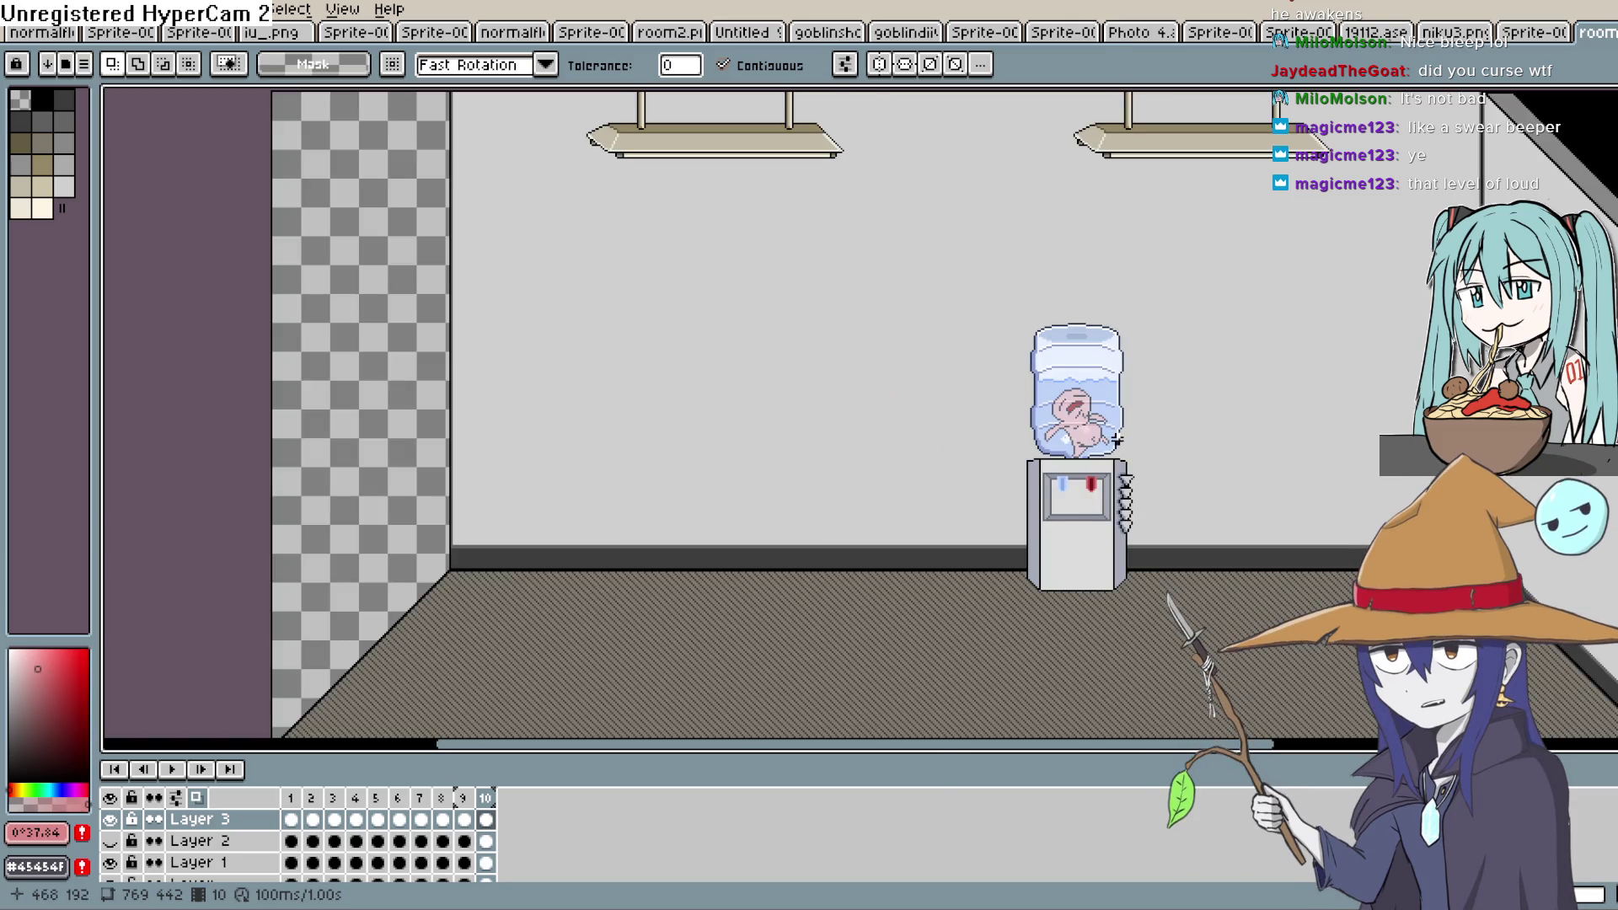
scroll(1116, 439, "up", 2)
scroll(1114, 437, "down", 2)
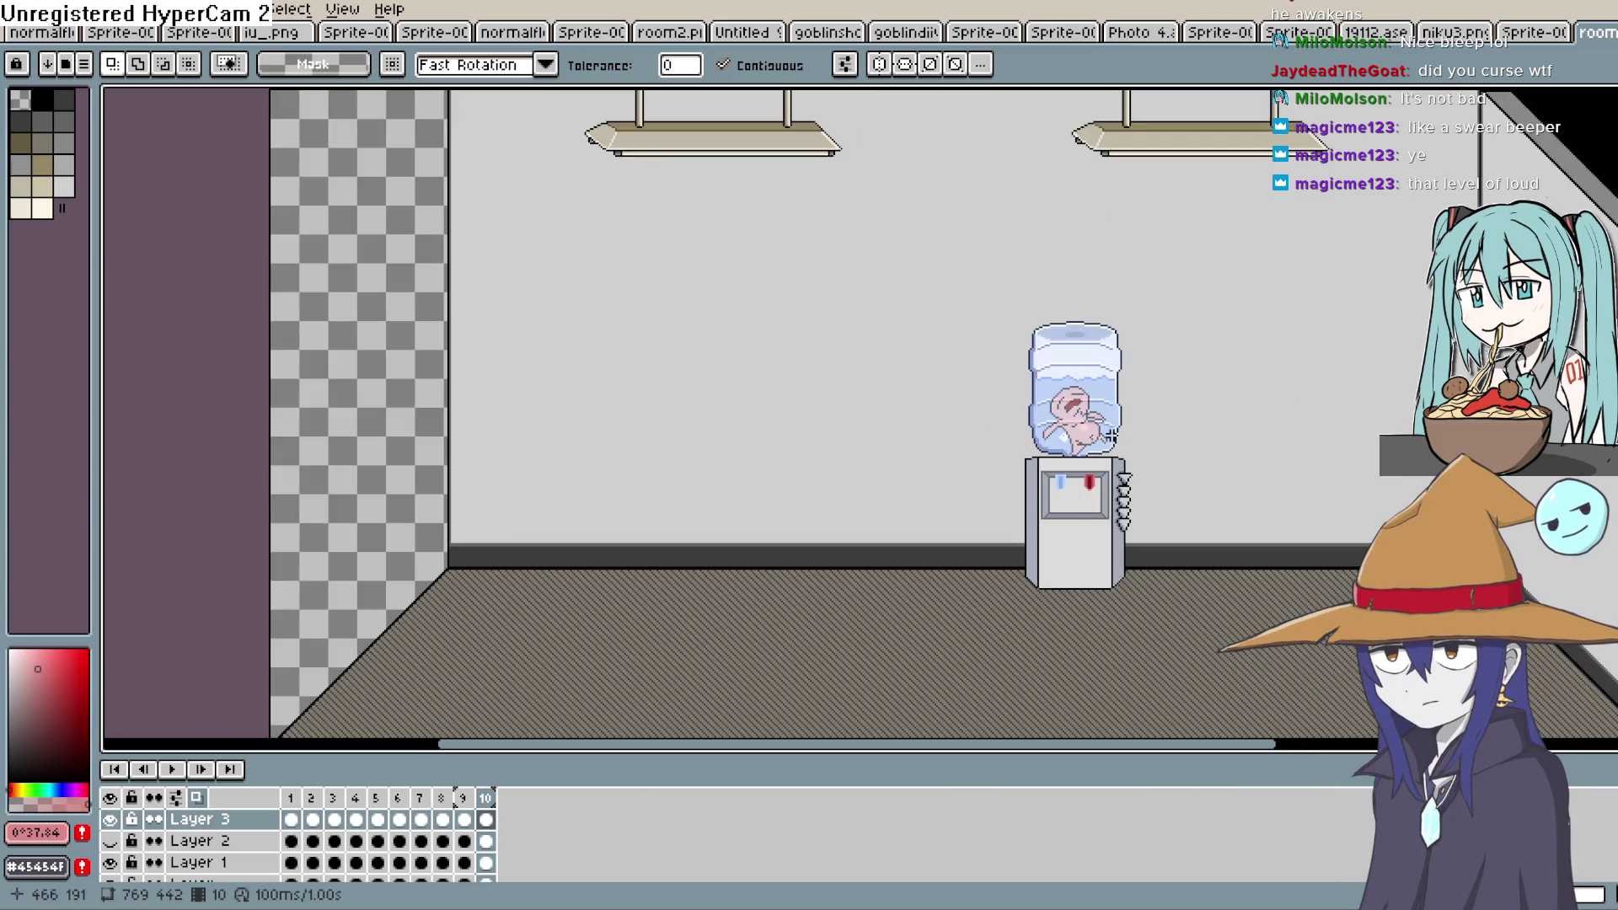
scroll(1113, 435, "up", 2)
scroll(1111, 434, "down", 2)
scroll(1109, 434, "up", 1)
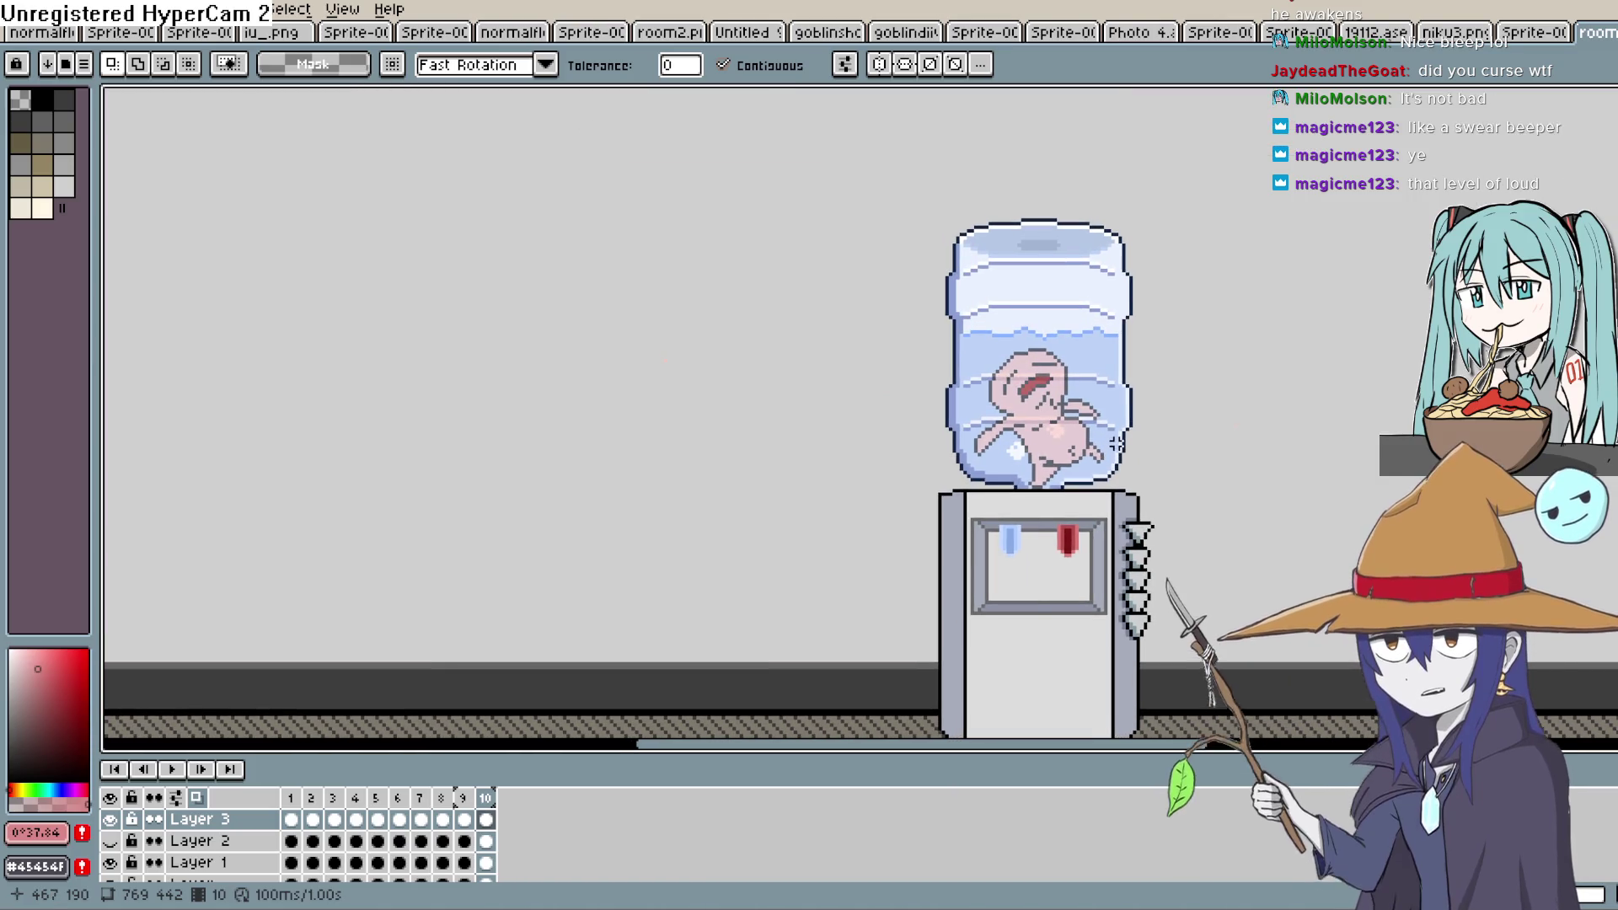
scroll(1121, 428, "down", 1)
scroll(160, 851, "down", 2)
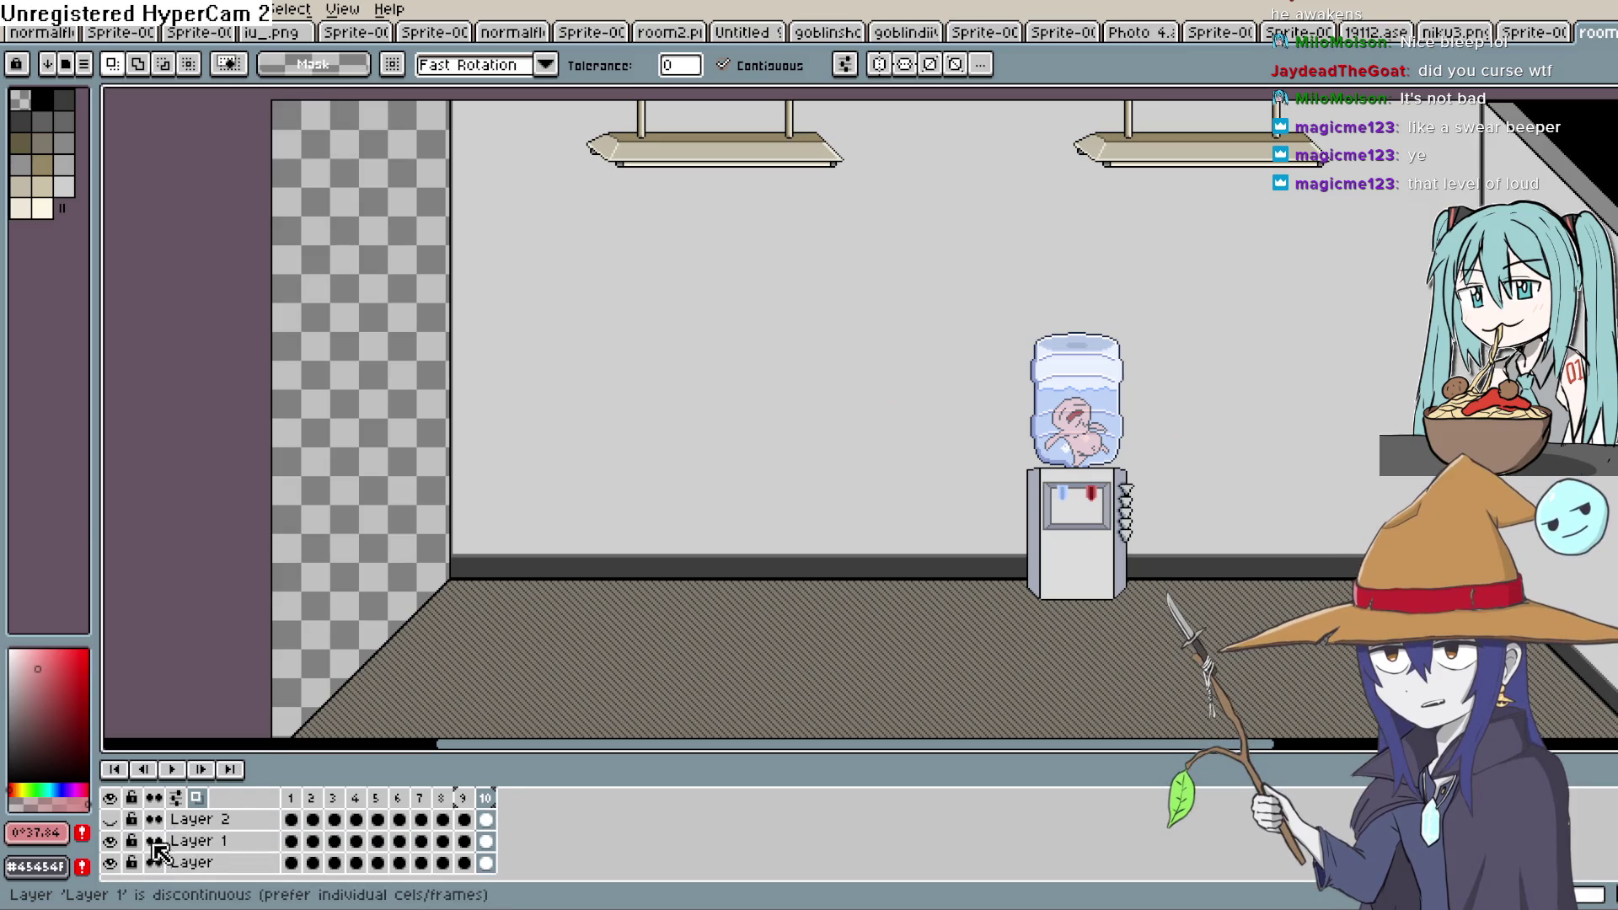
Hide the room background layer and switch to the custom brush
left_click(110, 848)
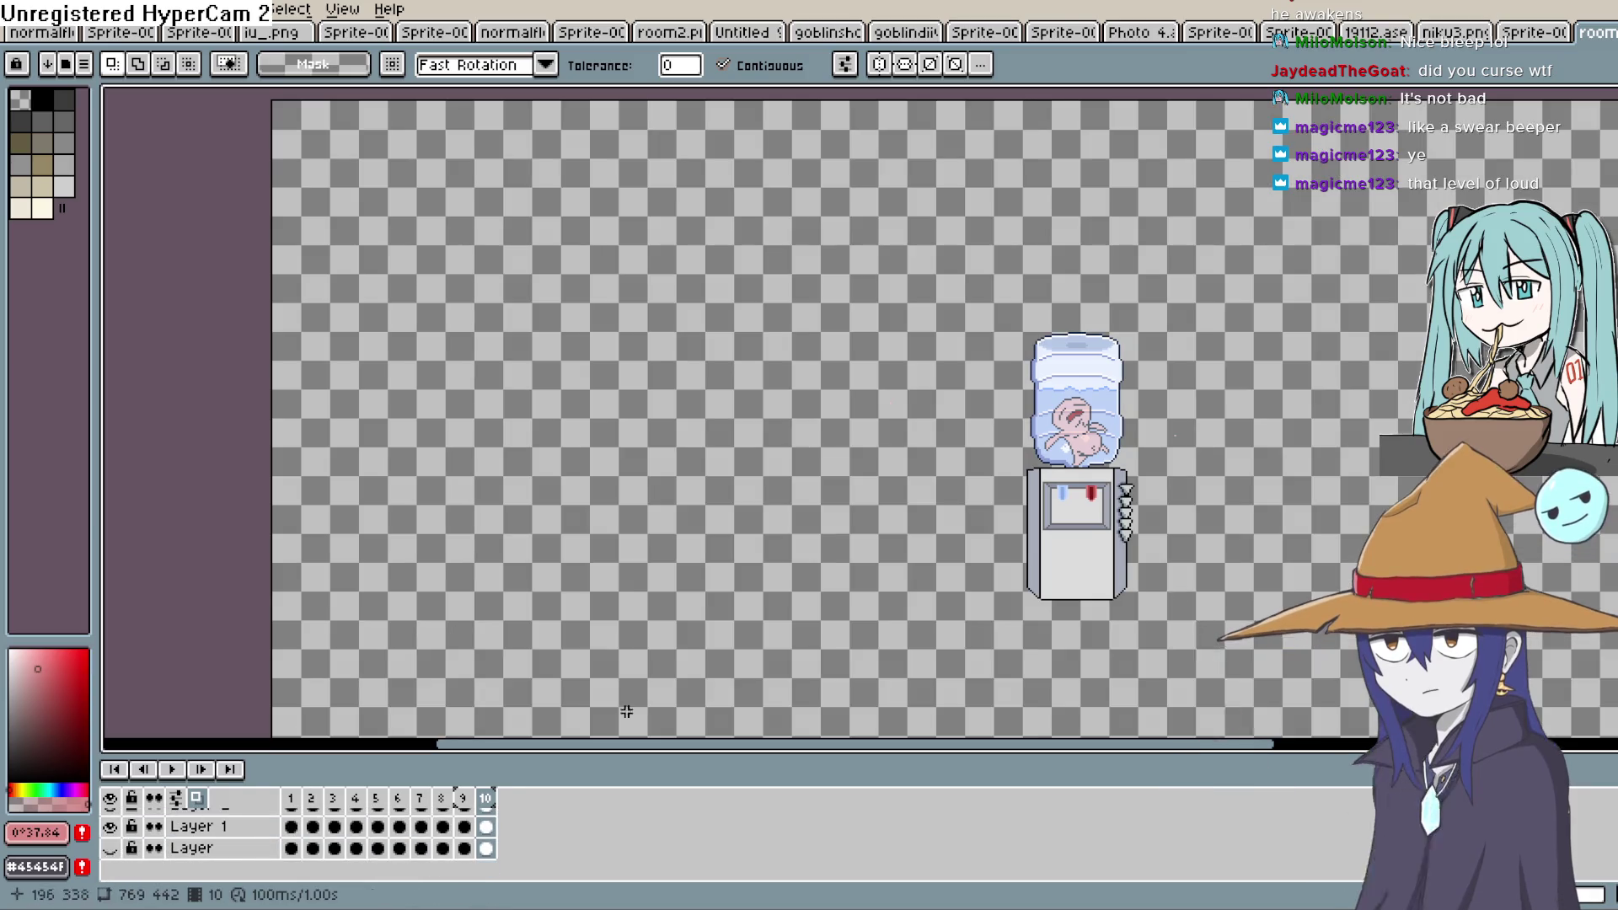
scroll(1087, 375, "up", 5)
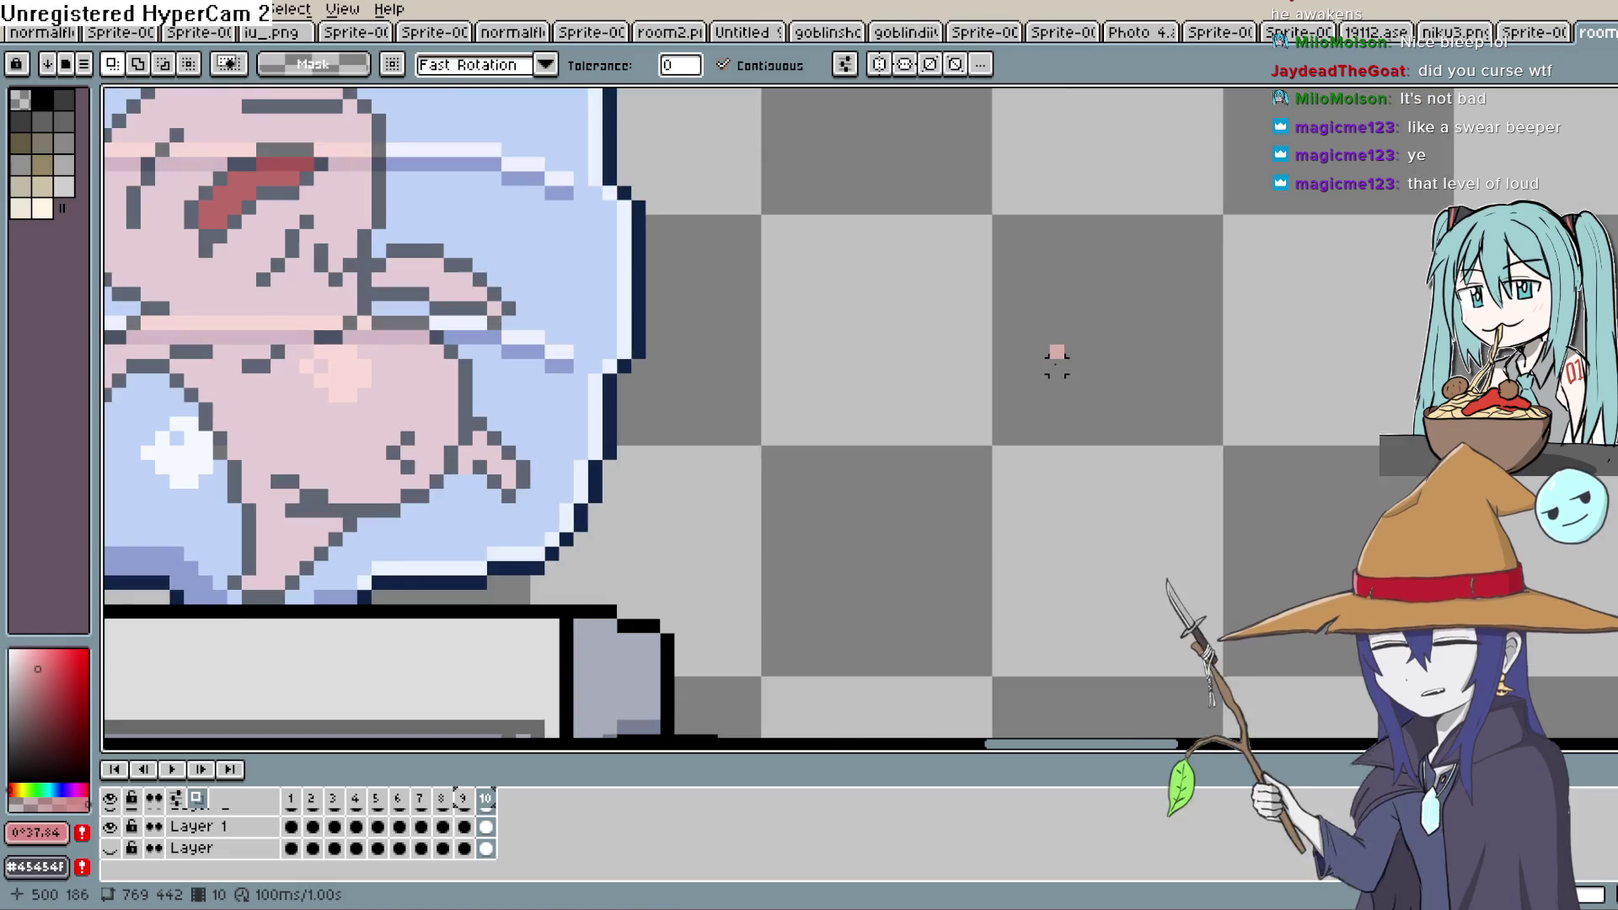
scroll(504, 853, "up", 2)
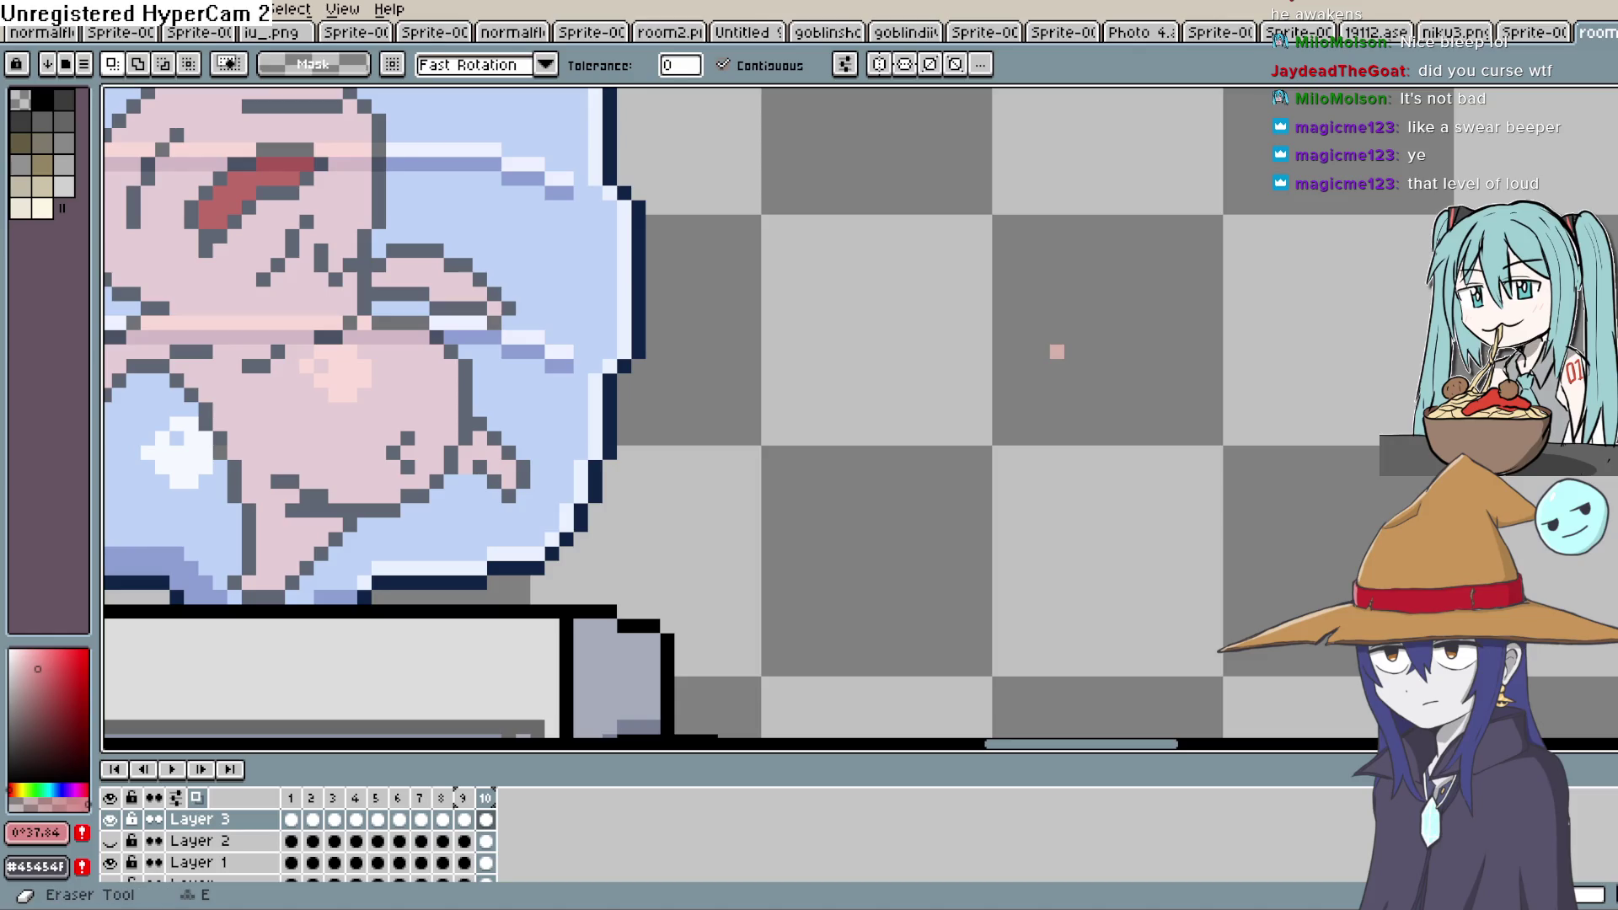
key("ctrl+b")
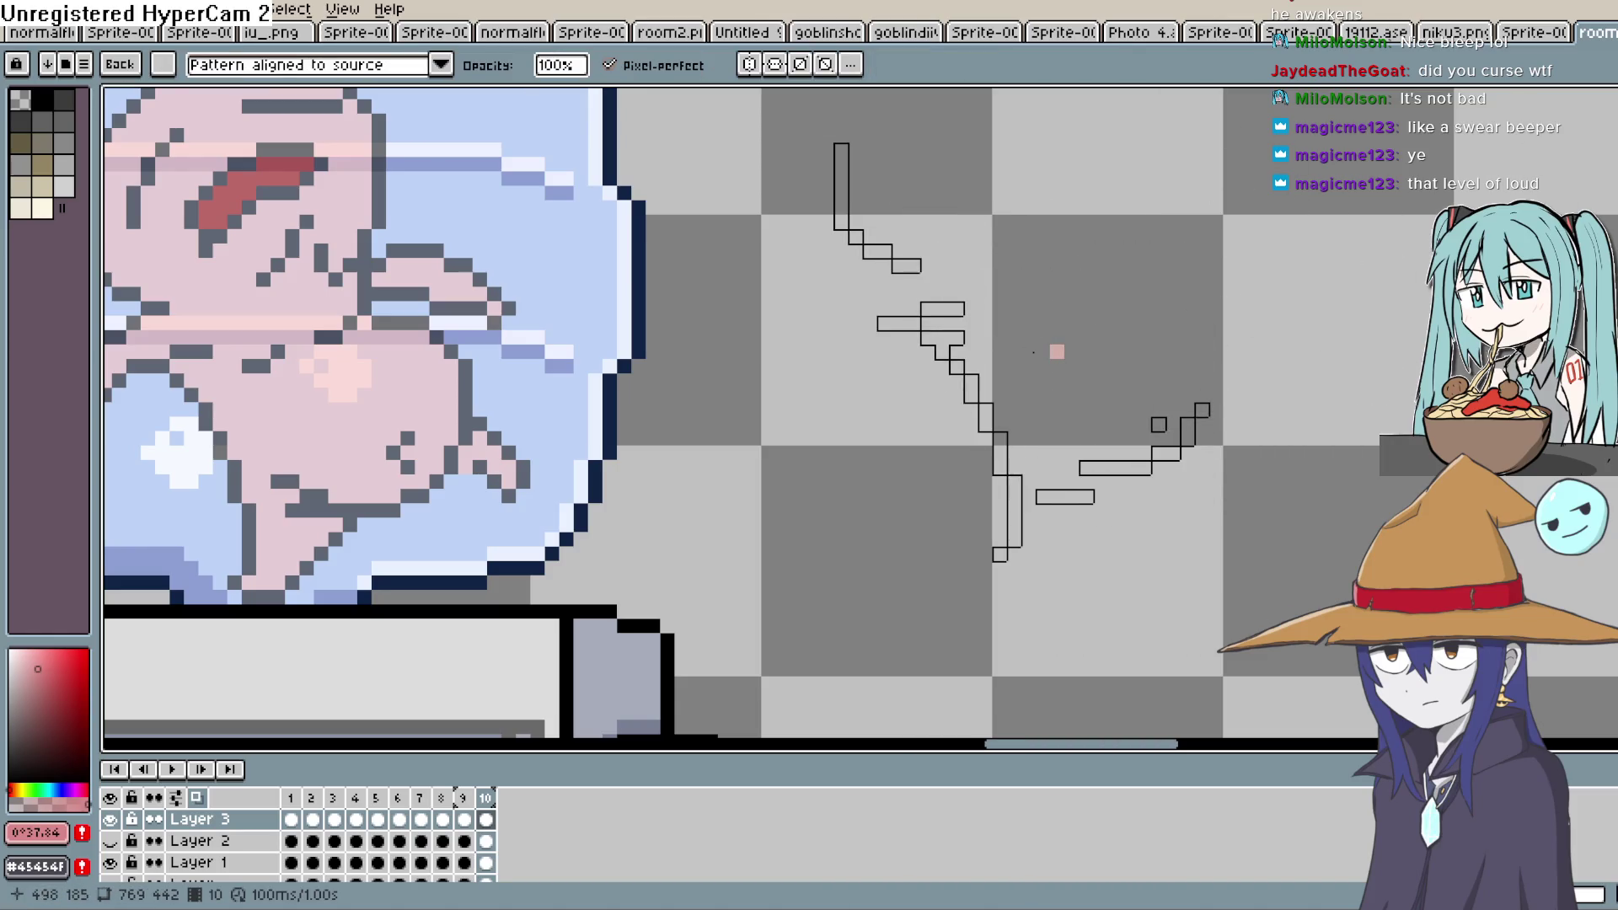
scroll(1081, 348, "down", 1)
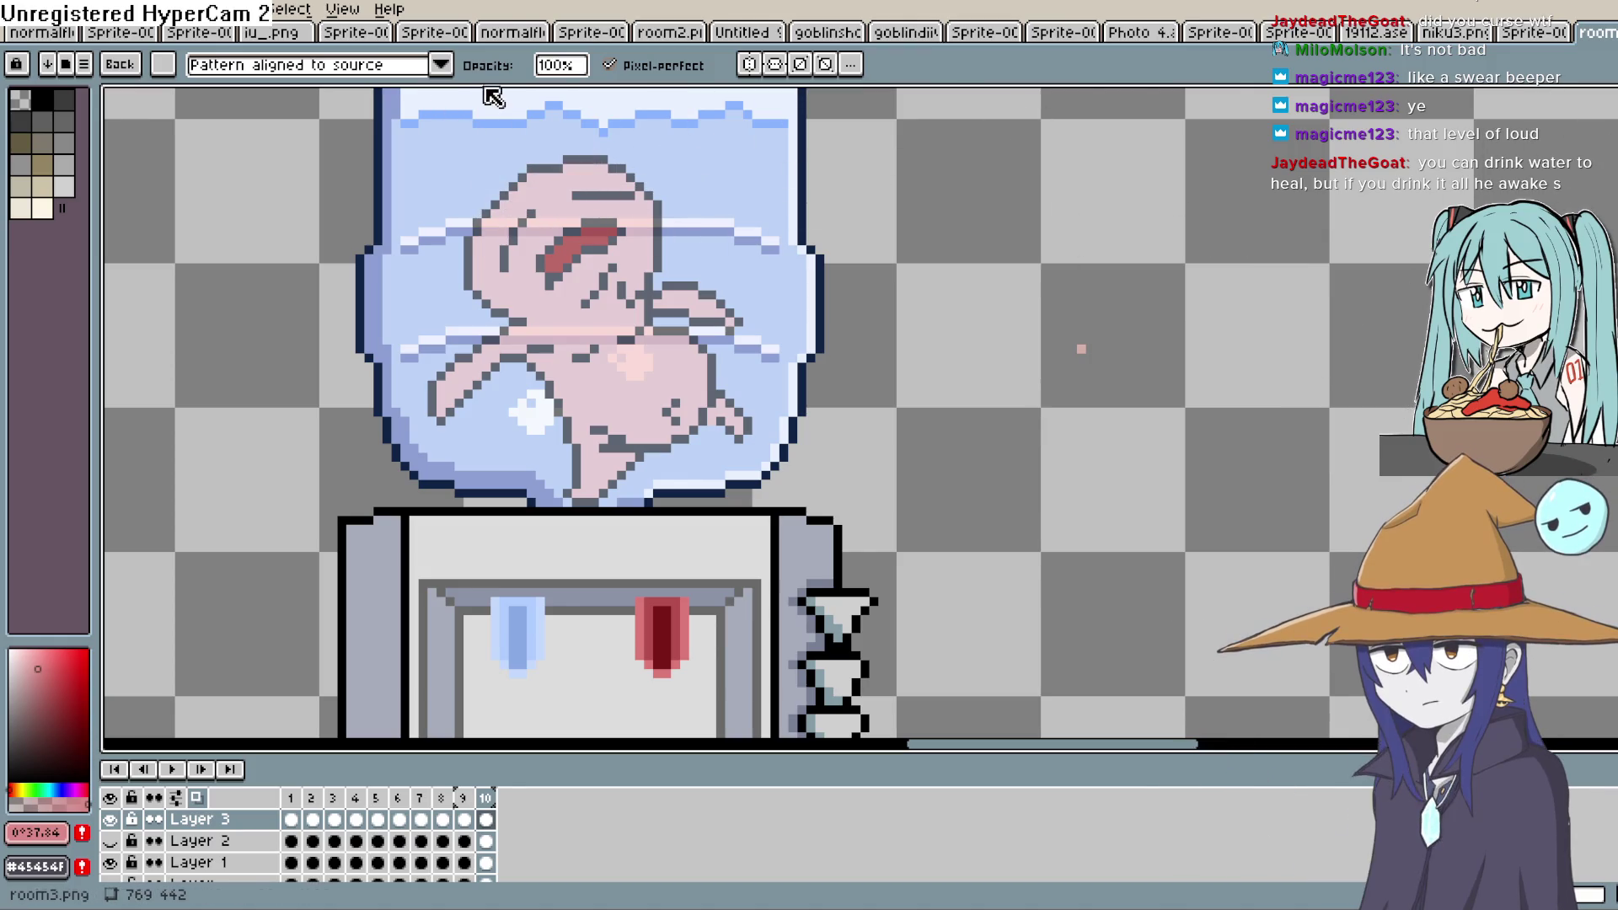
Toggle the brush to plain paint mode and back to Pattern aligned to source, then test a stroke
left_click(440, 65)
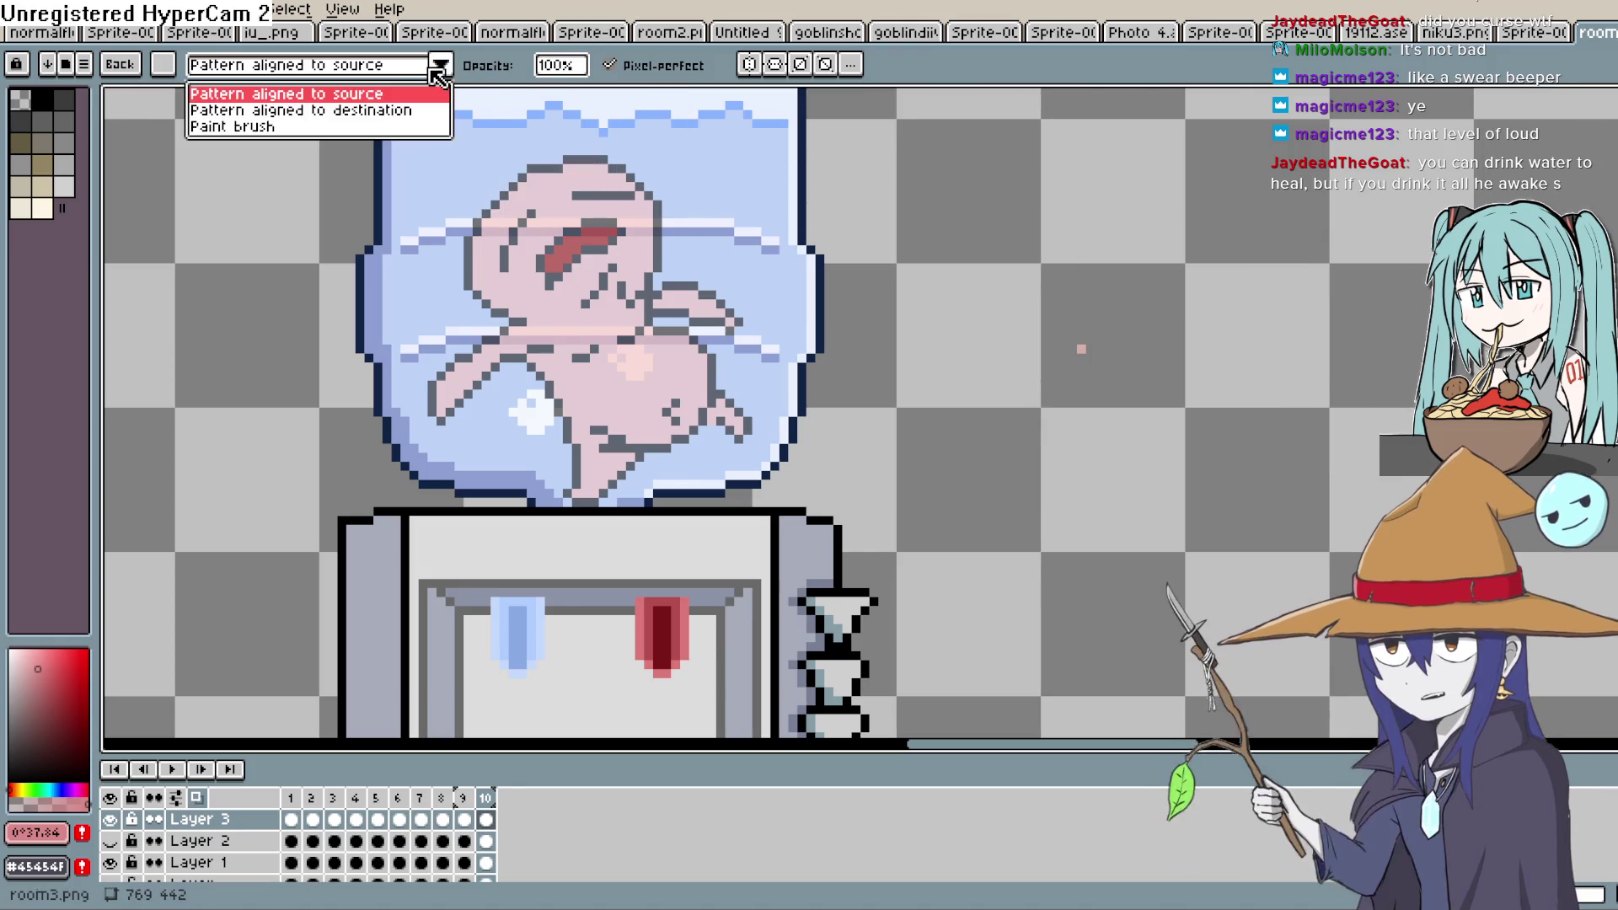
left_click(337, 127)
left_click(442, 67)
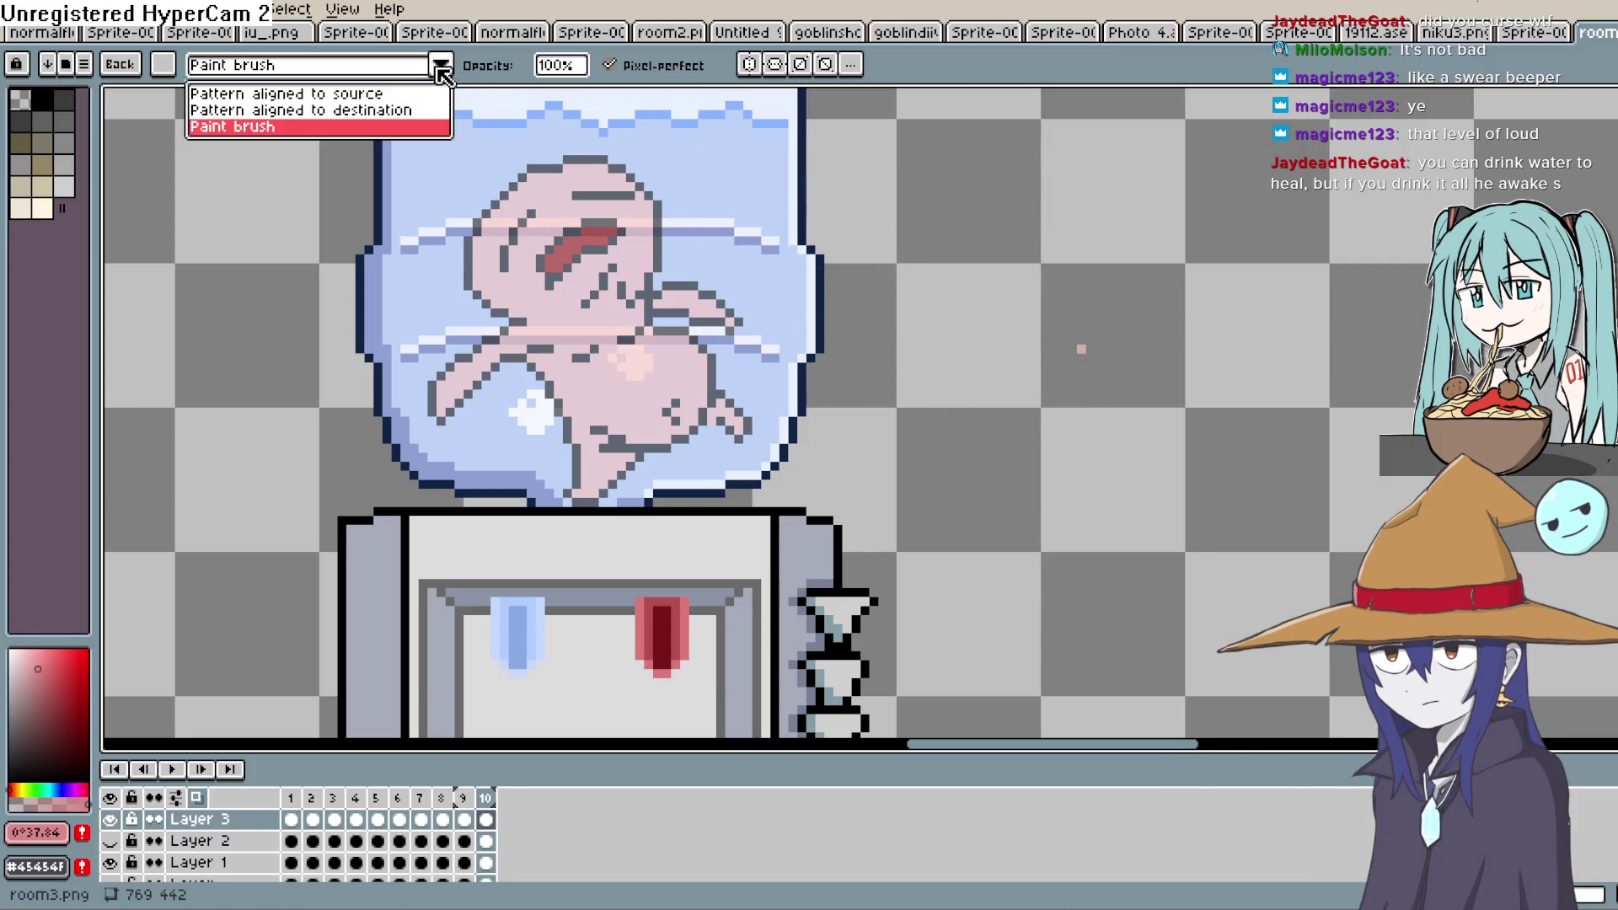
left_click(337, 93)
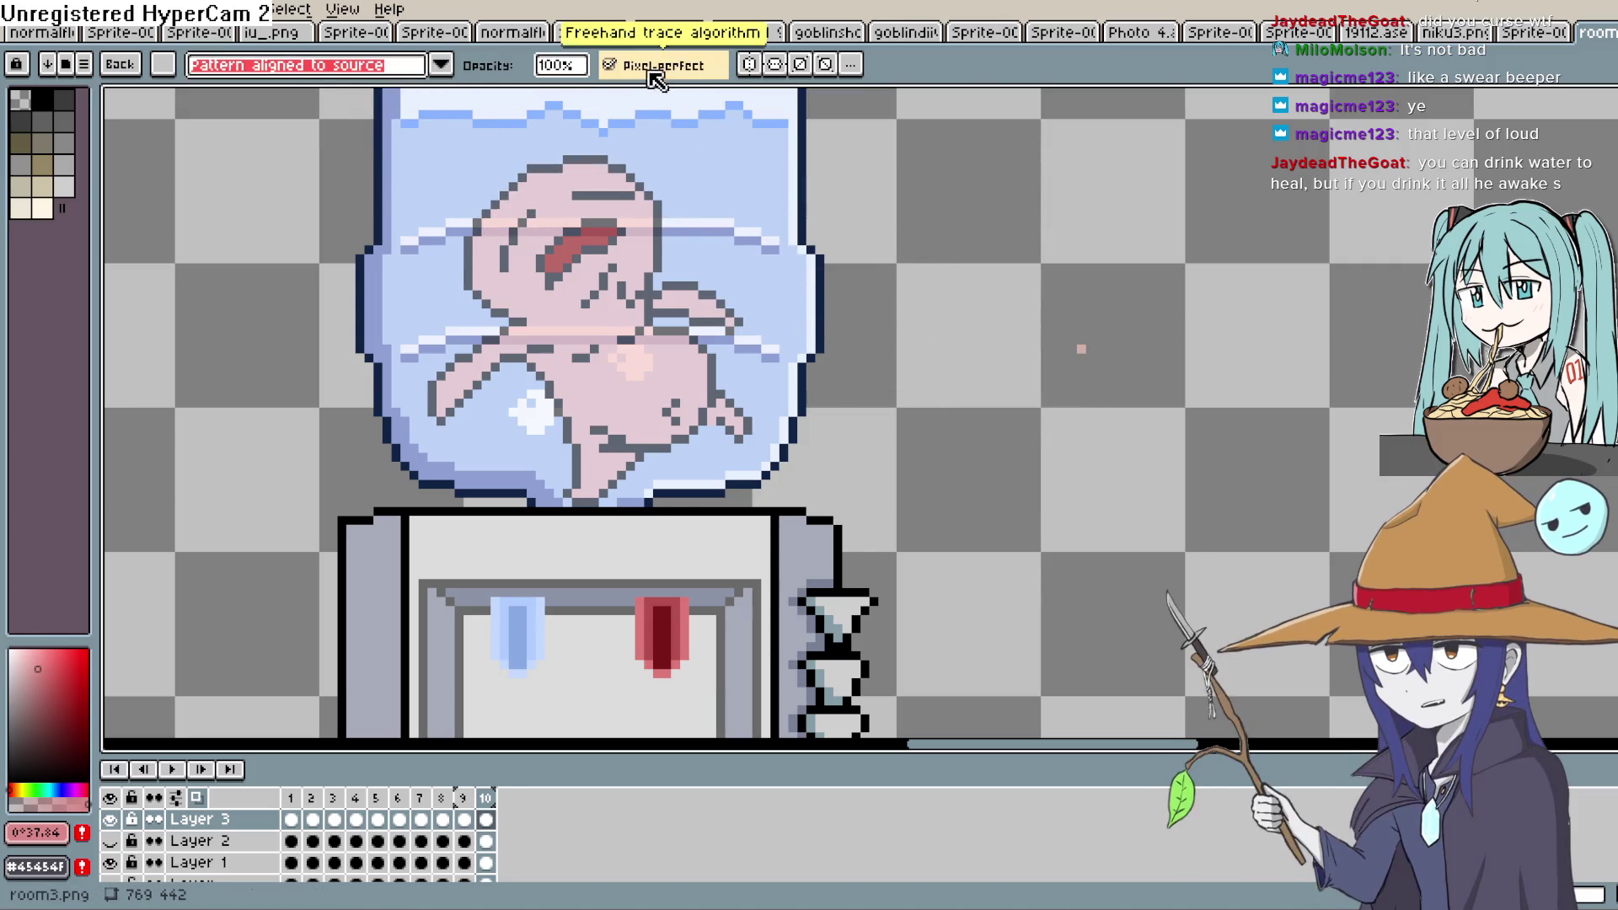
left_click_drag(1064, 203, 1290, 367)
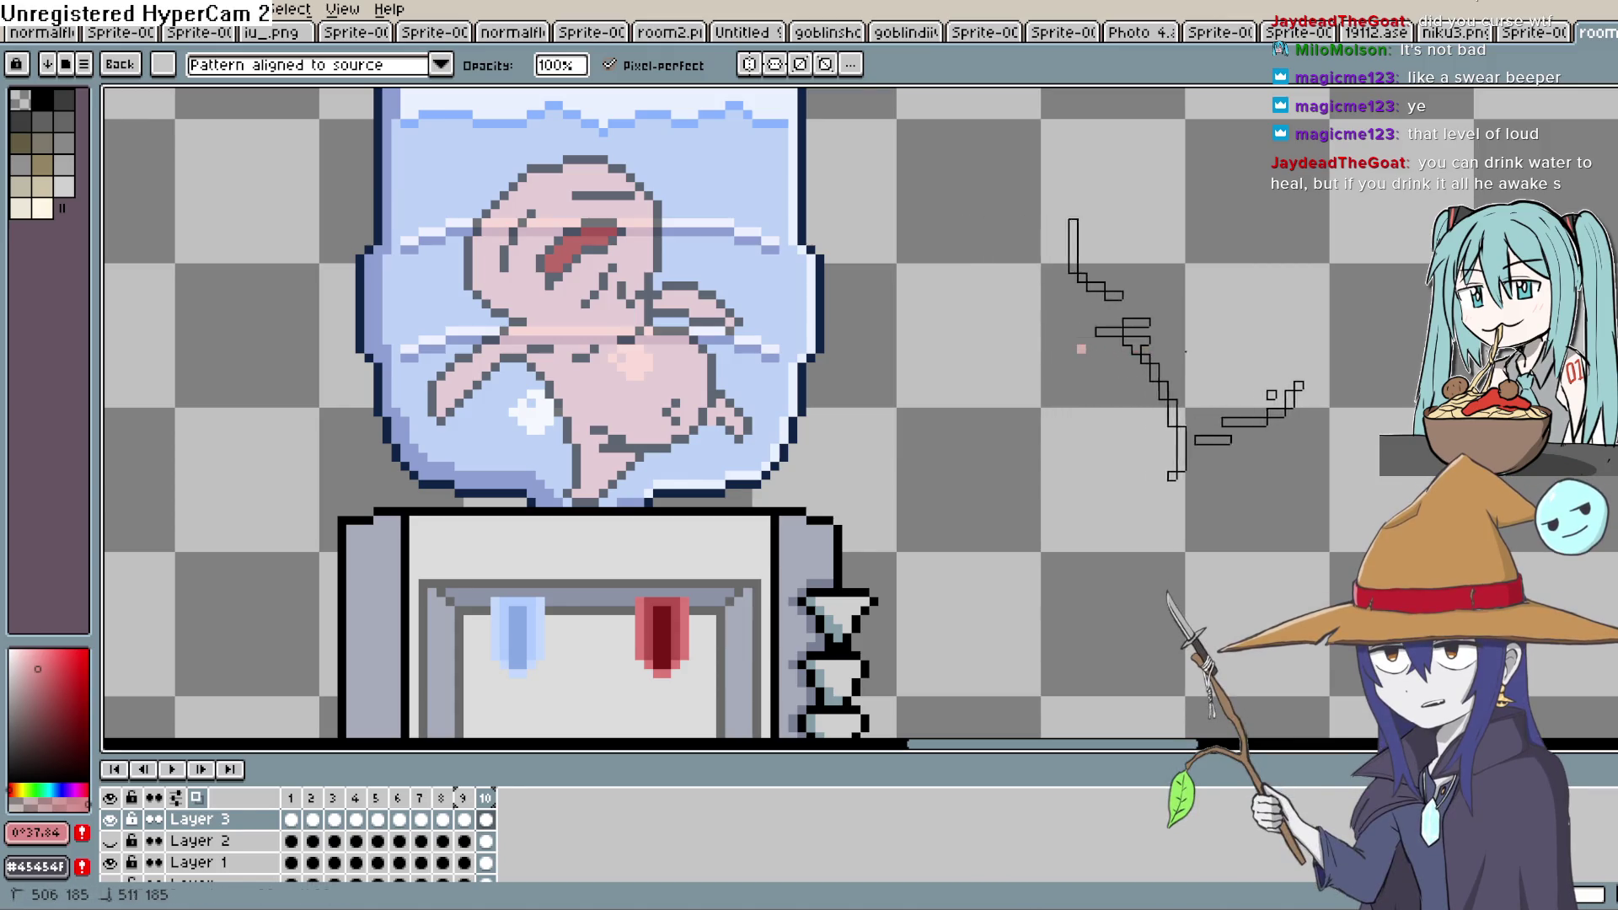
Sample a colour from the artwork with the eyedropper and go to frame 1
scroll(1197, 374, "down", 2)
scroll(1178, 370, "up", 4)
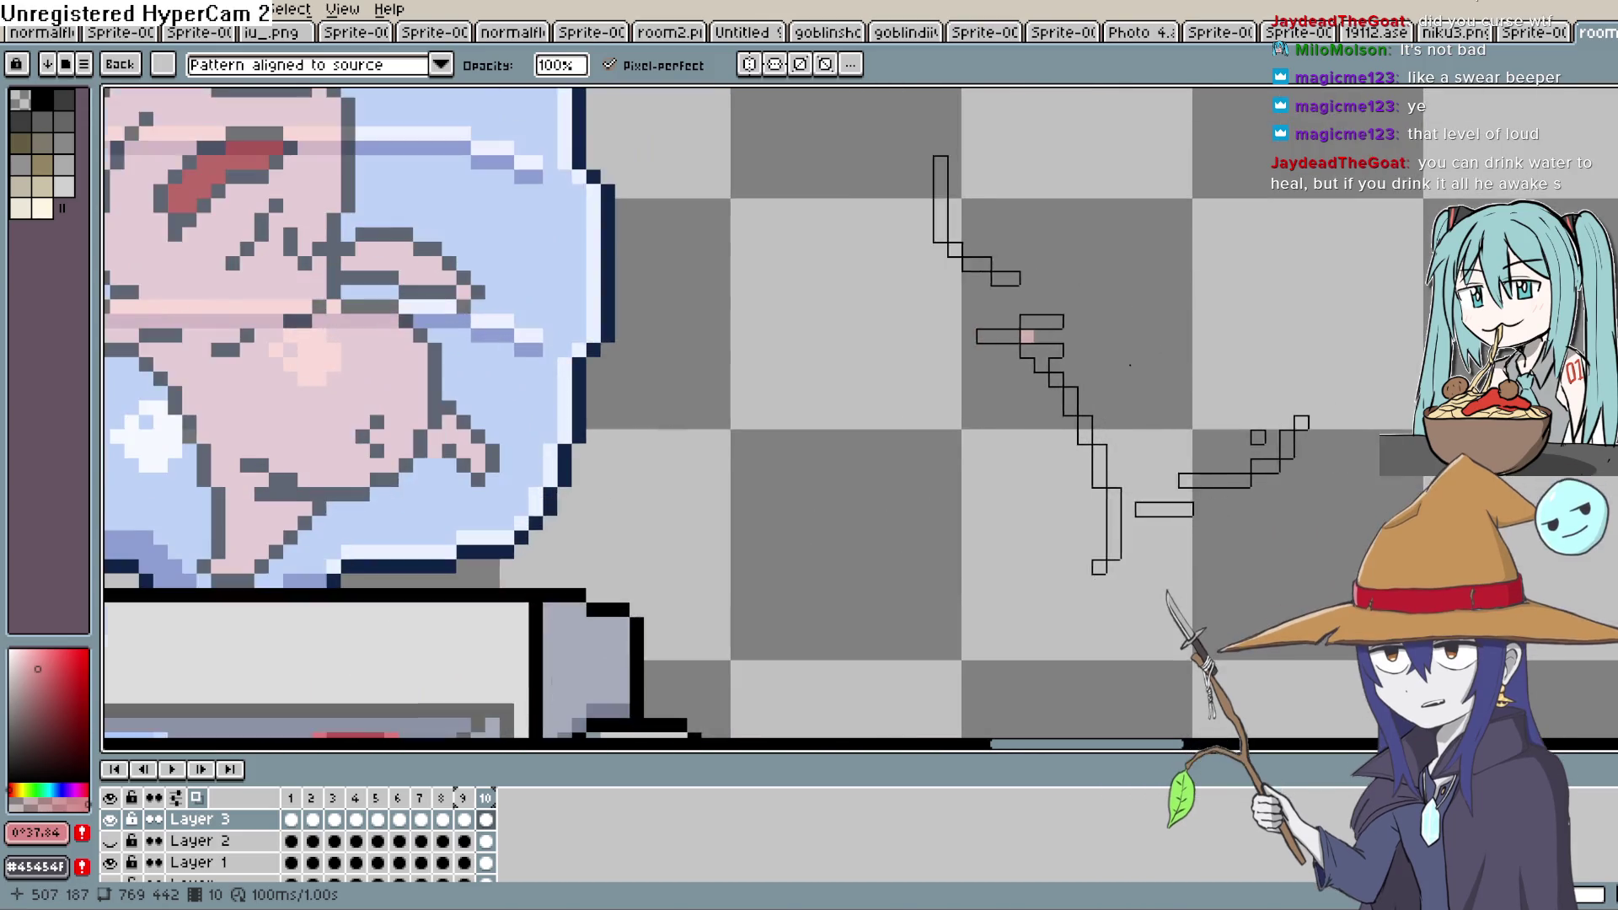
key("i")
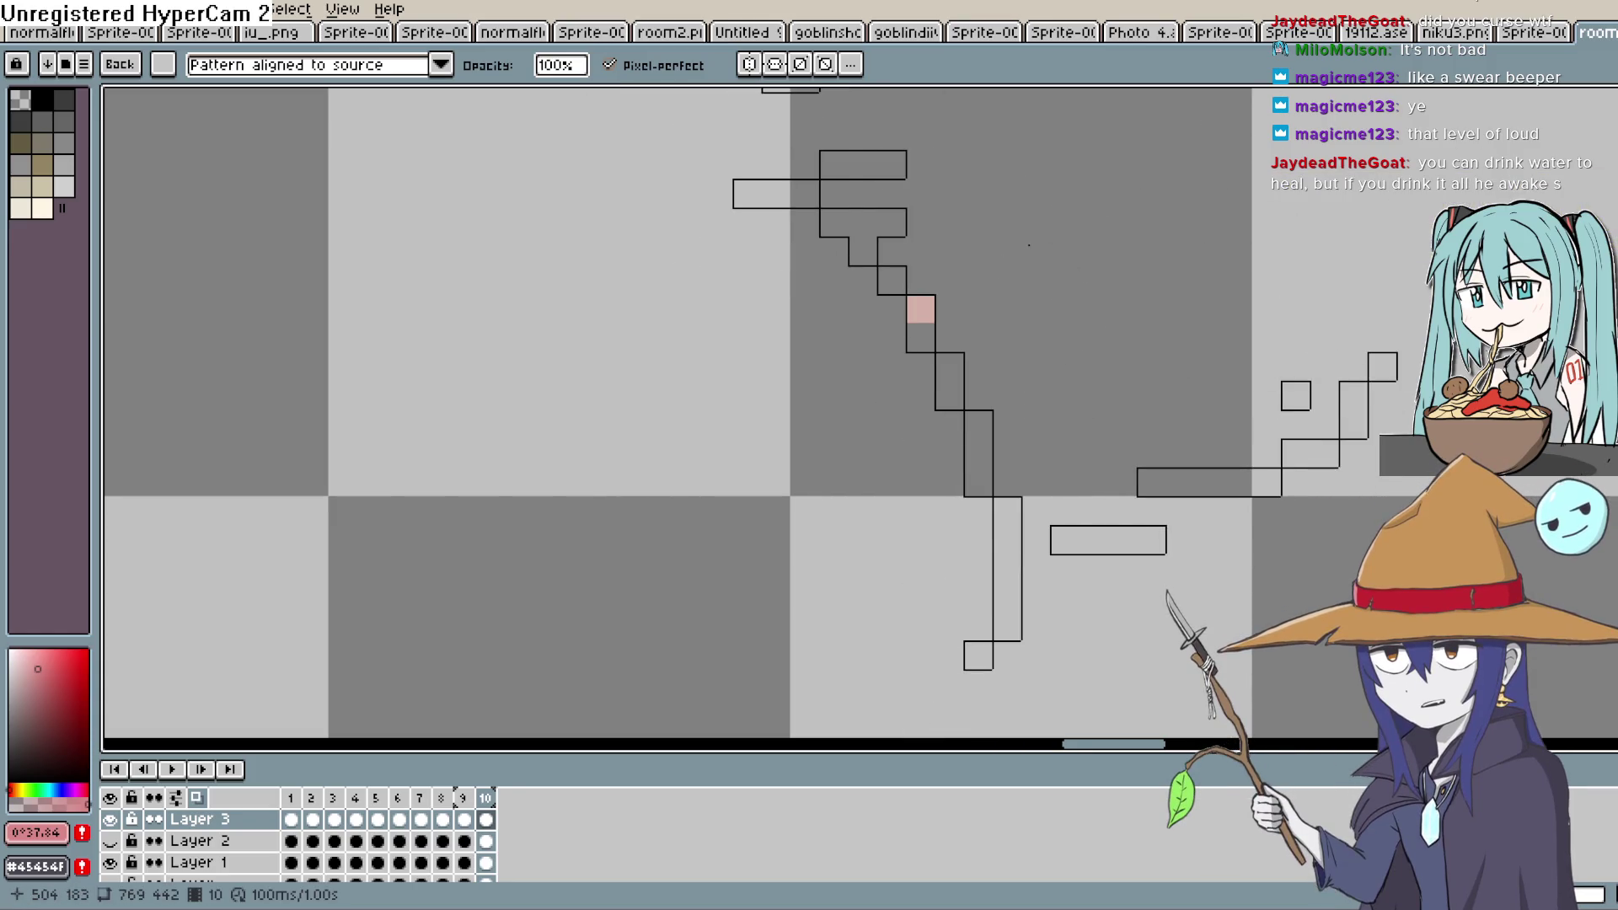
scroll(921, 309, "down", 3)
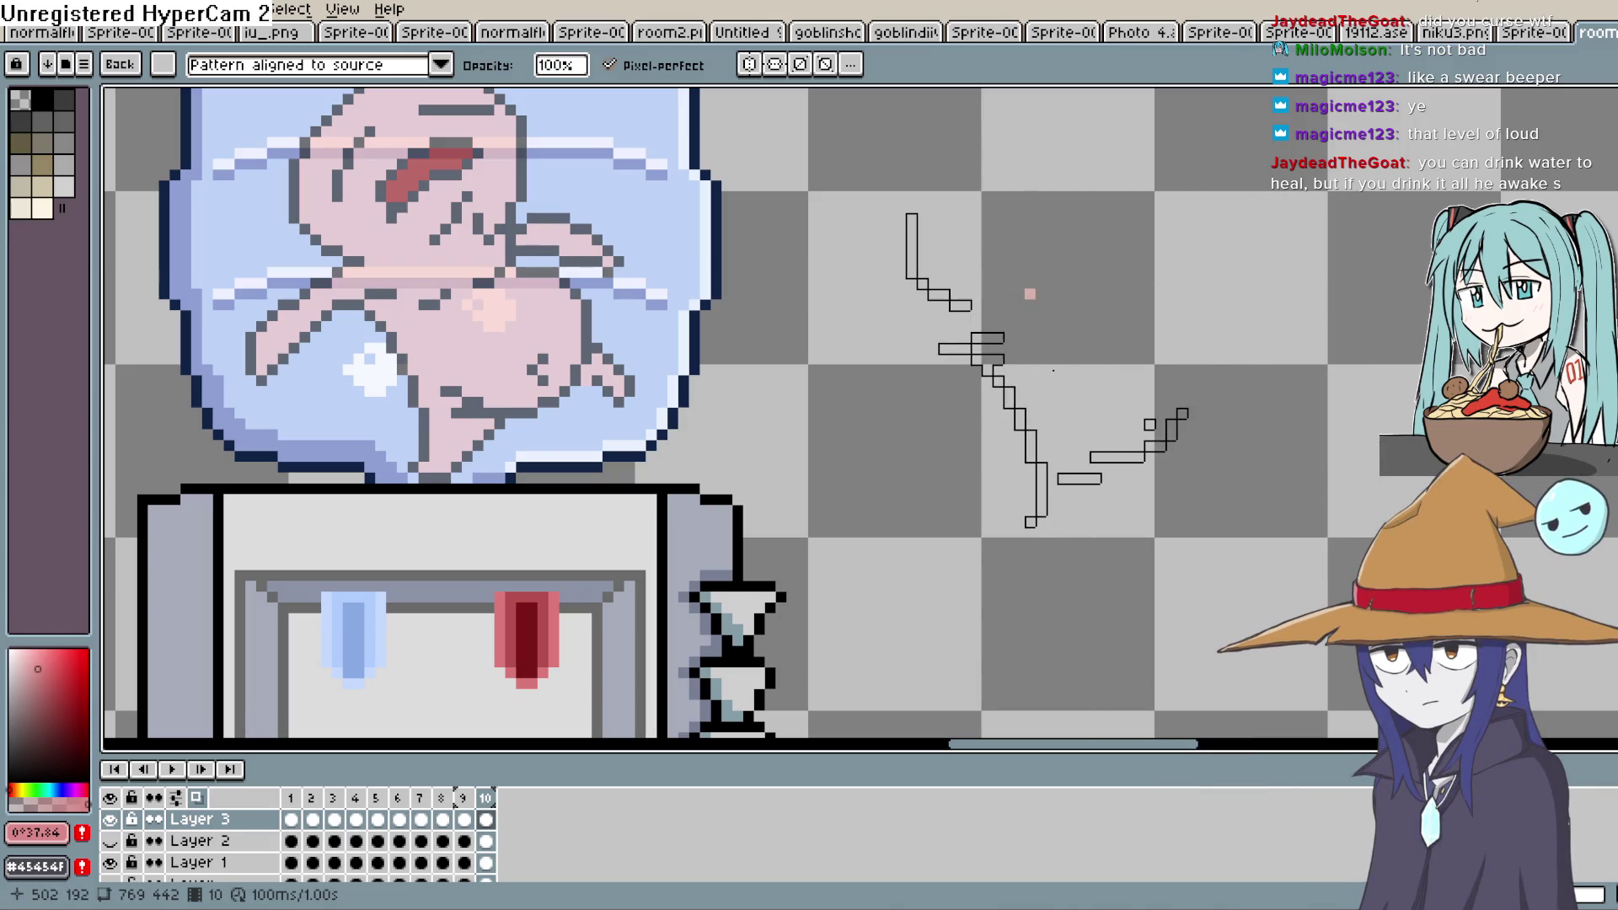
scroll(1054, 369, "down", 1)
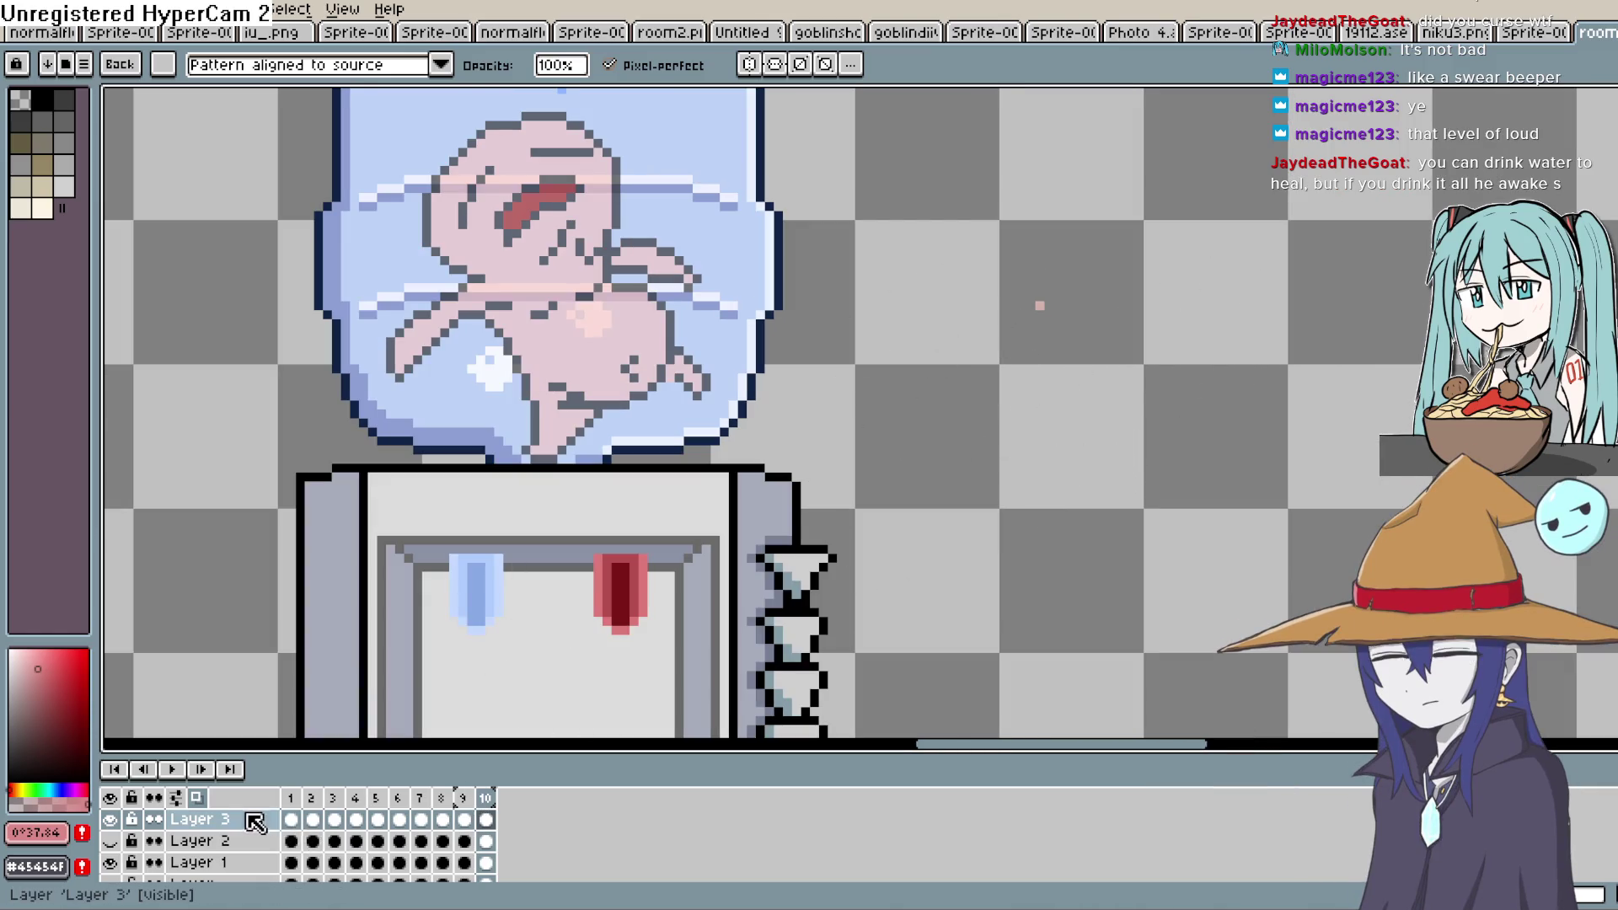
left_click(305, 824)
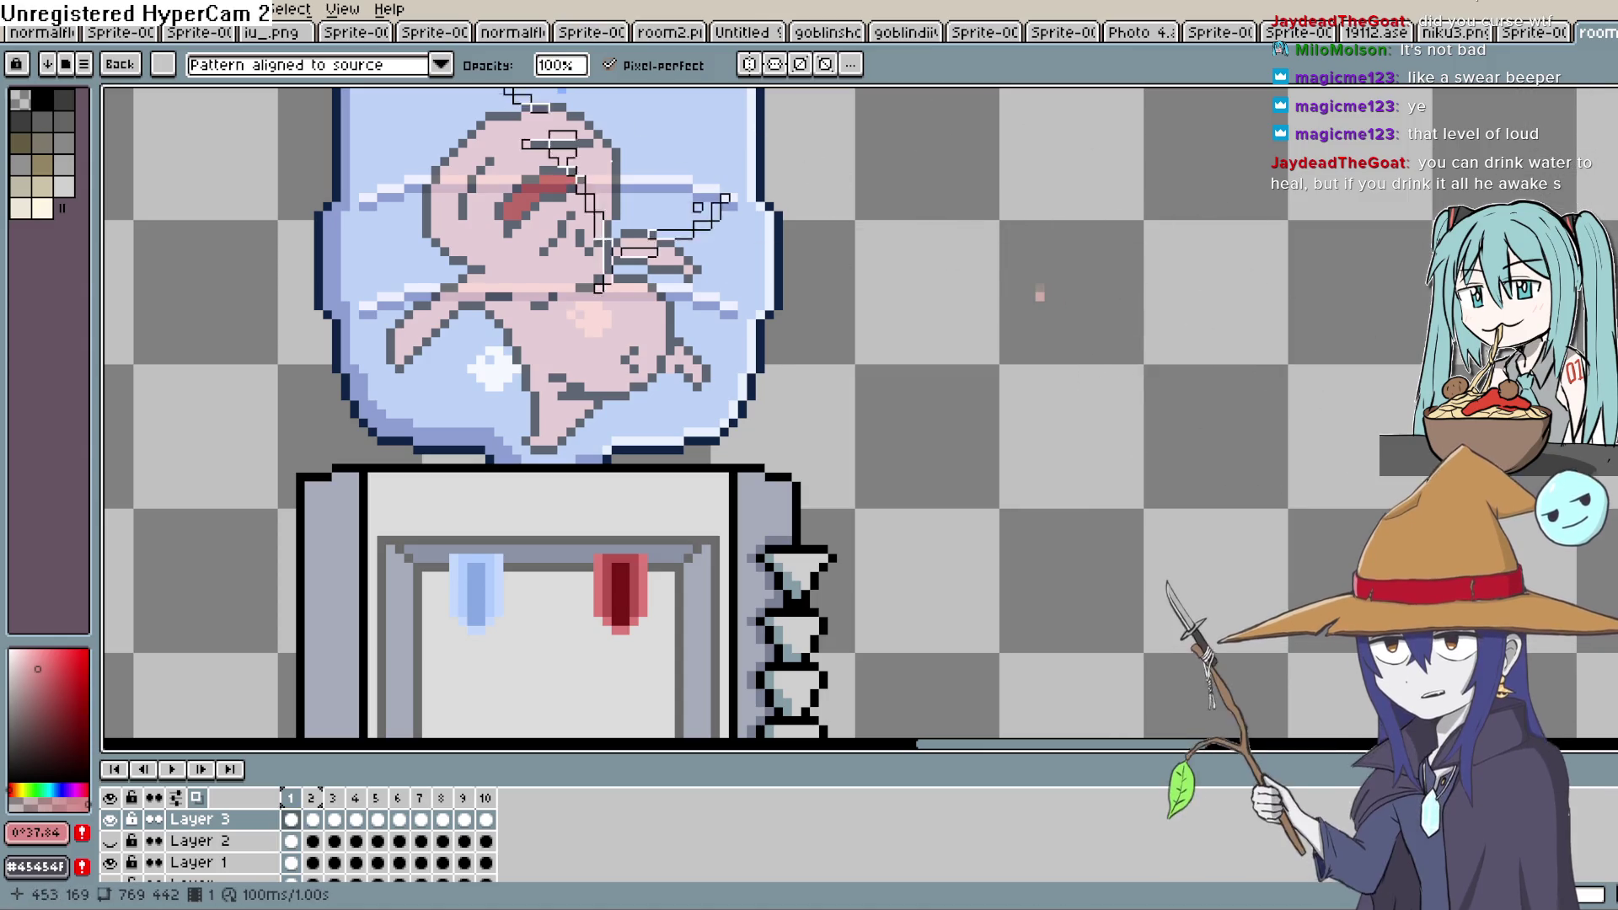
Switch to the round 1px brush and go to frame 2
left_click(168, 74)
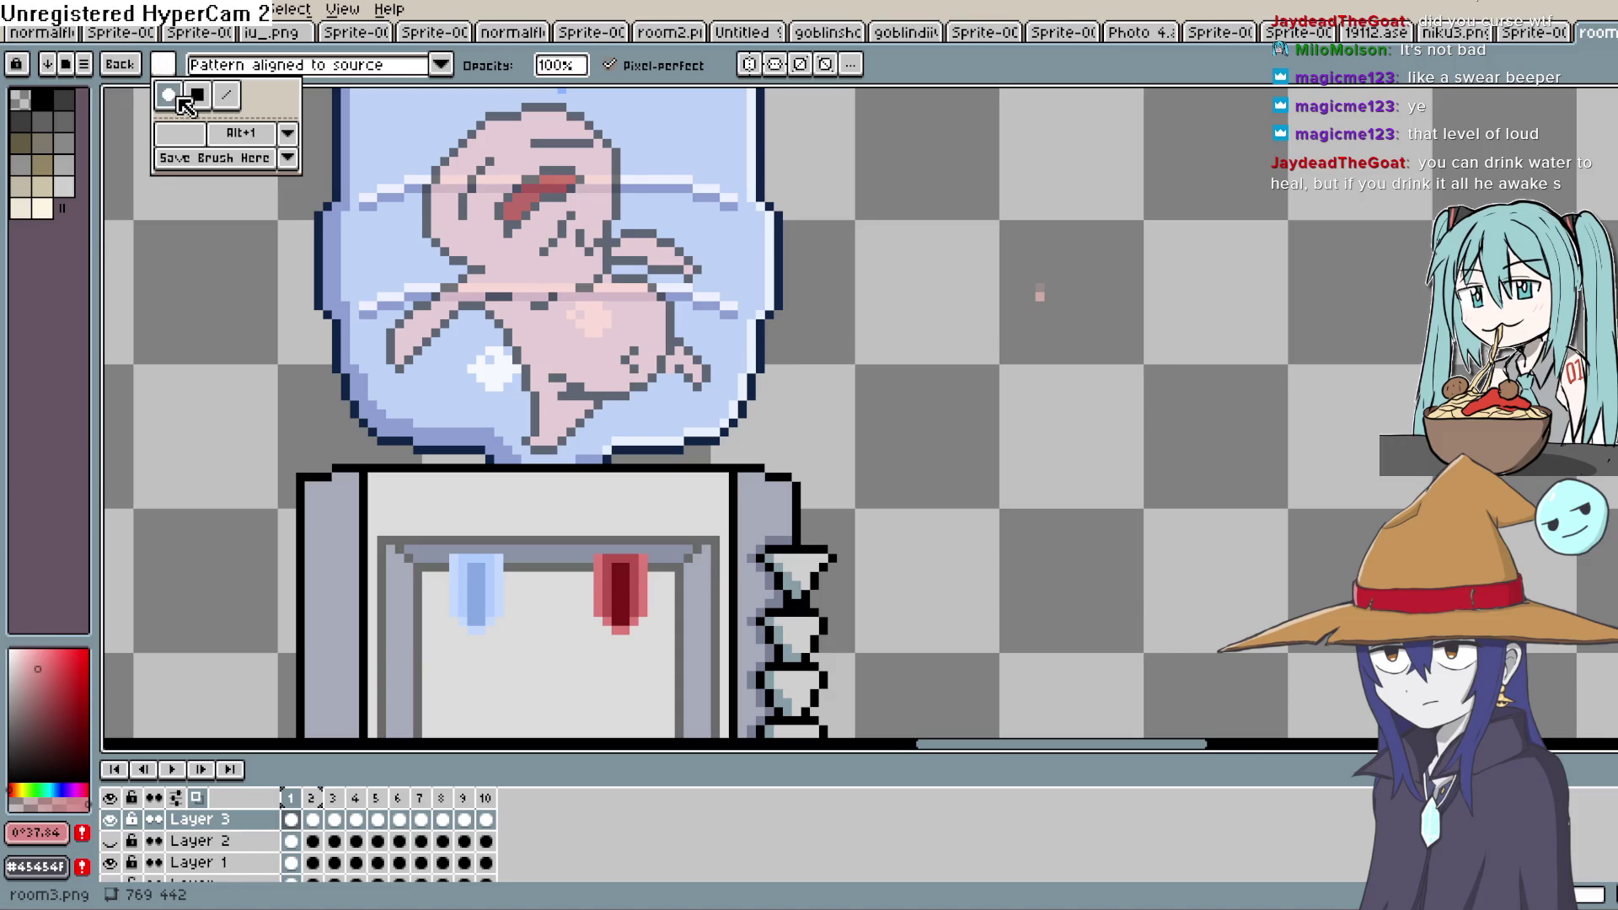
left_click(172, 95)
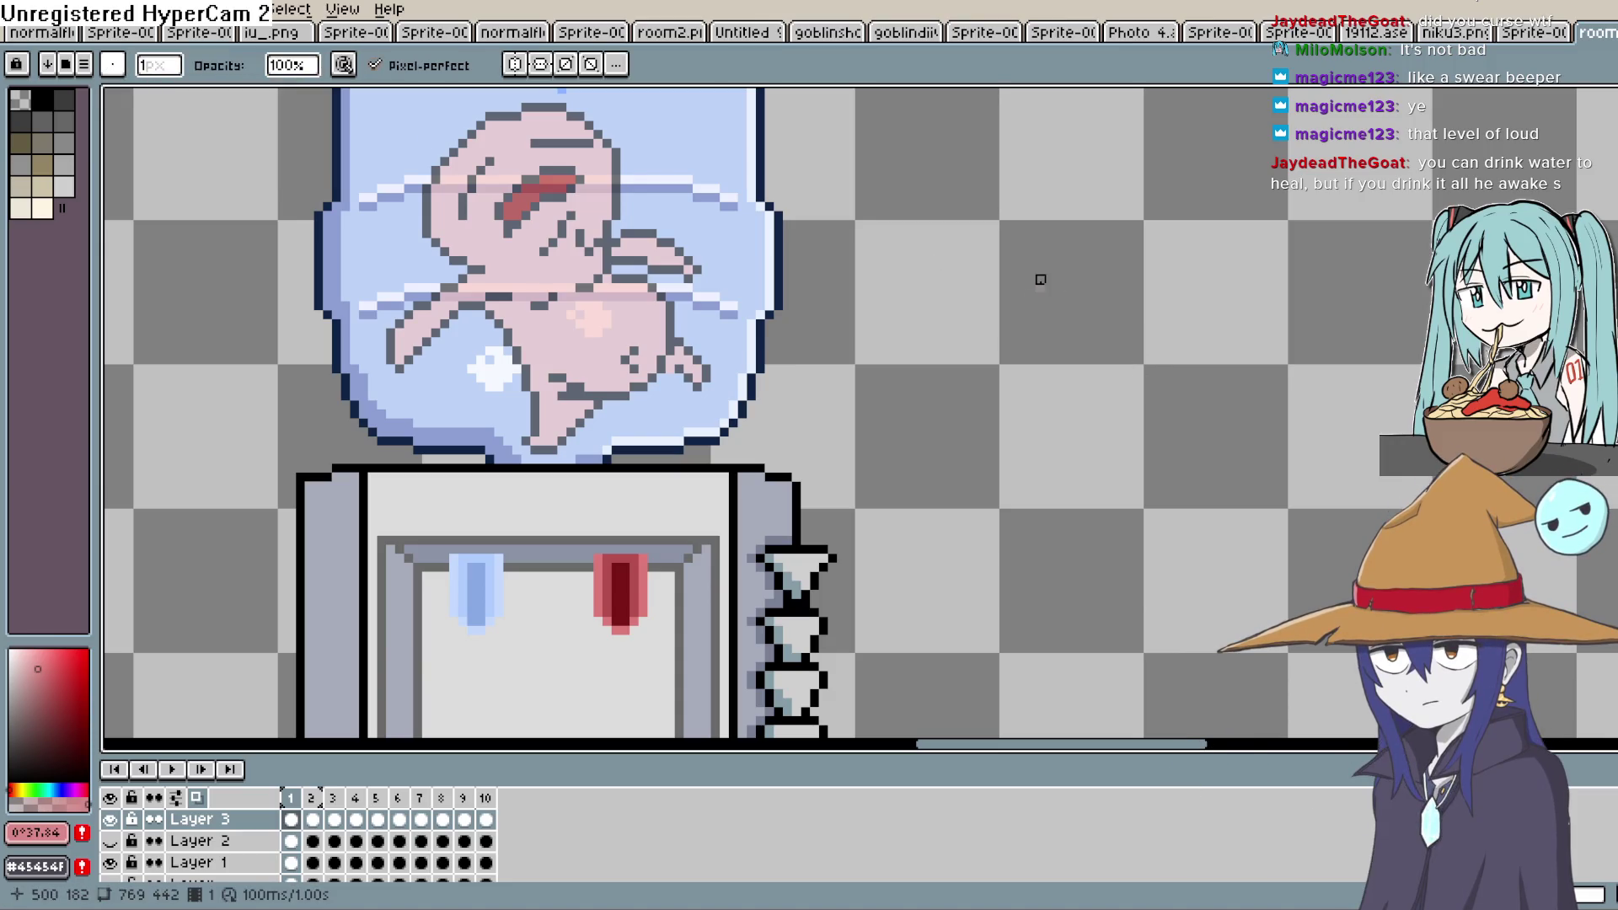
left_click(323, 822)
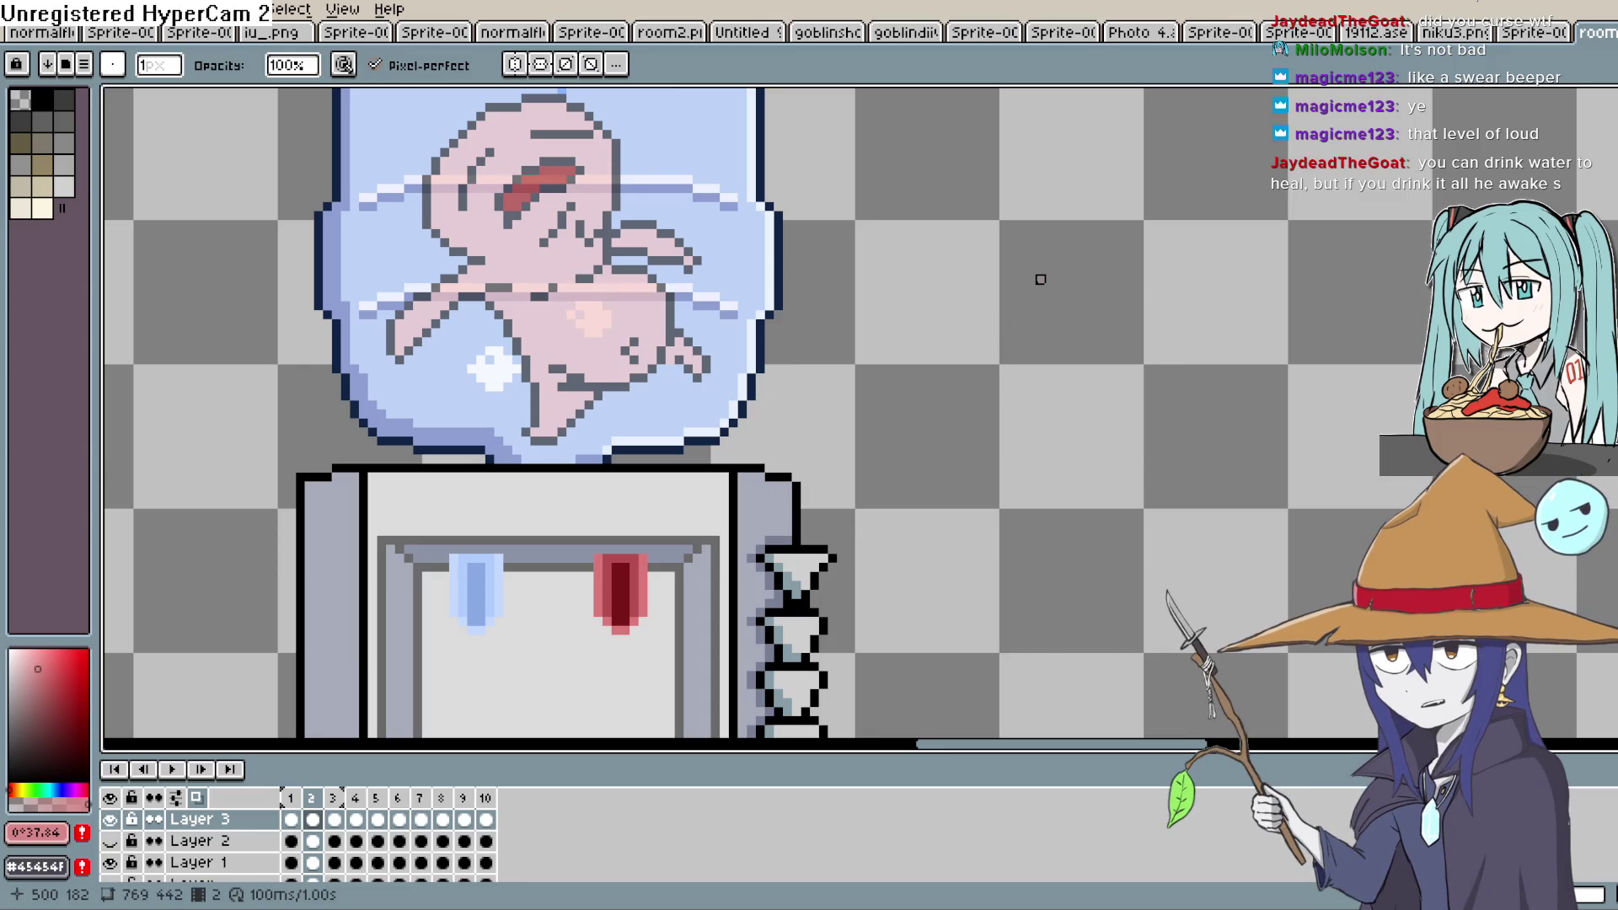
Step through the frames one by one back round to frame 2, then play the animation
key("period")
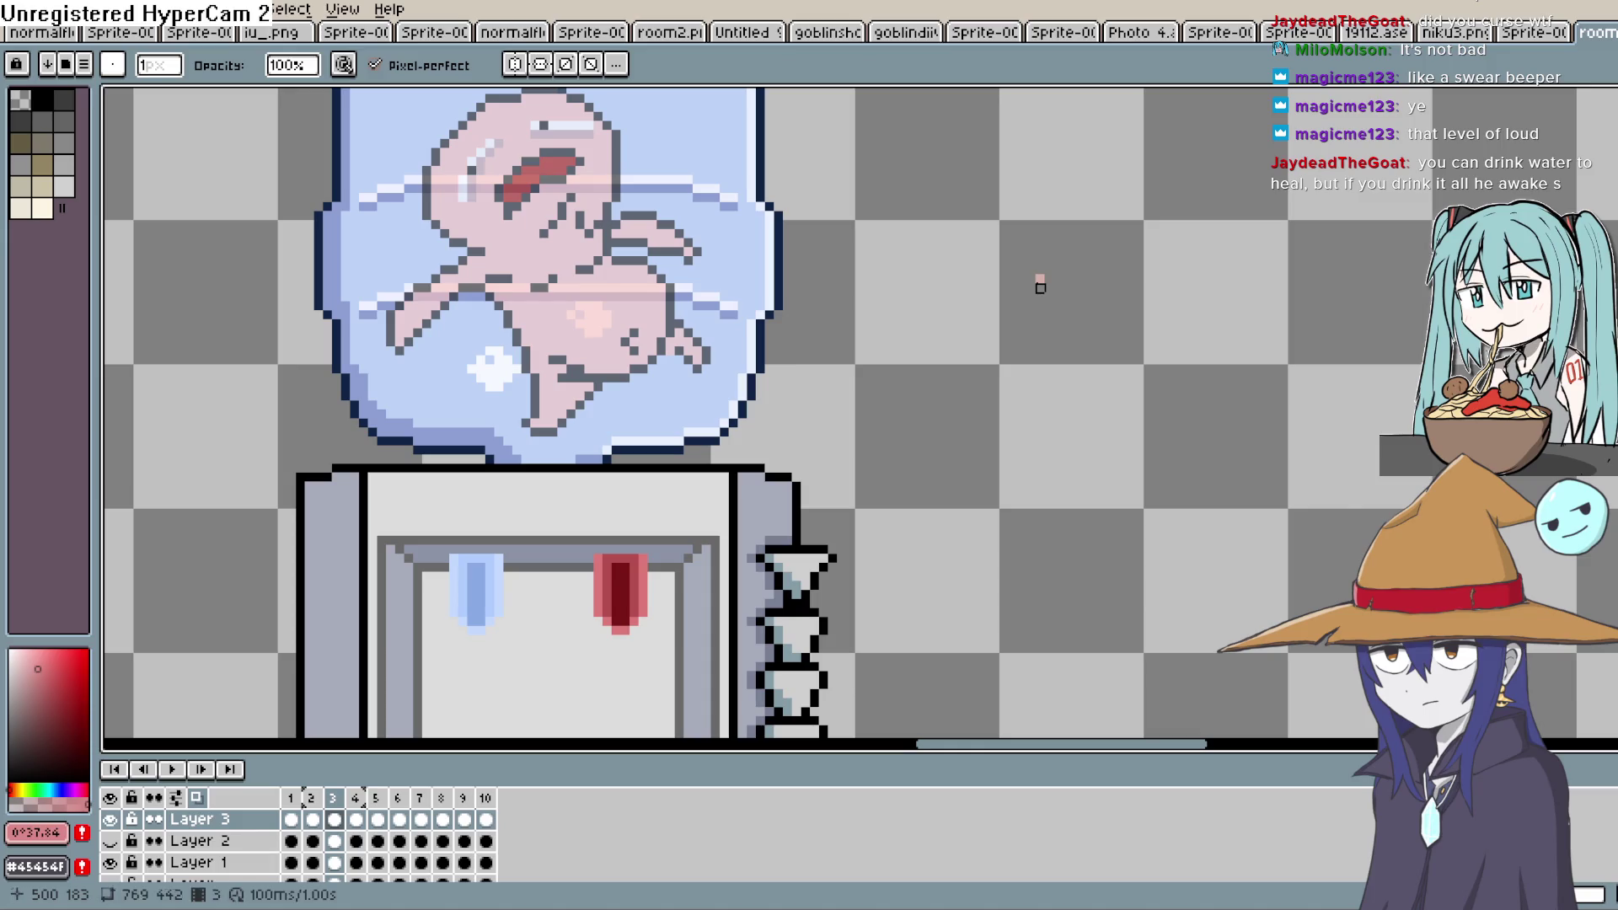
key("period")
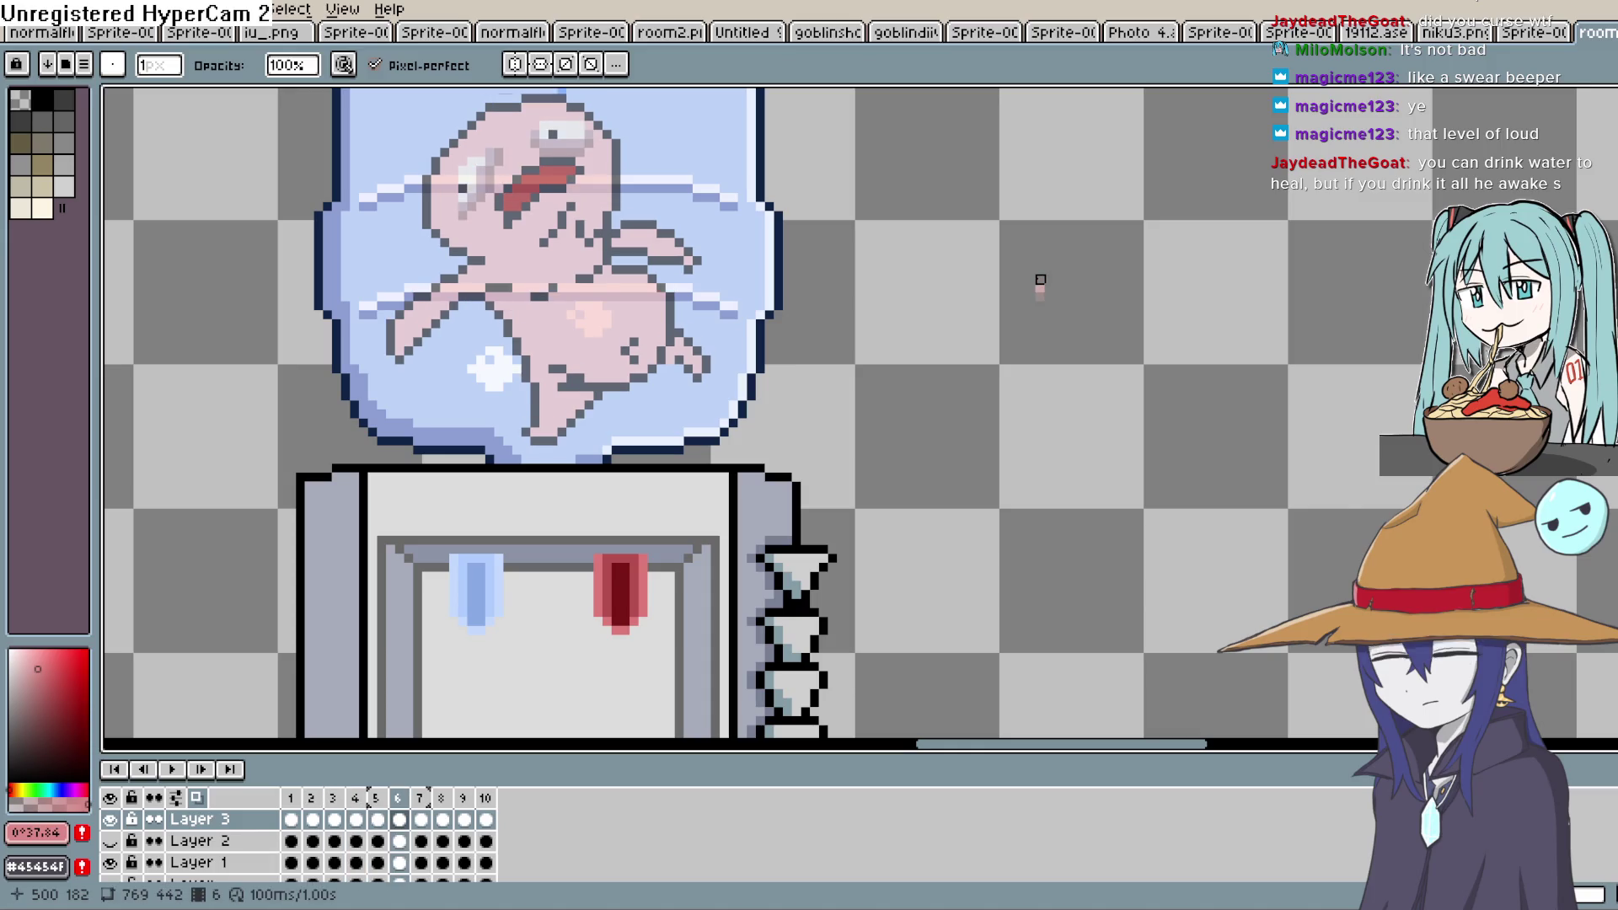
key("period")
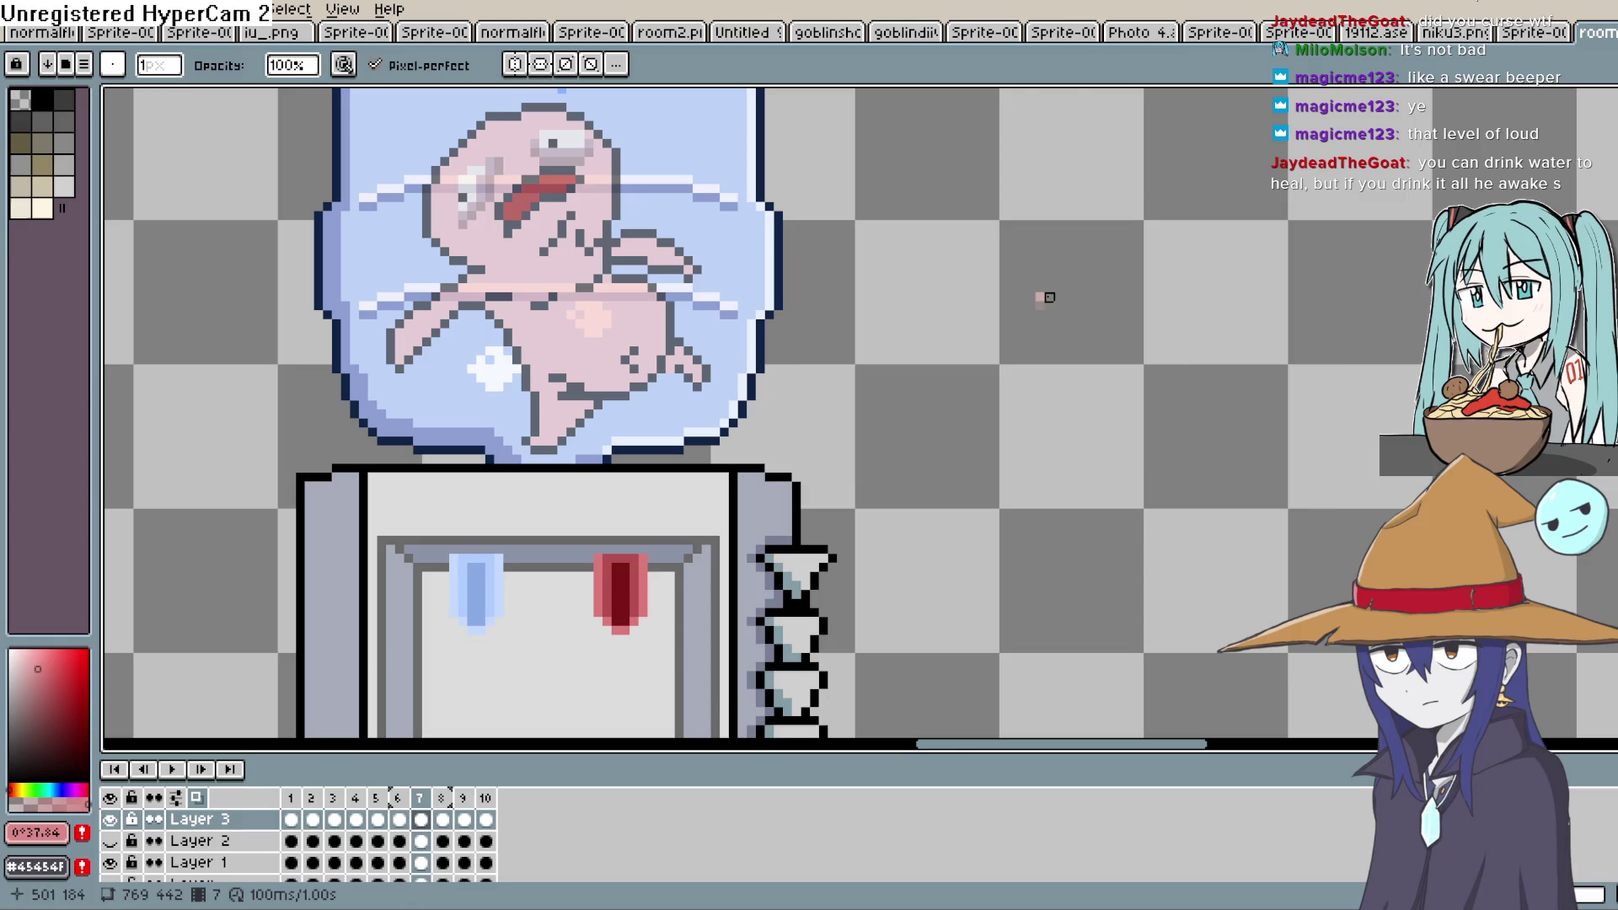
key("period")
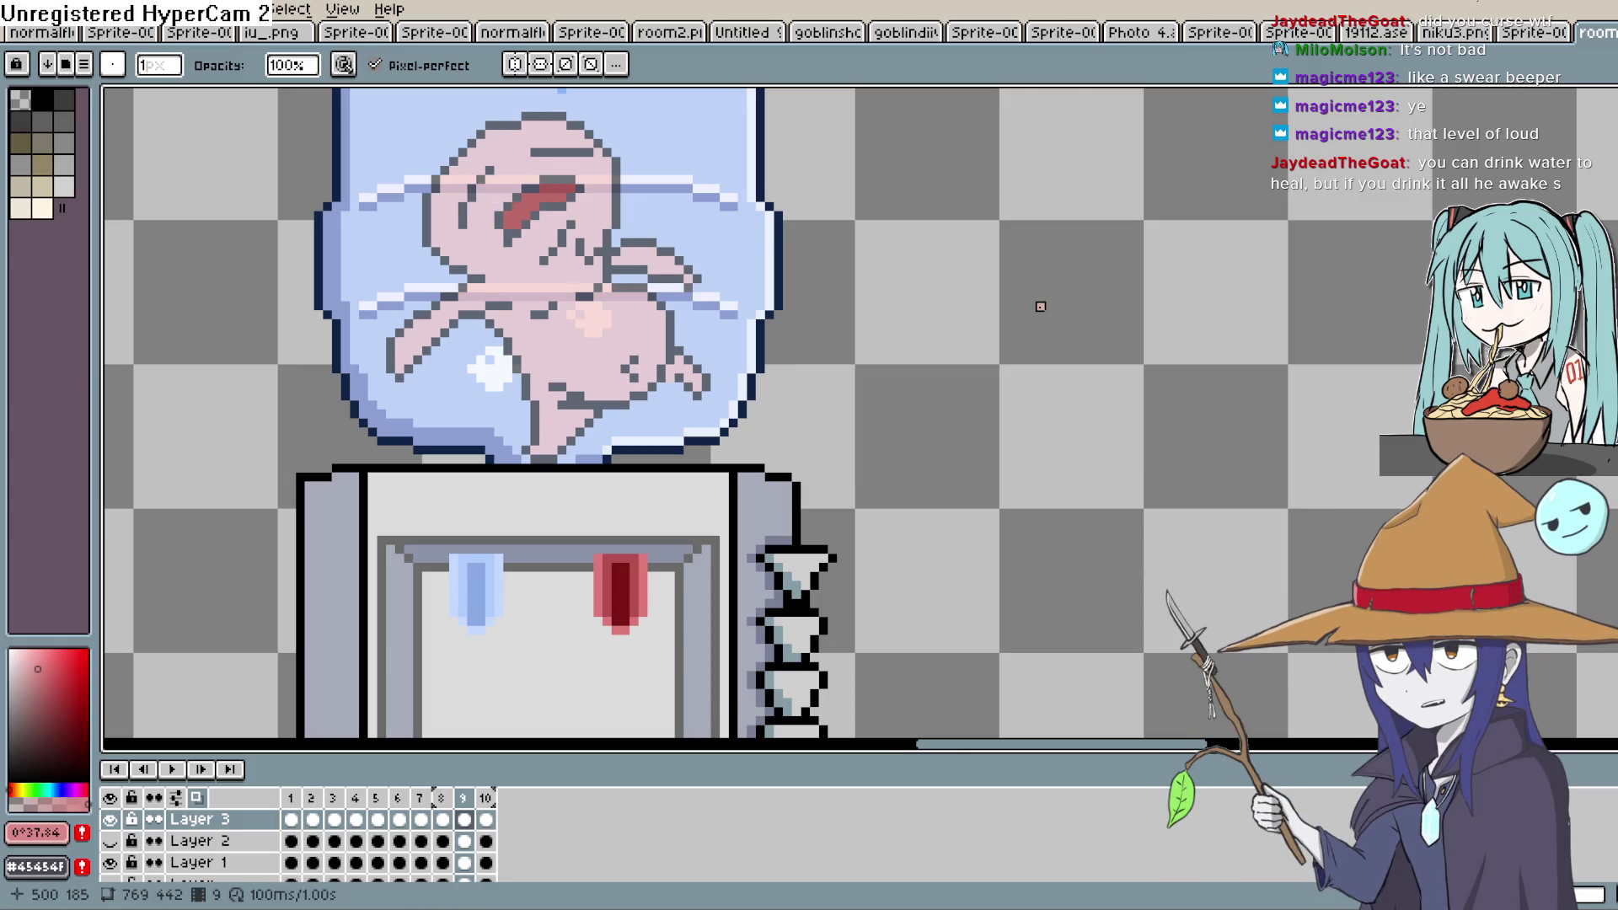
key("period")
key("period")
key("period")
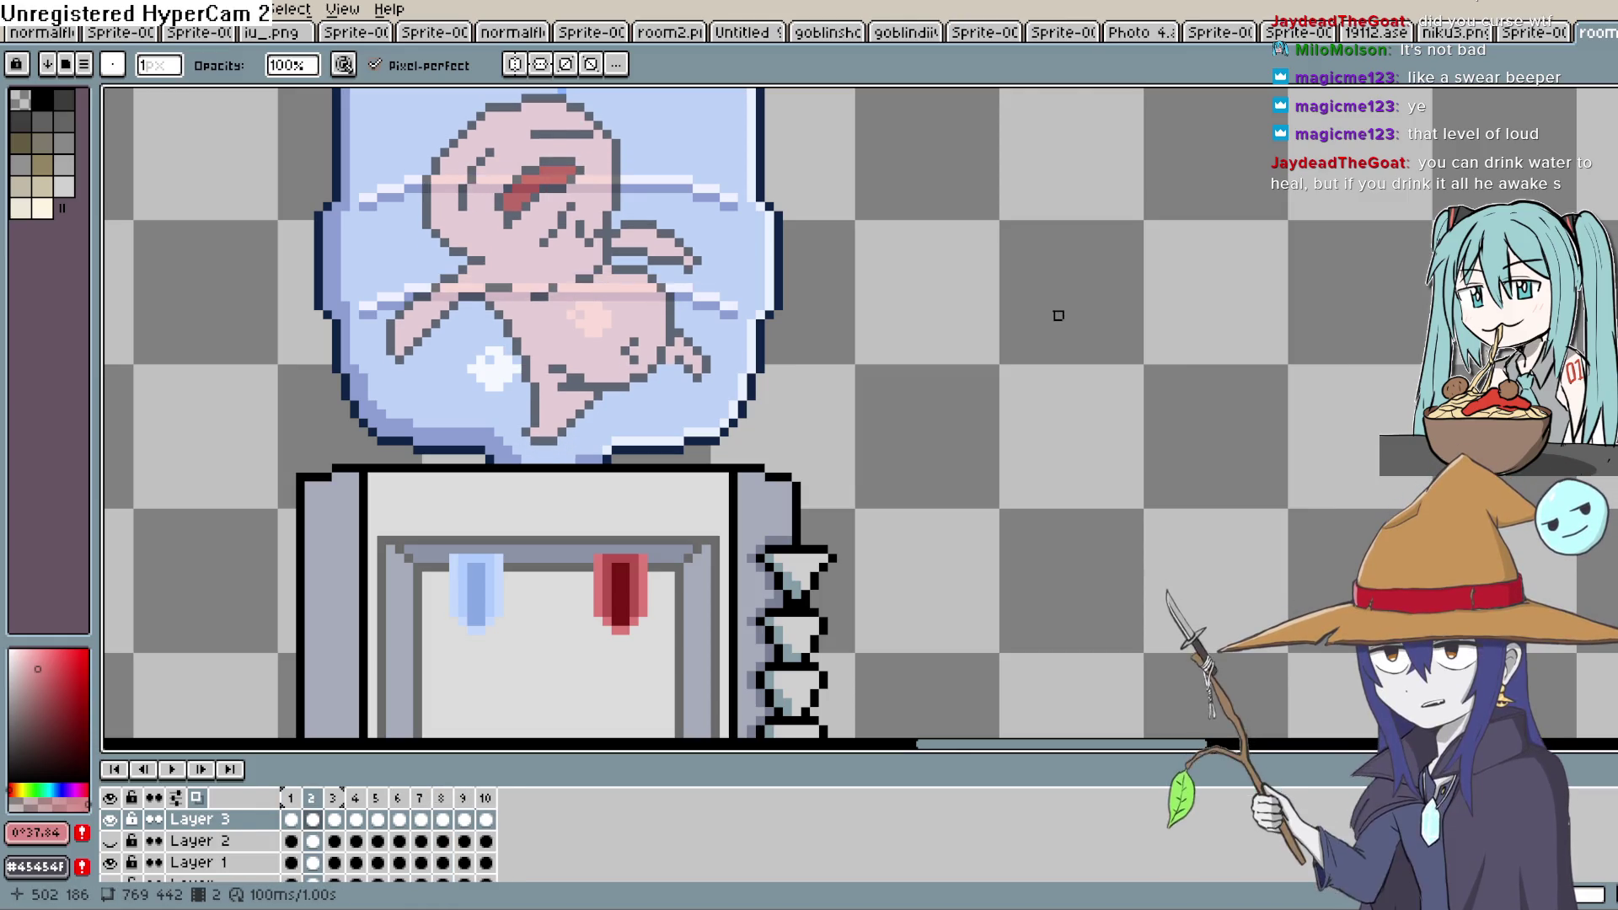
left_click(178, 773)
Show the room background, preview the animation and stop it on frame 5
scroll(1011, 404, "down", 2)
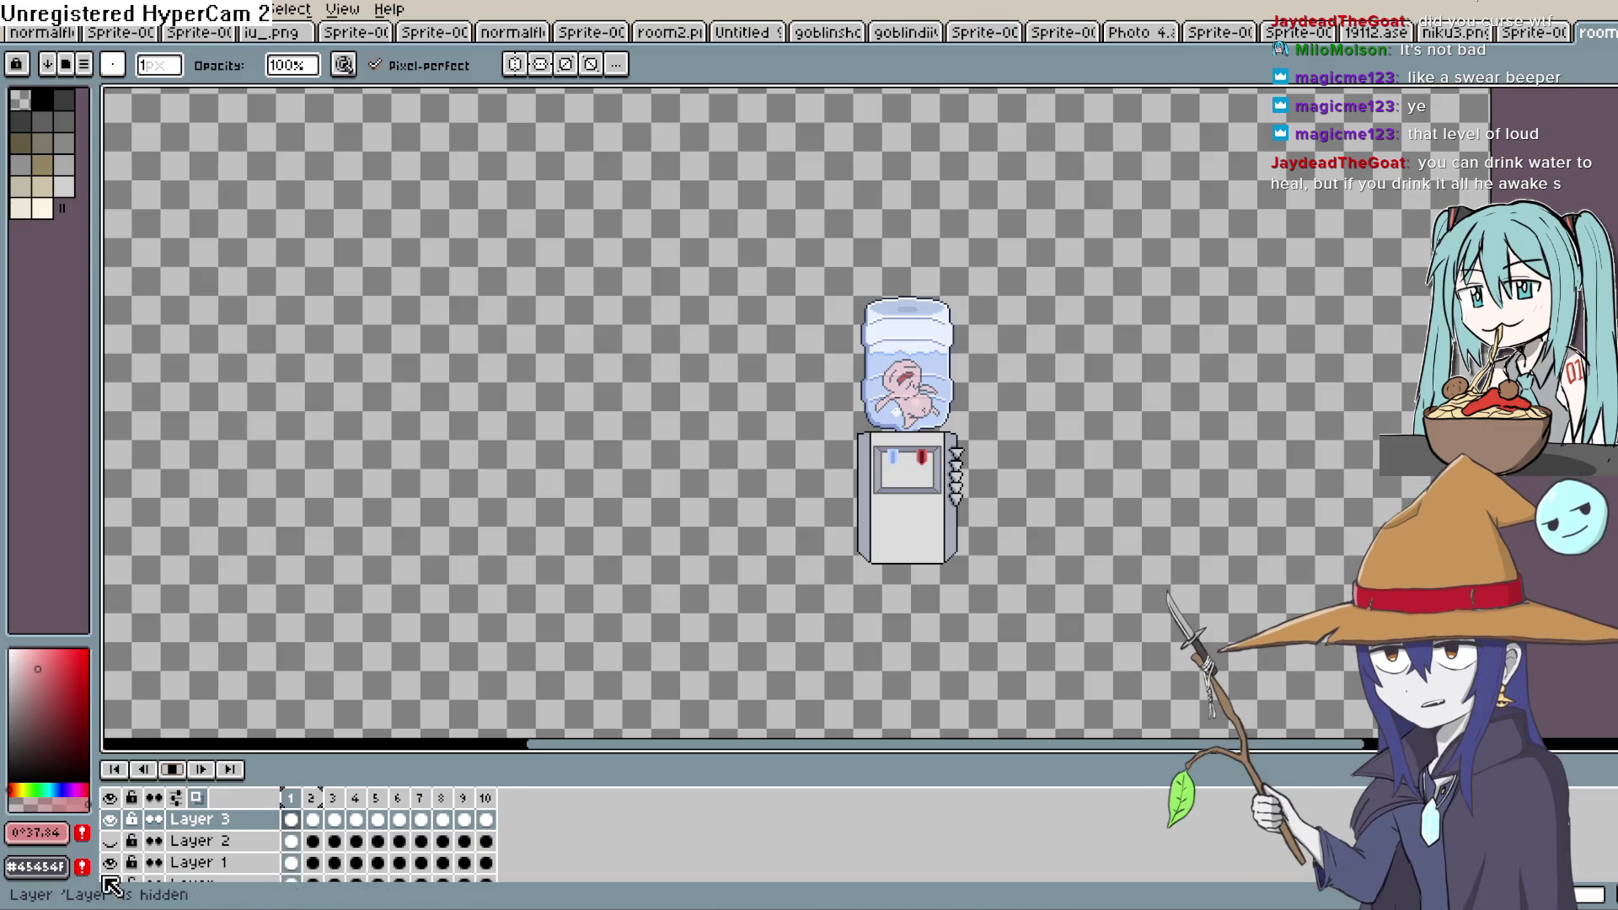
scroll(133, 868, "down", 1)
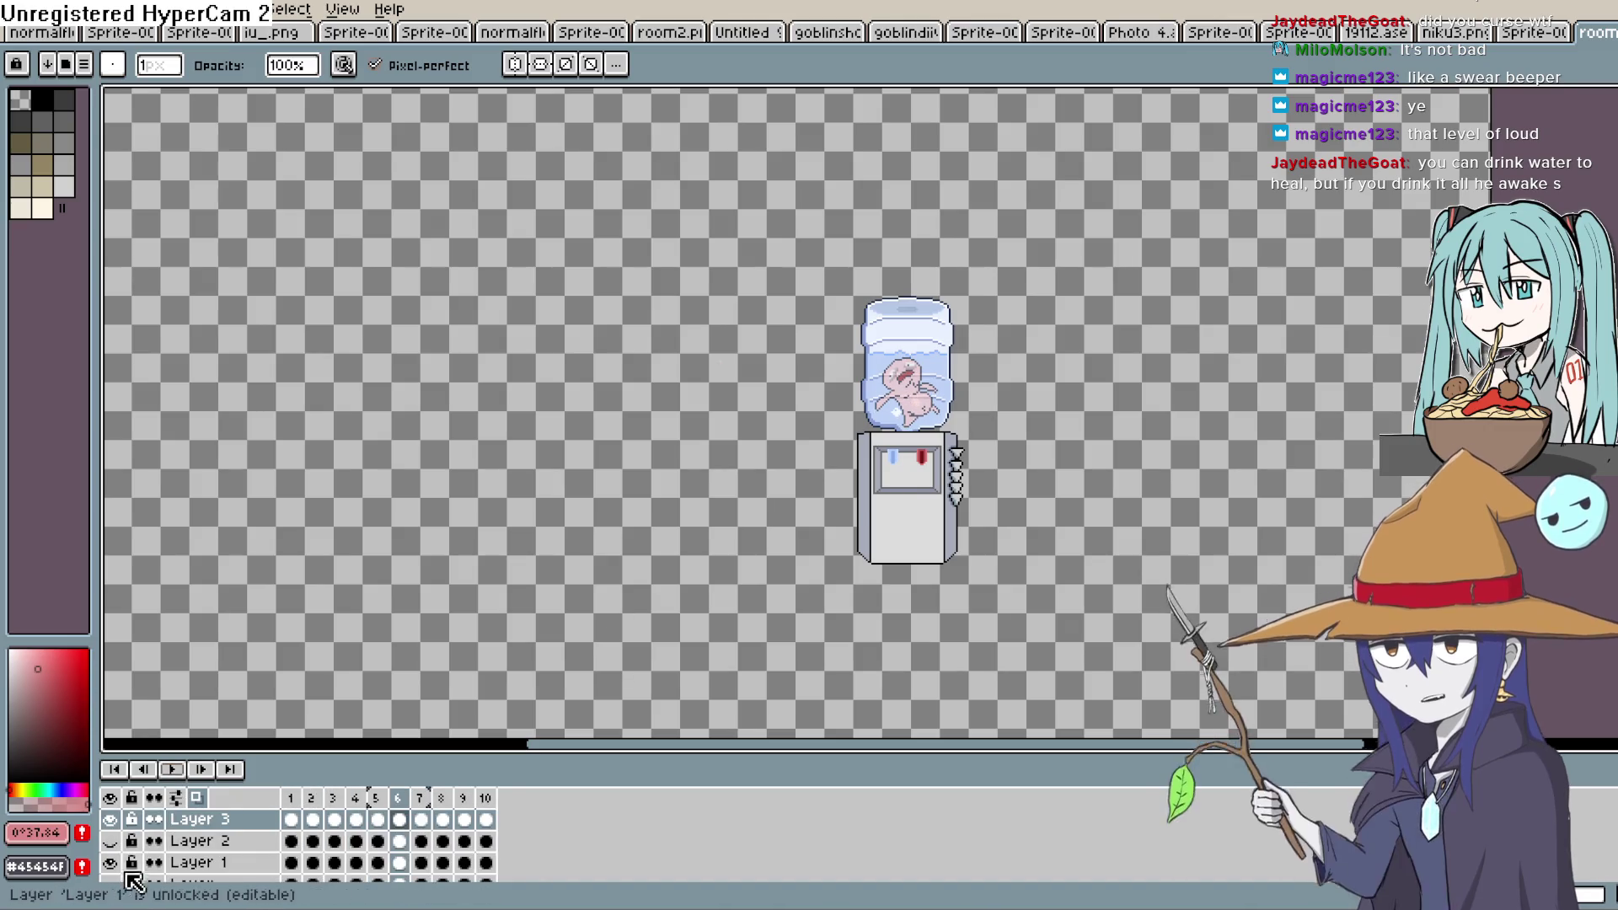
left_click(112, 871)
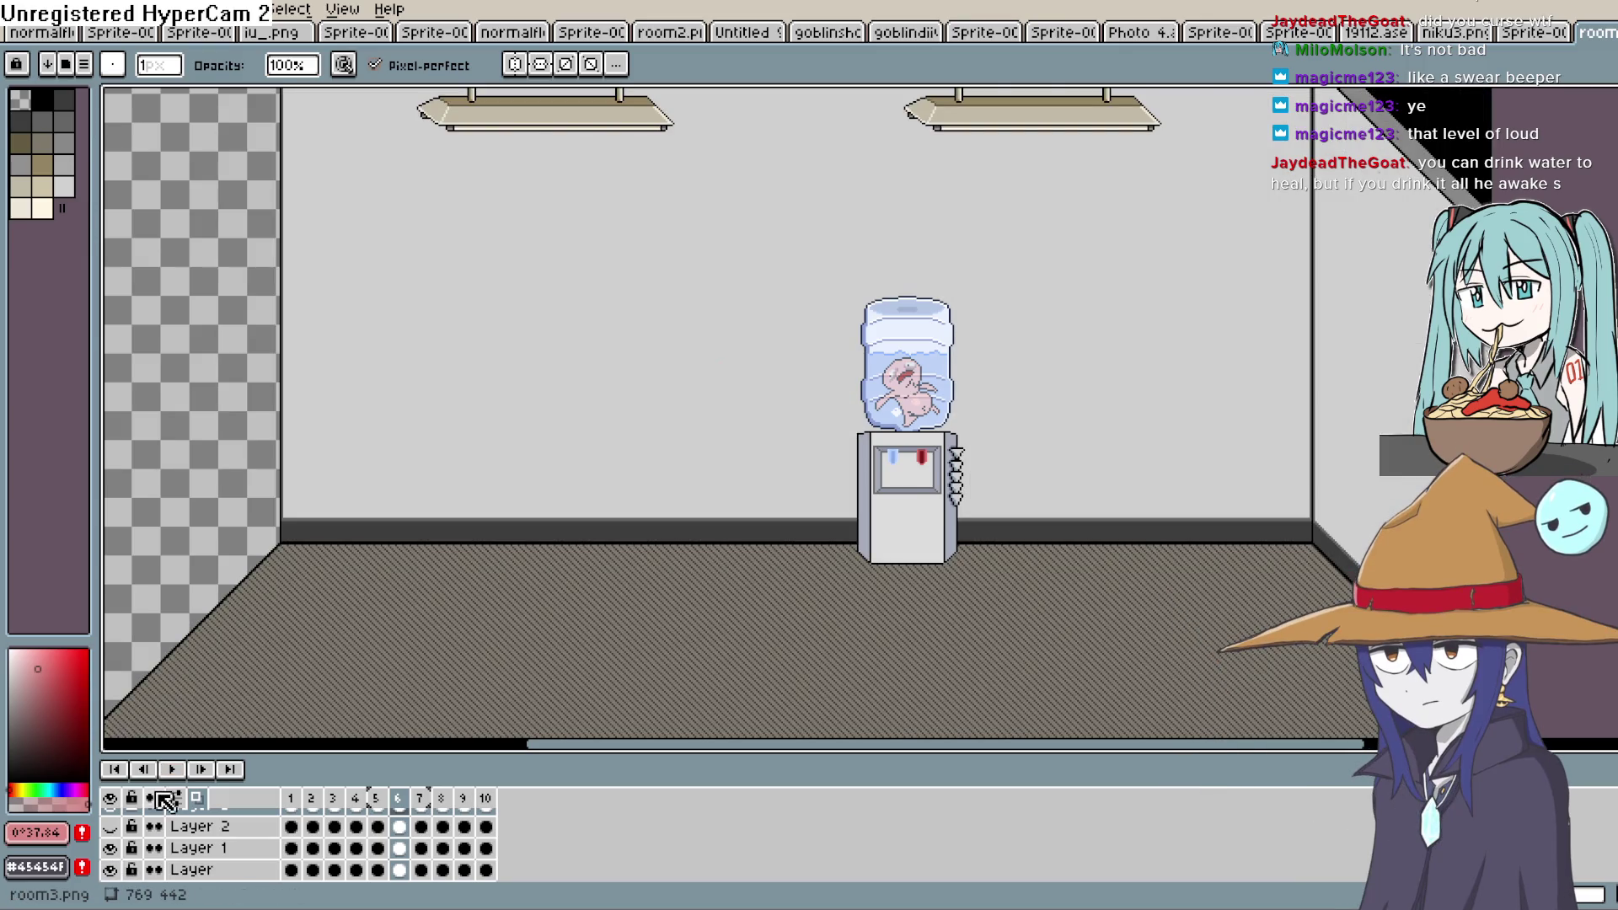
scroll(179, 810, "up", 1)
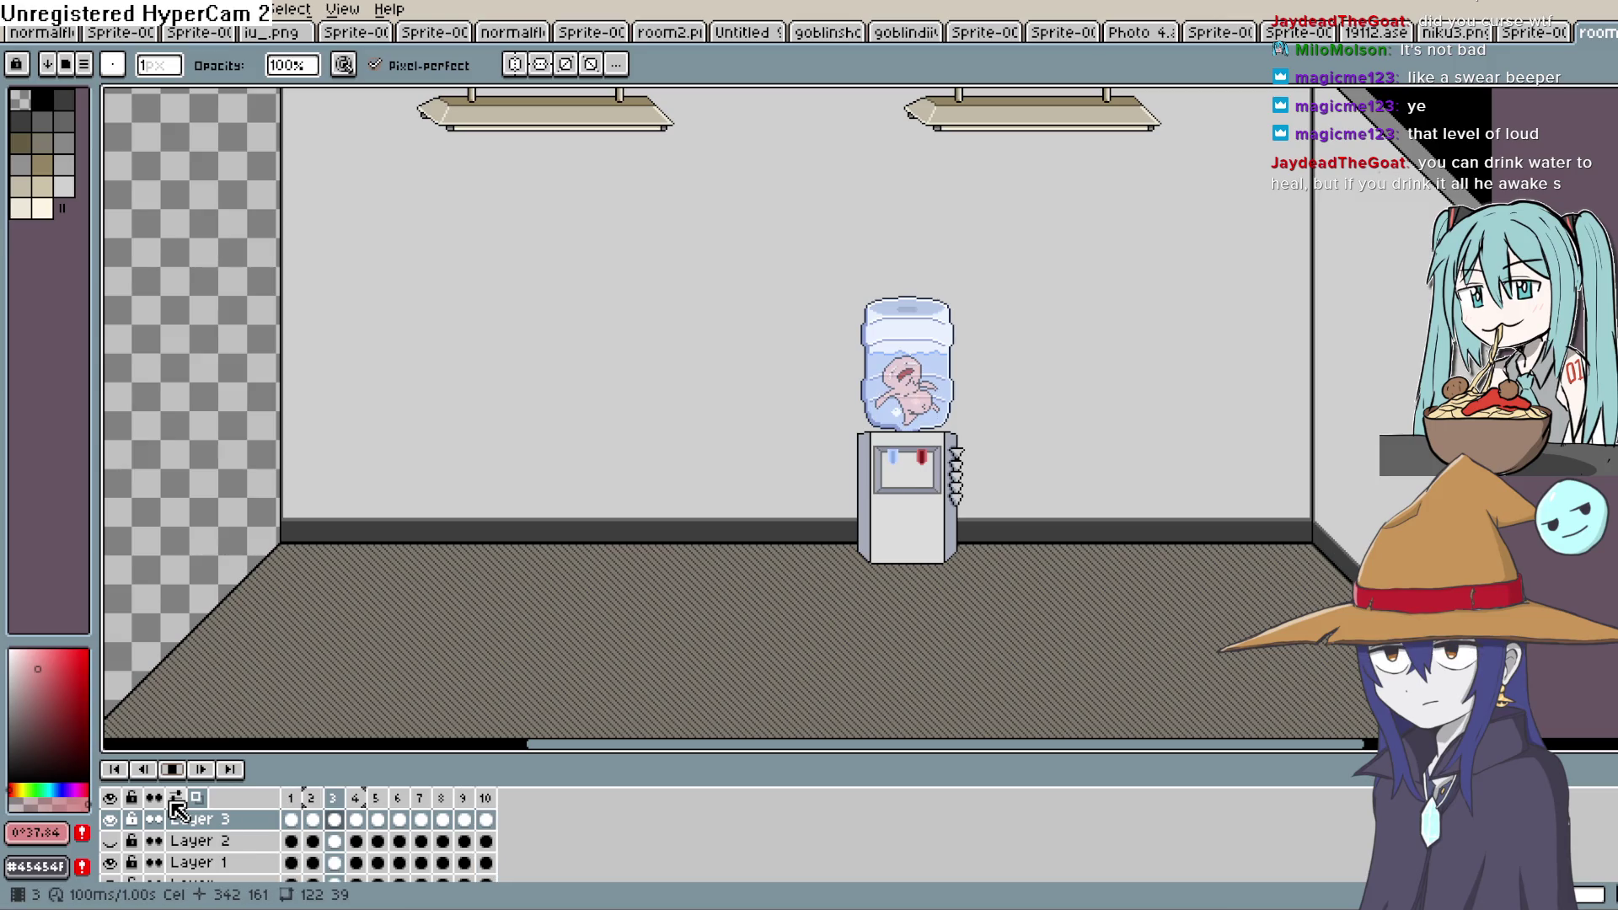
left_click(174, 827)
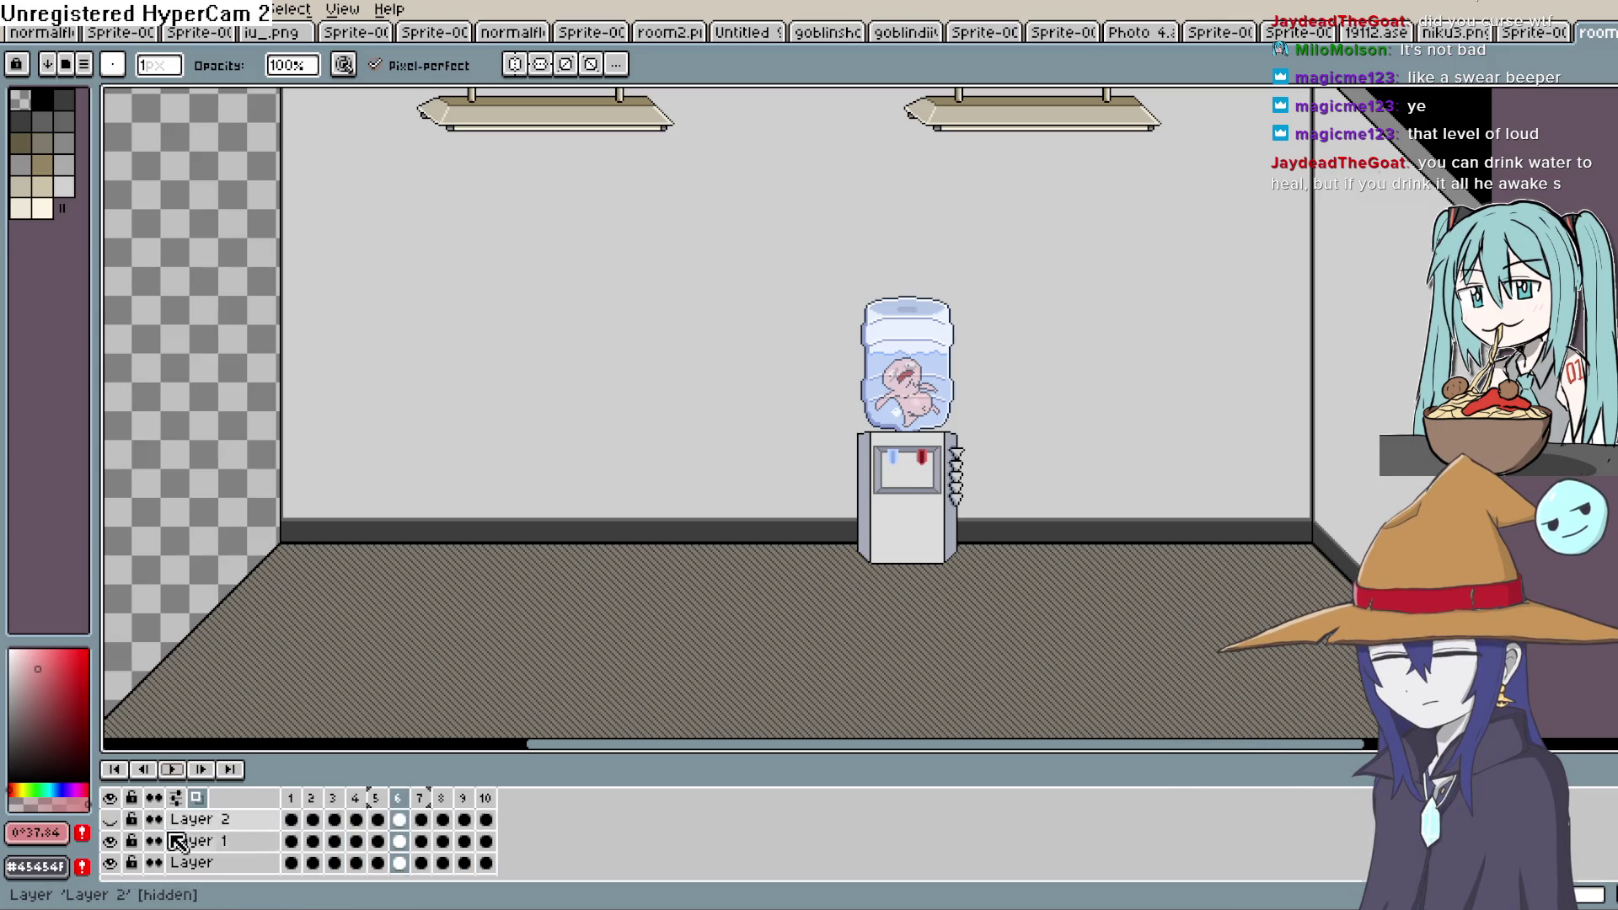
scroll(134, 840, "down", 1)
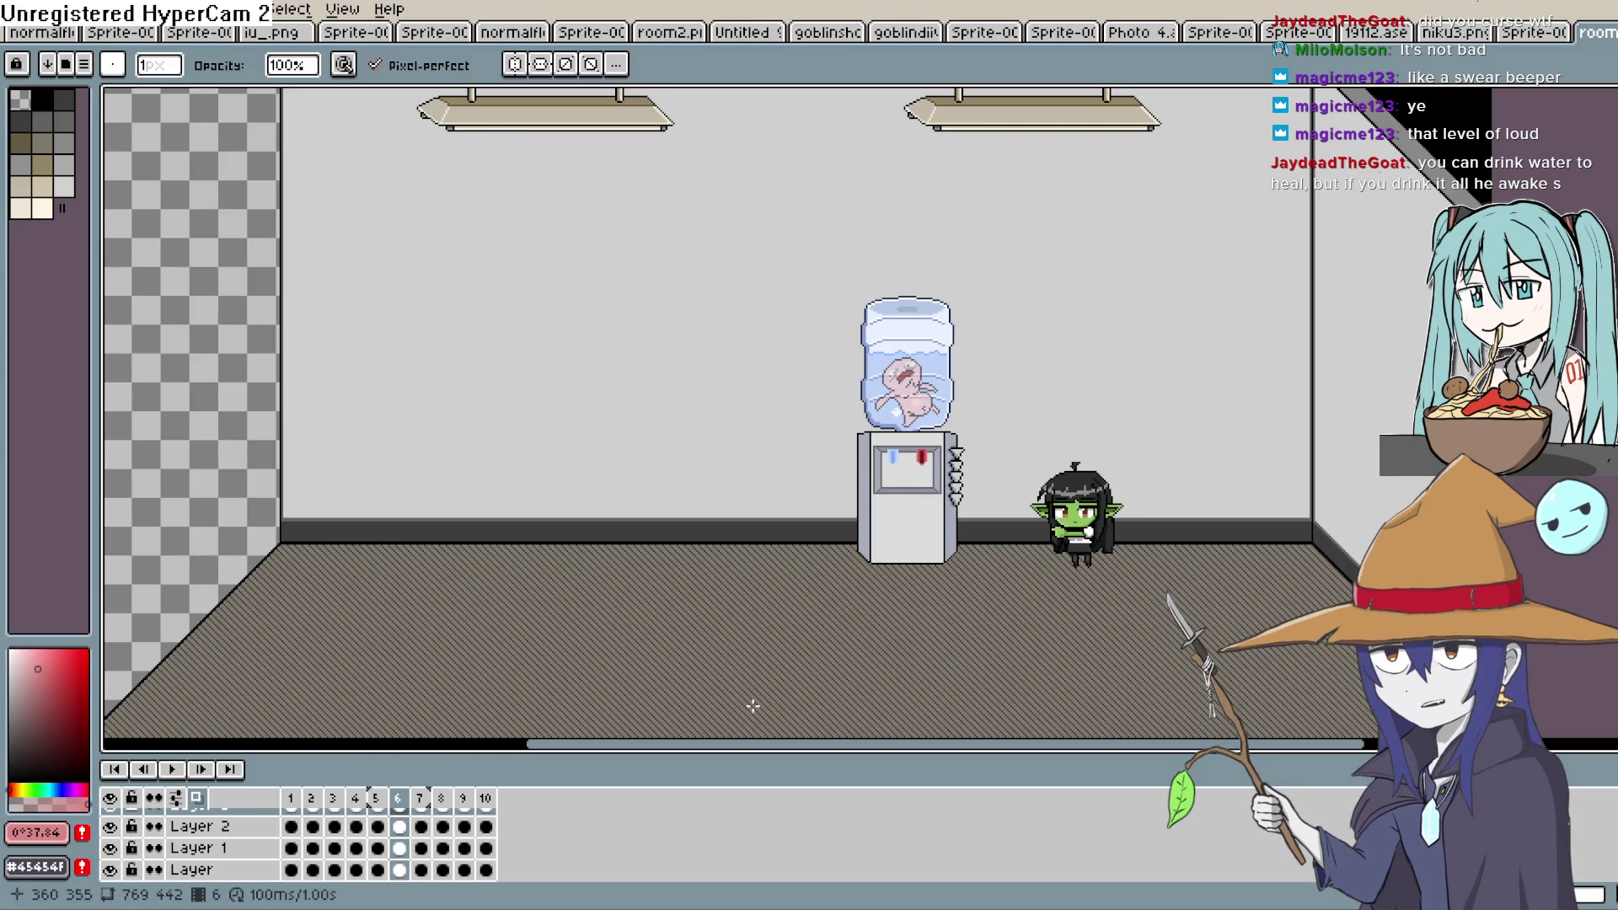
left_click(173, 769)
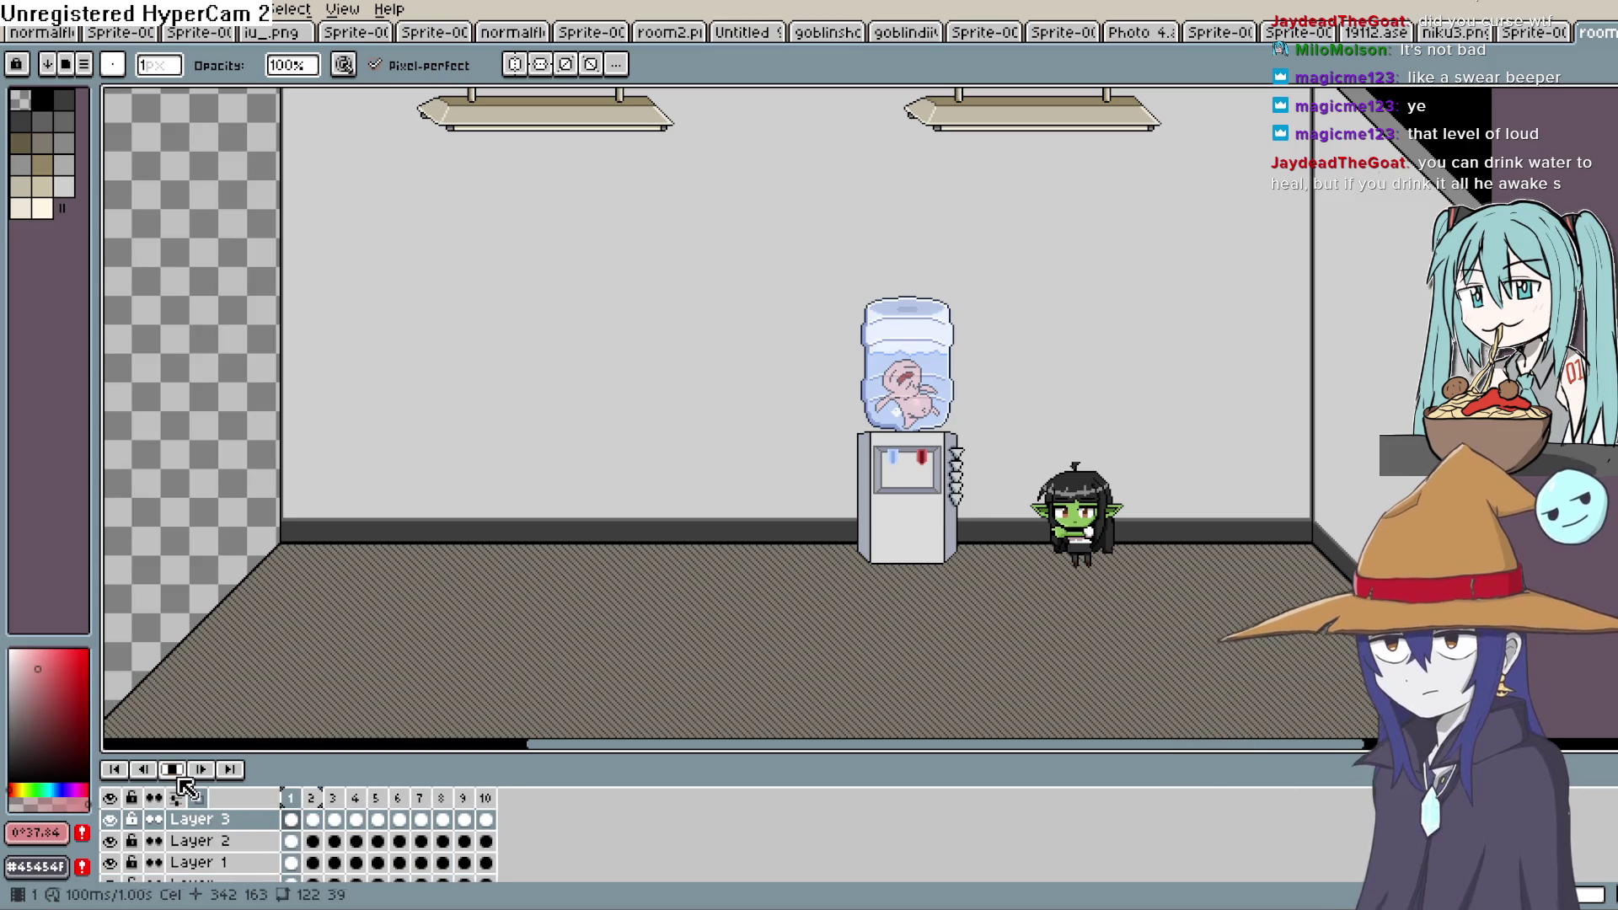
left_click(184, 777)
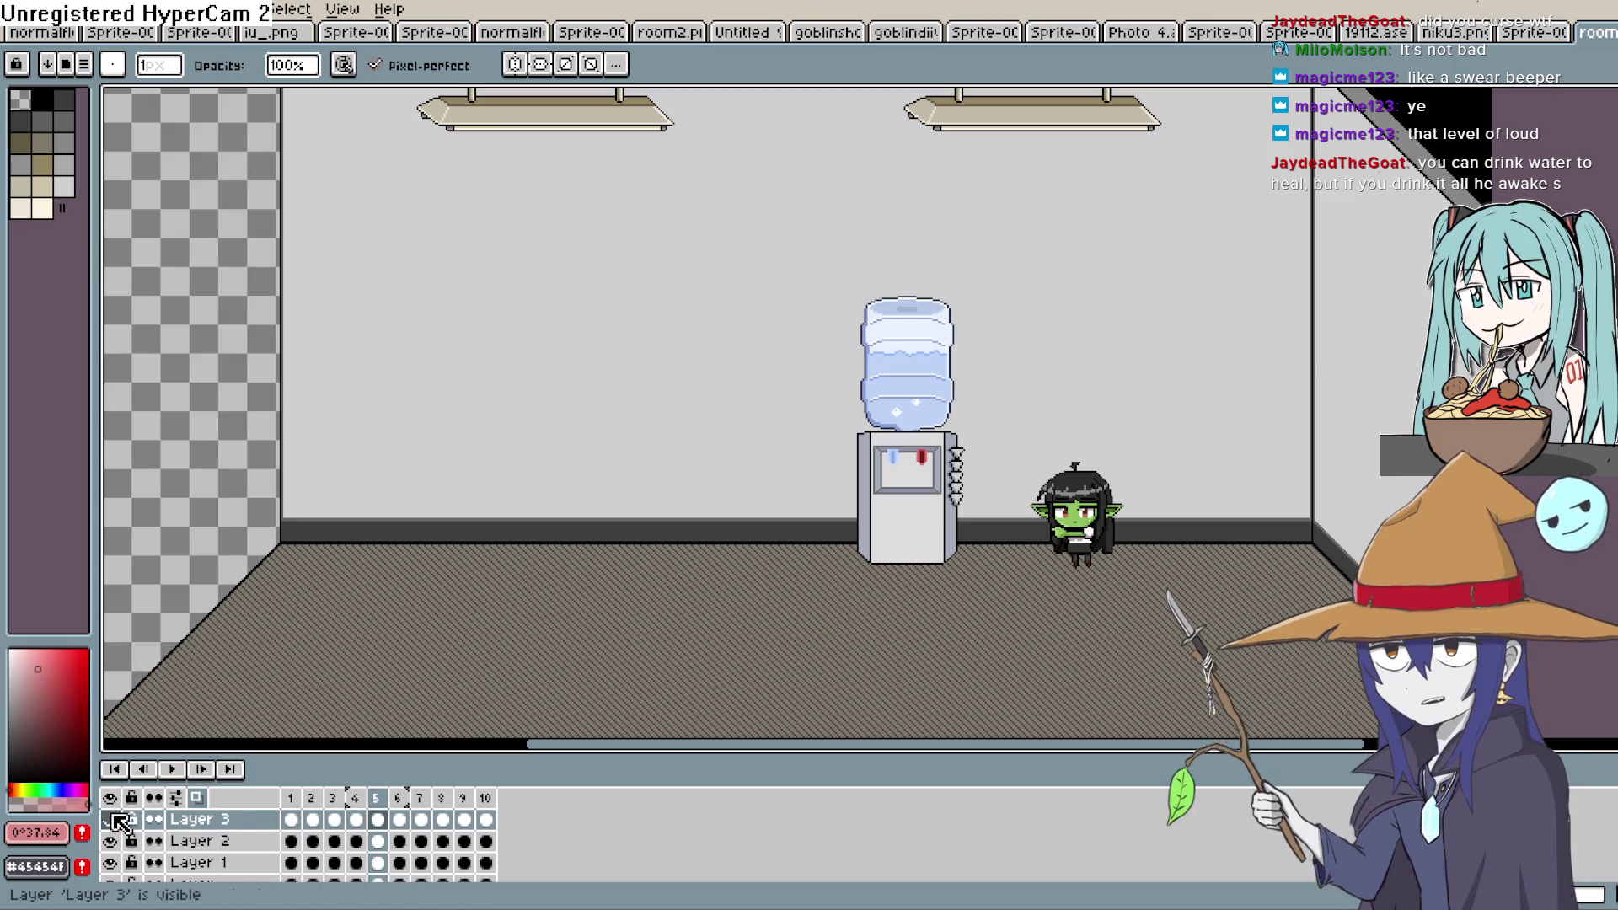
Hide the room background again so only the water cooler and creature show
scroll(147, 851, "down", 2)
left_click(113, 849)
left_click(112, 829)
left_click(113, 828)
scroll(130, 843, "up", 2)
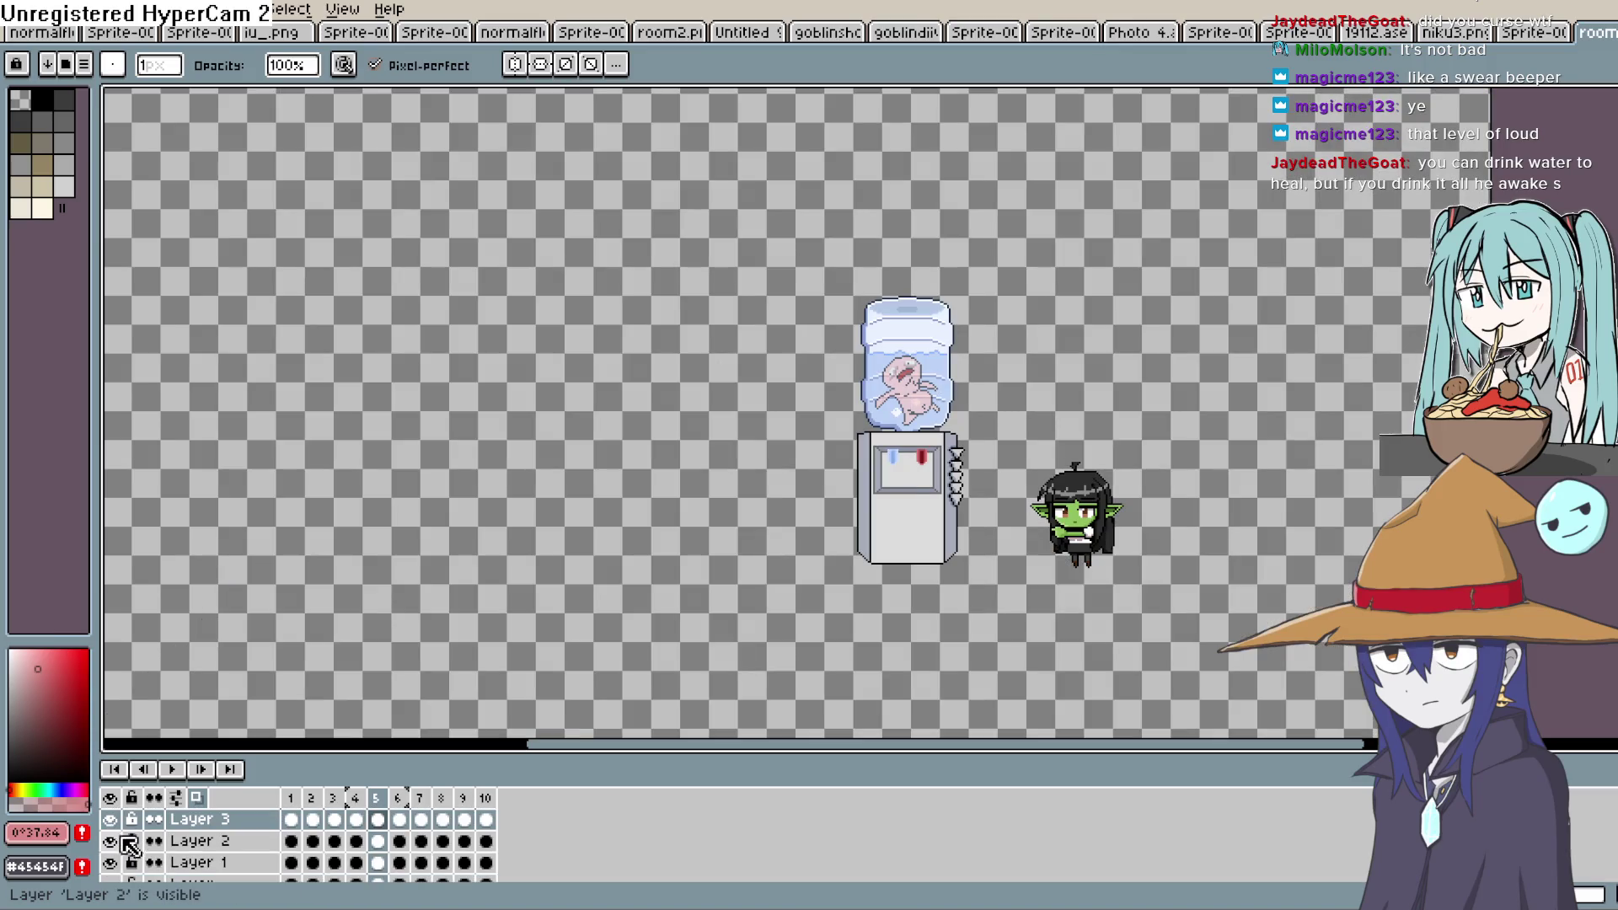
scroll(178, 843, "down", 1)
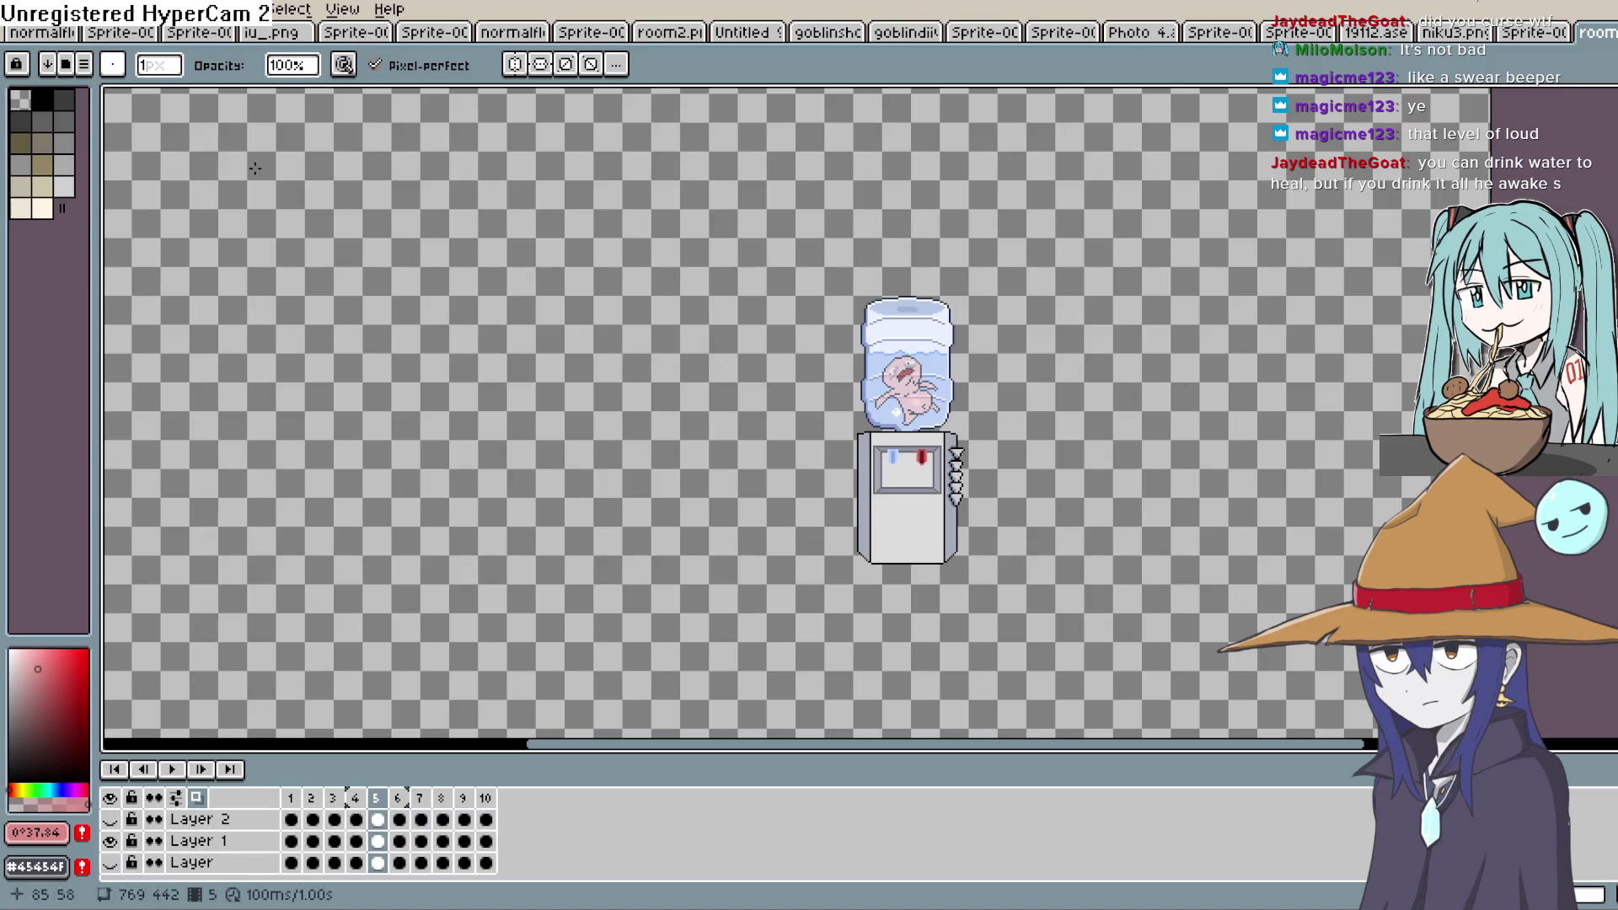
left_click(17, 10)
Resize the canvas to 146×208 px by dragging its edges in around the water cooler
mouse_move(92, 190)
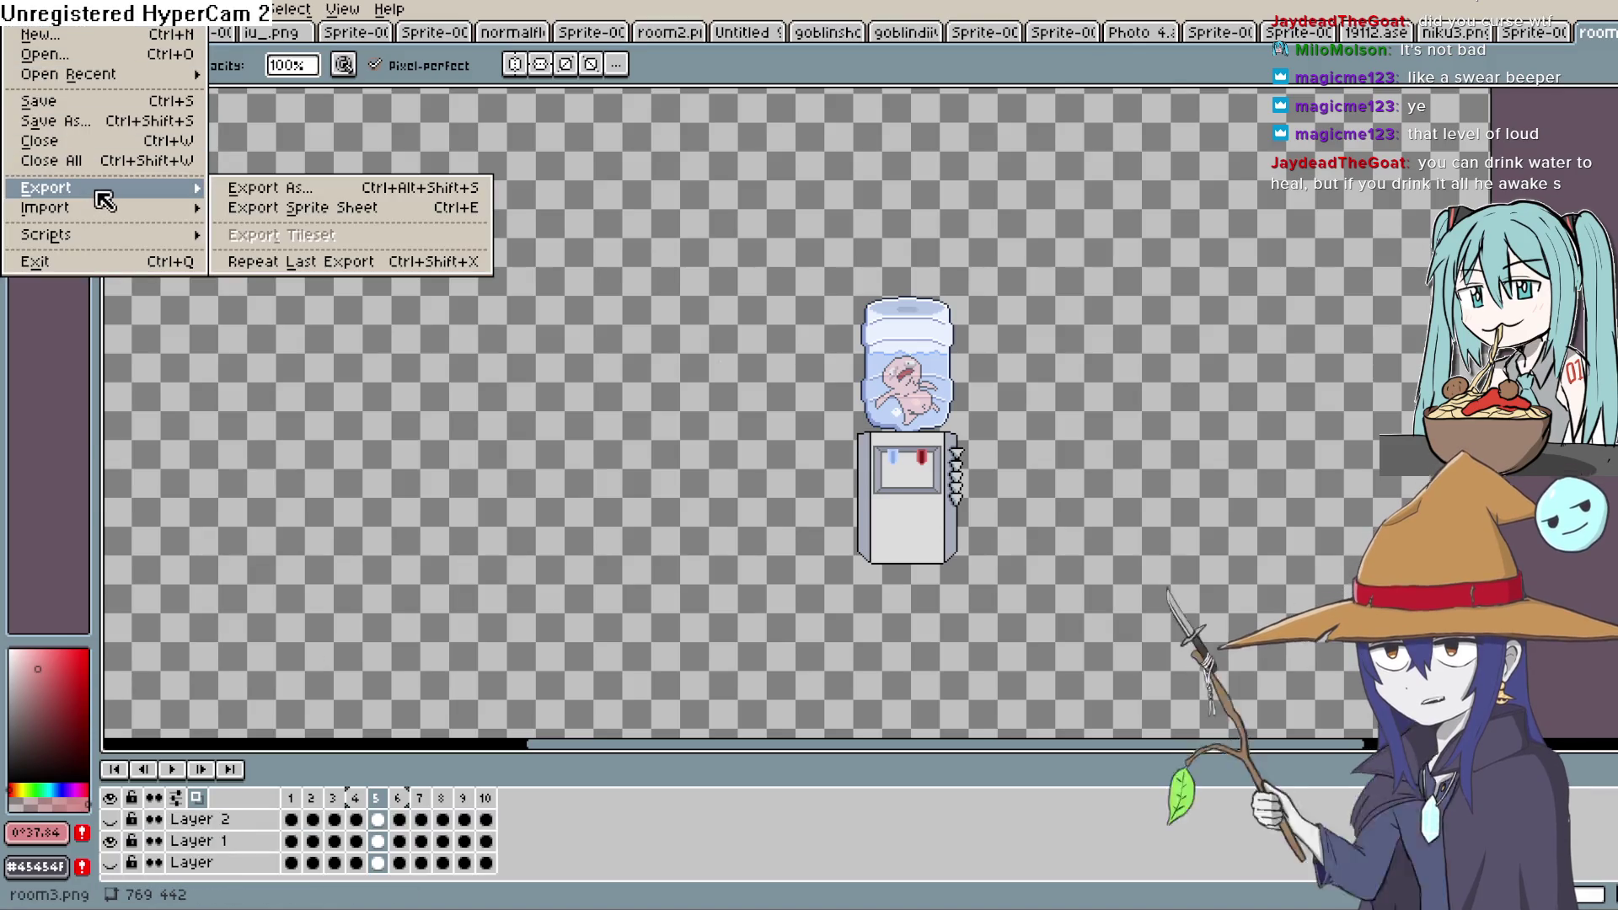
mouse_move(53, 10)
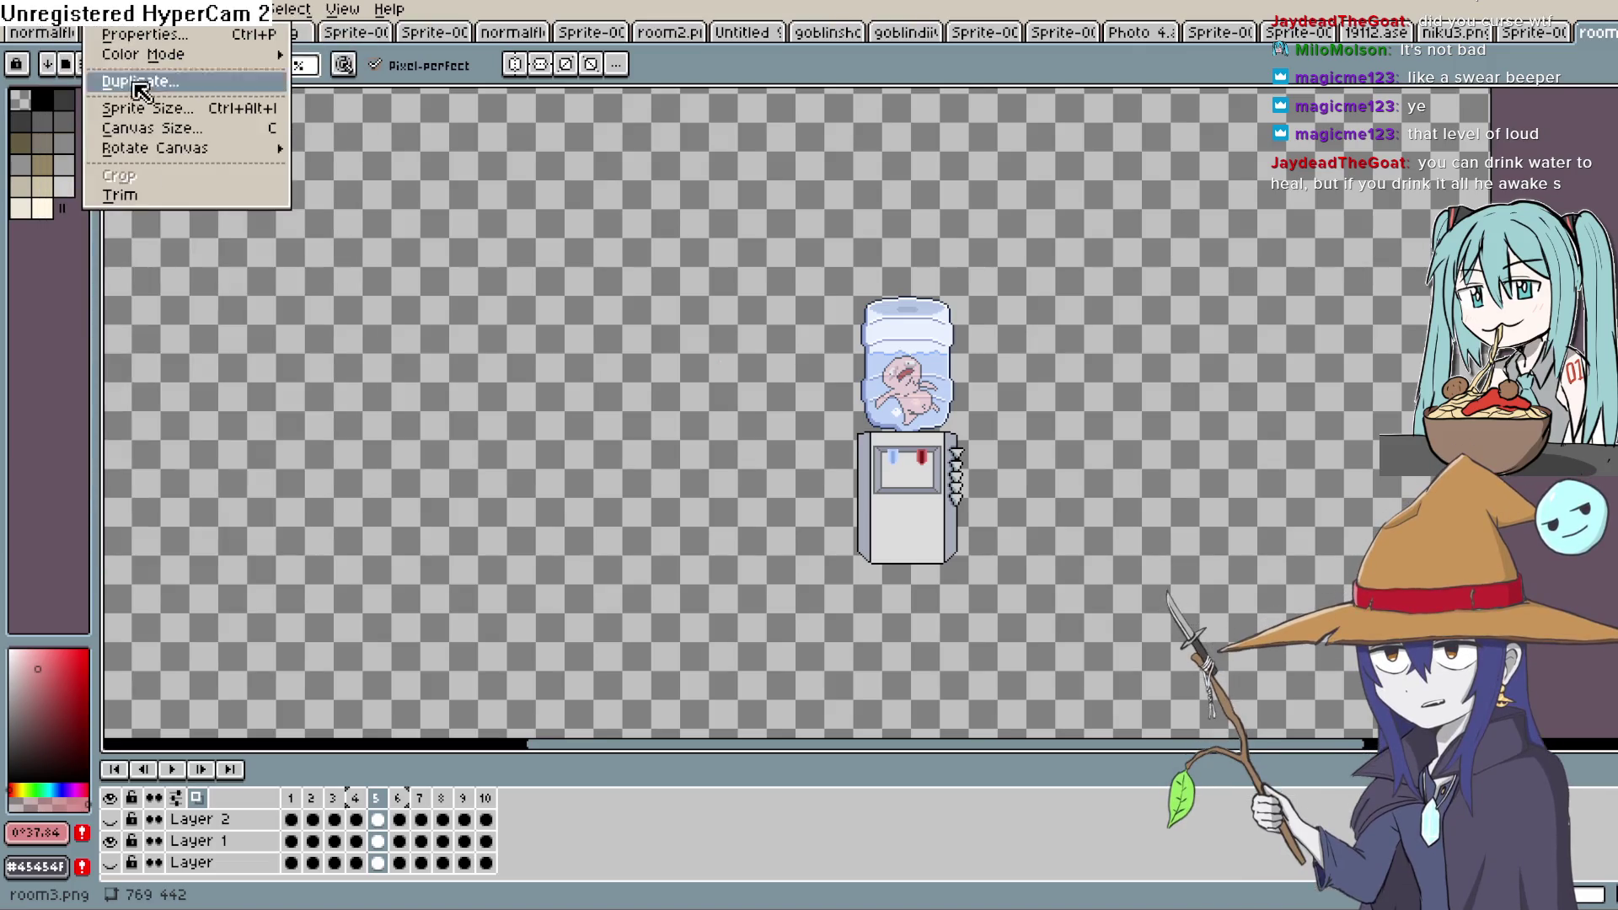
left_click(175, 135)
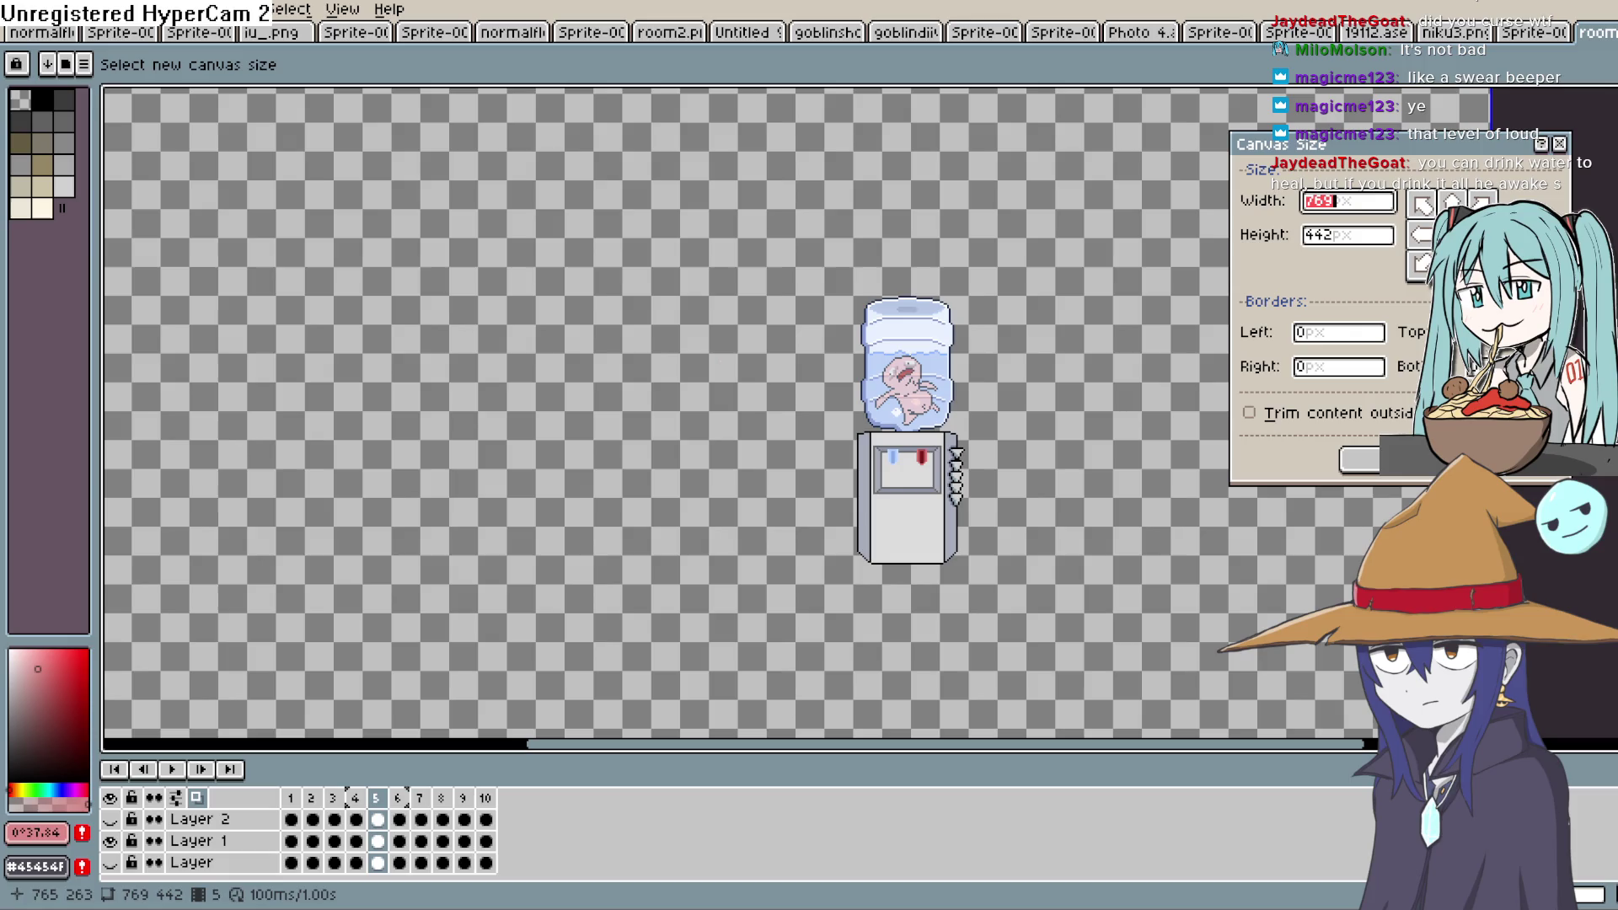
mouse_move(1487, 548)
left_mouse_down()
mouse_move(1048, 542)
mouse_move(1054, 484)
left_mouse_up()
scroll(1049, 503, "down", 2)
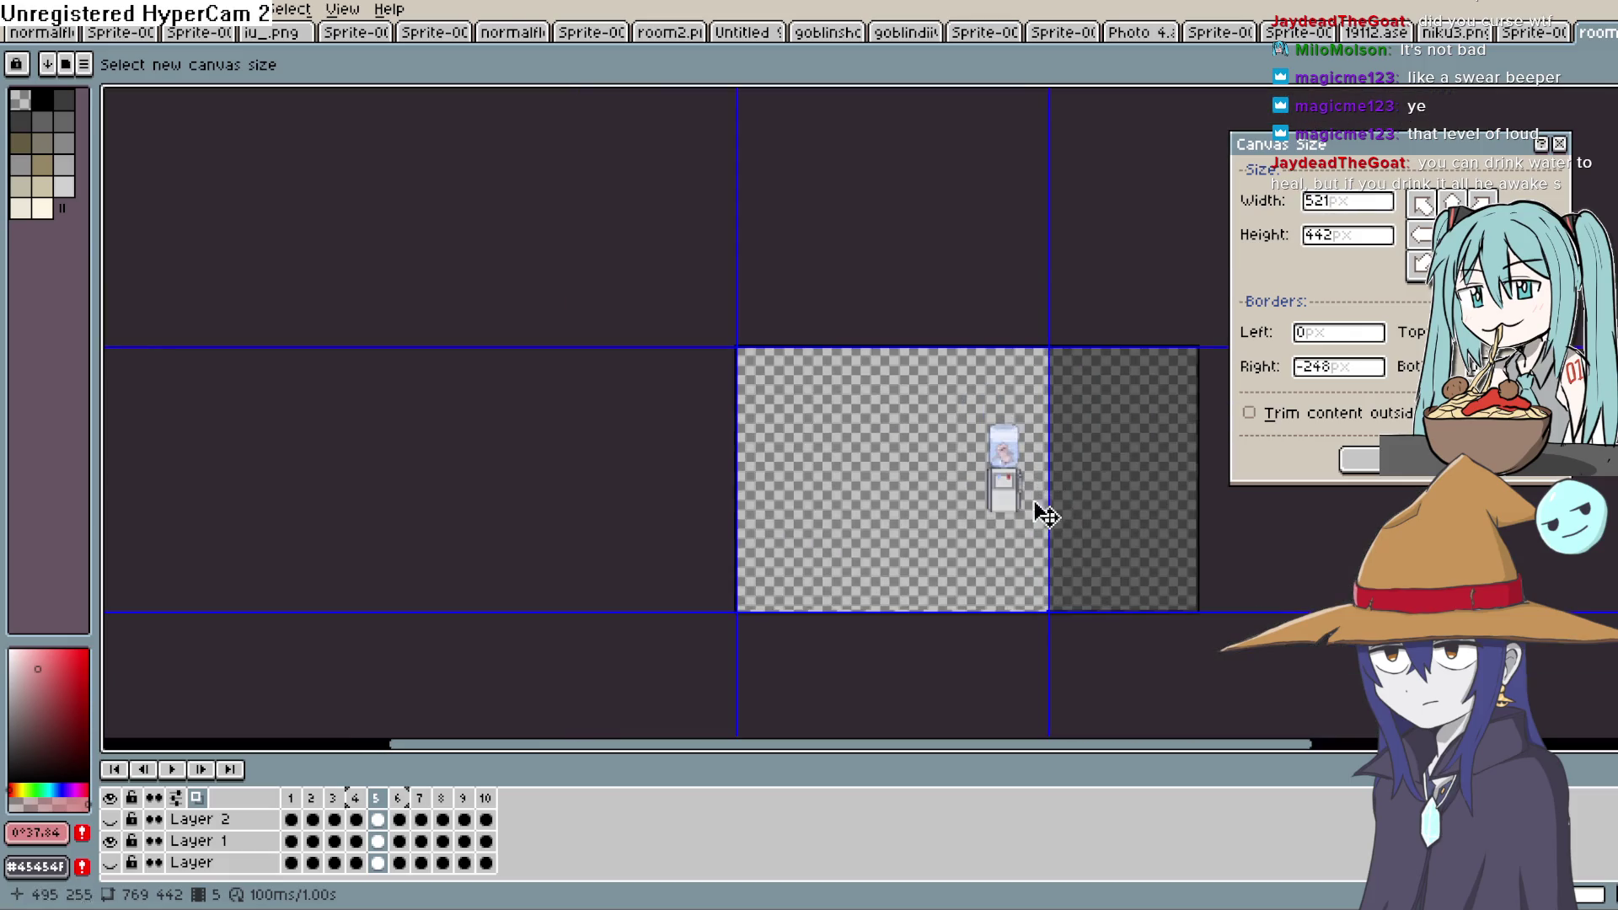
left_click_drag(992, 606, 1001, 526)
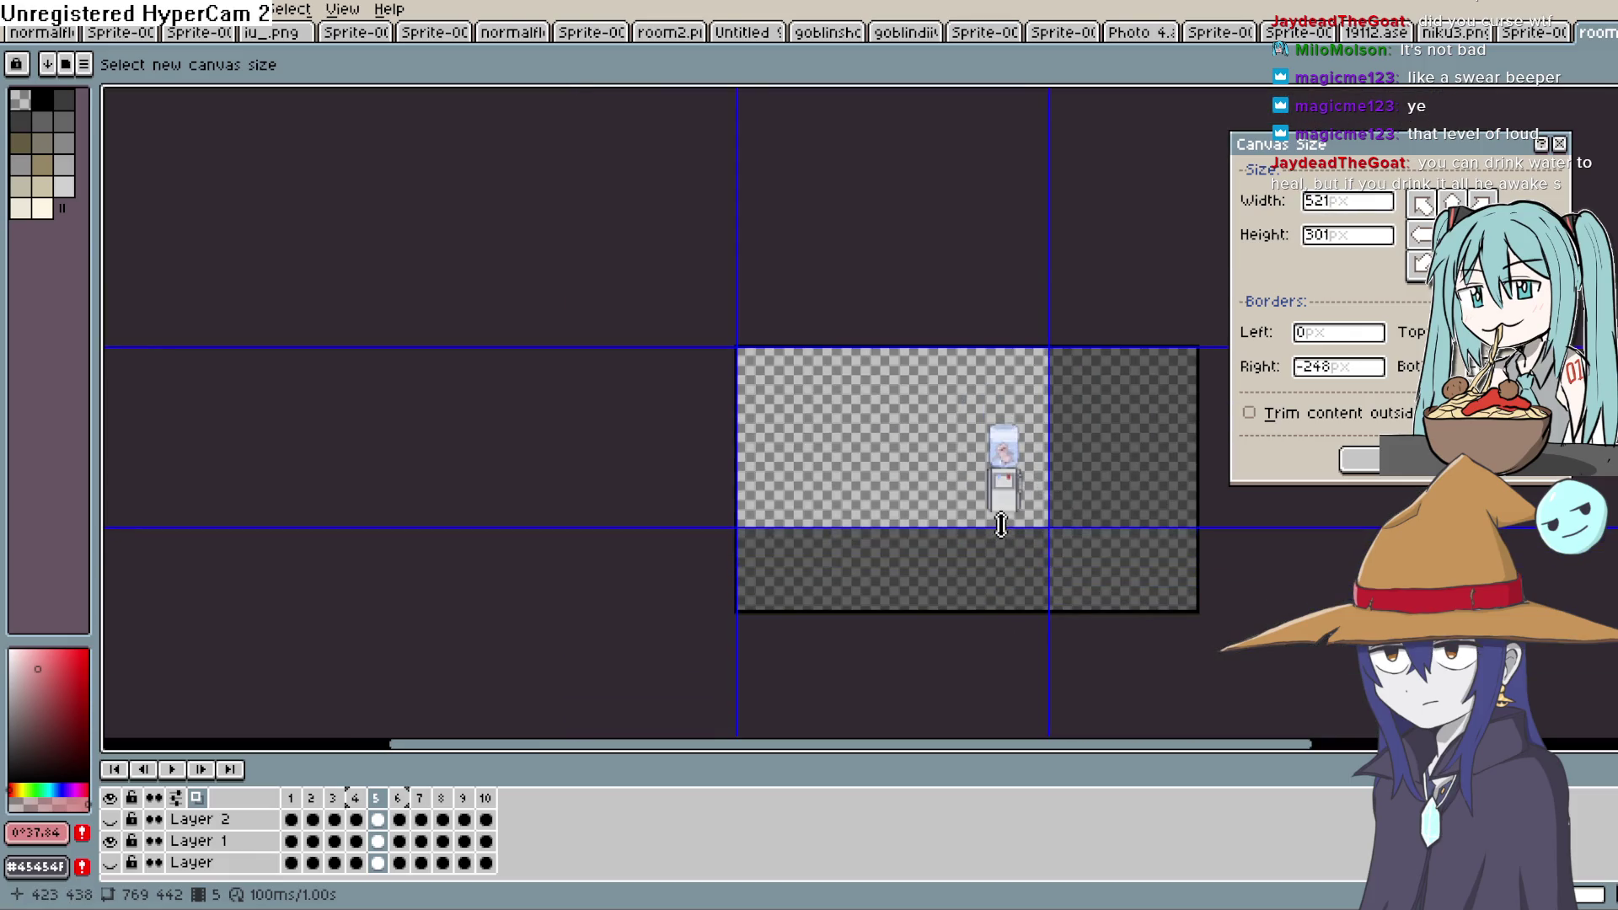
left_click_drag(737, 472, 968, 470)
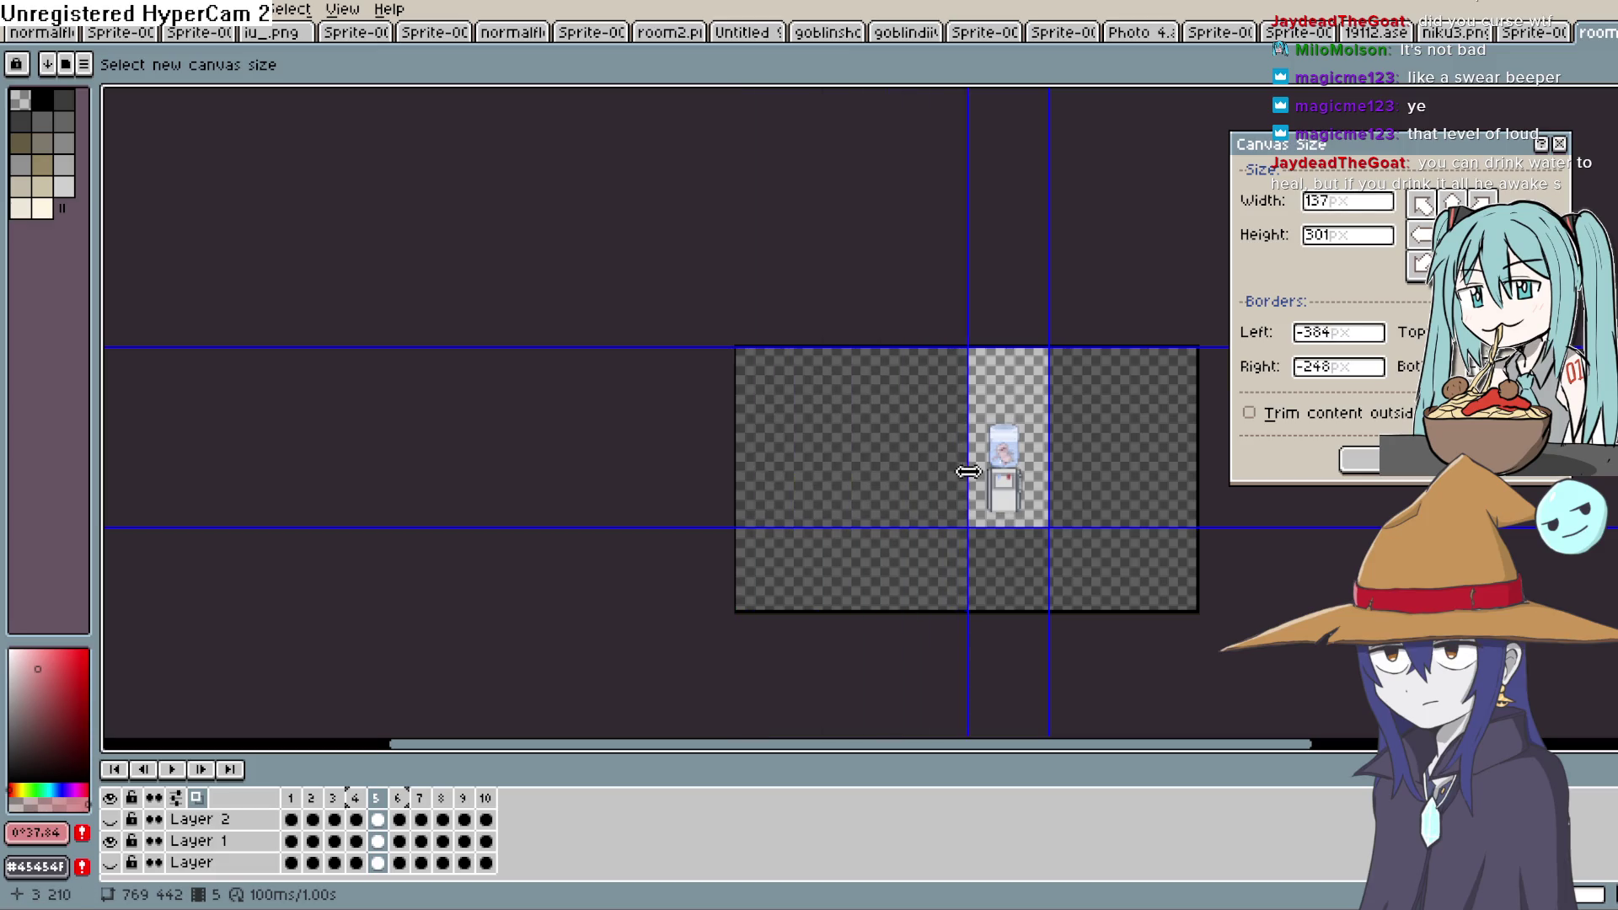
left_click_drag(1021, 347, 1026, 392)
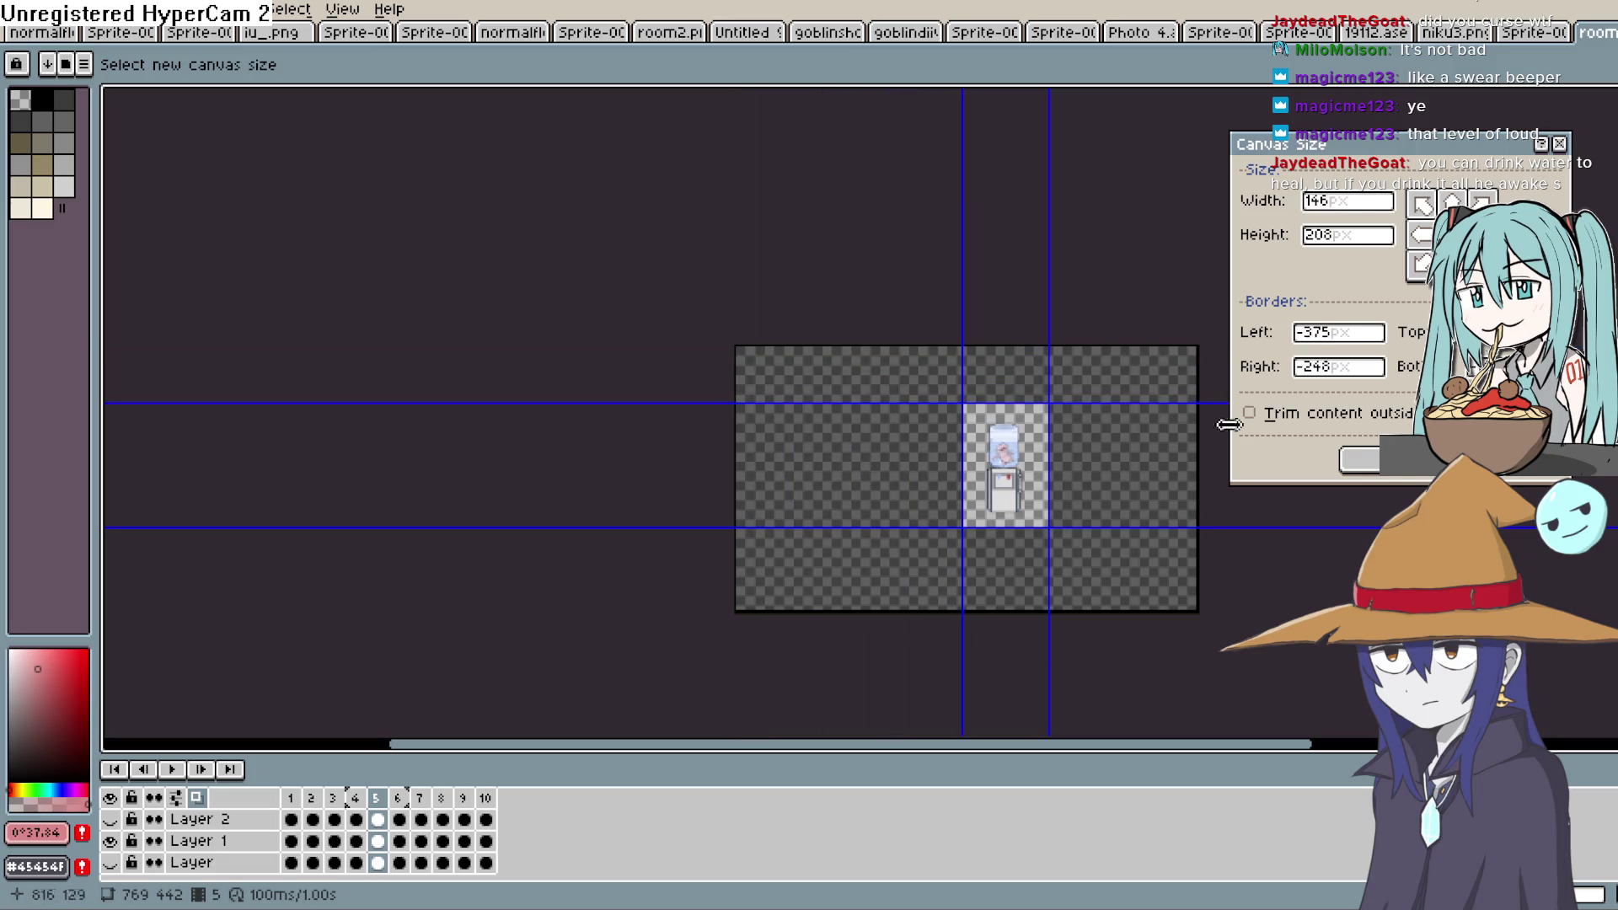
key("Return")
scroll(1207, 549, "up", 5)
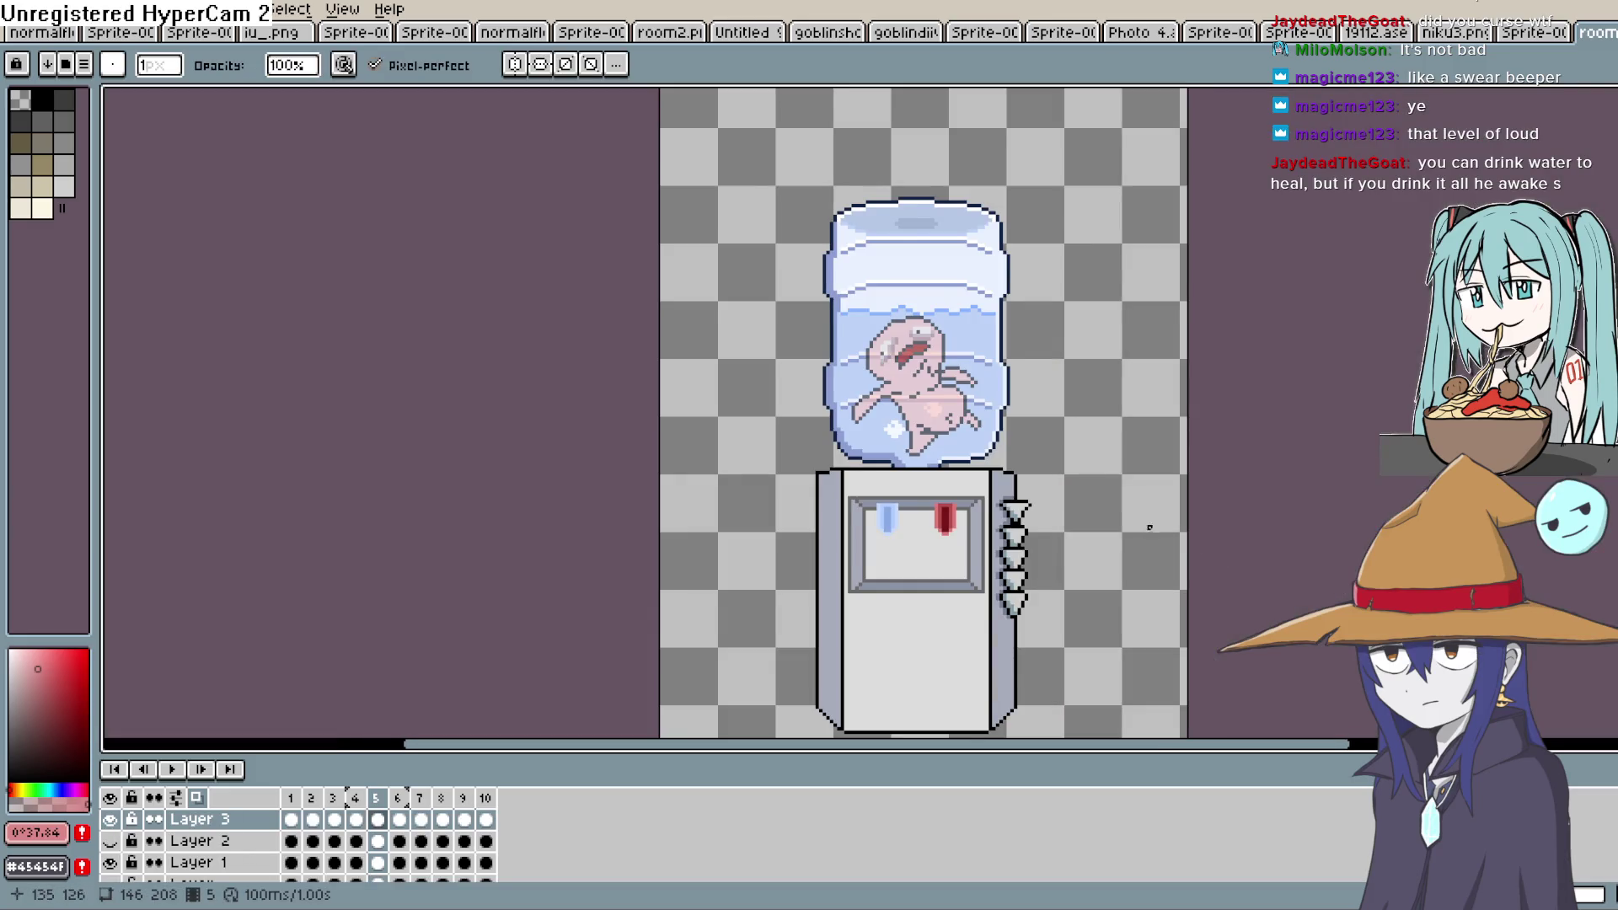
Open Export As for the animation (room3-export2.png, all frames, 100%) and choose the output file
scroll(1149, 534, "down", 2)
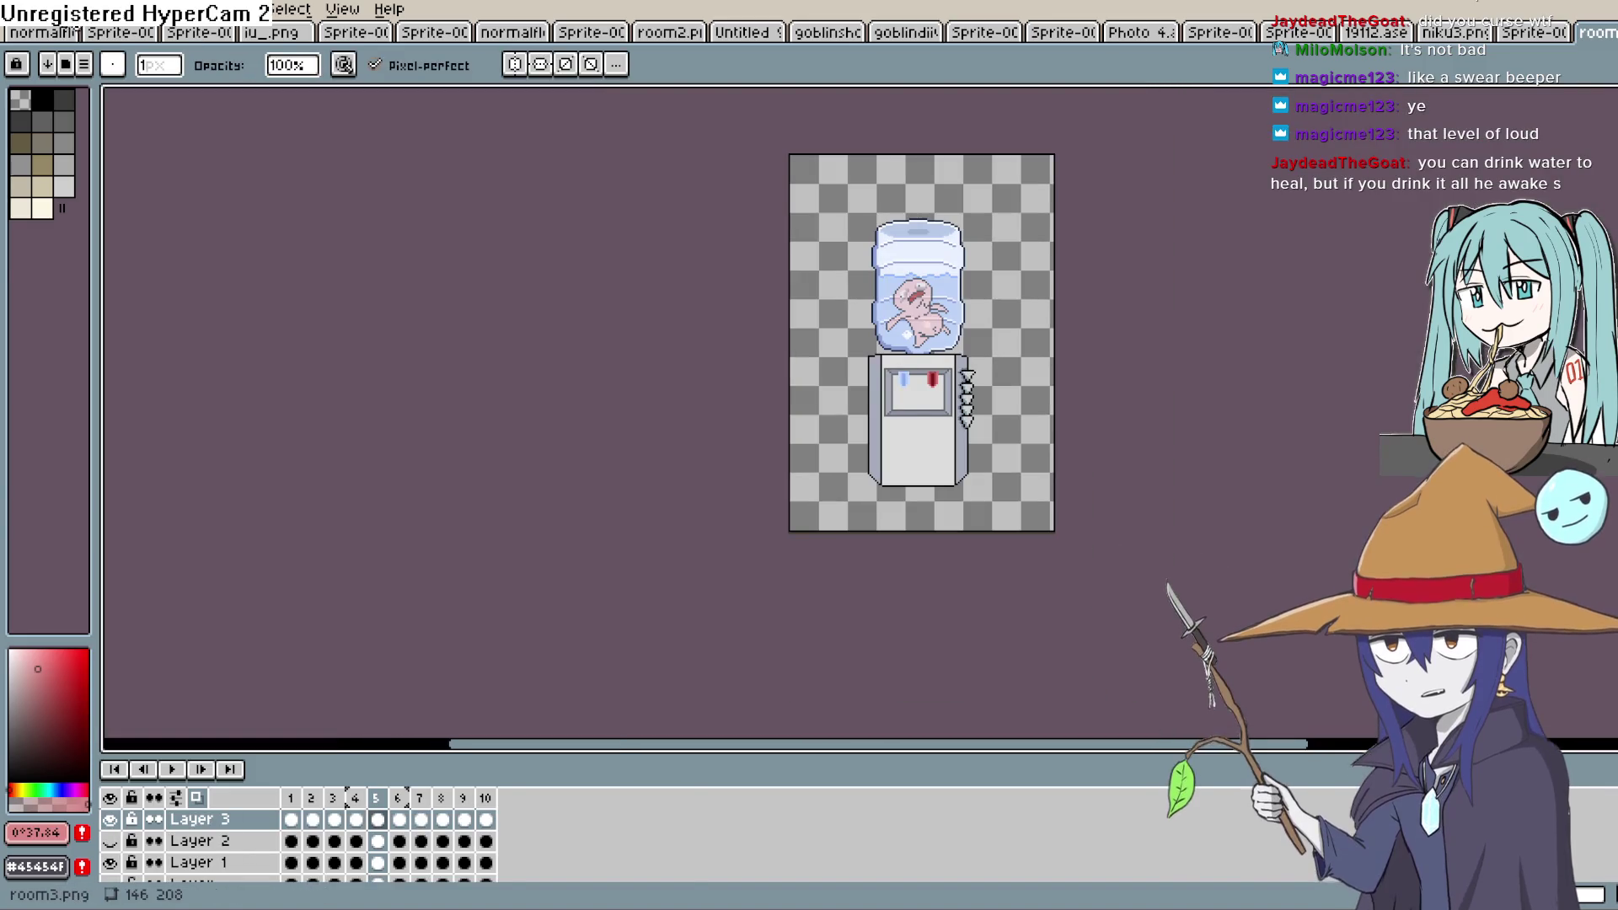
left_click(15, 9)
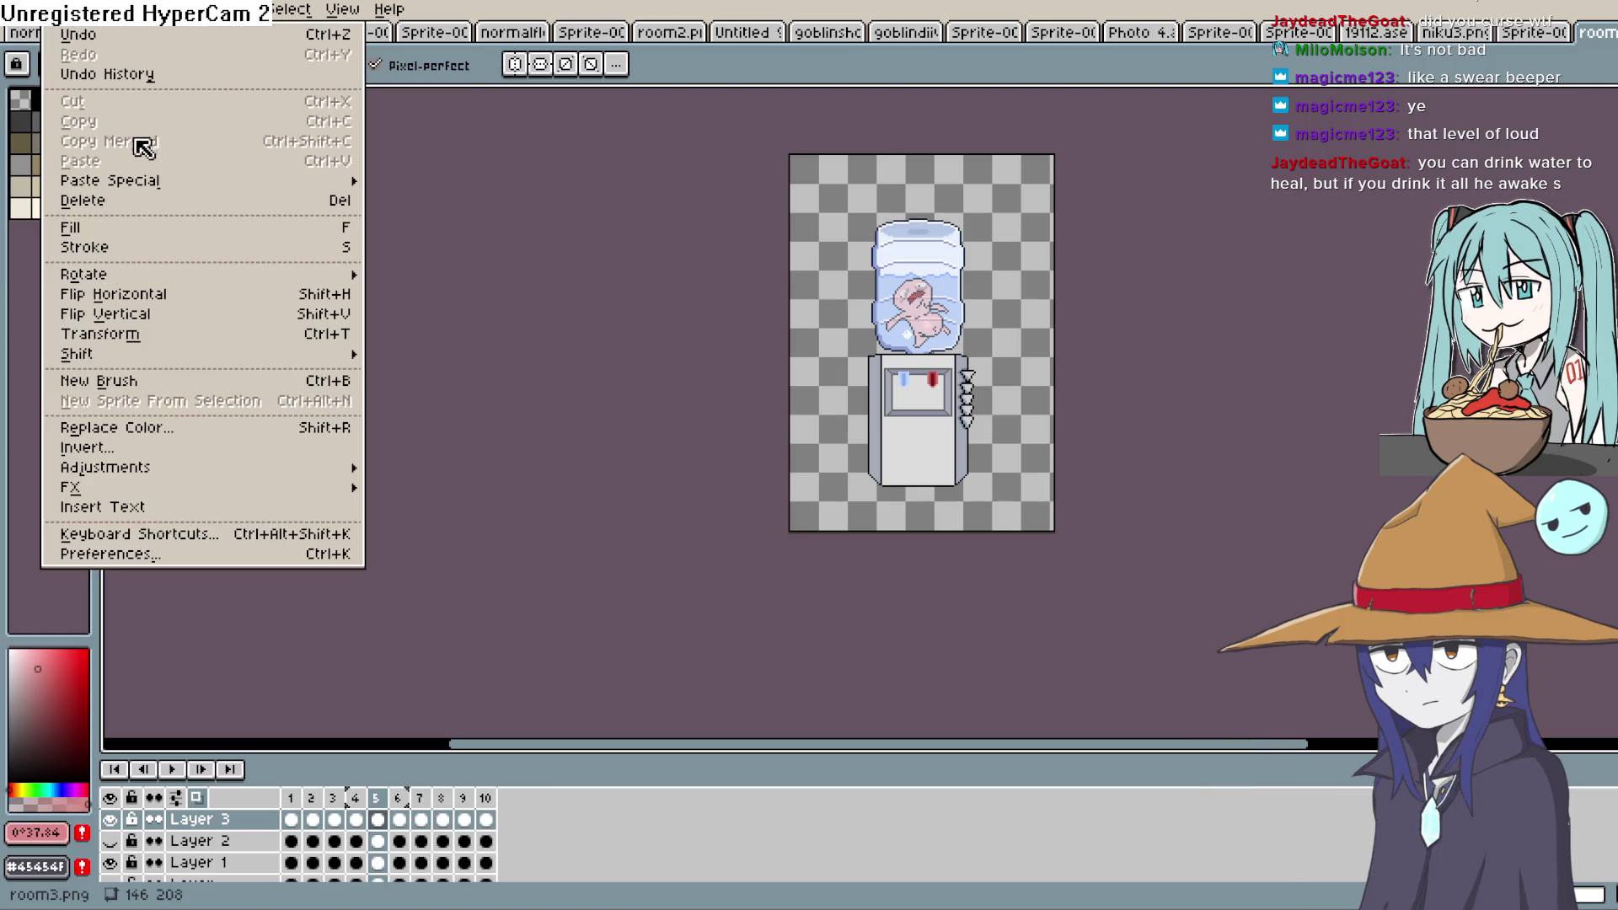
mouse_move(107, 194)
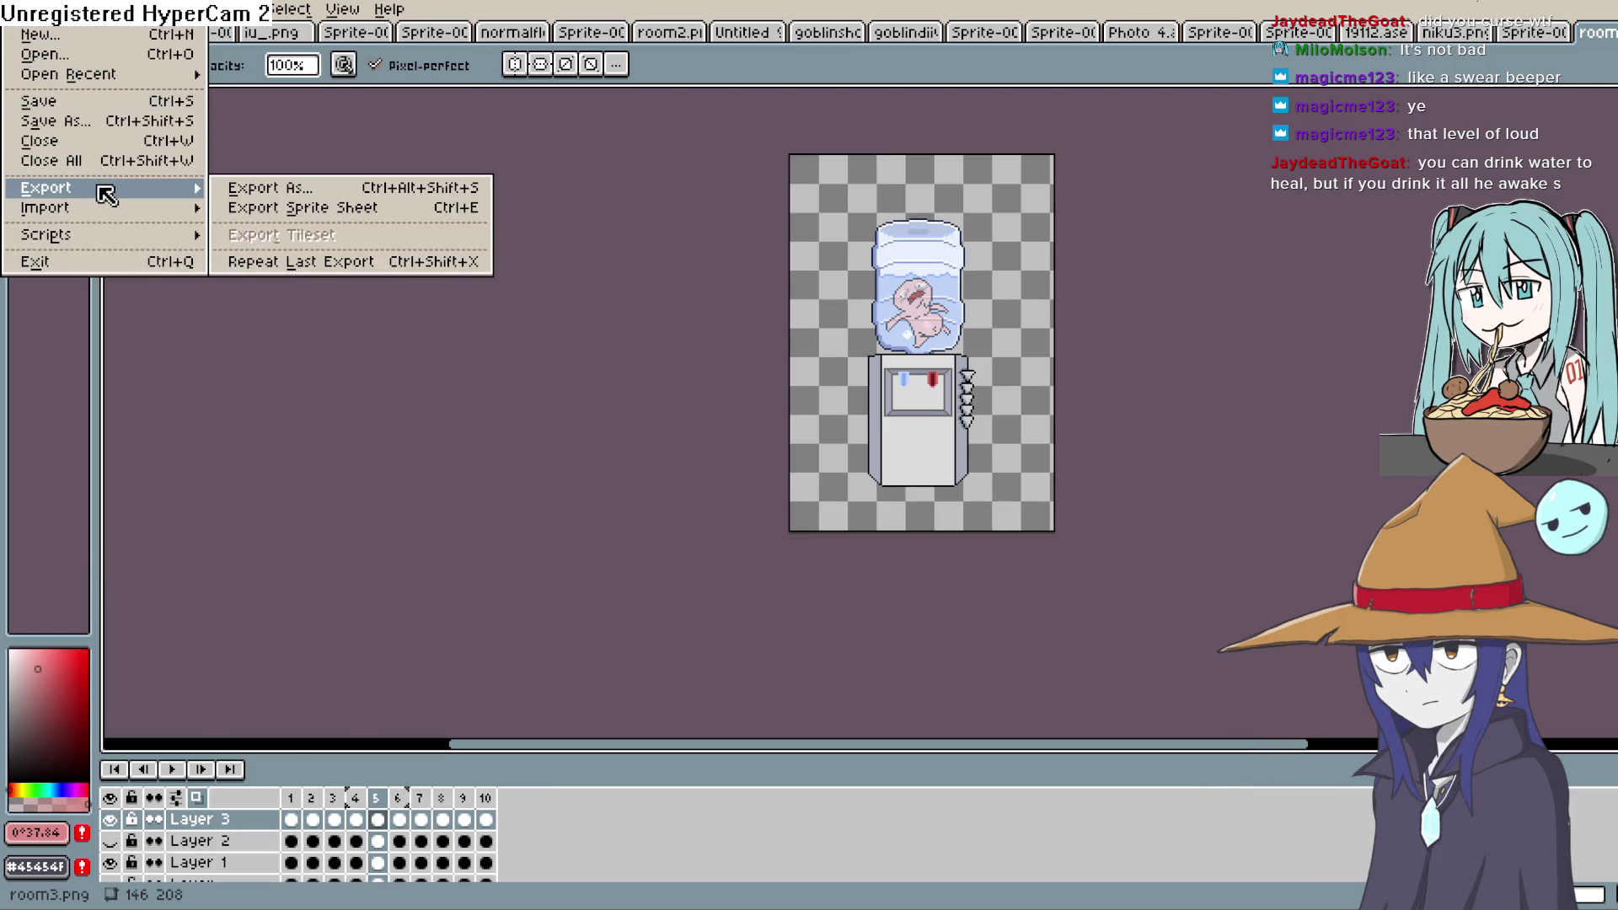
left_click(287, 197)
left_click(409, 44)
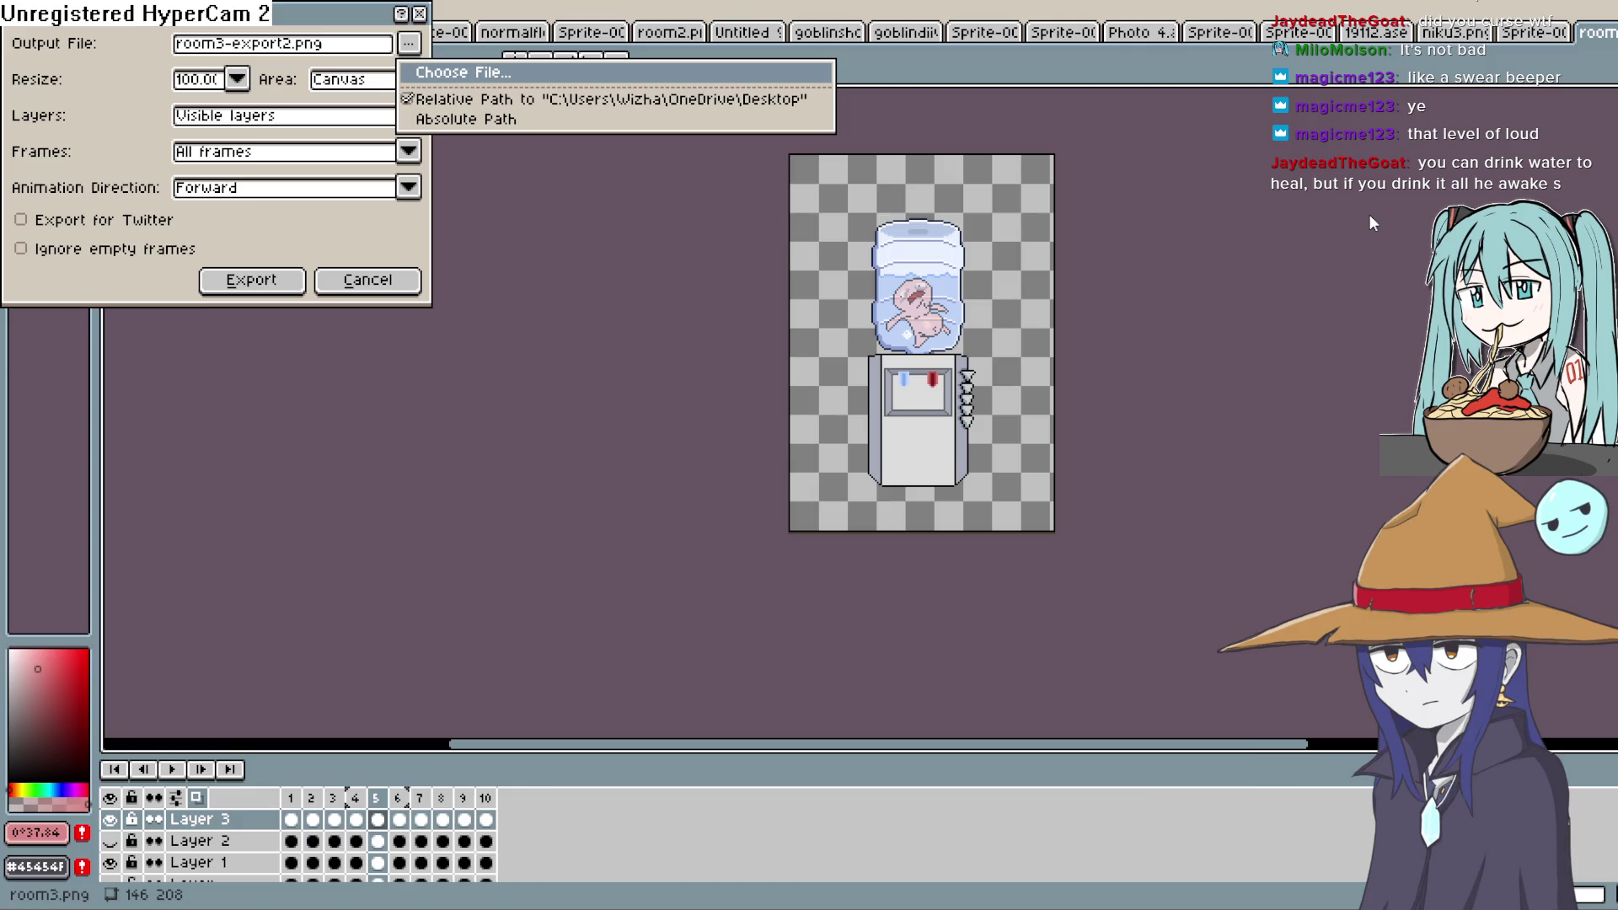
Export the water cooler as 10 room3-export2.png frames, accepting the PNG layers warning, then return to Construct
key("Return")
left_click(818, 558)
left_click(809, 506)
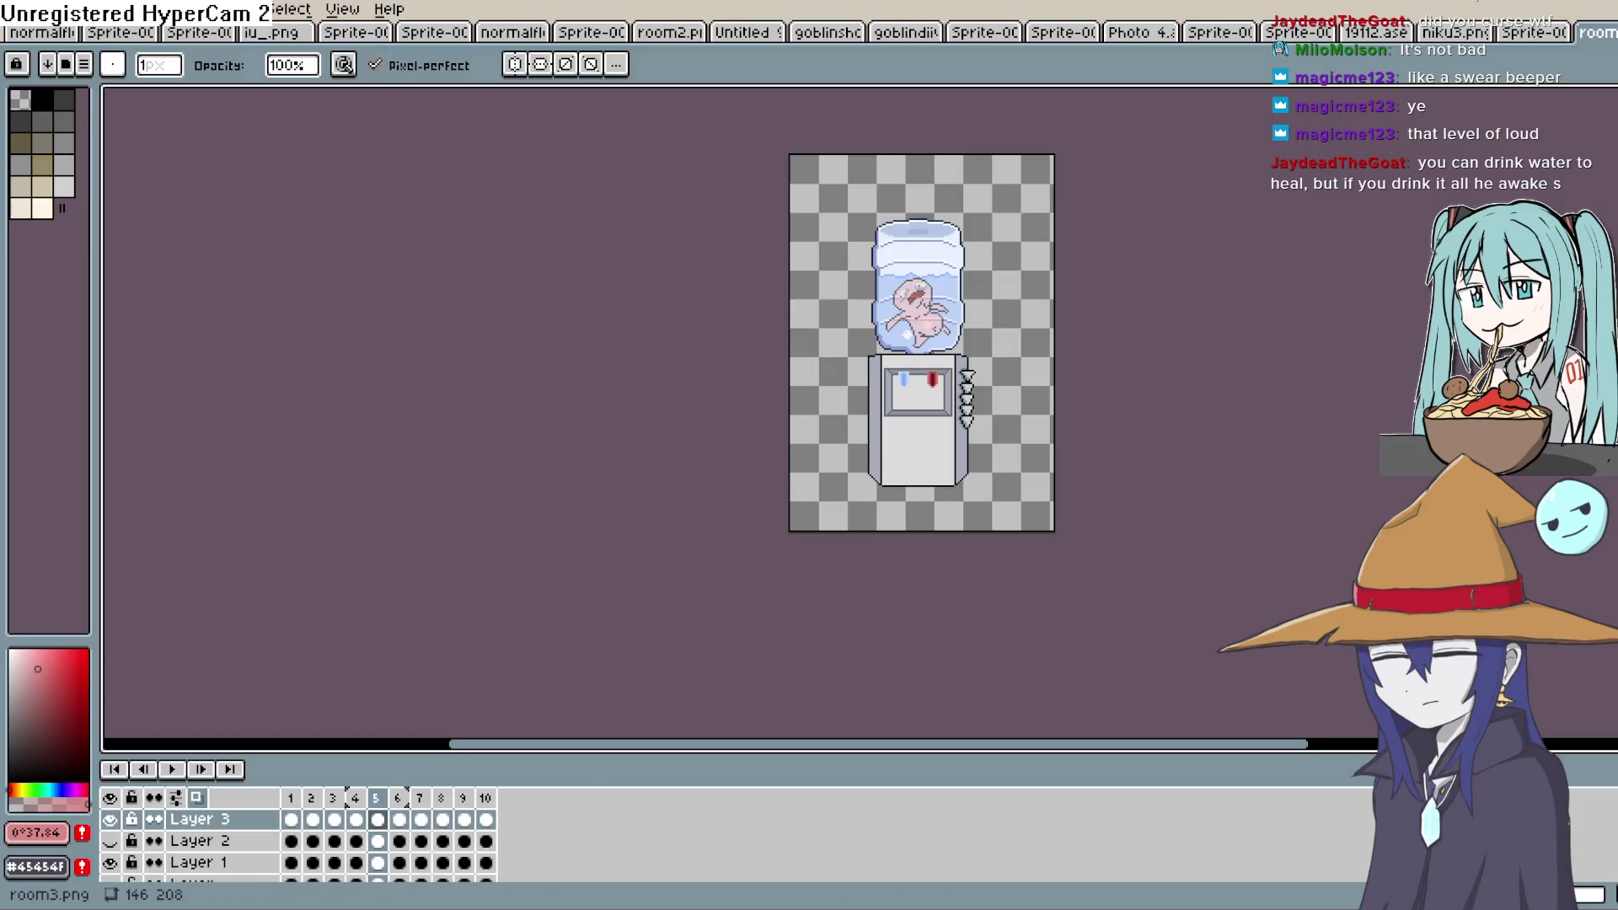
key("alt+Tab")
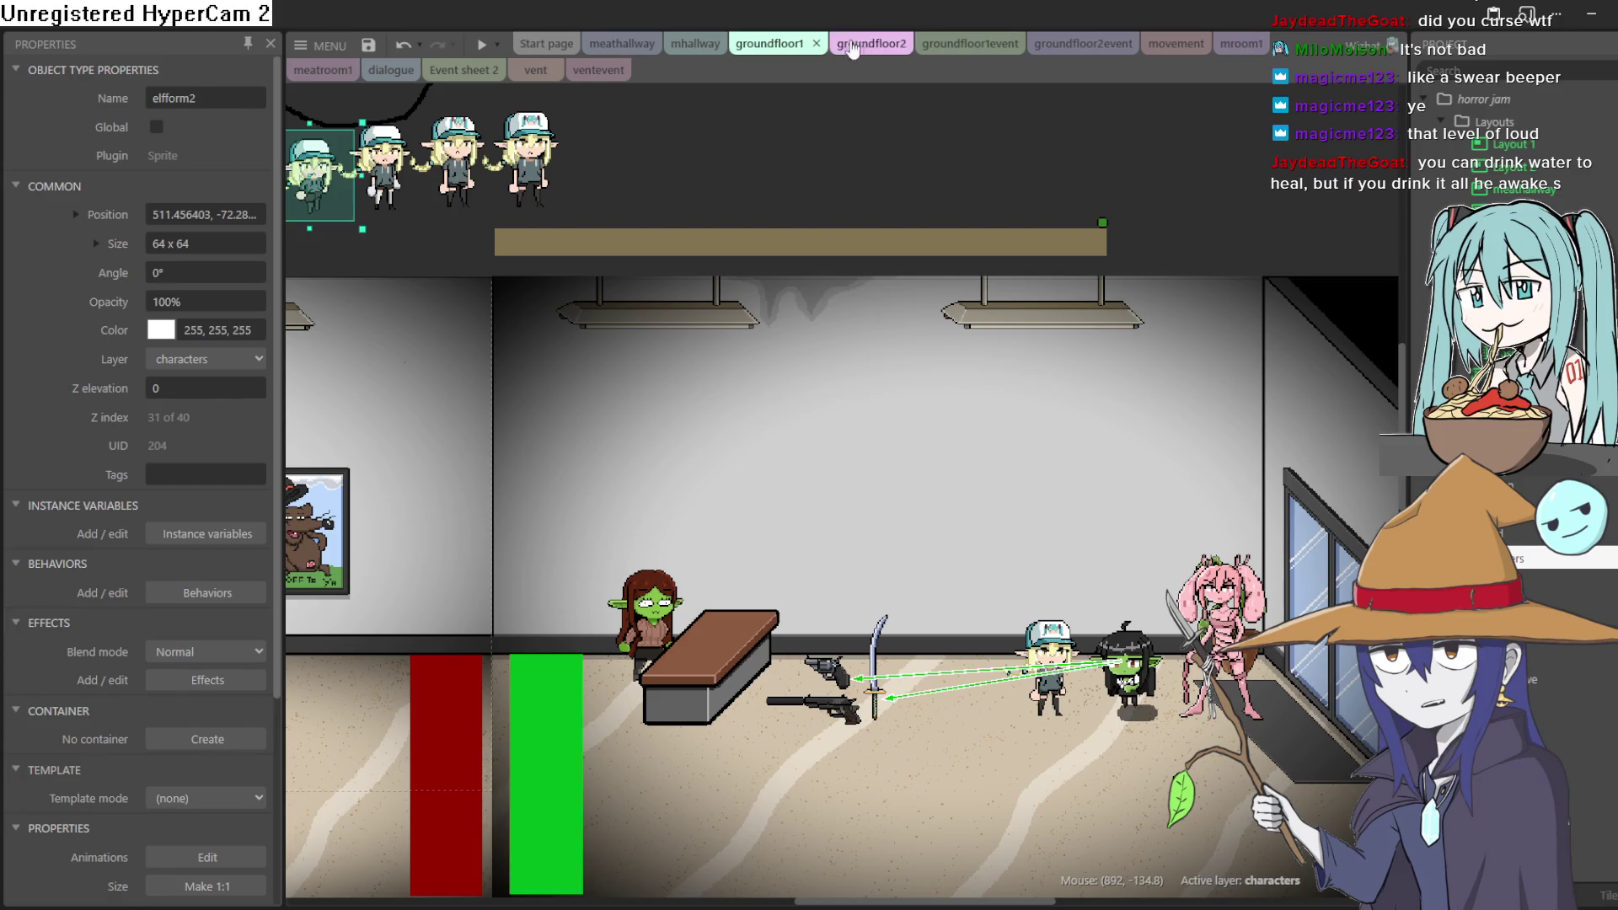
Give groundfloor2's Sprite6 water cooler the 10 new frames and shift it slightly left
left_click(848, 49)
double_click(1012, 482)
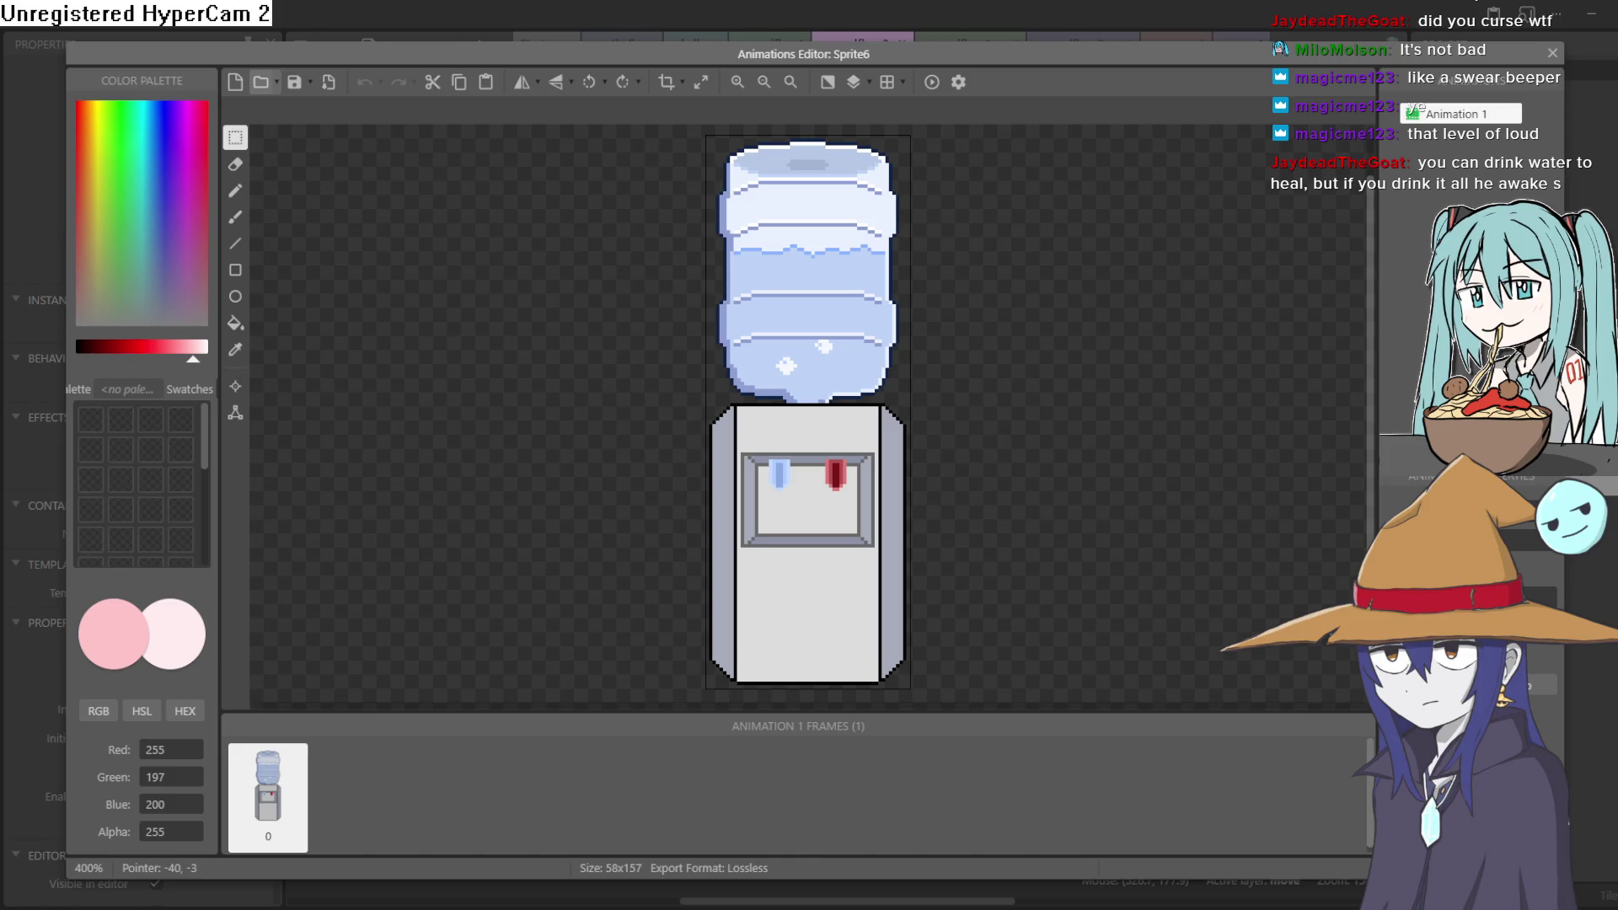
scroll(1015, 307, "down", 5)
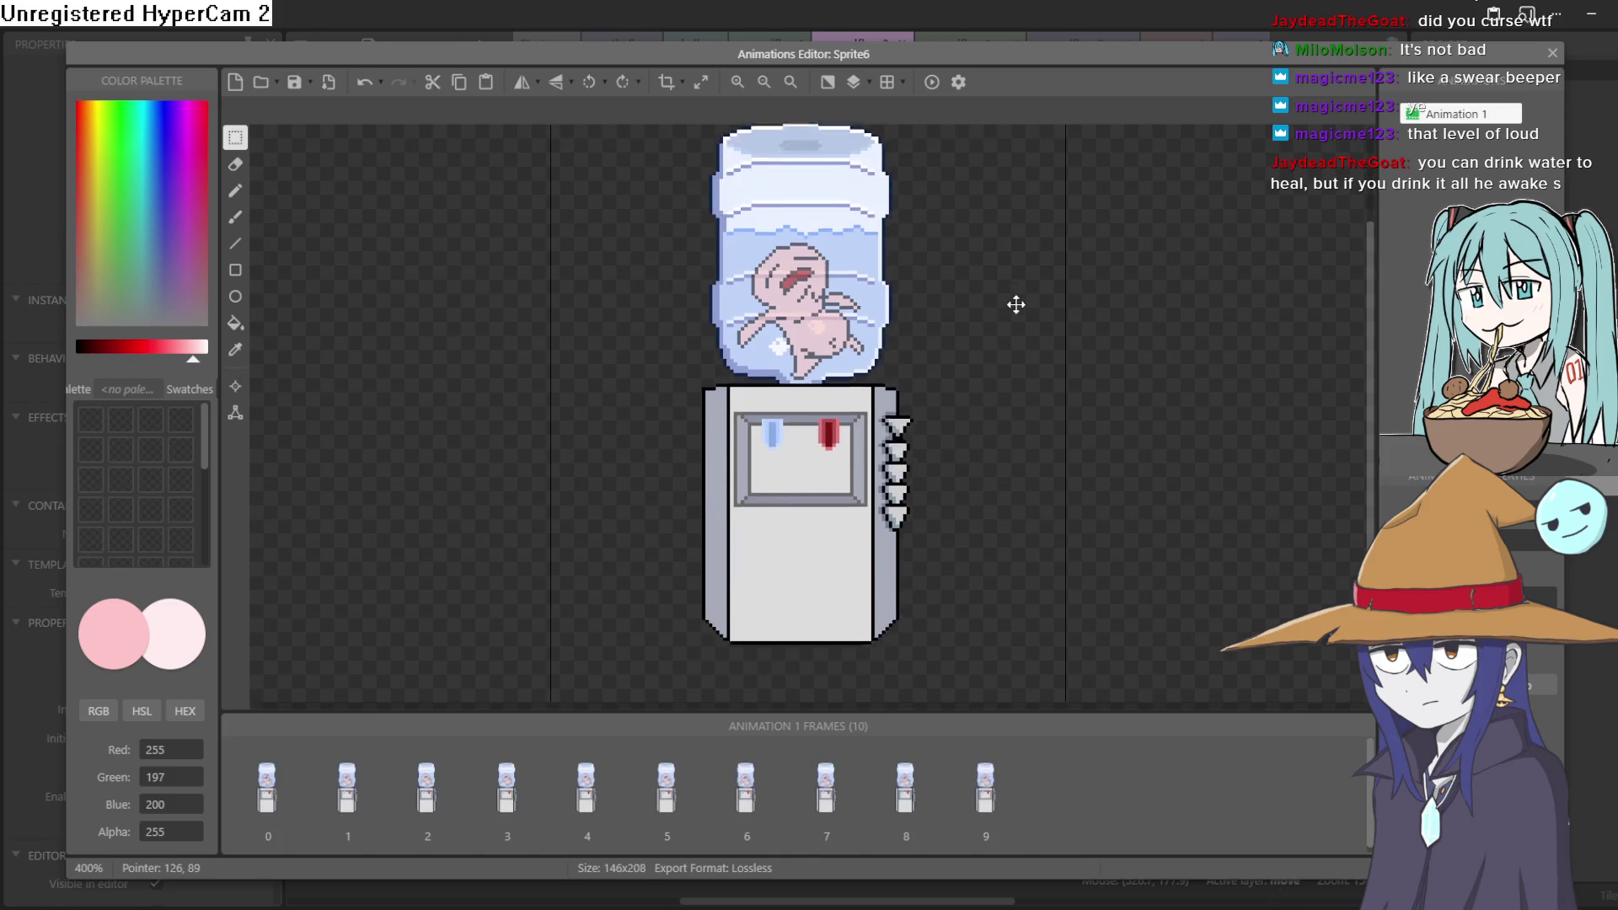
scroll(1290, 407, "up", 2)
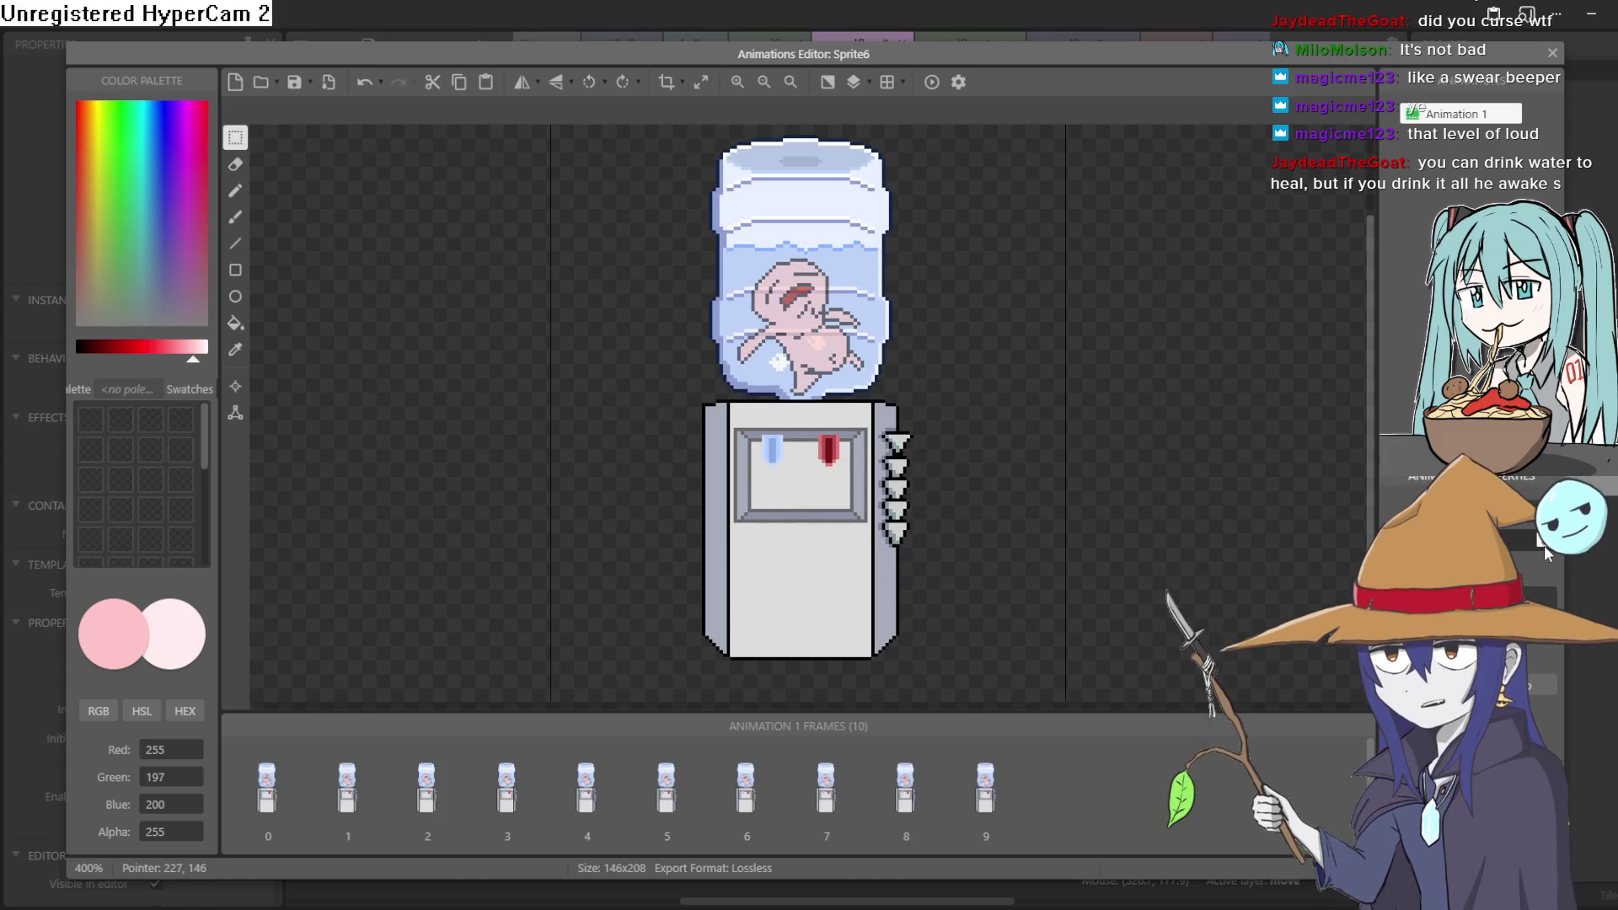
left_click(1552, 53)
mouse_move(1042, 556)
left_mouse_down()
mouse_move(992, 587)
mouse_move(959, 579)
left_mouse_up()
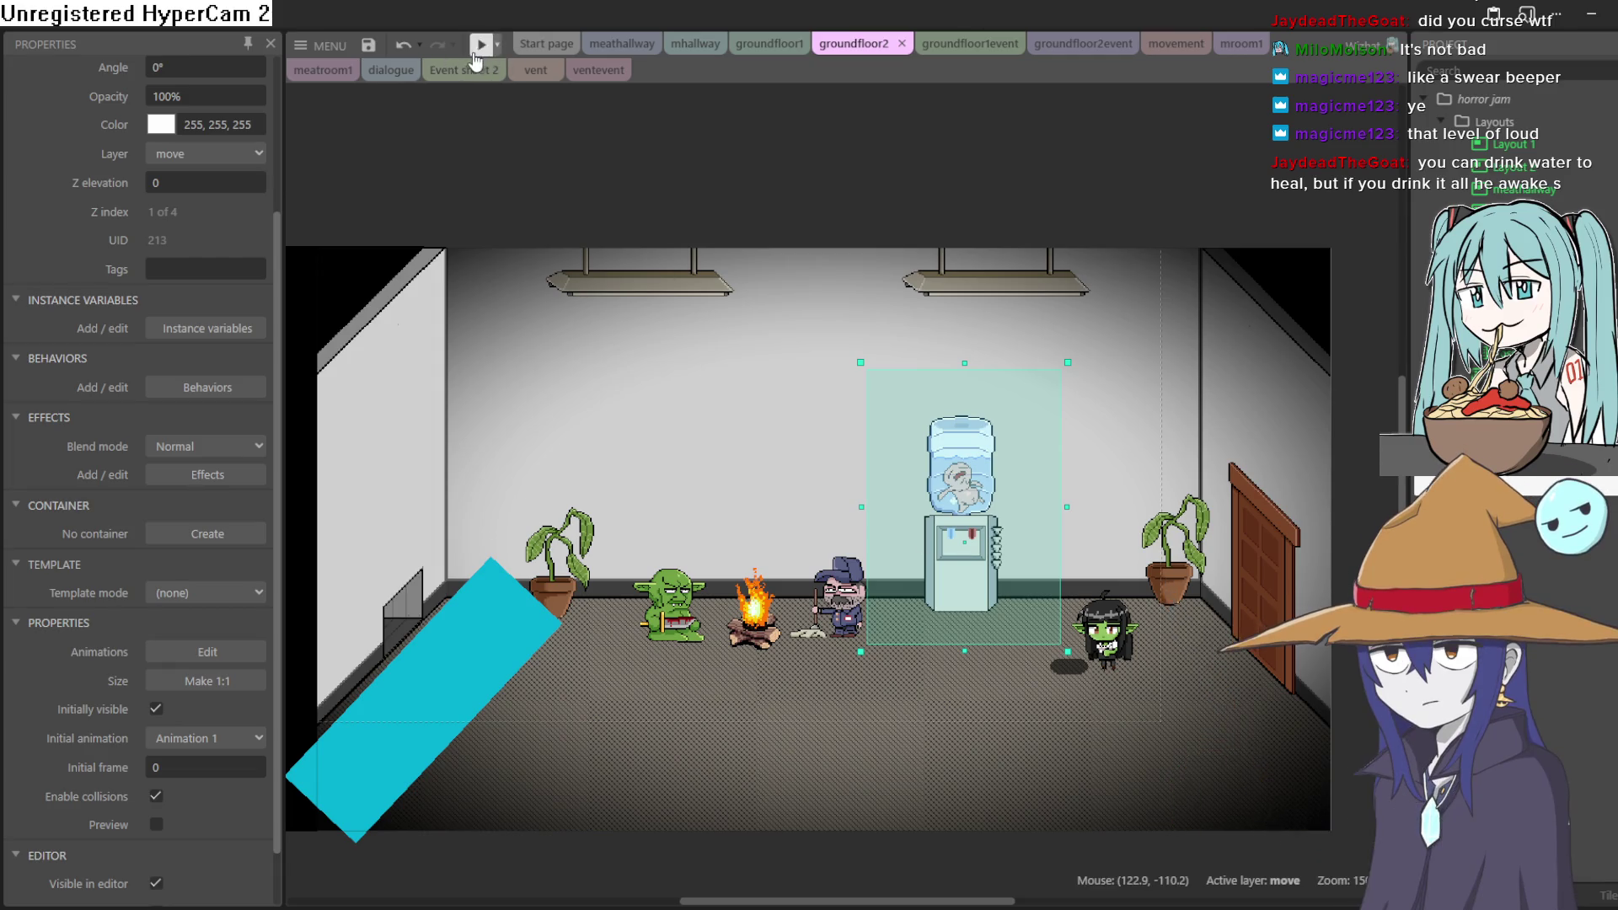
left_click(482, 45)
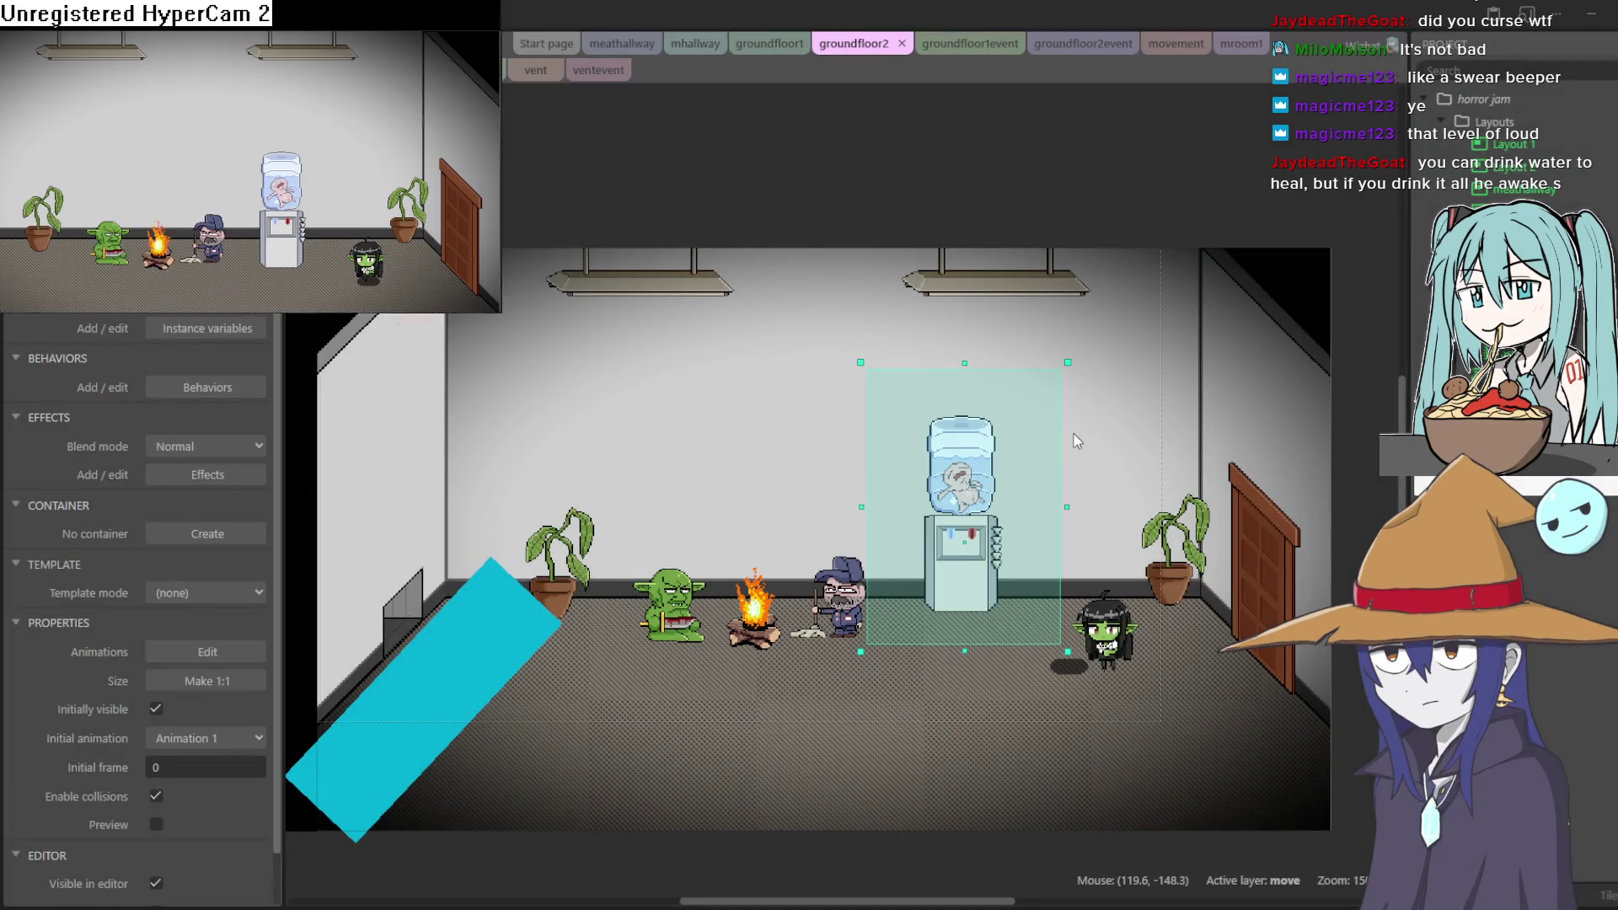
key("Down")
key("Left")
key("Right")
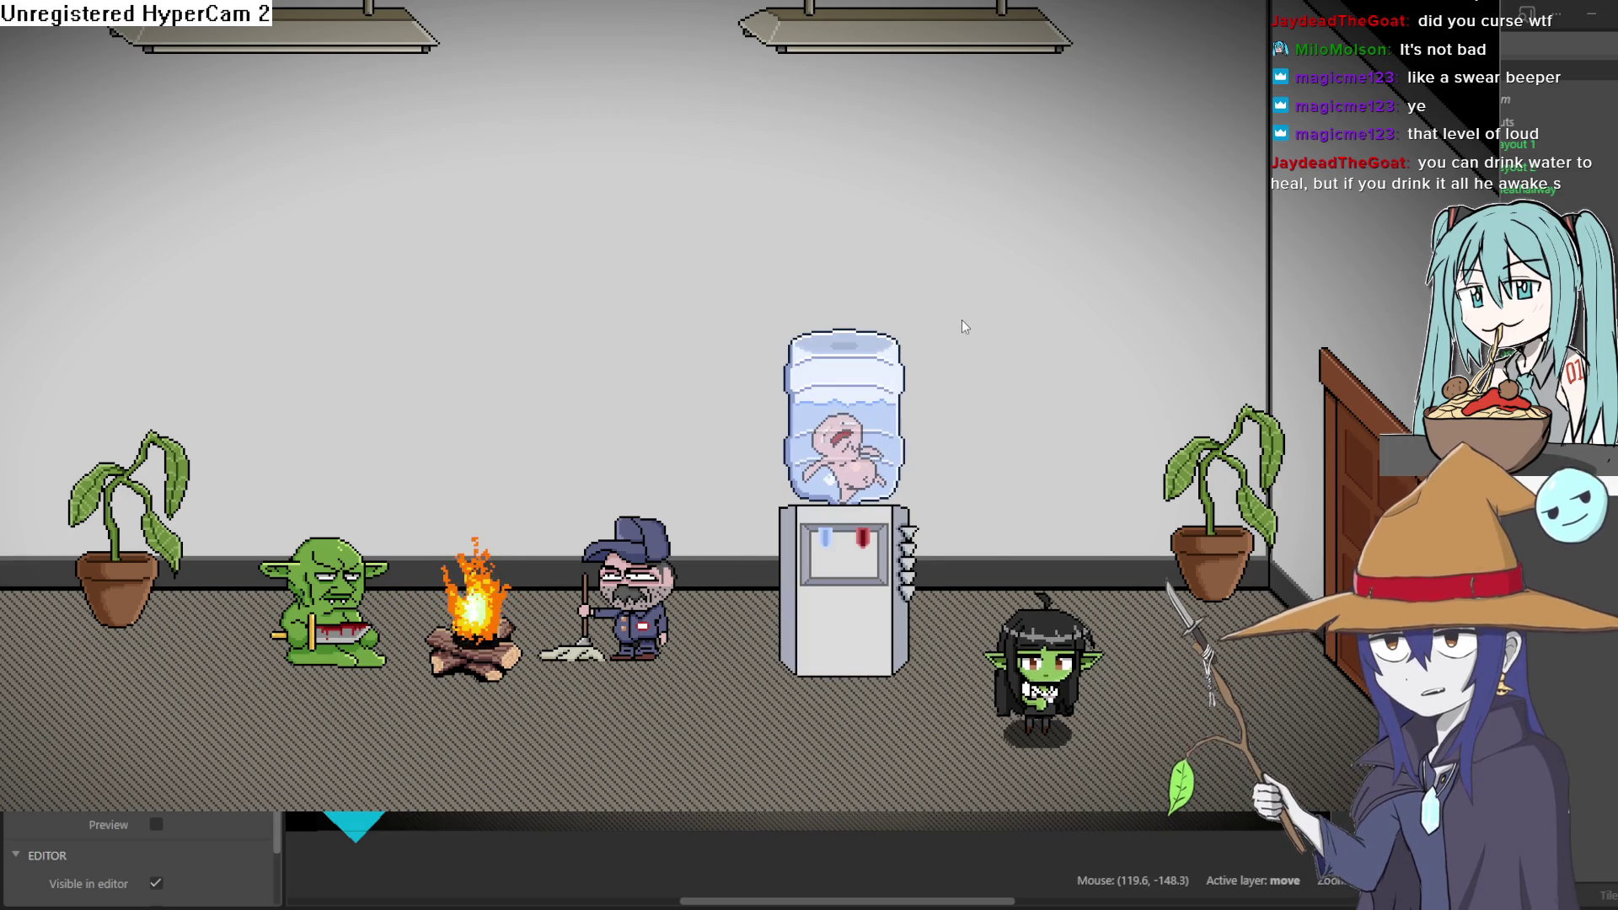
key("Escape")
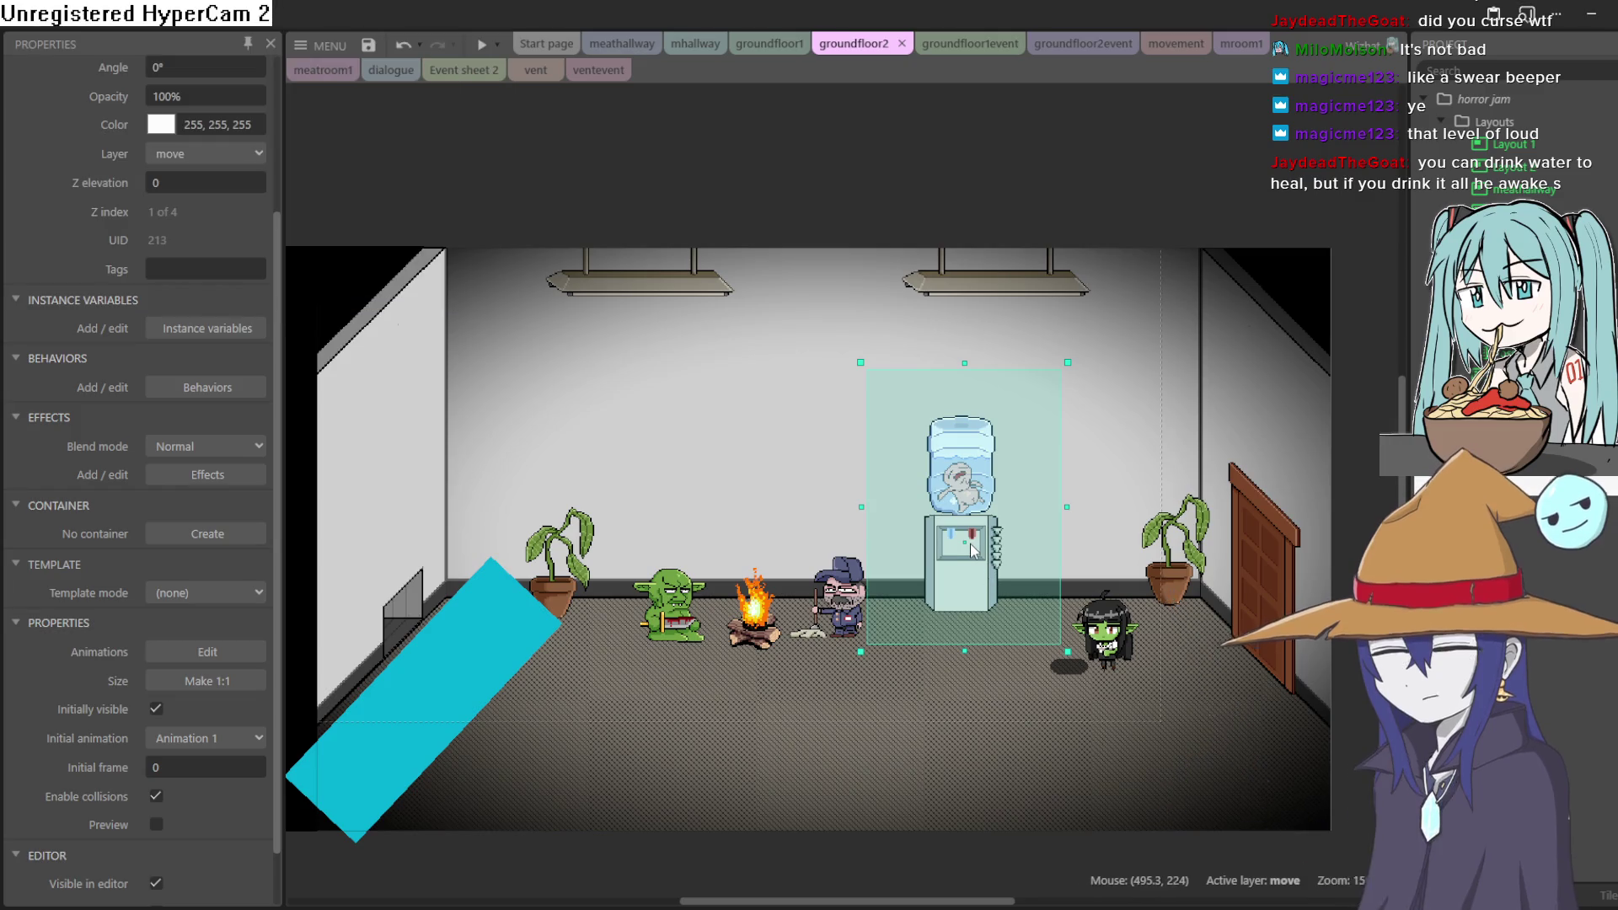
Set the water cooler's Origin image point to the middle of the image
double_click(969, 541)
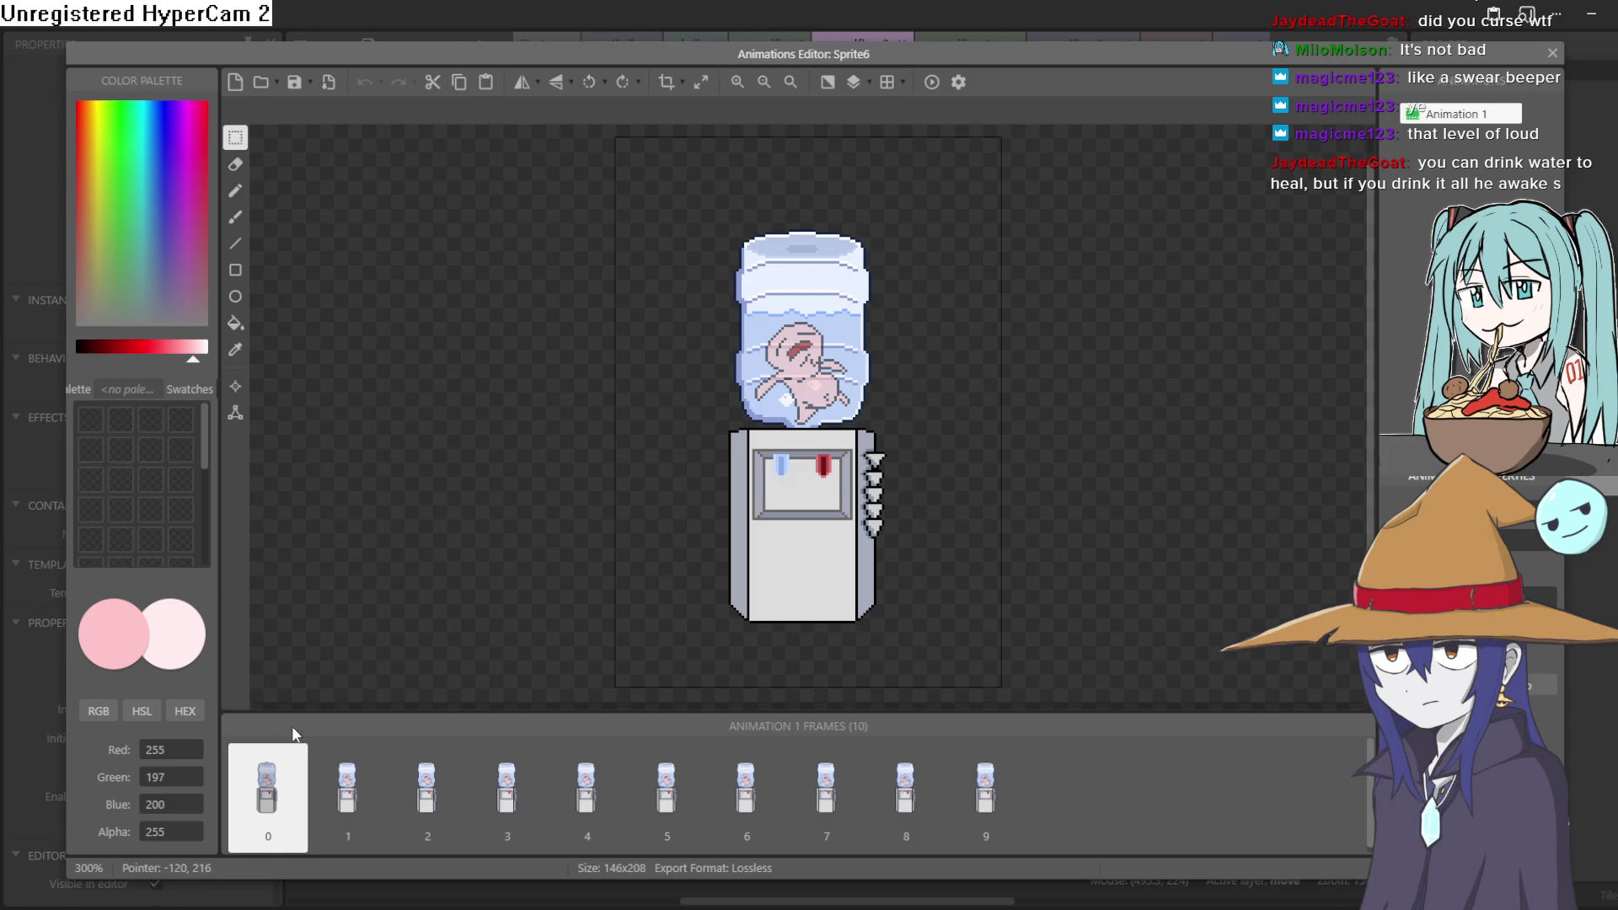
left_click(239, 390)
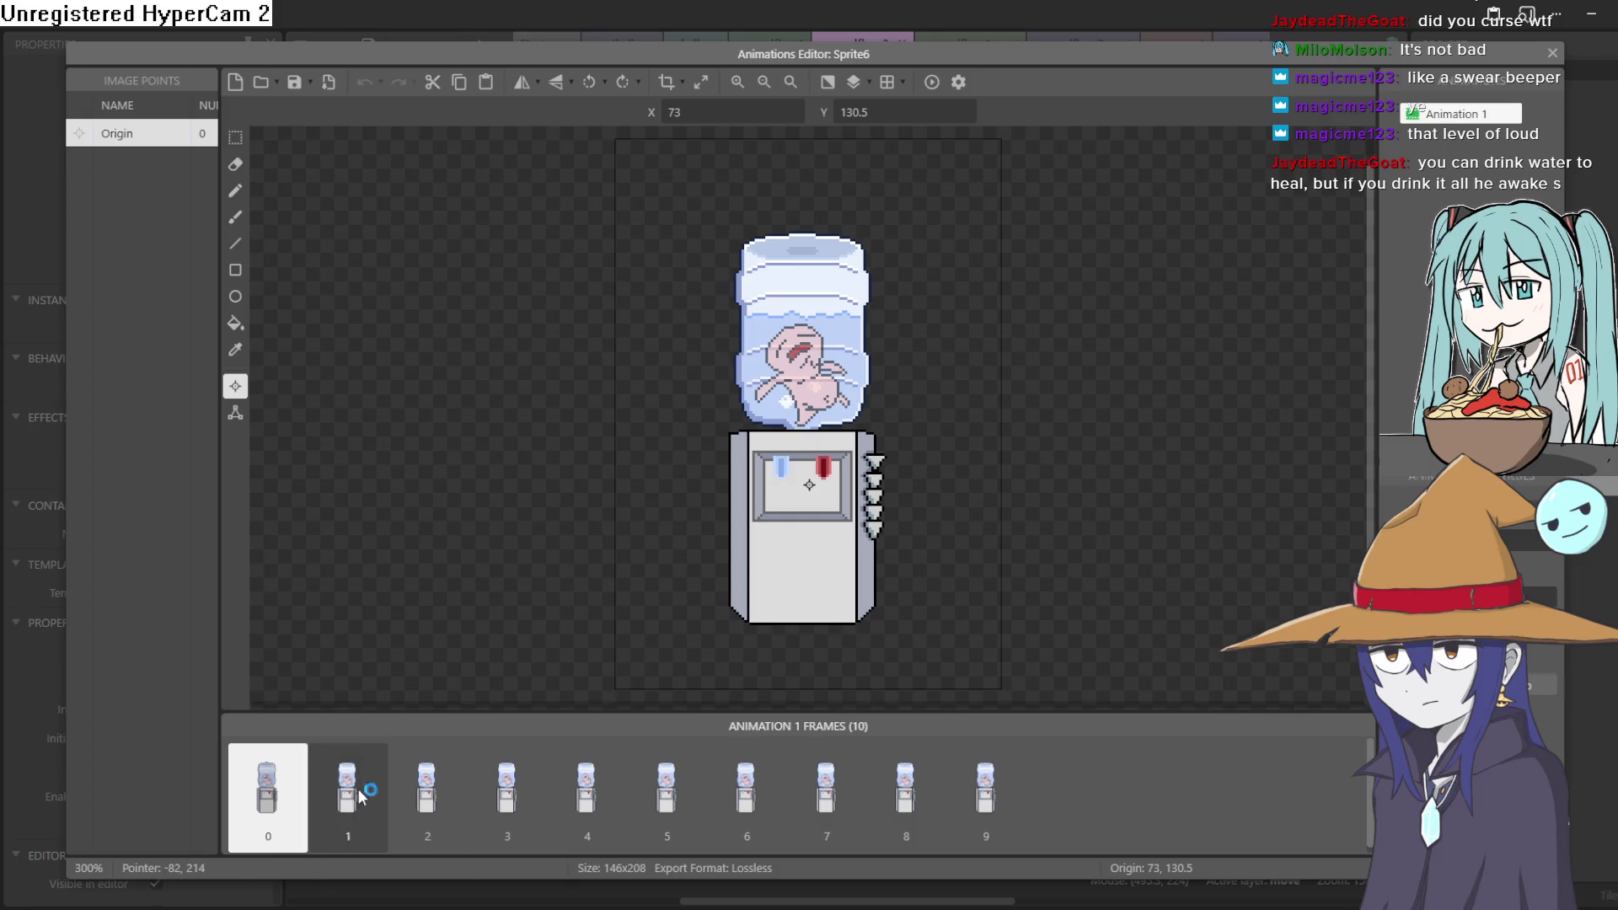
left_click_drag(360, 798, 428, 792)
left_click(268, 784)
right_click(268, 780)
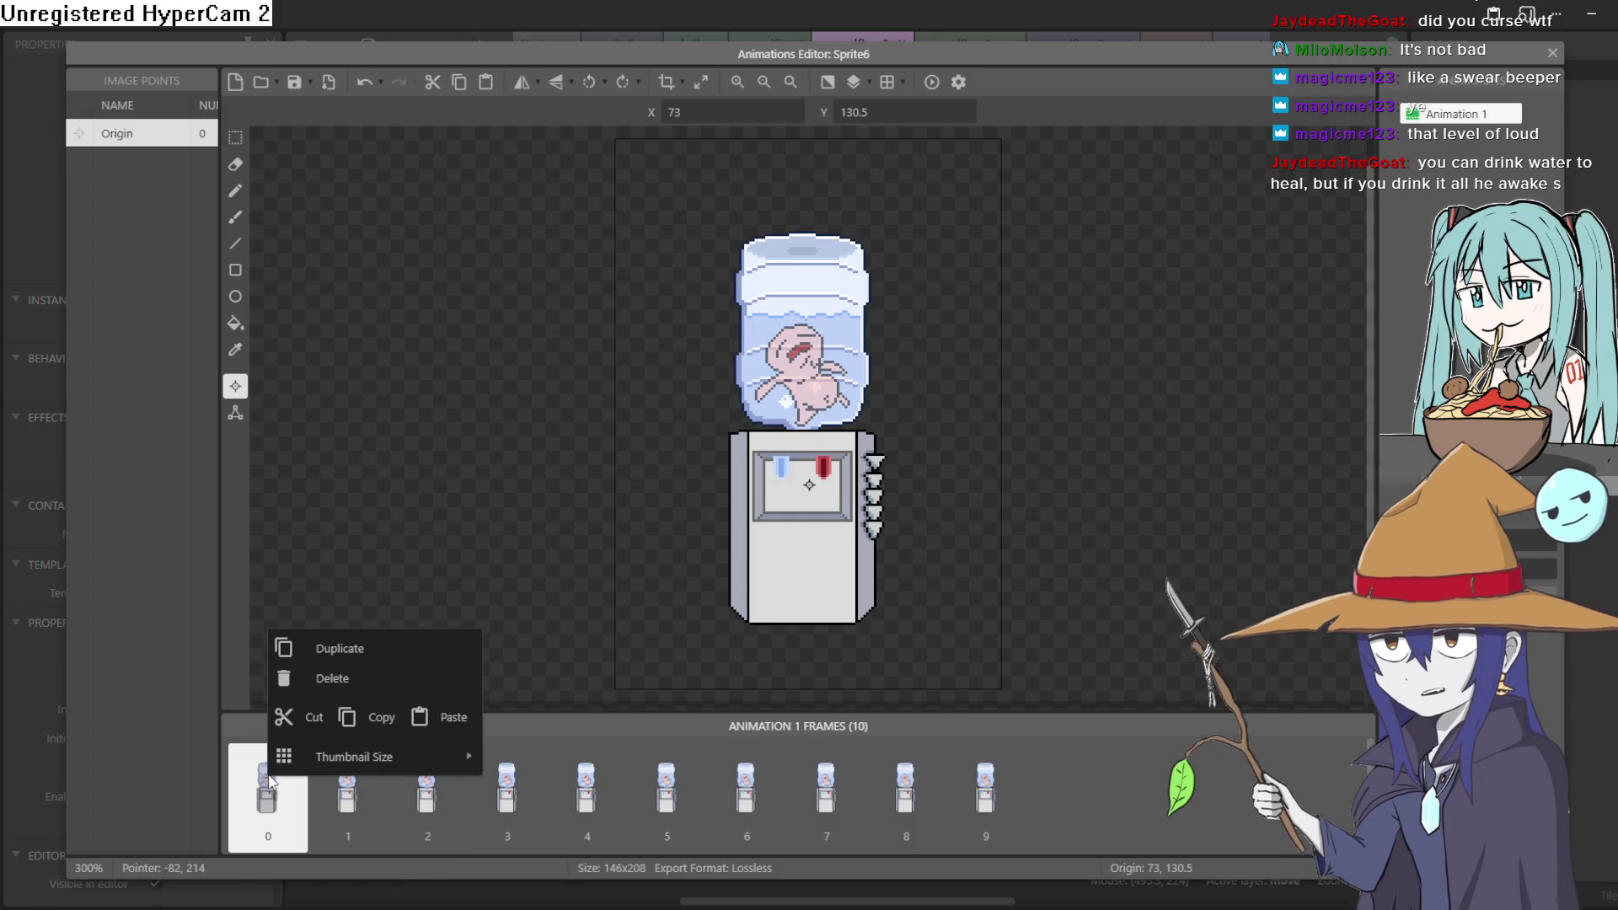
left_click(346, 717)
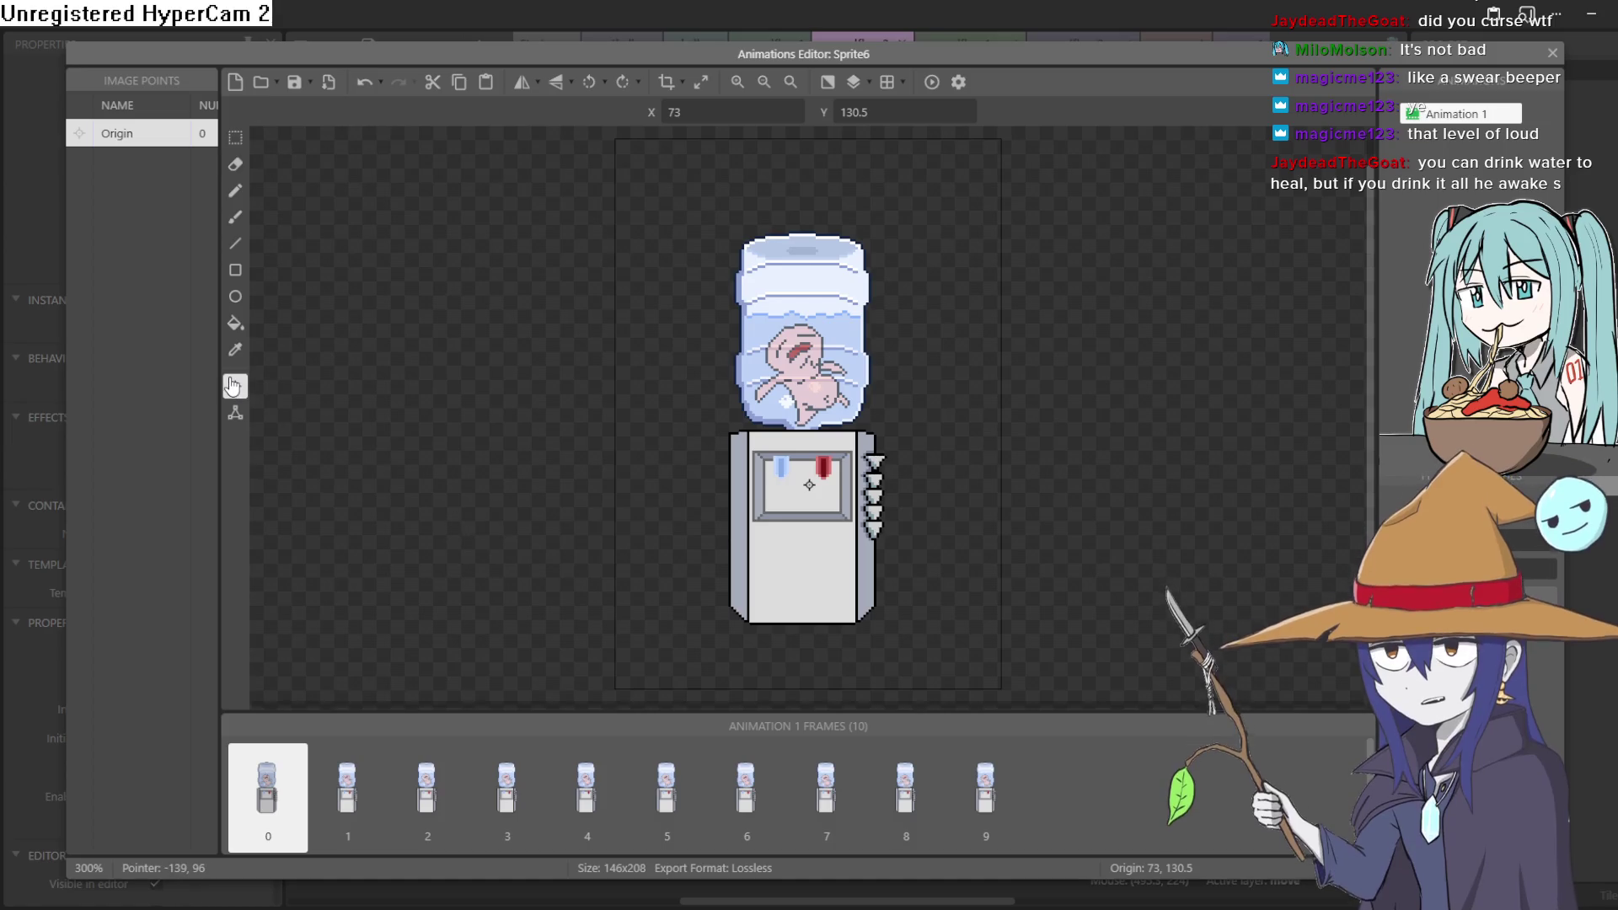
right_click(132, 130)
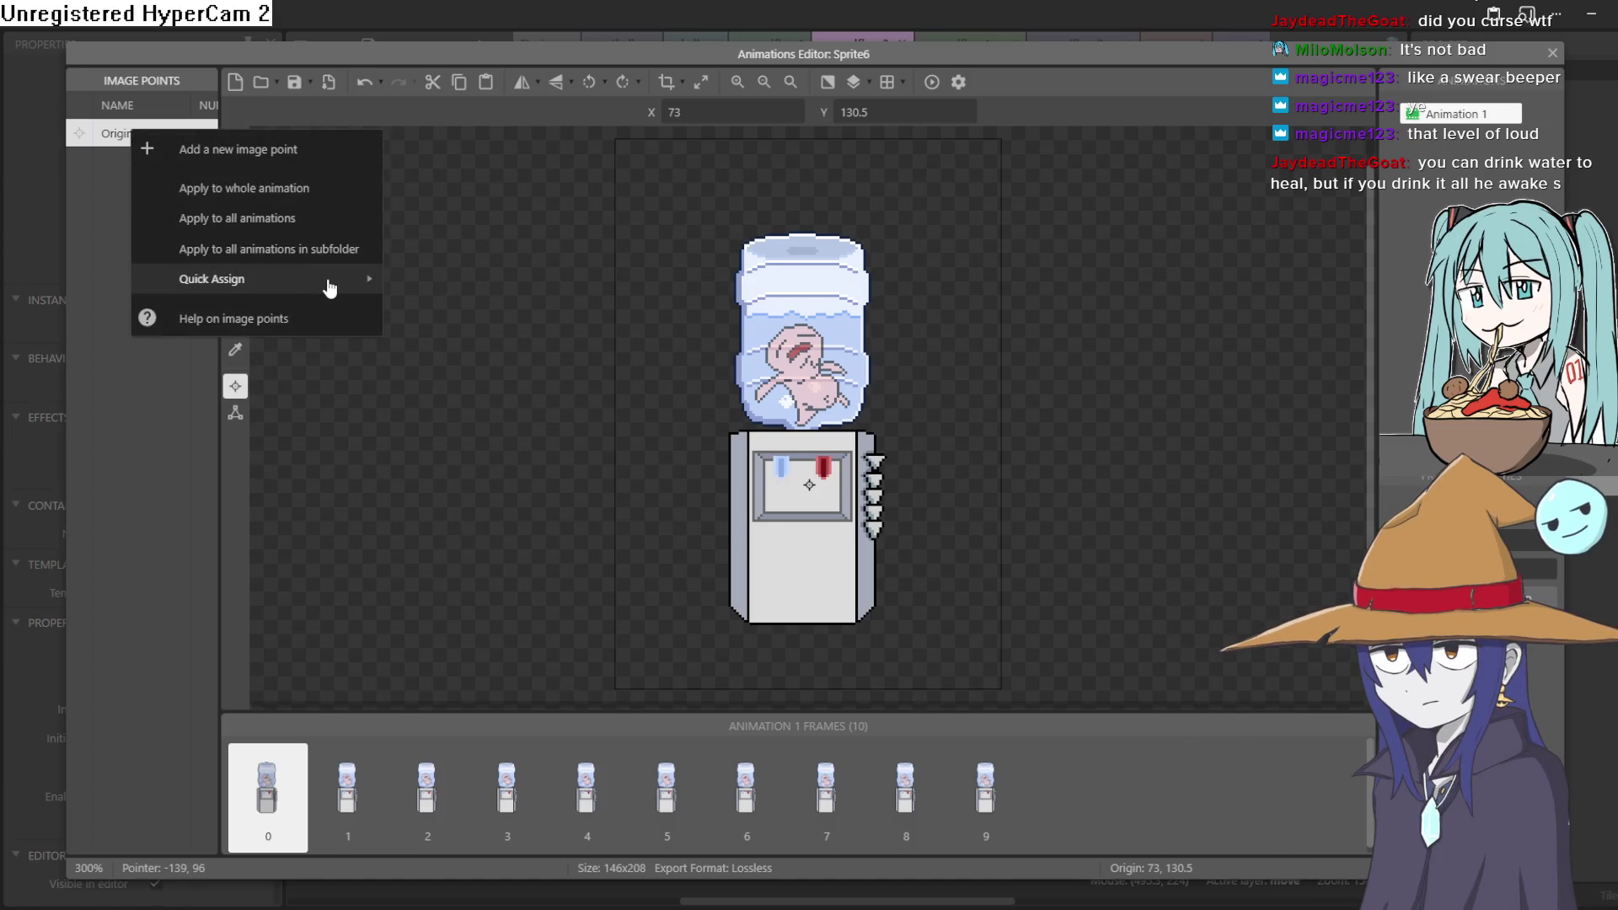
mouse_move(331, 281)
left_click(487, 409)
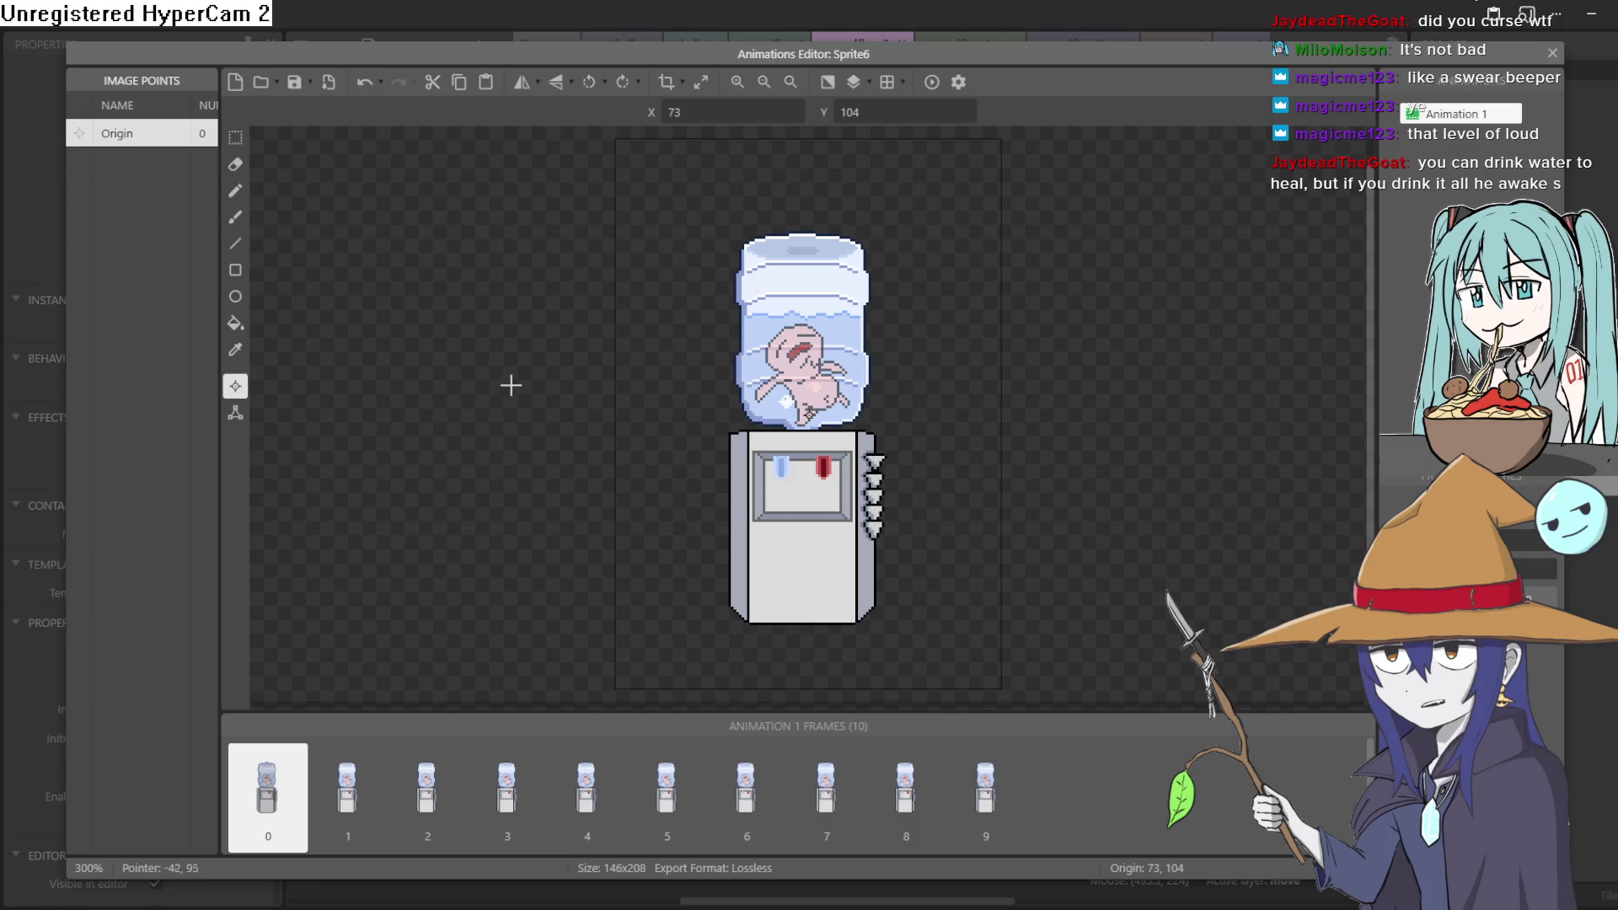
Crop the empty border from every frame of the water cooler animation
left_click(666, 81)
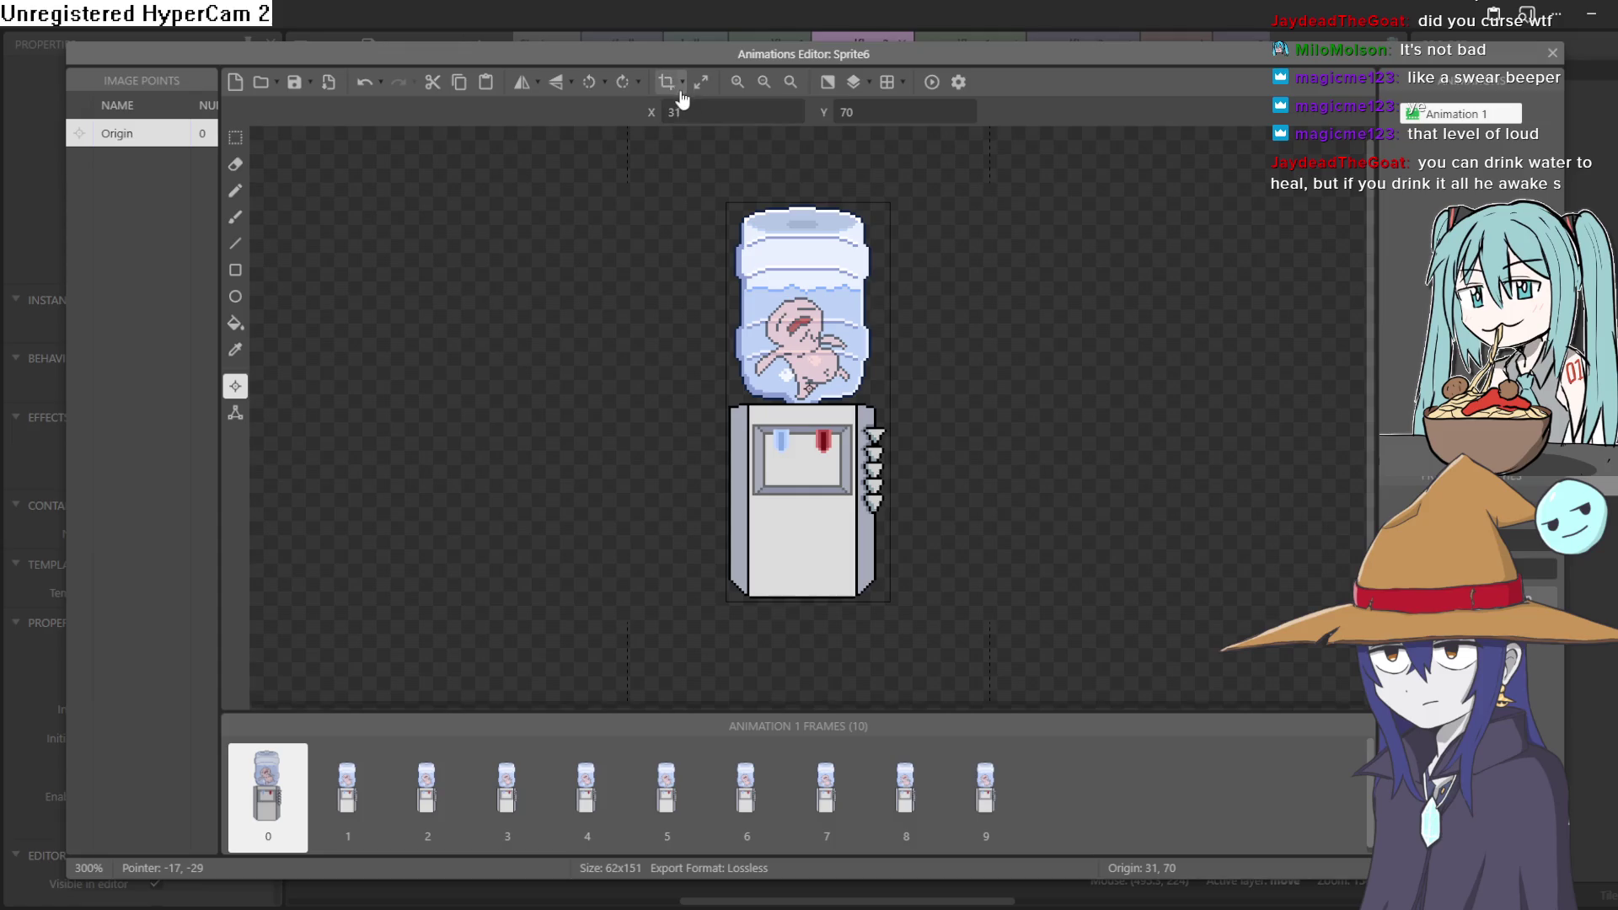
left_click(681, 82)
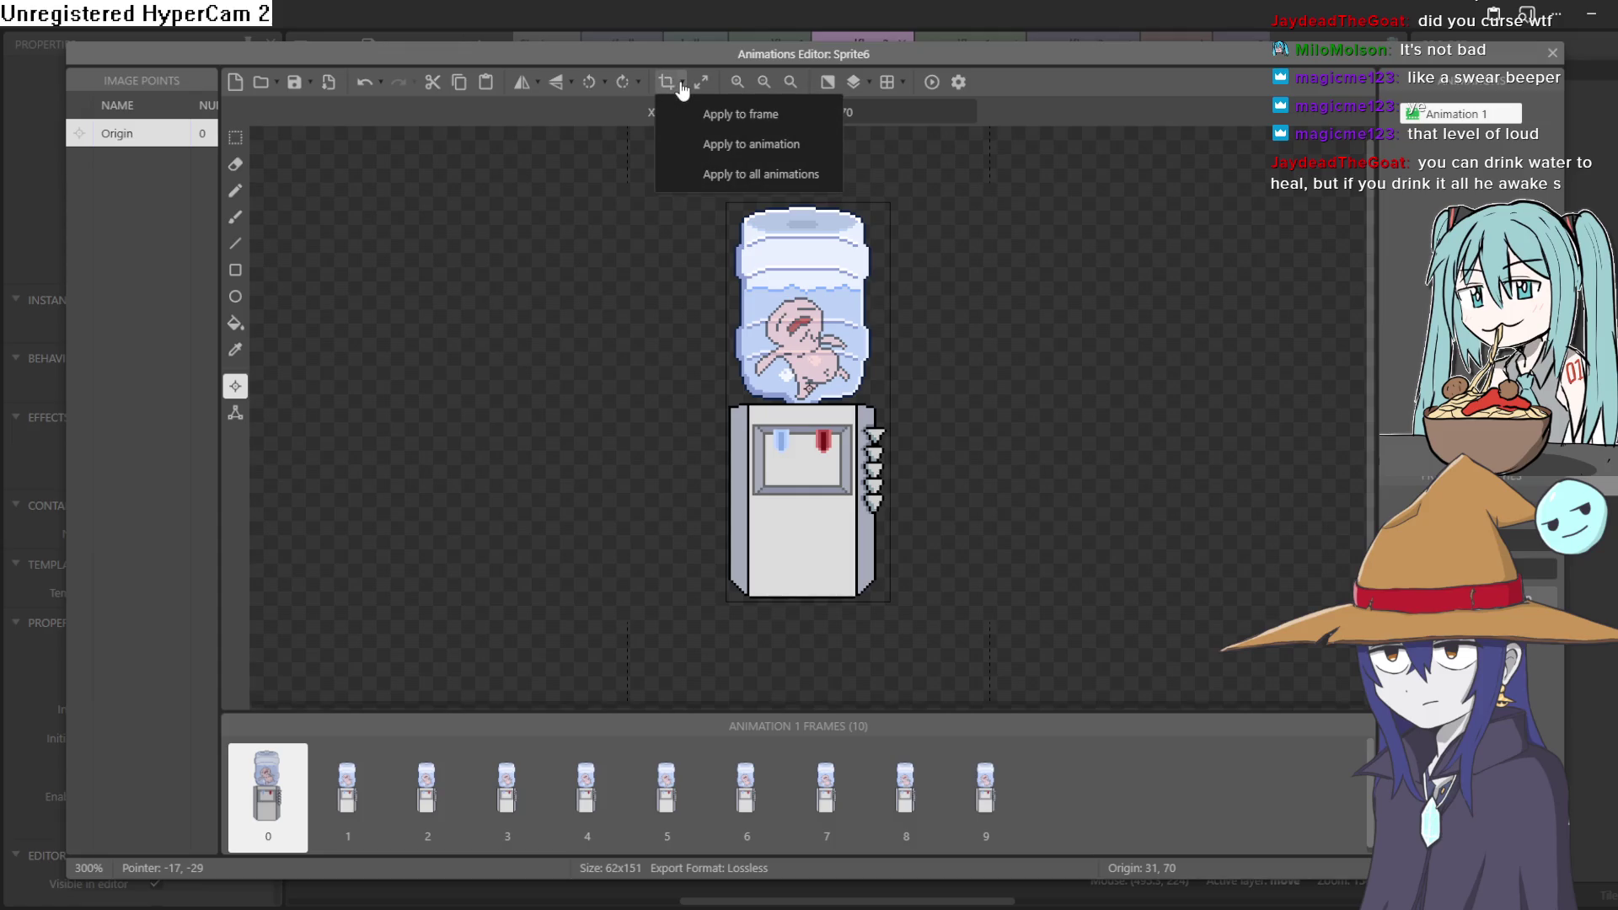
left_click(752, 149)
left_click(372, 769)
key("Right")
key("Right")
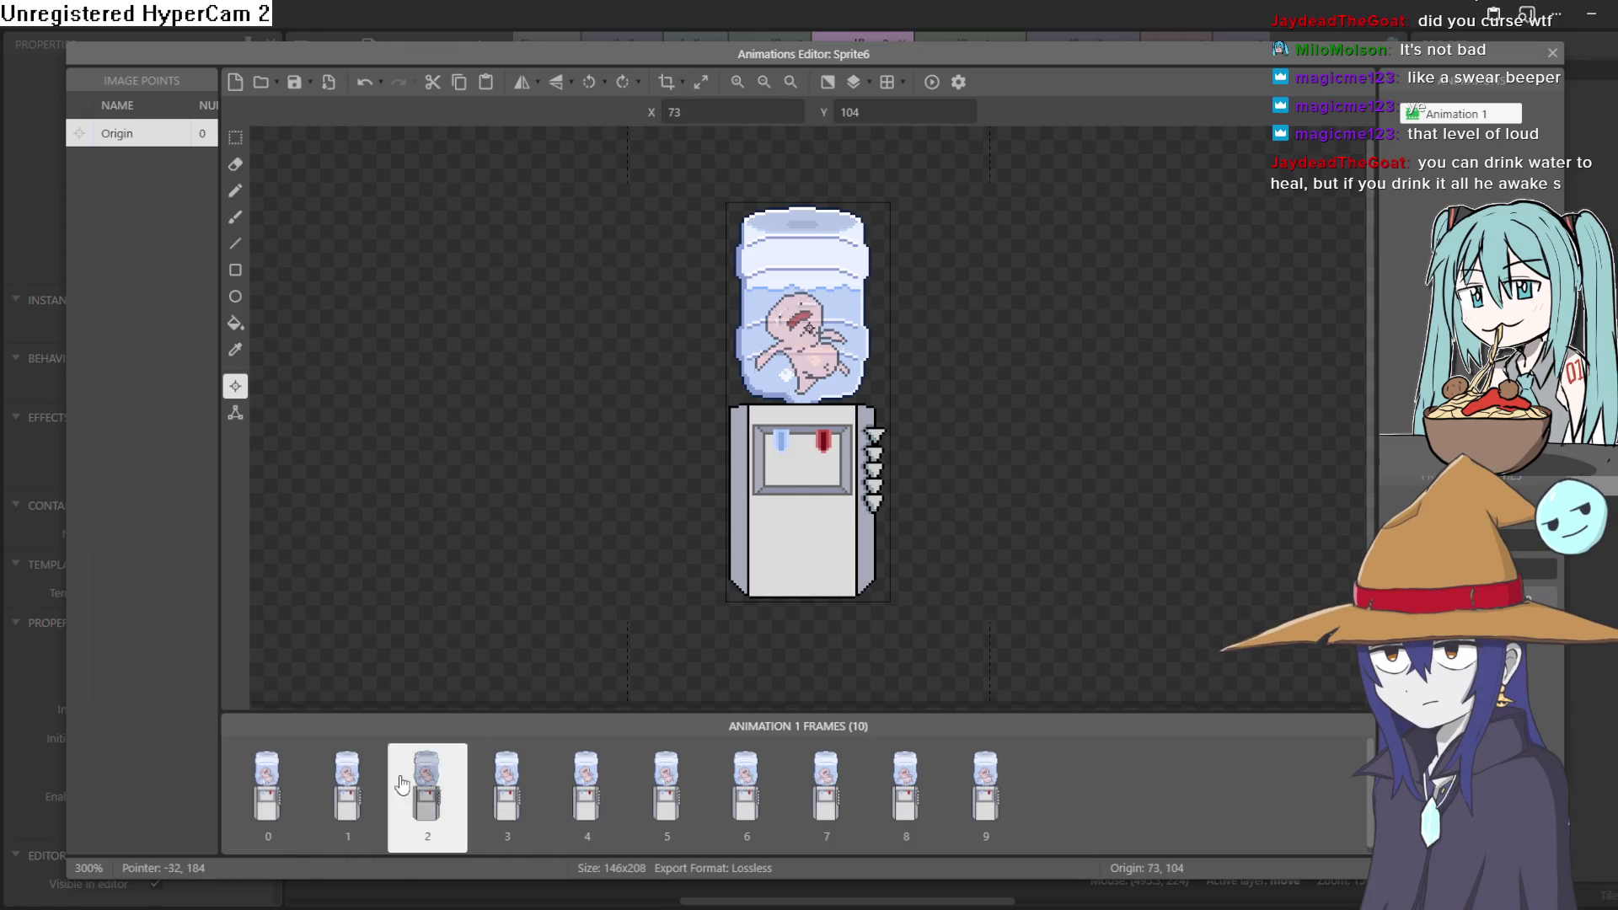
left_click(1554, 56)
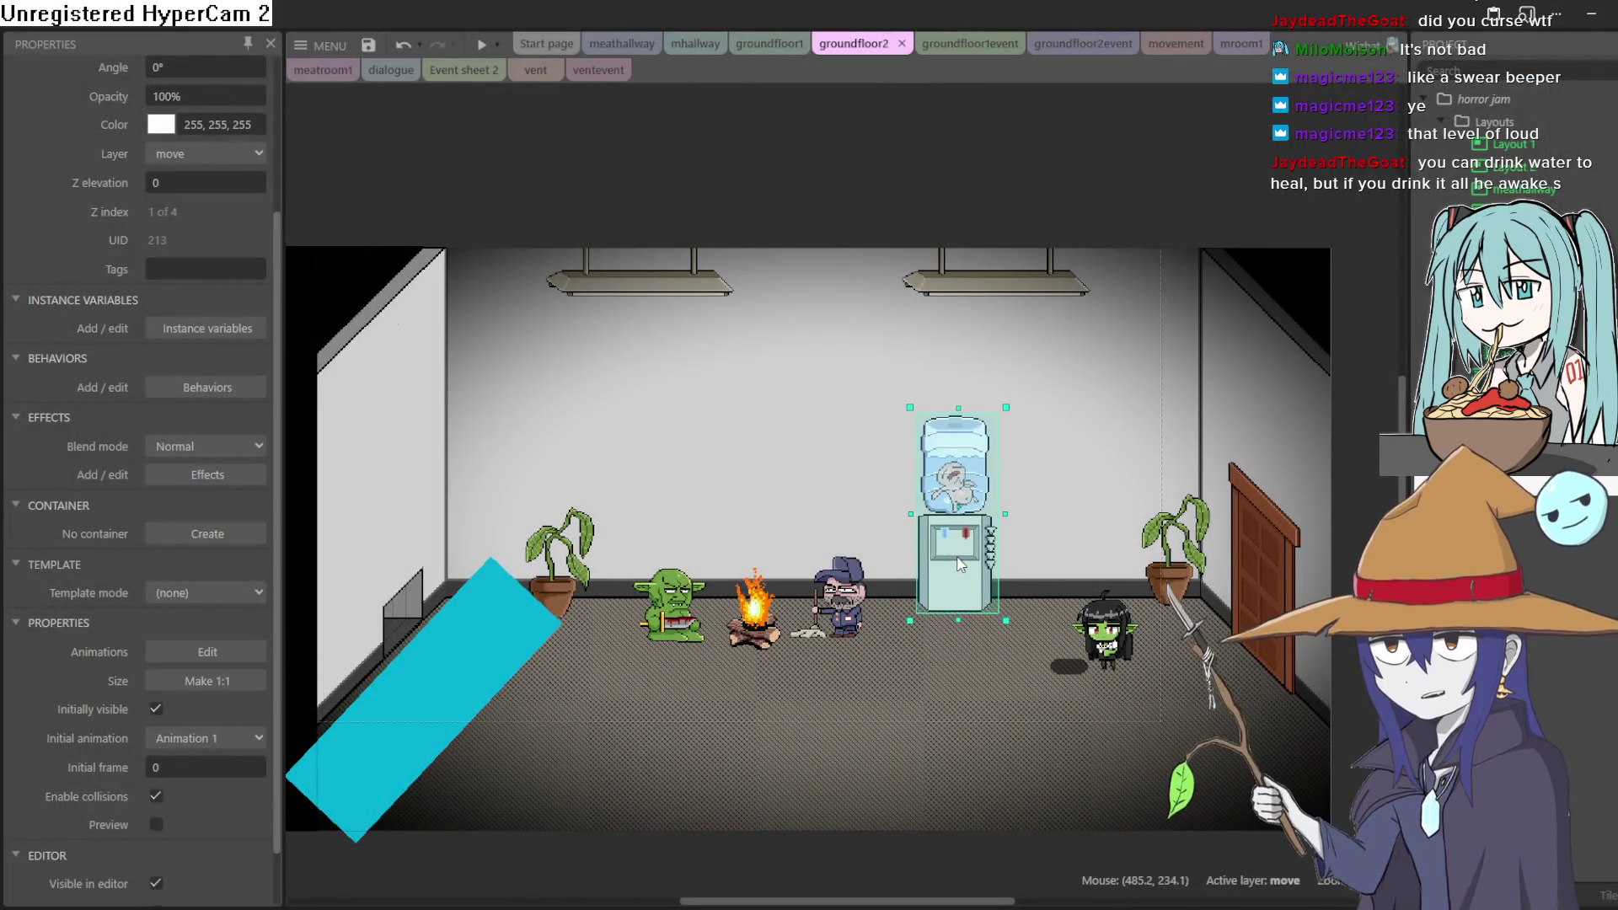
left_click(480, 46)
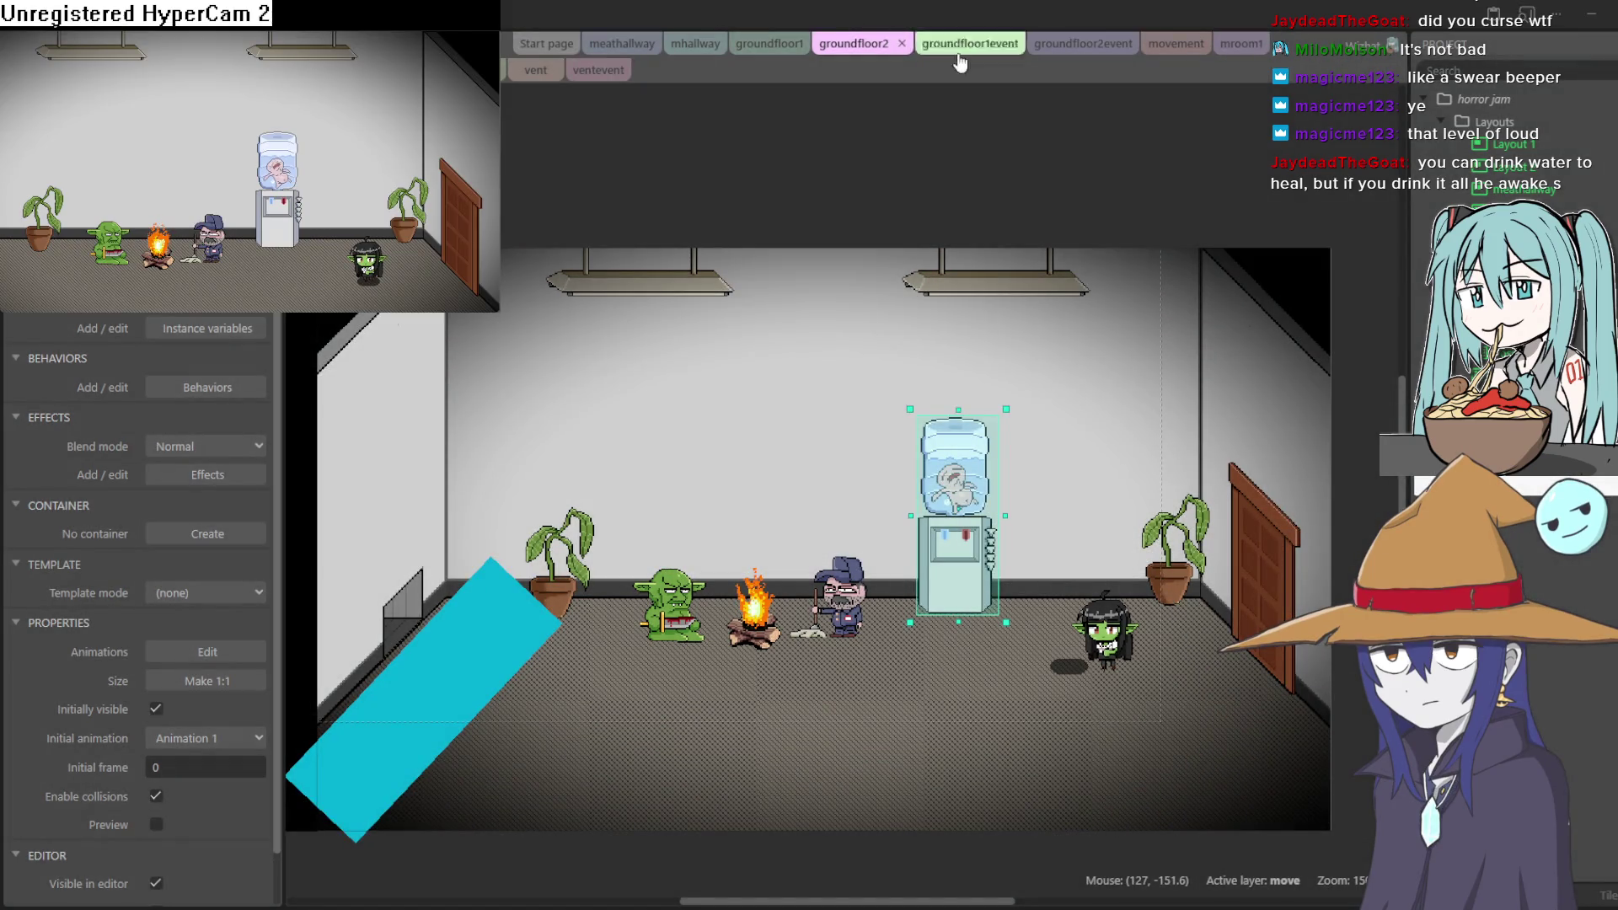
key("Left")
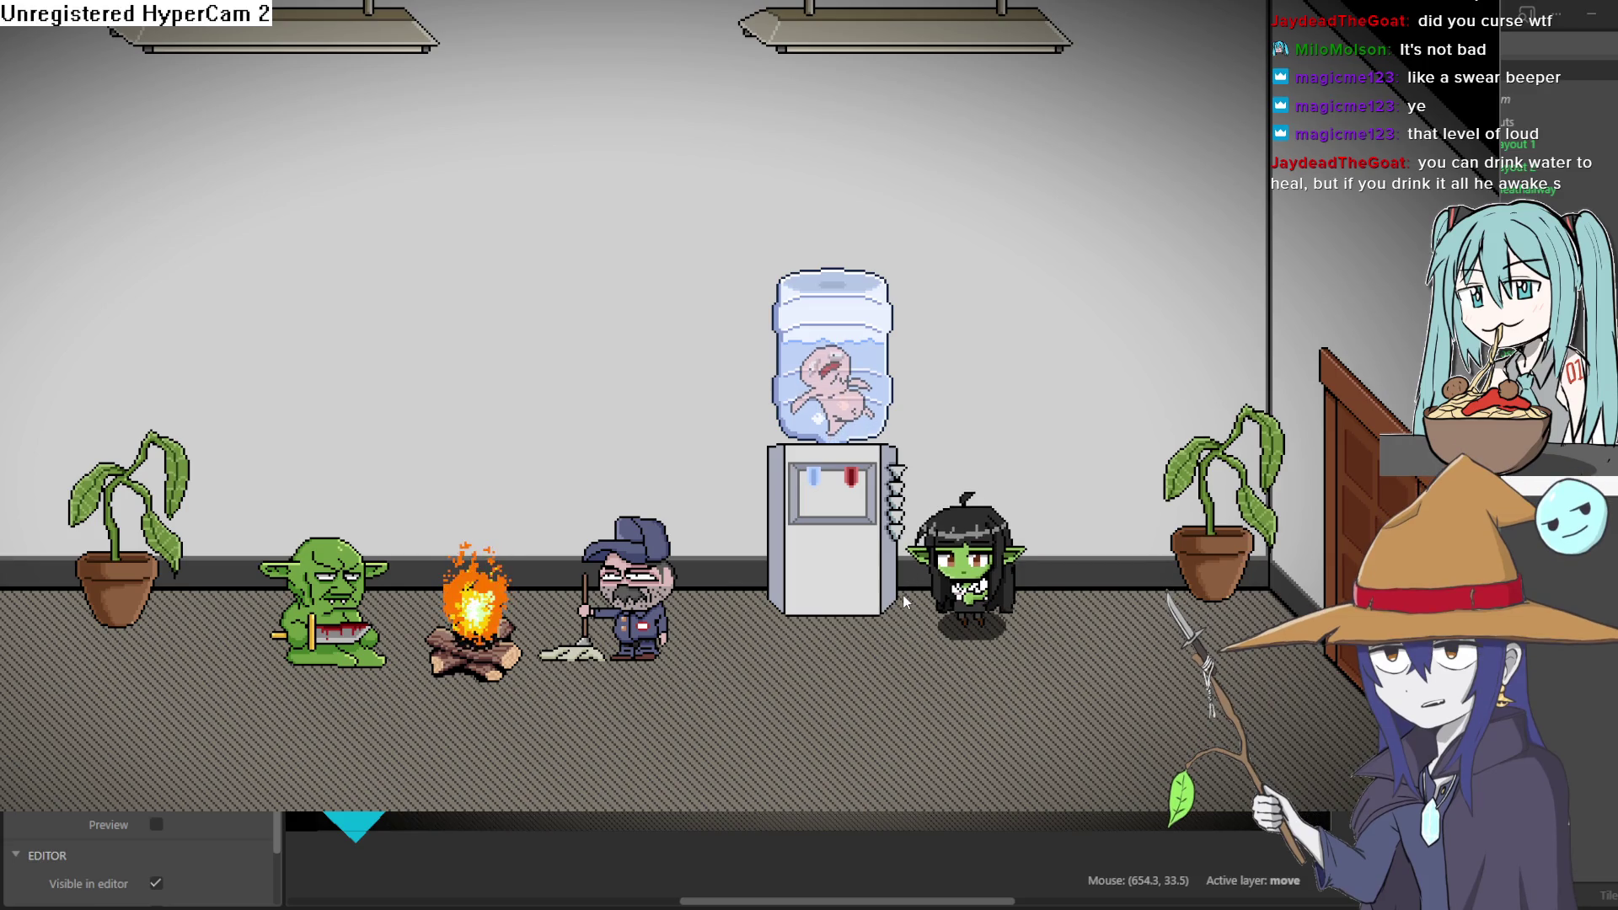
key("Down")
key("Left")
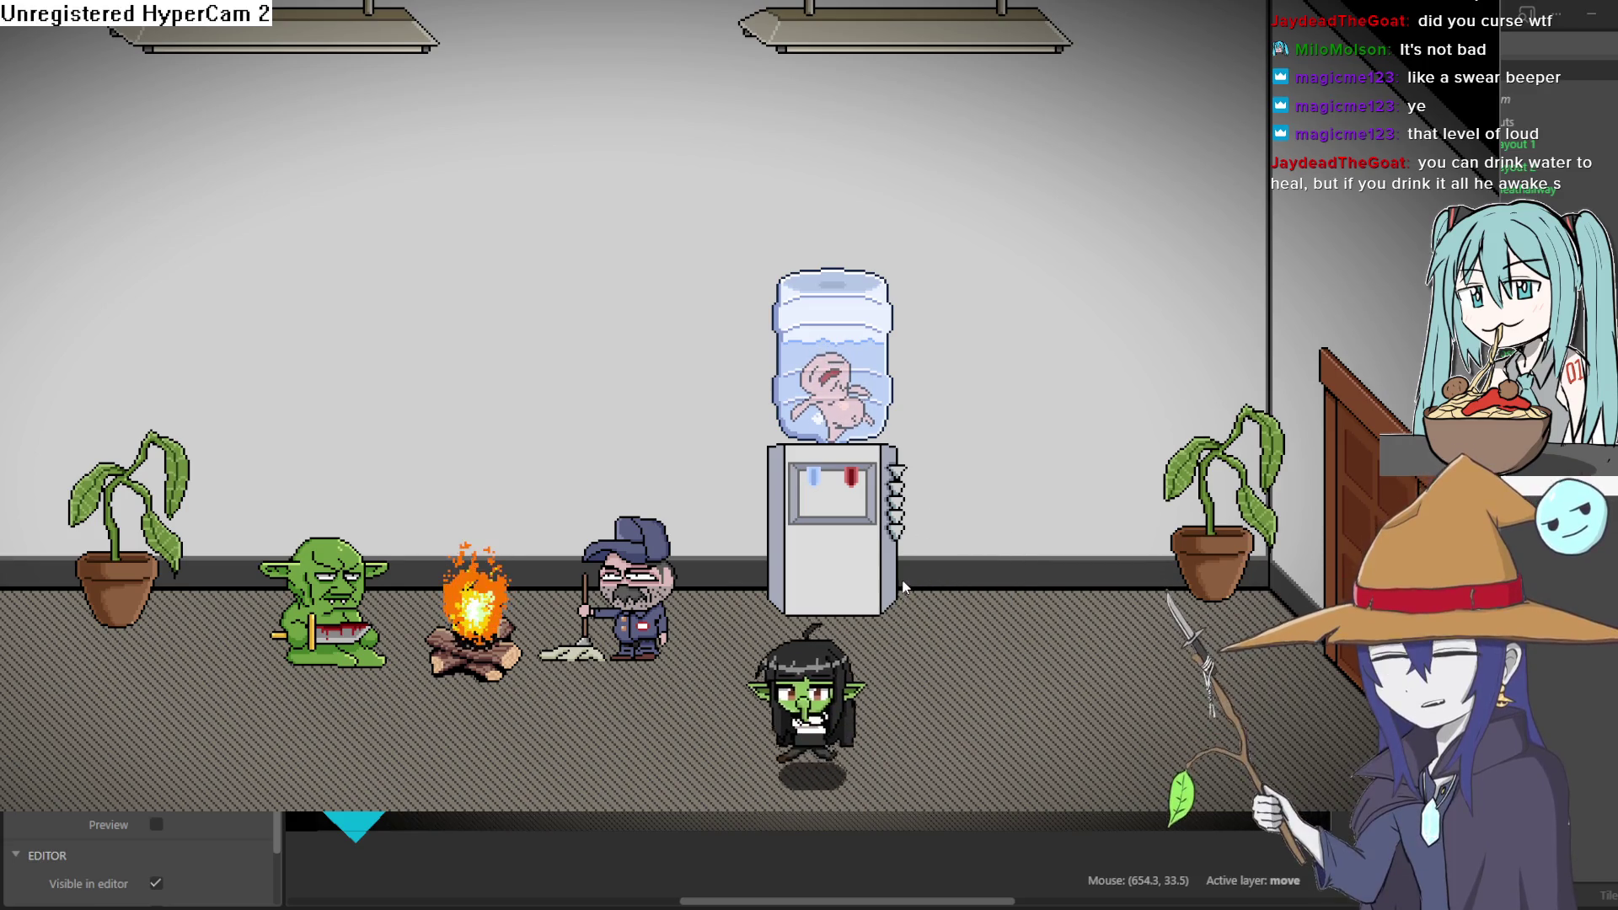
key("Left")
key("Down")
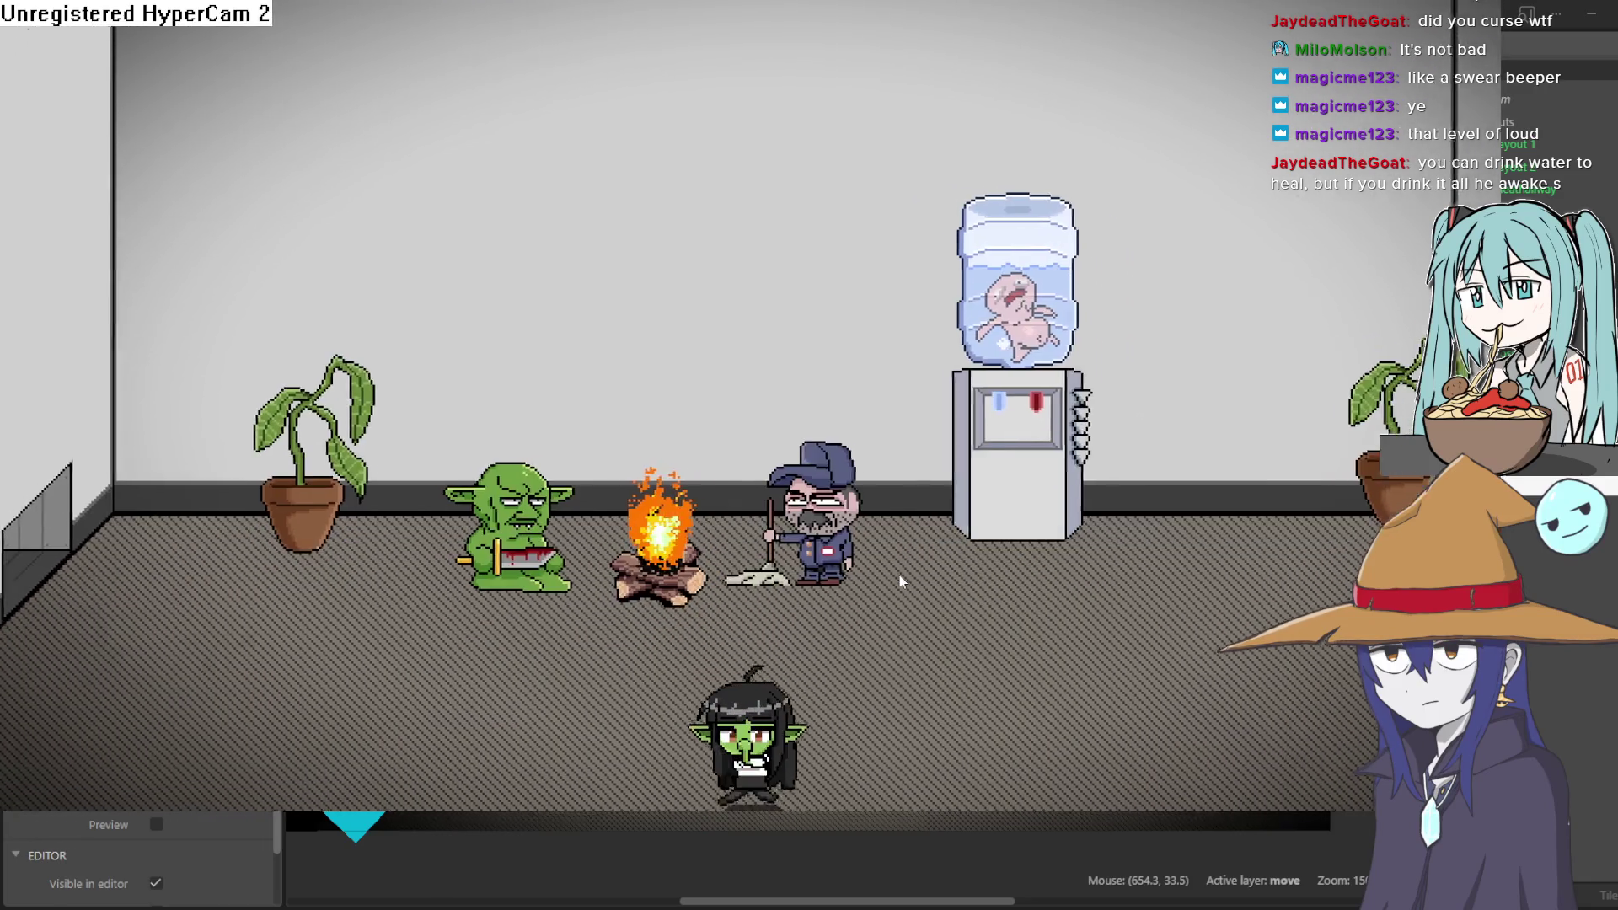
key("Up")
key("Left")
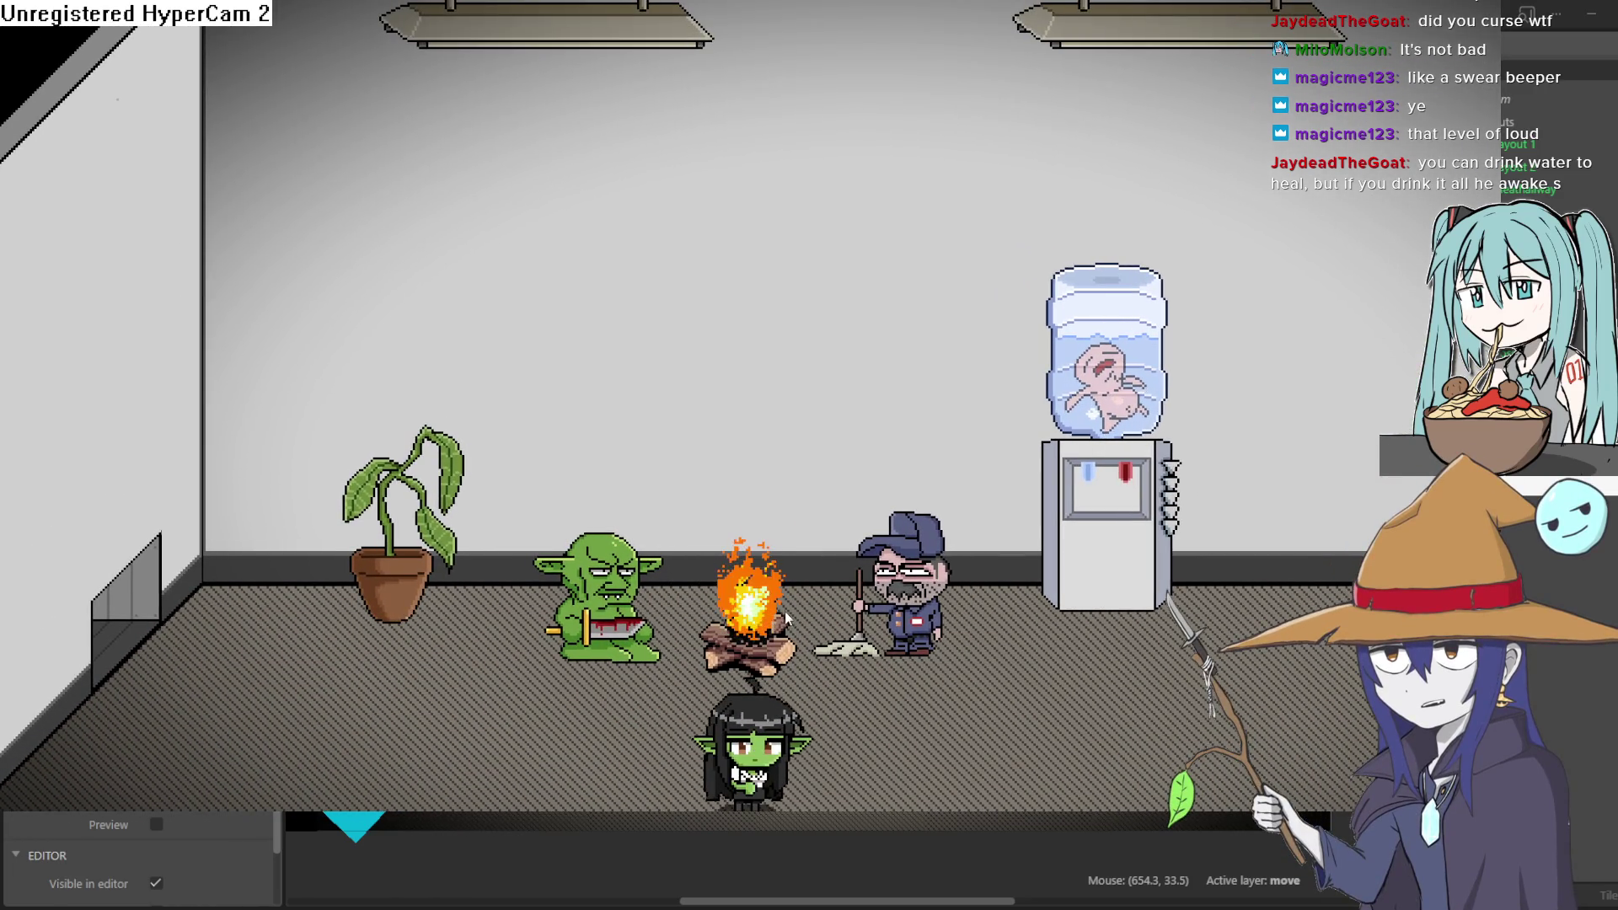
key("Up")
key("Right")
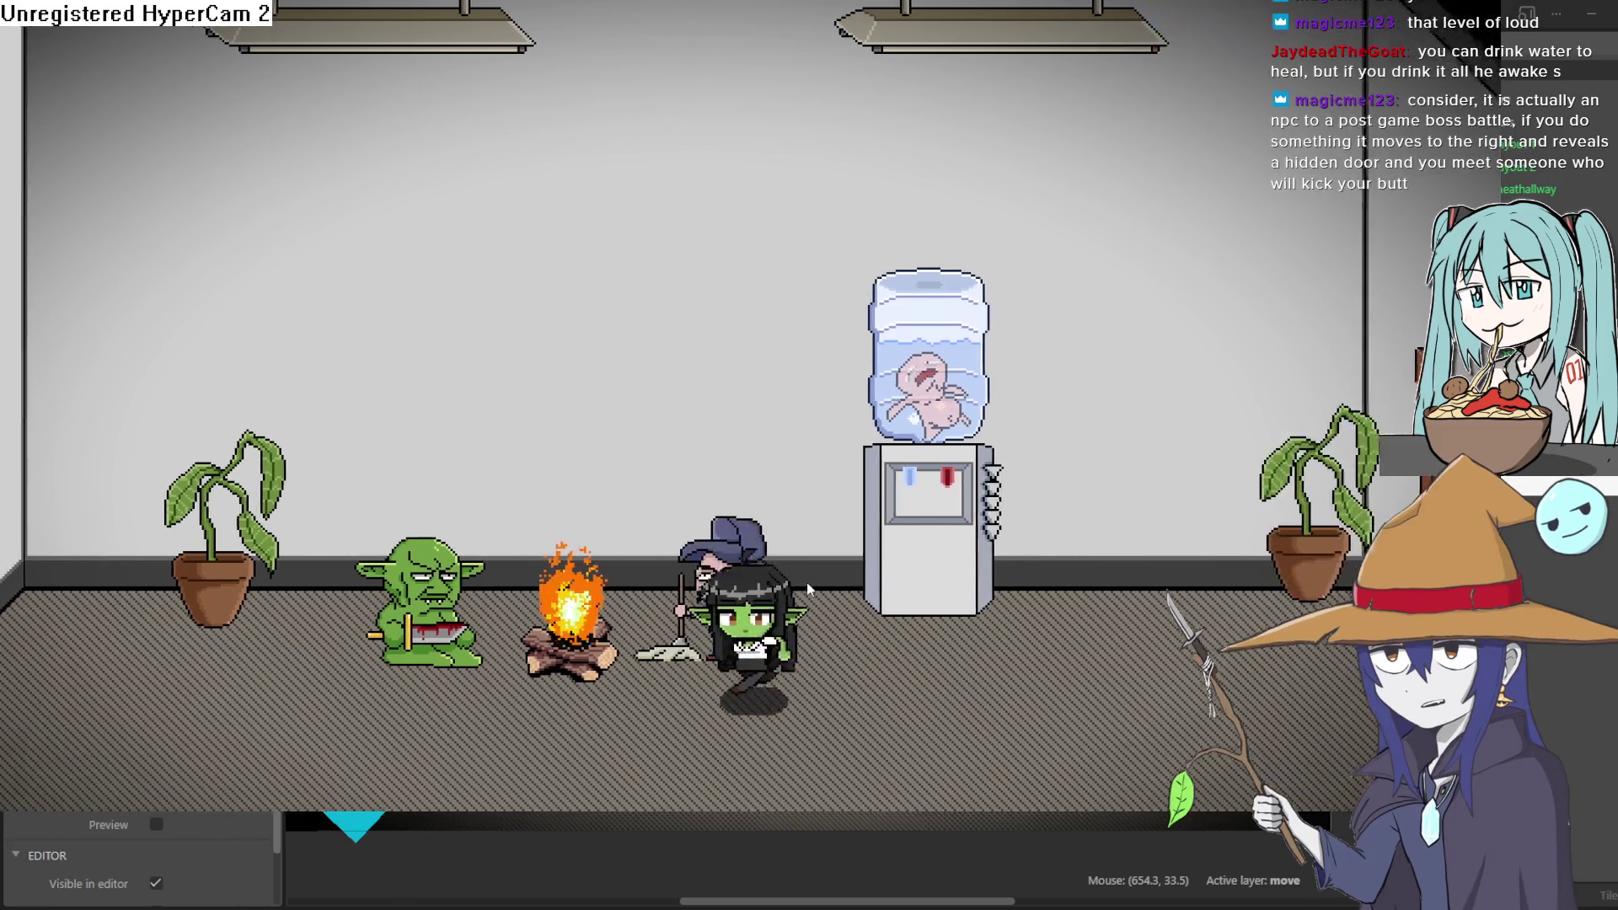
key("Down")
key("Up")
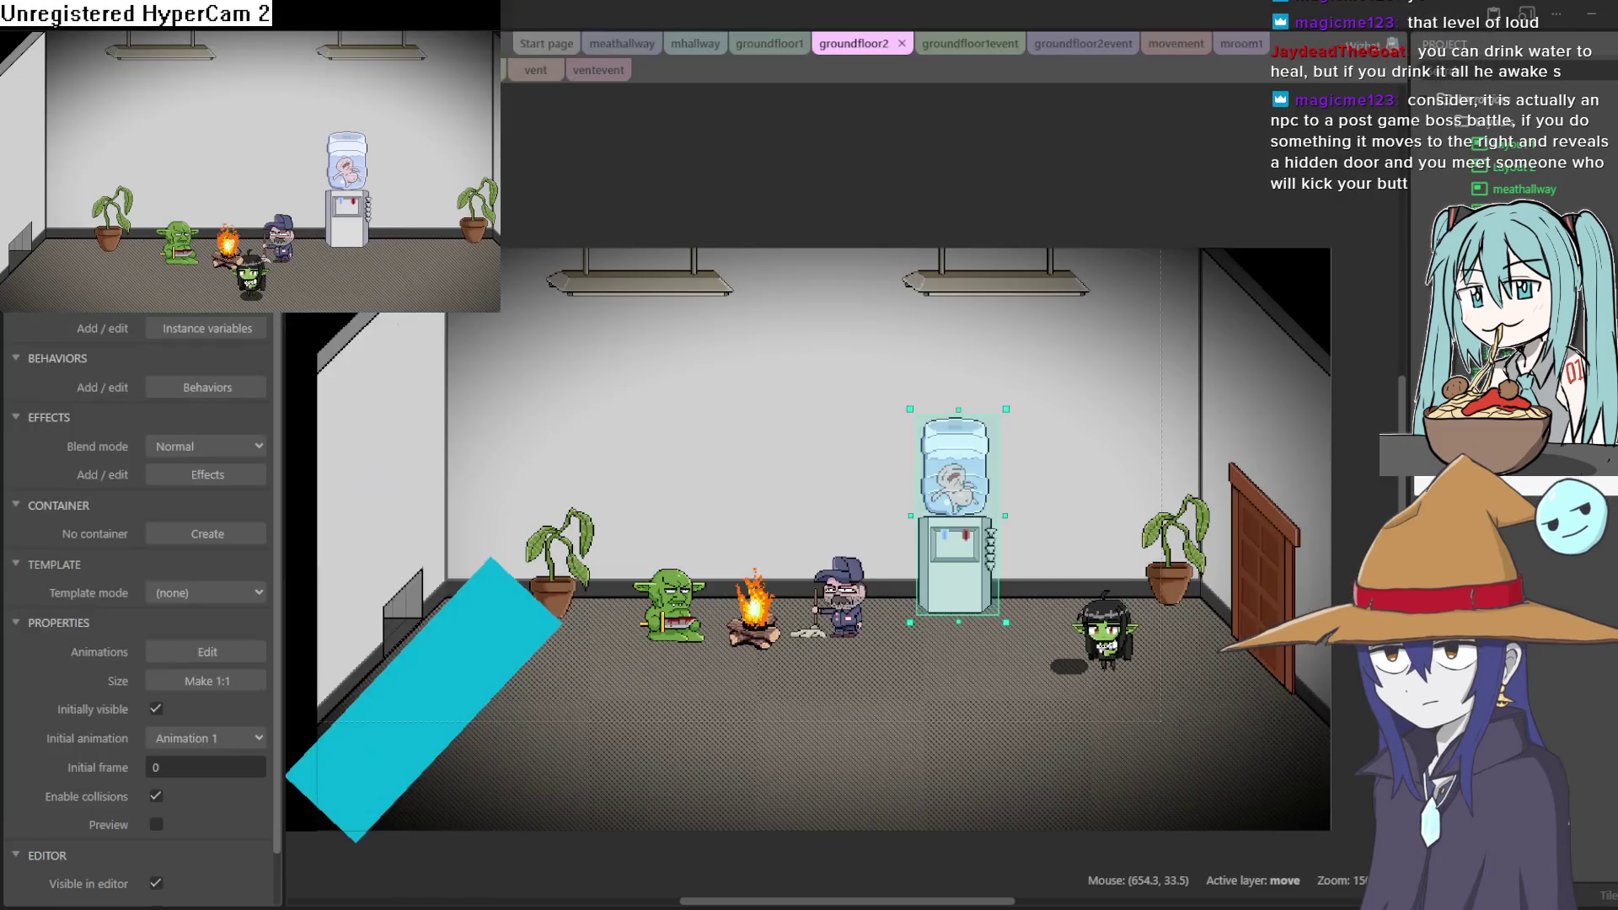
key("alt+F4")
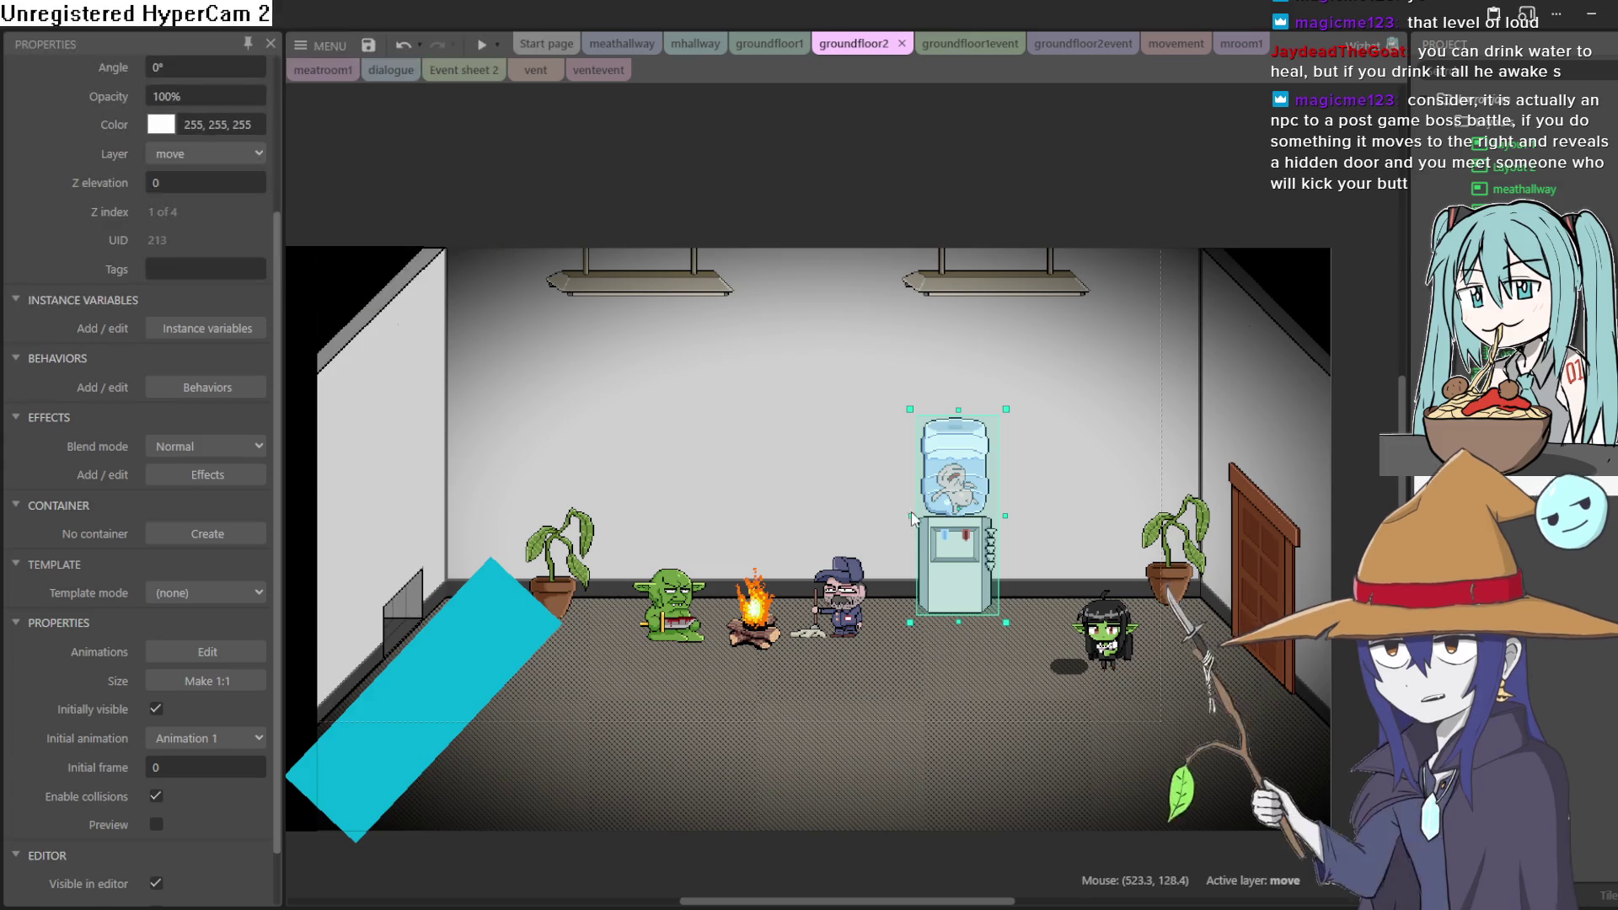
Bring up the campfire's Z Order bar with Layer 0's sprites listed
left_click(749, 652)
double_click(748, 651)
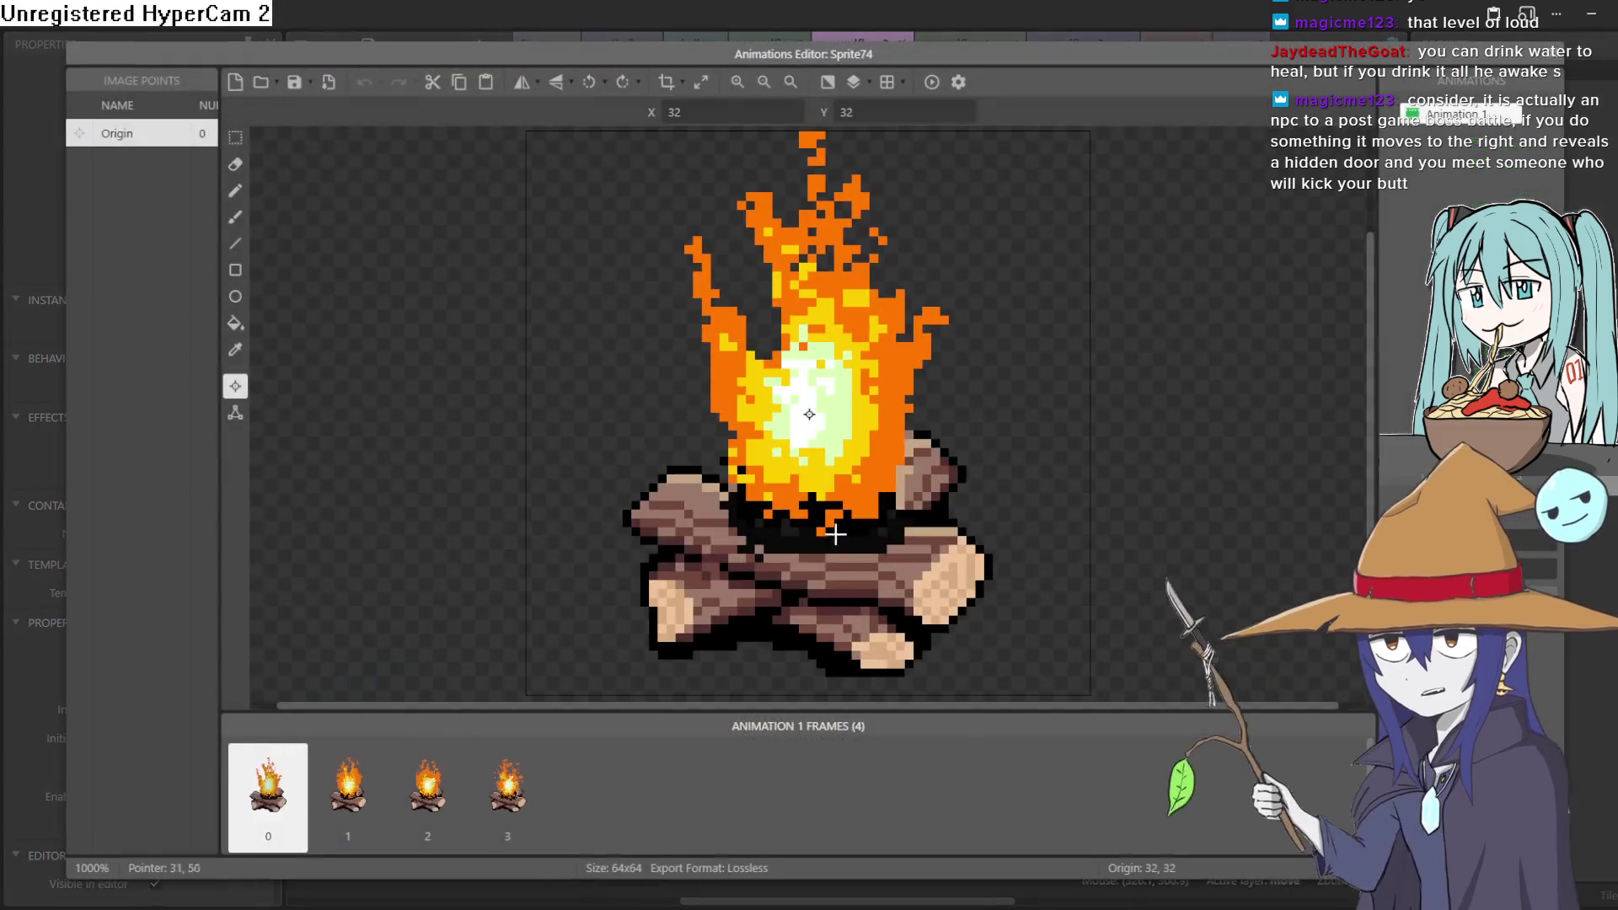
left_click(1558, 58)
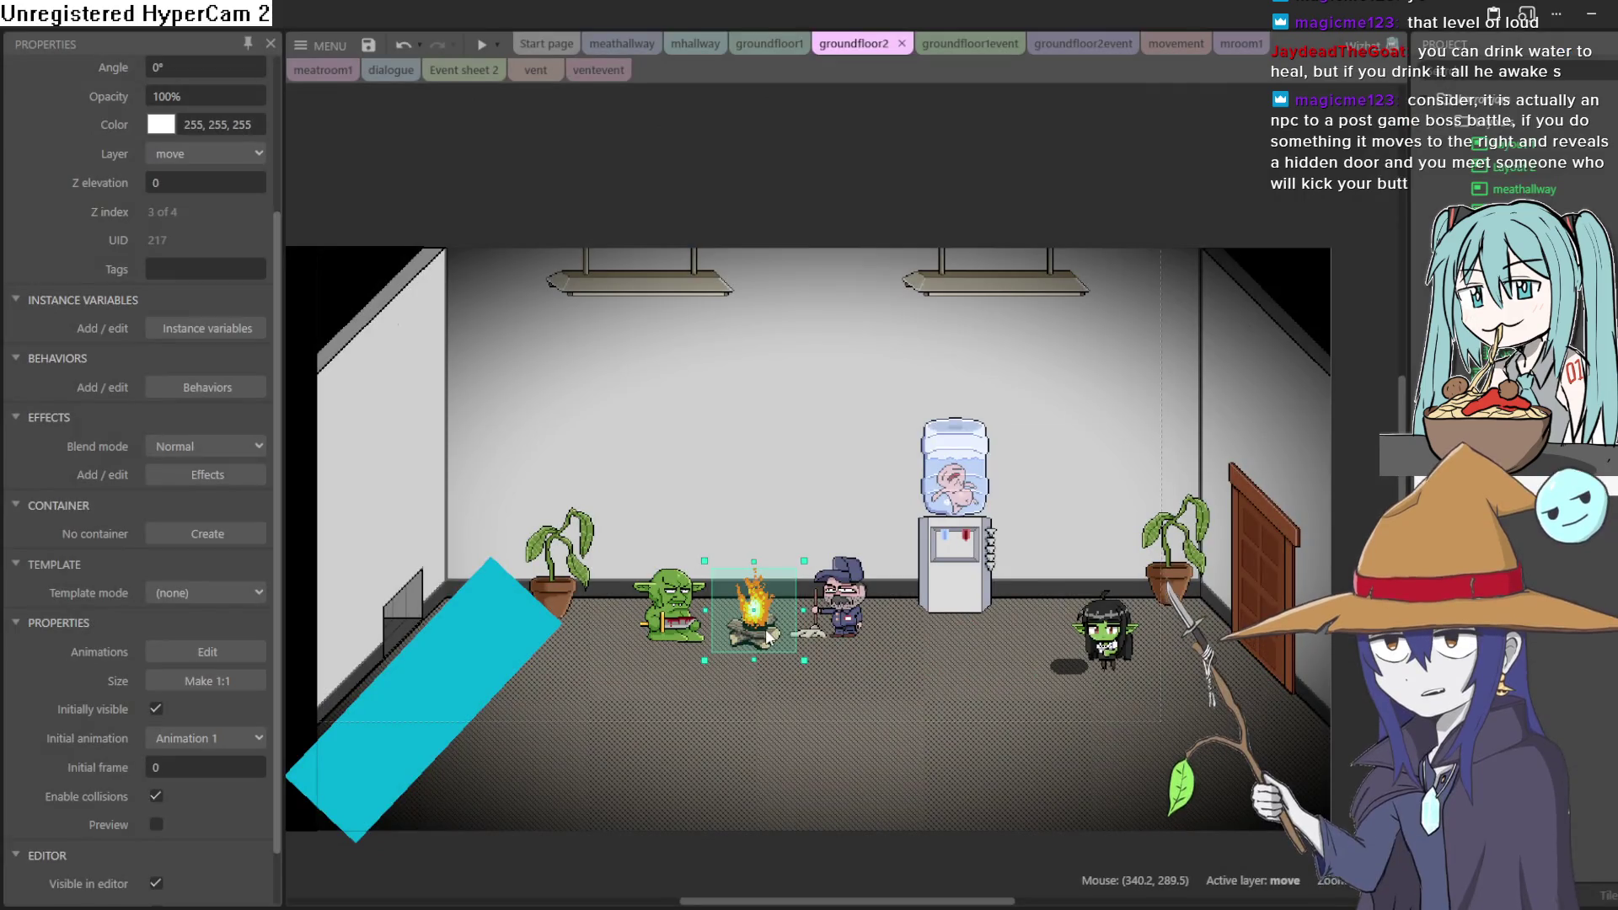
right_click(765, 629)
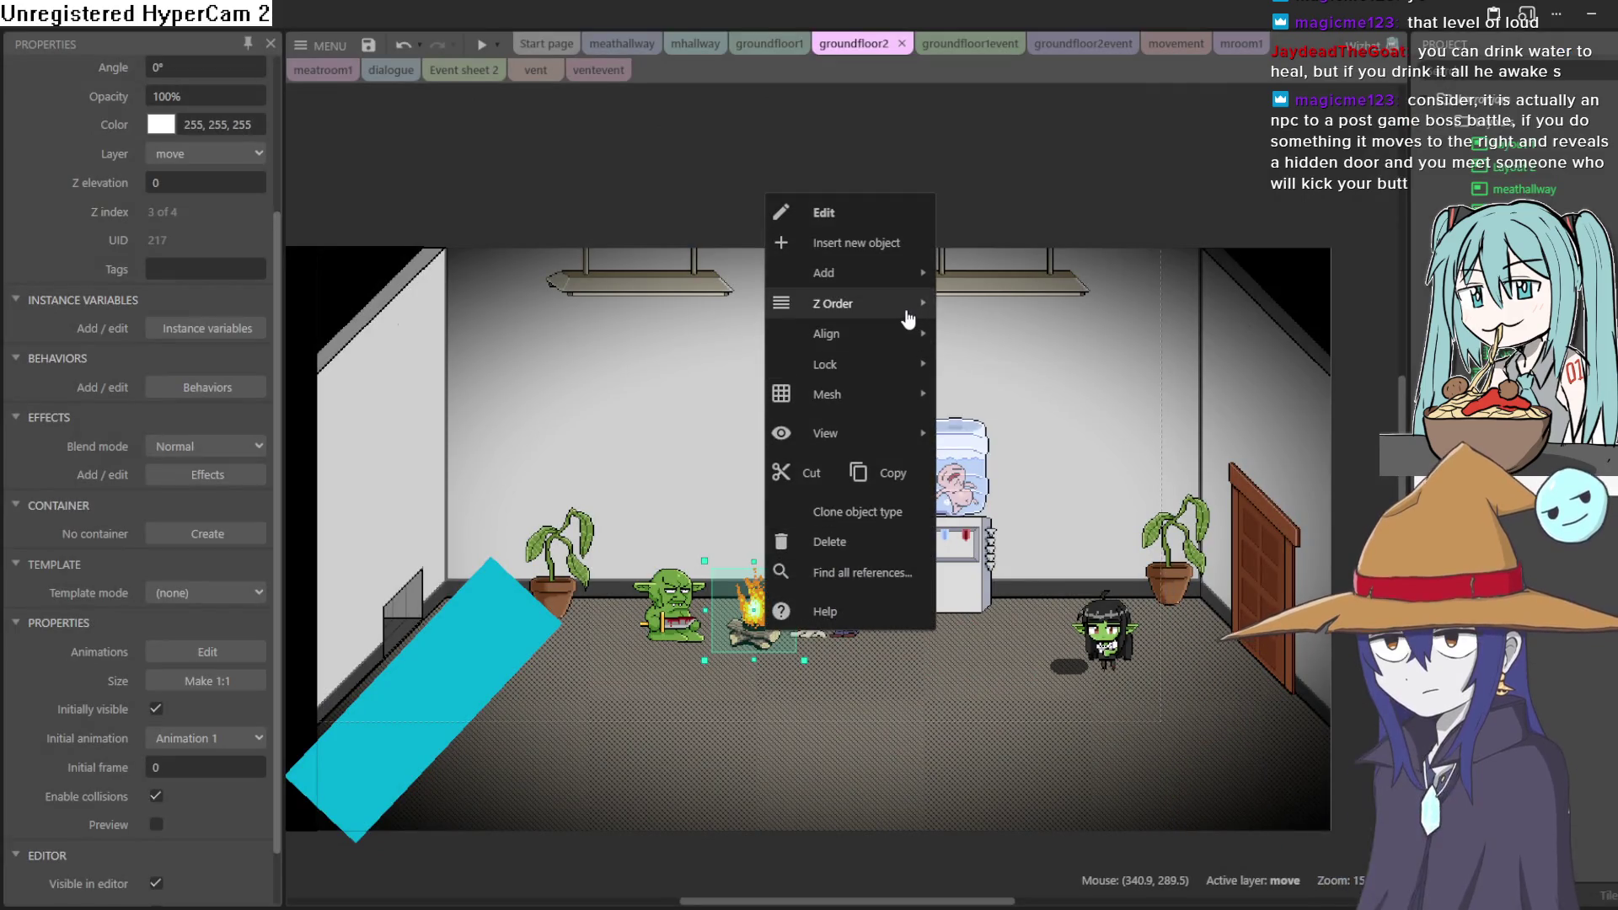
mouse_move(908, 319)
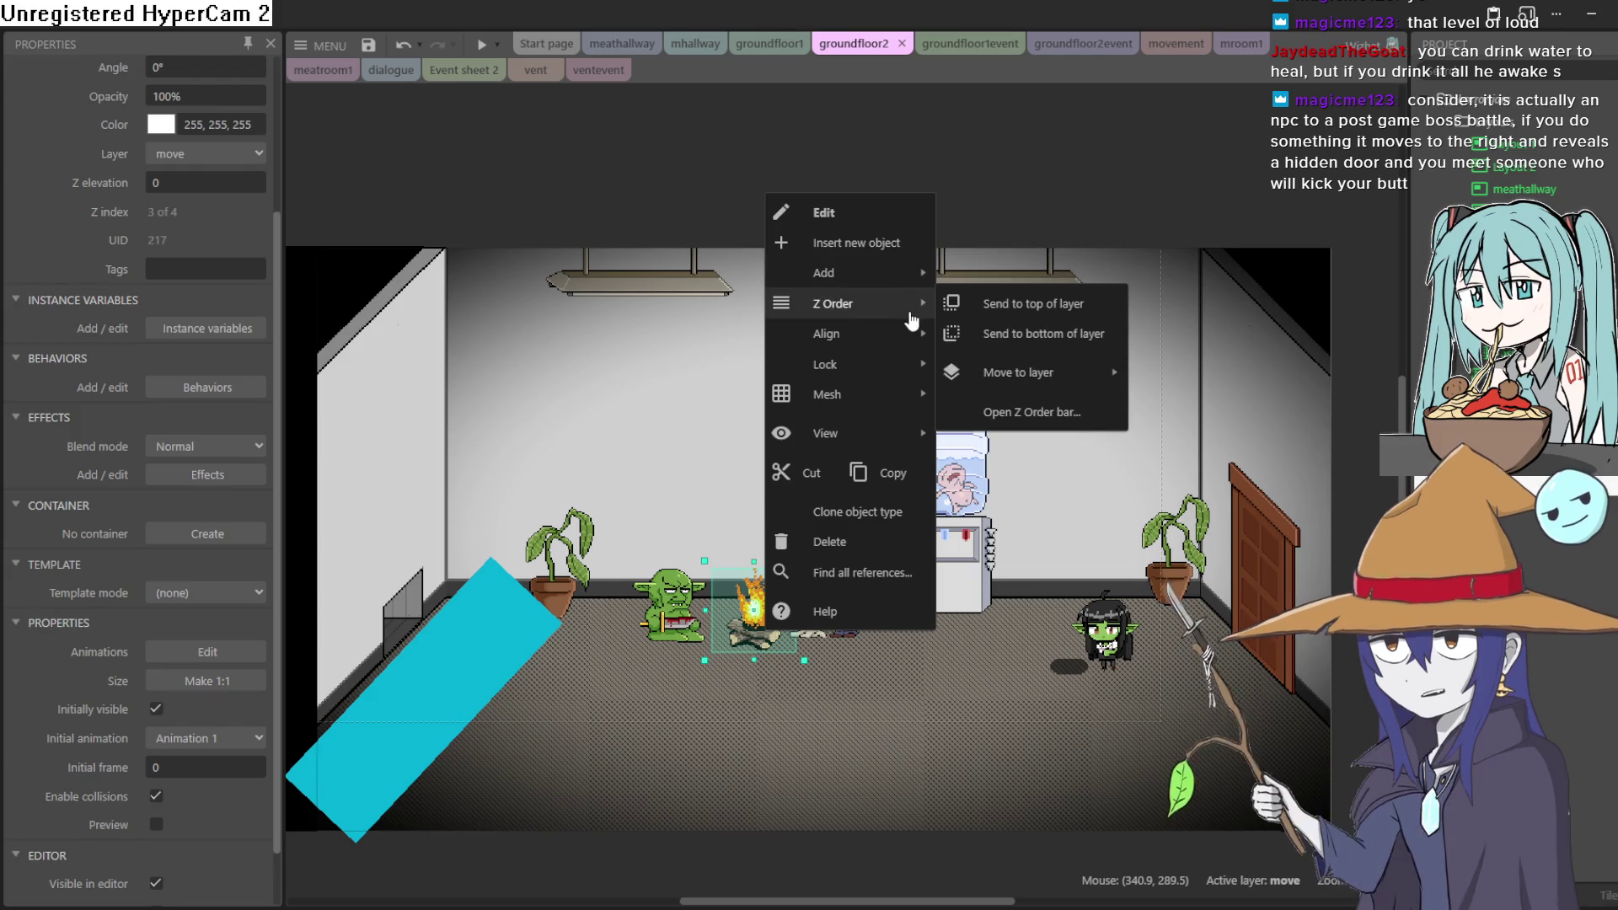
mouse_move(888, 432)
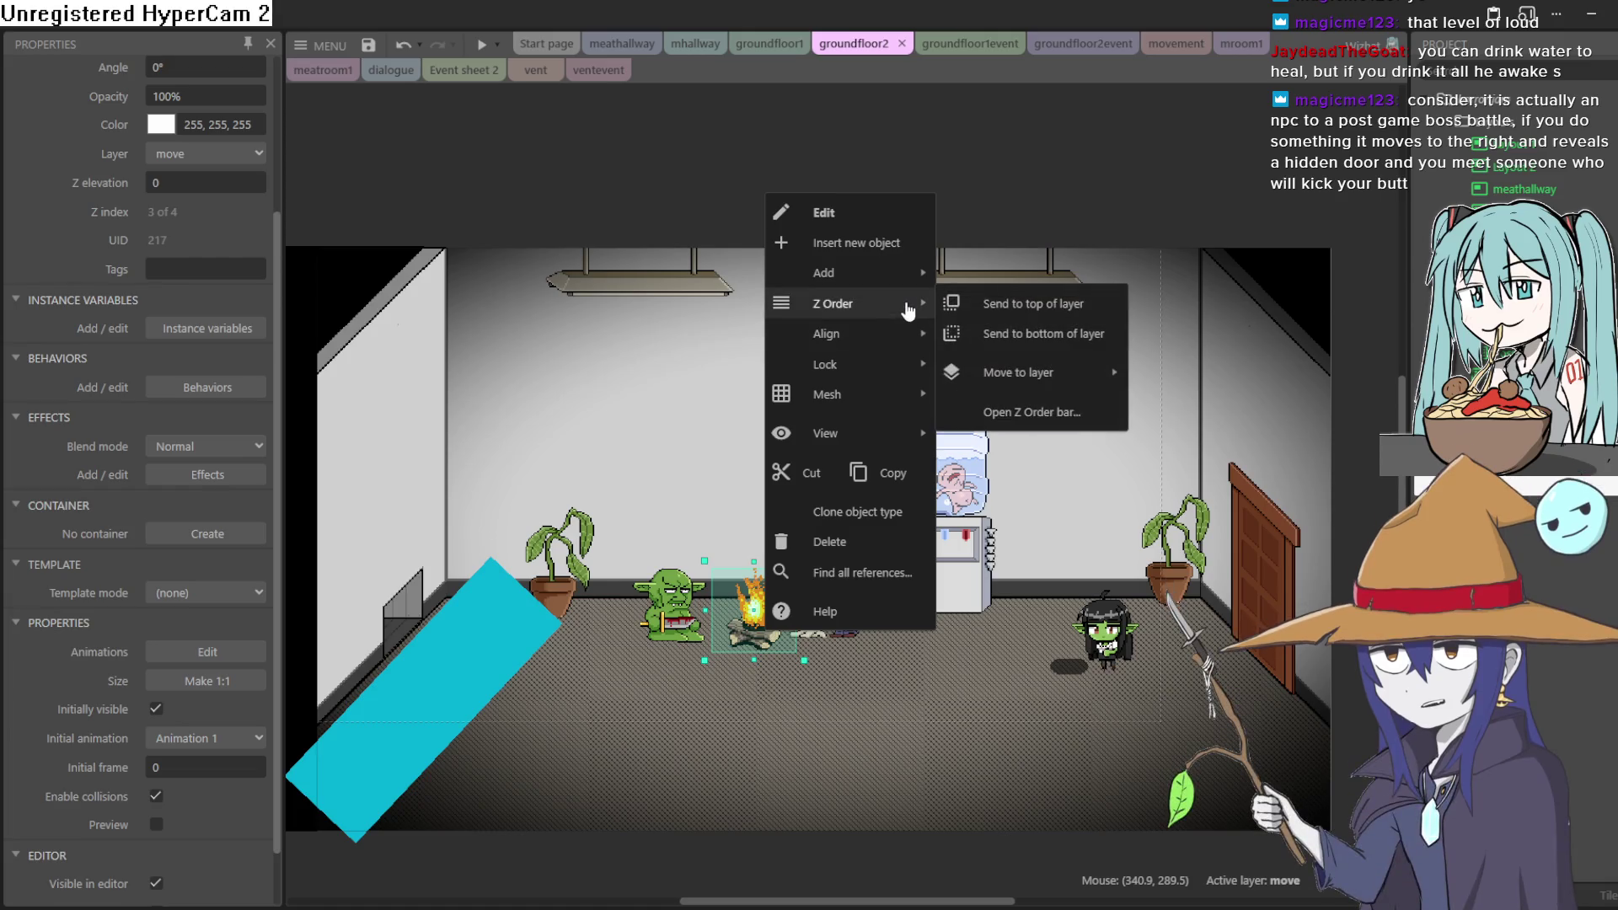
left_click(1068, 412)
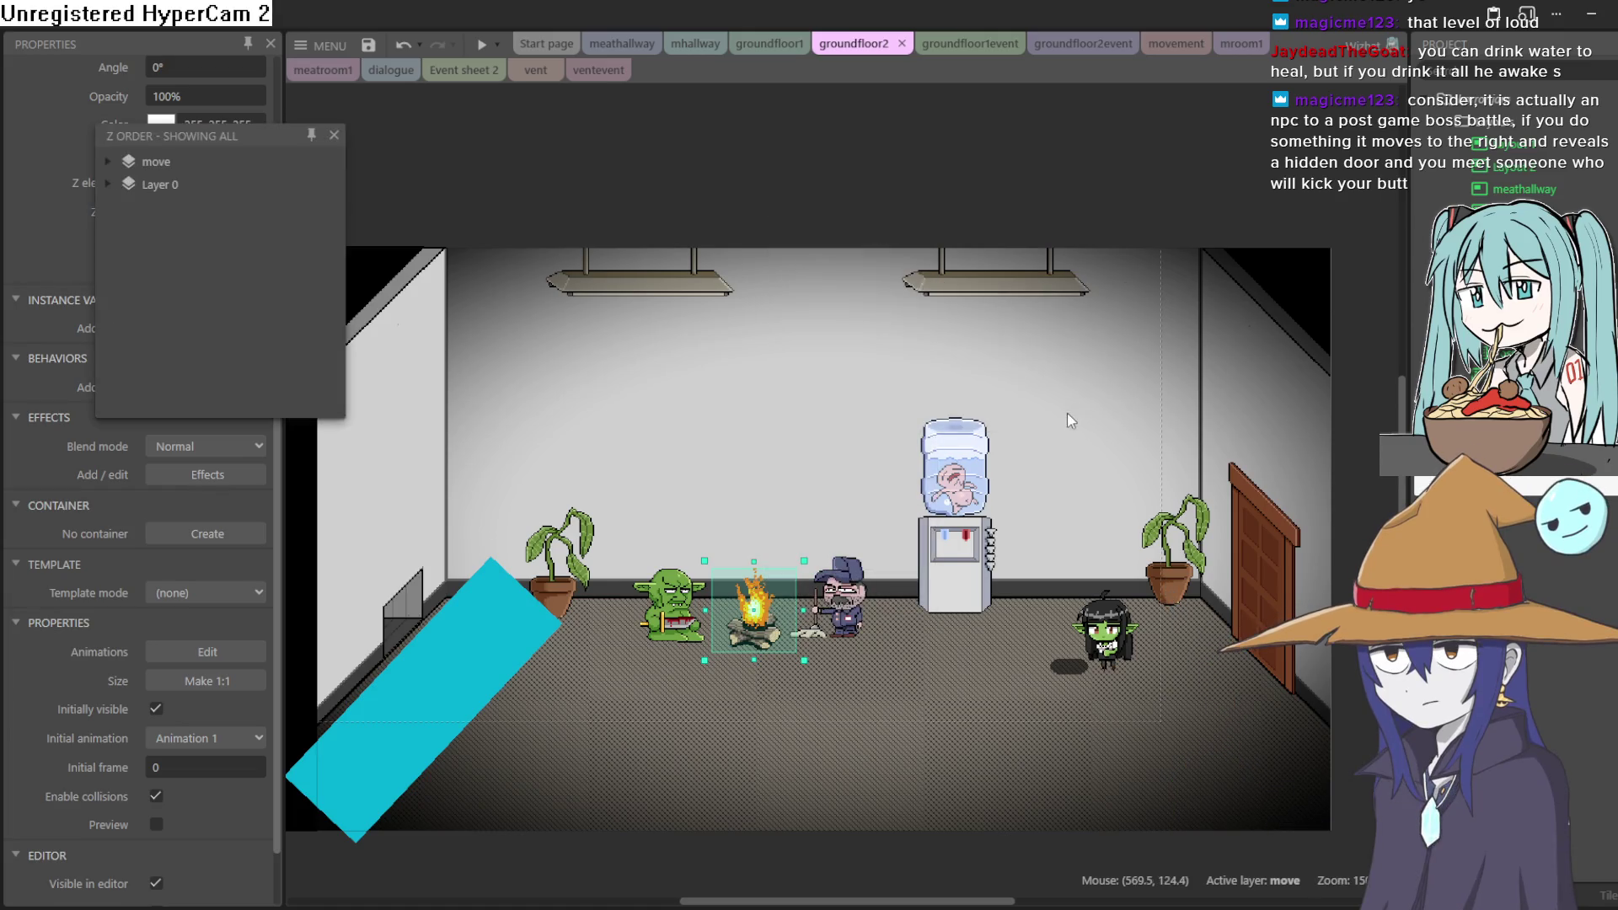
left_click(106, 184)
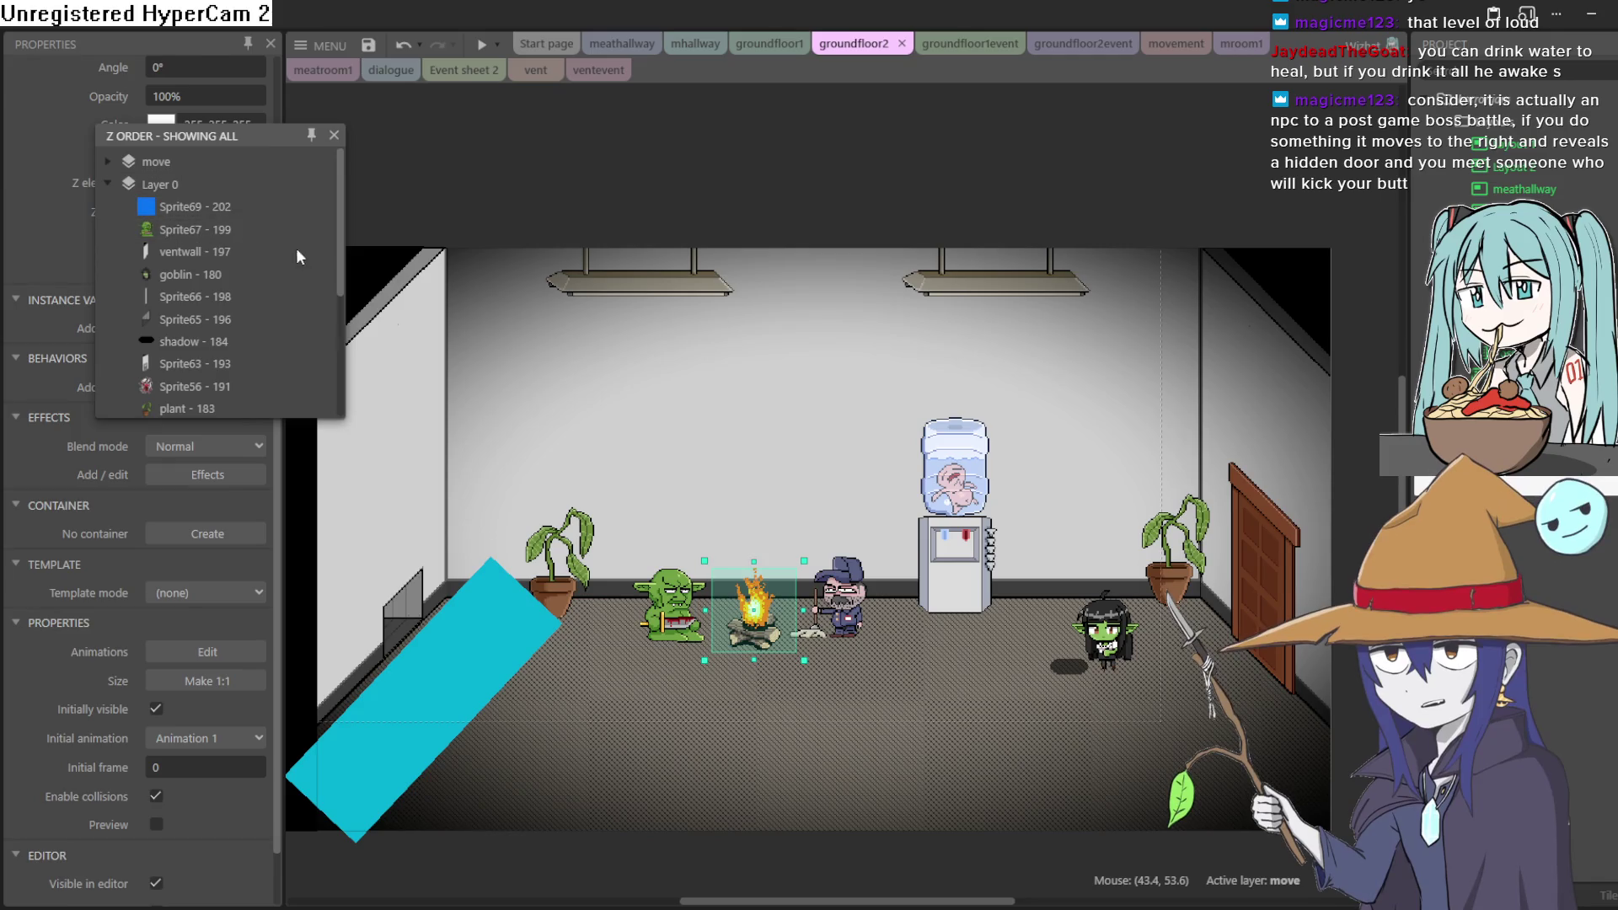
Move Sprite74 from the move layer into Layer 0, just behind goblin and frank
mouse_move(340, 244)
left_mouse_down()
mouse_move(337, 298)
mouse_move(362, 221)
left_mouse_up()
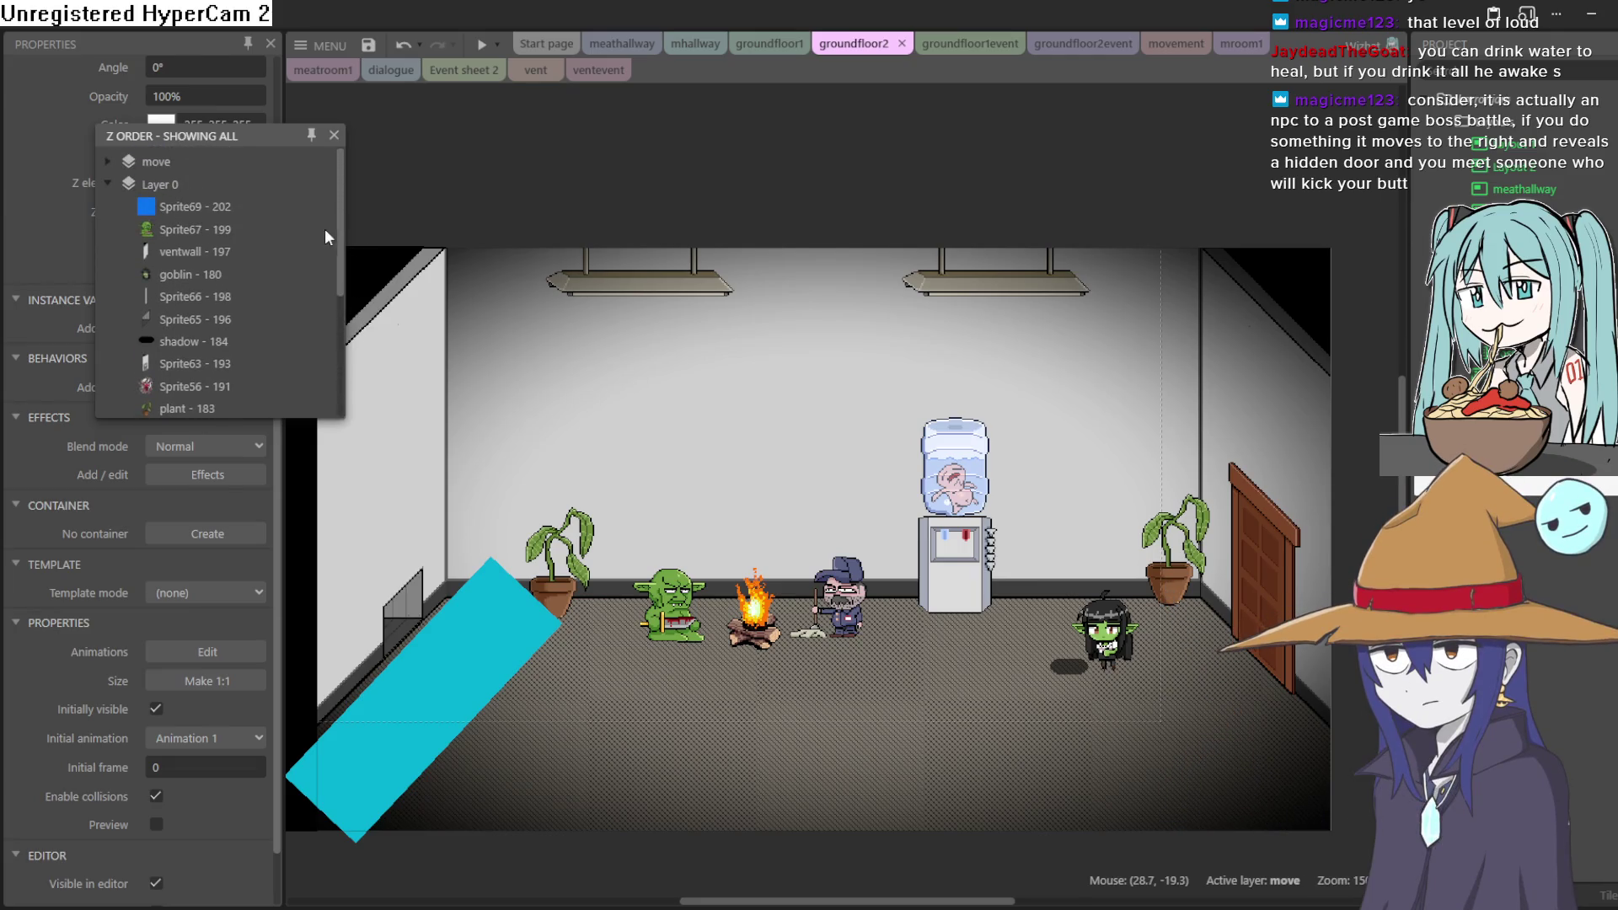
left_click(106, 161)
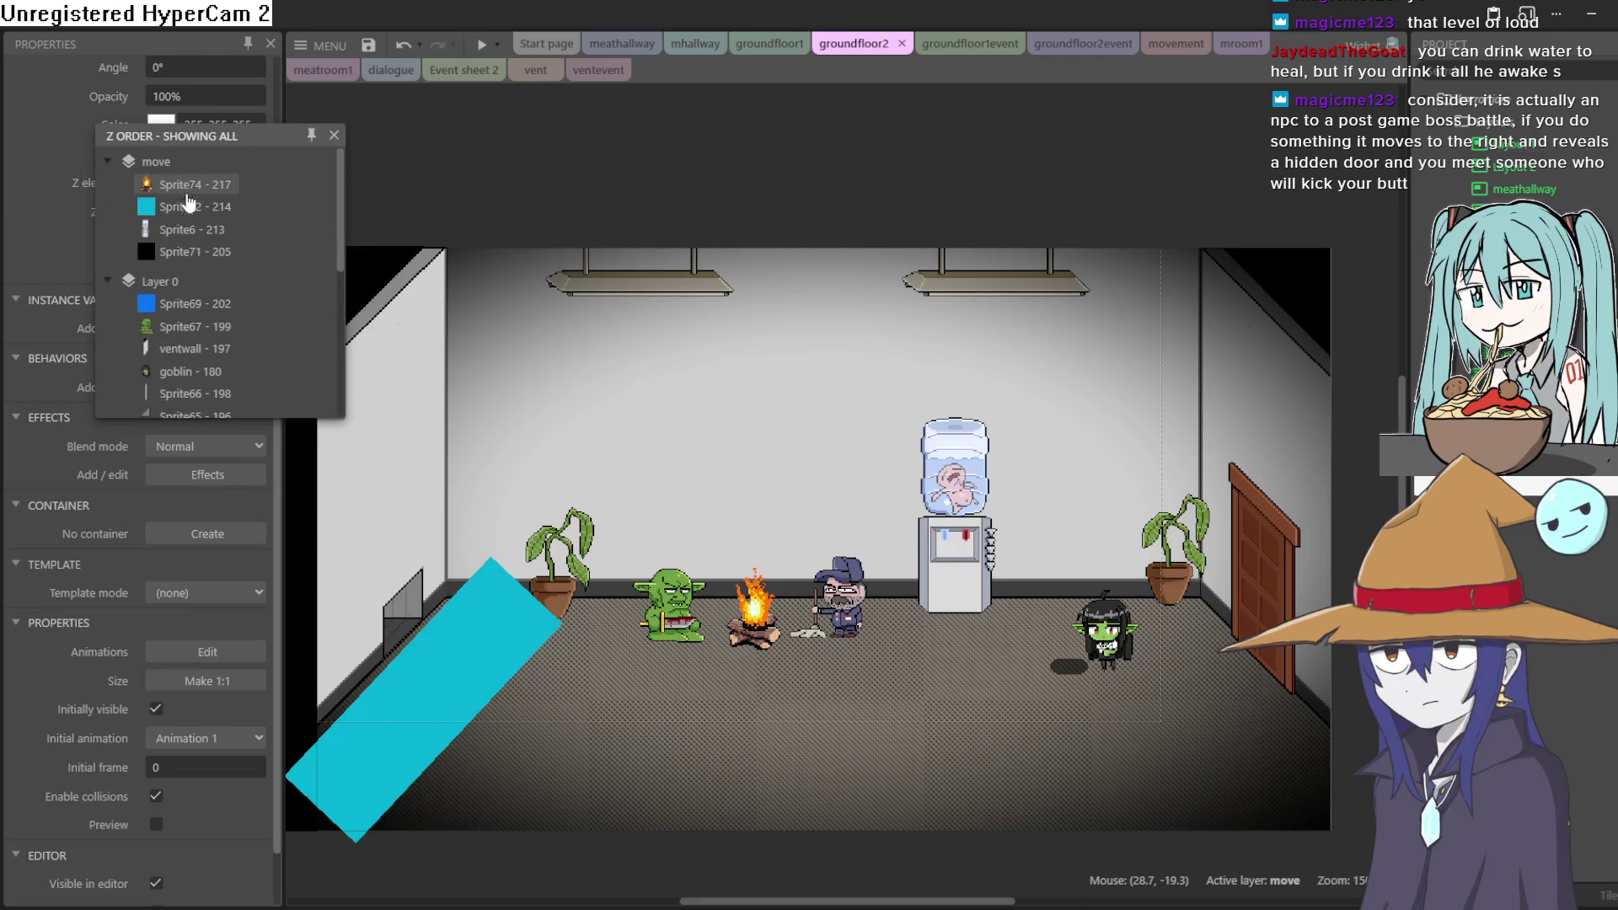
left_click_drag(187, 337, 189, 376)
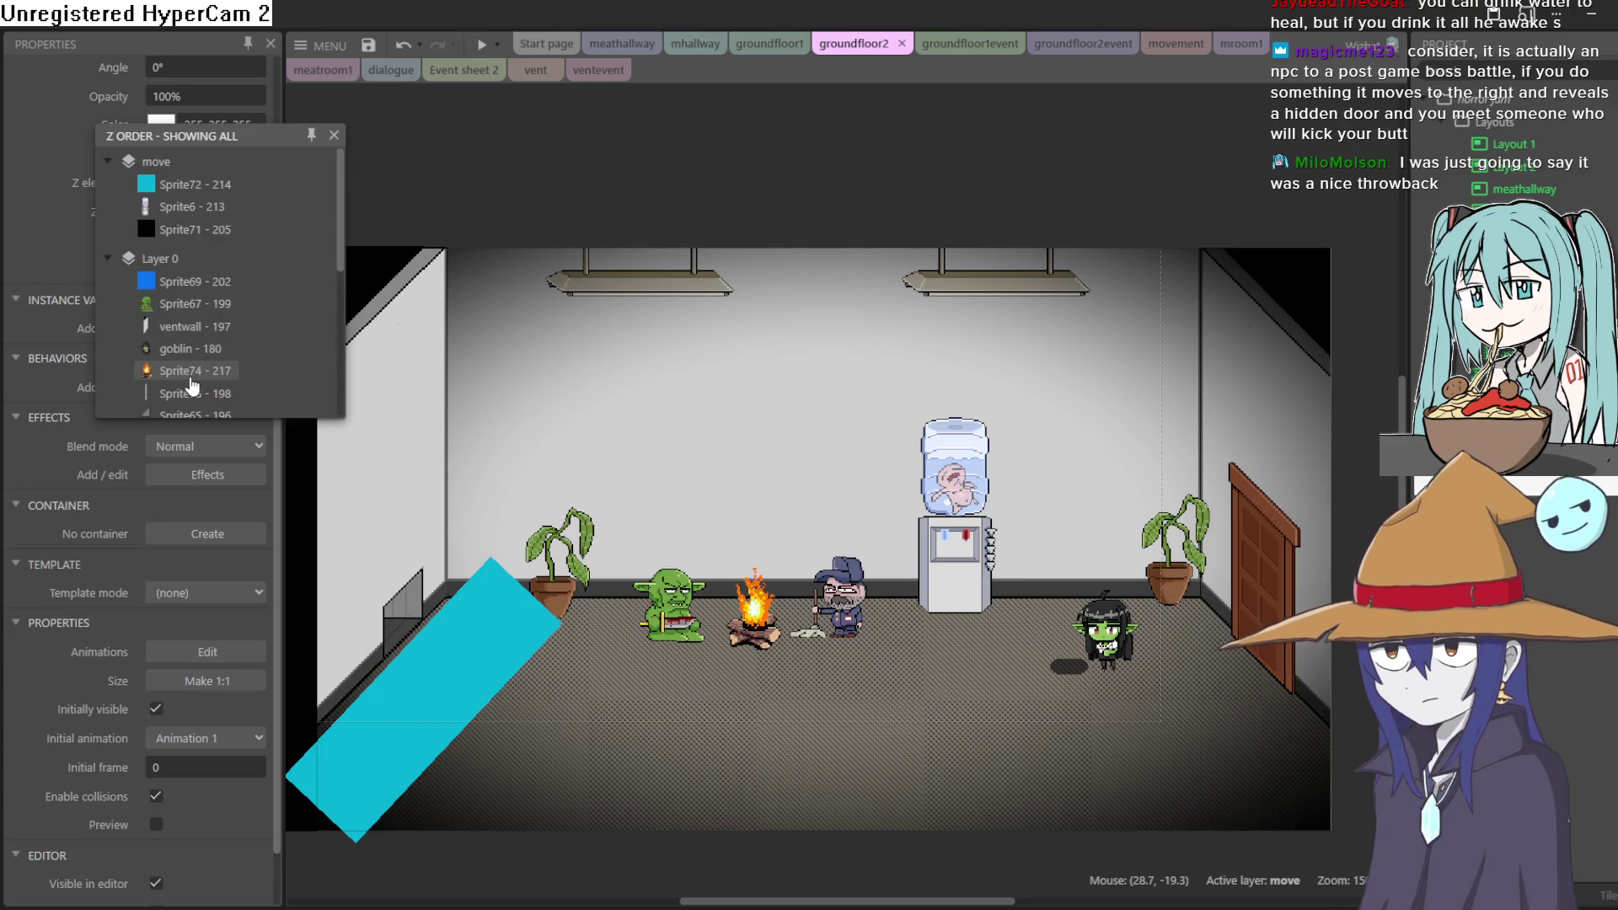
scroll(338, 286, "down", 4)
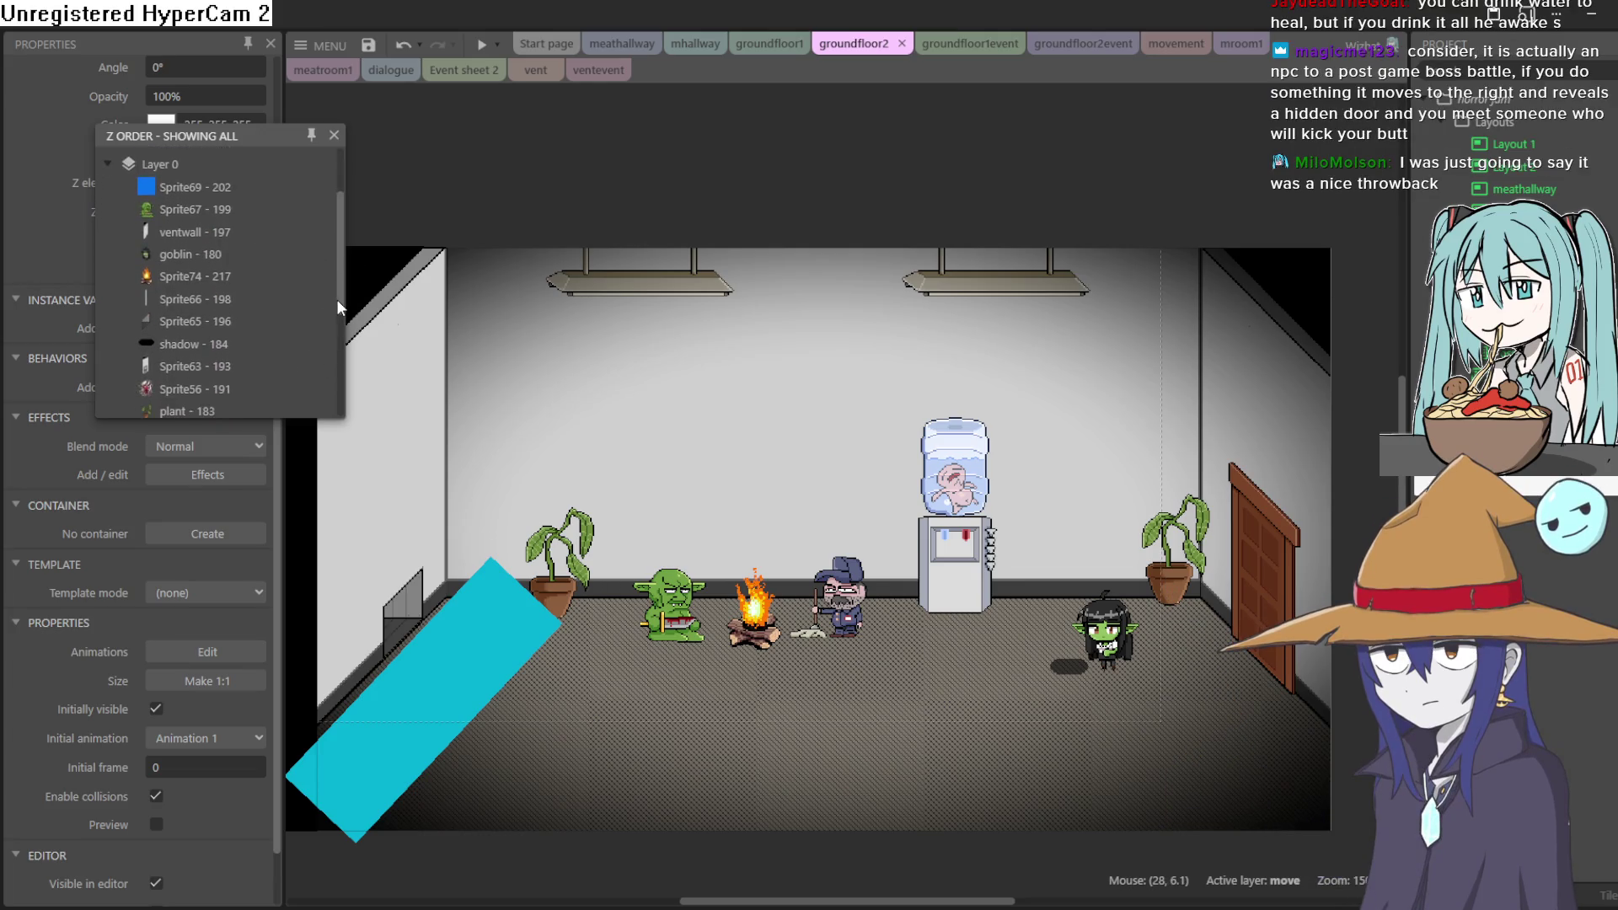
scroll(331, 366, "down", 1)
scroll(312, 396, "up", 2)
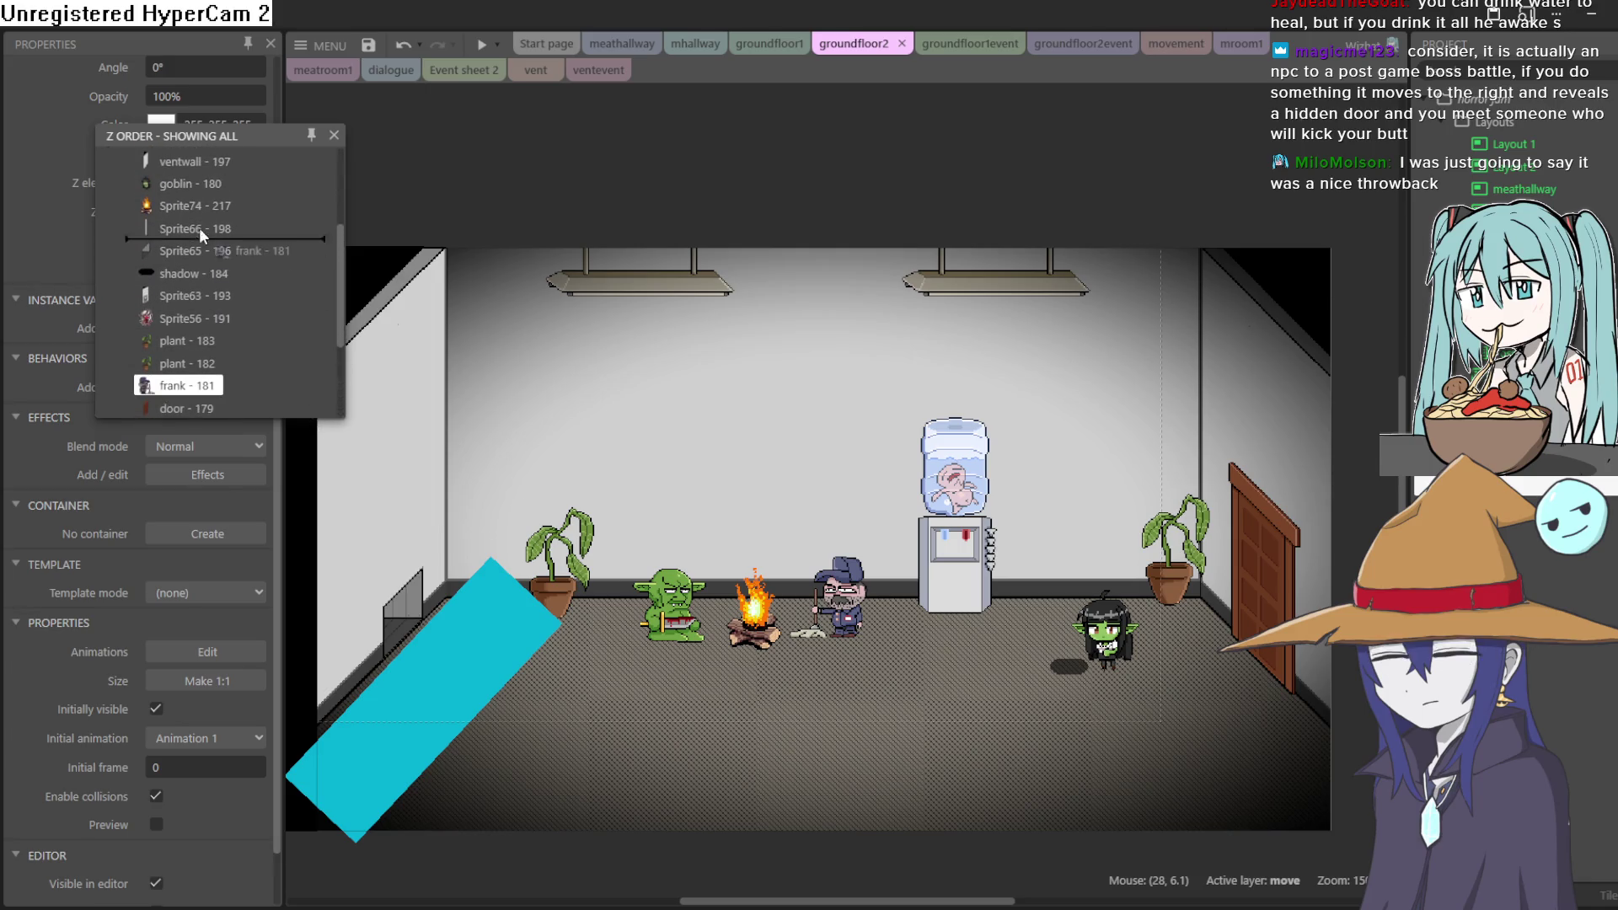
left_click_drag(340, 265, 342, 184)
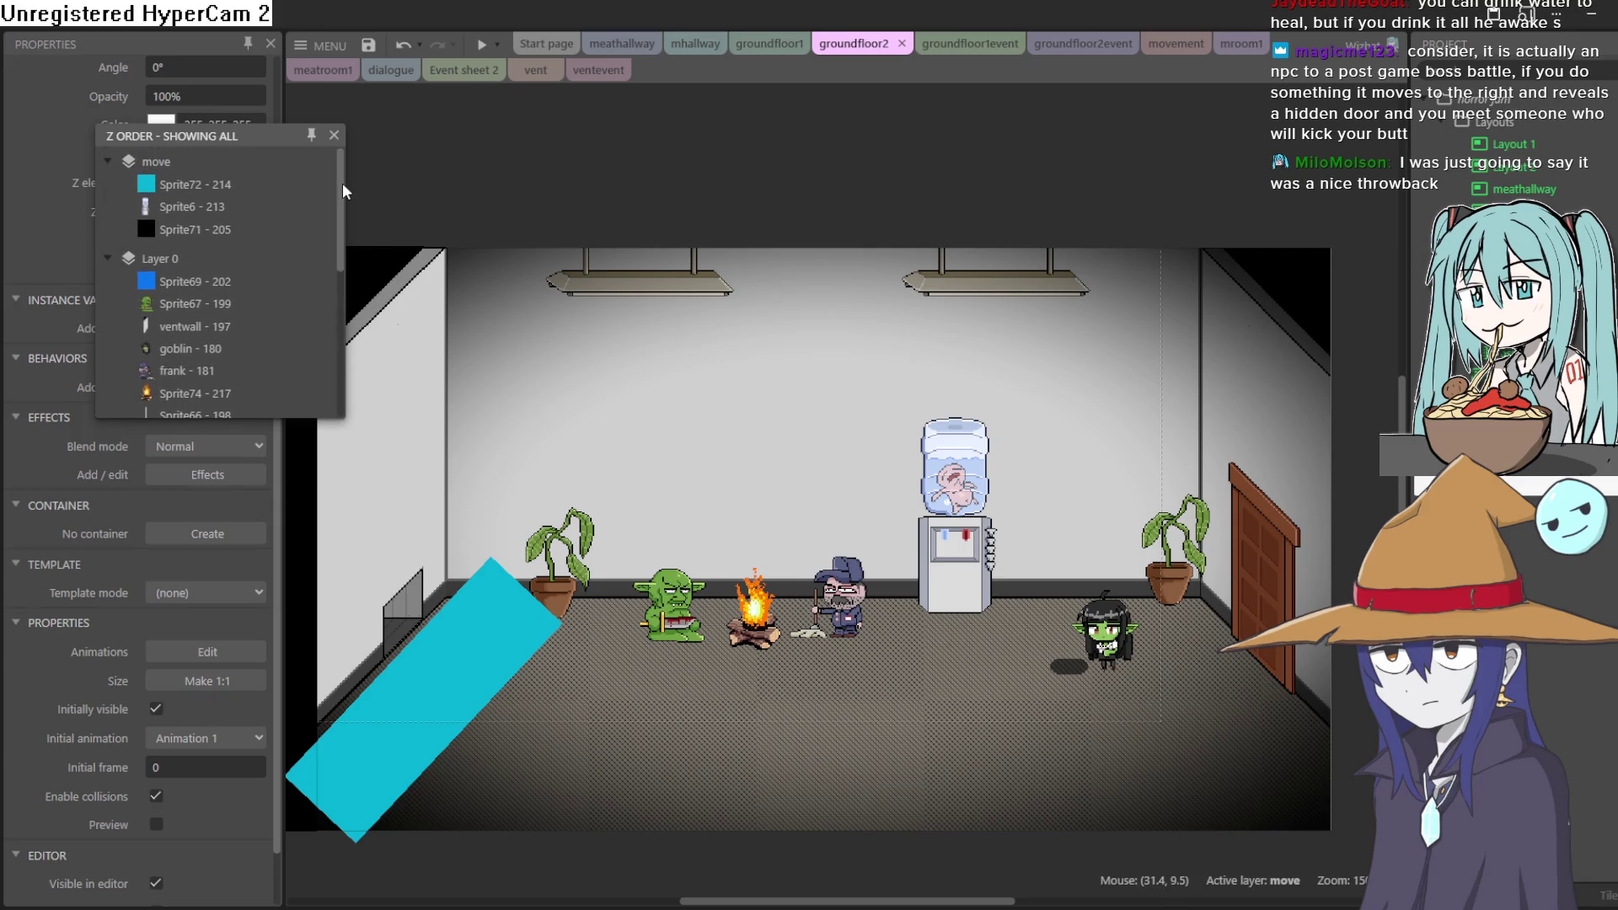
left_click(335, 136)
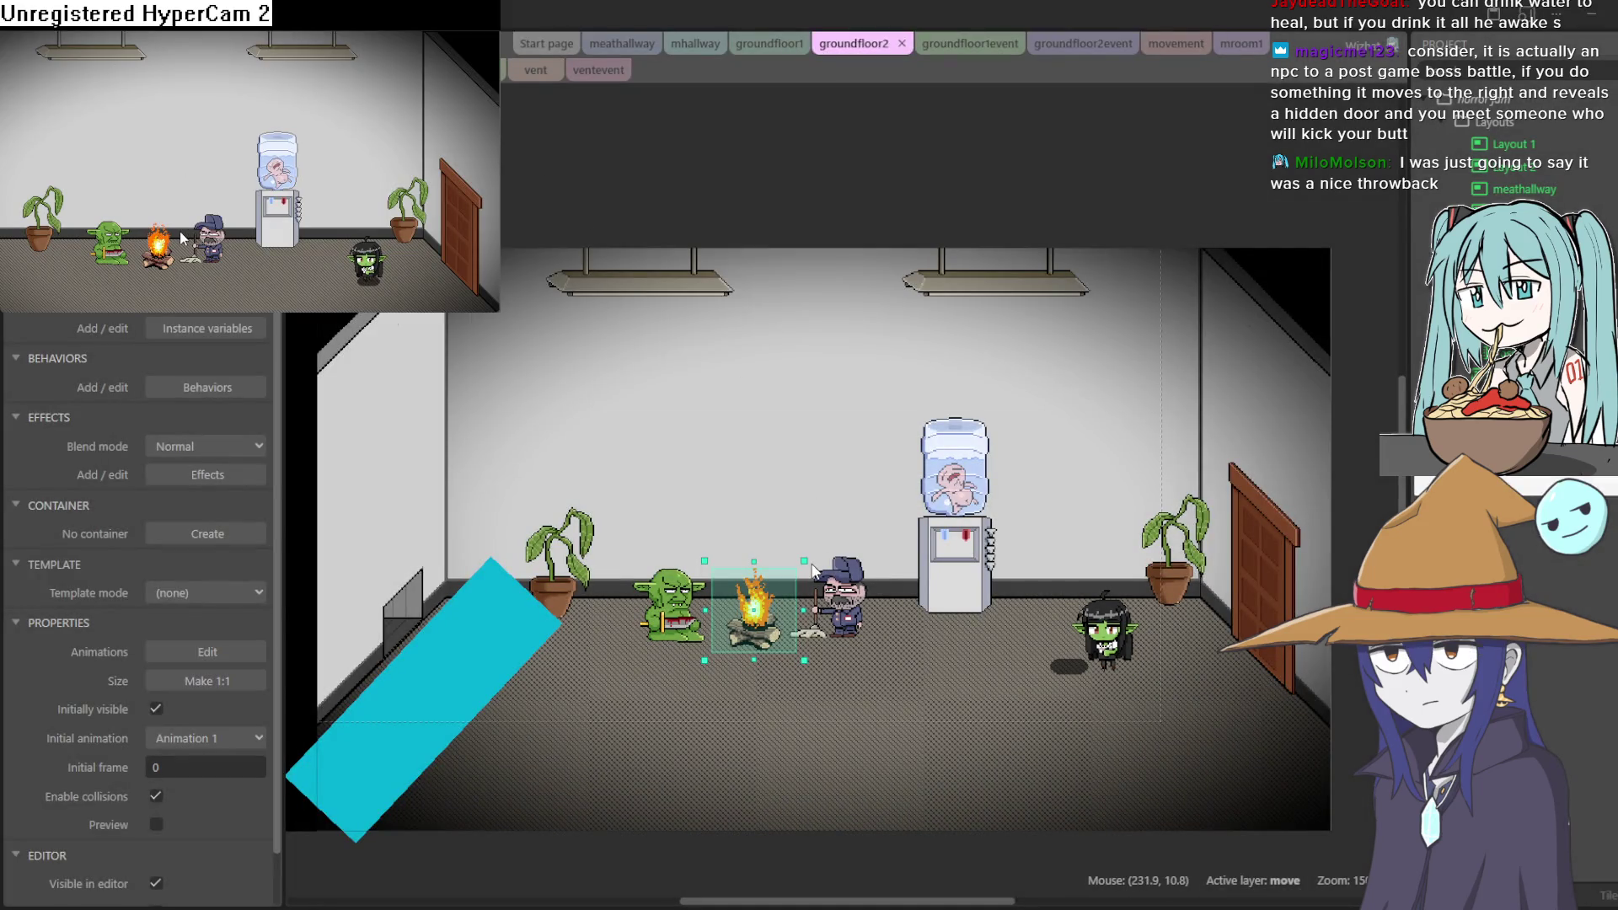
key("Left")
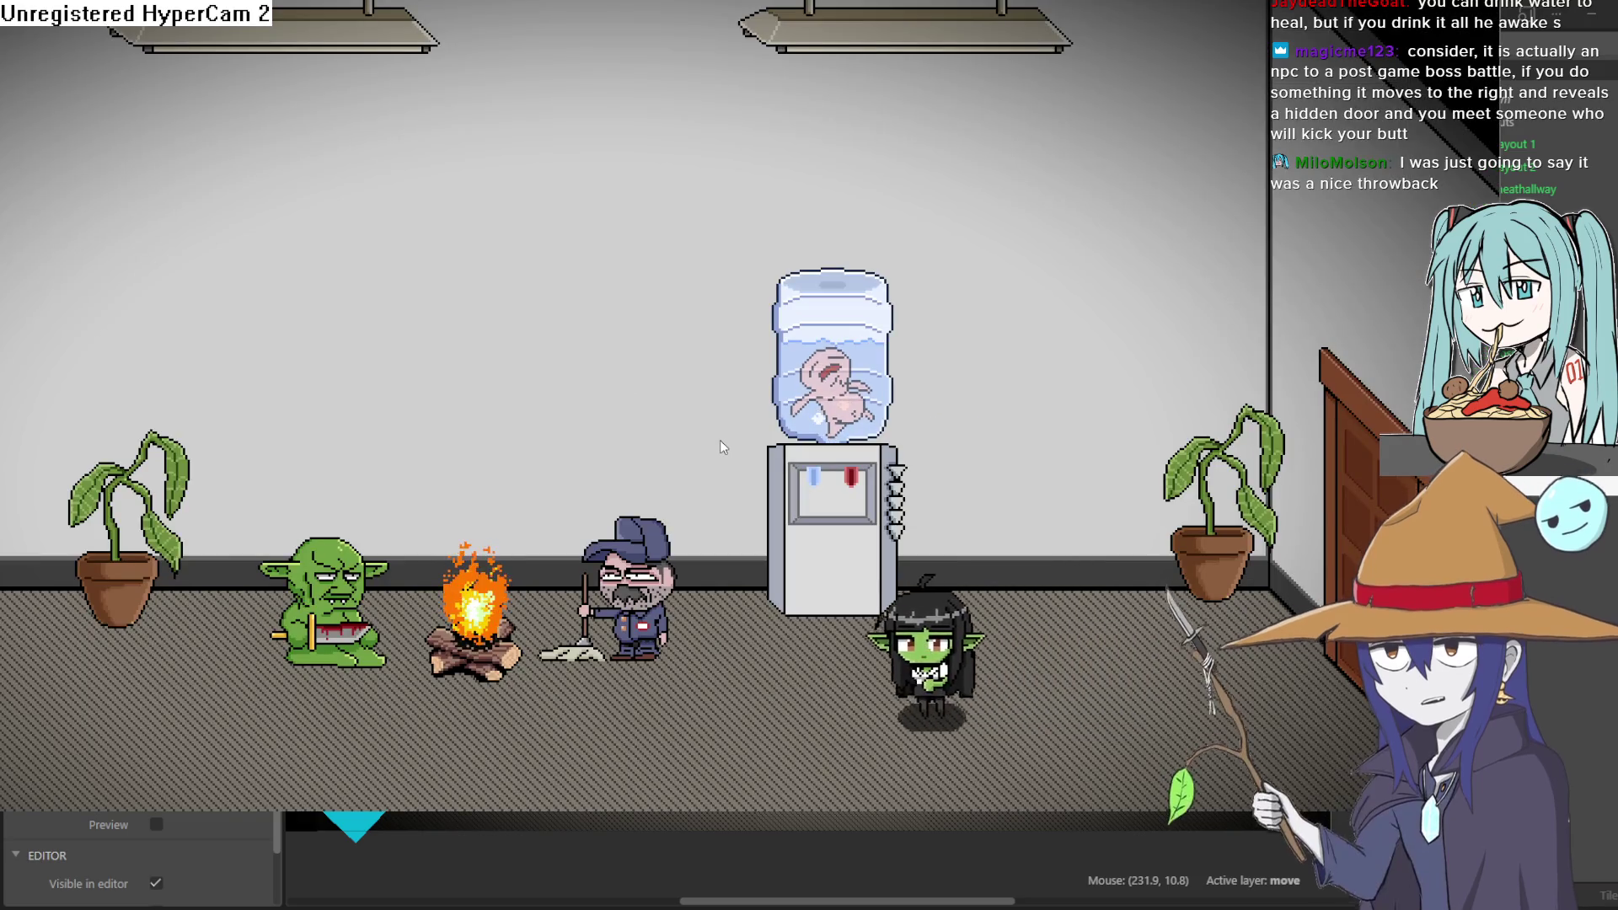
key("Up")
key("Down")
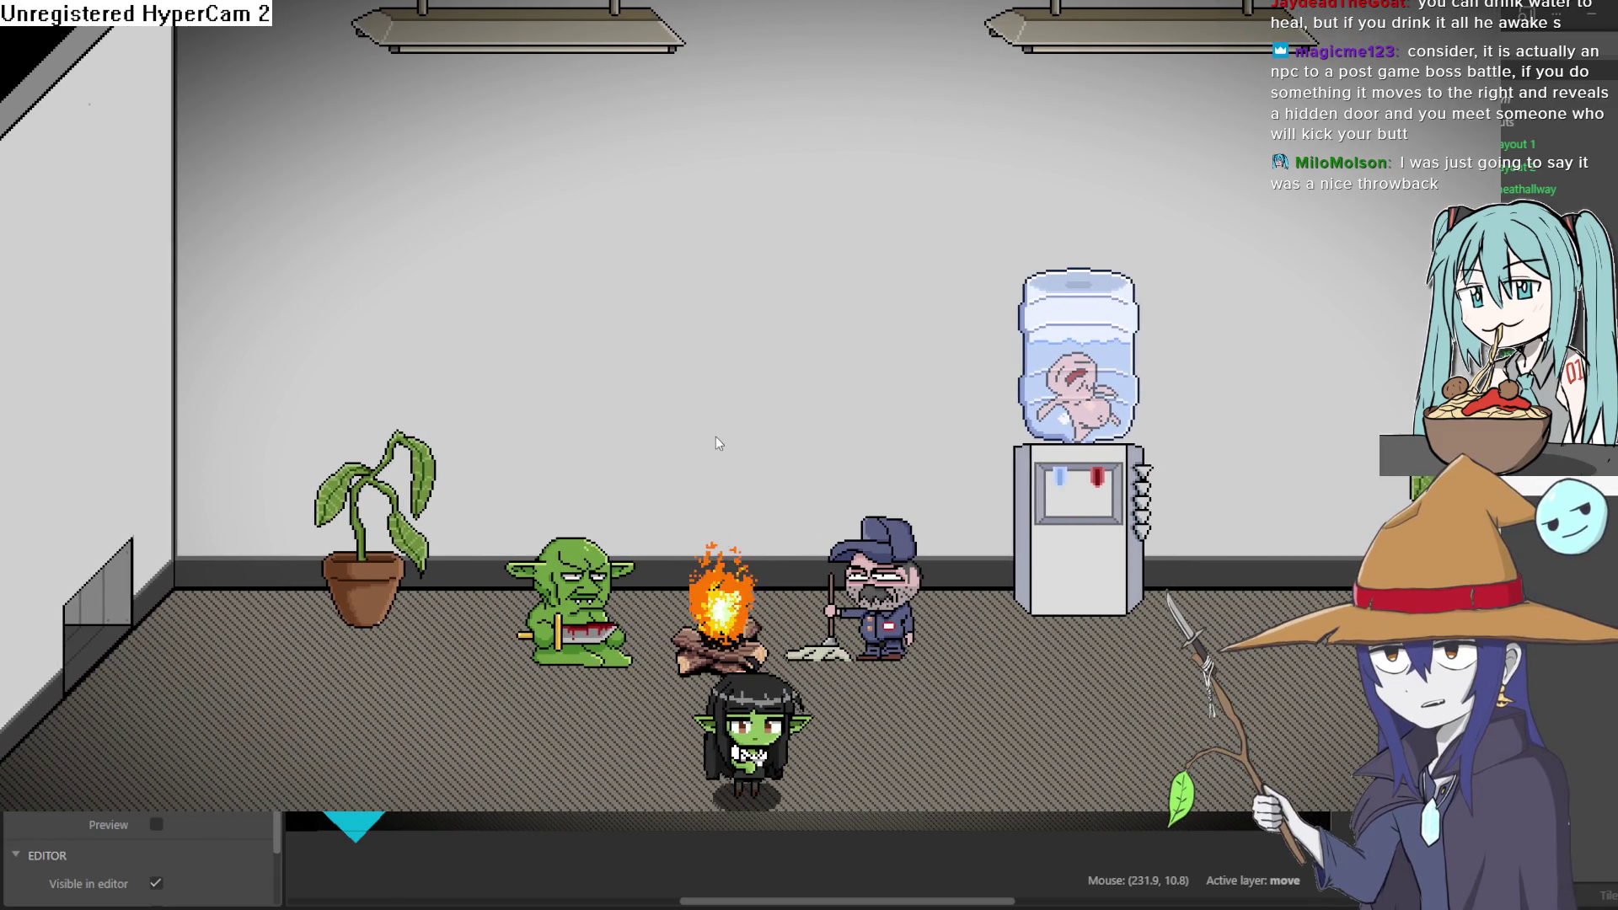
key("Left")
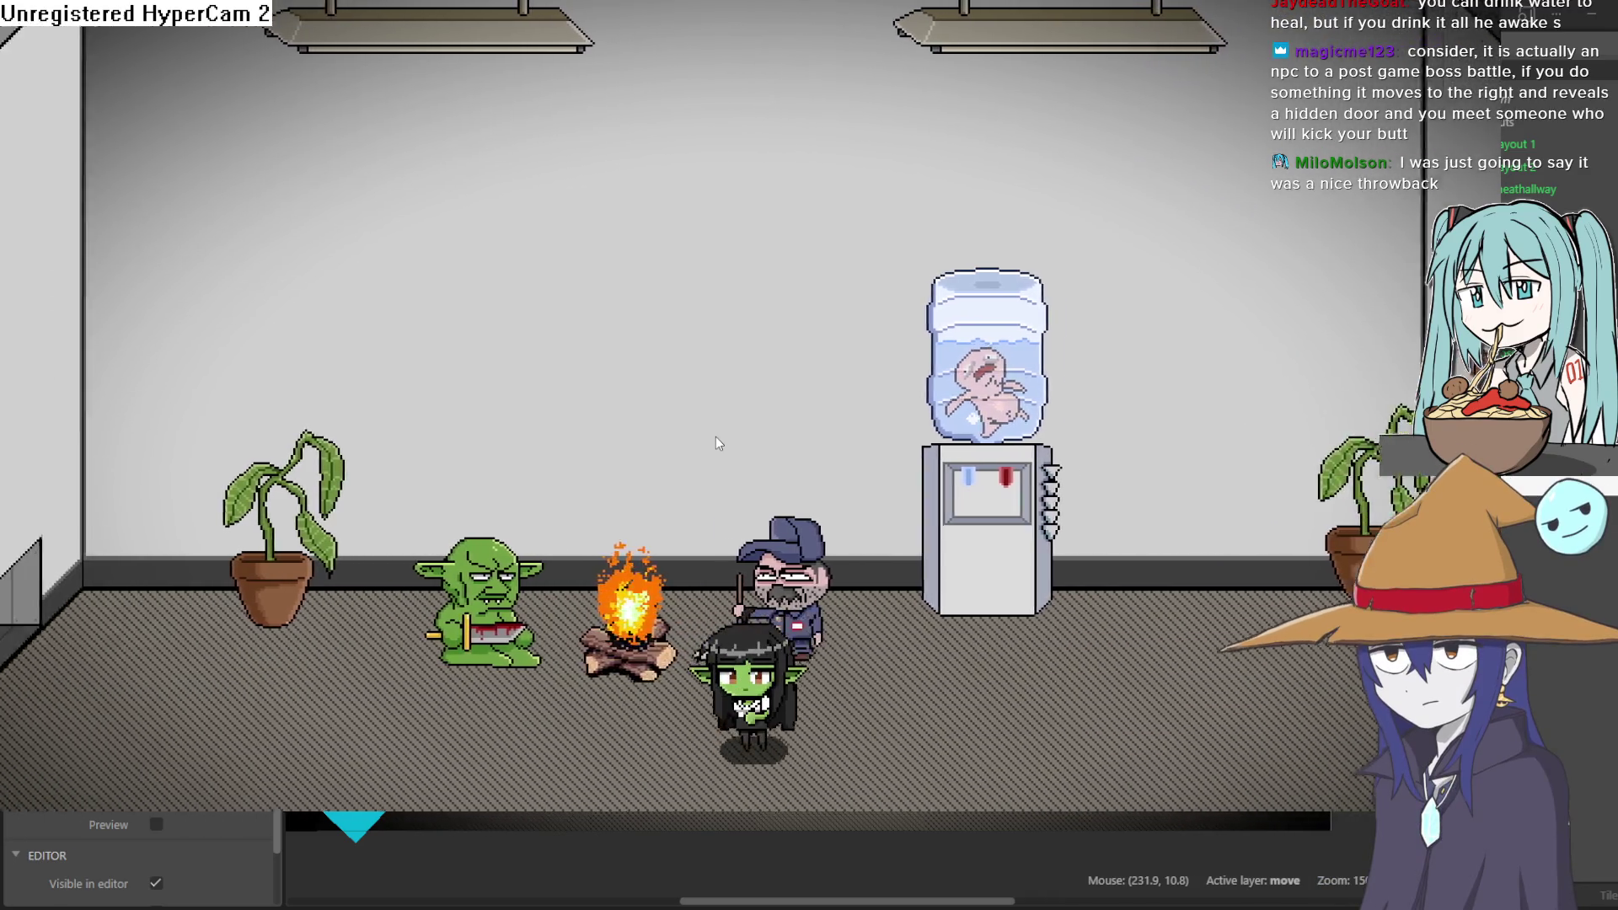
key("Down")
key("Up")
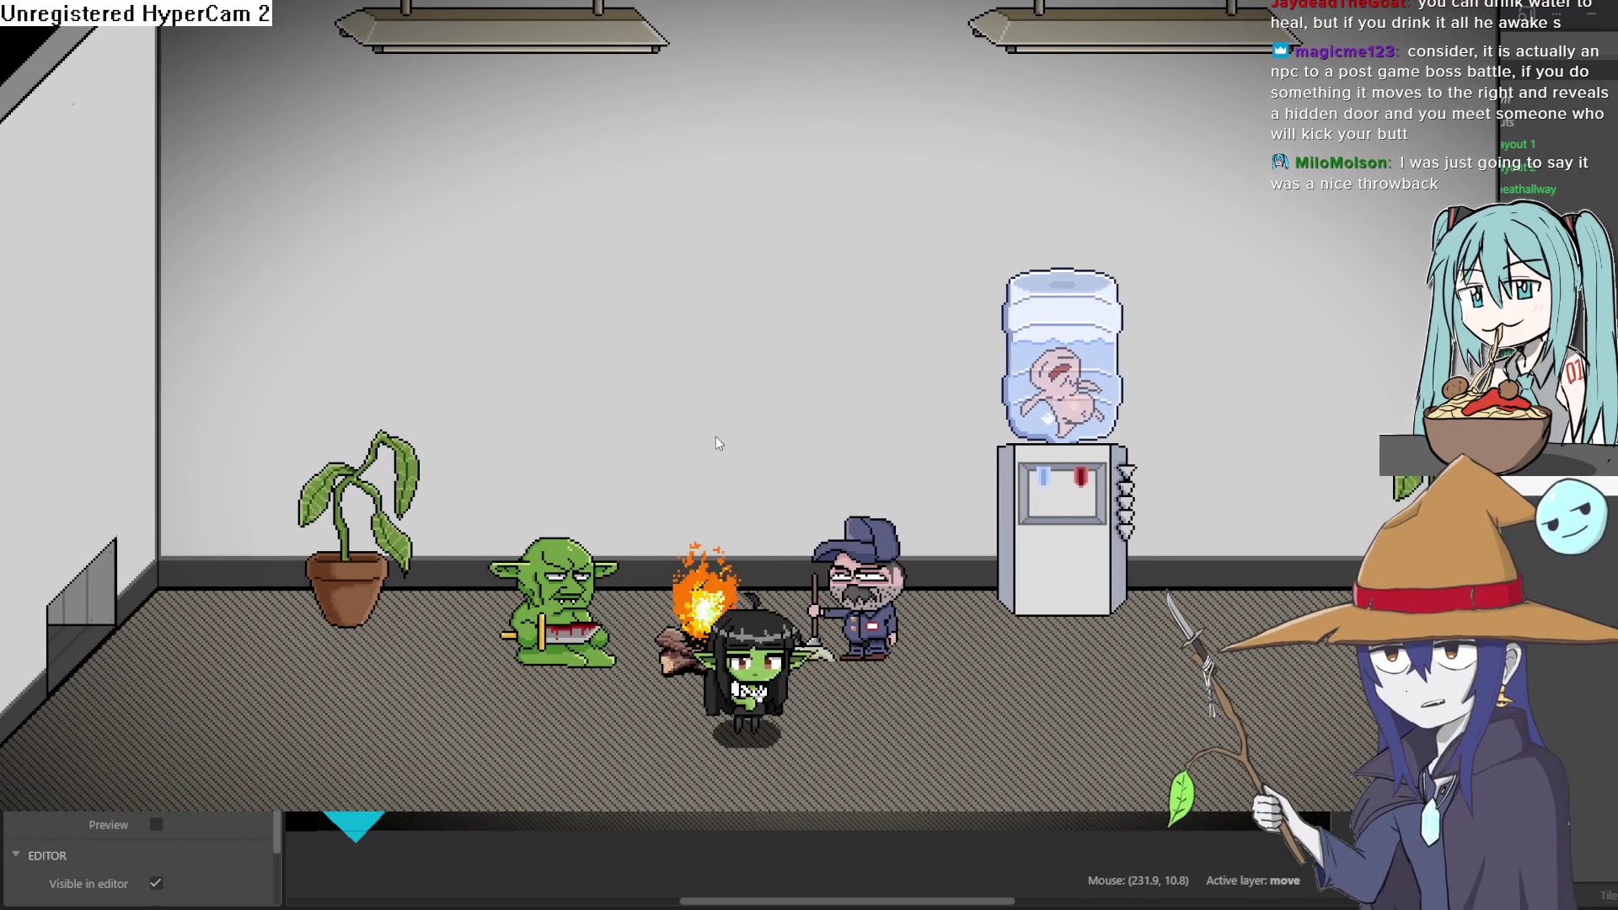
key("Escape")
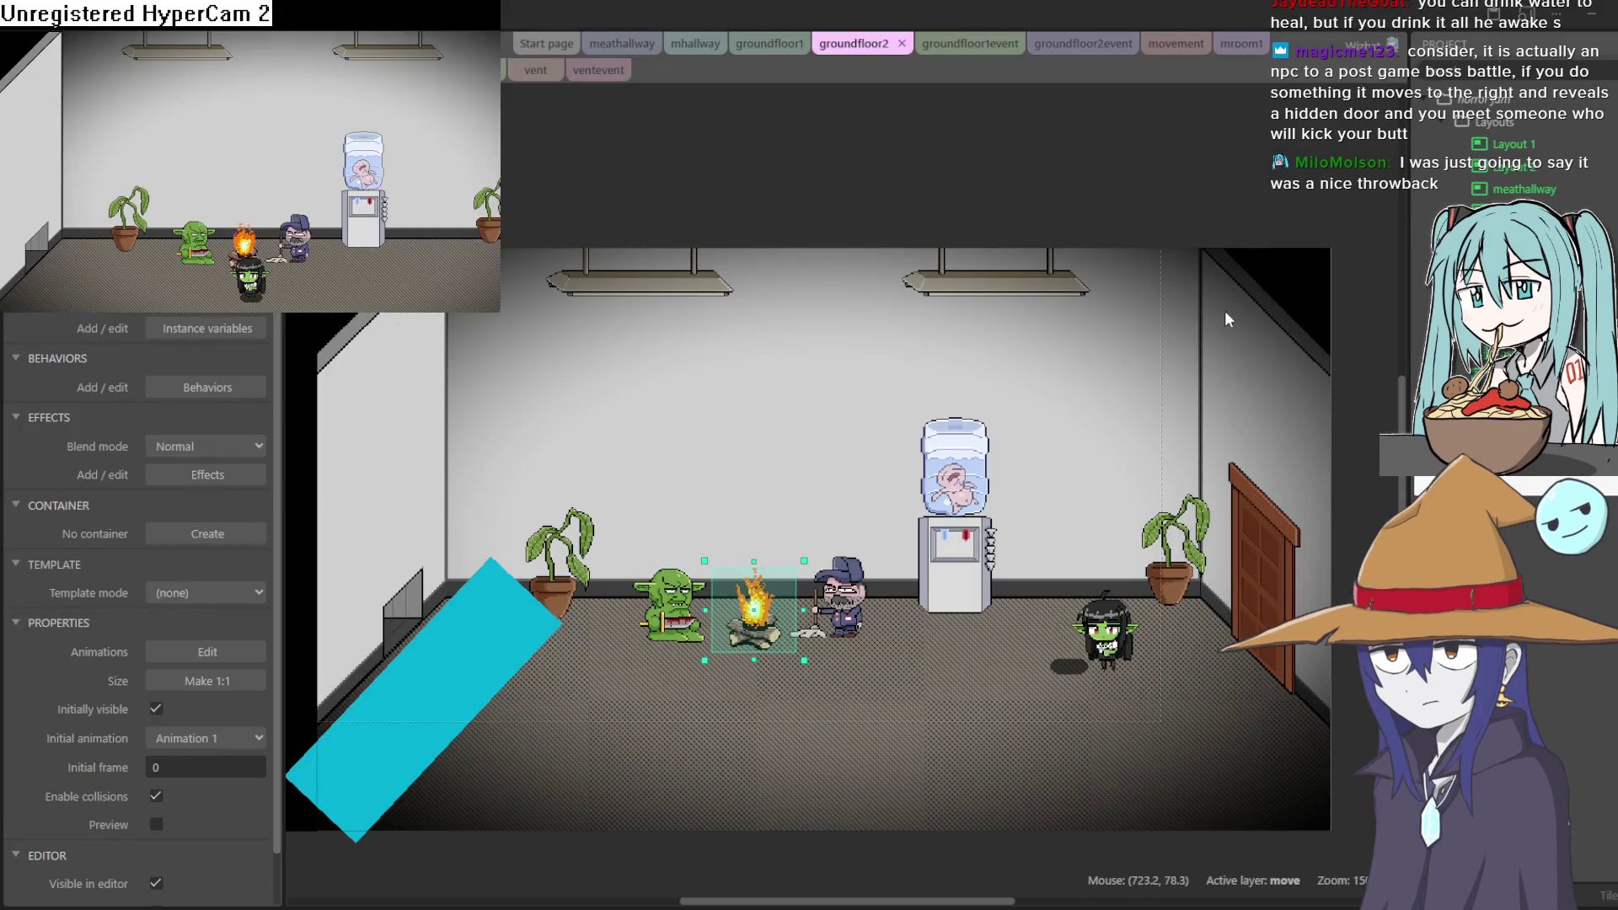
double_click(1109, 646)
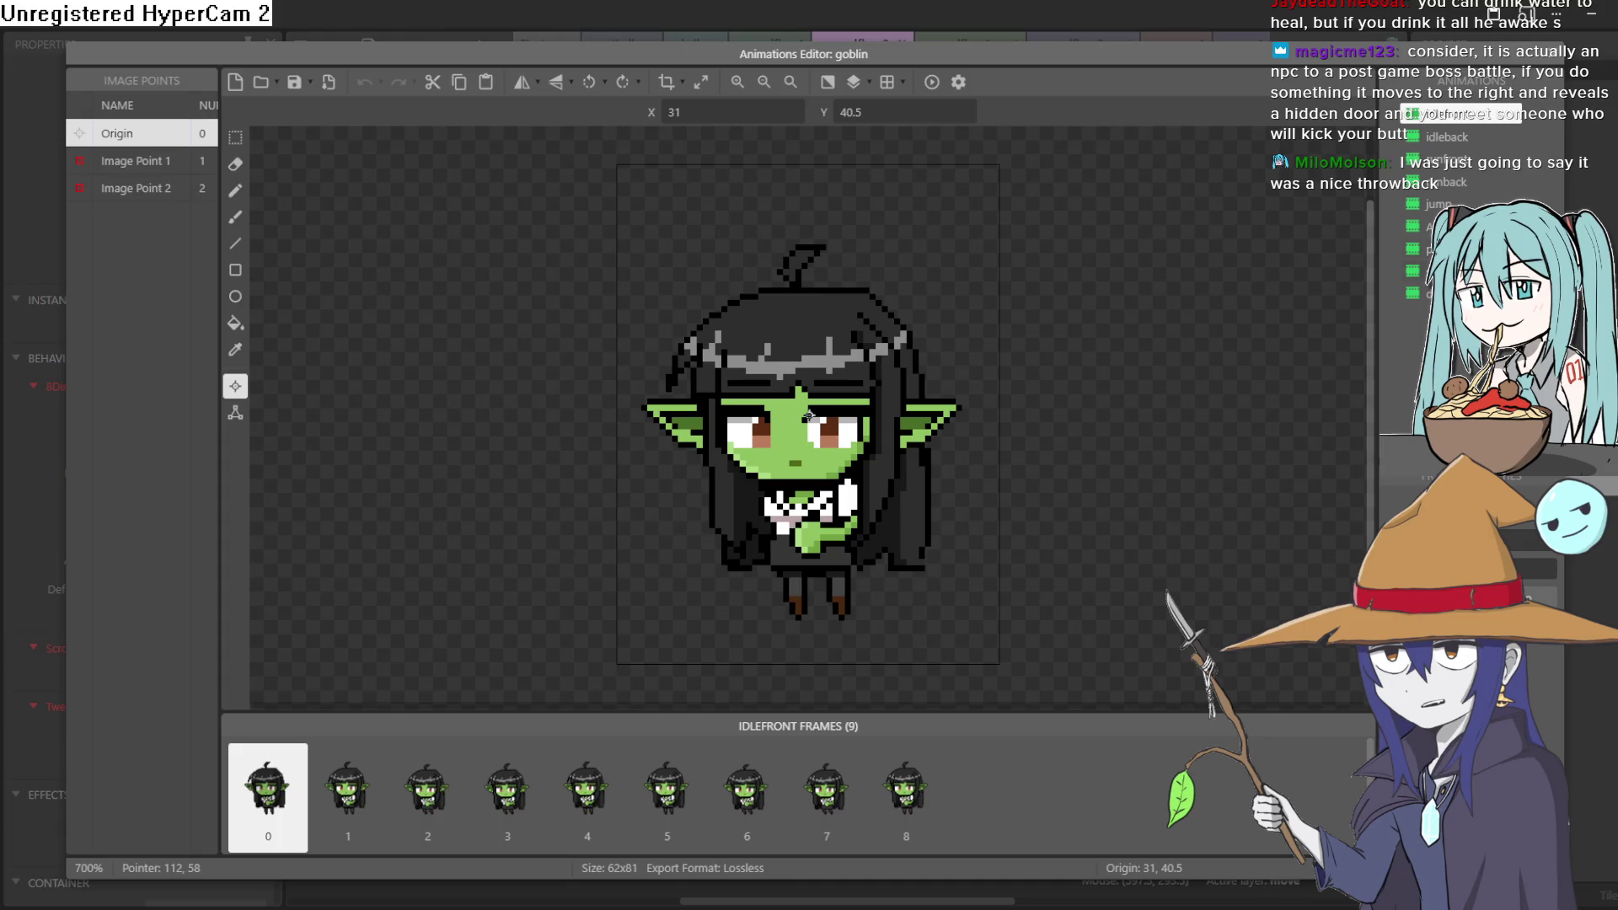
left_click(1460, 160)
left_click(1463, 183)
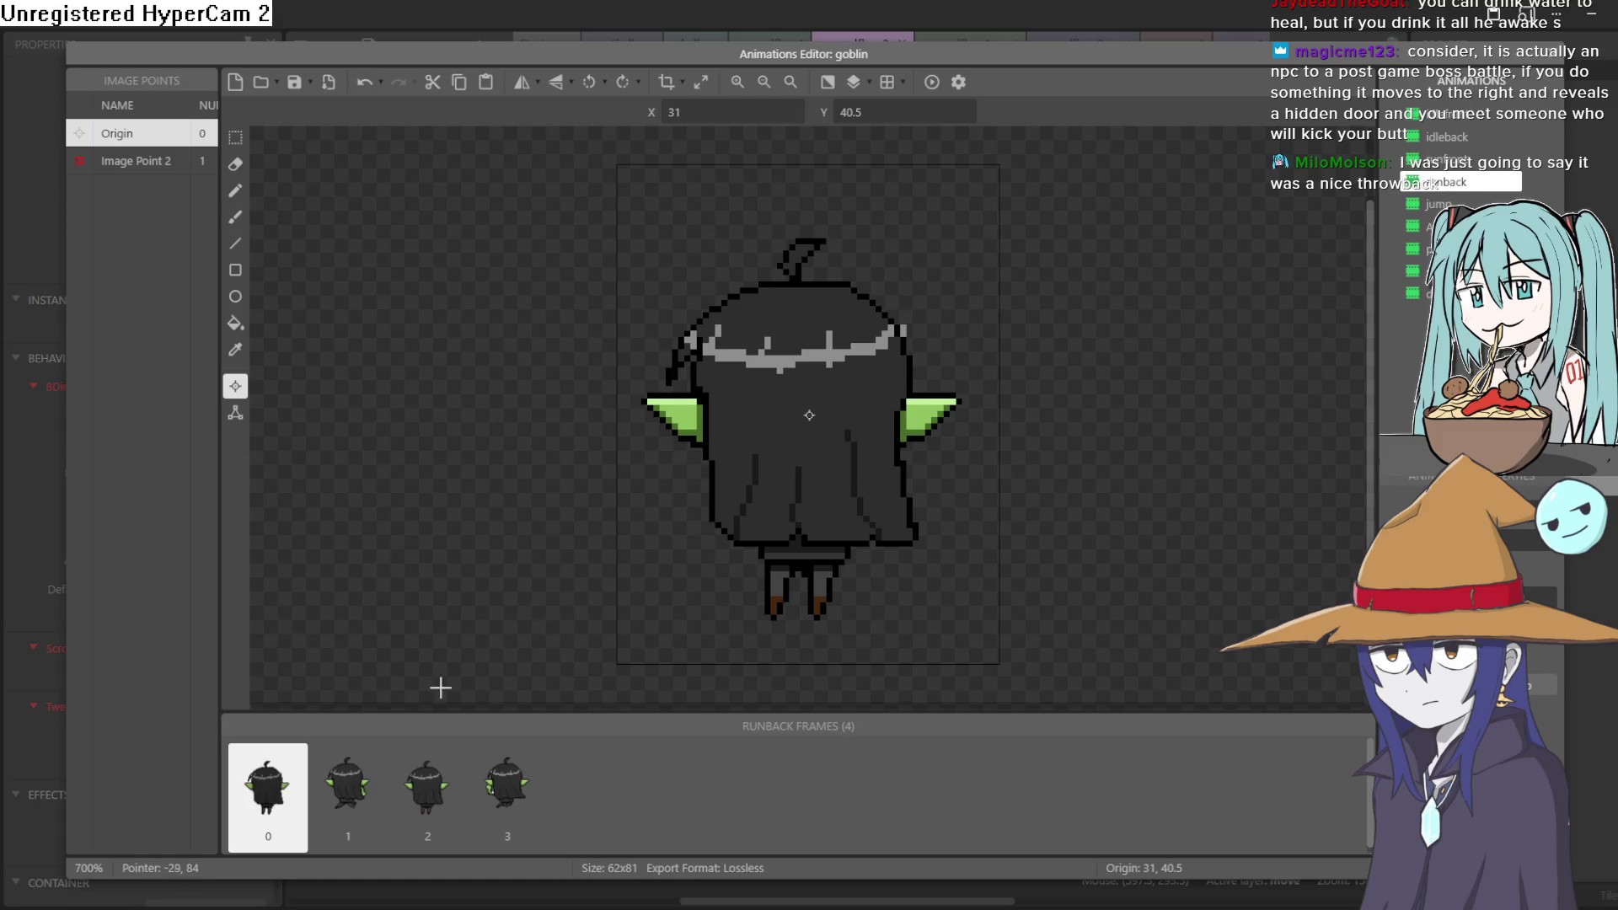
left_click(932, 89)
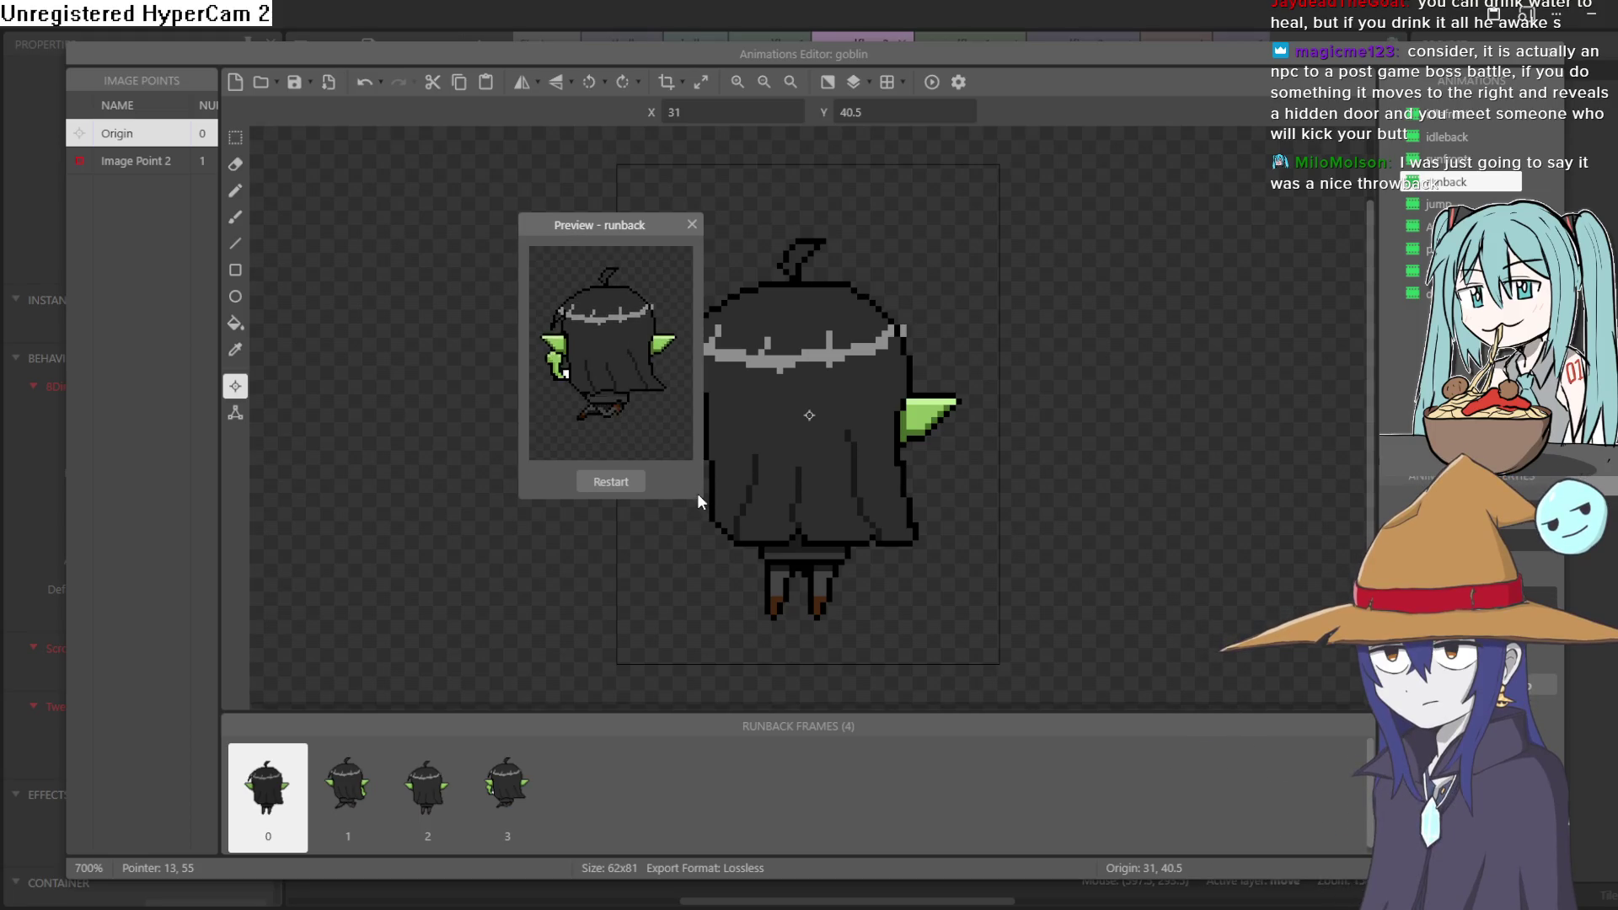
left_click(690, 225)
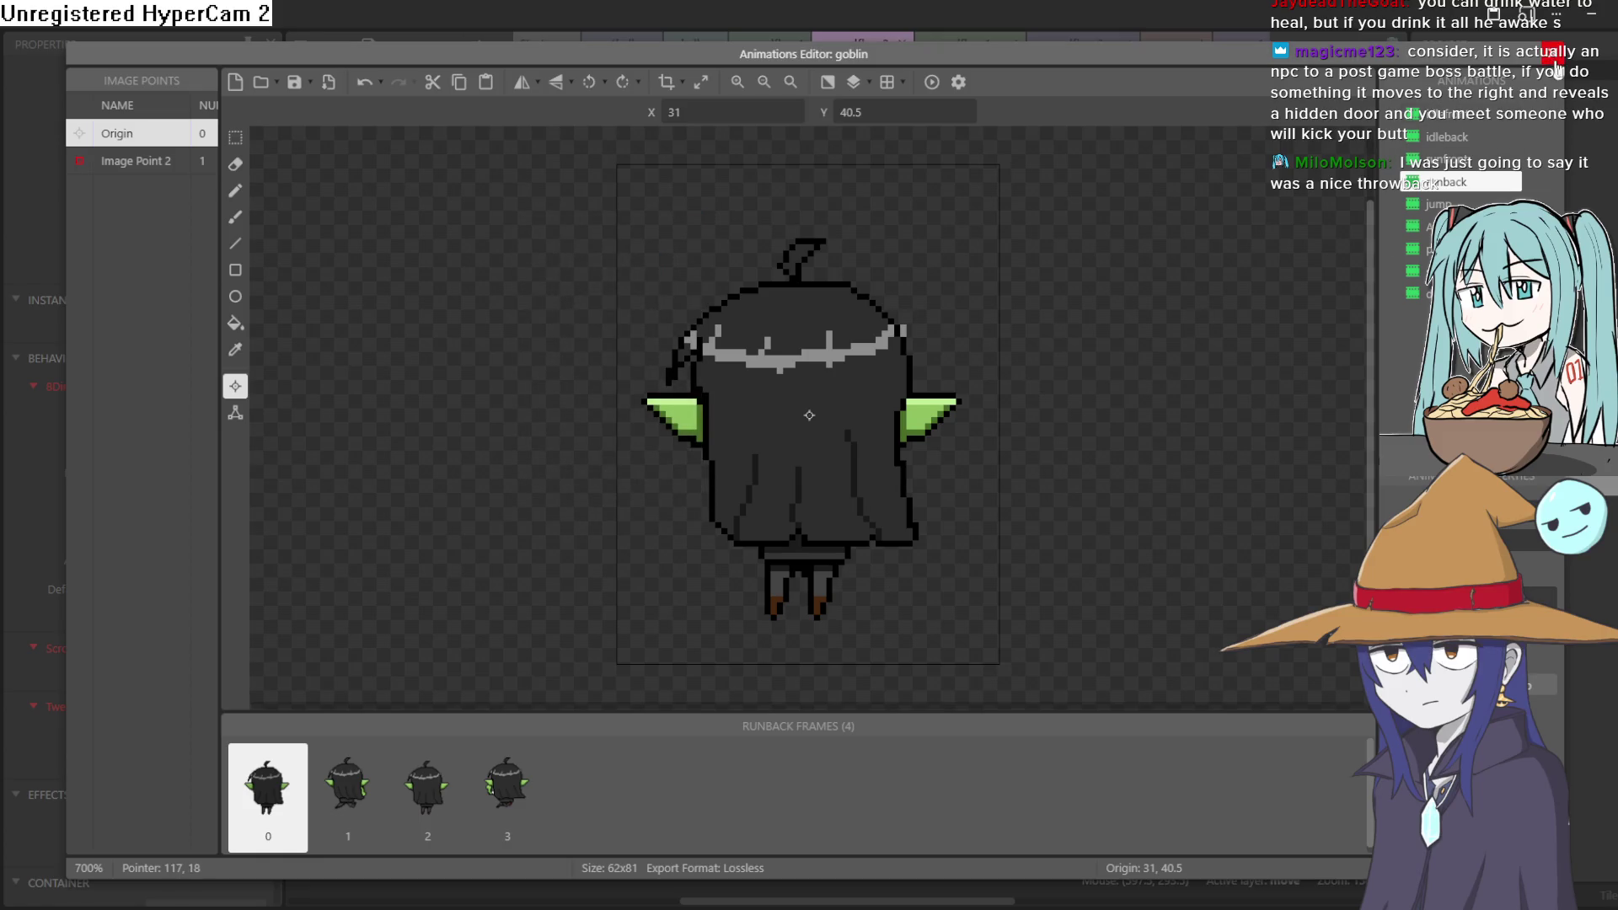
left_click(1554, 56)
left_click(480, 51)
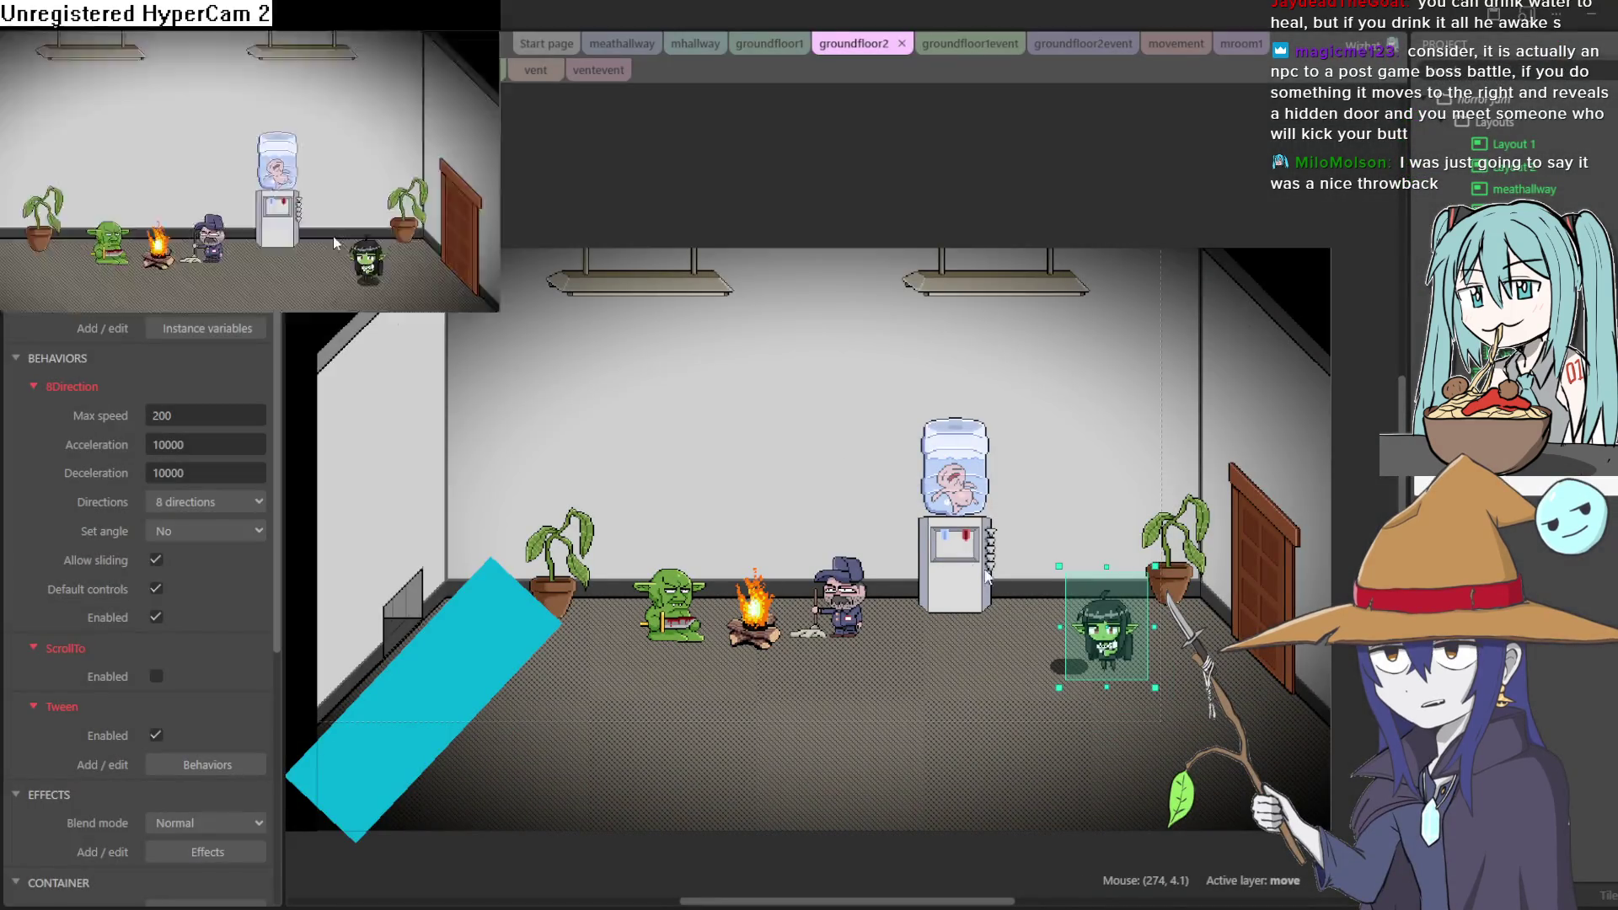
In a maximised preview, walk the player around and into the campfire
key("Left")
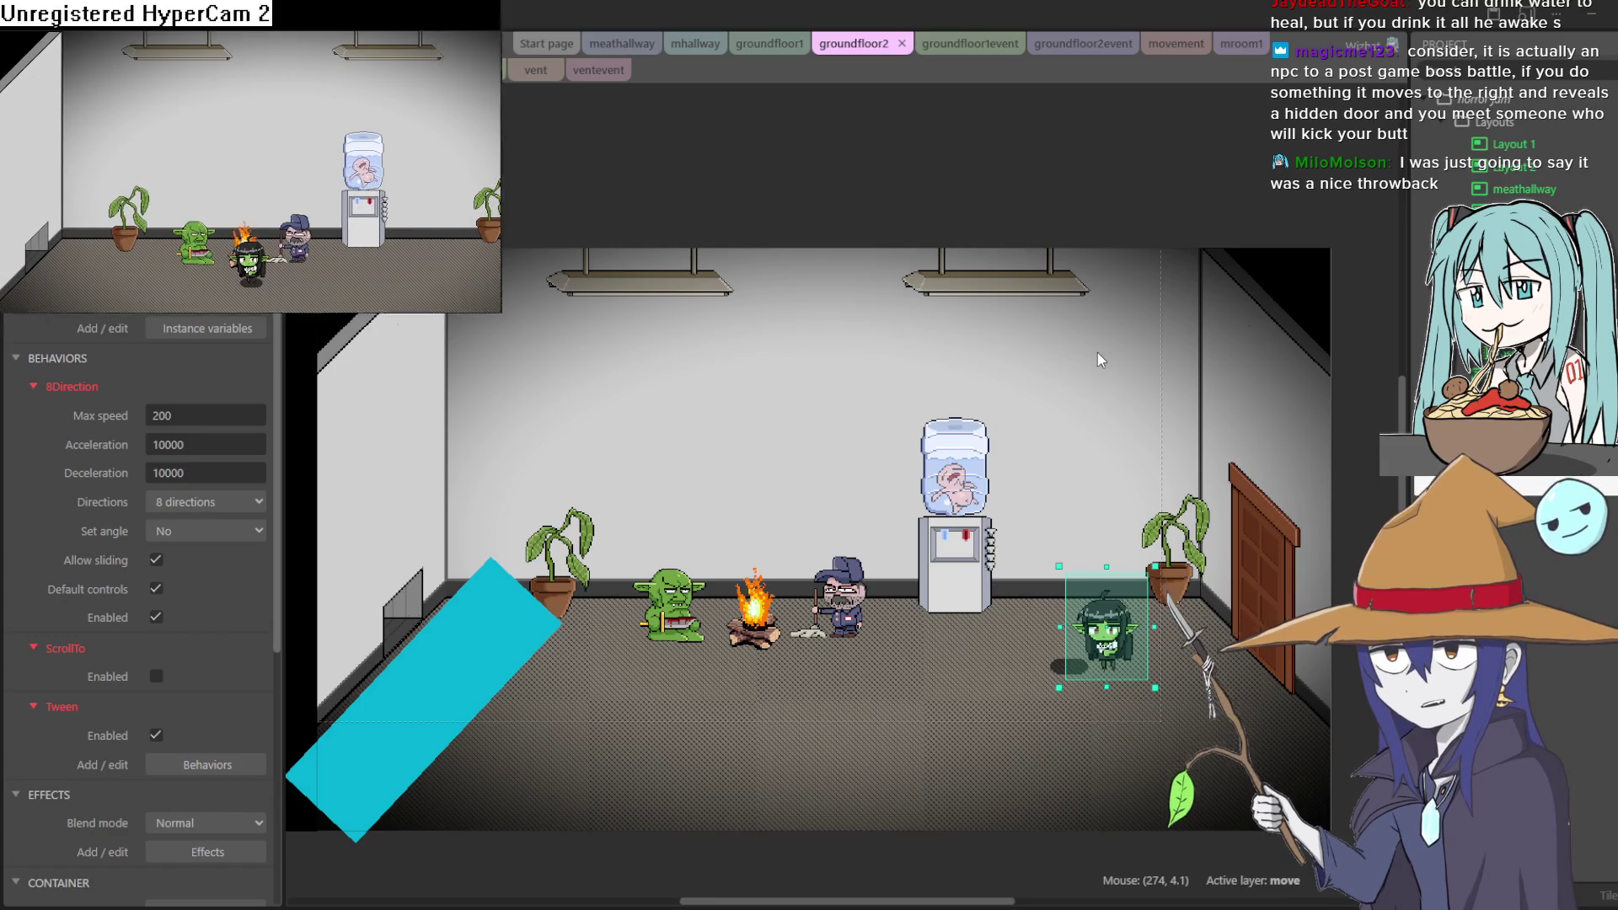
key("super+Up")
key("Up")
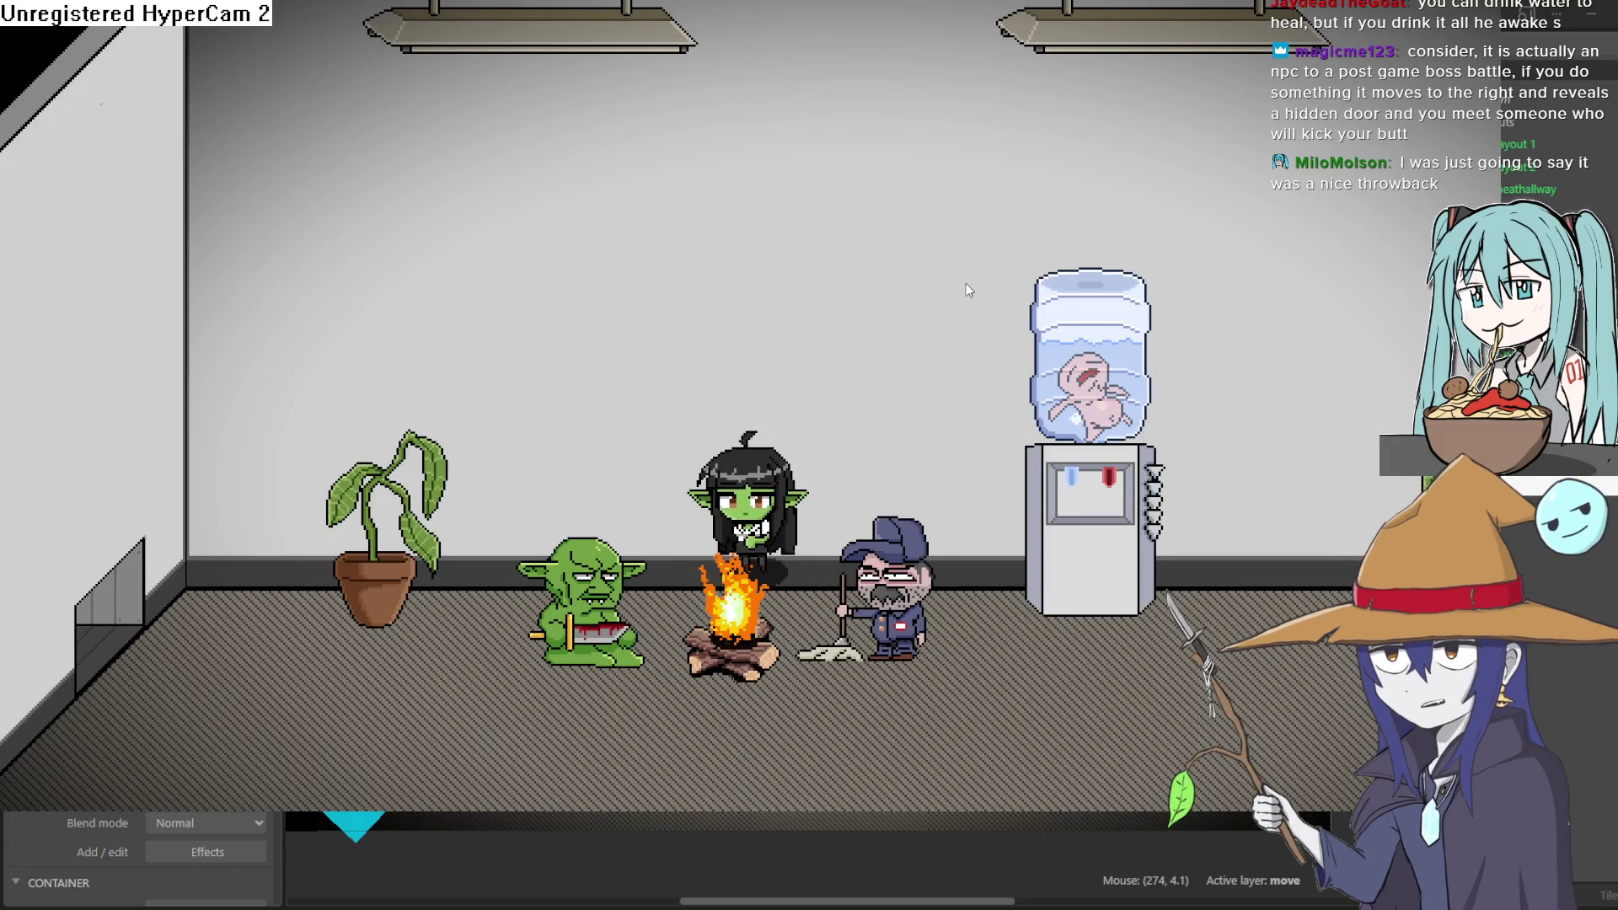
key("Left")
key("Down")
key("Up")
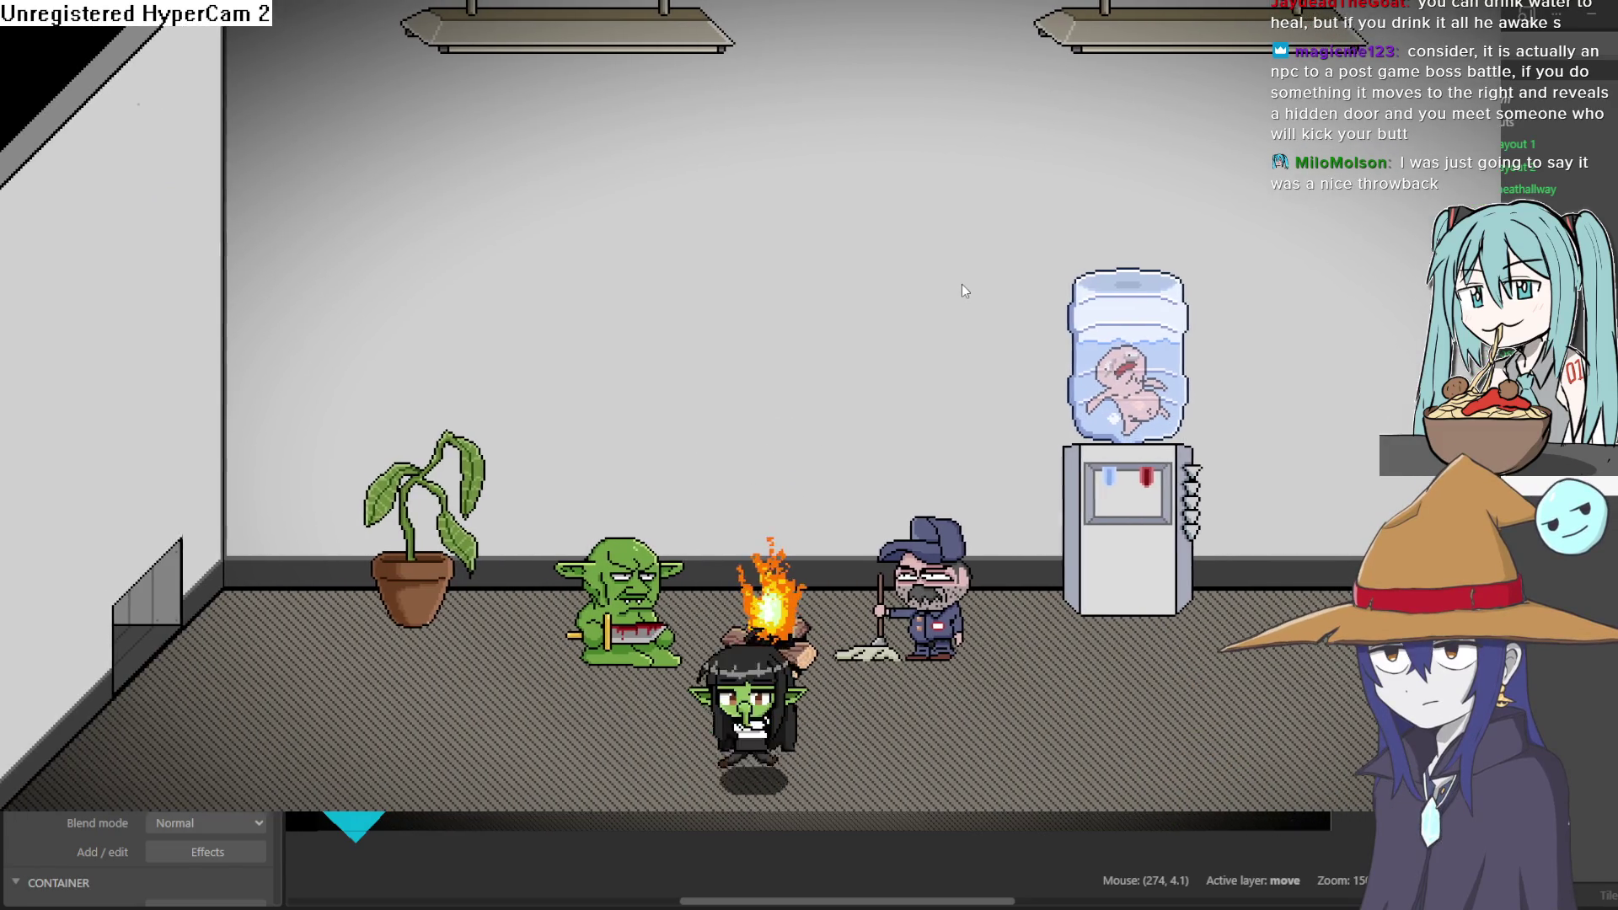
key("Up")
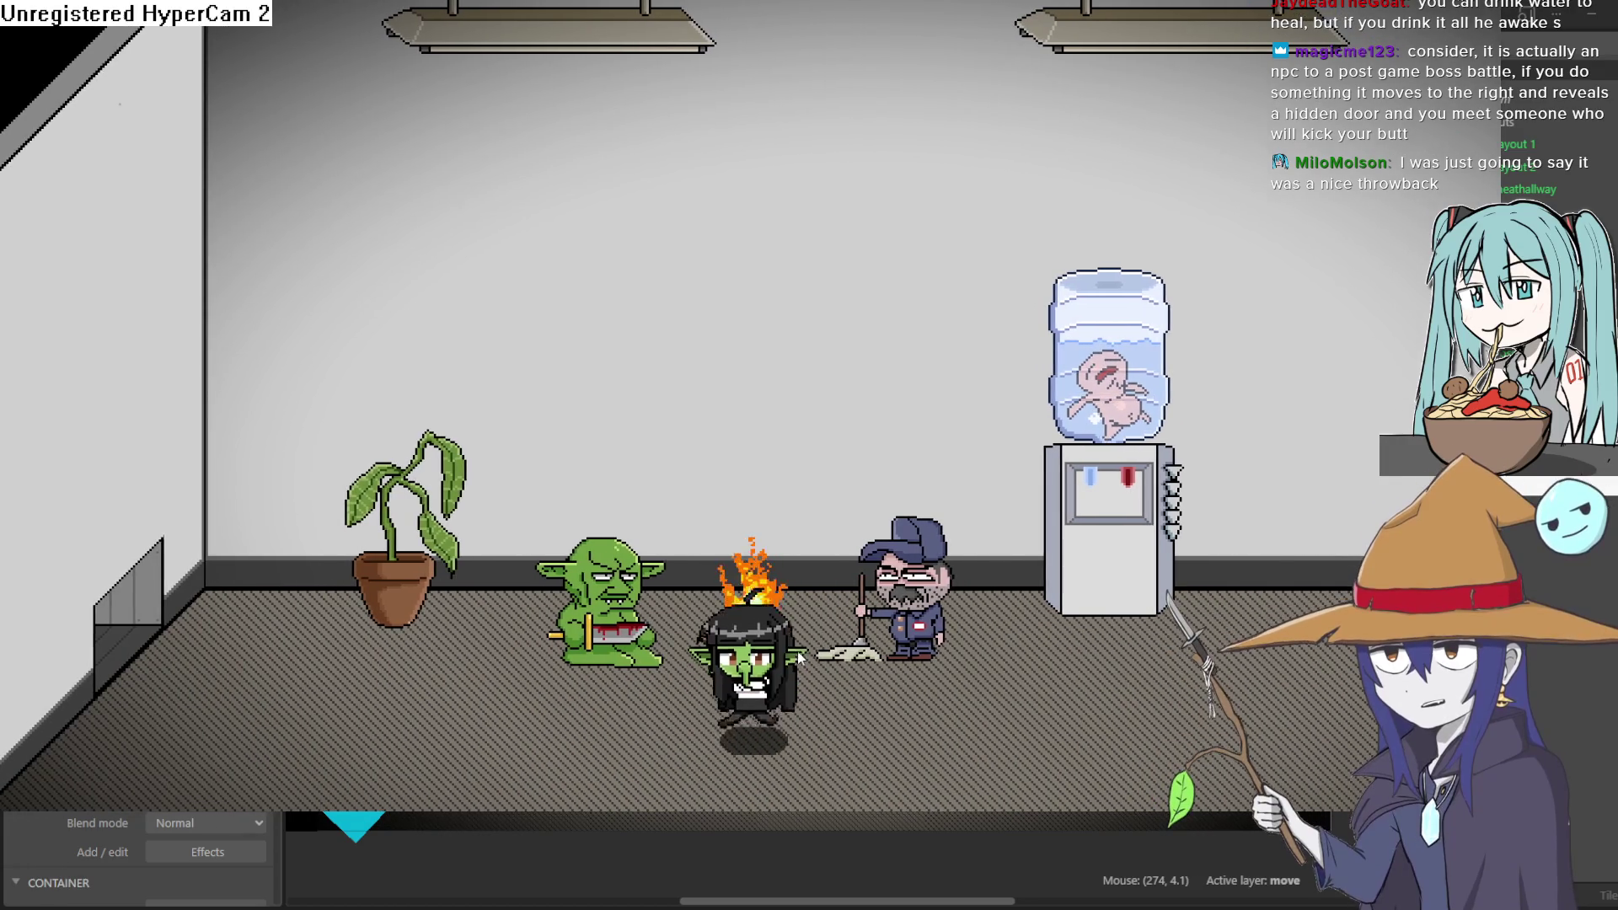
key("Right")
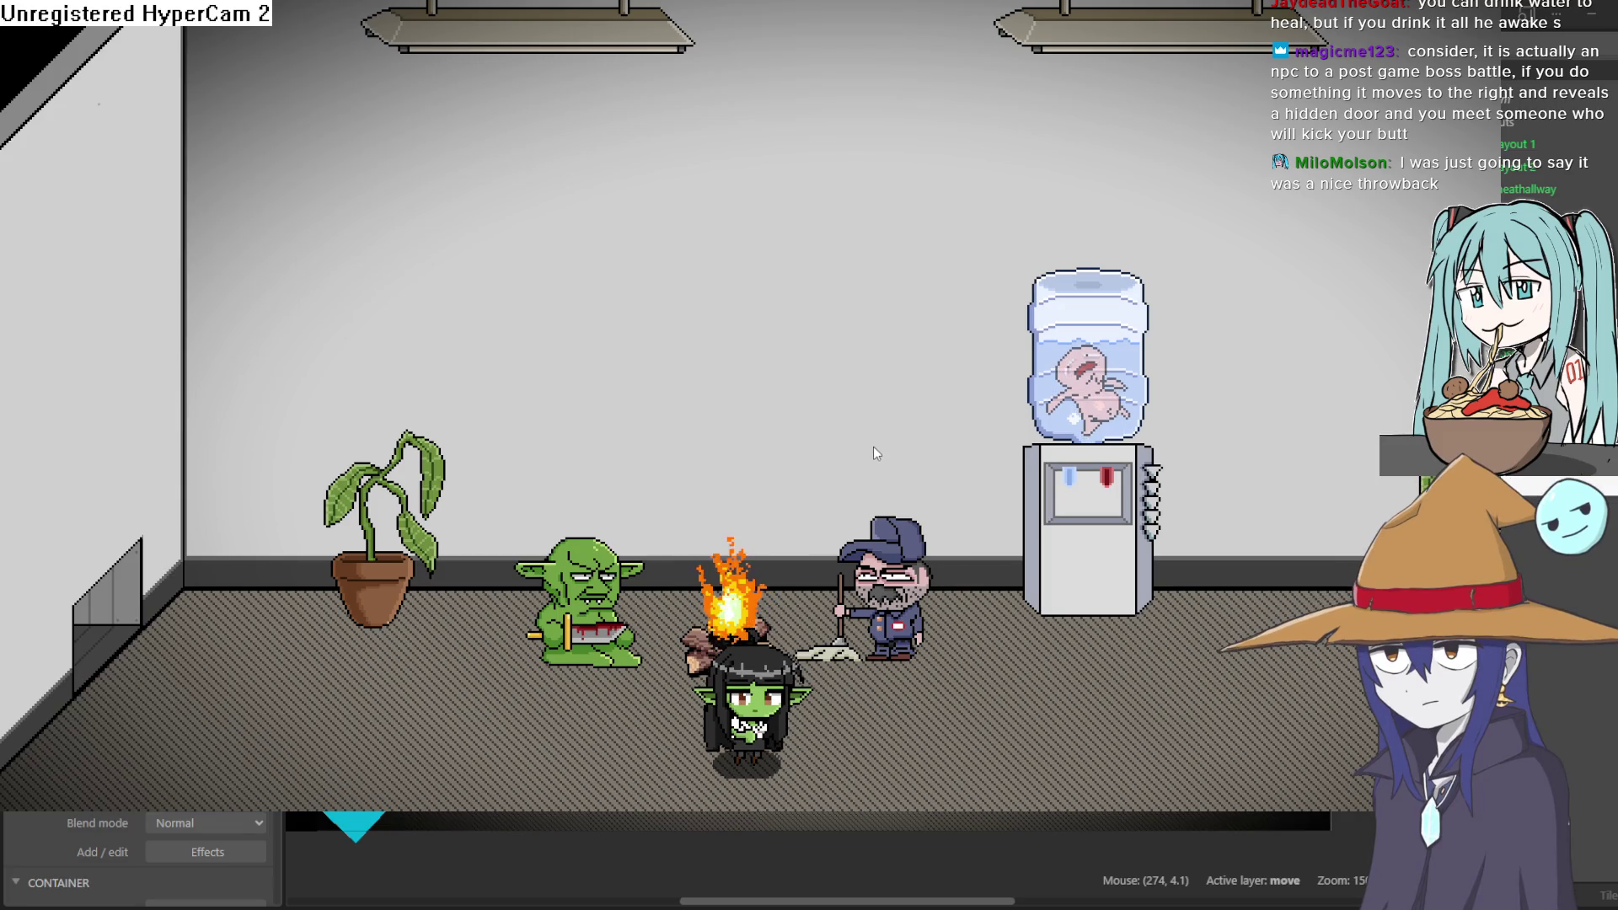
Walk the player past the plant and out the left door, then close the preview
key("Left")
key("Up")
key("Left")
key("Down")
key("Up")
key("Left")
key("Down")
key("Right")
key("Up")
key("Left")
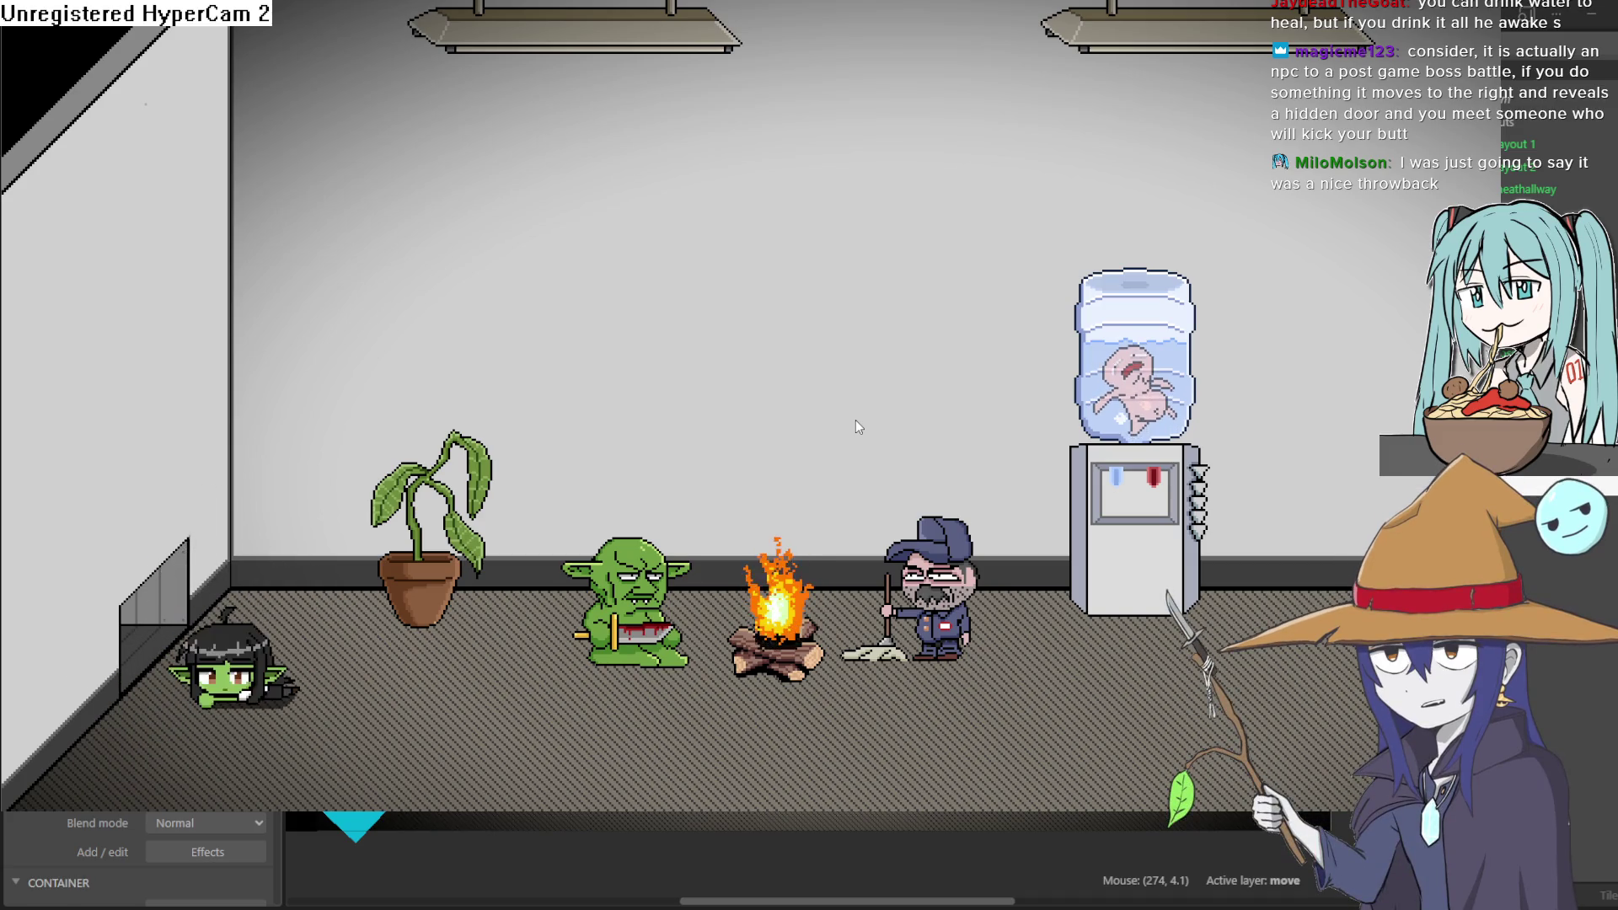
key("Up")
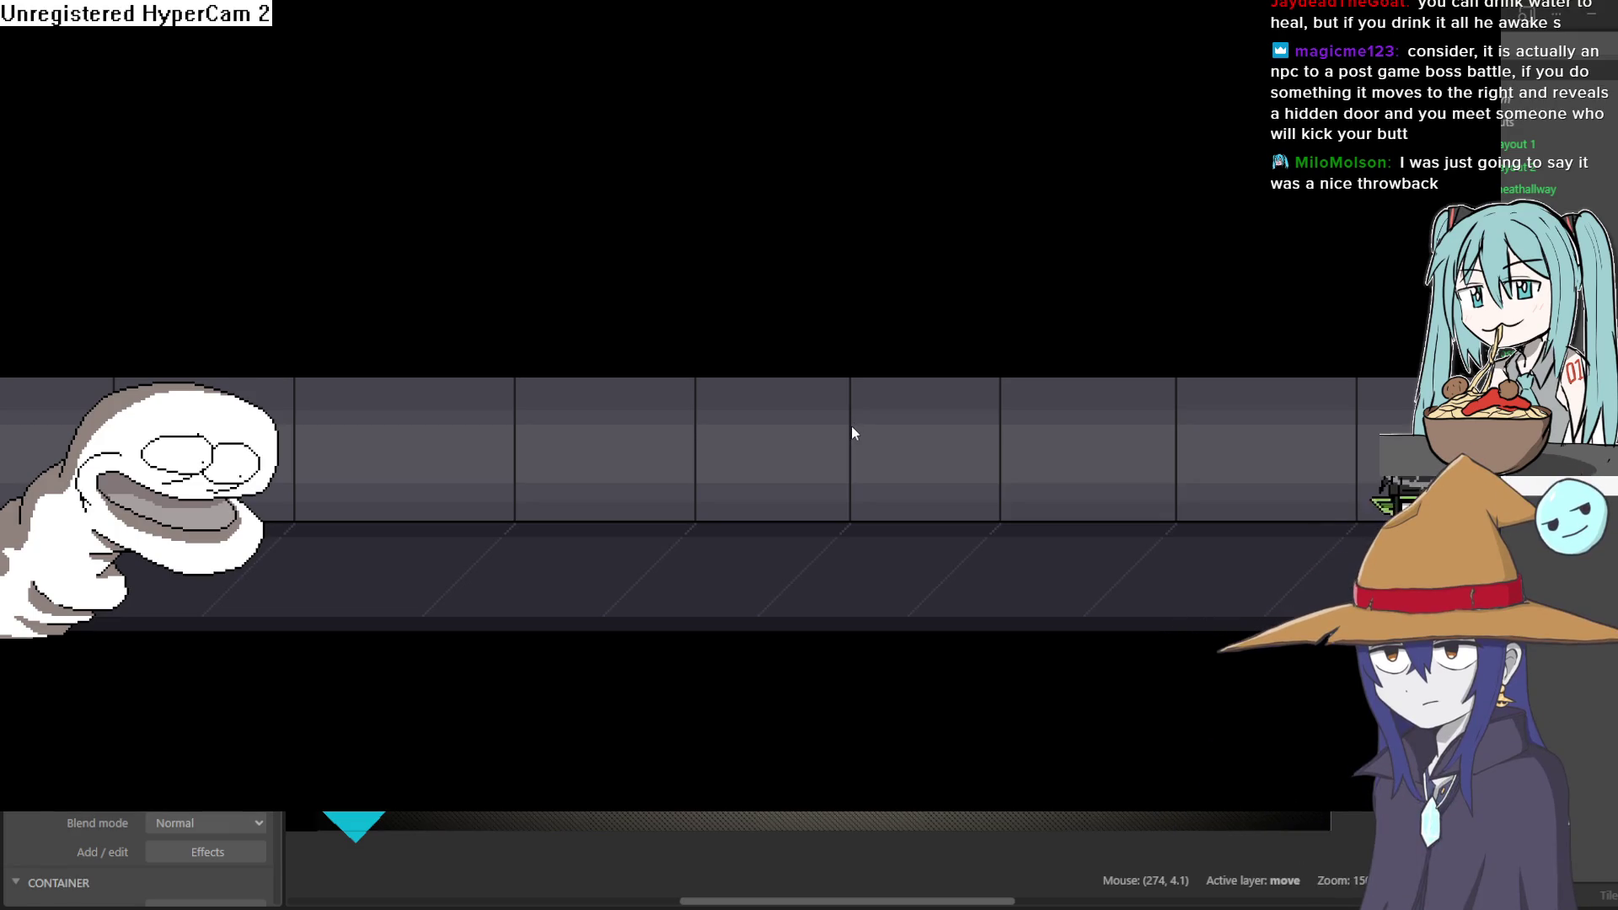
key("Escape")
key("alt+F4")
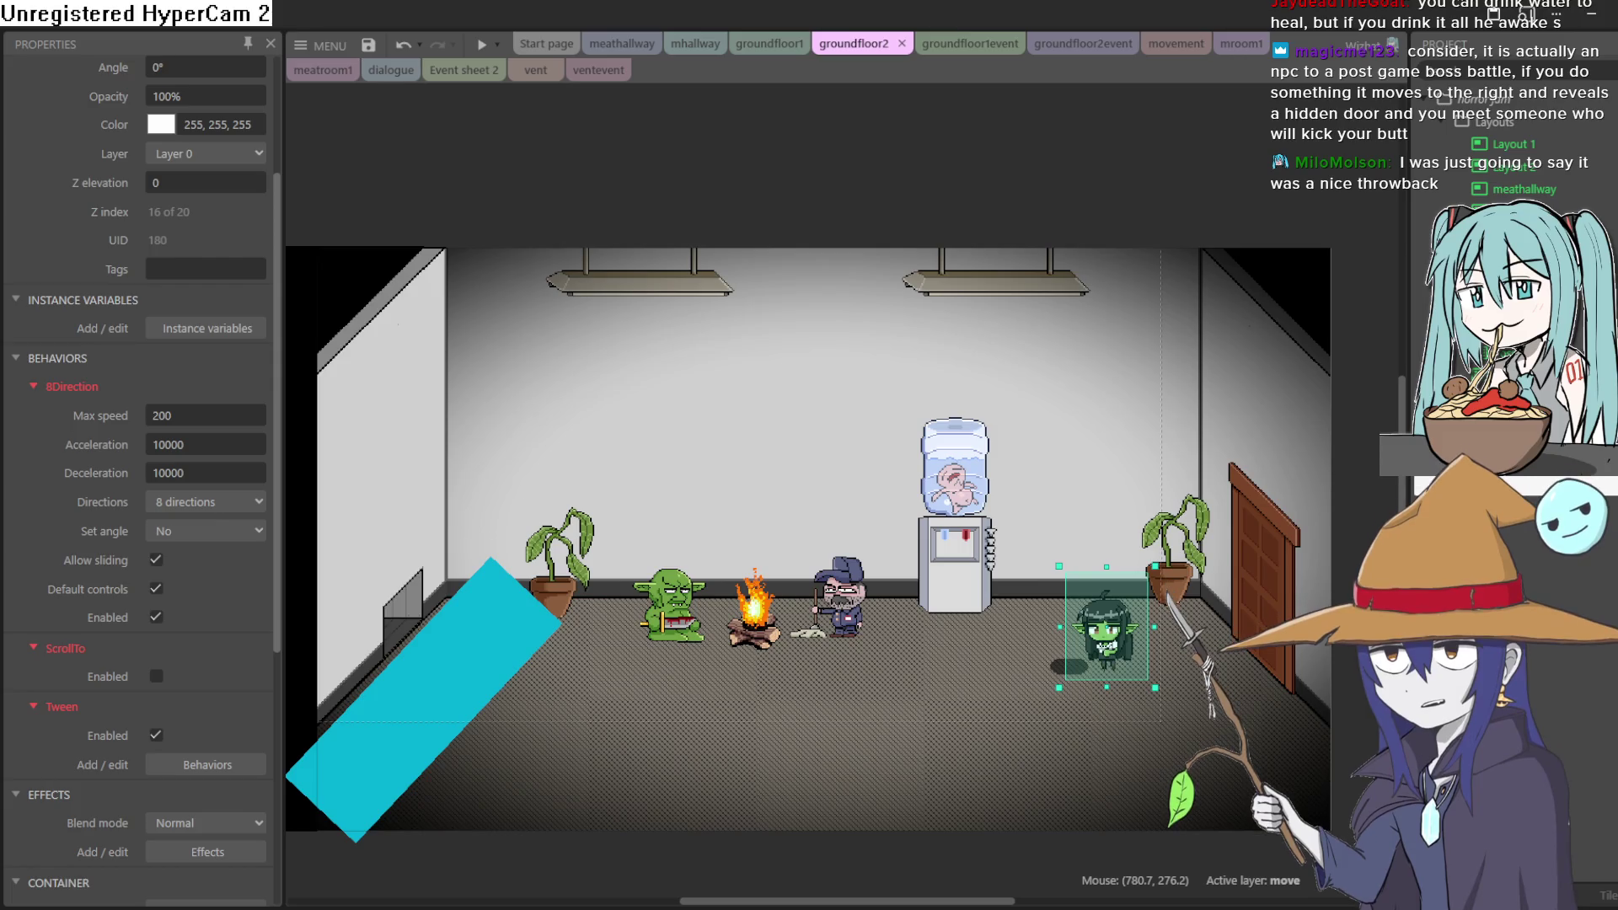
Nudge the water cooler slightly right and up in groundfloor2
mouse_move(966, 590)
left_mouse_down()
mouse_move(1030, 599)
mouse_move(988, 595)
left_mouse_up()
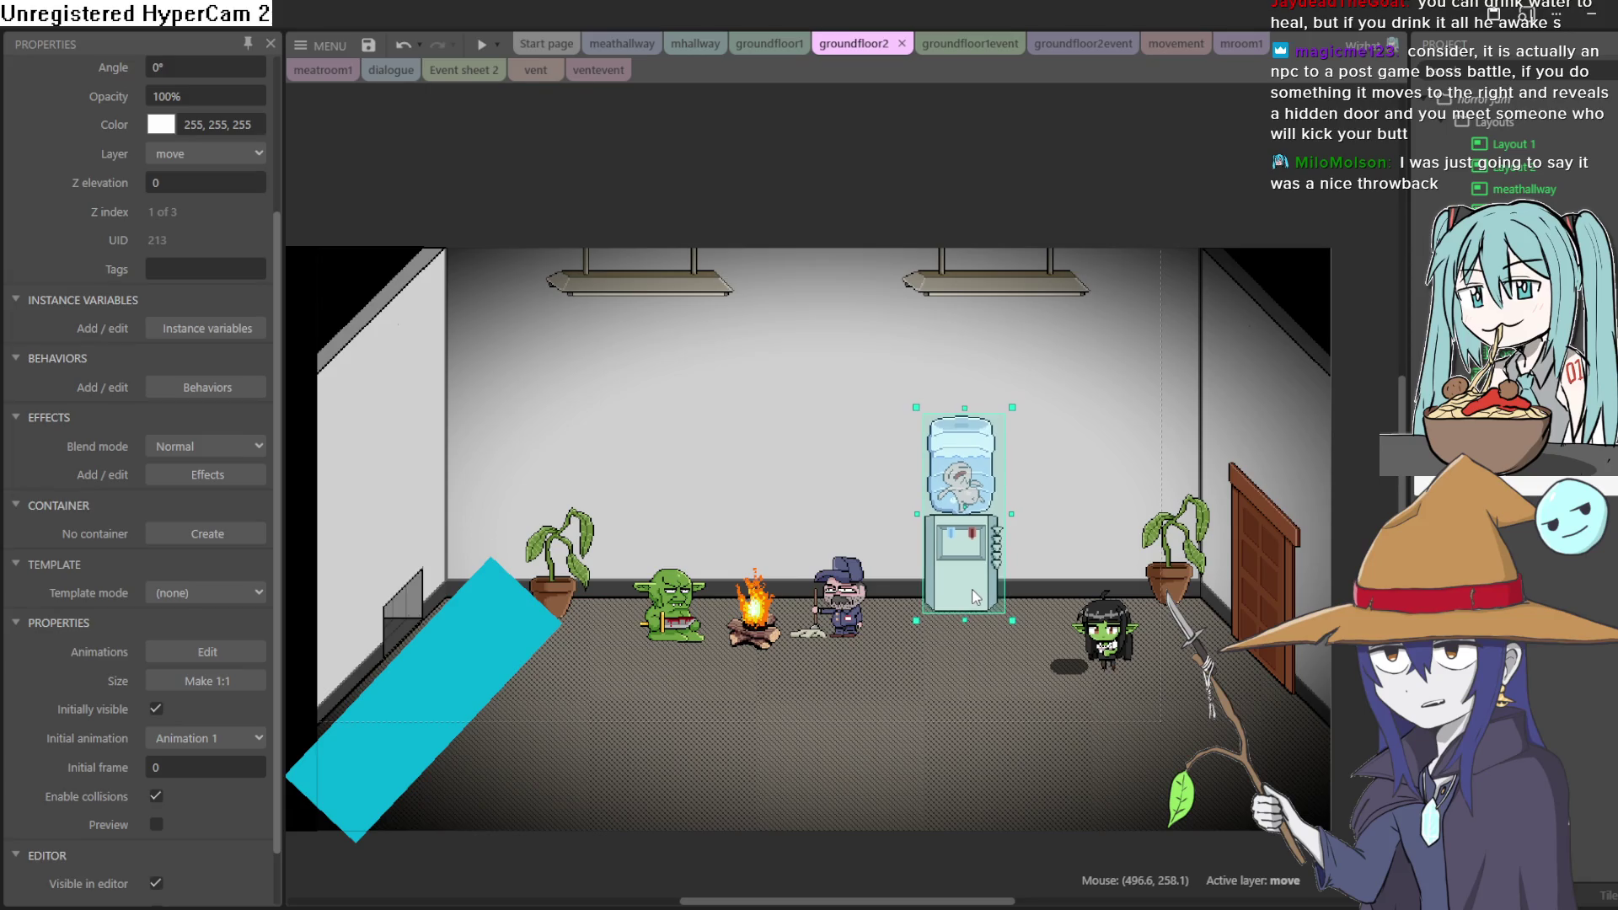
scroll(967, 565, "up", 5)
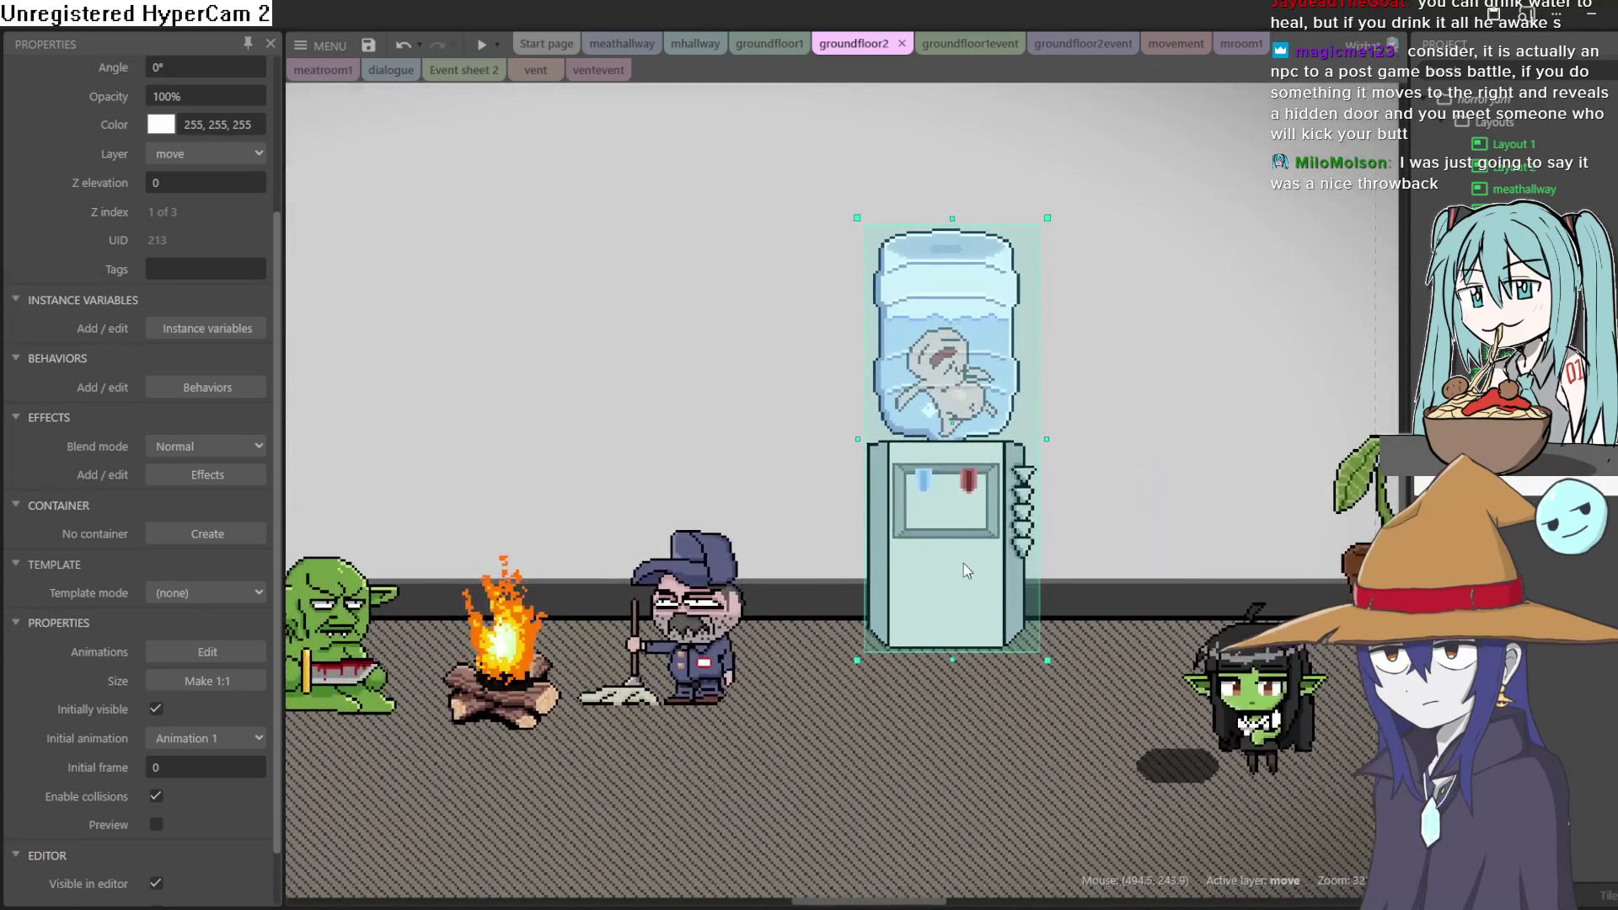
mouse_move(969, 592)
left_mouse_down()
mouse_move(1001, 588)
mouse_move(860, 589)
mouse_move(1141, 592)
mouse_move(899, 591)
mouse_move(1112, 588)
mouse_move(995, 584)
left_mouse_up()
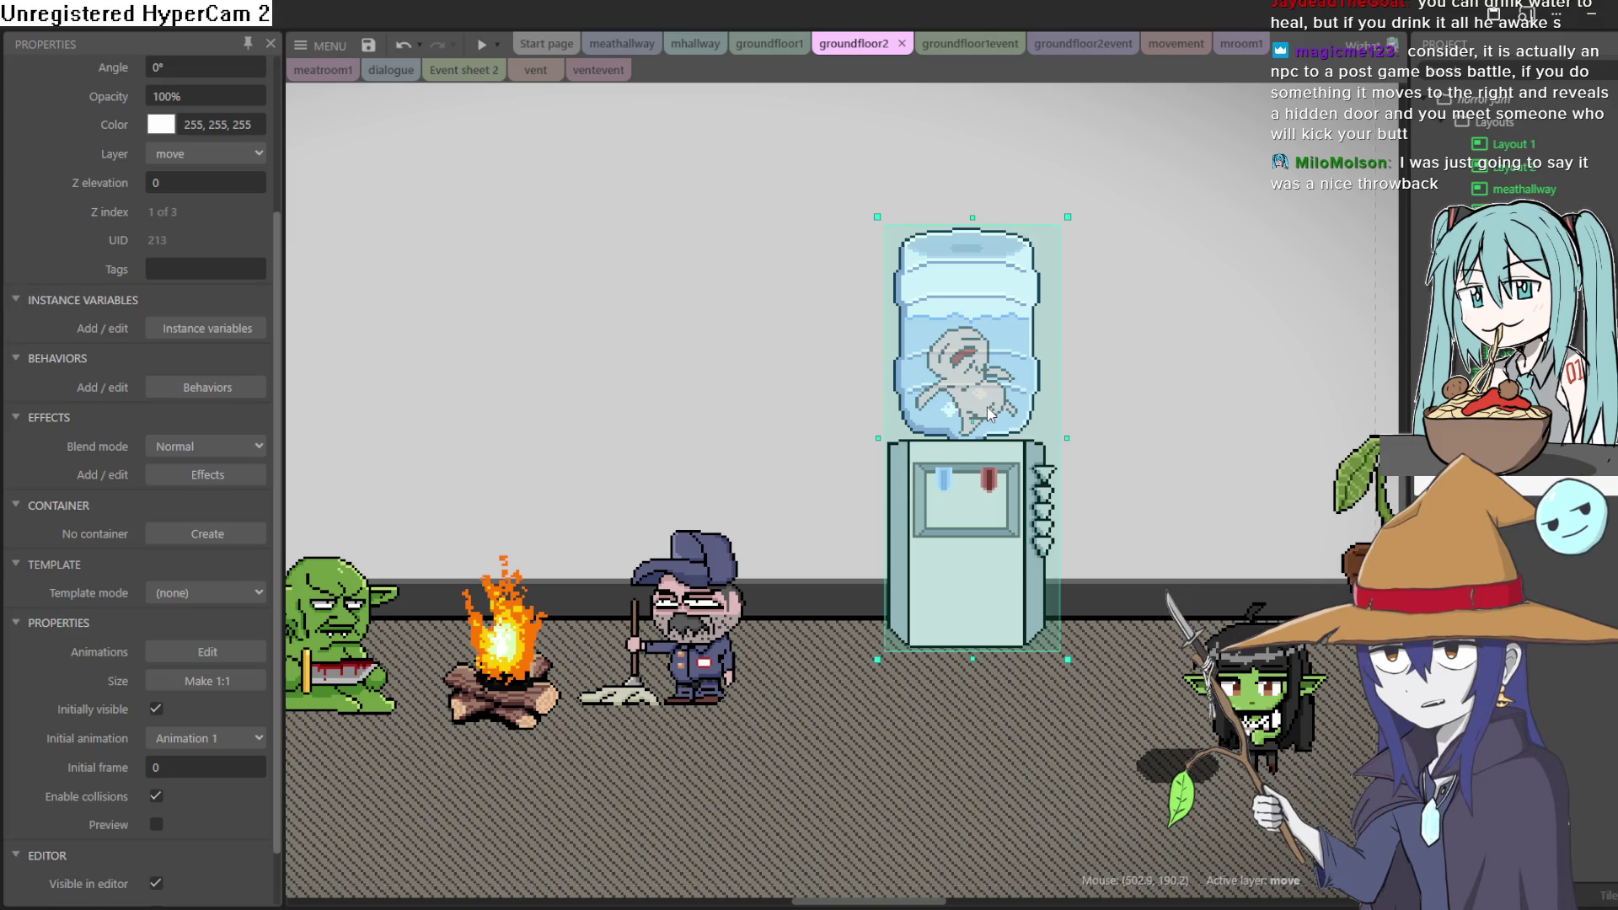
scroll(827, 735, "up", 2)
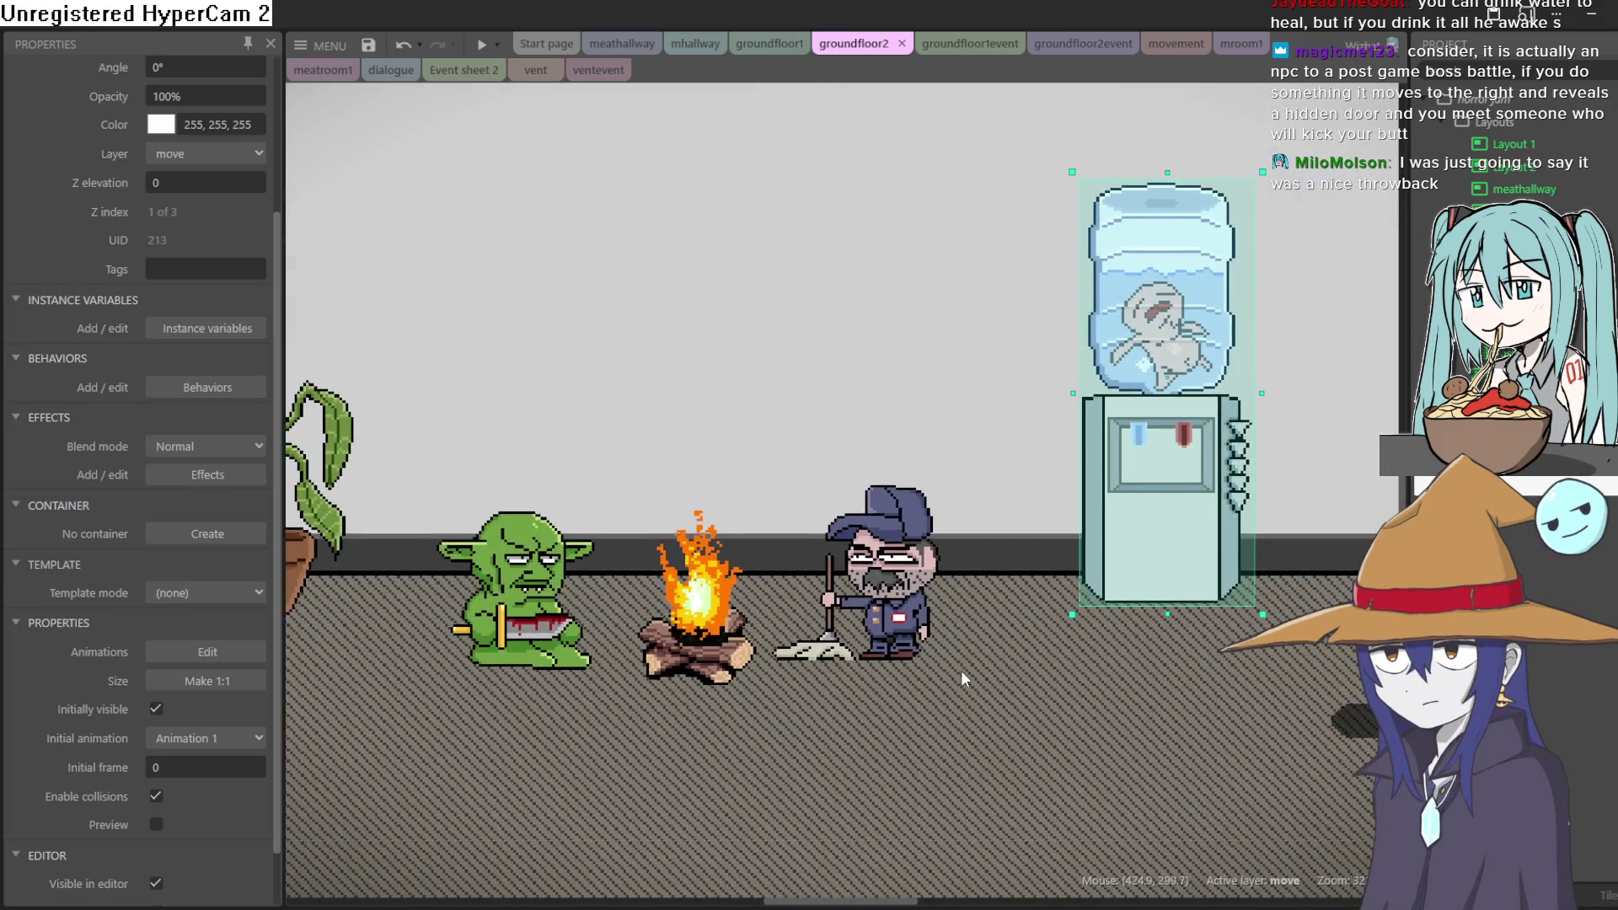
scroll(963, 671, "down", 3)
left_click_drag(1111, 622, 1097, 636)
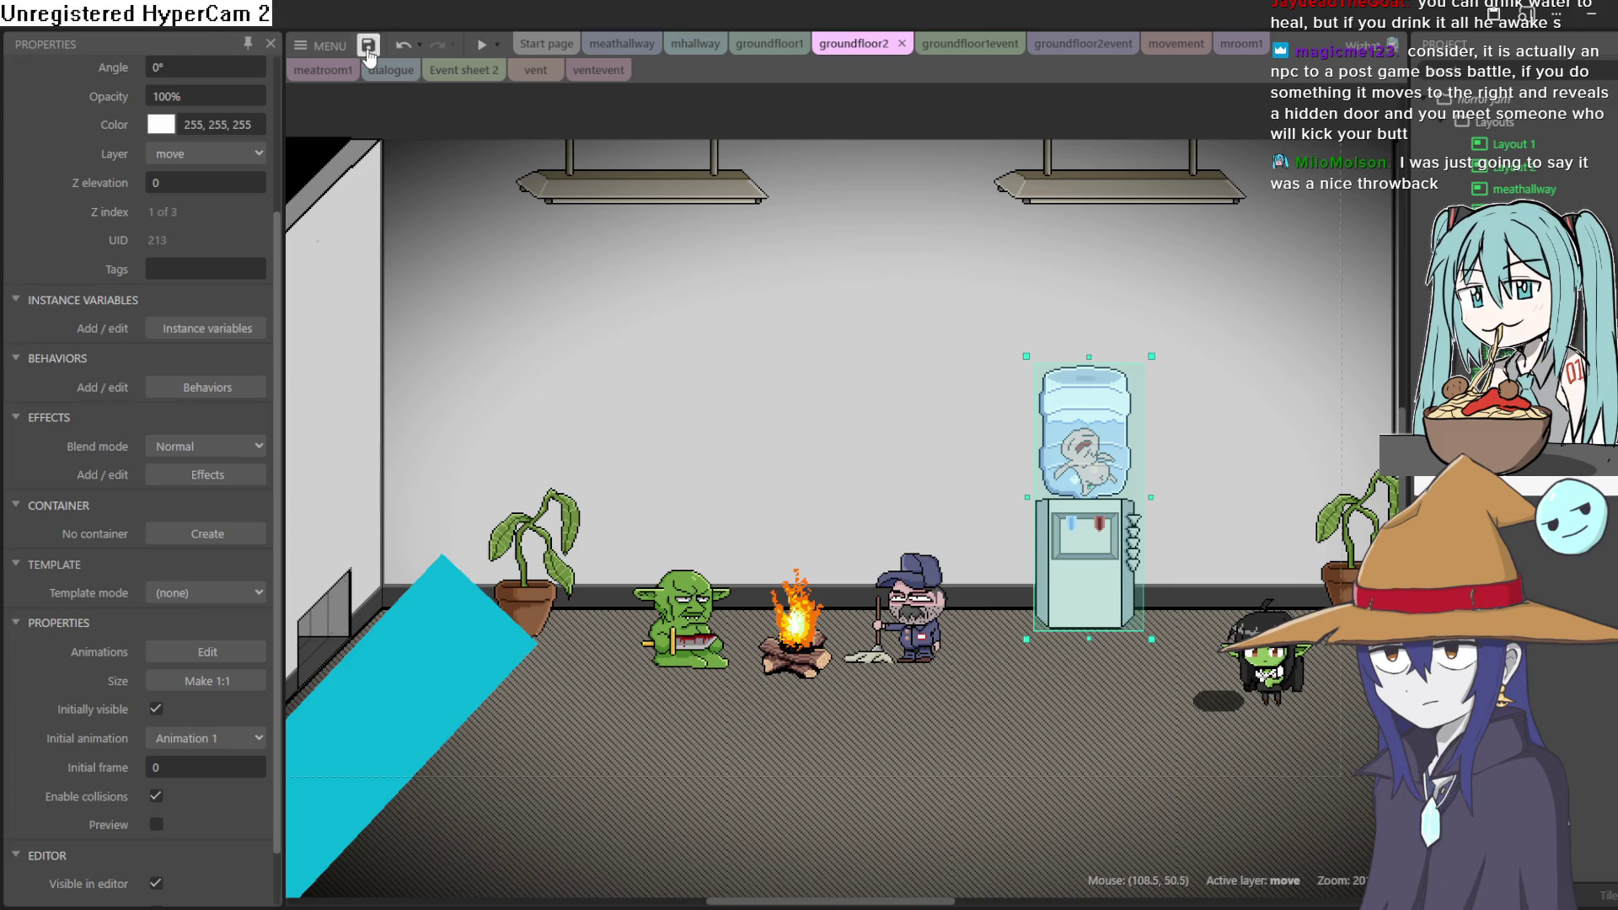
Save the office goblin project and raise the campfire a little
left_click(368, 46)
scroll(797, 670, "up", 5)
left_click(812, 684)
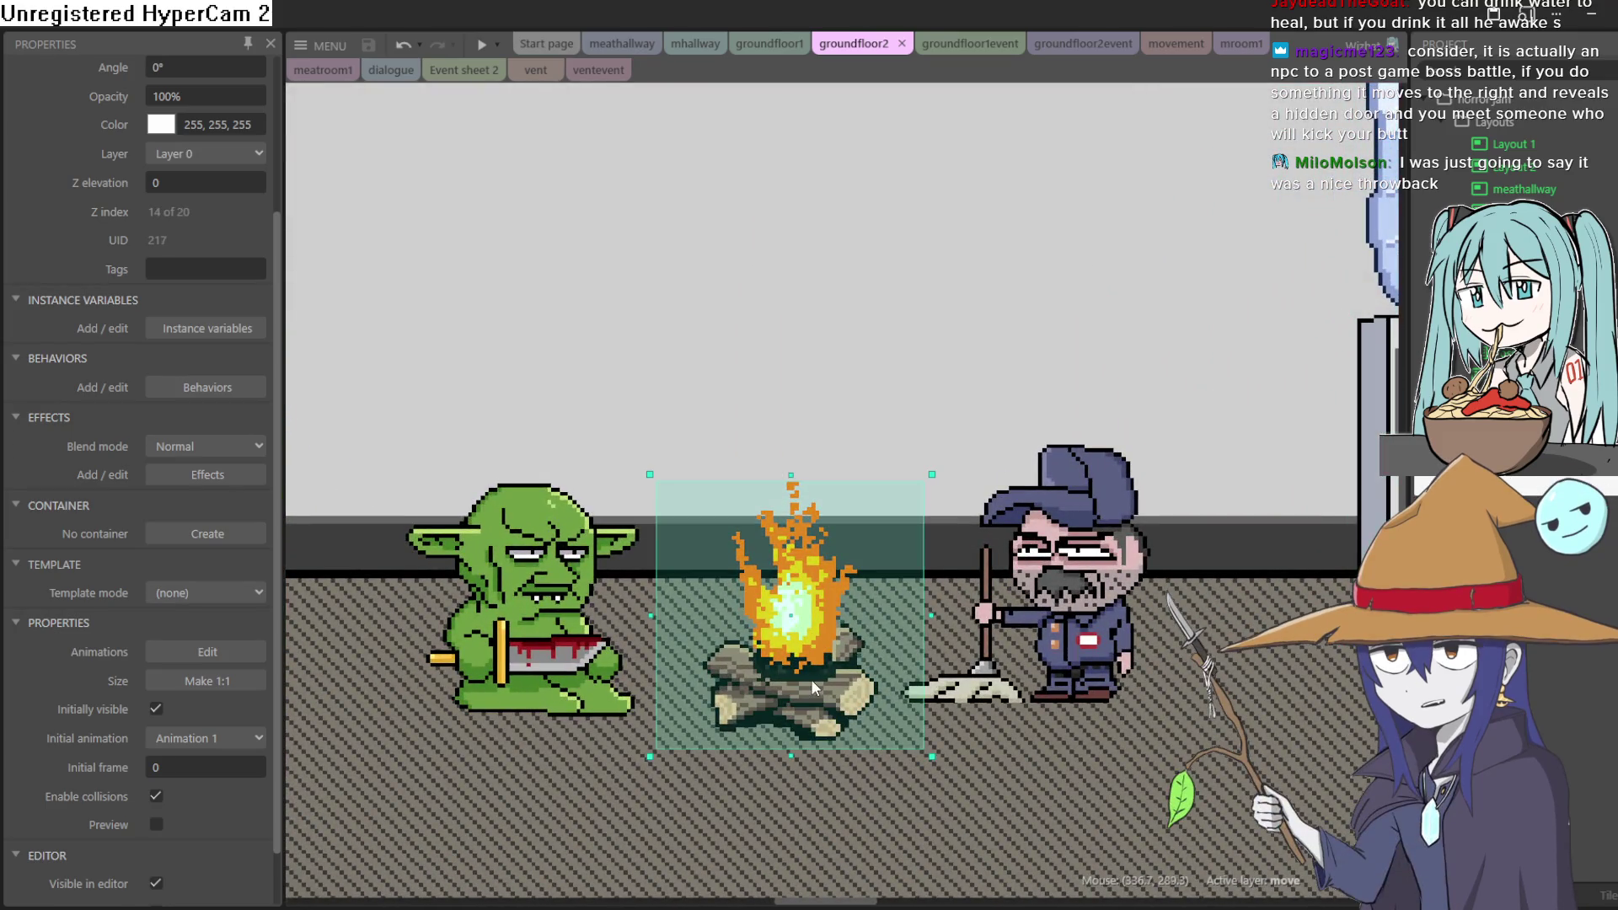
left_click_drag(811, 678, 814, 670)
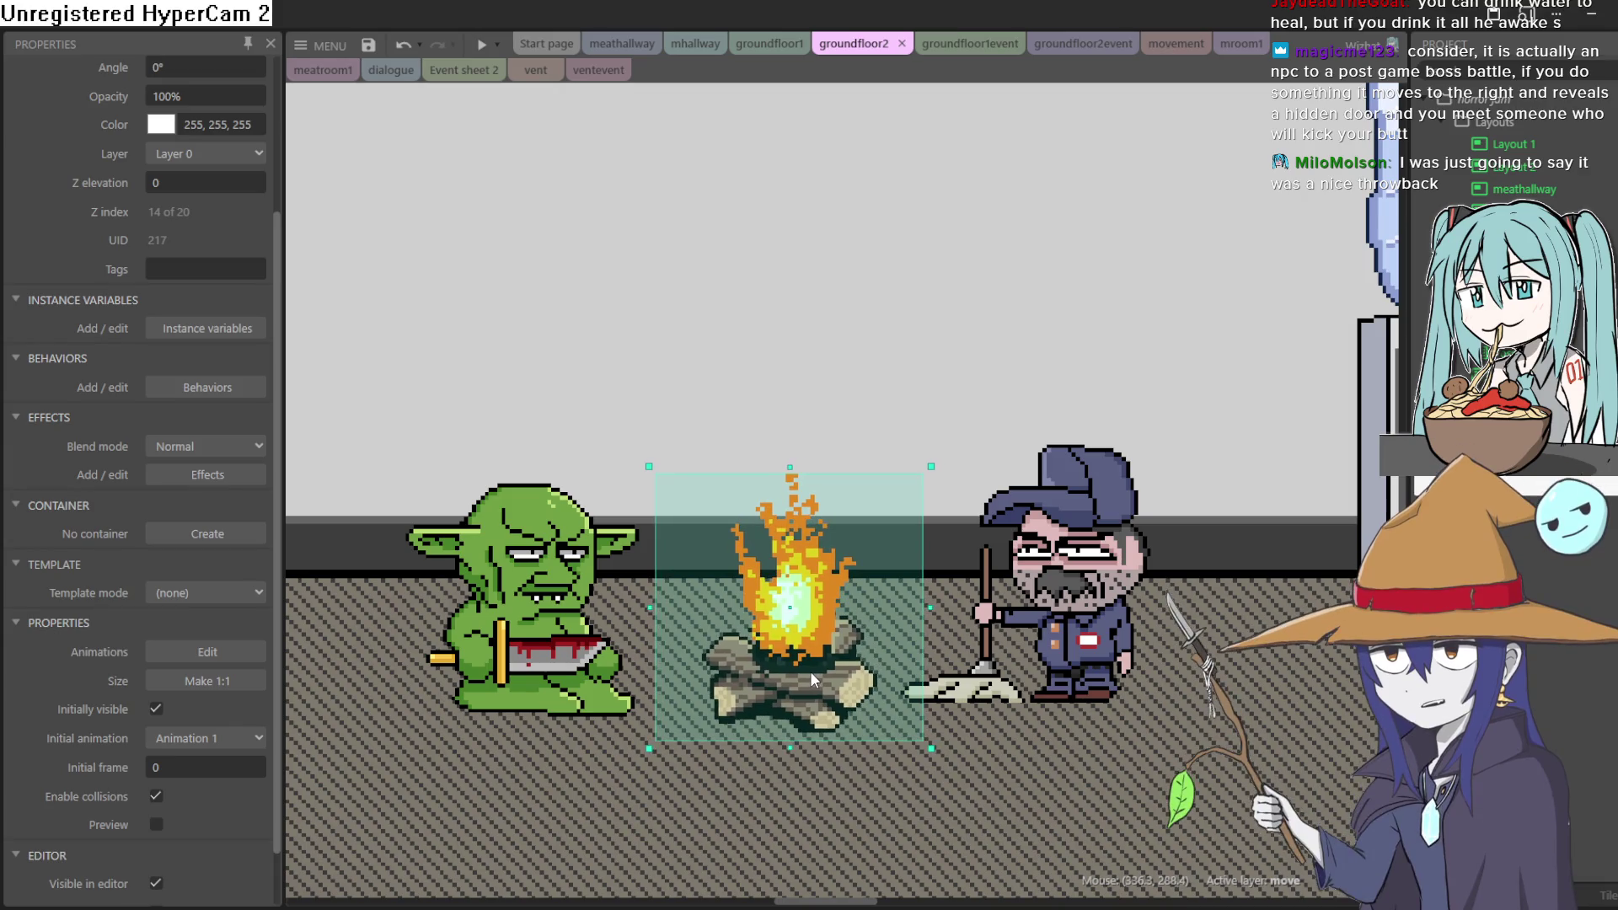
left_click(324, 45)
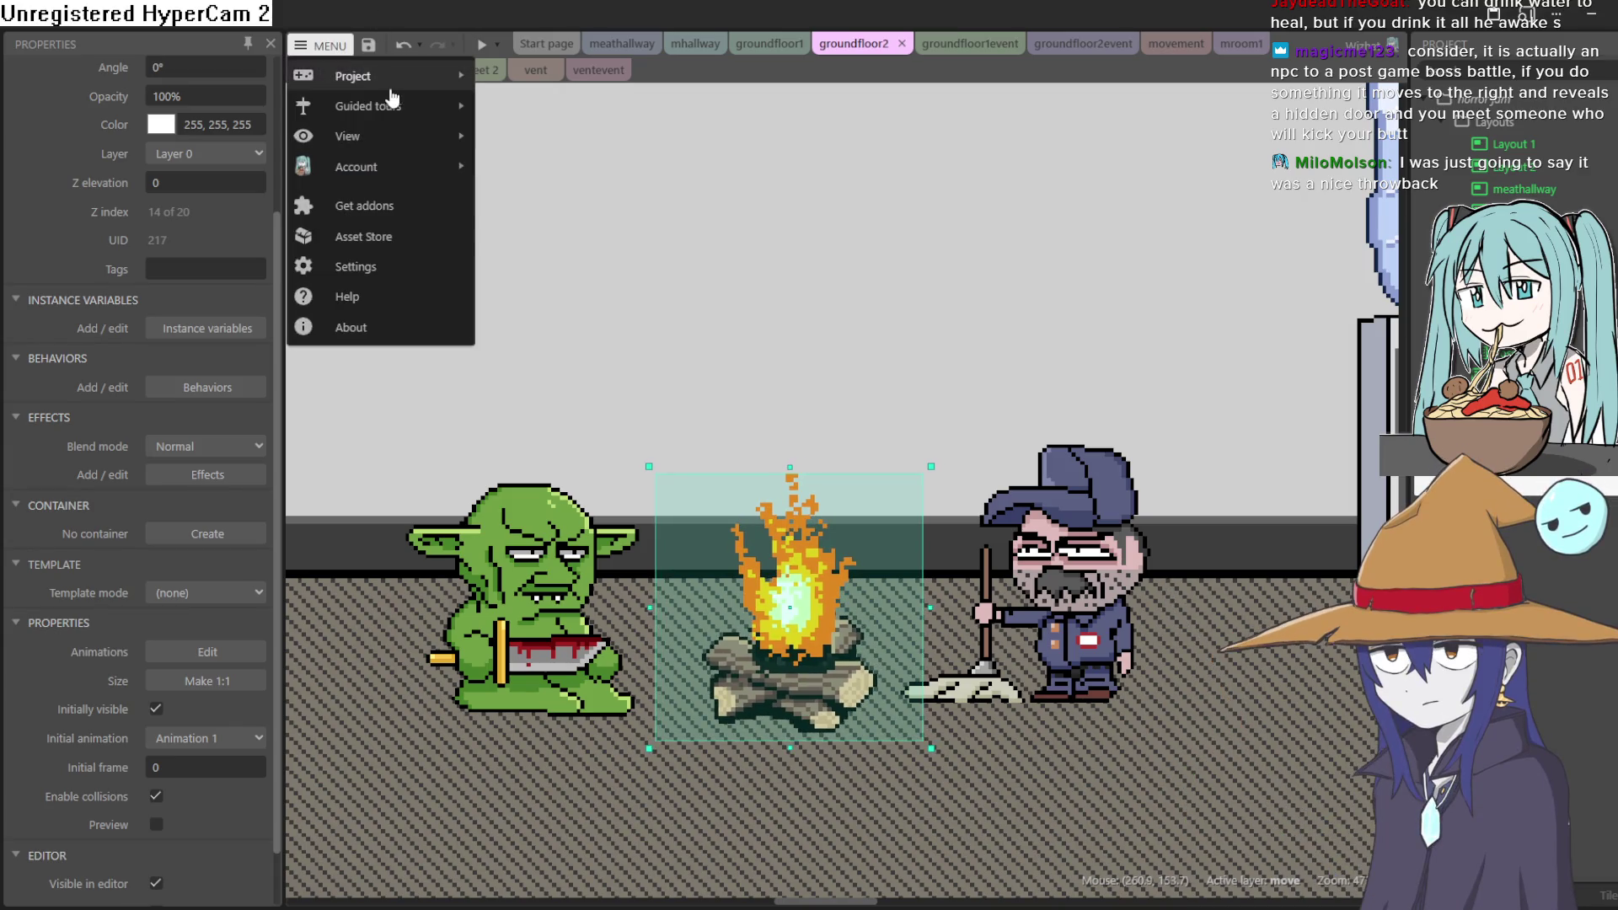
Open the recent project wizcrack.c3p, closing the office goblin project
mouse_move(395, 80)
mouse_move(612, 349)
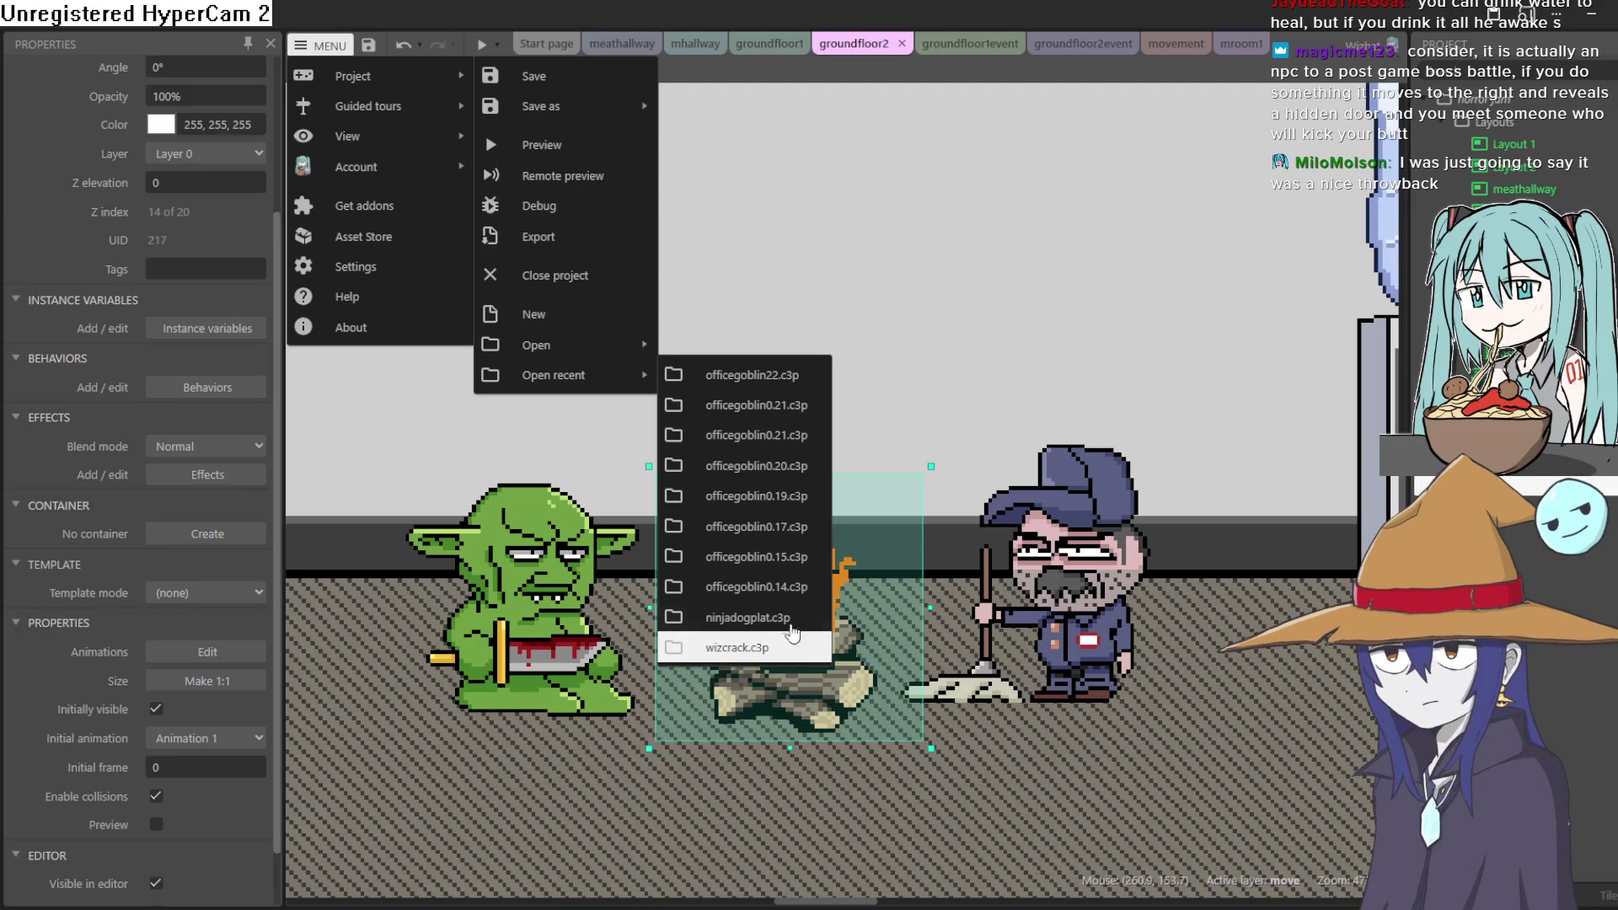
left_click(785, 643)
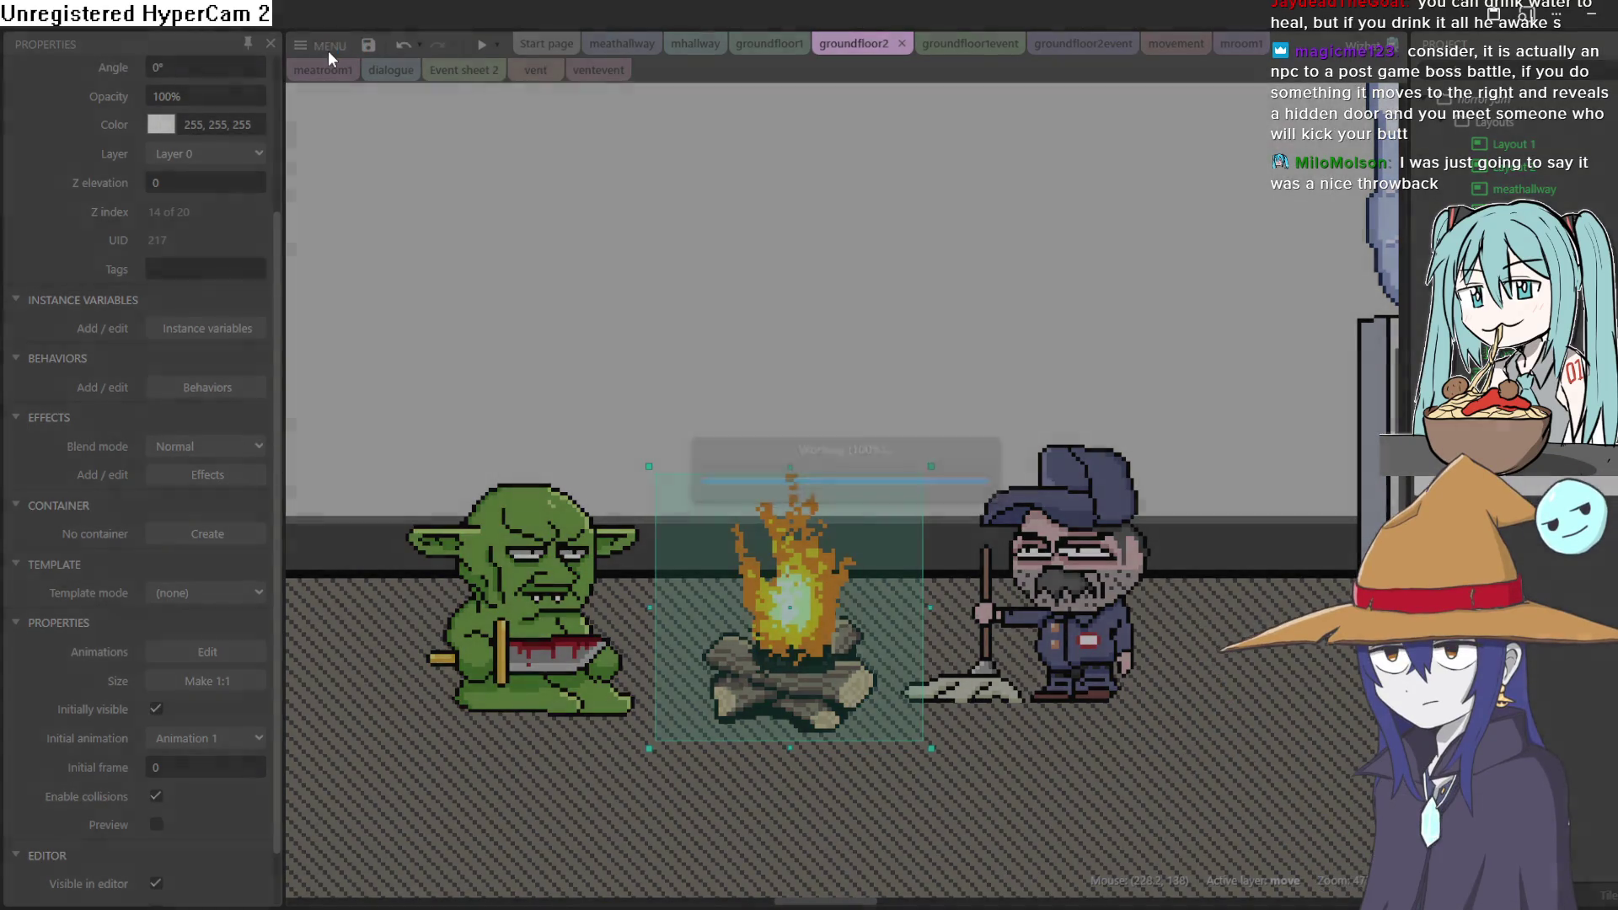
left_click(327, 51)
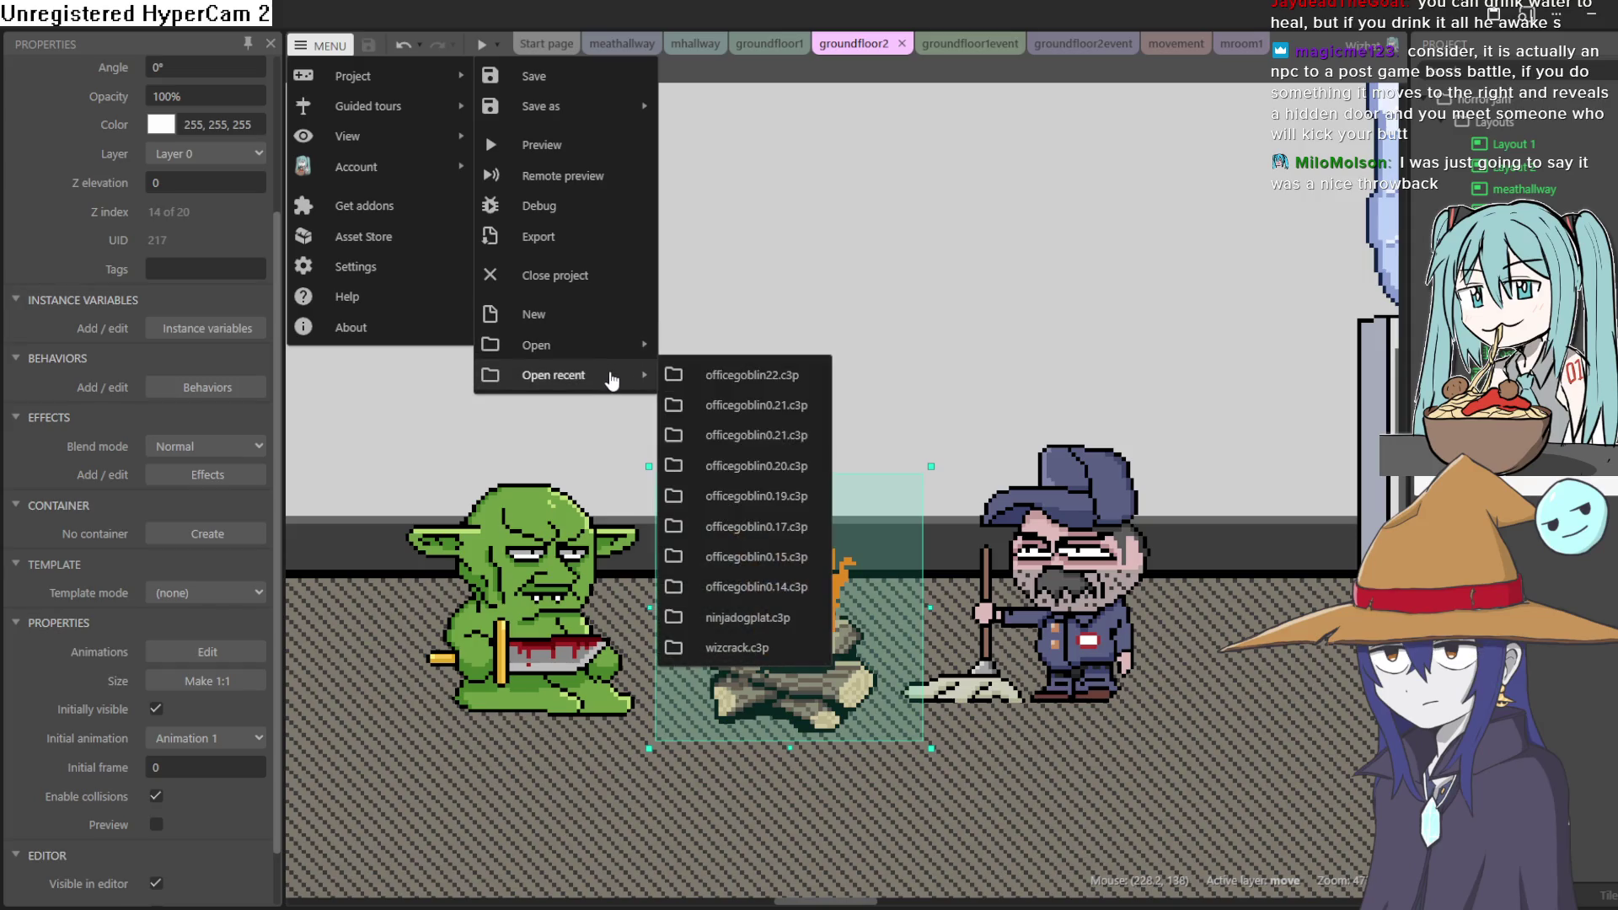
left_click(782, 647)
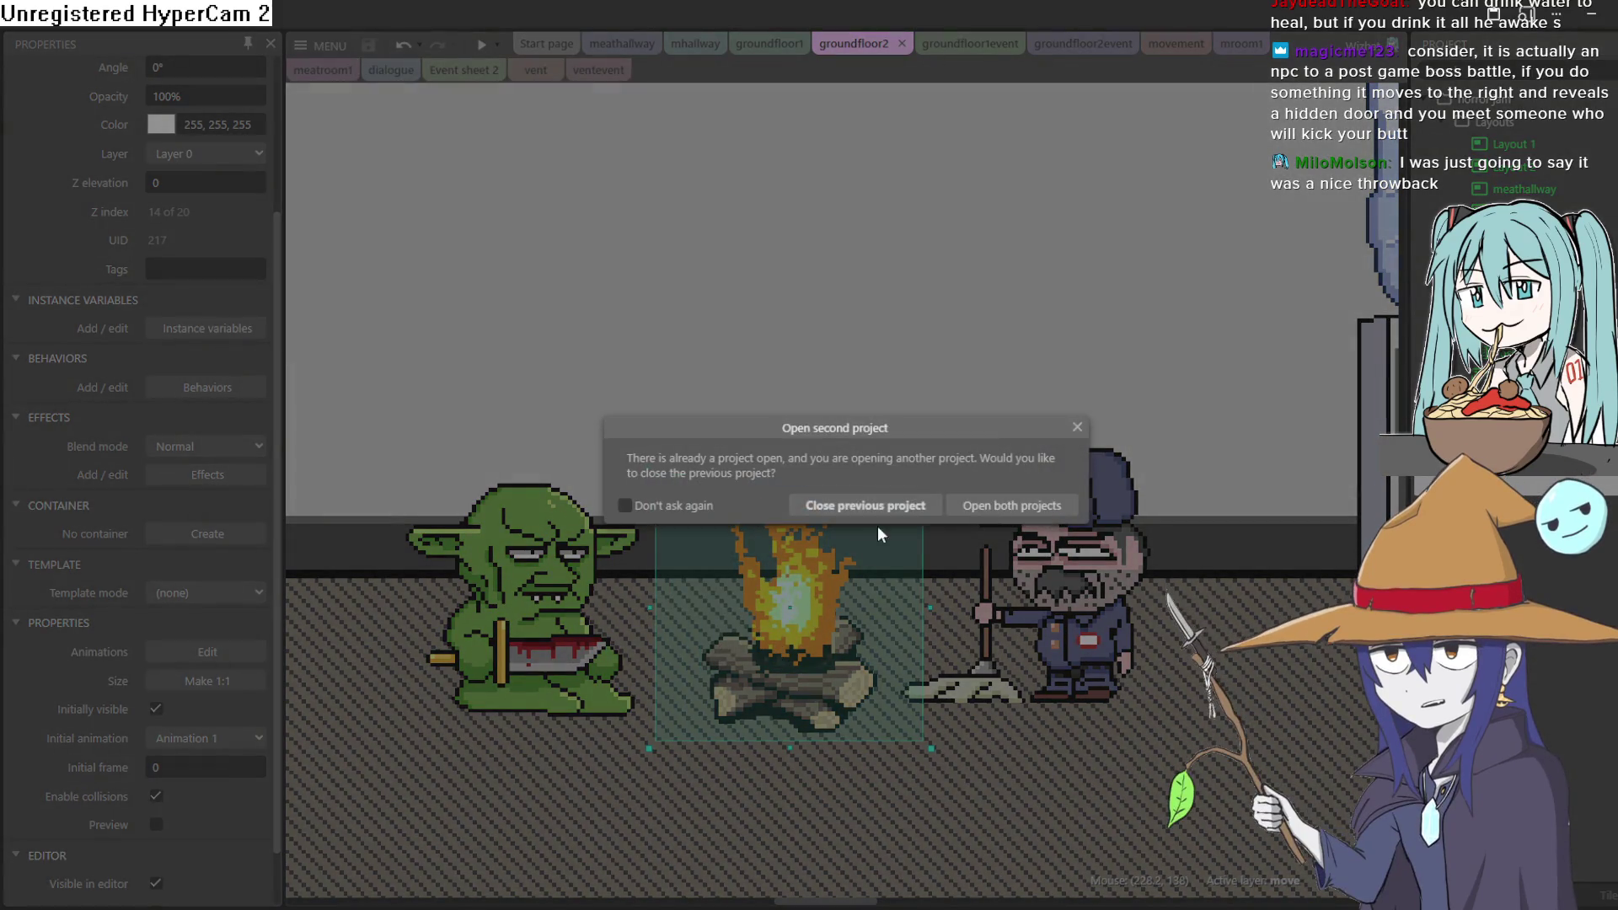
left_click(881, 511)
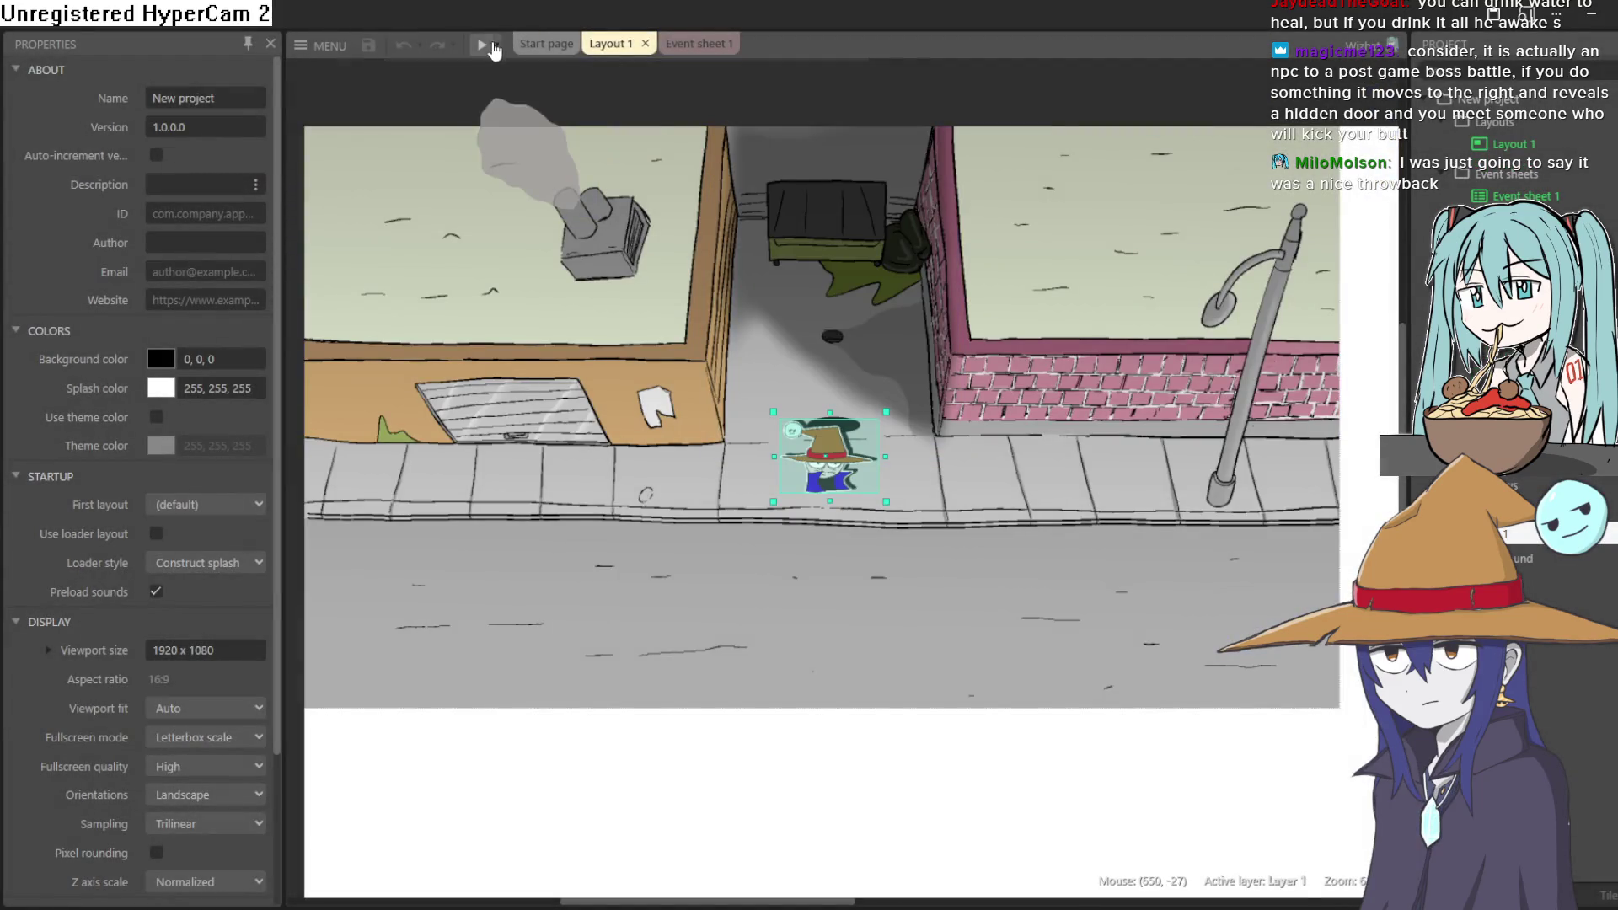
Preview wizcrack and walk the witch left and right along the sidewalk and up the alley
left_click(482, 45)
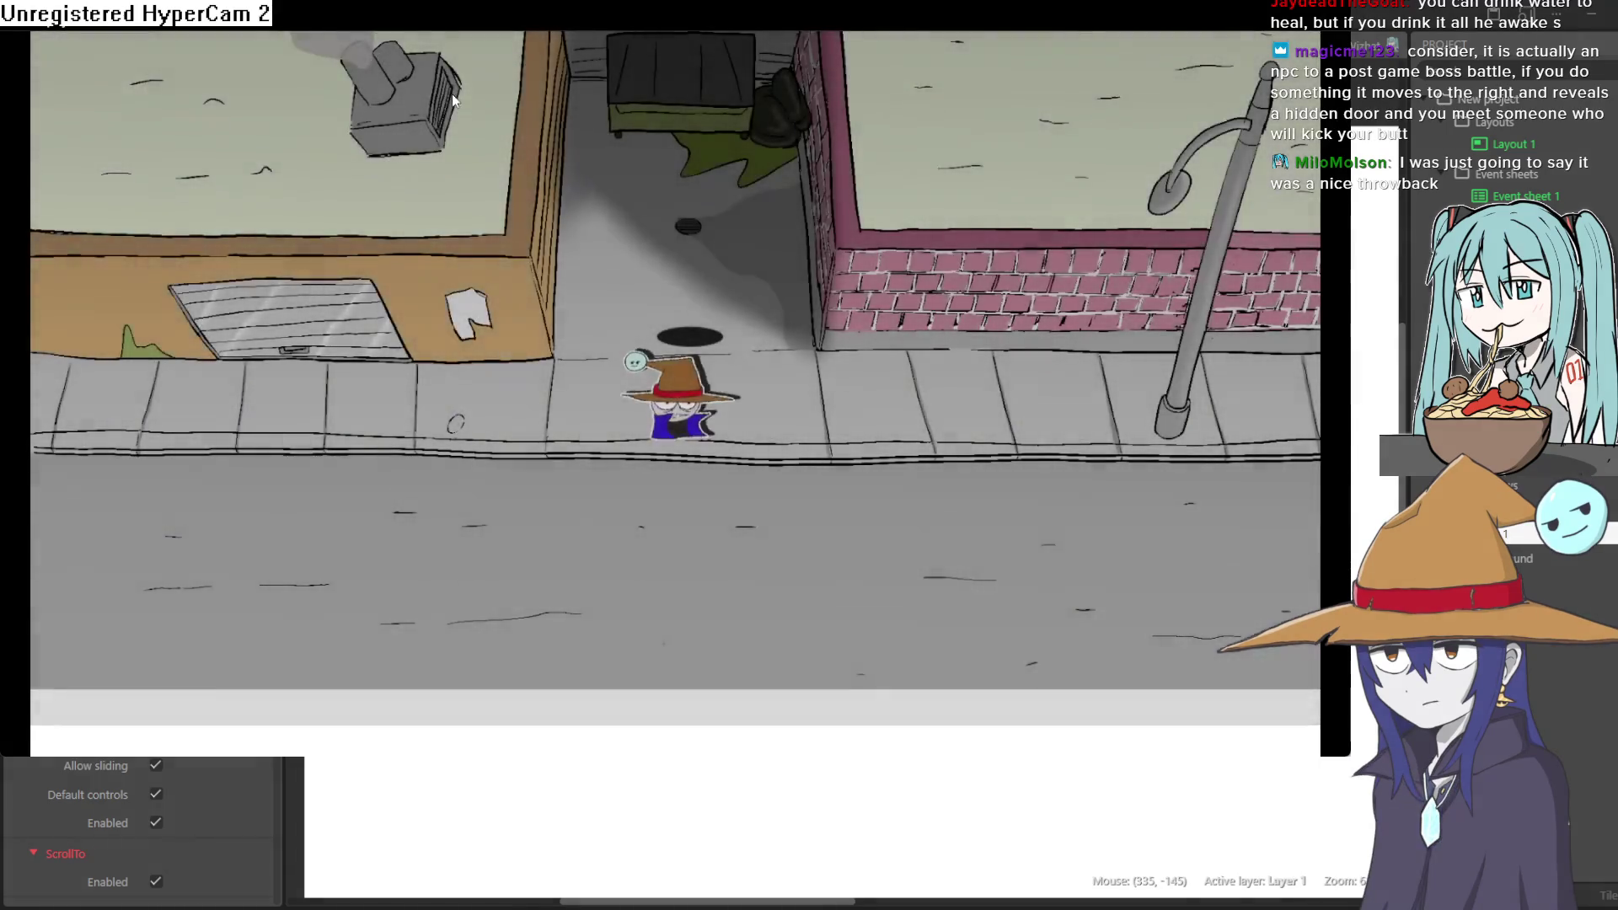
key("Up")
key("Left")
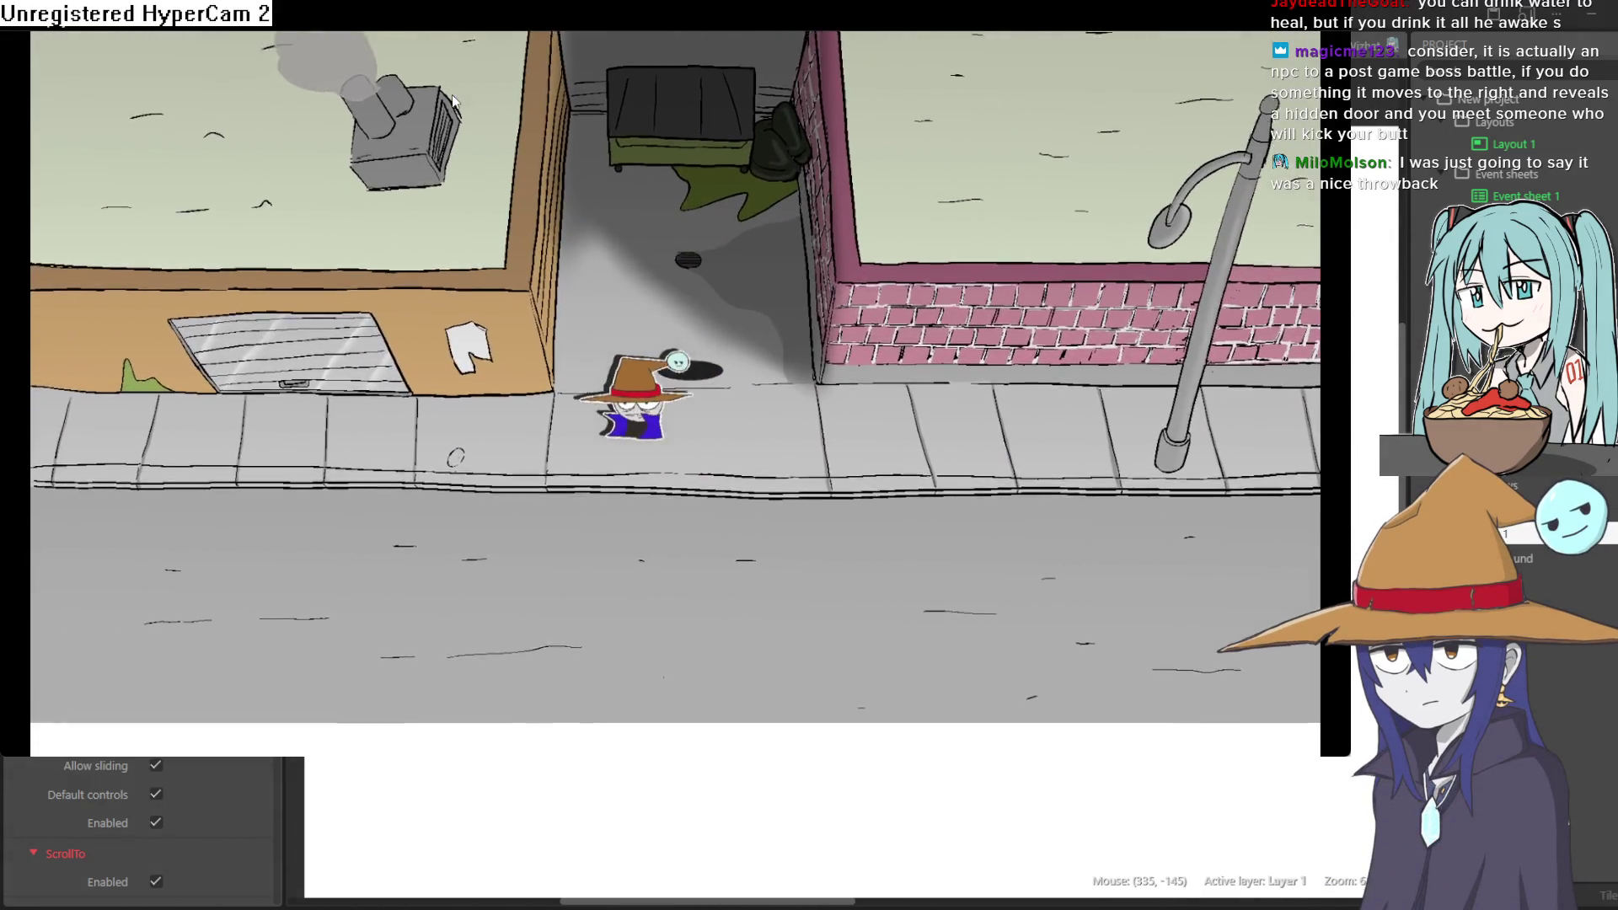
key("Left")
key("Right")
key("Up")
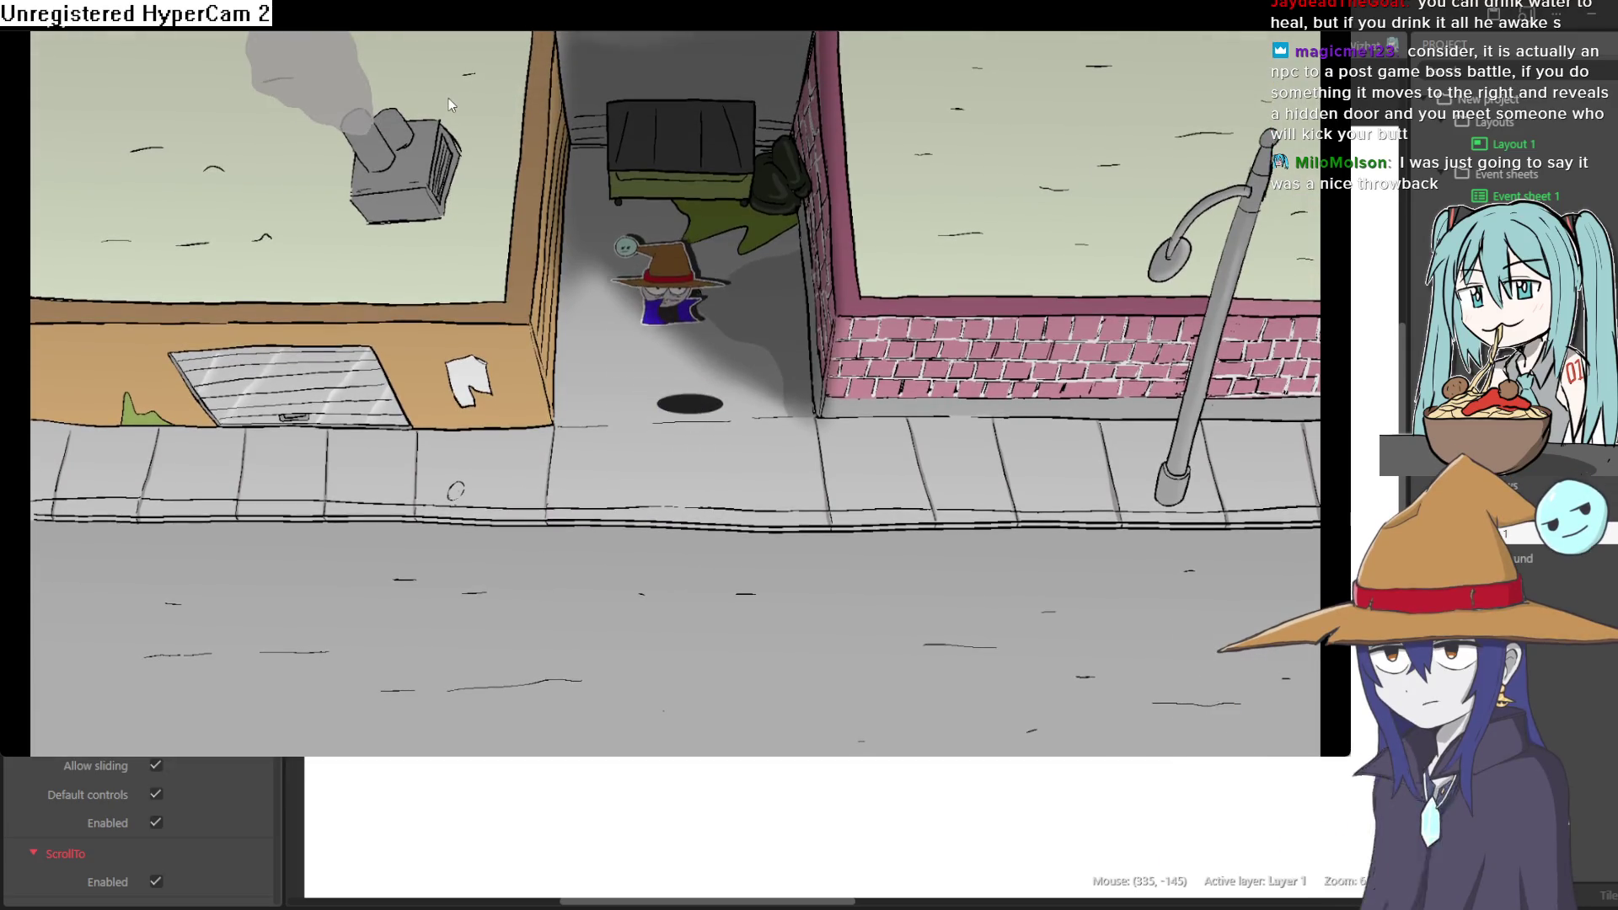
key("Down")
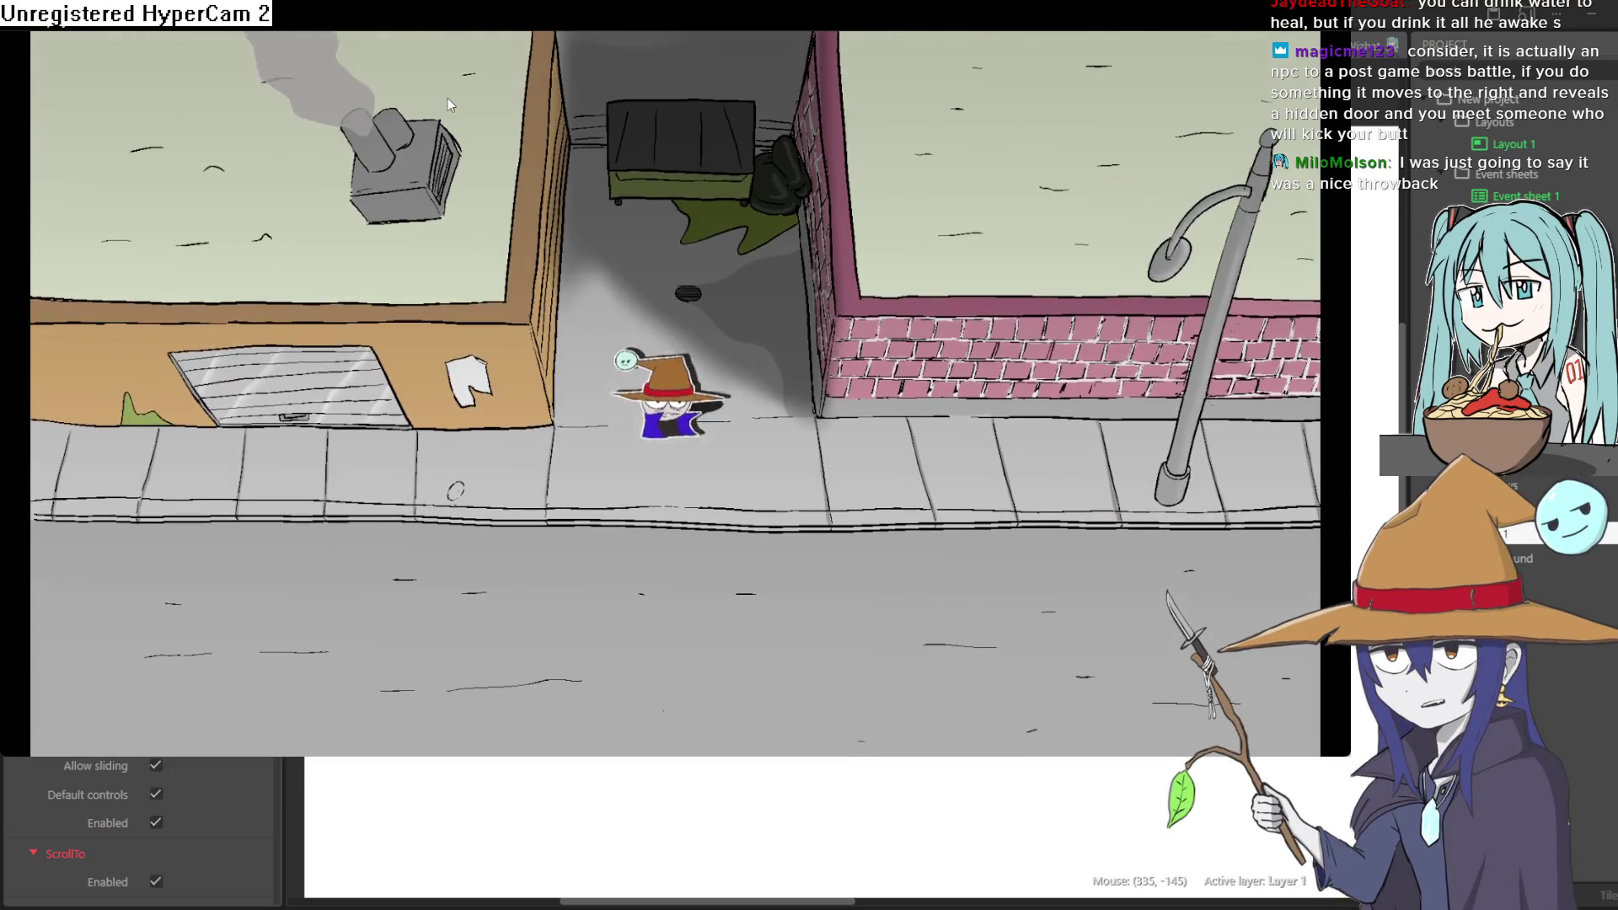
key("Up")
key("Right")
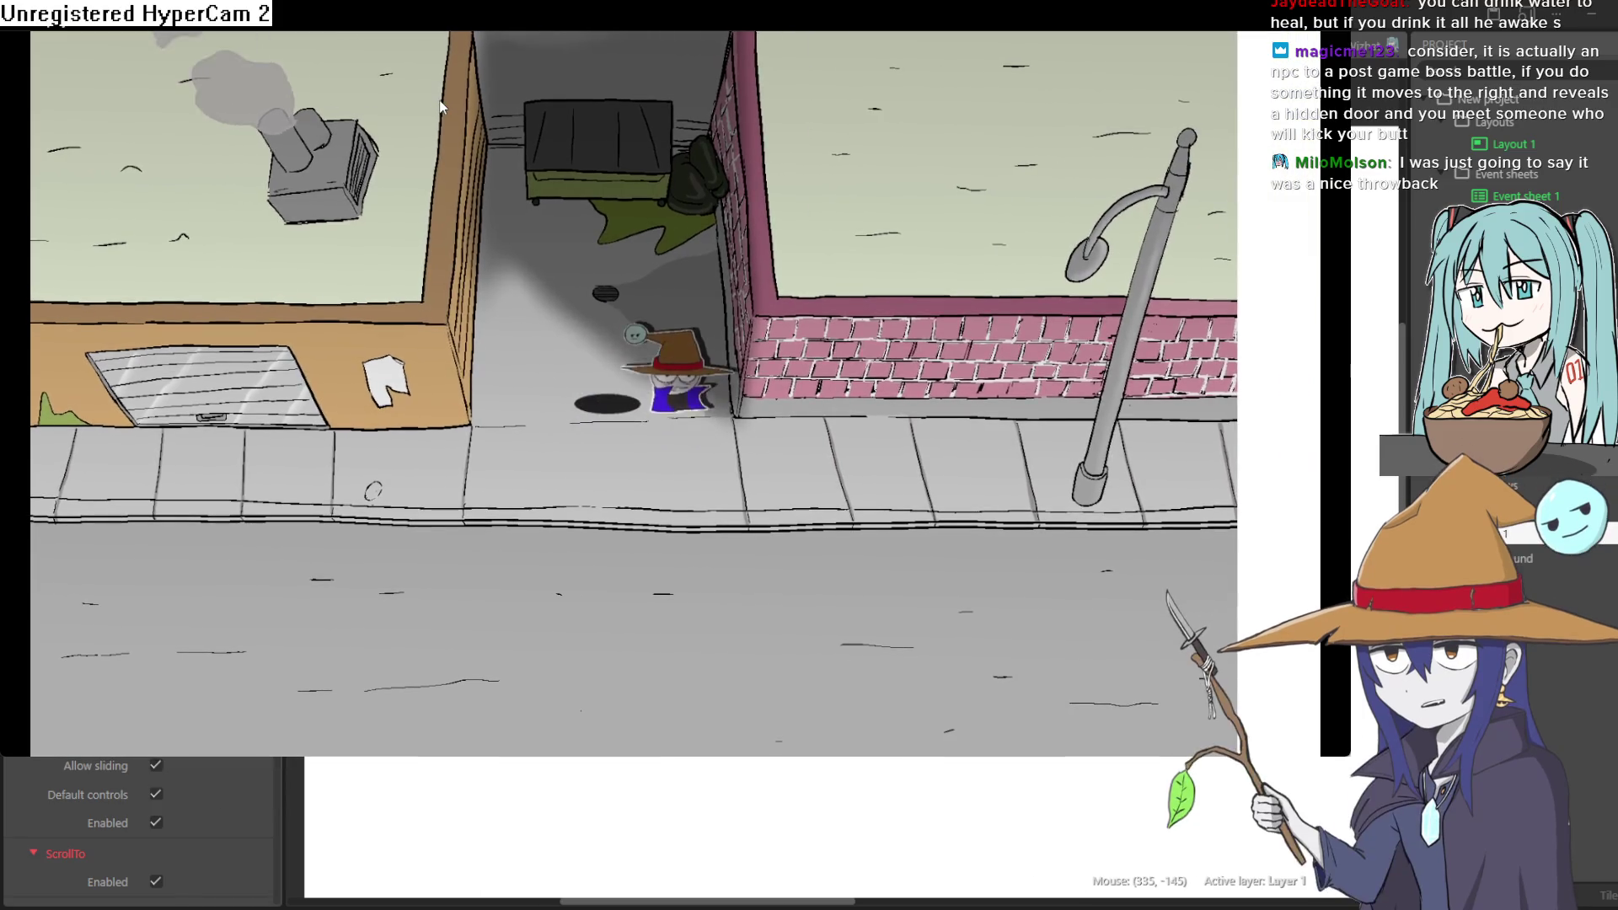
key("Up")
key("Down")
key("Left")
key("Left")
key("Right")
key("Right")
key("Up")
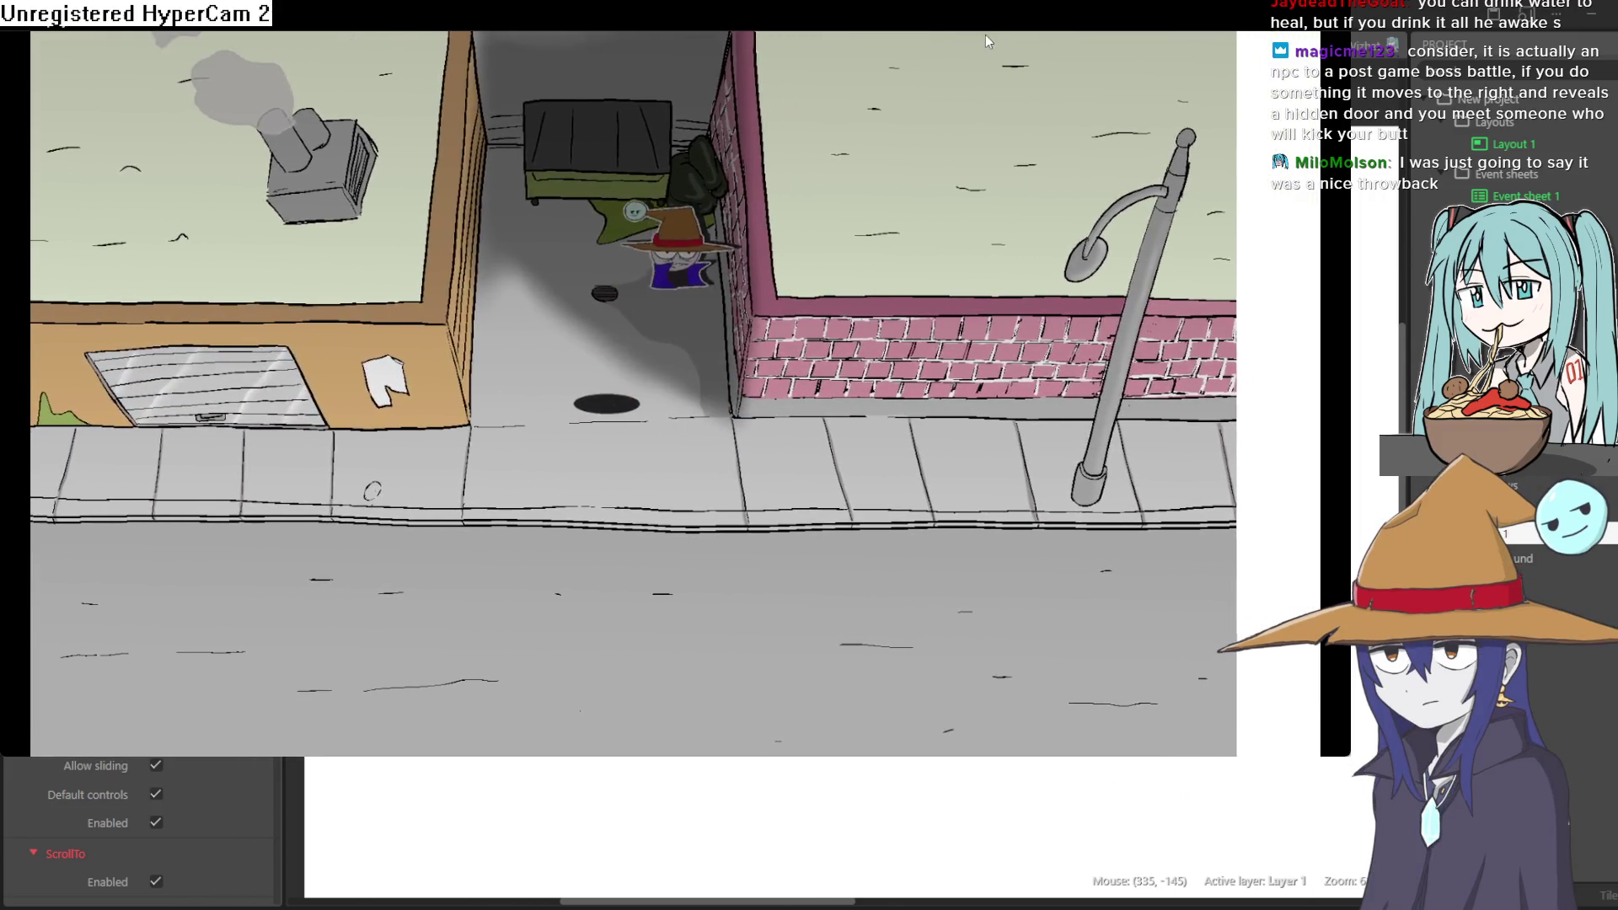
key("Left")
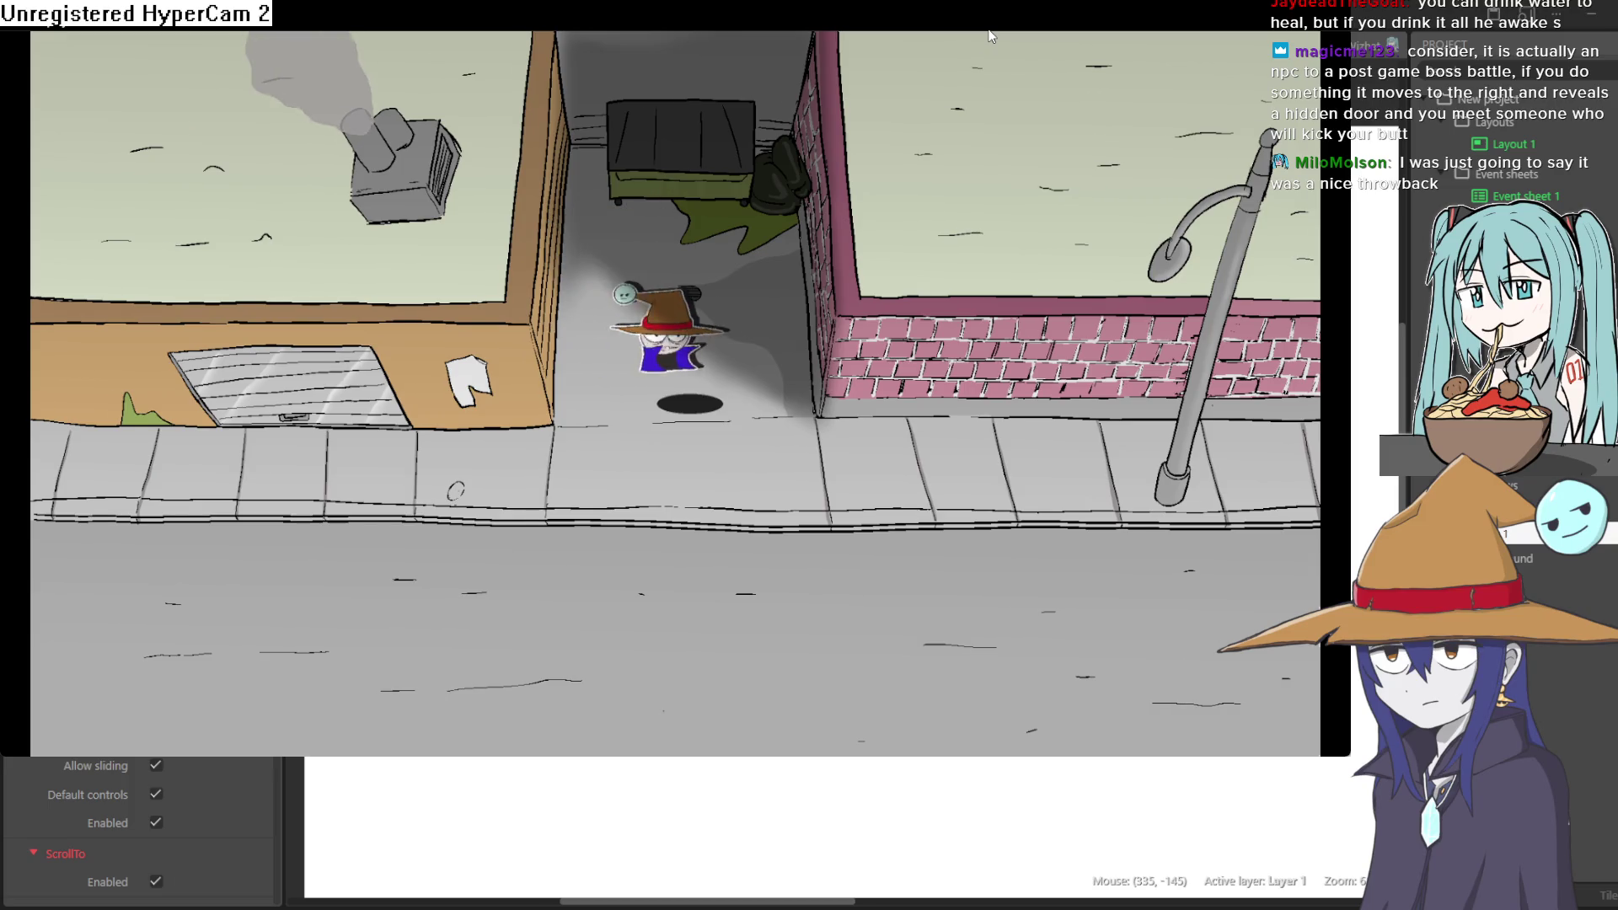
key("Right")
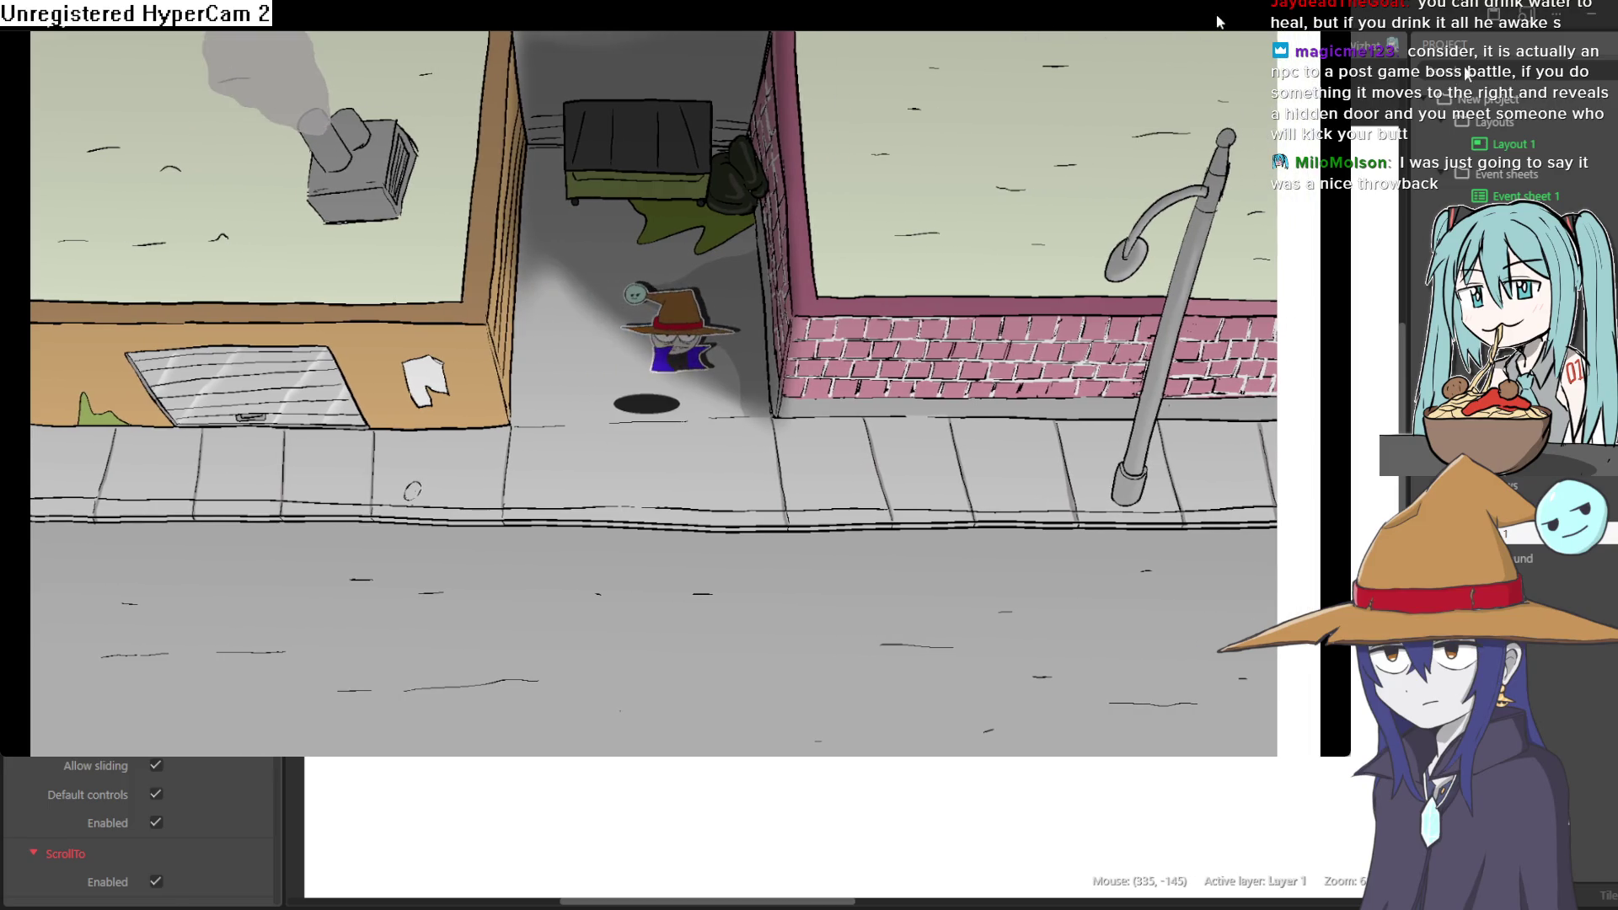
left_click(1604, 40)
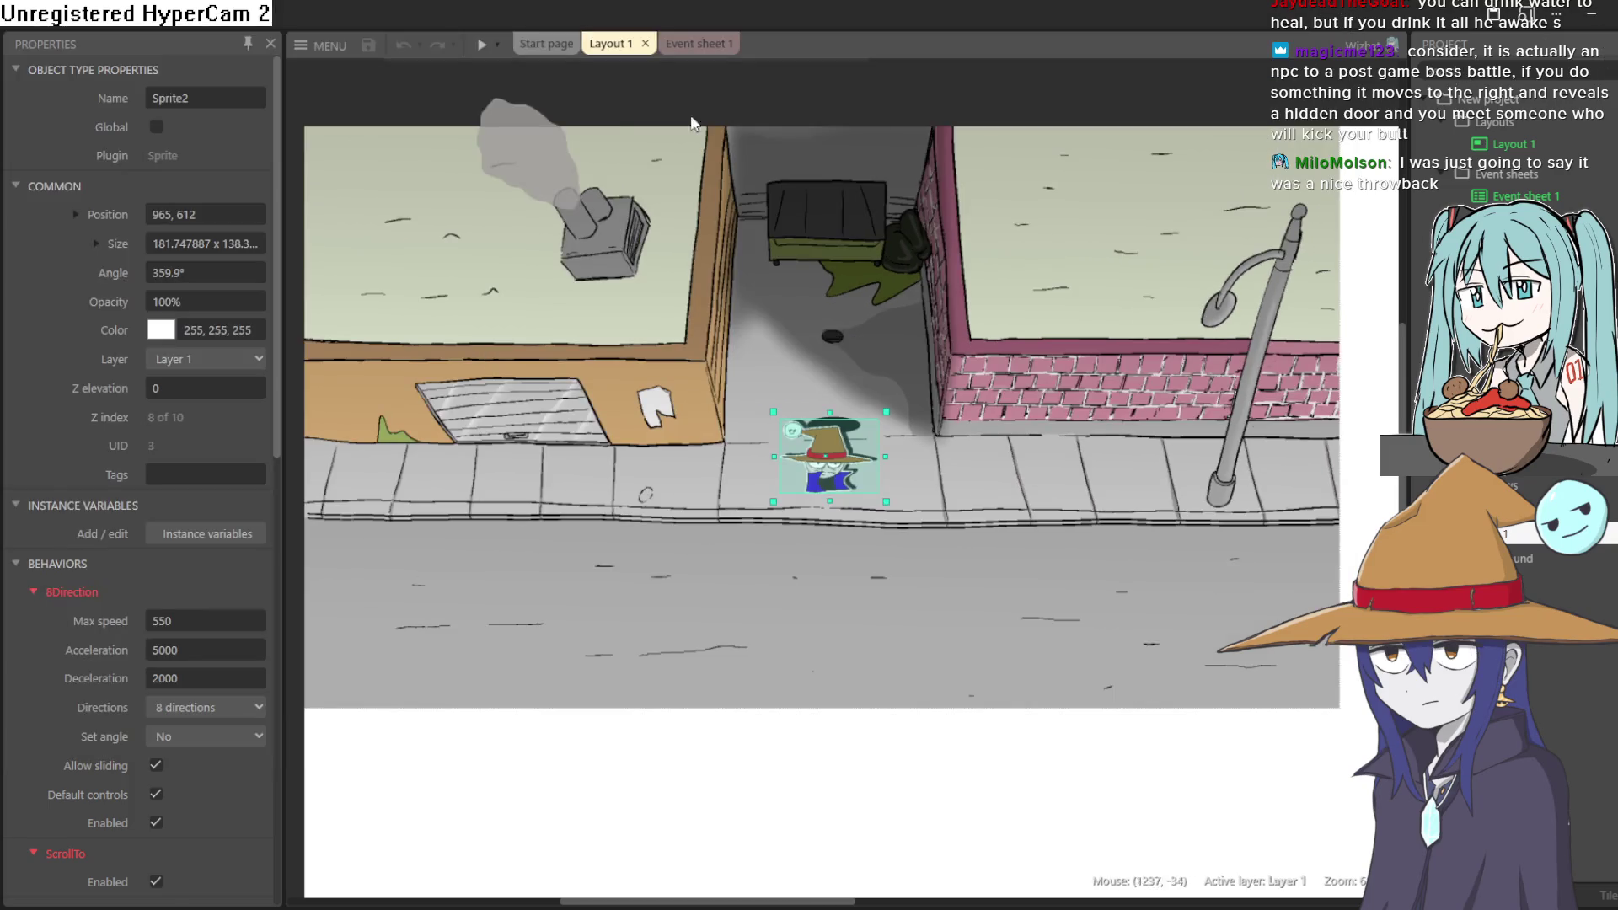
Open the recent ninjadogplat.c3p project, closing the previous one
left_click(324, 47)
mouse_move(415, 82)
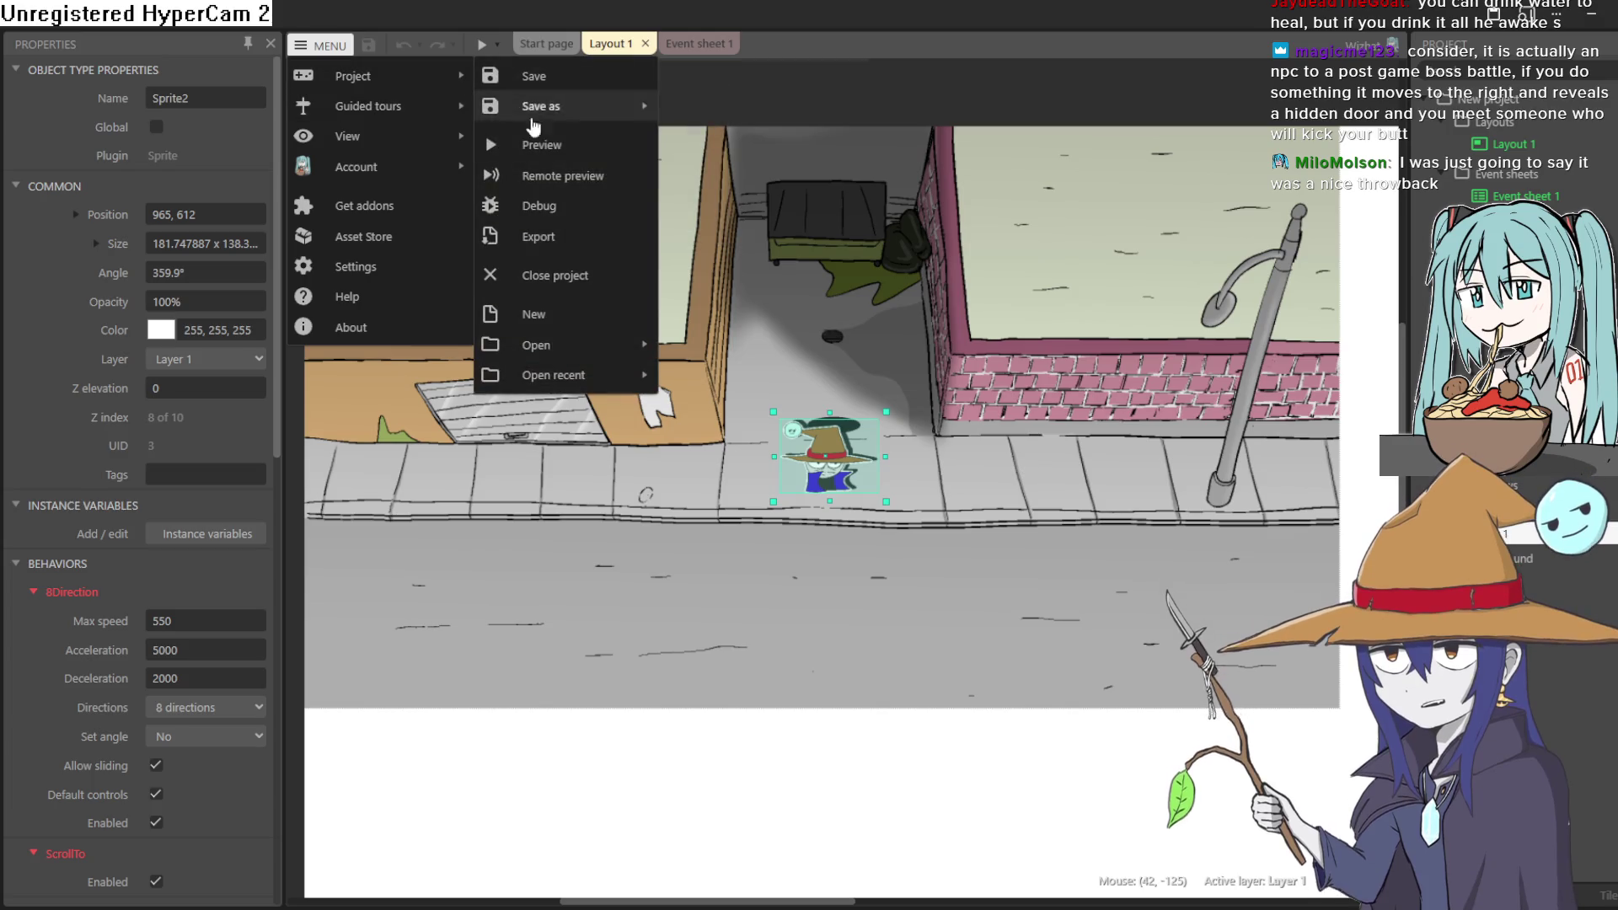
mouse_move(594, 377)
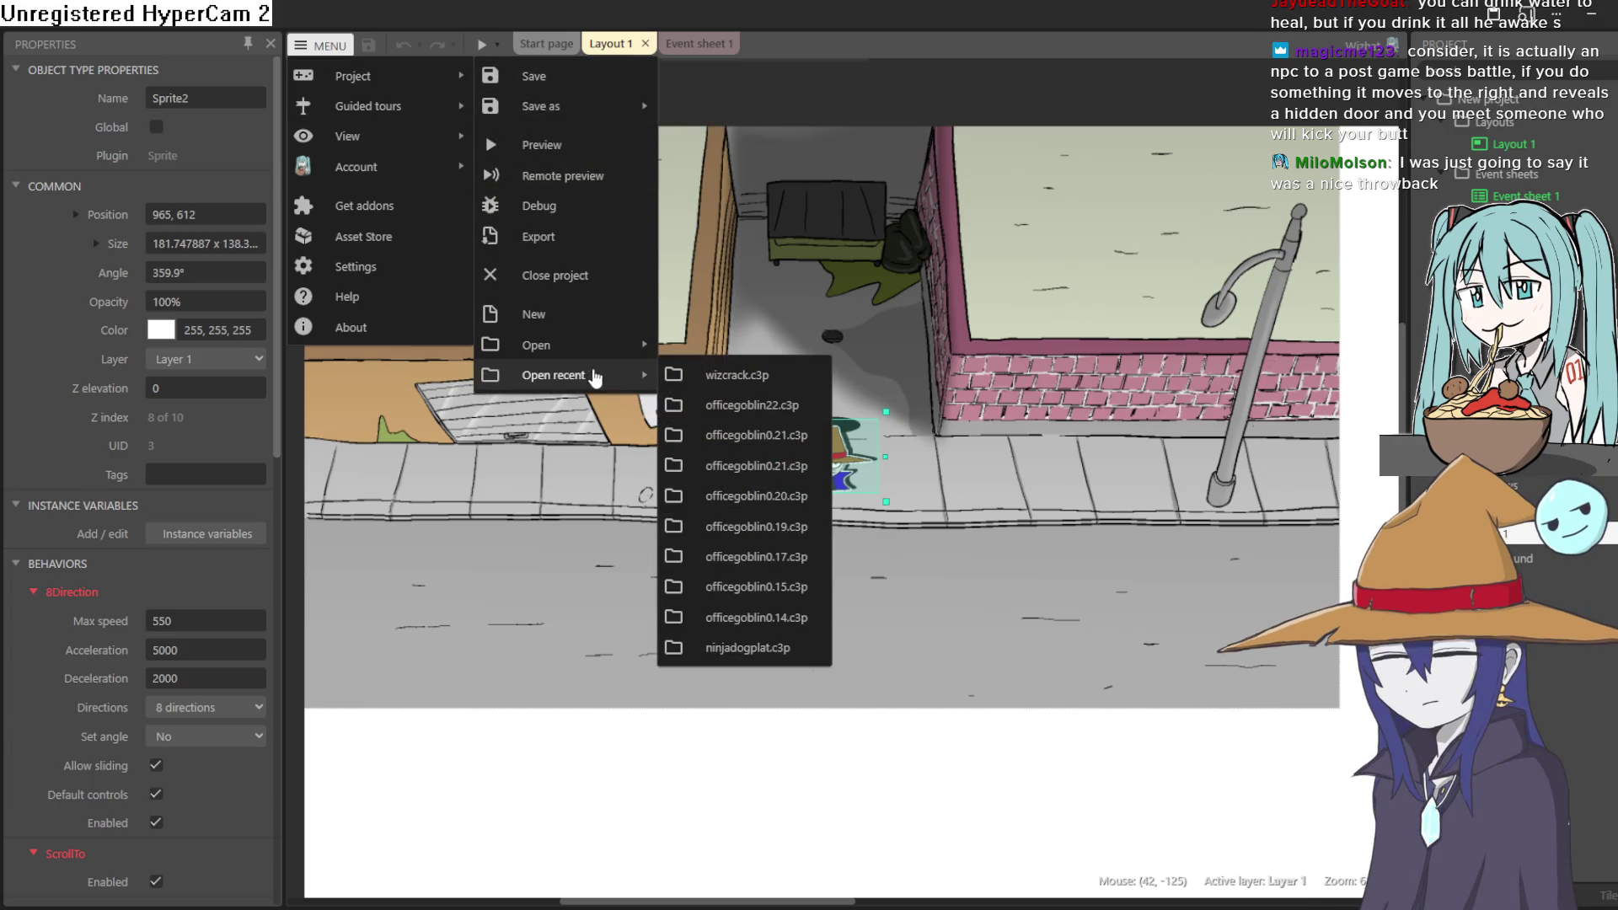
left_click(798, 656)
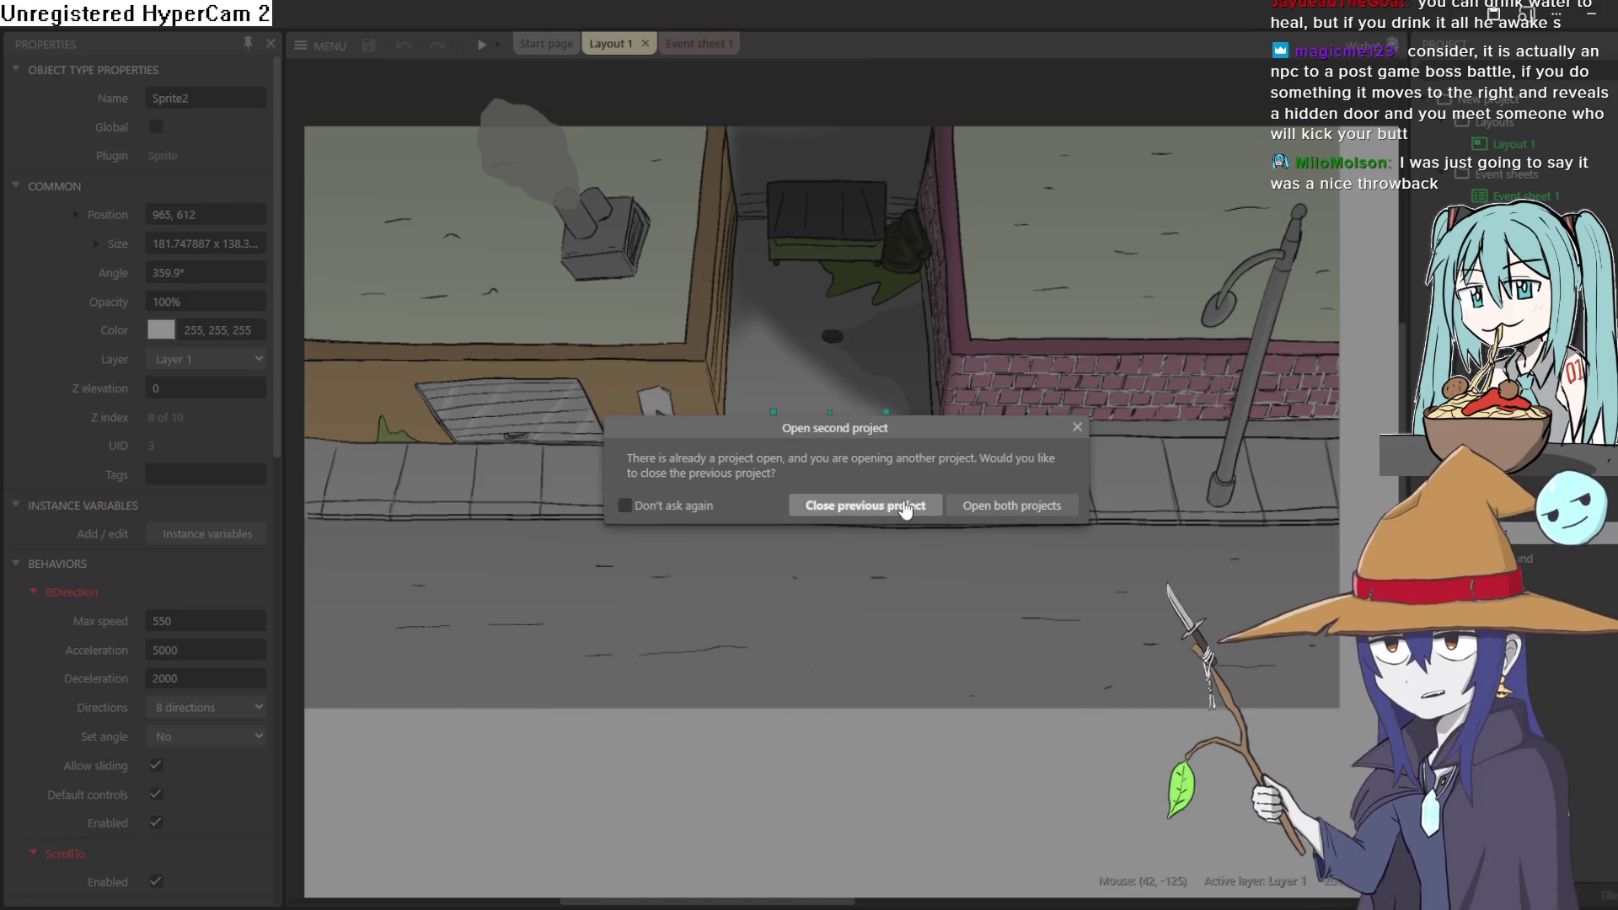
left_click(906, 508)
Preview the ninja dog game, running and jumping the dog left and right, then close it
left_click(482, 47)
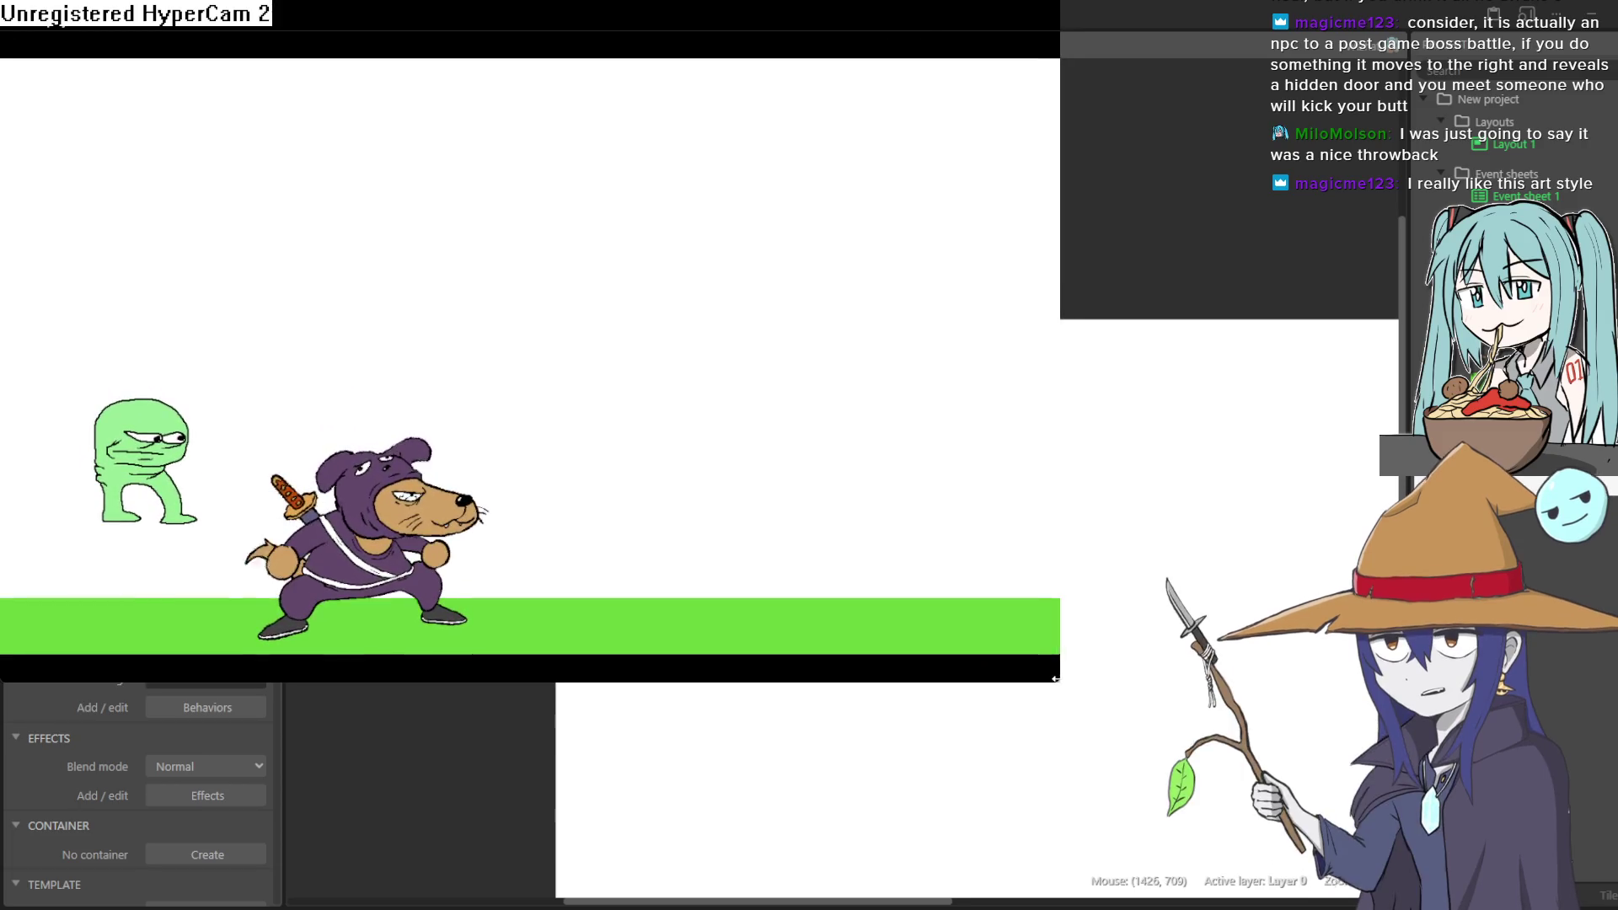
key("Right")
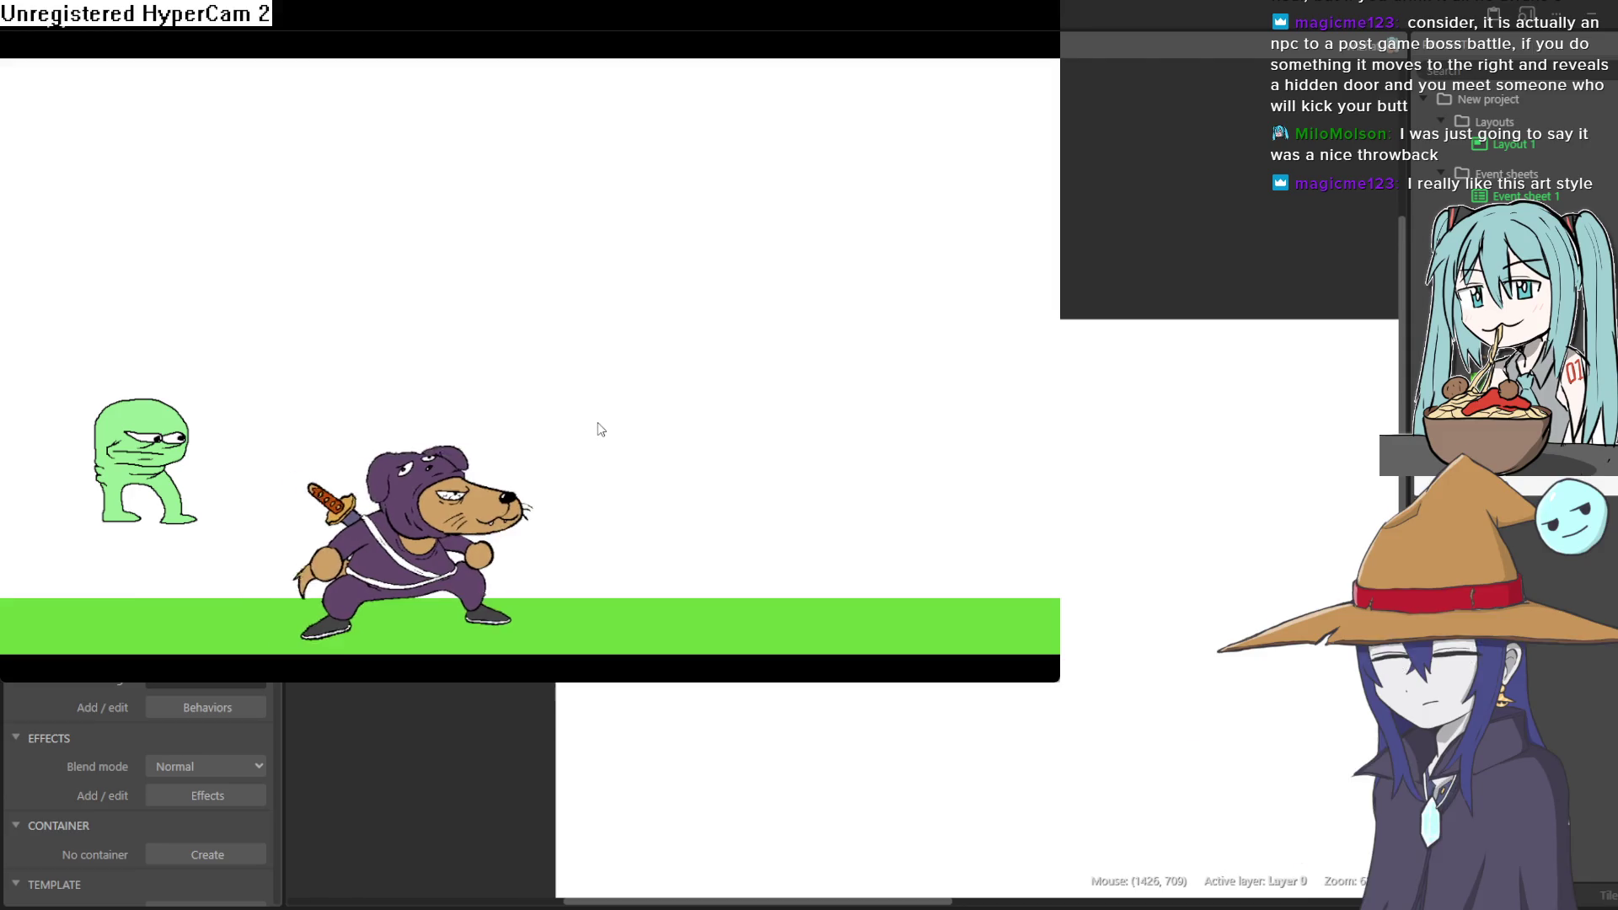
key("Left")
key("Up")
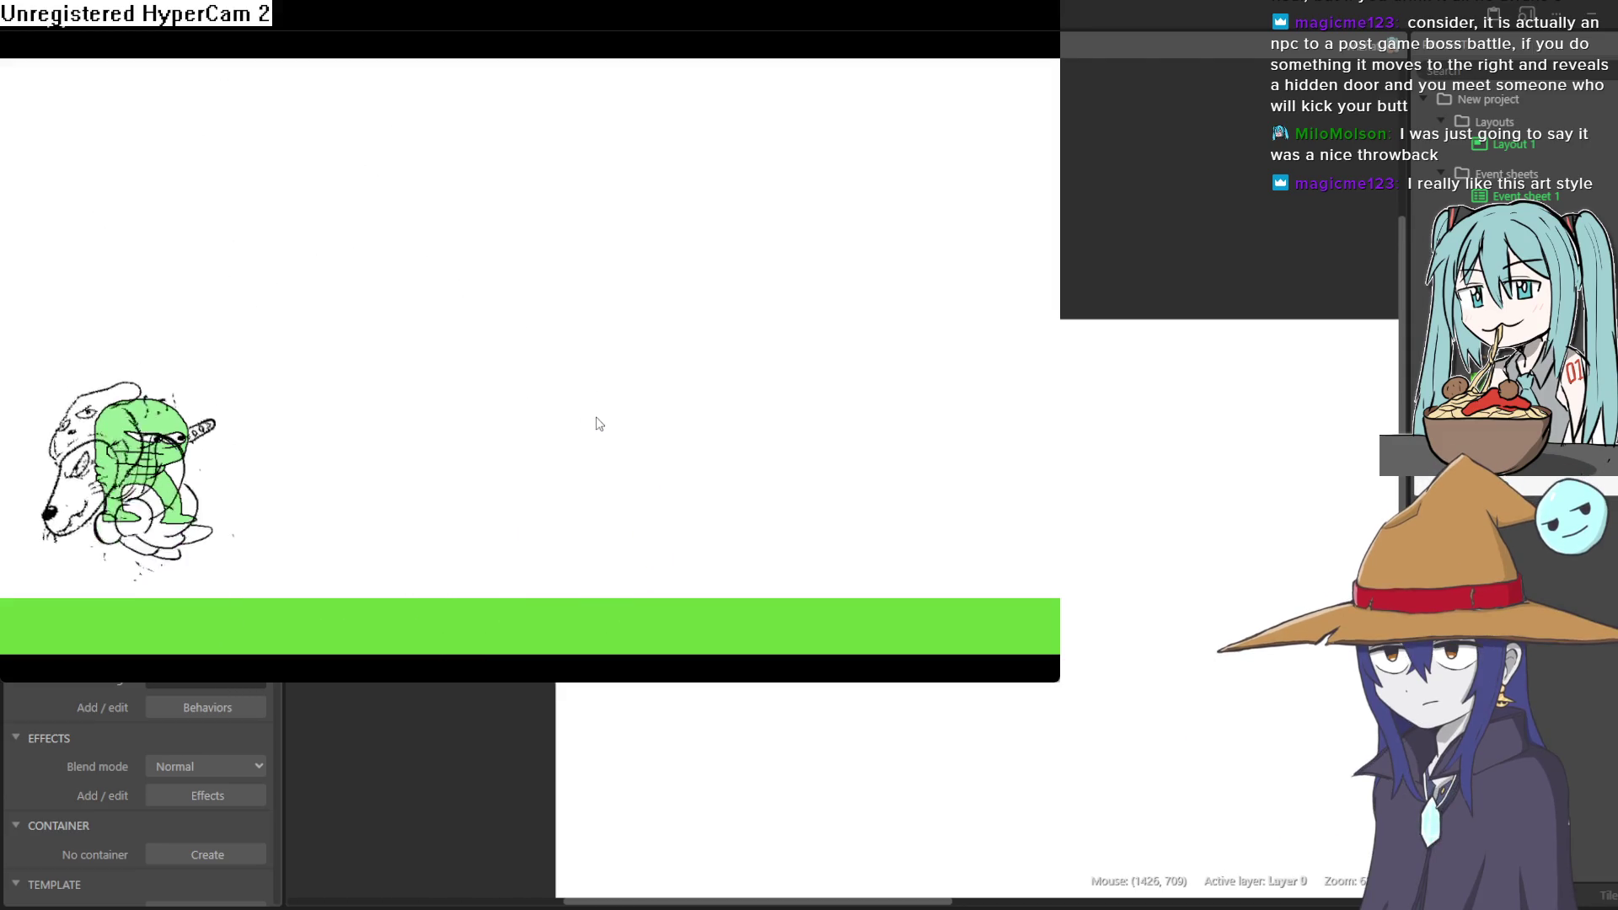
key("Right")
key("Up")
key("Left")
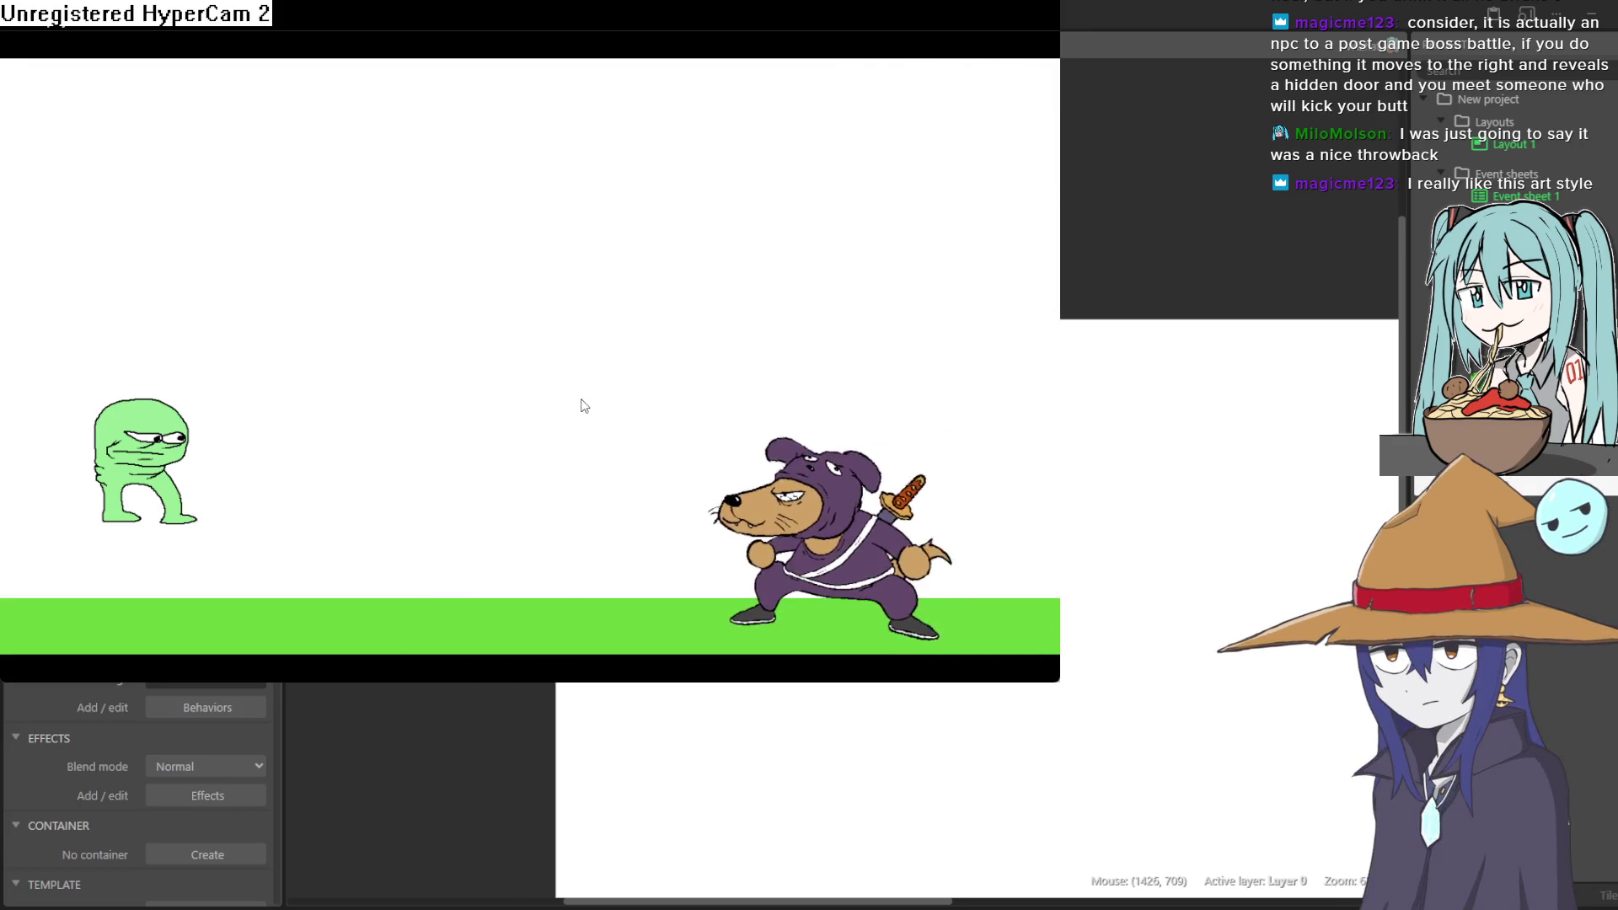
key("Right")
key("Up")
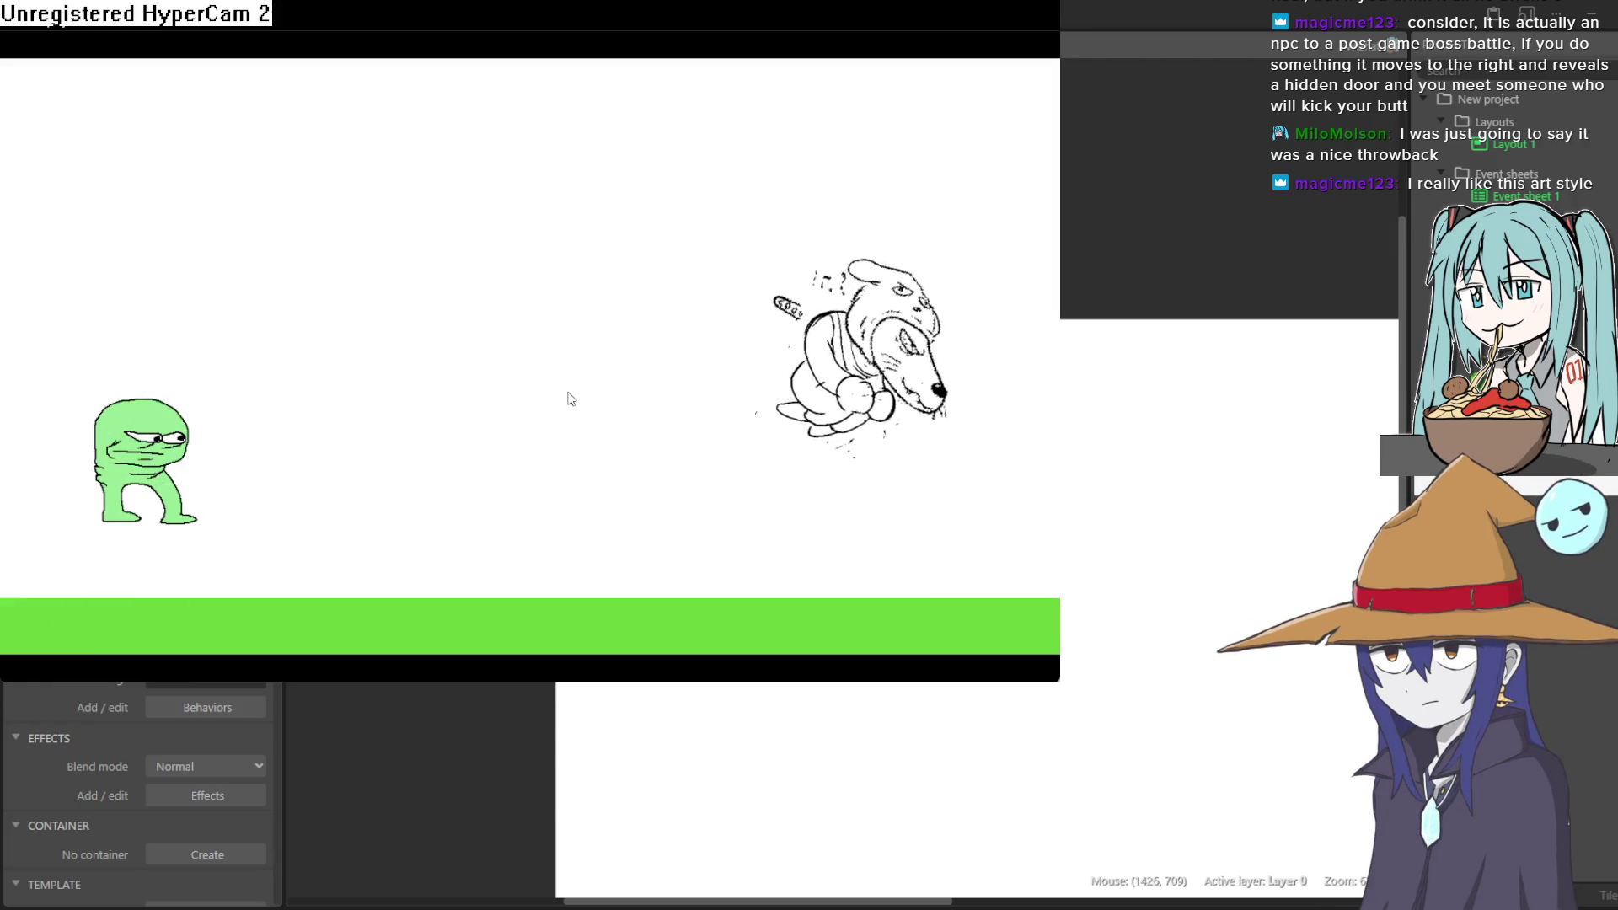
key("Left")
key("Up")
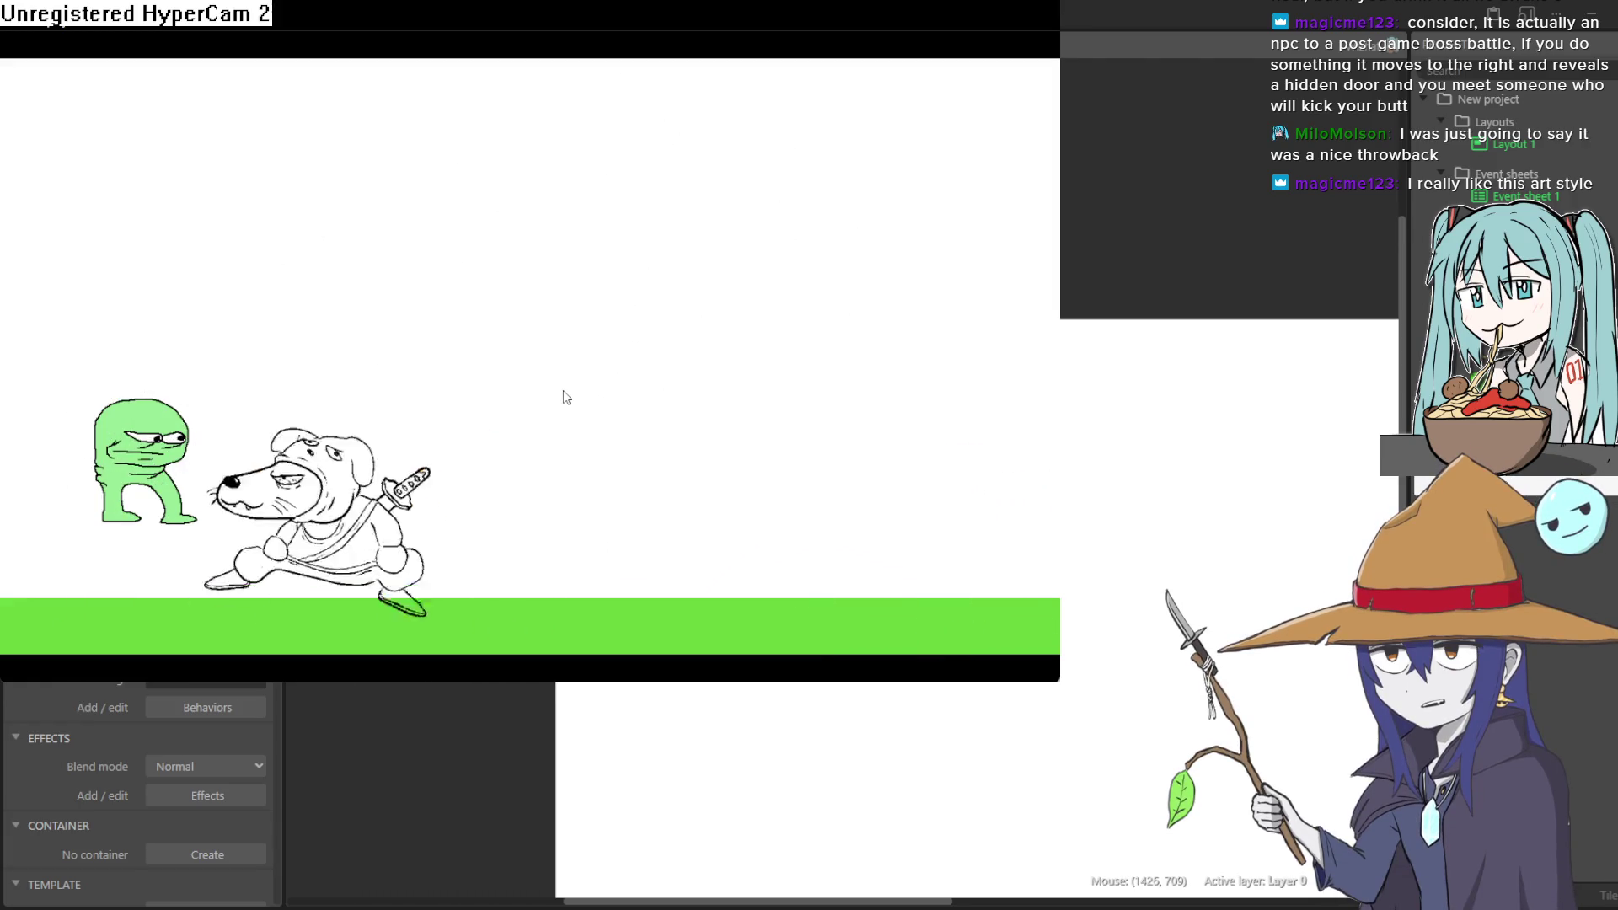
key("Left")
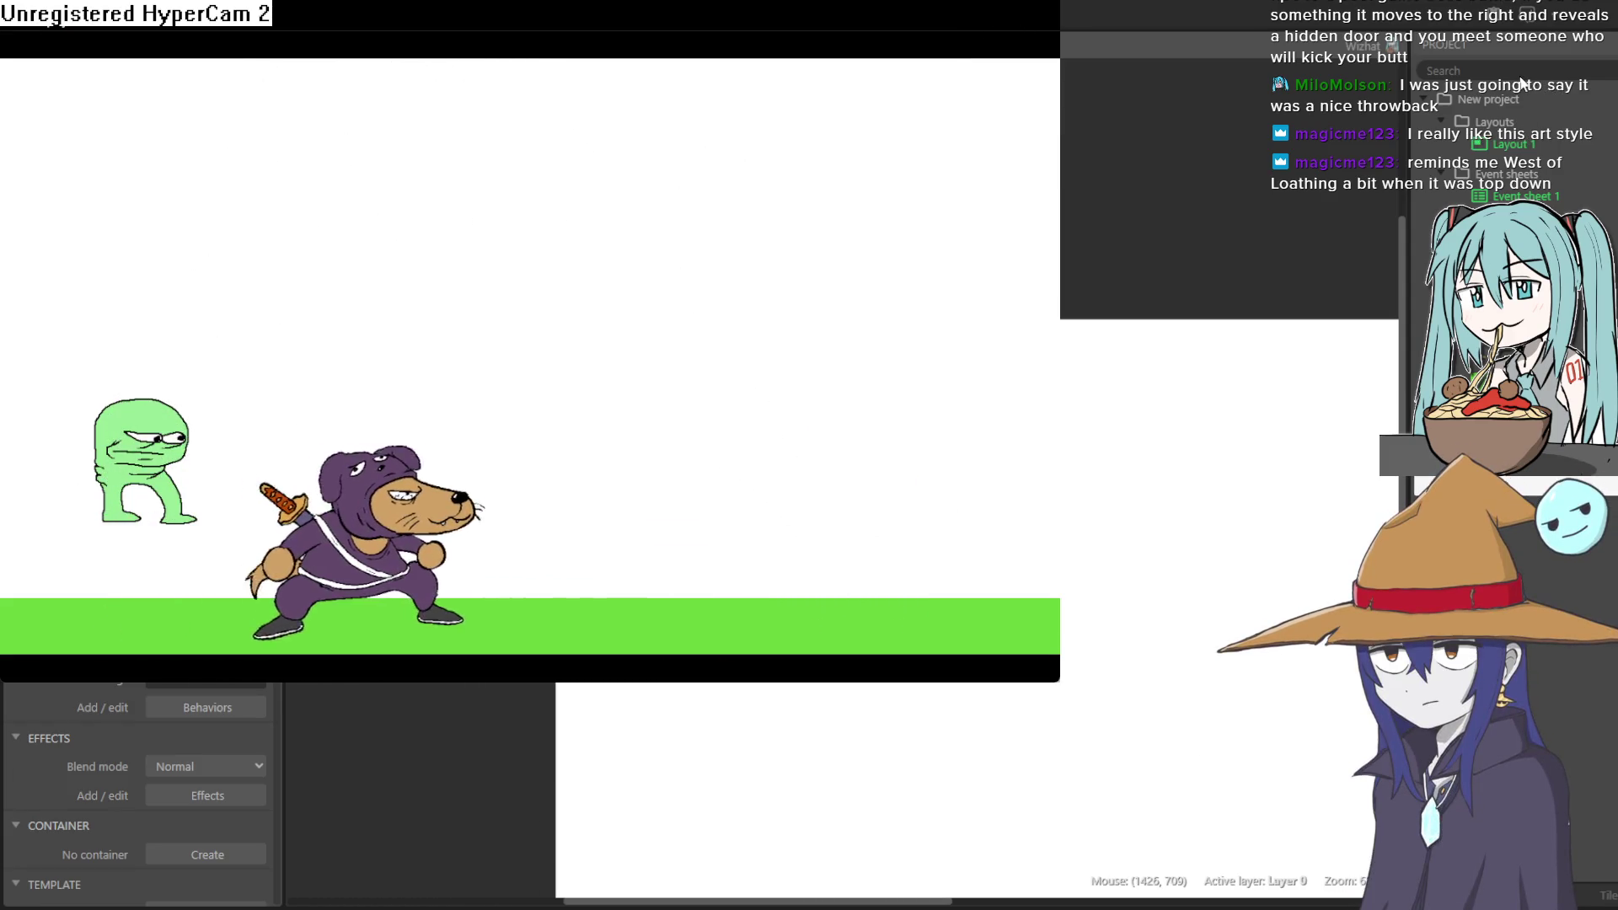
left_click(1545, 84)
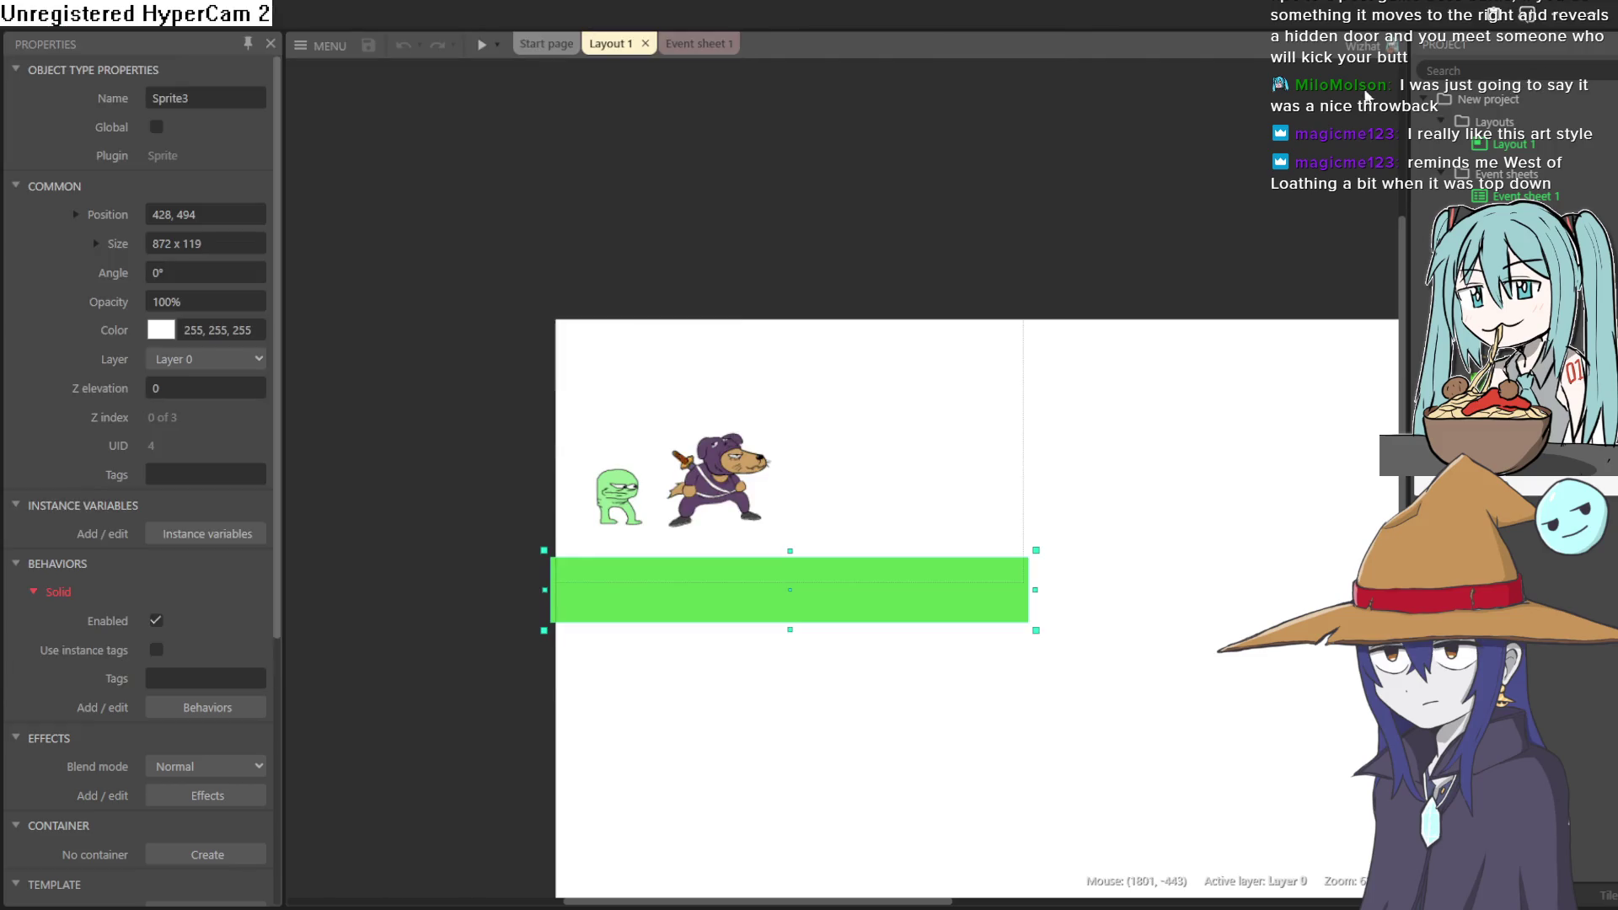
Start opening a local project file, then cancel back to the layout
left_click(320, 45)
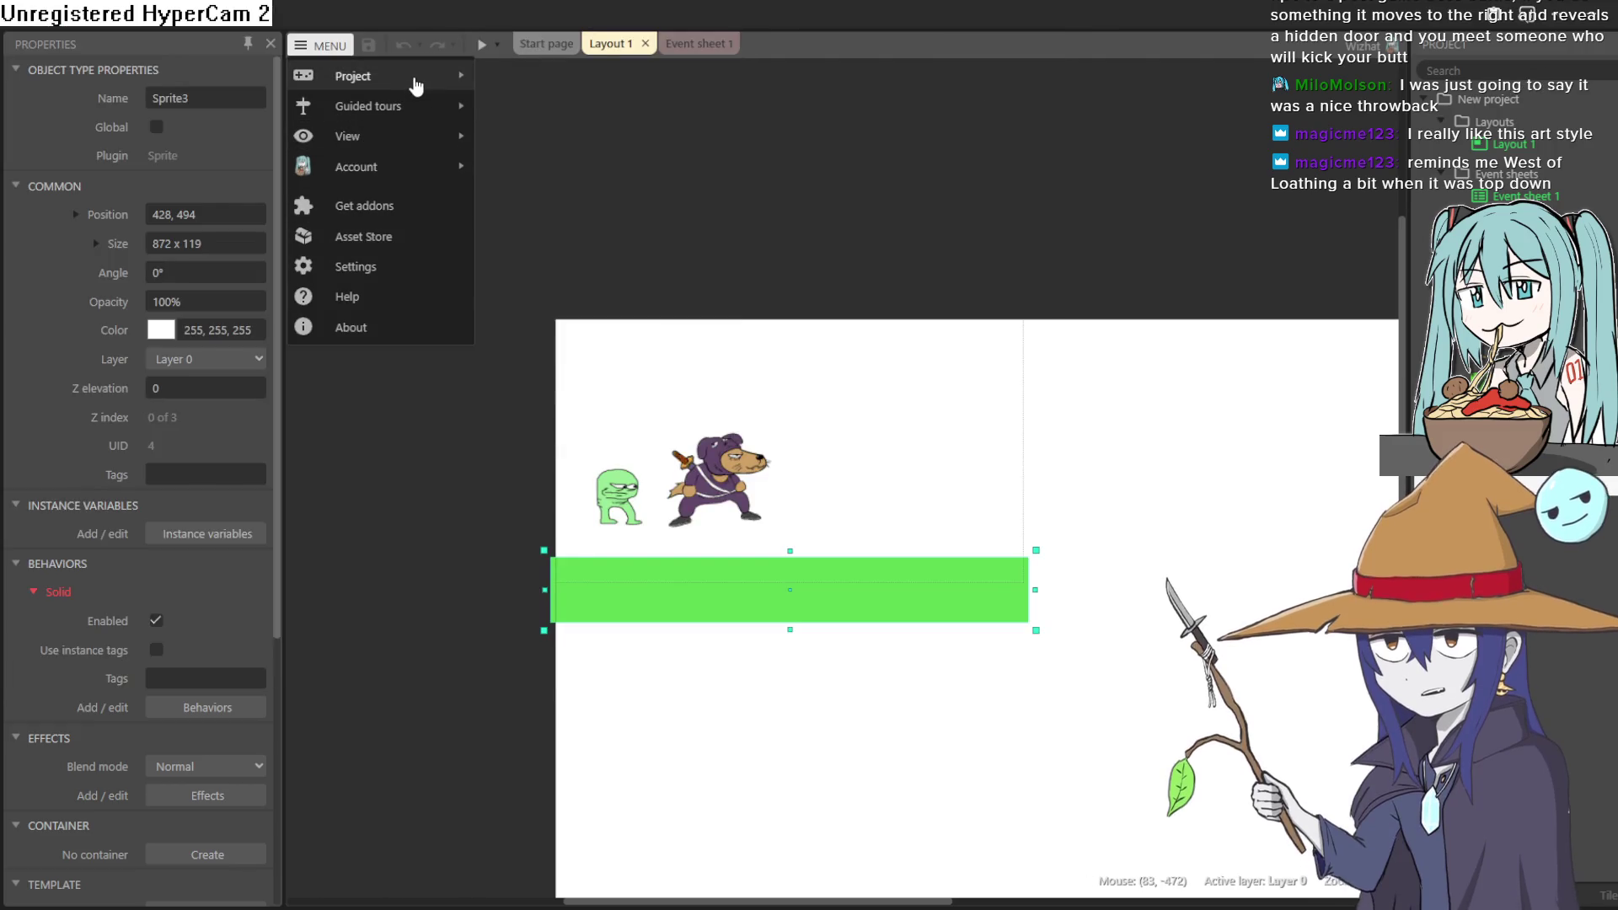
mouse_move(408, 75)
mouse_move(614, 344)
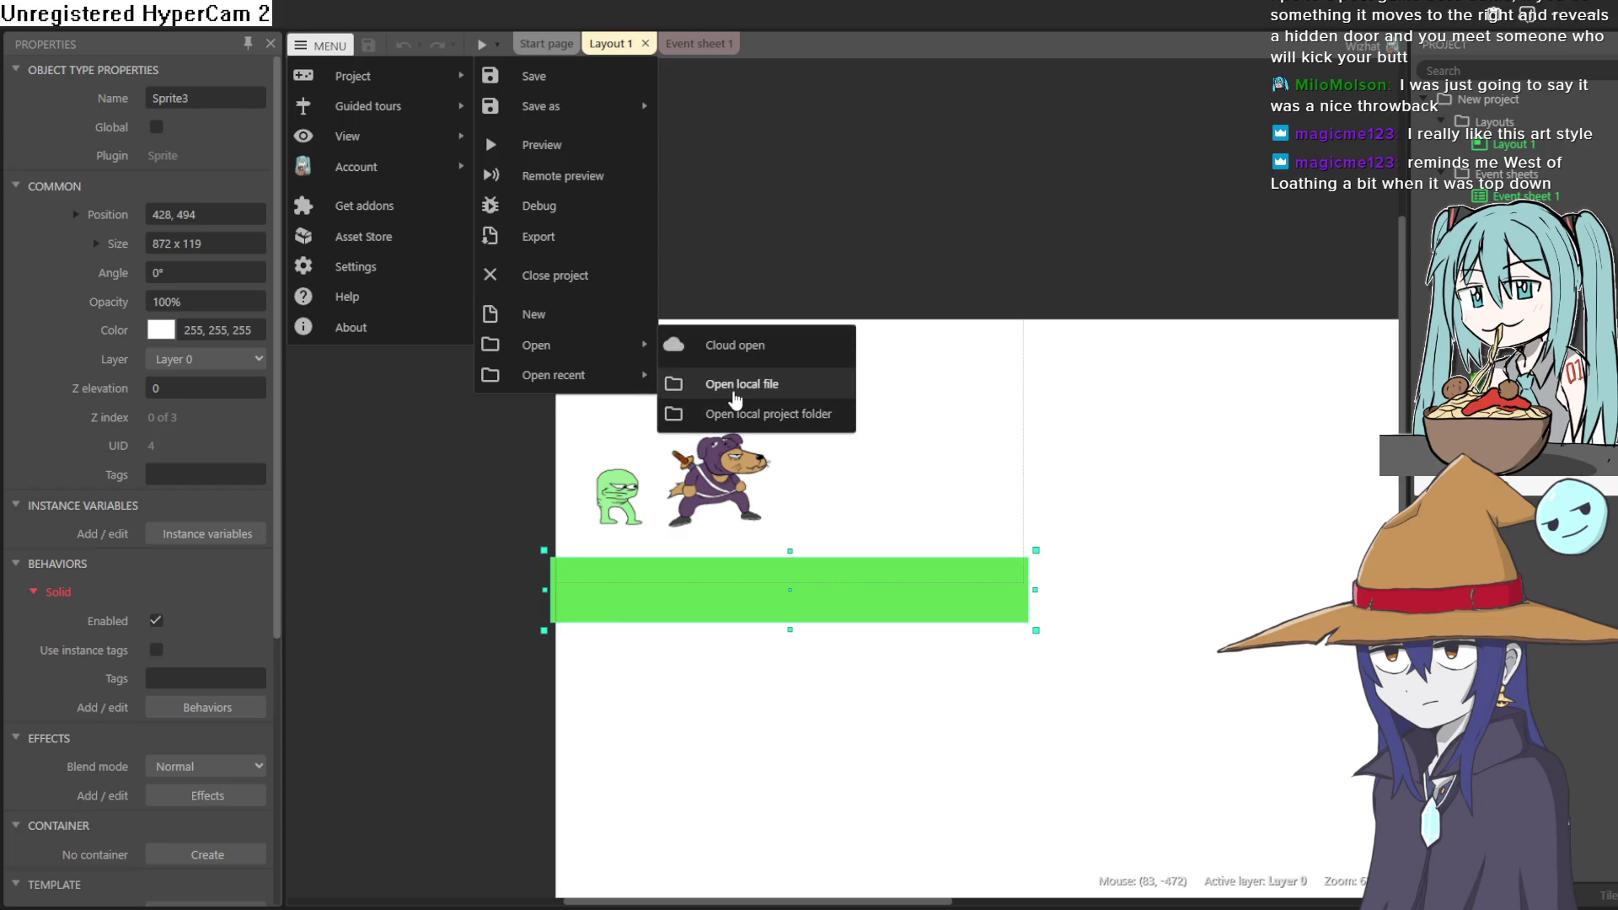
left_click(734, 393)
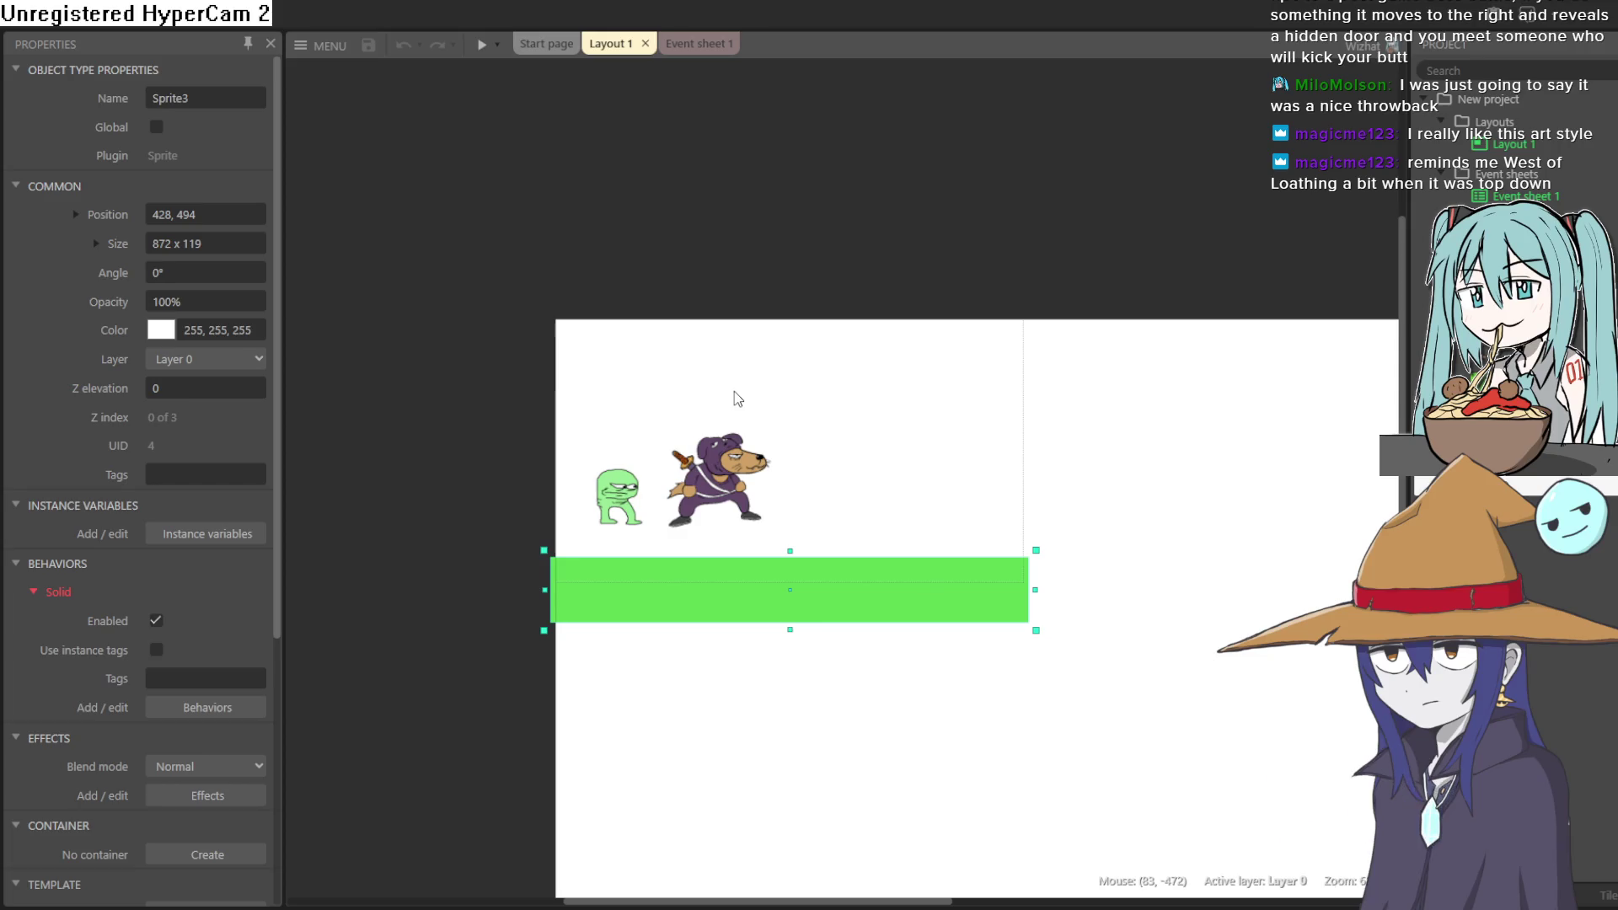
left_click(327, 49)
Reopen the recent officegoblin22.c3p project as a second project
mouse_move(404, 76)
mouse_move(599, 383)
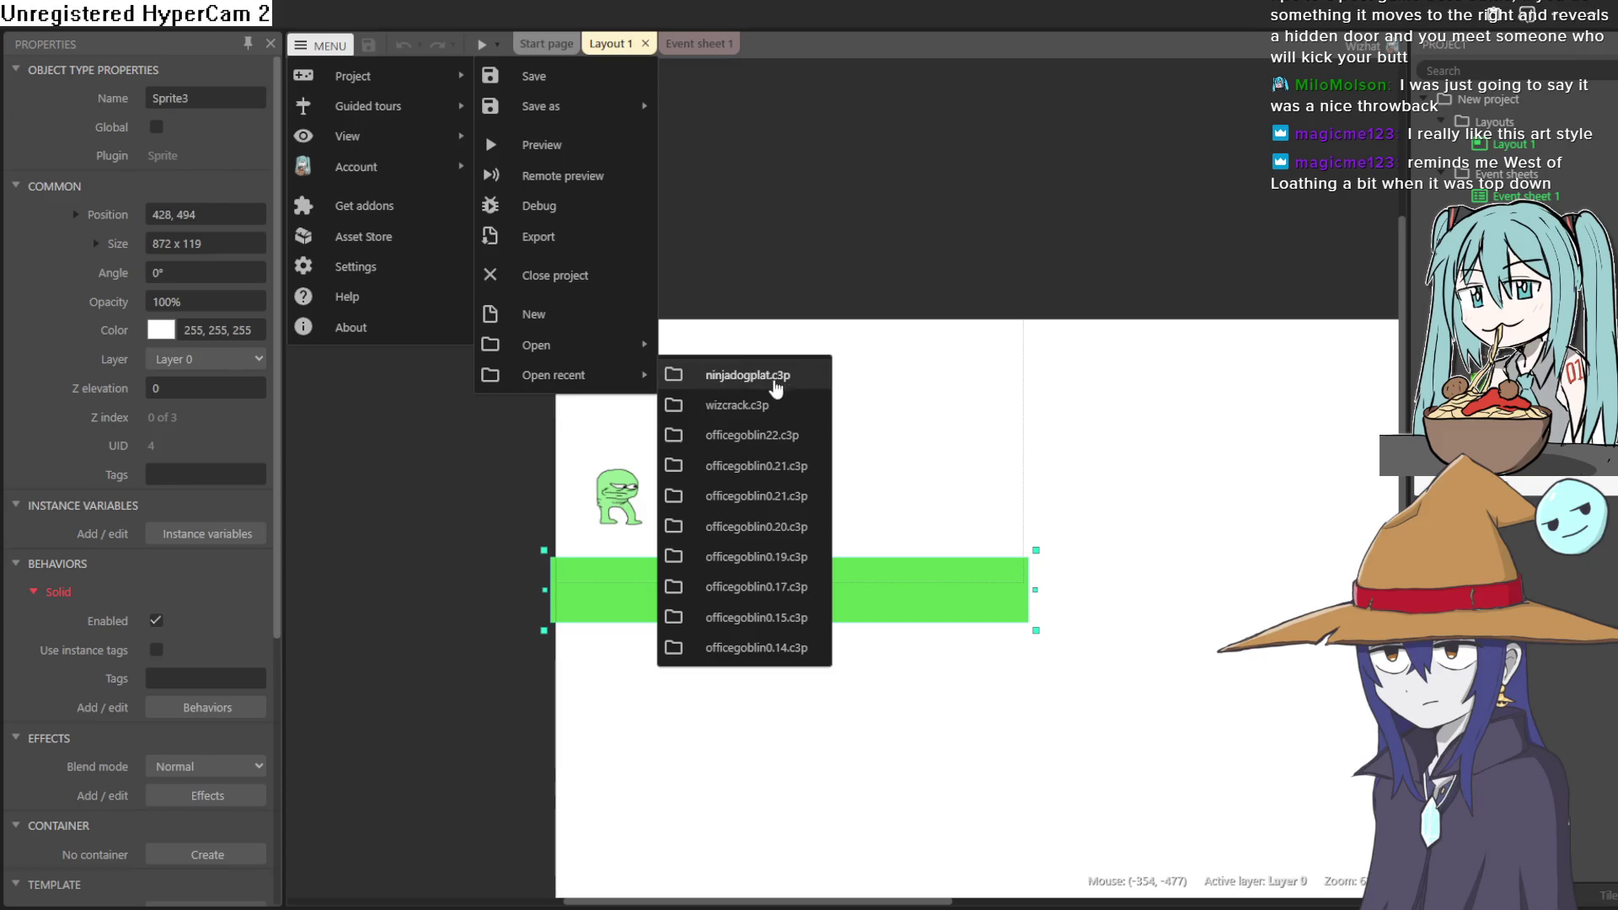
left_click(803, 439)
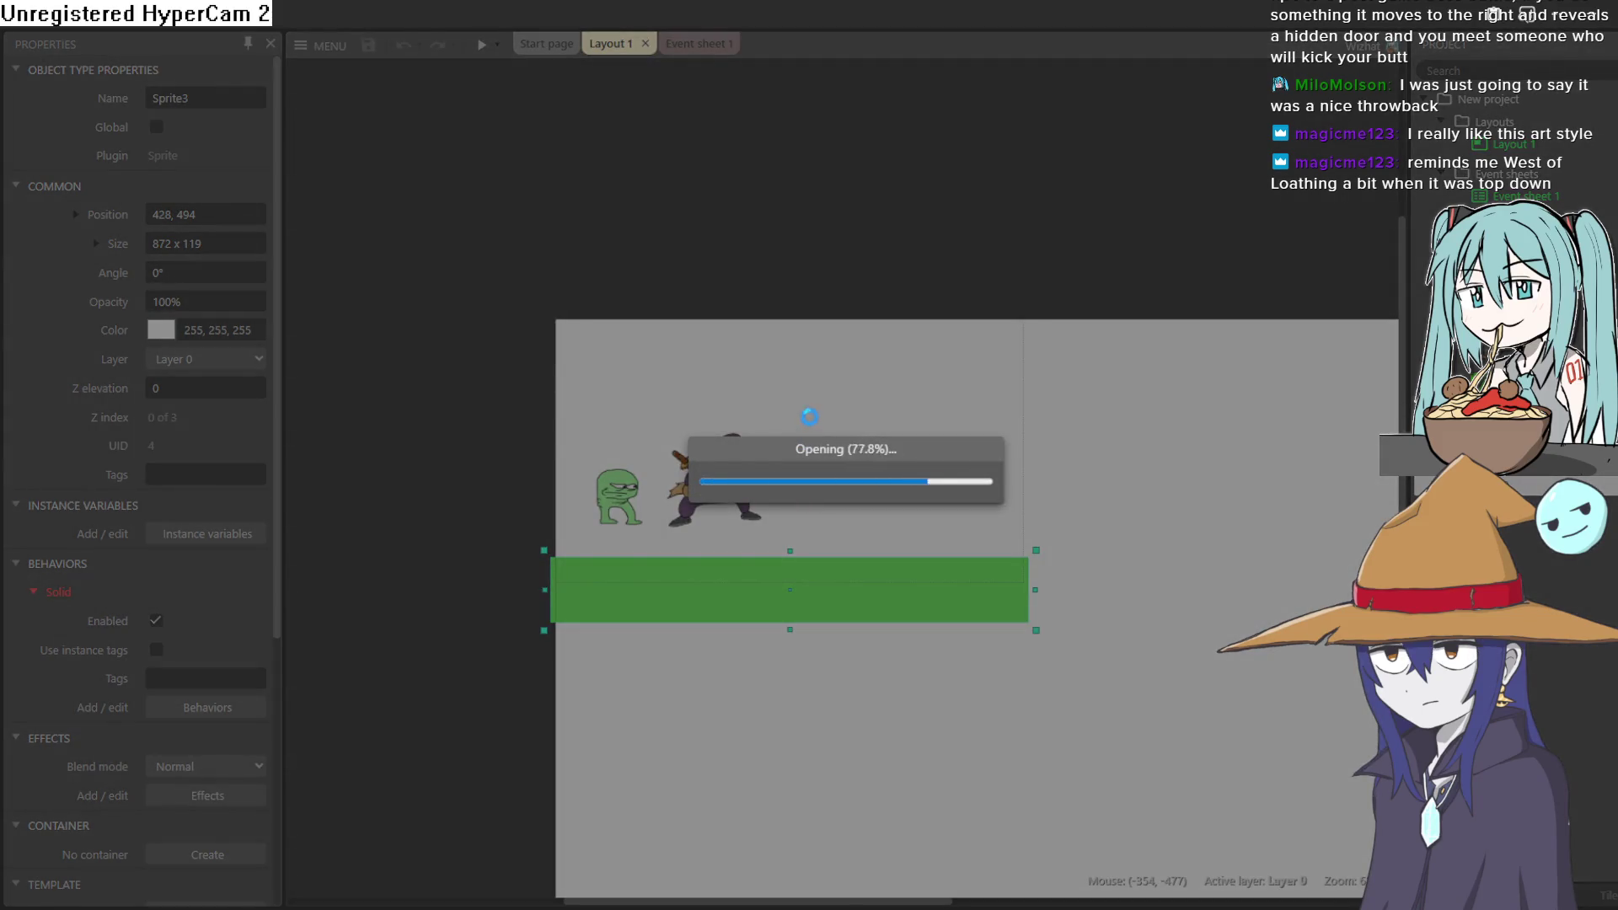
left_click(822, 508)
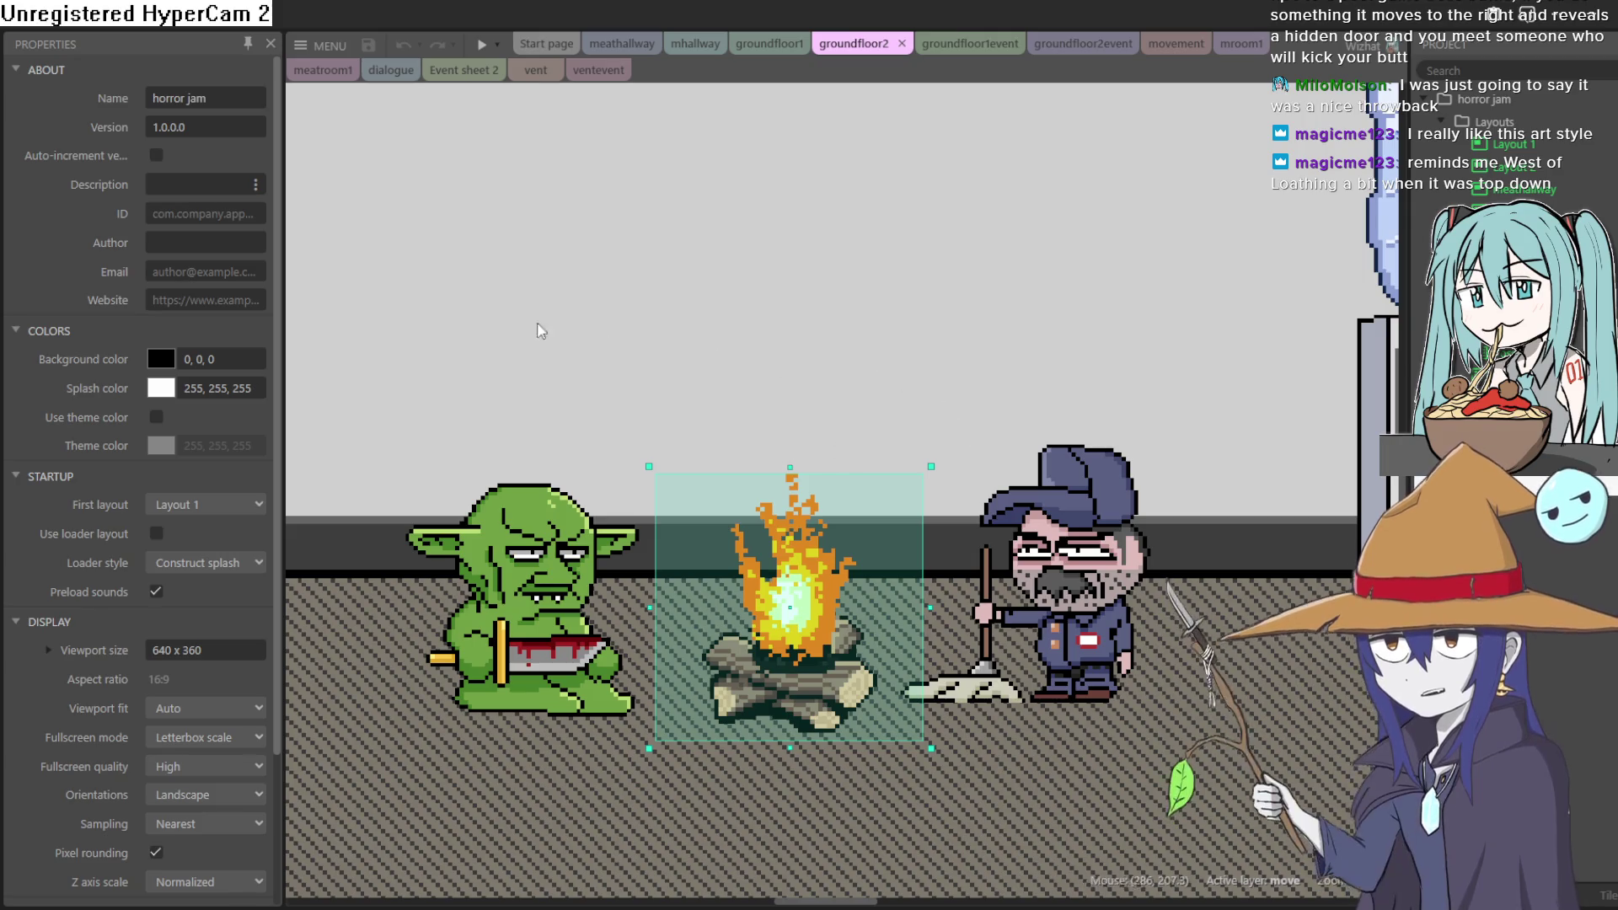
Zoom out on the groundfloor2 layout and run a preview of the office room
scroll(658, 343, "down", 3)
scroll(698, 353, "down", 4)
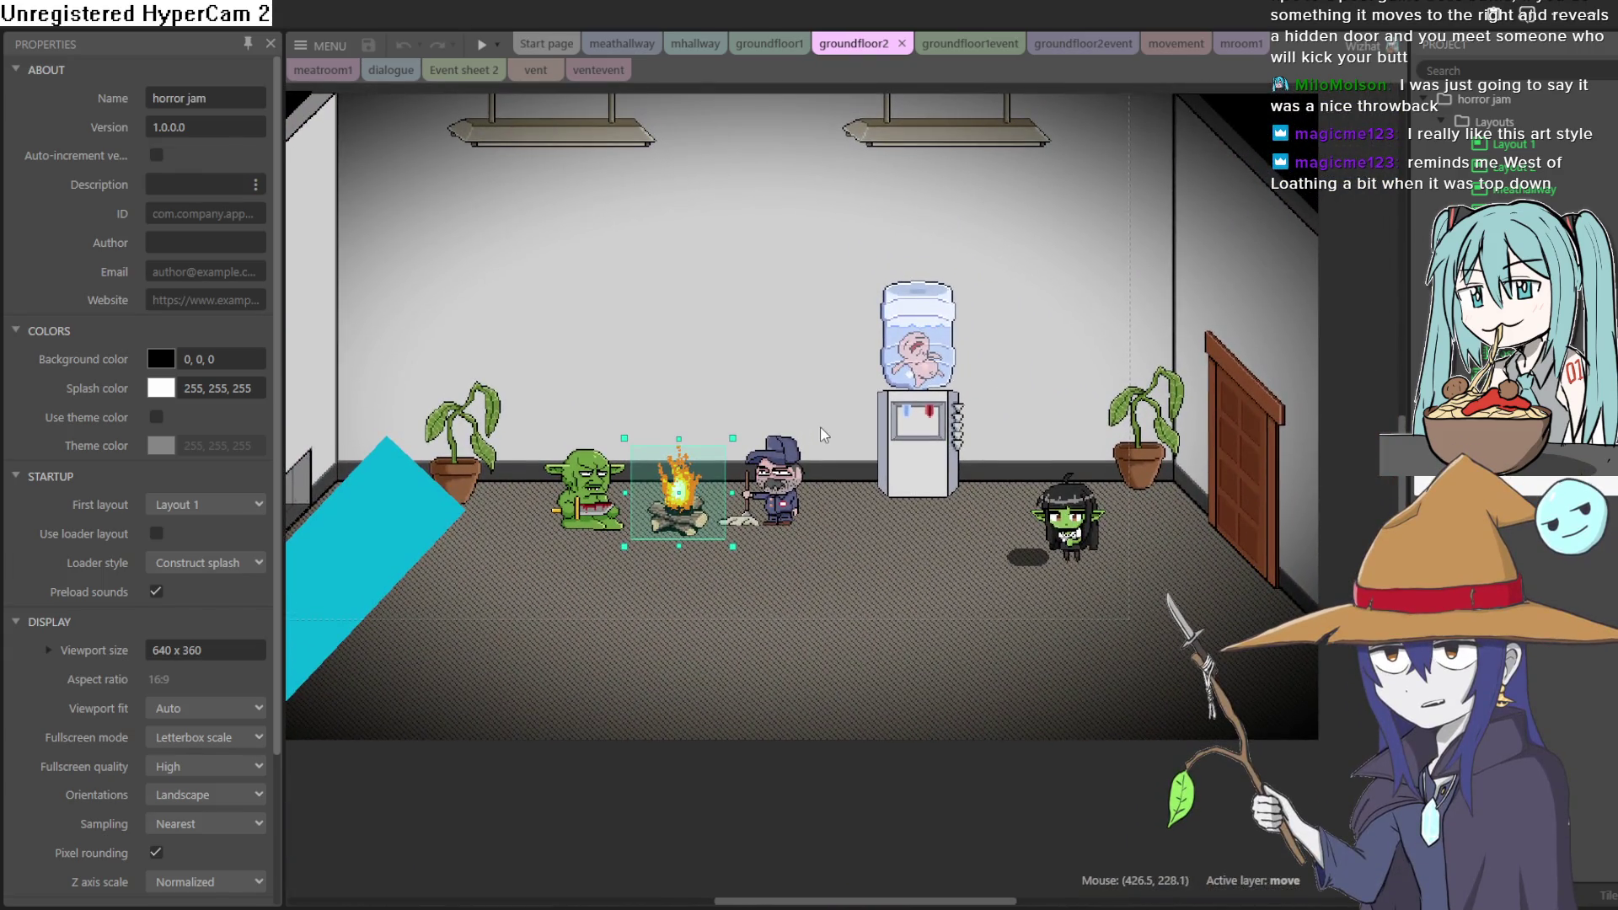
scroll(834, 391, "down", 2)
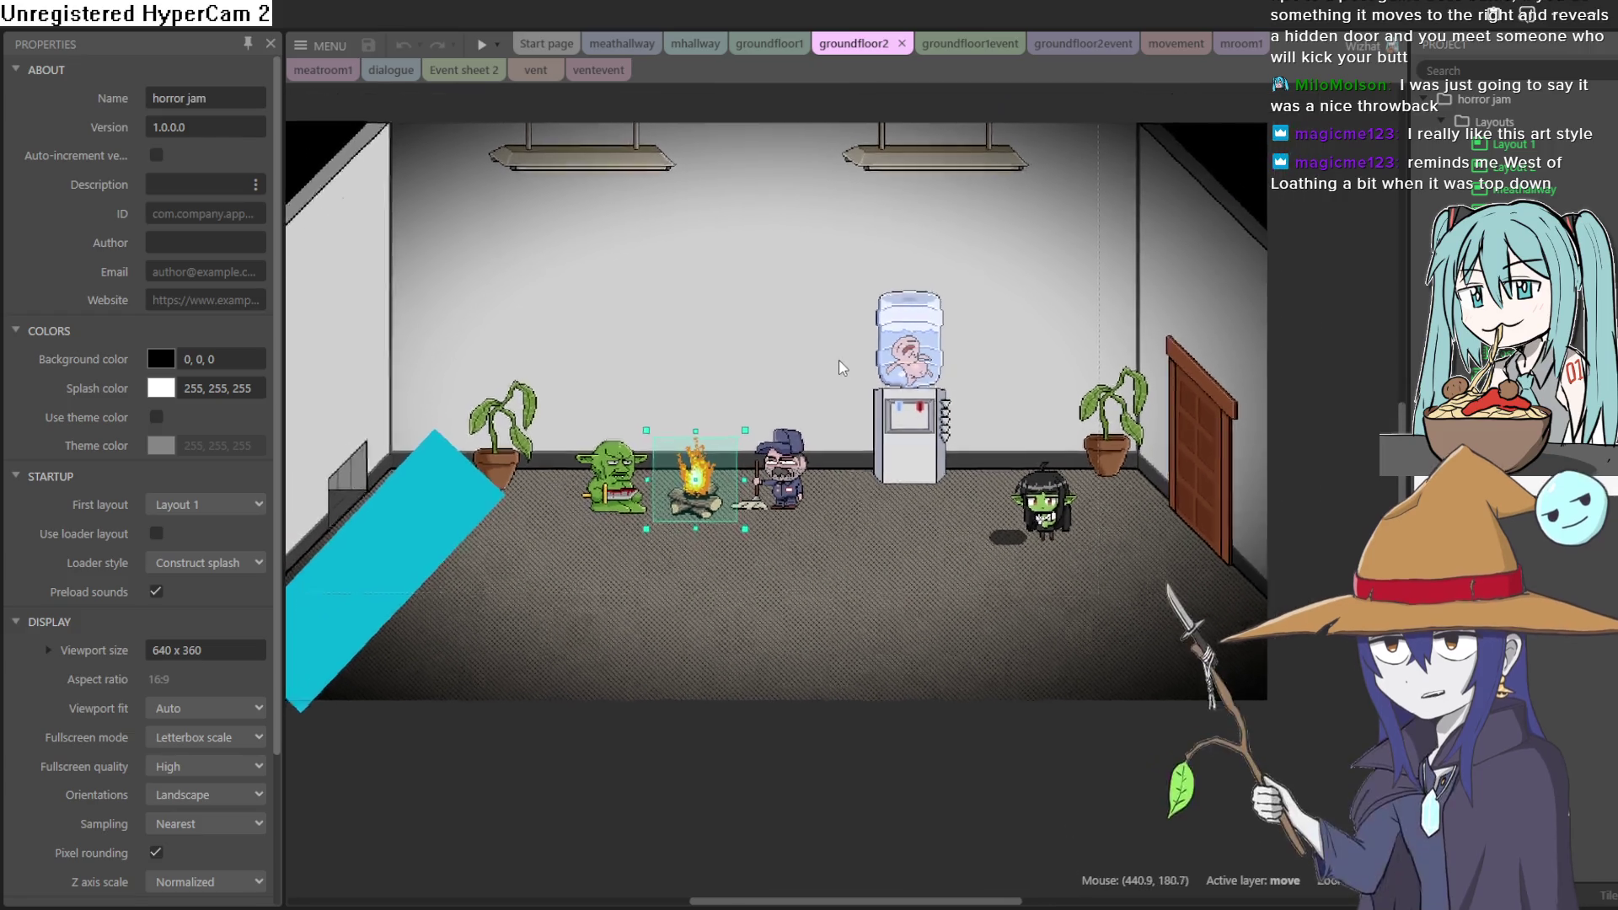
scroll(837, 374, "up", 1)
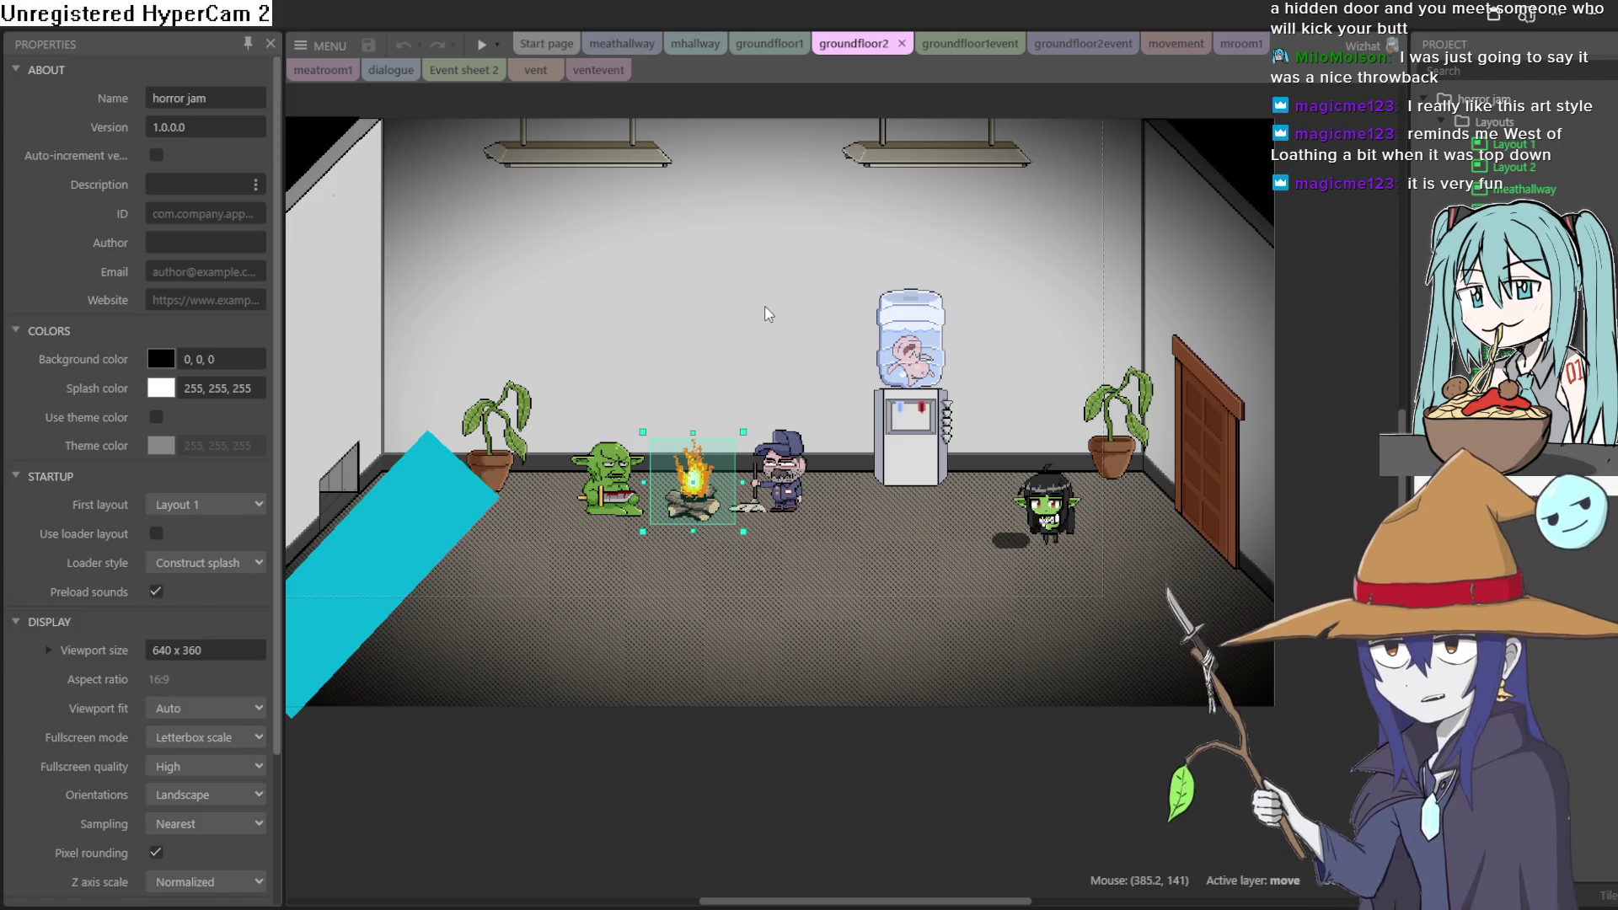
left_click_drag(700, 316, 840, 315)
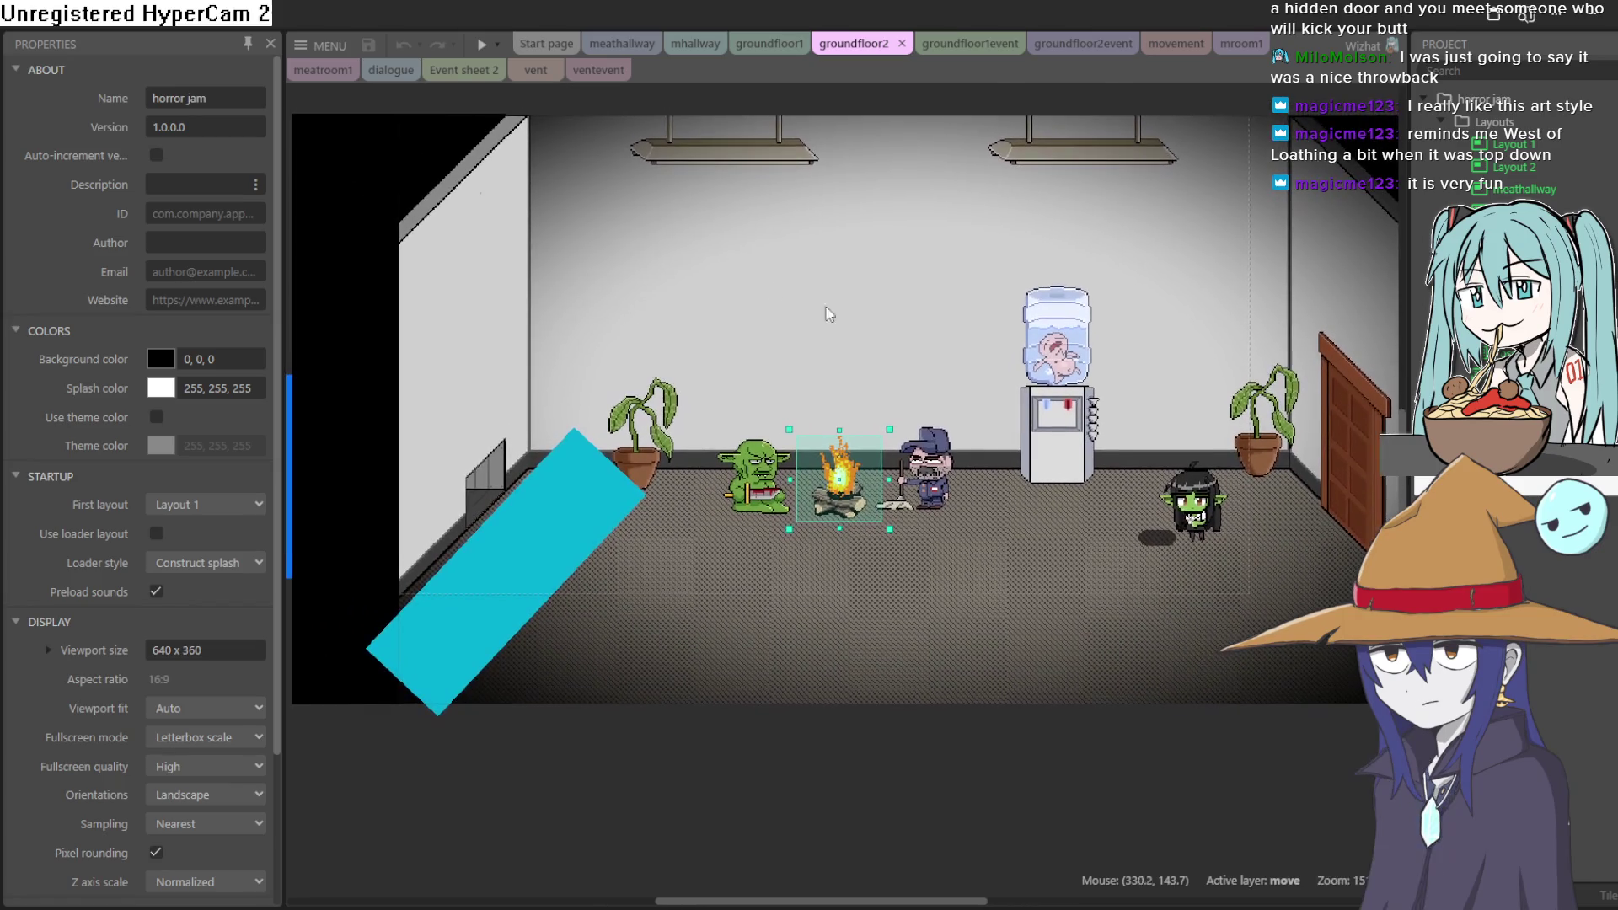
left_click(478, 45)
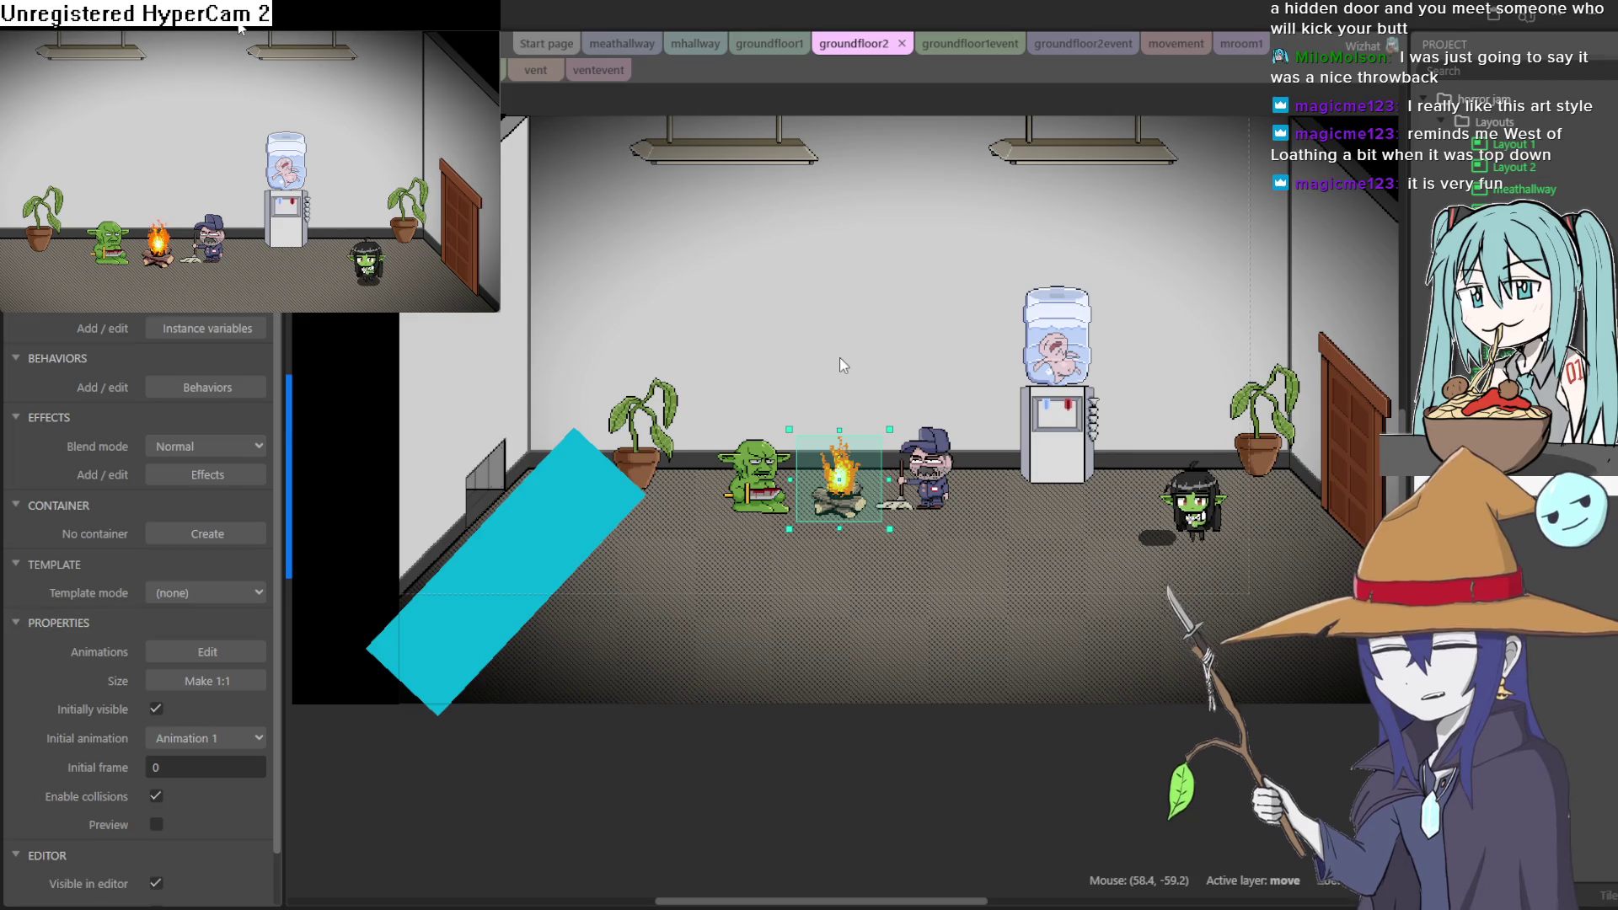
Walk the goblin girl left to the left-wall doorway, then back right past the campfire
key("Left")
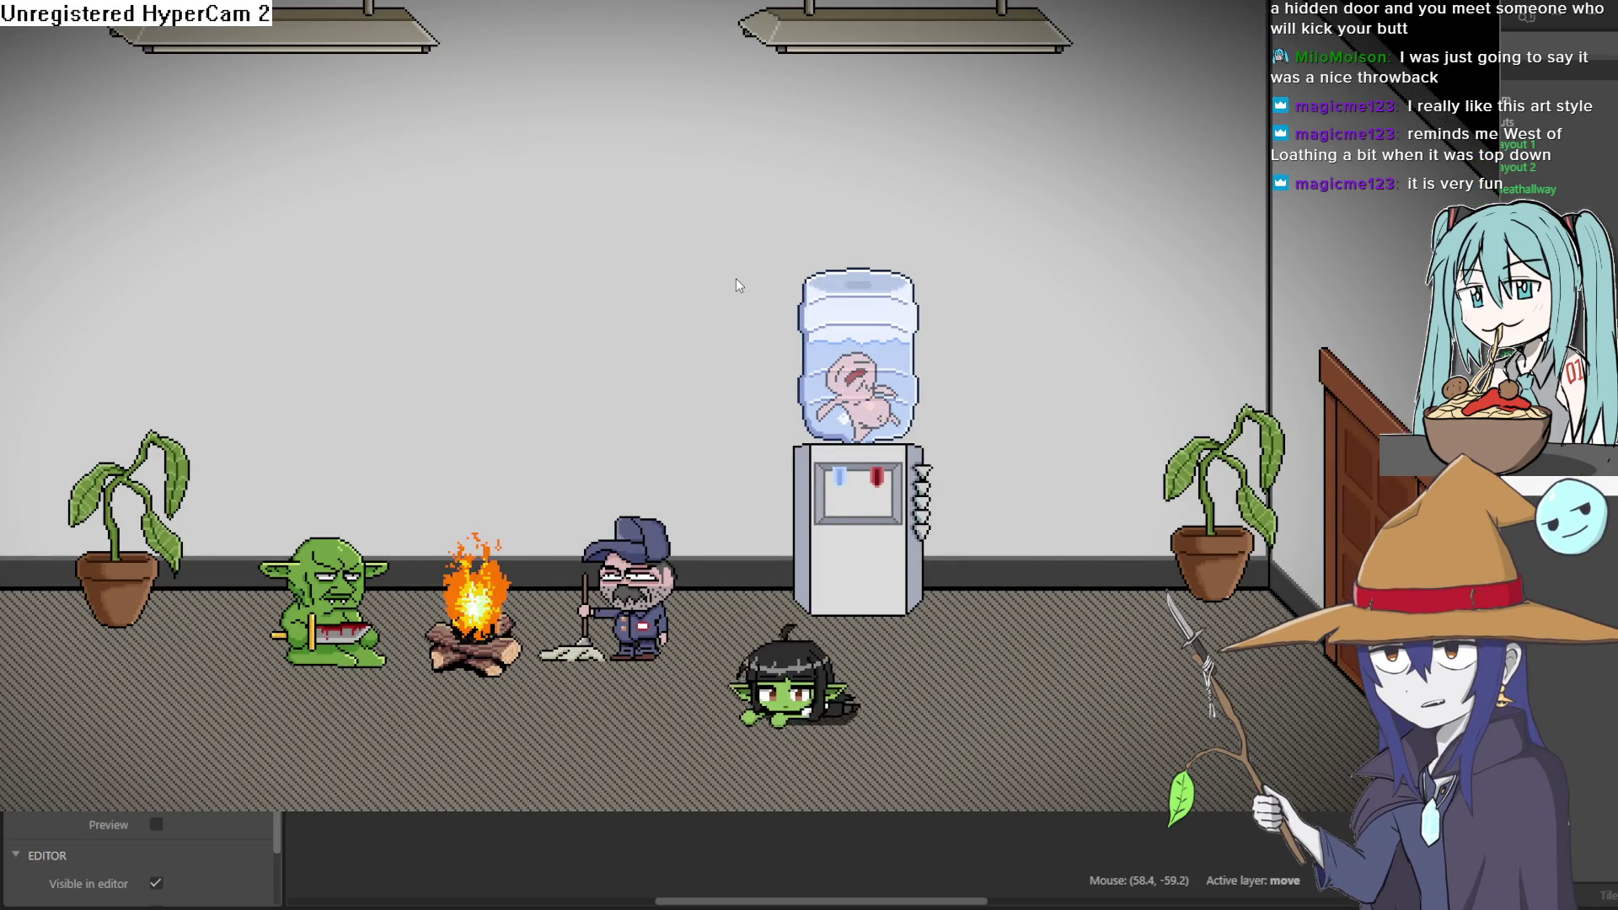
key("Left")
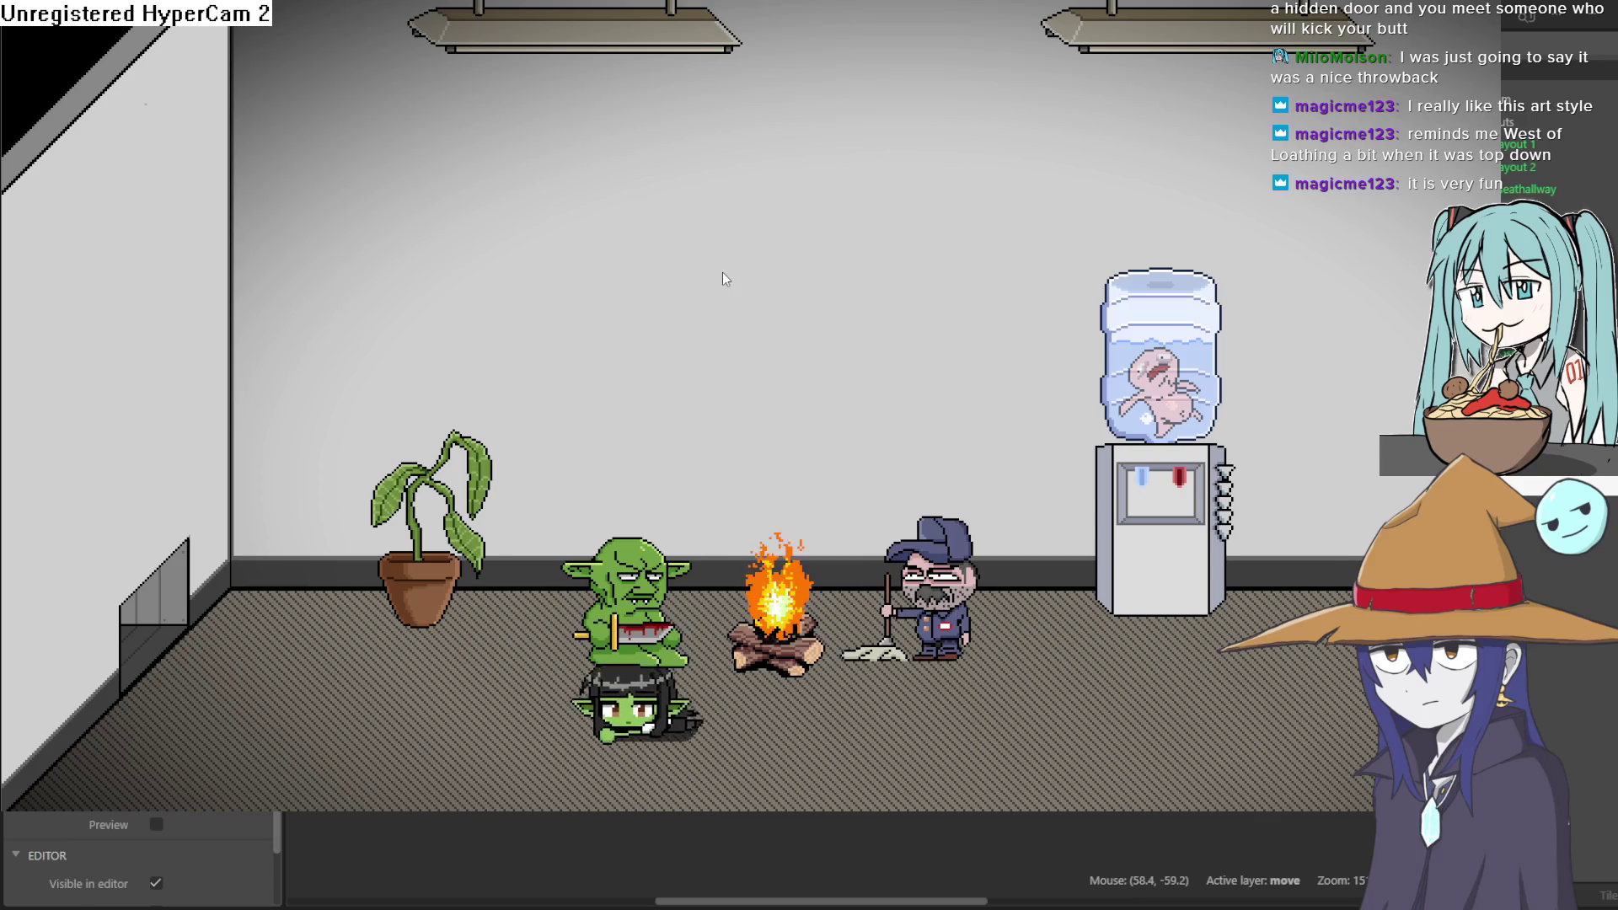
key("Left")
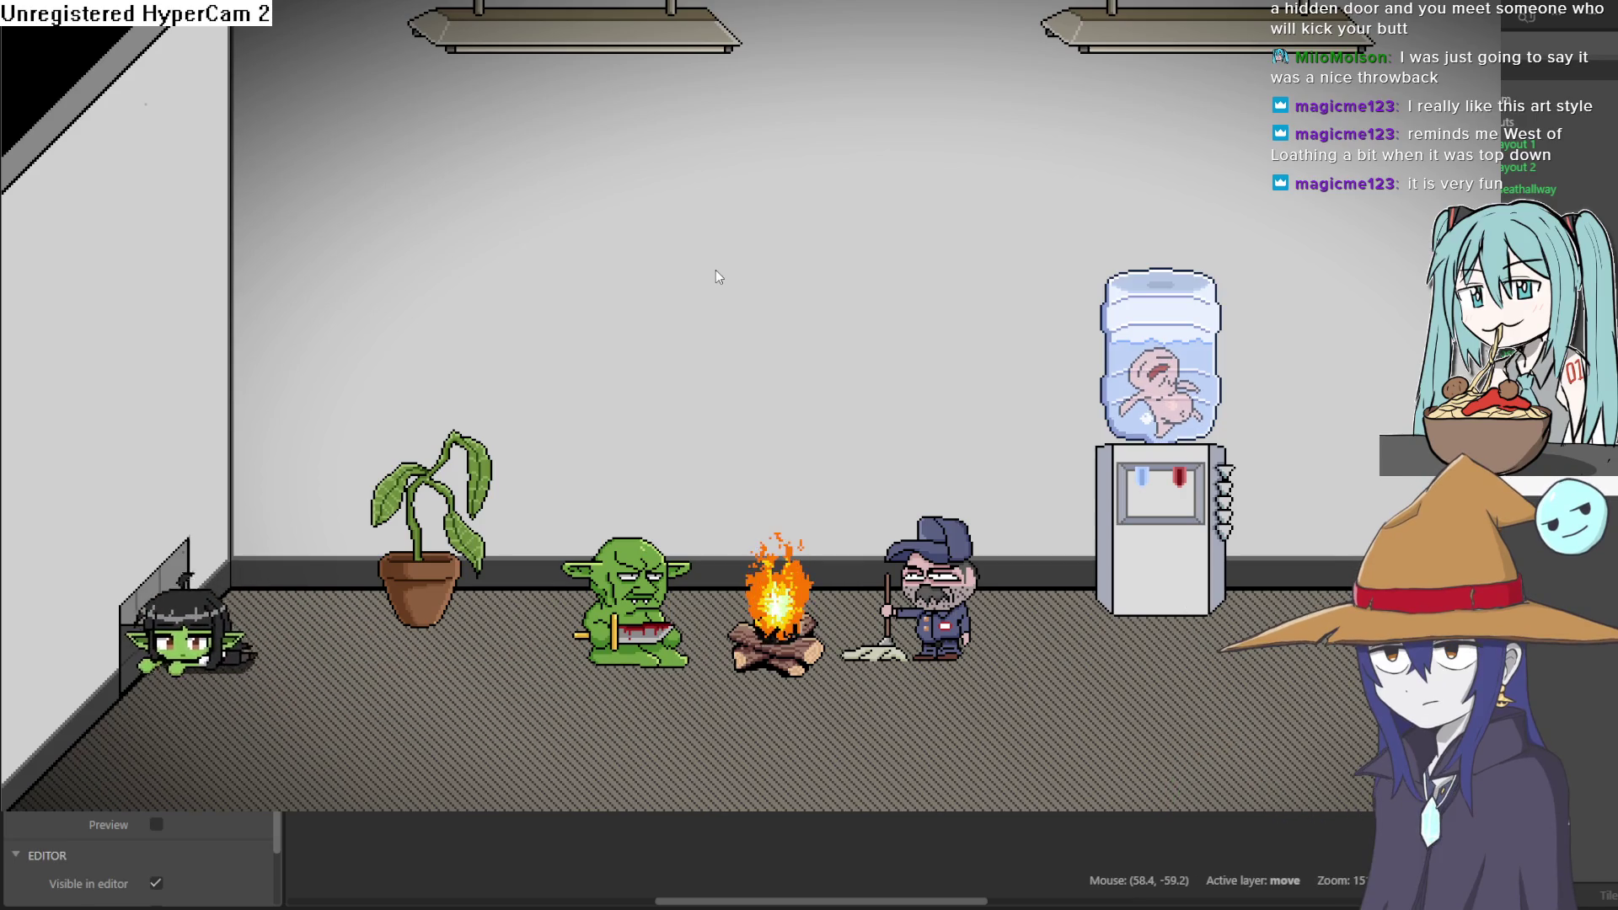
key("Left")
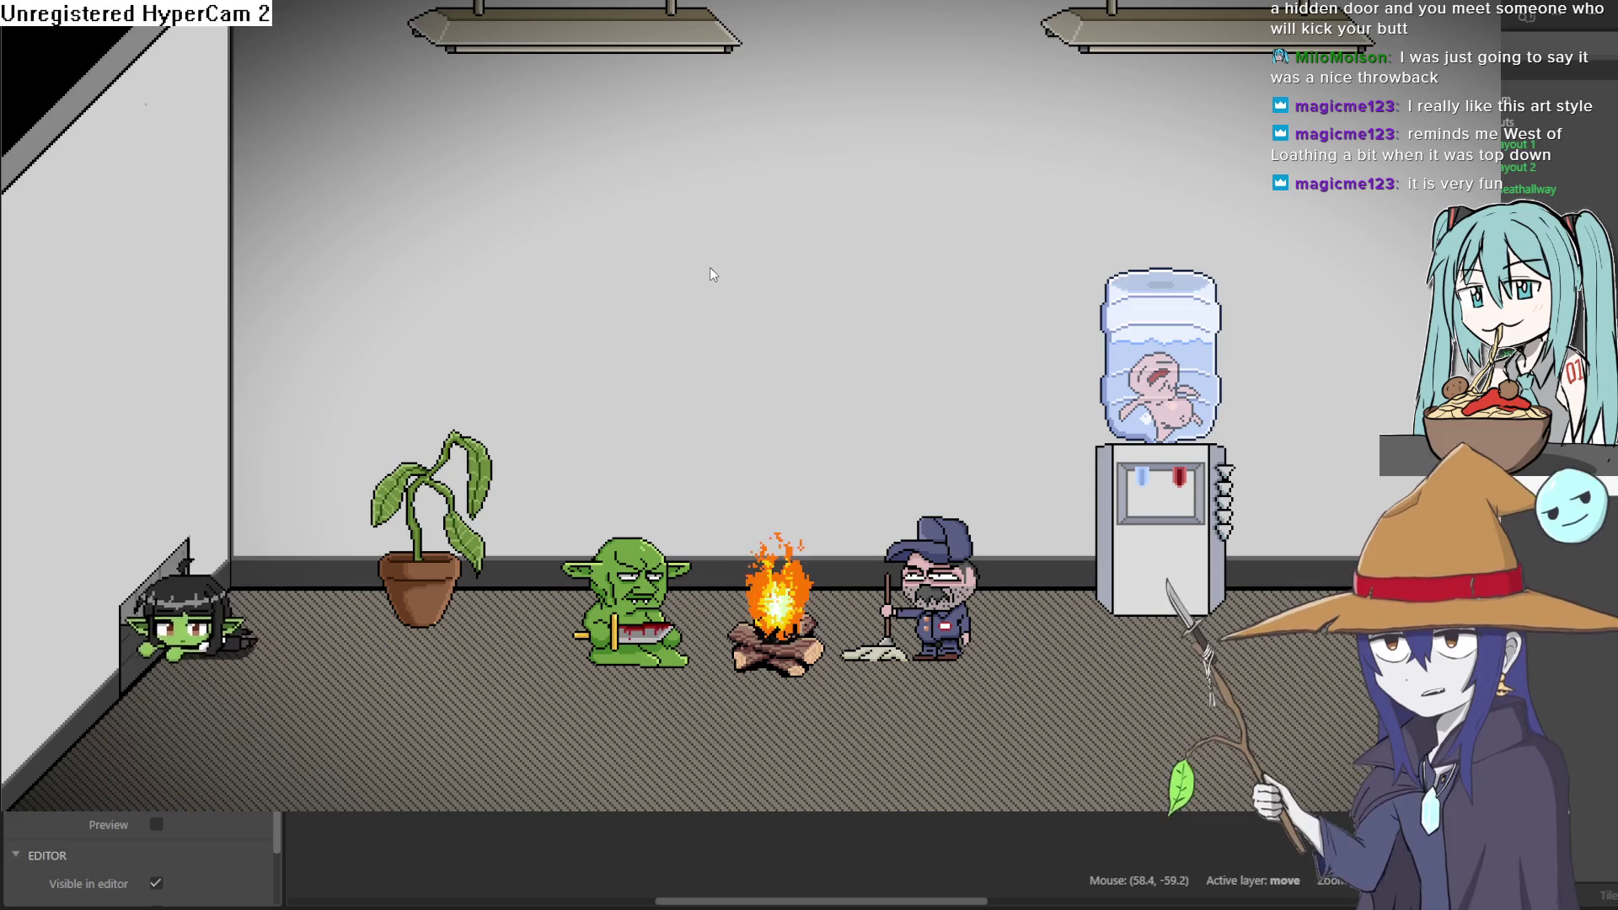
key("Right")
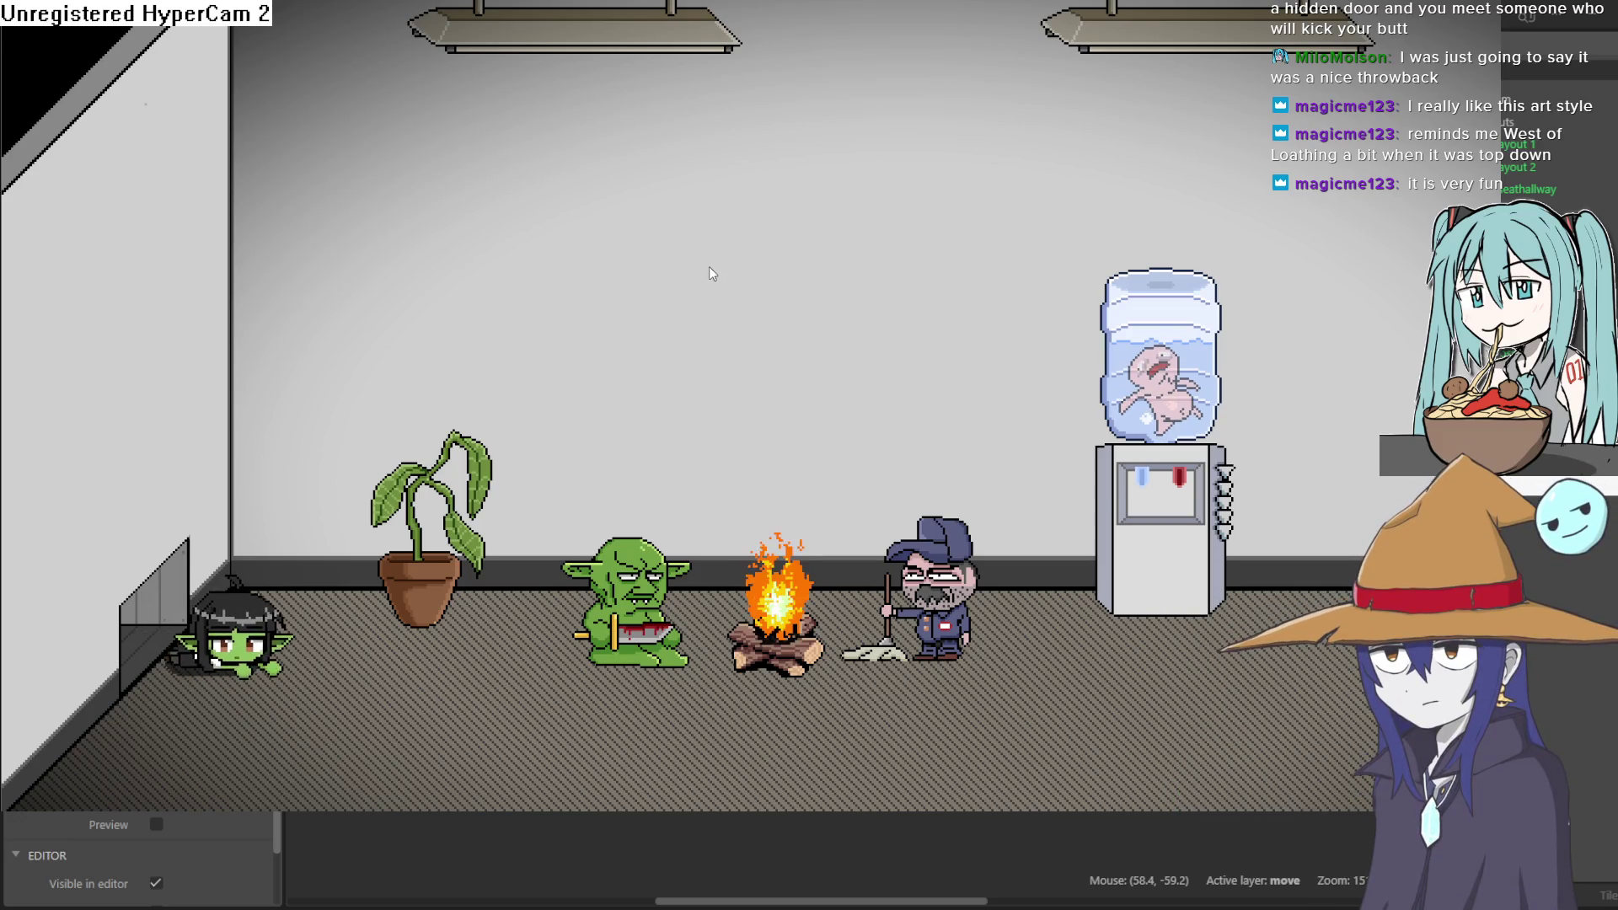
key("Right")
key("Down")
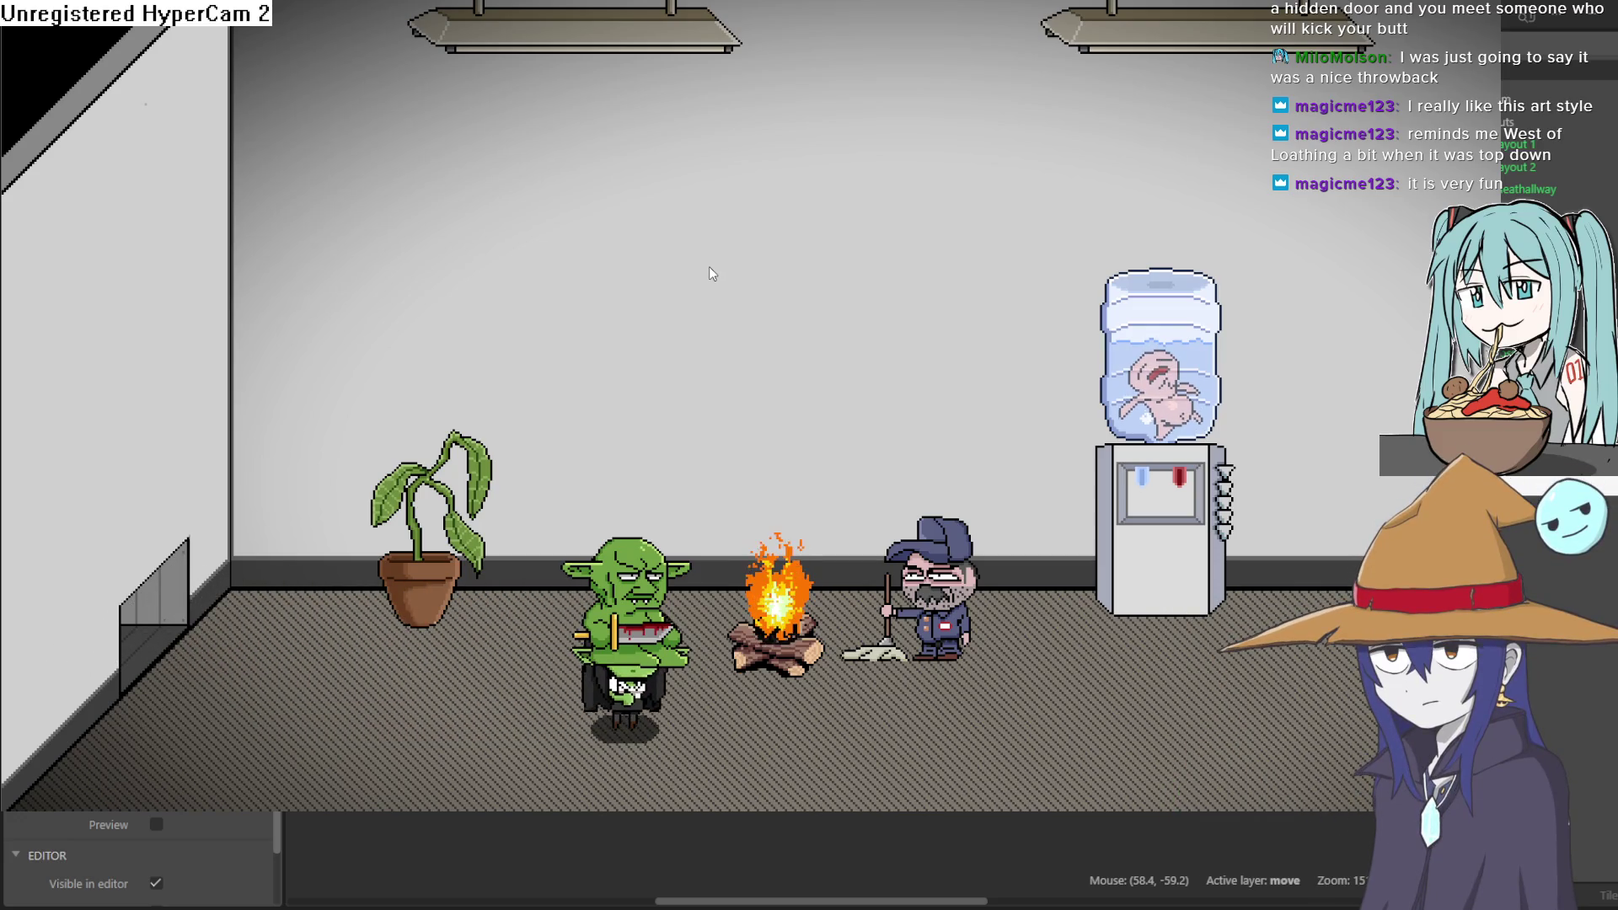
key("Right")
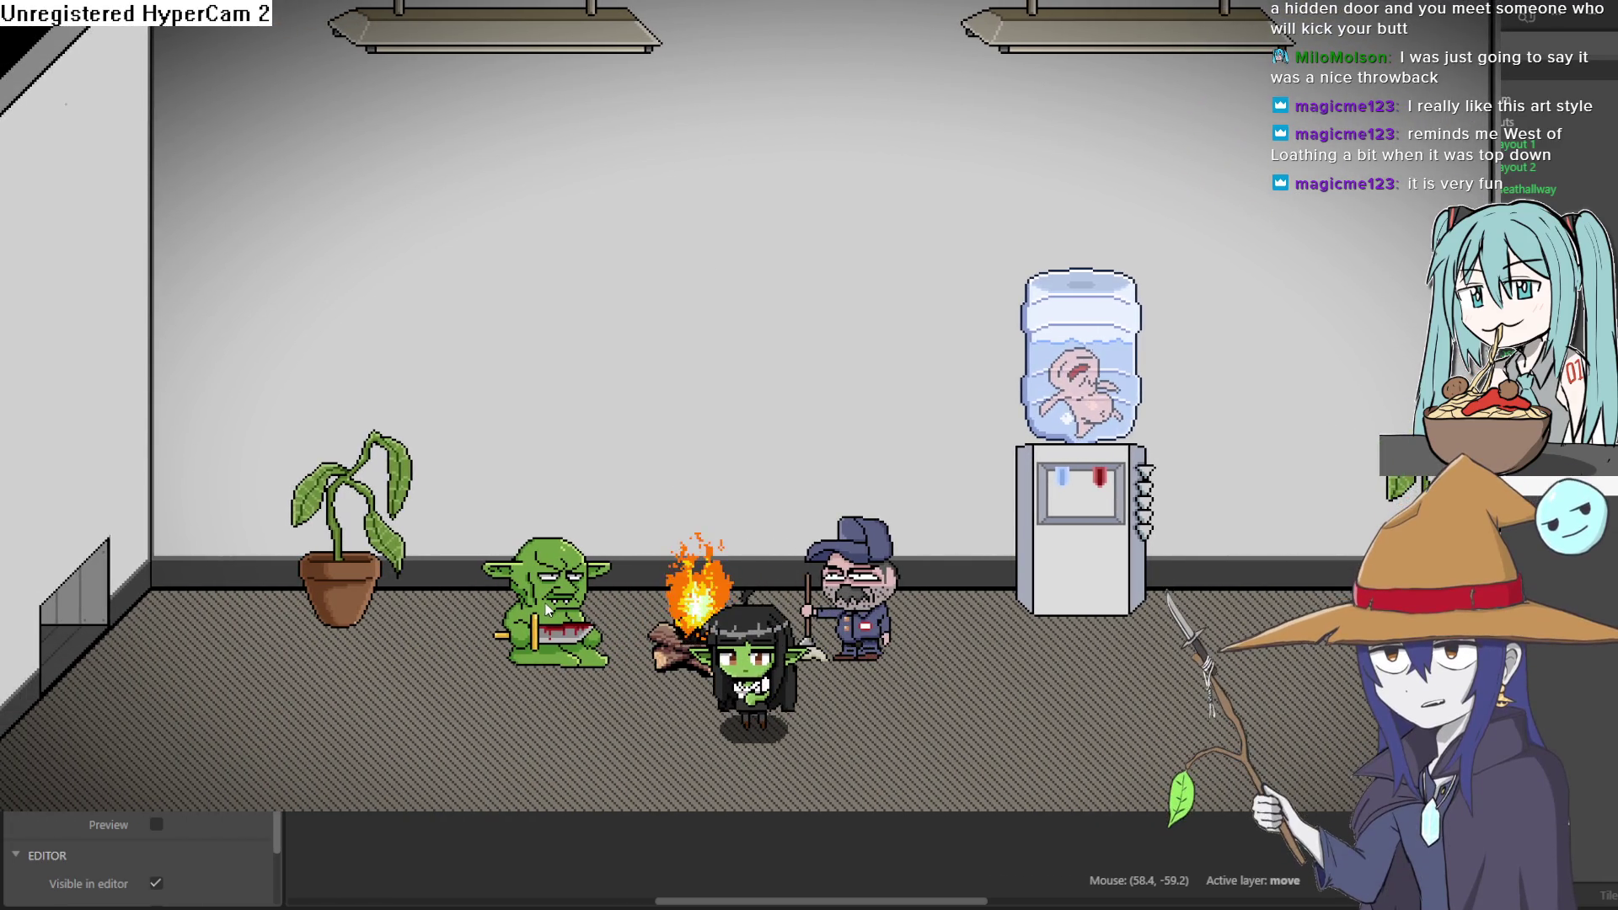
Walk the goblin girl around the water cooler and over toward the right plant
key("Left")
key("Right")
key("Left")
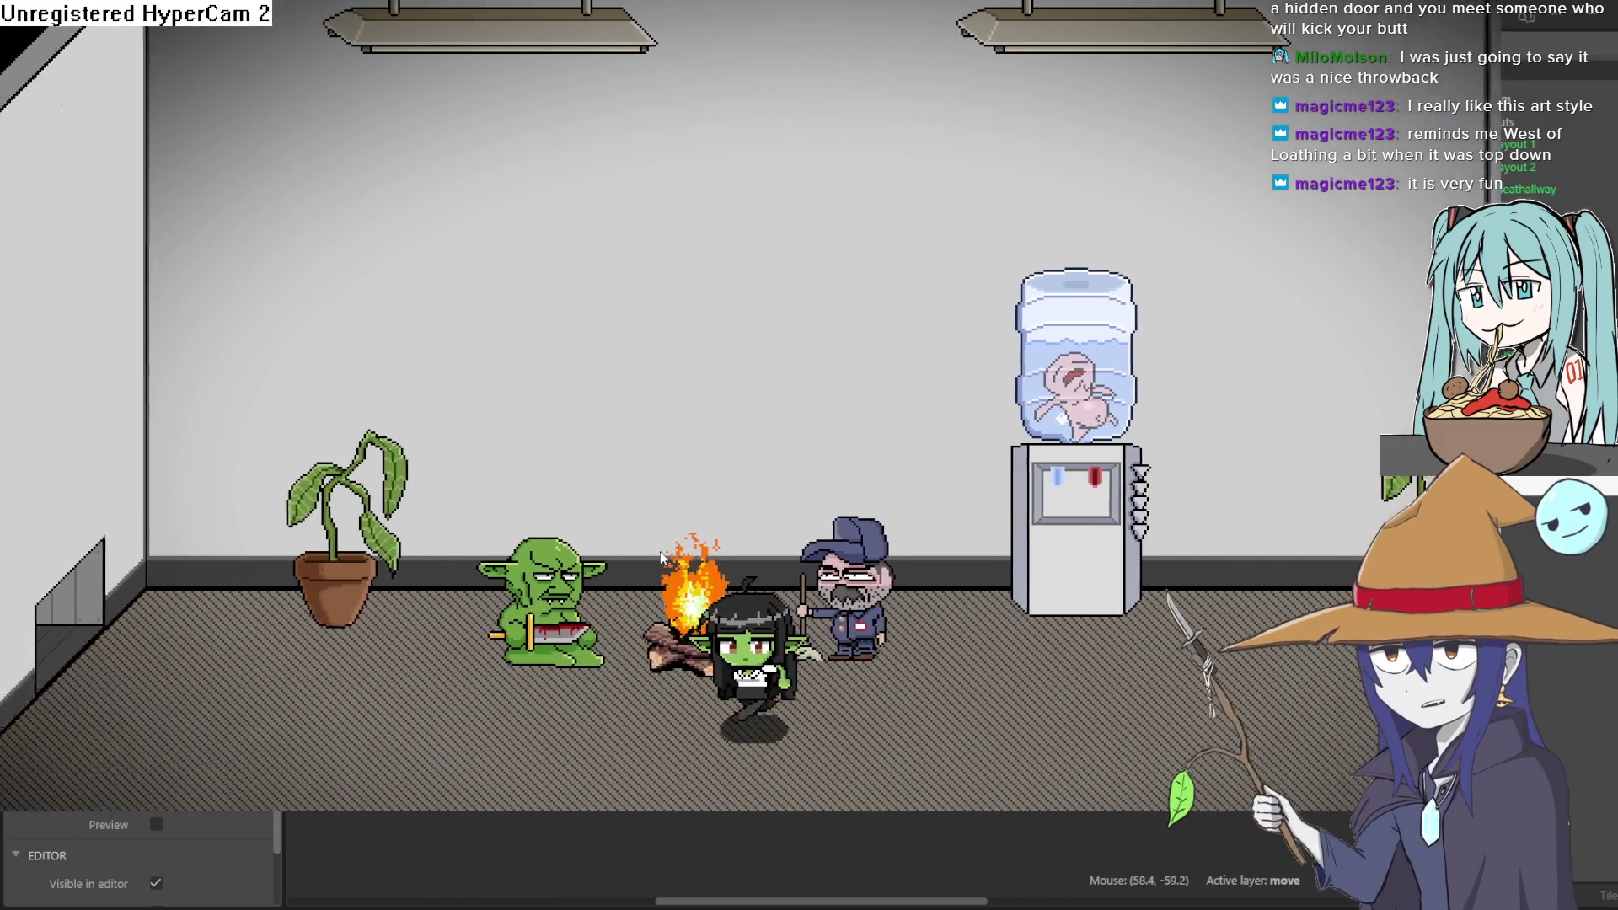
key("Up")
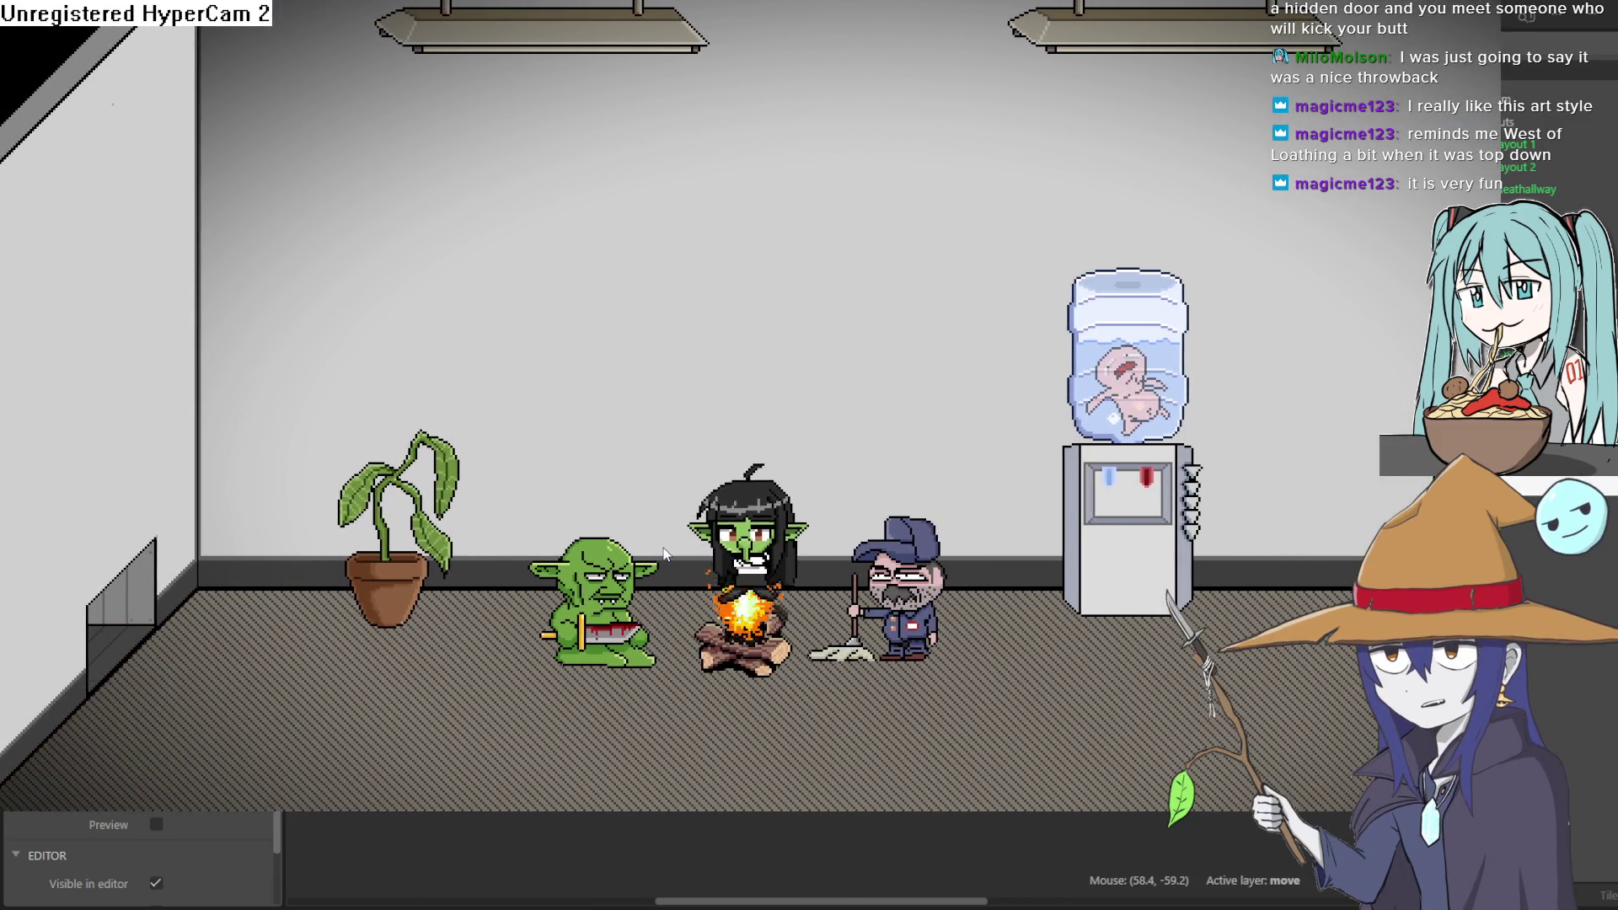
key("Down")
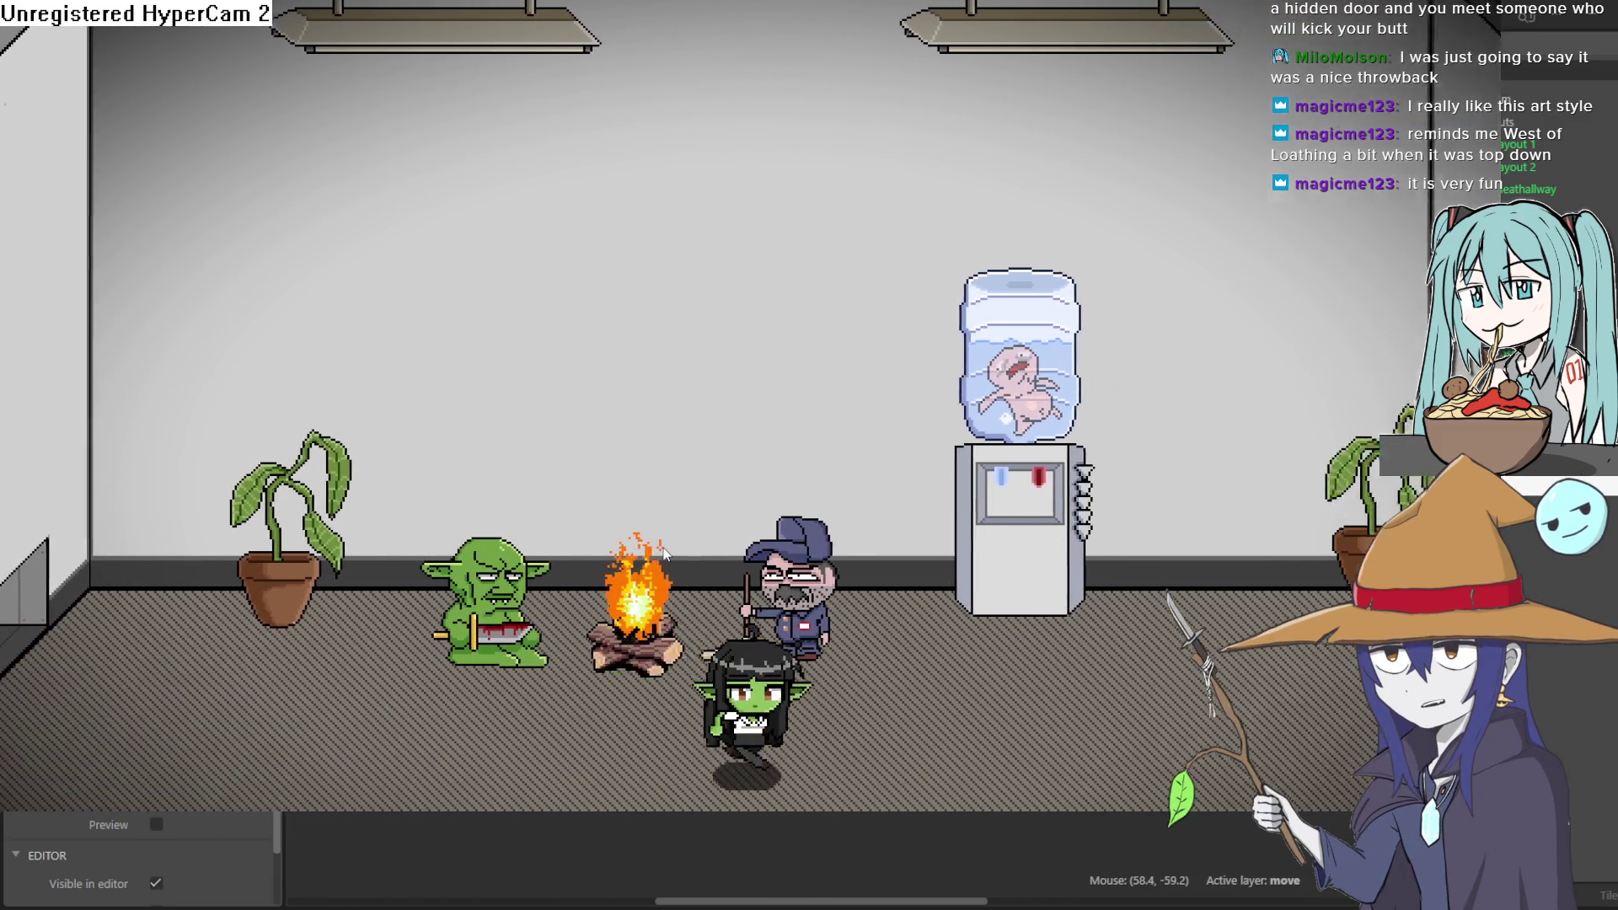
key("Right")
key("Up")
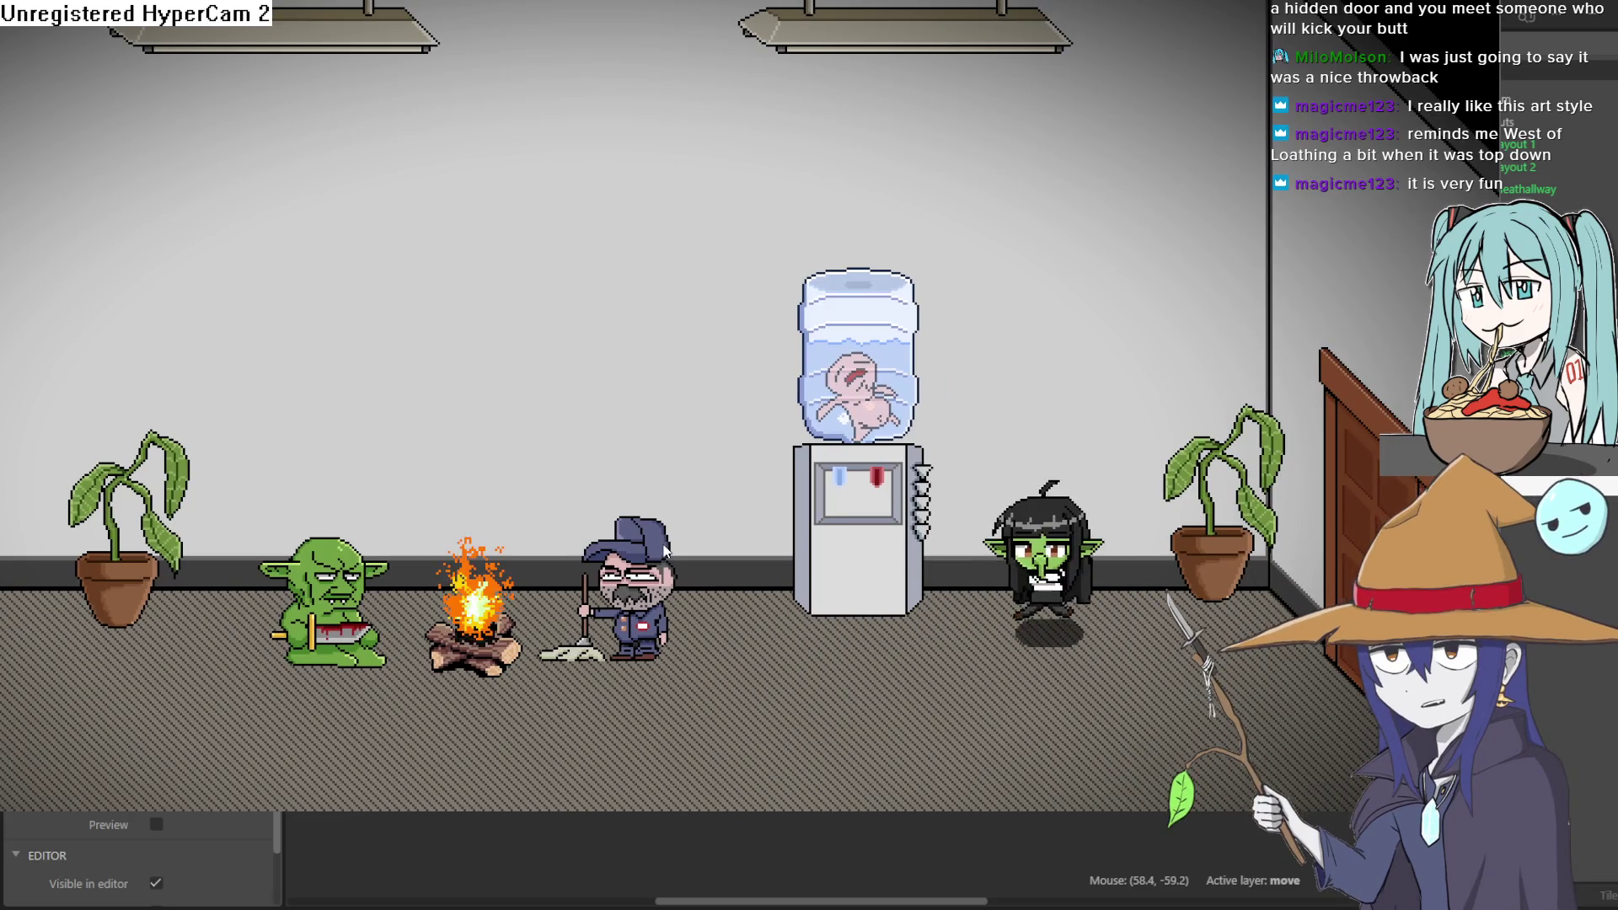
key("Down")
key("Right")
key("Right")
Enter the next room, fire the gun, then exit left into the elevator hallway
key("Left")
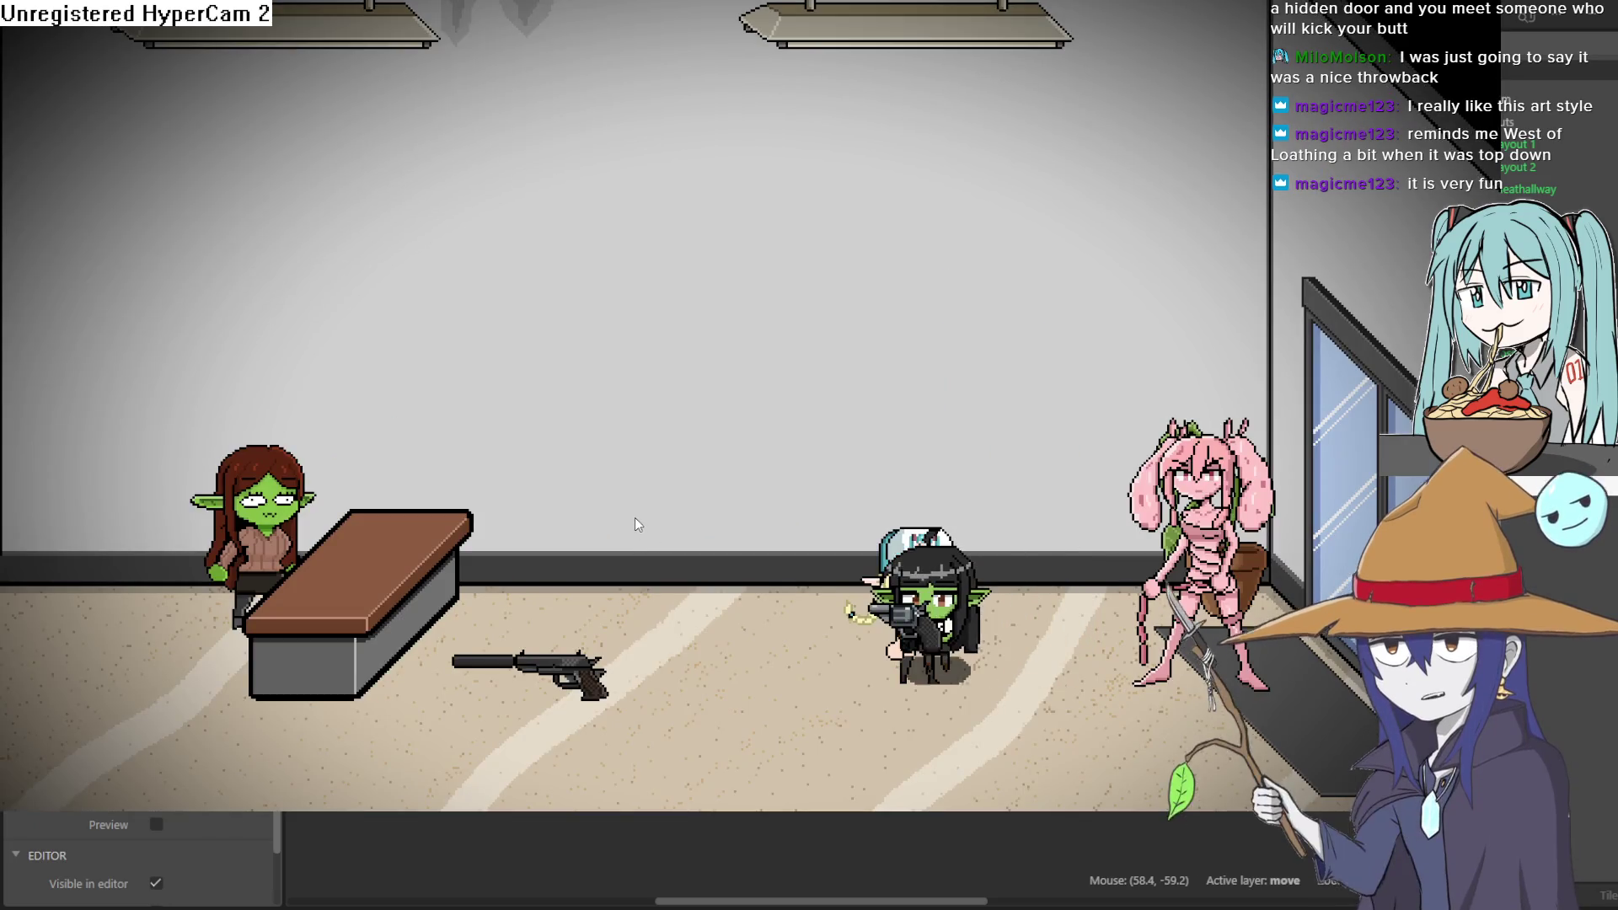
key("Down")
key("Up")
key("Left")
left_click(625, 511)
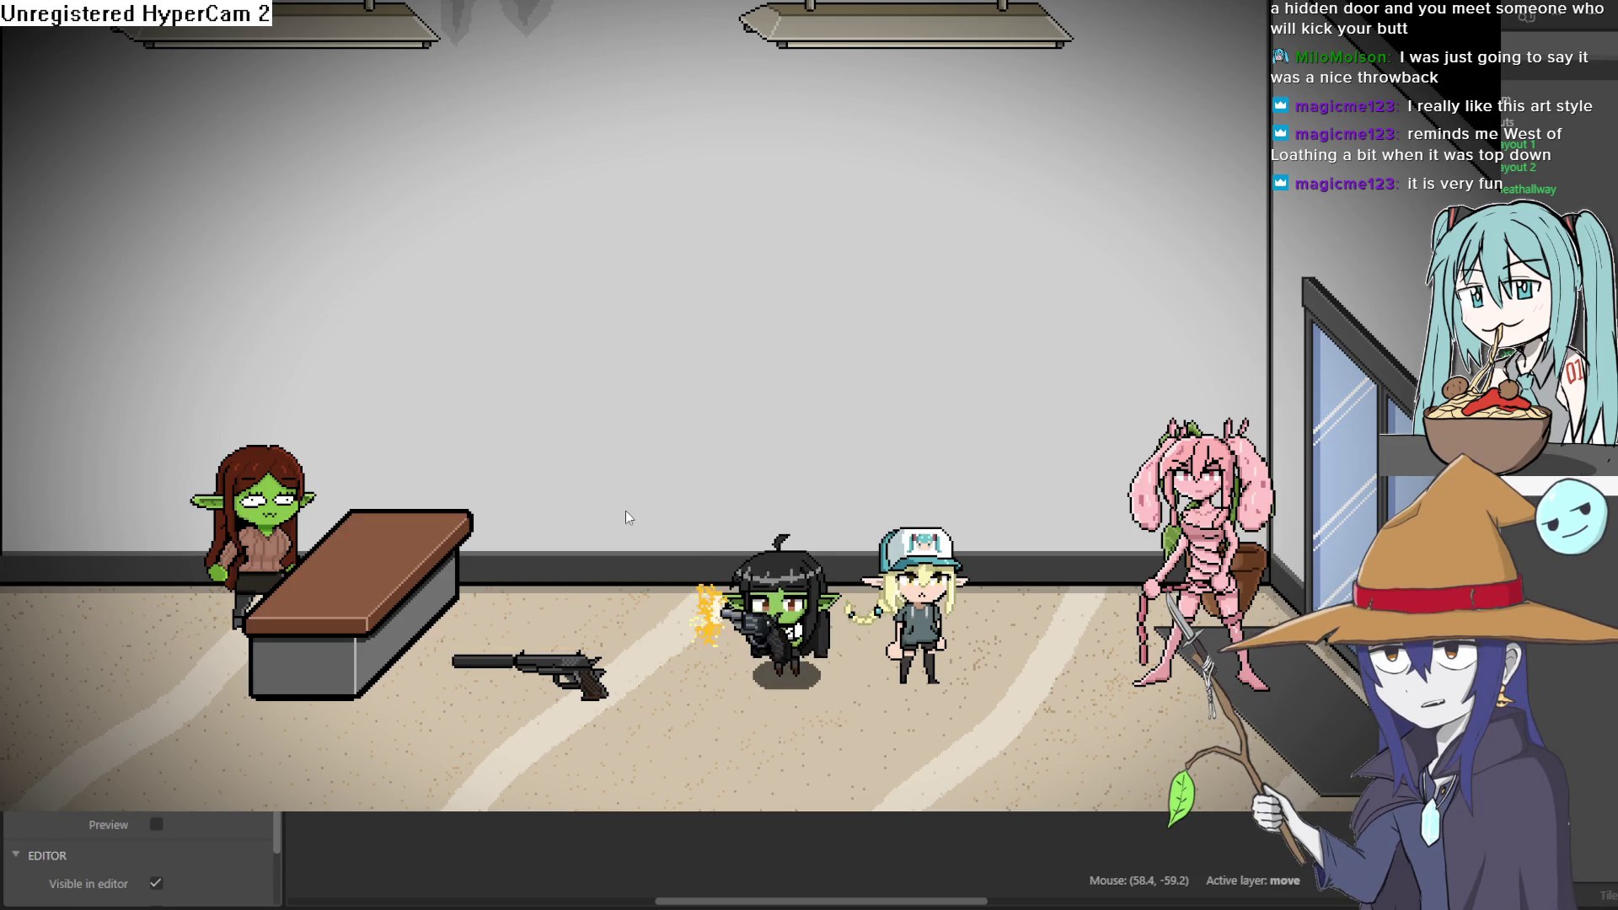
key("Down")
key("Left")
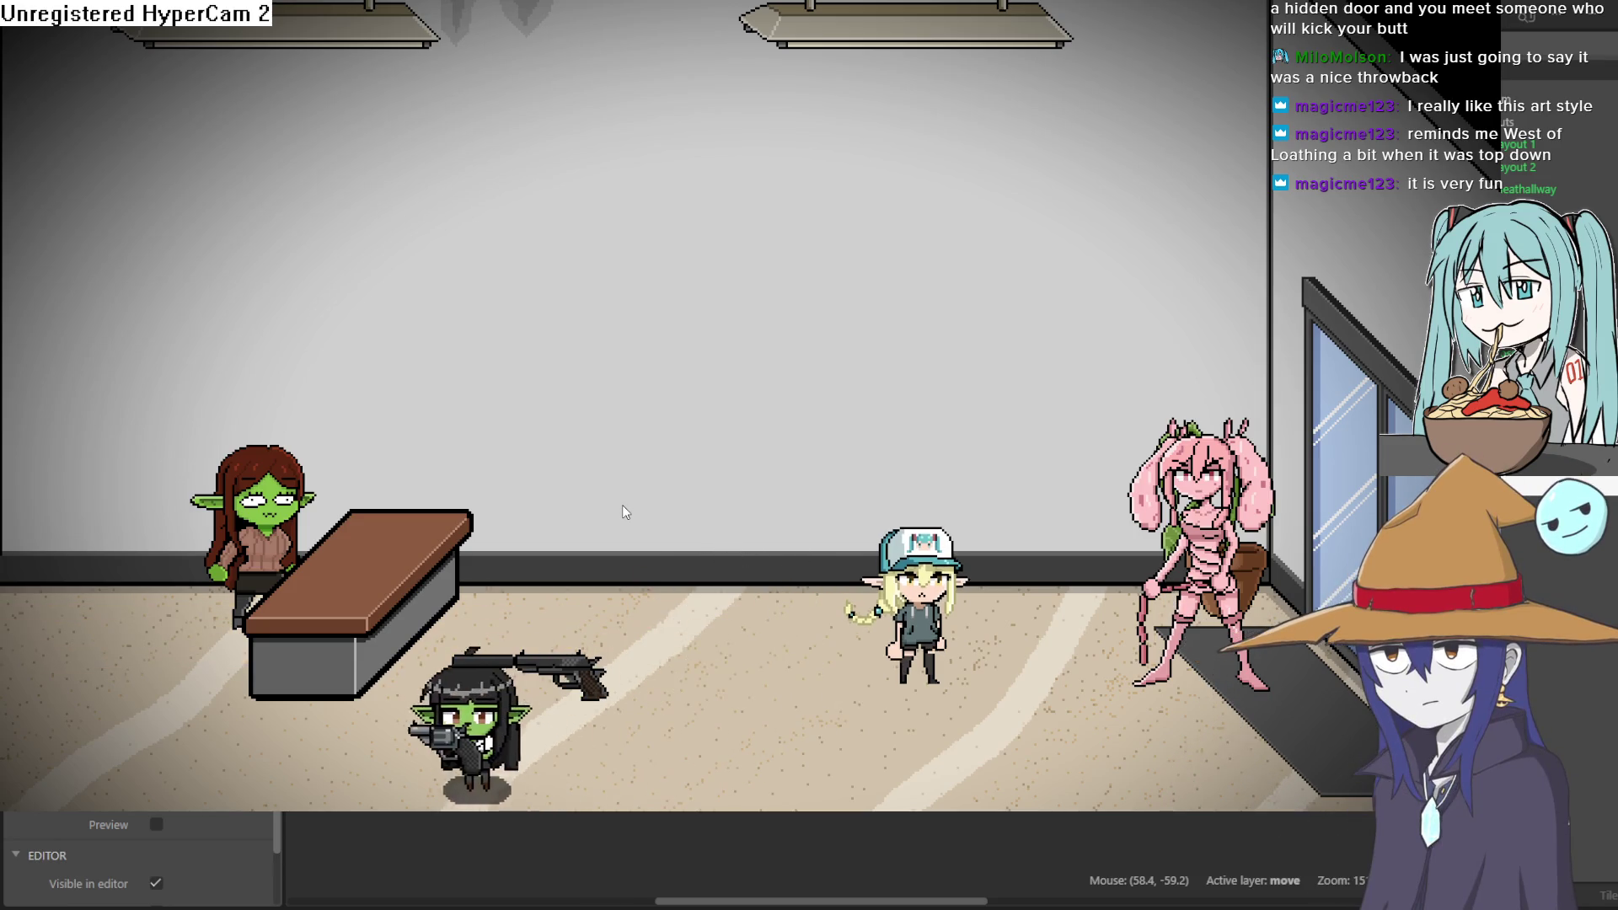
key("Up")
key("Left")
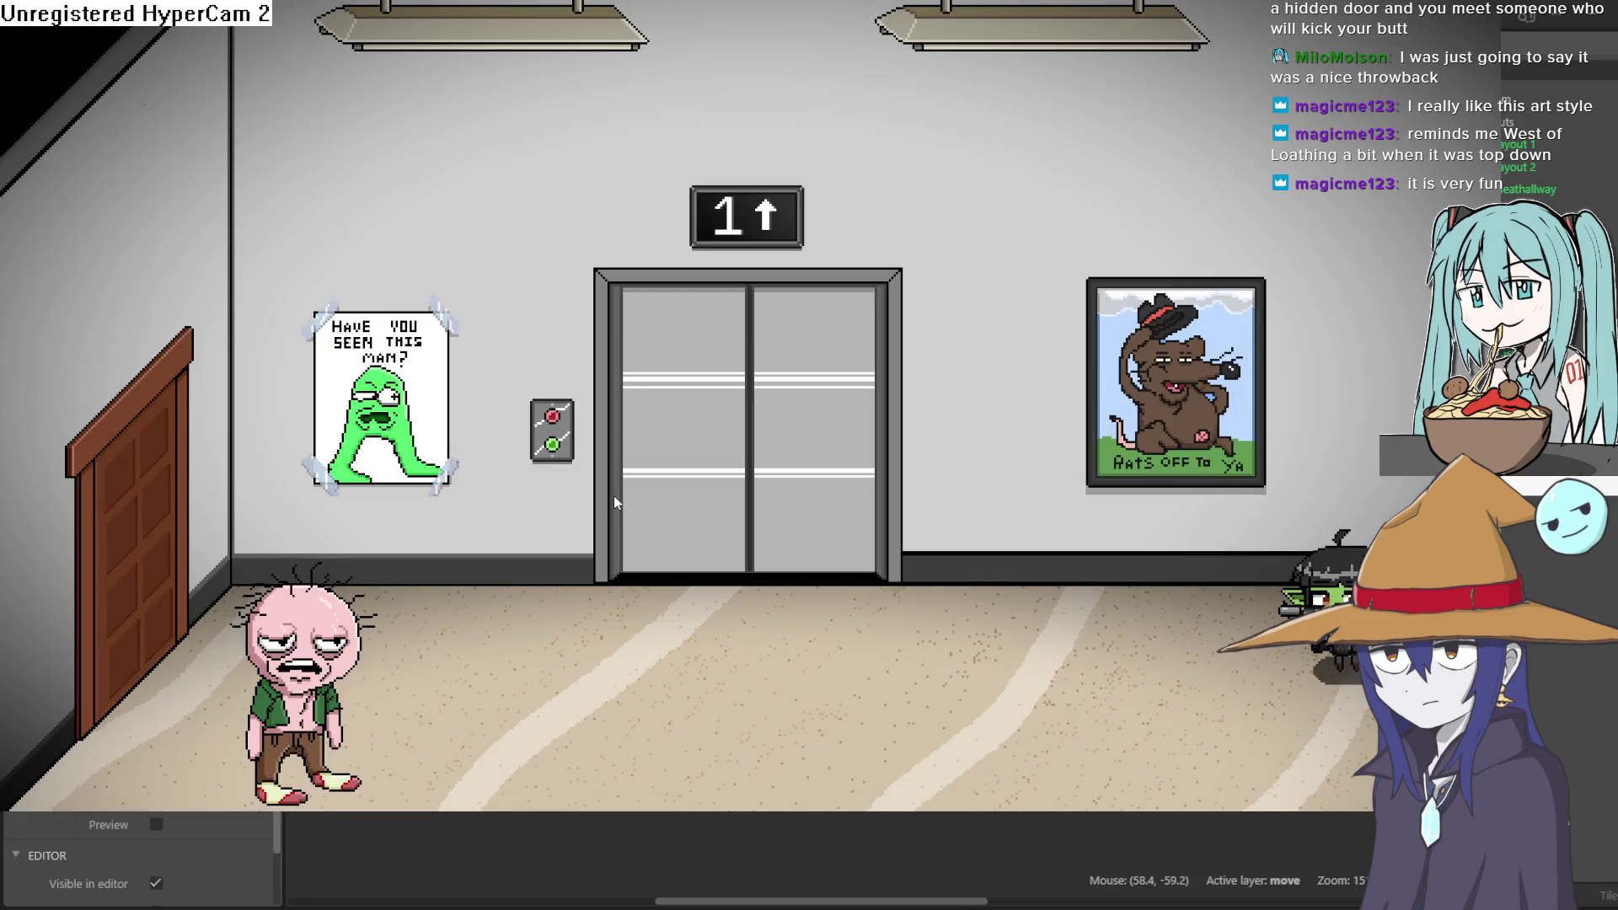
Close the game preview and bring up the hooded Sprite-0010 drawing in Aseprite
key("Escape")
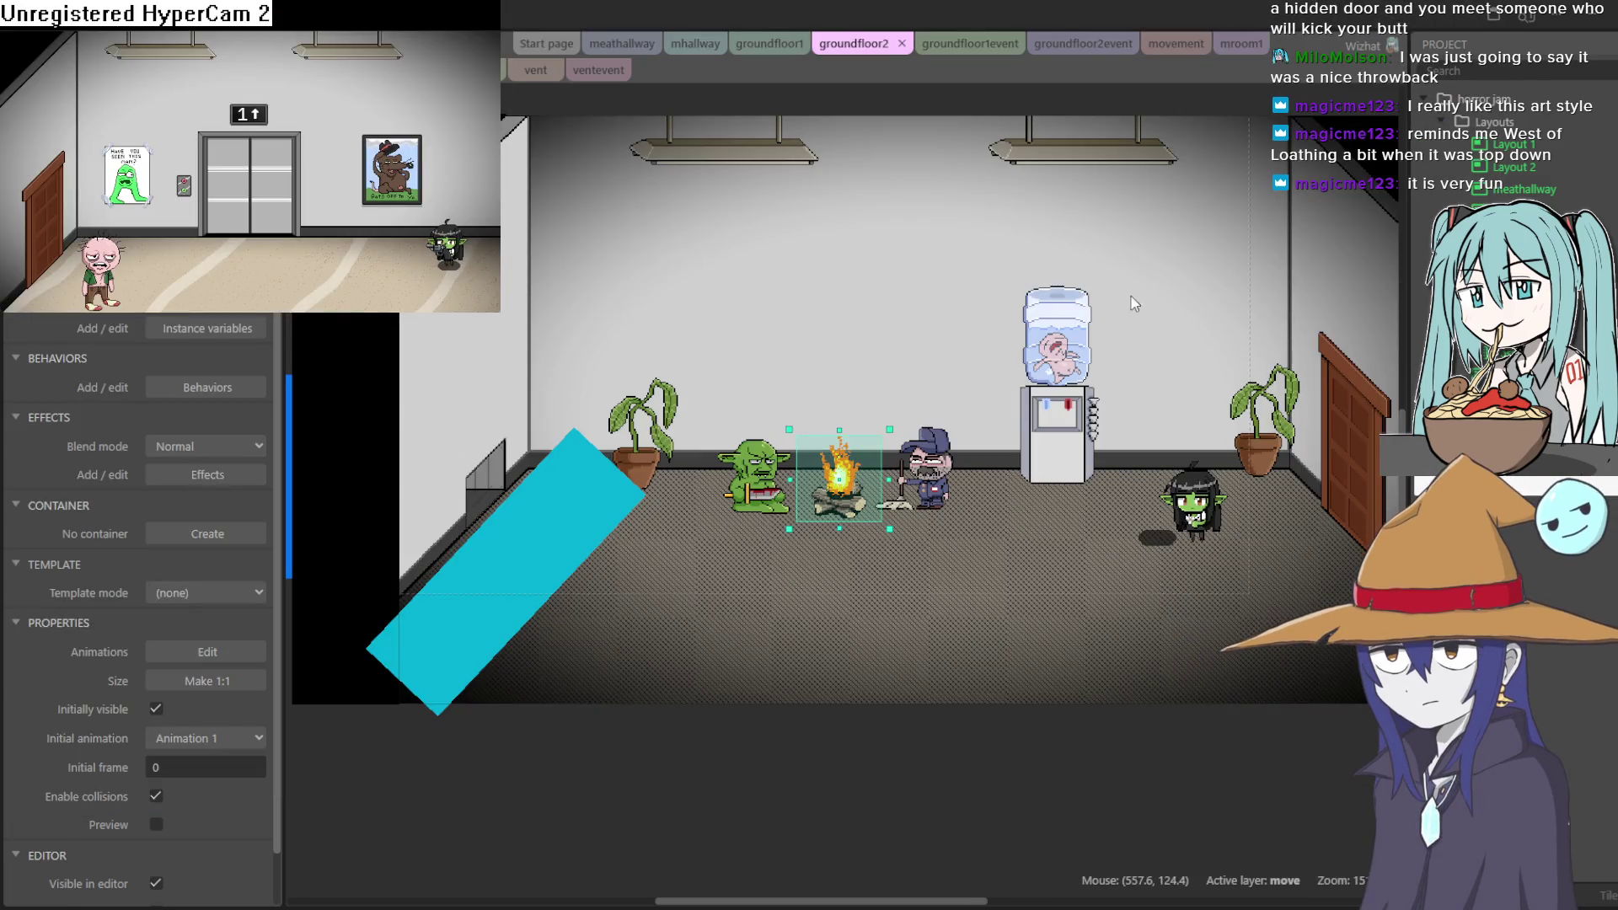
key("alt+F4")
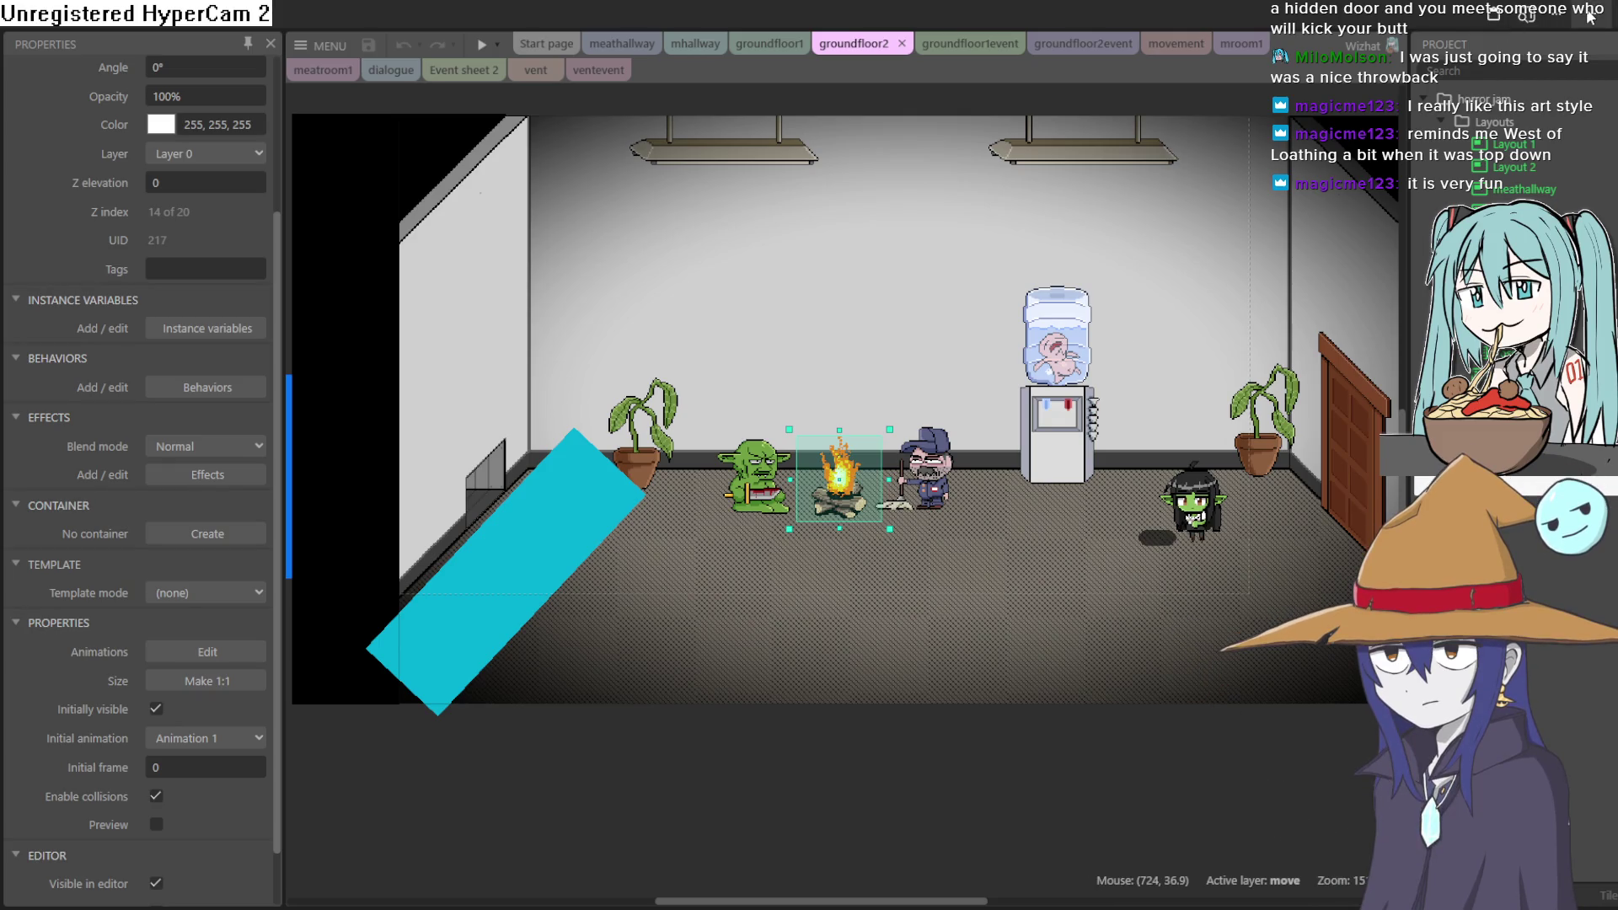
left_click(1590, 17)
left_click(1513, 35)
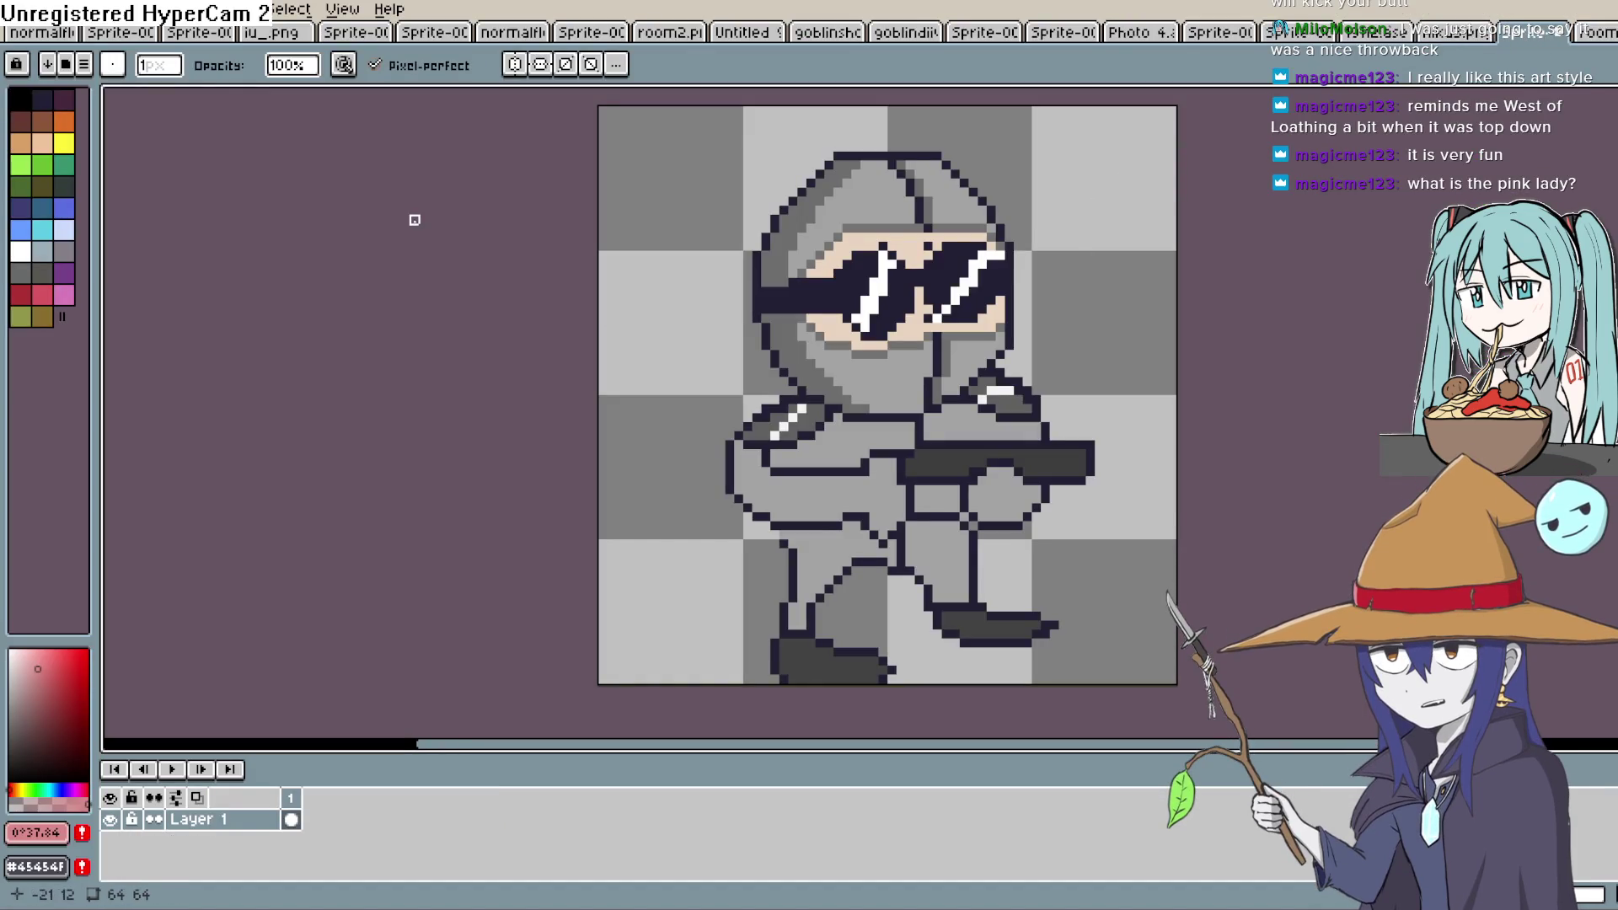
Create a new blank 64×64 sprite in Aseprite
key("alt+f")
left_click(46, 42)
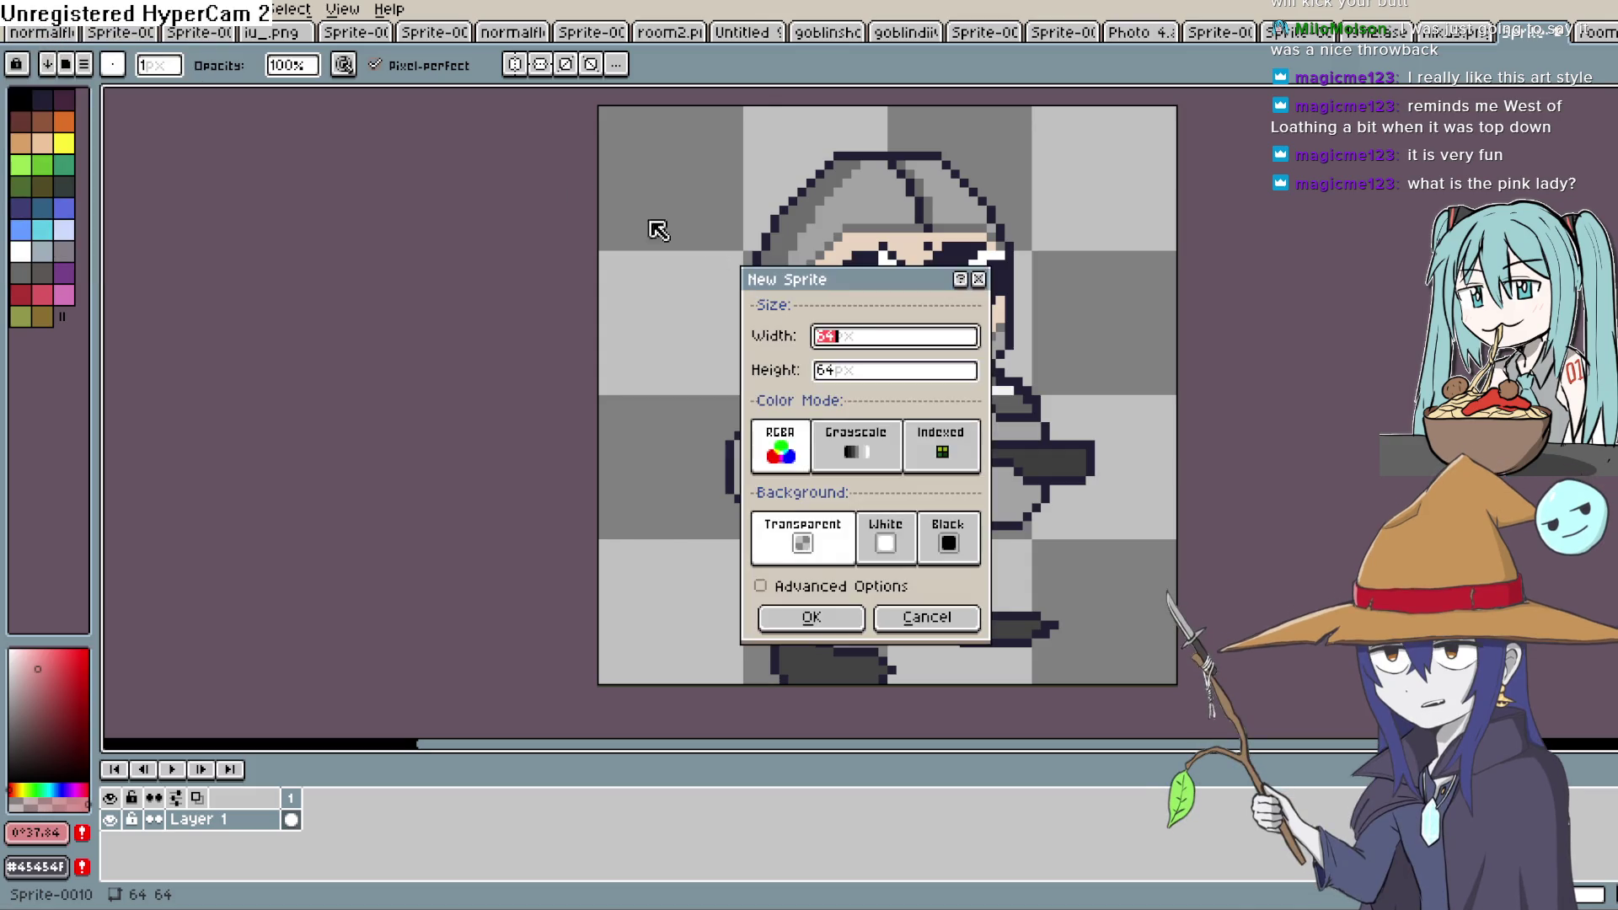
left_click(830, 638)
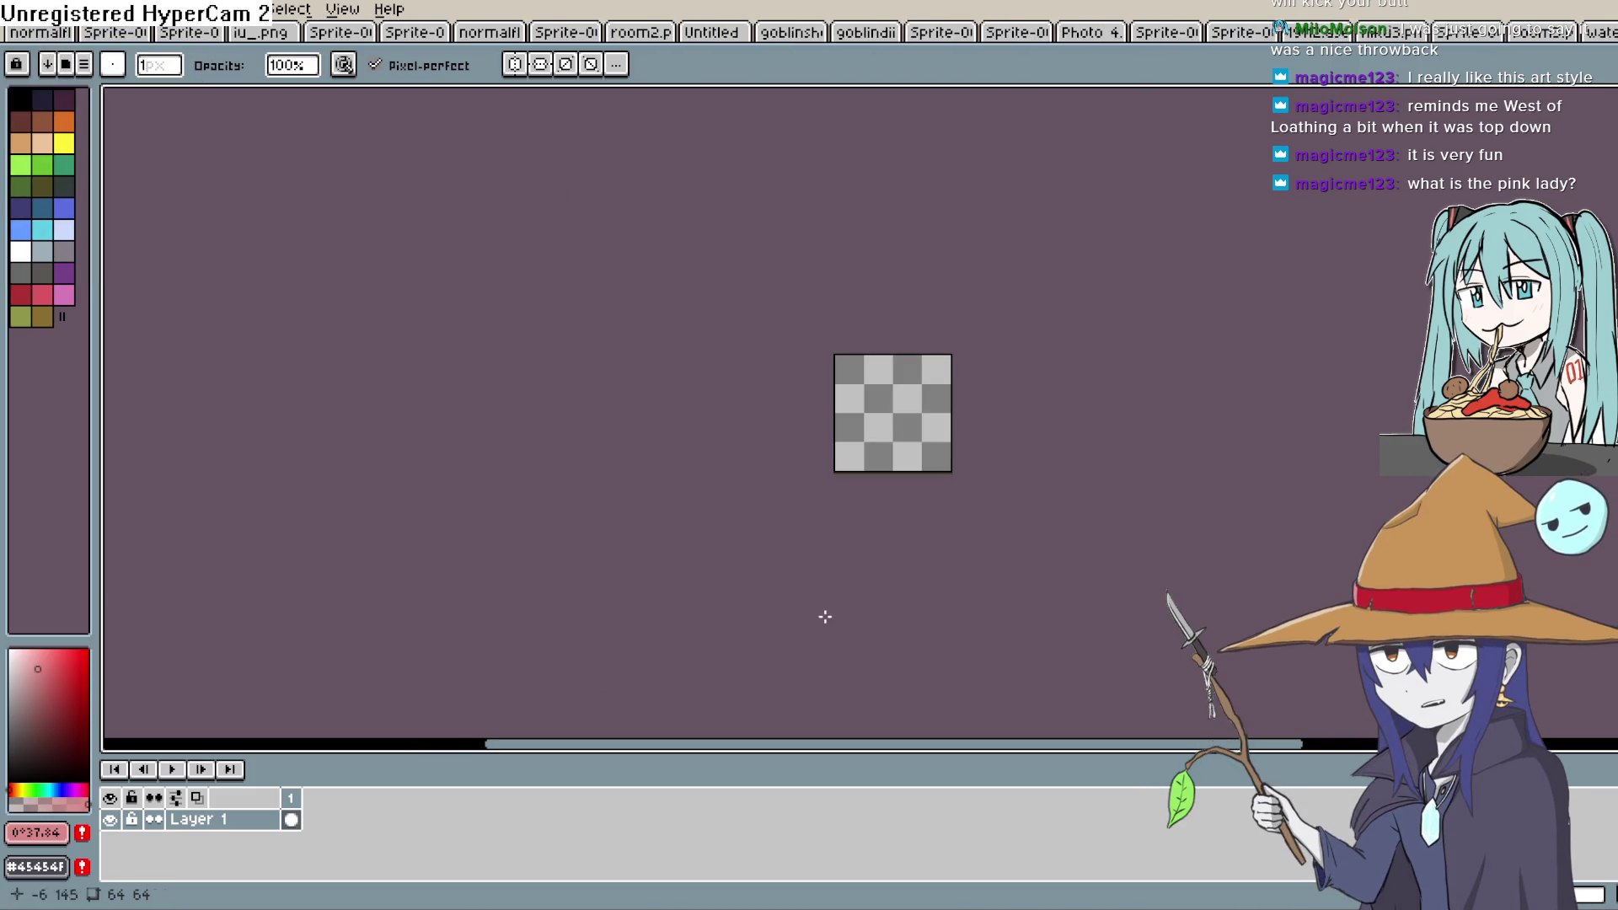
scroll(932, 351, "up", 4)
scroll(882, 469, "down", 1)
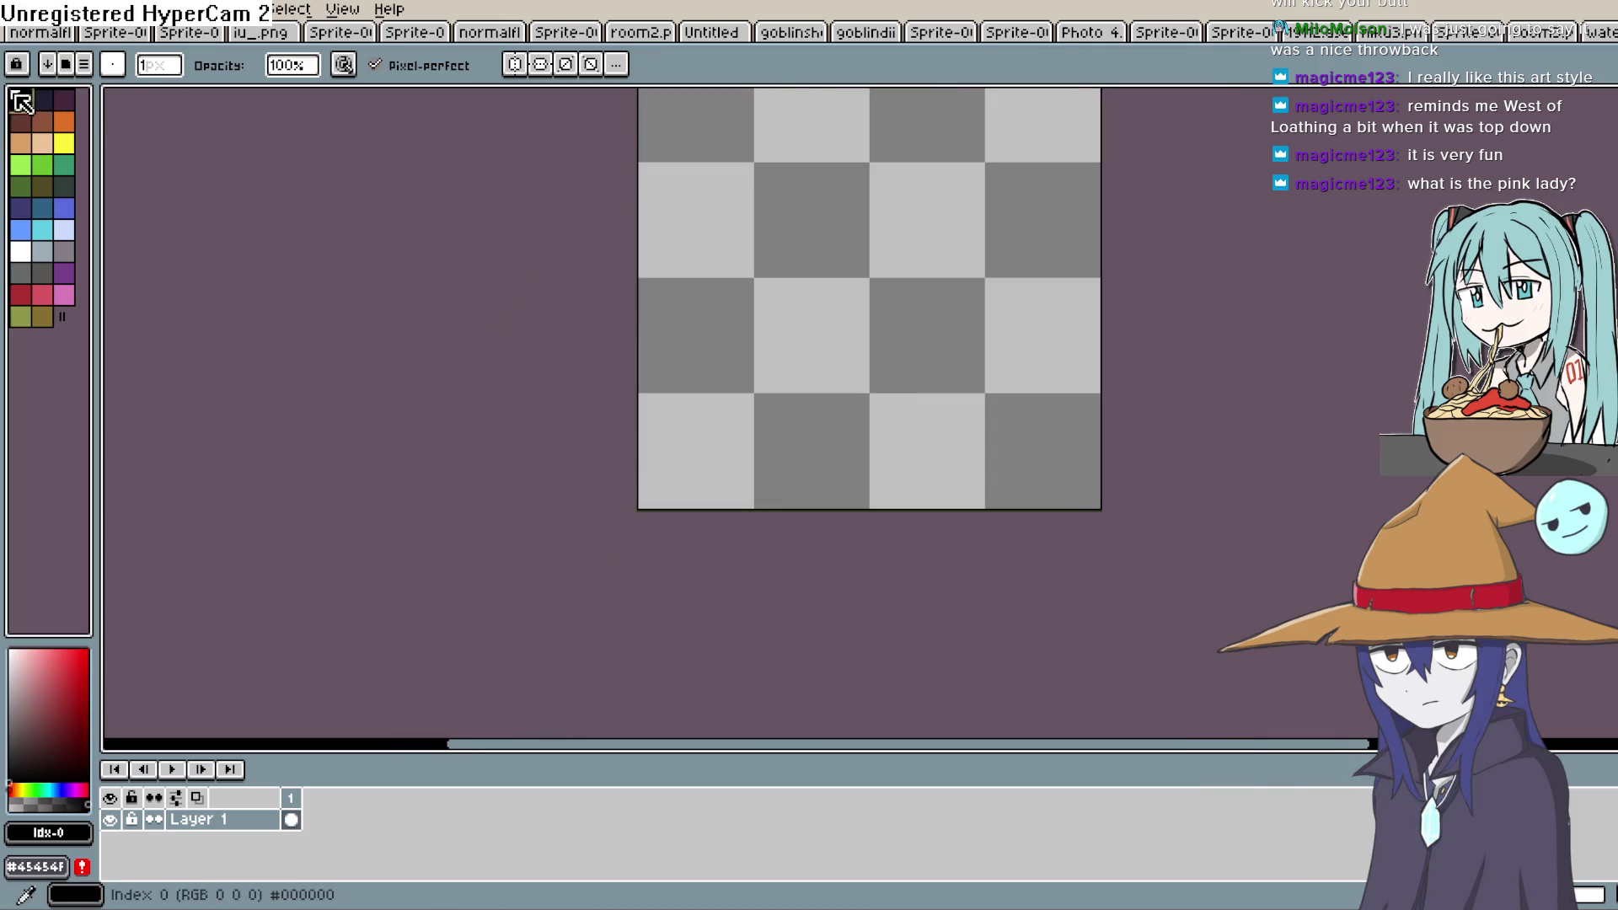
scroll(801, 242, "up", 1)
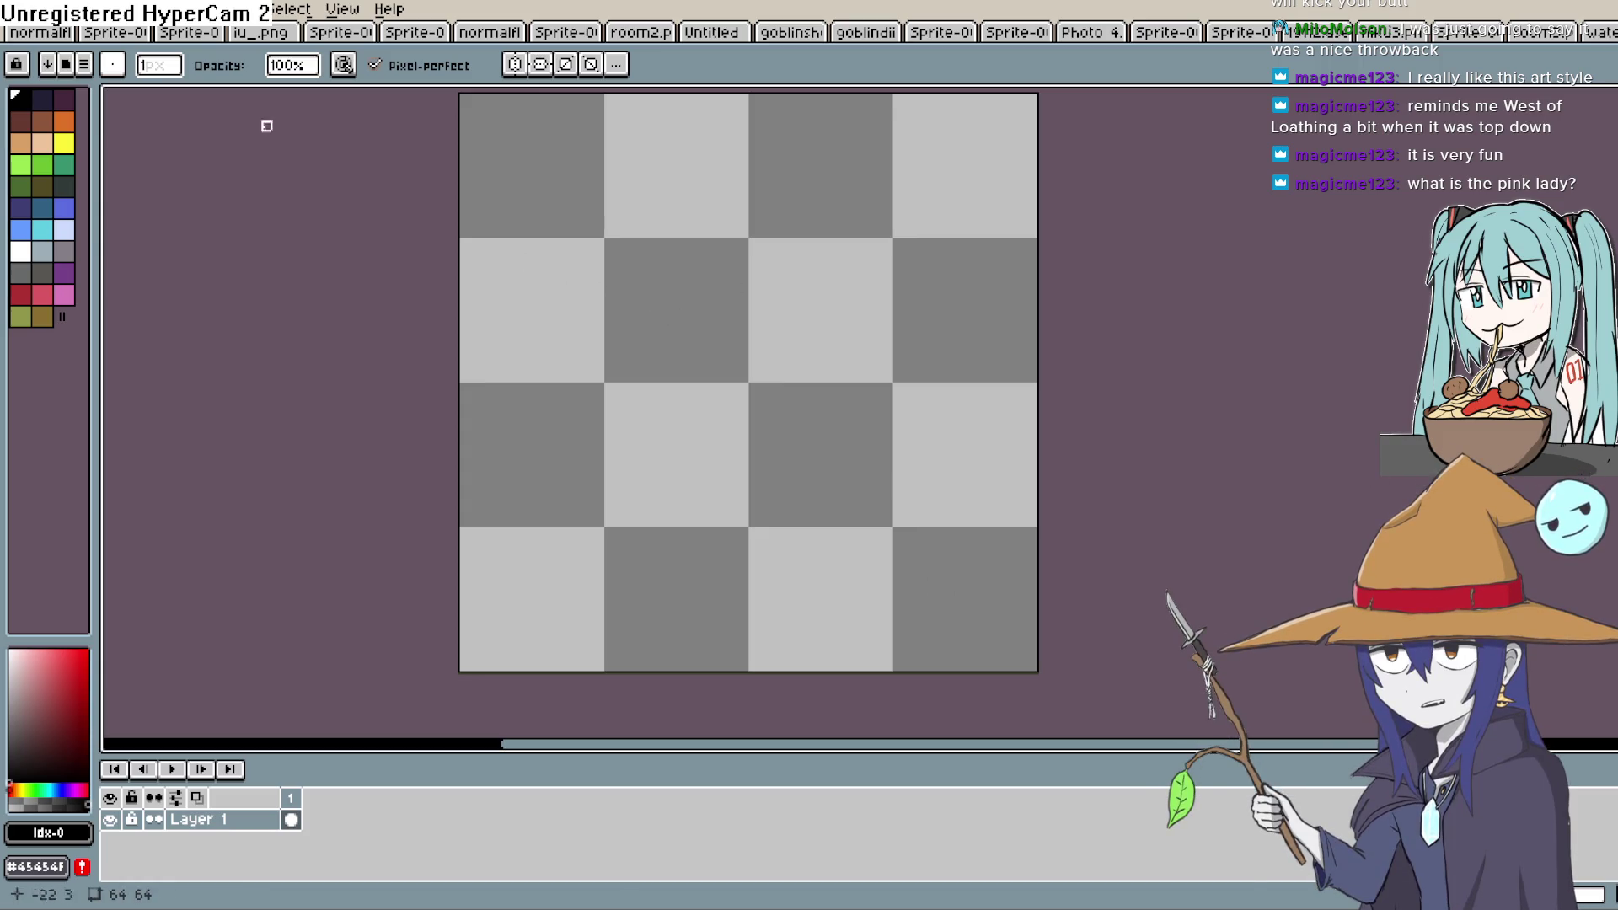
Extend the canvas downward to a height of 111 pixels via Canvas Size
left_click(49, 12)
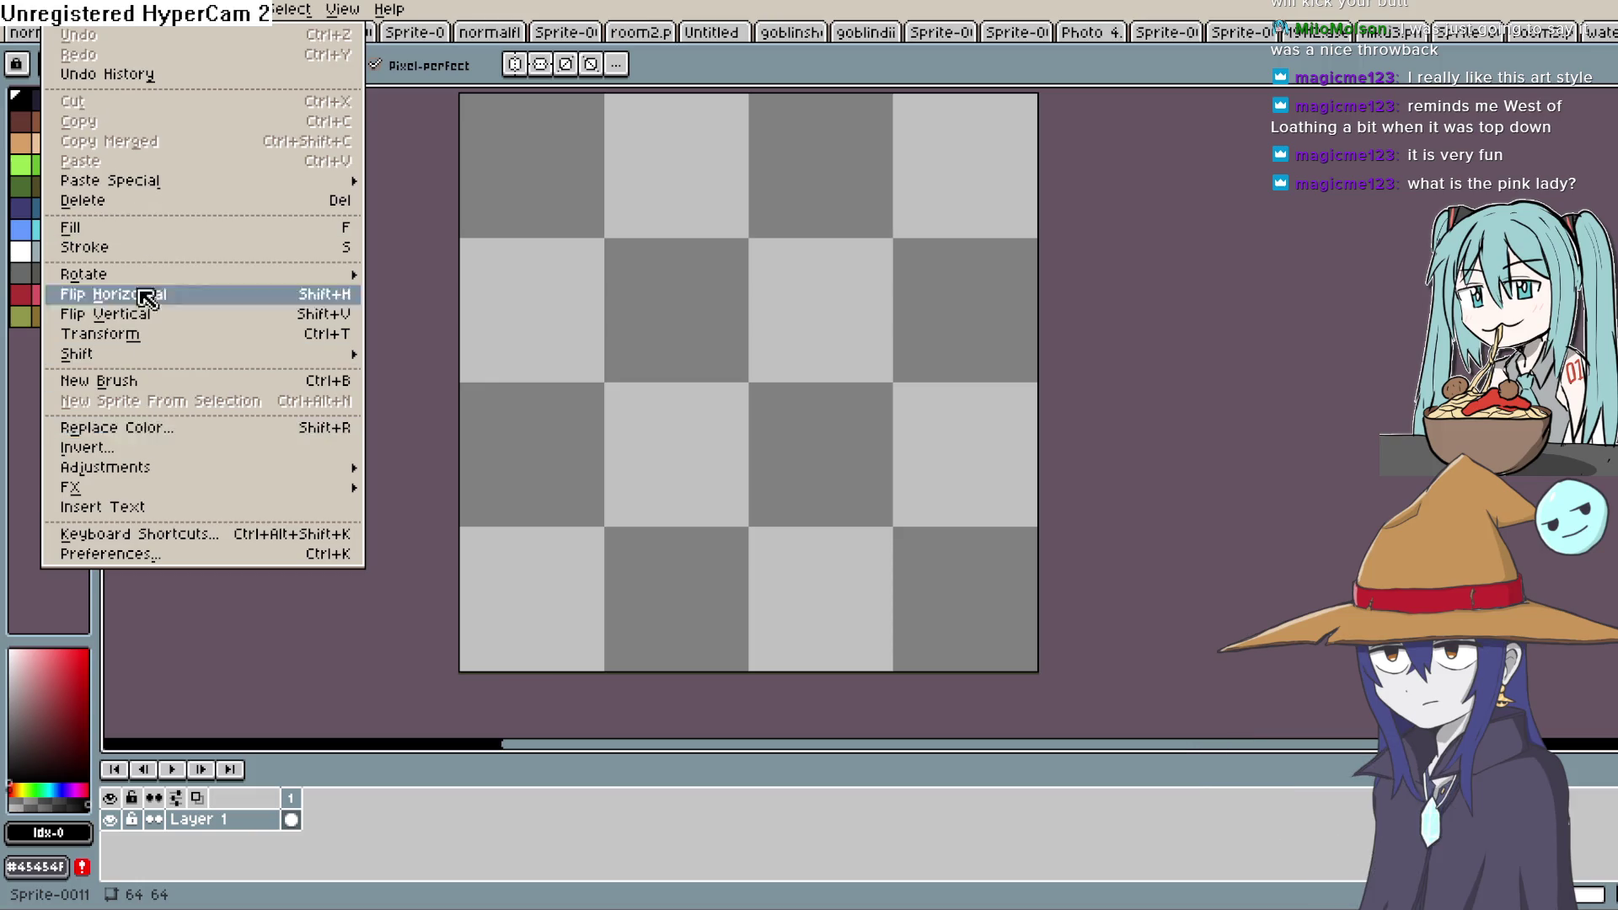
mouse_move(105, 10)
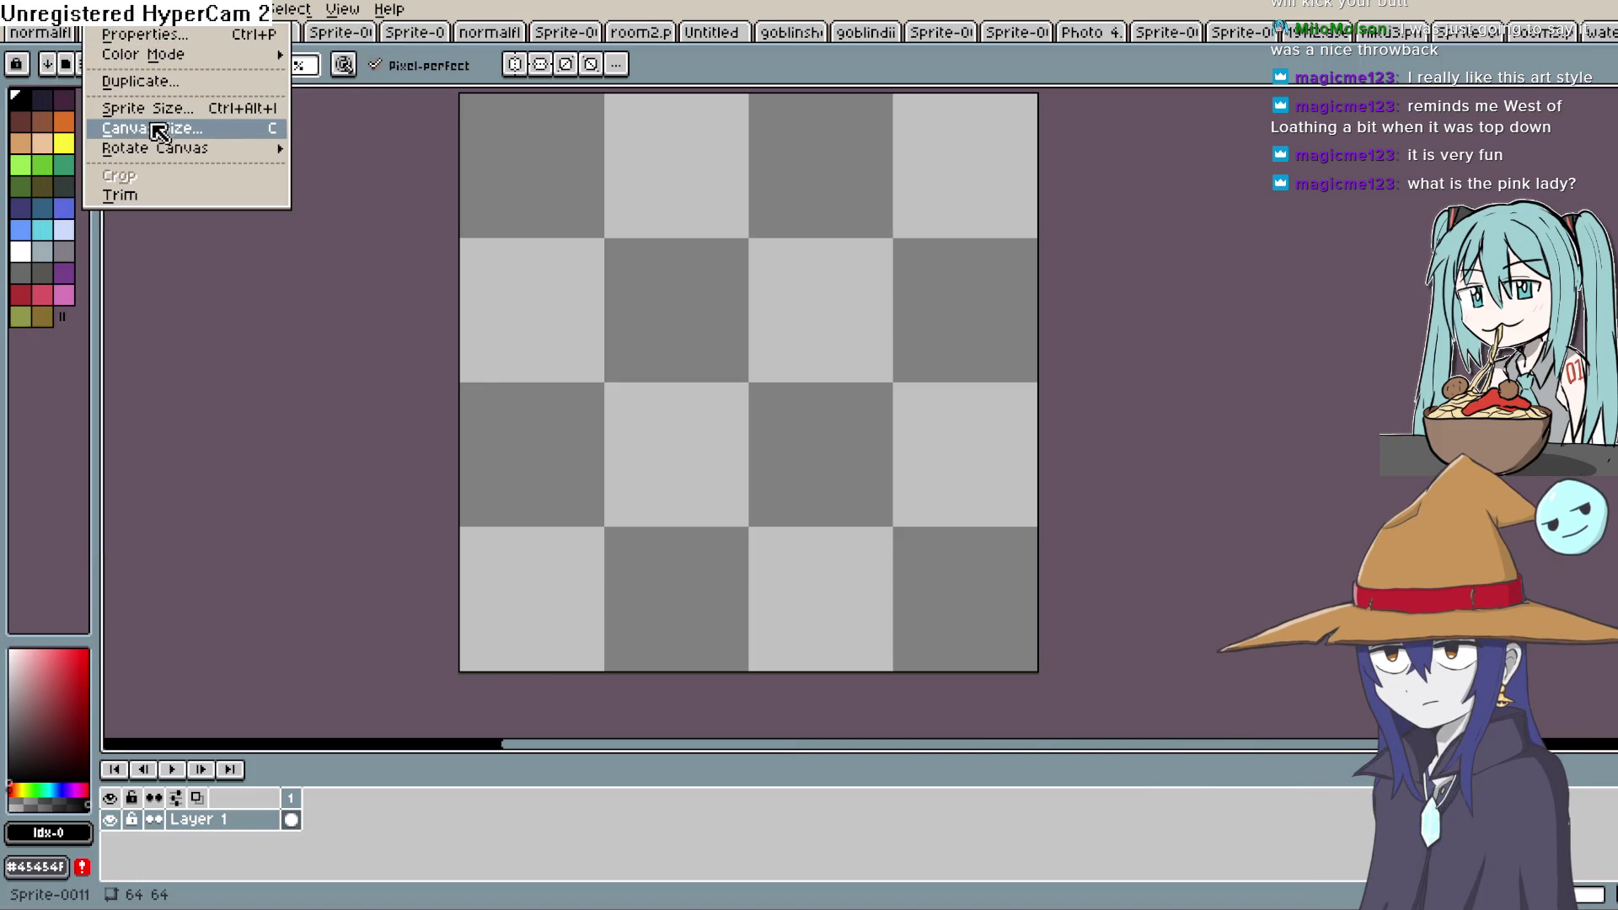
left_click(179, 131)
mouse_move(796, 675)
left_mouse_down()
mouse_move(784, 665)
mouse_move(1102, 654)
left_mouse_up()
scroll(1176, 455, "up", 1)
scroll(1058, 455, "down", 1)
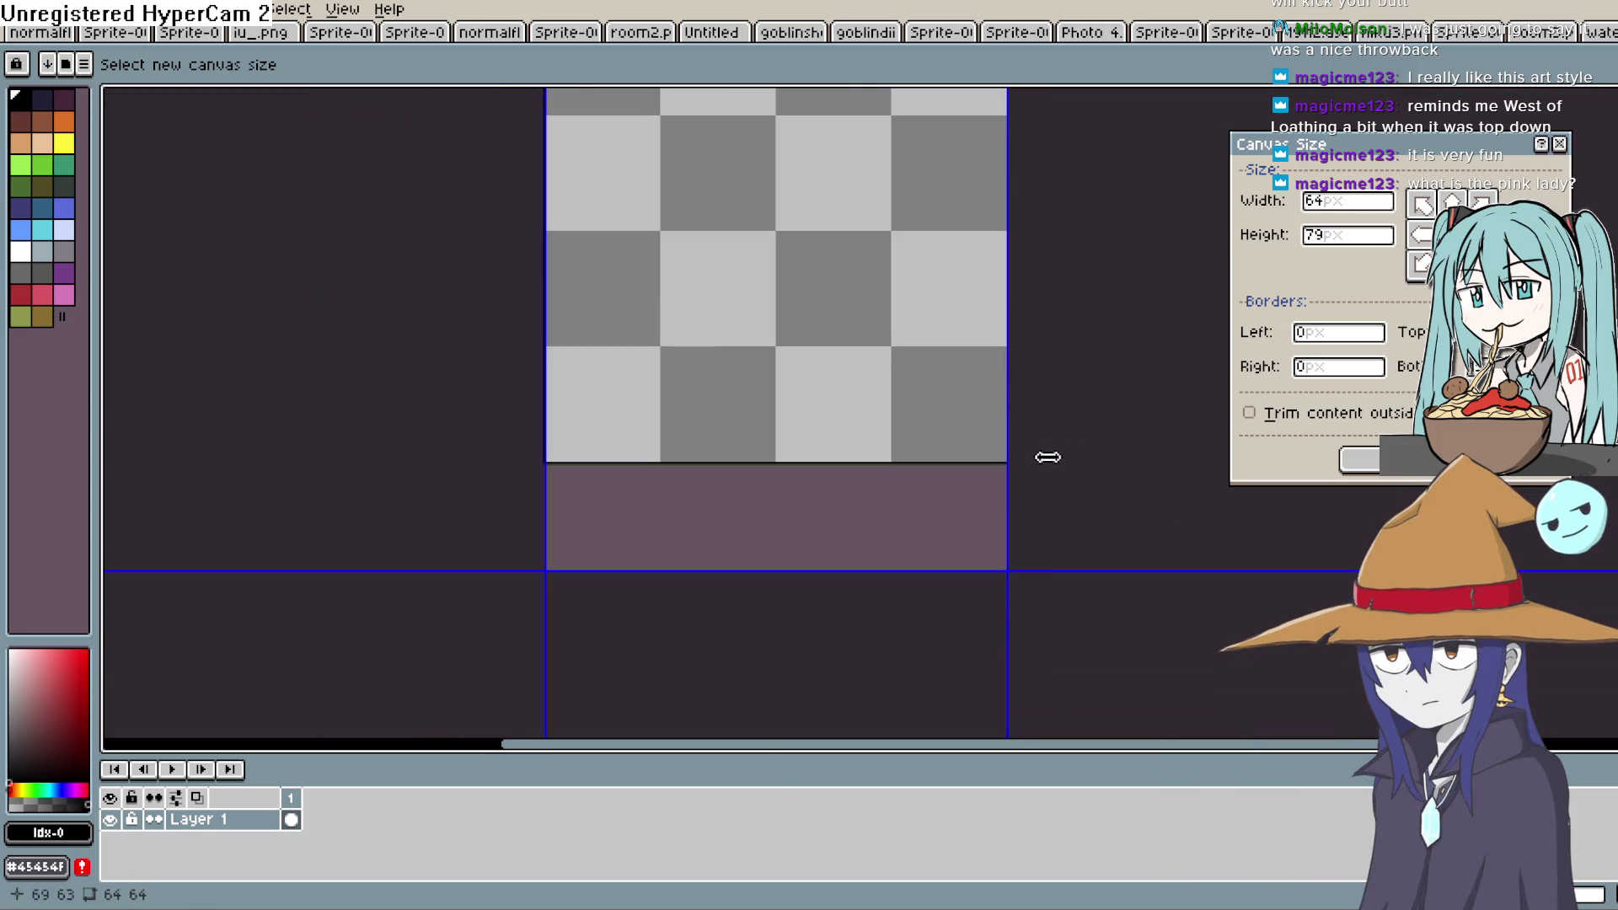
scroll(1064, 482, "down", 1)
left_click_drag(848, 548, 830, 712)
key("Return")
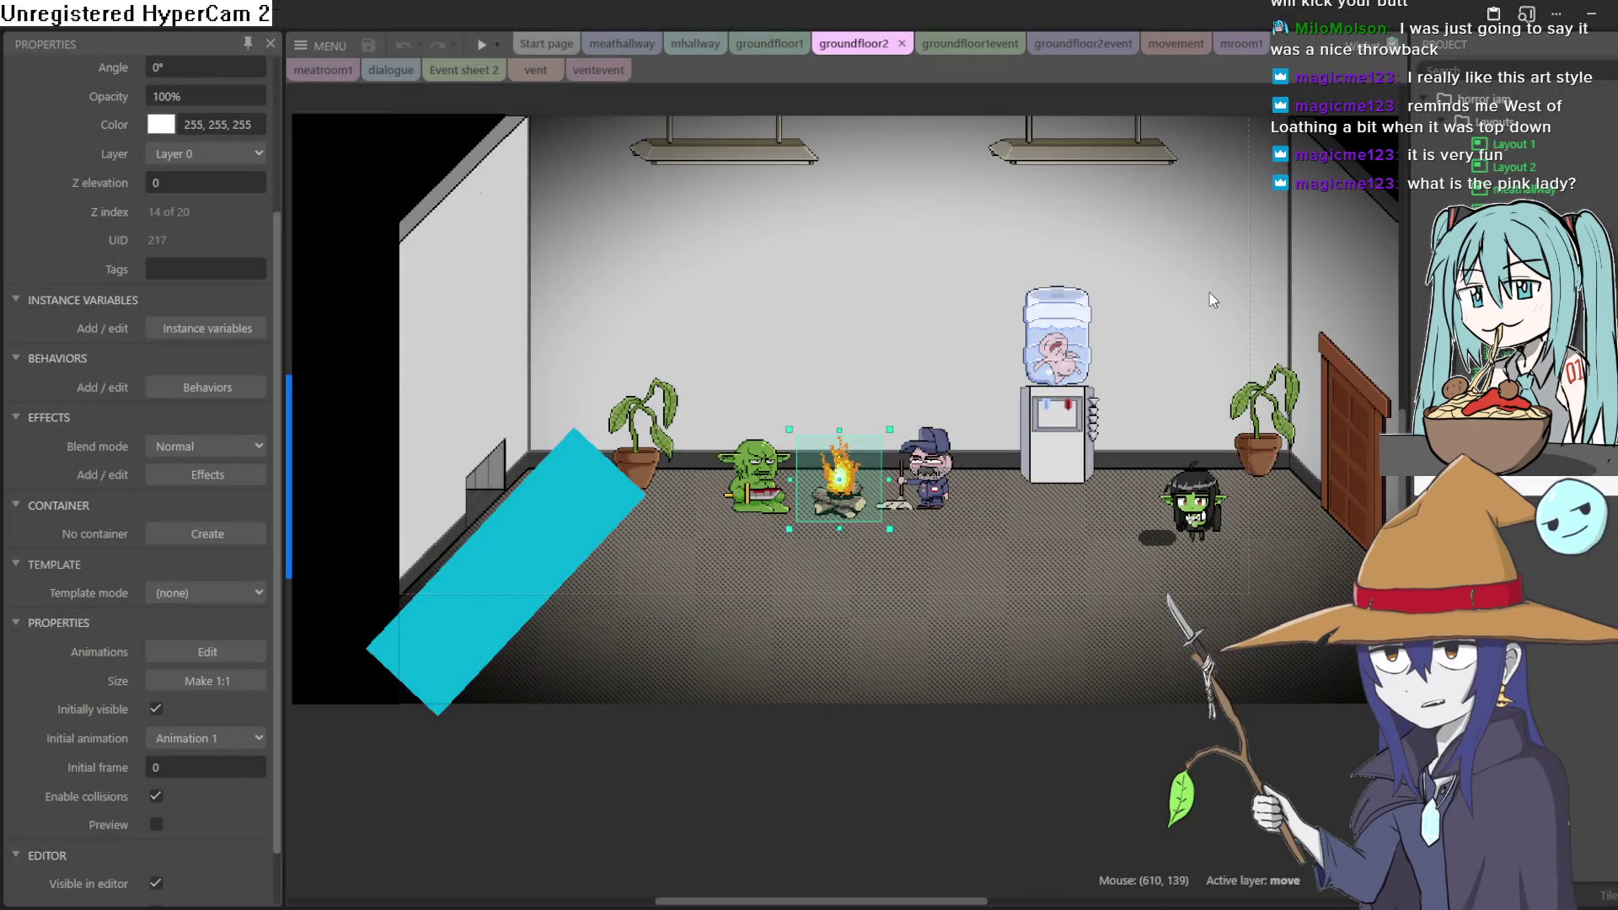
Look through the groundfloor1event, groundfloor2event and movement sheets, then show the groundfloor1 layout
left_click(972, 45)
left_click(1066, 45)
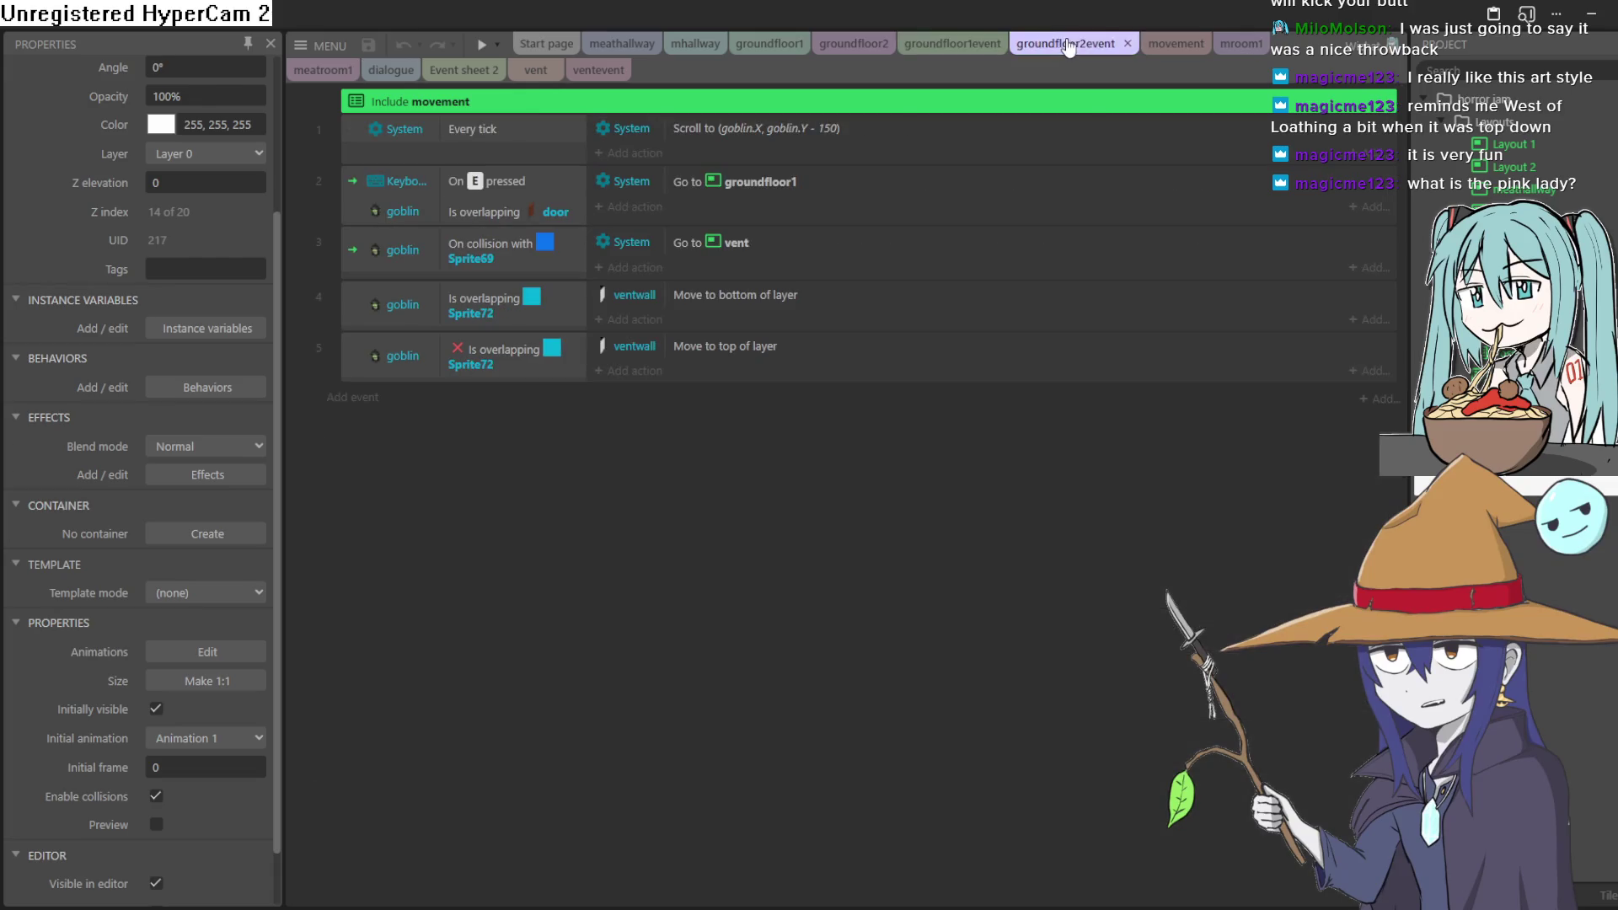
left_click(1158, 46)
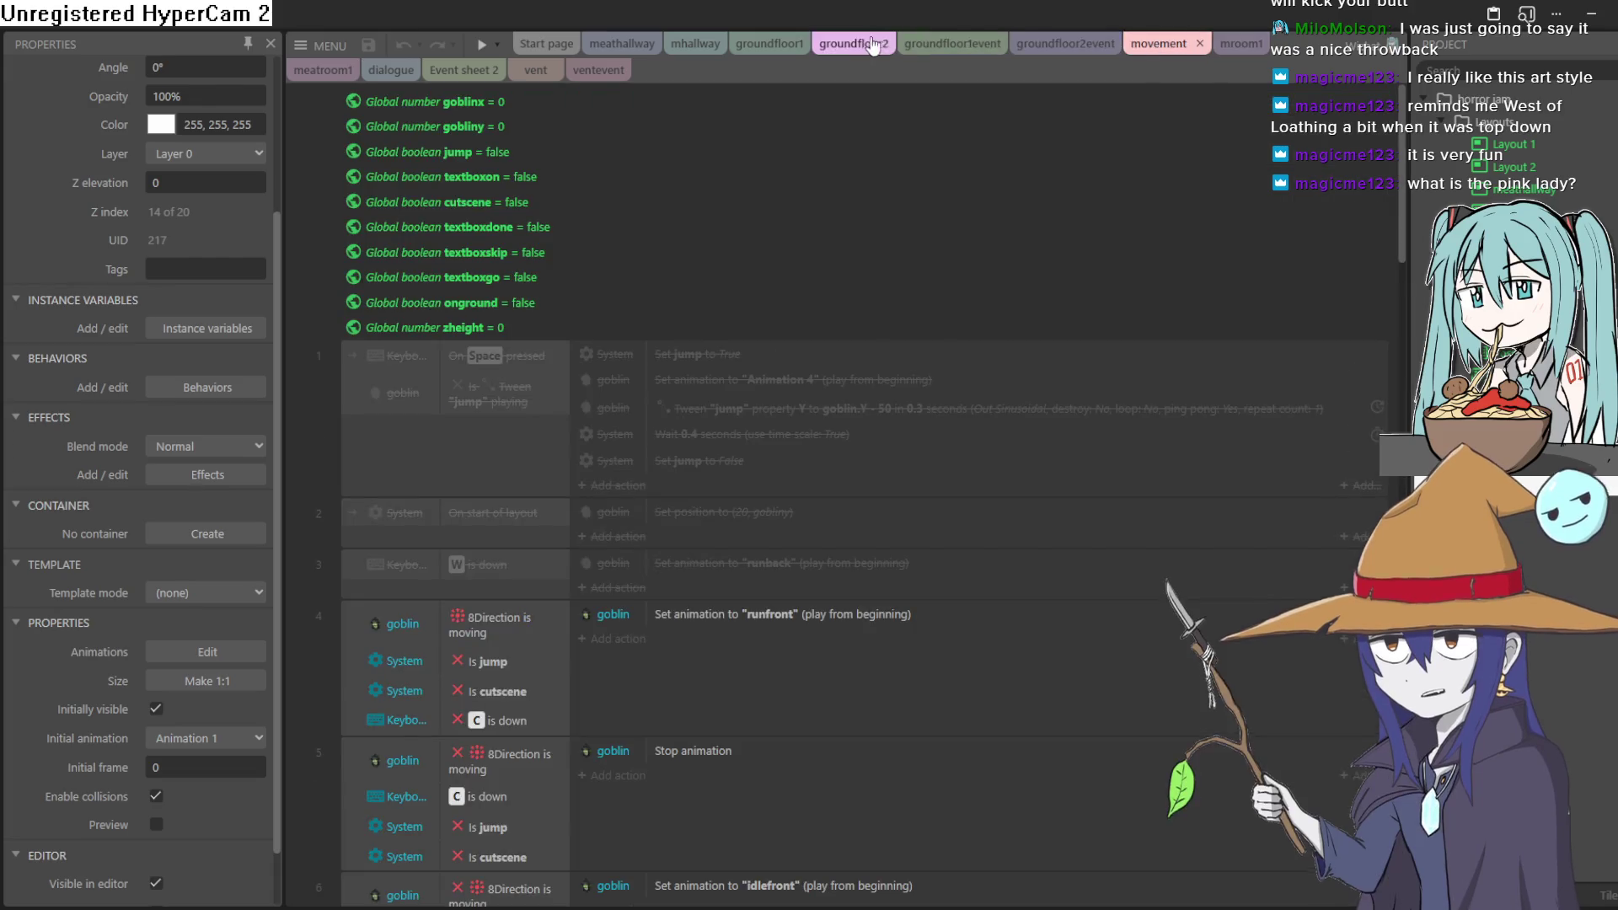
left_click(875, 46)
left_click(749, 46)
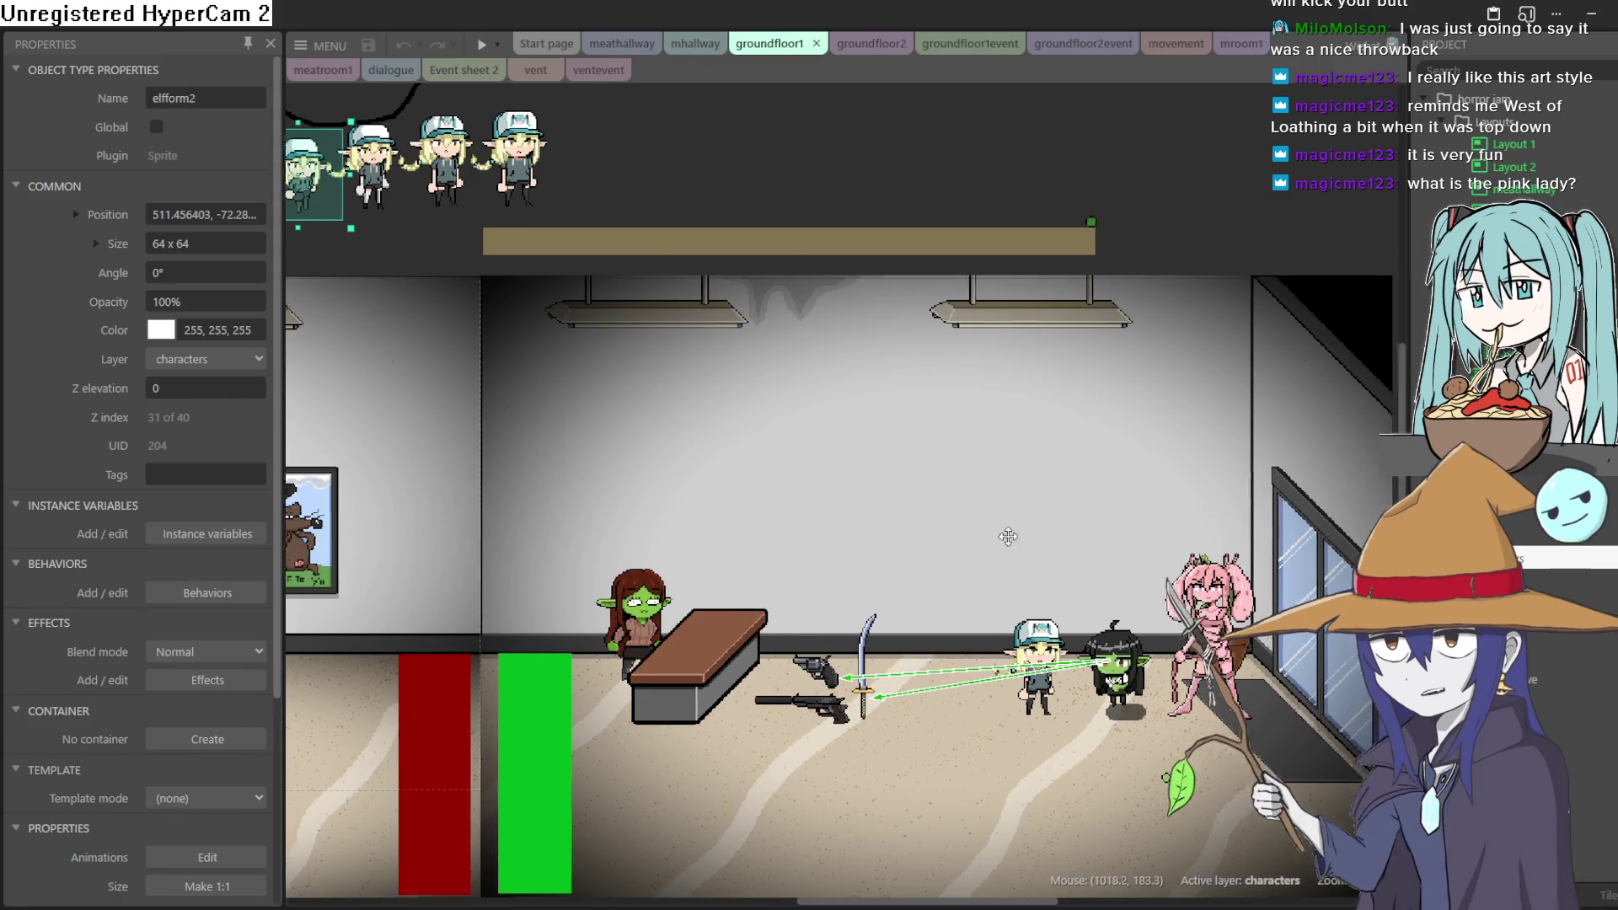
Zoom and pan the groundfloor1 layout to recentre the room
scroll(1005, 514, "up", 4)
scroll(1004, 514, "up", 2)
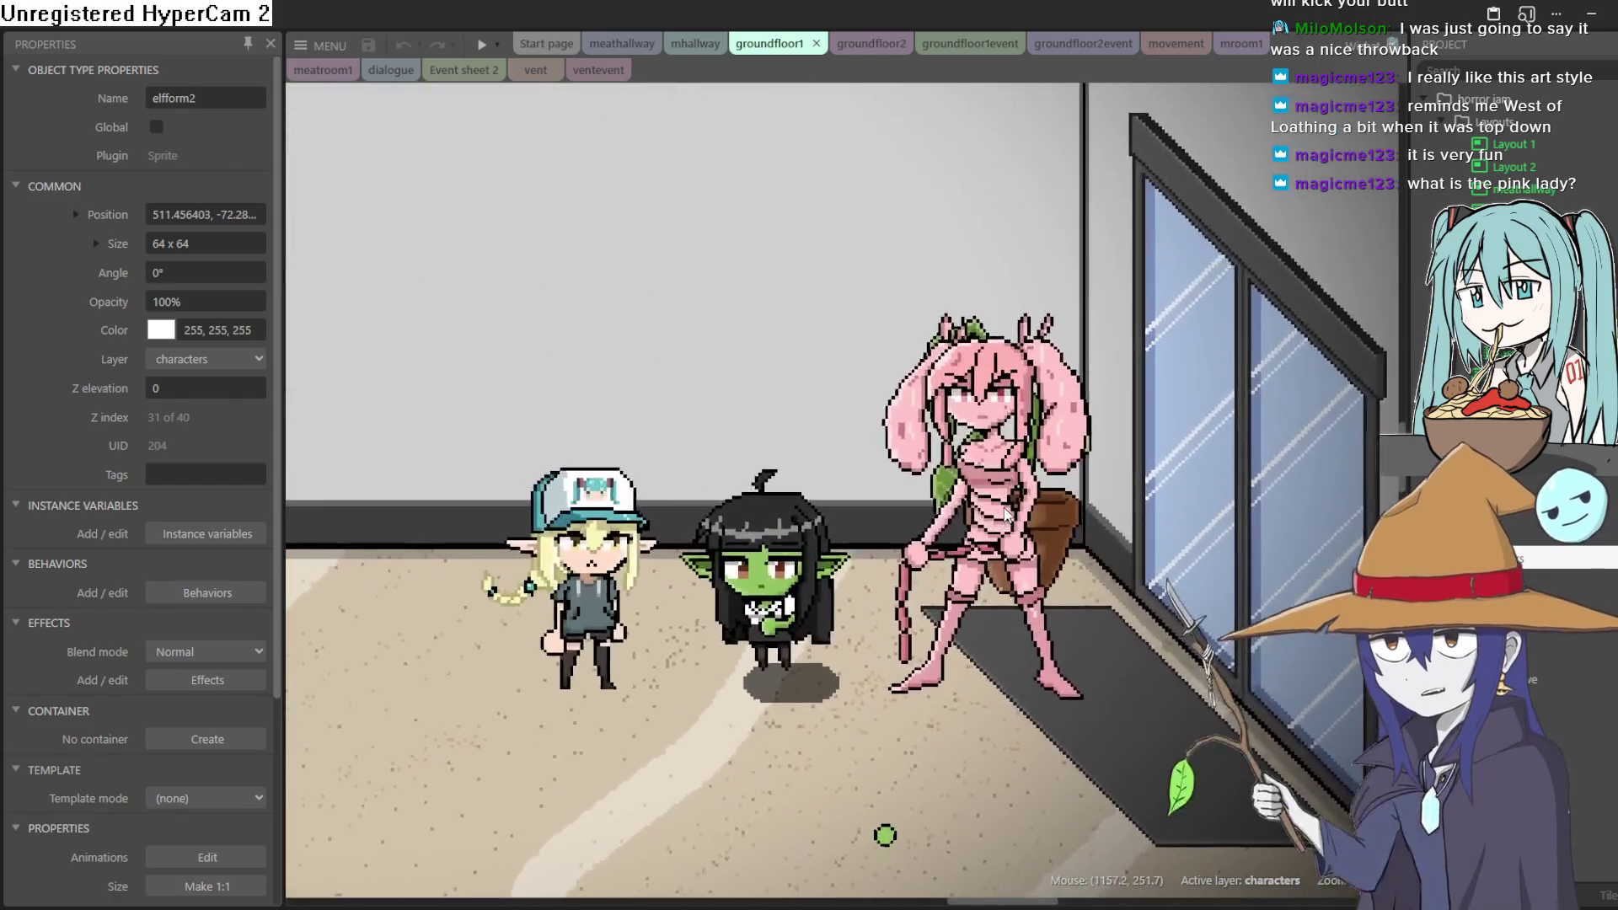
scroll(1011, 497, "up", 3)
scroll(969, 479, "down", 2)
scroll(858, 447, "down", 2)
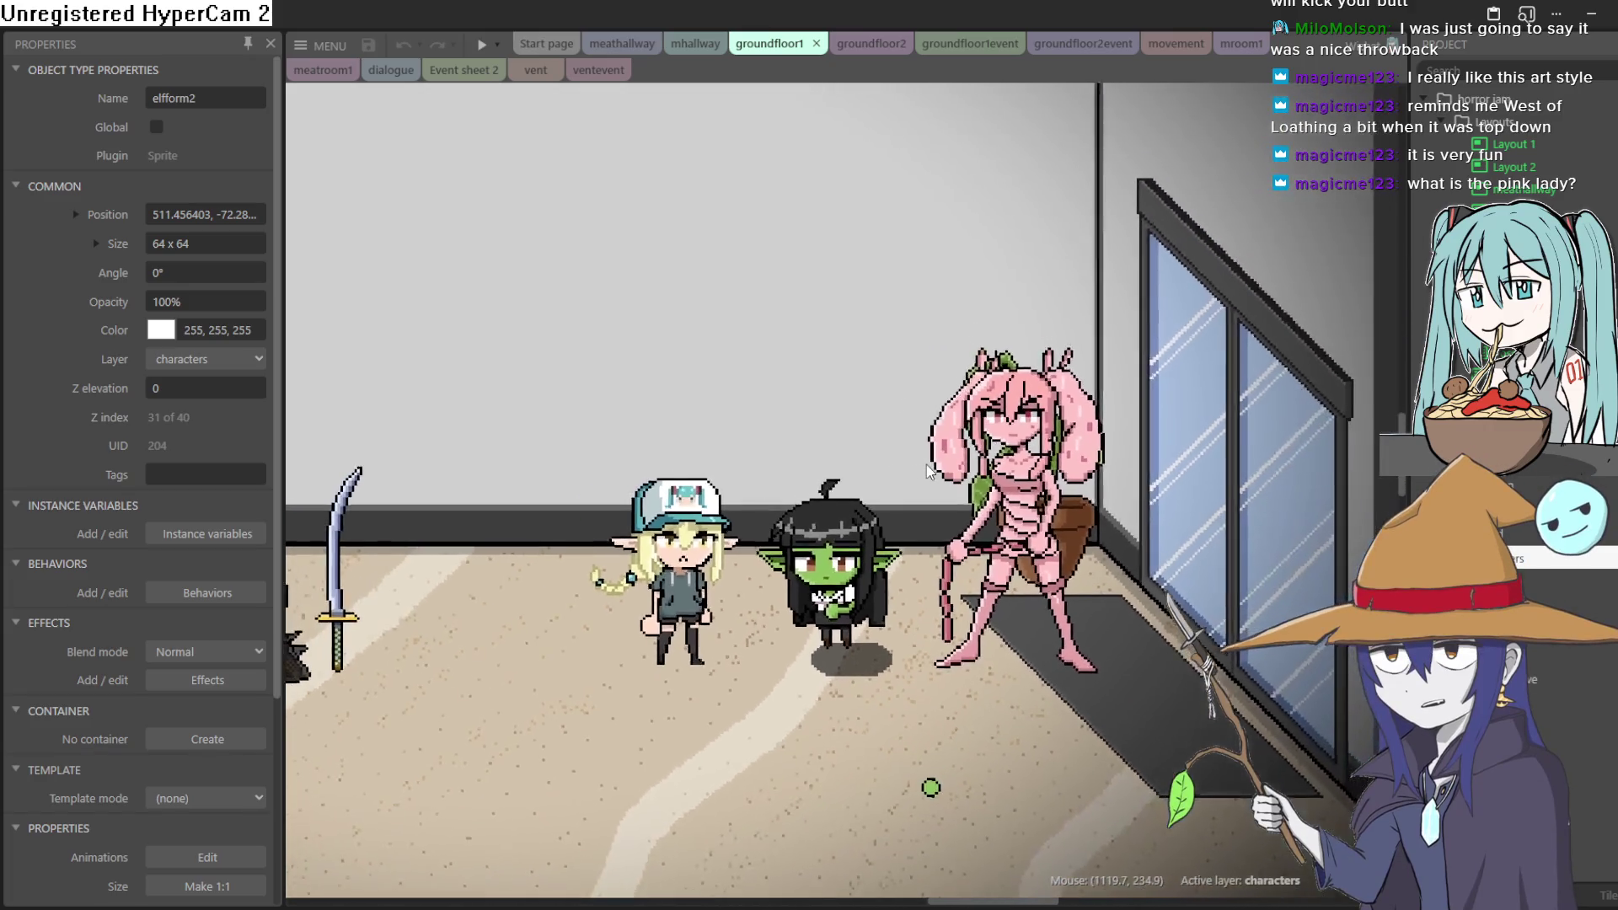
scroll(858, 447, "left", 3)
scroll(1111, 448, "down", 3)
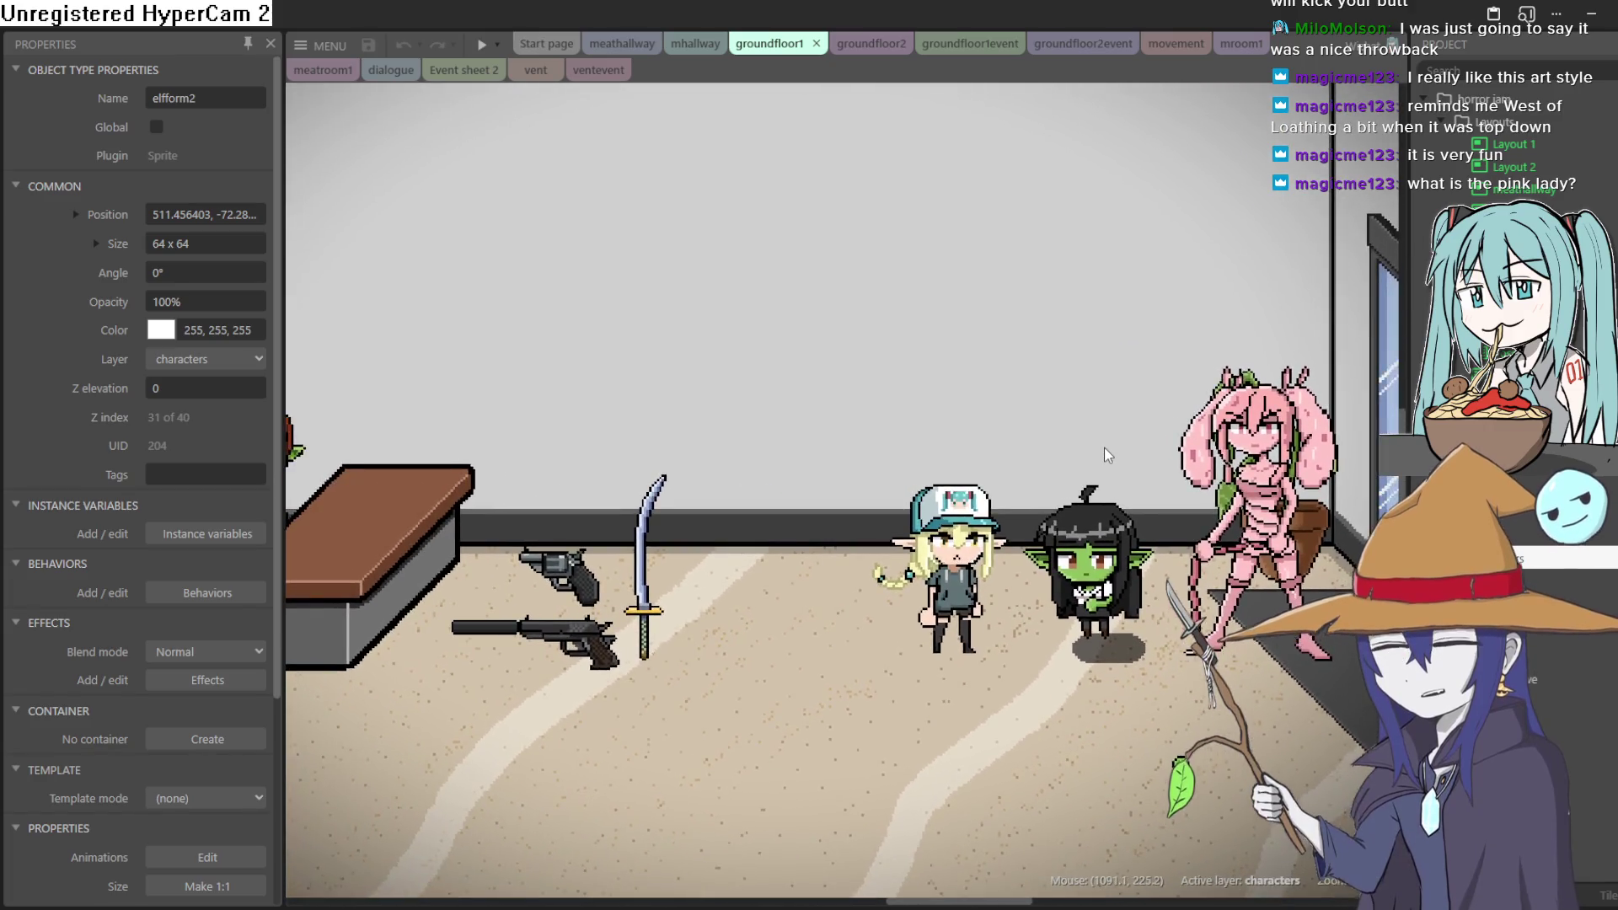
scroll(1083, 443, "up", 1)
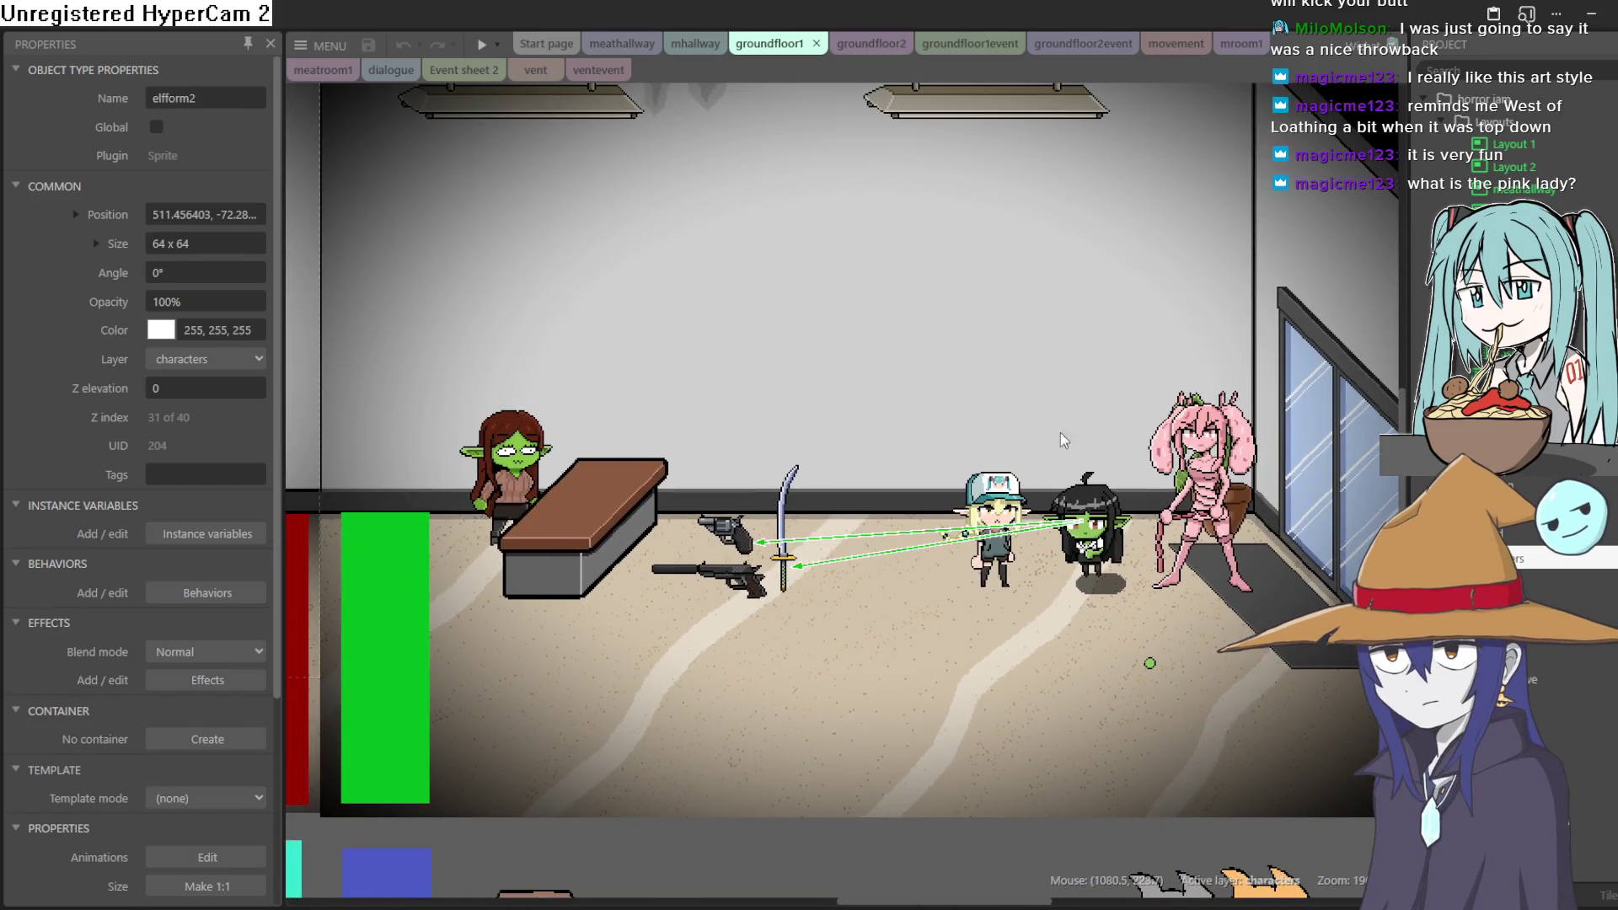
scroll(961, 351, "down", 2)
scroll(830, 399, "up", 2)
mouse_move(830, 399)
left_mouse_down()
mouse_move(934, 388)
mouse_move(922, 375)
left_mouse_up()
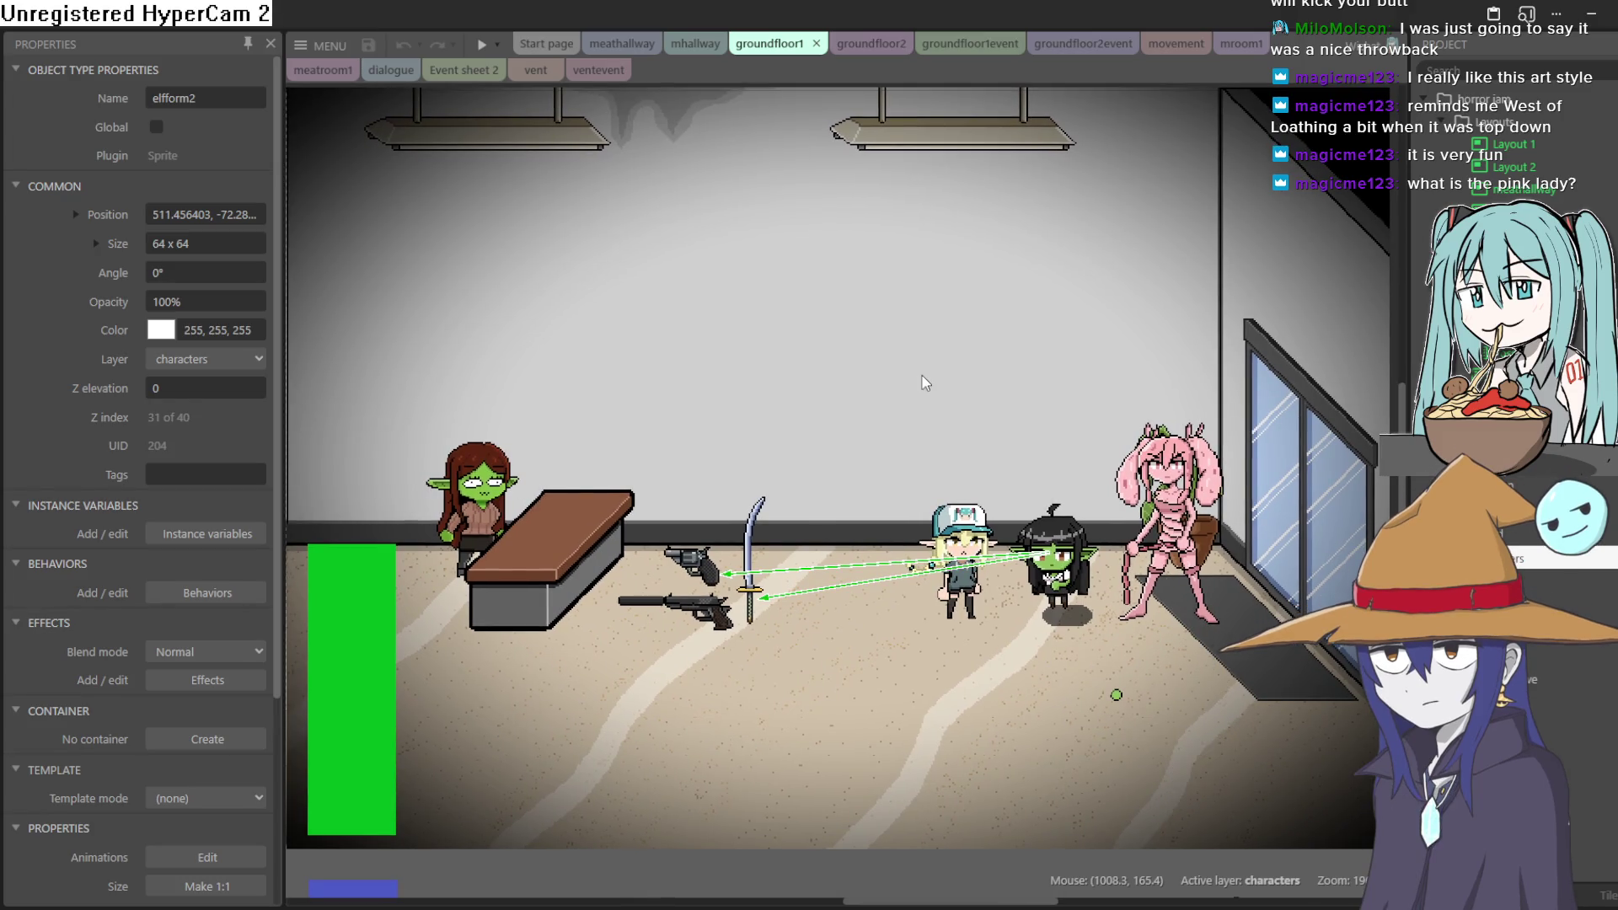
Frame the elf girl, goblin and pink lady by the glass doors in the view
scroll(922, 377, "down", 1)
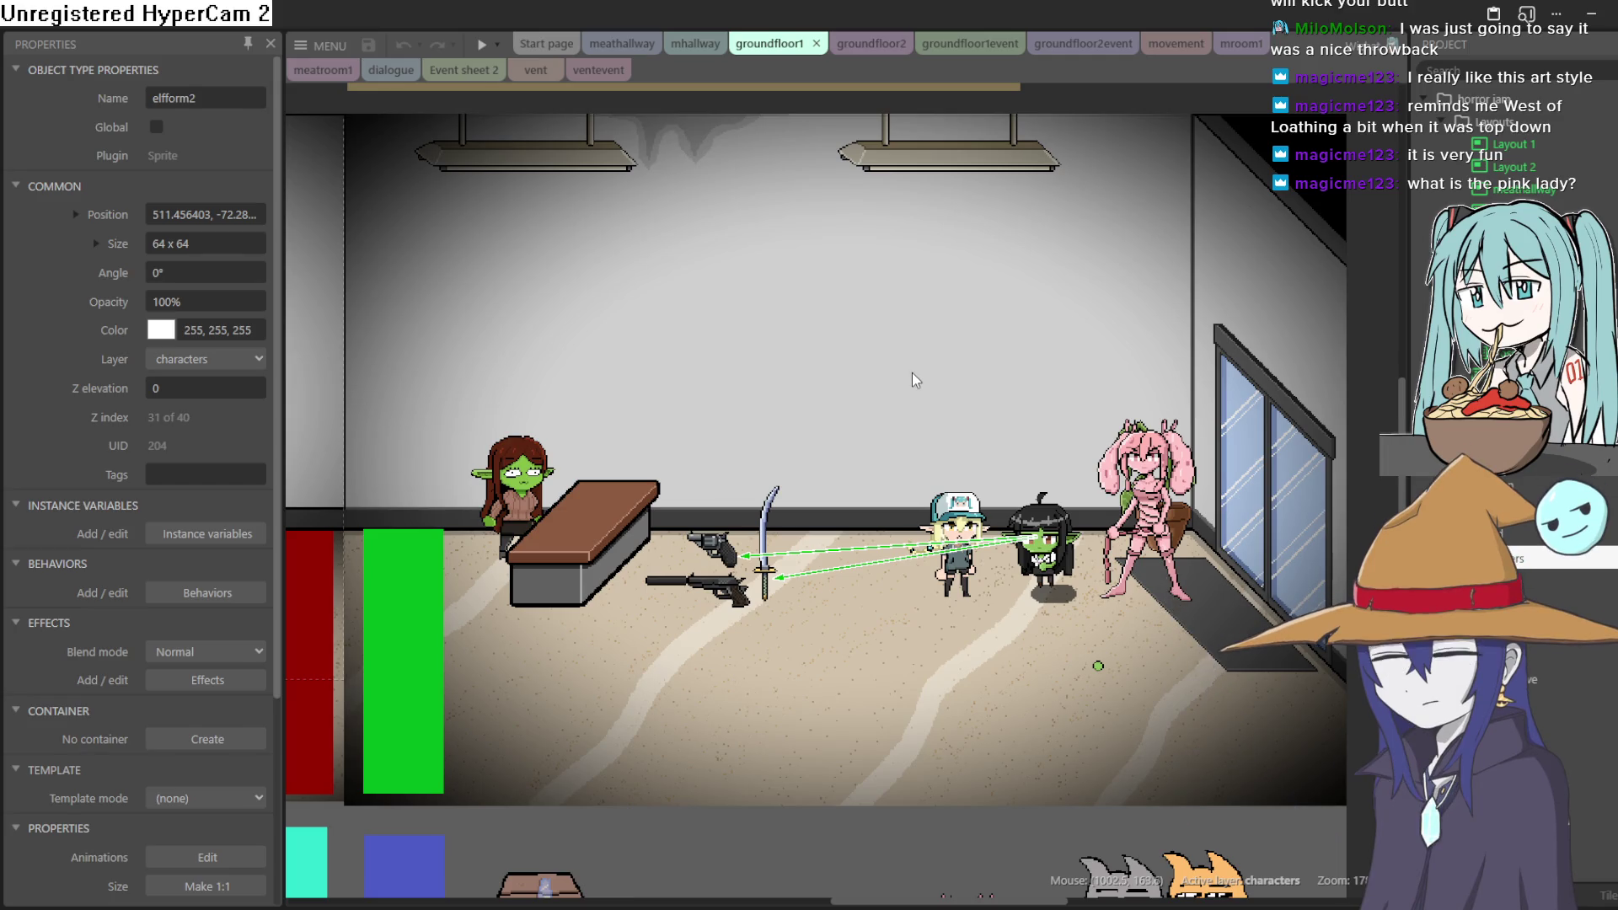
left_click_drag(914, 362, 954, 364)
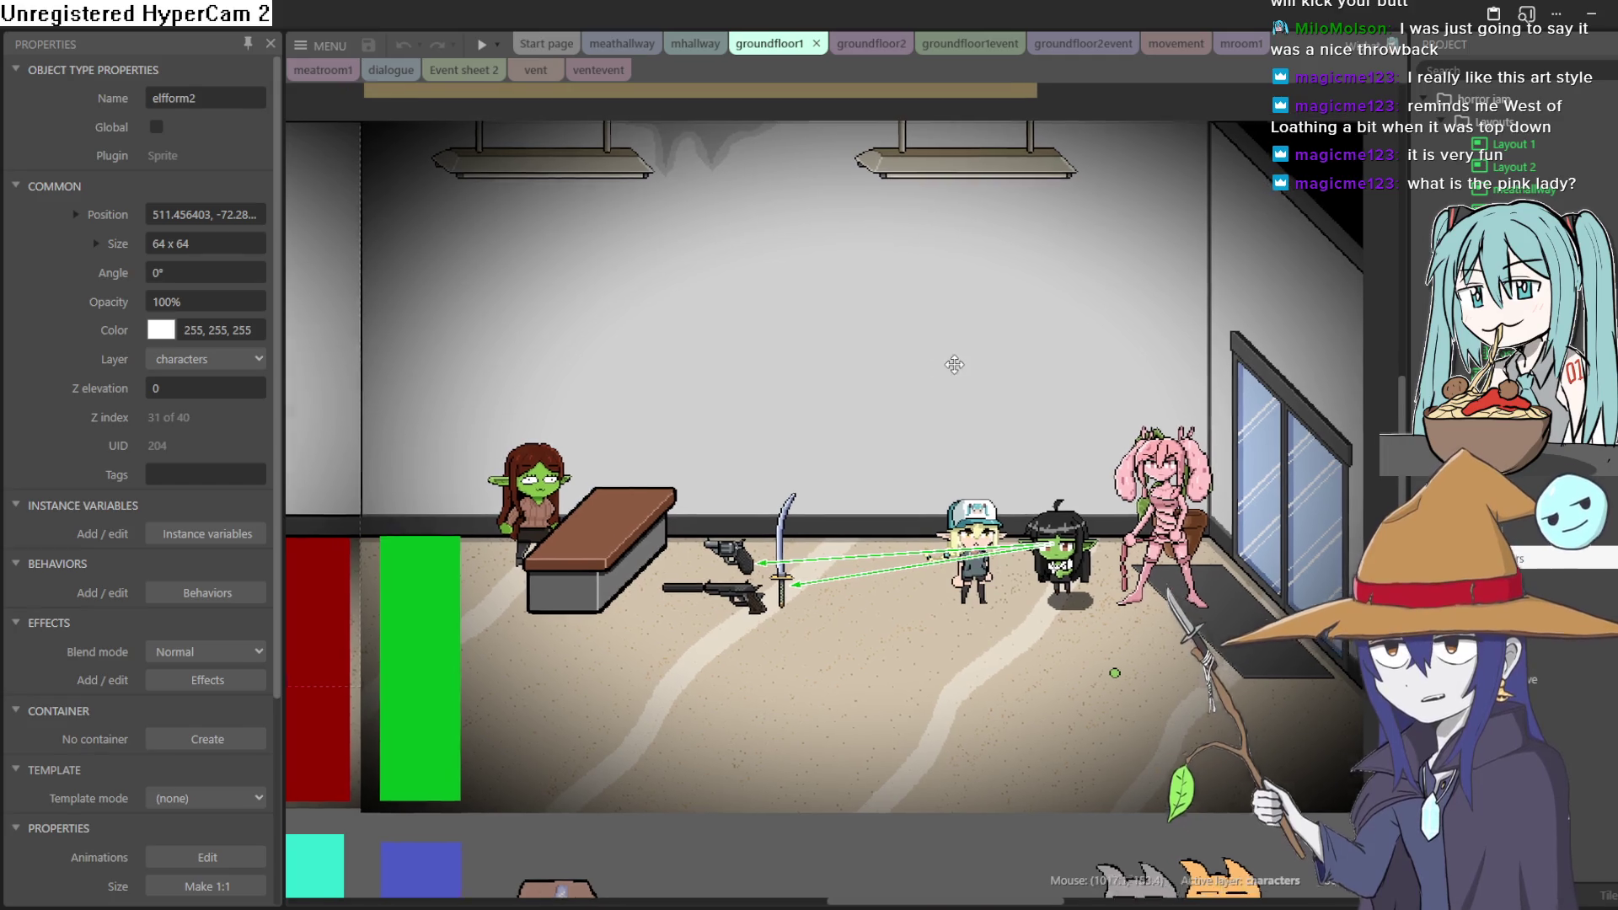
scroll(969, 371, "up", 2)
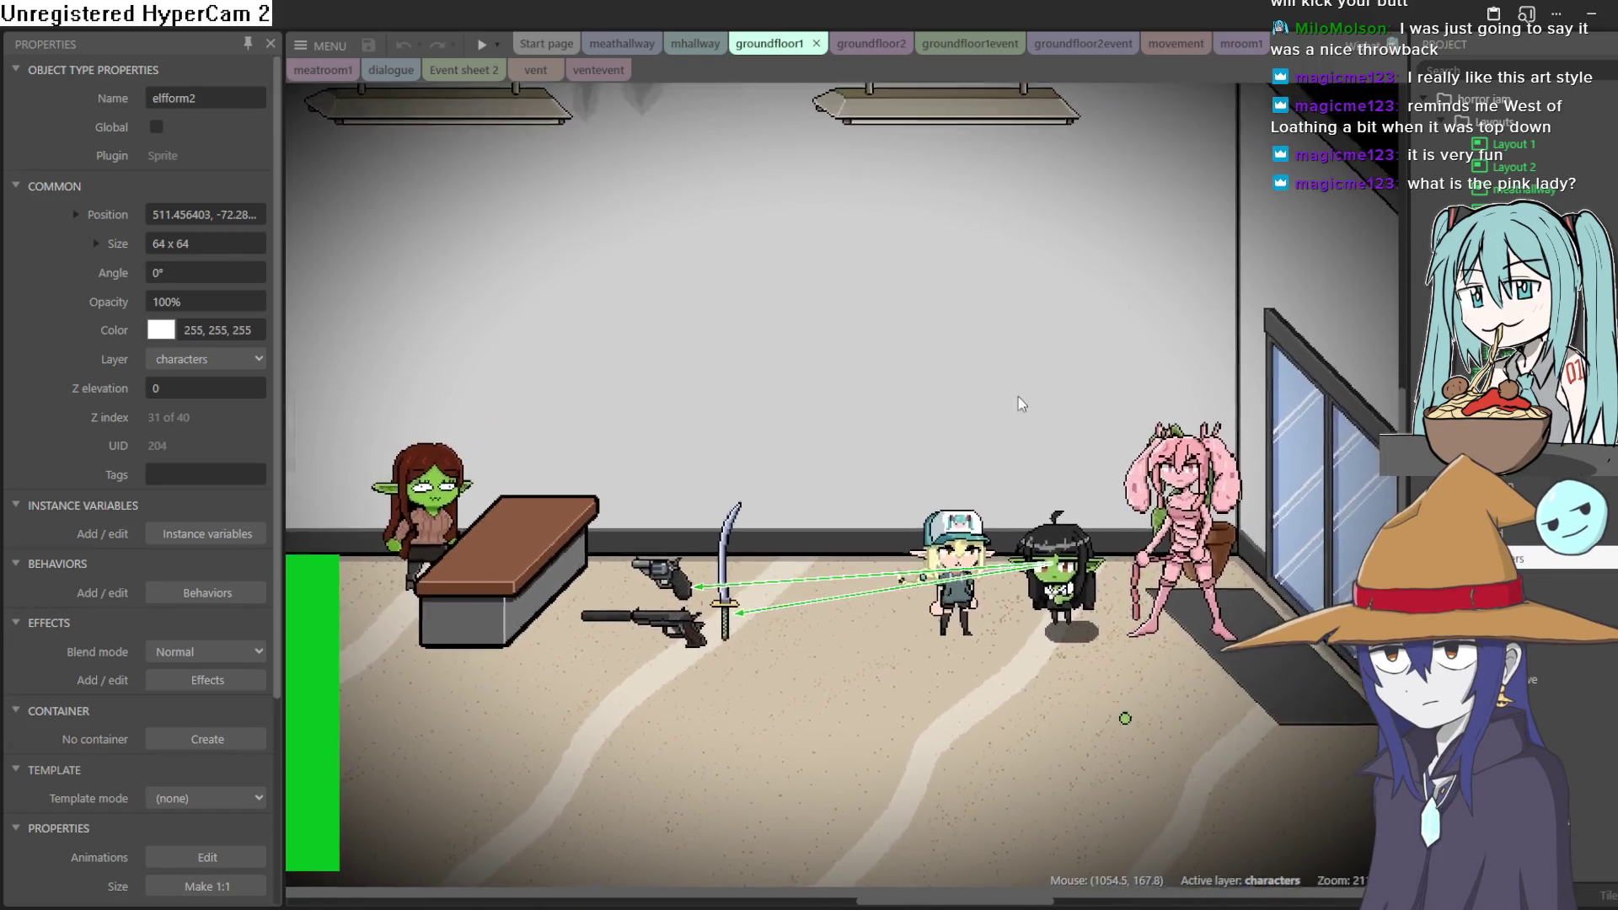
scroll(1036, 417, "up", 5)
mouse_move(1101, 346)
left_mouse_down()
mouse_move(882, 389)
mouse_move(830, 372)
mouse_move(766, 281)
mouse_move(795, 455)
mouse_move(769, 530)
mouse_move(776, 632)
mouse_move(838, 740)
mouse_move(795, 508)
left_mouse_up()
scroll(955, 463, "up", 3)
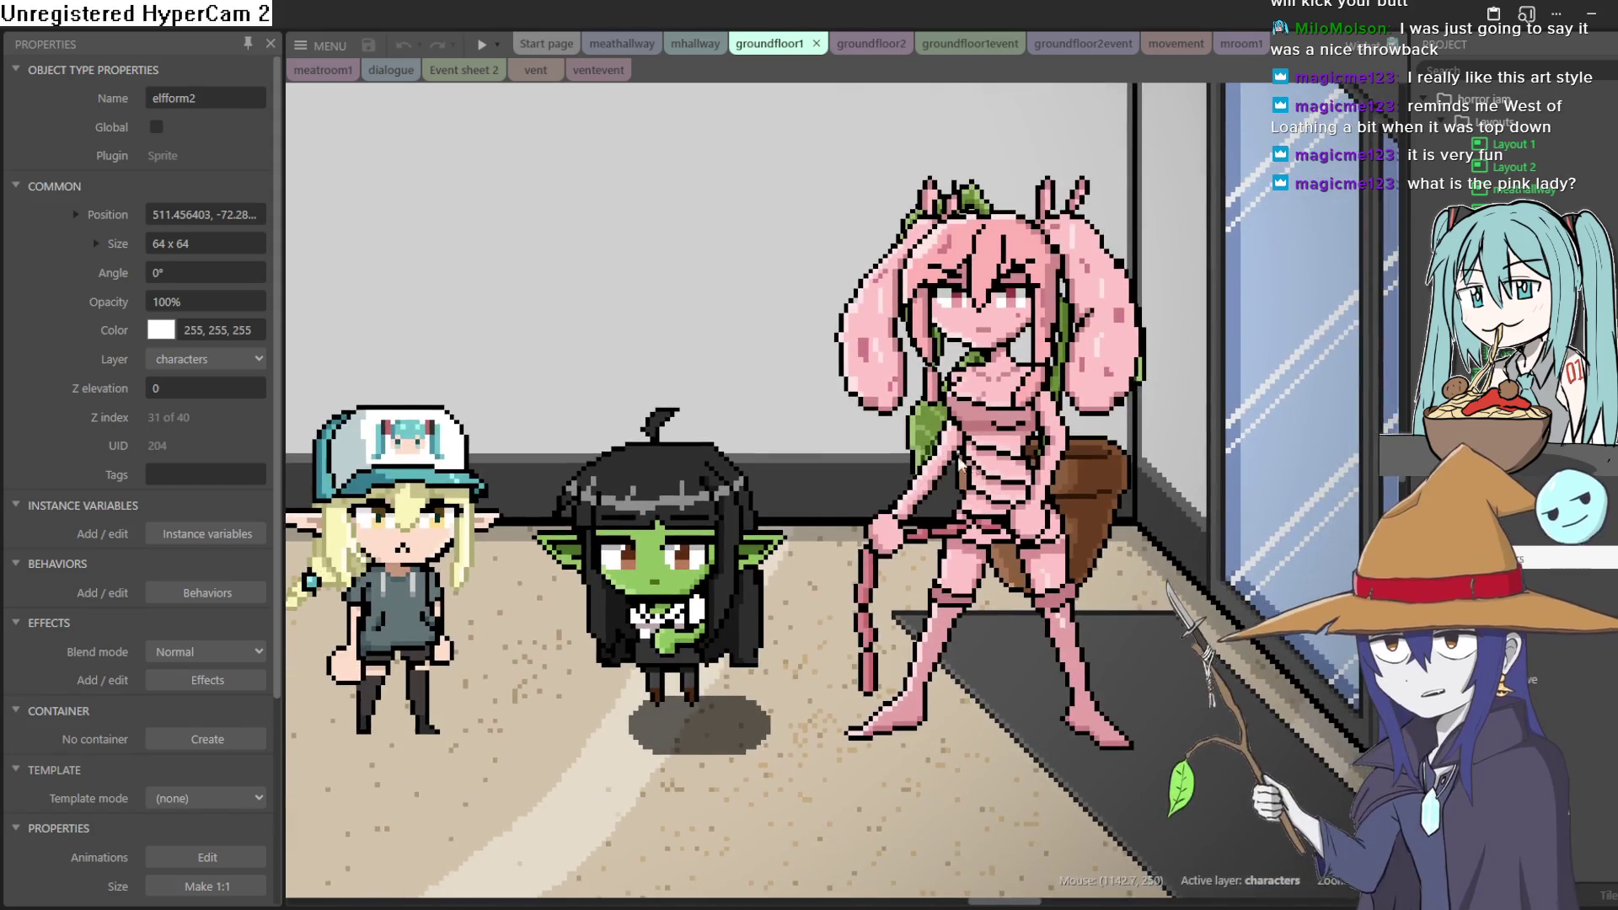
scroll(1035, 462, "up", 2)
scroll(1034, 459, "down", 2)
scroll(1035, 460, "down", 4)
scroll(1018, 458, "up", 1)
scroll(1018, 456, "down", 2)
scroll(1007, 460, "up", 1)
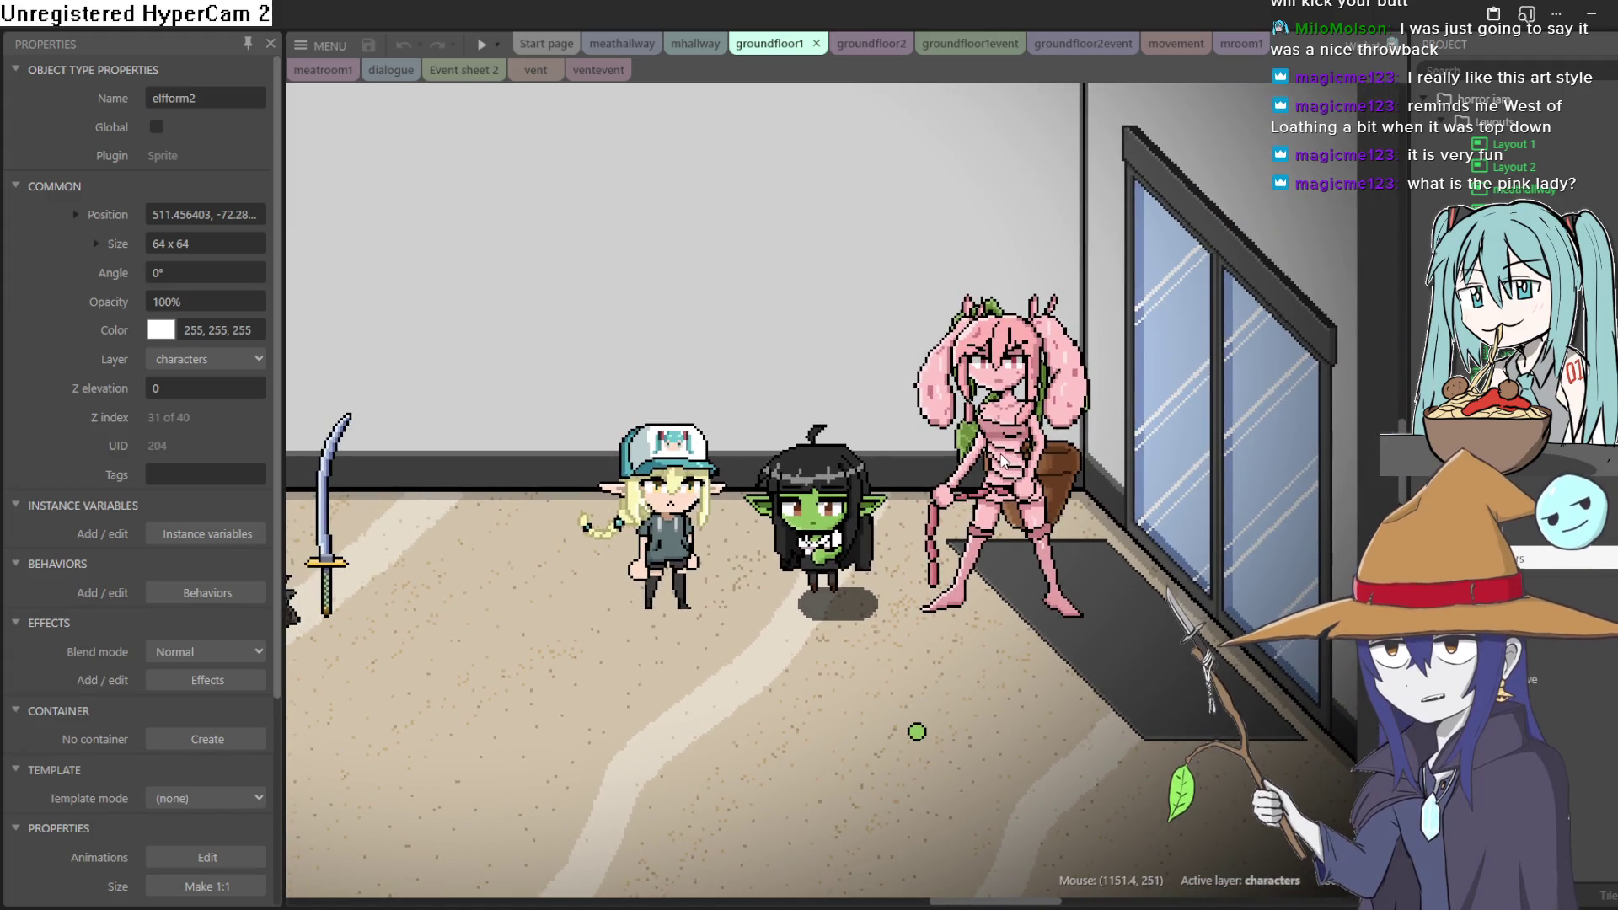
left_click_drag(1000, 424, 1043, 495)
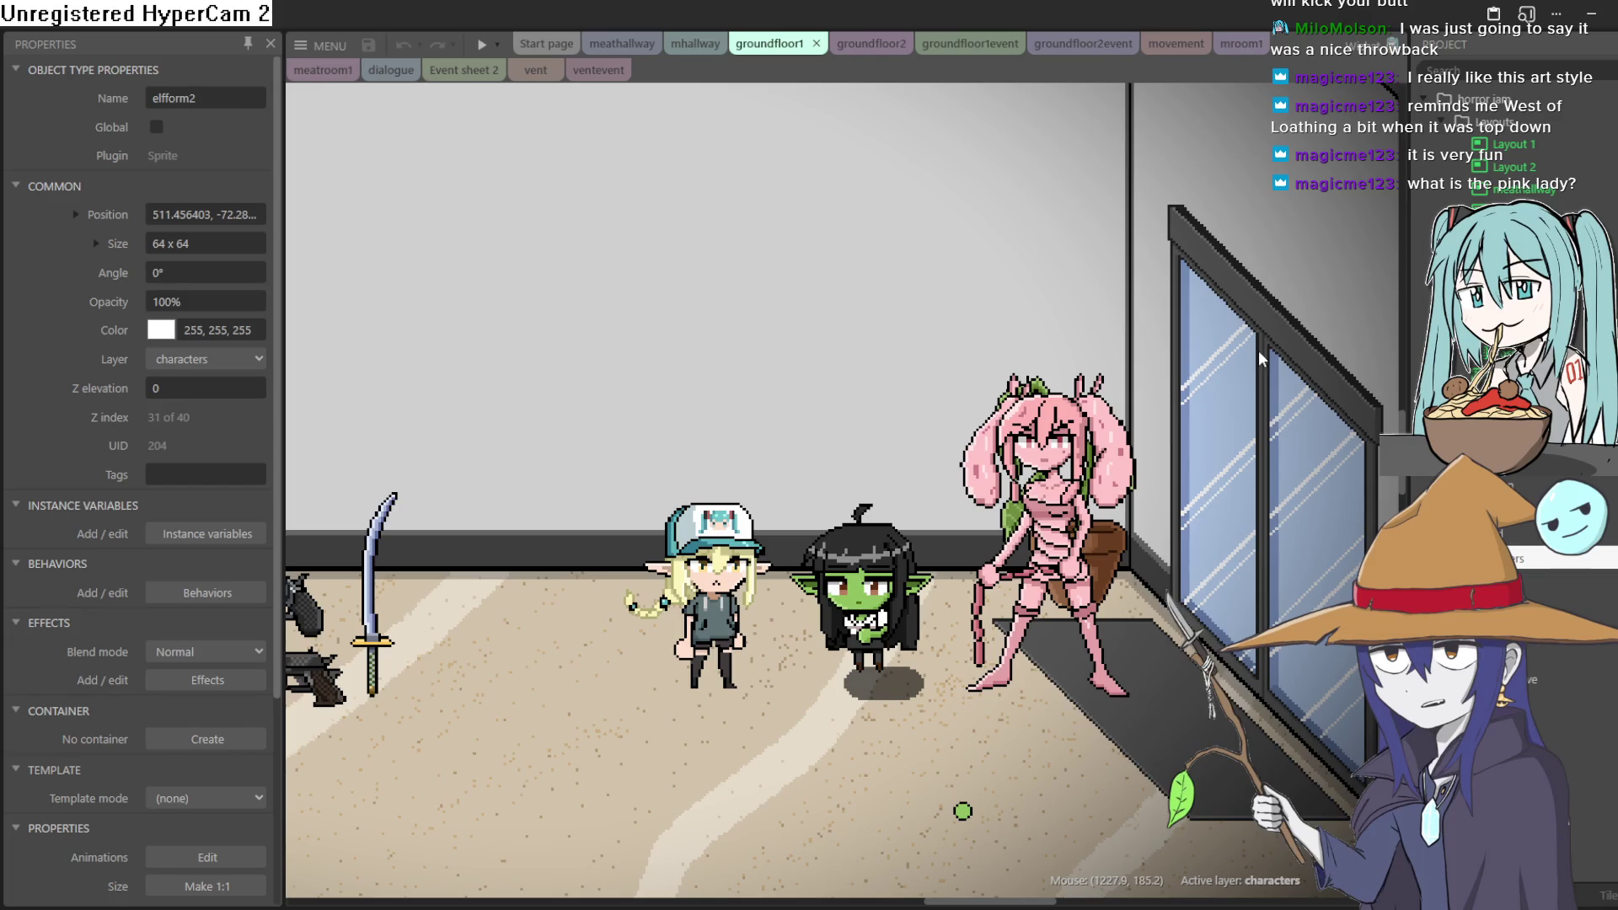
Check the pink lady's animation frames, then nudge her sprite slightly up and left
double_click(1088, 510)
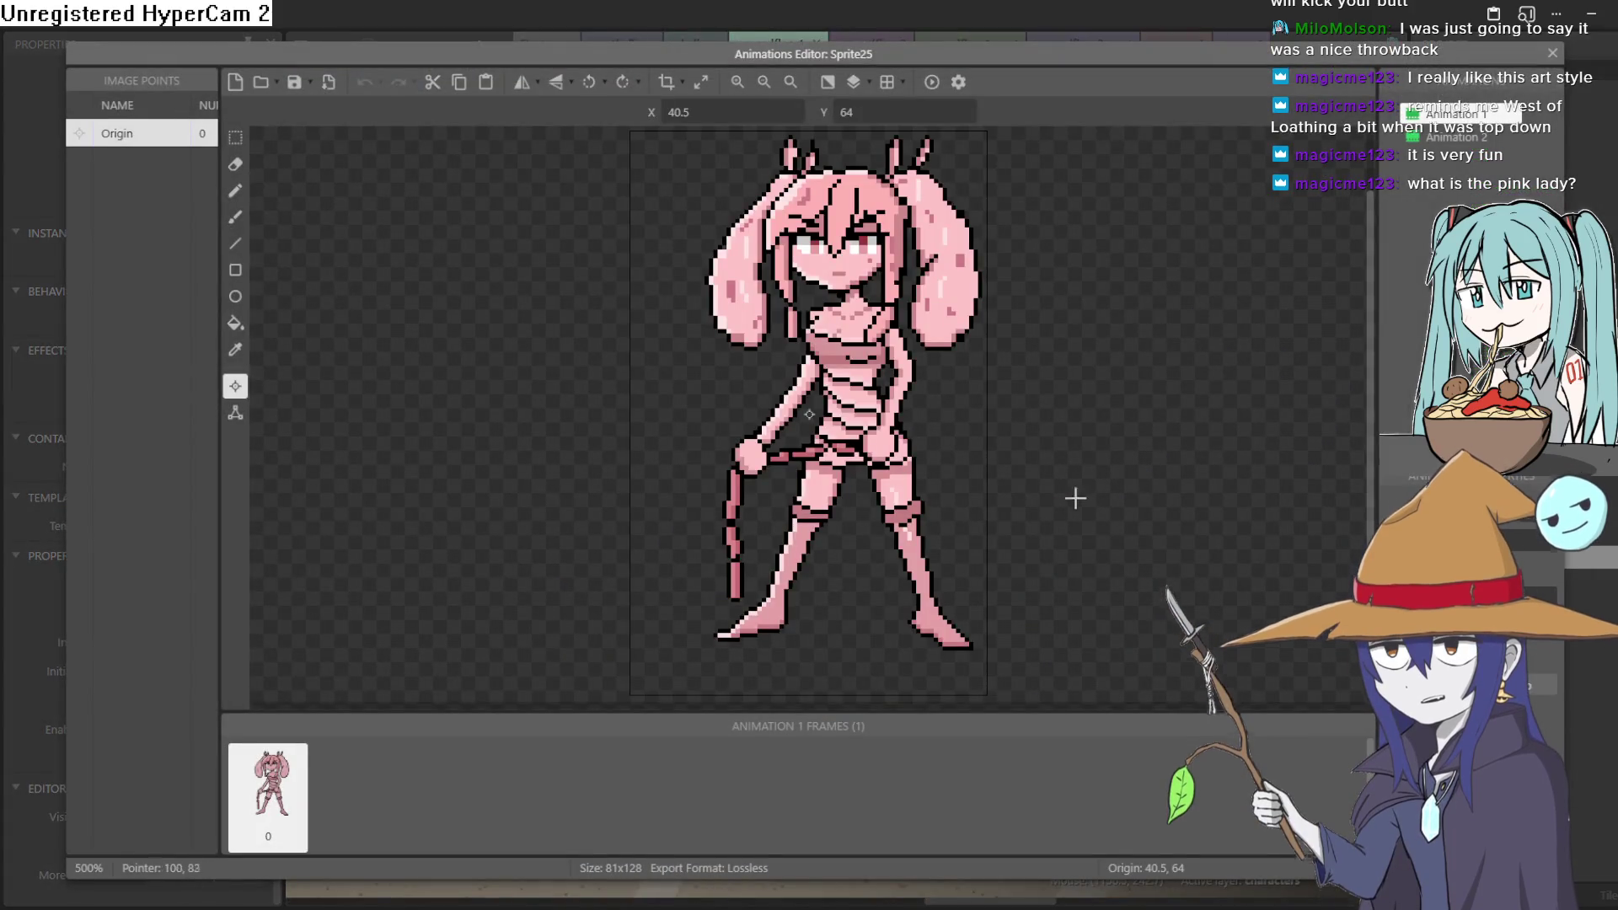
left_click(1554, 54)
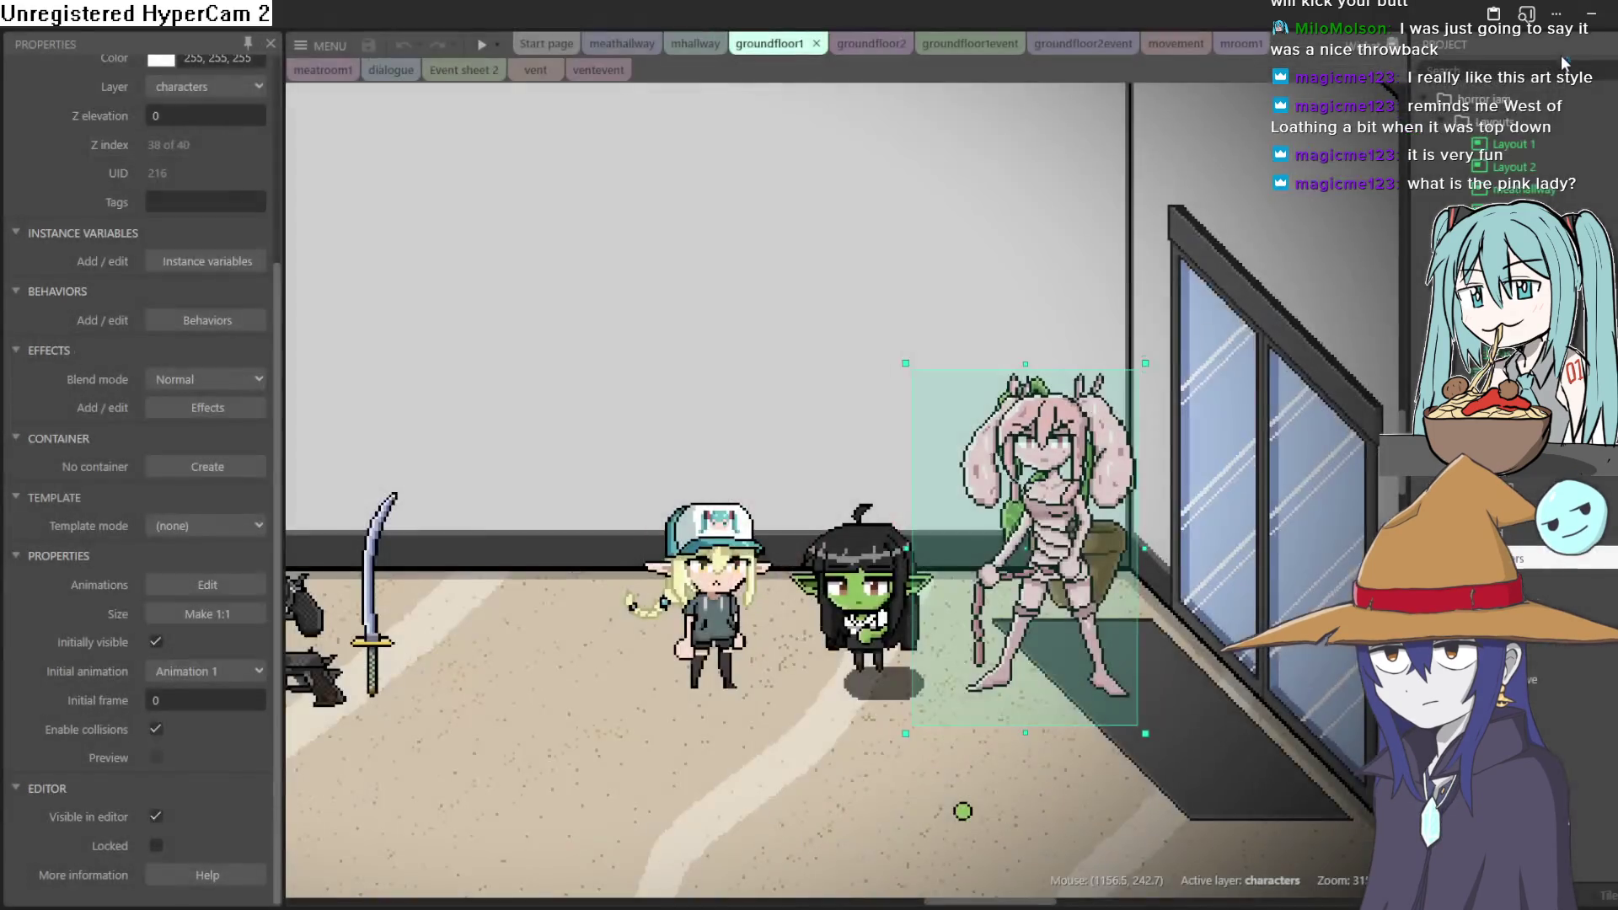
scroll(1229, 489, "left", 2)
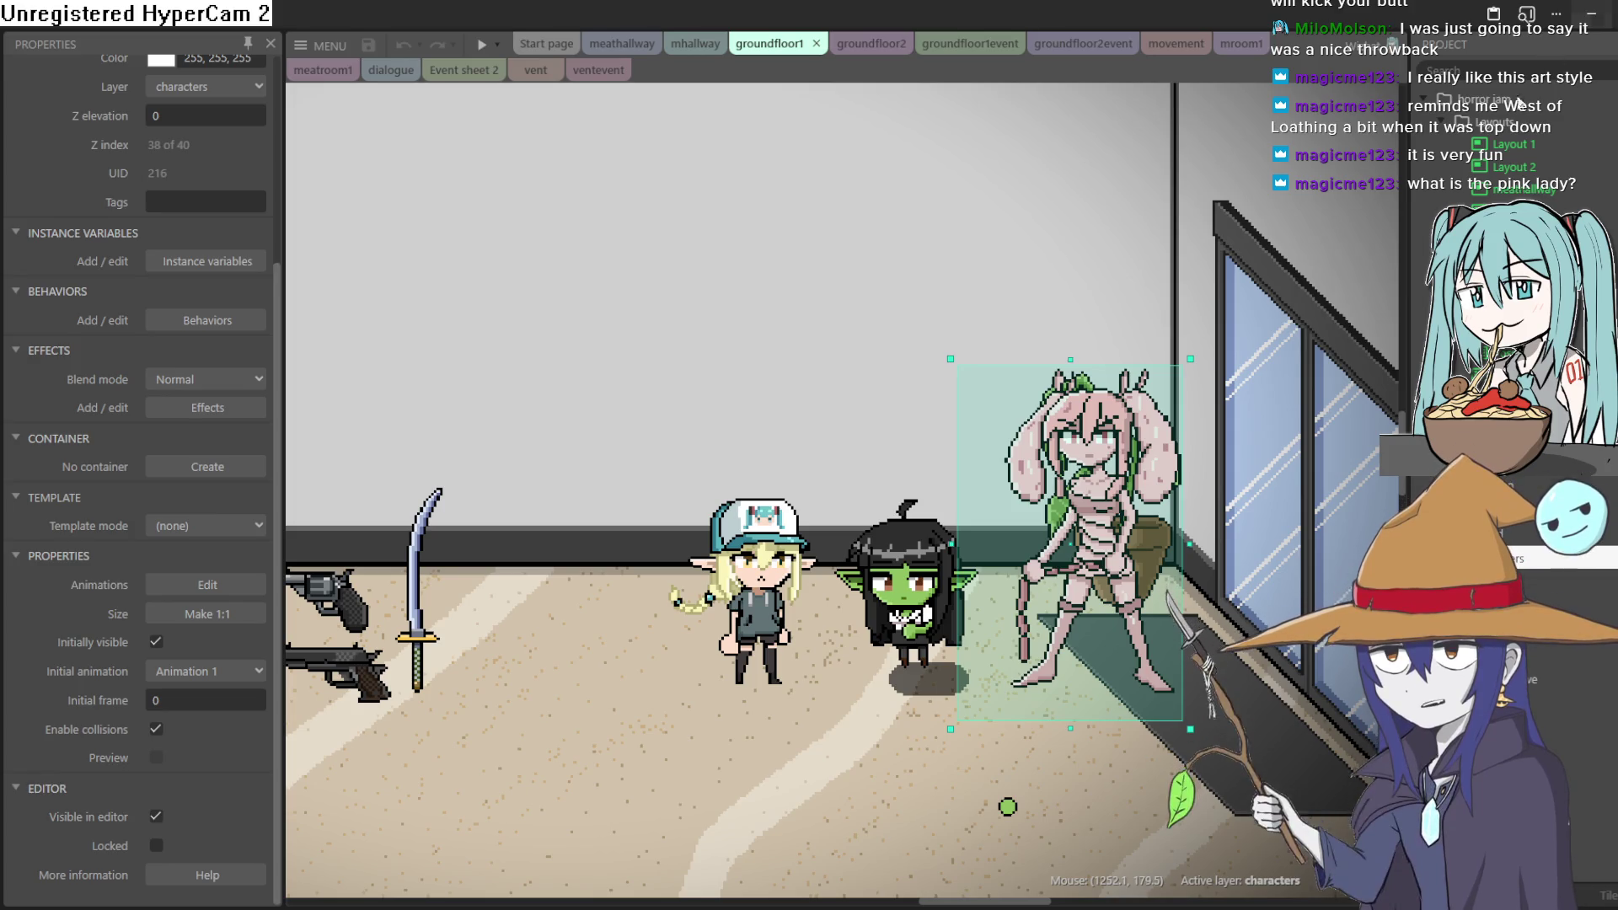
mouse_move(1108, 482)
left_mouse_down()
mouse_move(1093, 466)
mouse_move(1126, 465)
left_mouse_up()
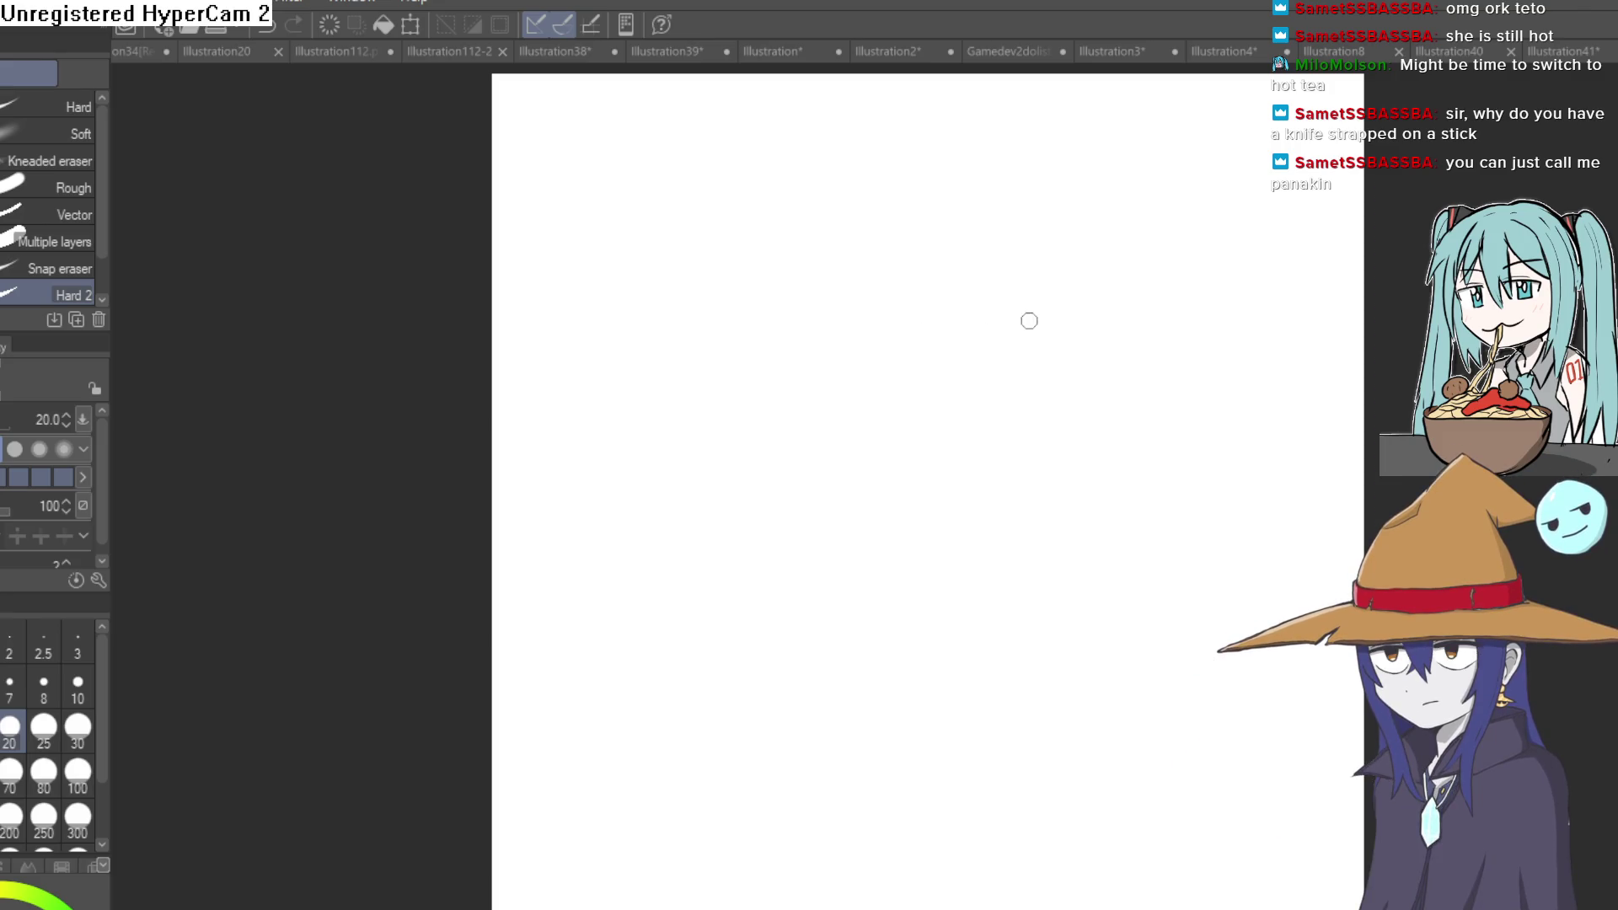
Undo the last action, then draw and undo a pen test stroke, leaving the canvas blank
key("ctrl+z")
key("p")
left_click_drag(752, 374, 995, 354)
key("ctrl+z")
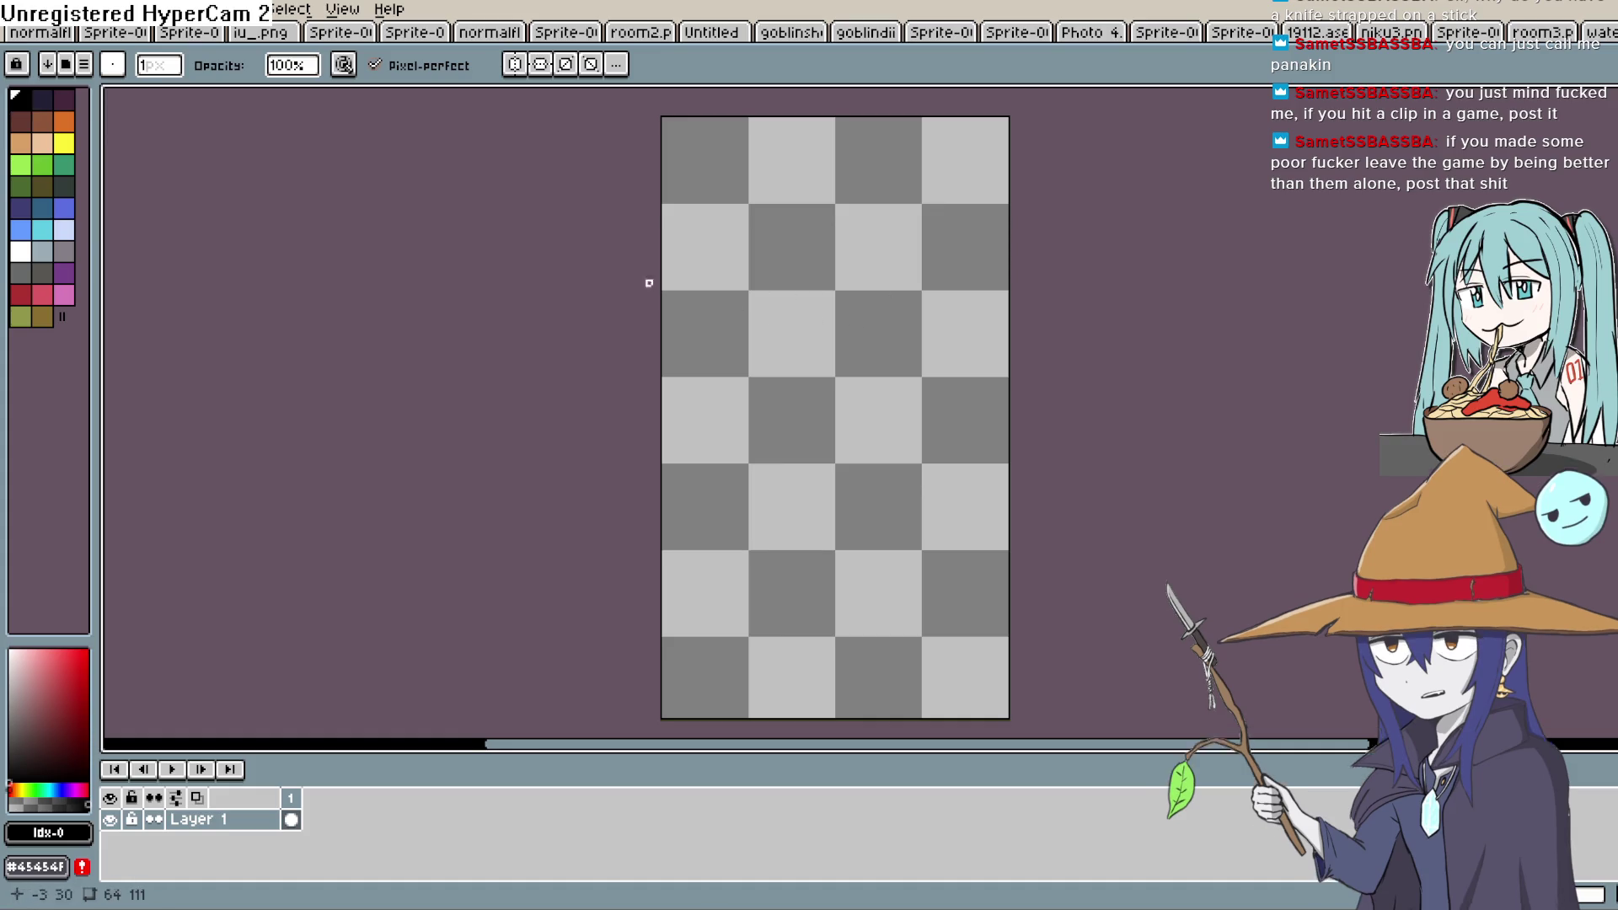
Draw the witch hat's brim, cone sides and curled tip in black pencil
key("e")
key("b")
mouse_move(706, 298)
left_mouse_down()
mouse_move(889, 300)
mouse_move(981, 271)
mouse_move(927, 260)
left_mouse_up()
mouse_move(719, 308)
left_mouse_down()
mouse_move(672, 289)
mouse_move(883, 261)
mouse_move(796, 282)
left_mouse_up()
key("ctrl+z")
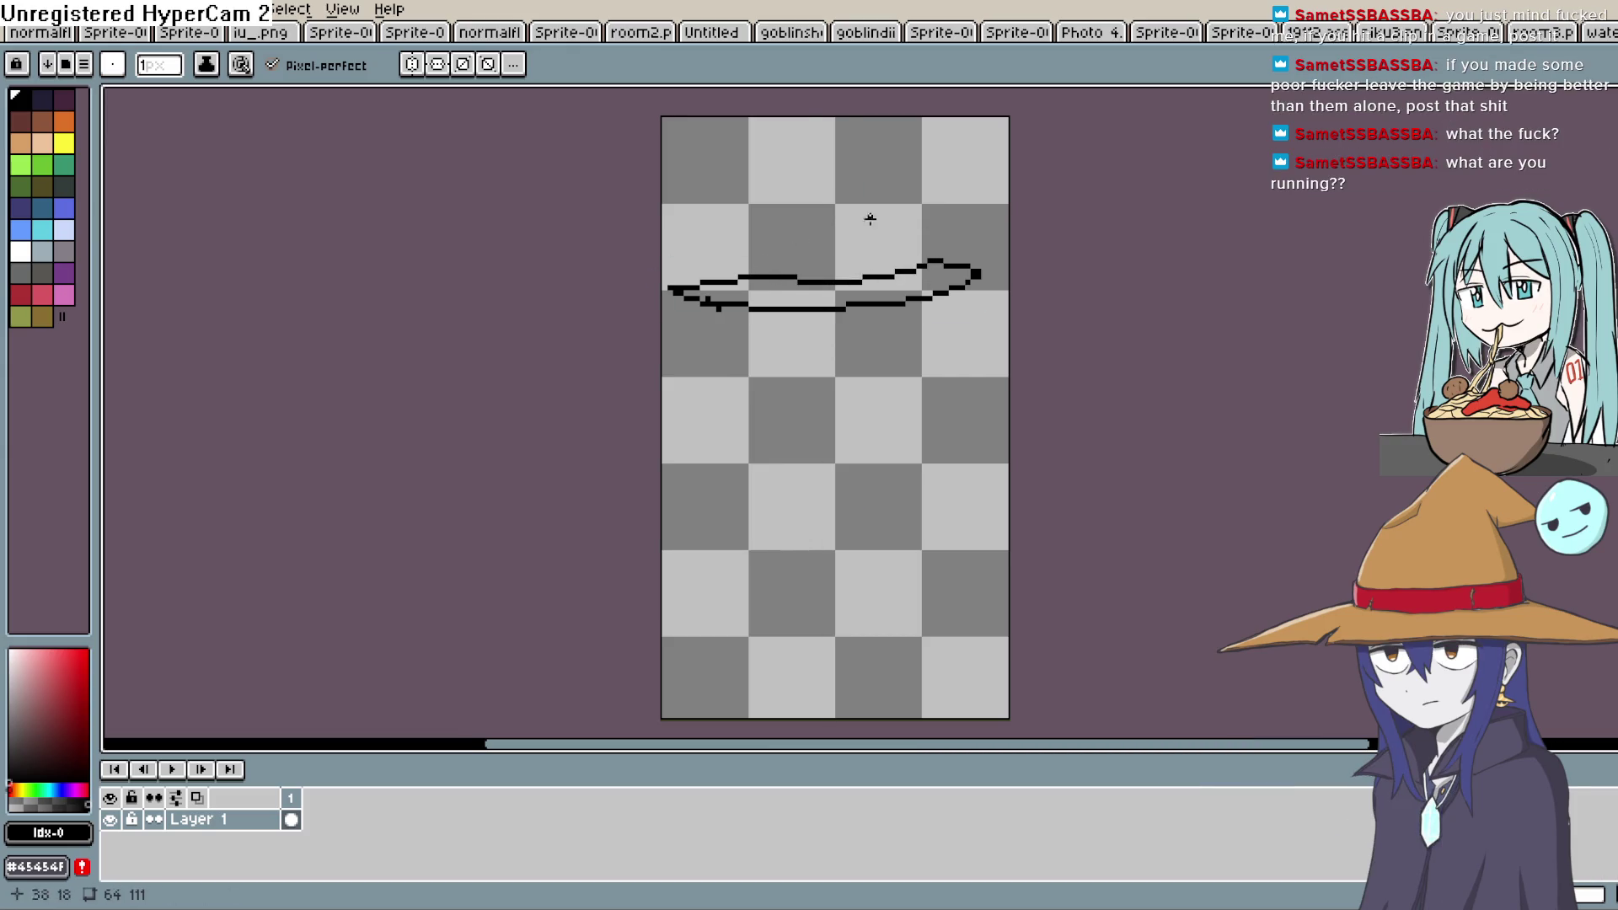
mouse_move(930, 263)
left_mouse_down()
mouse_move(921, 236)
mouse_move(746, 273)
left_mouse_up()
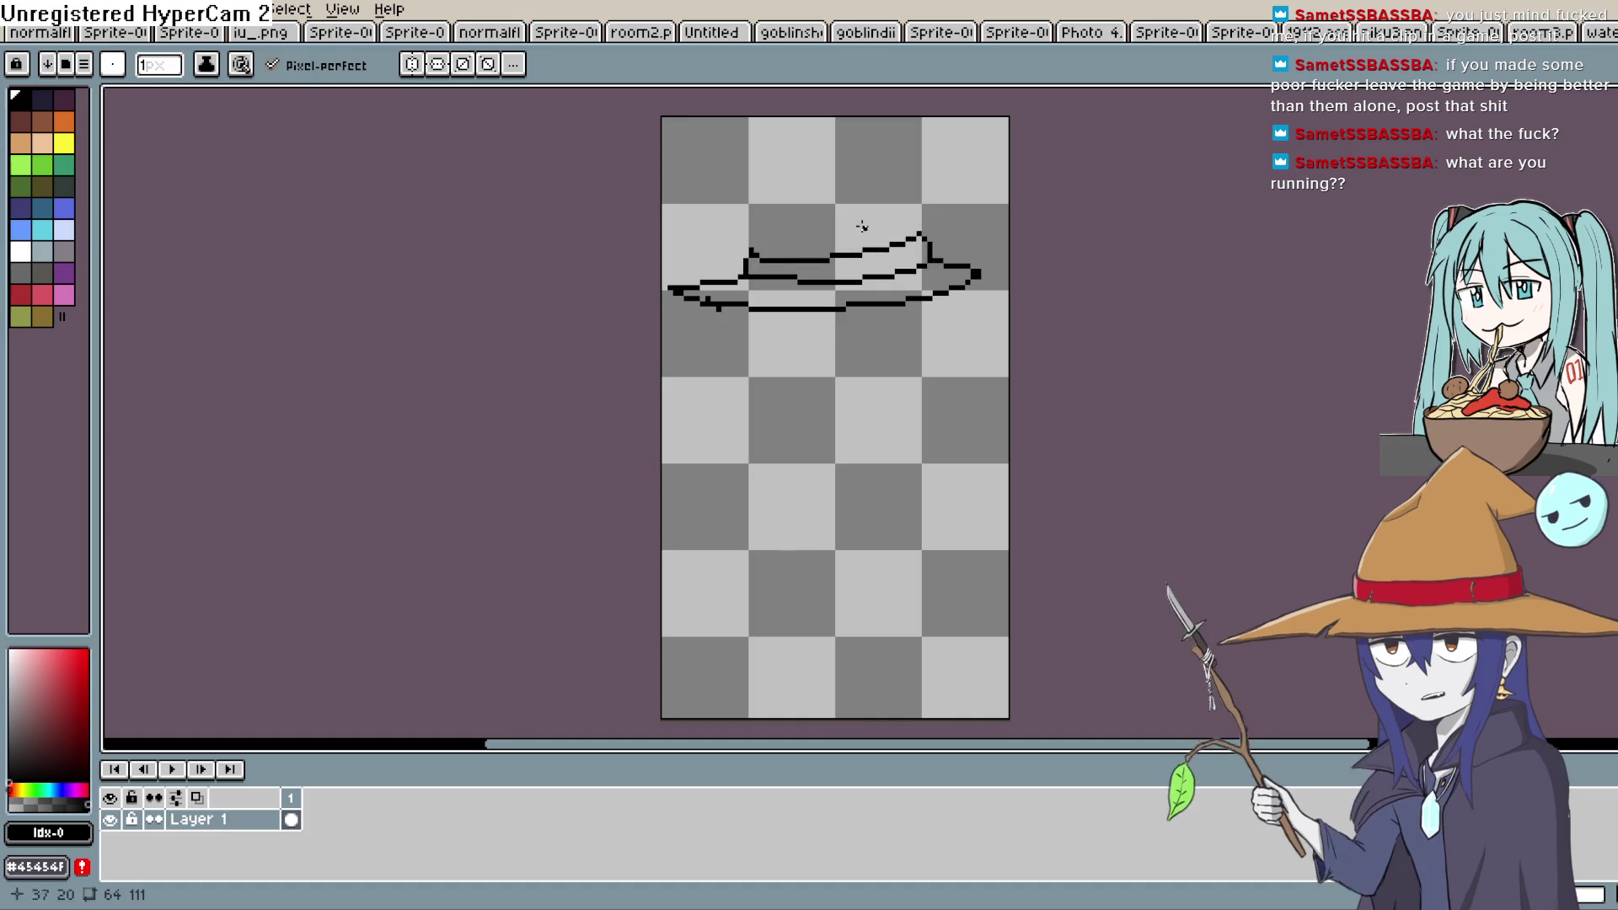
left_click_drag(921, 236, 847, 151)
left_click_drag(751, 255, 778, 197)
mouse_move(855, 150)
left_mouse_down()
mouse_move(792, 147)
mouse_move(778, 198)
left_mouse_up()
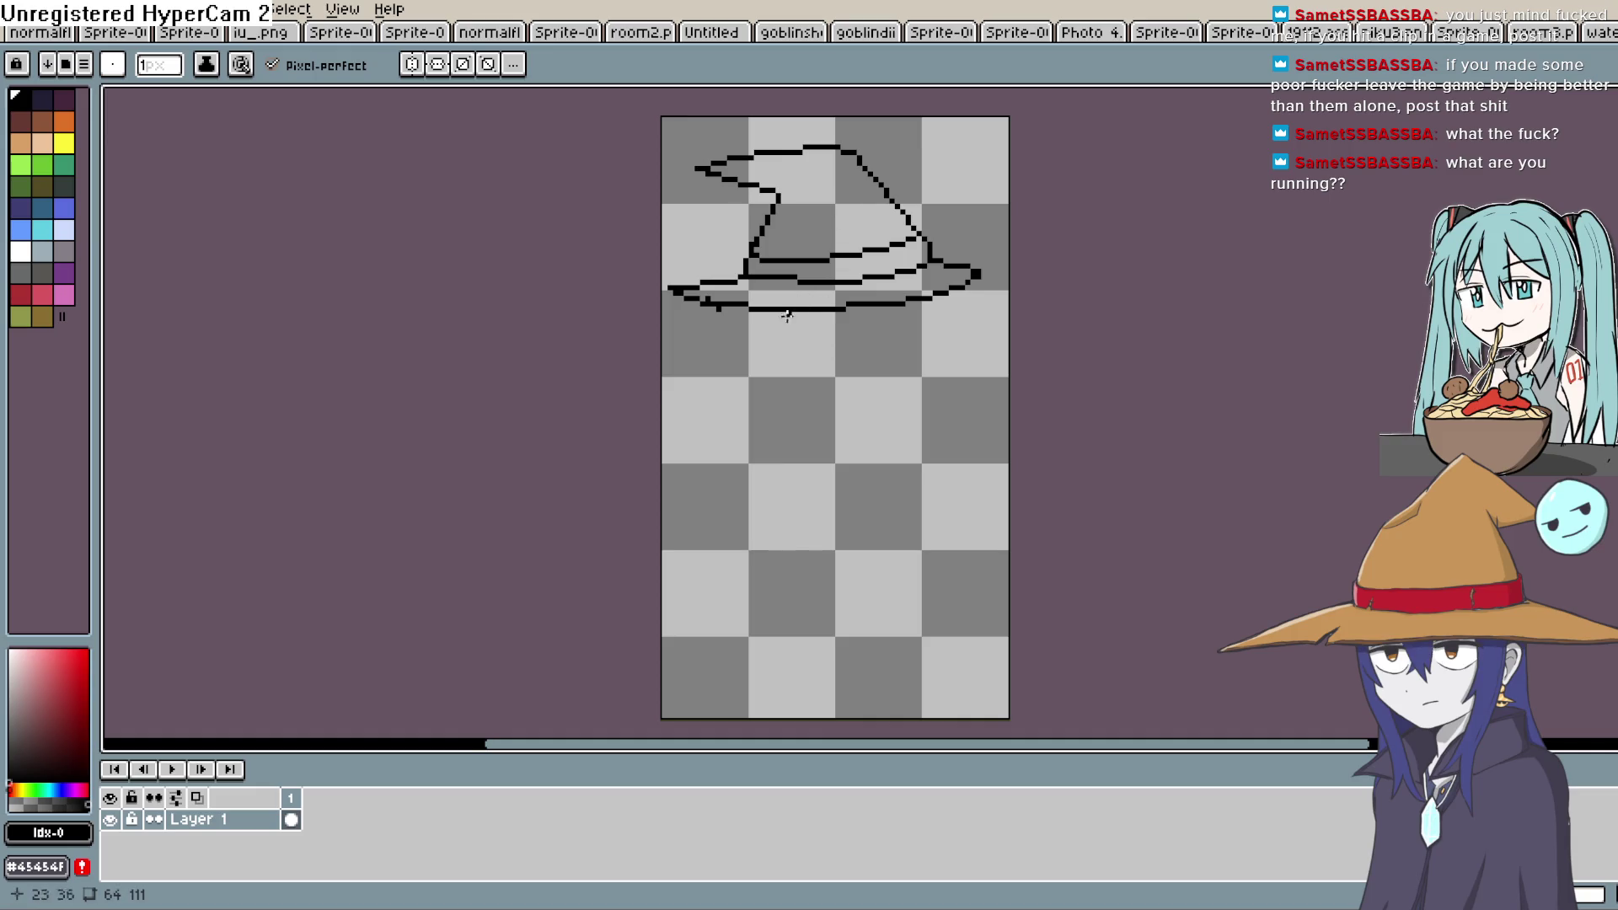
Outline the face and chin under the brim and extend the hat band's left end
mouse_move(758, 313)
left_mouse_down()
mouse_move(757, 374)
mouse_move(896, 396)
mouse_move(917, 314)
left_mouse_up()
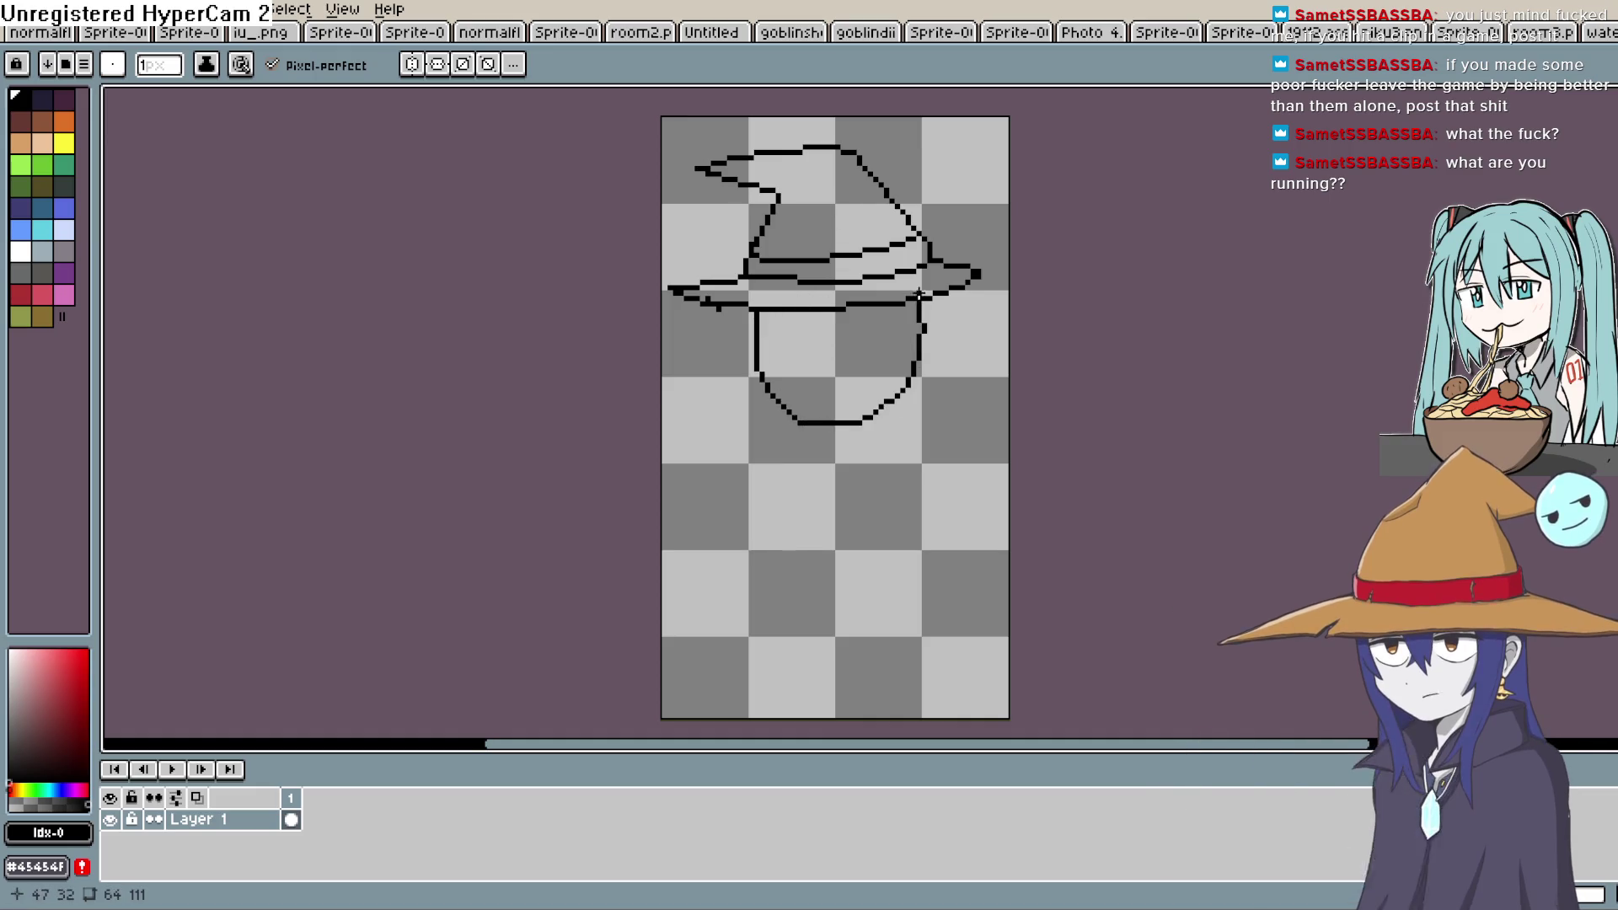
mouse_move(796, 313)
left_mouse_down()
mouse_move(825, 362)
mouse_move(909, 319)
mouse_move(904, 301)
left_mouse_up()
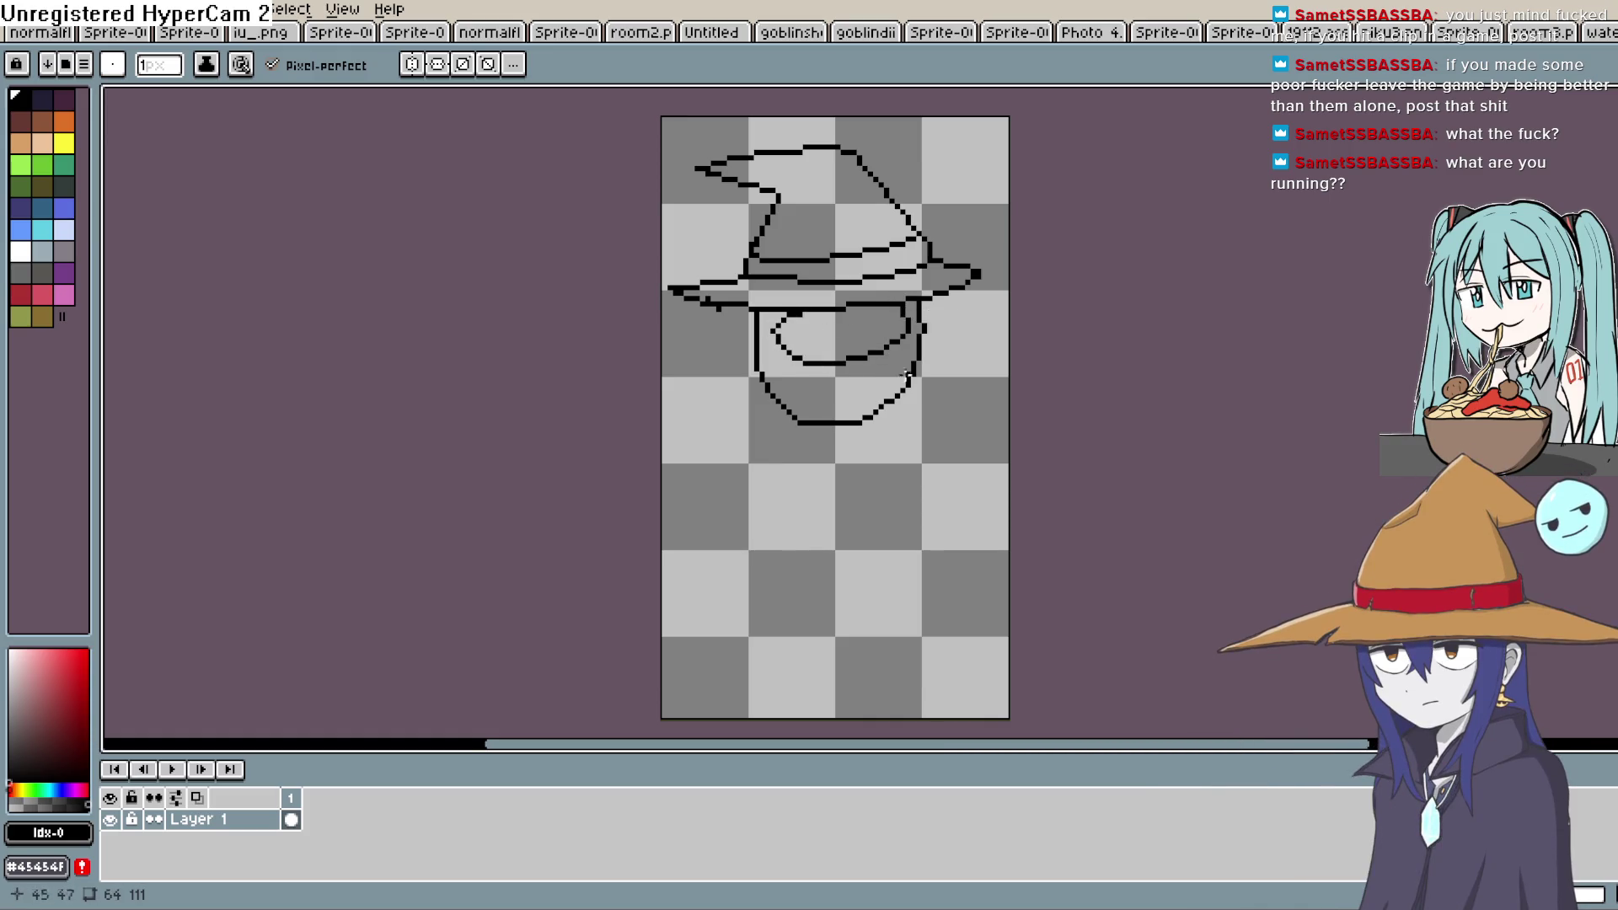
left_click_drag(792, 403, 876, 462)
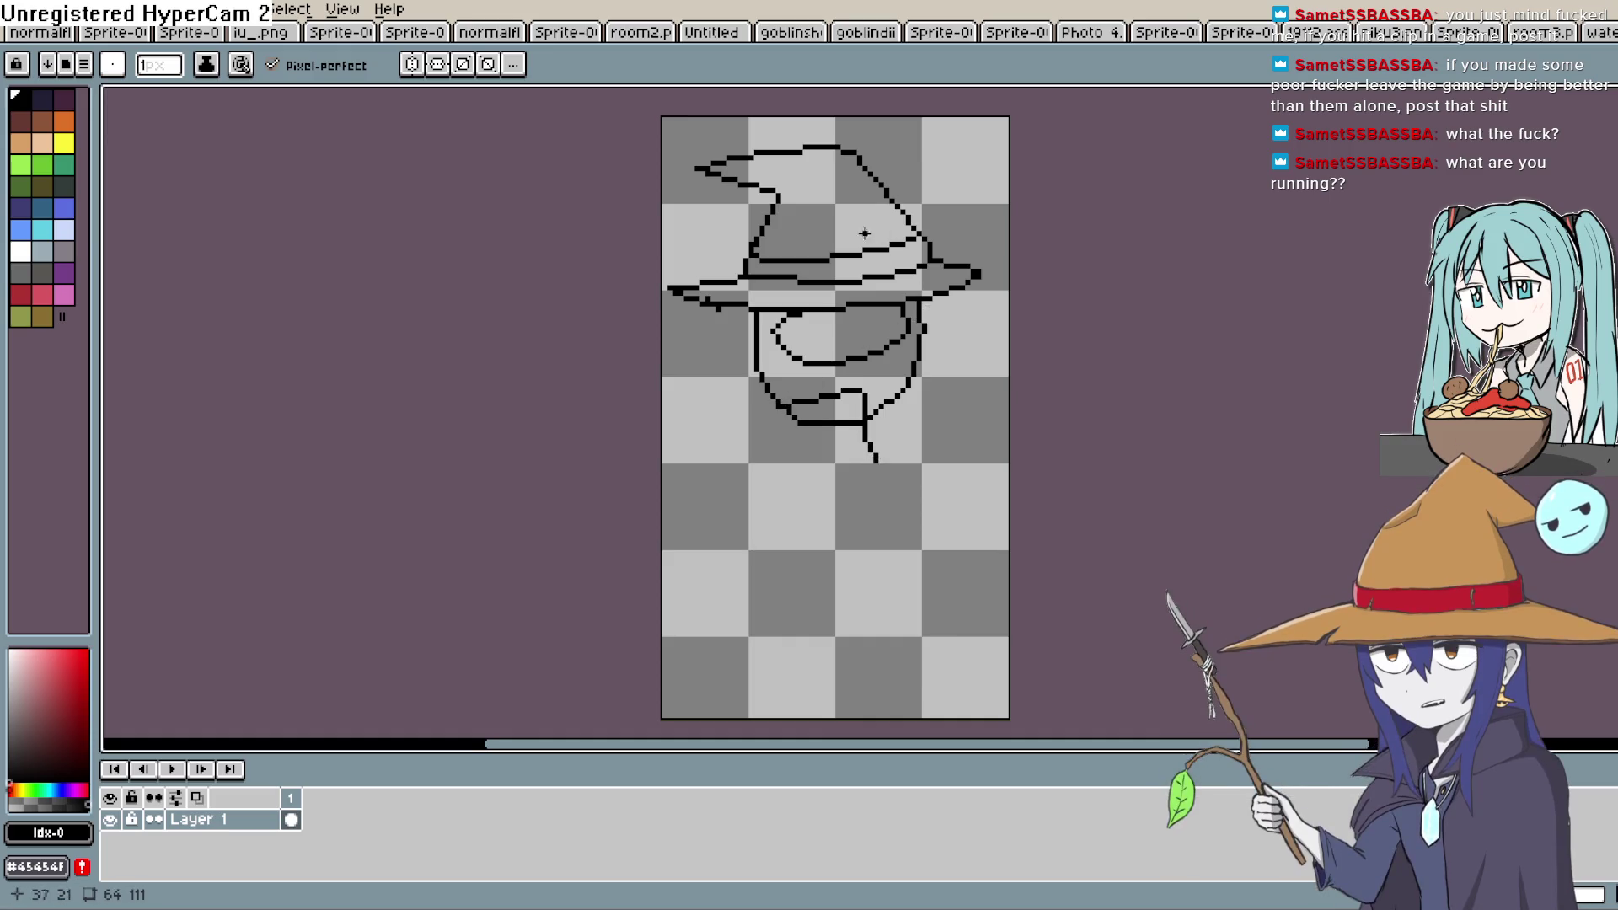
left_click_drag(761, 244, 747, 255)
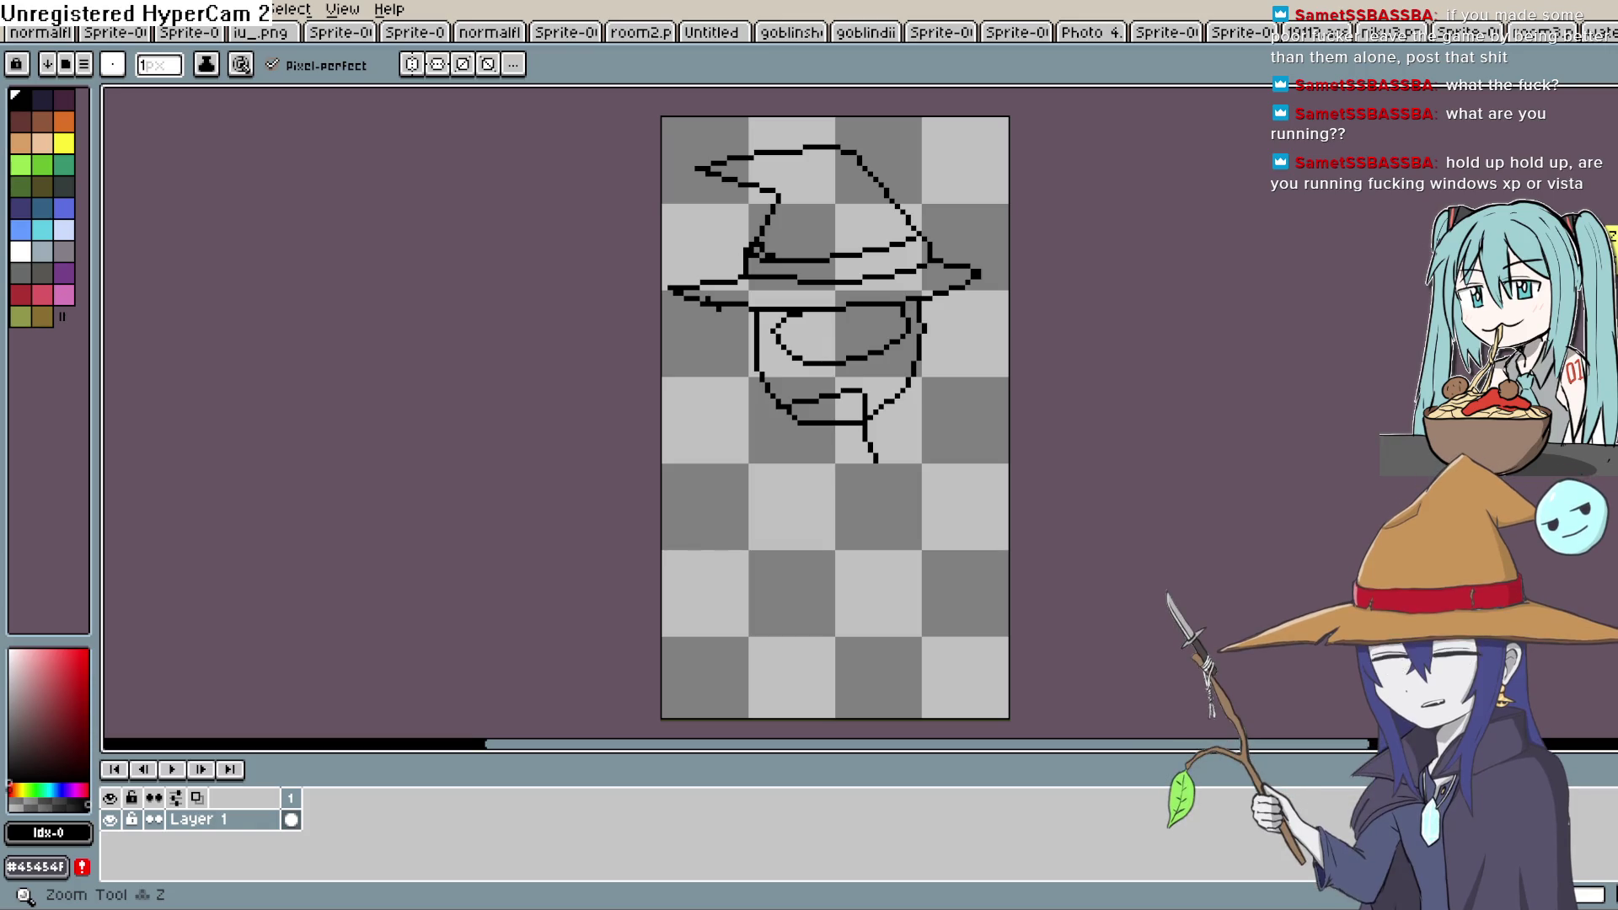
Outline the robe's collar, both sides and hem down to the canvas bottom
left_click_drag(774, 401, 767, 466)
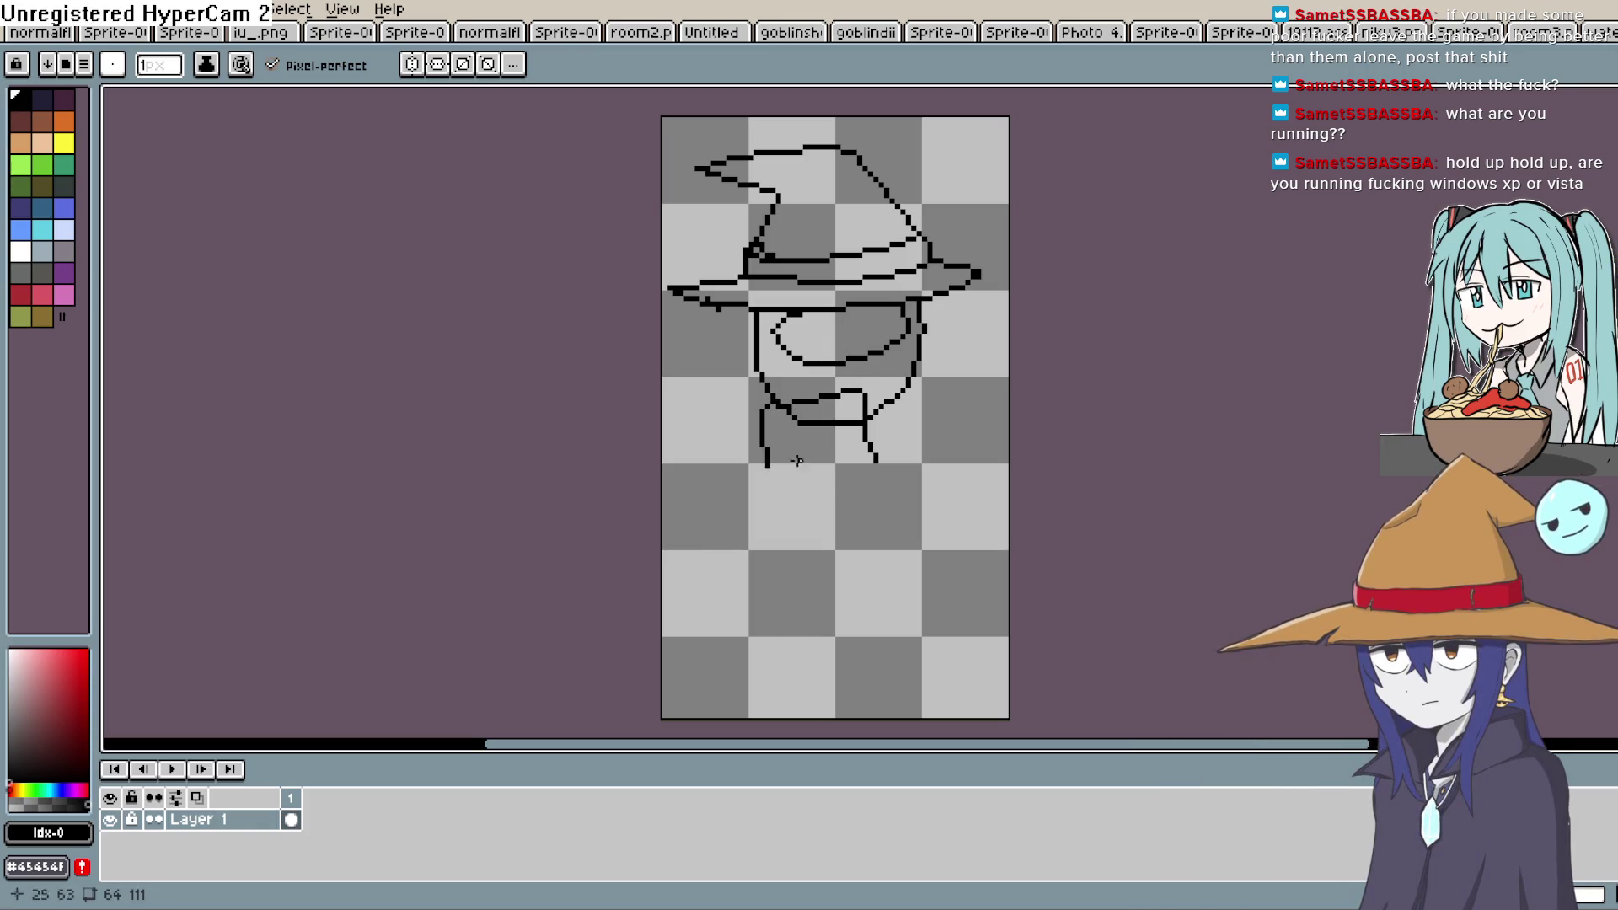
mouse_move(916, 371)
left_mouse_down()
mouse_move(958, 379)
mouse_move(914, 434)
left_mouse_up()
mouse_move(878, 455)
left_mouse_down()
mouse_move(910, 580)
mouse_move(900, 666)
mouse_move(723, 590)
mouse_move(763, 463)
left_mouse_up()
left_click_drag(977, 610, 965, 655)
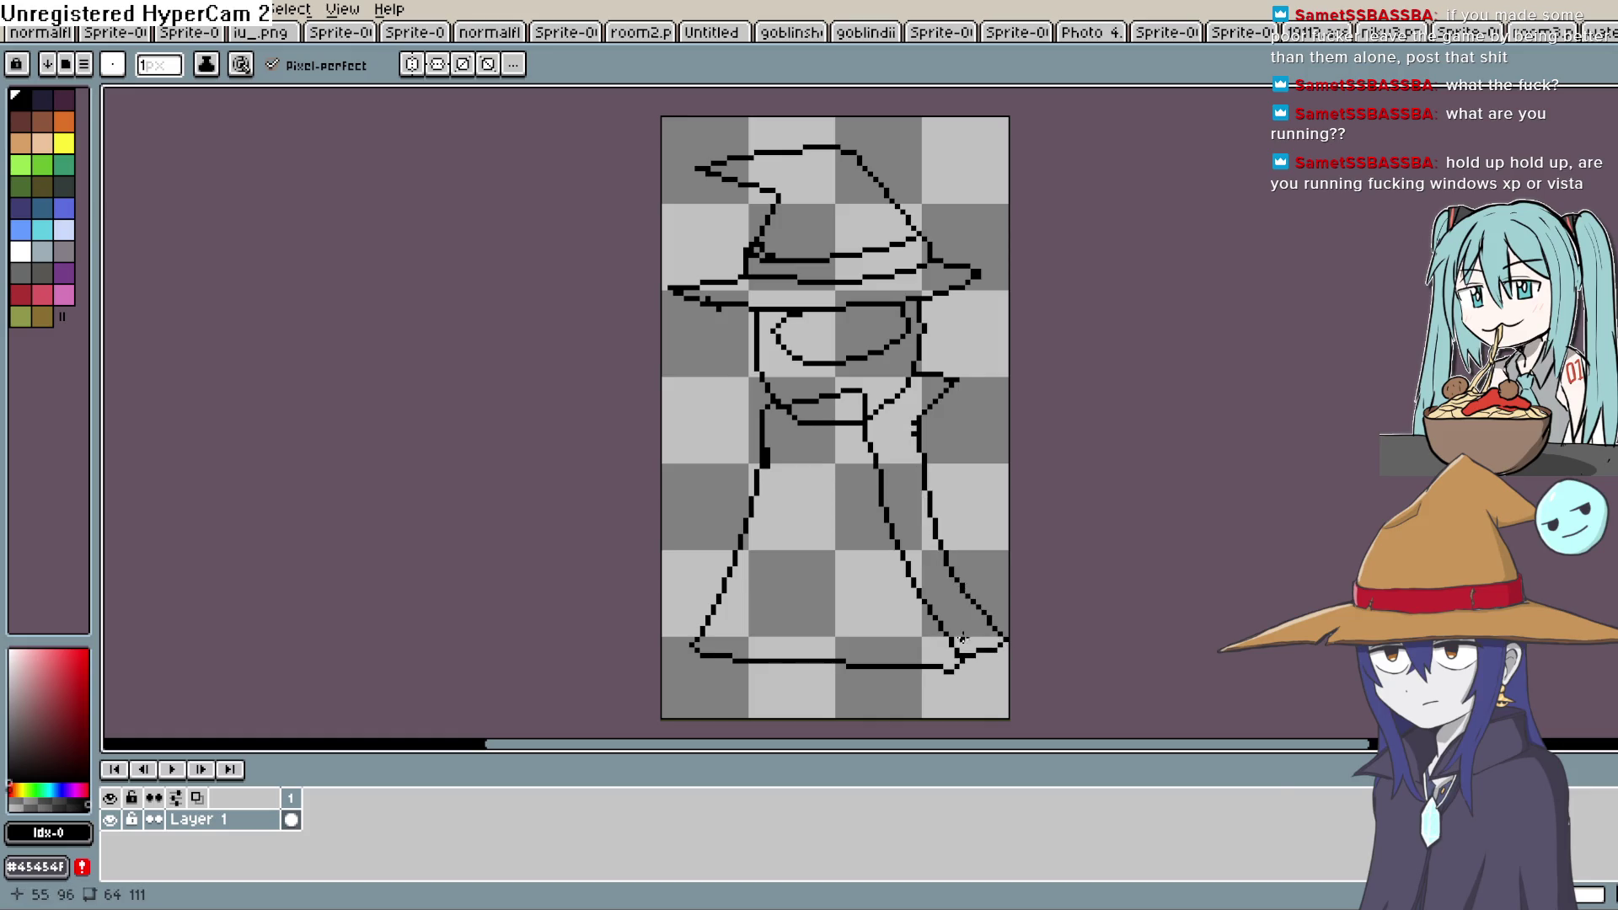
Draw the glasses outline inside the face, discarding a stray curve
left_click_drag(753, 331, 792, 337)
key("ctrl+z")
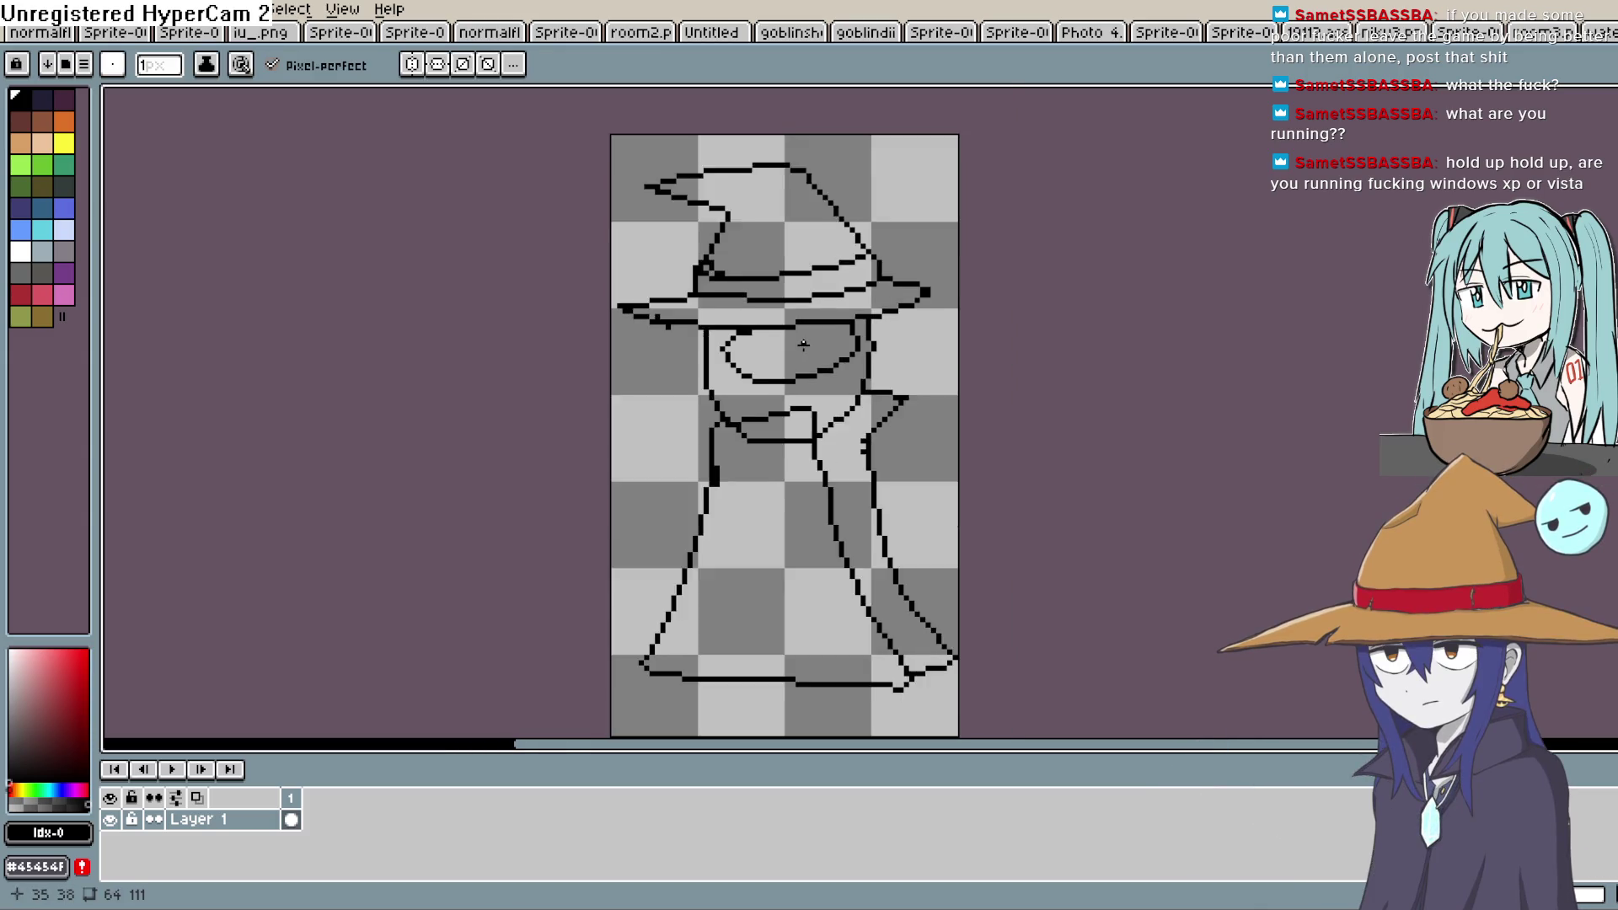
scroll(803, 344, "up", 2)
mouse_move(723, 315)
left_mouse_down()
mouse_move(742, 398)
mouse_move(789, 310)
mouse_move(824, 337)
mouse_move(842, 322)
left_mouse_up()
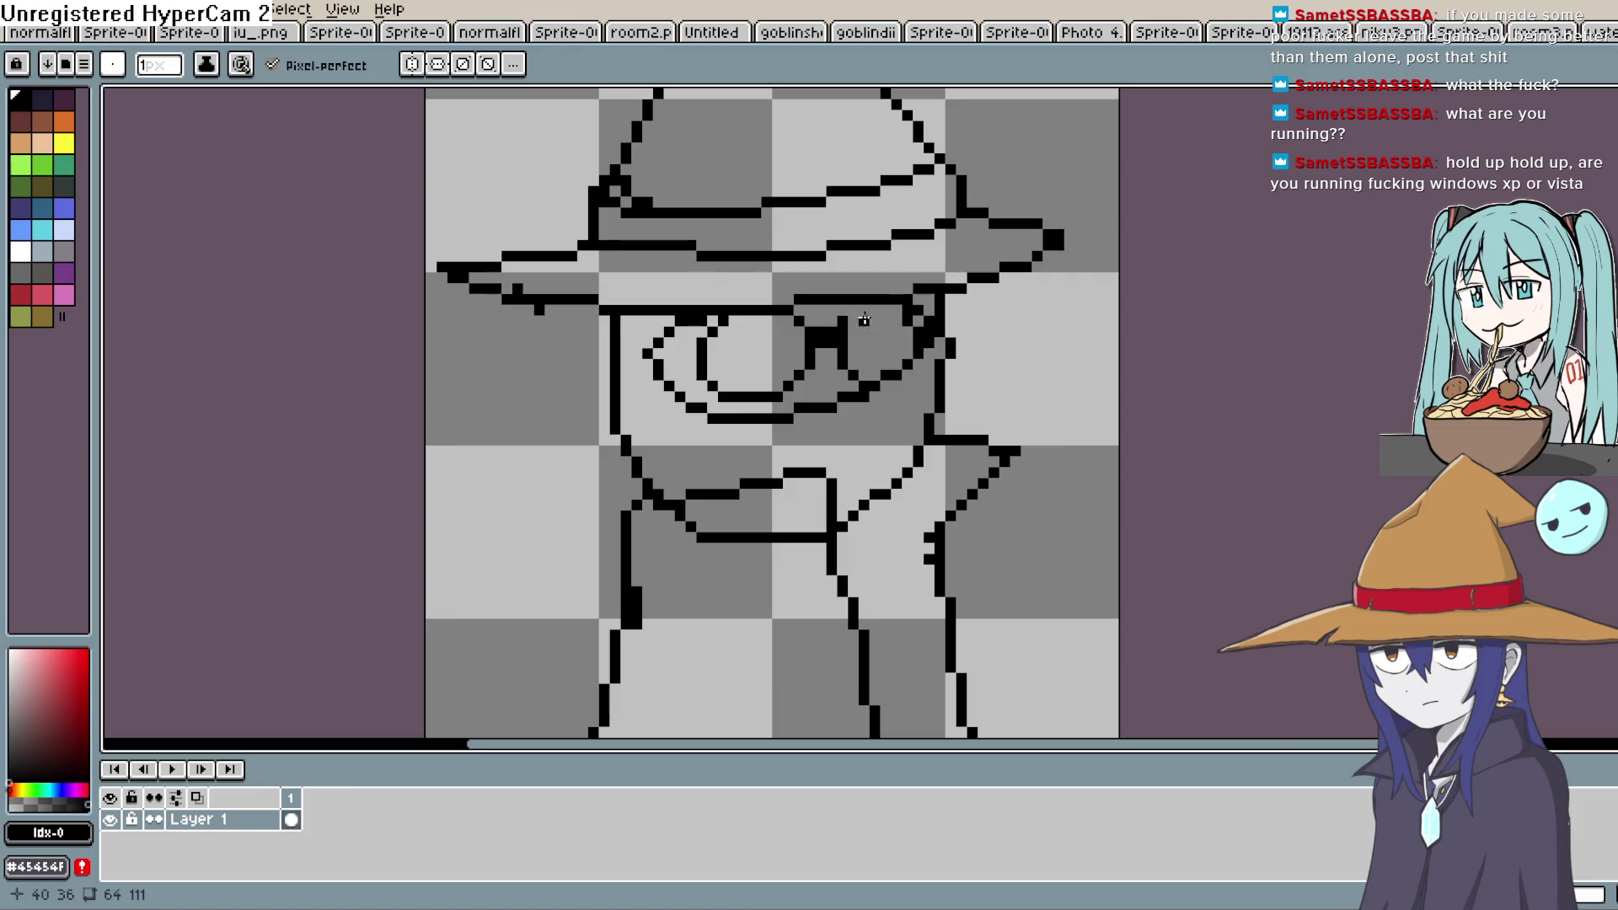
Erase pixels from the glasses' right edge to reshape them
key("e")
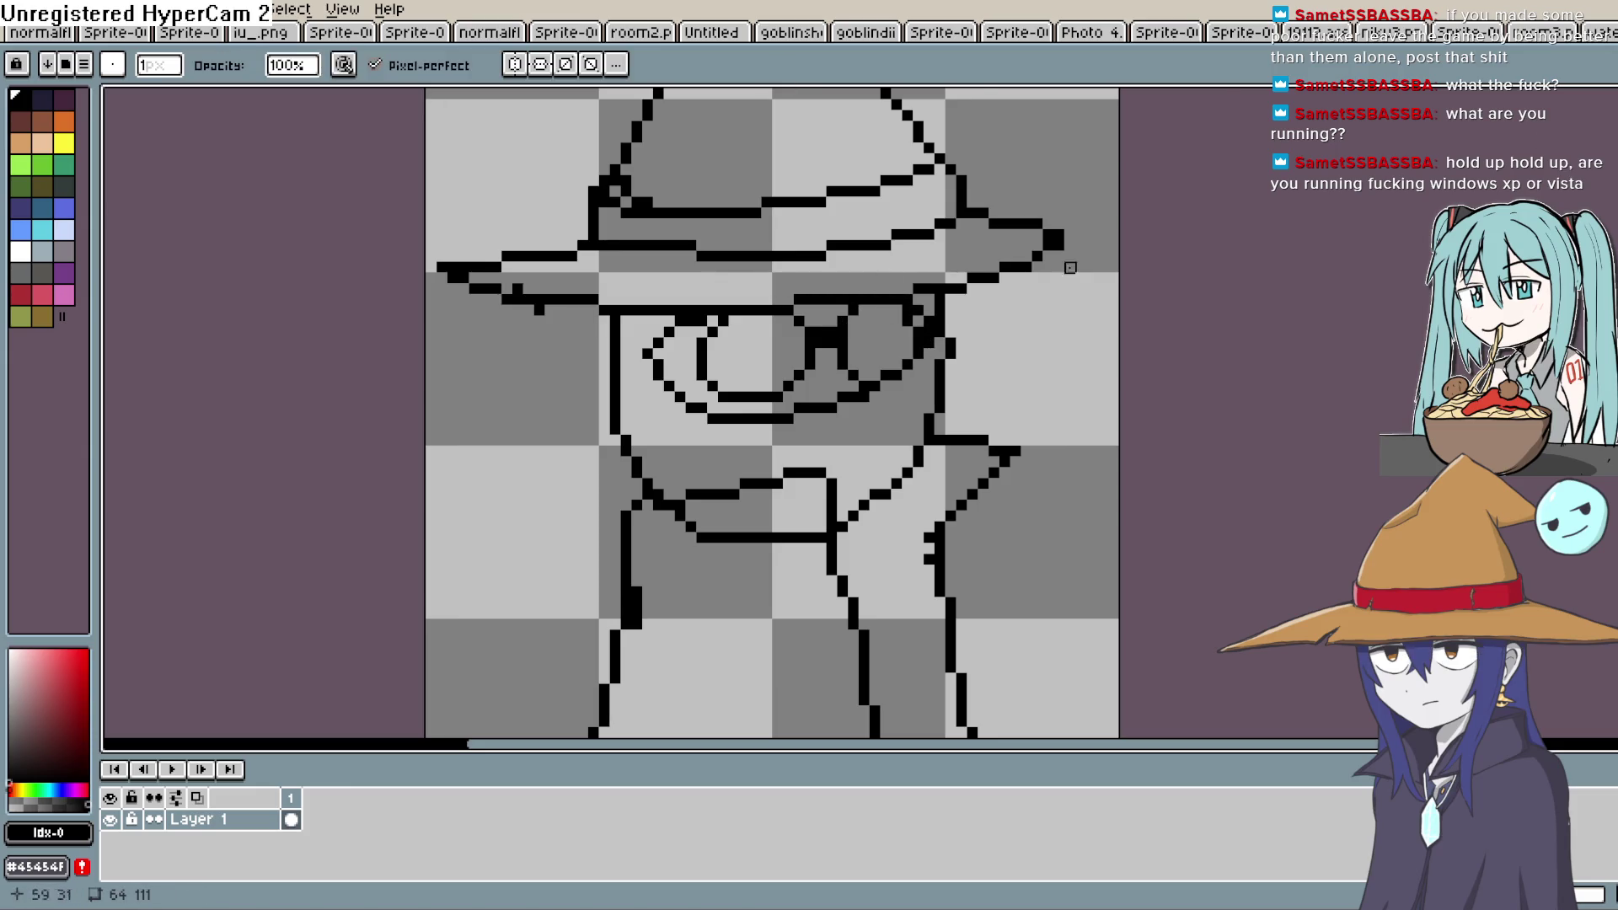
left_click_drag(908, 311, 919, 332)
key("b")
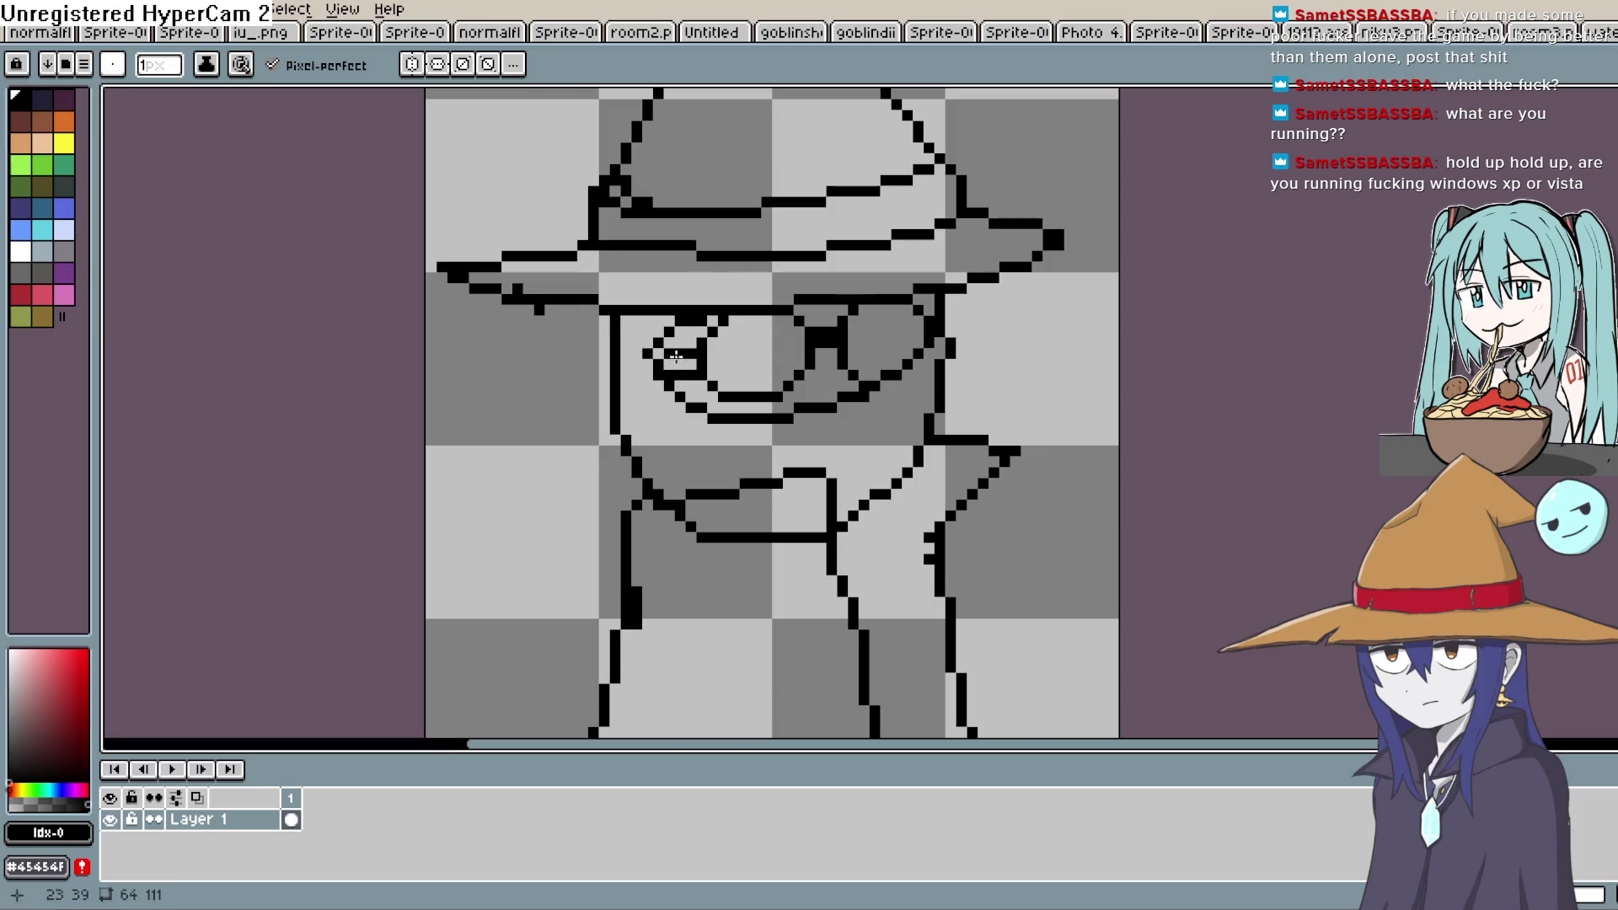
left_click_drag(1023, 388, 995, 313)
Erase a stray horizontal line on the body and the bottom of the thick left stroke
key("e")
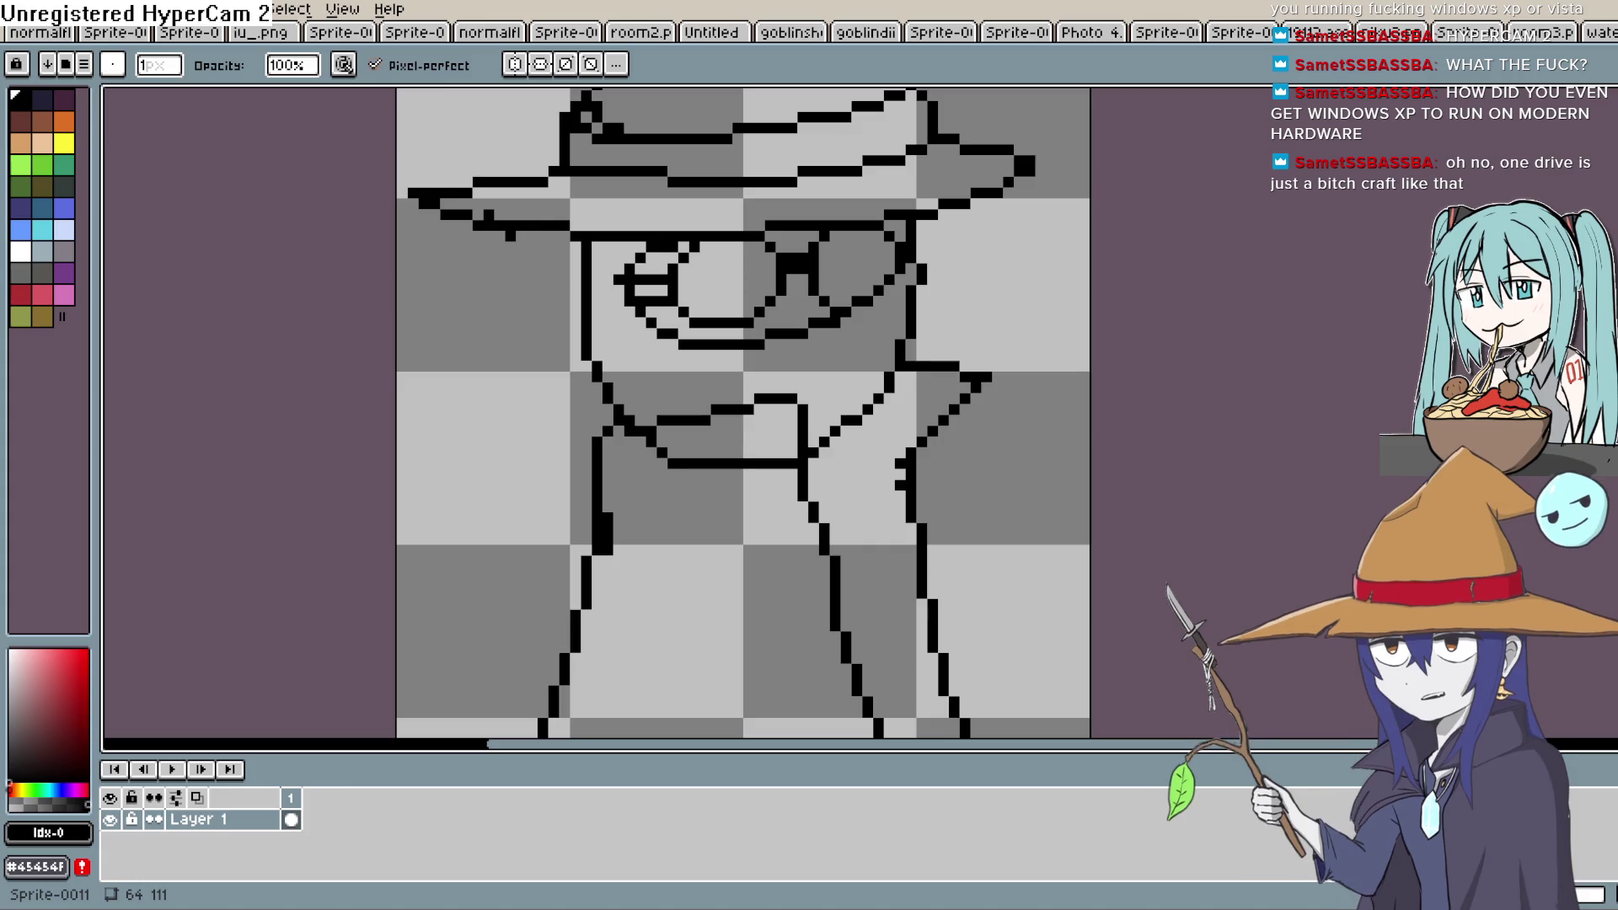
scroll(774, 236, "down", 2)
scroll(774, 236, "up", 2)
key("space")
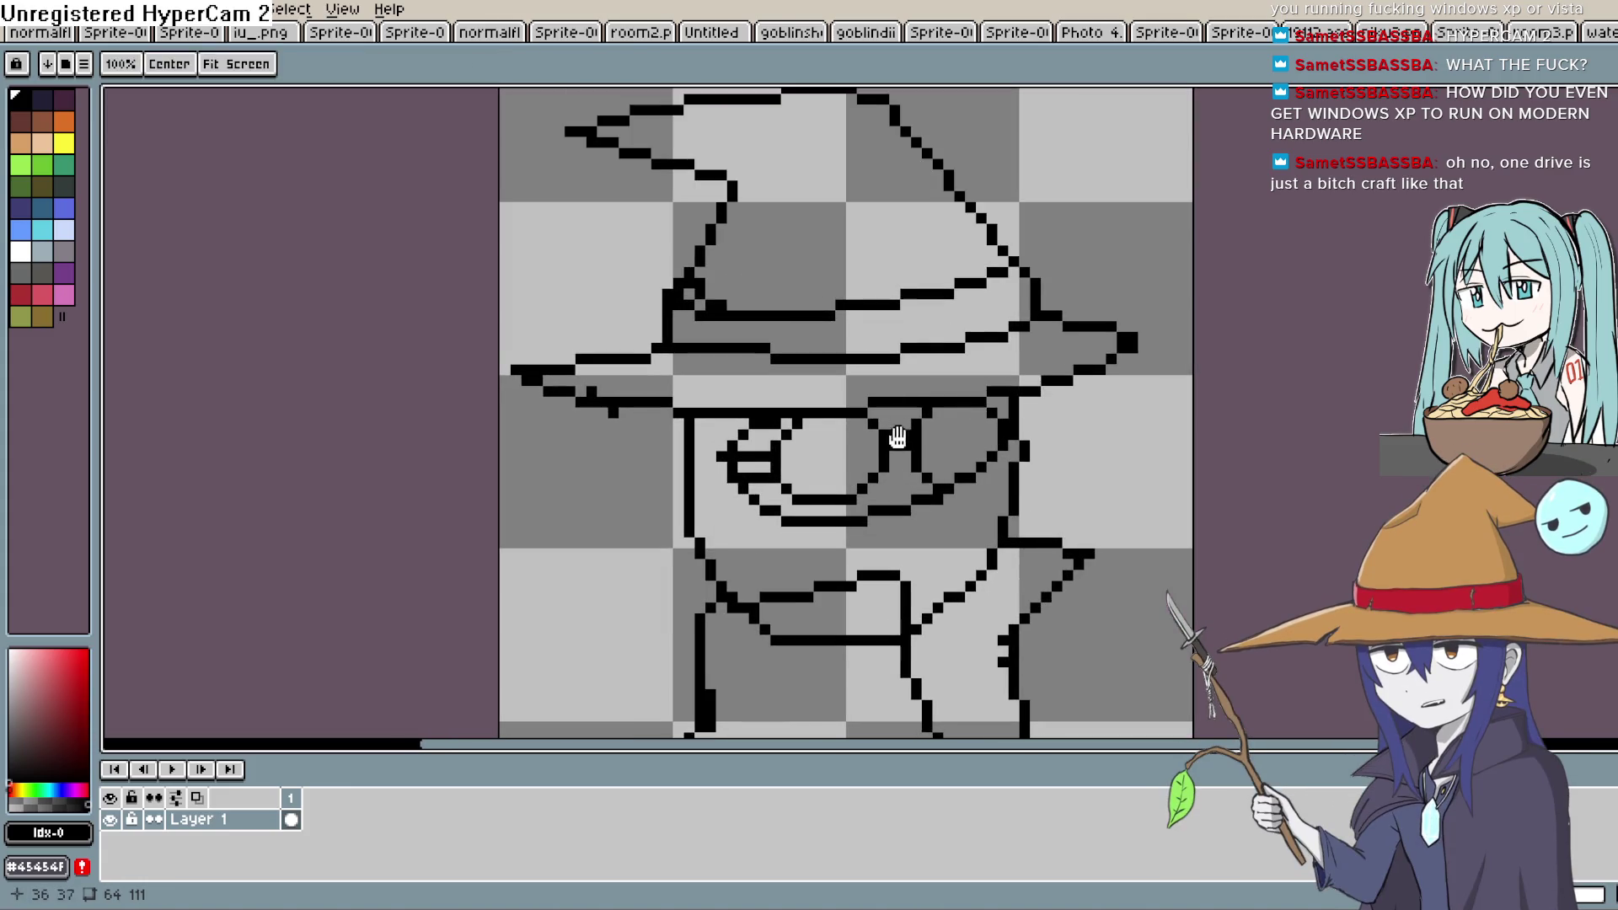
mouse_move(790, 447)
left_mouse_down()
mouse_move(713, 453)
mouse_move(648, 432)
left_mouse_up()
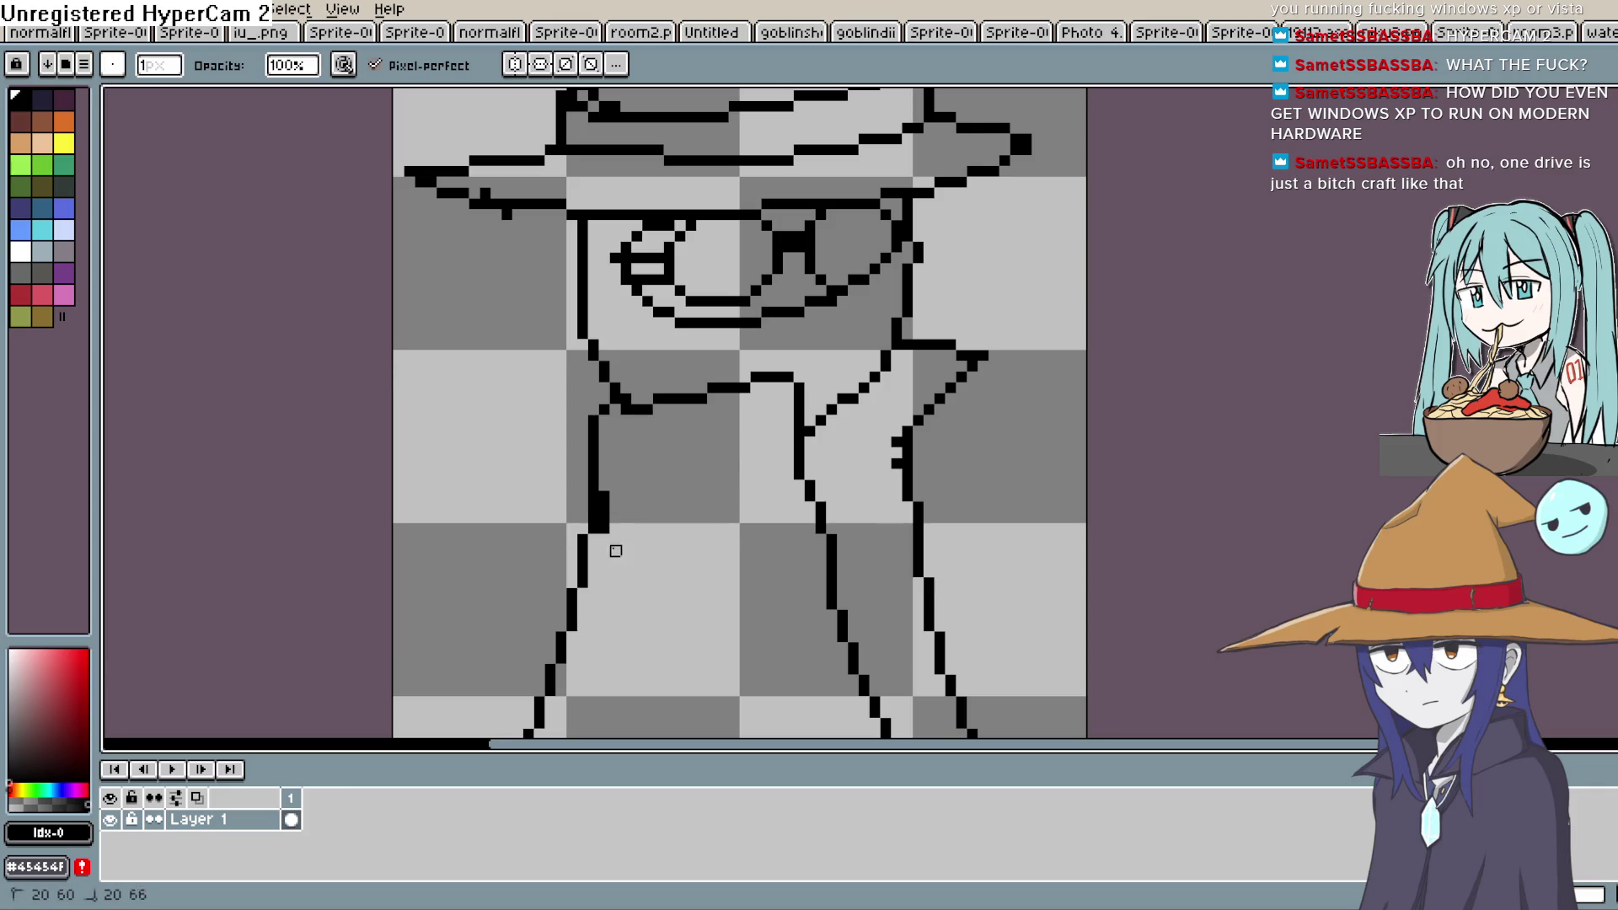
left_click_drag(626, 486, 605, 518)
mouse_move(854, 356)
left_mouse_down()
mouse_move(896, 408)
mouse_move(805, 371)
left_mouse_up()
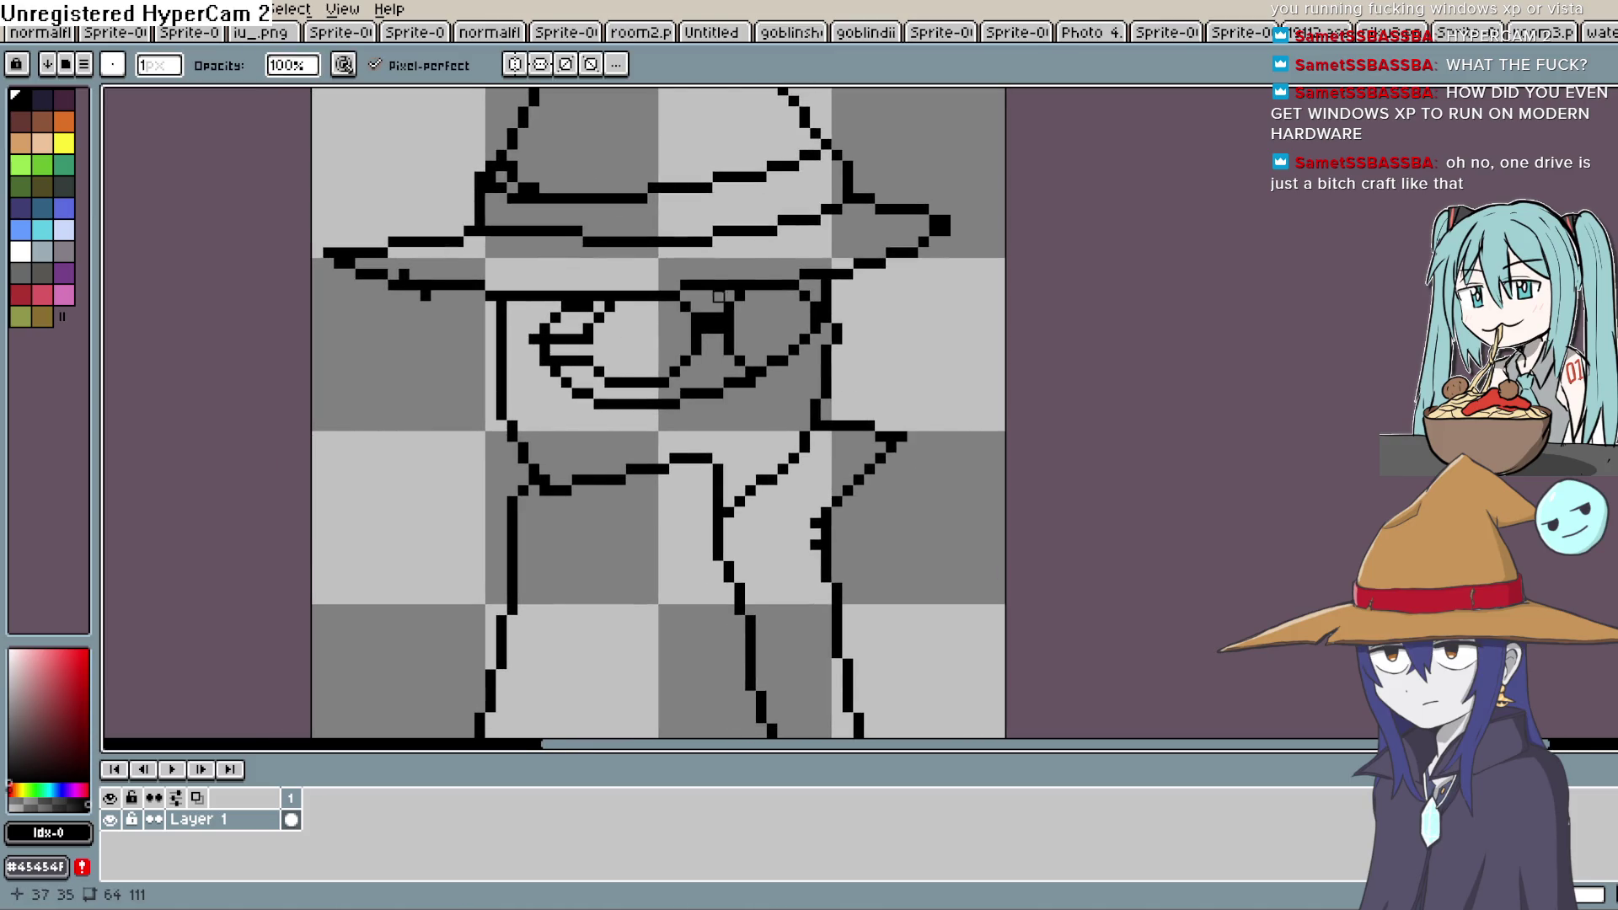
Fill both sunglasses lenses solid black with the Paint Bucket
key("i")
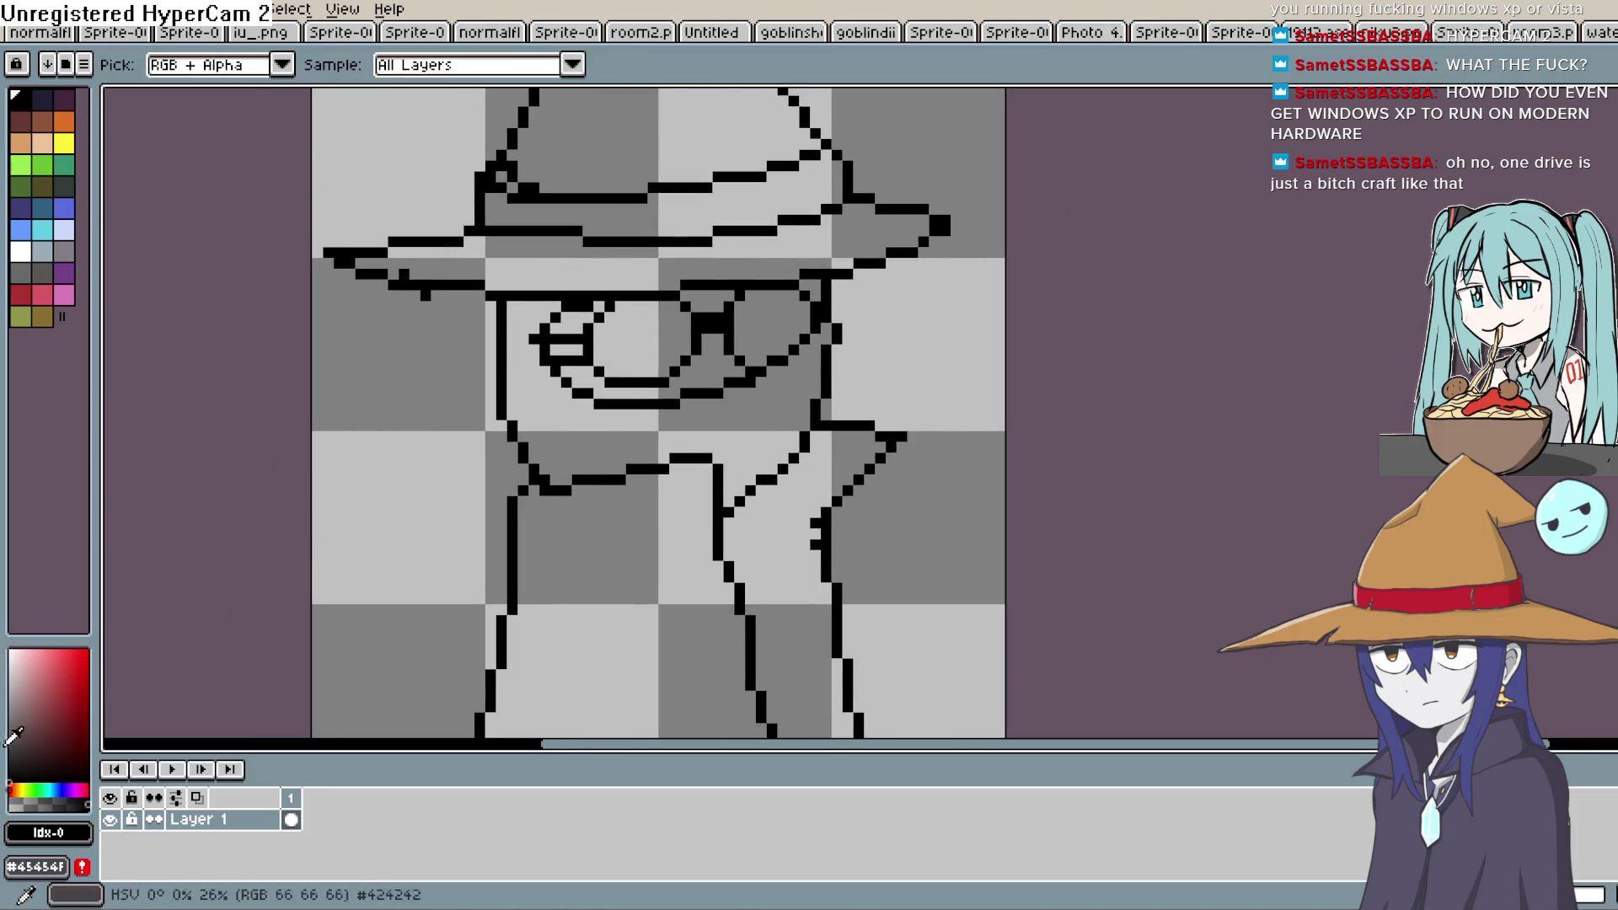
key("g")
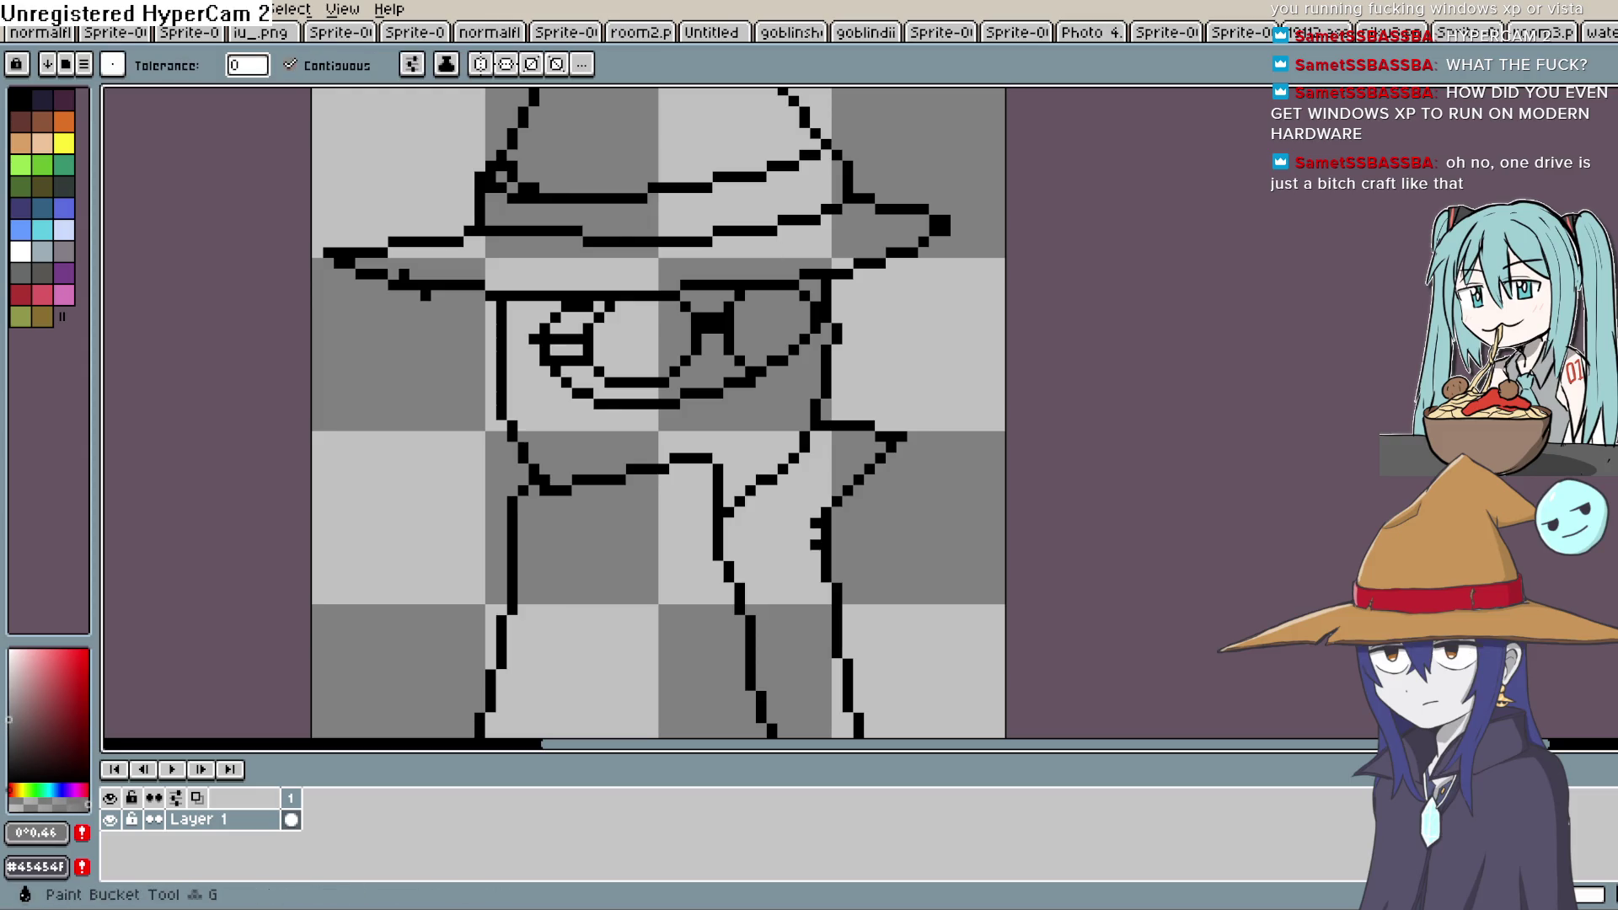
left_click(647, 344)
key("ctrl+z")
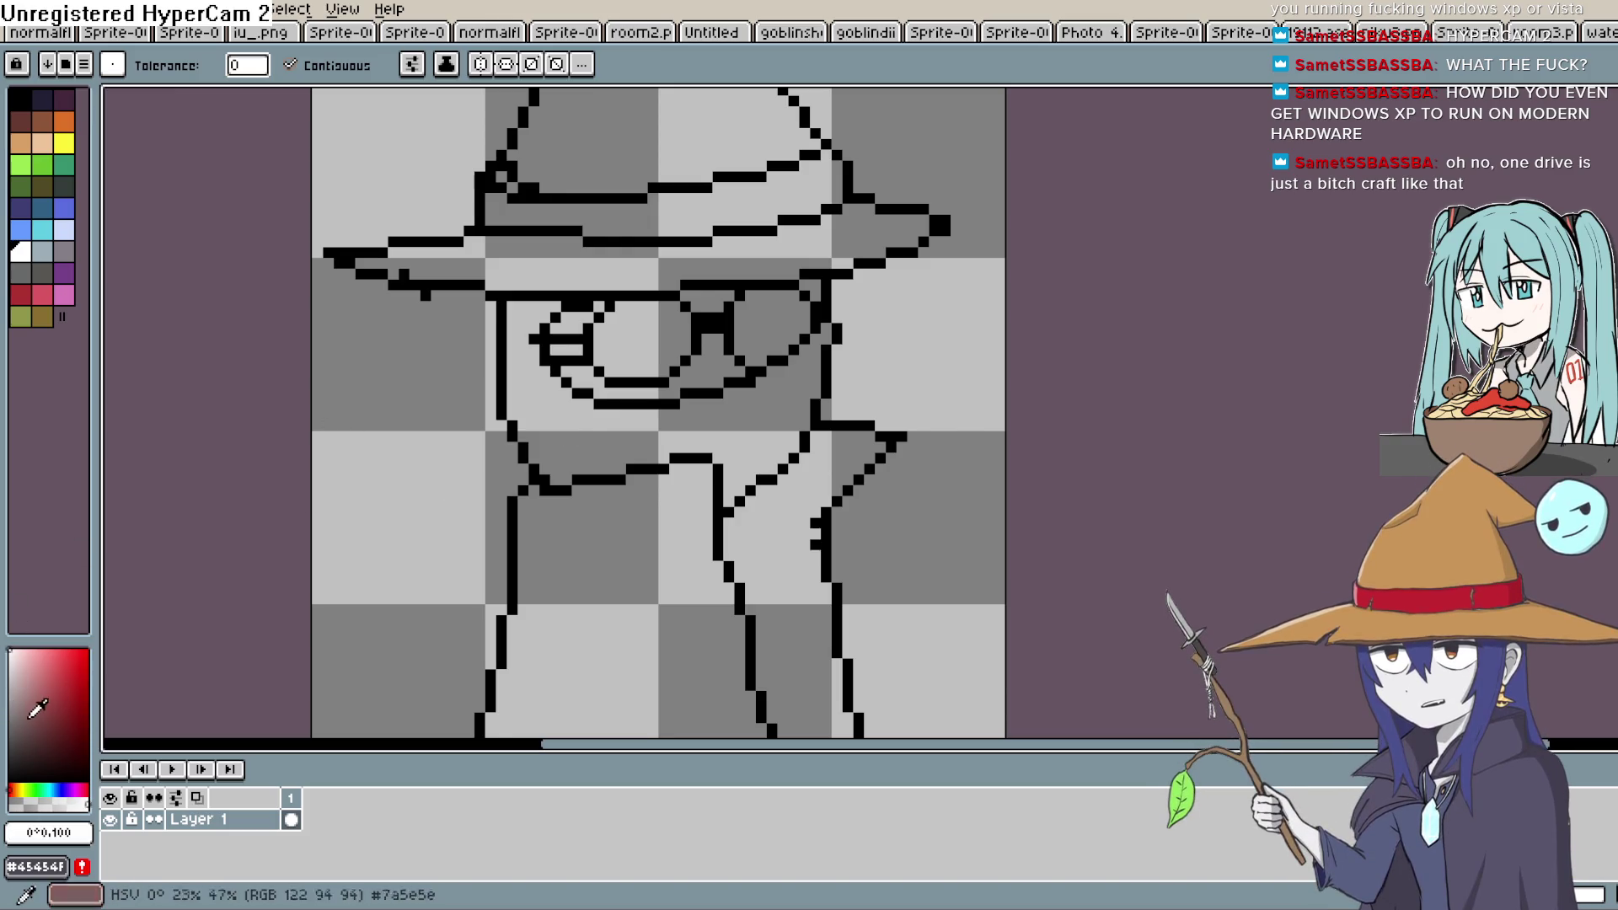
left_click(18, 98)
left_click(609, 338)
left_click(775, 325)
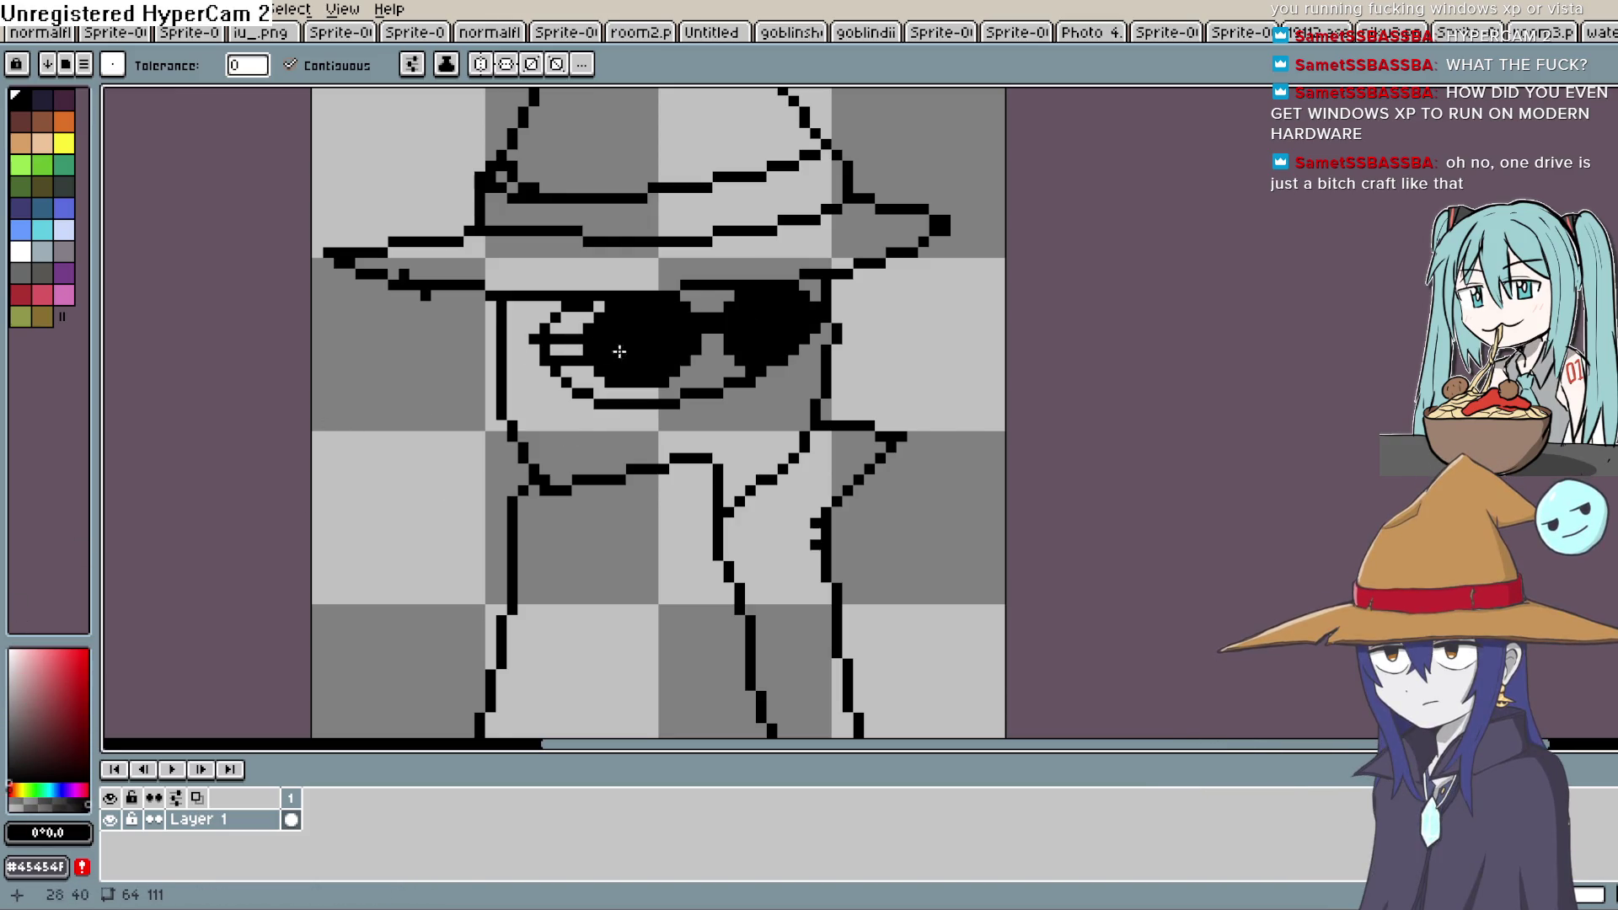
Choose a pink skin tone and fill the skin gaps around and between the lenses
left_click(17, 789)
left_click_drag(25, 674, 32, 666)
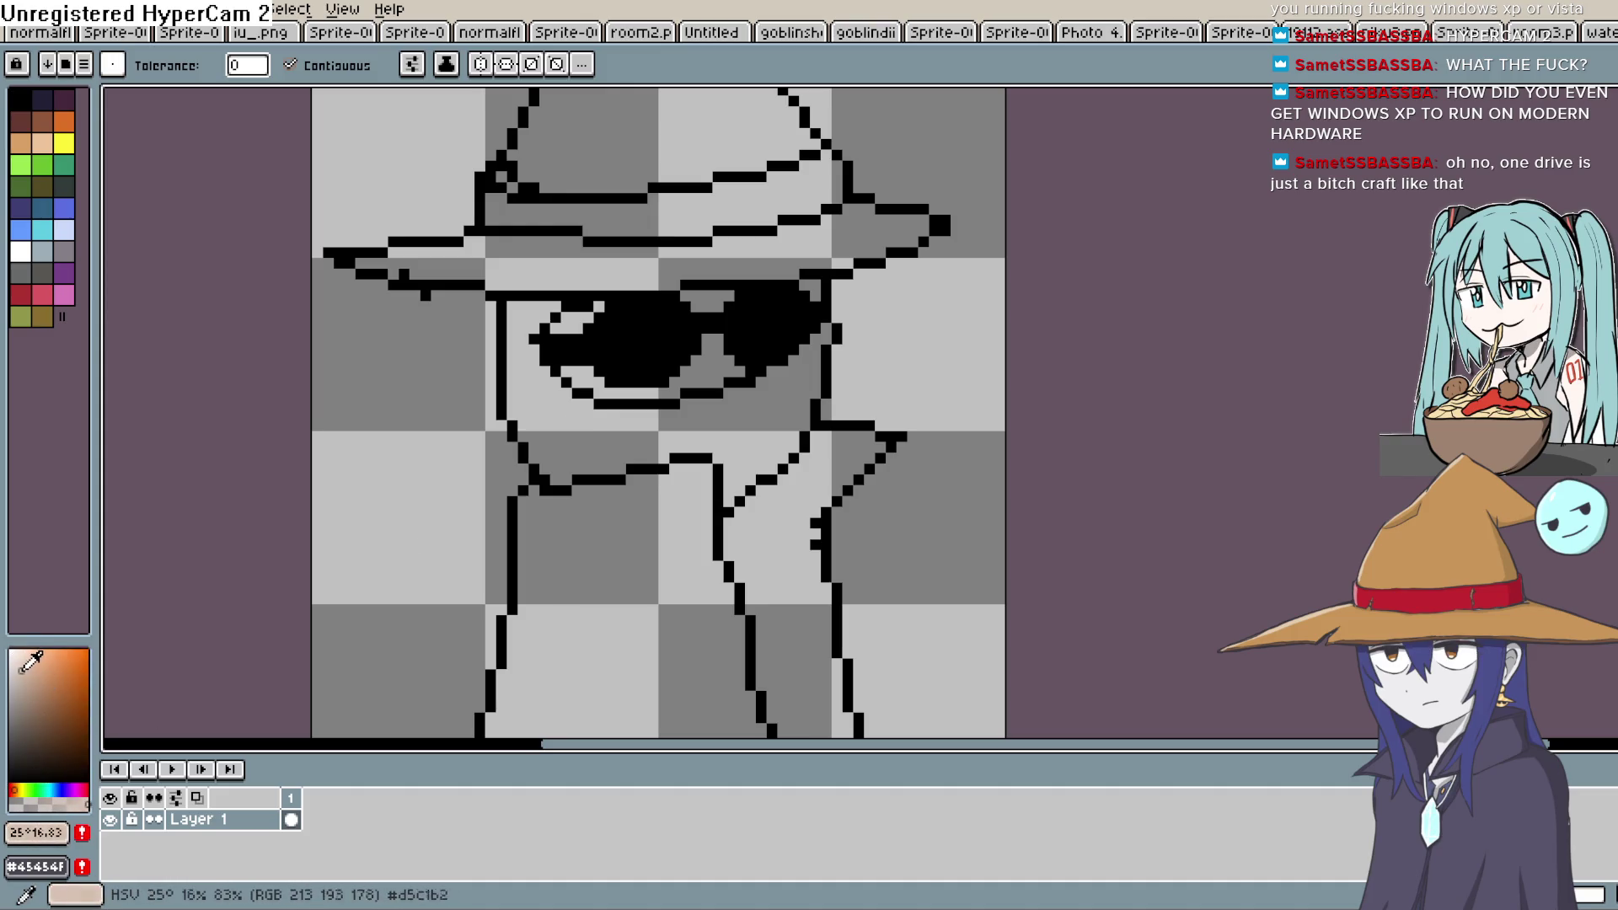
left_click(13, 689)
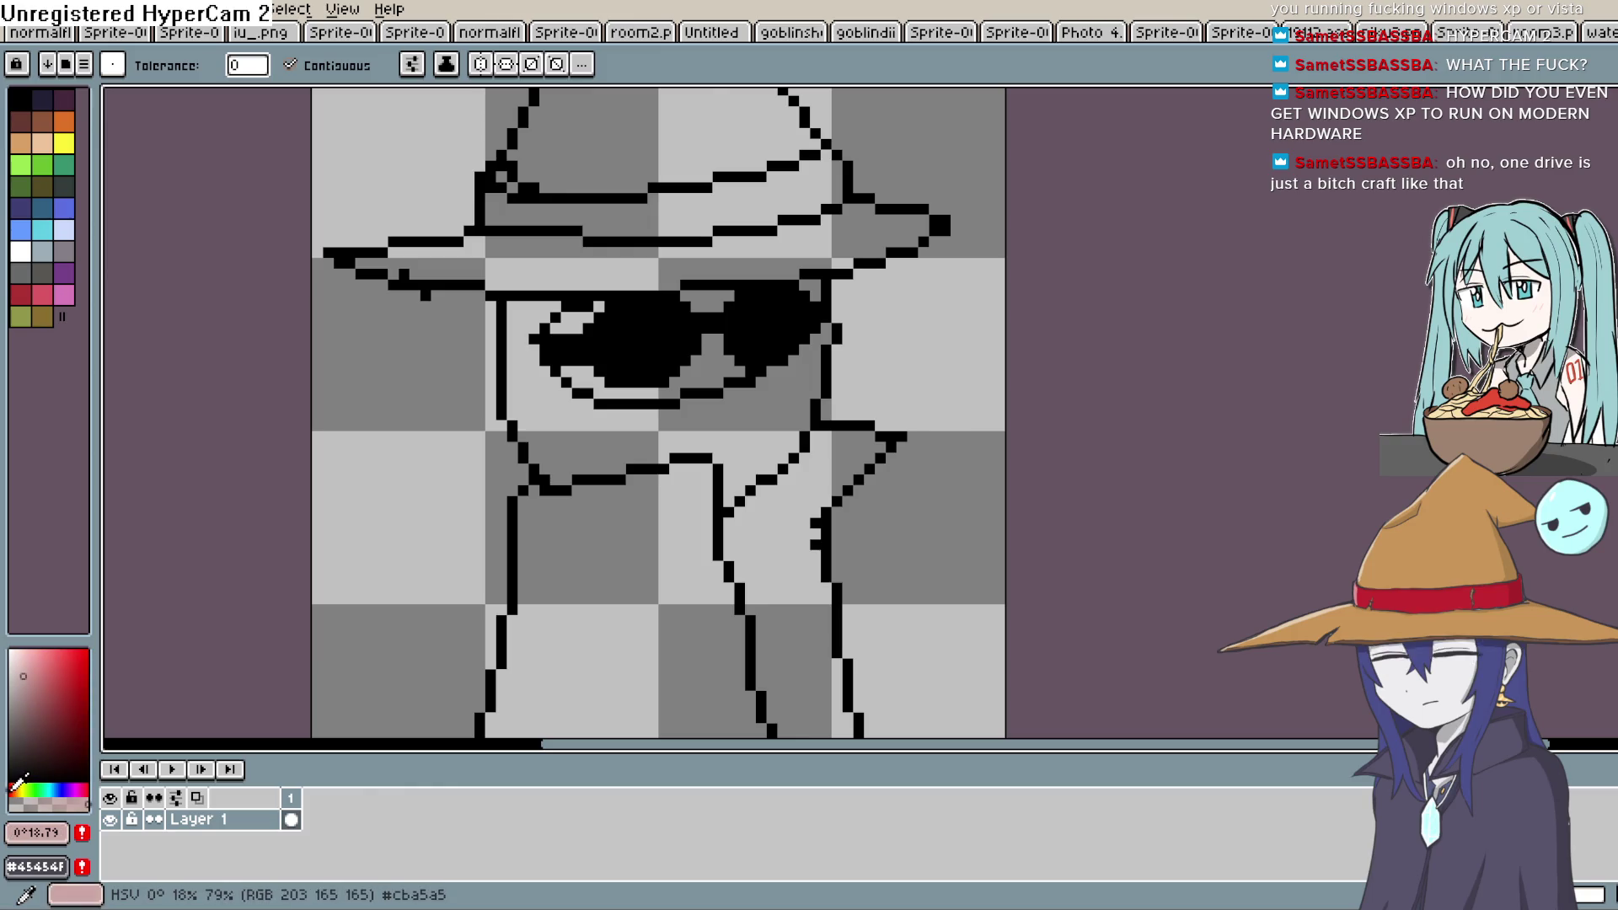
left_click(22, 689)
left_click(714, 345)
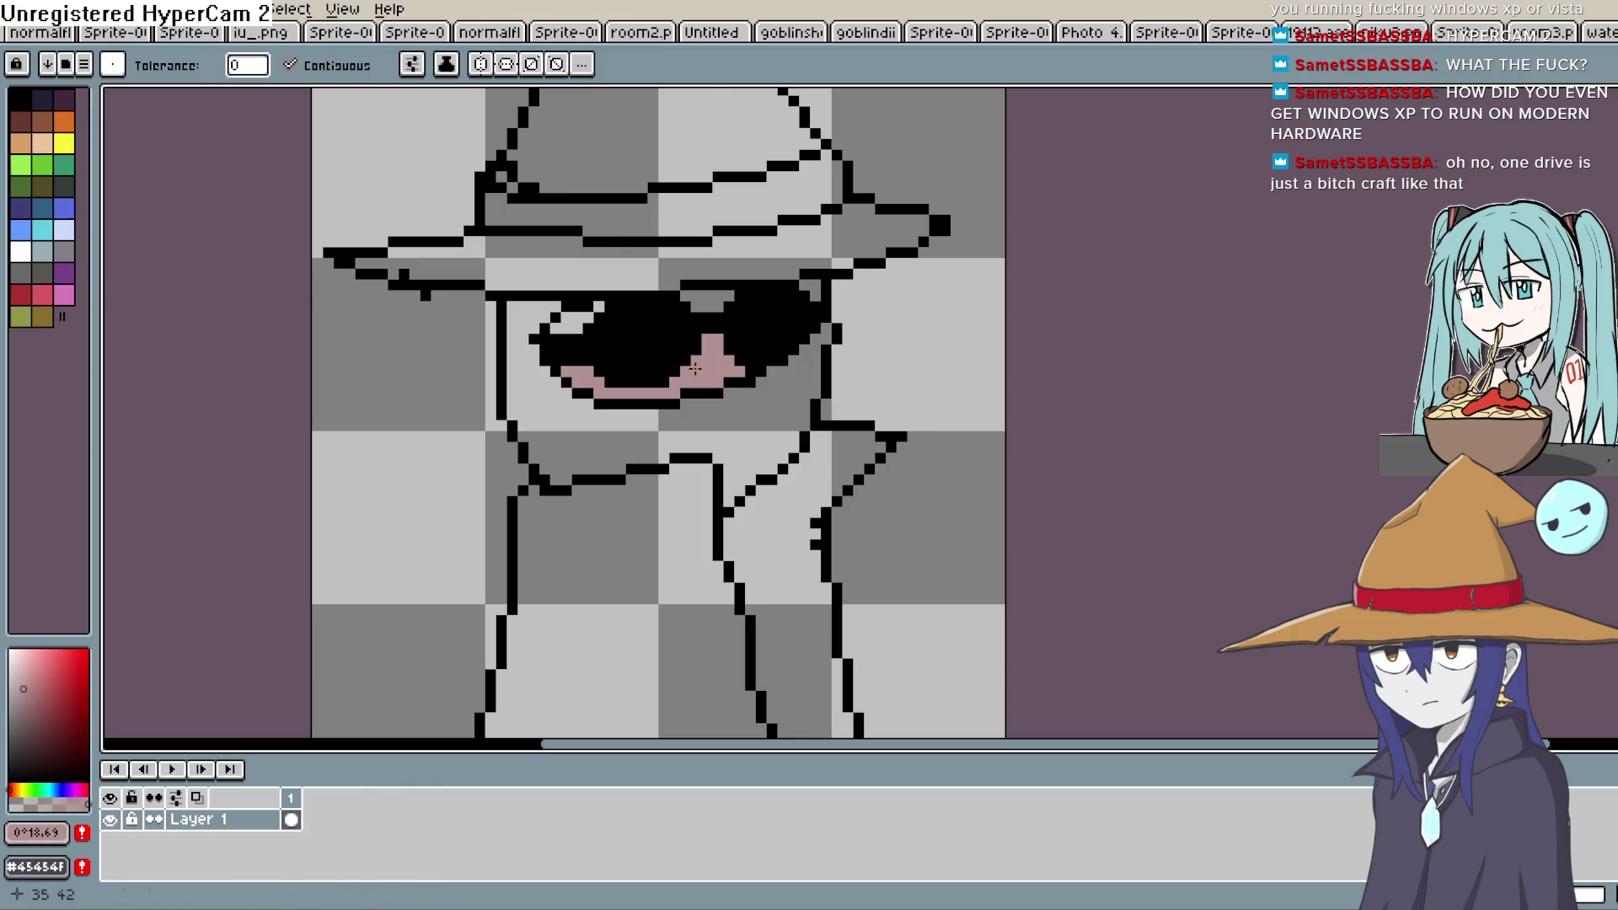
left_click(715, 296)
left_click(566, 316)
key("space")
left_click_drag(882, 346, 914, 437)
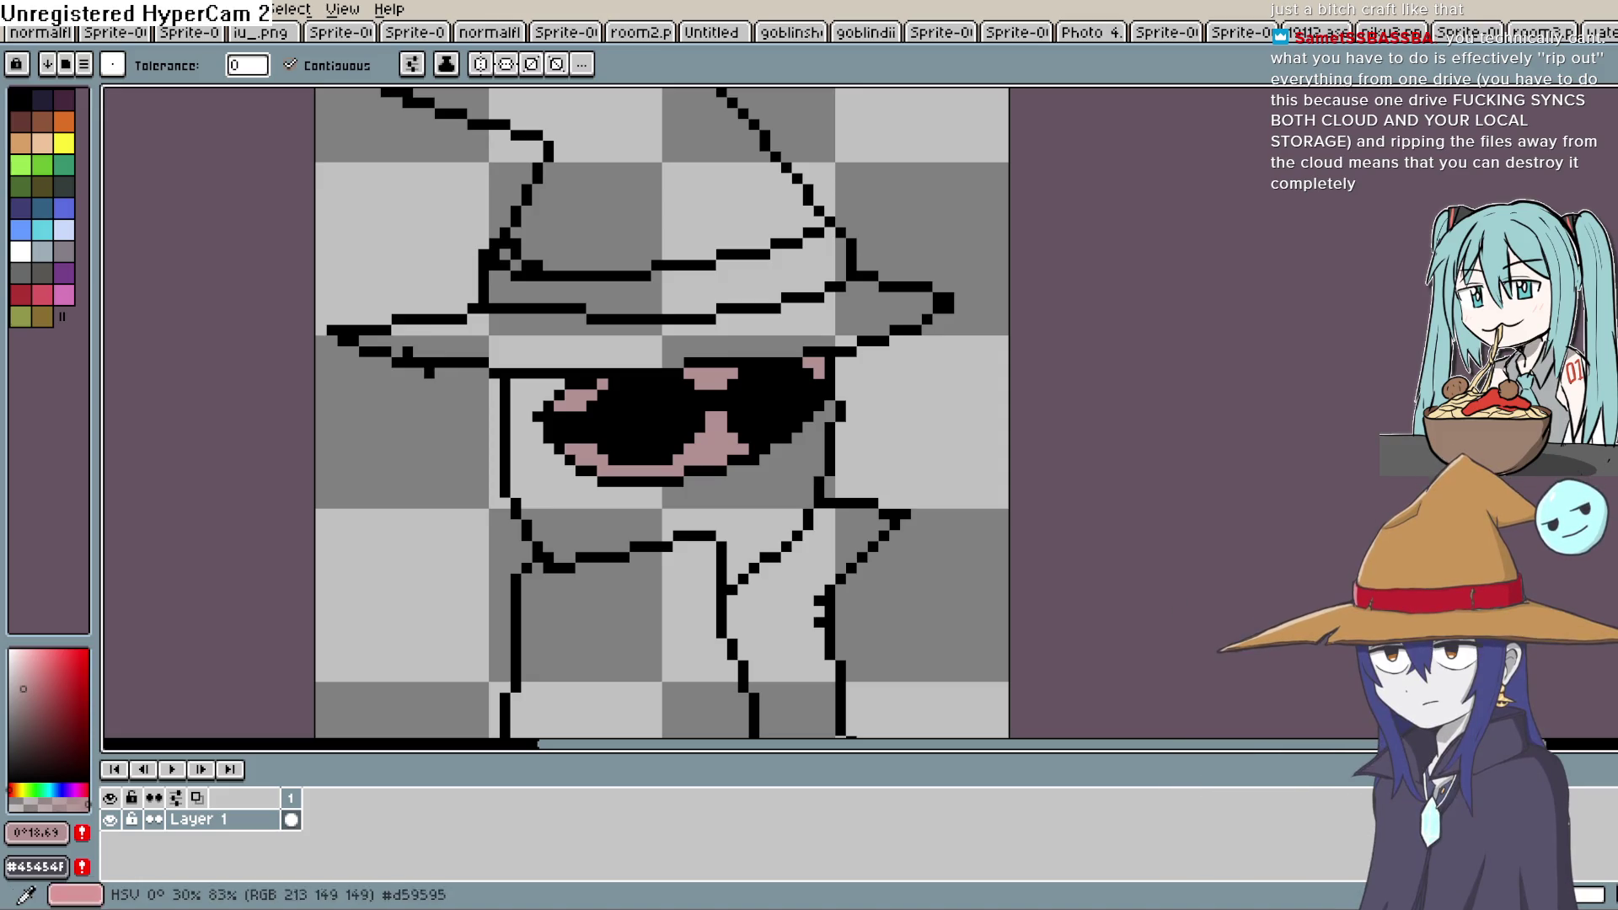
Pick a light grey and paint highlight pixels along the glasses' top and the left lens edge
left_click(16, 656)
left_click_drag(16, 657, 8, 696)
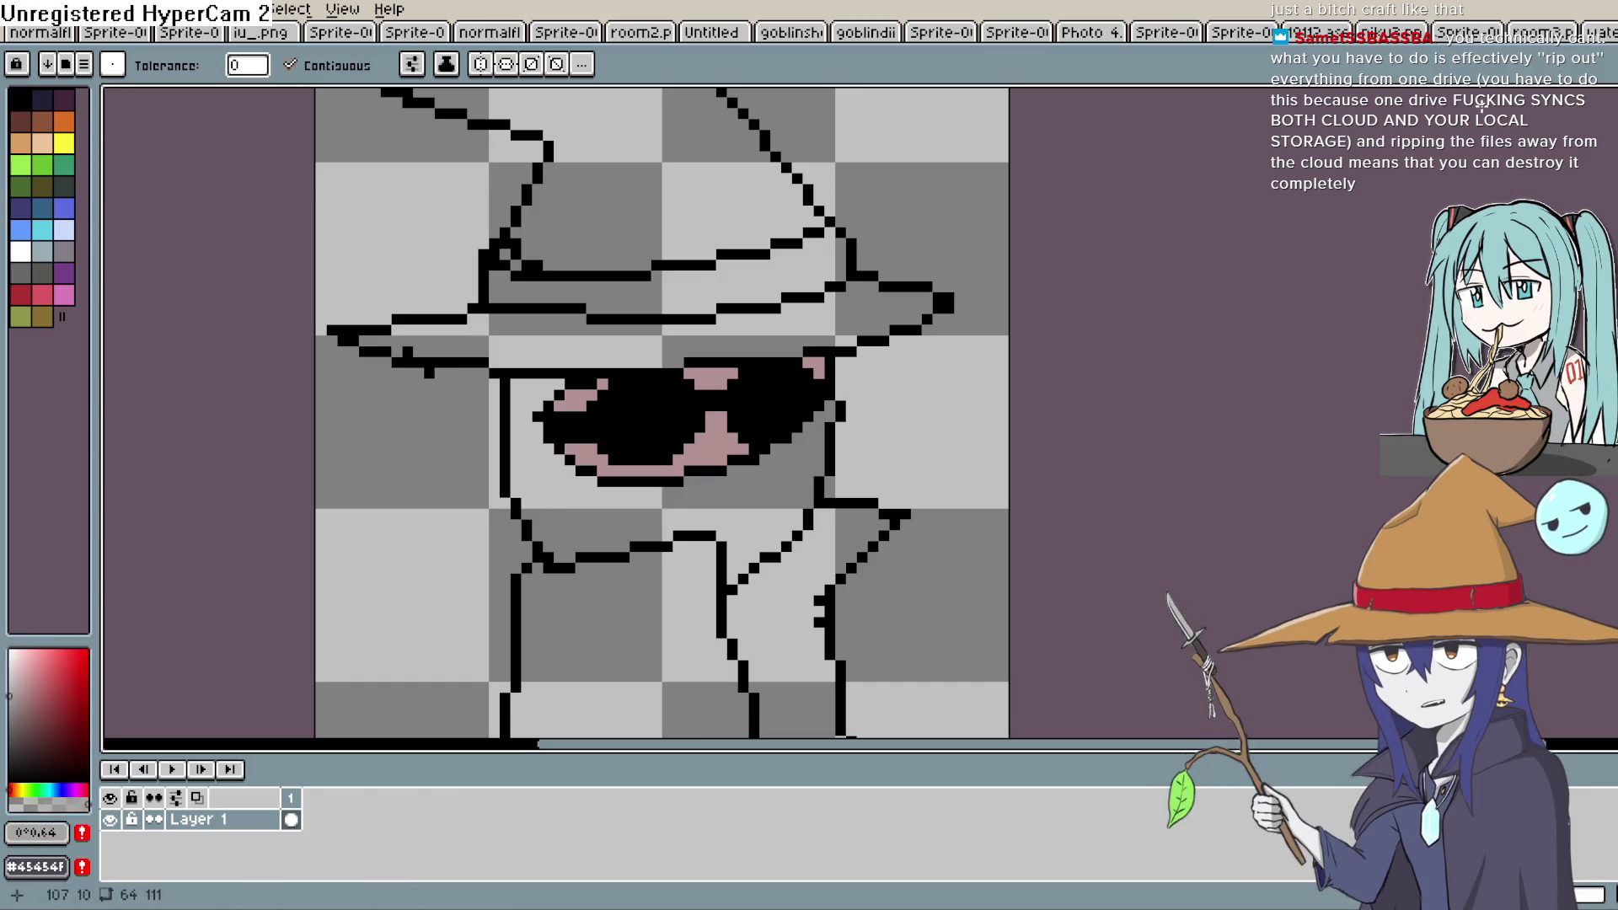
key("b")
scroll(527, 410, "up", 2)
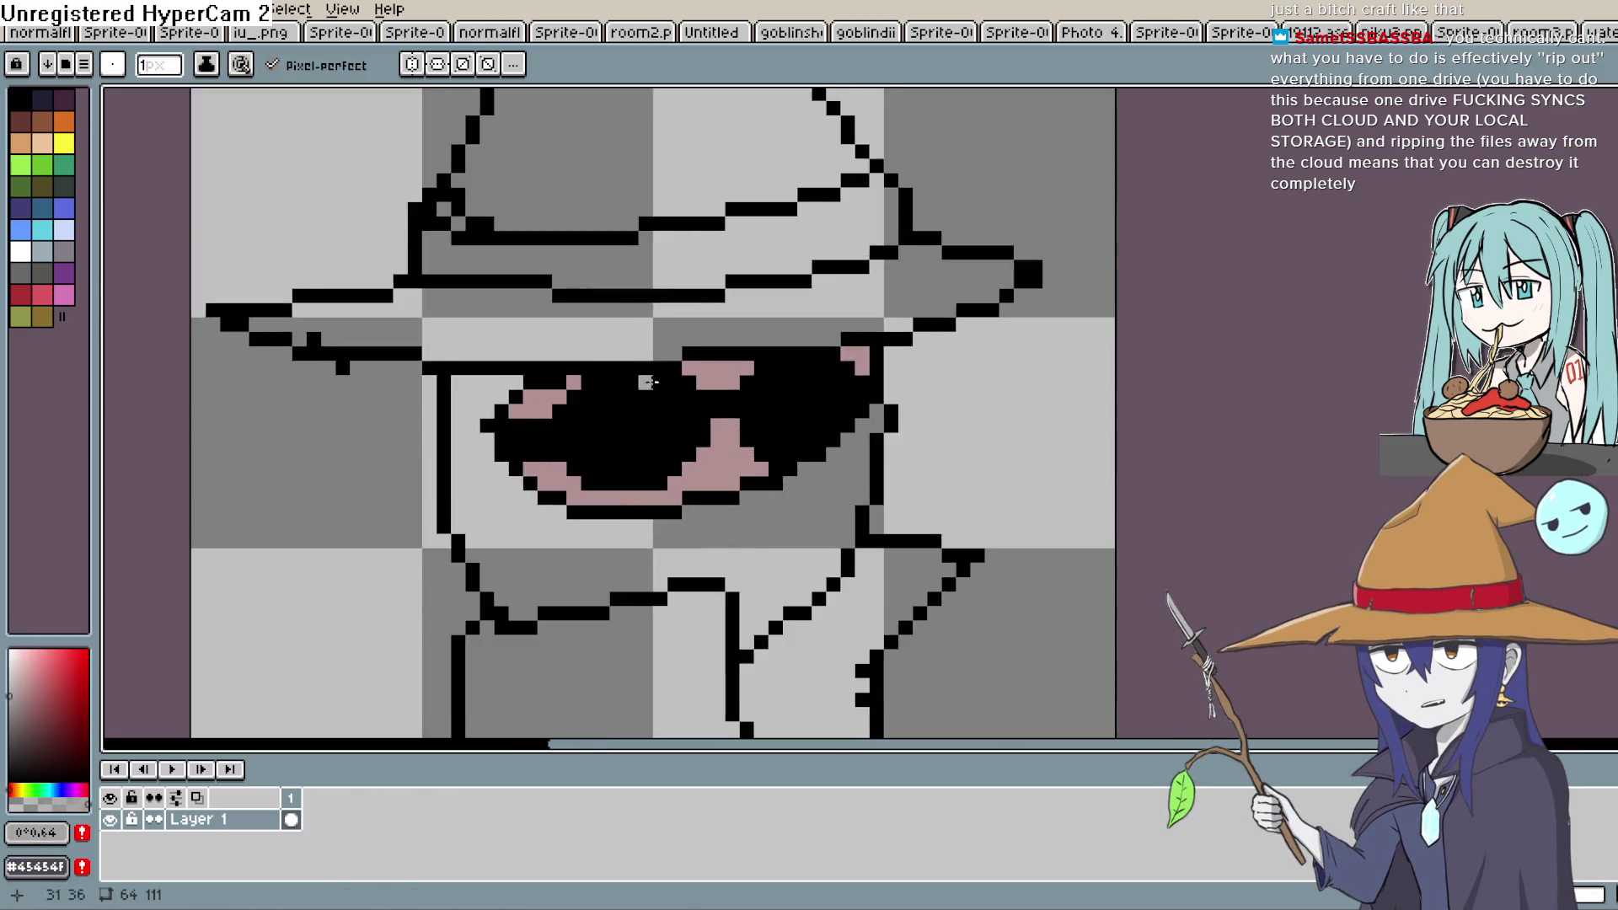
left_click(518, 423)
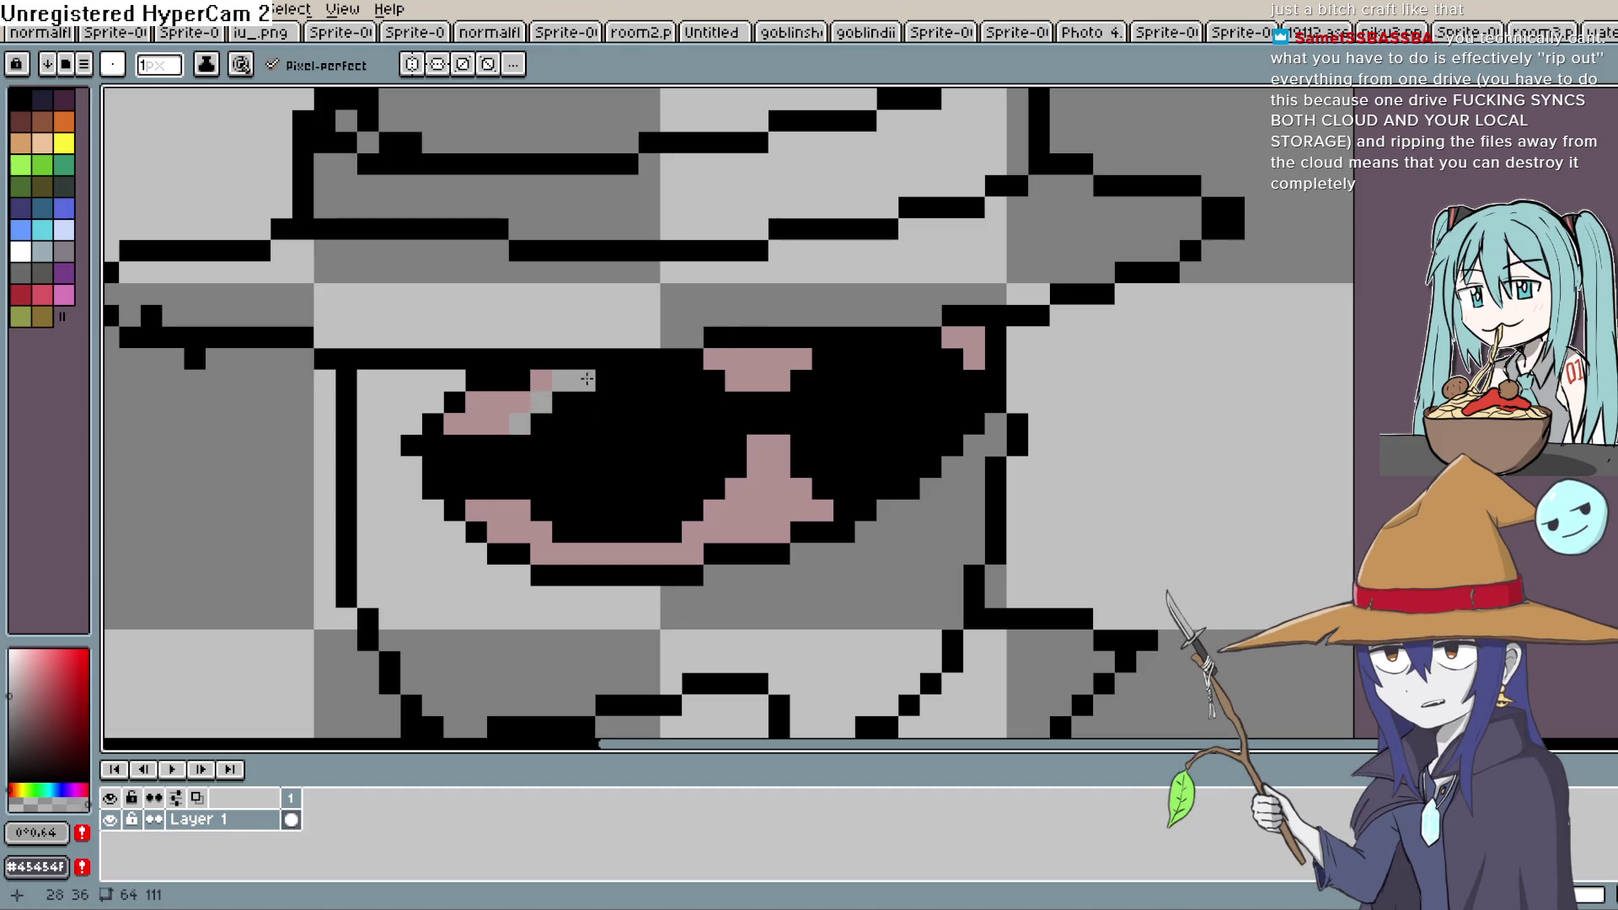
left_click_drag(588, 379, 671, 380)
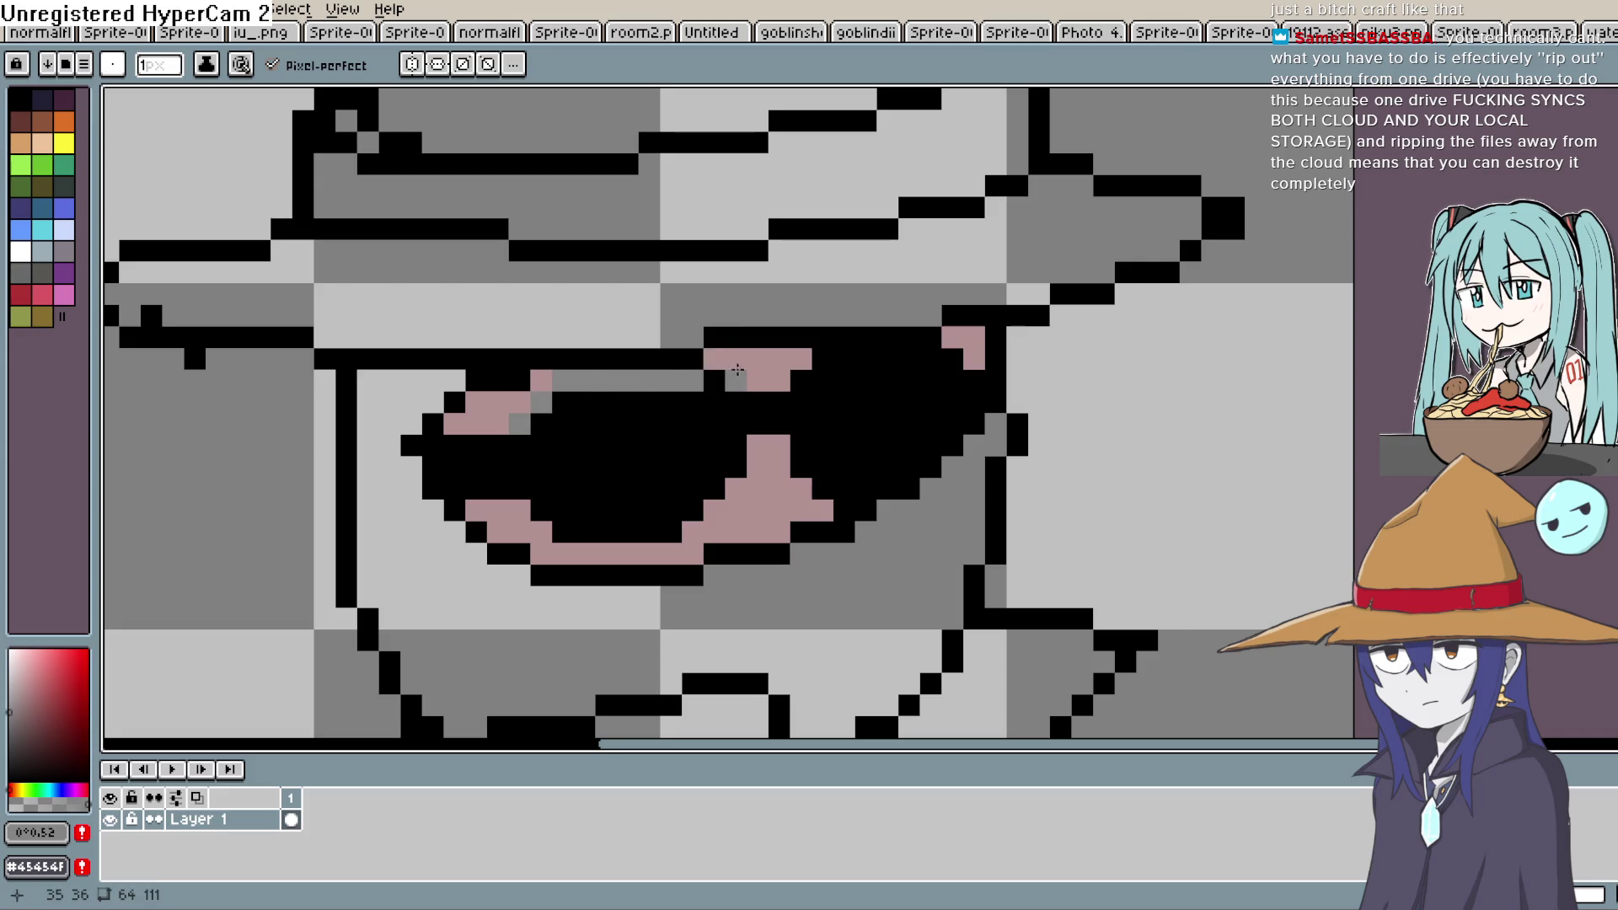
left_click(751, 405)
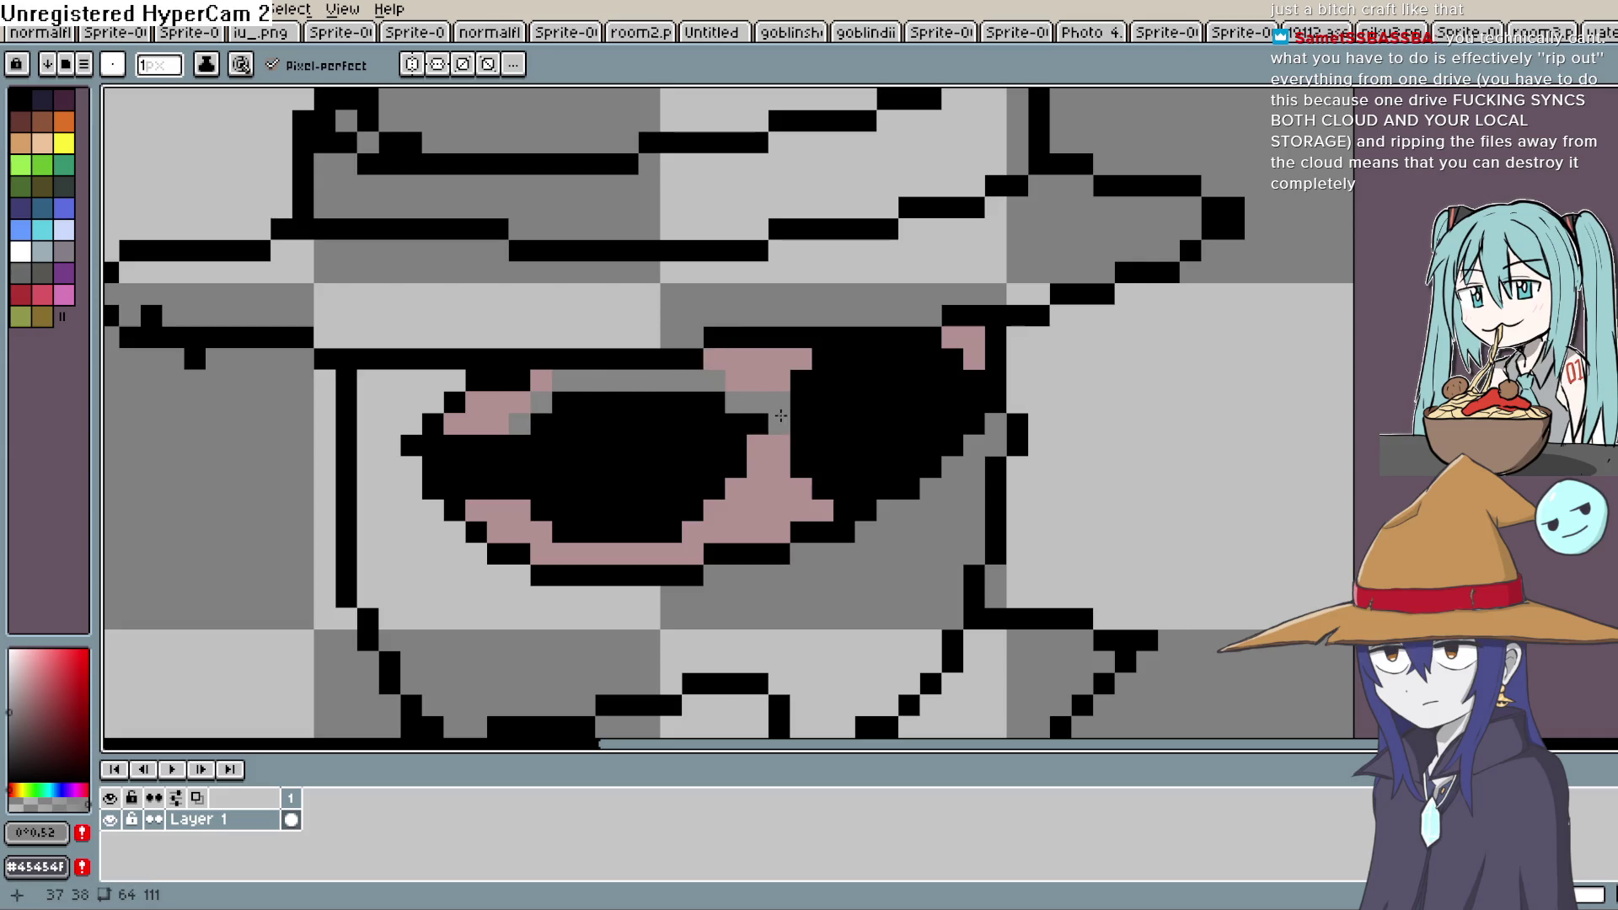
mouse_move(757, 420)
left_mouse_down()
mouse_move(674, 529)
mouse_move(563, 530)
mouse_move(548, 509)
left_mouse_up()
left_click(542, 487)
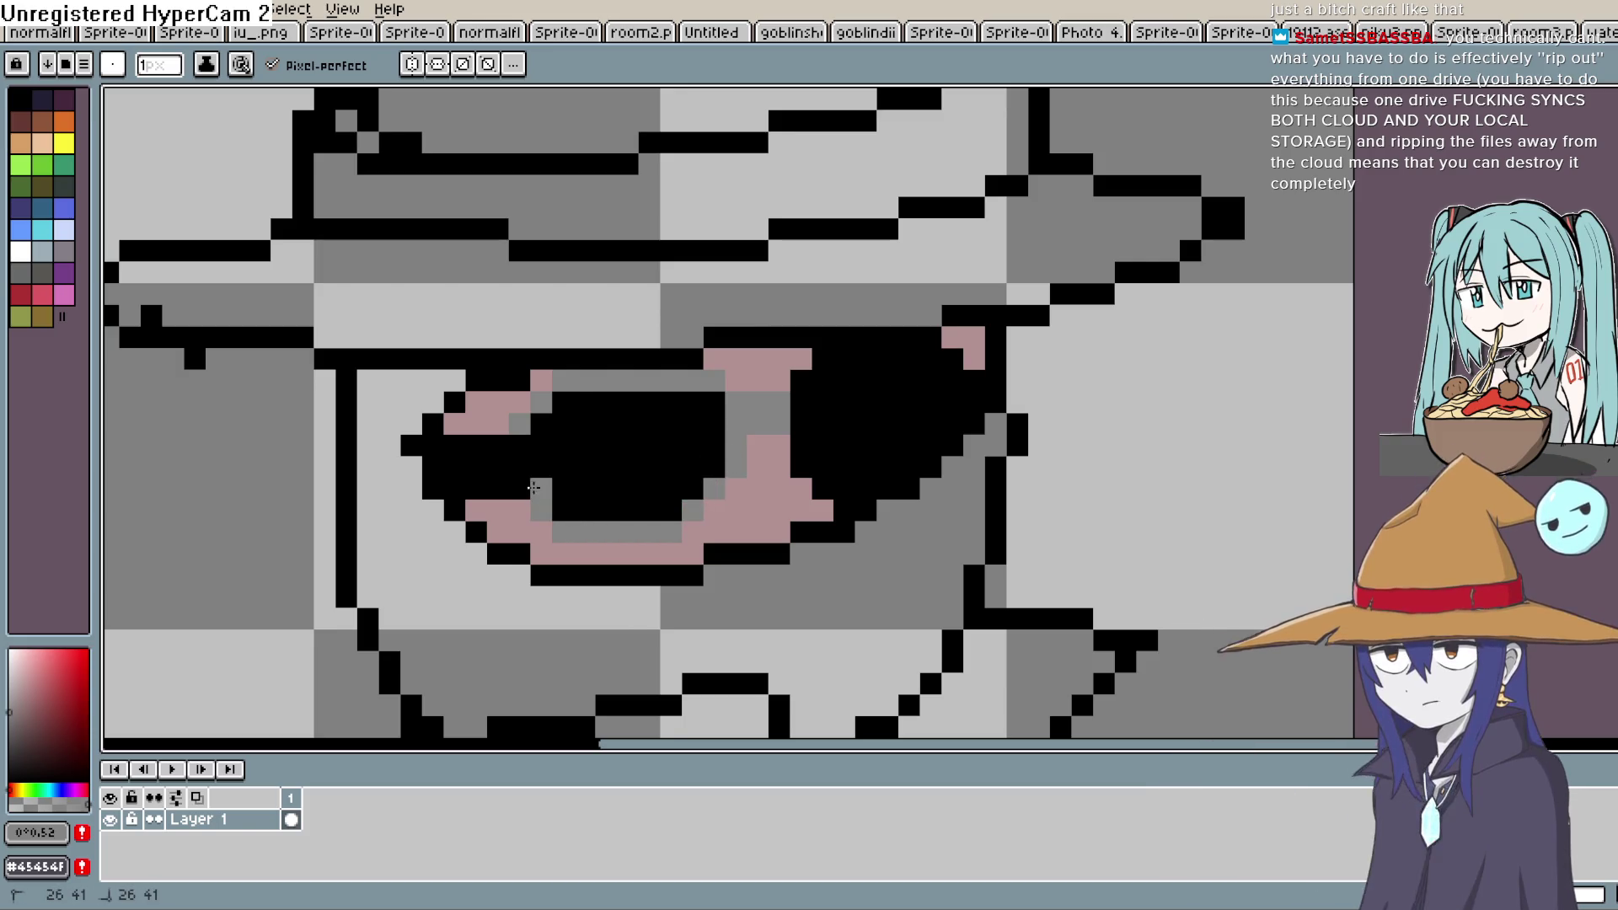
left_click(522, 464)
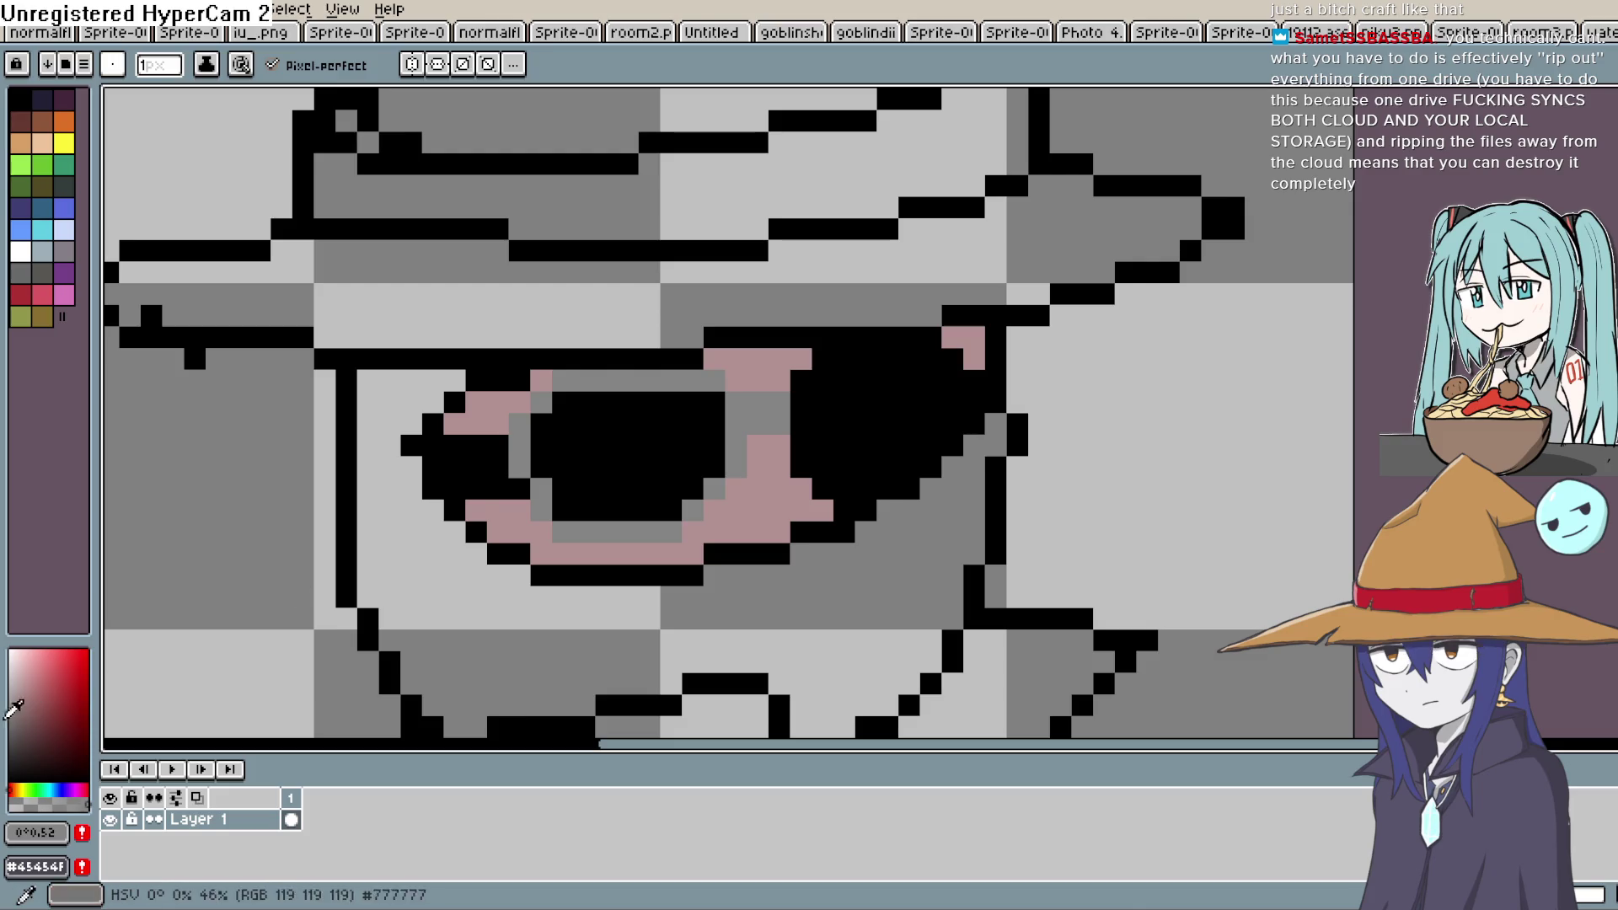
Add dark grey pixels beside the left lens and on the bridge between the lenses
left_click(8, 734)
left_click(505, 408)
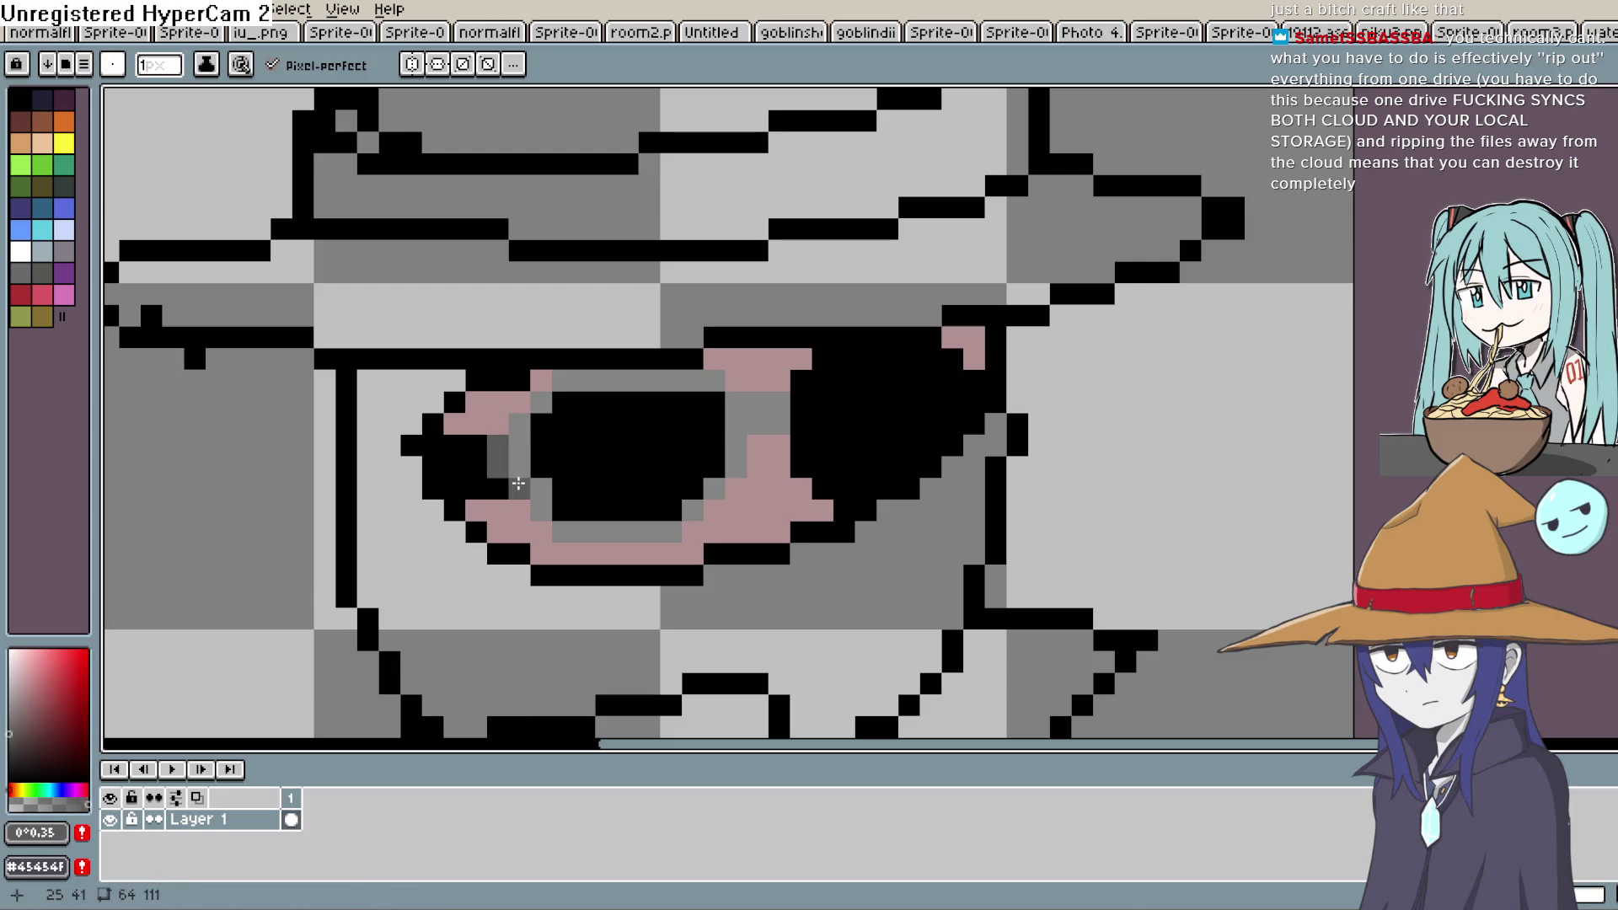
left_click(494, 424)
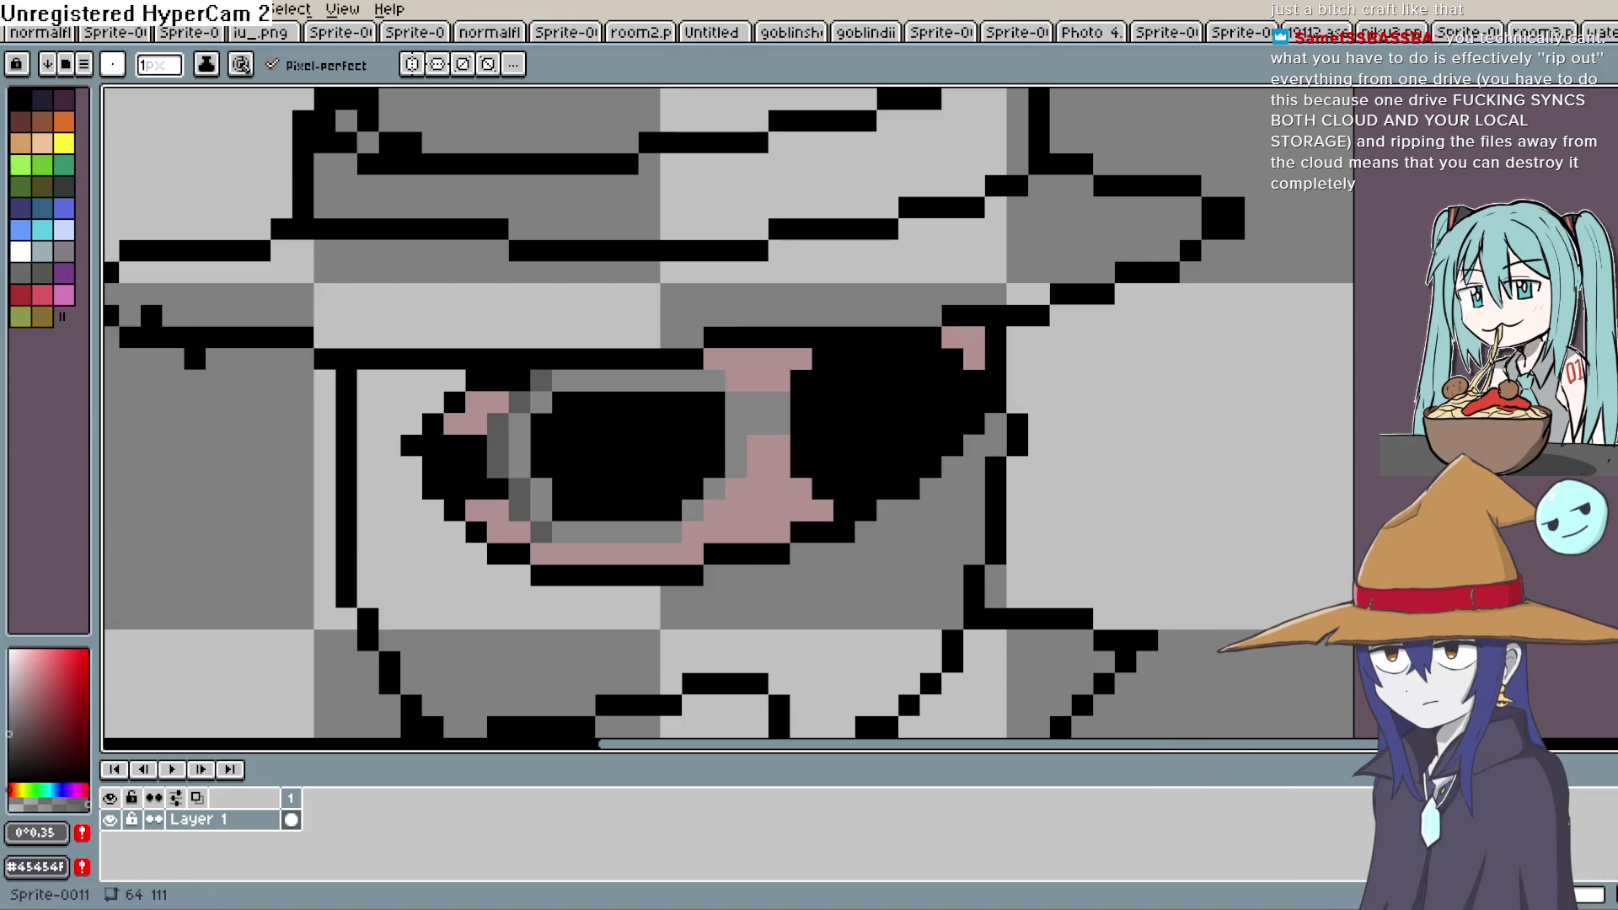
left_click(758, 413)
key("ctrl+z")
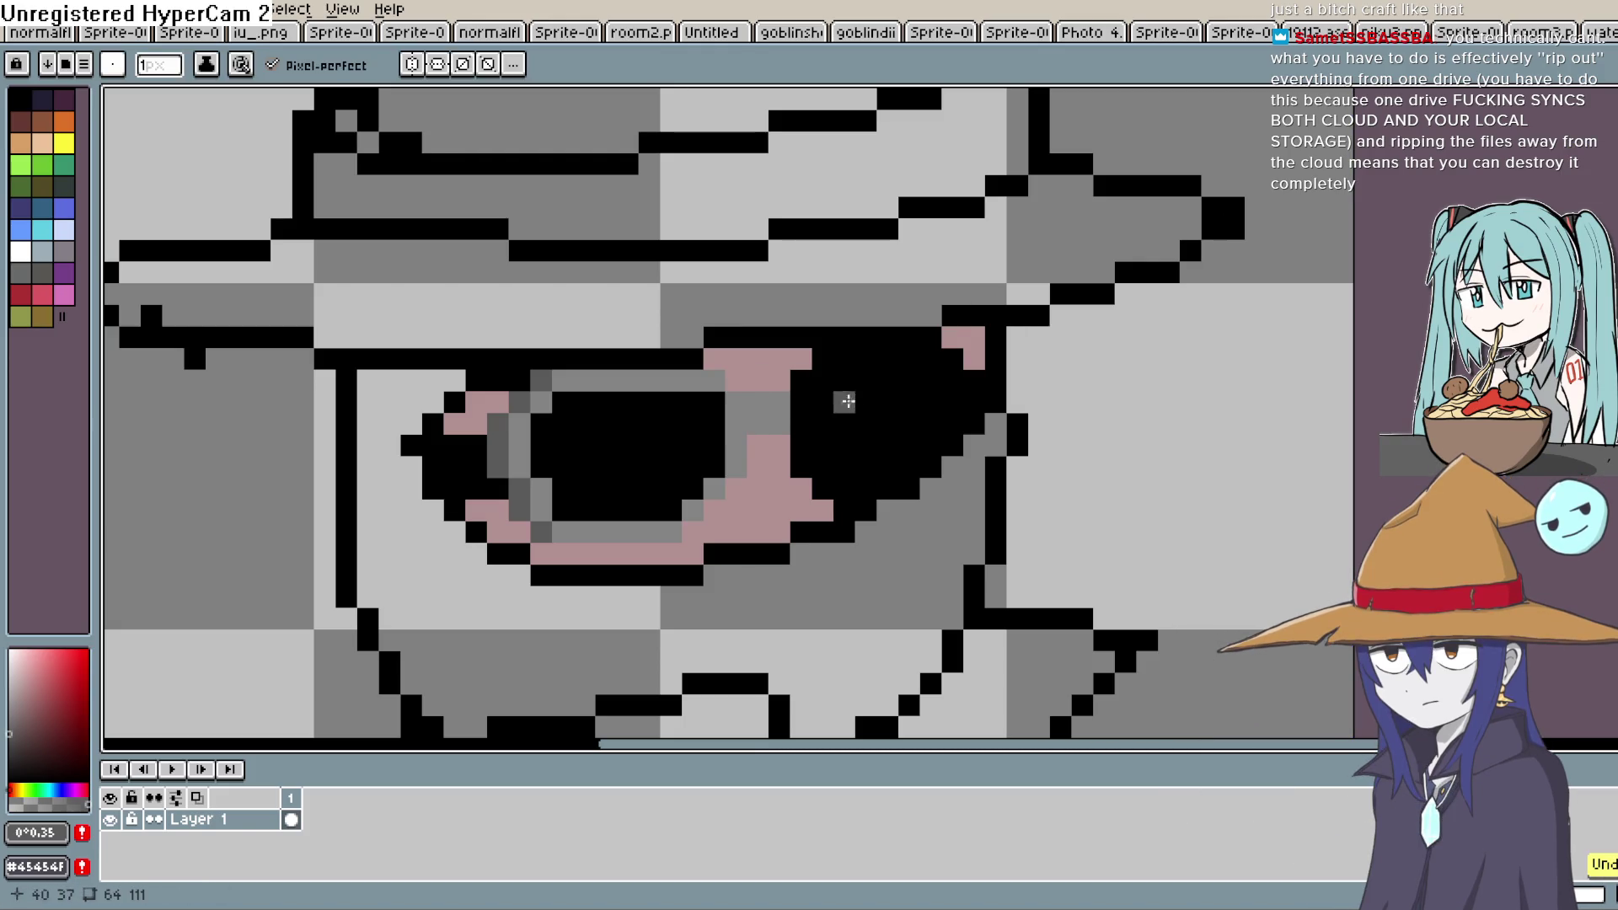
left_click_drag(762, 406, 779, 424)
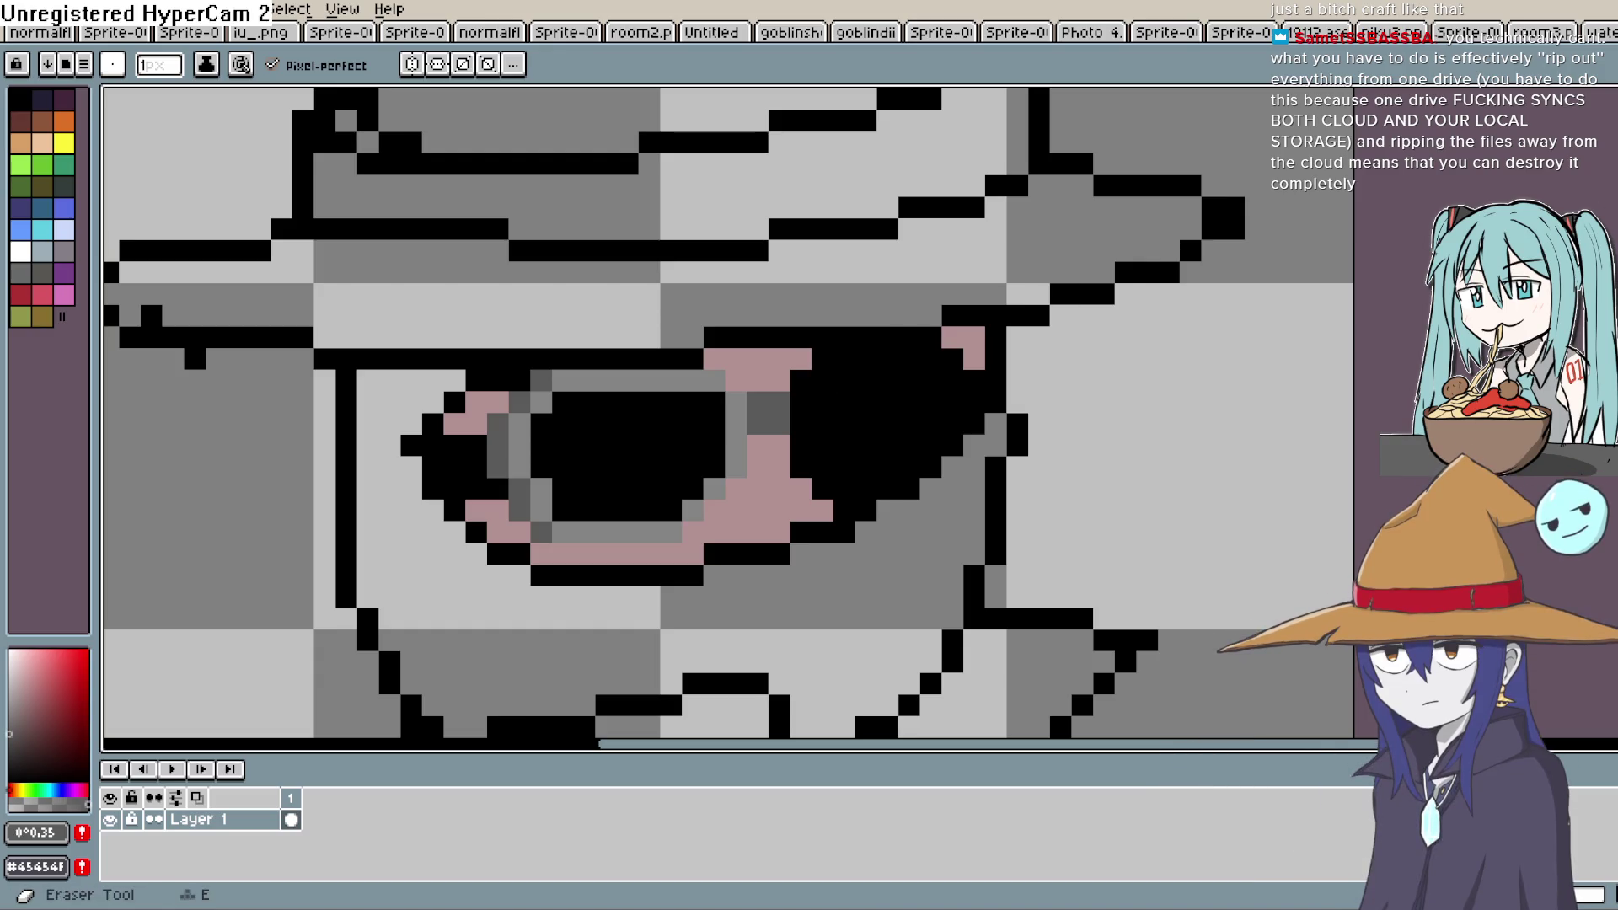
Eyedrop the frame's light grey and draw a grey frame around the right lens
key("i")
left_click(740, 408)
key("b")
left_click(814, 384)
left_click_drag(811, 386, 805, 455)
key("ctrl+z")
mouse_move(800, 381)
left_mouse_down()
mouse_move(804, 459)
mouse_move(831, 485)
mouse_move(857, 497)
mouse_move(946, 447)
left_mouse_up()
left_click(947, 351)
left_click_drag(932, 358, 887, 359)
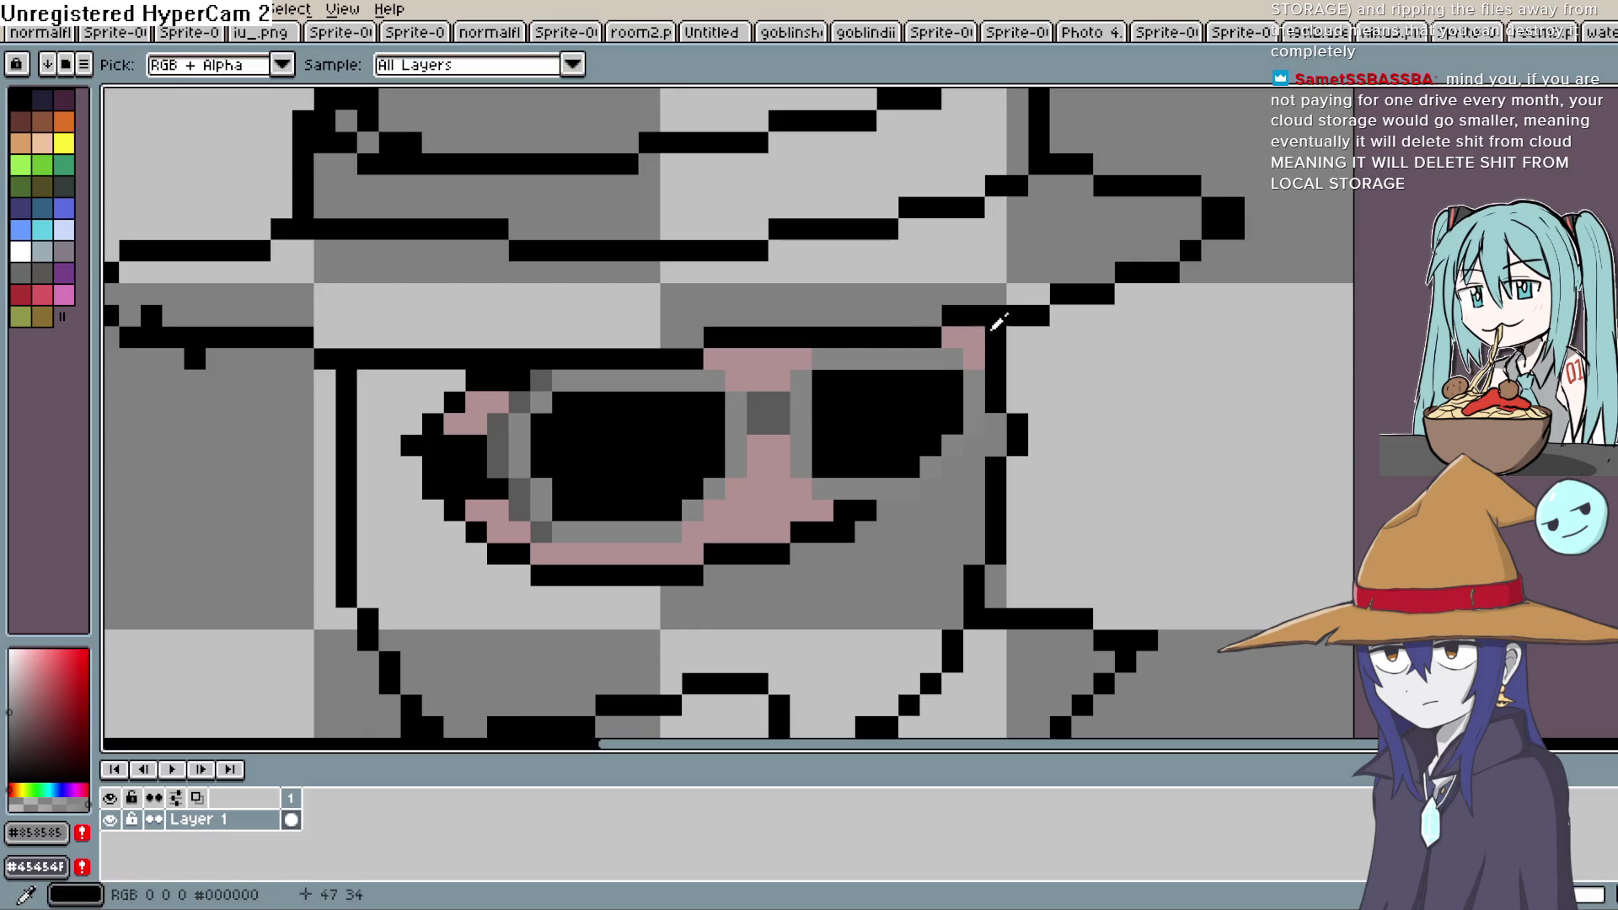
Sample the #5b5b5b dark grey and turn stray pink pixels near the lenses dark grey
left_click(516, 392, "alt")
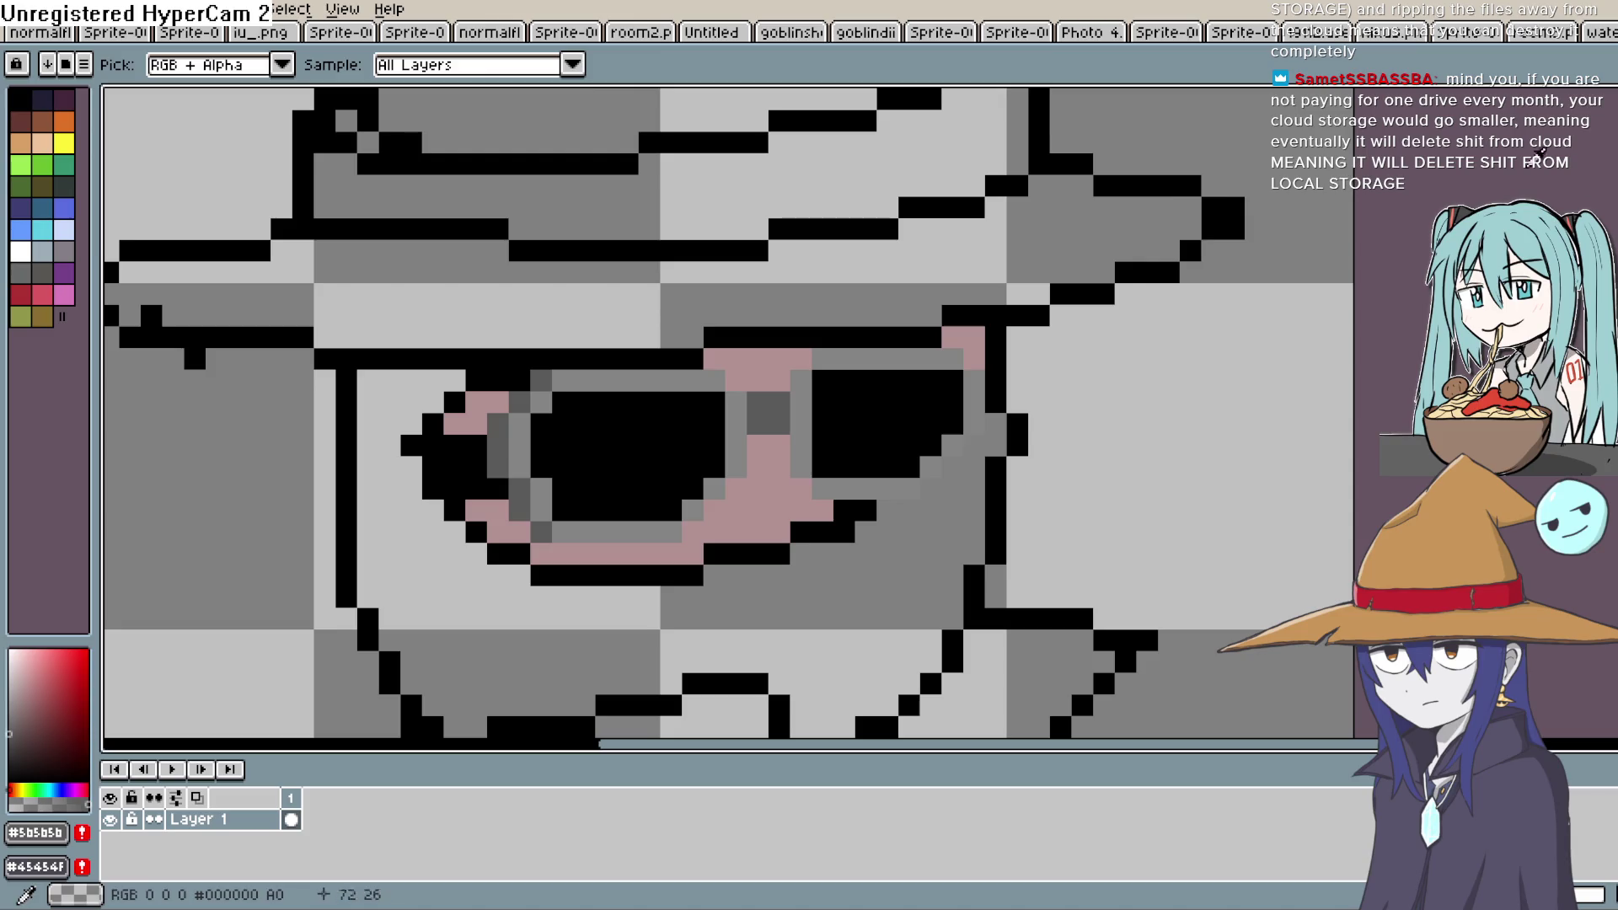
left_click(783, 379)
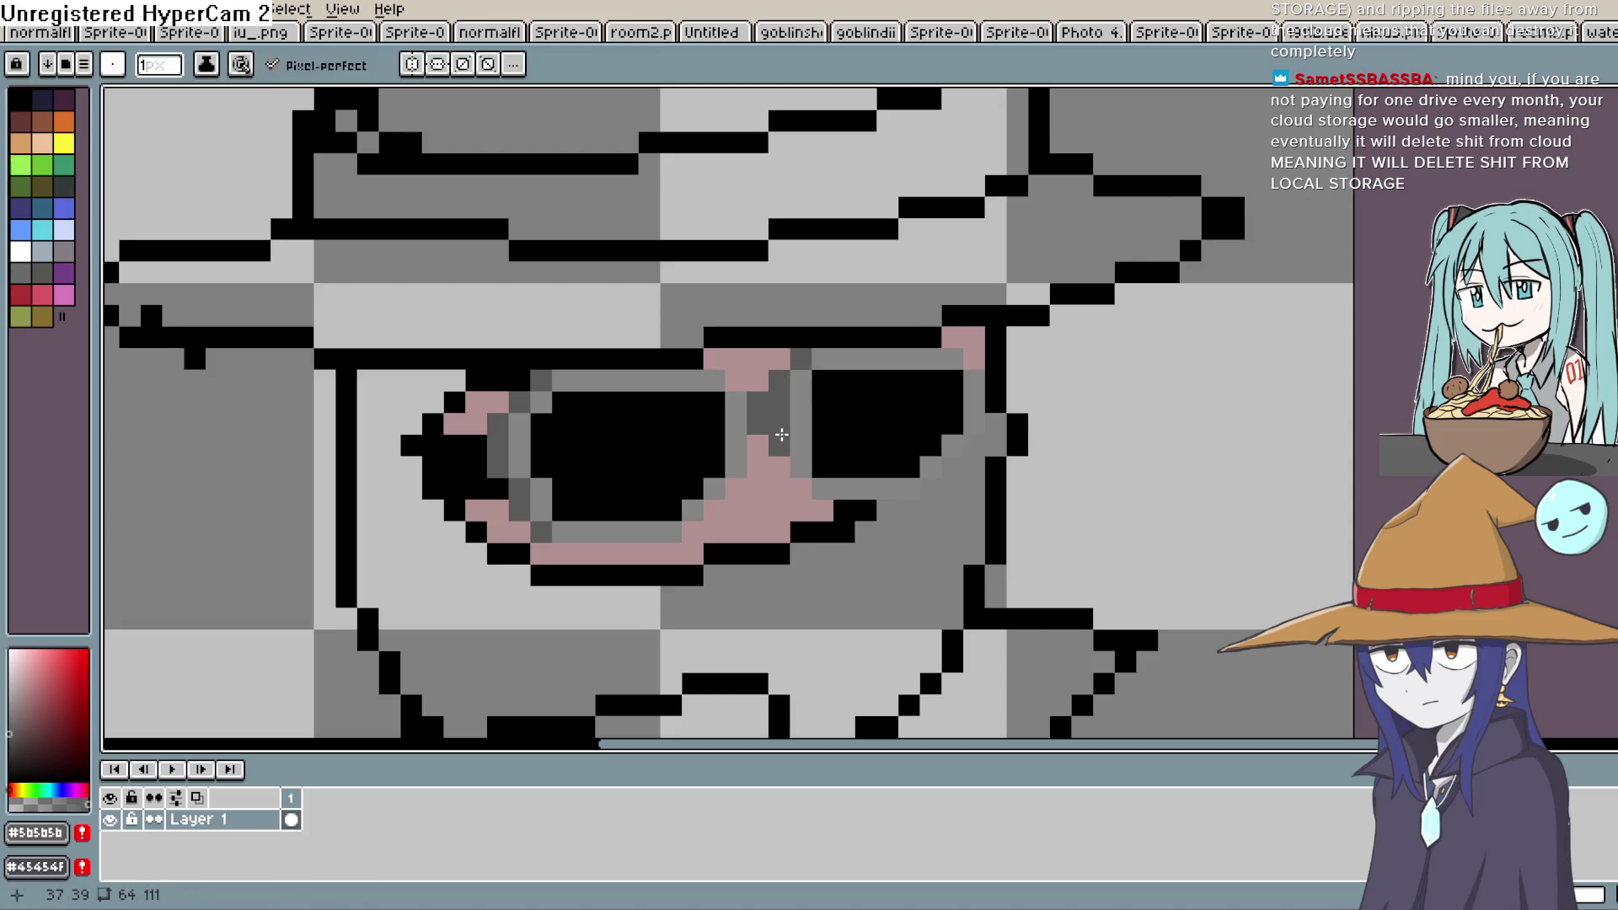
left_click(800, 488)
mouse_move(969, 441)
left_mouse_down()
mouse_move(921, 445)
mouse_move(911, 481)
left_mouse_up()
Pick white and draw a diagonal glare streak across the left lens
left_click(294, 666, "alt")
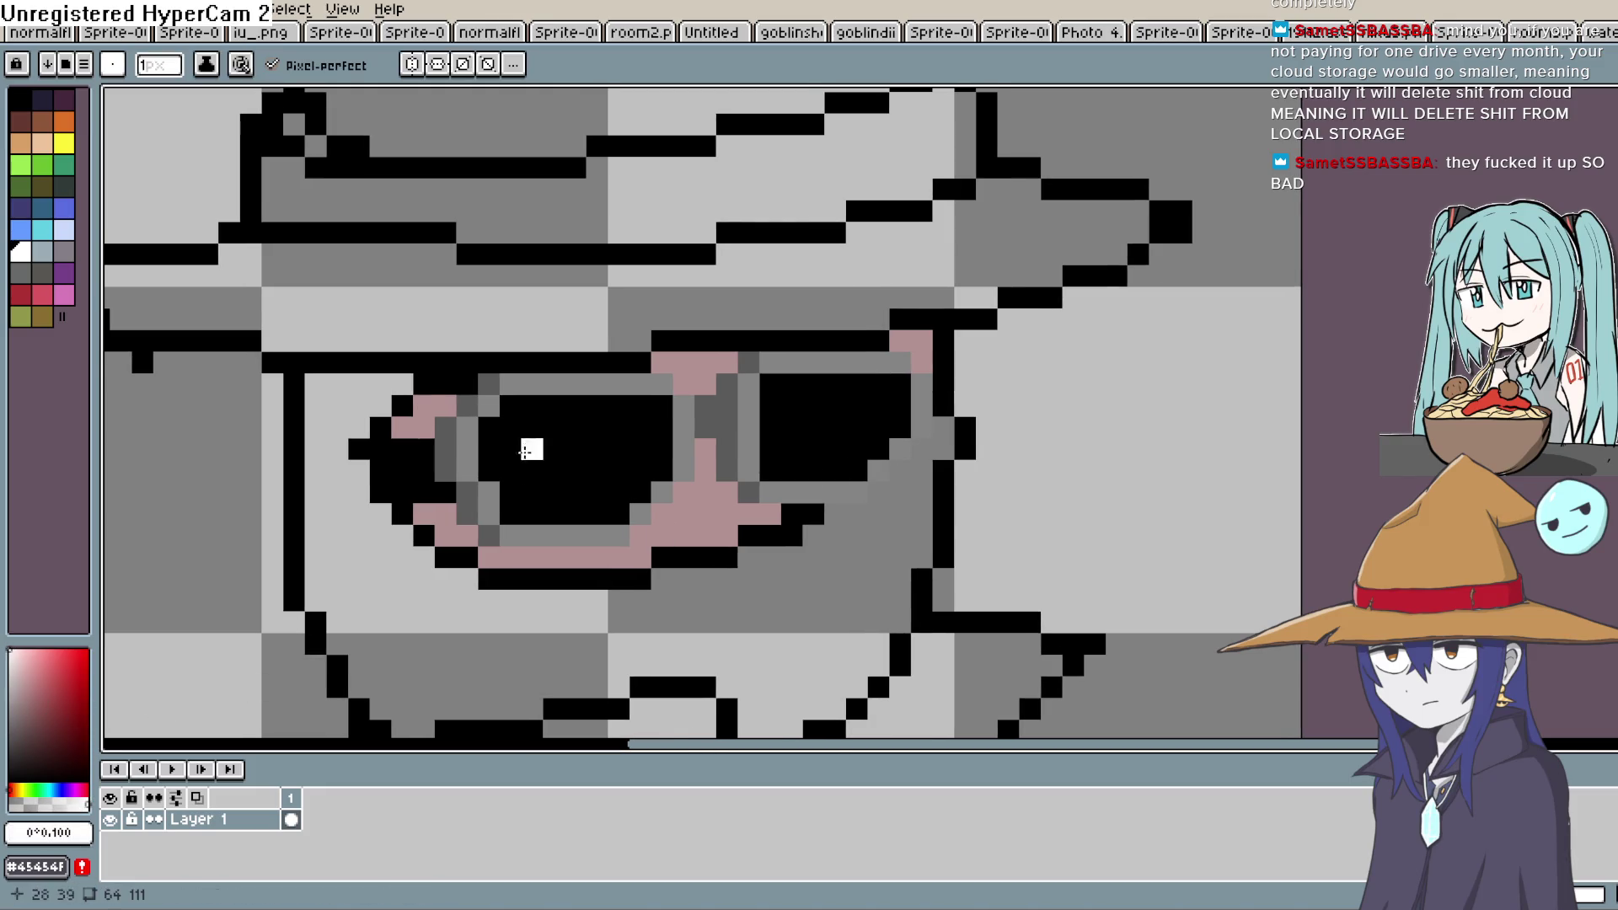
left_click(512, 492)
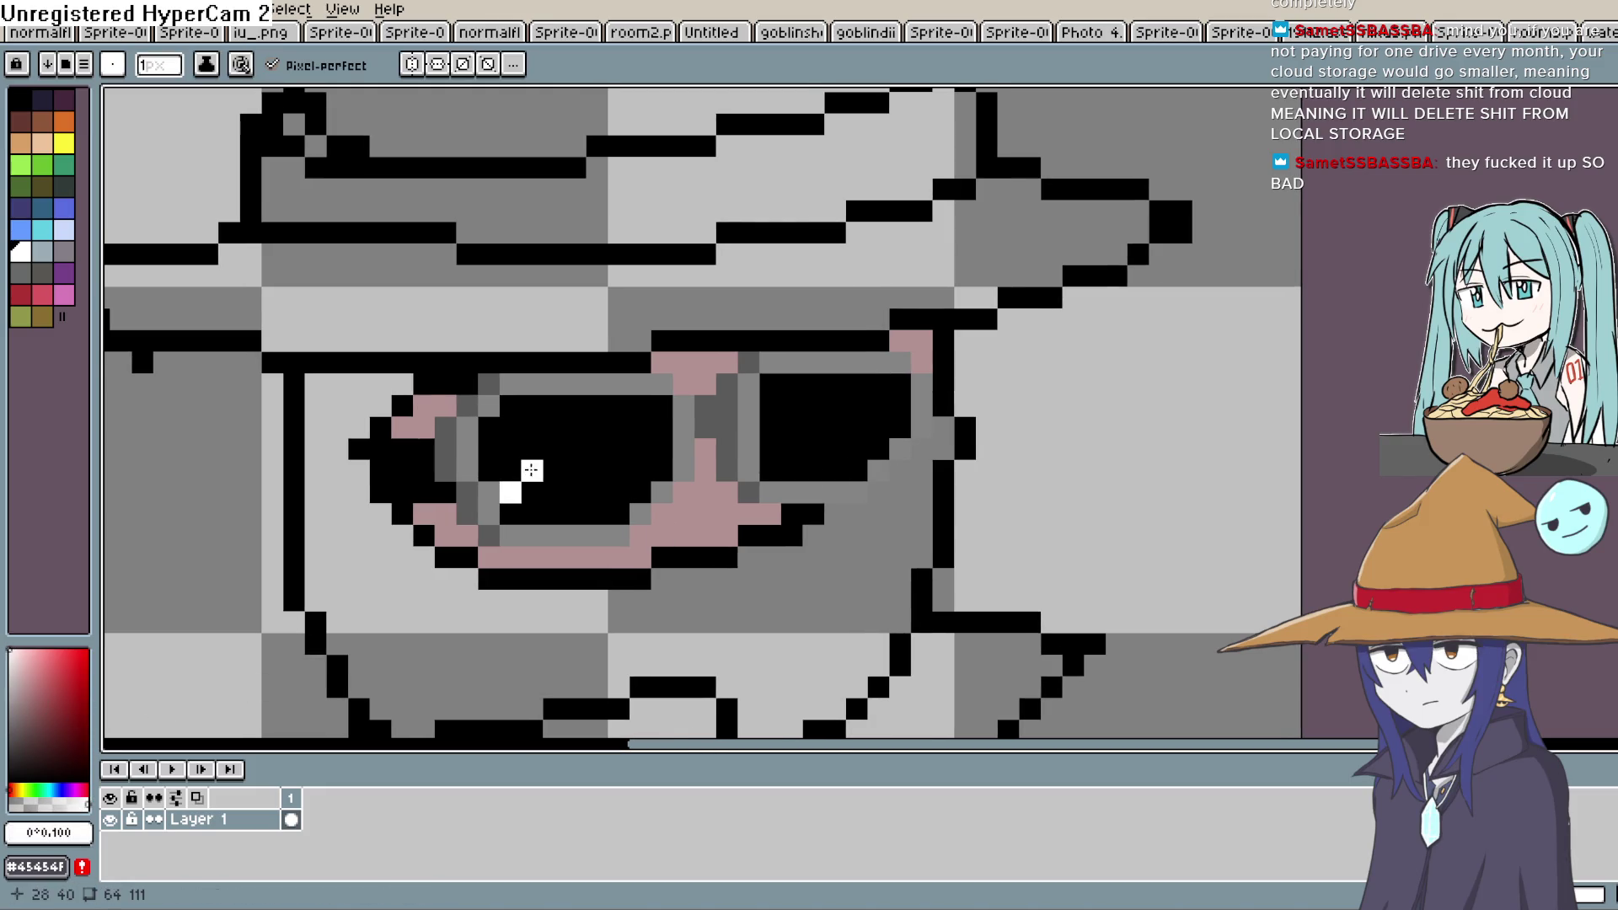
left_click_drag(597, 512, 641, 469)
left_click(726, 405)
key("ctrl+z")
Draw two white diagonal glare streaks across the right lens
left_click(663, 448)
left_click(813, 405)
left_click_drag(771, 449, 803, 407)
left_click(834, 383)
left_click_drag(834, 470, 893, 409)
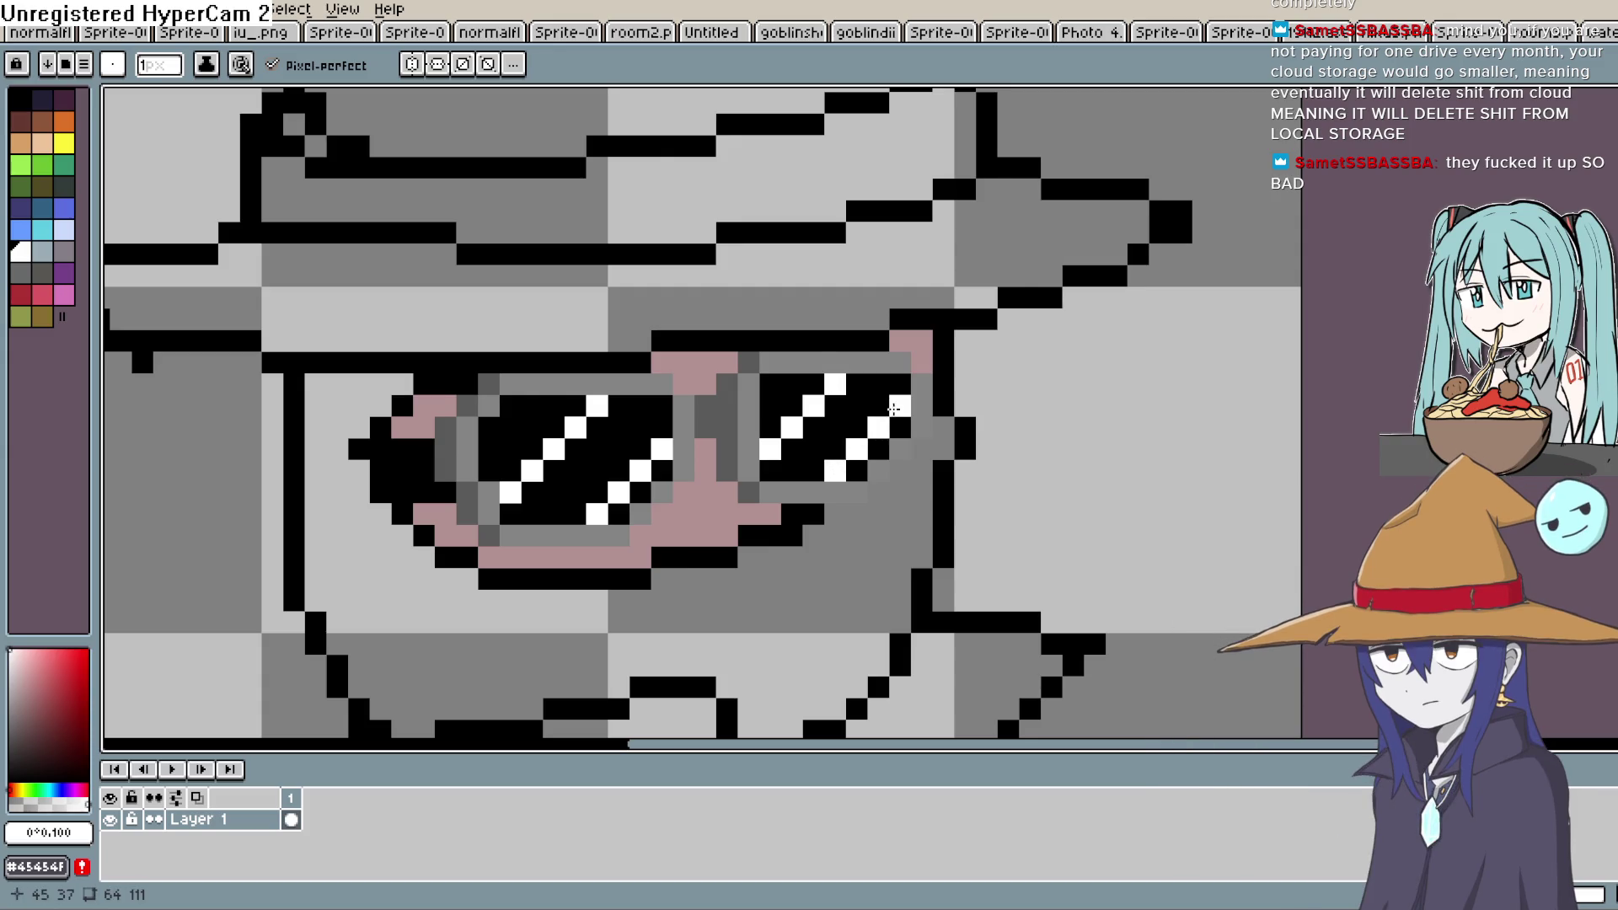
left_click(921, 385)
scroll(1105, 351, "down", 3)
scroll(611, 250, "up", 3)
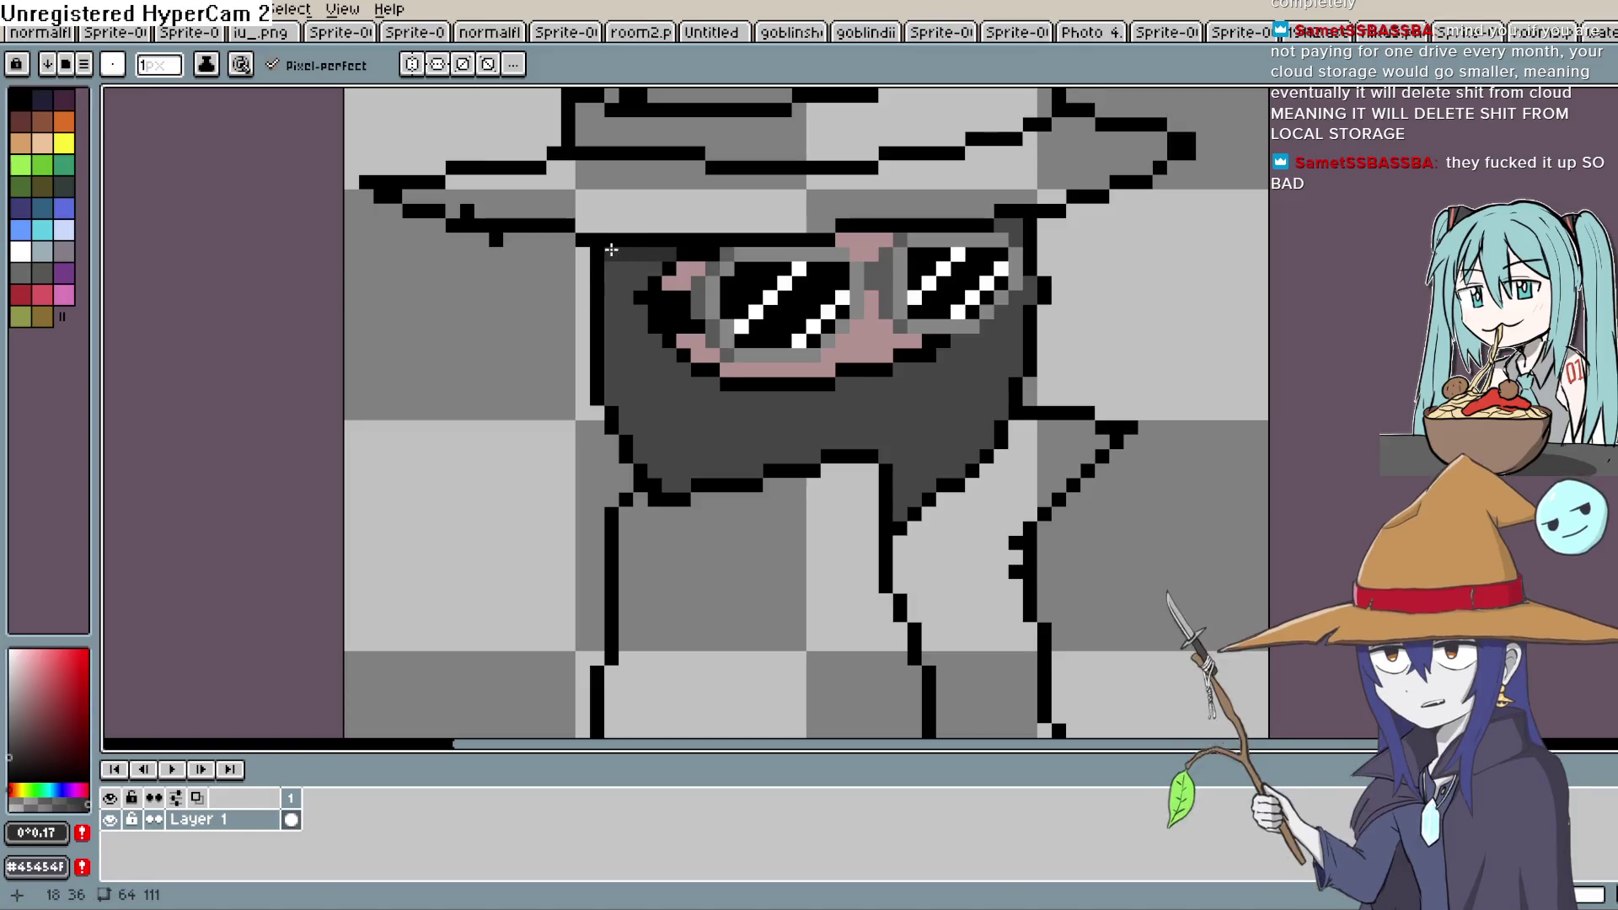
mouse_move(610, 253)
left_mouse_down()
mouse_move(615, 380)
mouse_move(645, 447)
mouse_move(671, 472)
mouse_move(811, 449)
left_mouse_up()
Undo the last darker-grey shading stroke on the beard
key("ctrl+z")
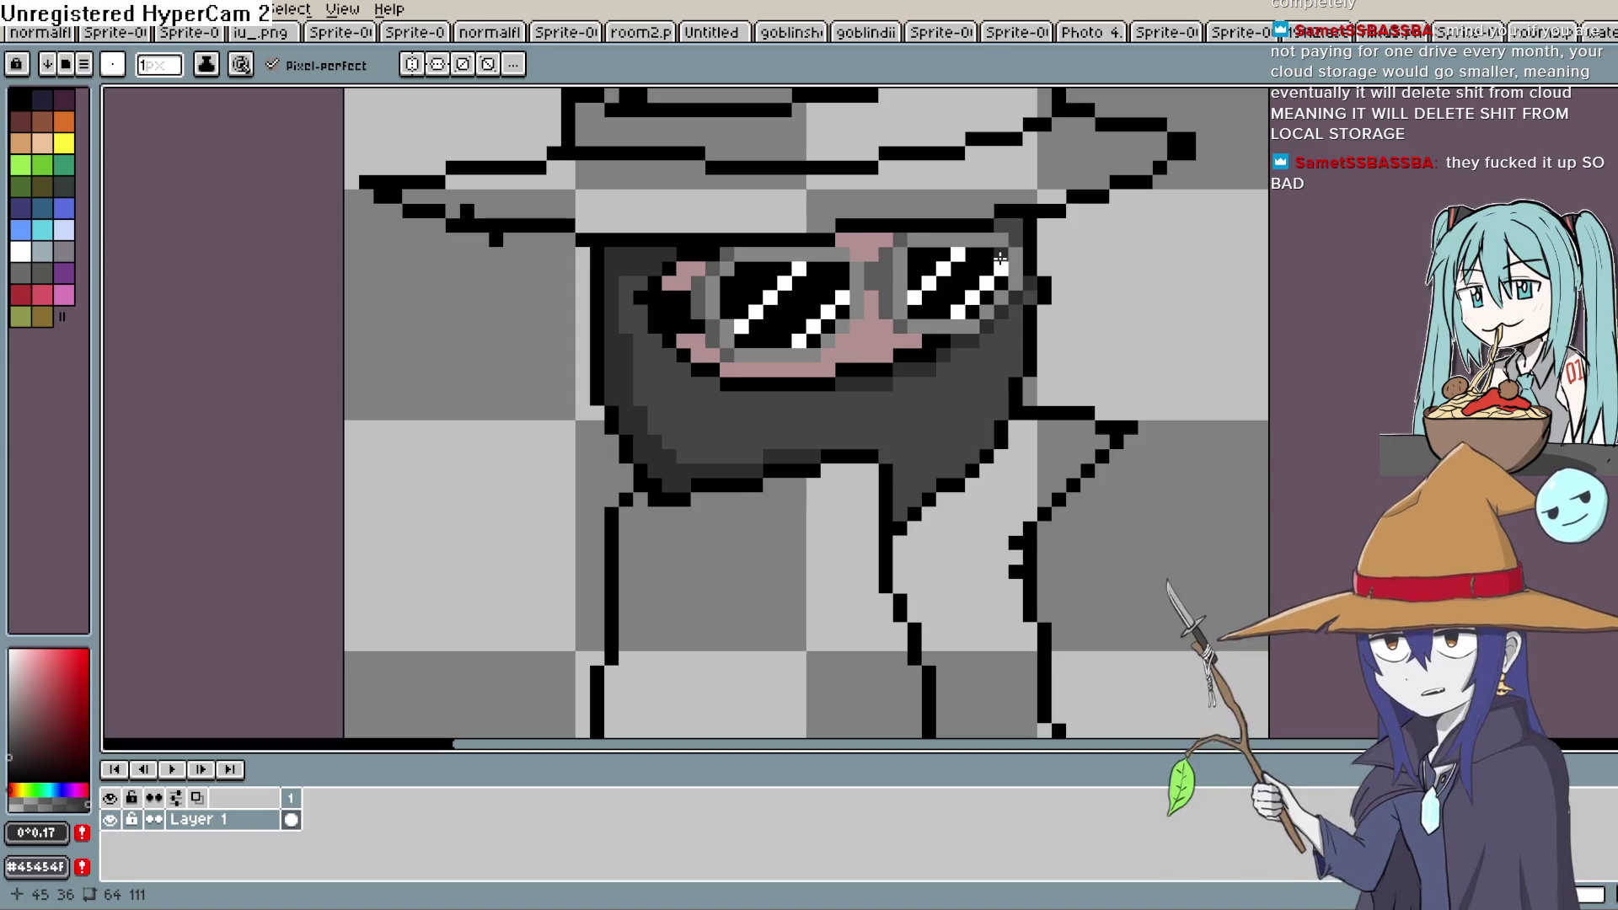
Darken a few beard pixels below and beside the sunglasses
key("h")
left_click_drag(802, 495, 946, 360)
scroll(960, 274, "up", 2)
key("b")
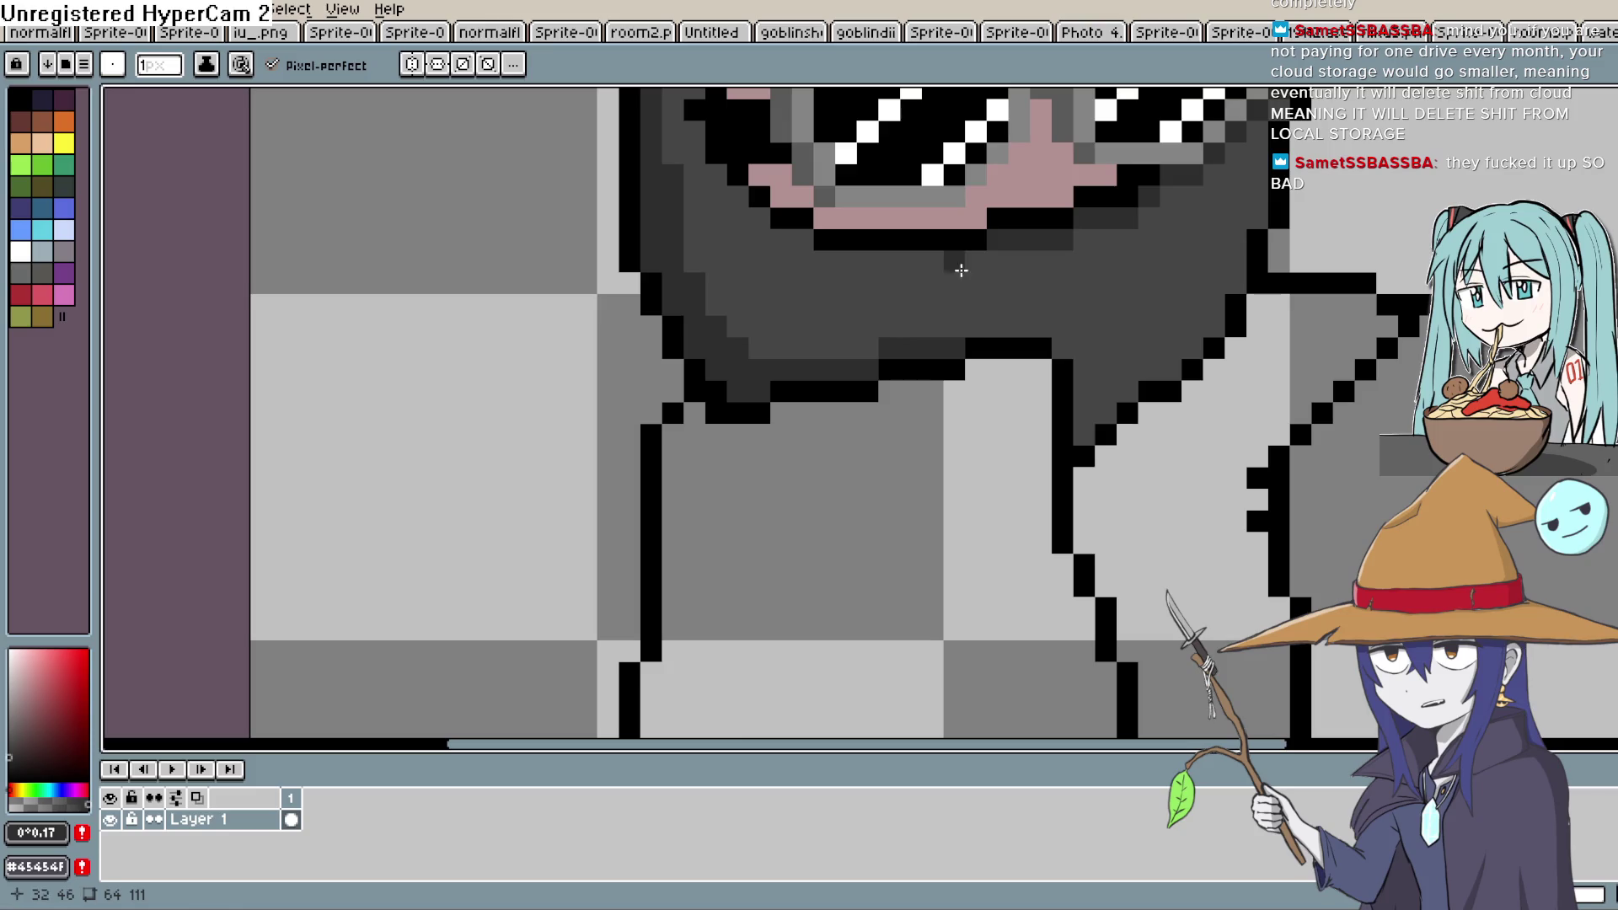
left_click(824, 260)
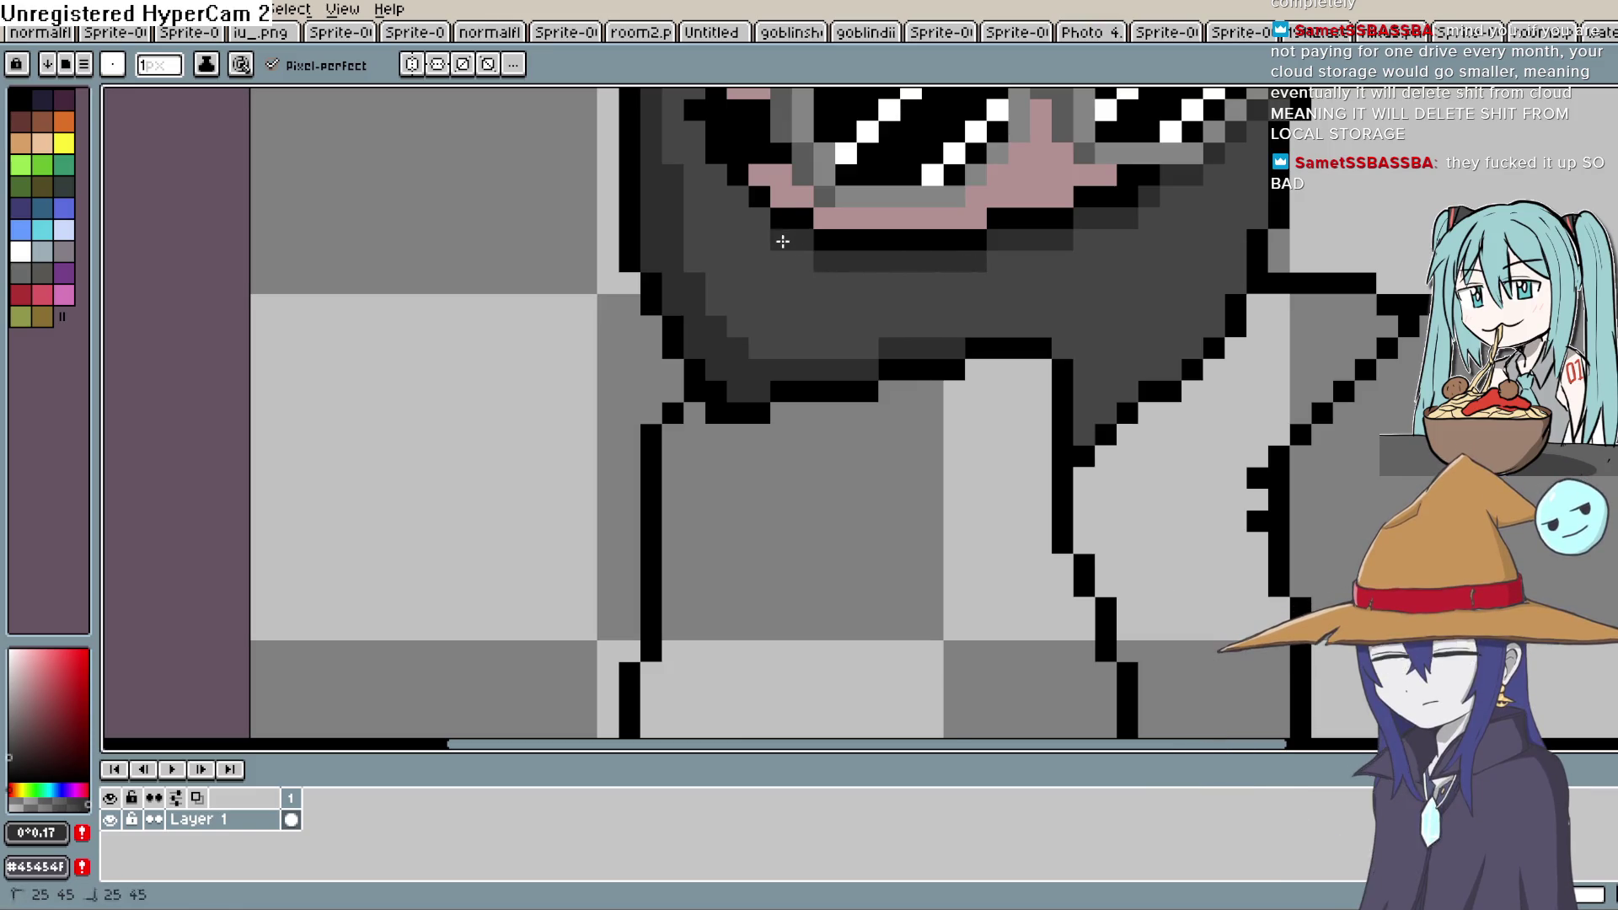
left_click(738, 196)
key("h")
left_click_drag(751, 206, 754, 375)
key("b")
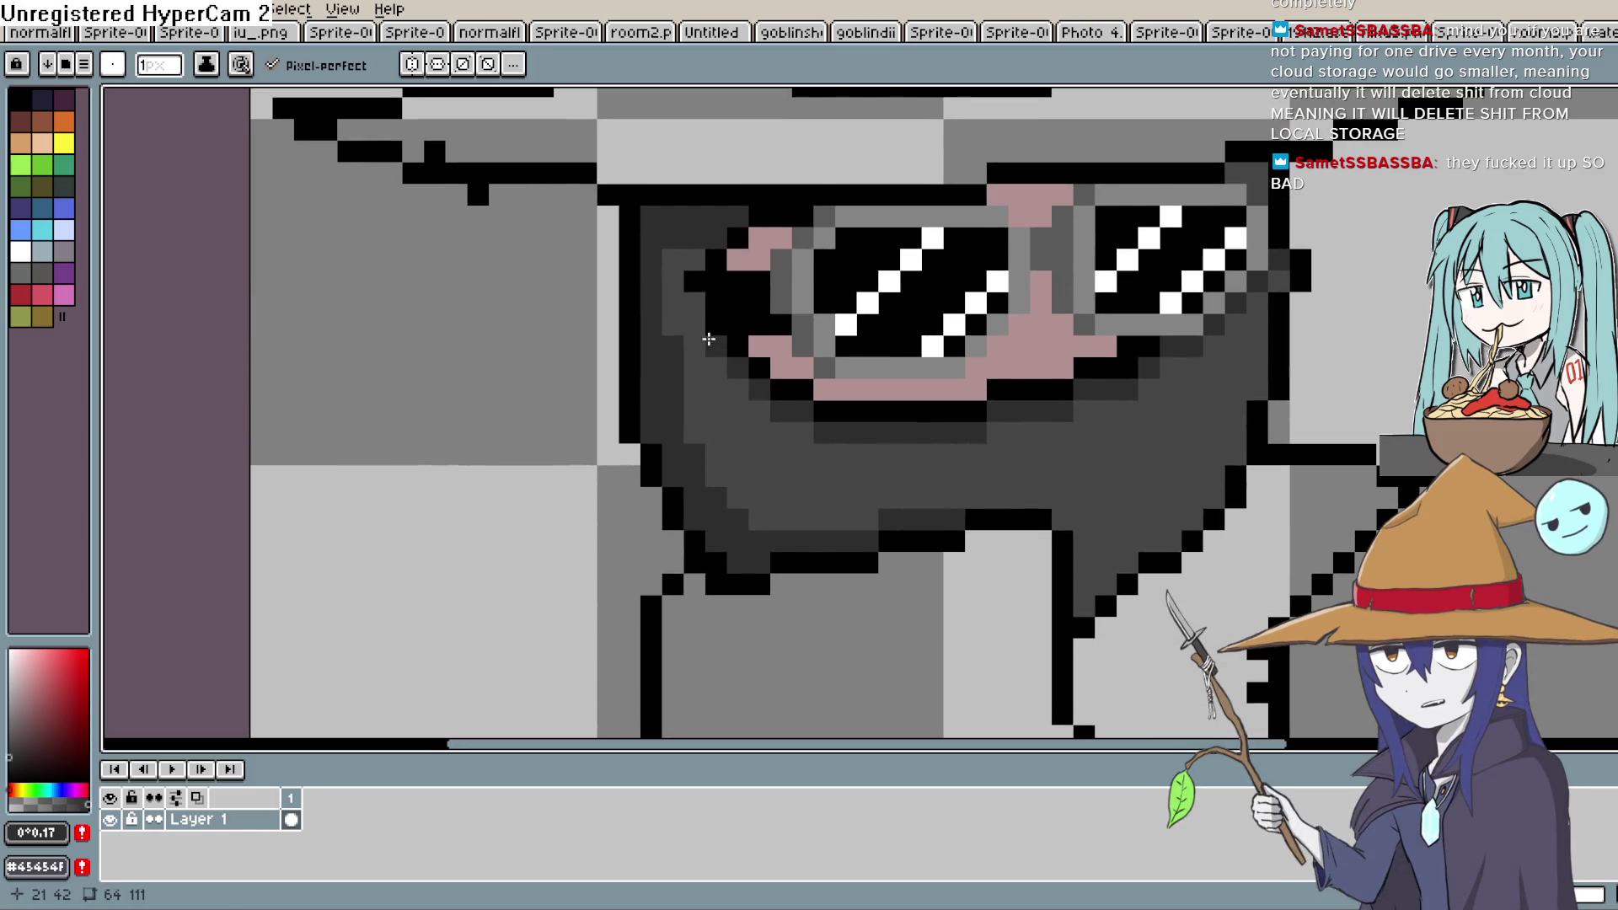
left_click(694, 260)
Pan and zoom out to recentre the whole witch figure in view
key("h")
left_click_drag(678, 327, 654, 337)
key("b")
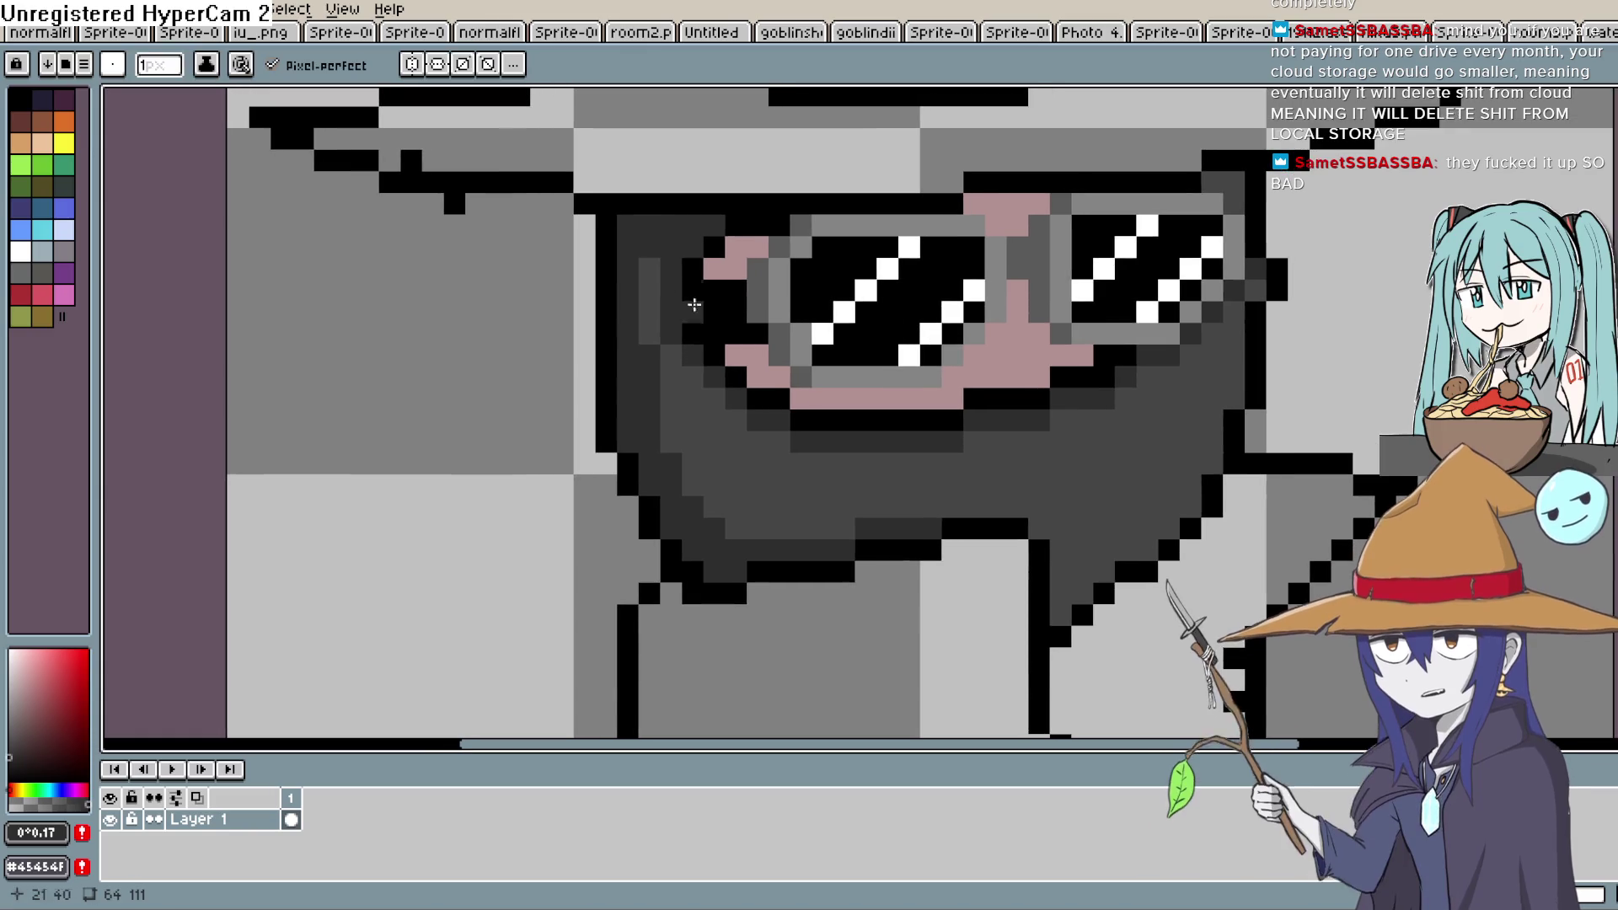
key("h")
left_click_drag(1054, 415, 960, 426)
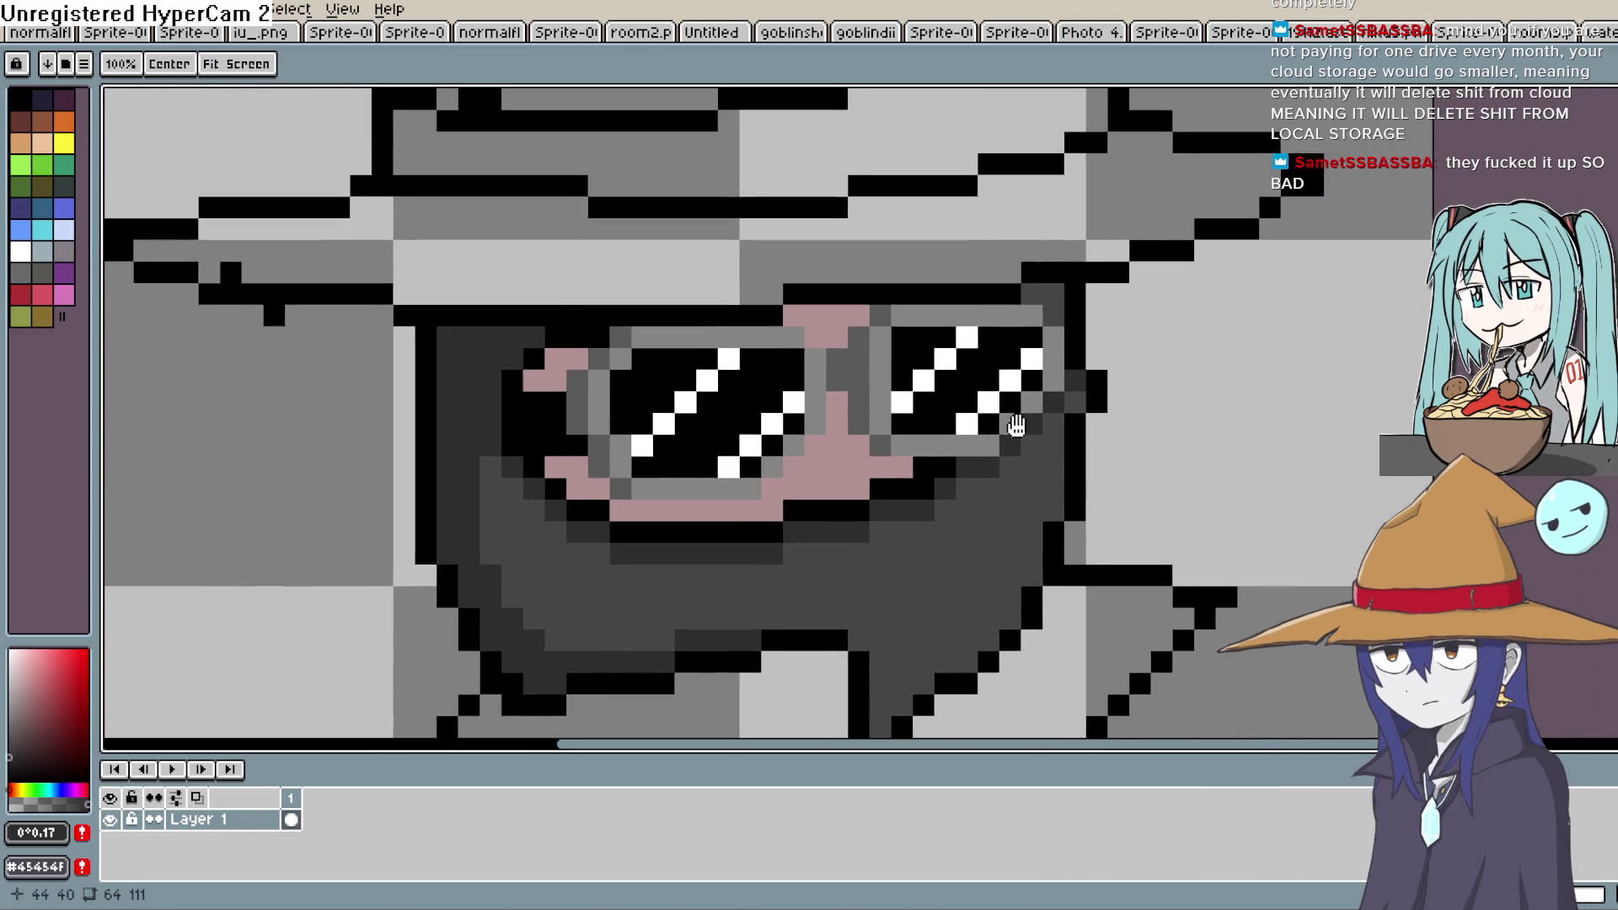
left_click_drag(1167, 316, 1063, 308)
key("b")
scroll(1062, 309, "down", 3)
left_click_drag(1033, 330, 979, 414)
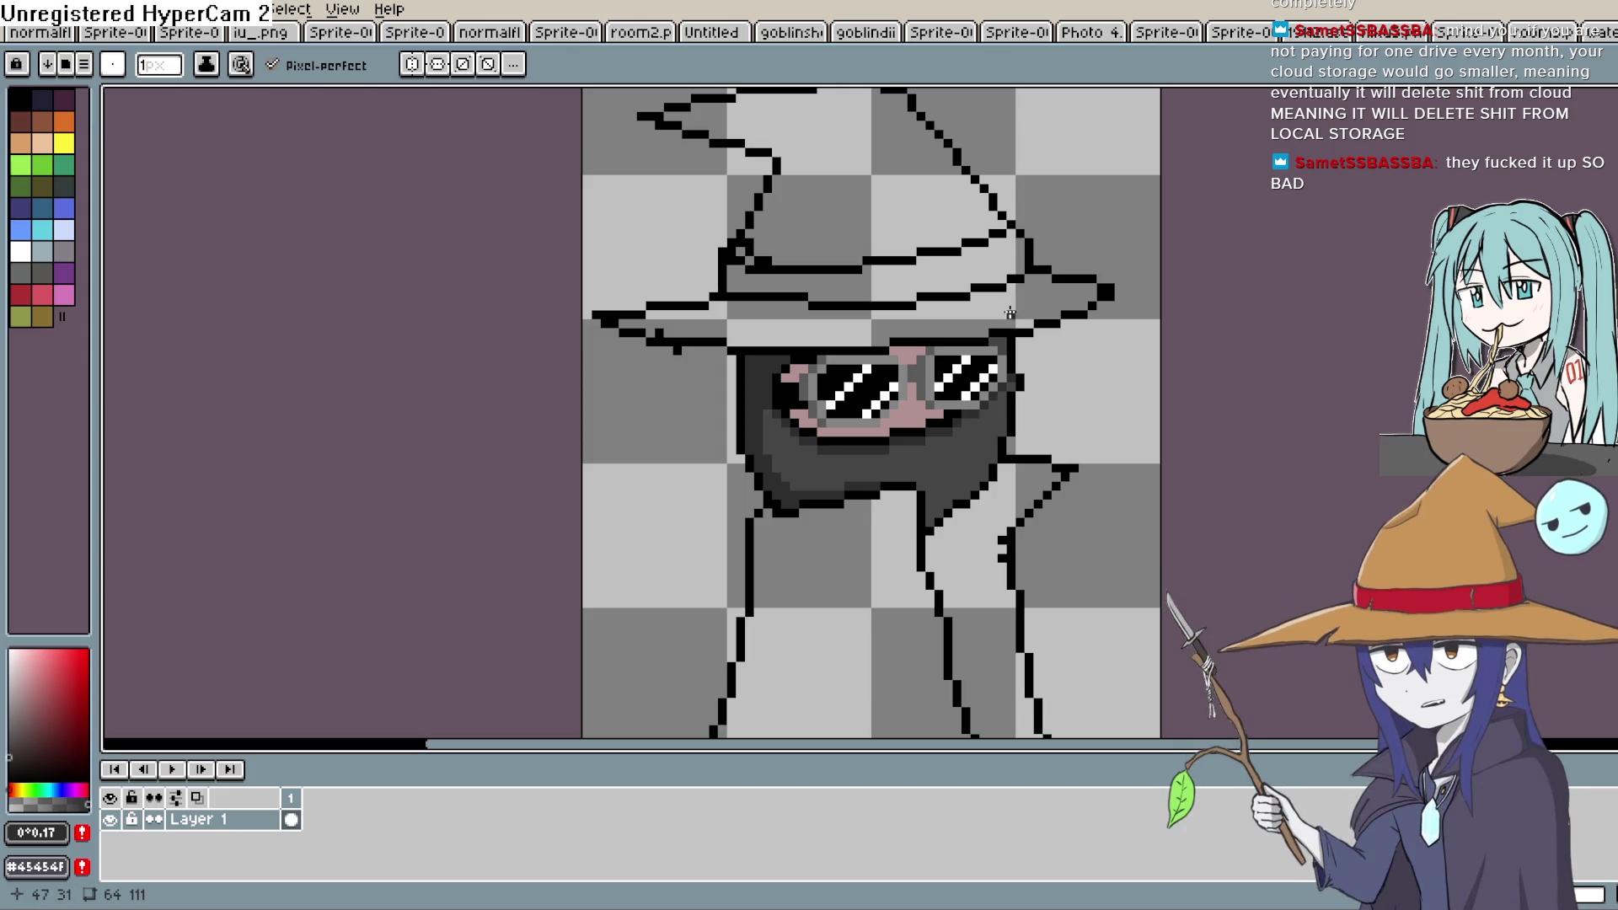
left_click_drag(1019, 277, 989, 354)
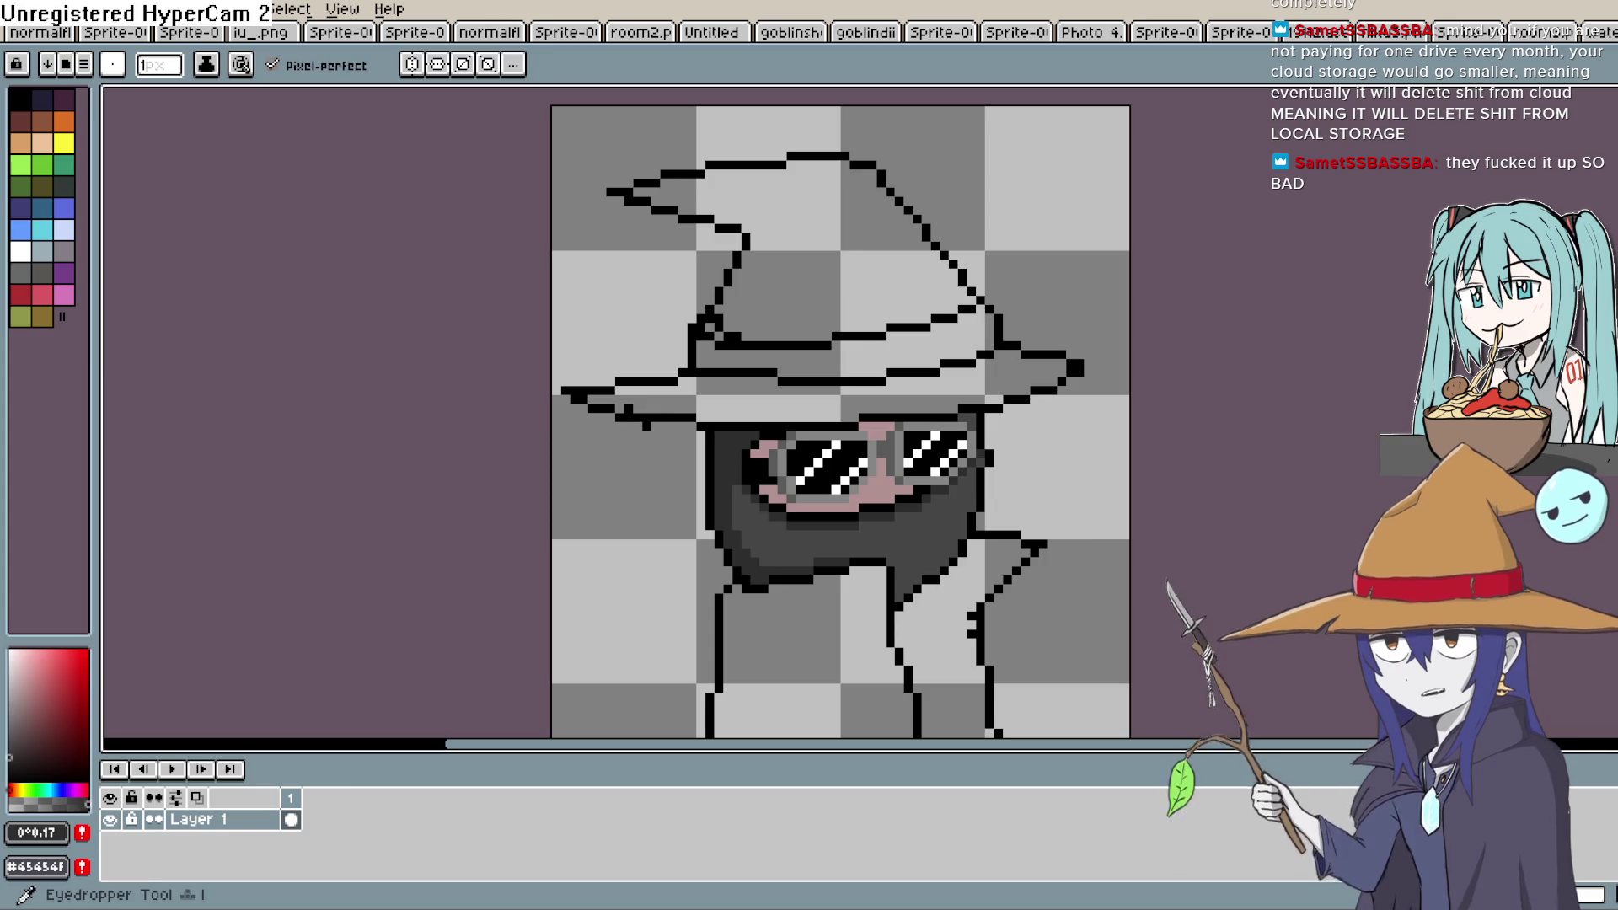
Bucket-fill the hat's brim and cone with dark green
key("i")
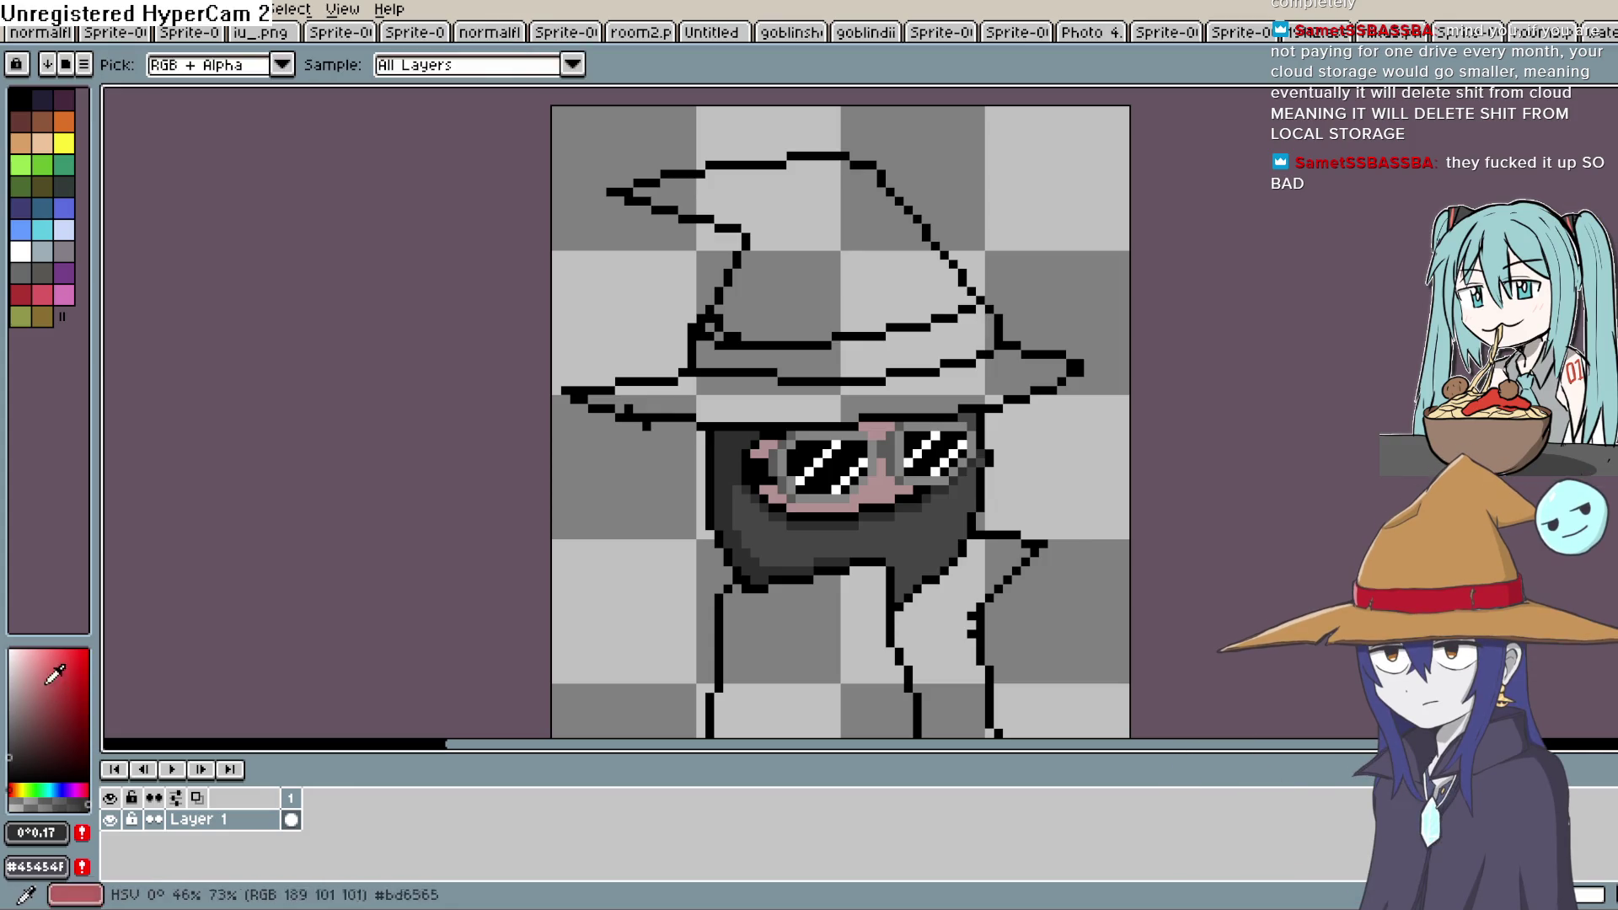
left_click(52, 788)
left_click_drag(45, 736, 14, 723)
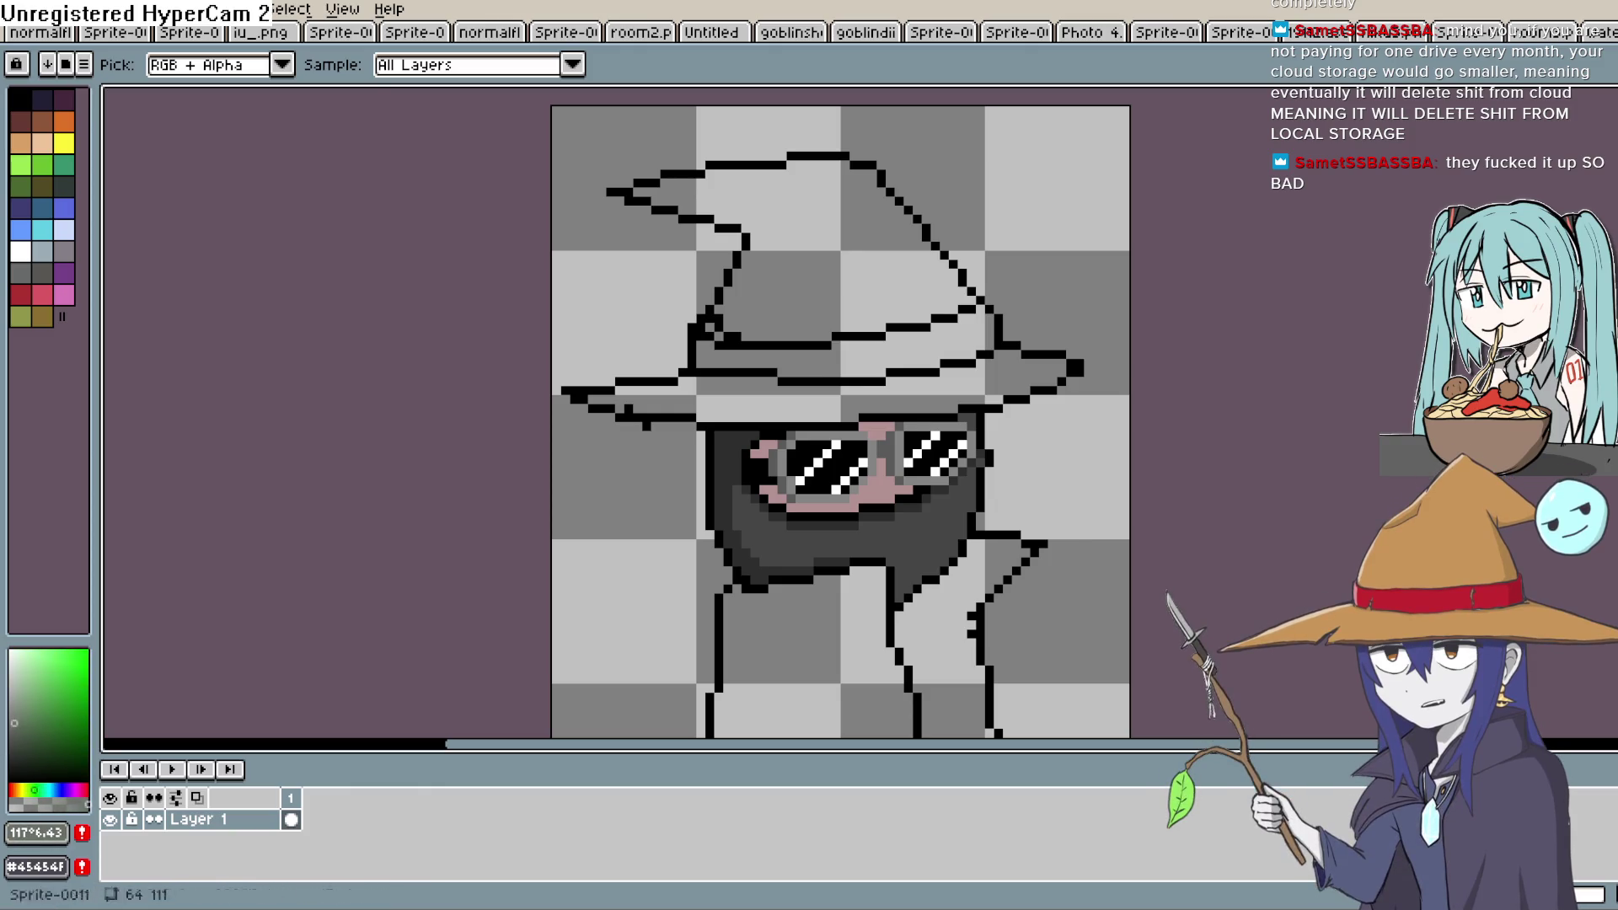
key("g")
left_click(942, 379)
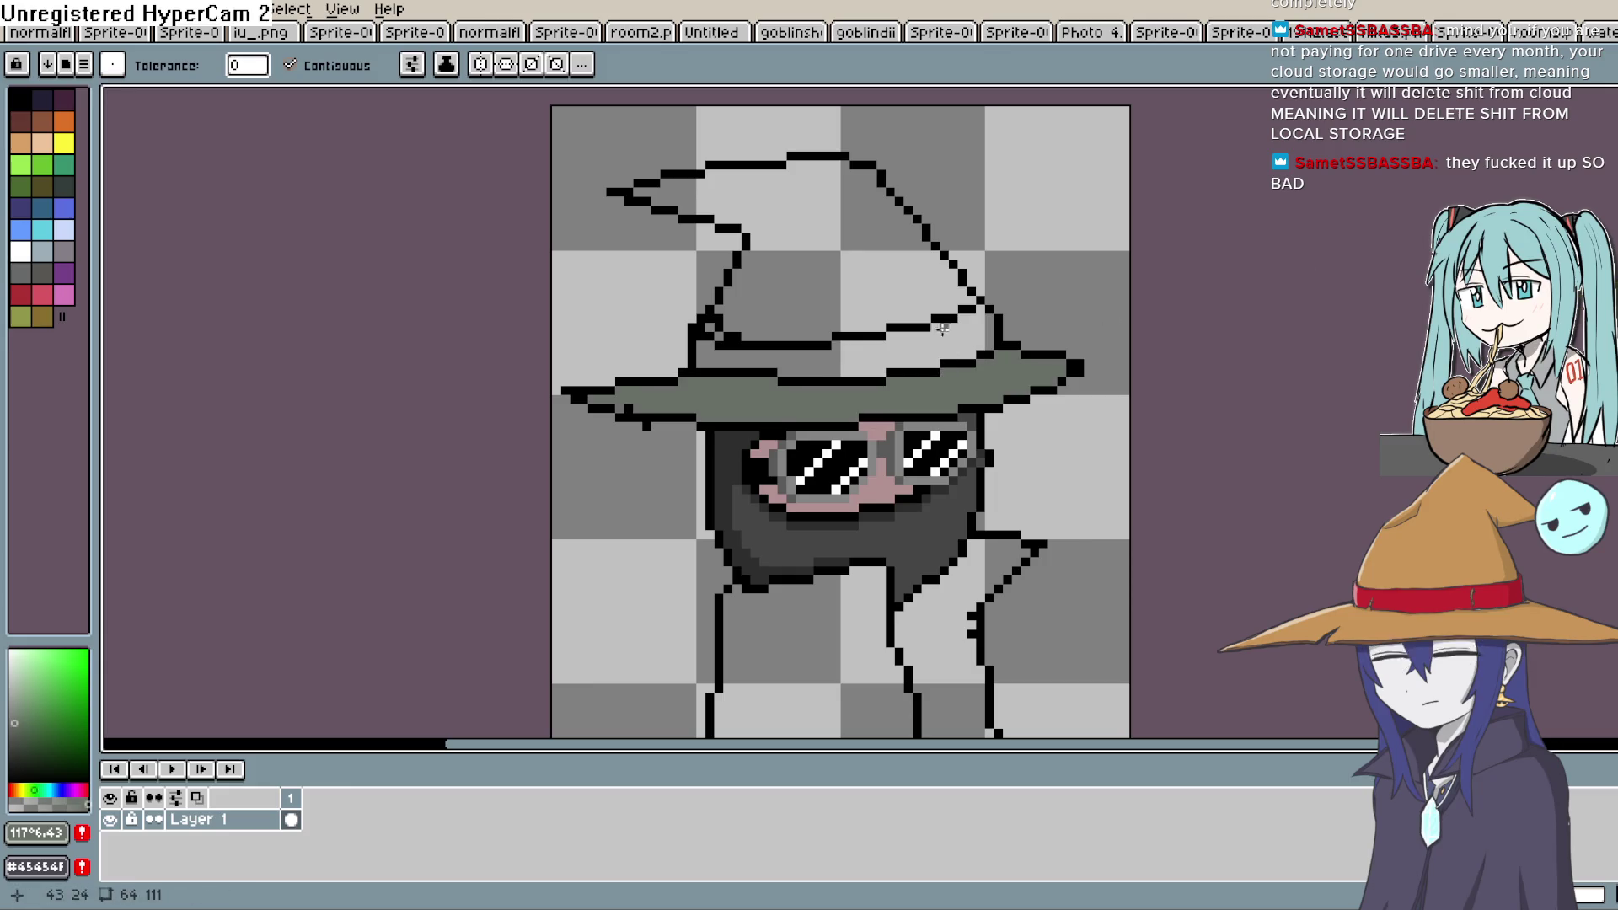
left_click(896, 278)
left_click(30, 721)
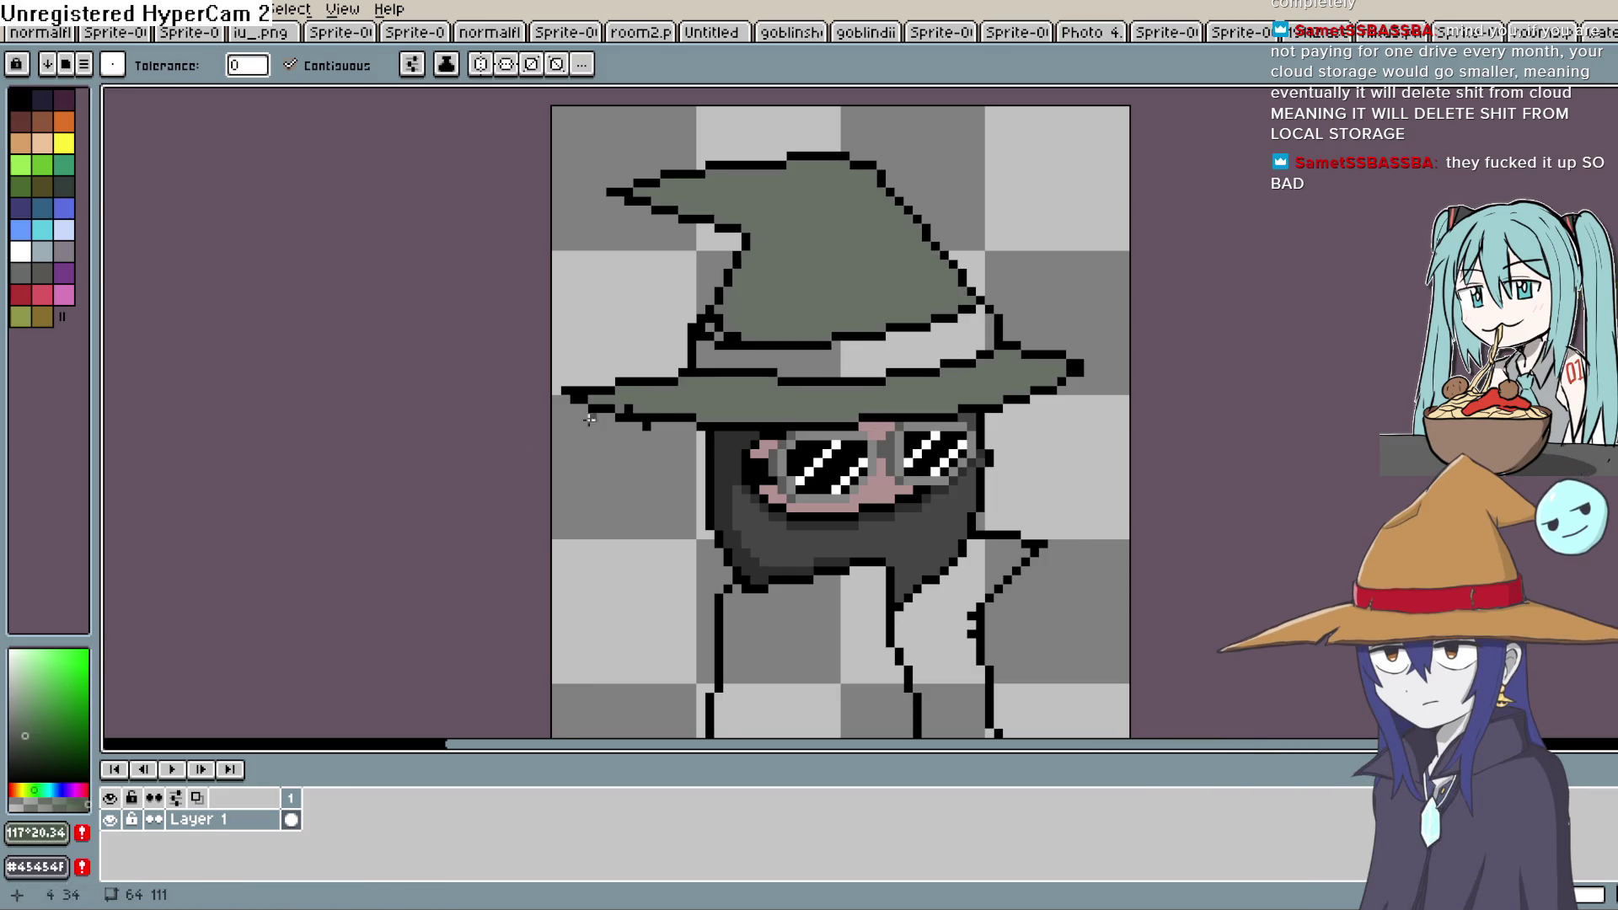
left_click(891, 396)
left_click(886, 290)
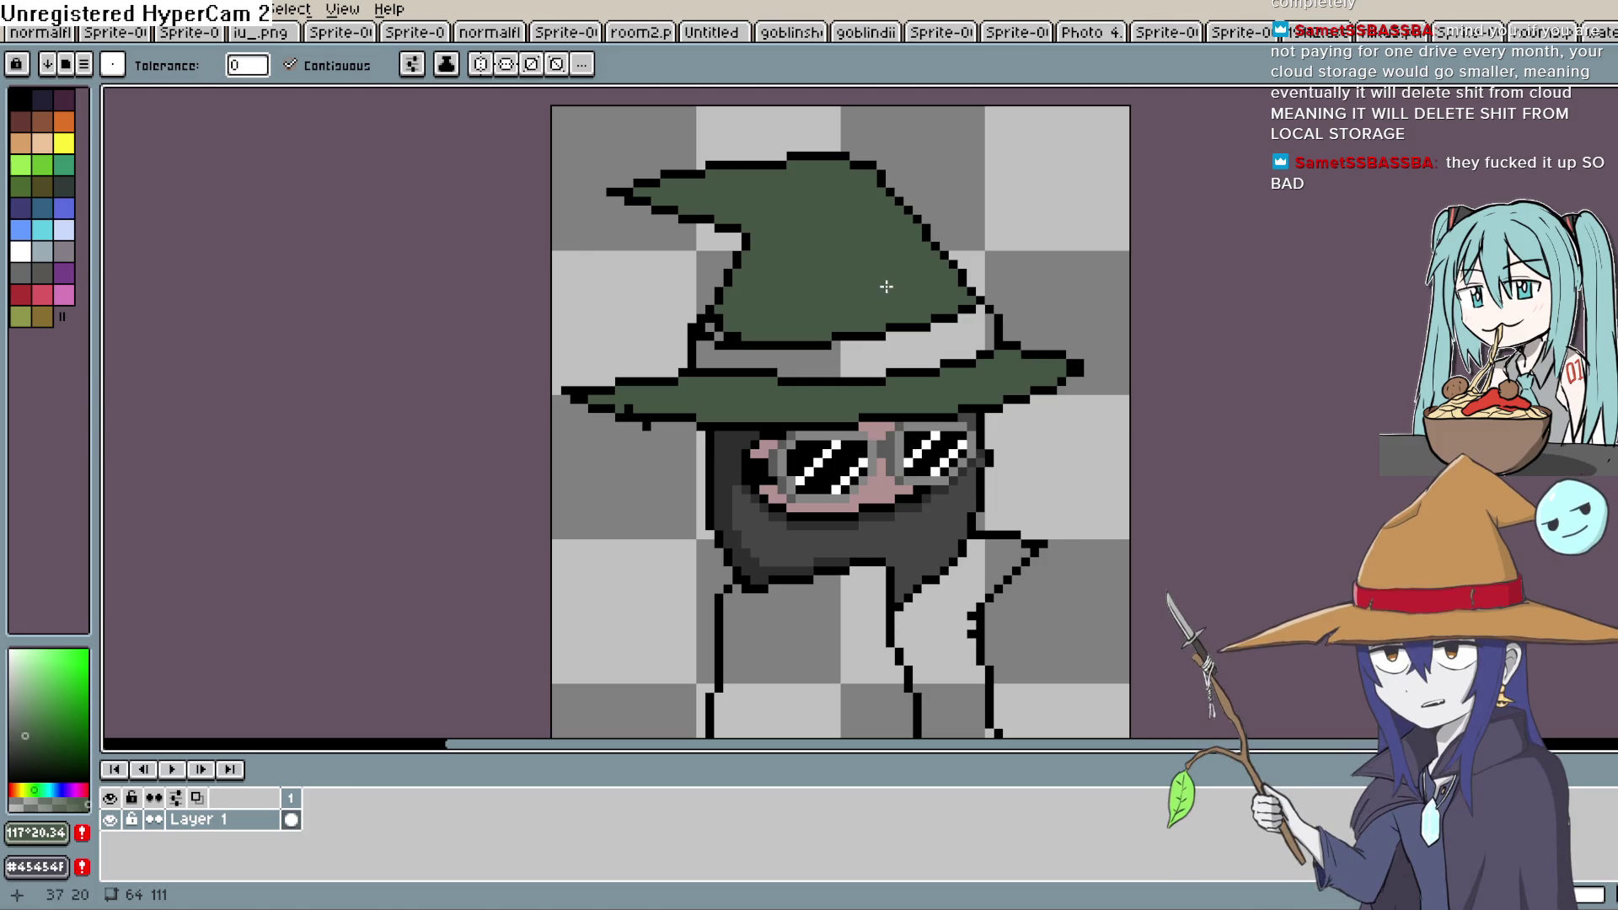
left_click_drag(887, 286, 869, 275)
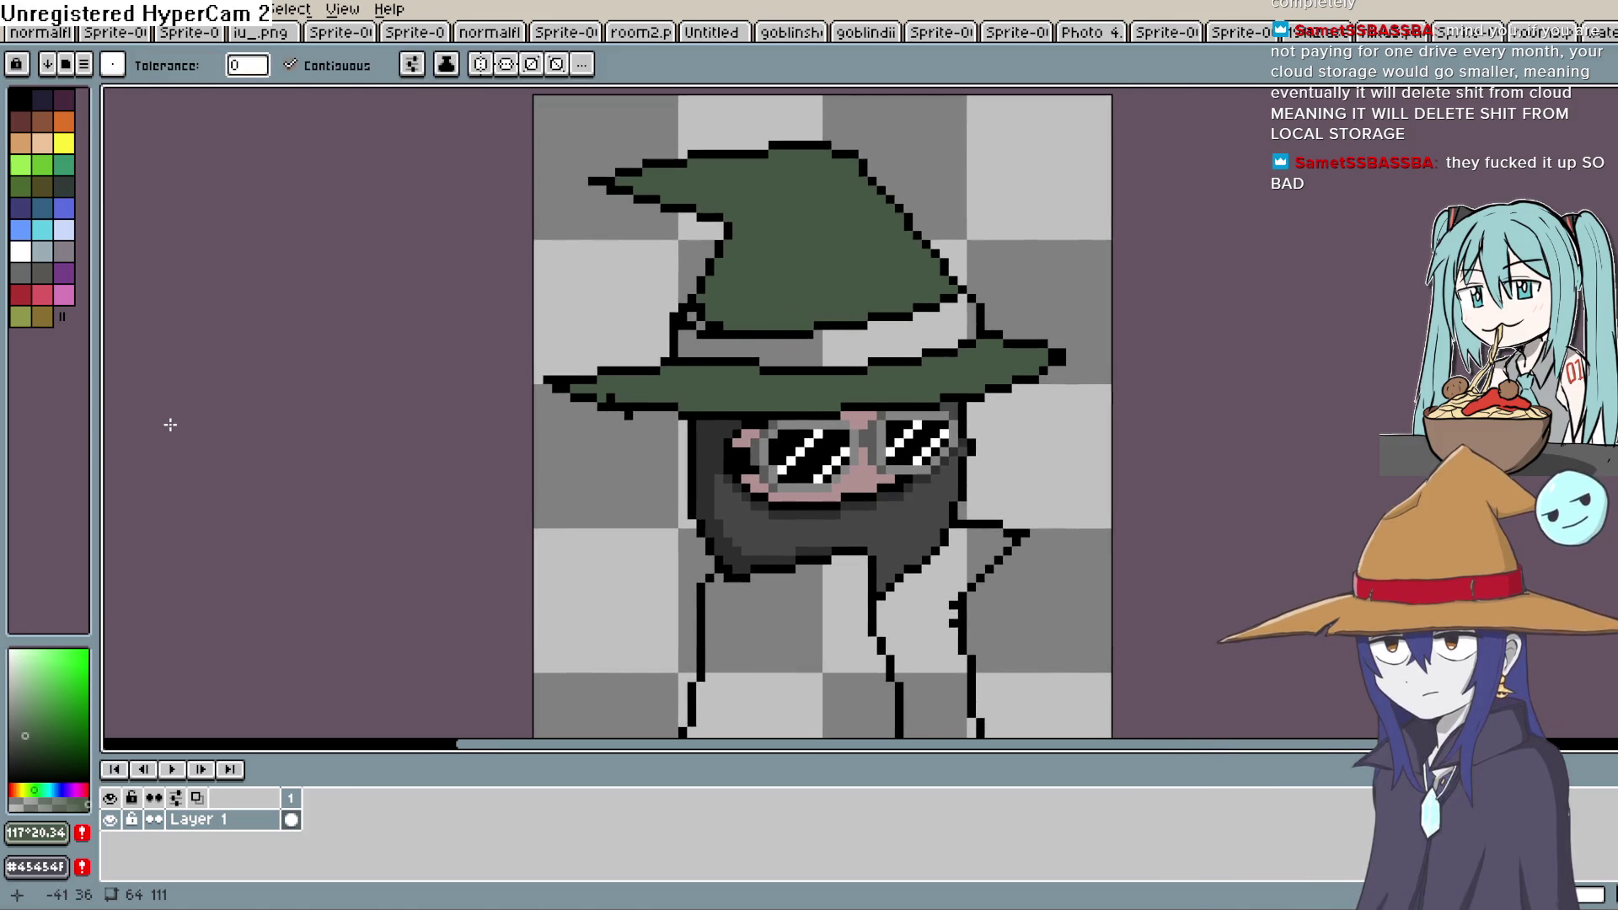
Fill the hat band with near-black
left_click(9, 759)
left_click(840, 319)
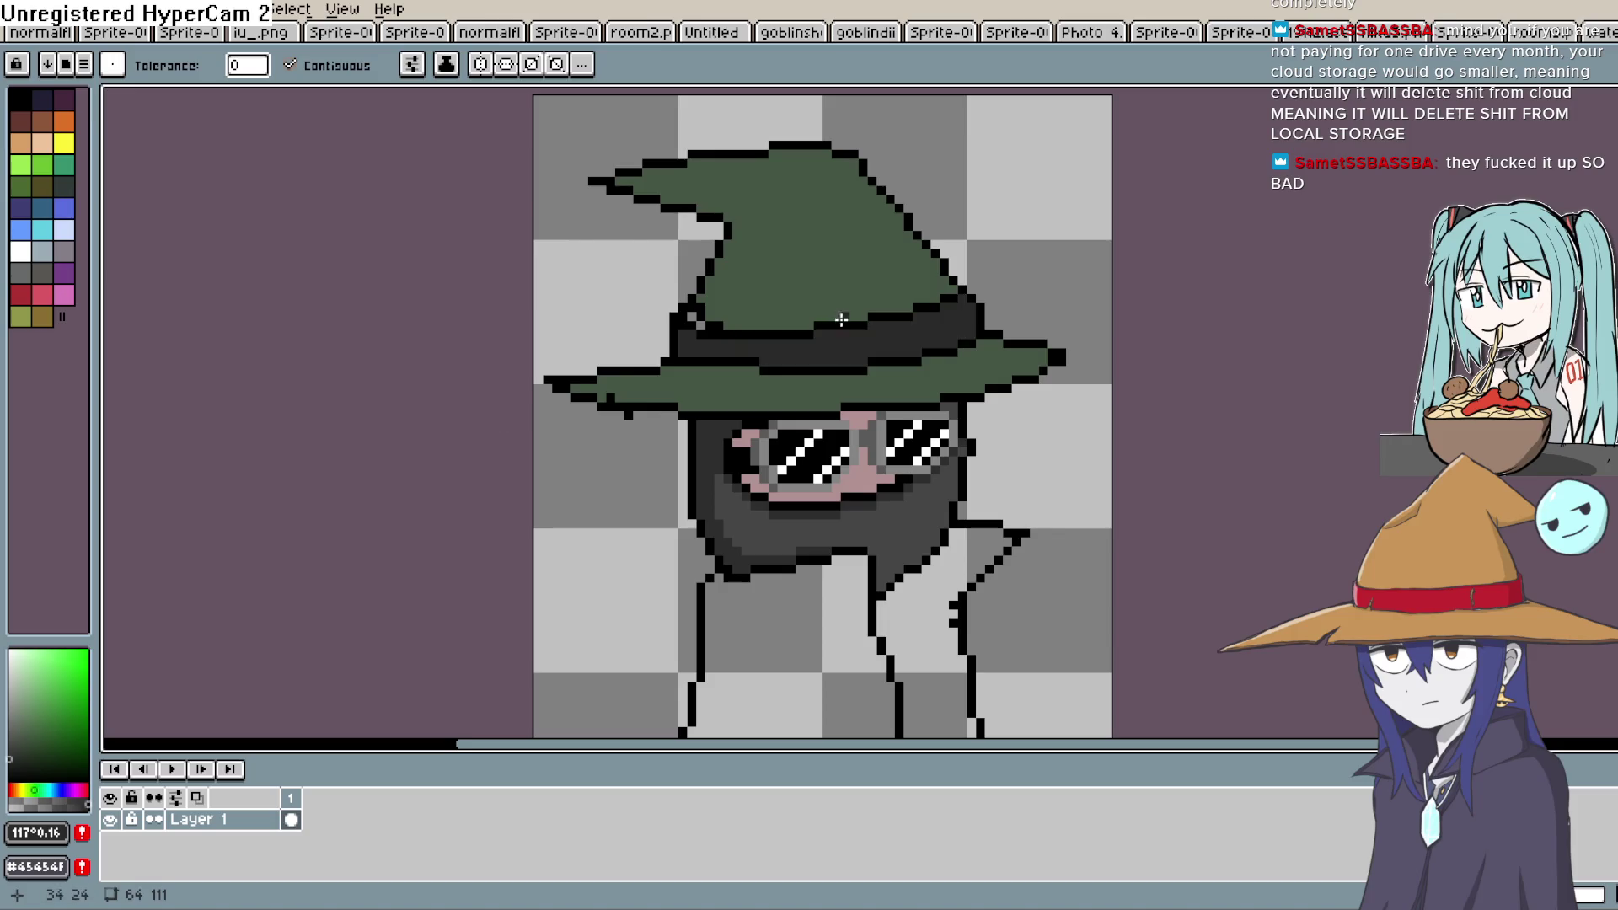
key("b")
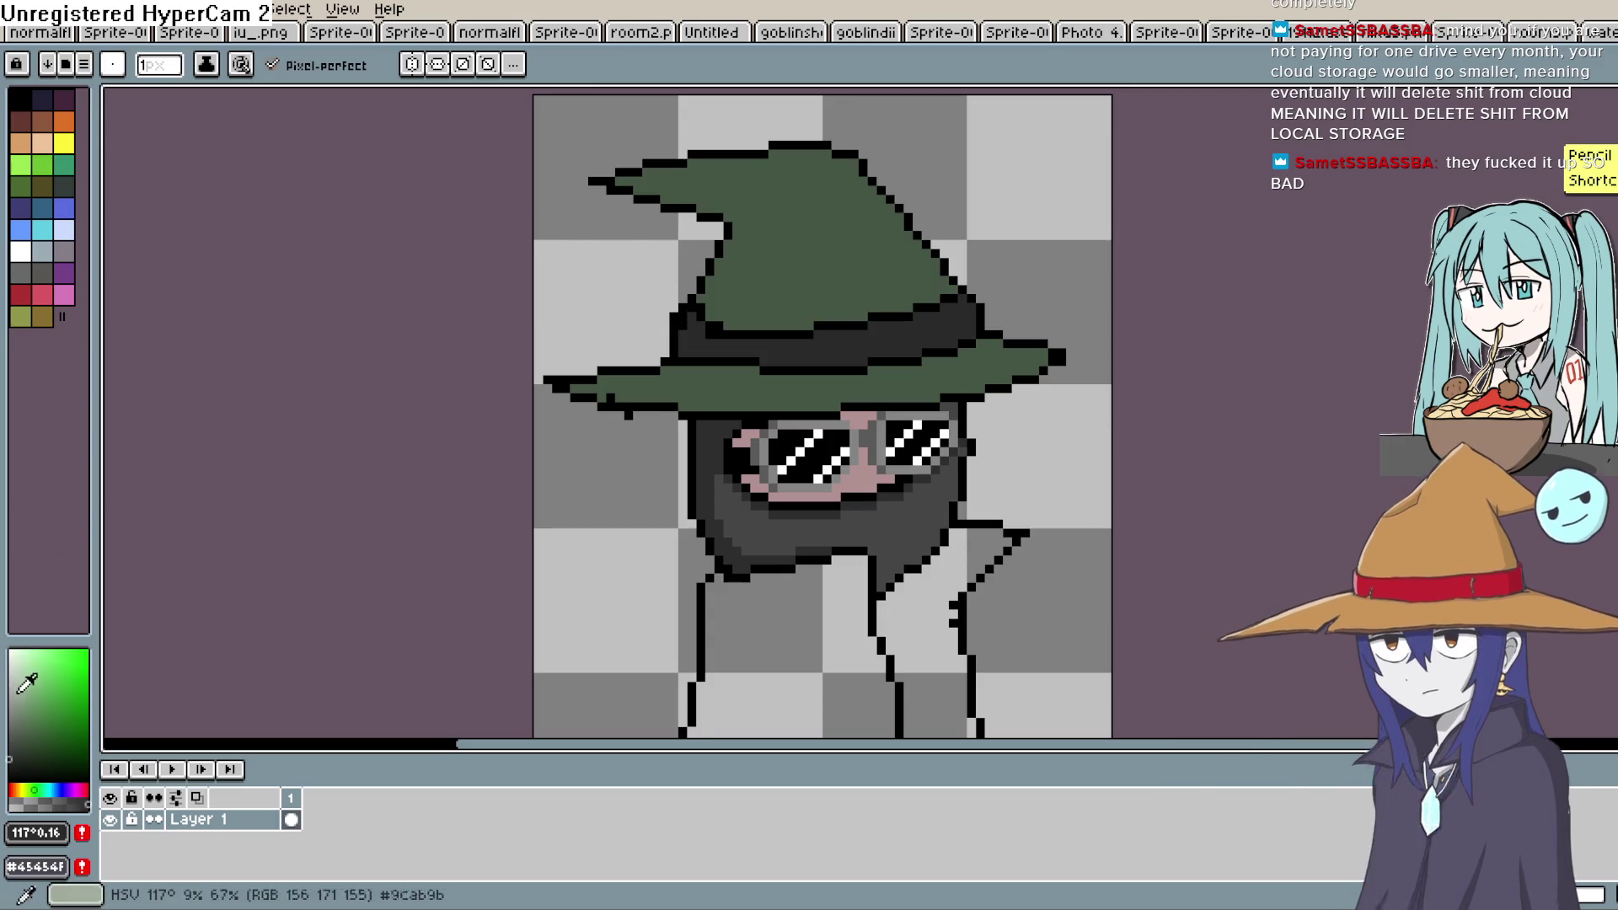
Sample the hat band's dark colour and recolour a couple of pixels on the hat's edge
left_click(8, 779)
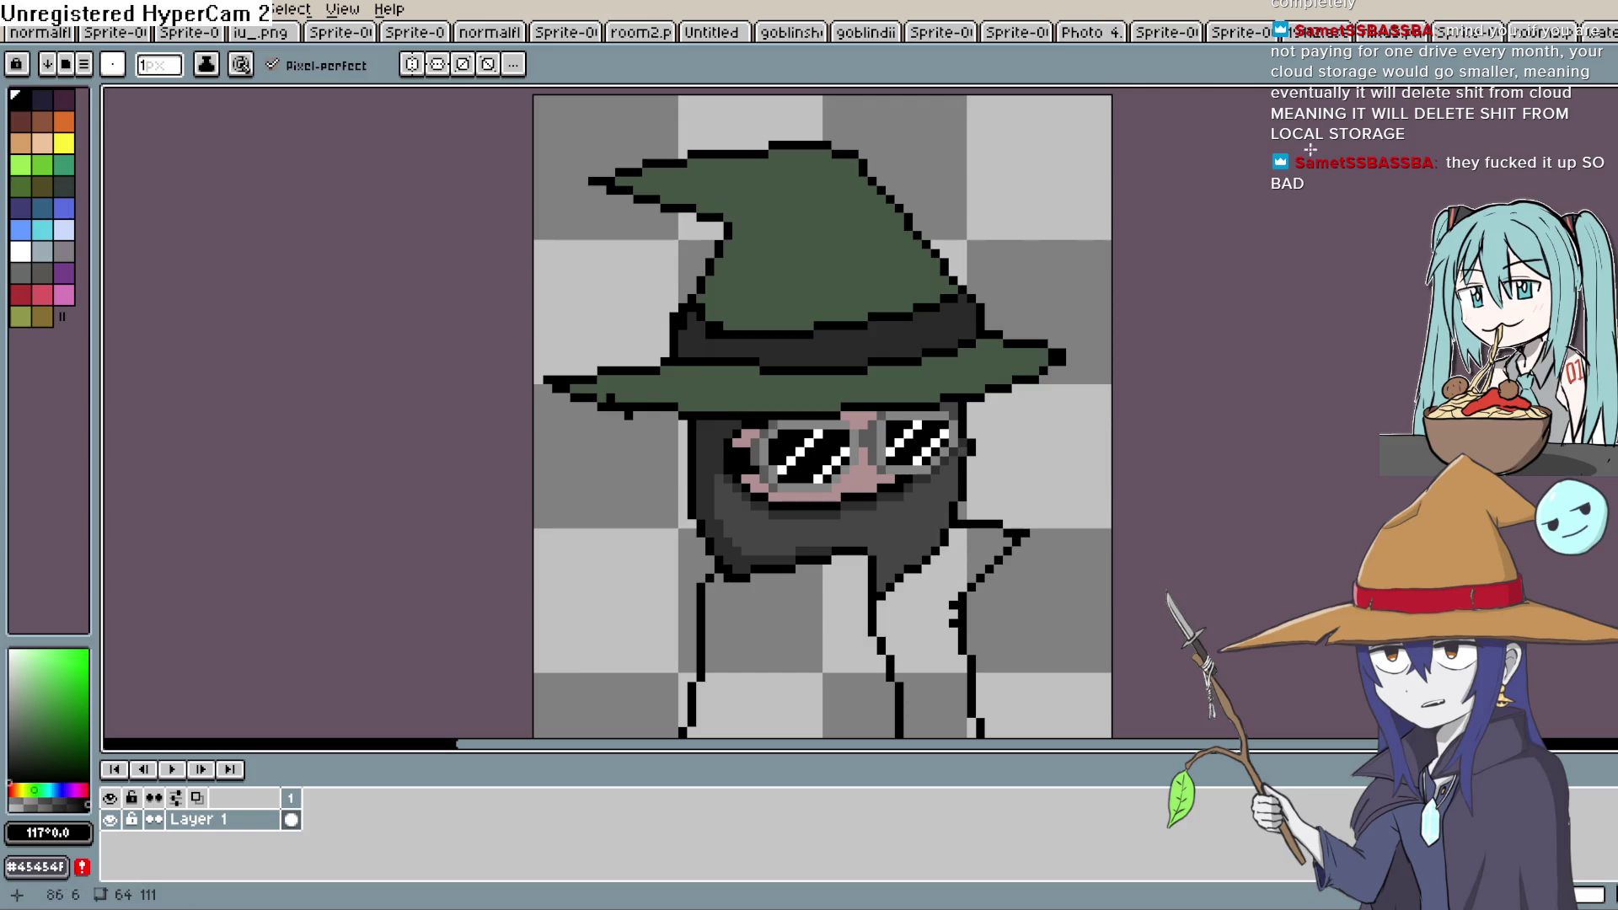
scroll(772, 346, "up", 3)
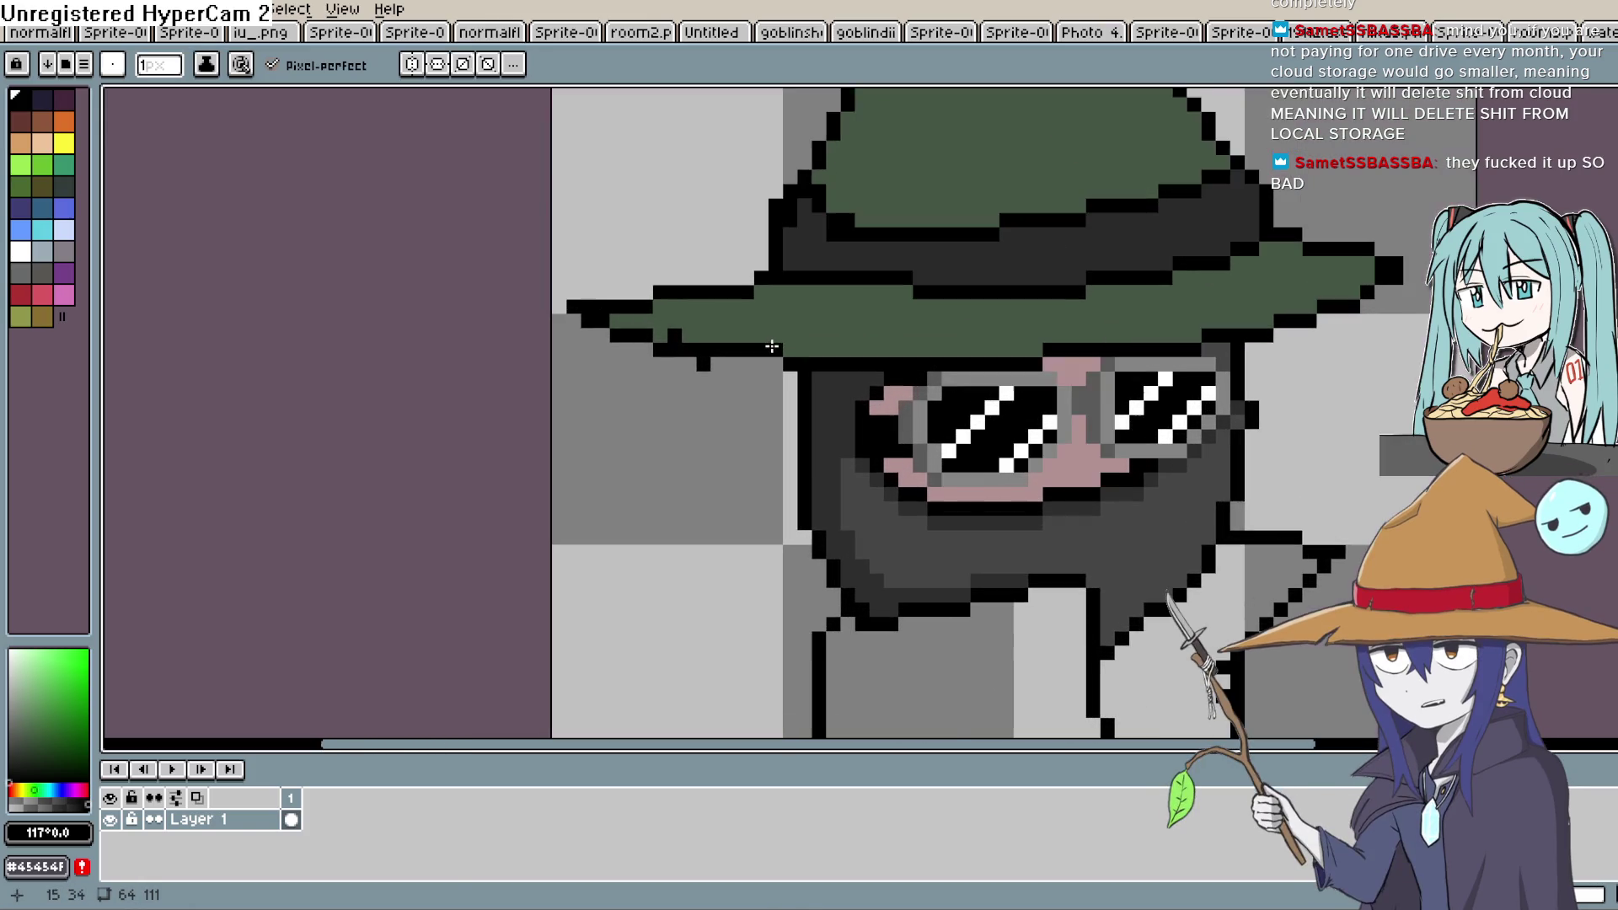
scroll(842, 300, "up", 3)
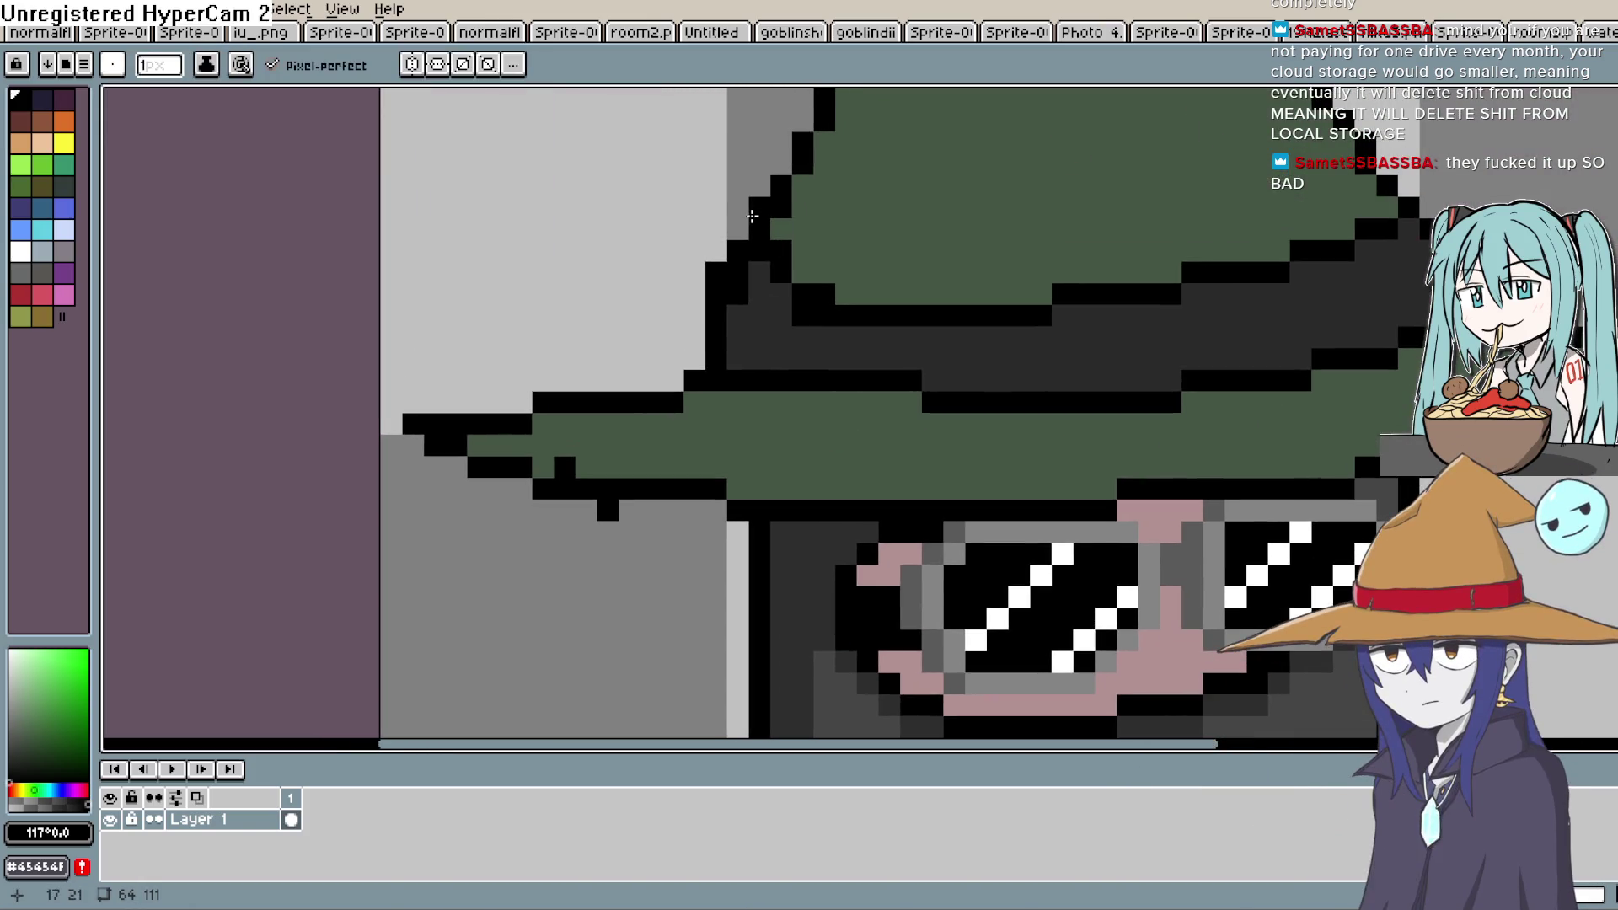
mouse_move(758, 332)
left_mouse_down()
mouse_move(932, 383)
mouse_move(922, 346)
mouse_move(1076, 365)
mouse_move(1060, 365)
left_mouse_up()
scroll(1205, 344, "down", 4)
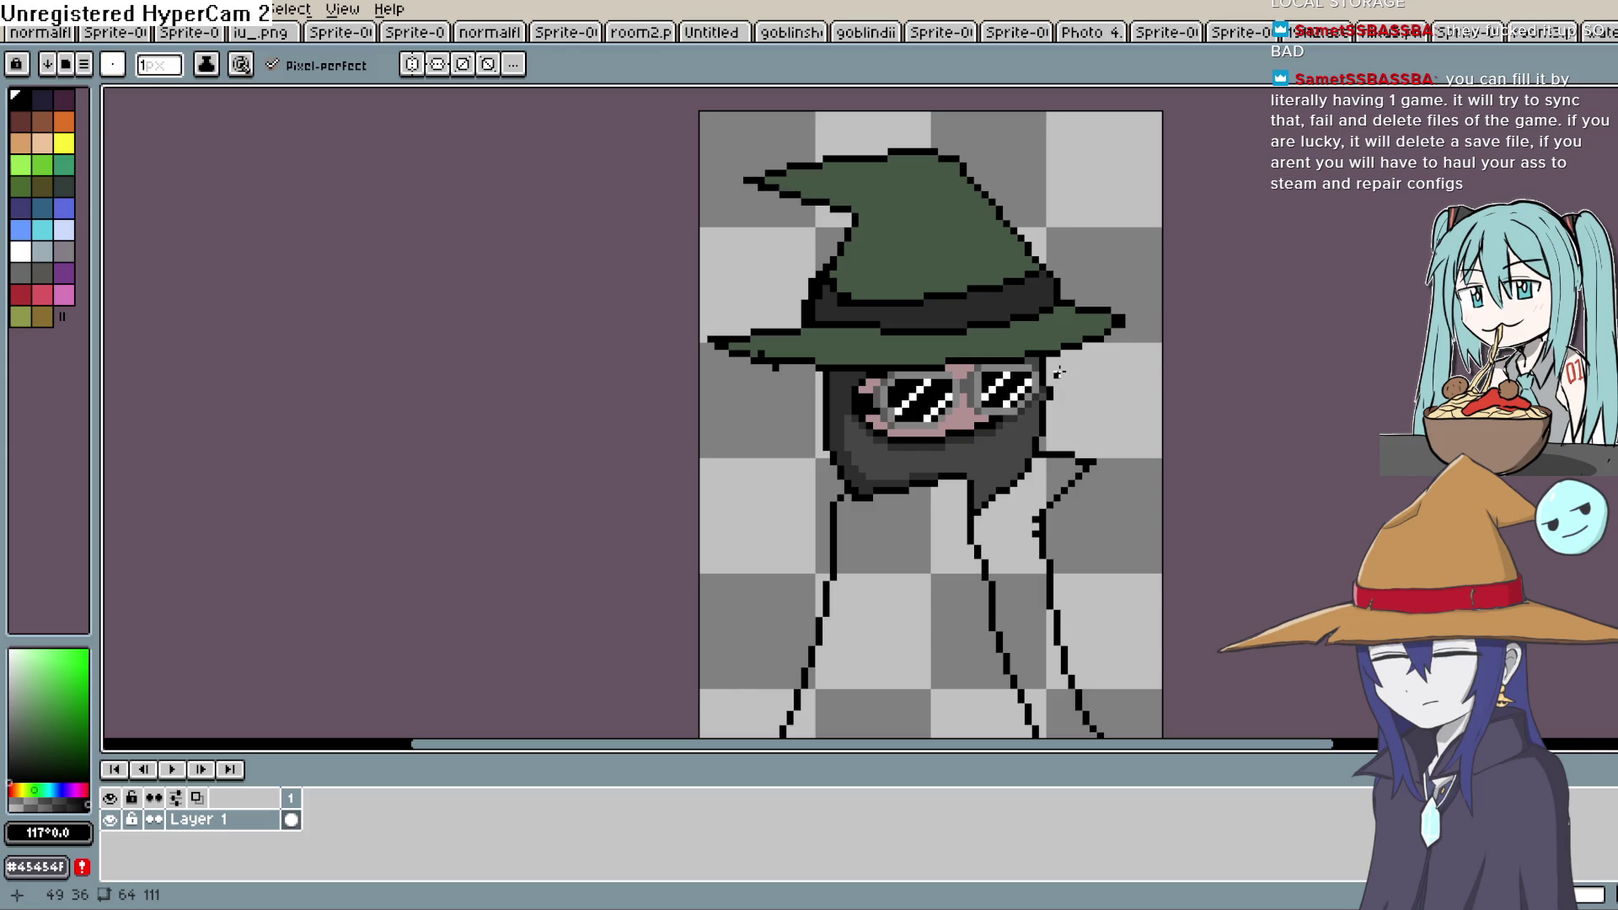
left_click(846, 303, "alt")
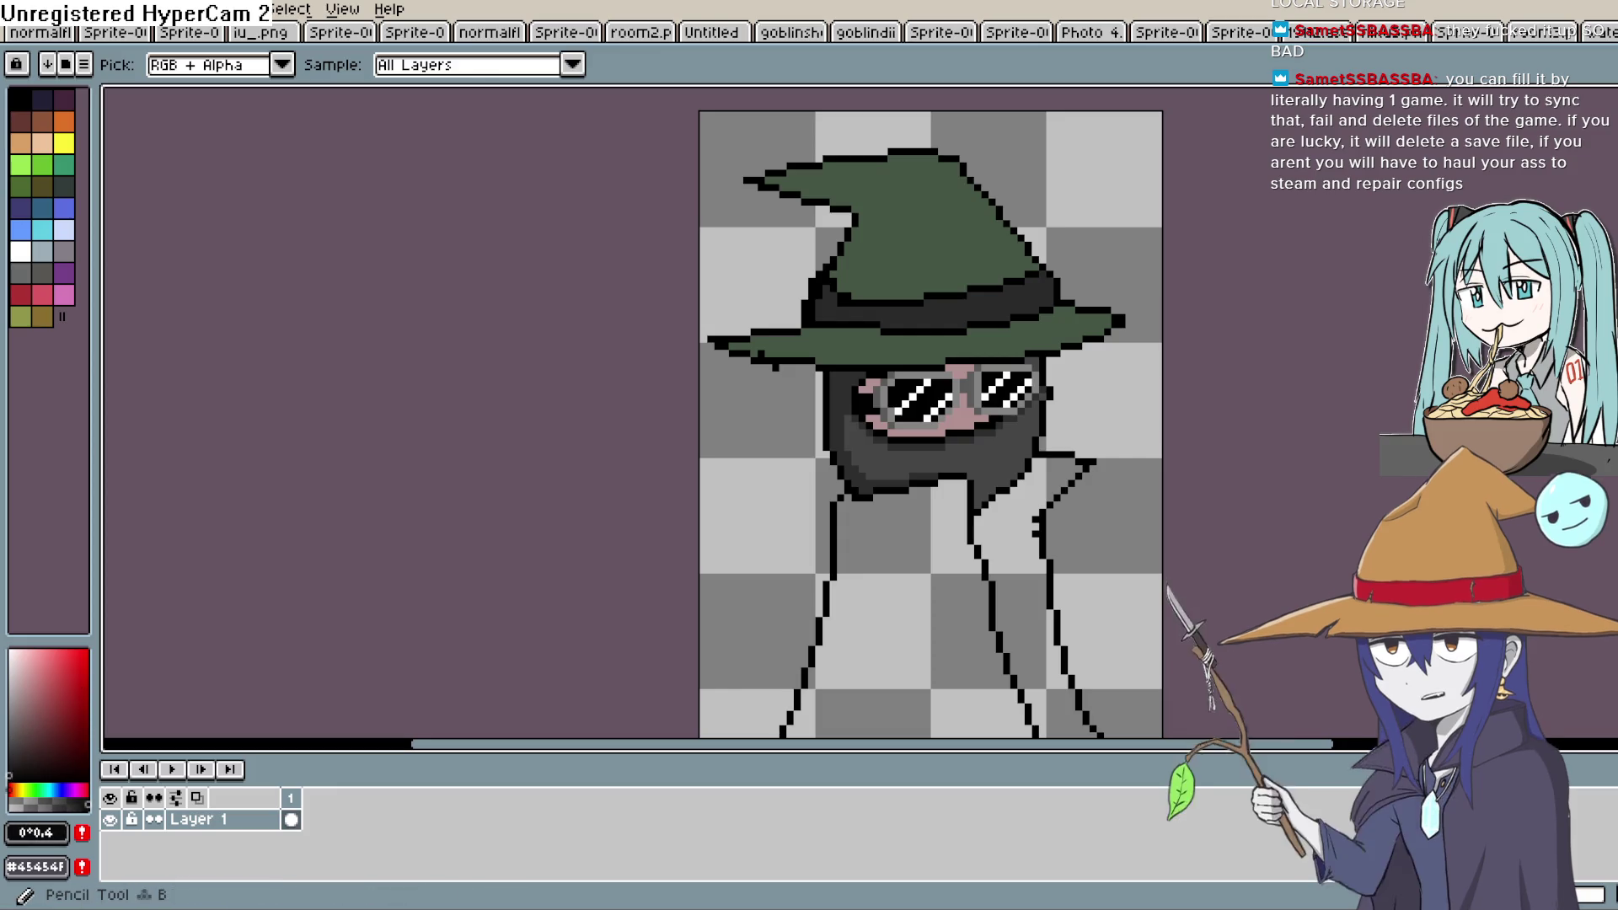
scroll(836, 284, "up", 1)
scroll(818, 283, "up", 1)
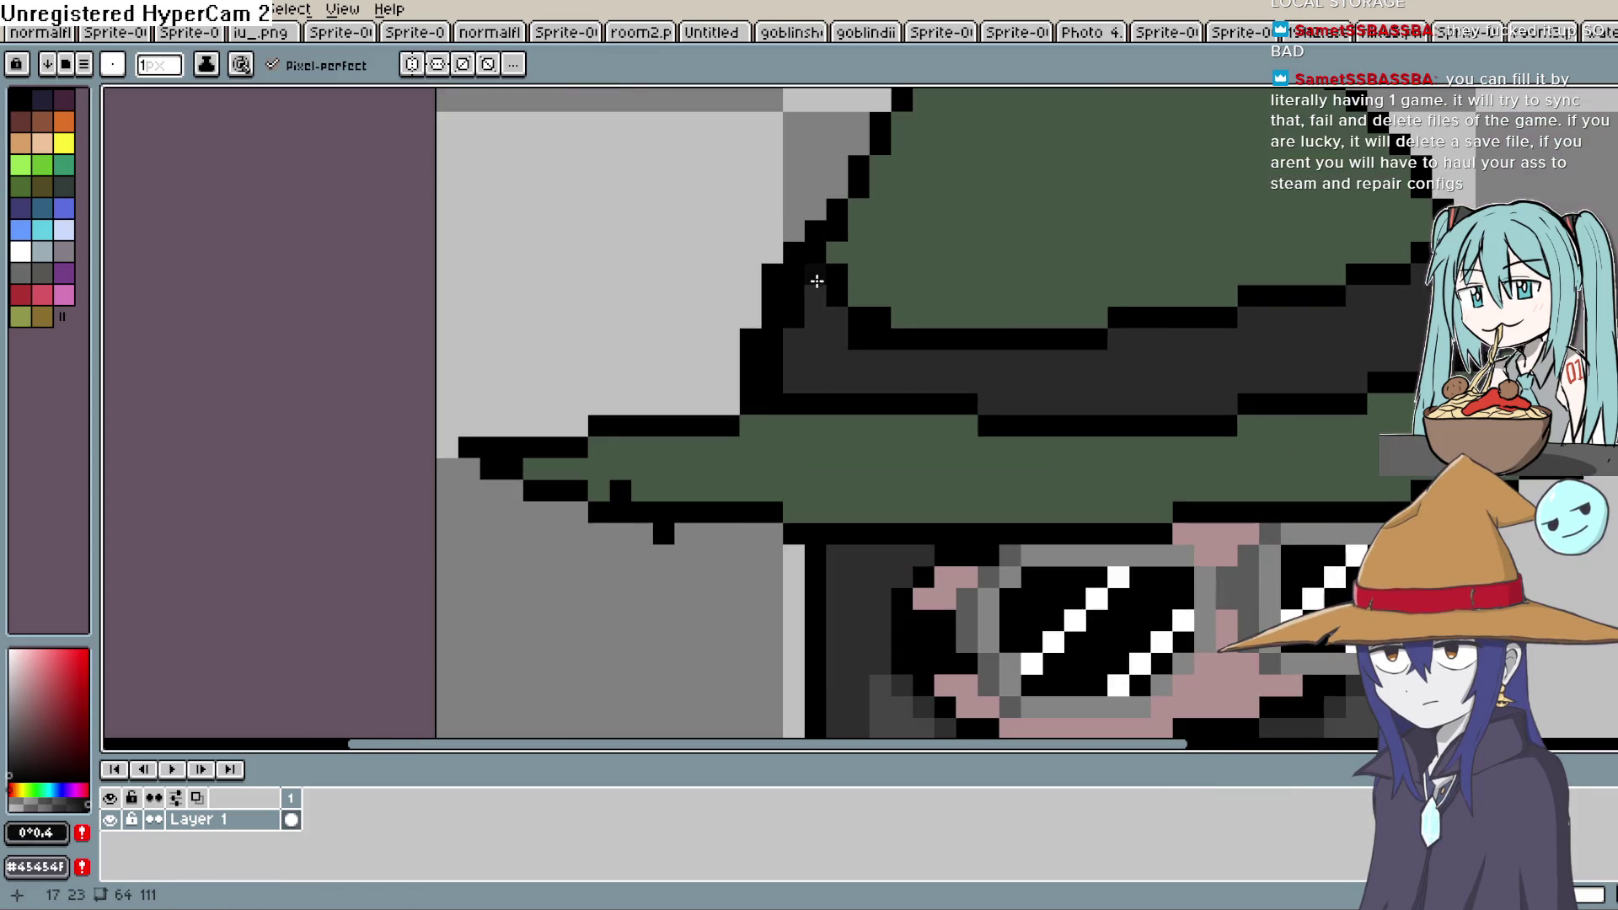
left_click(811, 269)
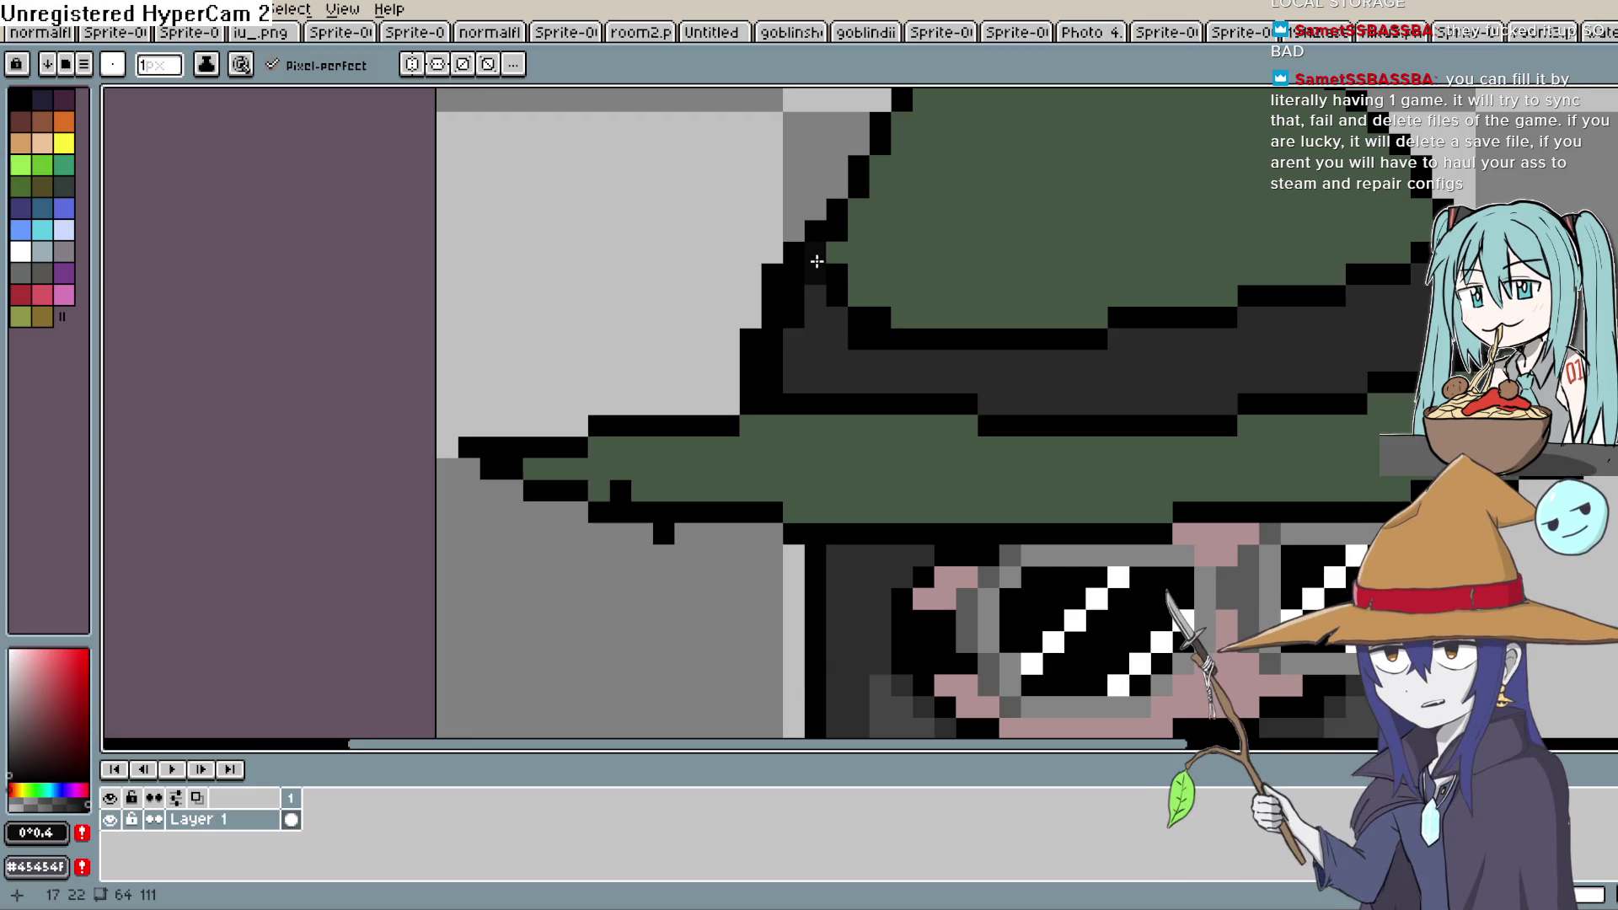
left_click(830, 234)
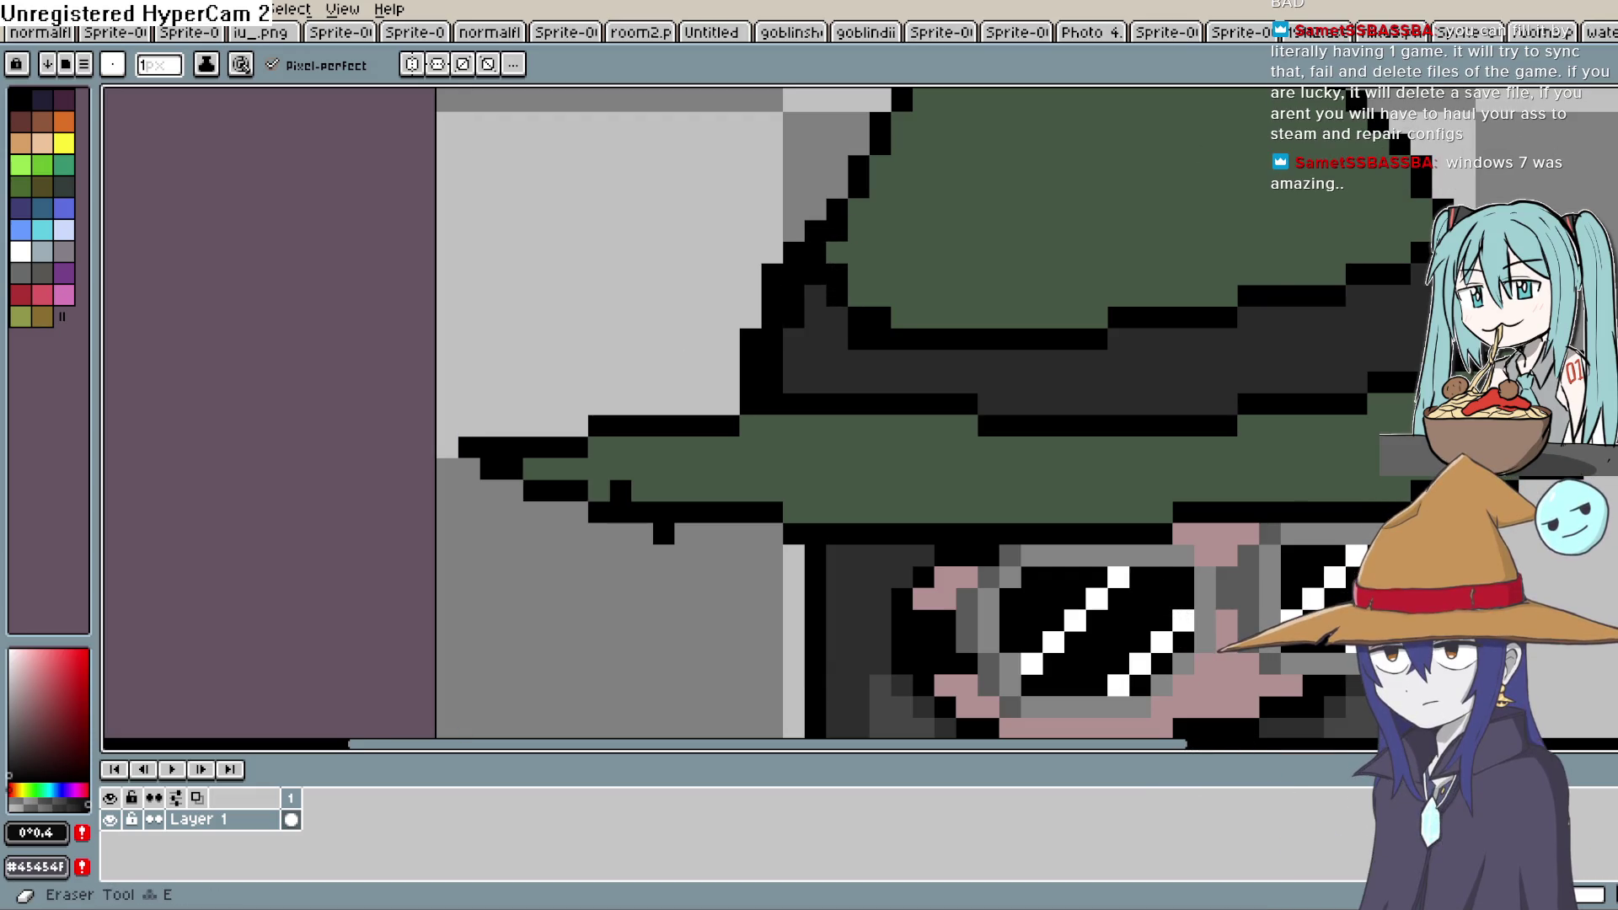
Recolour the hat outline's diagonal pixels dark grey and zoom out to the whole sprite
key("i")
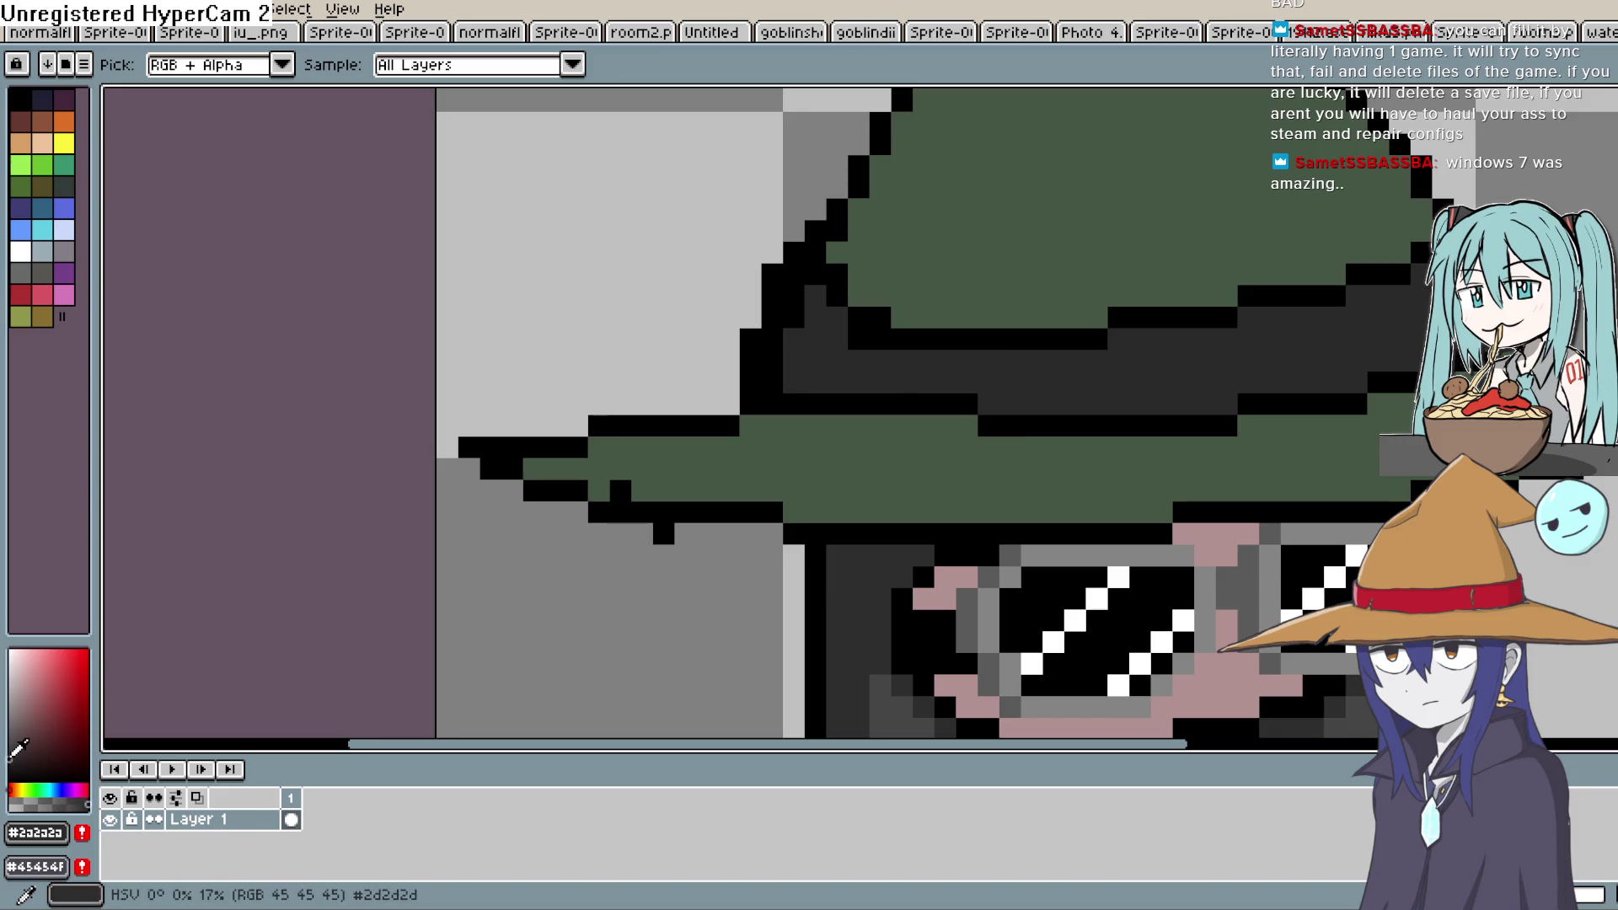
scroll(877, 266, "up", 2)
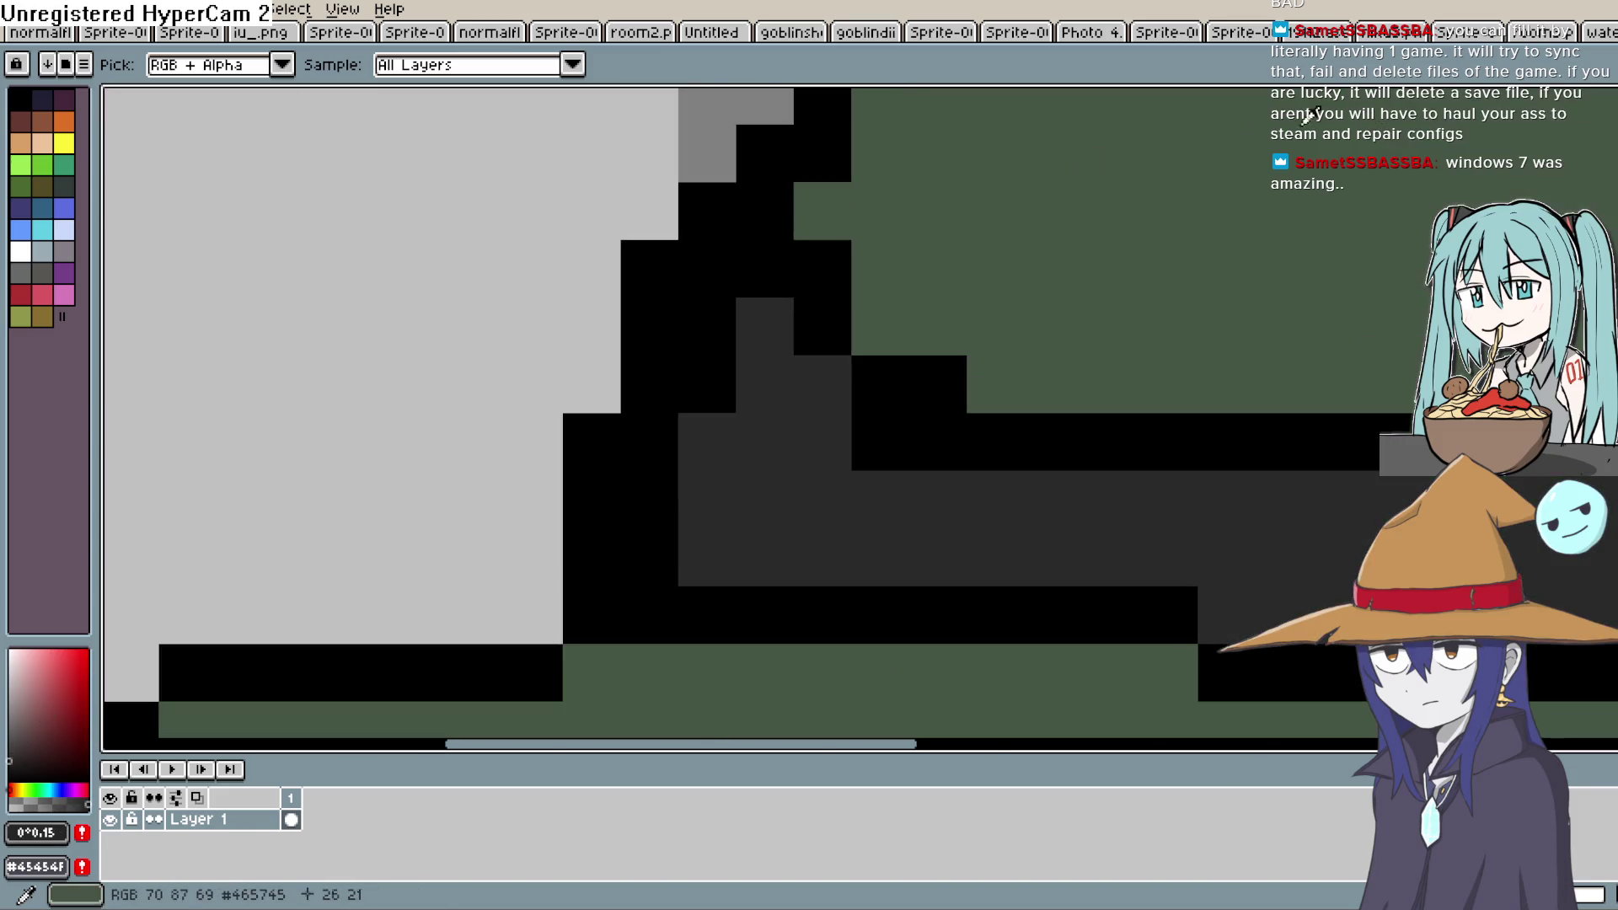
mouse_move(712, 326)
left_mouse_down()
mouse_move(716, 357)
mouse_move(659, 443)
mouse_move(670, 487)
left_mouse_up()
scroll(802, 322, "up", 2)
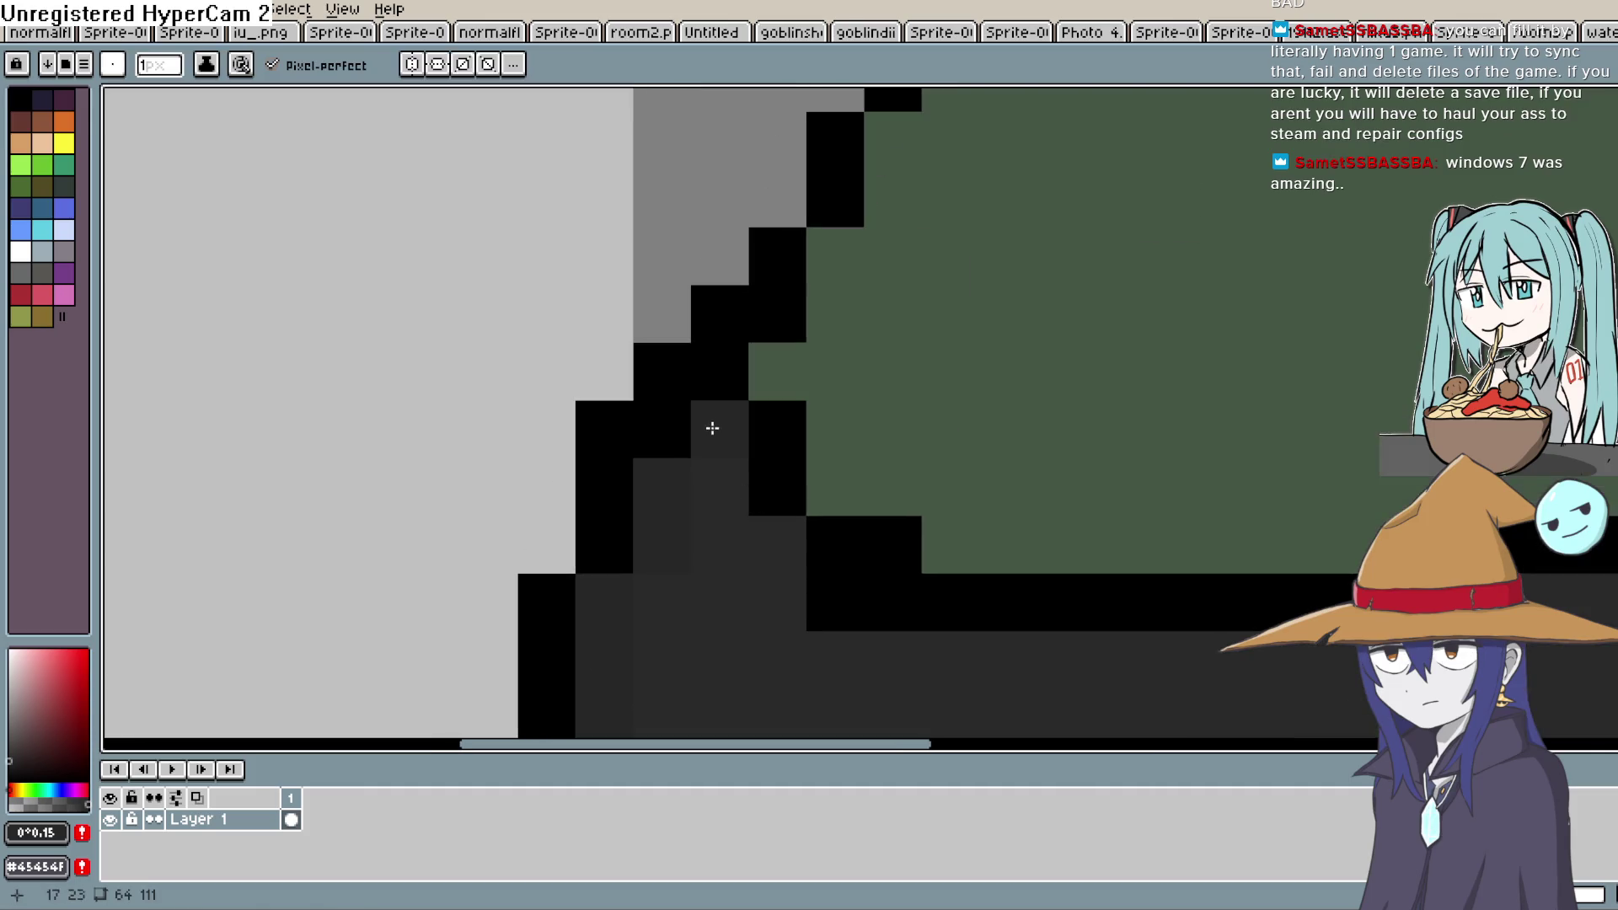
key("space")
scroll(947, 390, "down", 8)
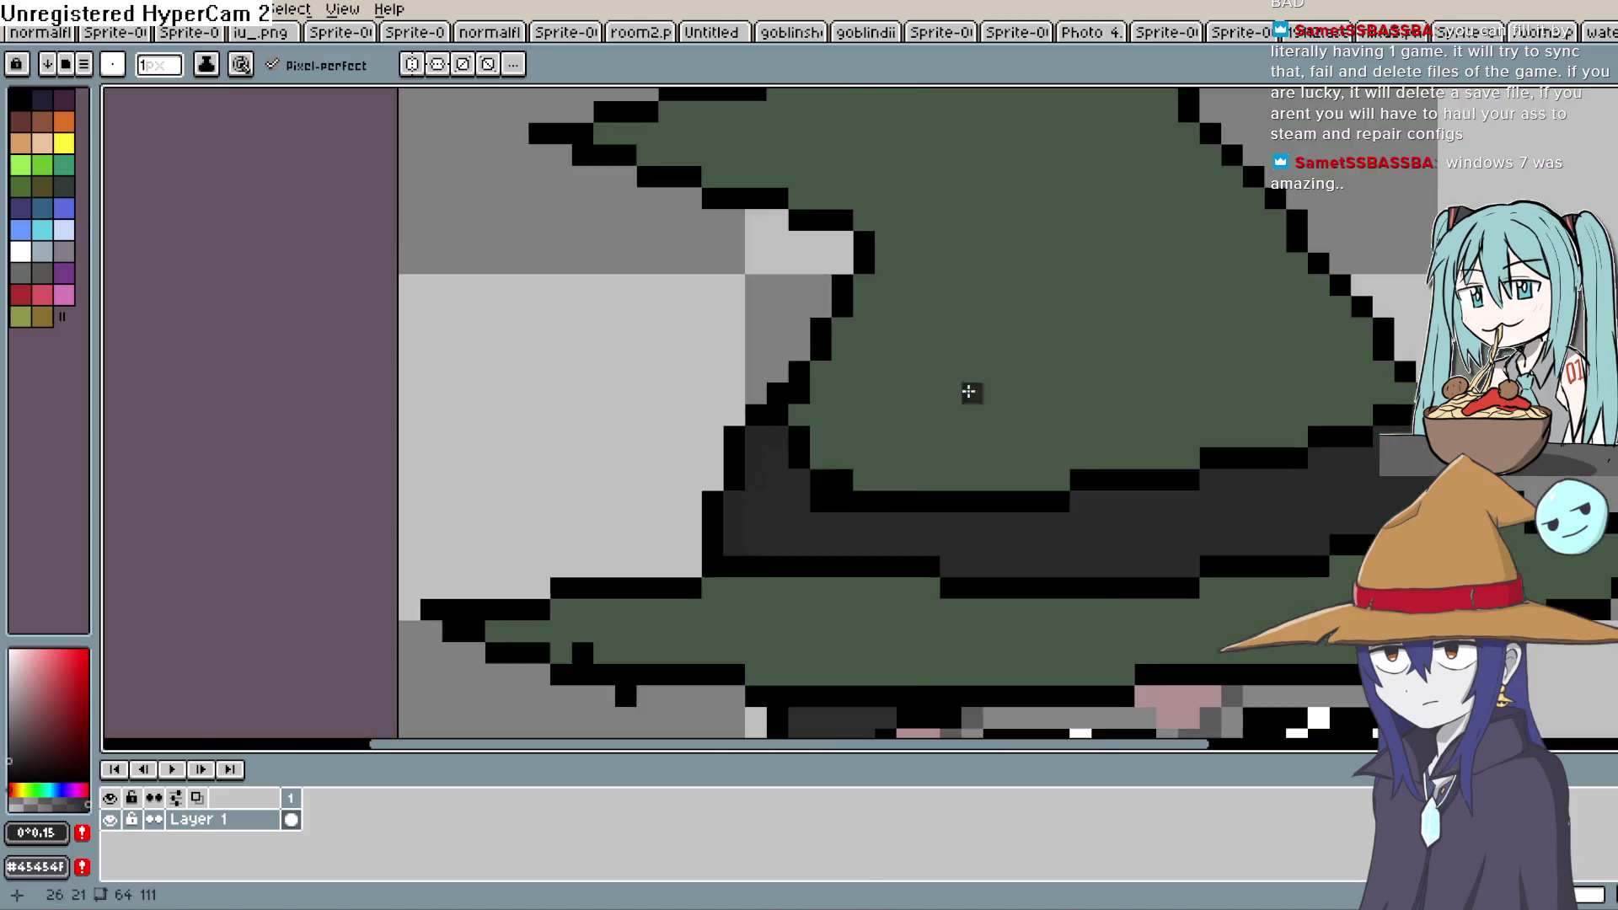
scroll(1058, 346, "down", 2)
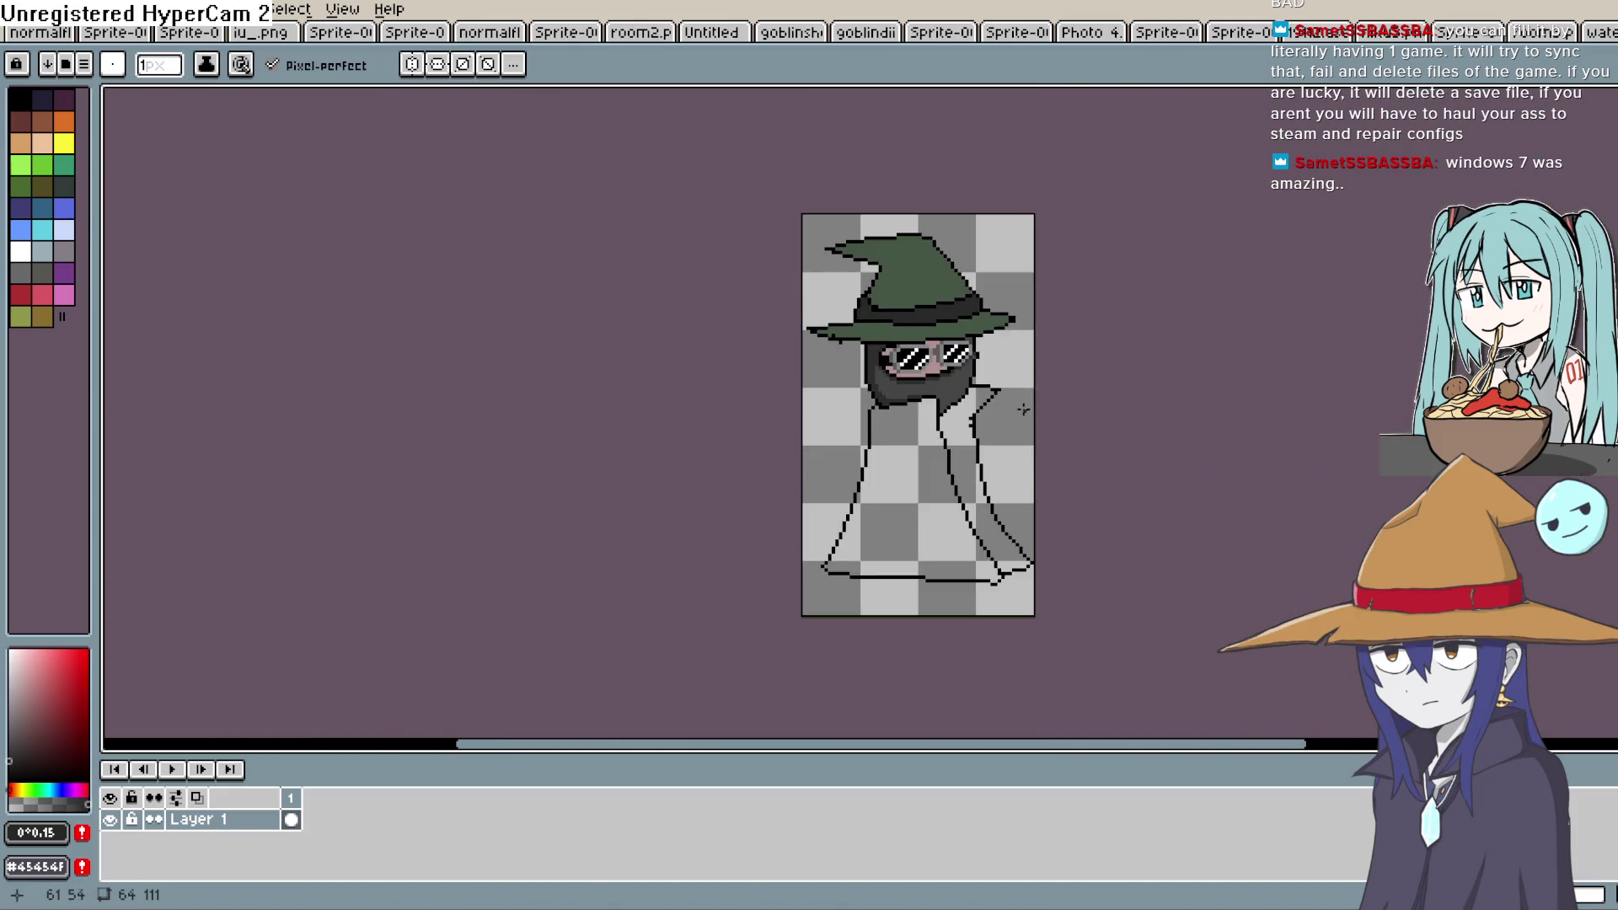
scroll(978, 422, "up", 1)
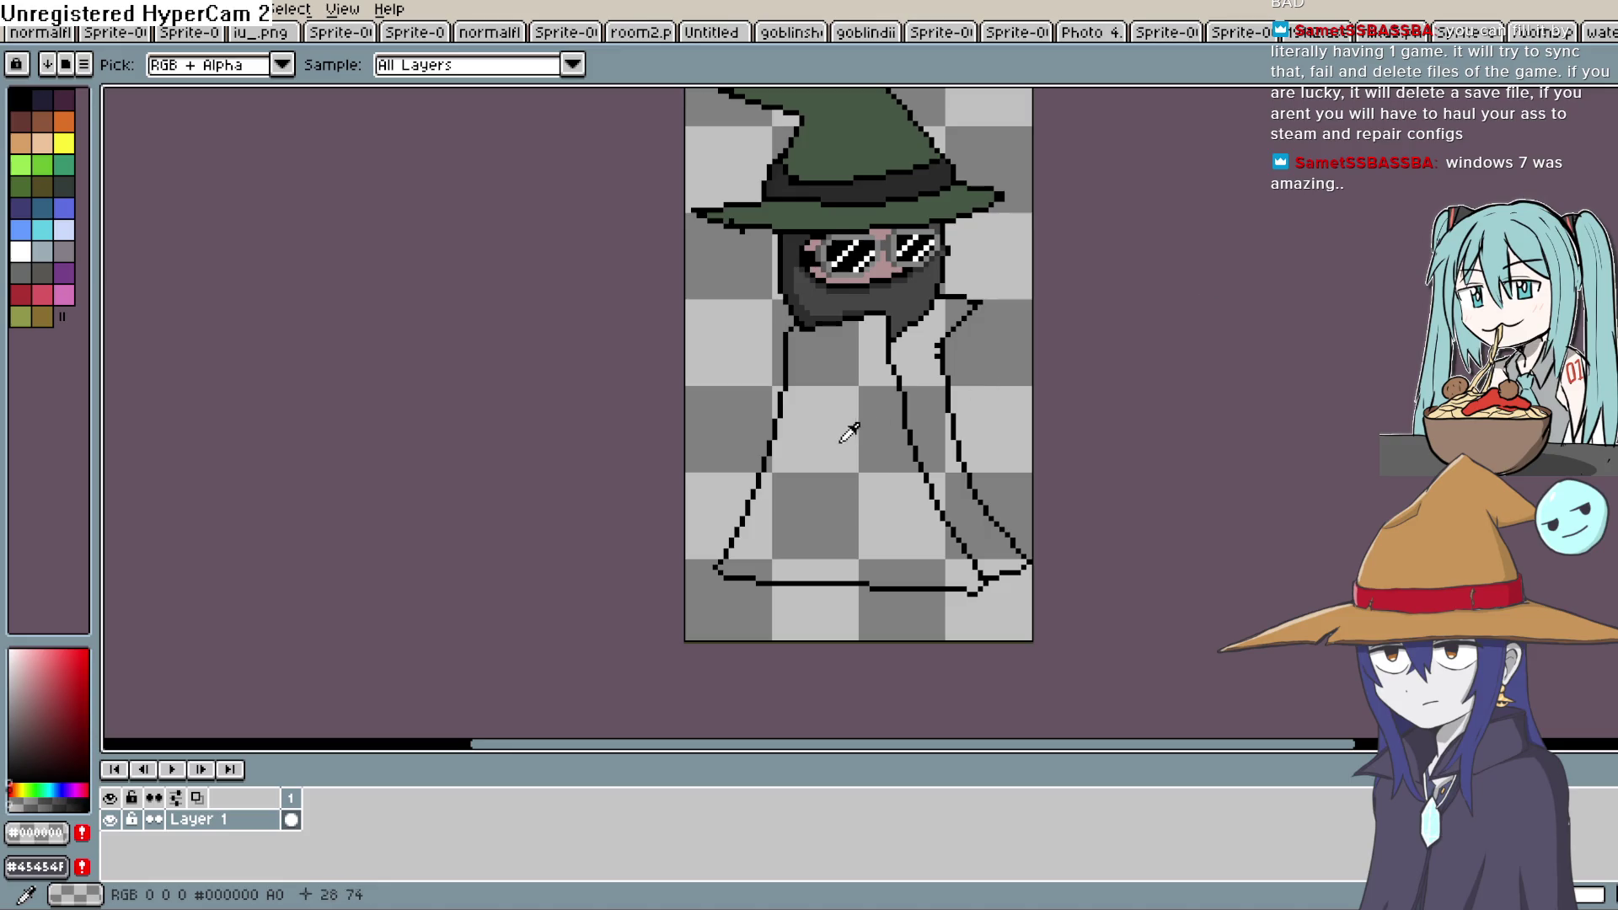
left_click(14, 729)
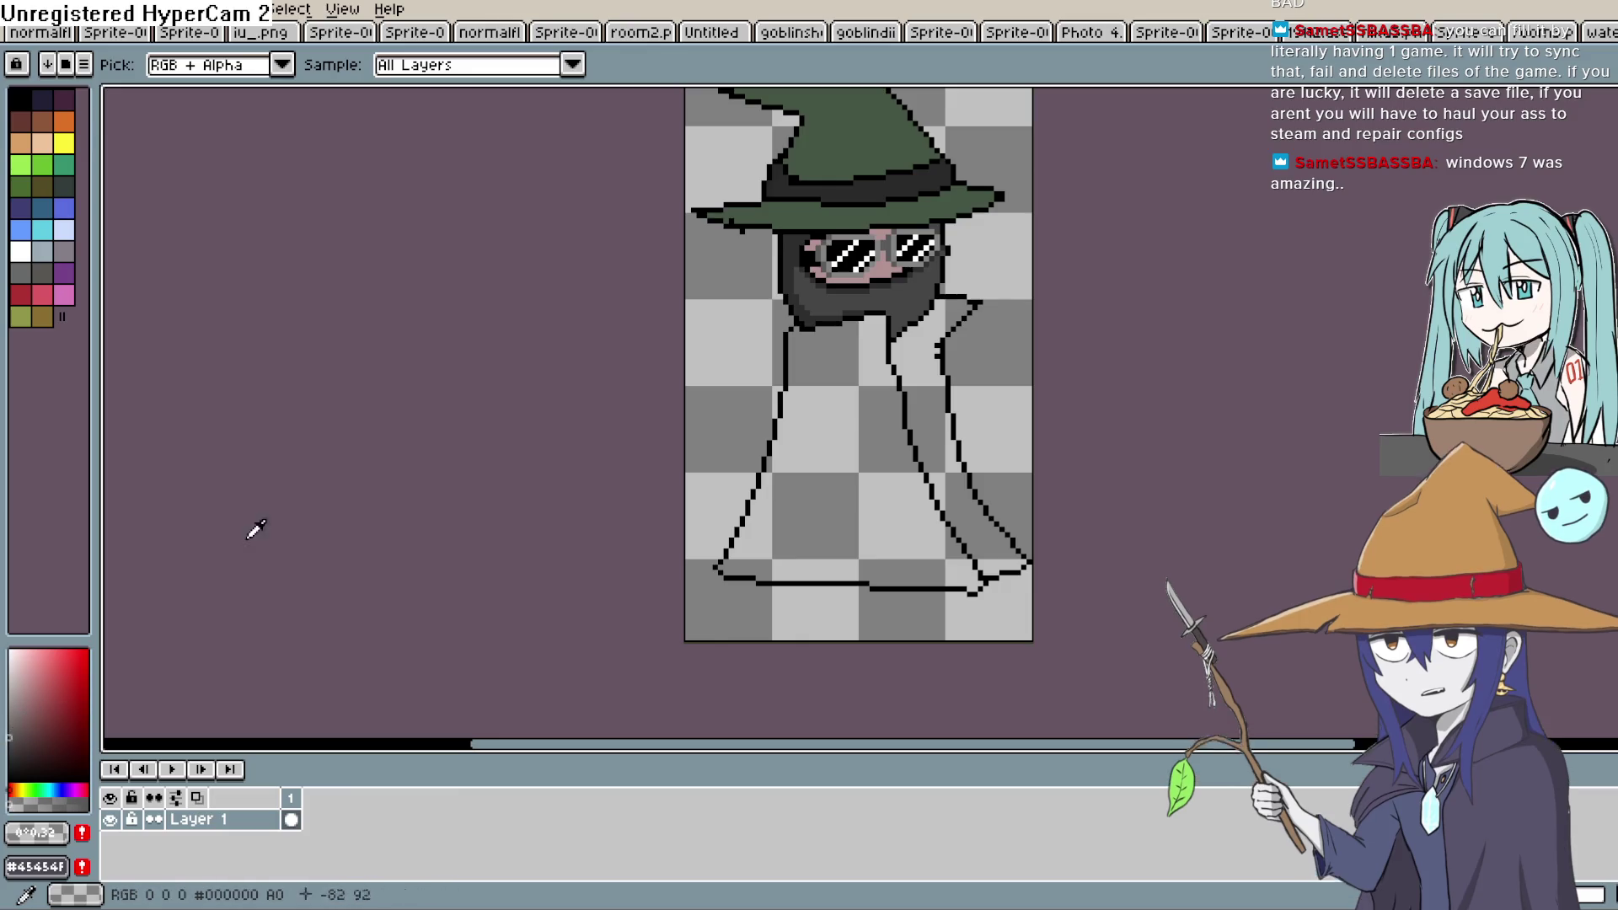
left_click(1610, 162)
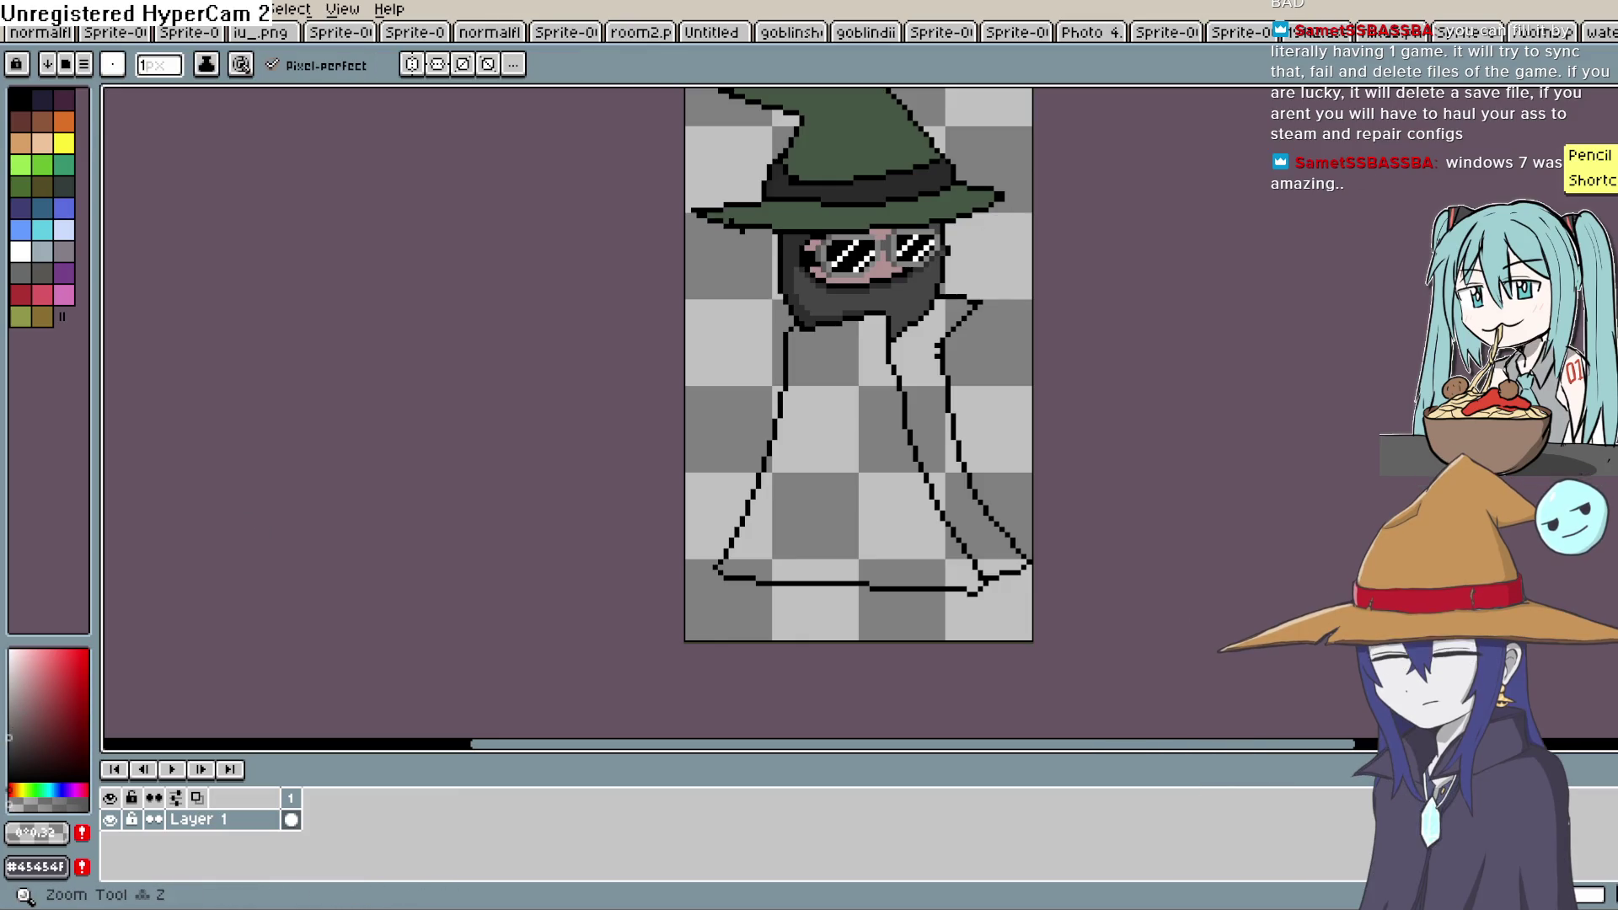
key("g")
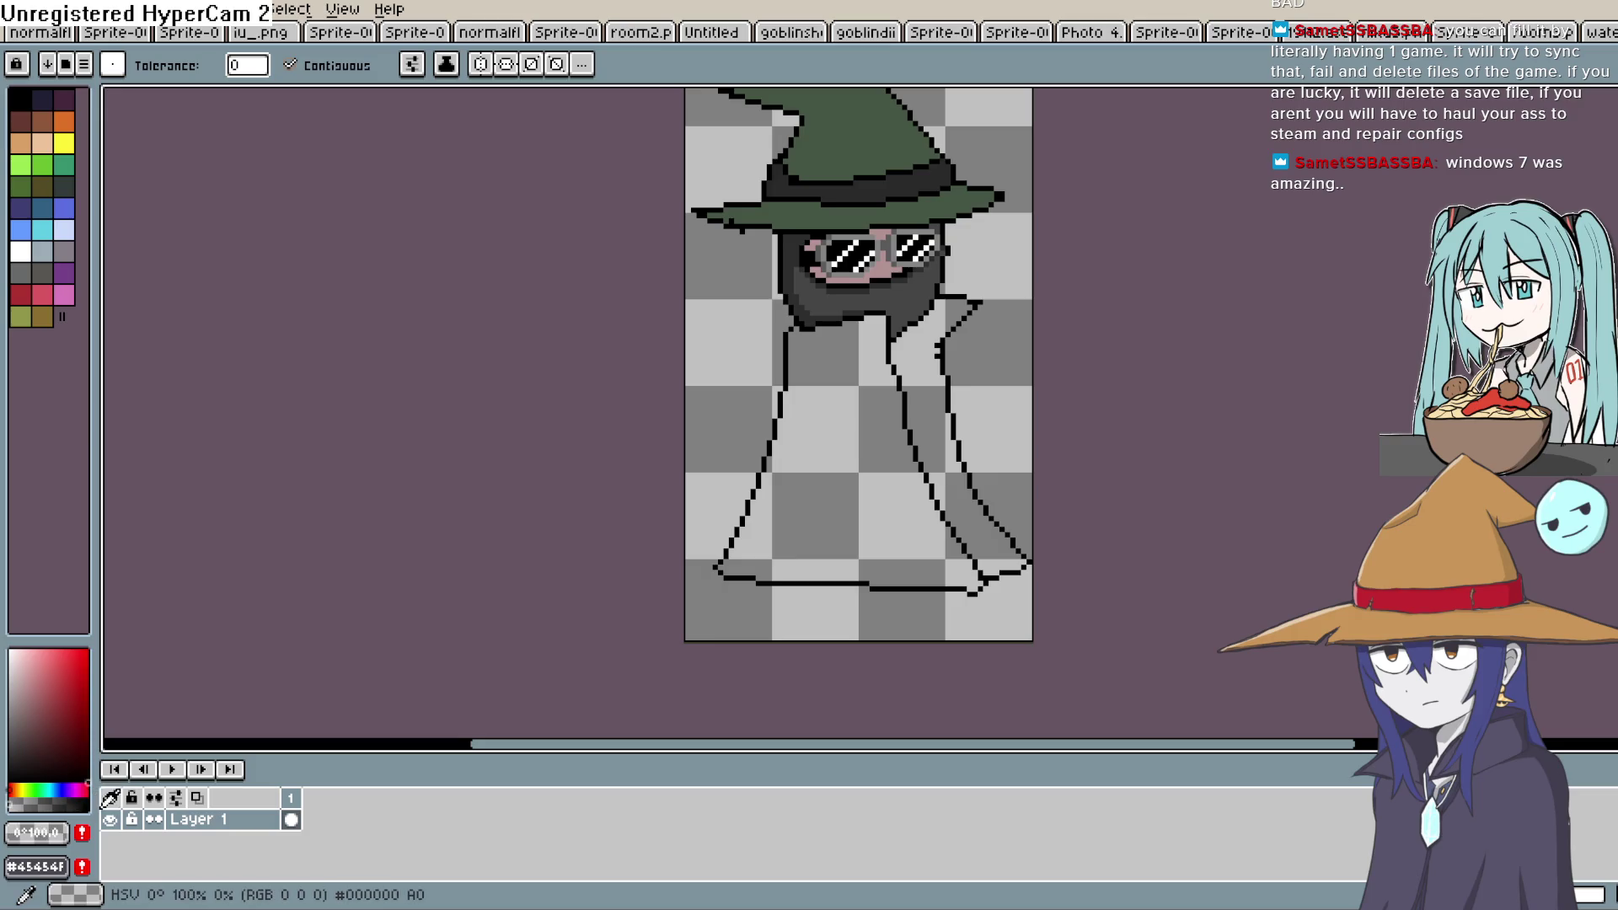
Choose a muted dark green and bucket-fill the robe's main body and right-hand fold
left_click(32, 790)
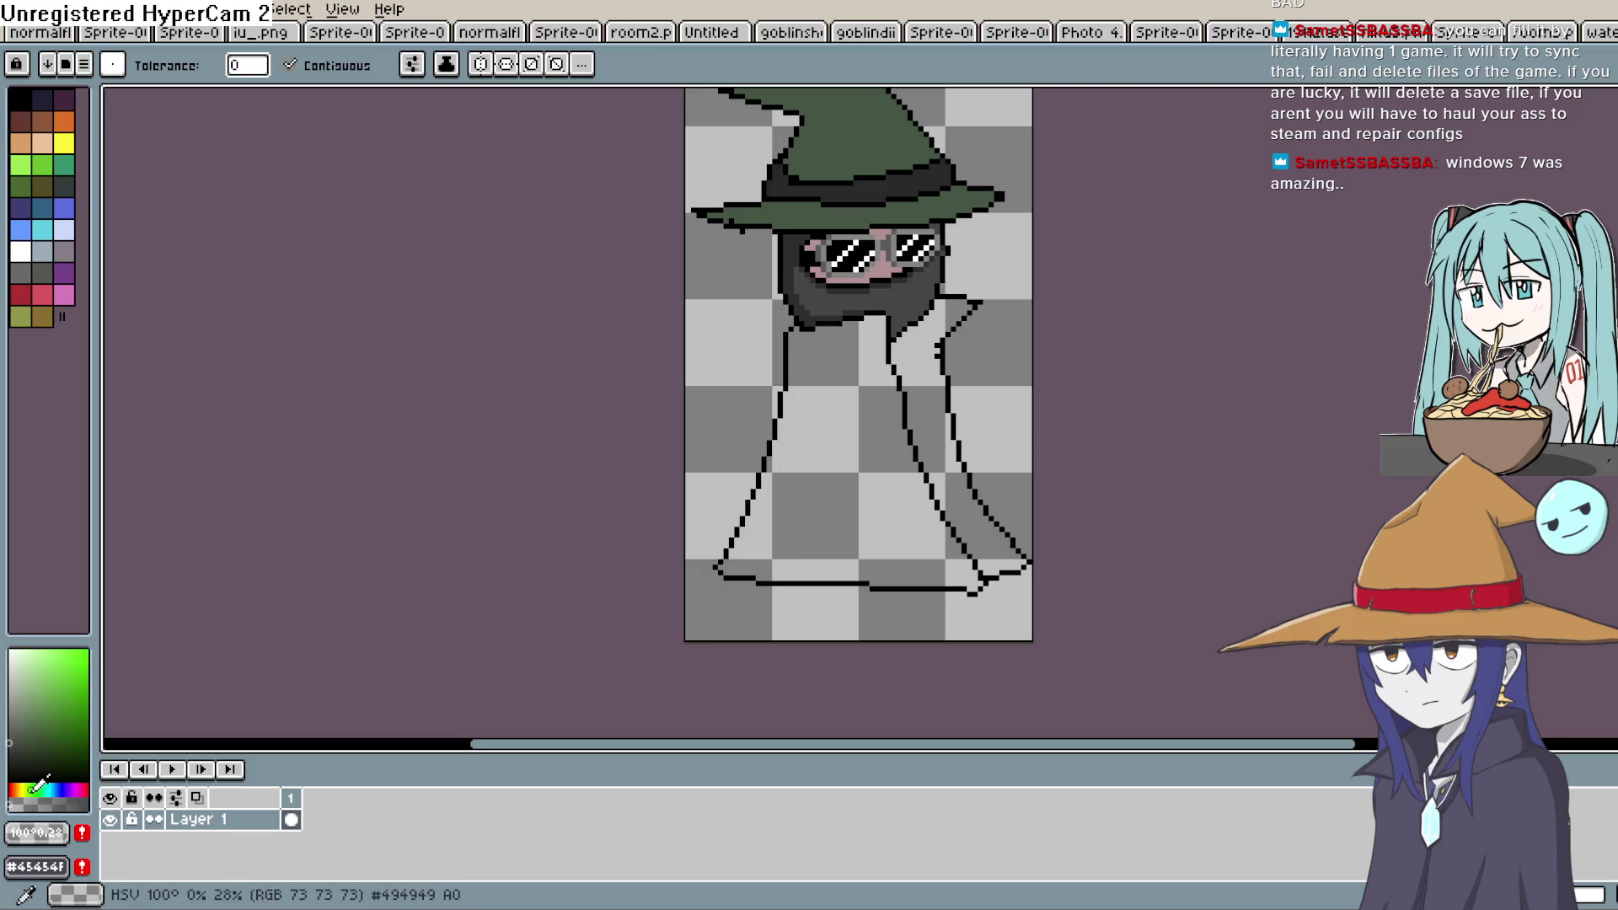
left_click(21, 735)
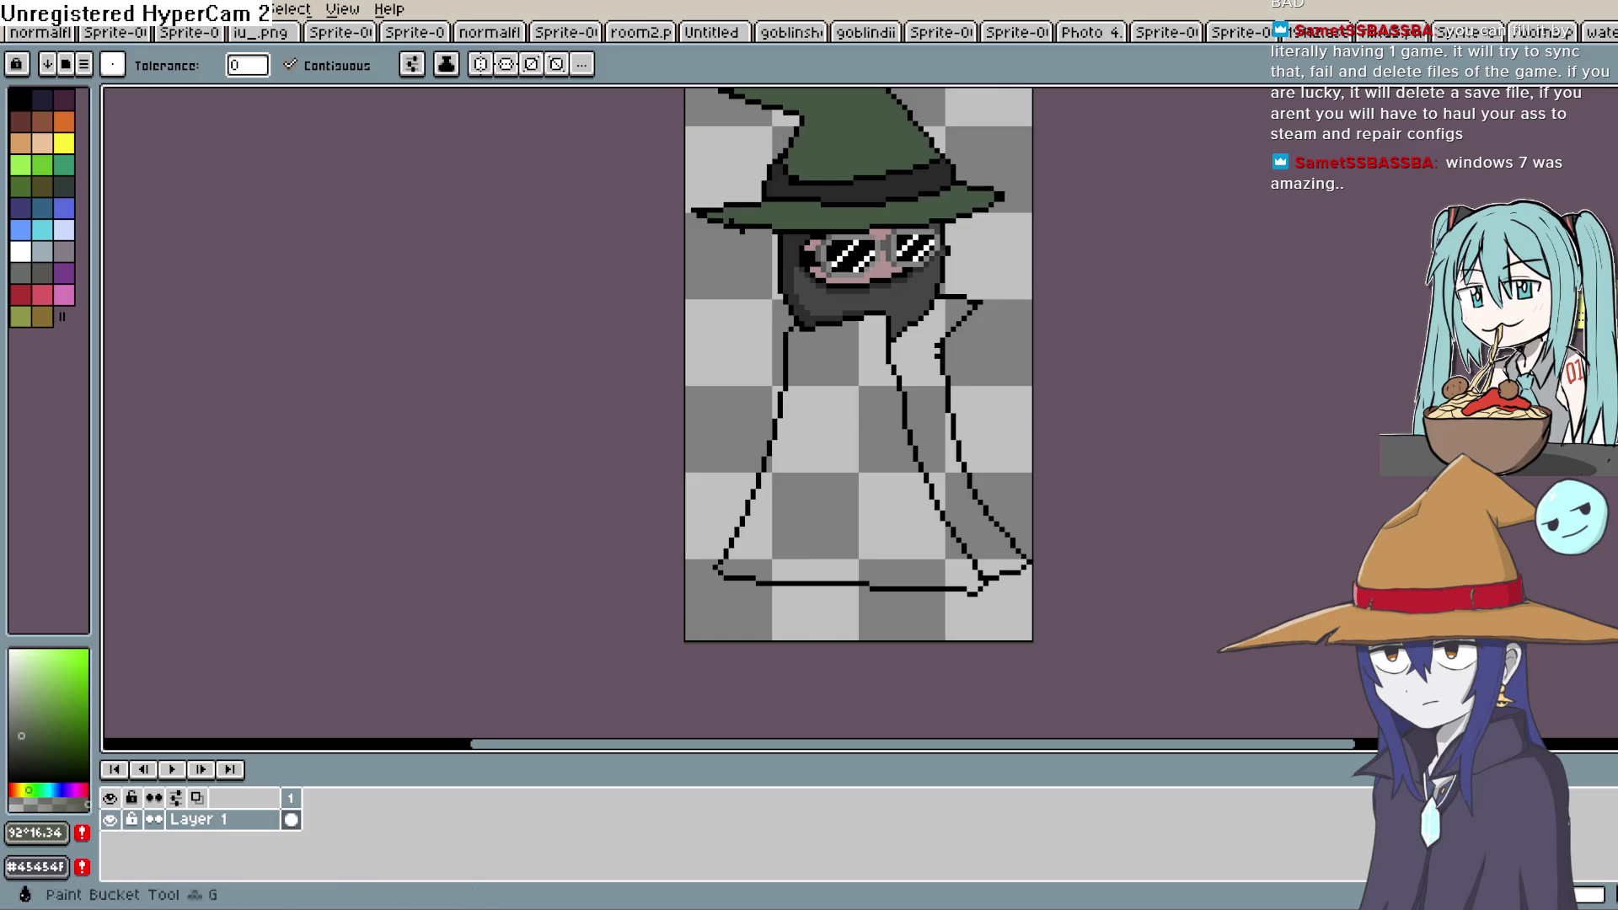
left_click(867, 458)
left_click(927, 427)
left_click_drag(951, 388, 928, 468)
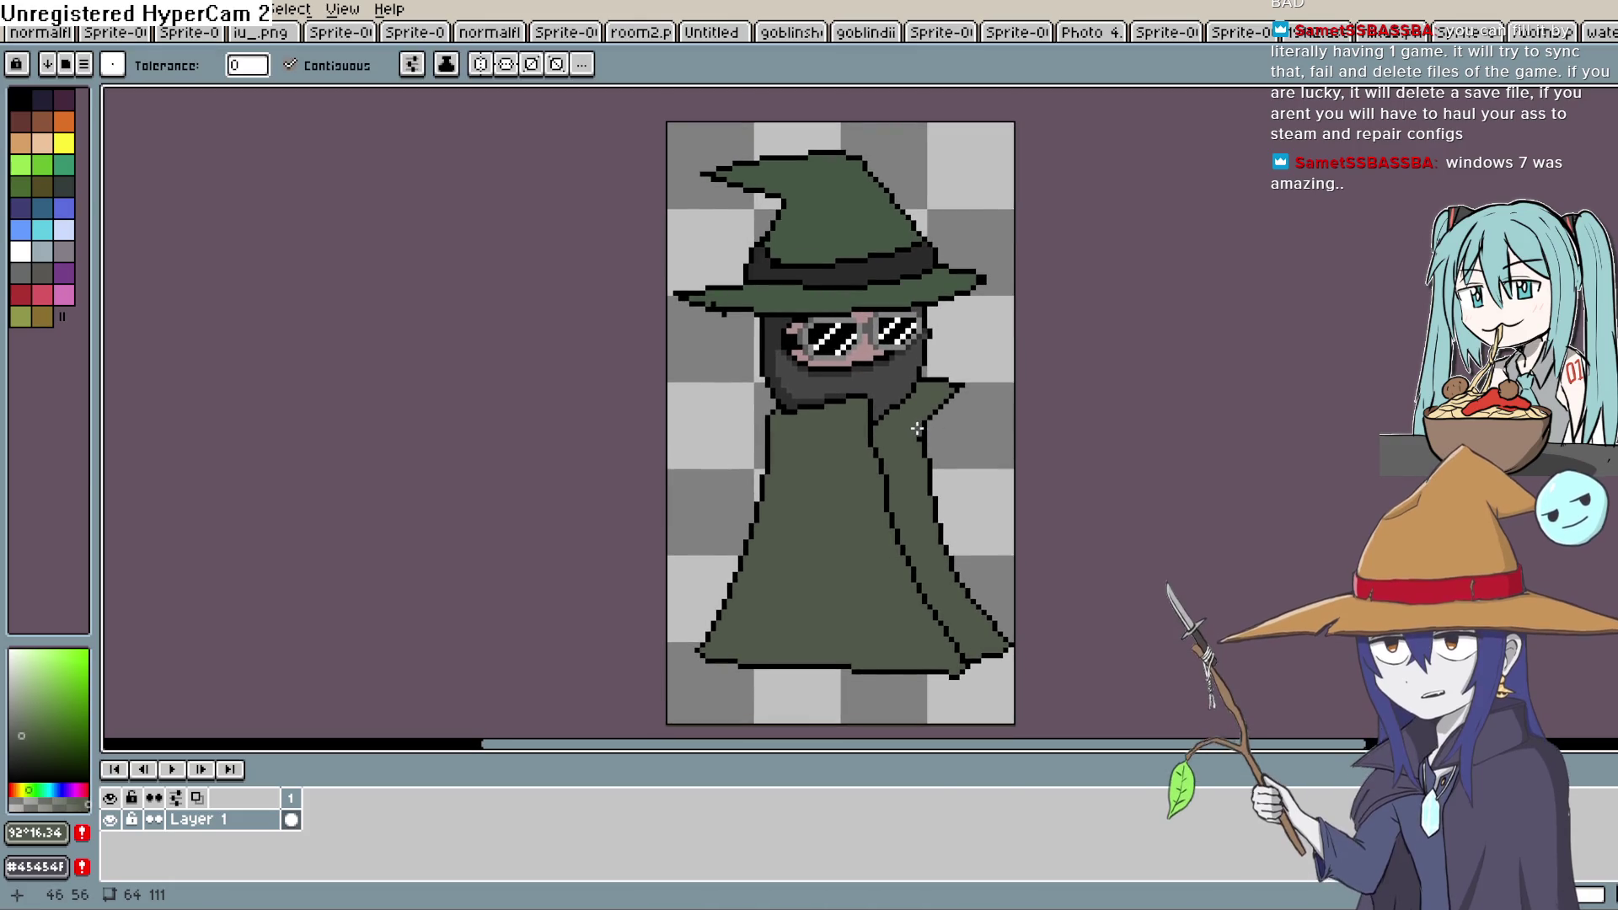
mouse_move(906, 424)
left_mouse_down()
mouse_move(843, 390)
mouse_move(879, 397)
left_mouse_up()
scroll(891, 390, "down", 1)
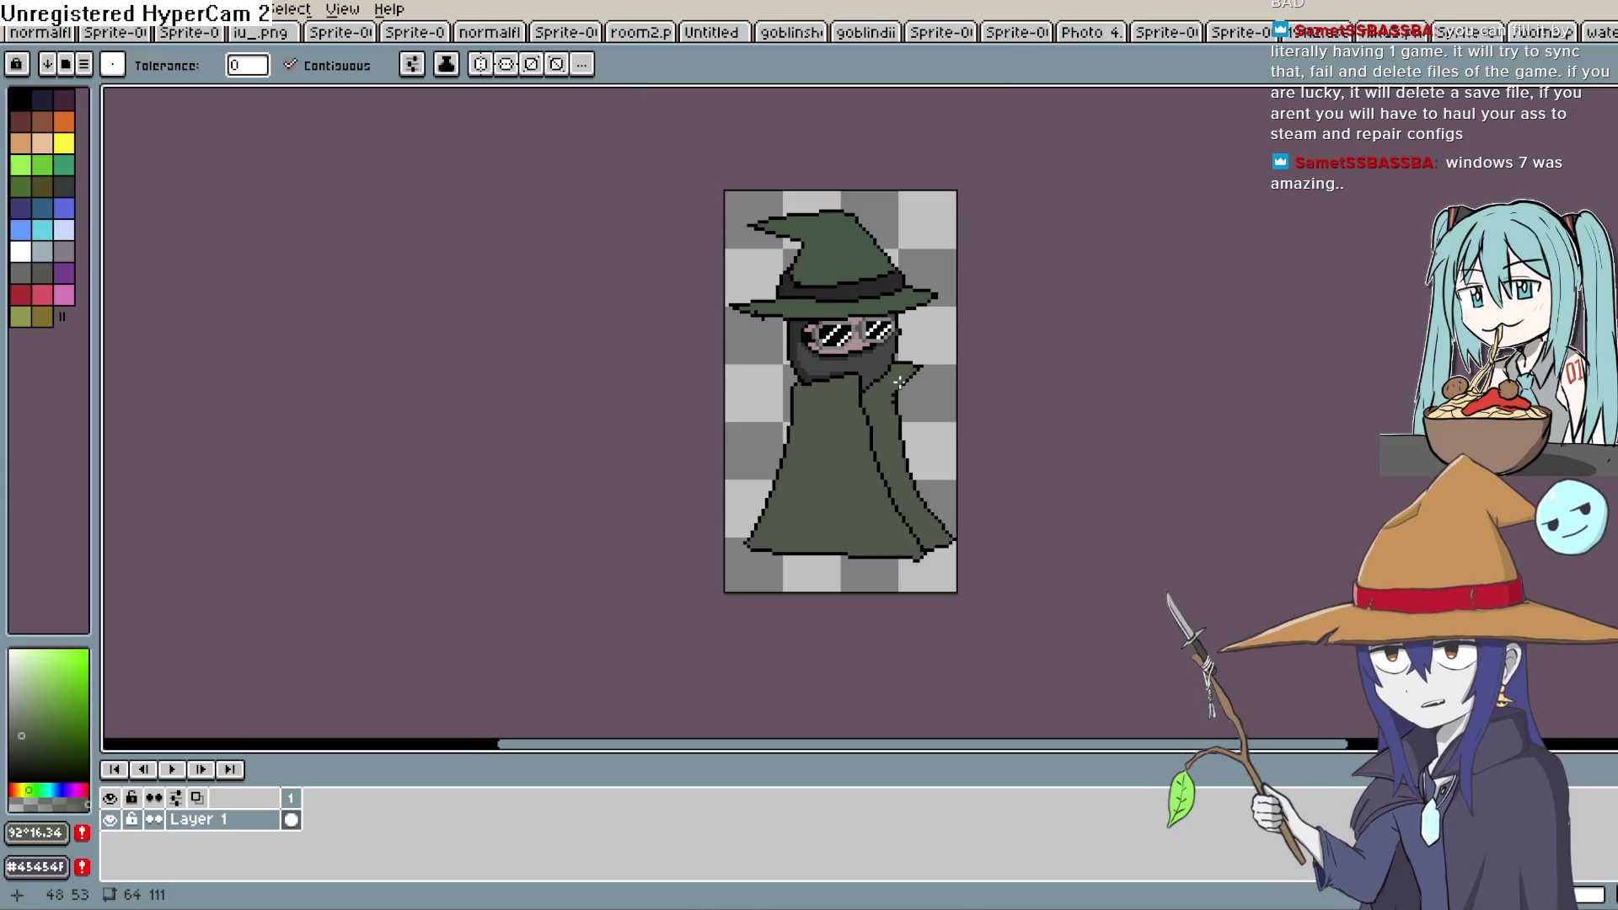
scroll(894, 389, "up", 3)
scroll(894, 396, "down", 3)
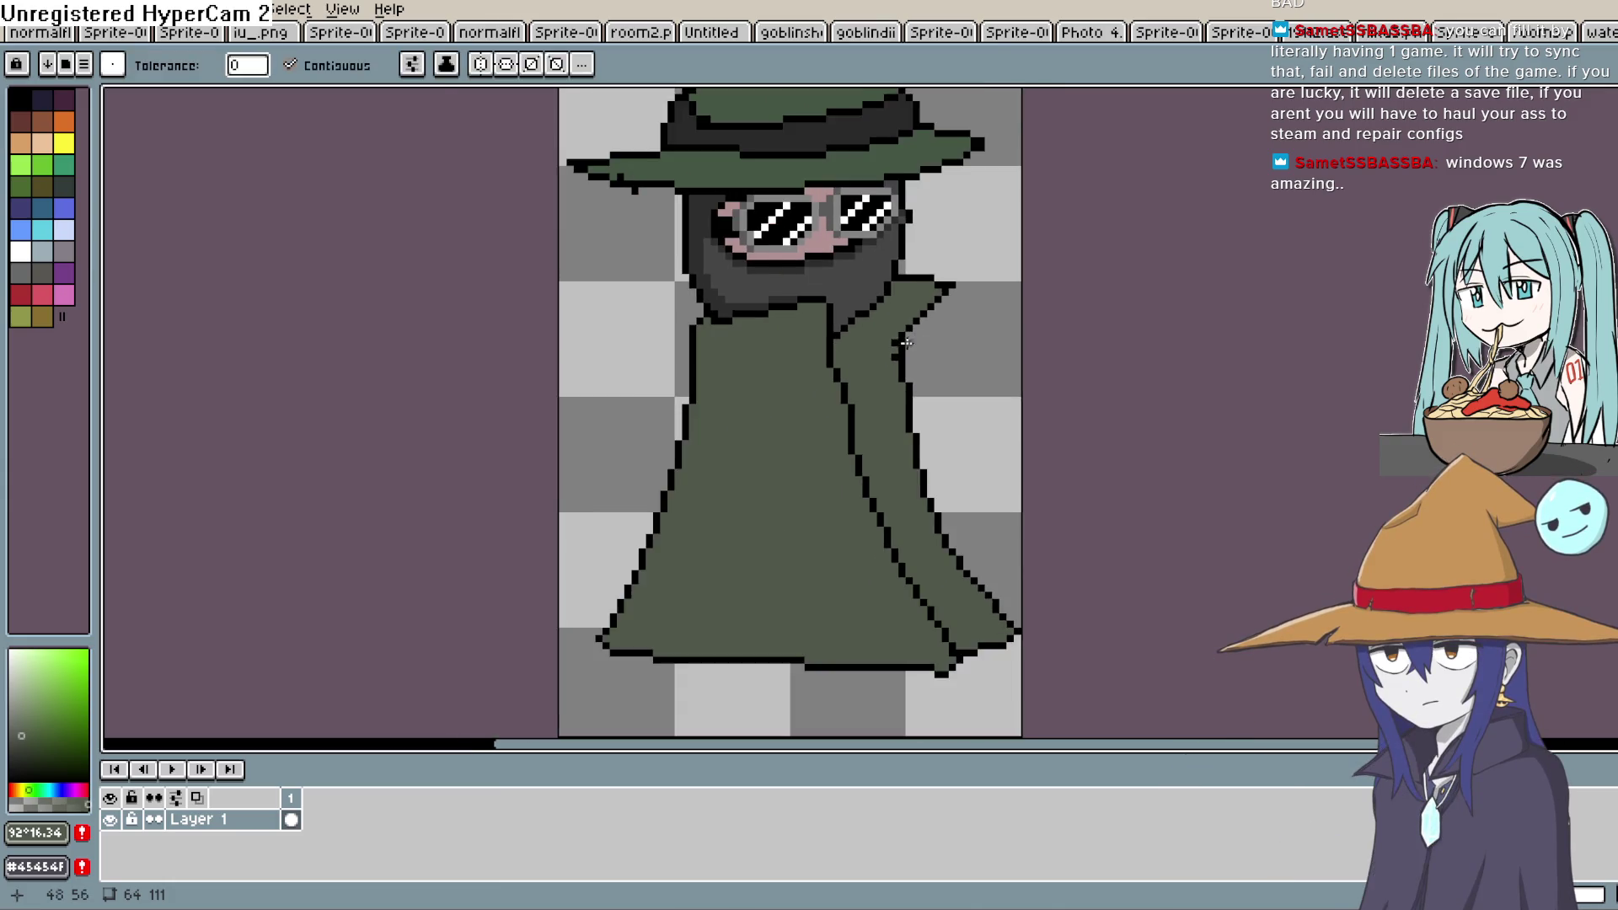
left_click_drag(884, 452, 885, 387)
left_click_drag(1109, 281, 1050, 291)
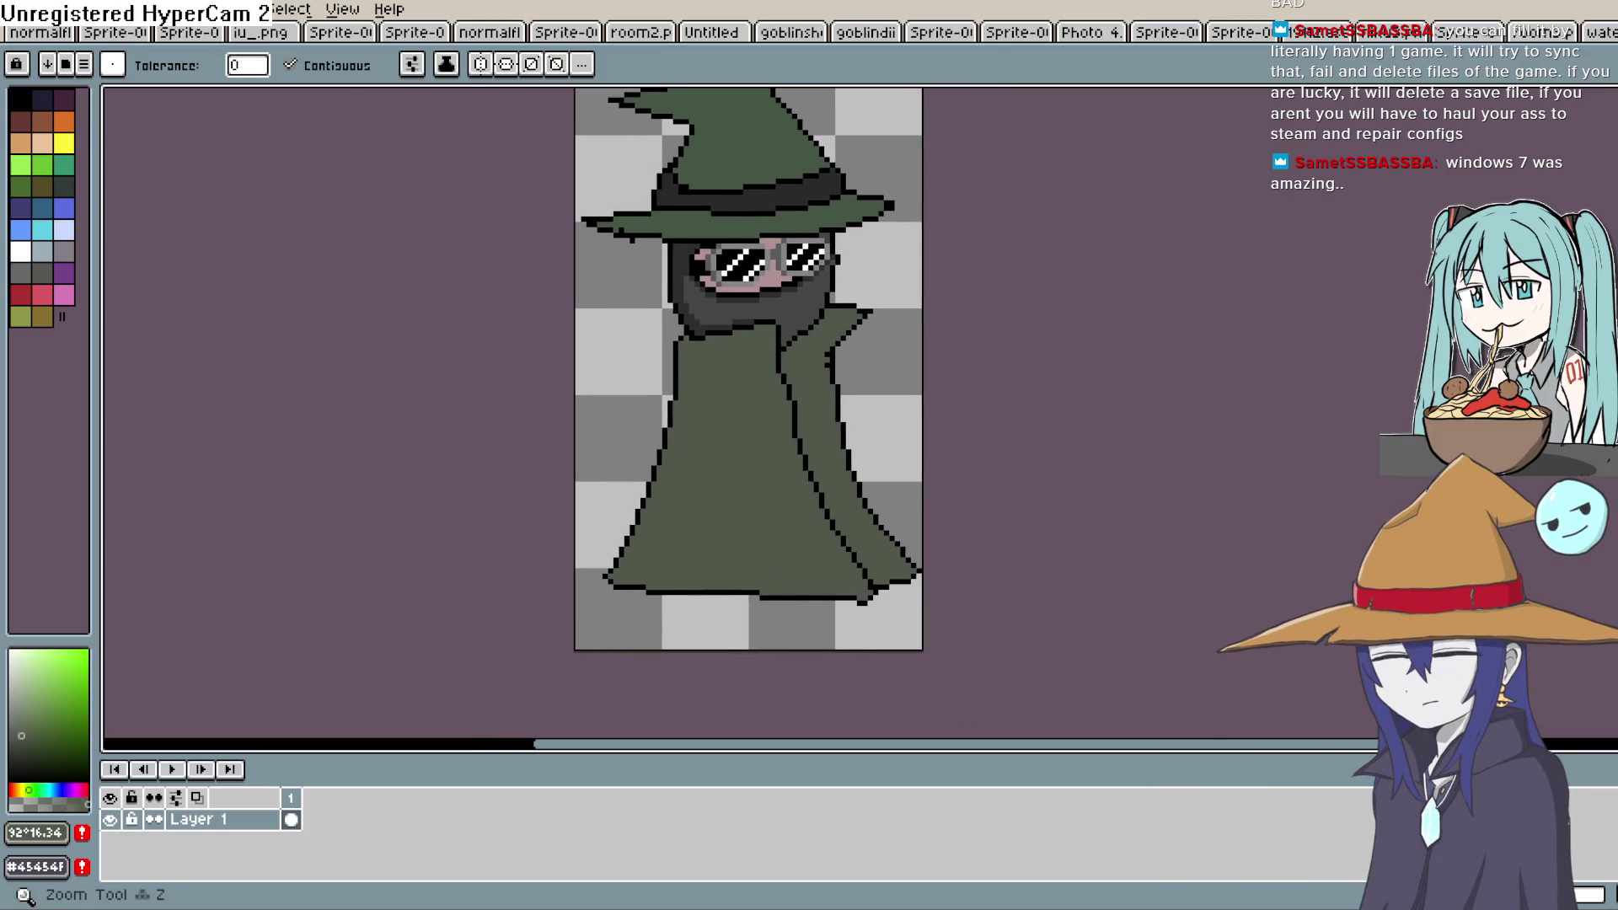
Draw a darker green line down the right robe fold and fill the enclosed strip
left_click(29, 747)
scroll(771, 325, "up", 2)
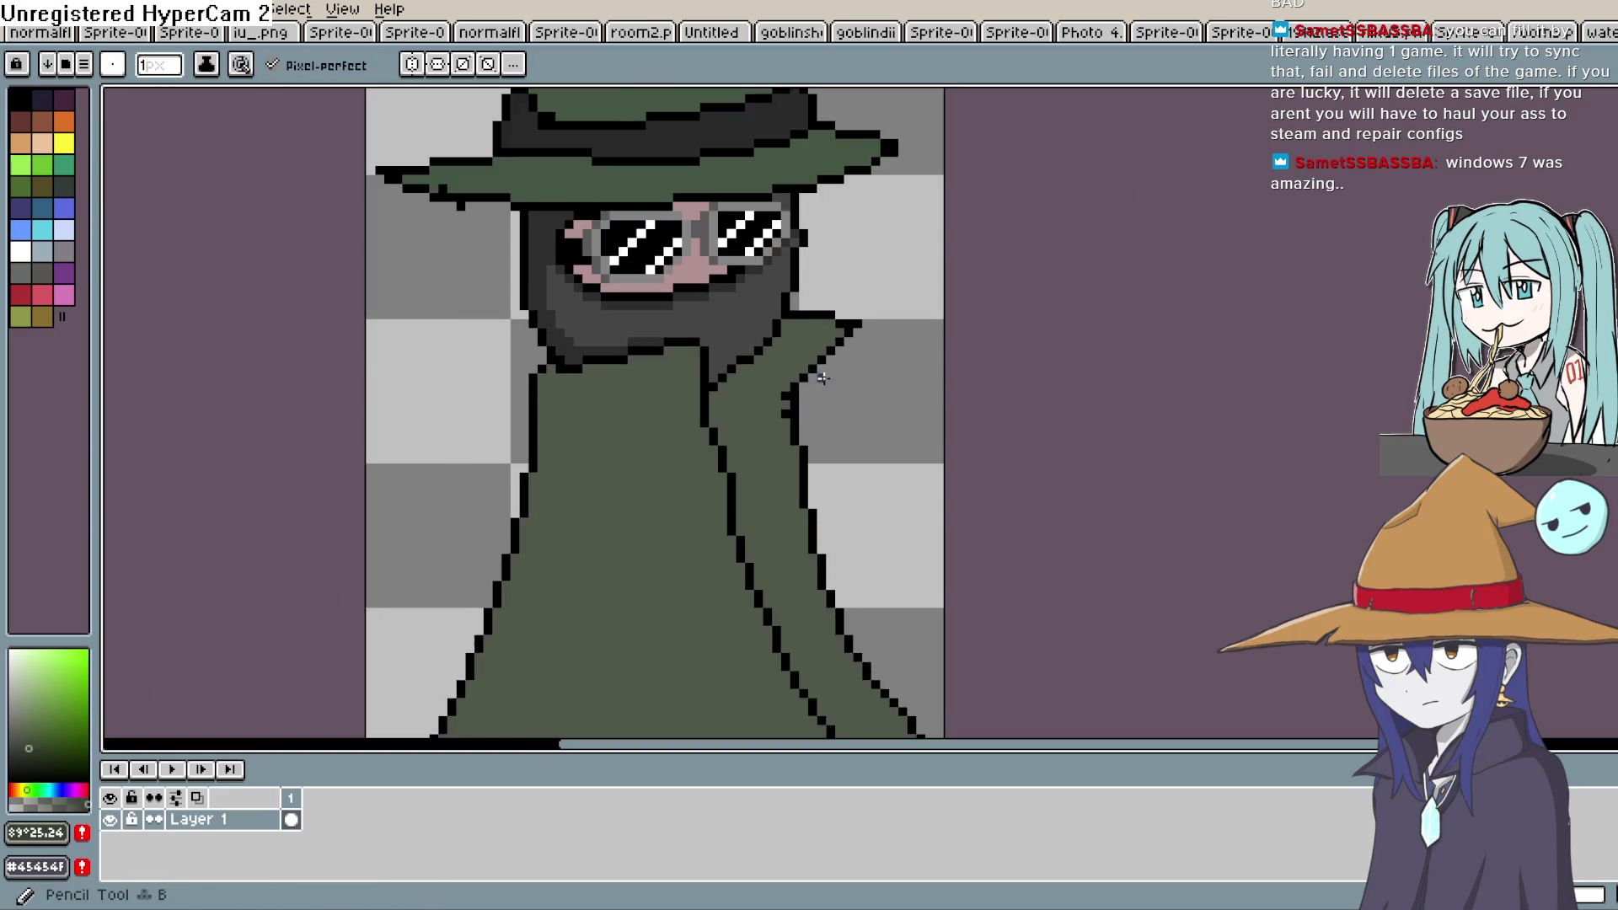
mouse_move(775, 268)
left_mouse_down()
mouse_move(762, 337)
mouse_move(804, 522)
mouse_move(908, 676)
left_mouse_up()
key("u")
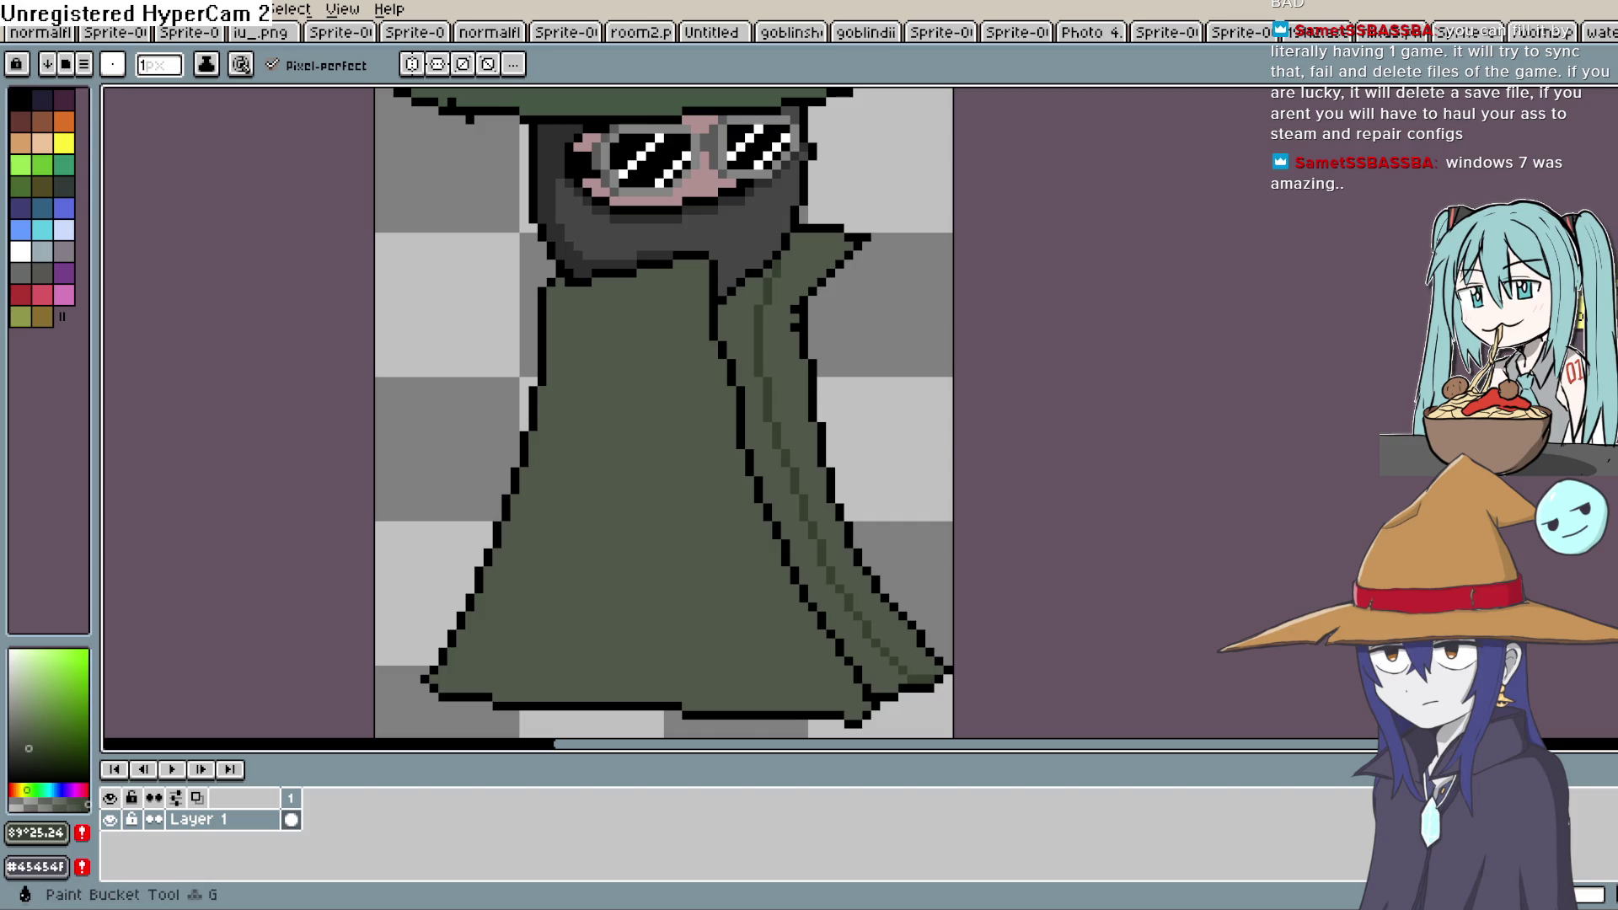
left_click(766, 463)
left_click_drag(790, 348, 814, 541)
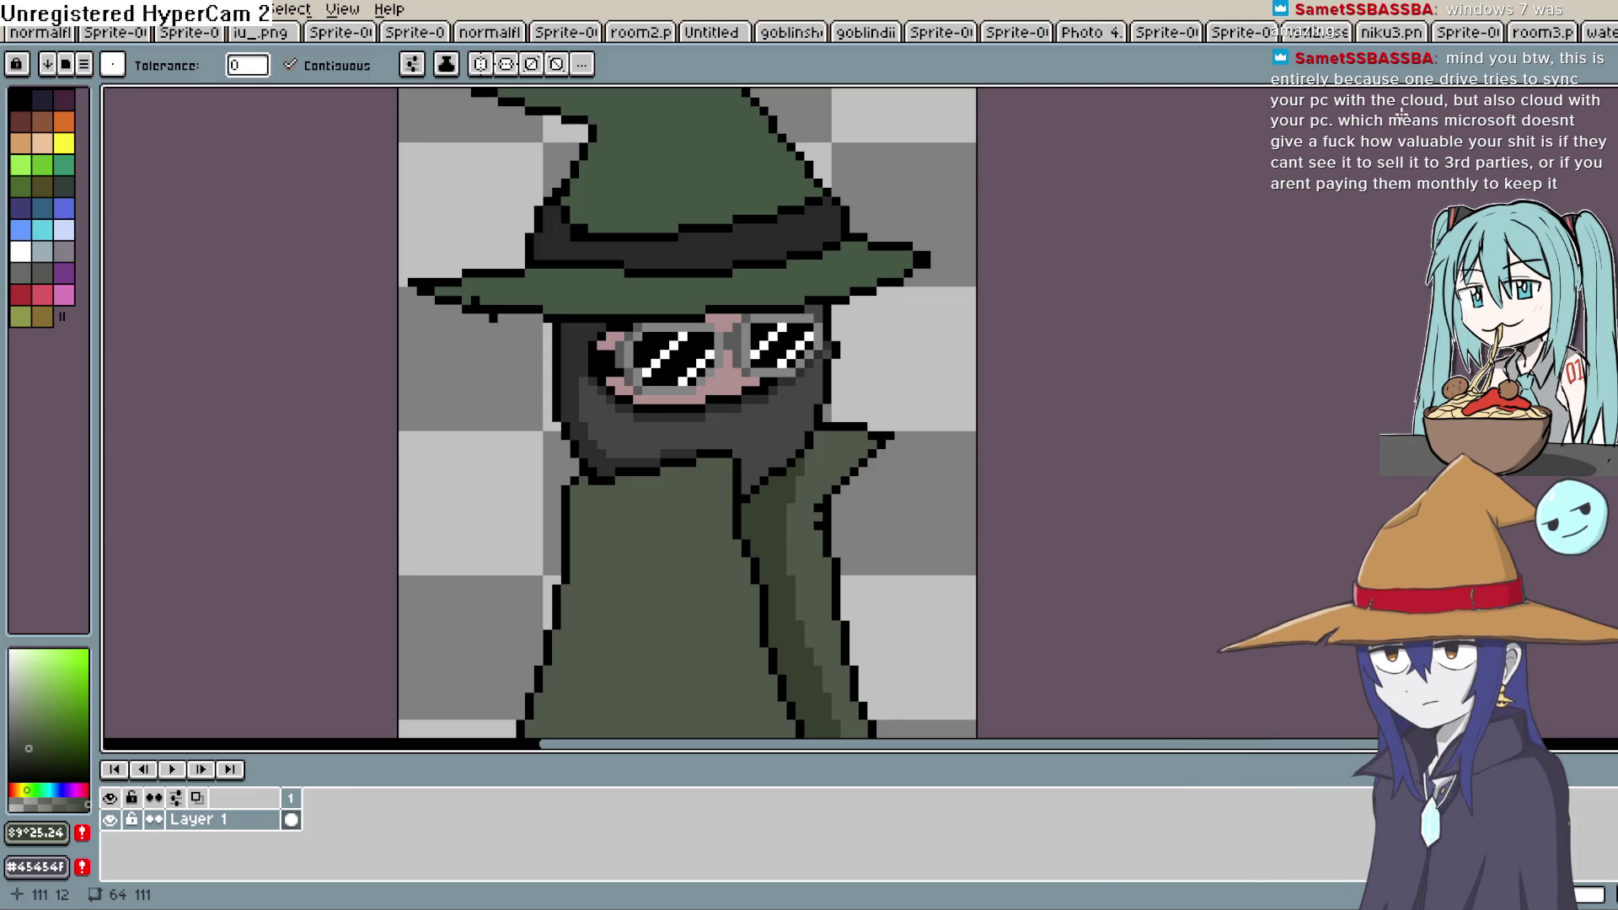
key("b")
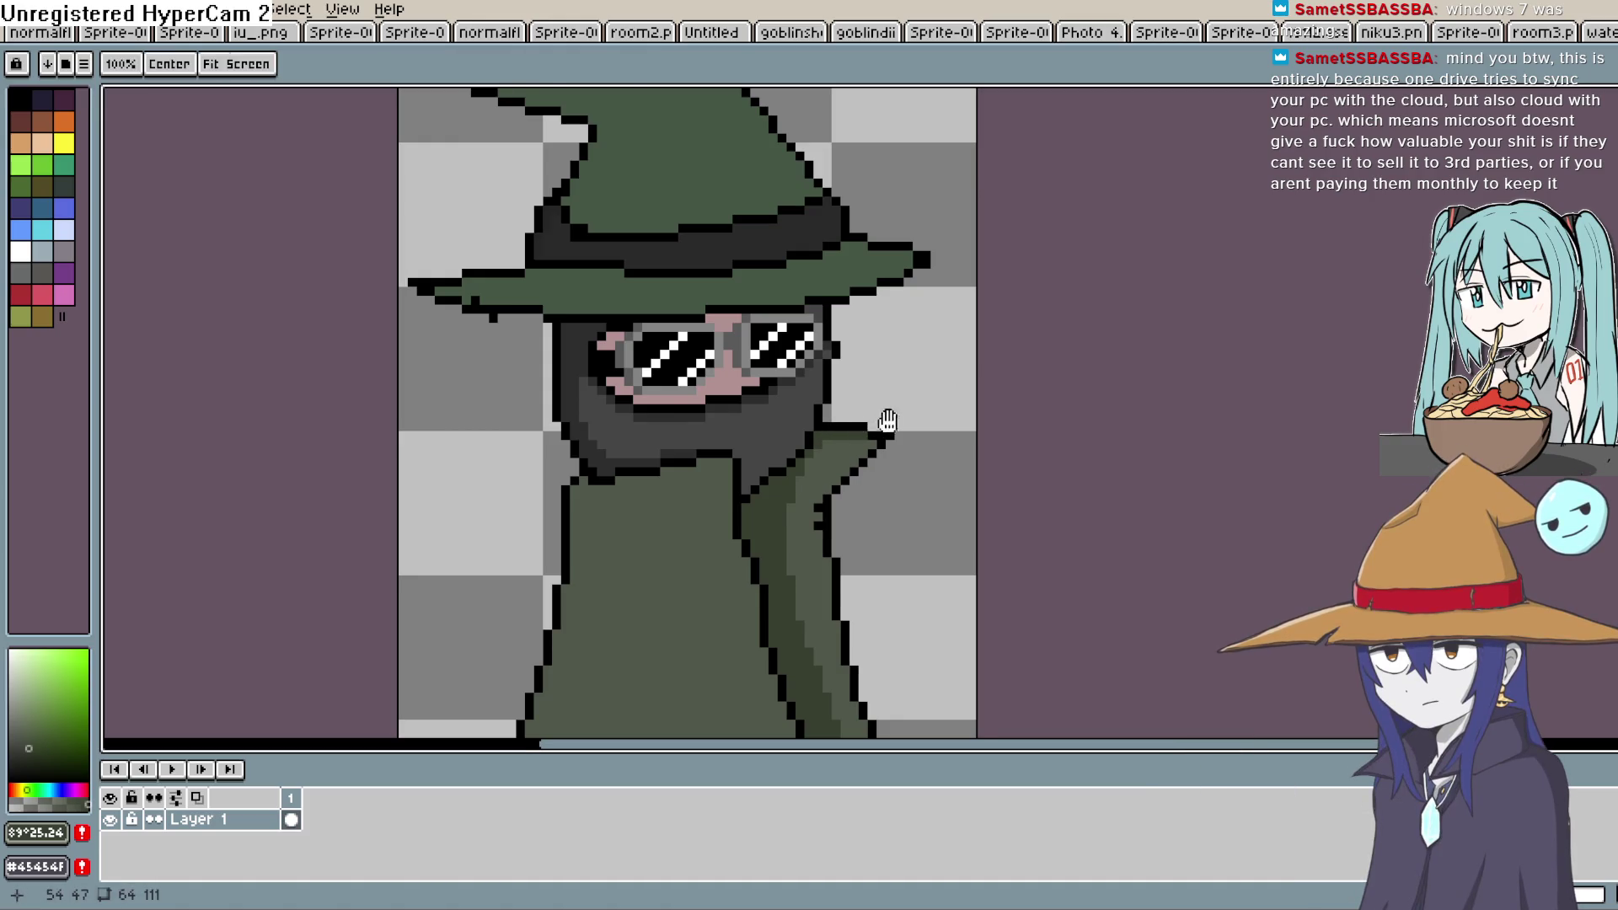
Eyedrop the darker shading green and draw shading along the hat brim
scroll(892, 489, "up", 2)
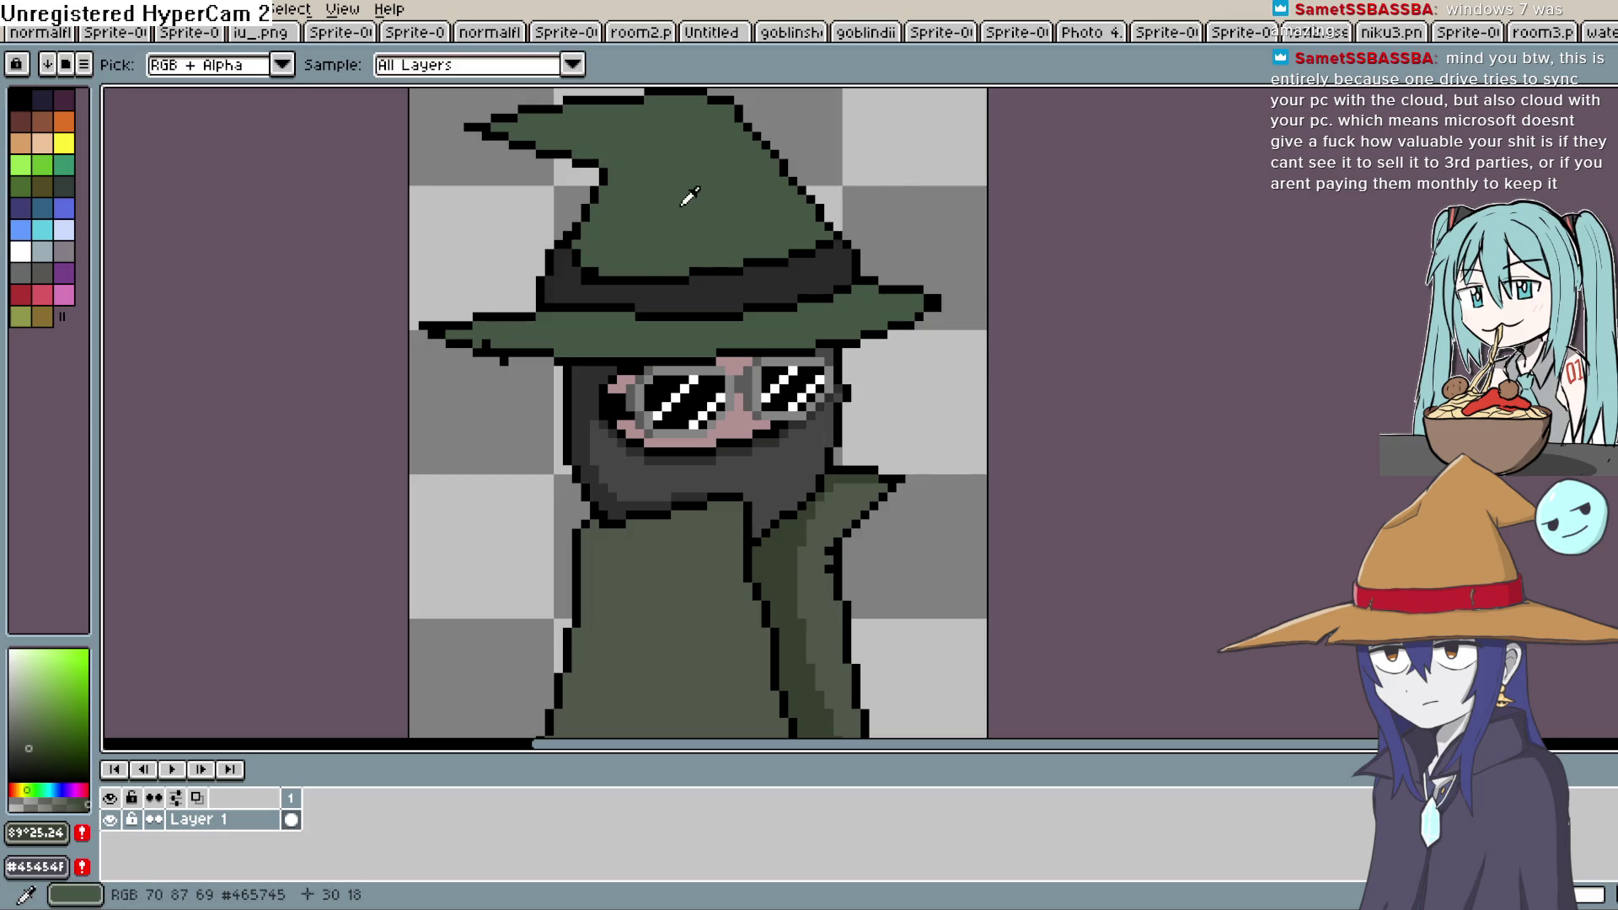
left_click(805, 657)
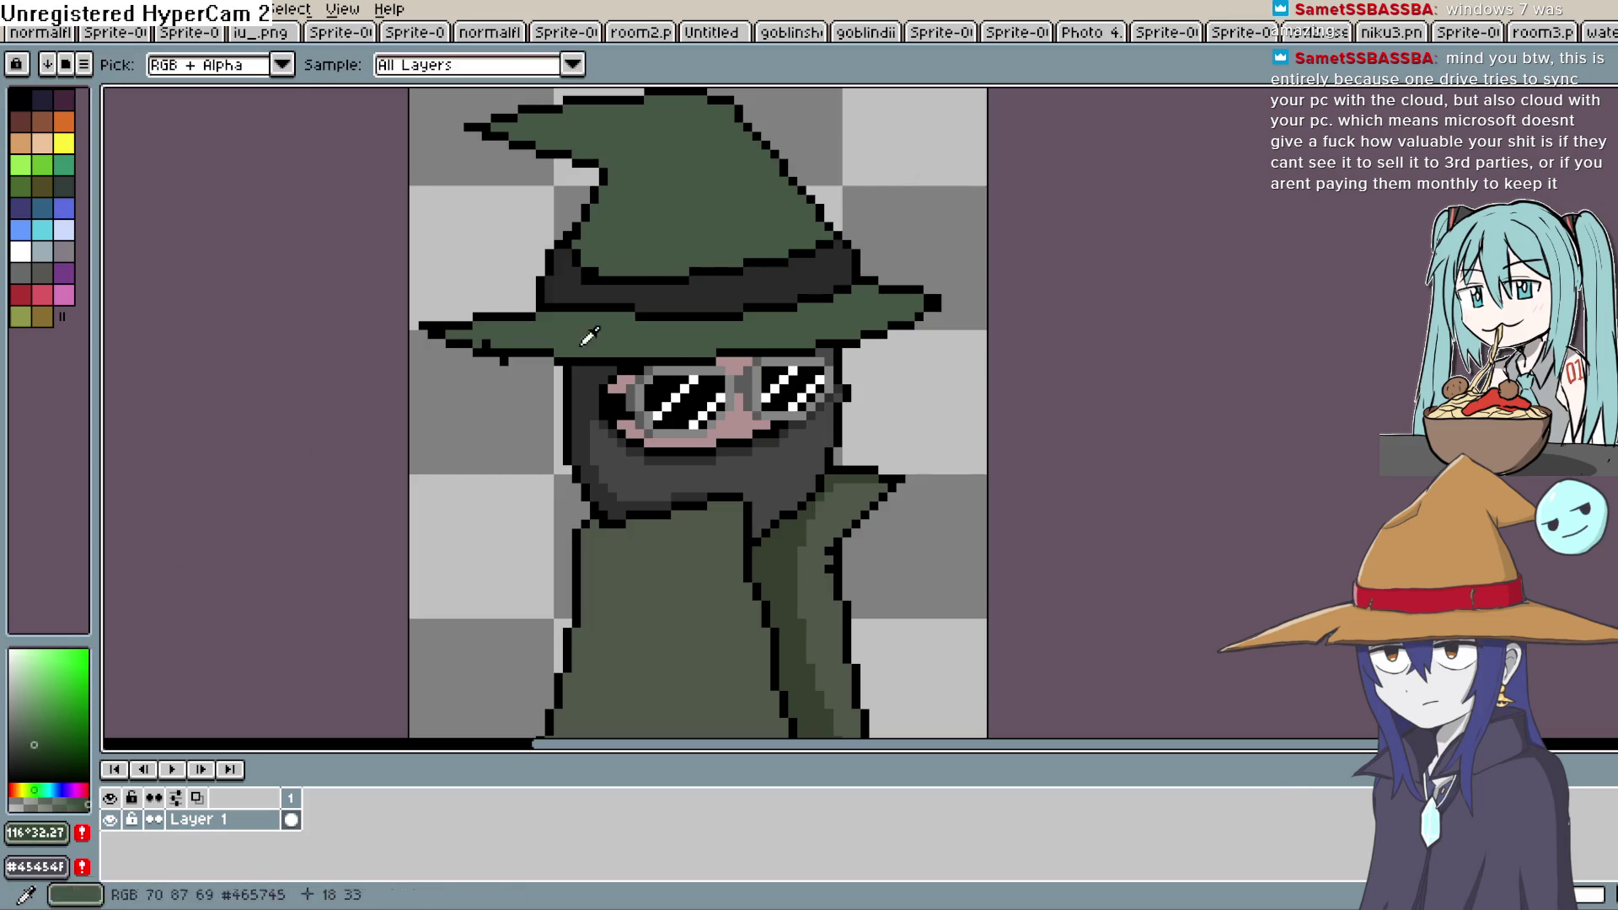
key("b")
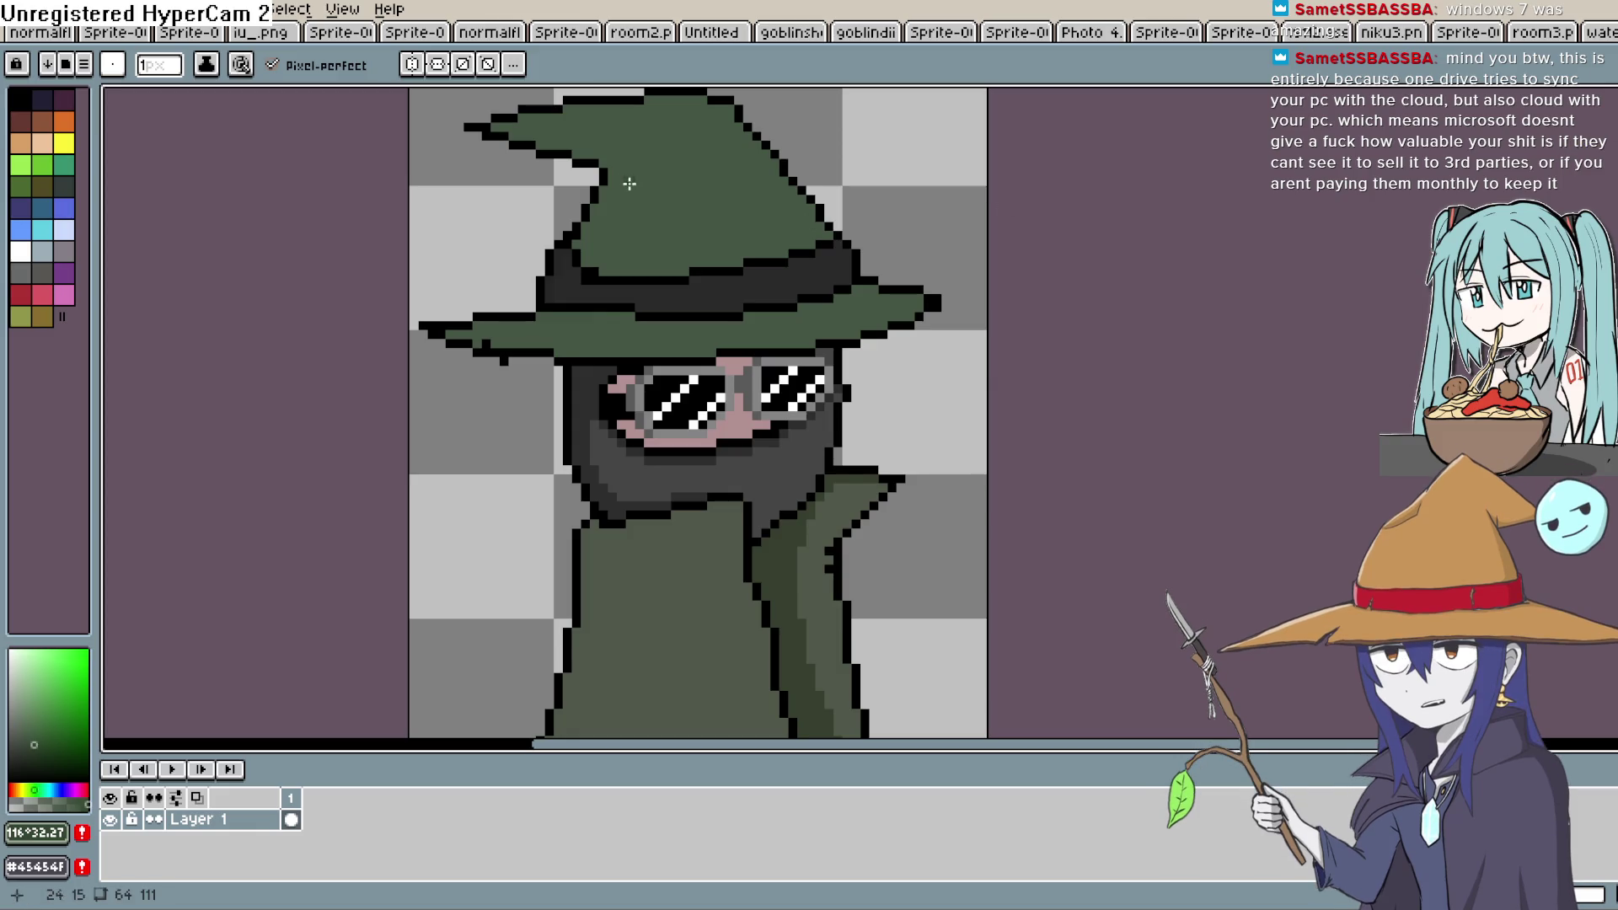
scroll(603, 172, "up", 2)
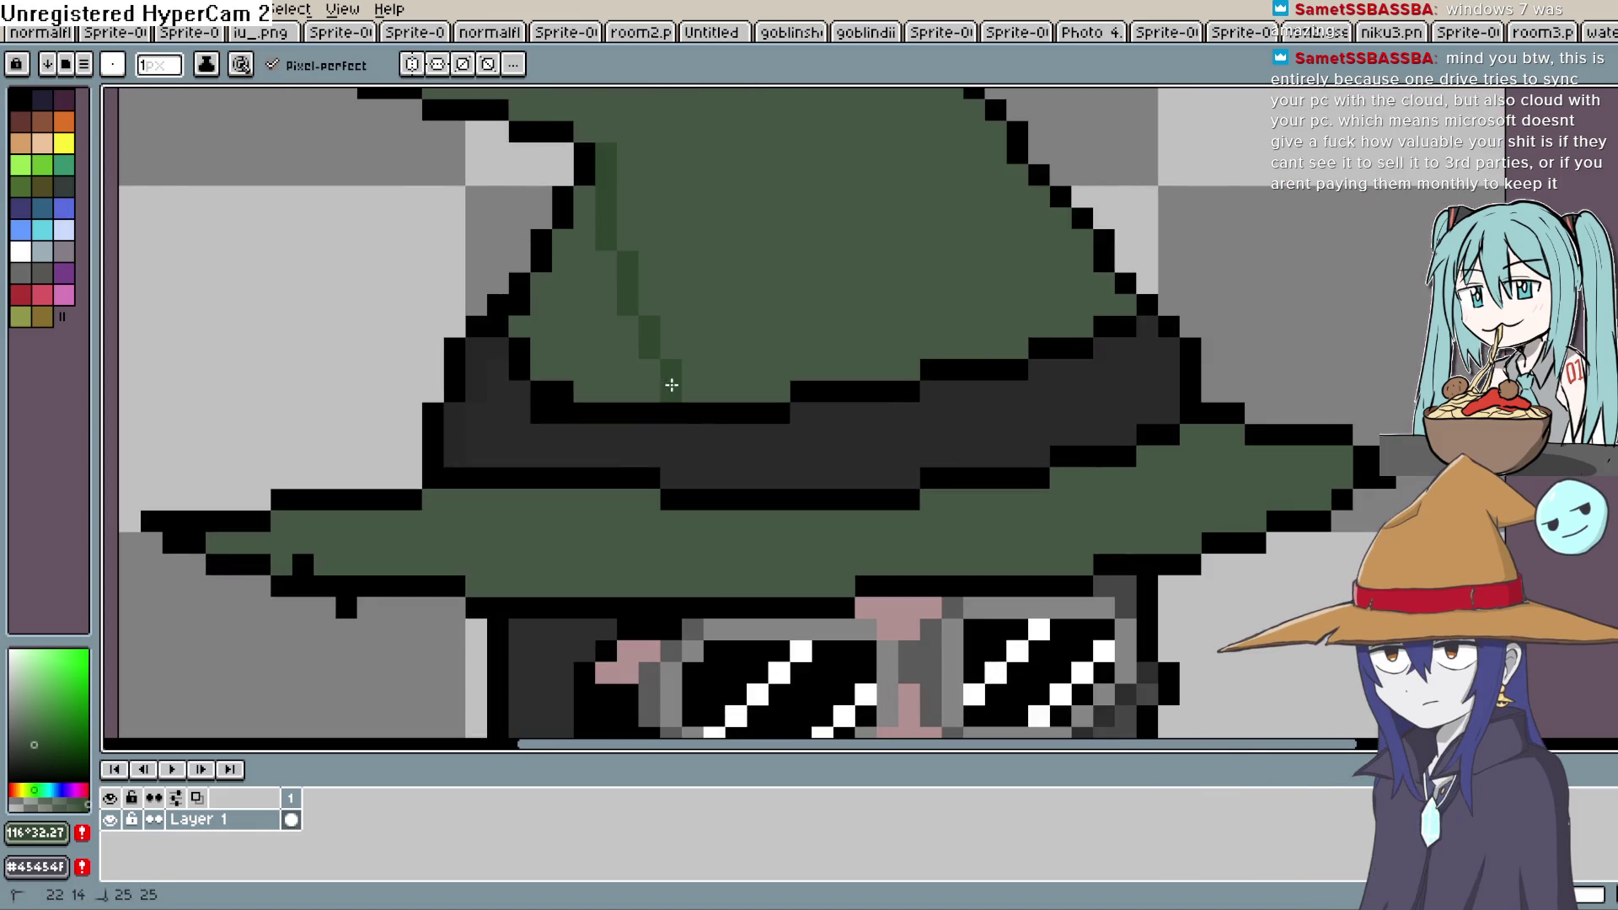
mouse_move(615, 523)
left_mouse_down()
mouse_move(758, 362)
mouse_move(555, 374)
left_mouse_up()
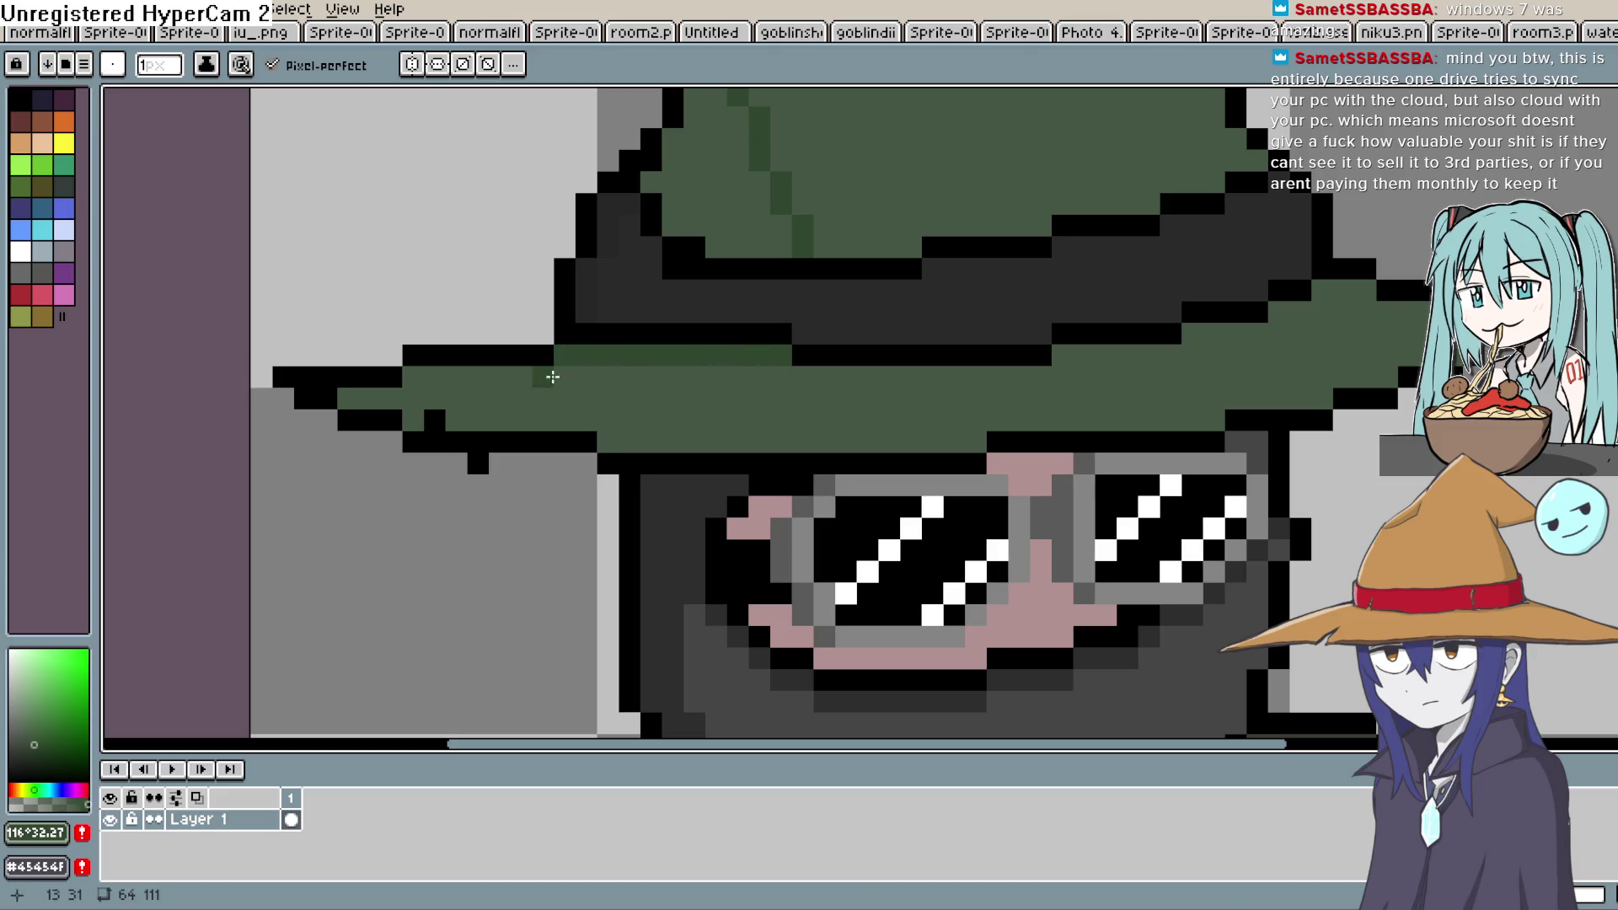
left_click_drag(416, 391, 354, 395)
left_click_drag(451, 395, 645, 375)
Shade the underside of the hat's drooping tip with darker green, then zoom out
left_click_drag(803, 383, 767, 478)
scroll(767, 478, "down", 3)
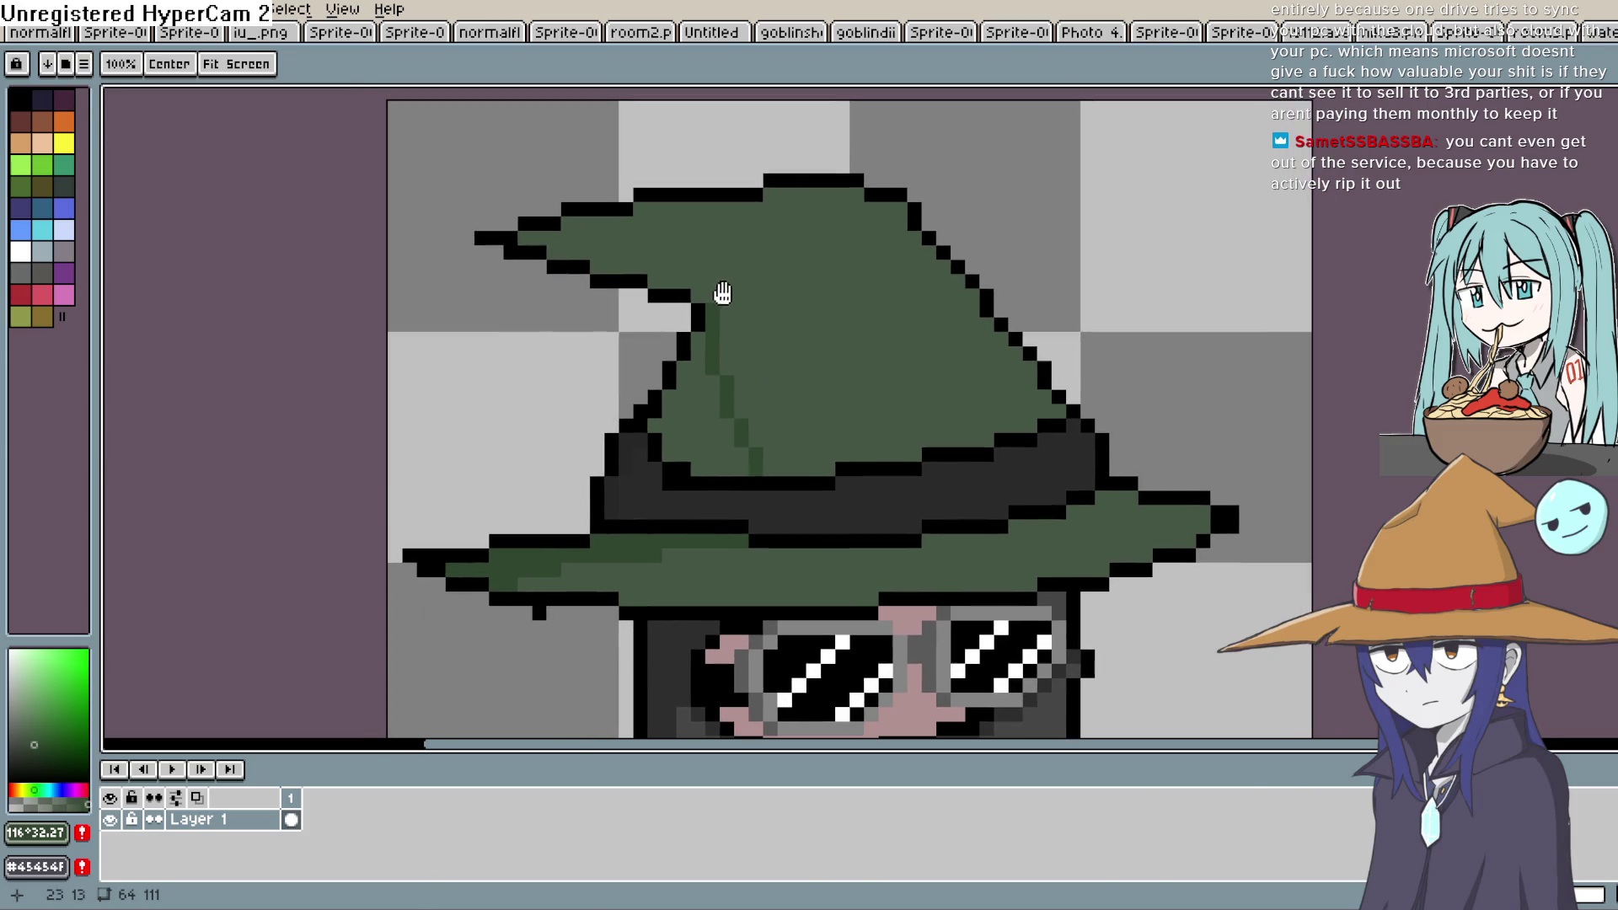
key("b")
mouse_move(657, 272)
left_mouse_down()
mouse_move(548, 247)
mouse_move(543, 226)
mouse_move(530, 238)
left_mouse_up()
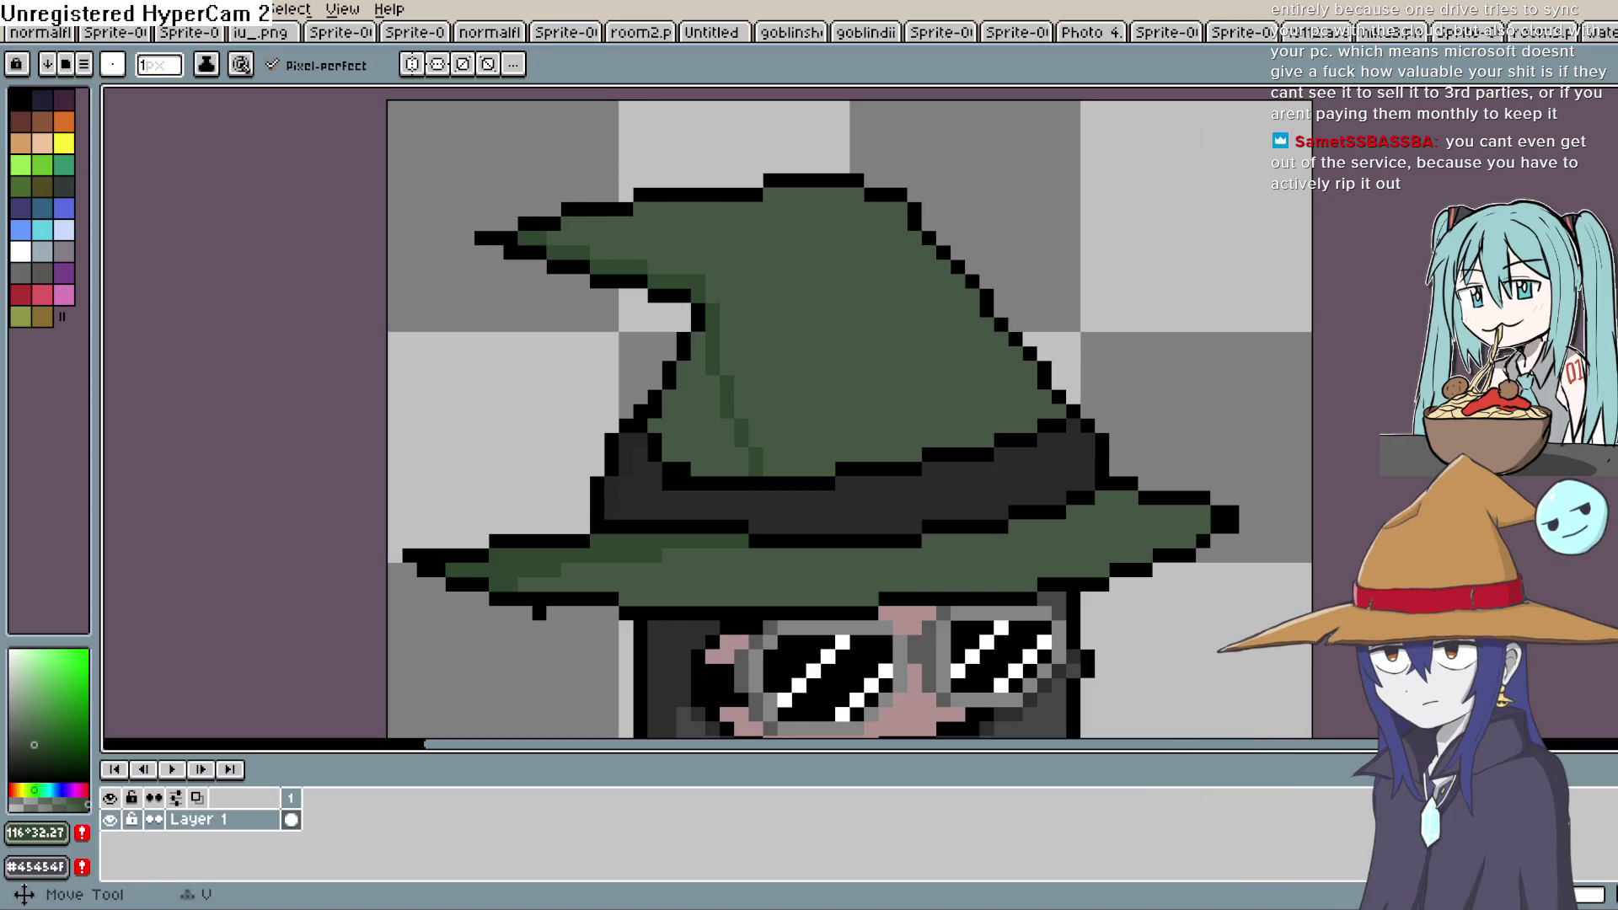
key("g")
scroll(927, 379, "down", 2)
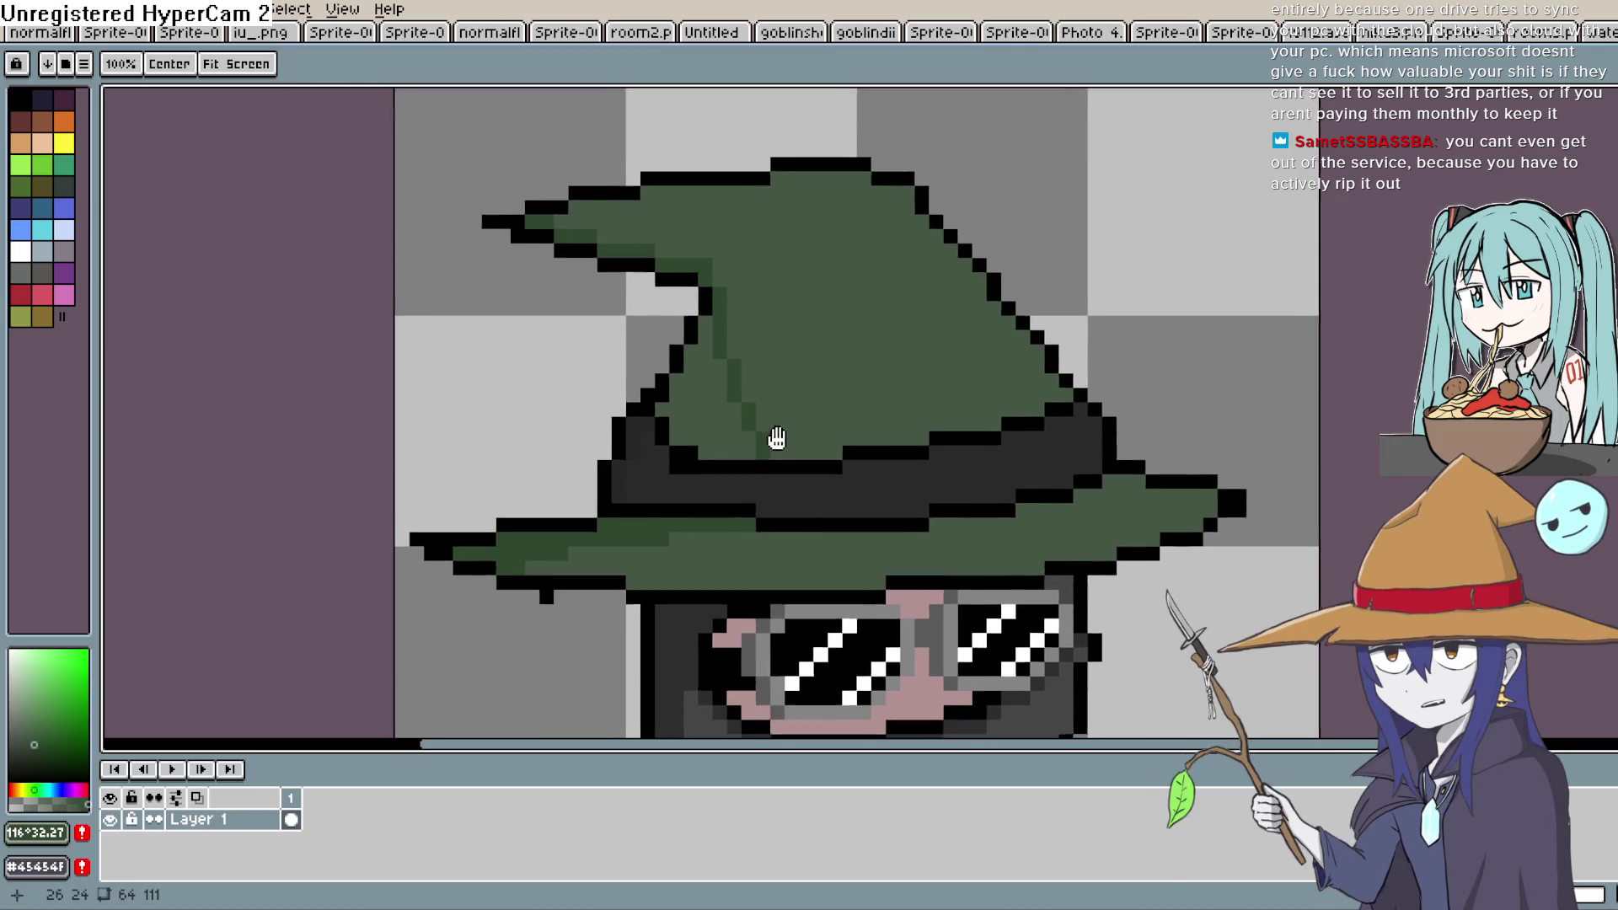
scroll(794, 309, "right", 3)
scroll(795, 309, "down", 5)
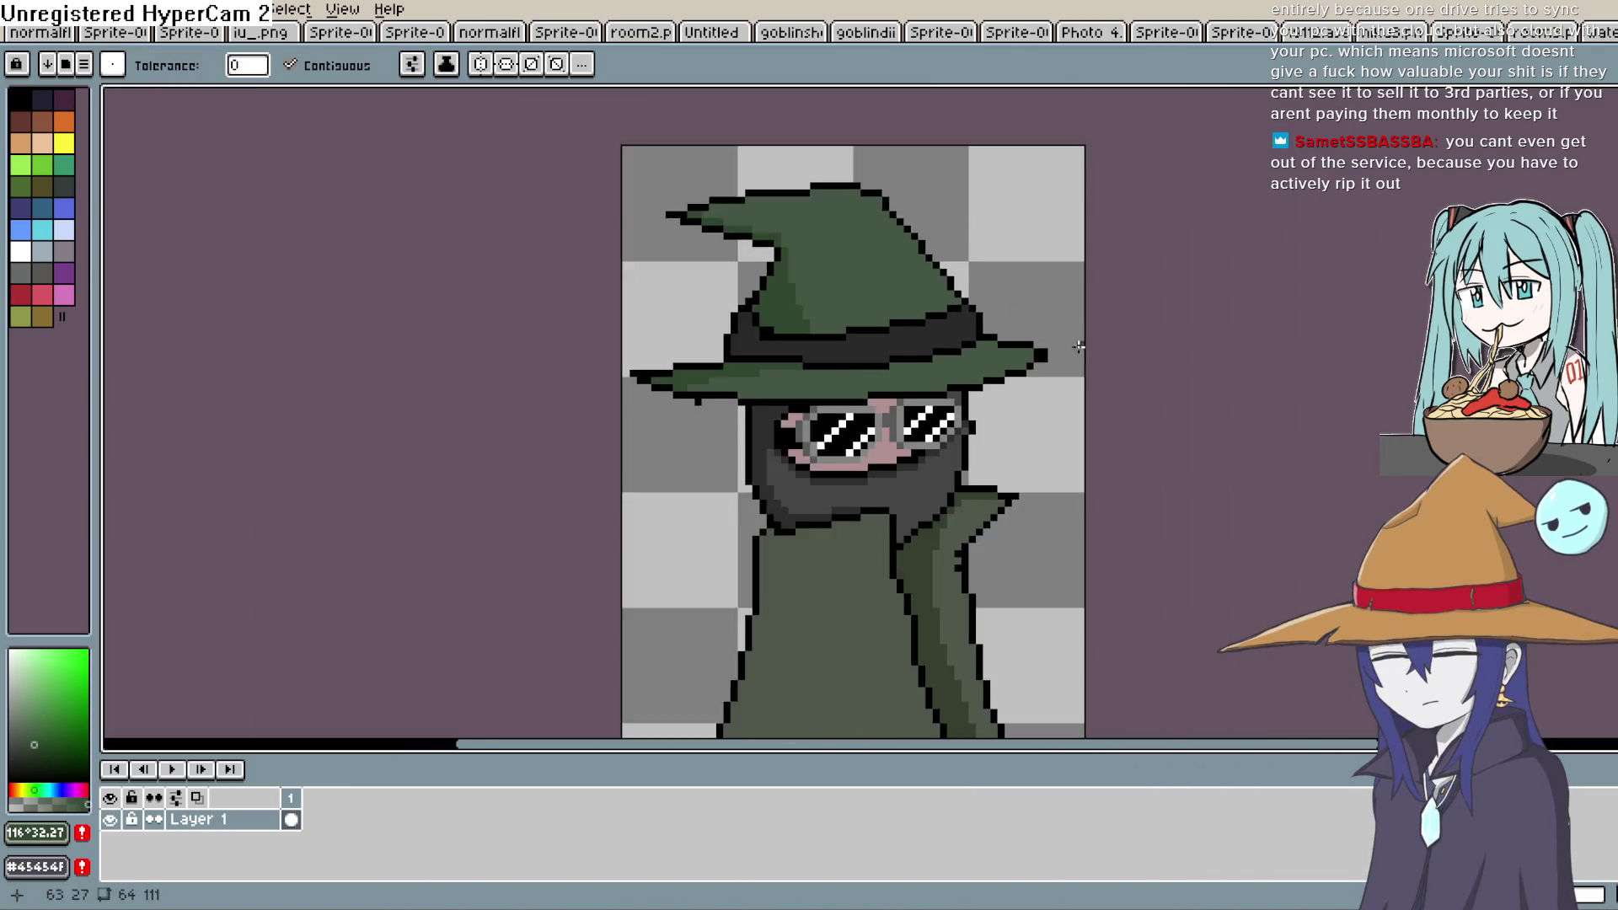
left_click_drag(1028, 474, 957, 443)
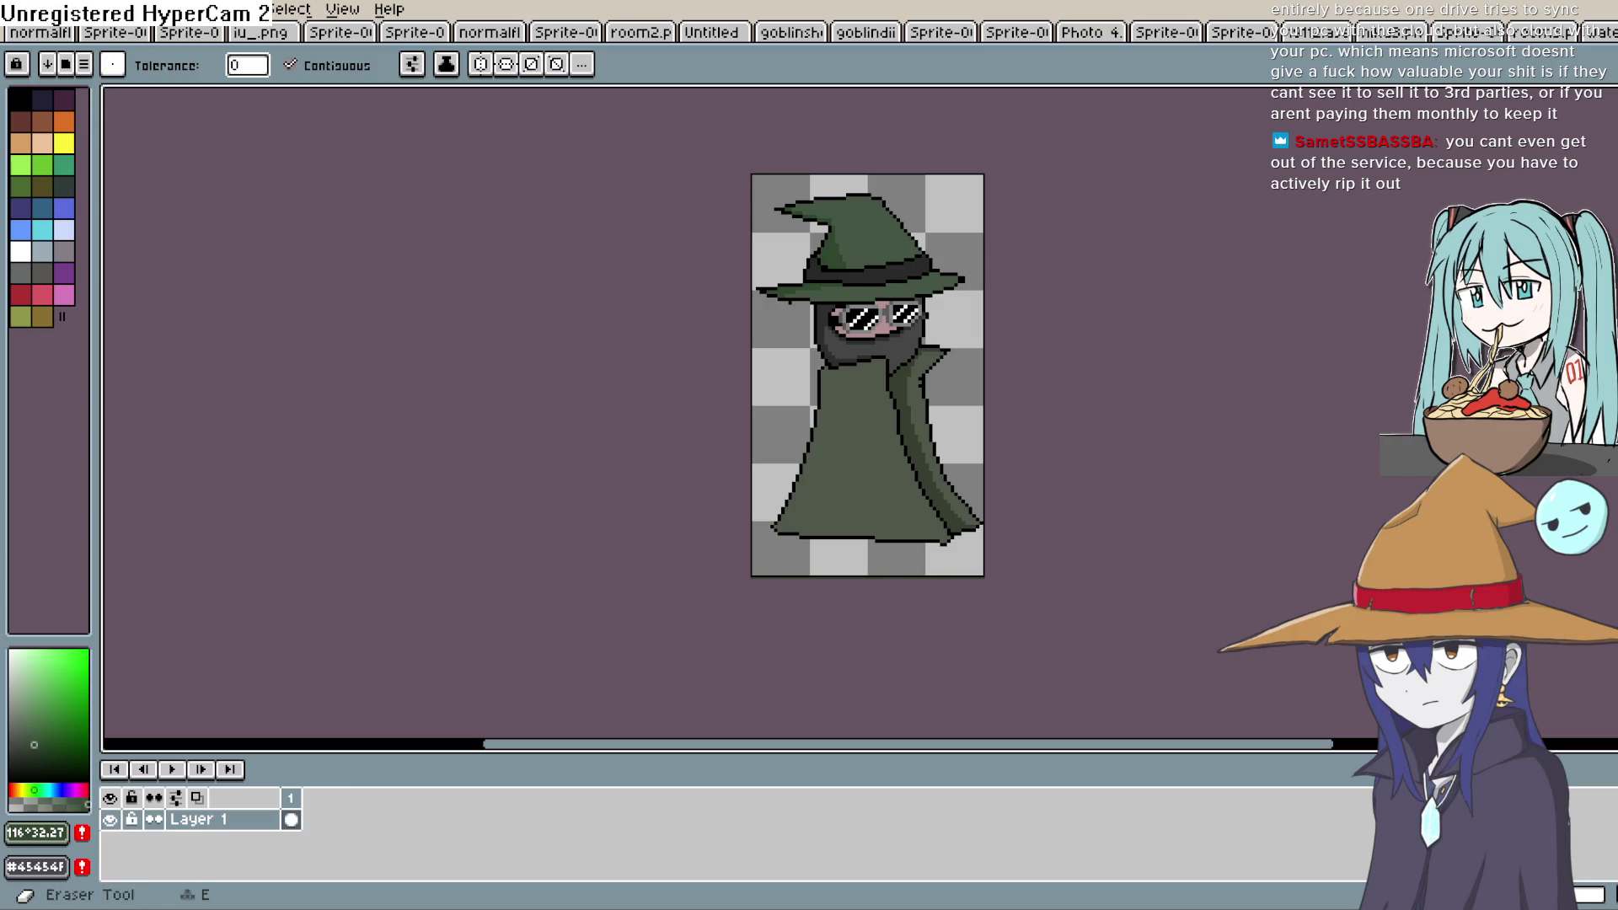
Sample the robe greens, draw a dark fold line down the robe and fill its left strip darker
left_click(829, 439, "alt")
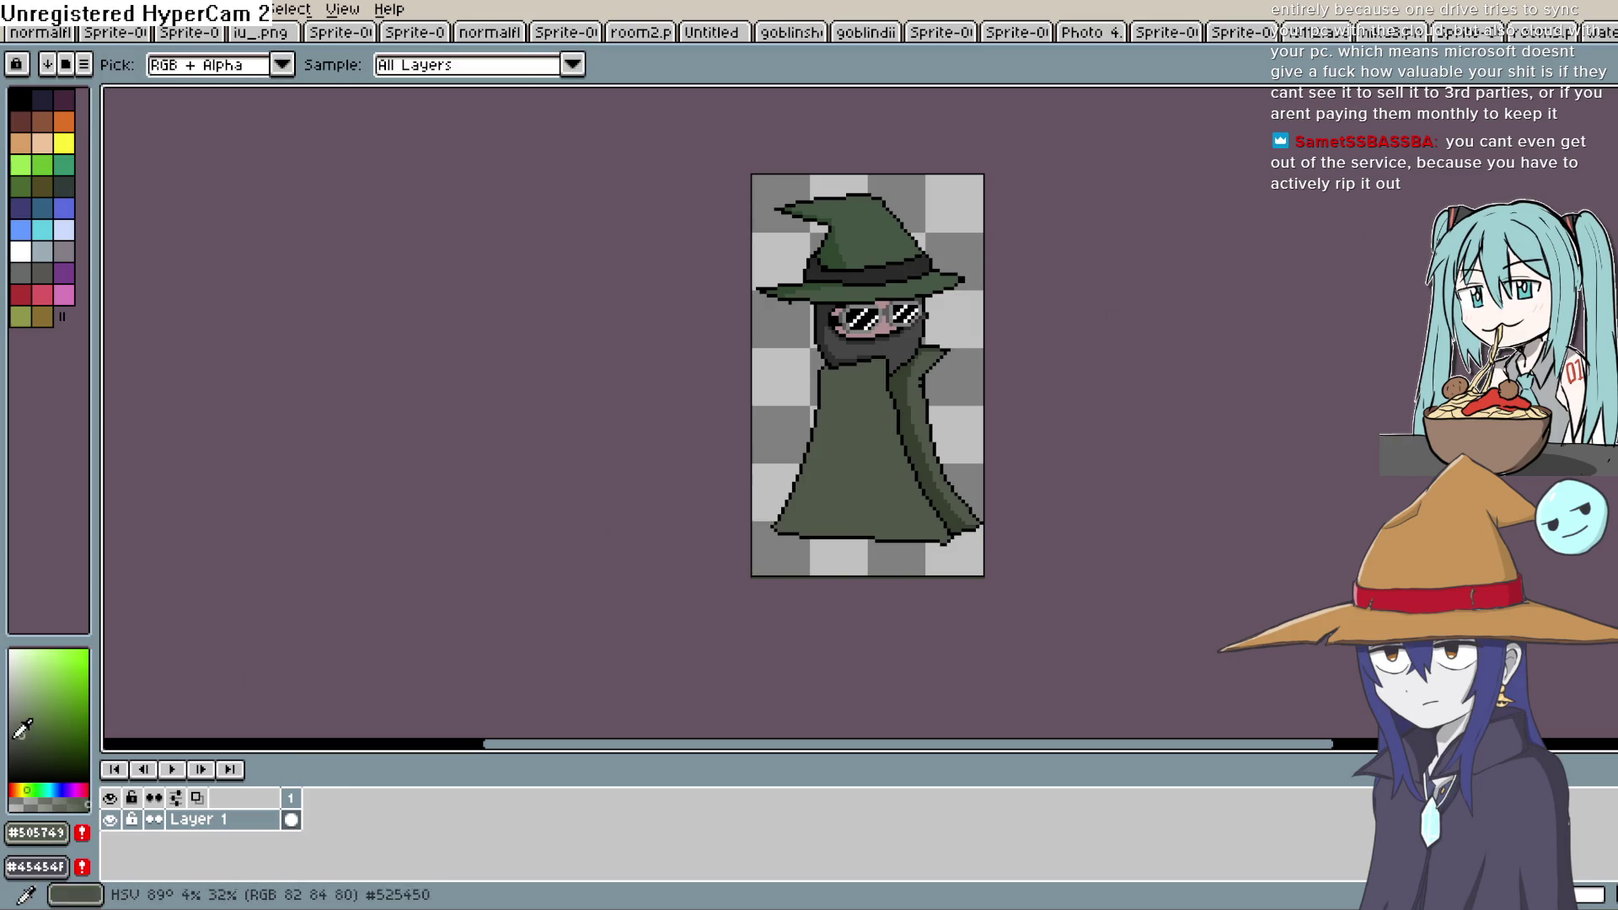
left_click(907, 391, "alt")
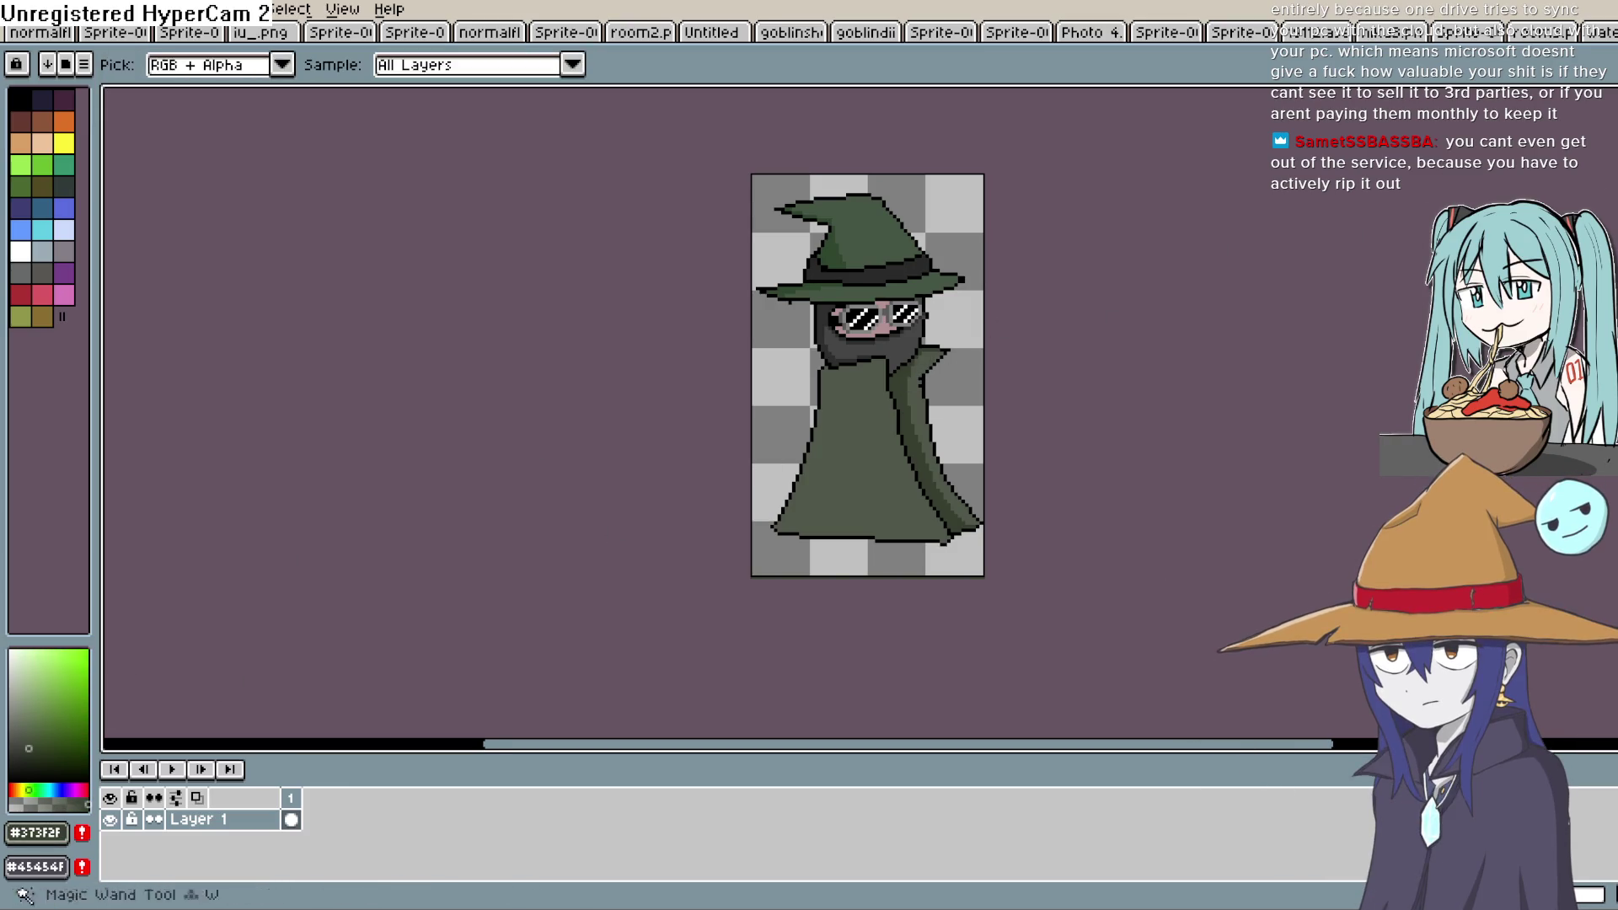
key("shift+b")
scroll(794, 408, "up", 4)
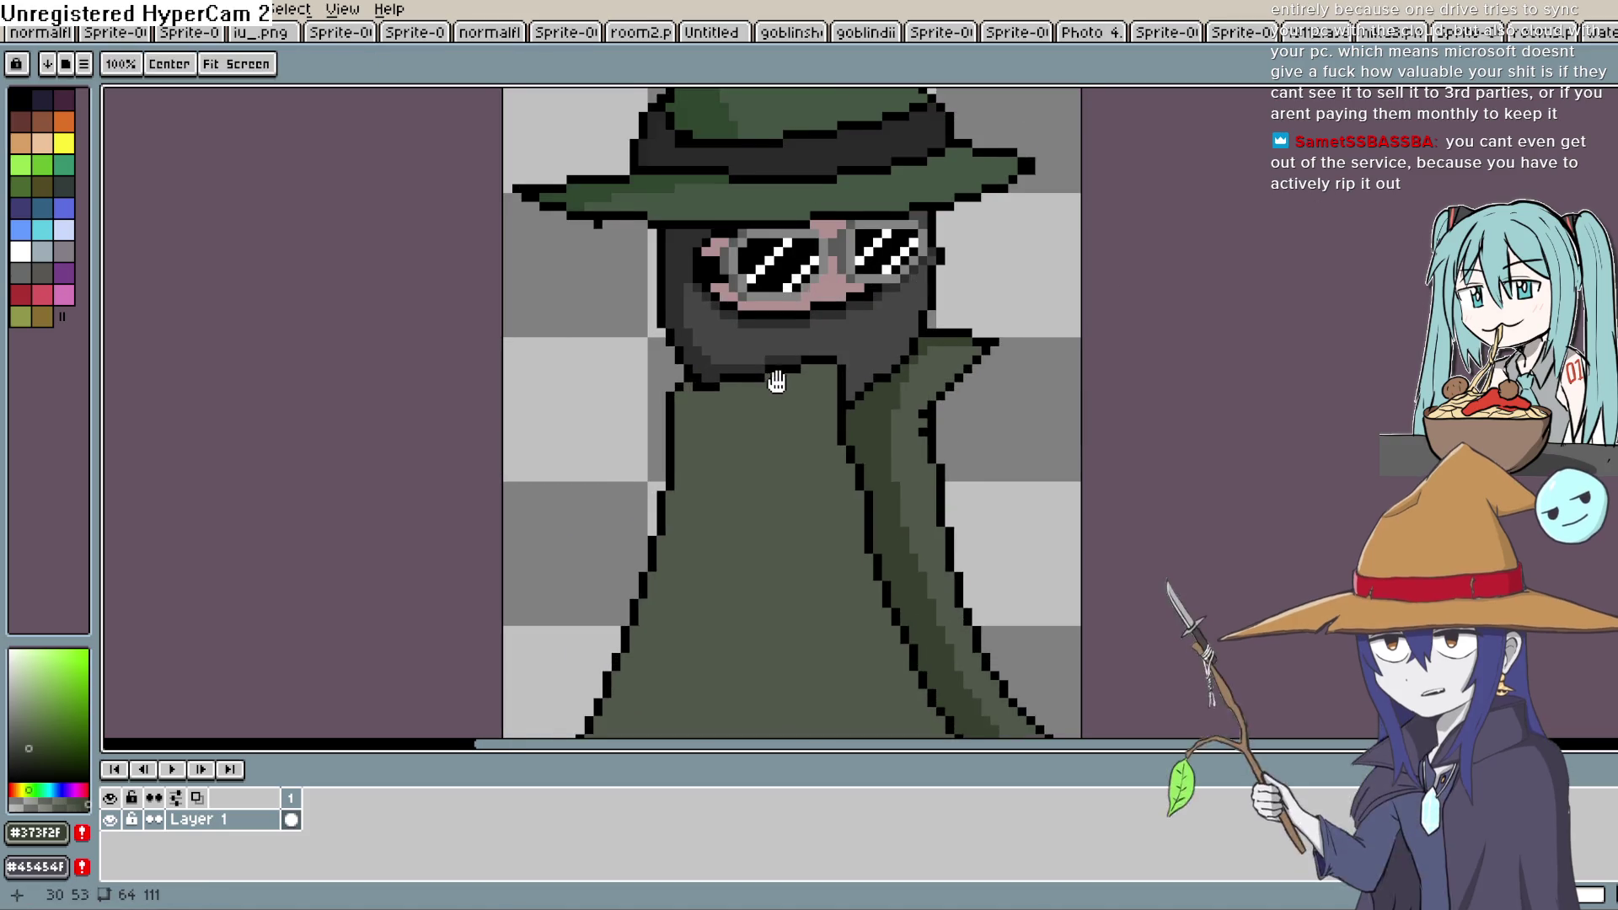
left_click_drag(763, 389, 708, 571)
left_click_drag(736, 483, 770, 263)
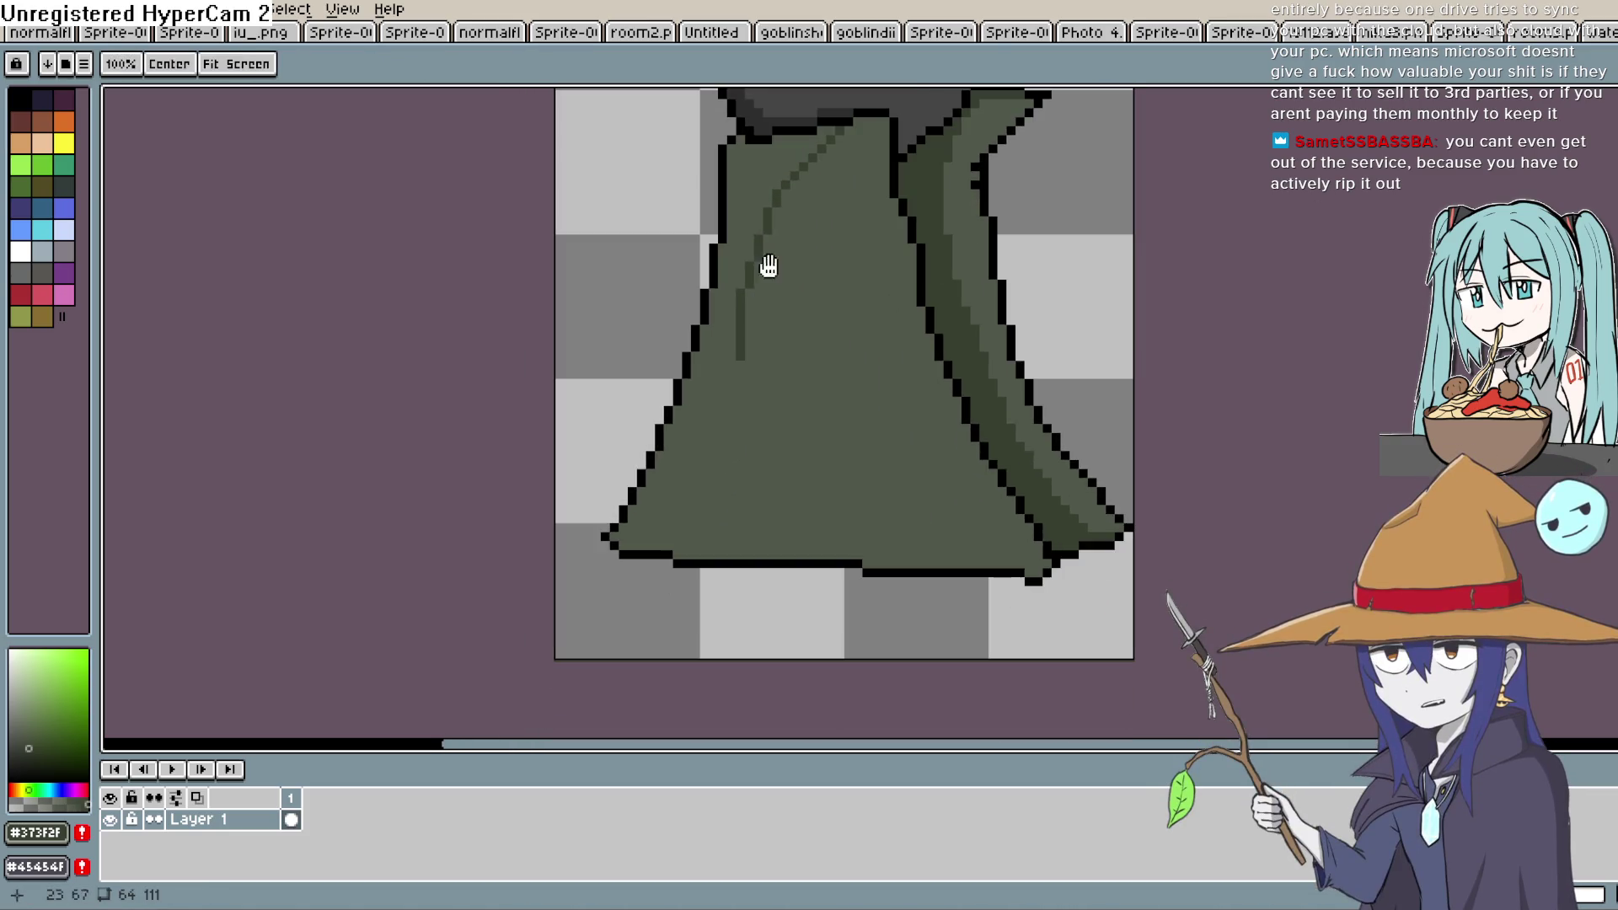
left_click(796, 555)
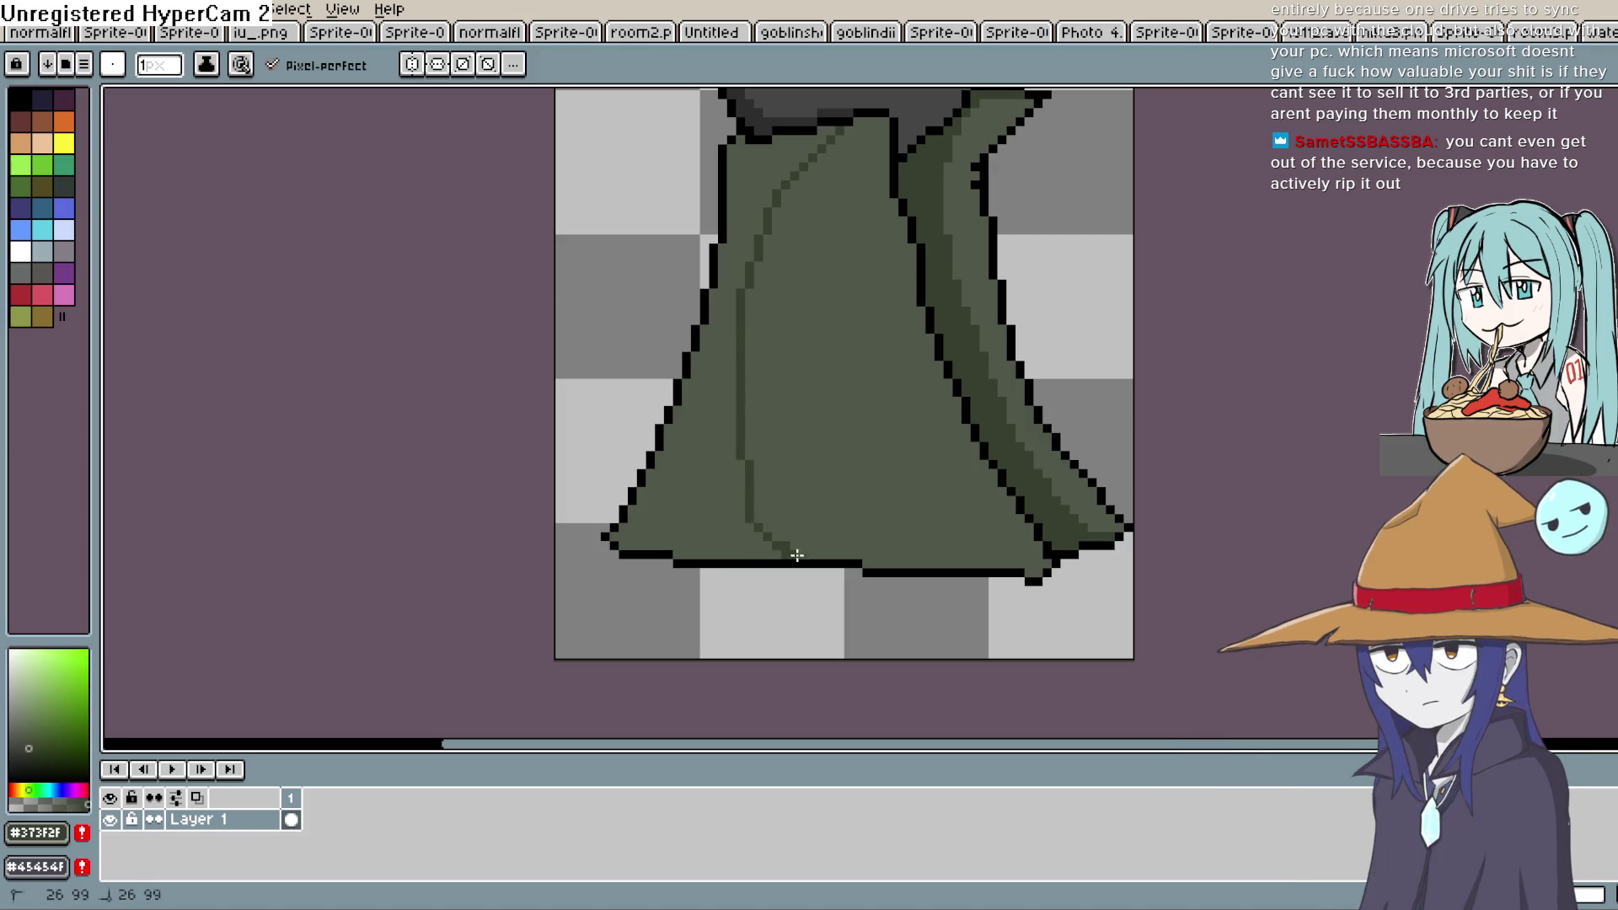
key("g")
left_click(725, 421)
Pick a greener, lighter shade and add a light band and a lighter strip along the right collar edge
mouse_move(921, 397)
left_mouse_down()
mouse_move(824, 433)
mouse_move(812, 406)
mouse_move(881, 397)
mouse_move(840, 471)
left_mouse_up()
left_click(12, 728)
left_click(36, 790)
key("b")
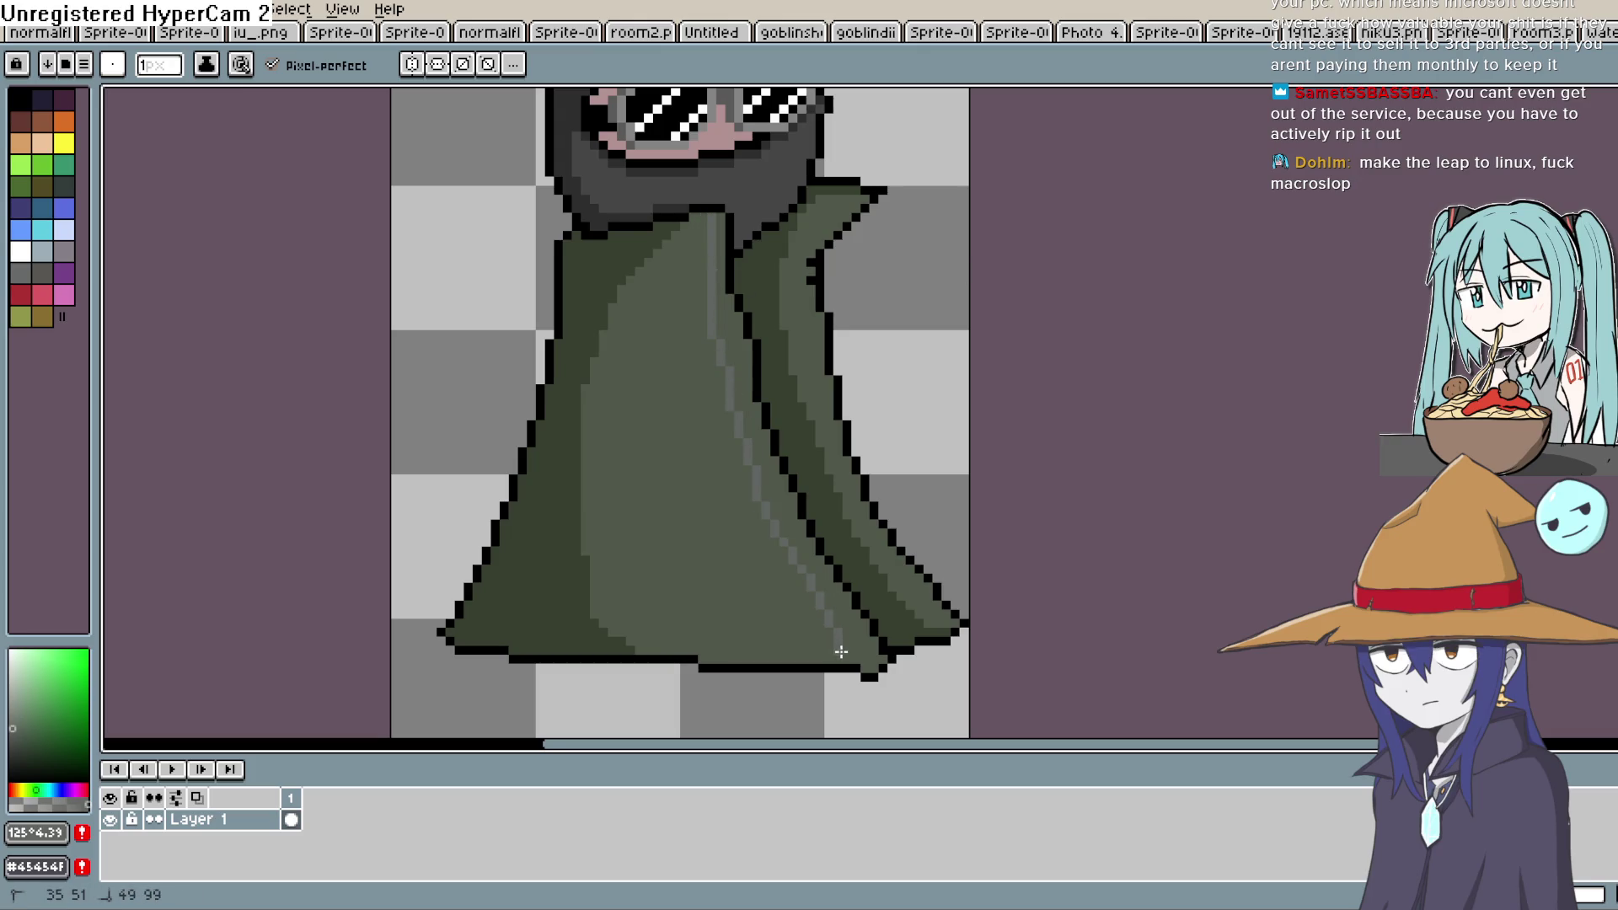
key("g")
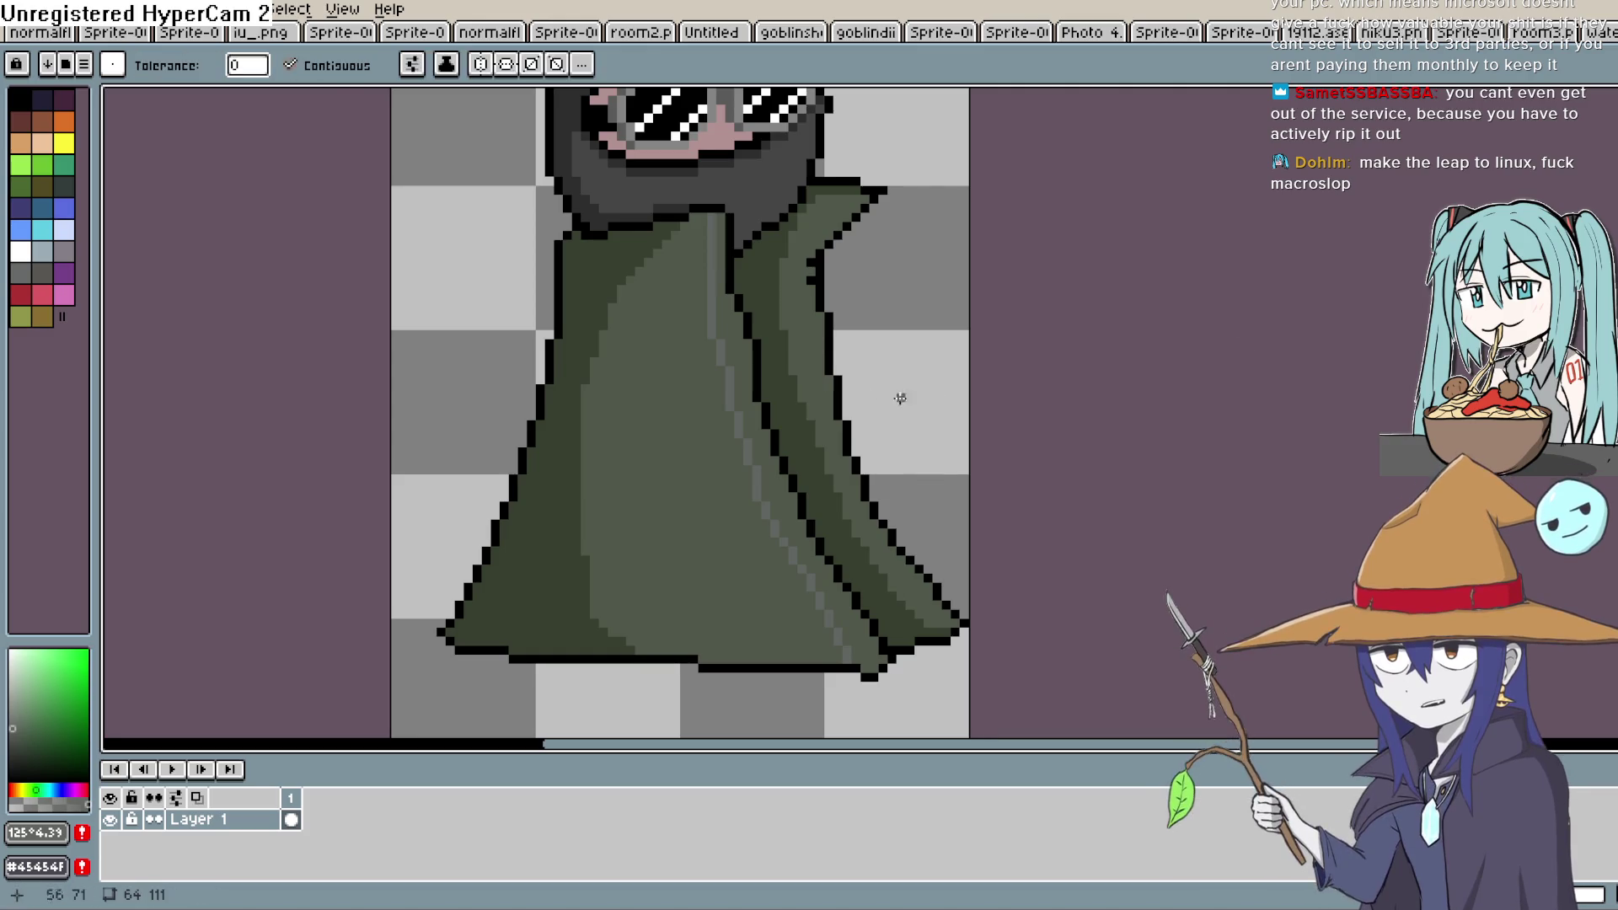
left_click(741, 371)
key("b")
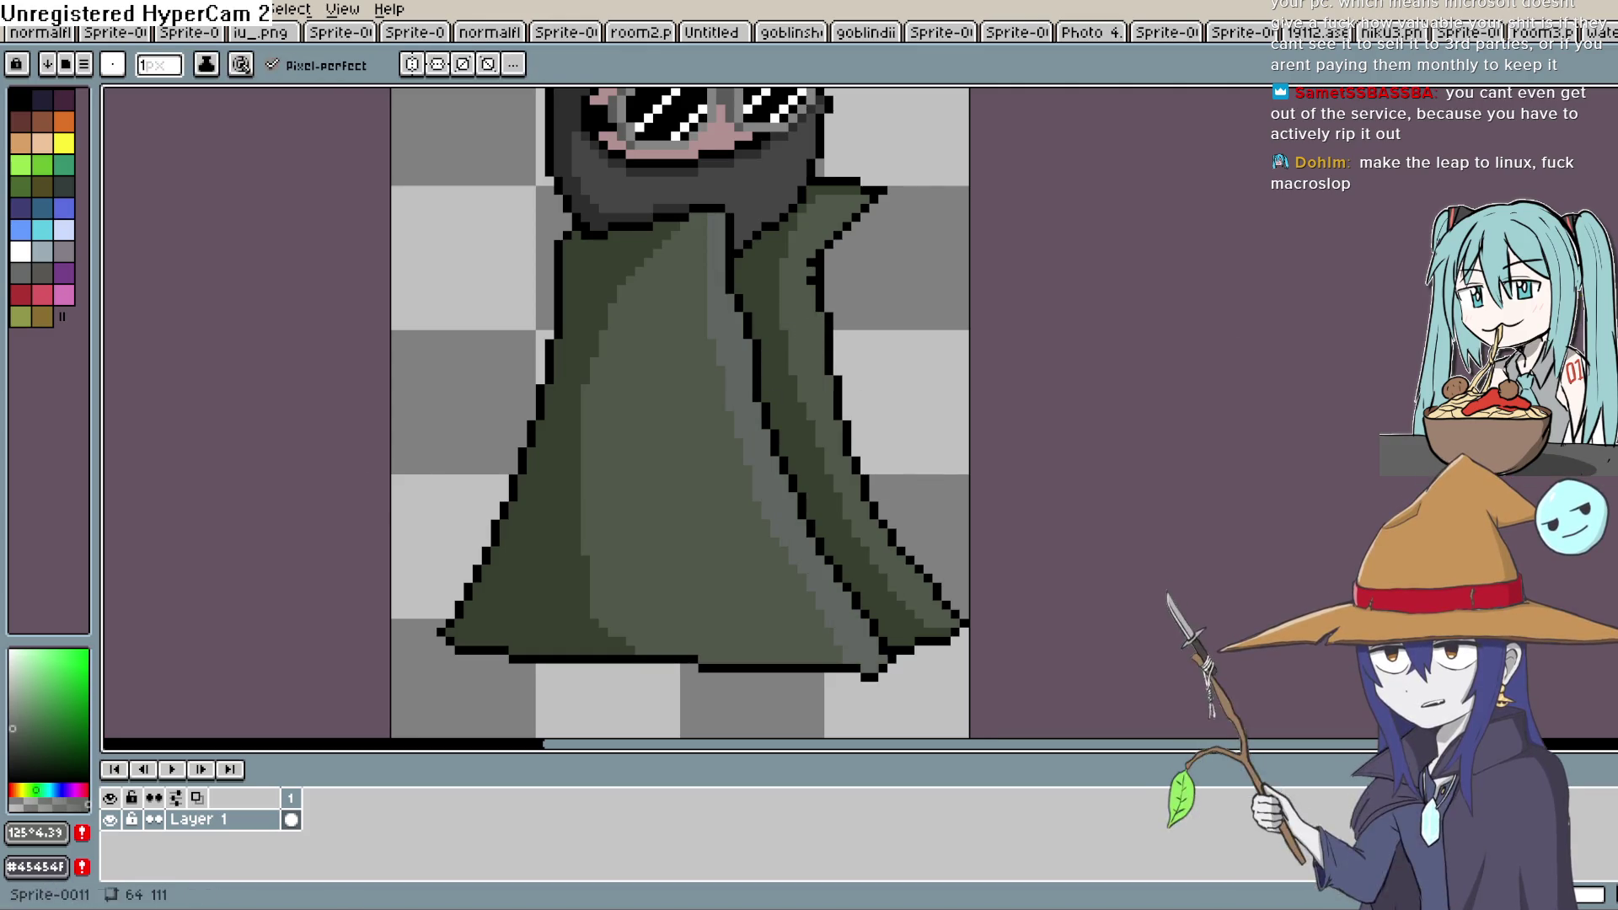
left_click(801, 300, "alt")
left_click_drag(868, 193, 811, 243)
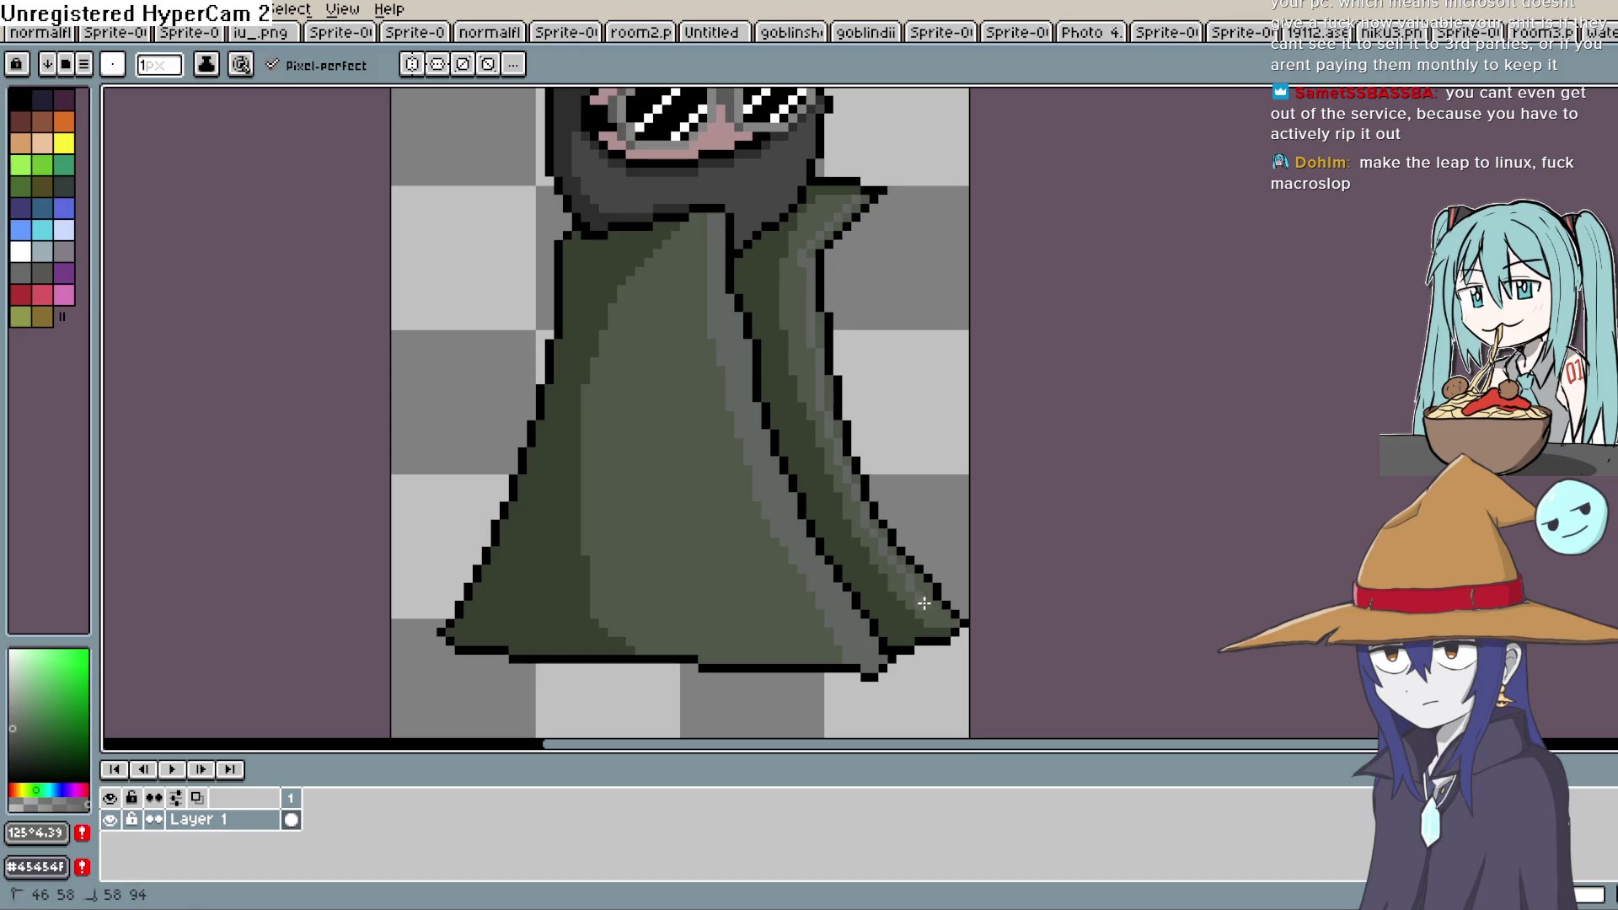
Zoom out to view the whole shaded witch sprite
key("g")
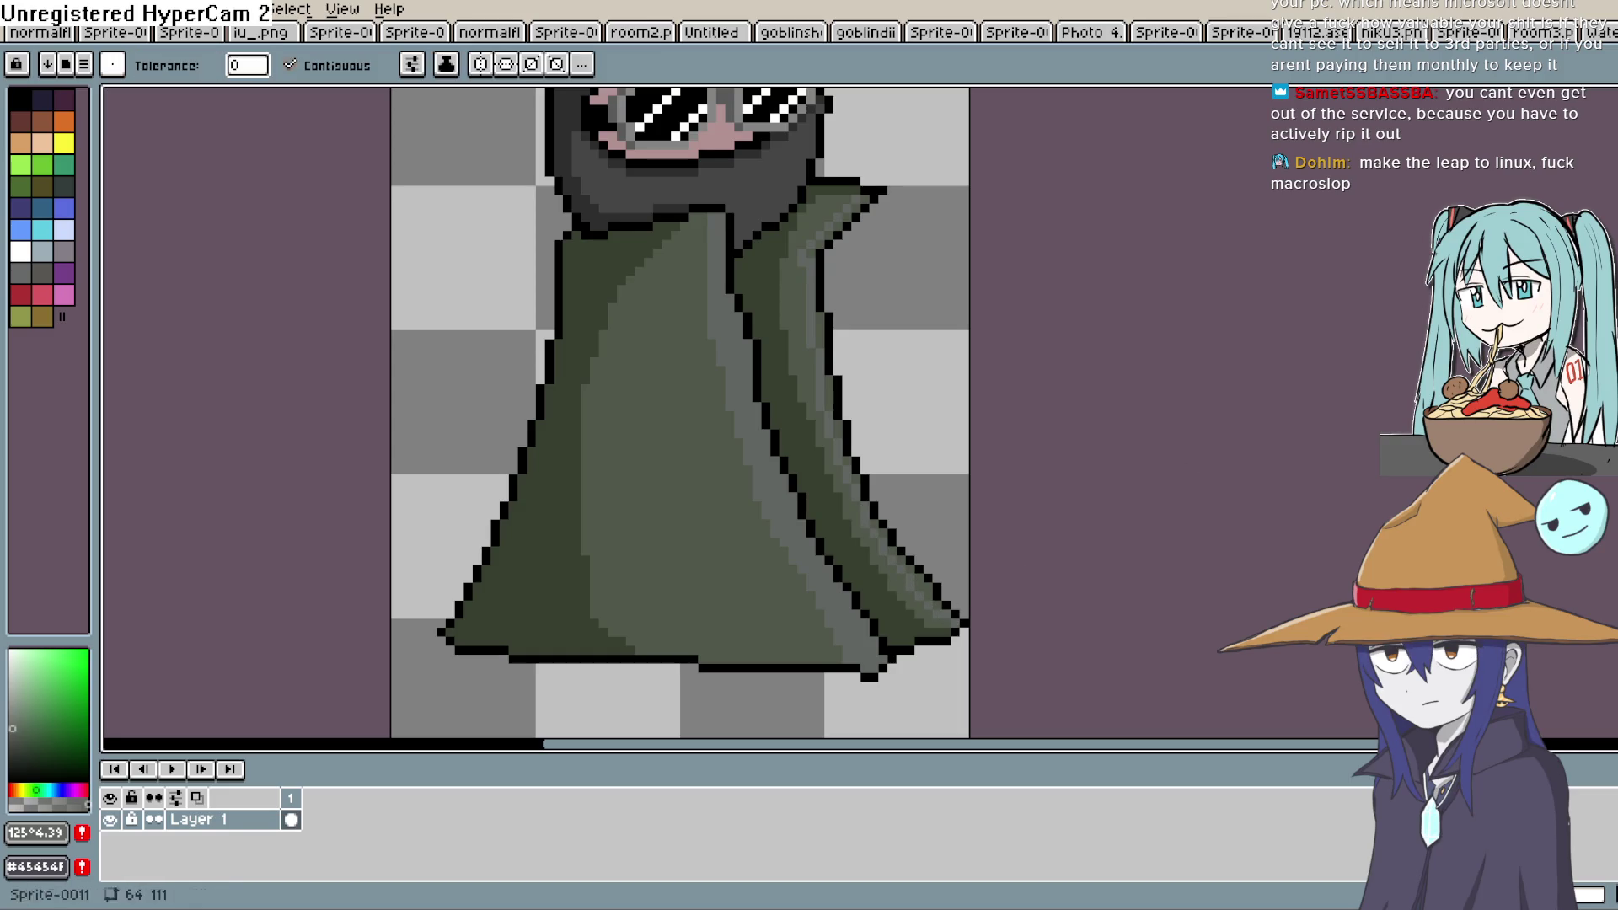
scroll(906, 321, "up", 1)
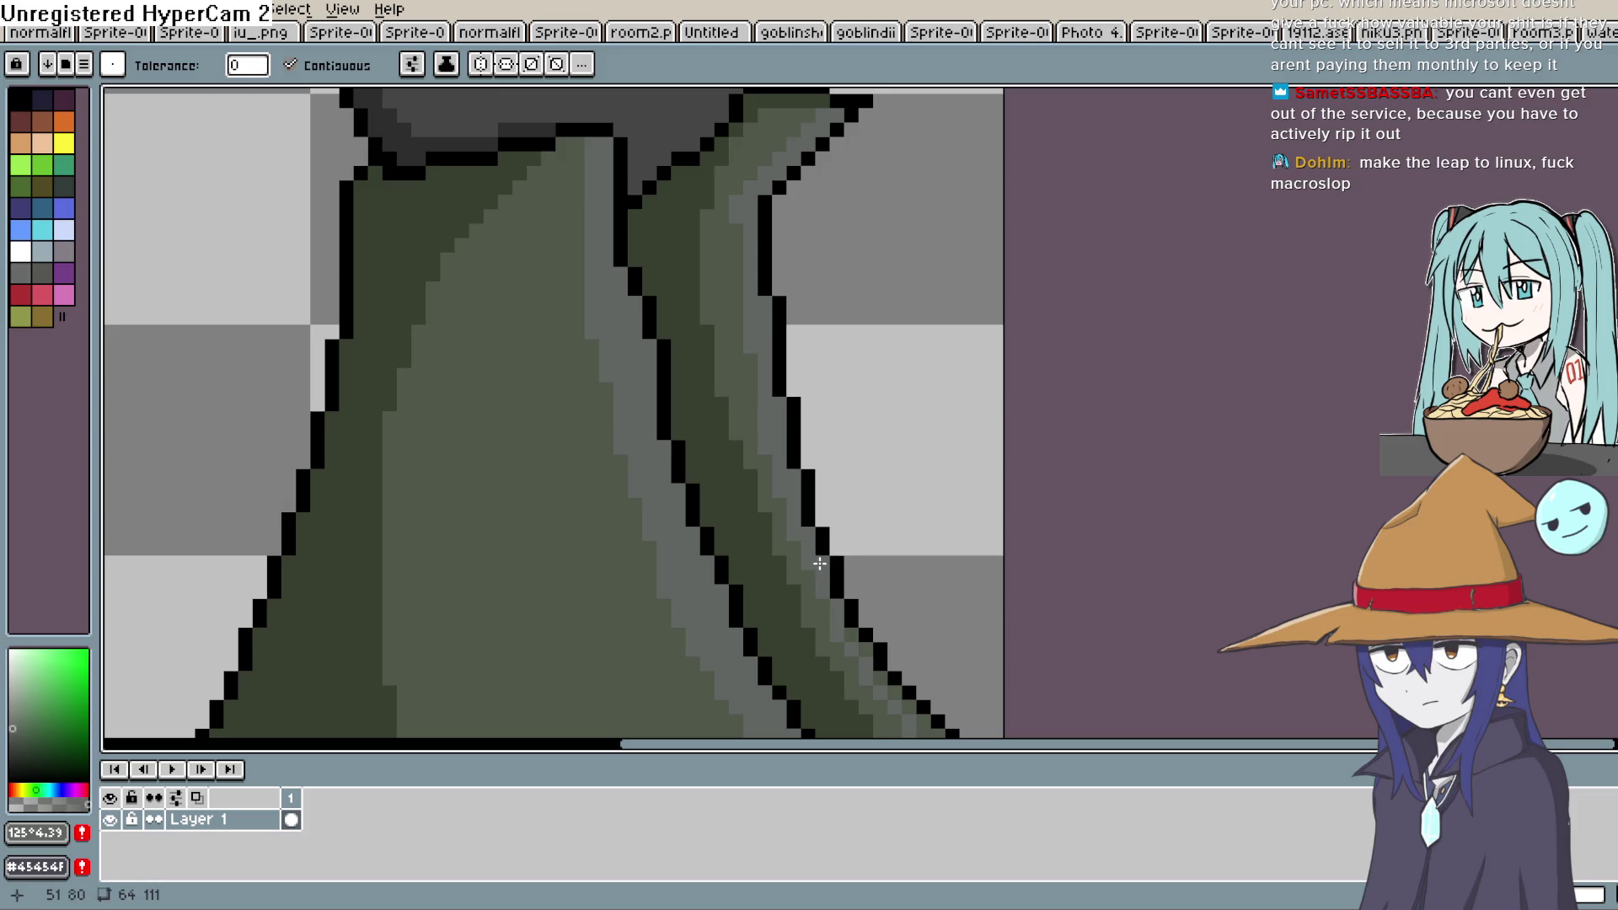
scroll(867, 651, "down", 1)
scroll(871, 463, "up", 1)
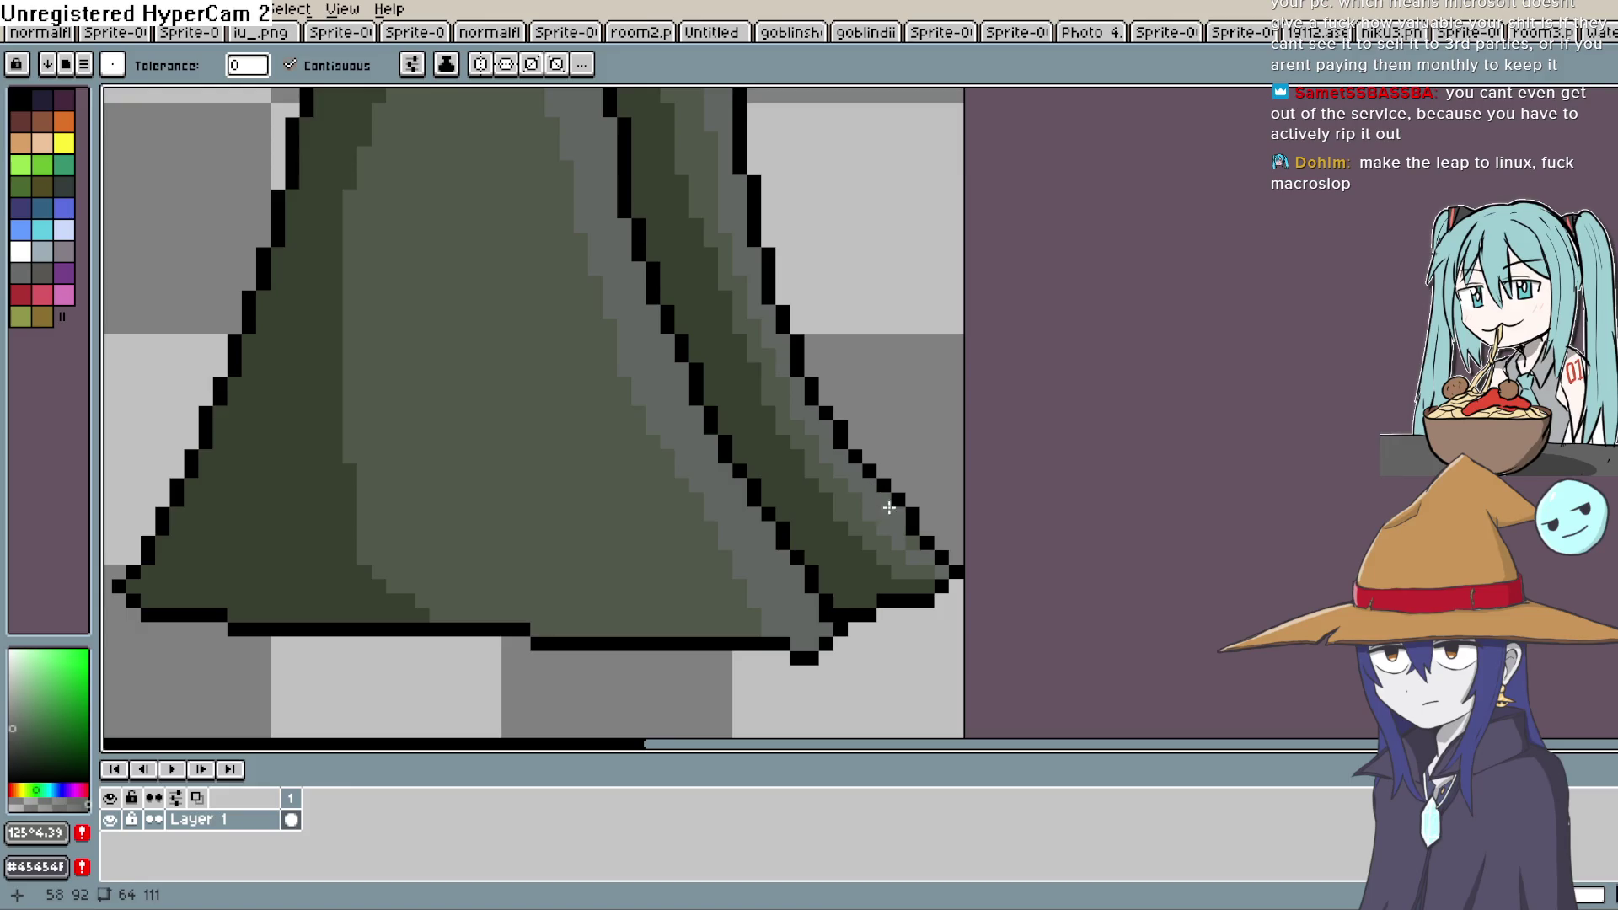
scroll(936, 438, "down", 3)
key("space")
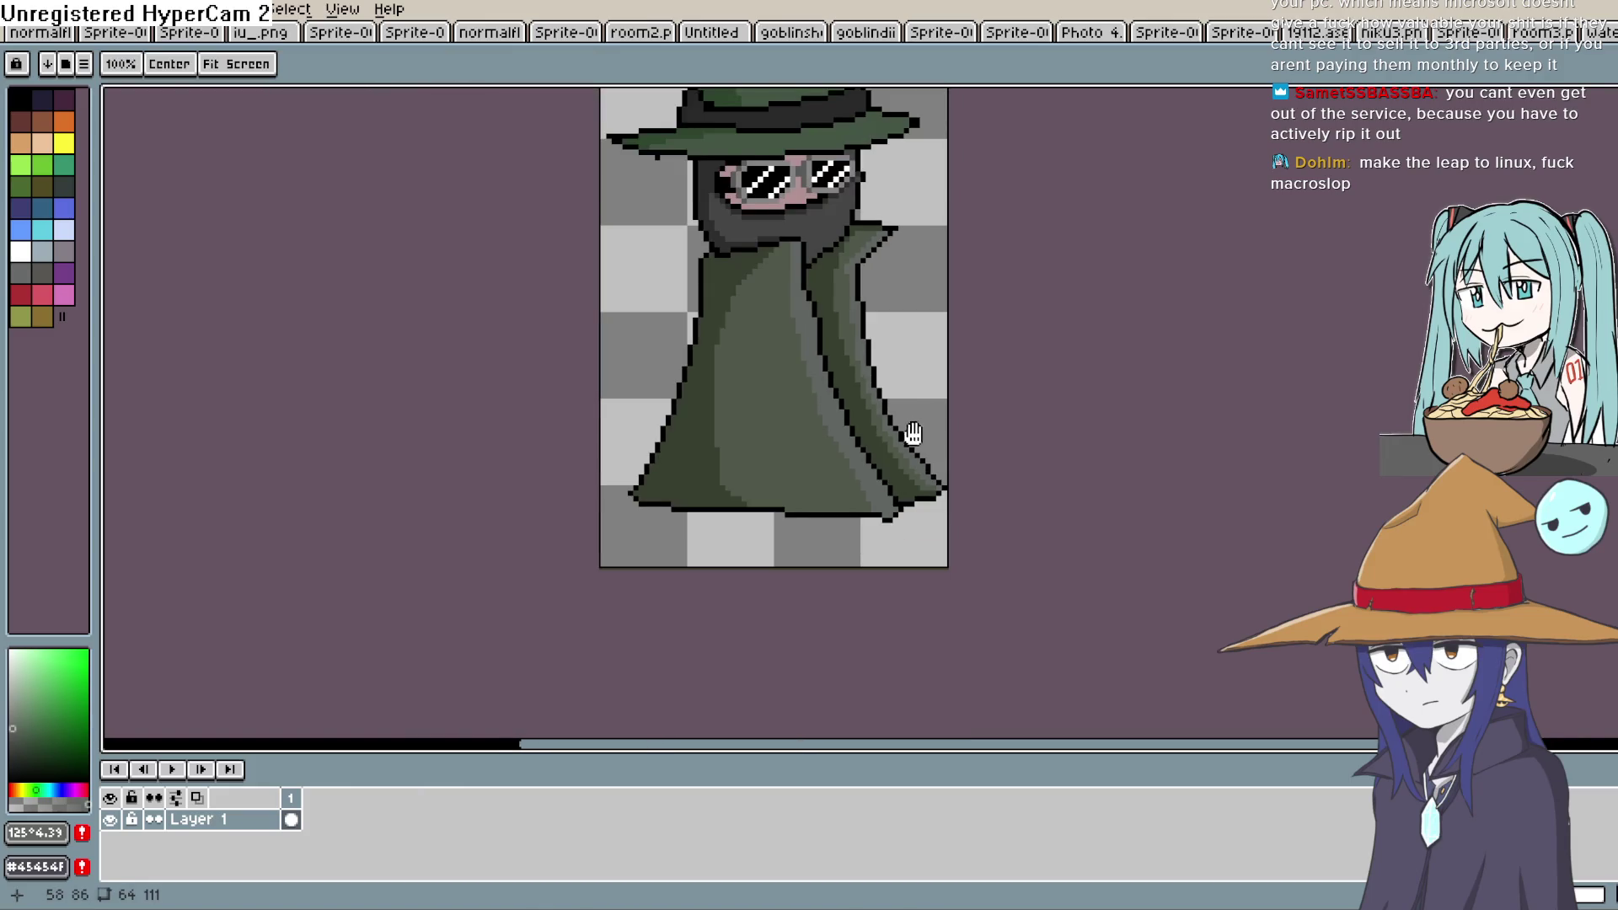
scroll(892, 468, "up", 2)
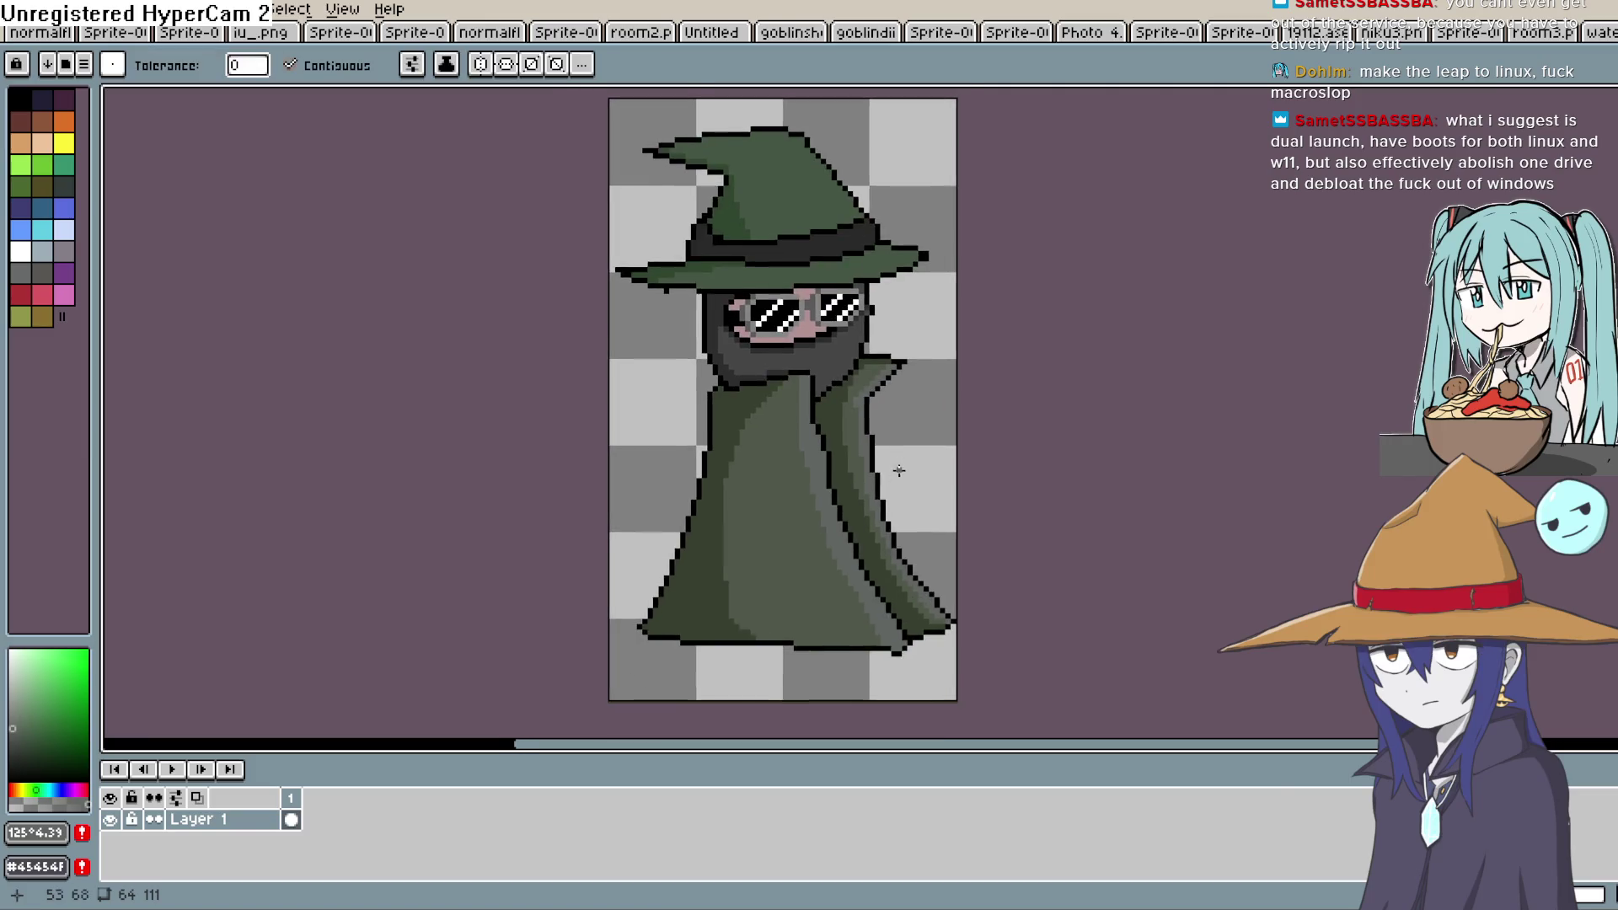
Sample the hat green, lighten it, and pencil a highlight down the hat's right edge
left_click_drag(893, 475, 871, 530)
scroll(878, 513, "down", 1)
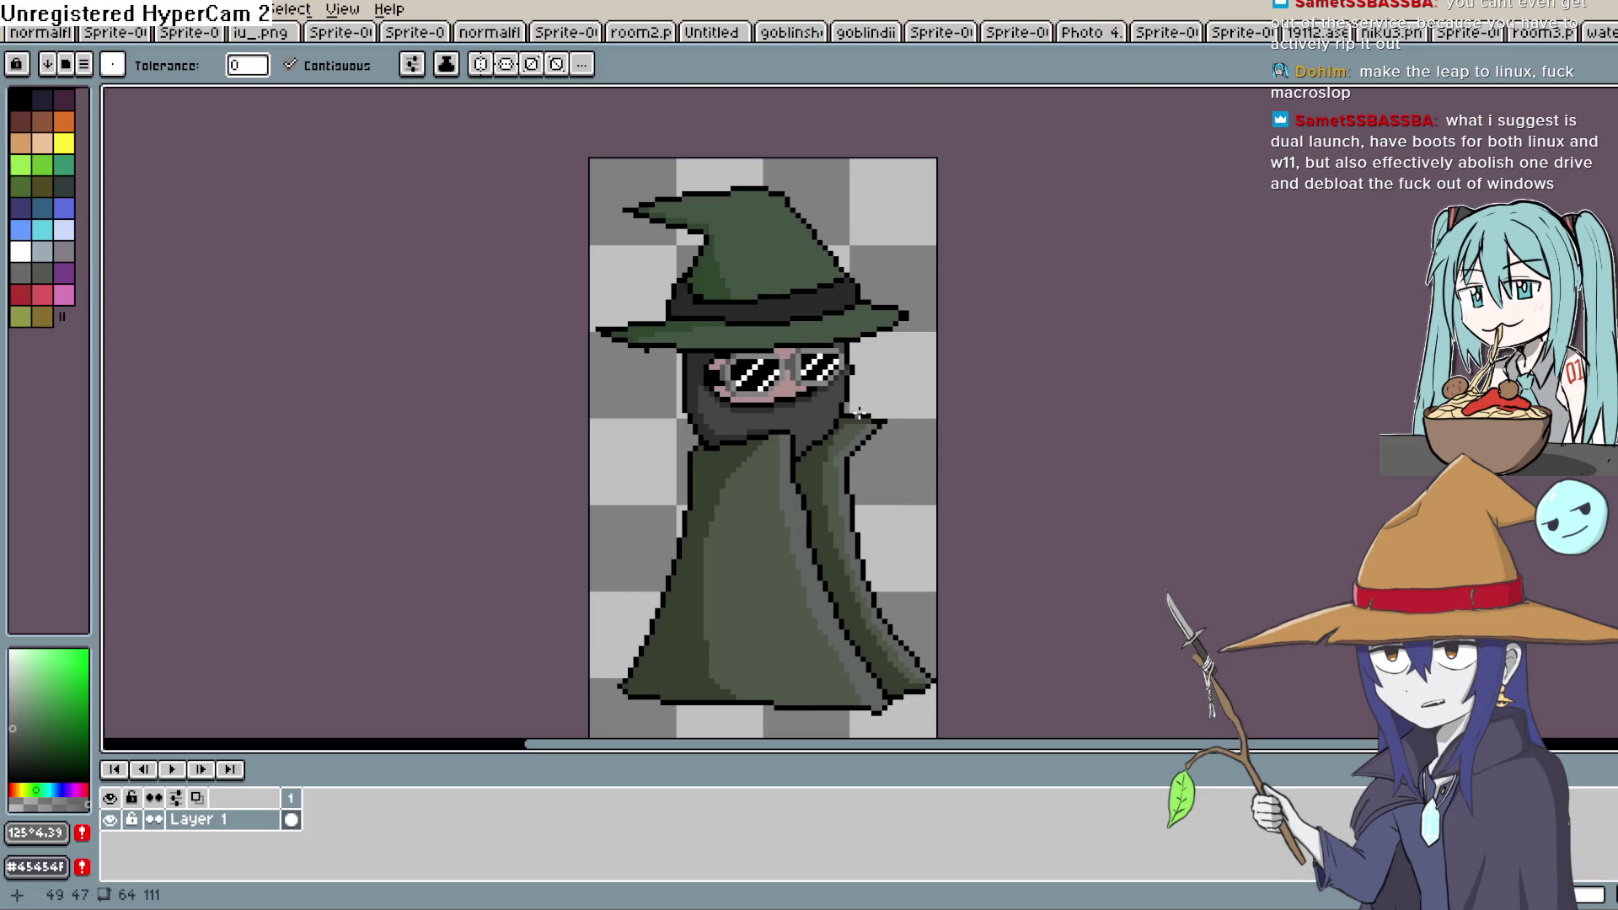
scroll(857, 412, "down", 1)
scroll(858, 412, "up", 1)
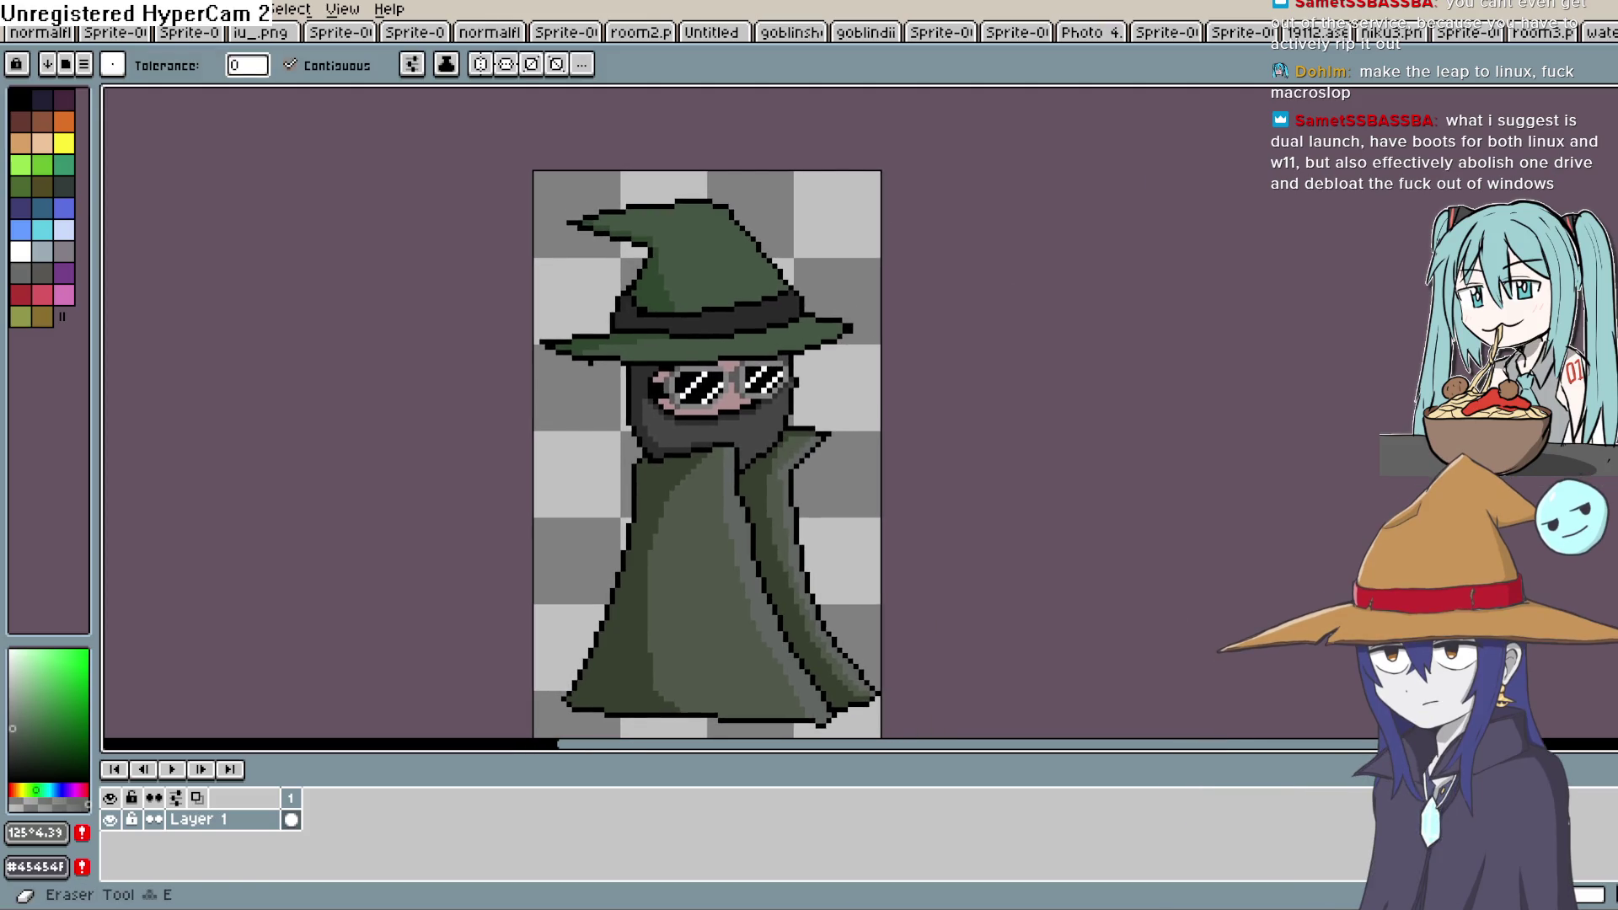
key("i")
left_click(716, 281)
left_click(13, 719)
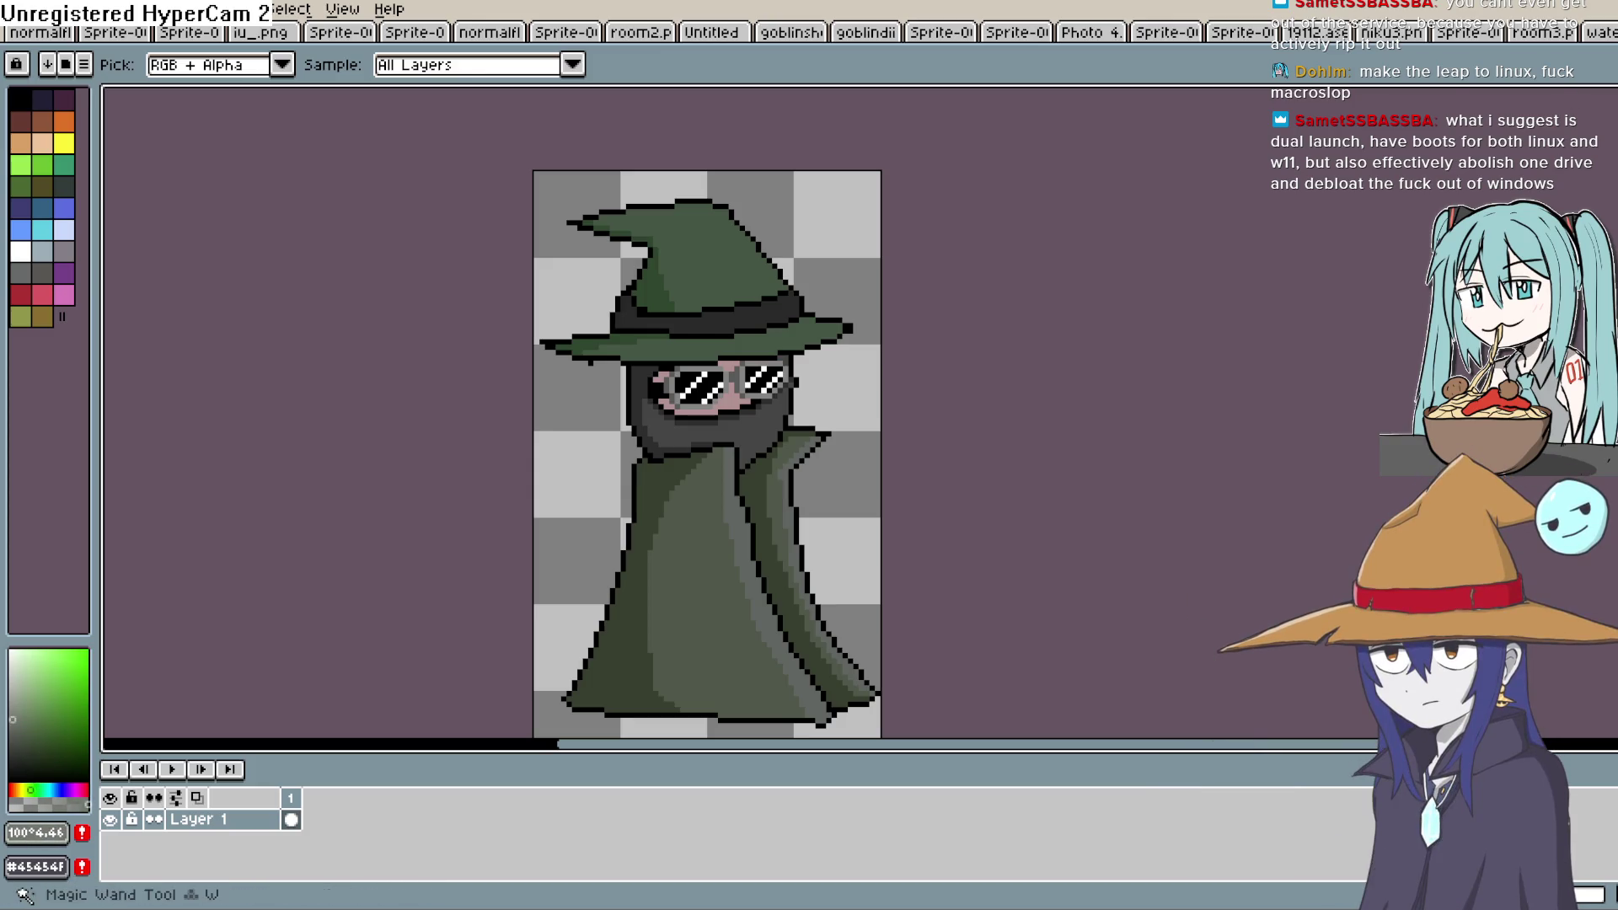
key("shift+b")
scroll(779, 224, "up", 2)
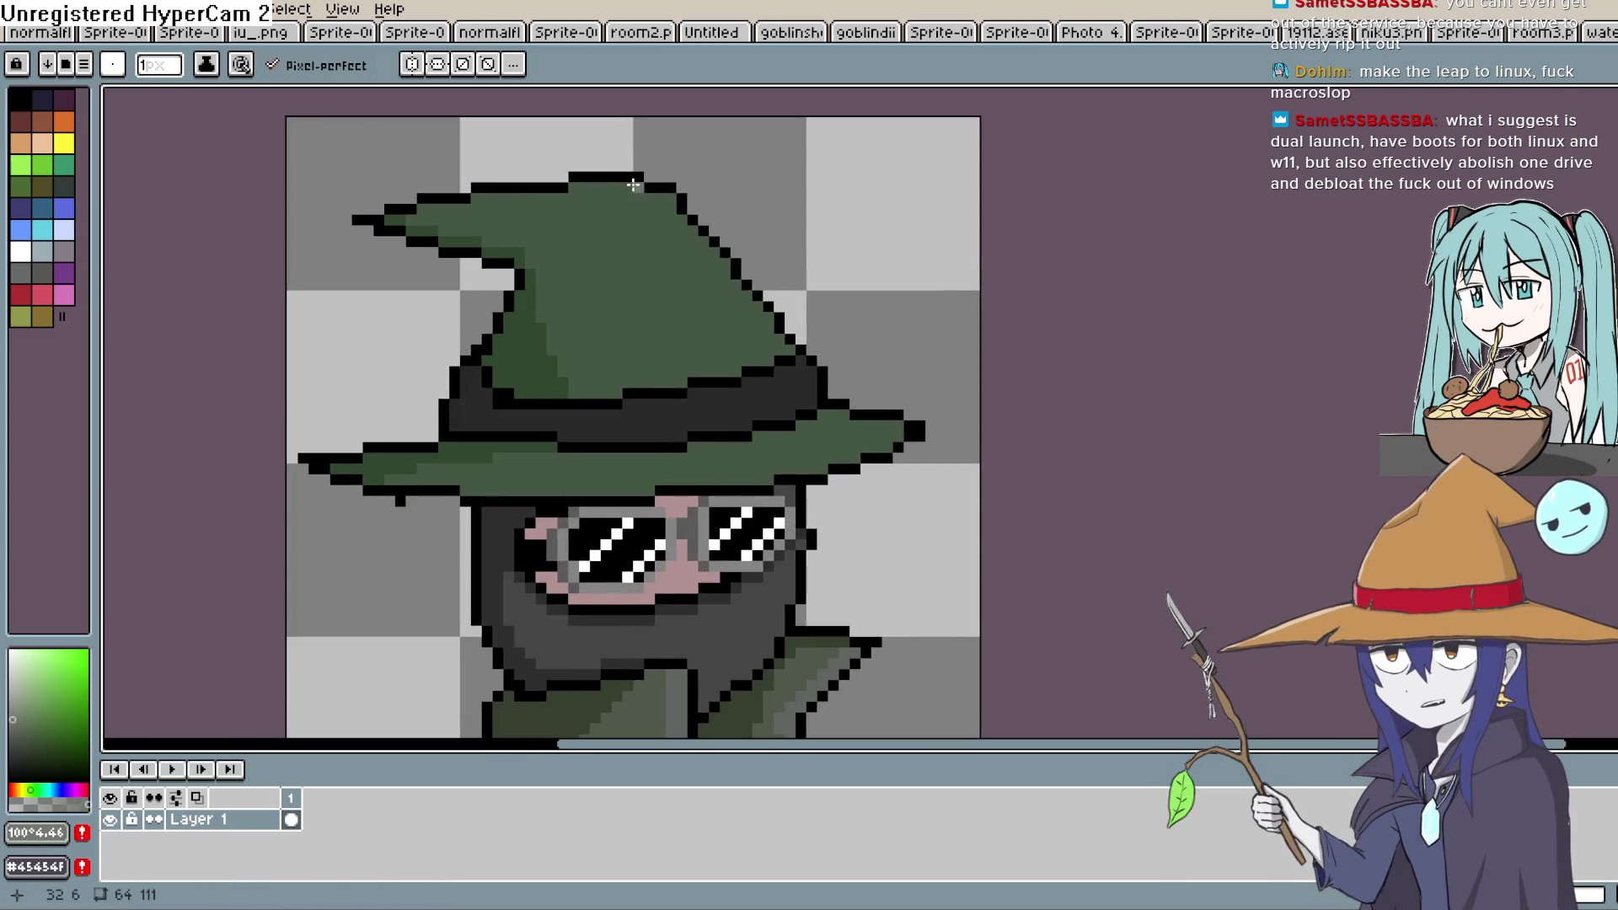
left_click_drag(661, 219, 773, 362)
left_click_drag(812, 426, 872, 436)
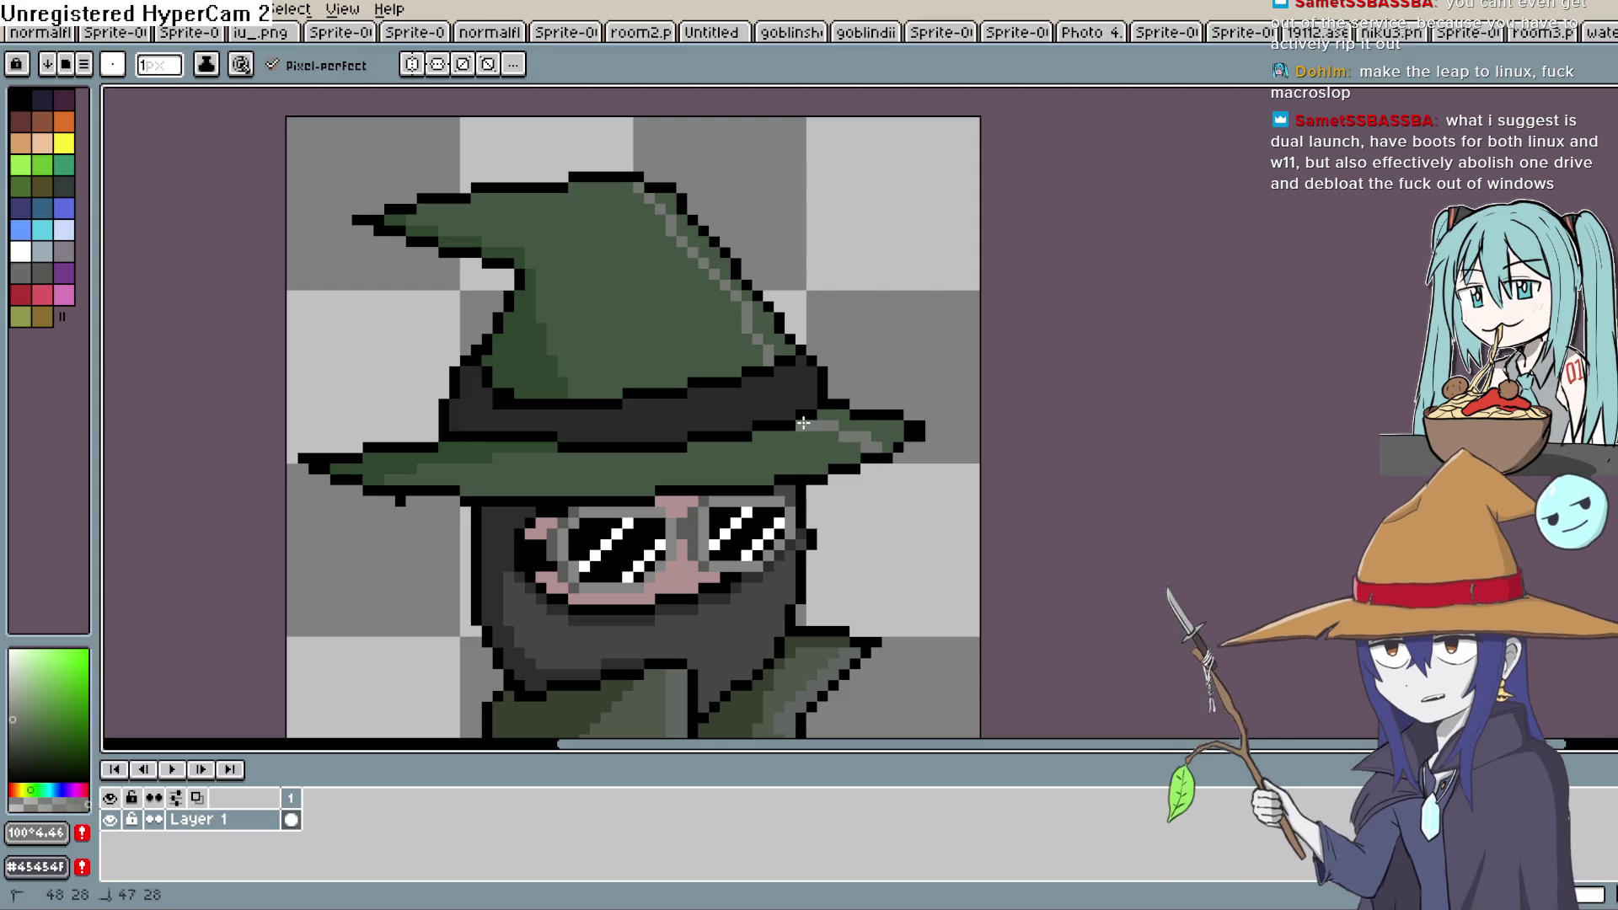
Fill the right part of the hat brim with the lighter green and recentre the sprite
left_click(1580, 314)
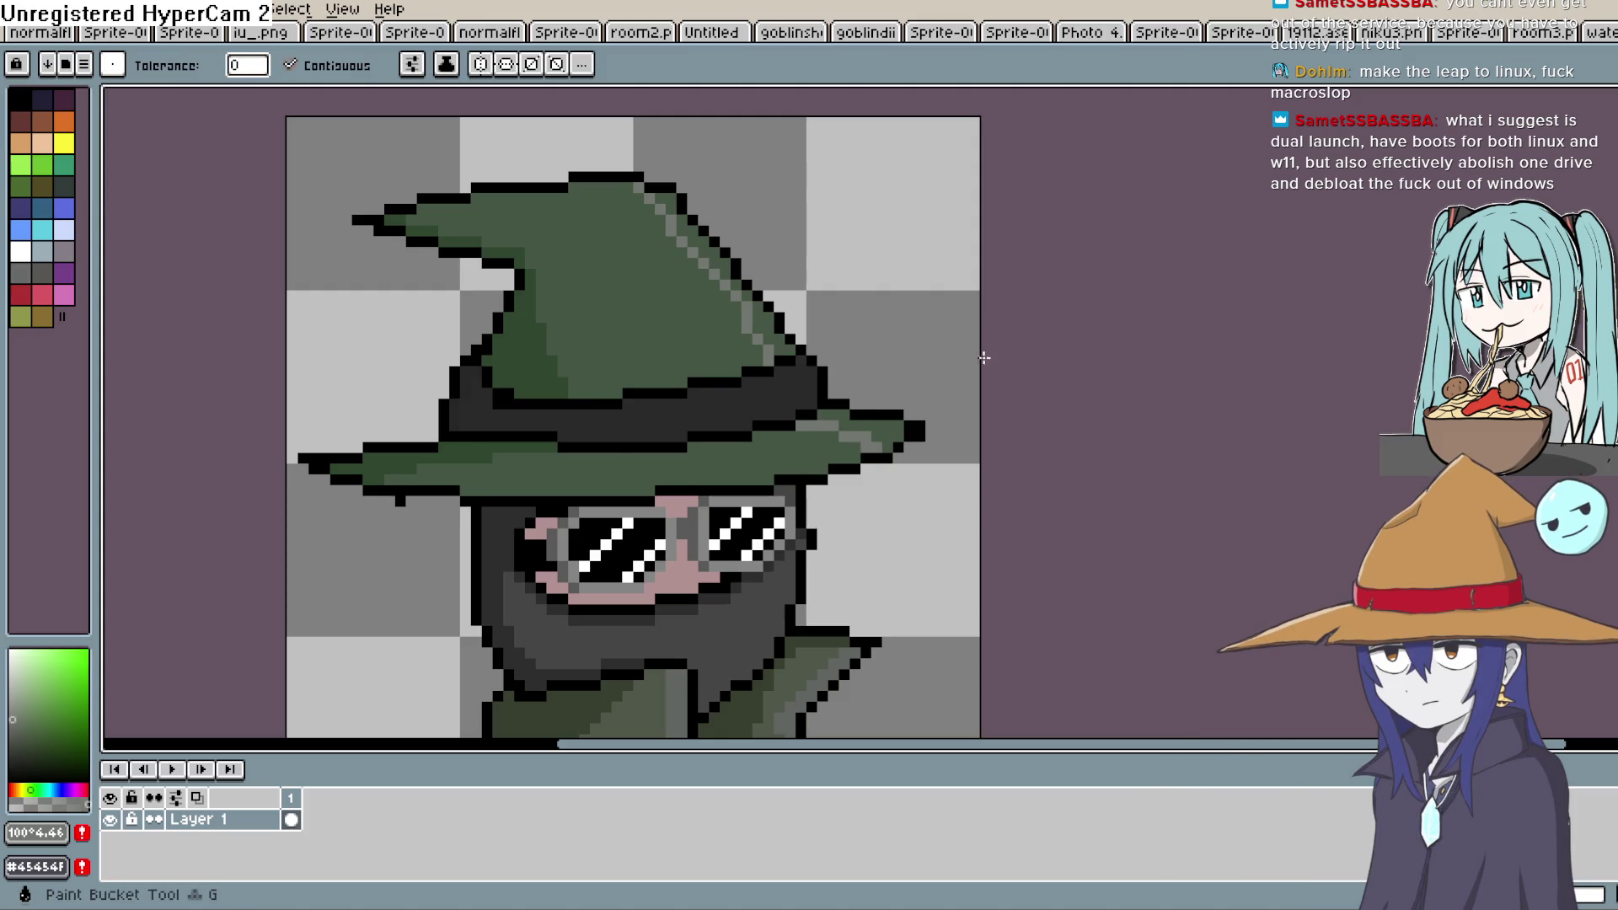
left_click(852, 413)
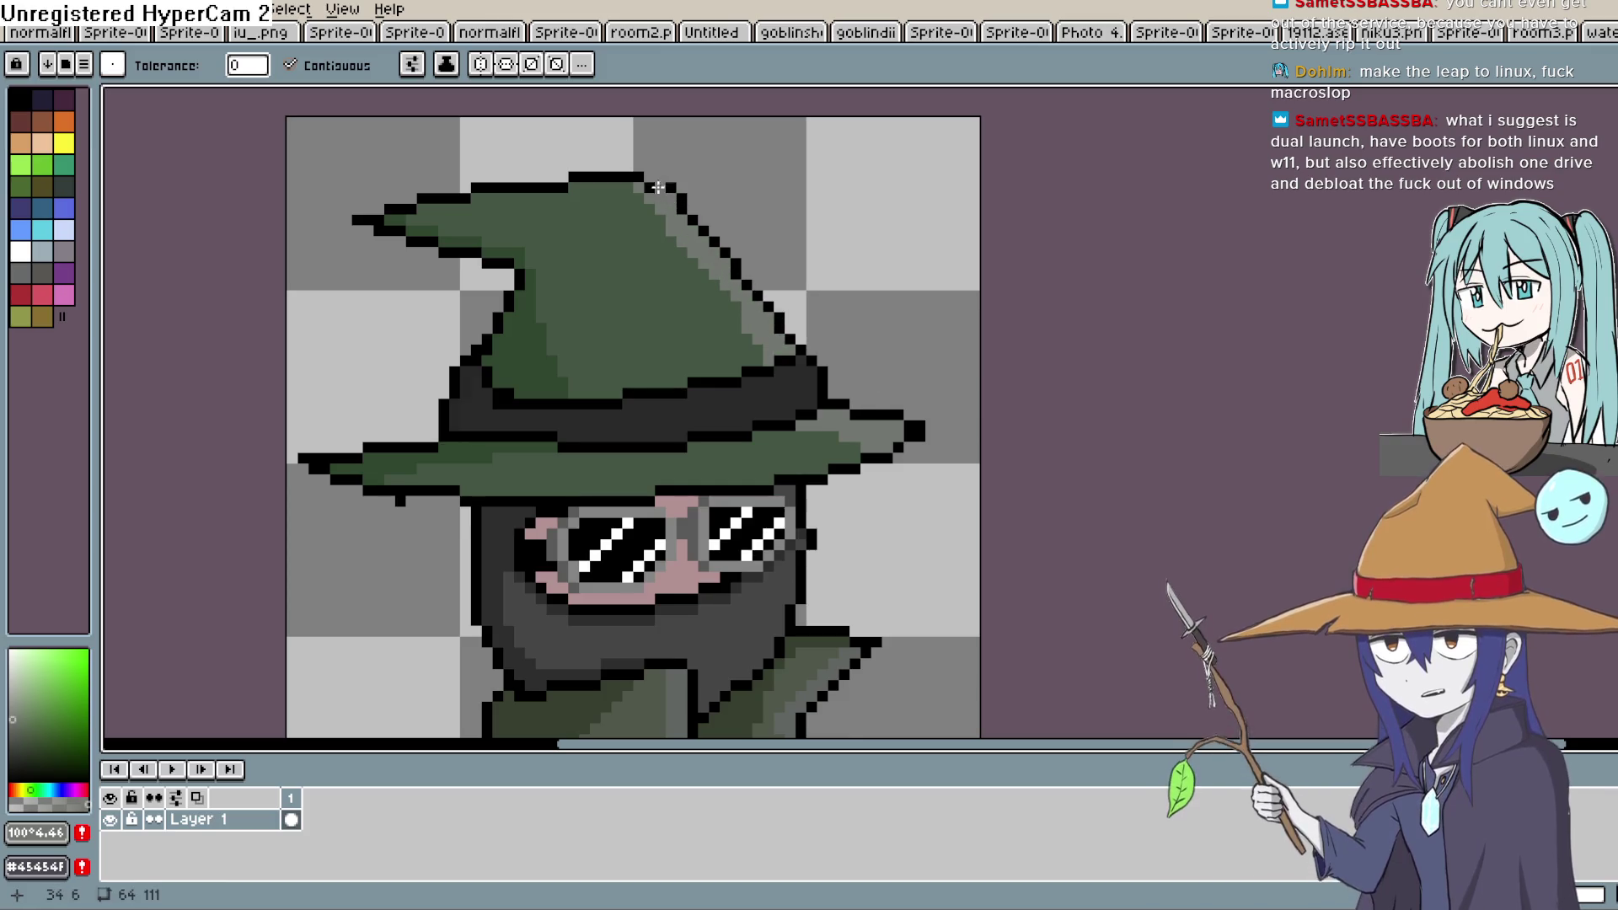
scroll(889, 296, "down", 2)
scroll(1015, 267, "down", 3)
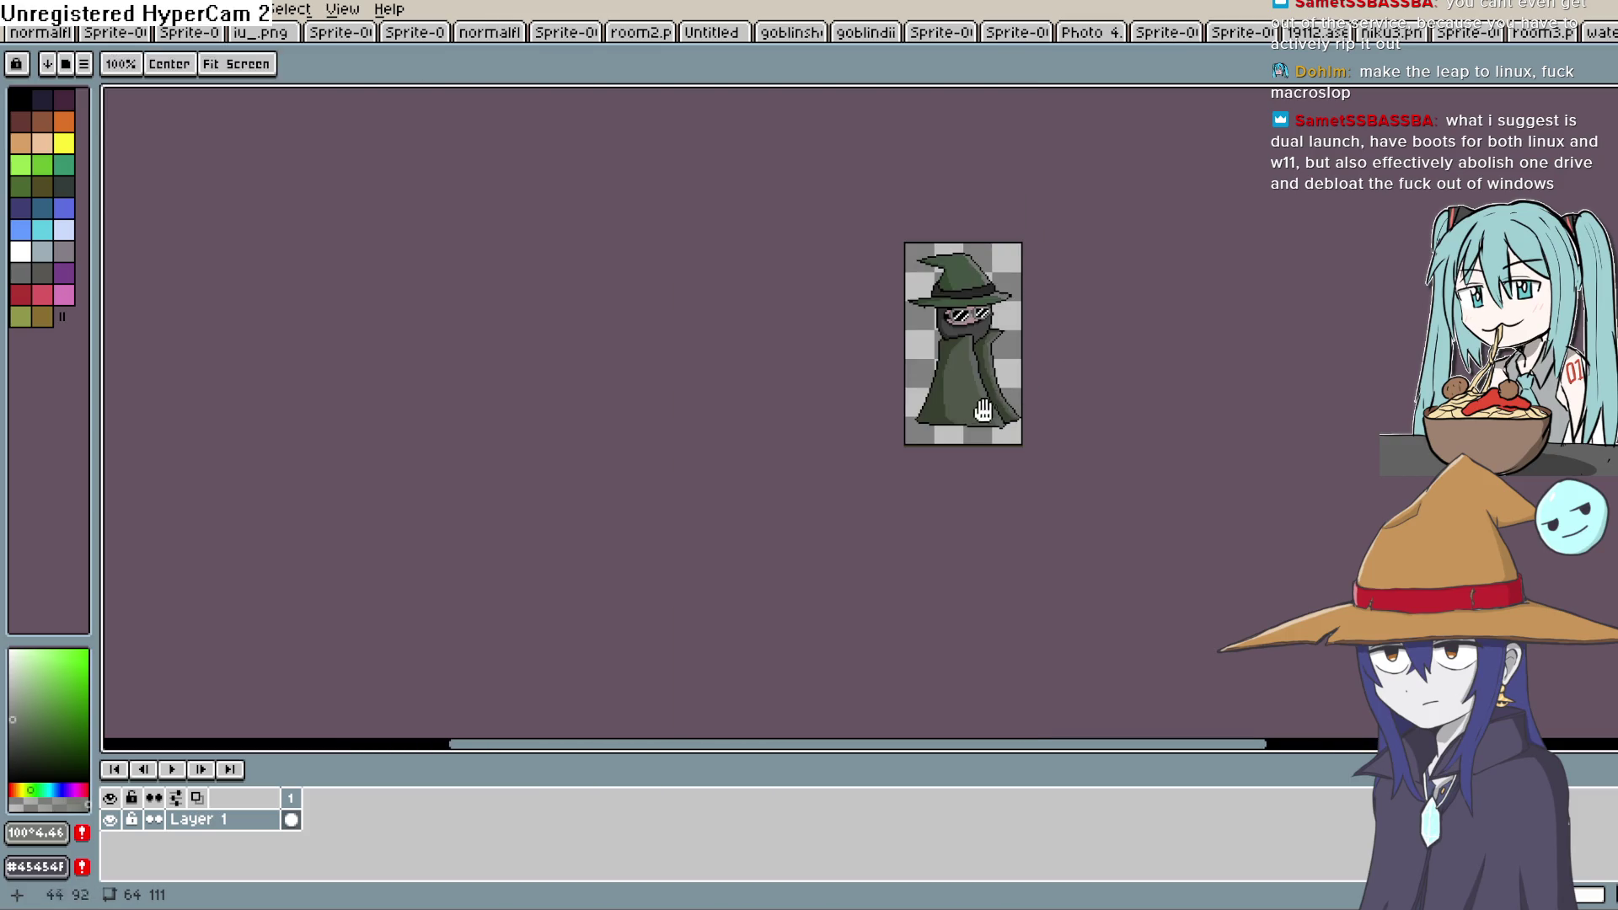
scroll(1083, 278, "up", 1)
left_click_drag(854, 520, 834, 541)
scroll(834, 541, "up", 2)
key("g")
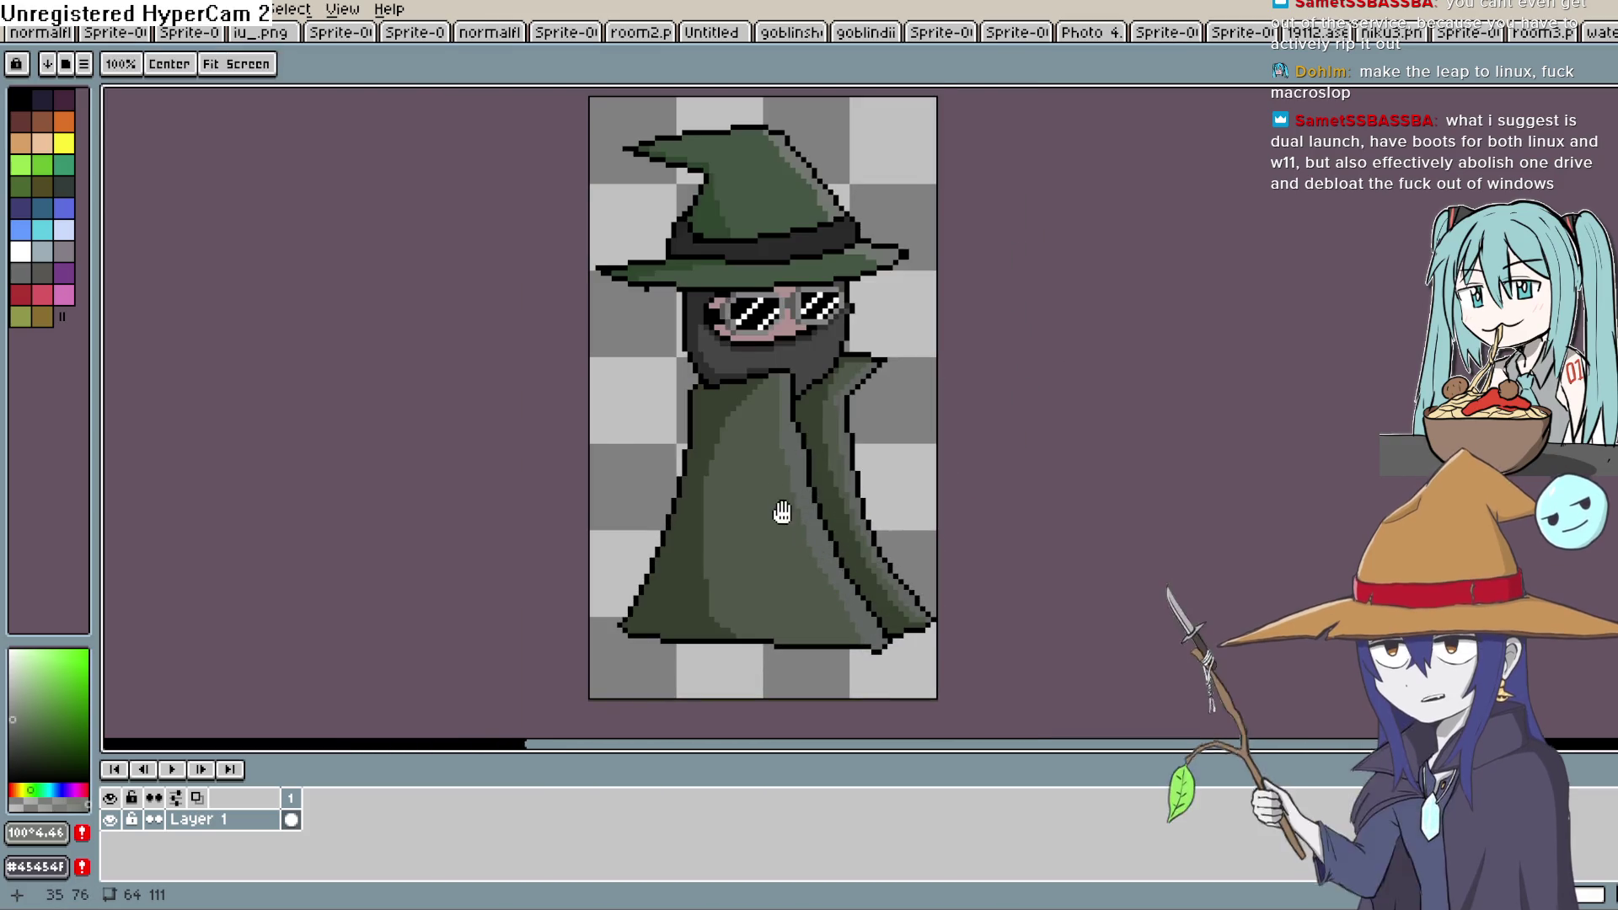
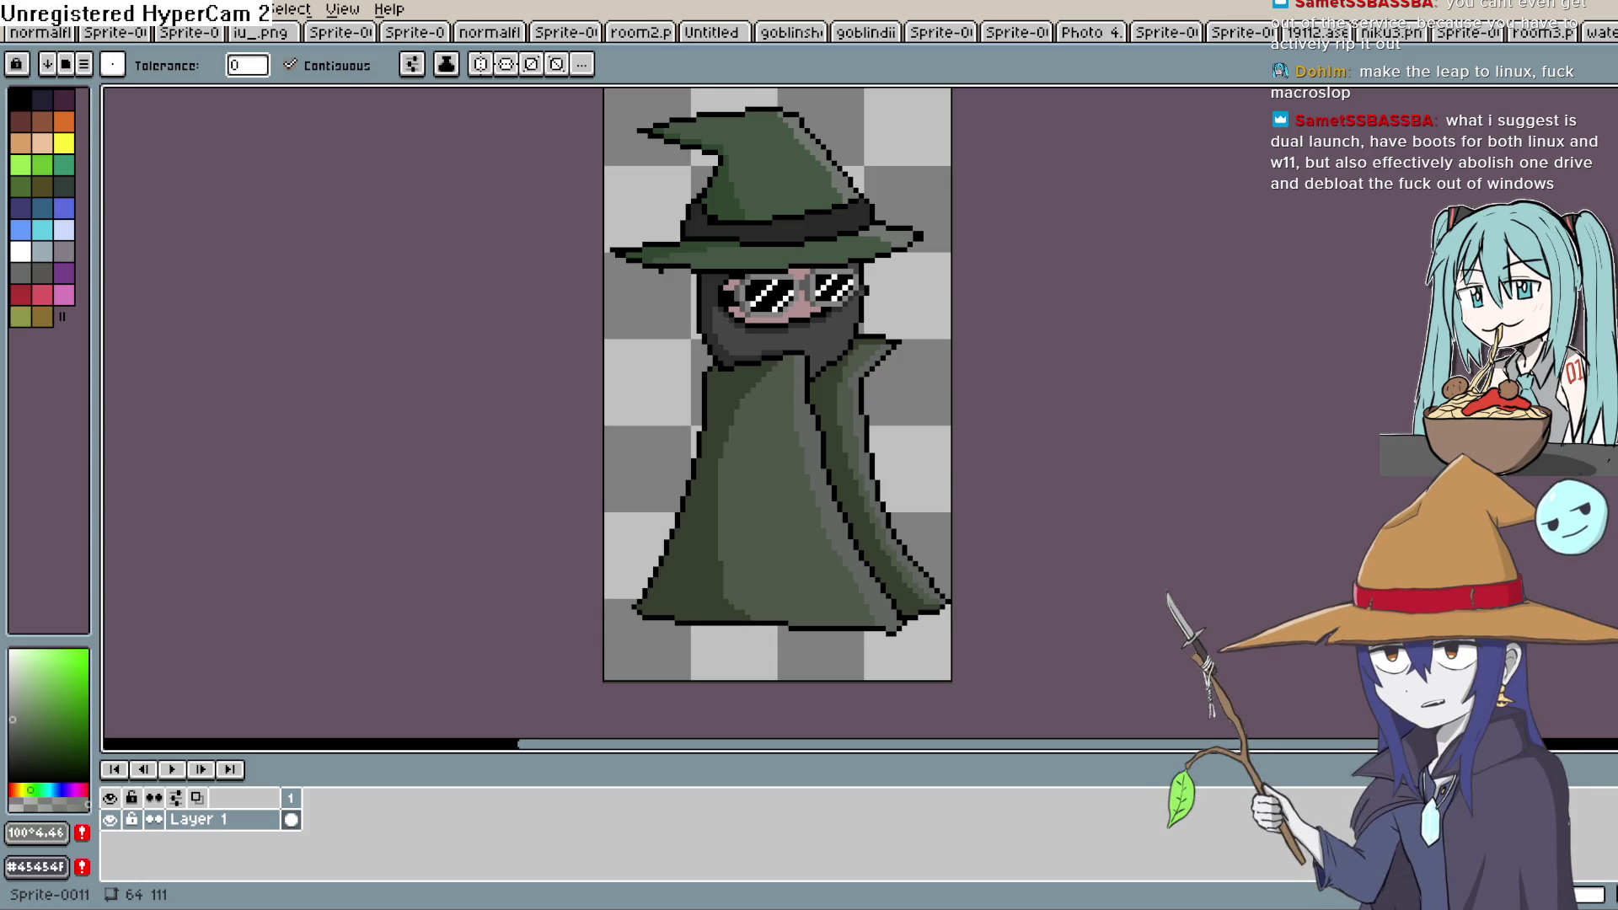
Draw a black pocket outline with a flap on the front of the green coat using the Pencil
left_click_drag(1169, 327, 1186, 219)
key("b")
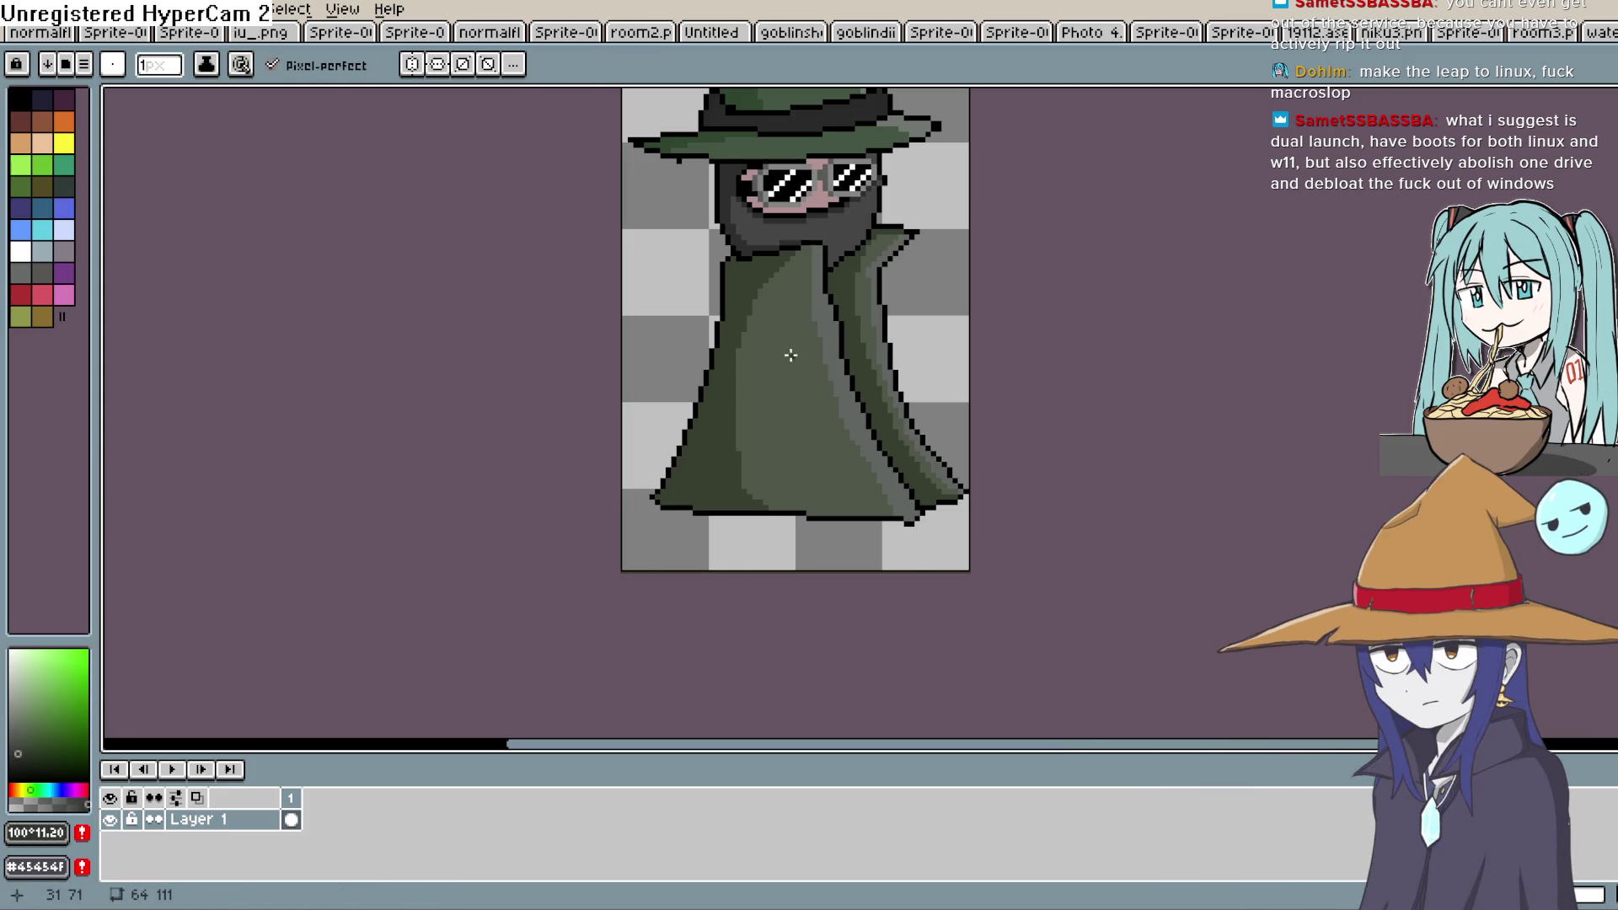
scroll(789, 355, "up", 1)
scroll(786, 355, "down", 1)
scroll(784, 355, "up", 1)
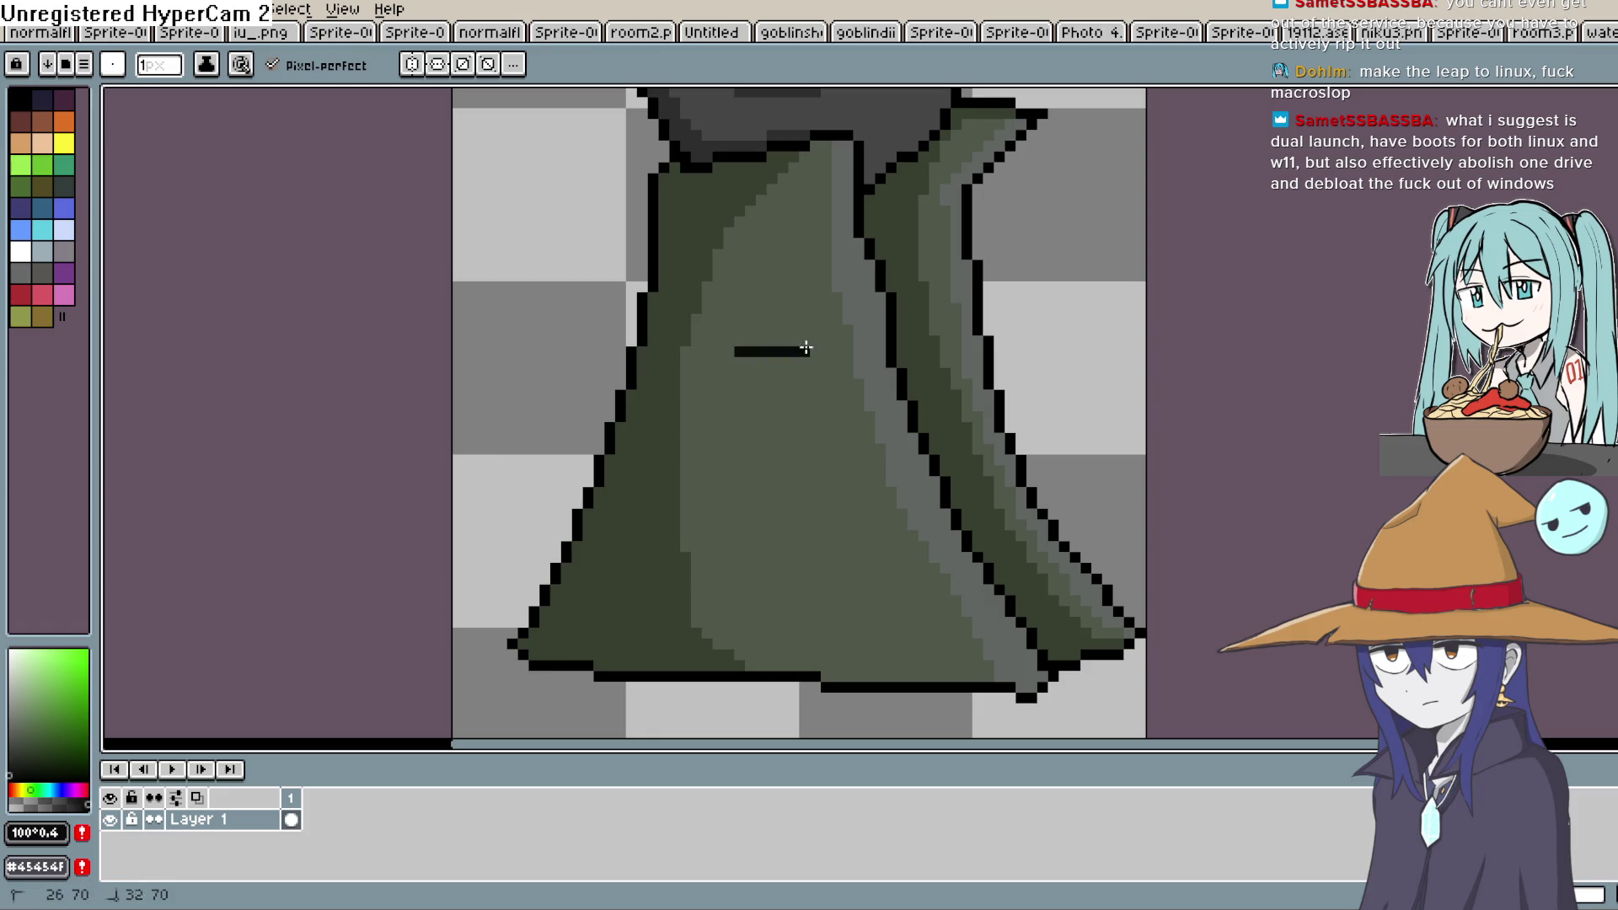
left_click_drag(839, 350, 841, 379)
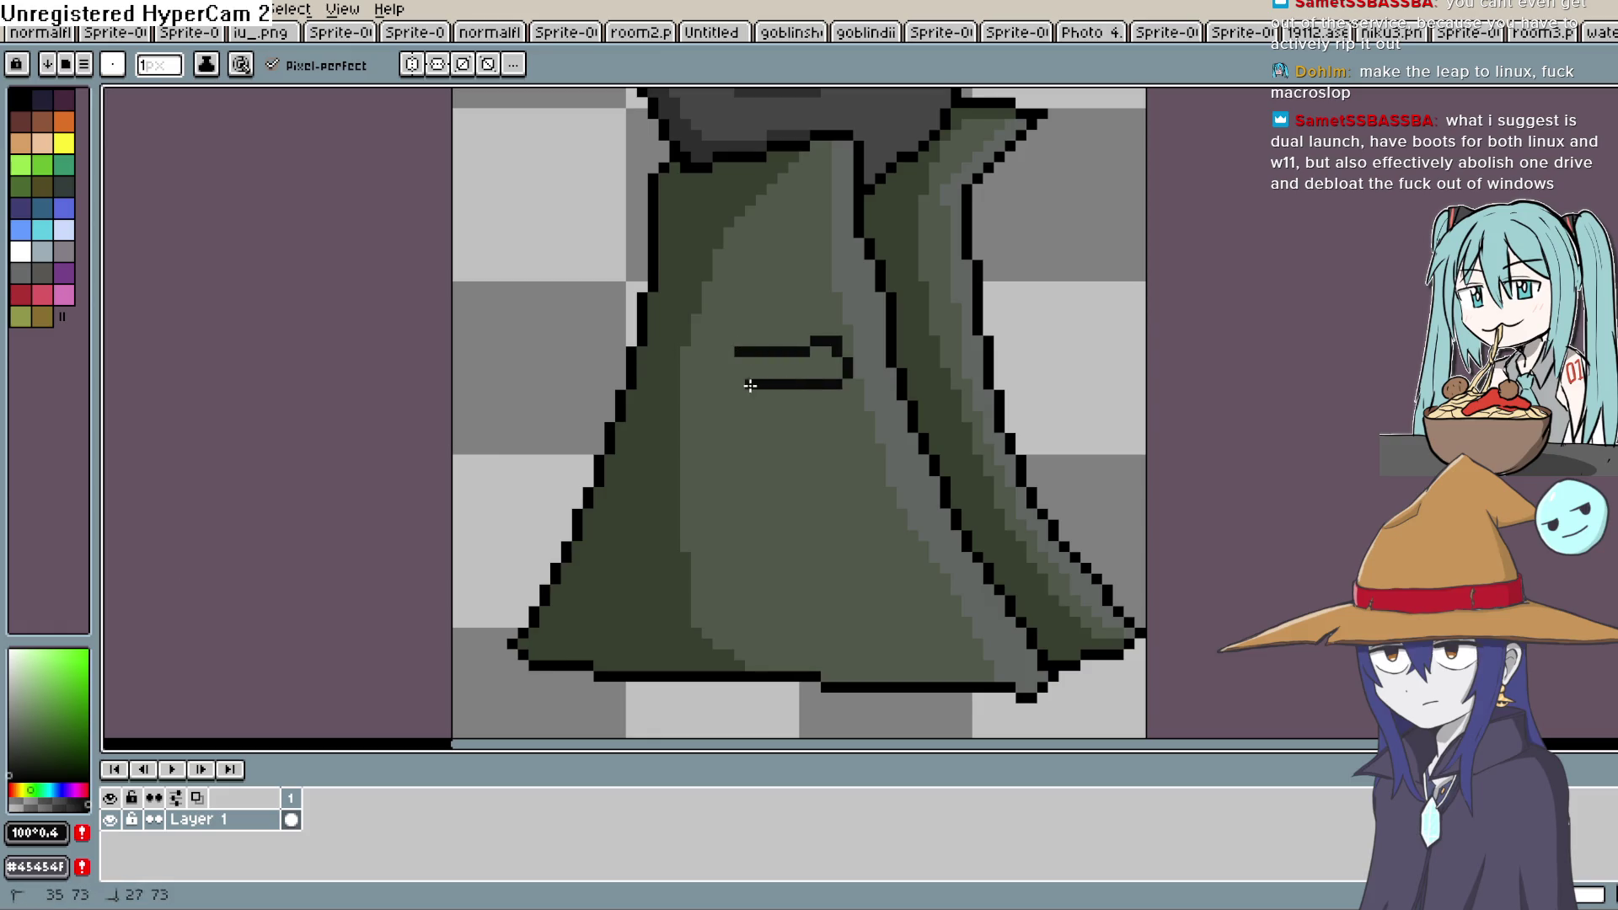
mouse_move(789, 468)
left_mouse_down()
mouse_move(726, 390)
mouse_move(794, 386)
left_mouse_up()
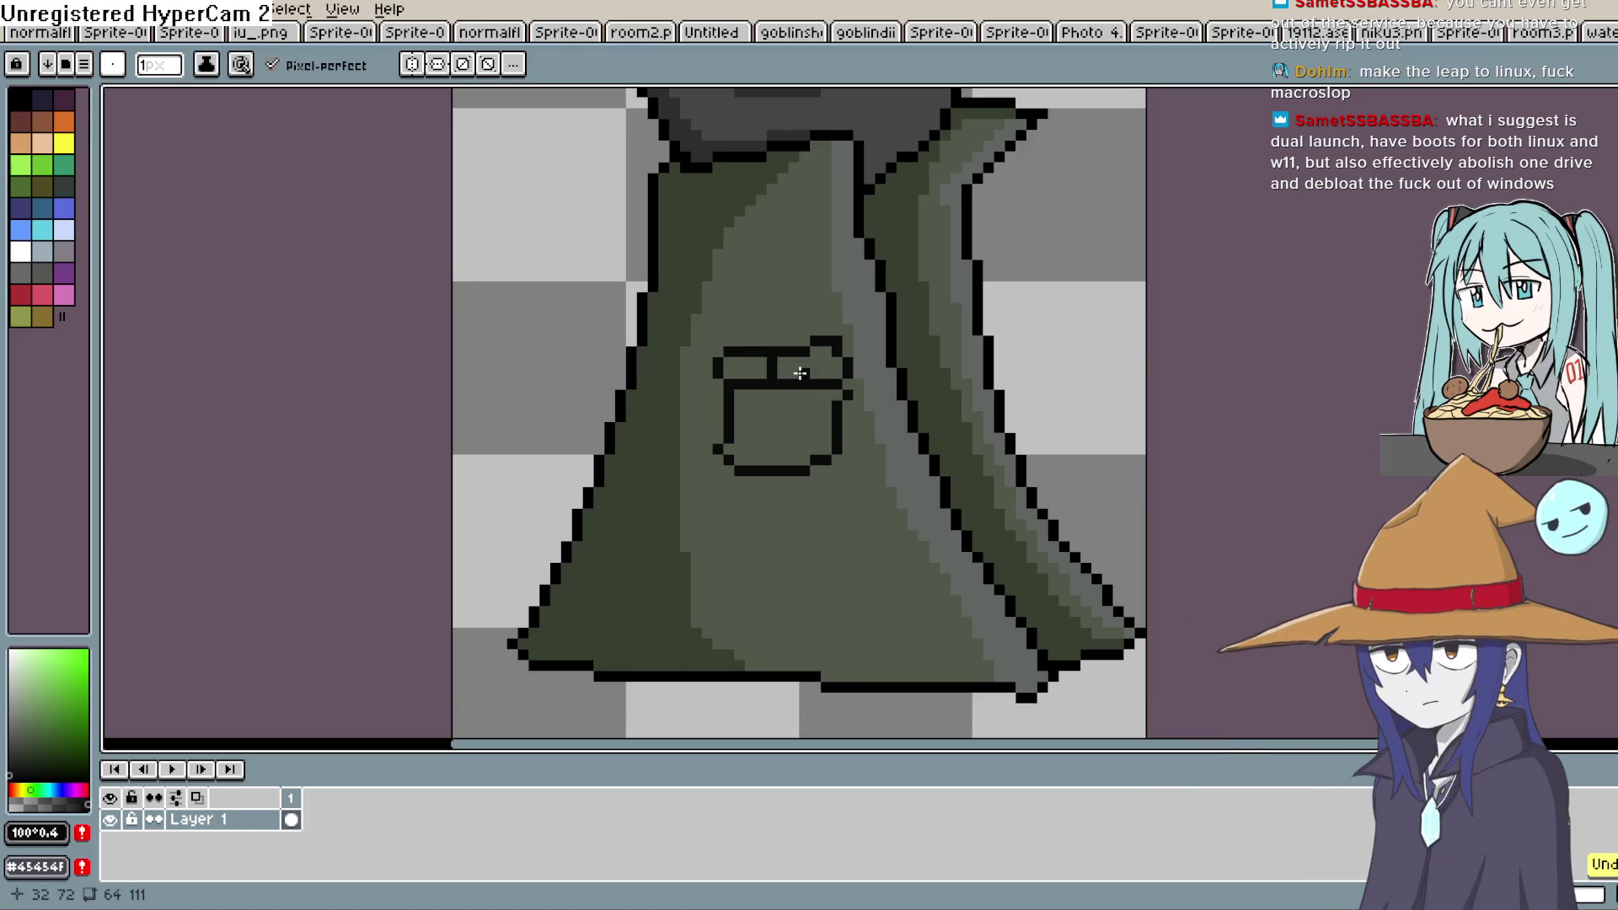
left_click_drag(918, 358, 745, 442)
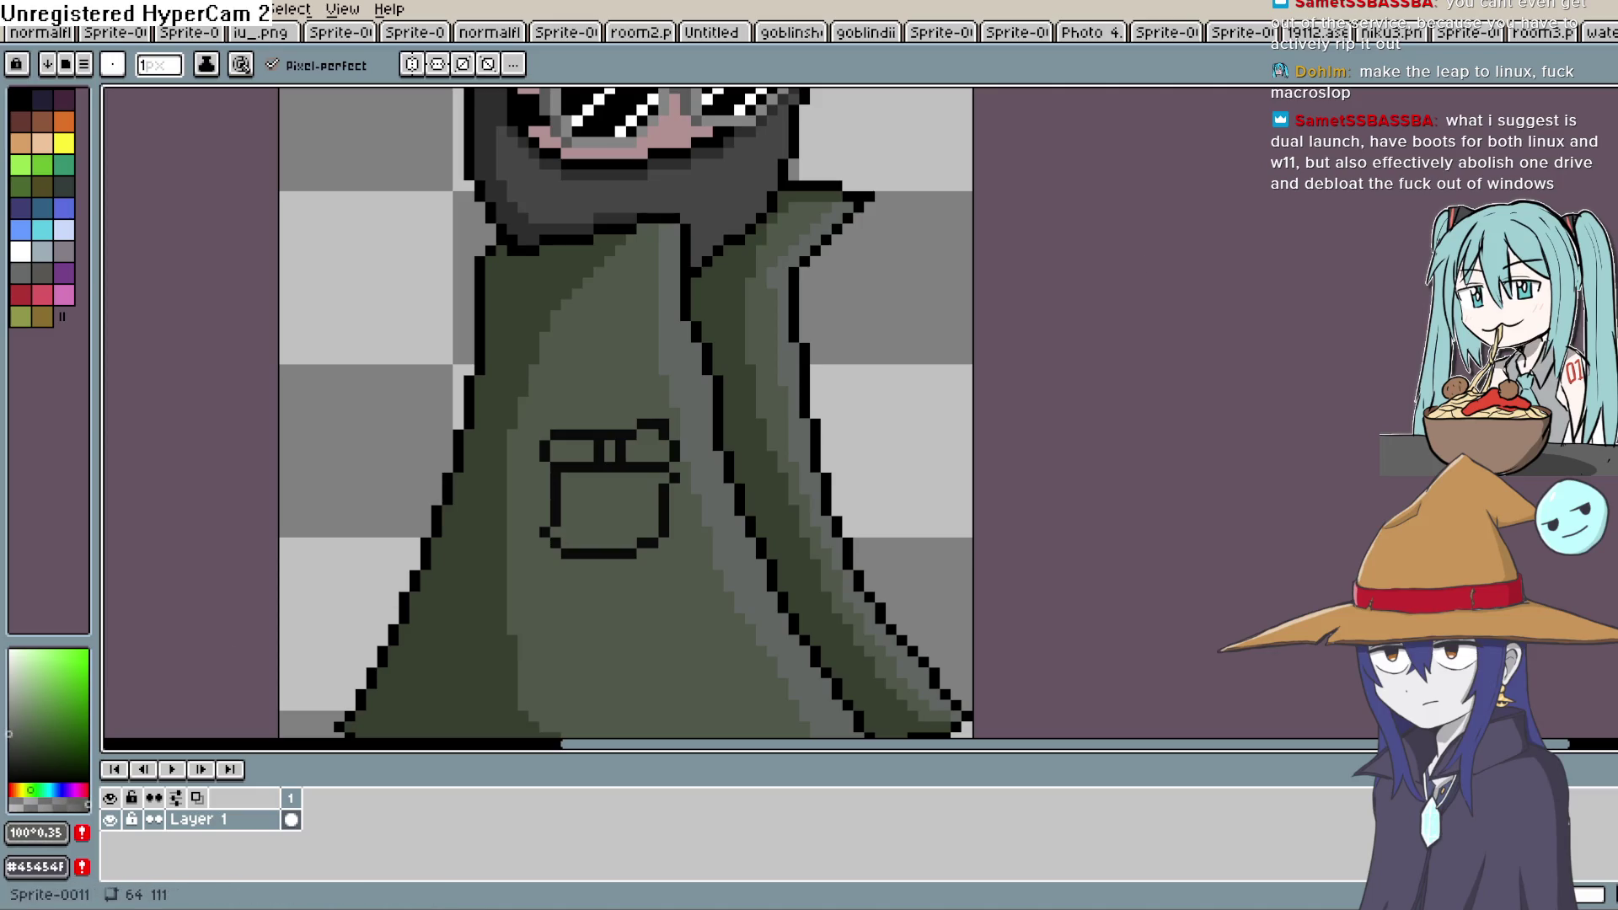
Fill the pocket and its flap inside the black outline with flat grey using the Paint Bucket
key("shift+g")
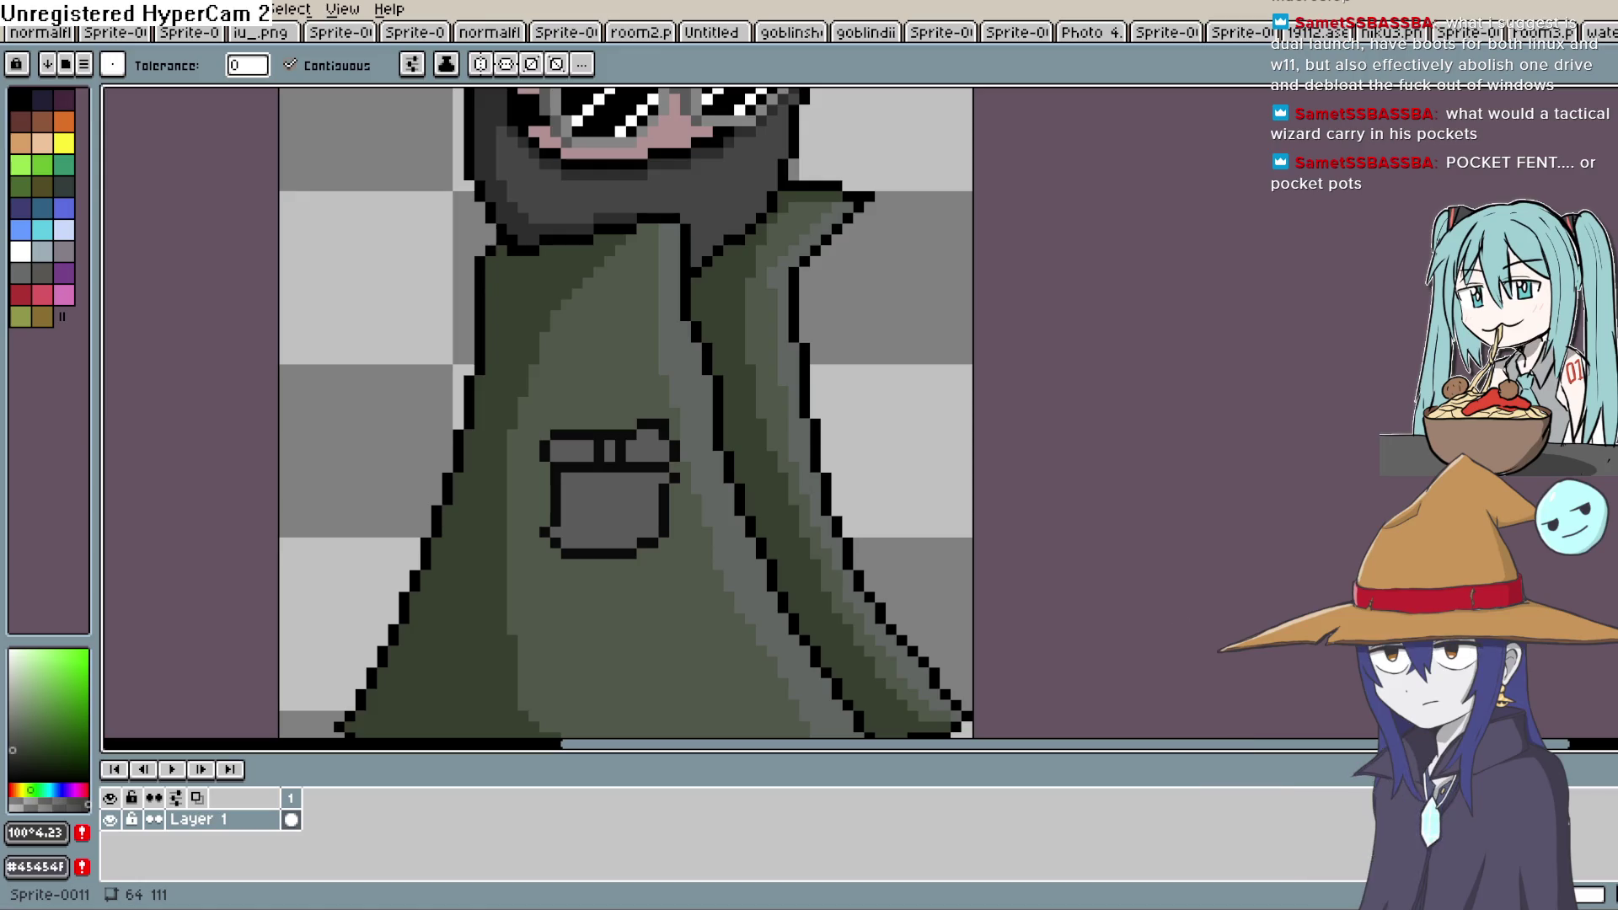
key("space")
mouse_move(669, 390)
left_mouse_down()
mouse_move(650, 361)
mouse_move(606, 361)
left_mouse_up()
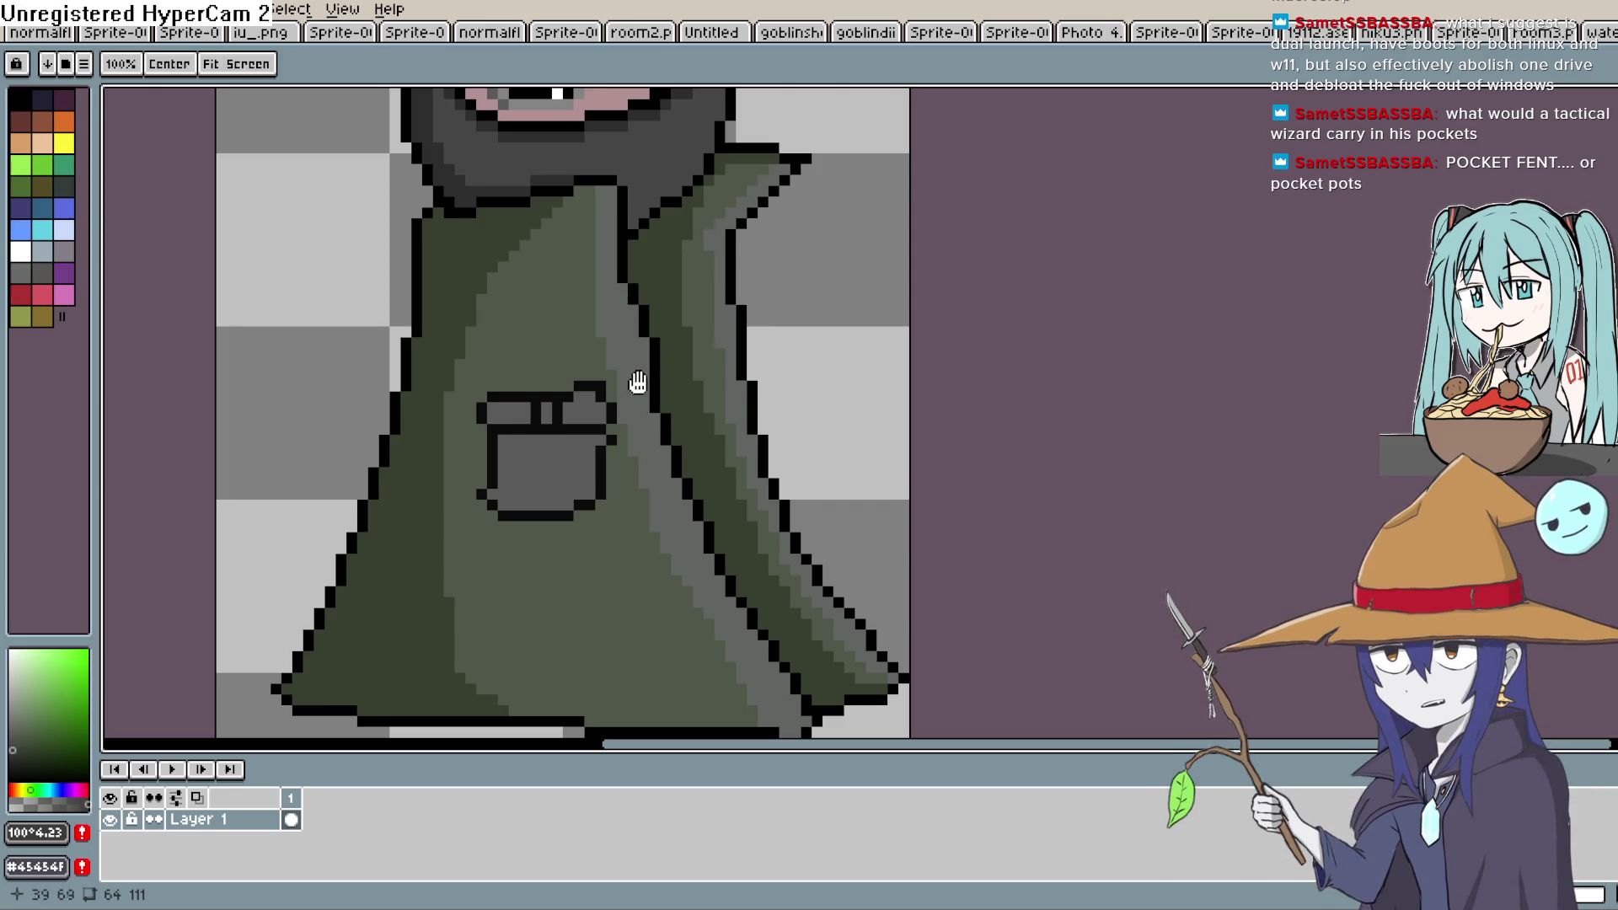
scroll(636, 371, "down", 1)
scroll(636, 459, "up", 1)
left_click(1598, 169)
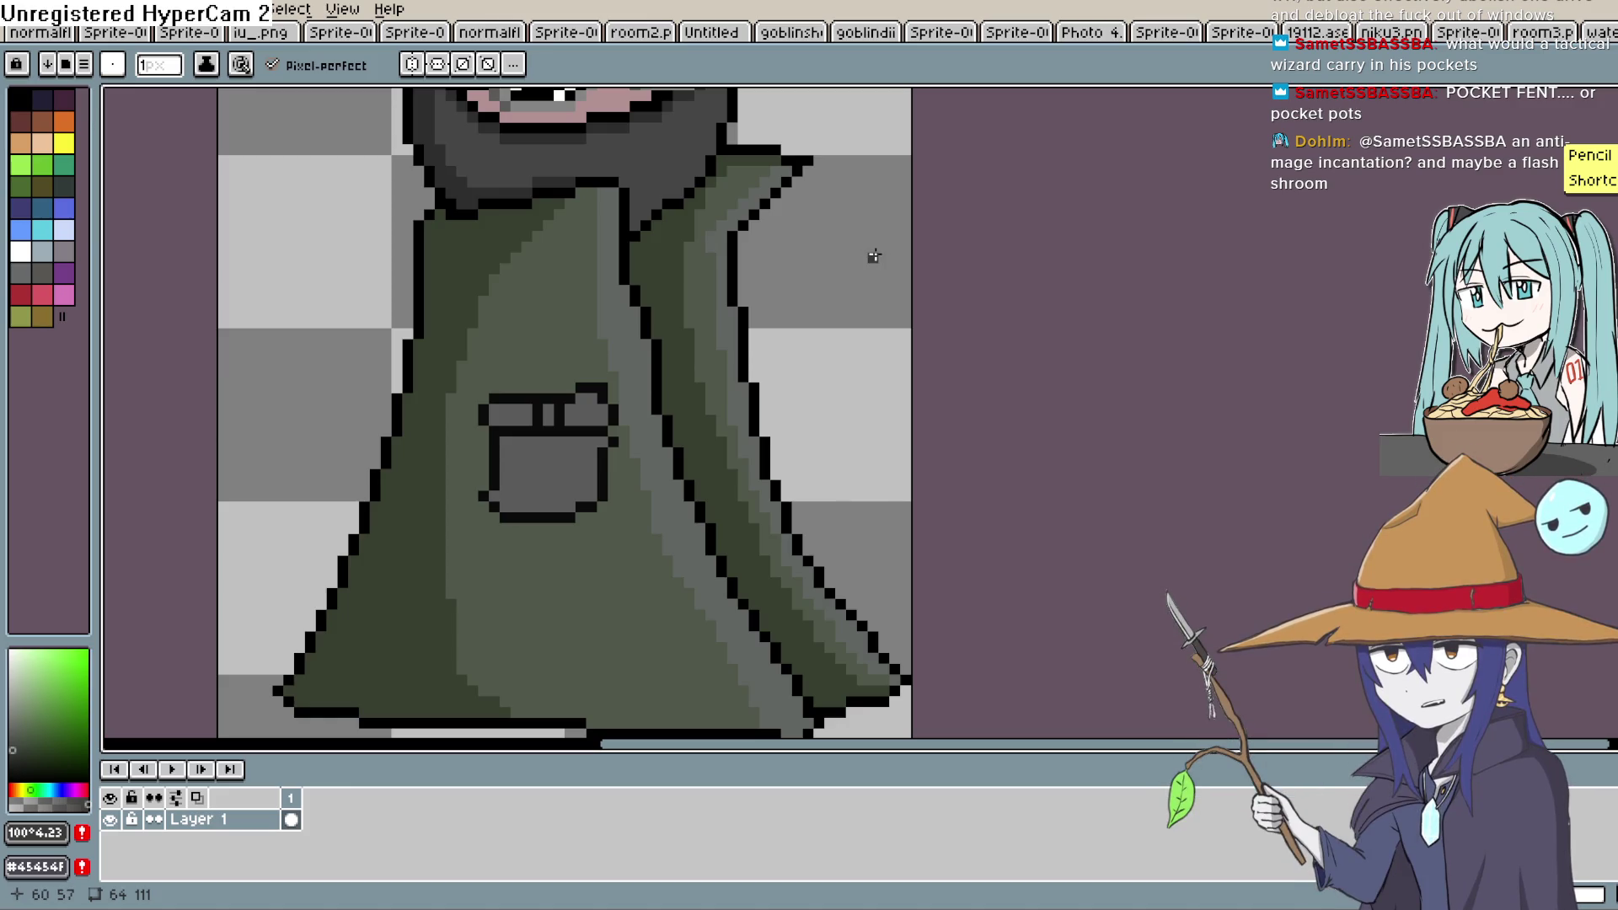
left_click_drag(625, 531, 648, 376)
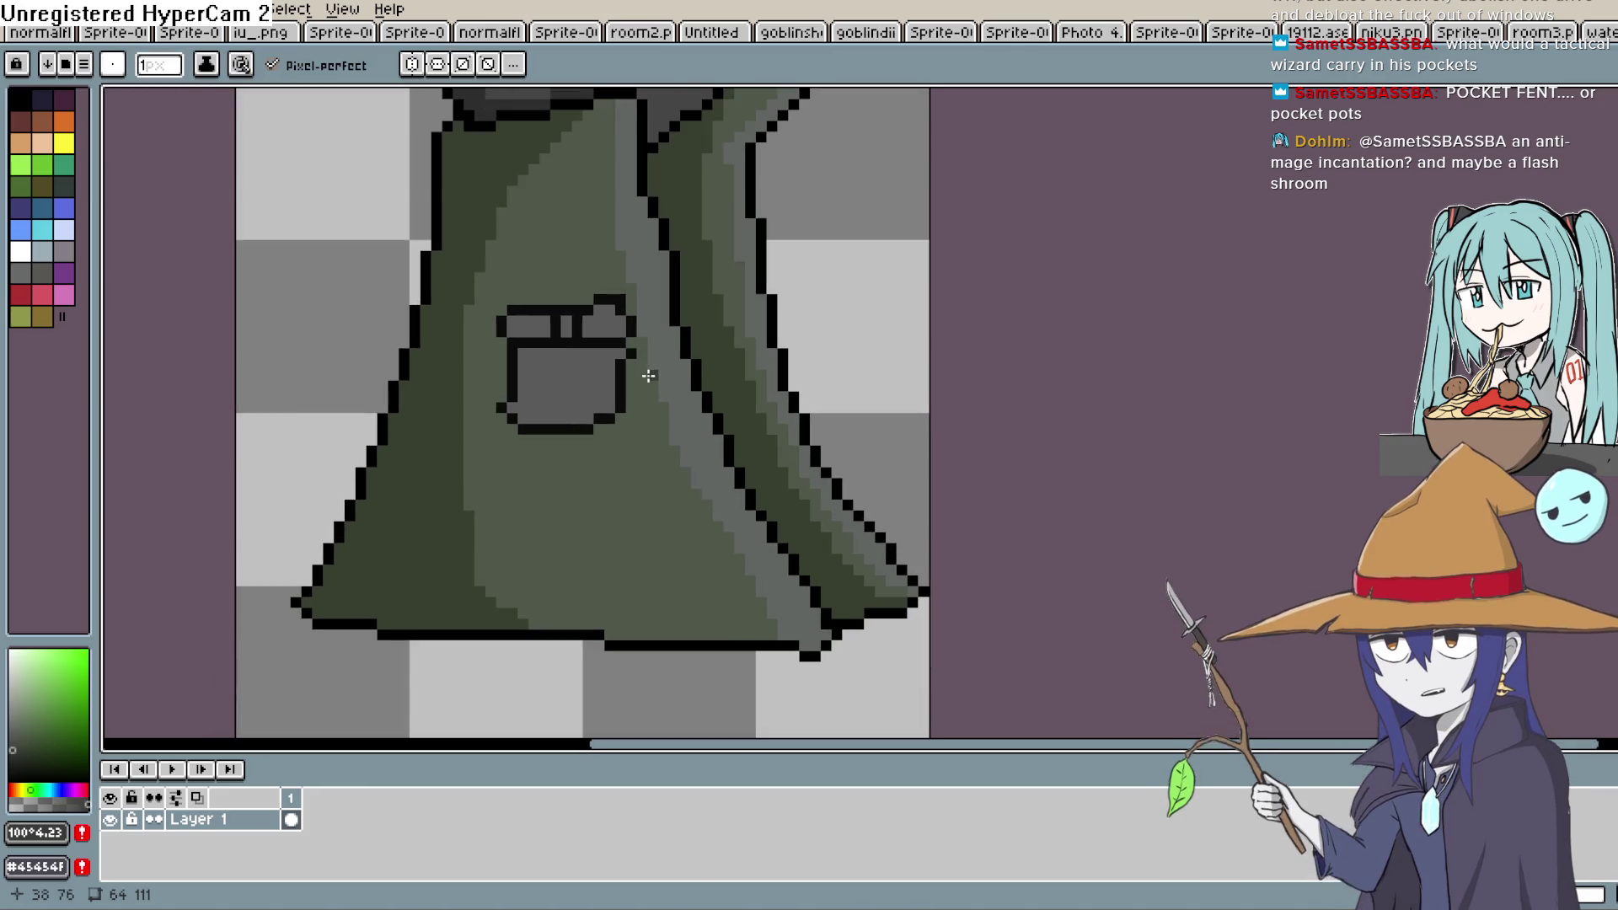
Paint dark grey shading along the pocket's right edge and bottom inner row
scroll(648, 376, "up", 3)
left_click_drag(607, 323, 608, 397)
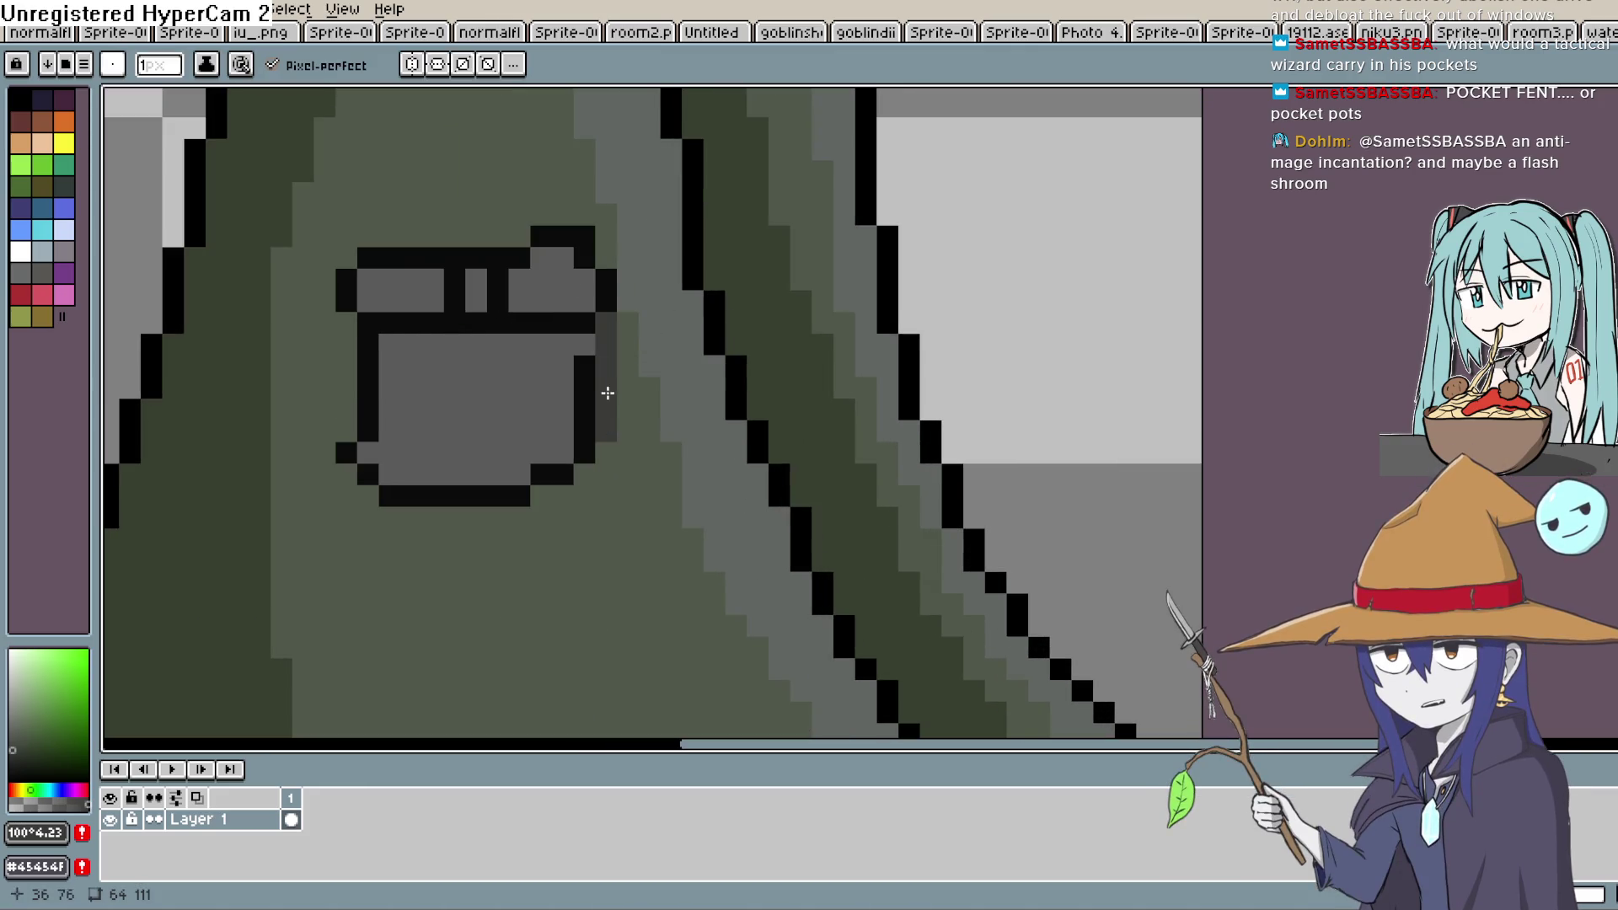
left_click_drag(541, 496, 577, 500)
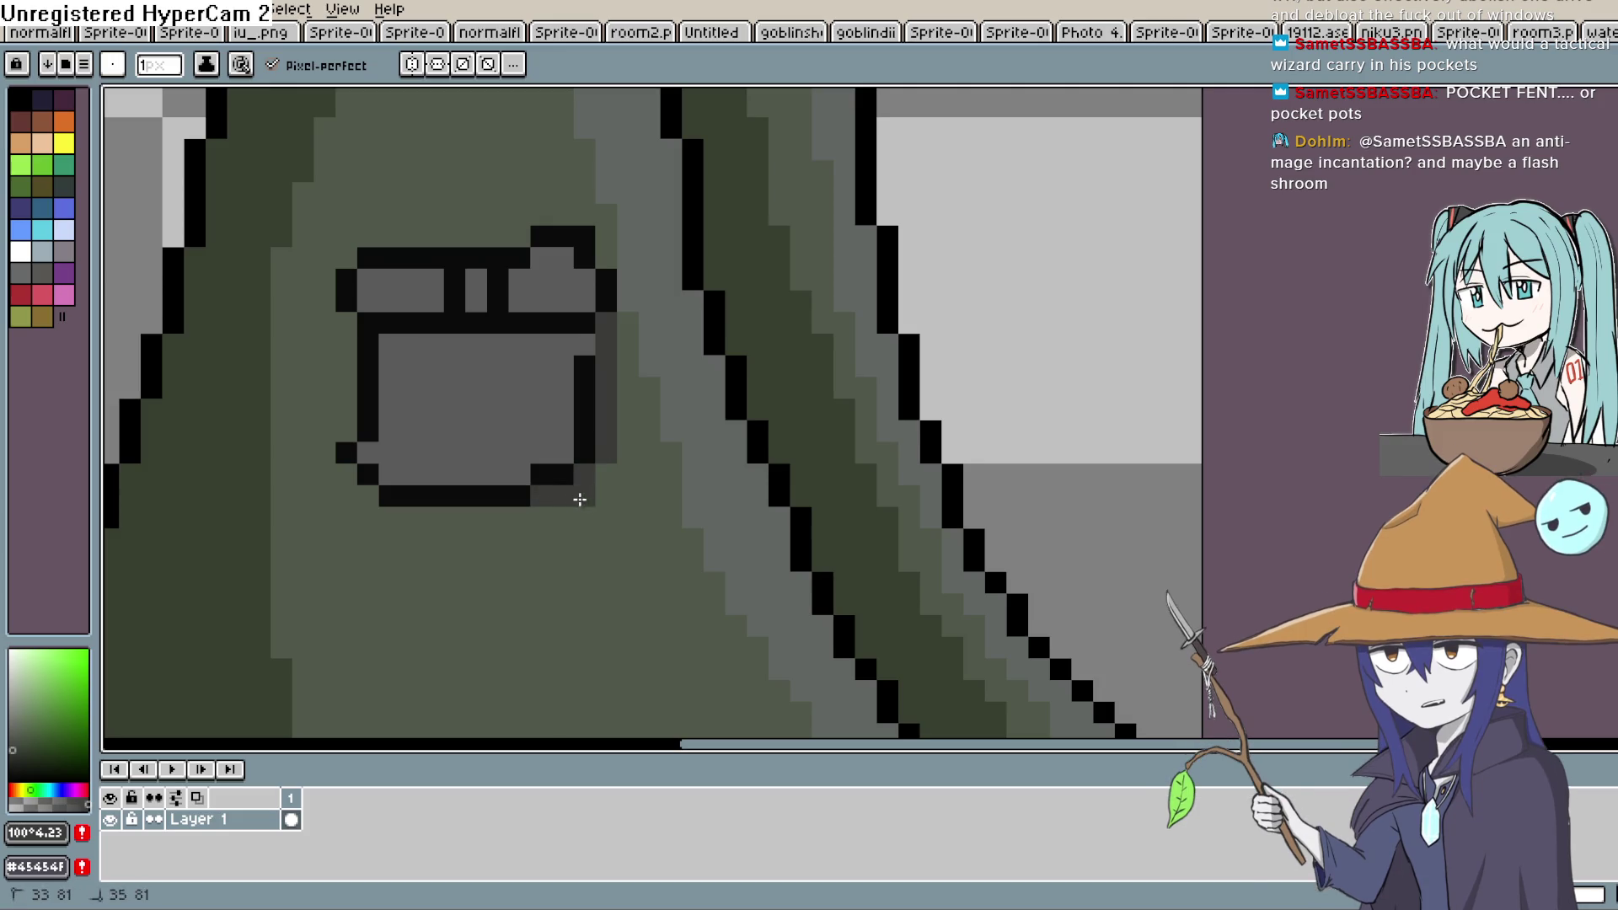
left_click_drag(618, 386, 620, 459)
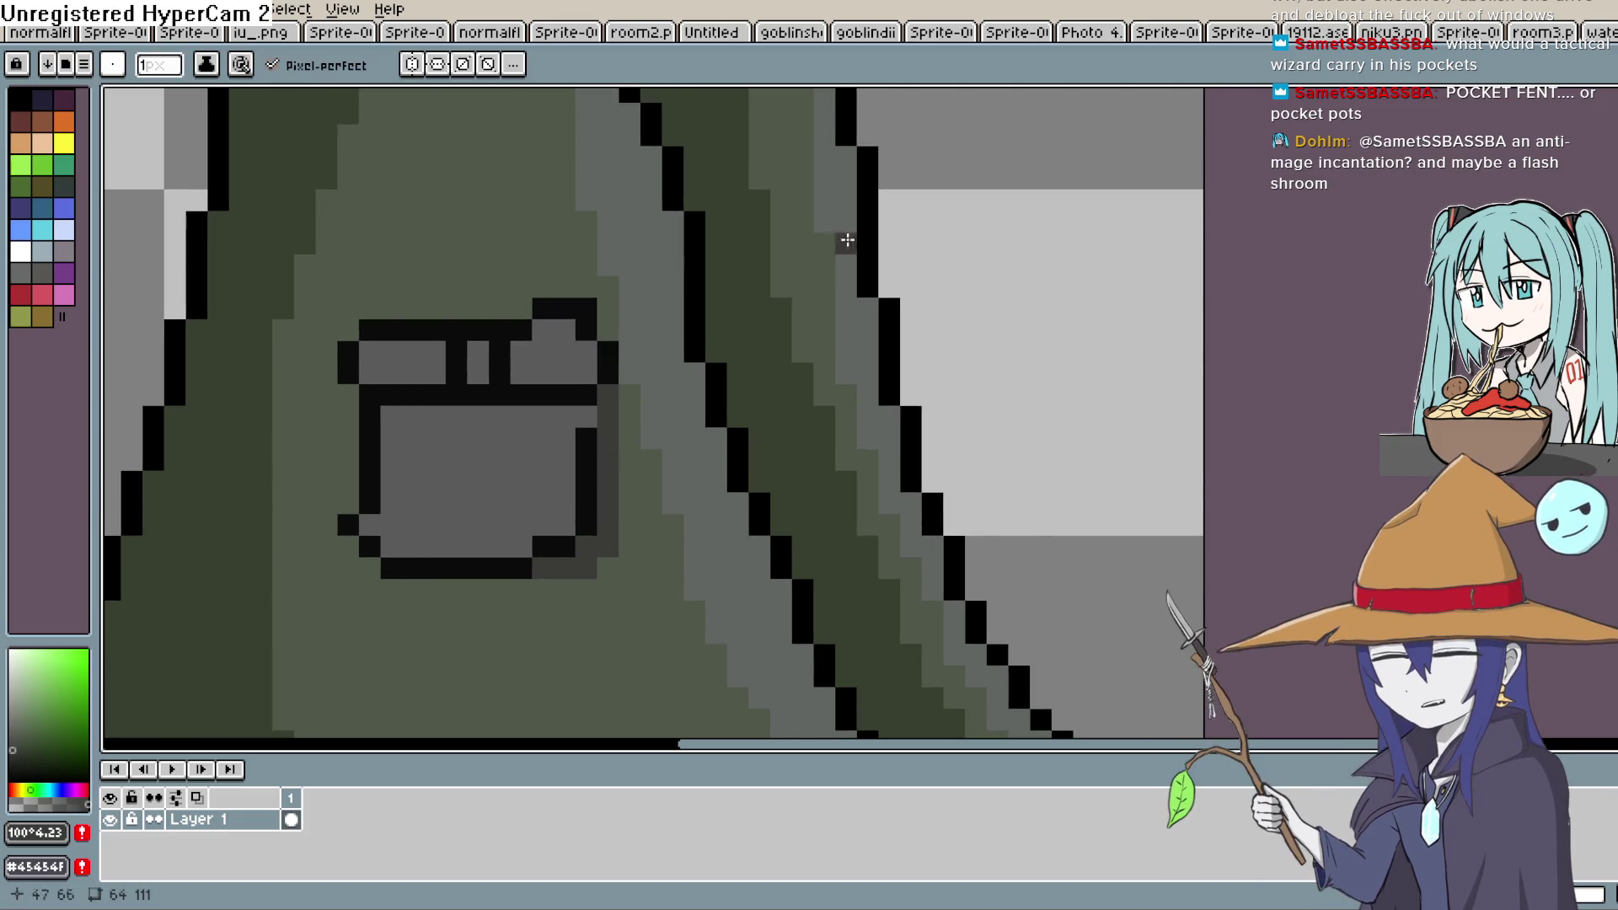
left_click(17, 735)
key("b")
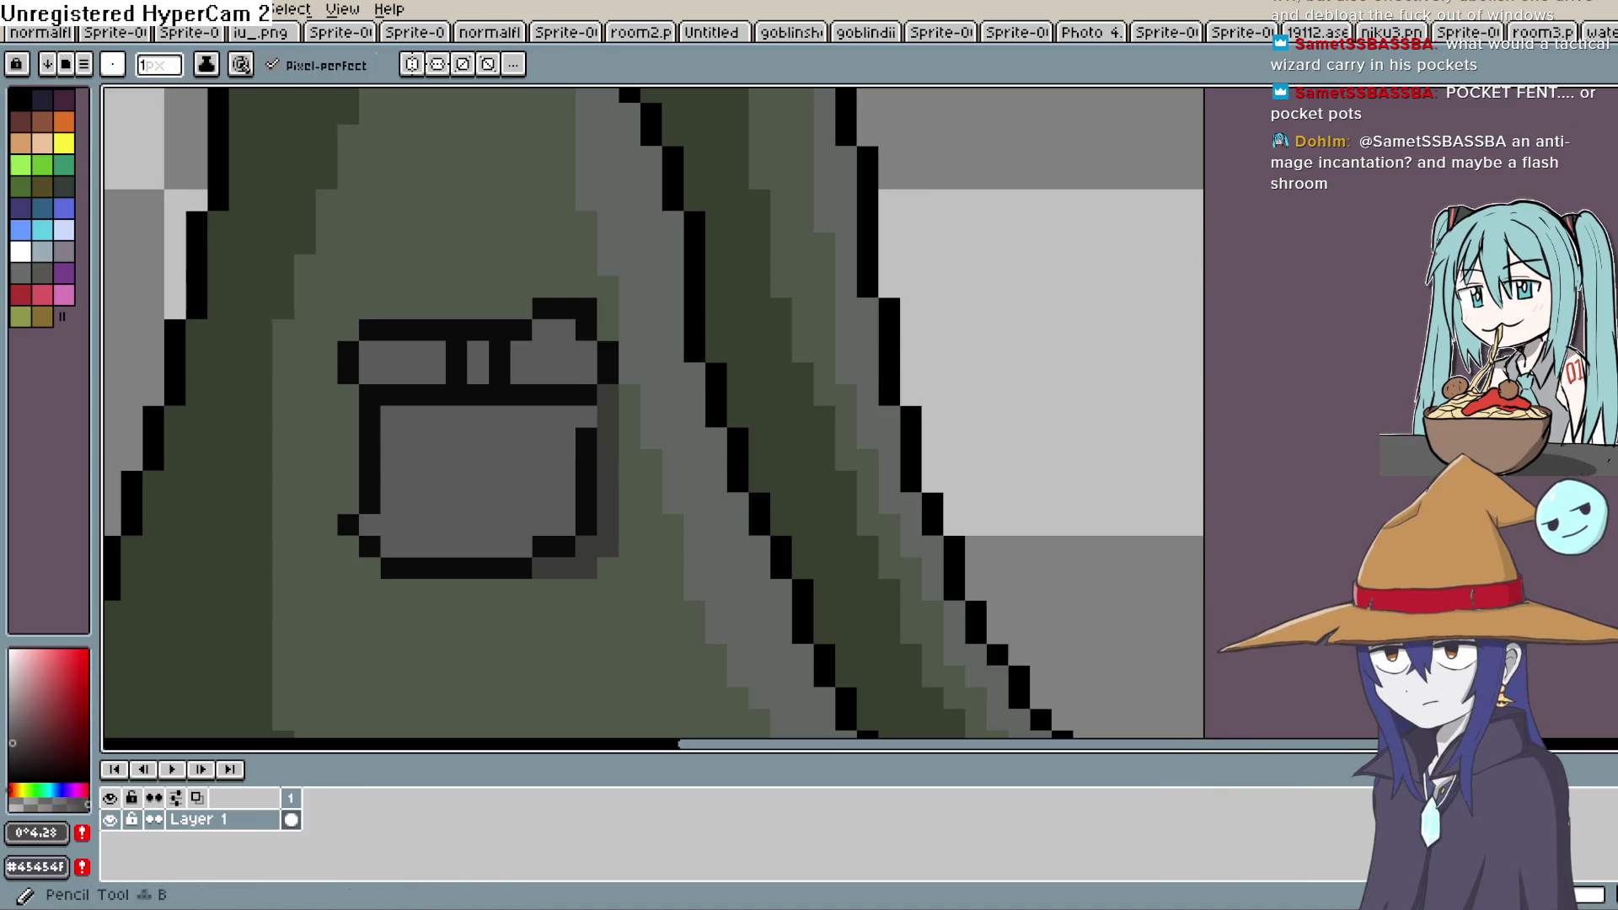
mouse_move(559, 417)
left_mouse_down()
mouse_move(558, 523)
mouse_move(390, 544)
left_mouse_up()
left_click(588, 352)
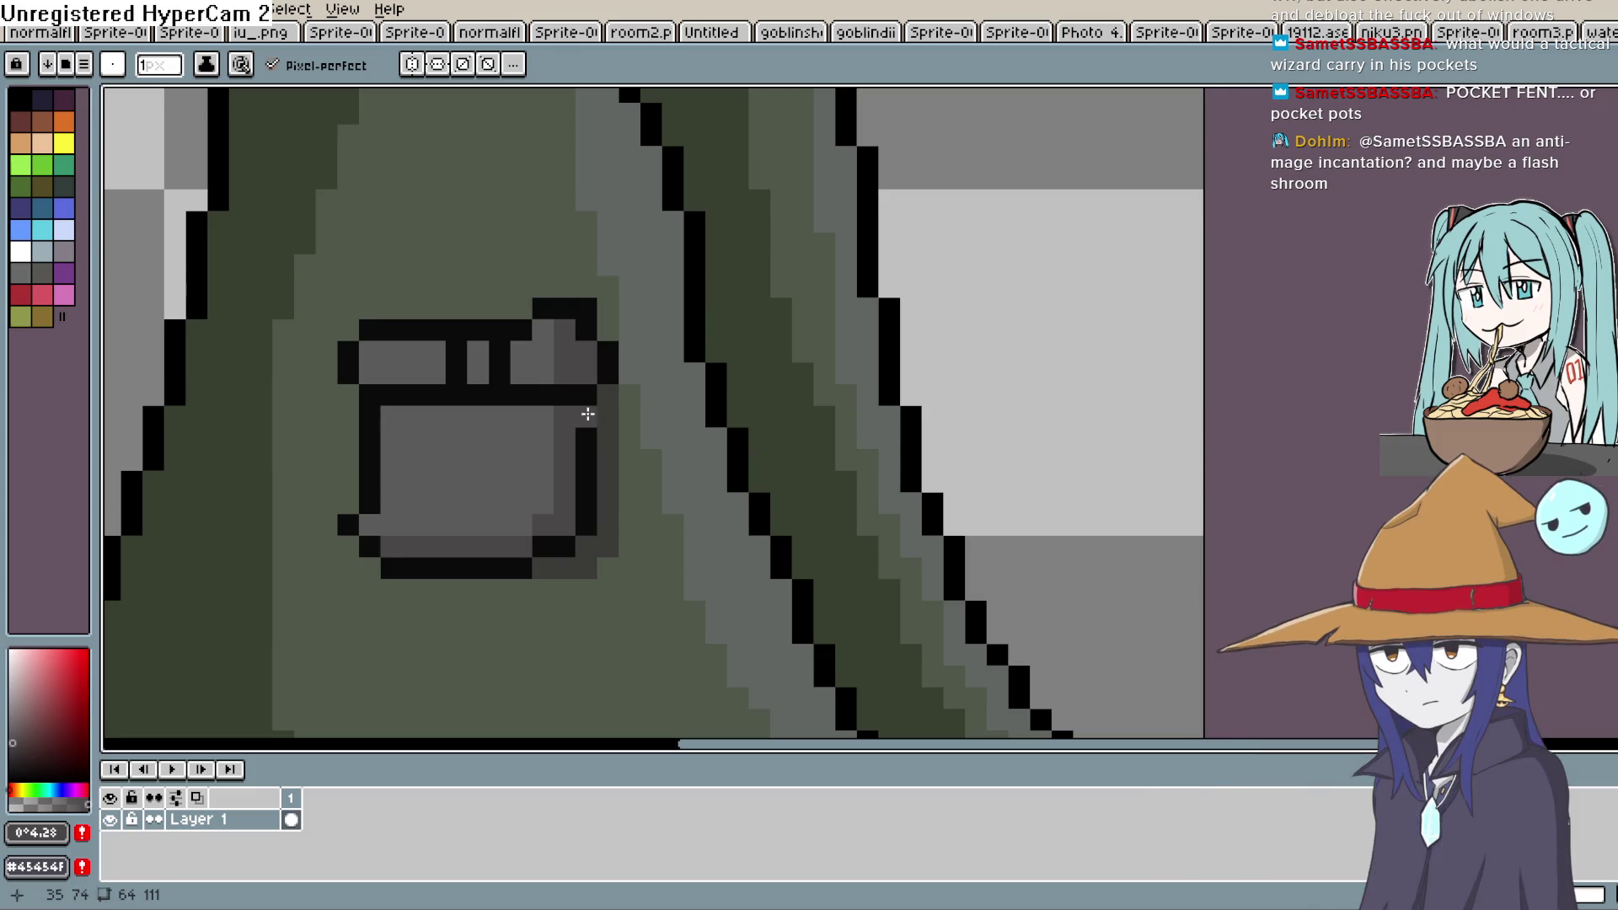
Blacken the stray pixel on the pocket's right edge, then sample the coat's grey-green
key("i")
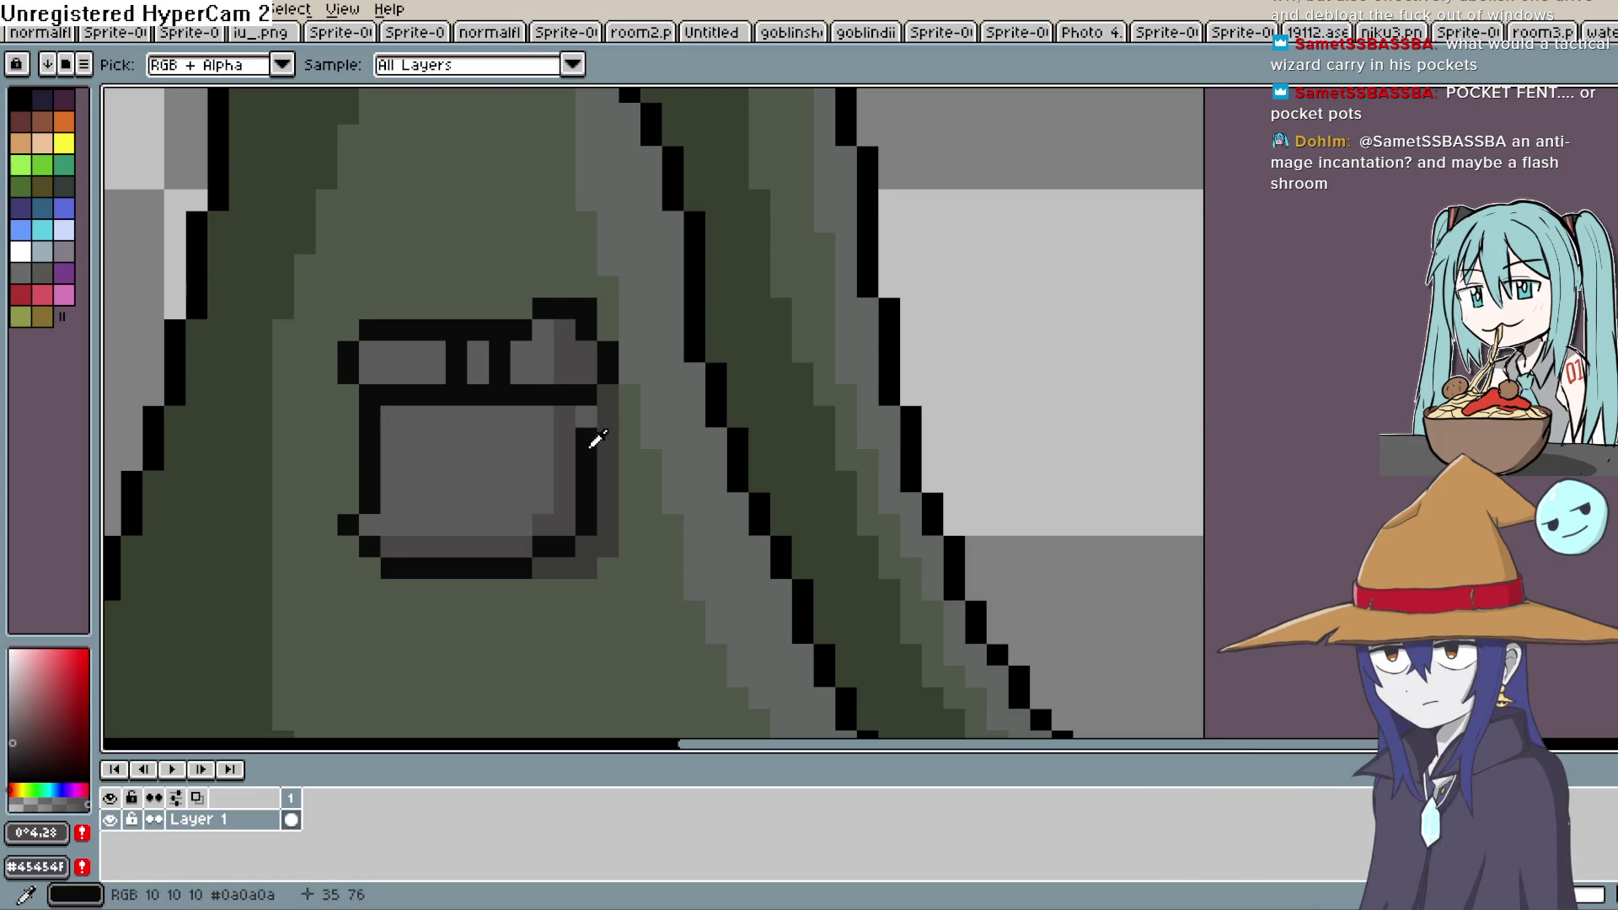
left_click(588, 434)
key("b")
left_click(586, 416)
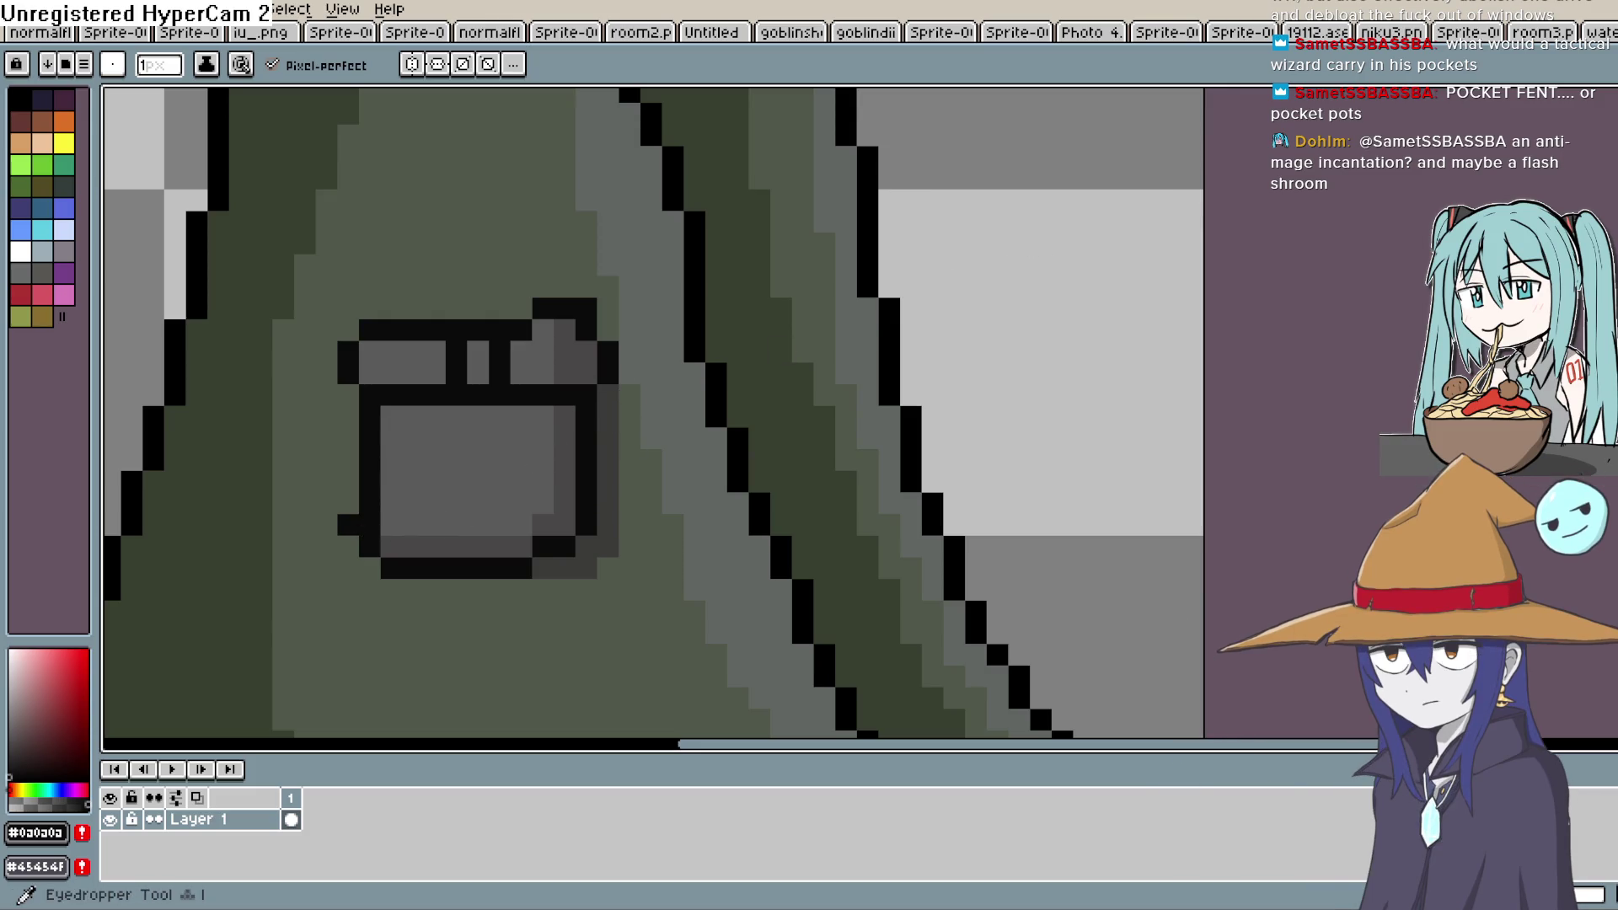
left_click(413, 474)
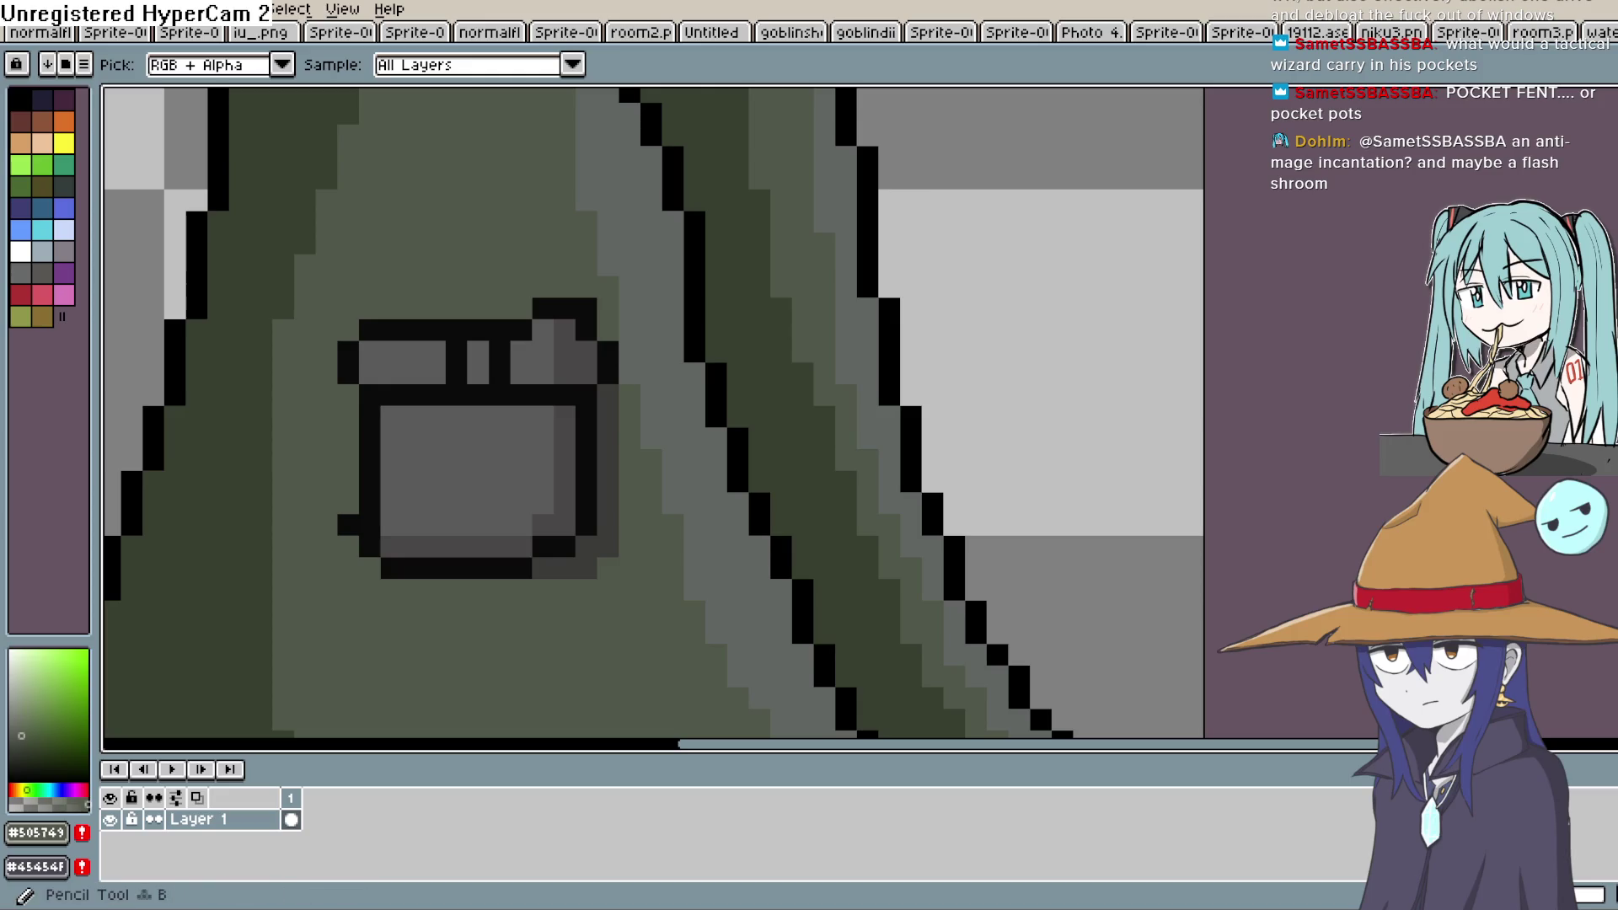
scroll(722, 460, "down", 3)
scroll(722, 460, "down", 1)
scroll(722, 460, "up", 4)
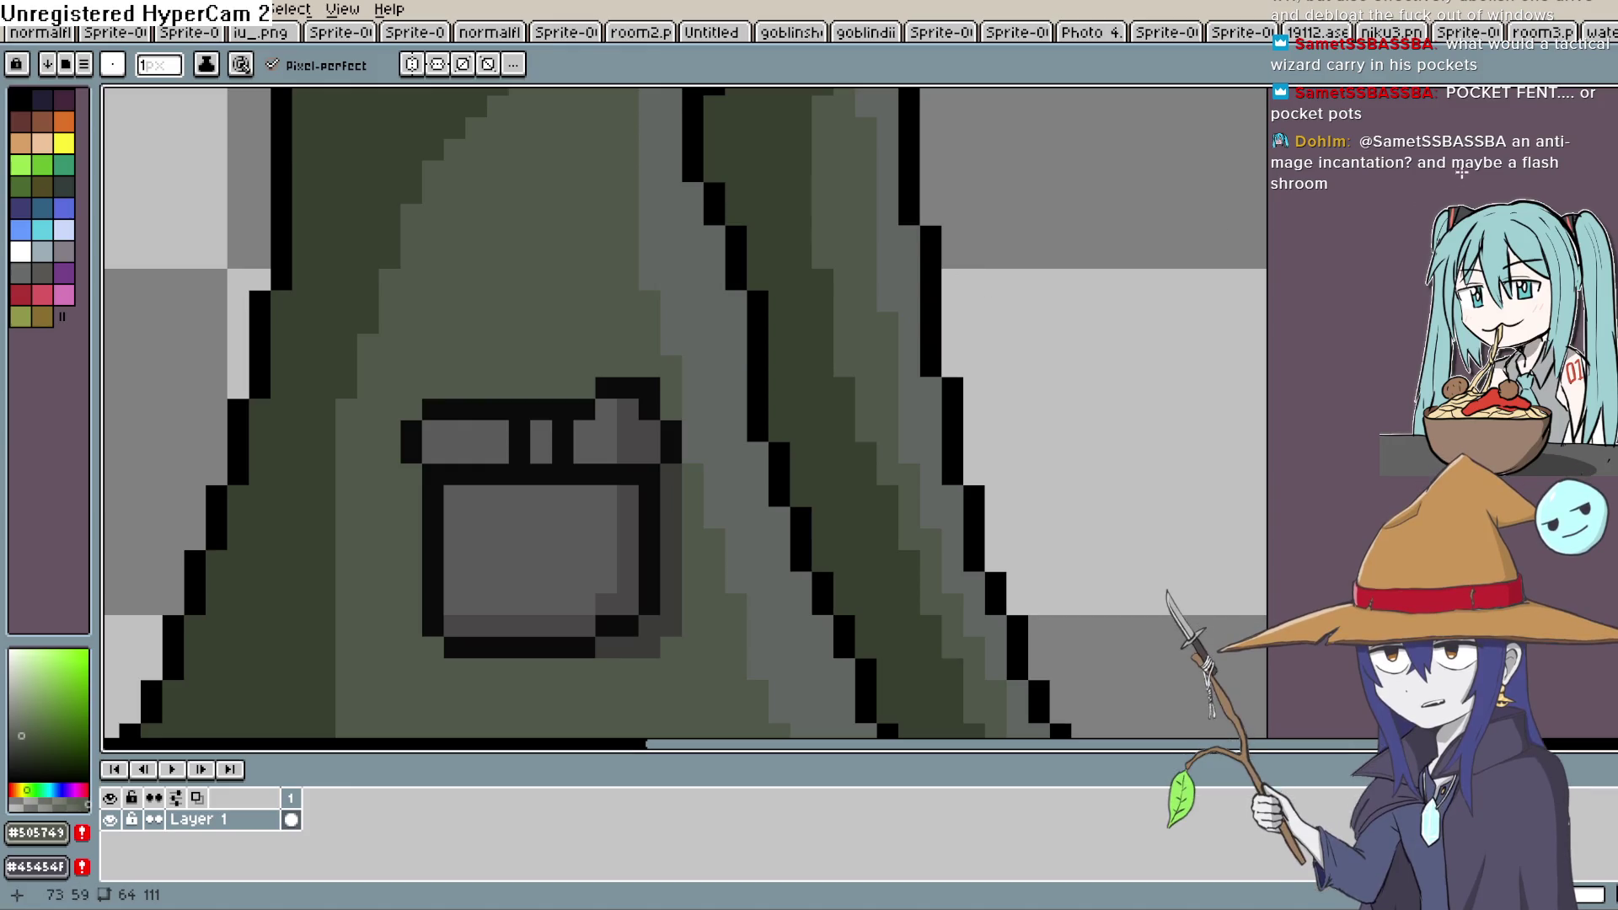
left_click_drag(908, 362, 842, 387)
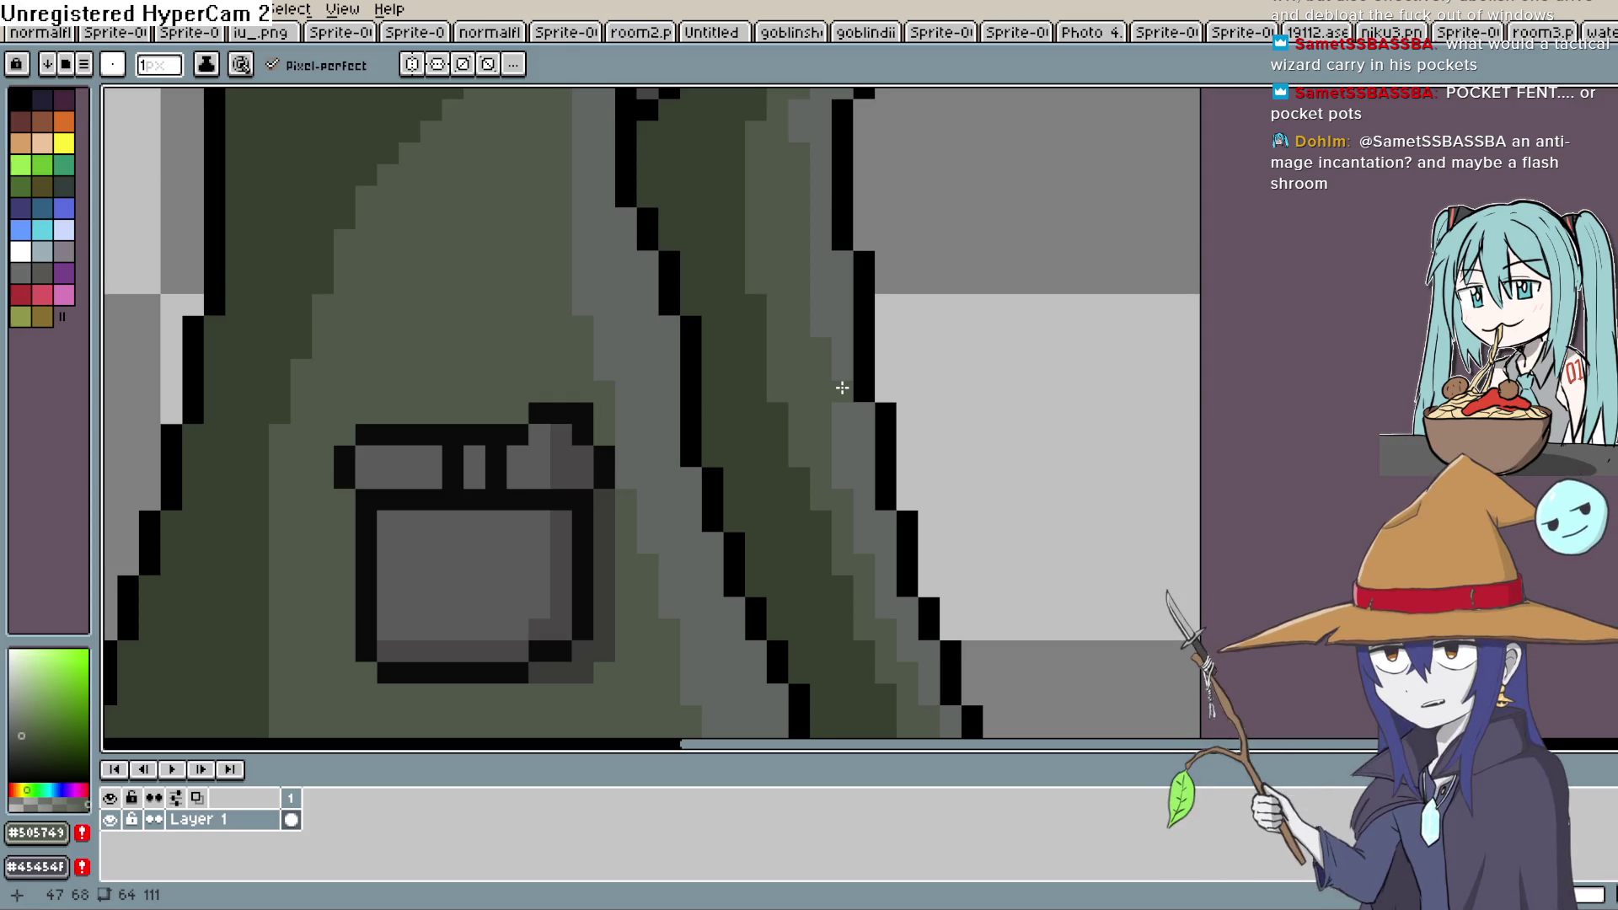
Close the gap in the flap's top outline and cover stray black pixels above it with coat green
key("i")
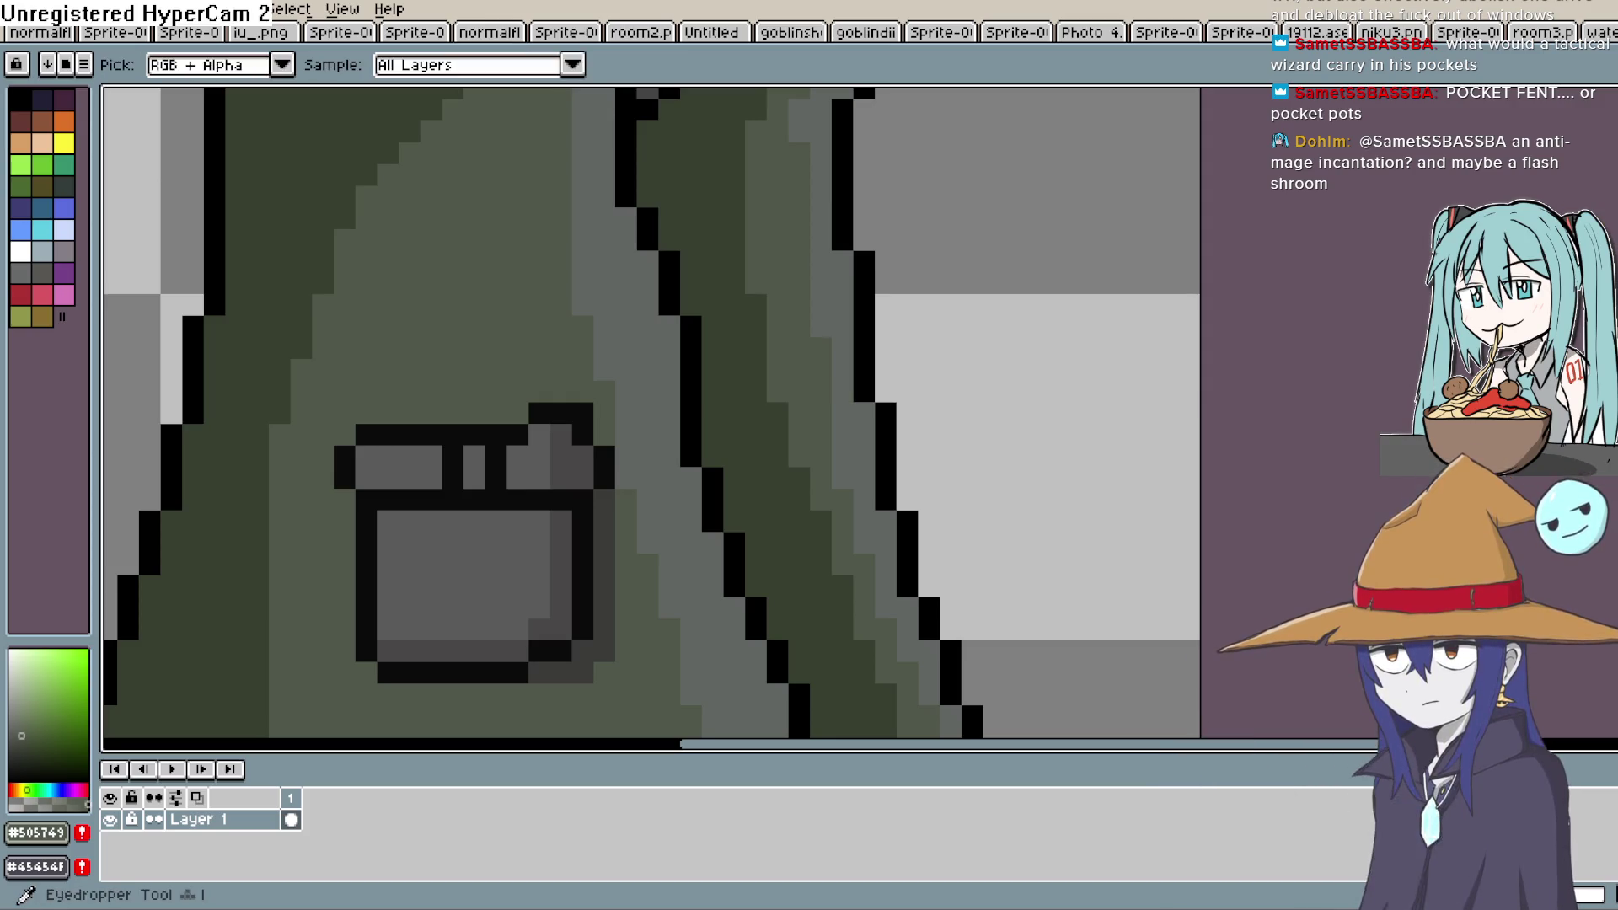
left_click(526, 419)
key("b")
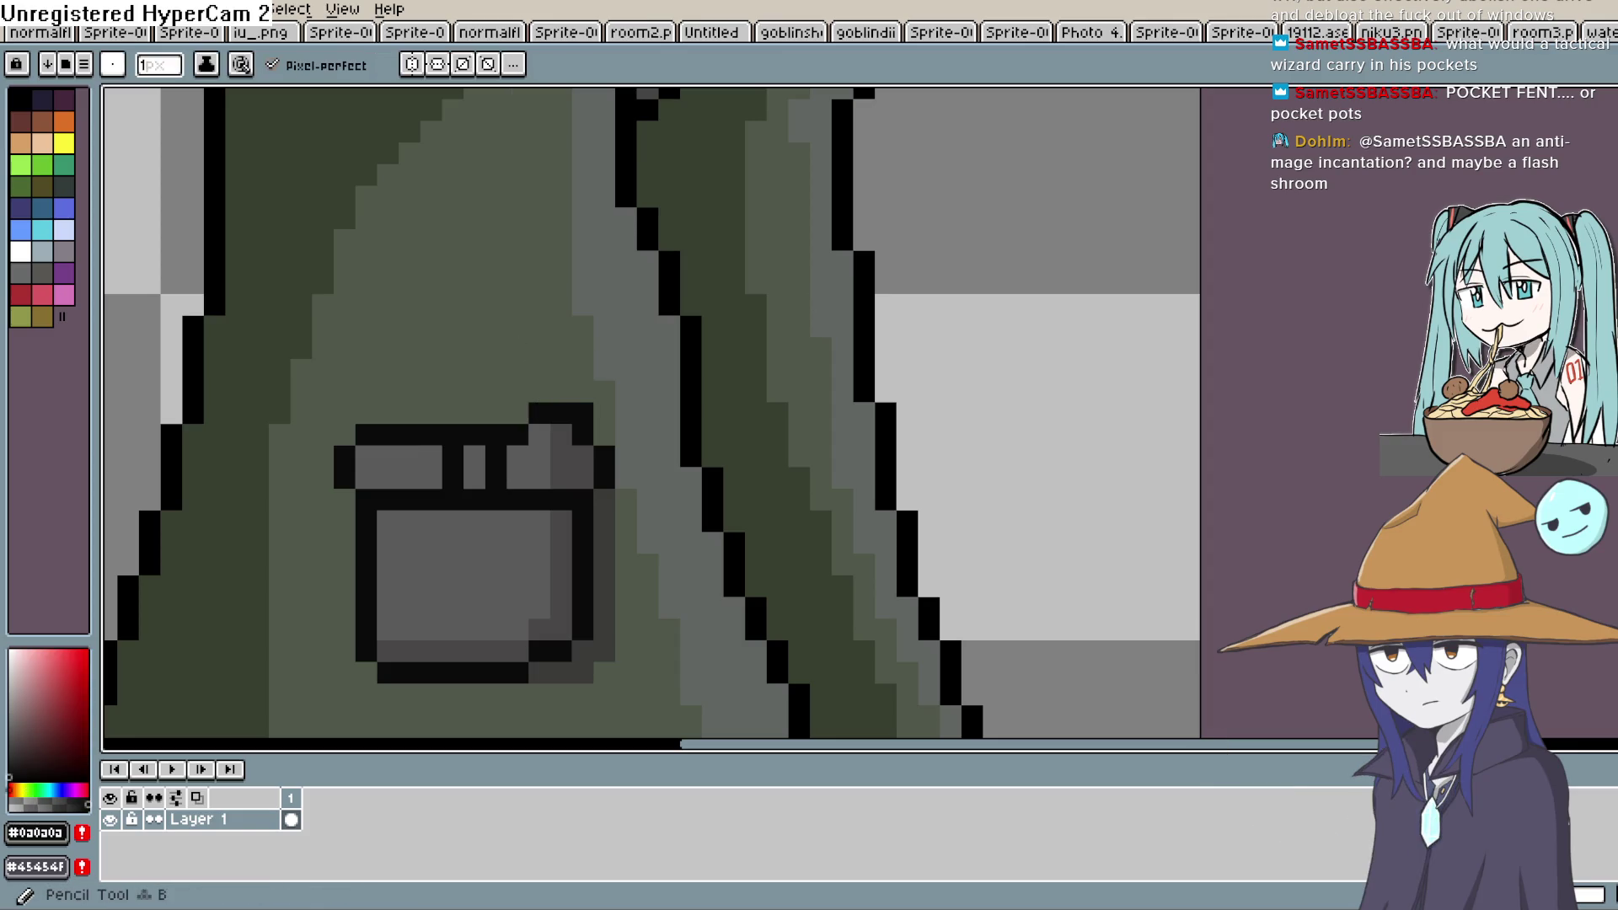
left_click(562, 436)
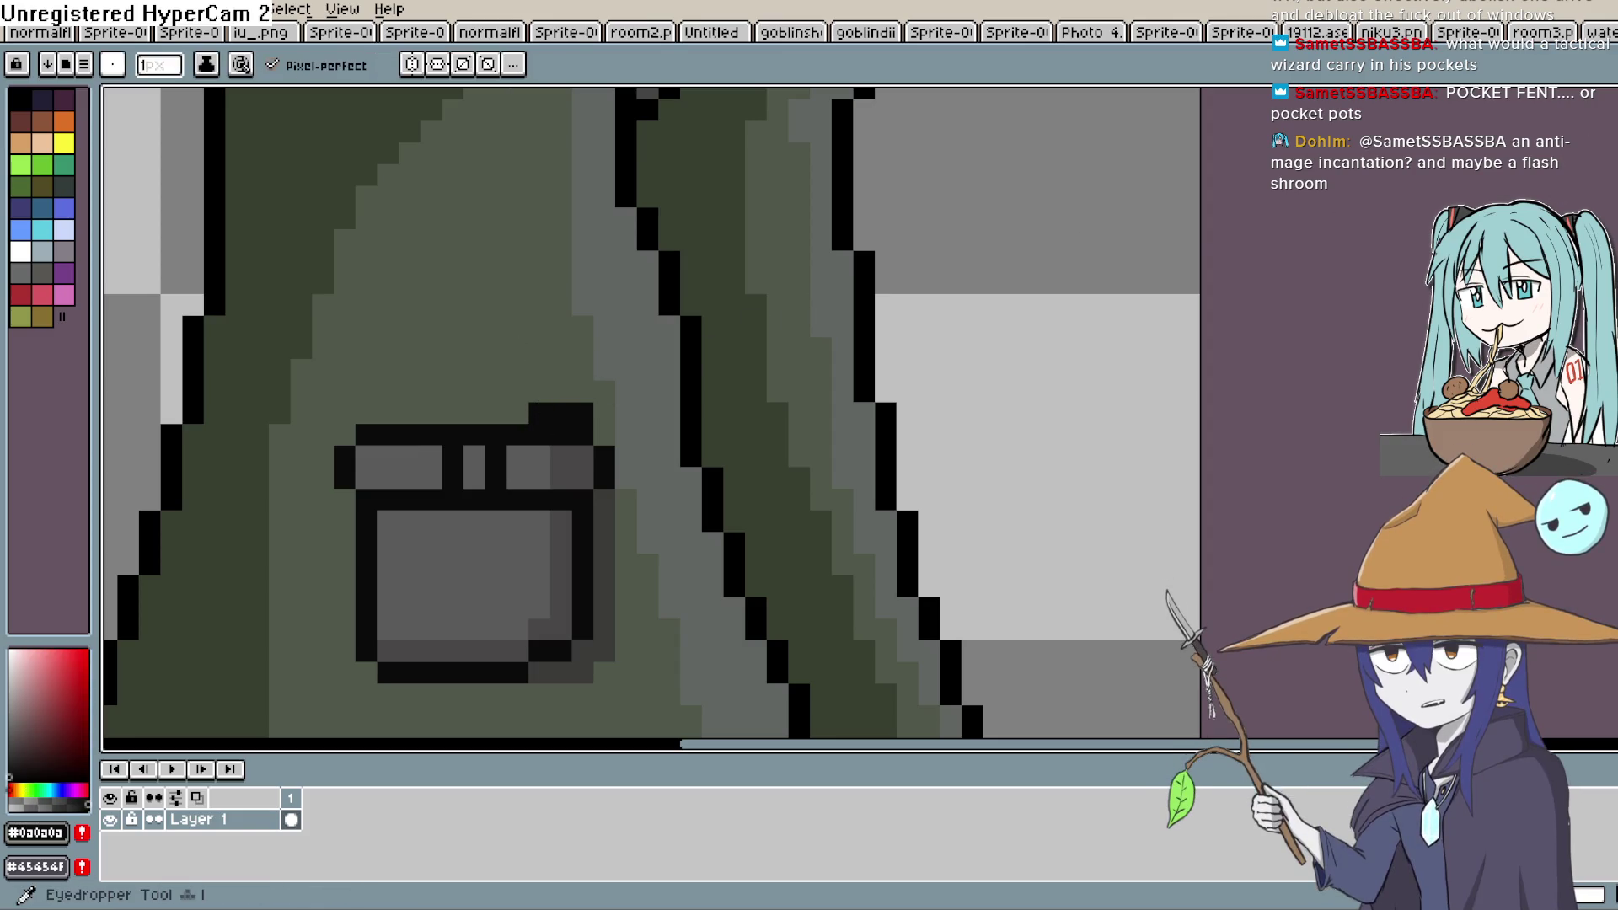
key("i")
left_click(668, 343)
key("b")
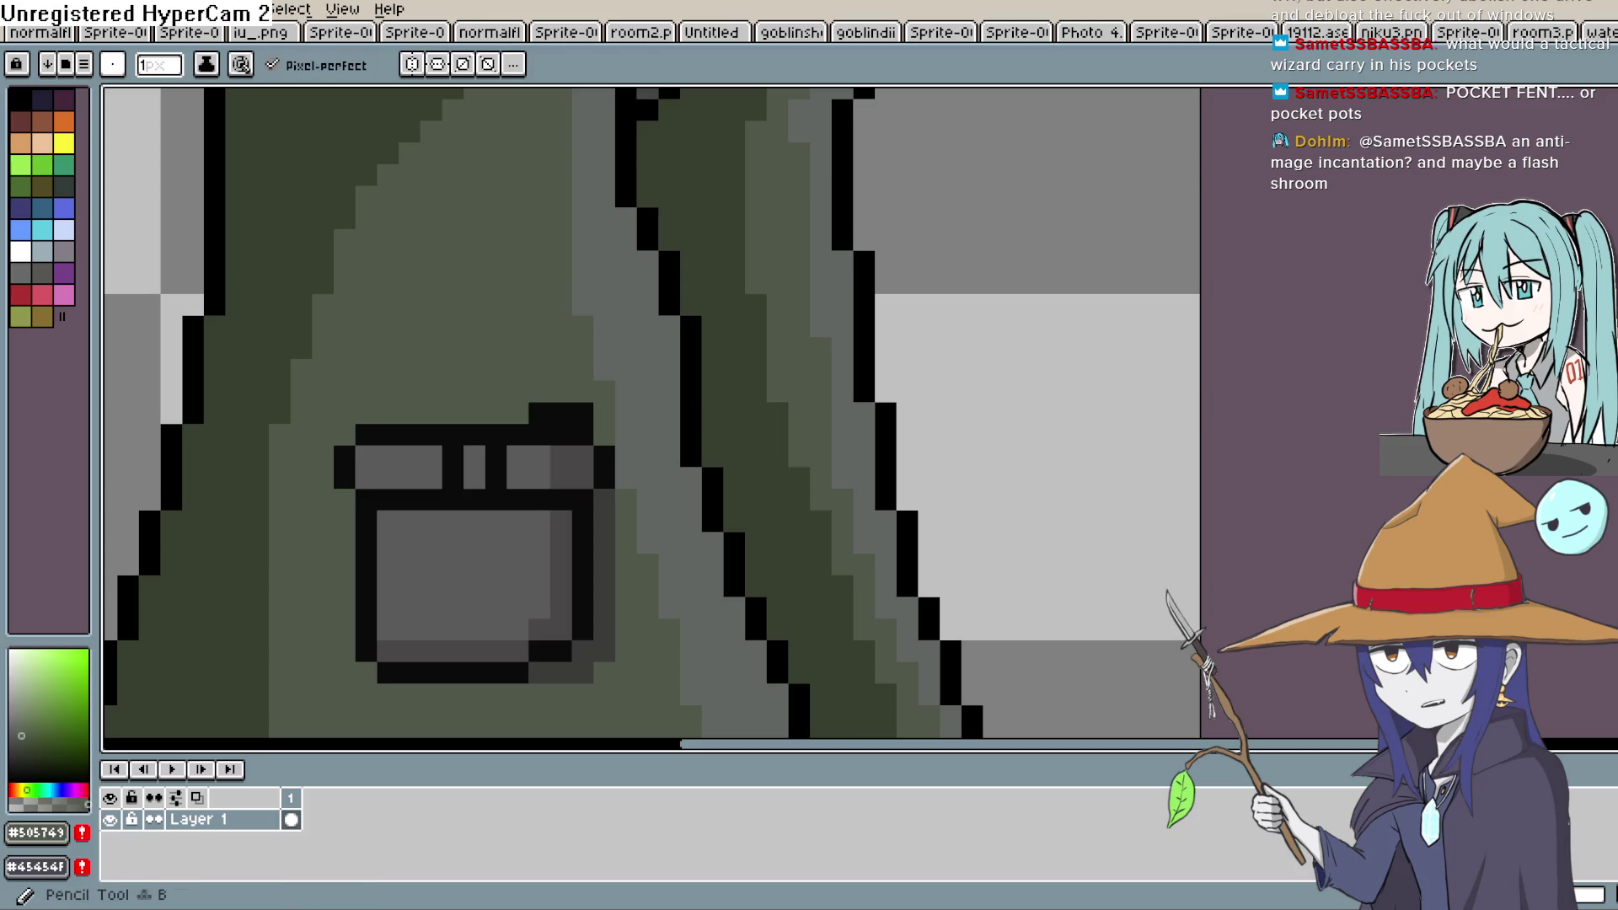
mouse_move(540, 413)
left_mouse_down()
mouse_move(590, 412)
mouse_move(780, 249)
mouse_move(741, 433)
mouse_move(715, 468)
left_mouse_up()
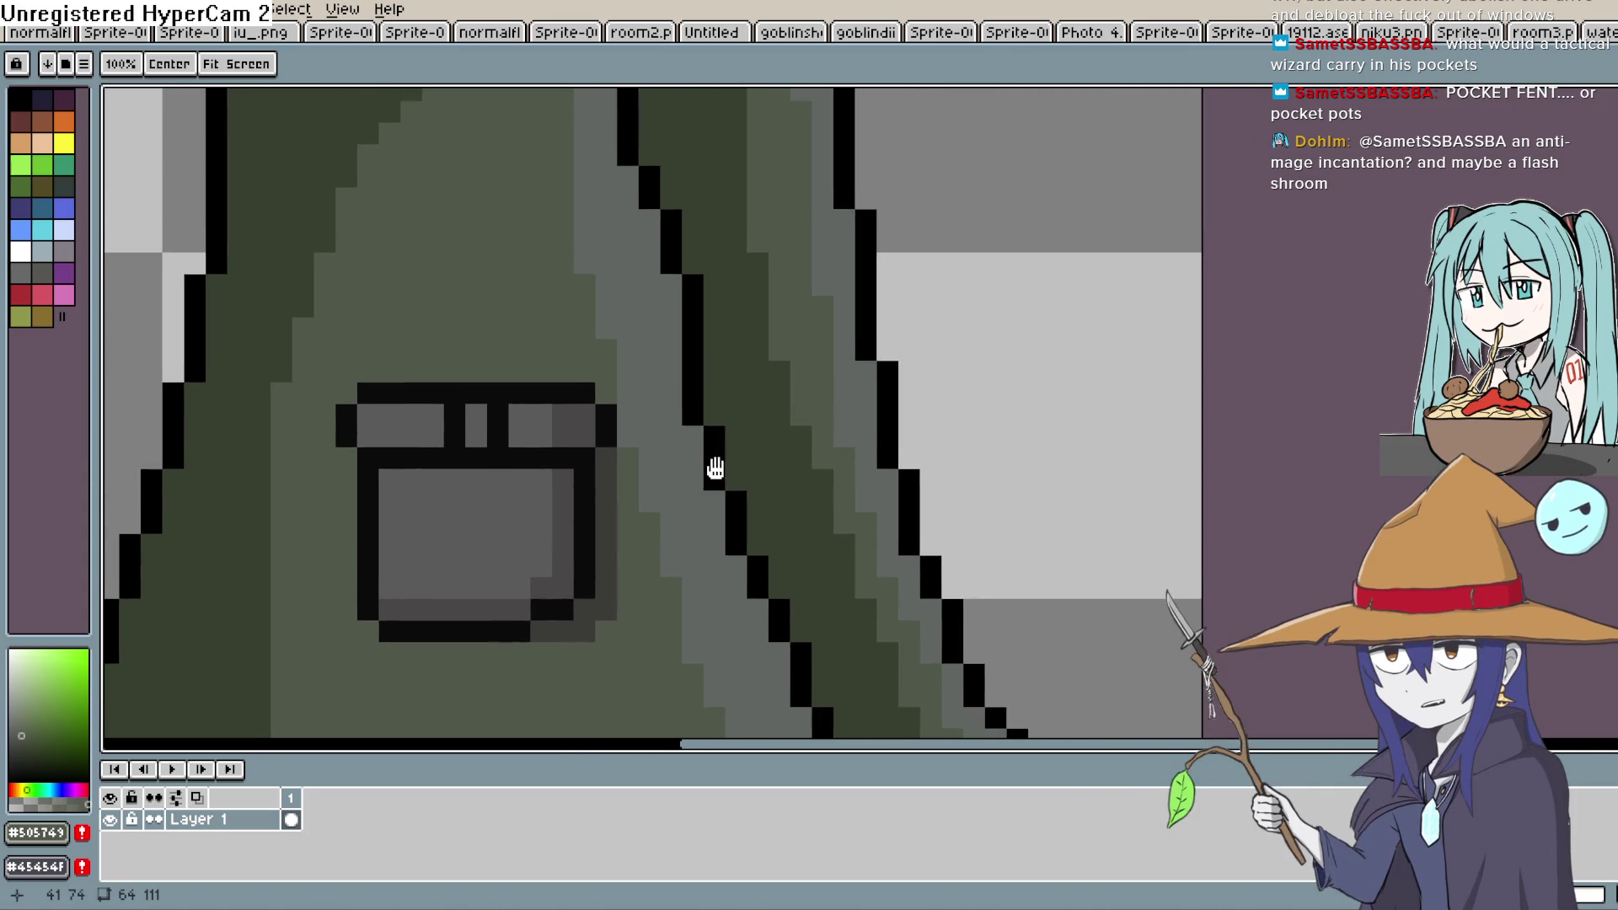
Lasso-select the shaded pocket and test a copy, committing it back onto the original
scroll(715, 468, "down", 2)
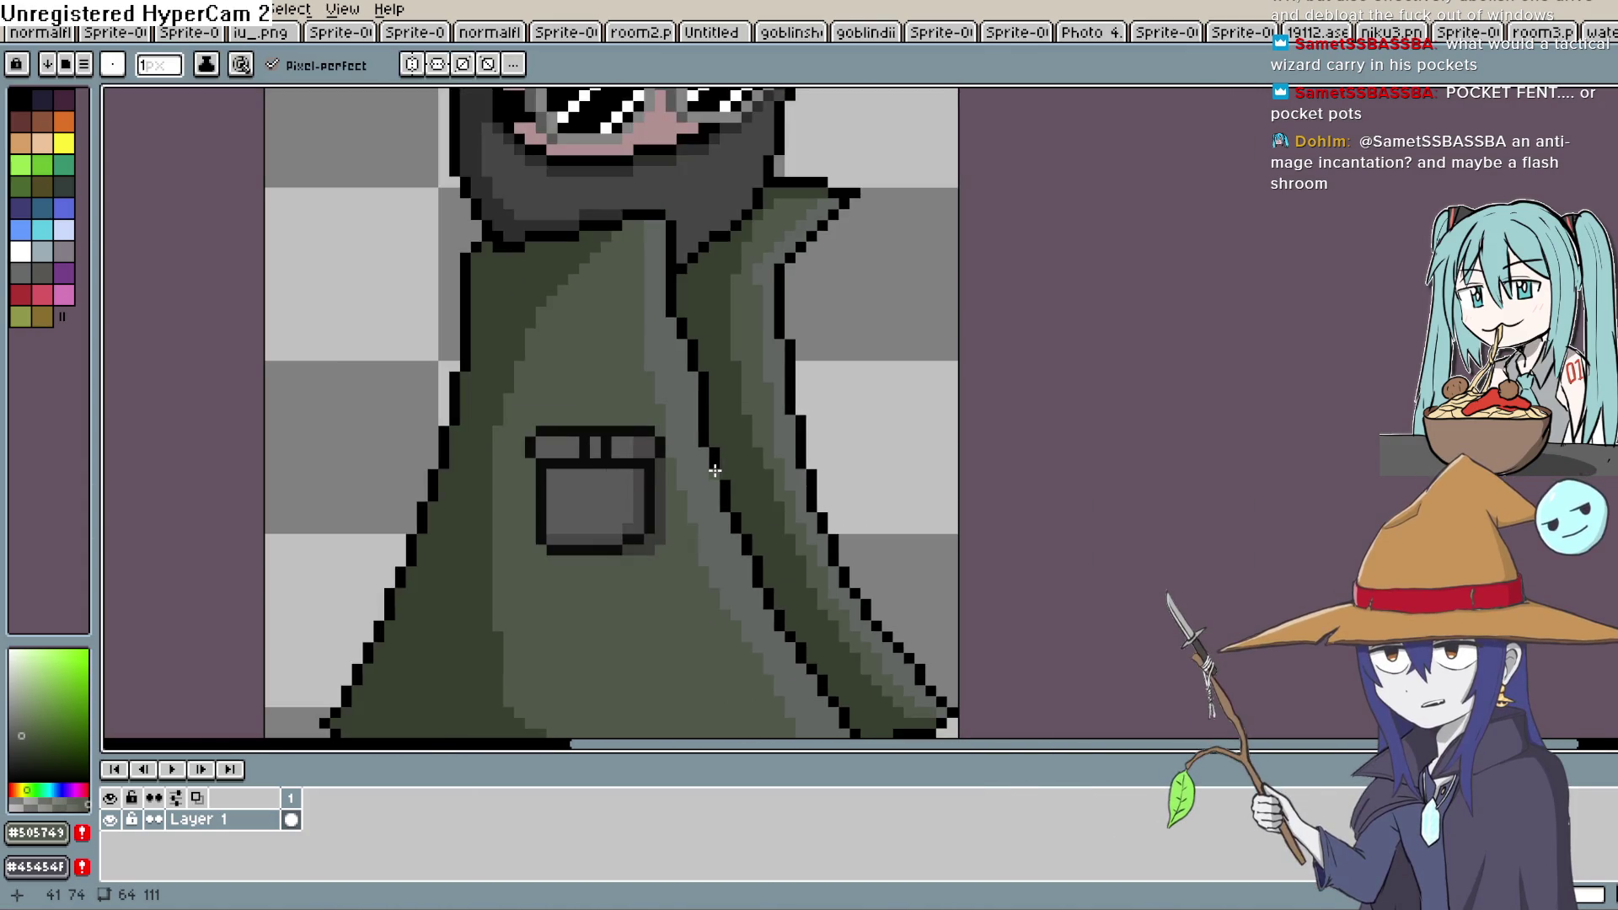
scroll(712, 458, "down", 2)
scroll(700, 463, "up", 2)
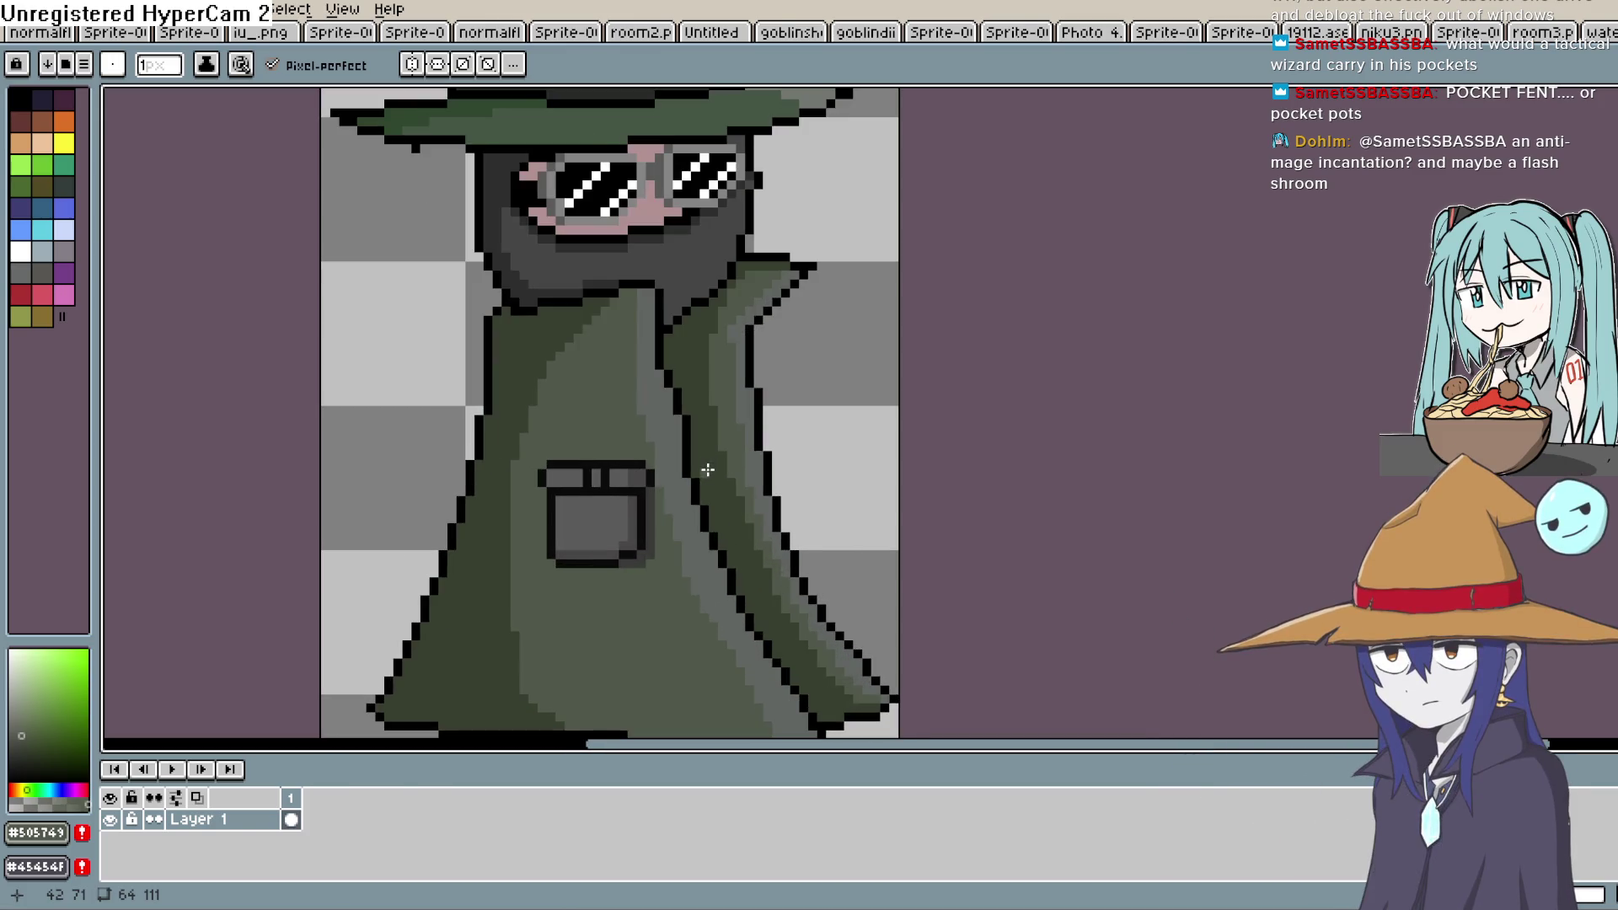
key("shift+q")
key("m")
key("q")
mouse_move(640, 444)
left_mouse_down()
mouse_move(657, 594)
mouse_move(552, 575)
mouse_move(527, 468)
mouse_move(649, 413)
left_mouse_up()
mouse_move(615, 541)
left_mouse_down("ctrl")
mouse_move(614, 426)
mouse_move(643, 549)
left_mouse_up("ctrl")
key("Return")
key("ctrl+d")
Reselect the pocket with a freehand selection and move it slightly up the coat
scroll(659, 492, "up", 2)
mouse_move(641, 487)
left_mouse_down()
mouse_move(625, 619)
mouse_move(495, 621)
mouse_move(466, 580)
left_mouse_up()
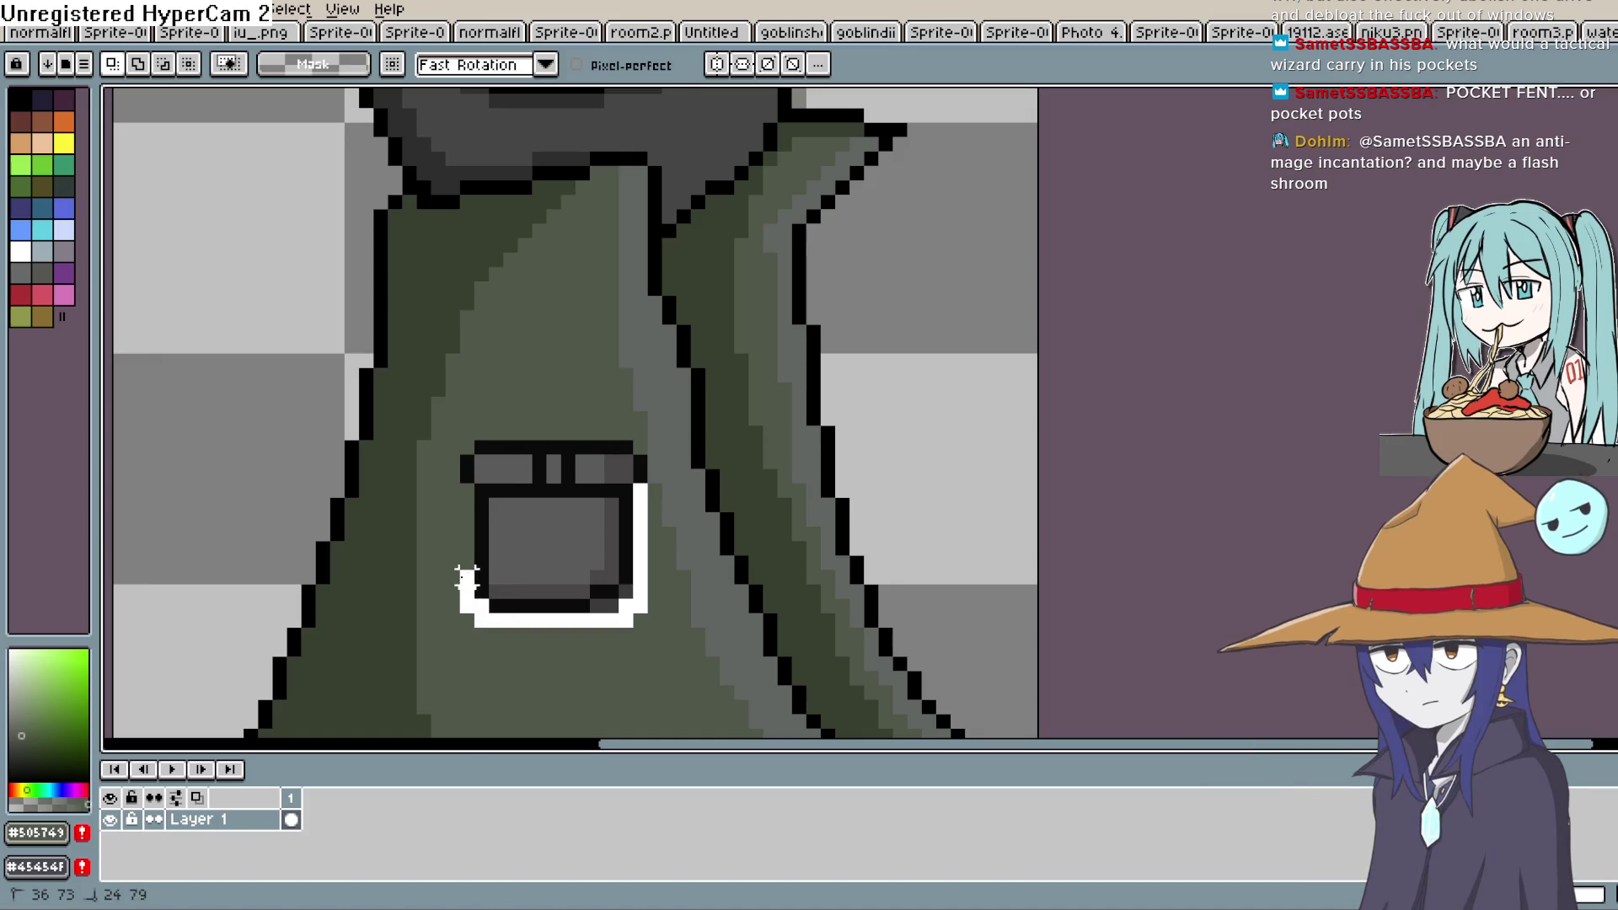
mouse_move(496, 419)
left_mouse_down()
mouse_move(612, 419)
mouse_move(672, 452)
left_mouse_up()
left_click(618, 535)
mouse_move(617, 535)
left_mouse_down()
mouse_move(599, 354)
mouse_move(628, 460)
left_mouse_up()
key("Return")
Place a copy of the pocket lower on the coat as a second matching pocket
scroll(704, 361, "down", 5)
mouse_move(573, 306)
left_mouse_down()
mouse_move(559, 531)
mouse_move(590, 480)
left_mouse_up()
key("ctrl+z")
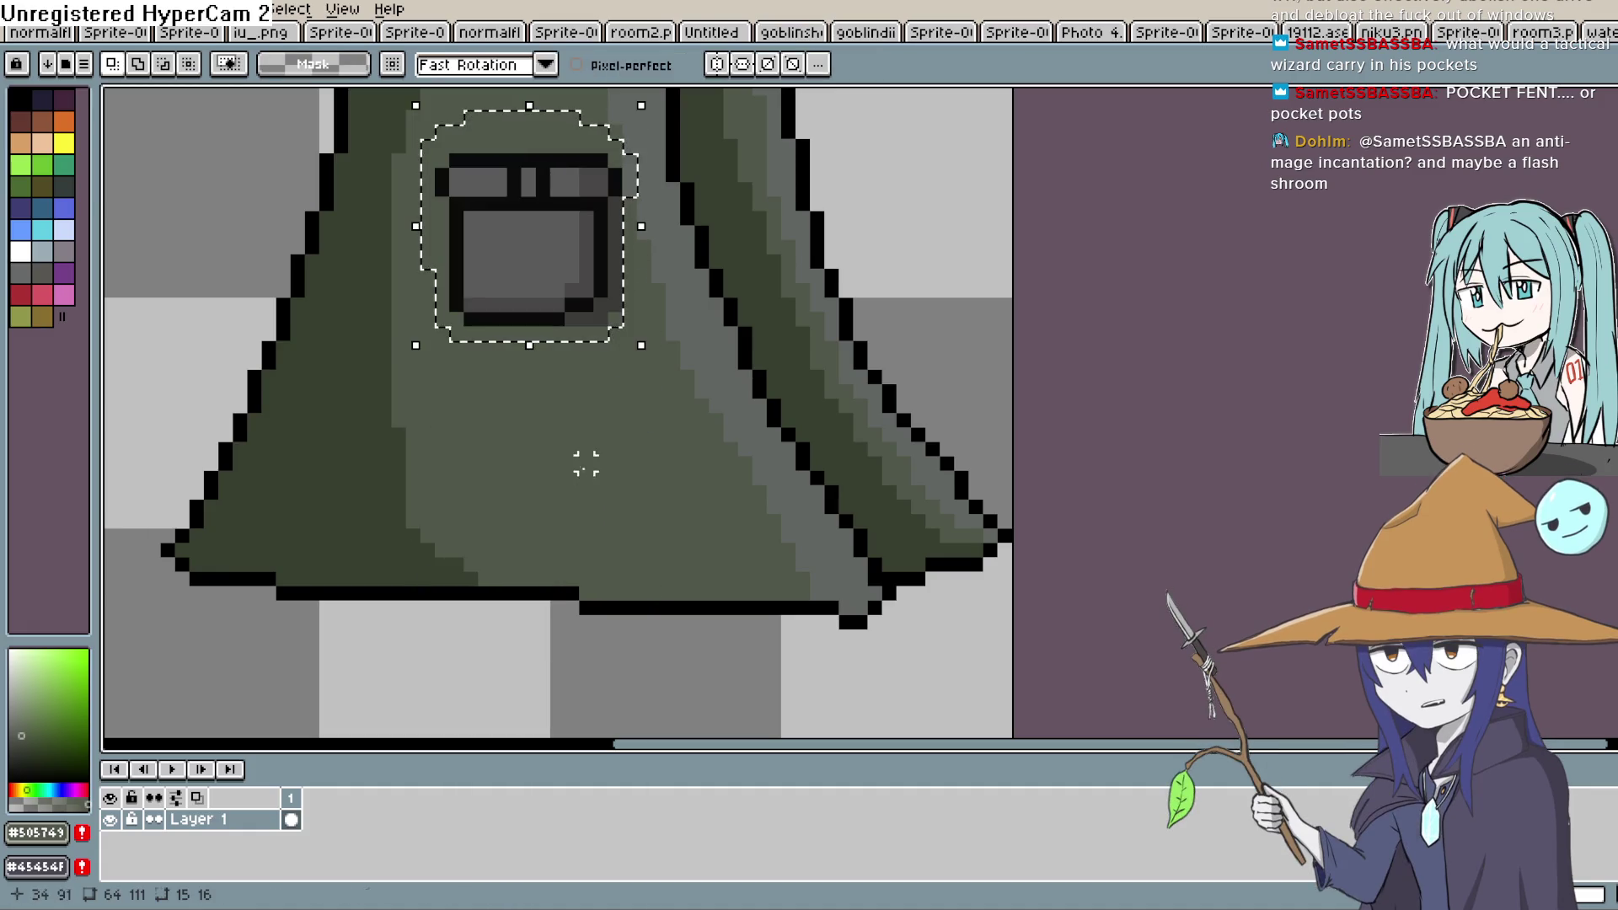
mouse_move(559, 286)
left_mouse_down()
mouse_move(571, 505)
mouse_move(559, 479)
mouse_move(578, 498)
left_mouse_up()
key("Return")
key("ctrl+d")
key("i")
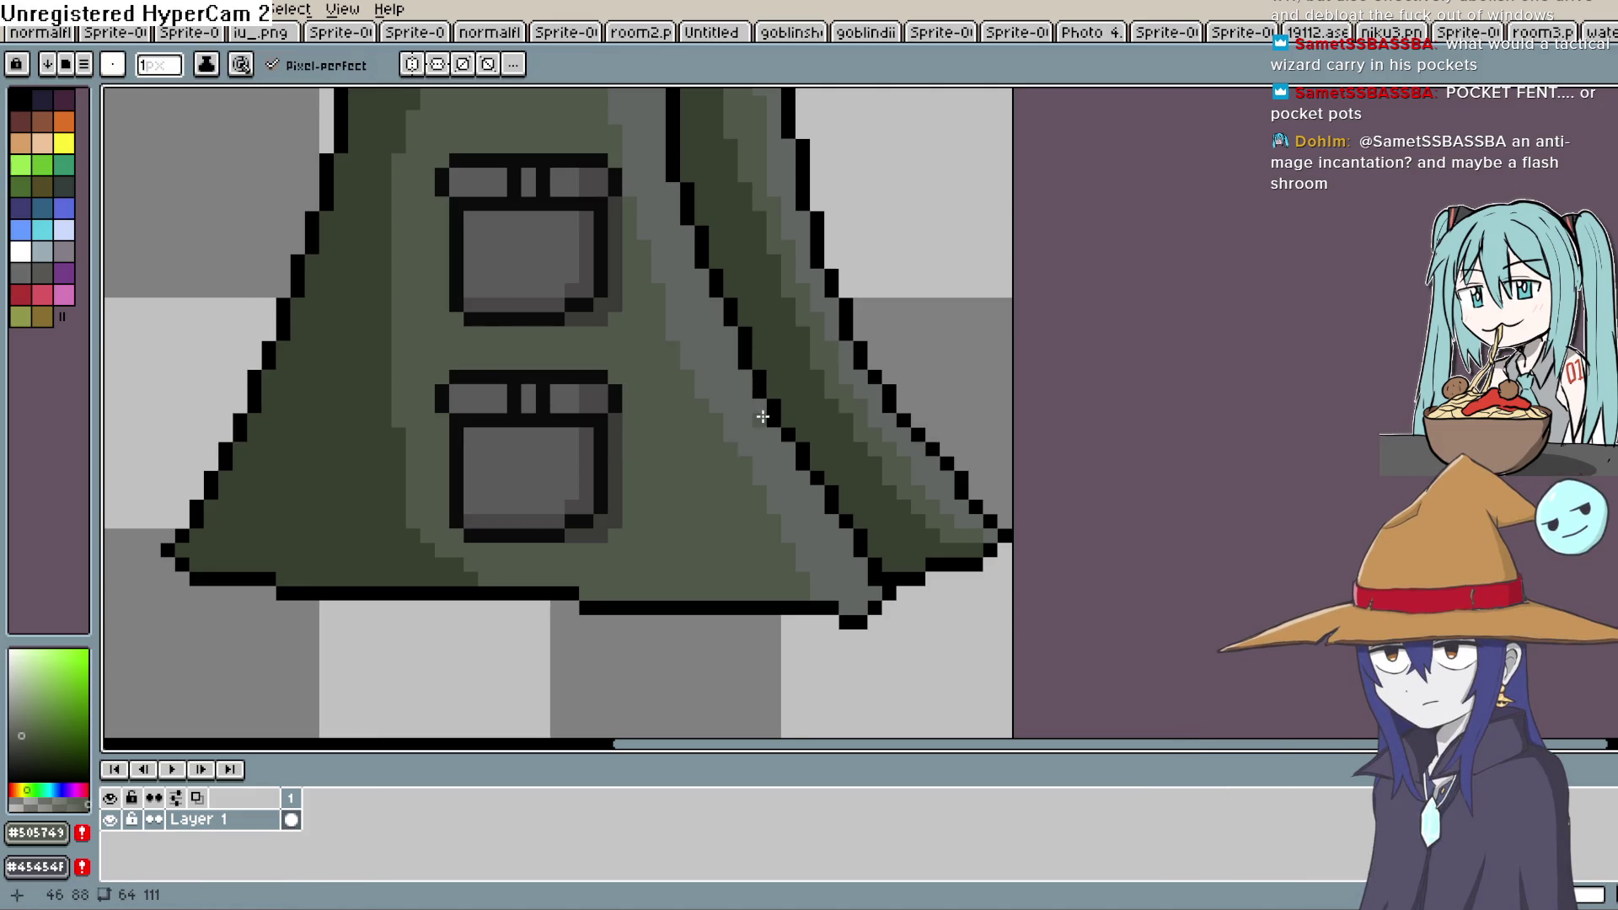
scroll(762, 416, "down", 3)
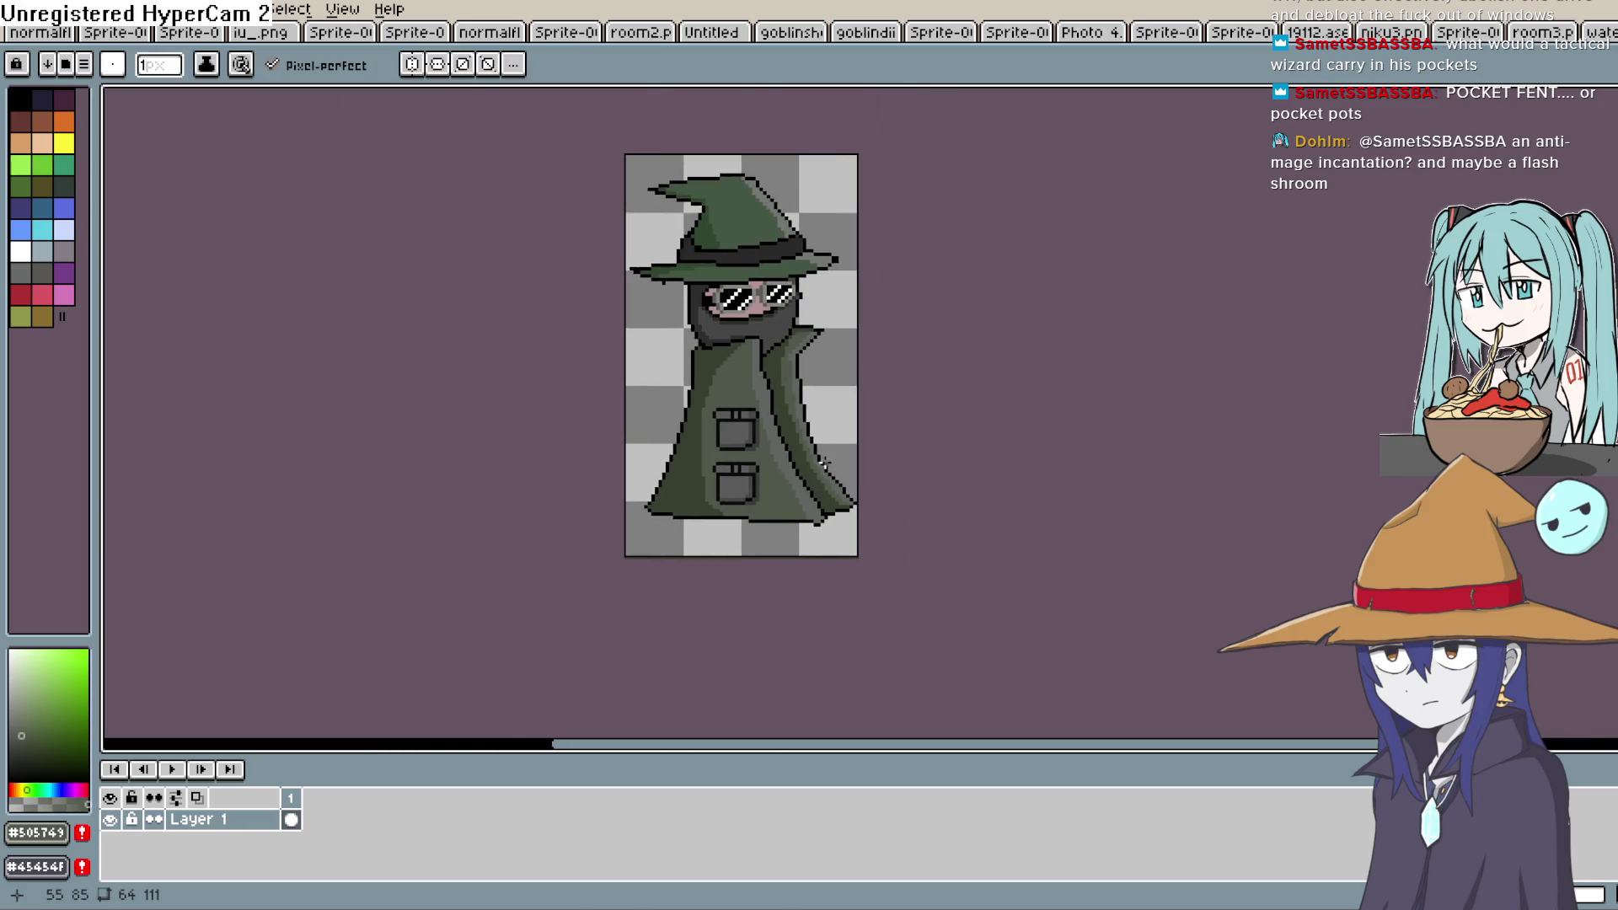
scroll(825, 463, "up", 3)
scroll(801, 497, "down", 2)
scroll(782, 529, "up", 1)
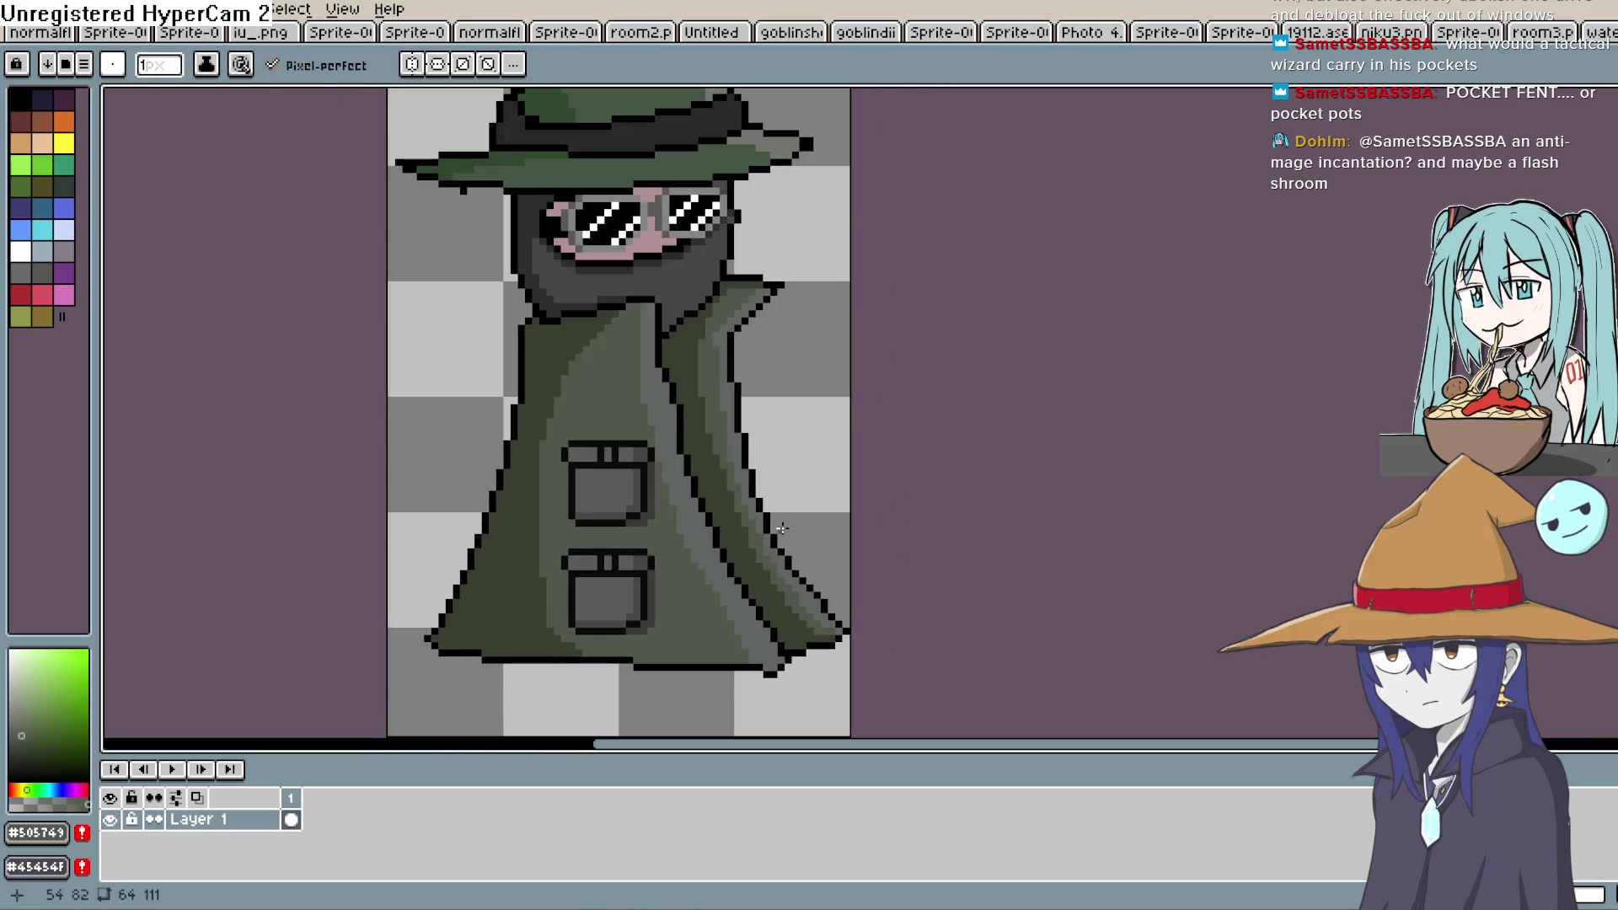
scroll(782, 528, "up", 1)
key("alt")
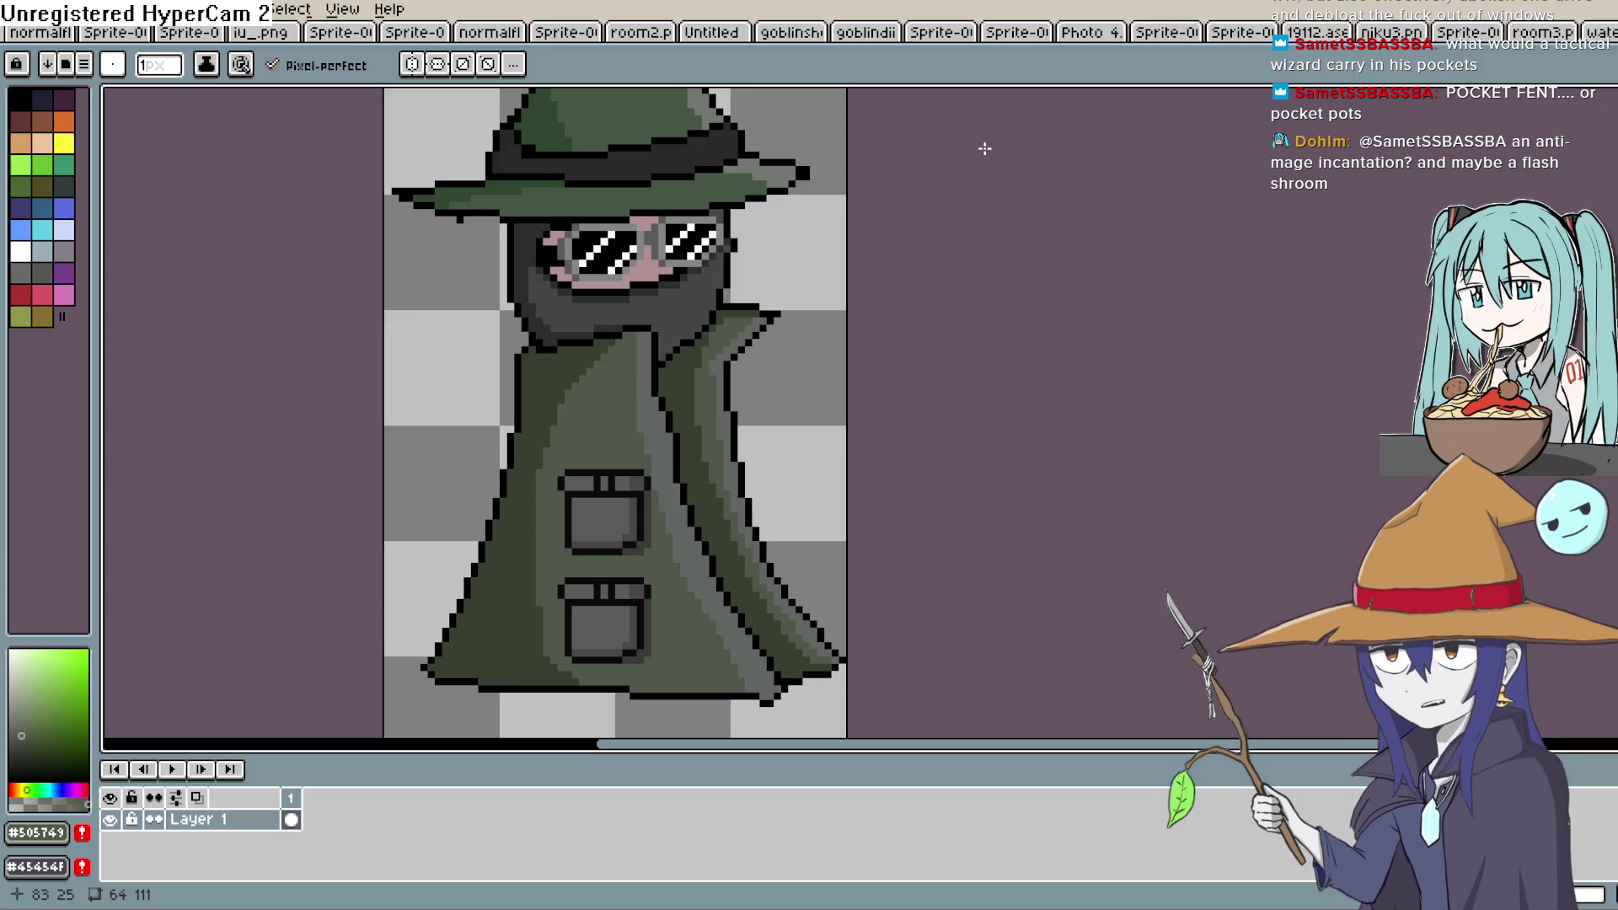
key("space")
left_click_drag(723, 335, 860, 282)
key("i")
key("space")
left_click_drag(731, 337, 746, 291)
key("b")
key("g")
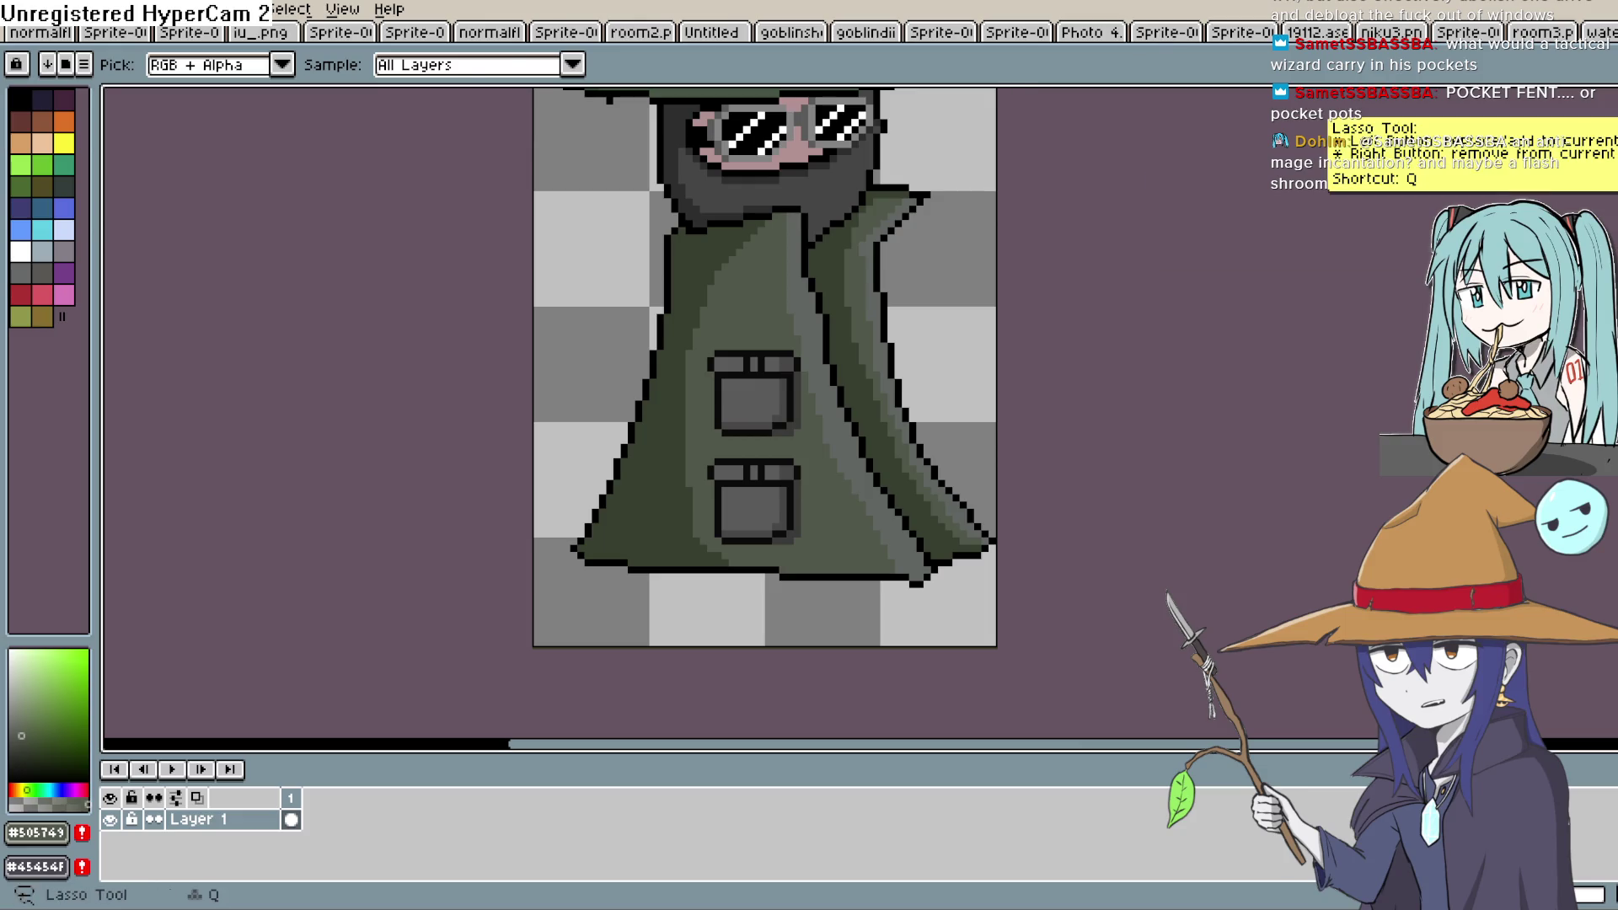
left_click(1605, 126)
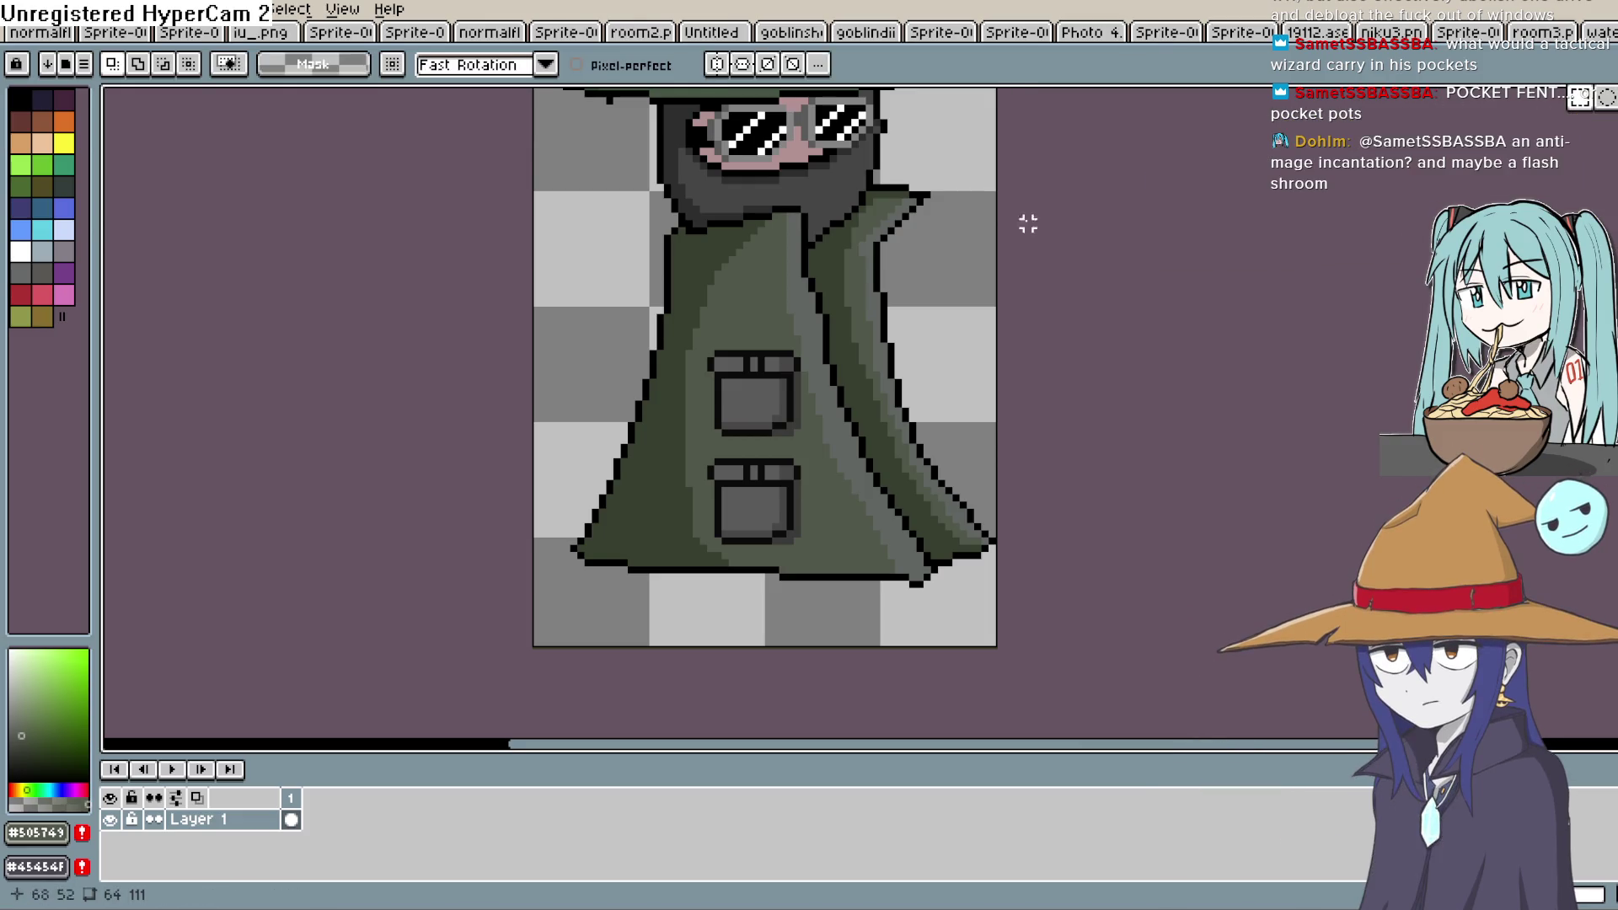
scroll(894, 295, "up", 1)
key("space")
left_click_drag(741, 409, 765, 357)
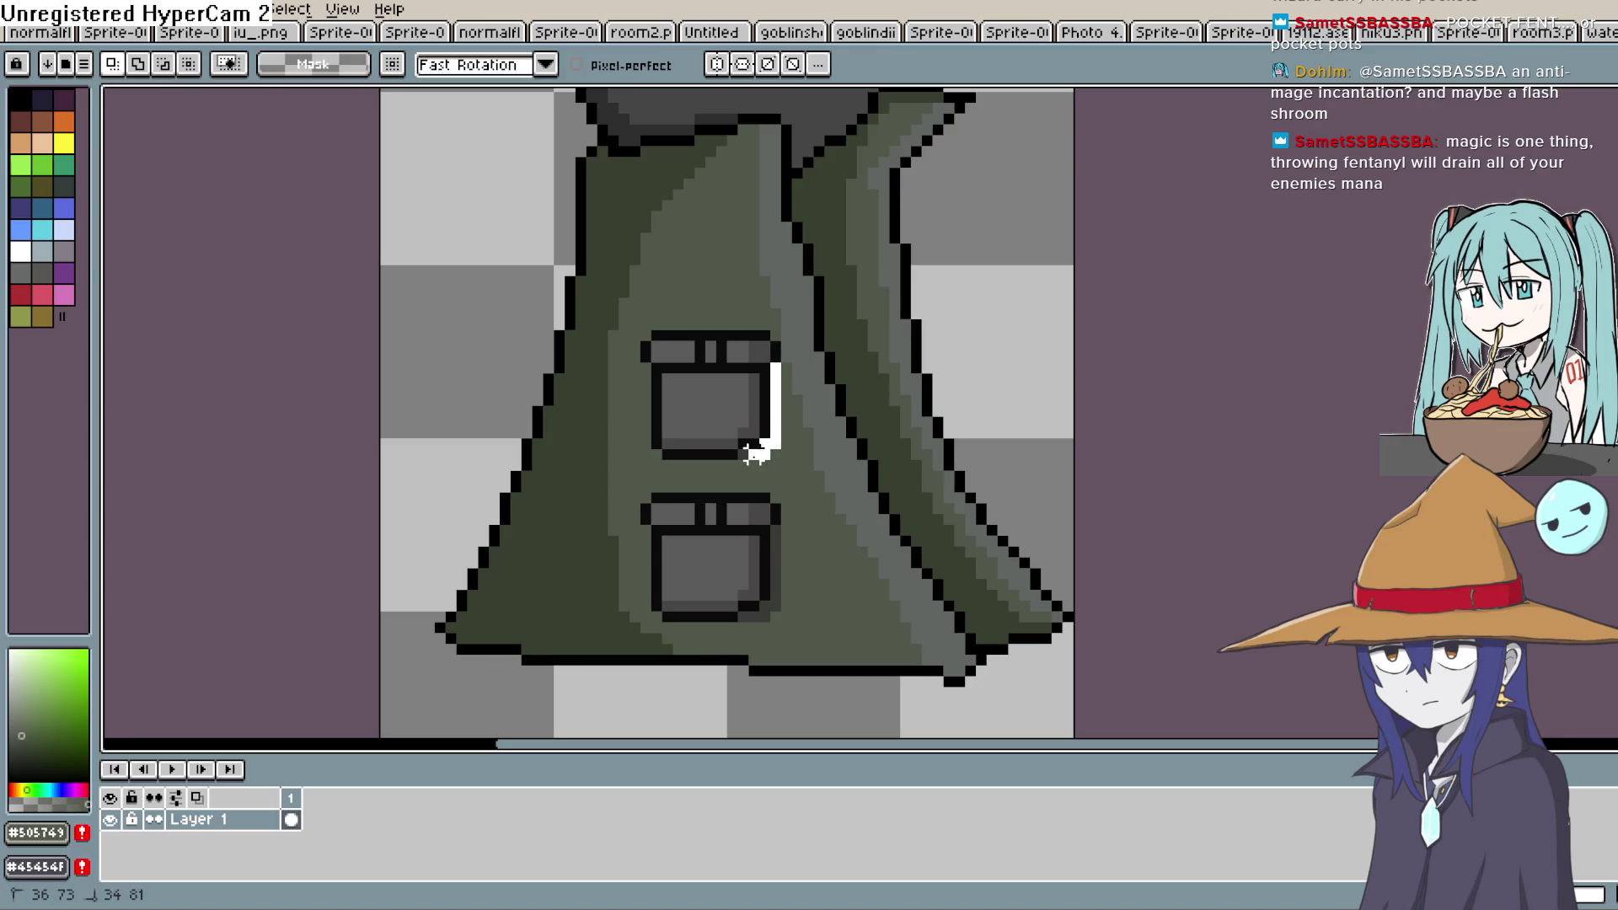
mouse_move(654, 465)
left_mouse_down()
mouse_move(643, 330)
mouse_move(776, 322)
mouse_move(777, 347)
left_mouse_up()
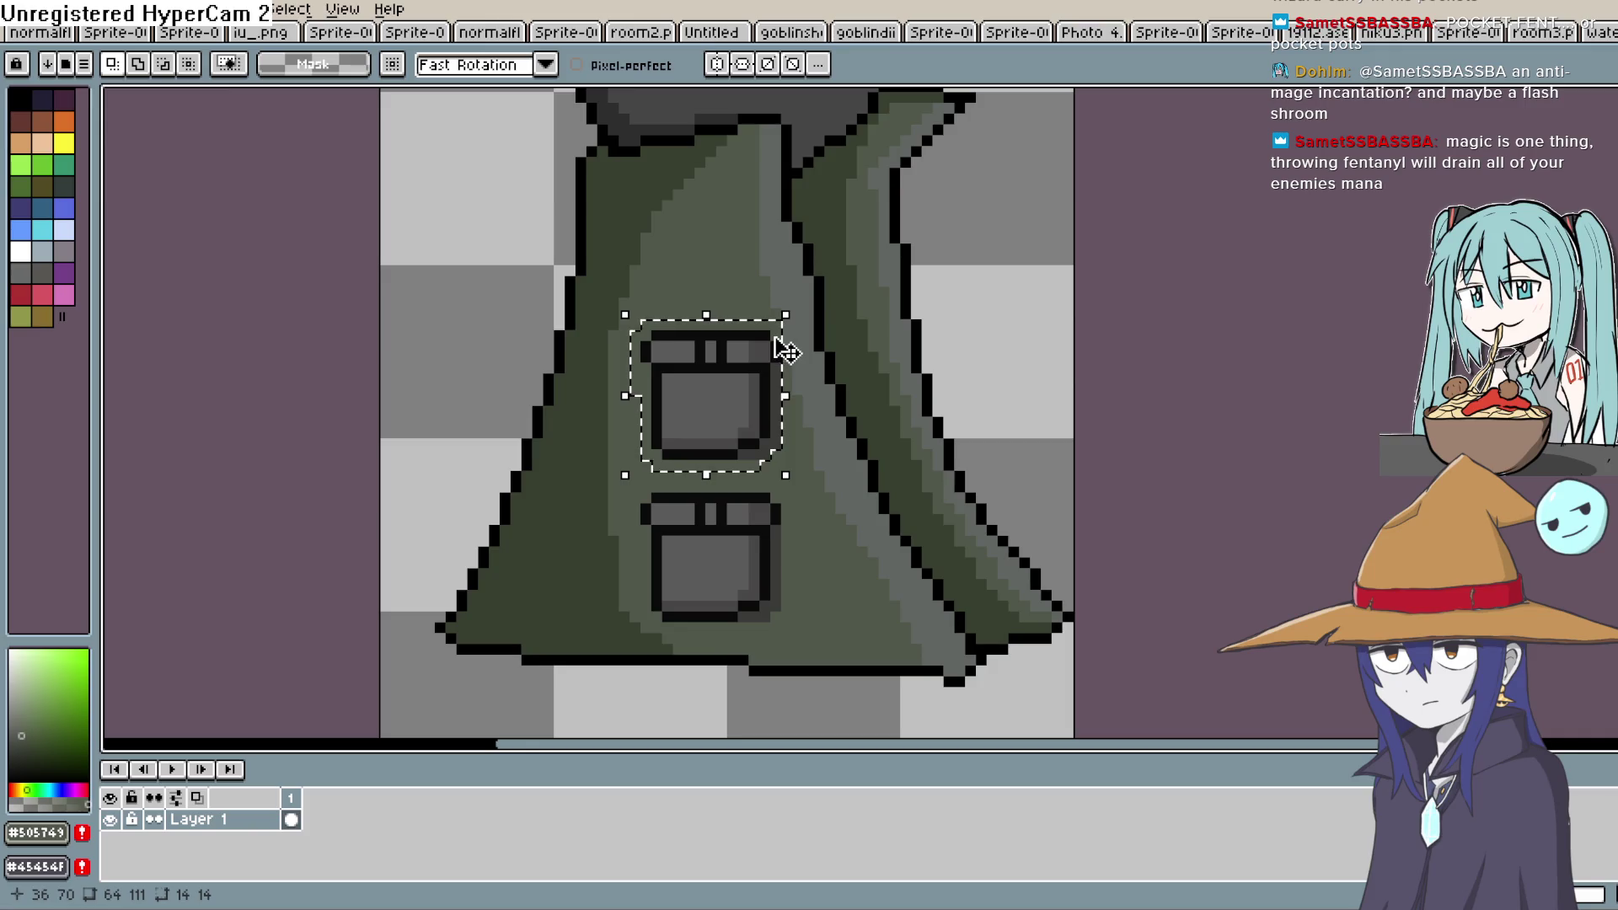
left_click_drag(733, 419, 736, 264)
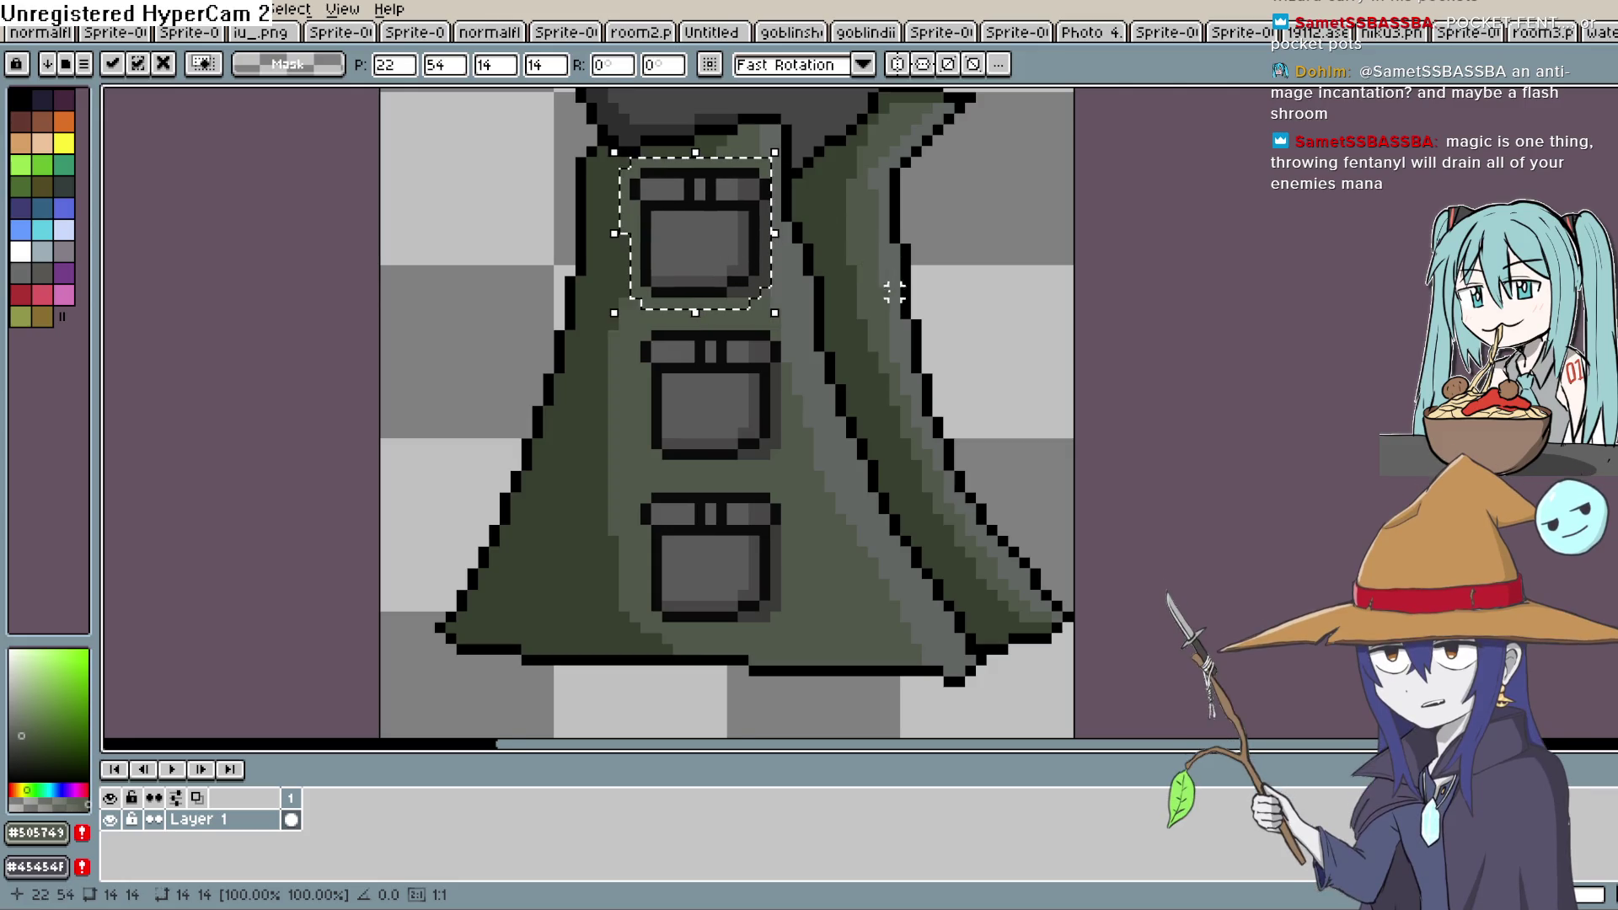
scroll(884, 324, "down", 5)
scroll(885, 329, "up", 4)
key("ctrl+z")
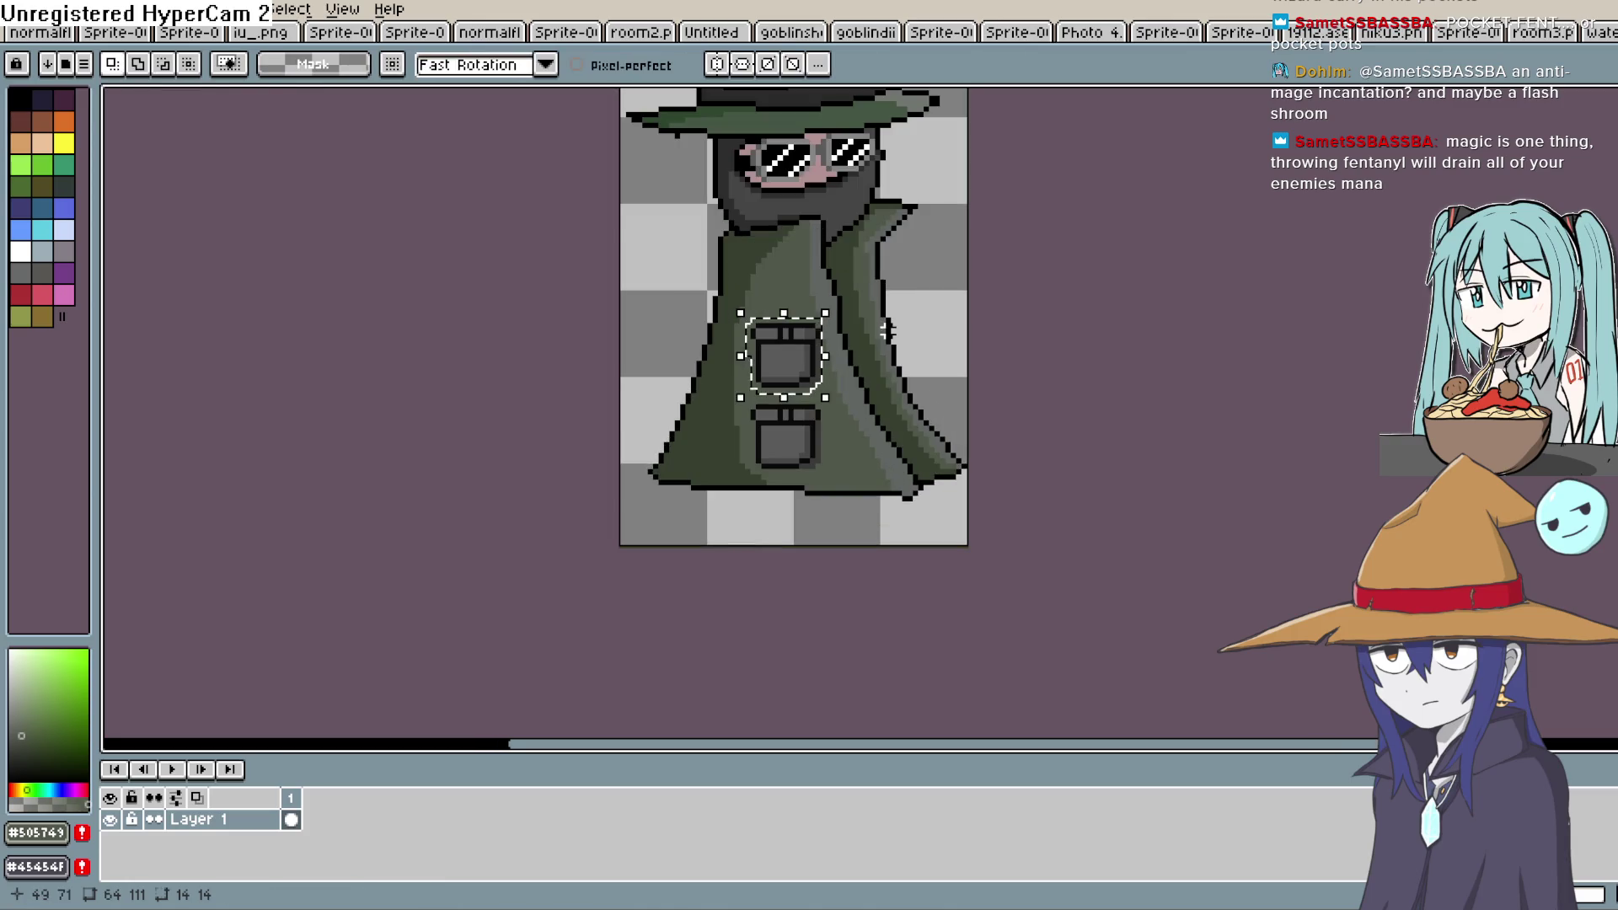
left_click_drag(950, 364, 839, 506)
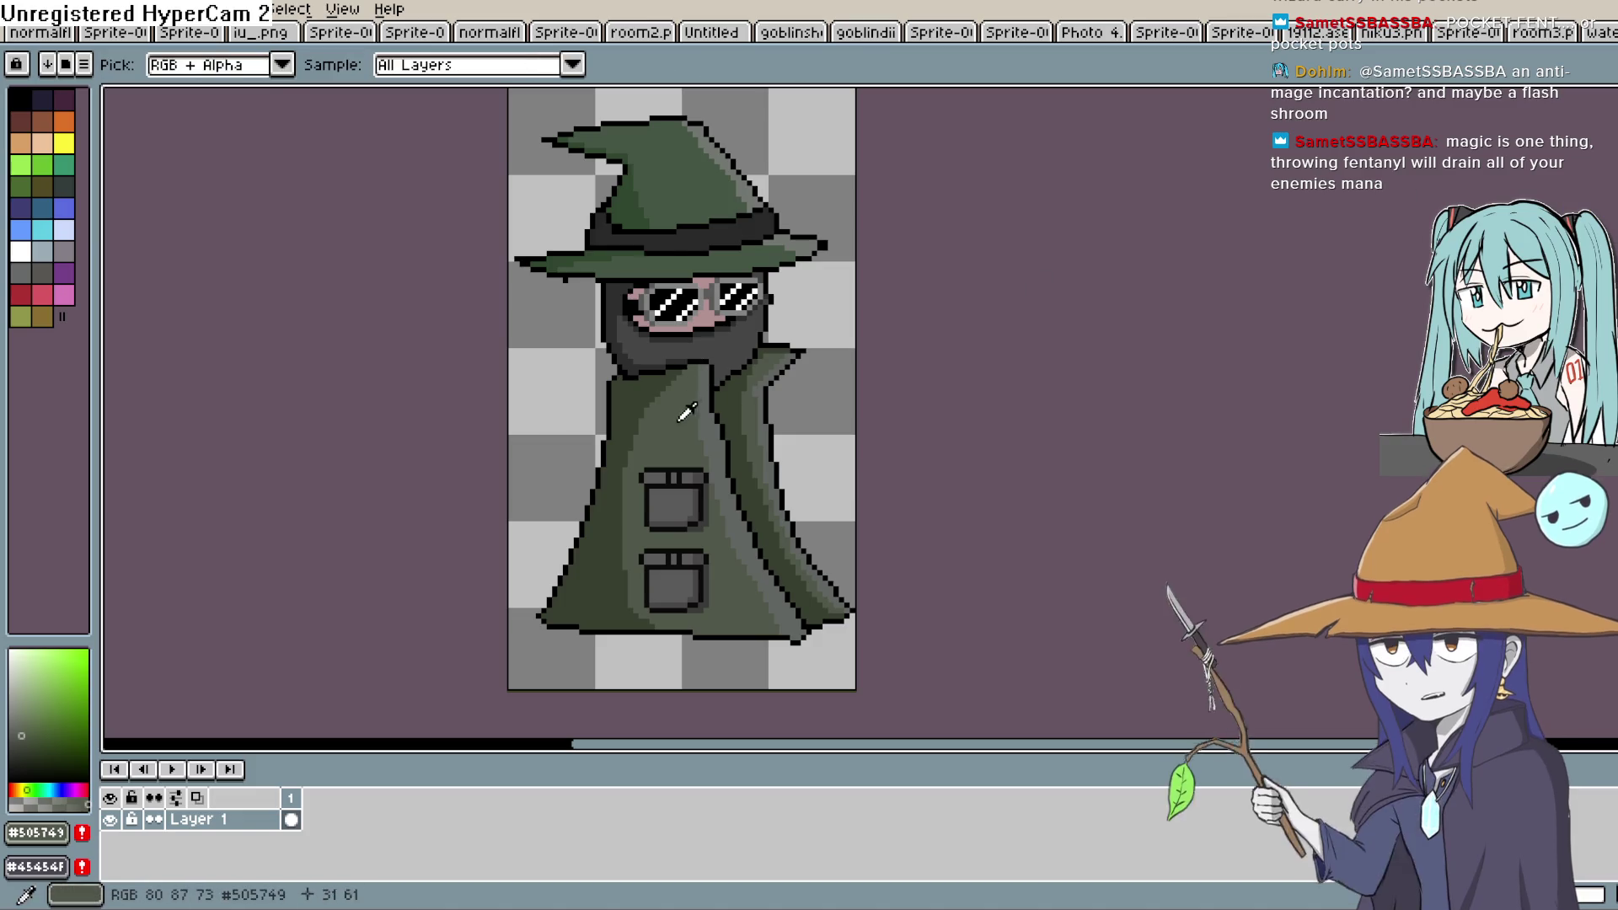
Pick black from the outline and draw a black collar line down the coat
left_click(34, 750)
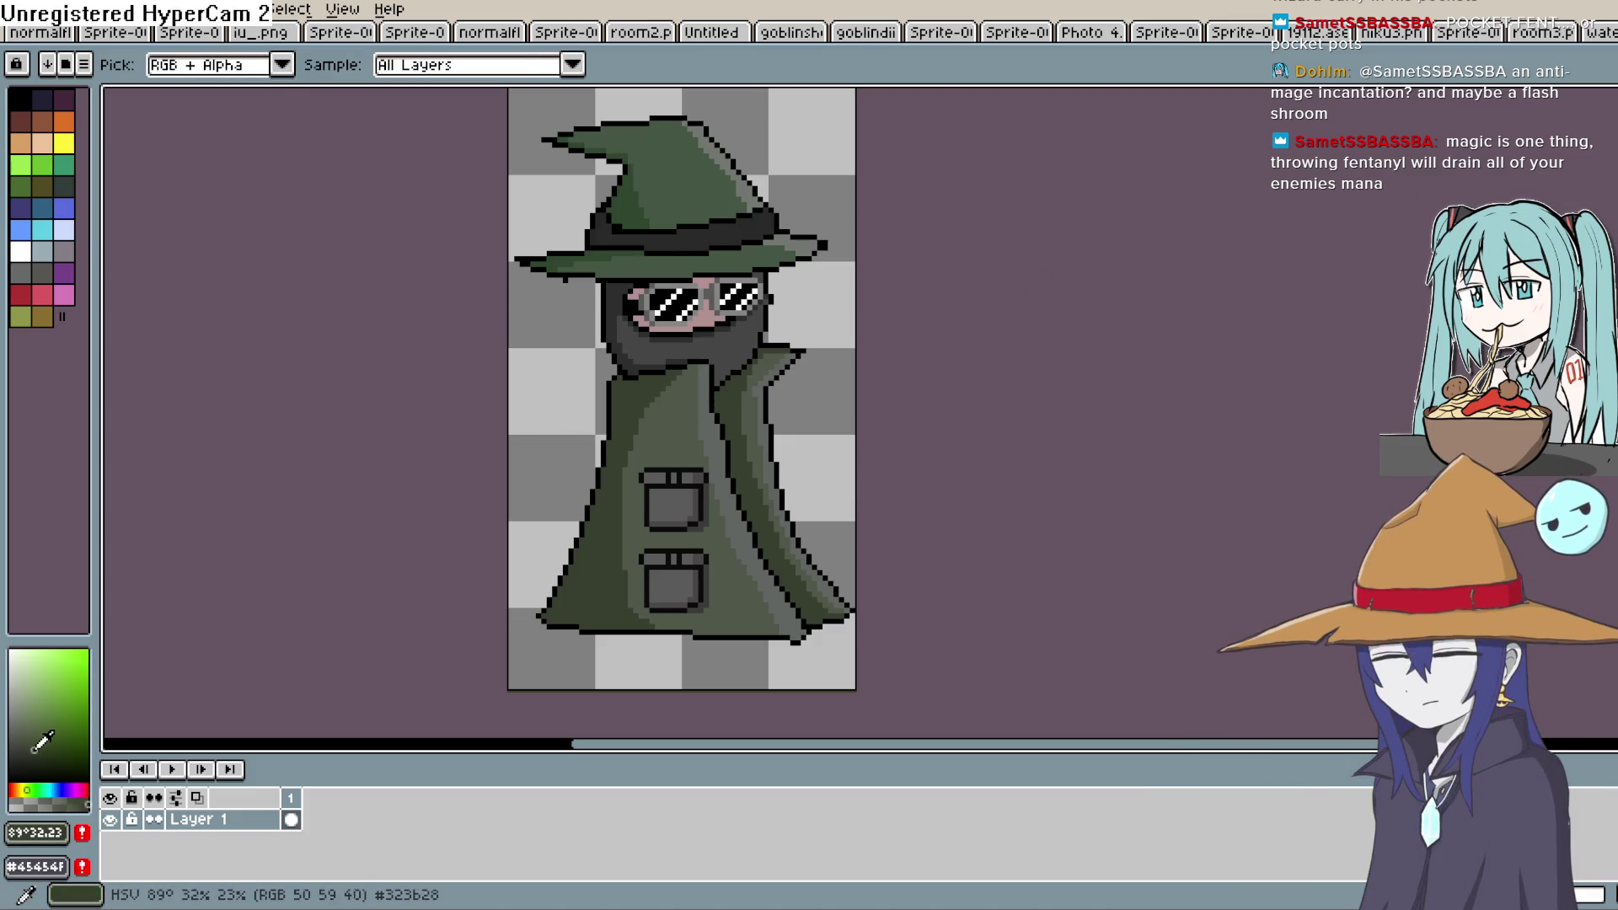
key("b")
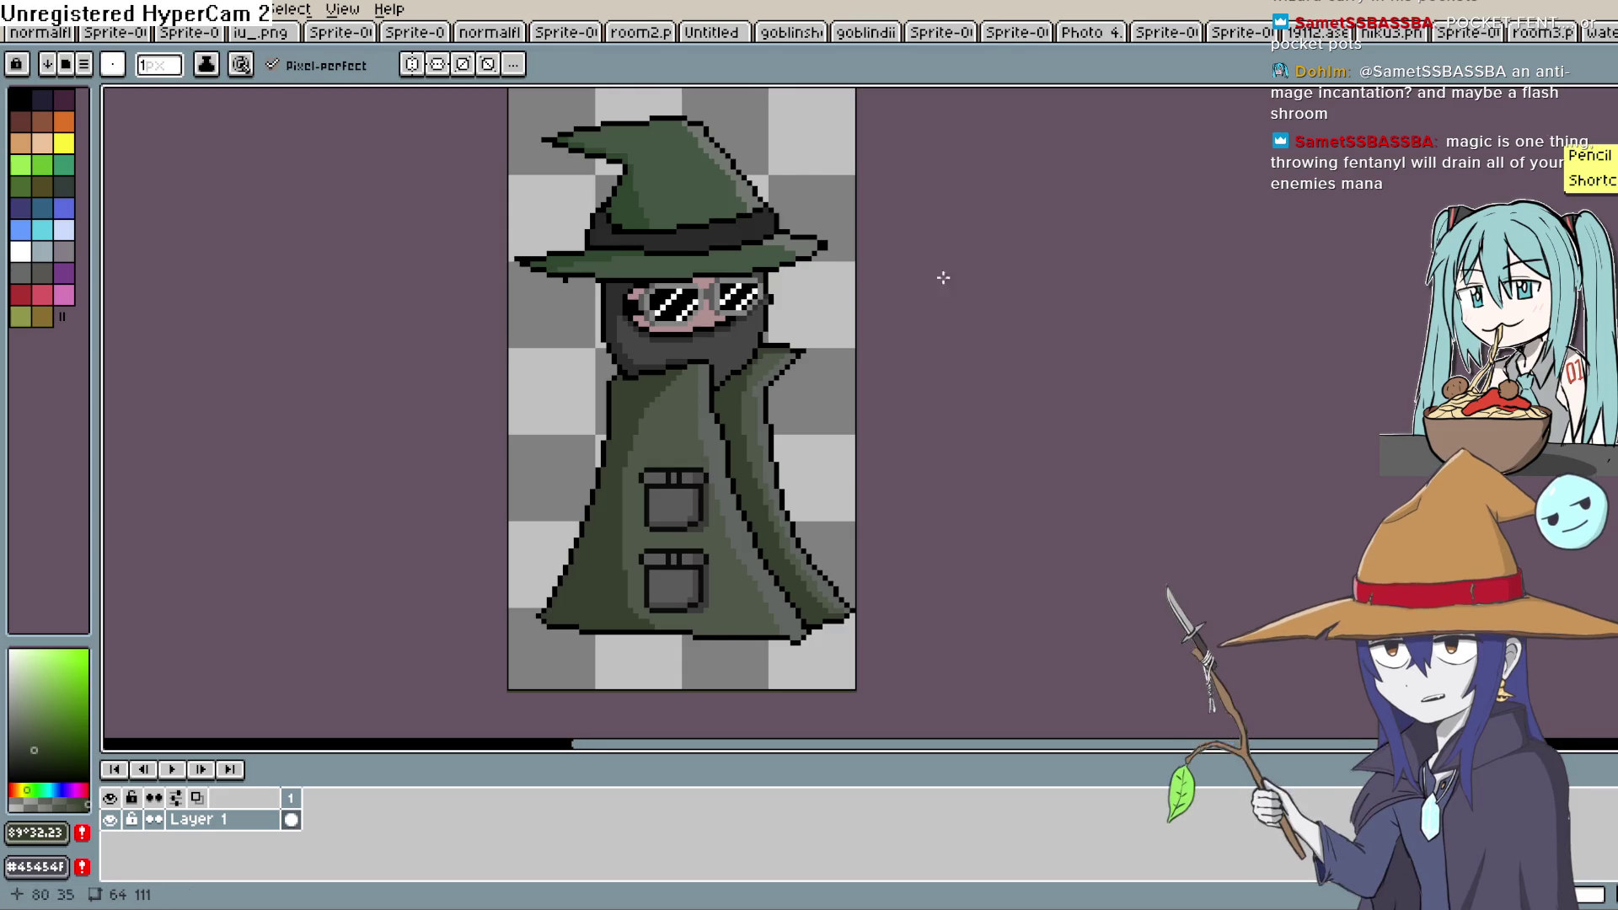
key("e")
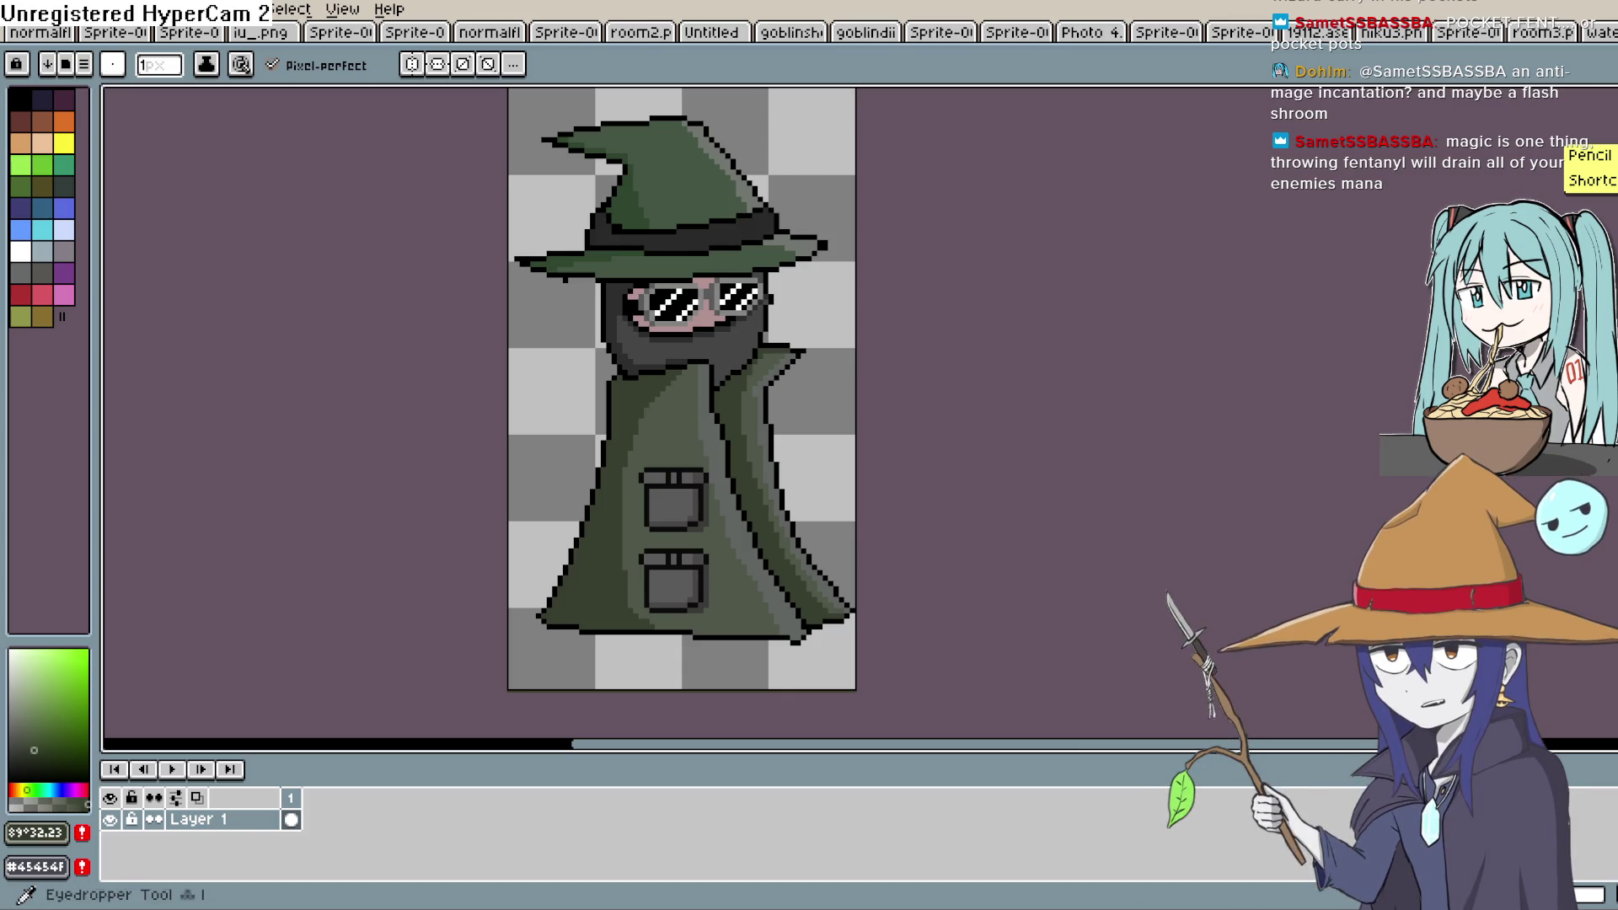
key("i")
left_click(614, 377)
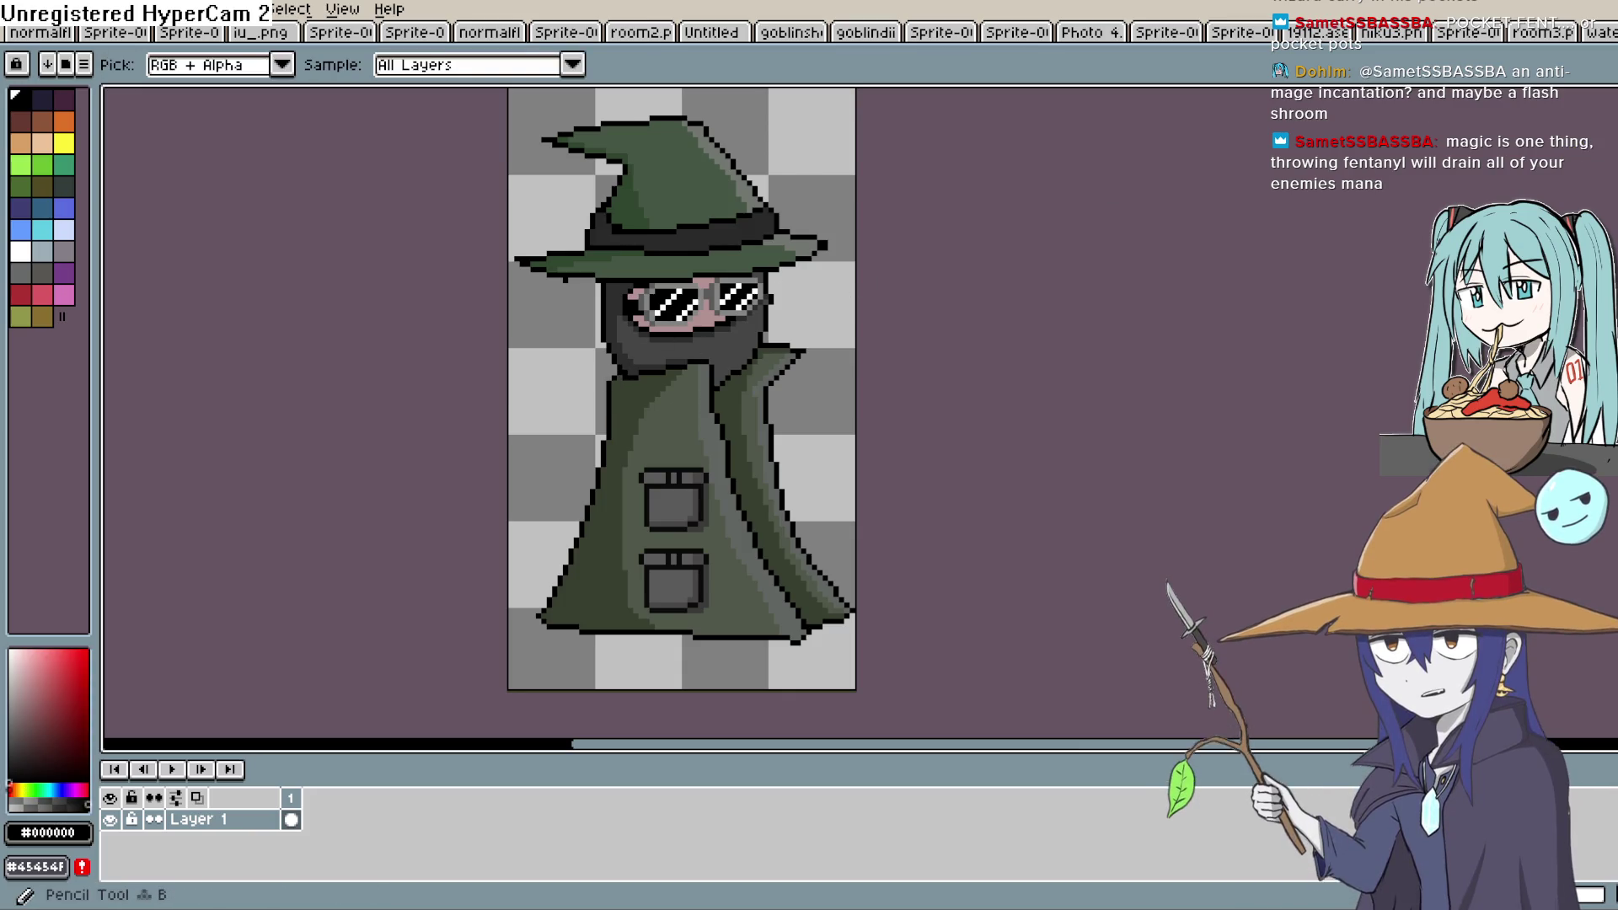
key("b")
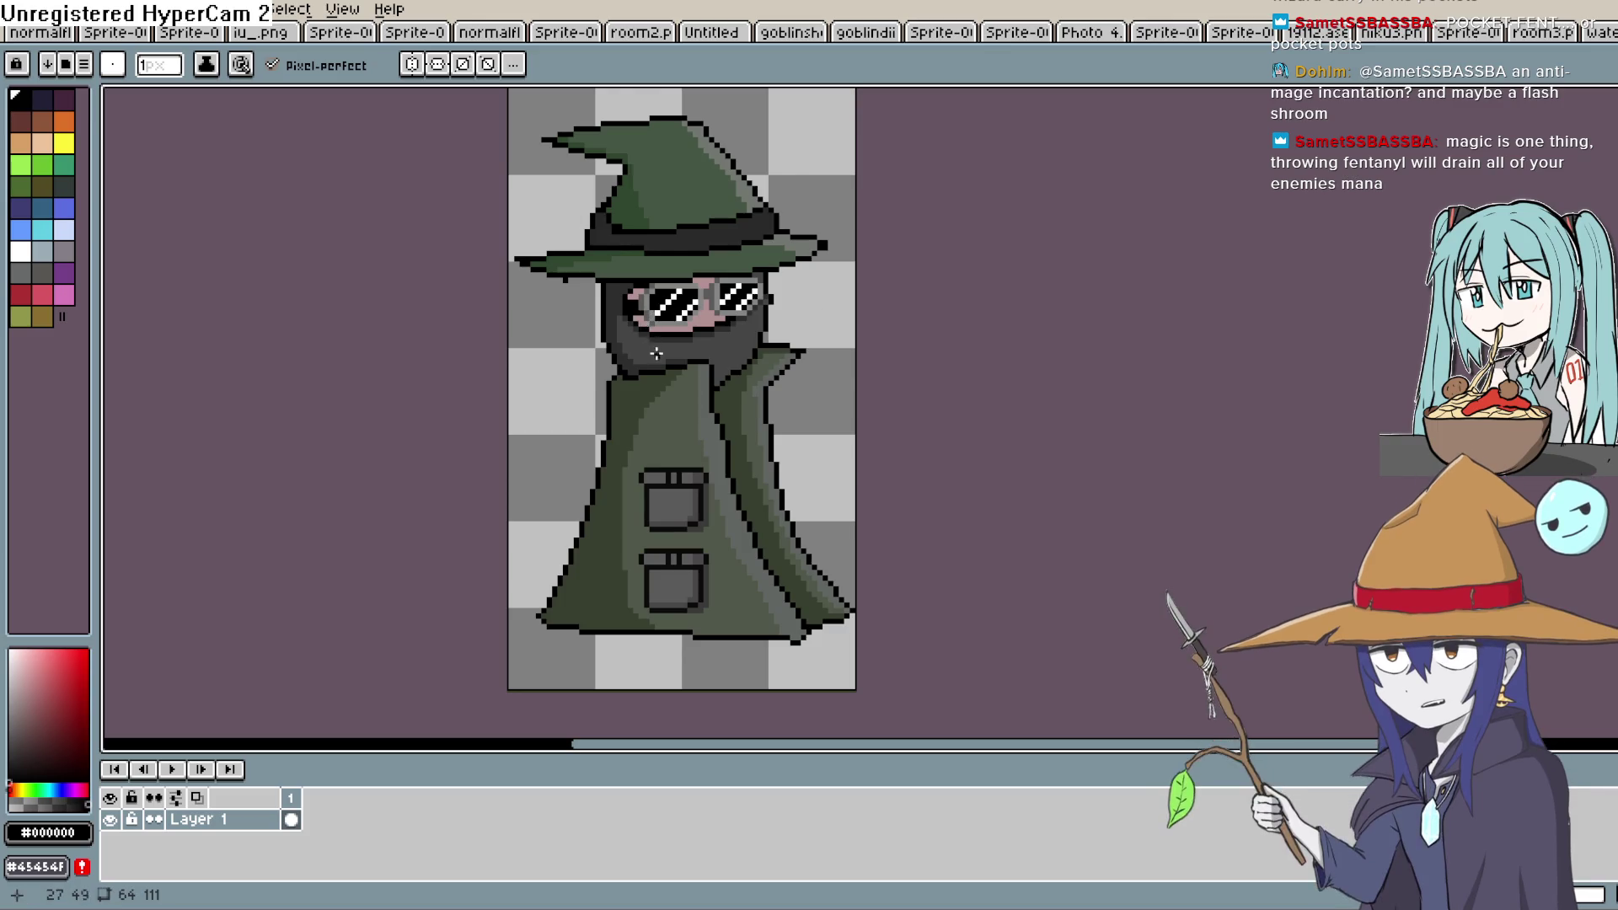
scroll(689, 352, "up", 2)
mouse_move(688, 352)
left_mouse_down()
mouse_move(654, 445)
mouse_move(579, 449)
left_mouse_up()
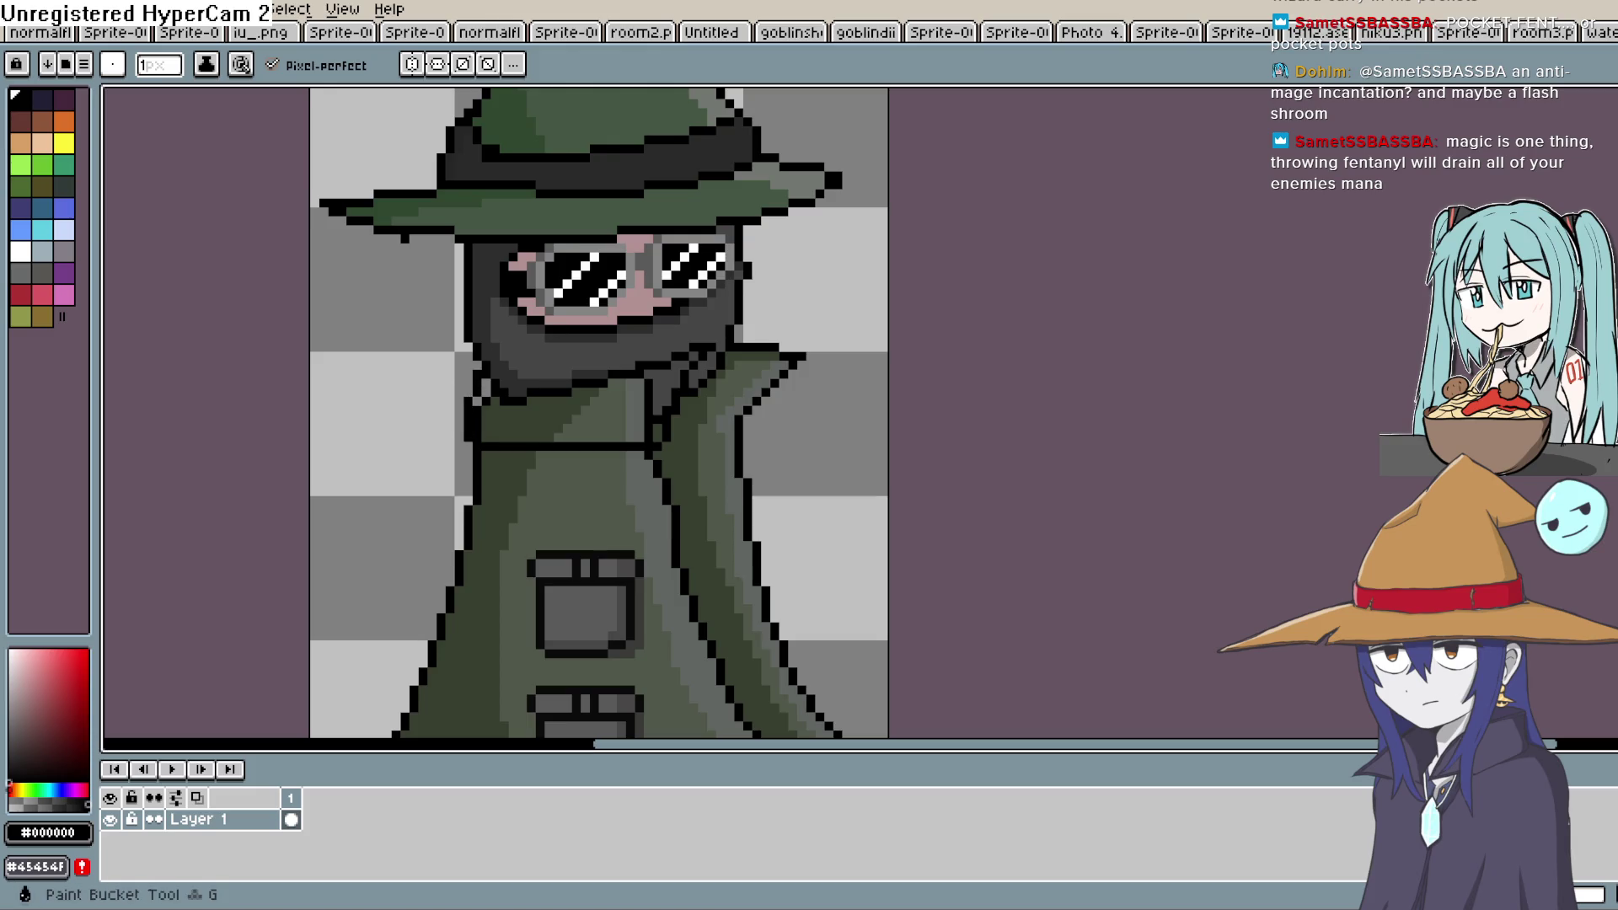
Sample and darken the coat green, then undo and redo the recent black collar strokes
key("i")
left_click(505, 450)
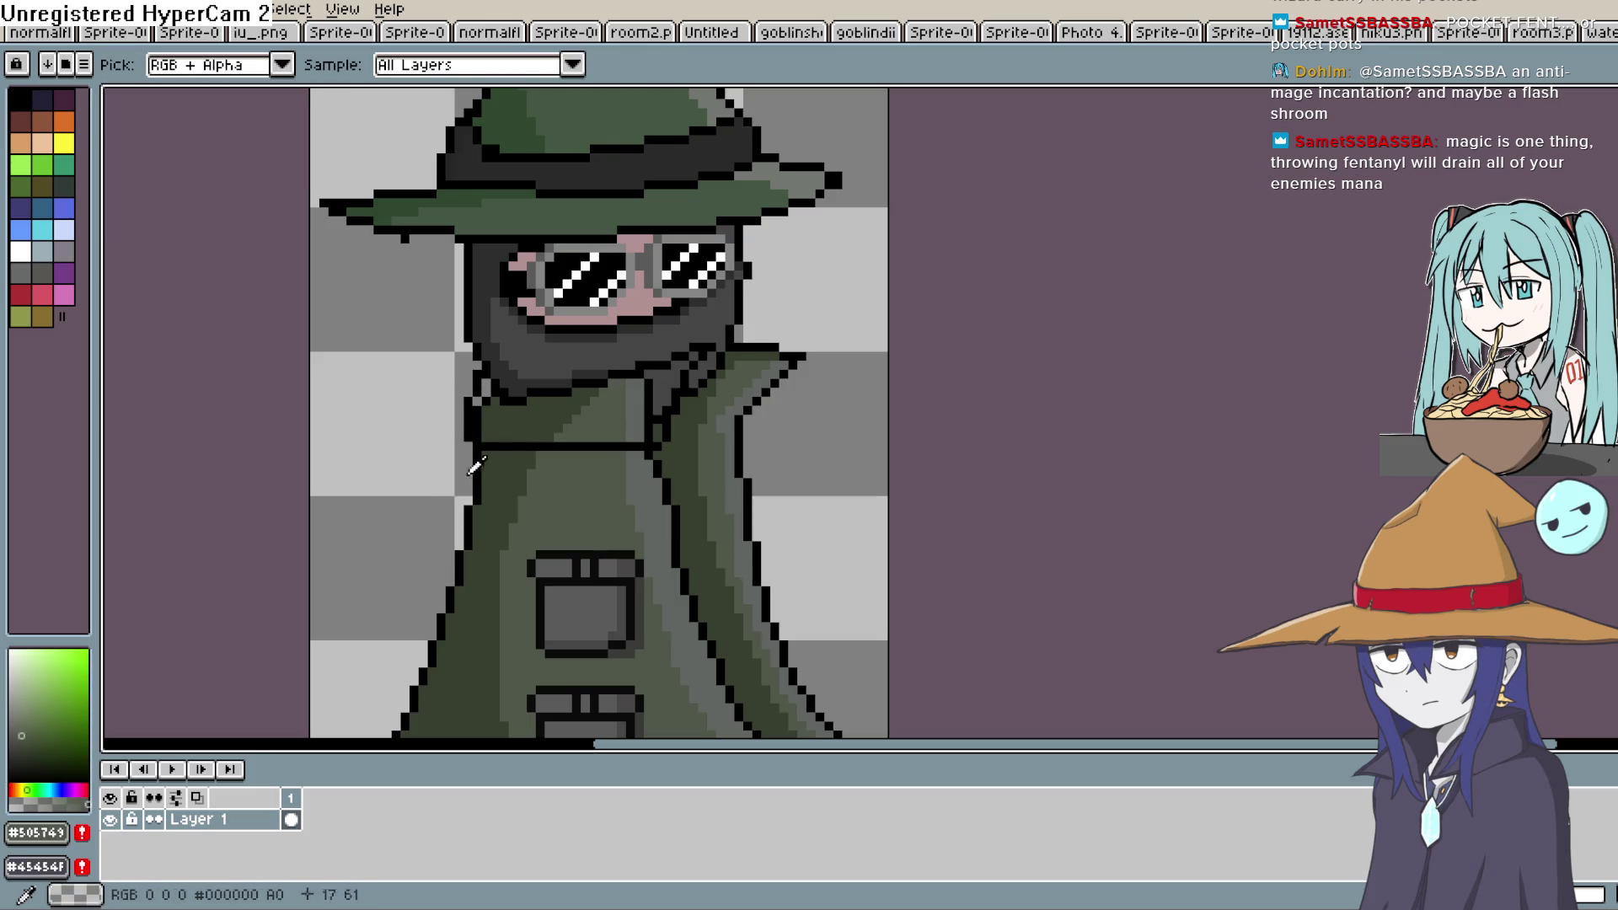
left_click_drag(31, 737, 31, 749)
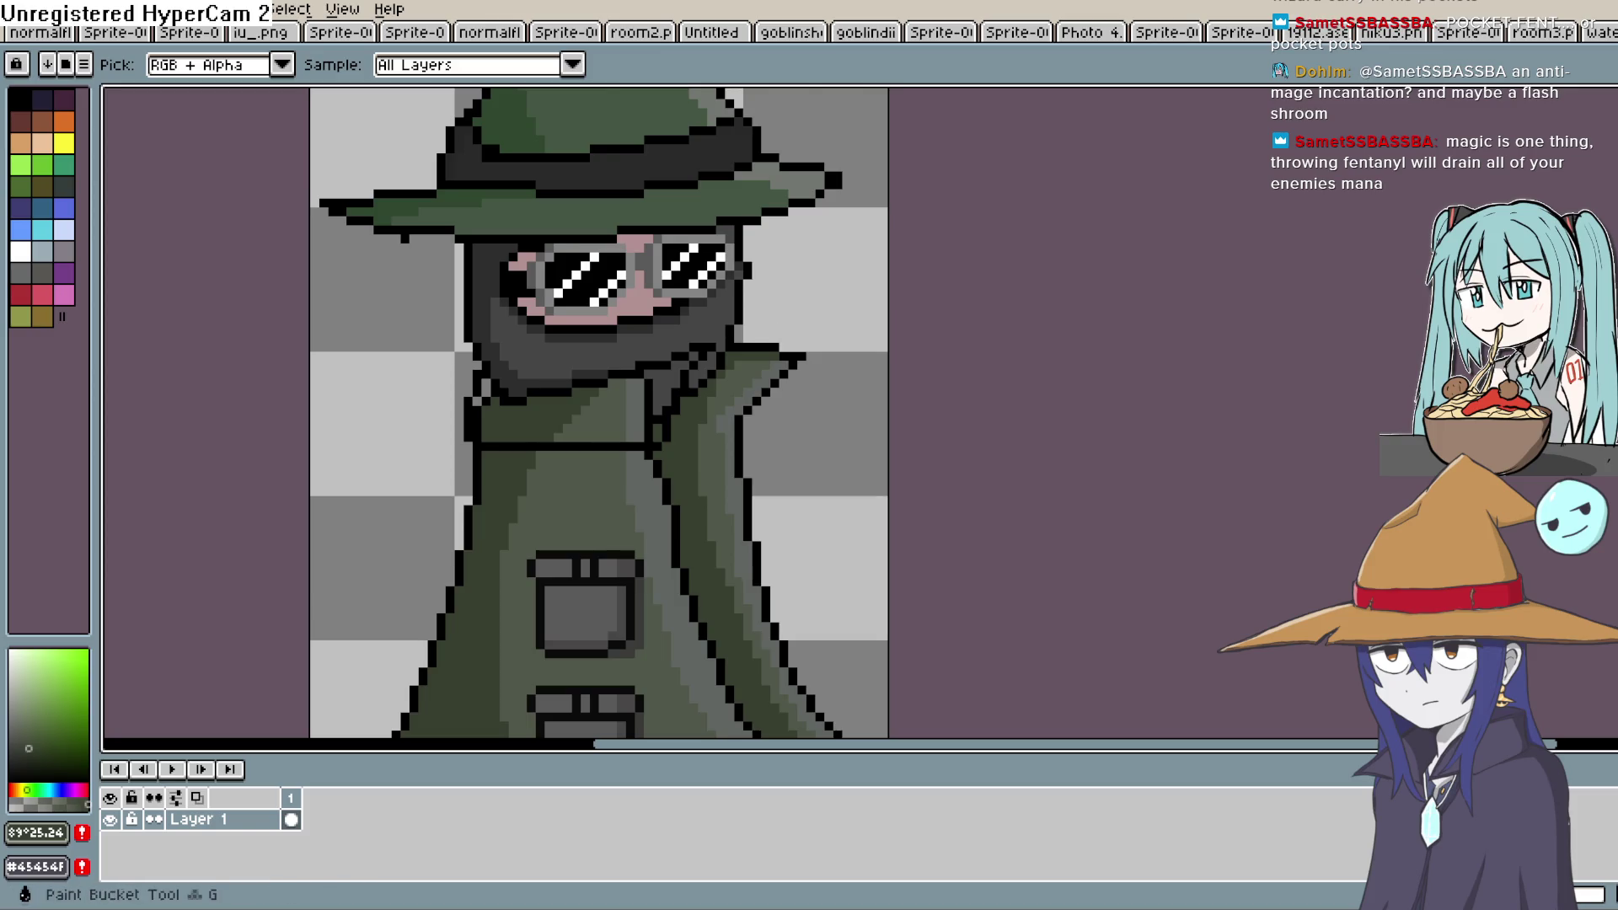
key("g")
key("ctrl+z")
key("ctrl+z")
key("ctrl+z")
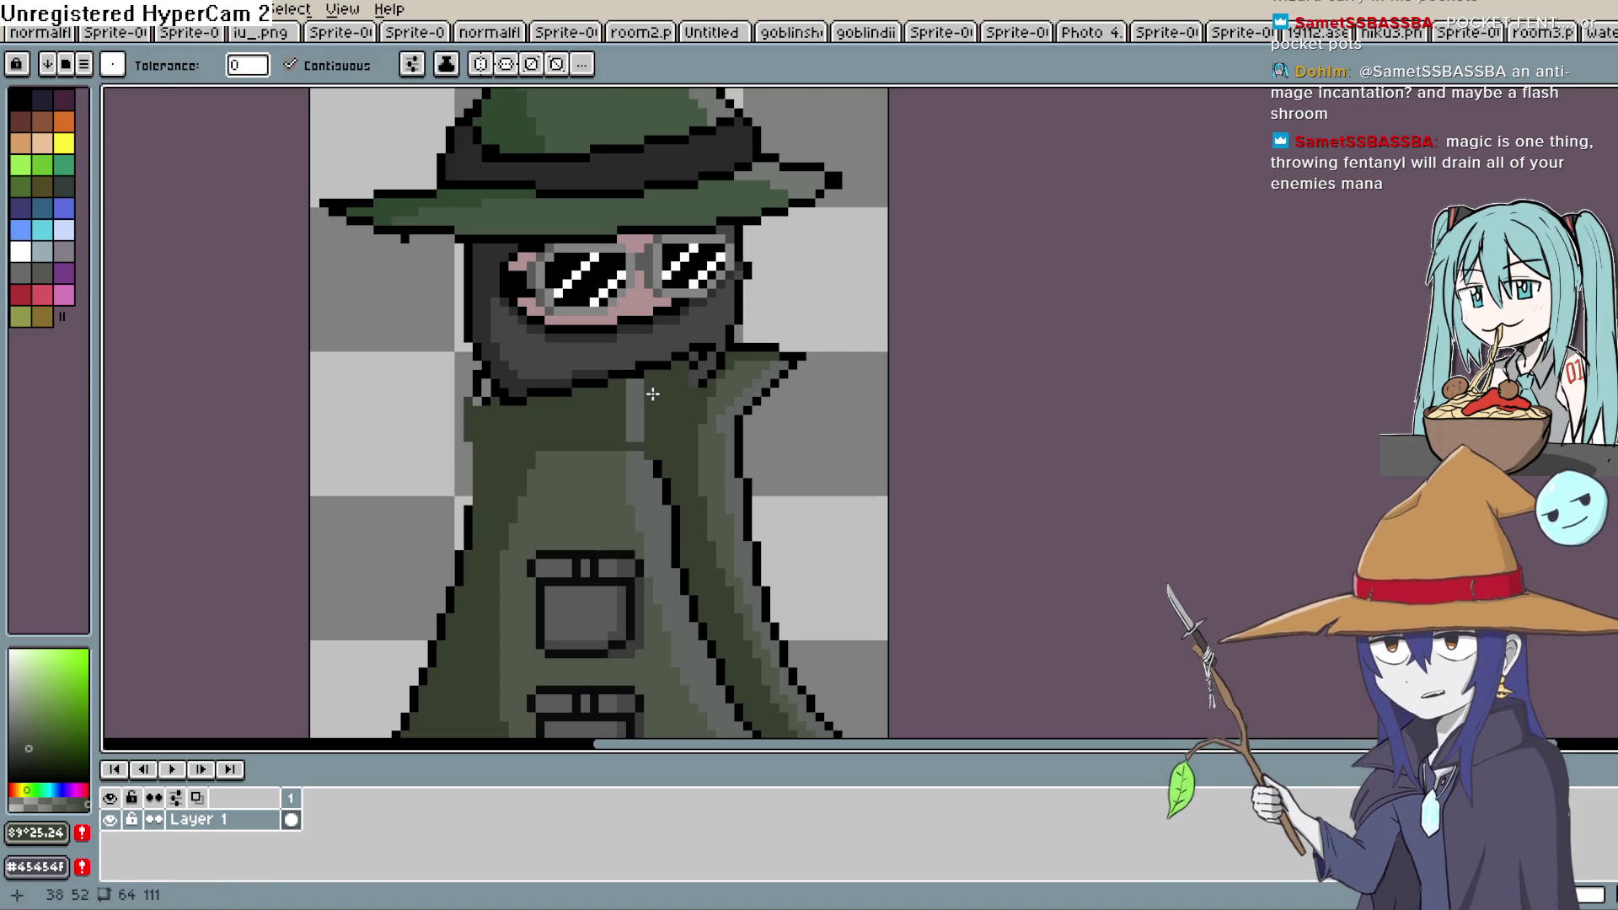
key("ctrl+y")
key("b")
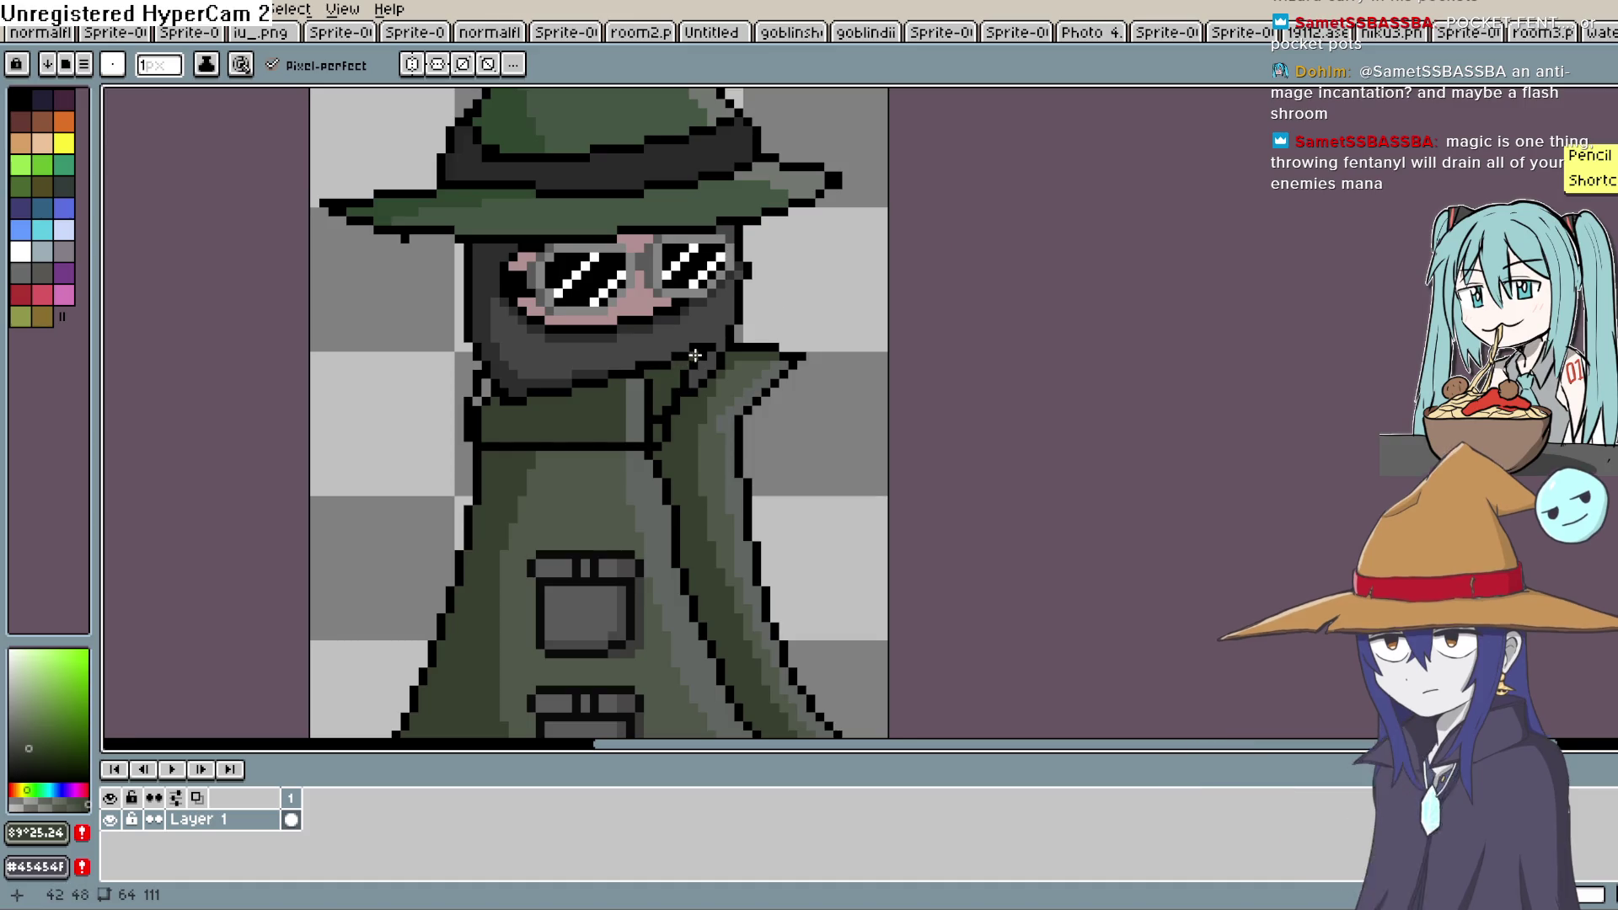
left_click(656, 425)
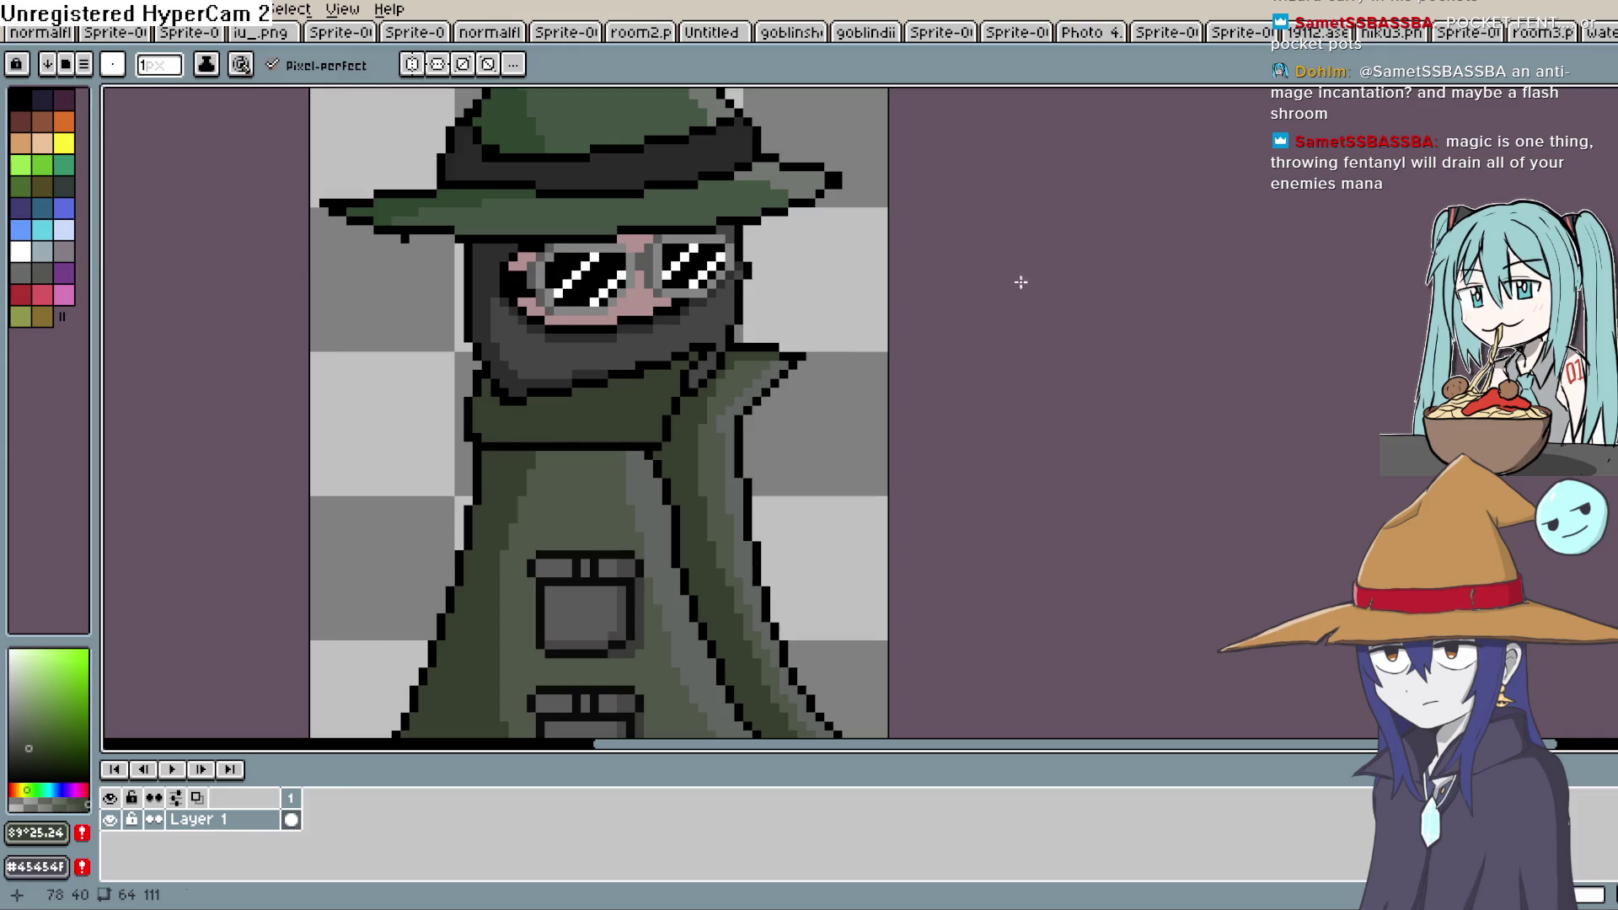
Outline the collar flap beside the face in black and fill it with dark green #373F2F
left_click(708, 407, "alt")
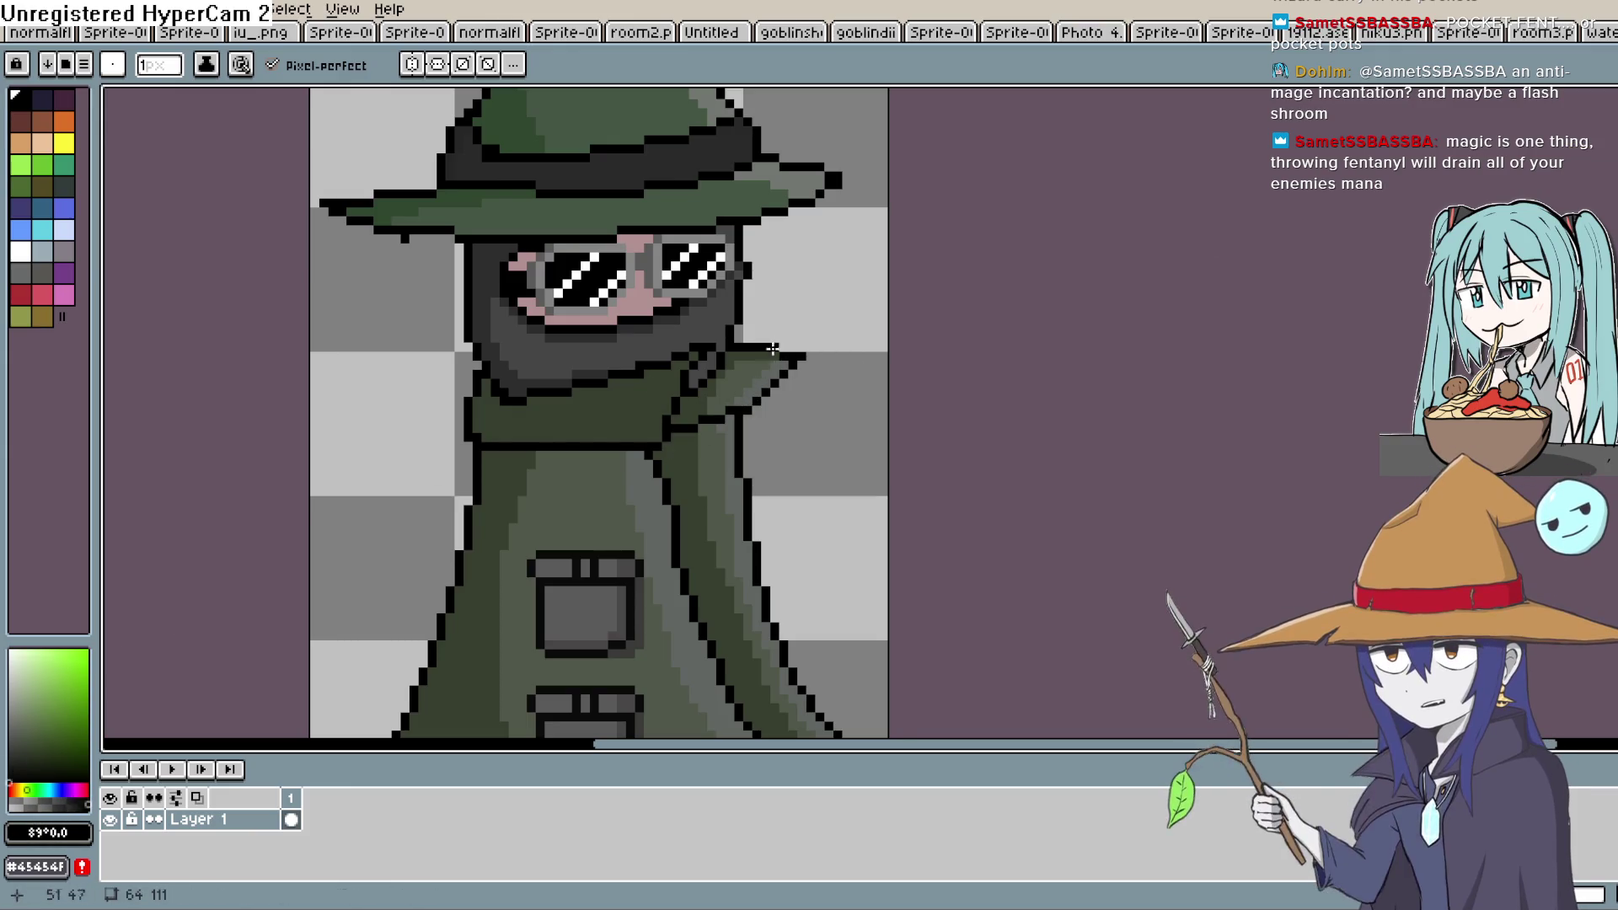
mouse_move(730, 338)
left_mouse_down()
mouse_move(824, 338)
mouse_move(740, 413)
left_mouse_up()
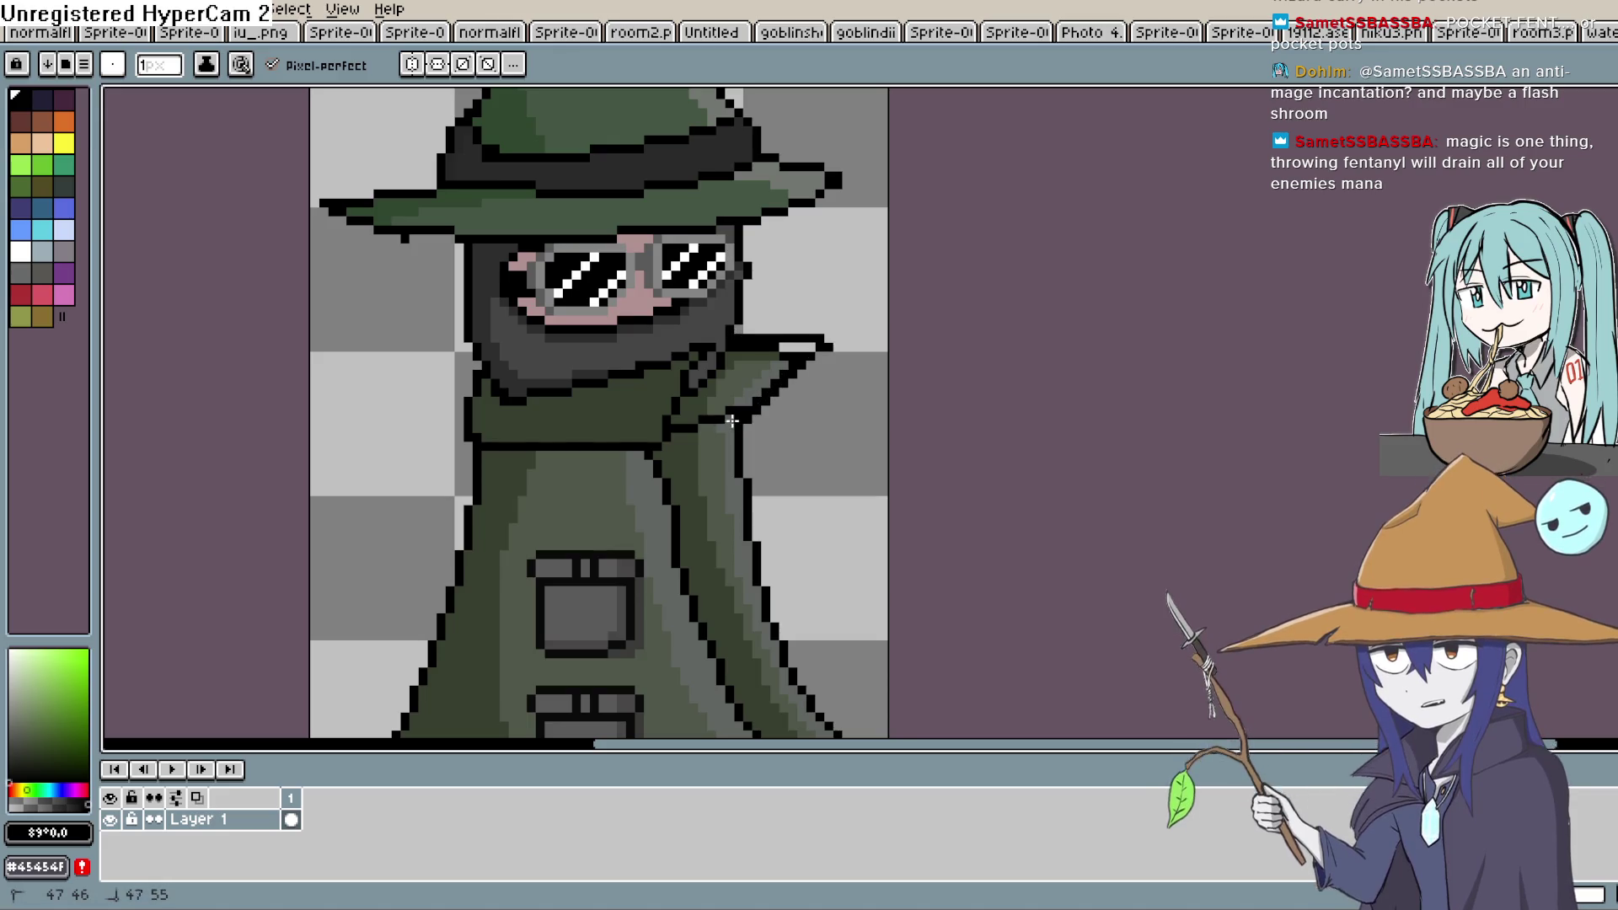
key("i")
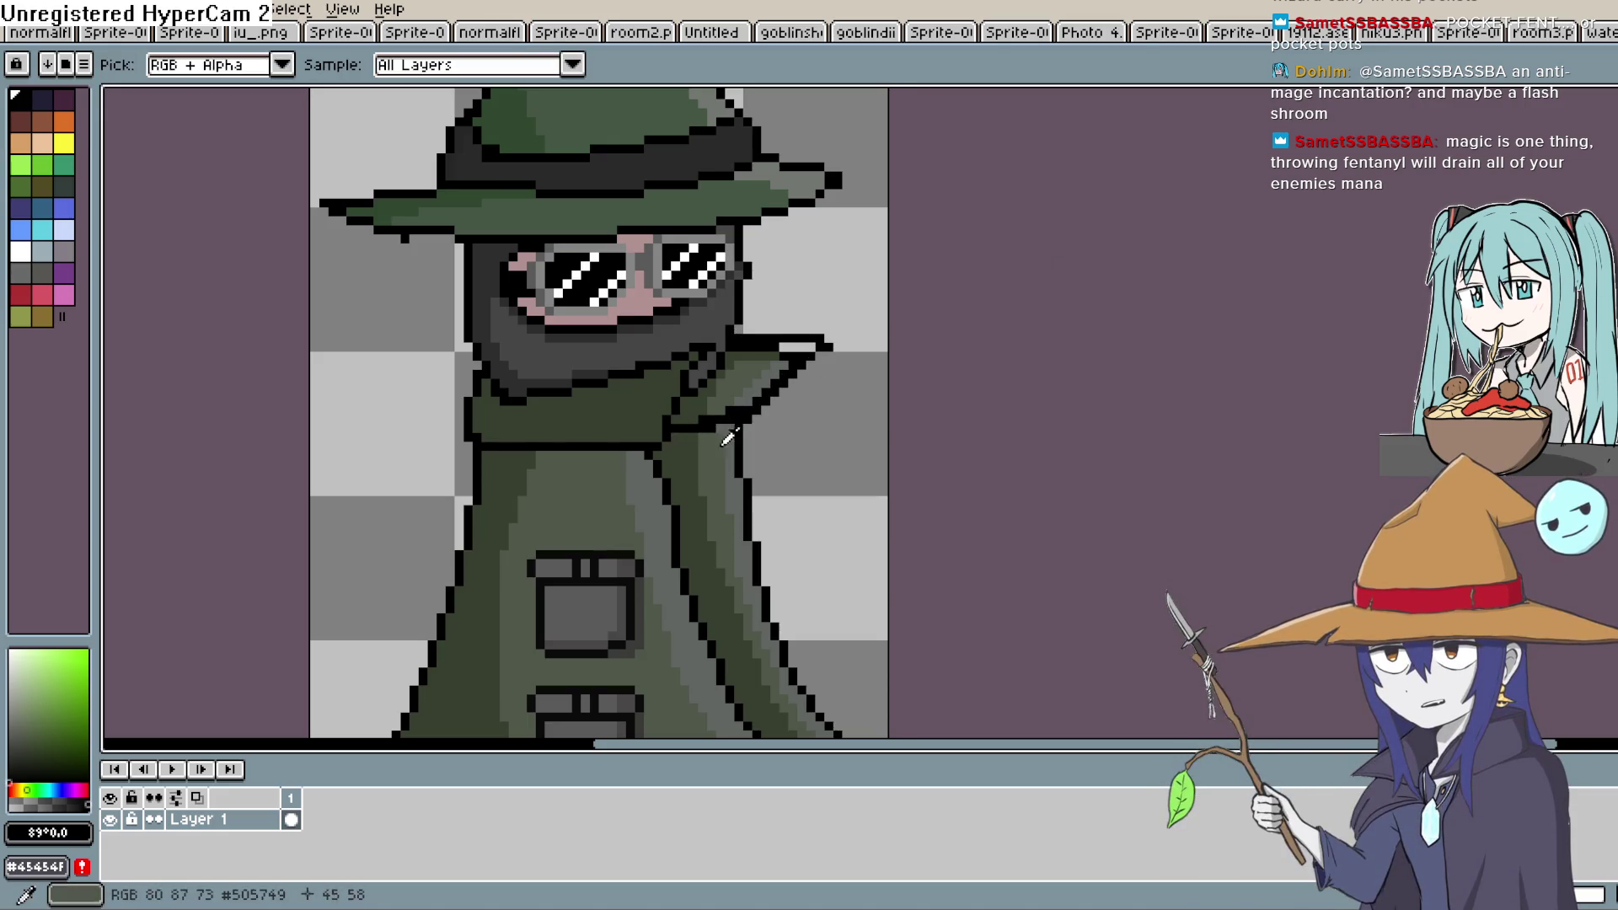
left_click(691, 446)
key("g")
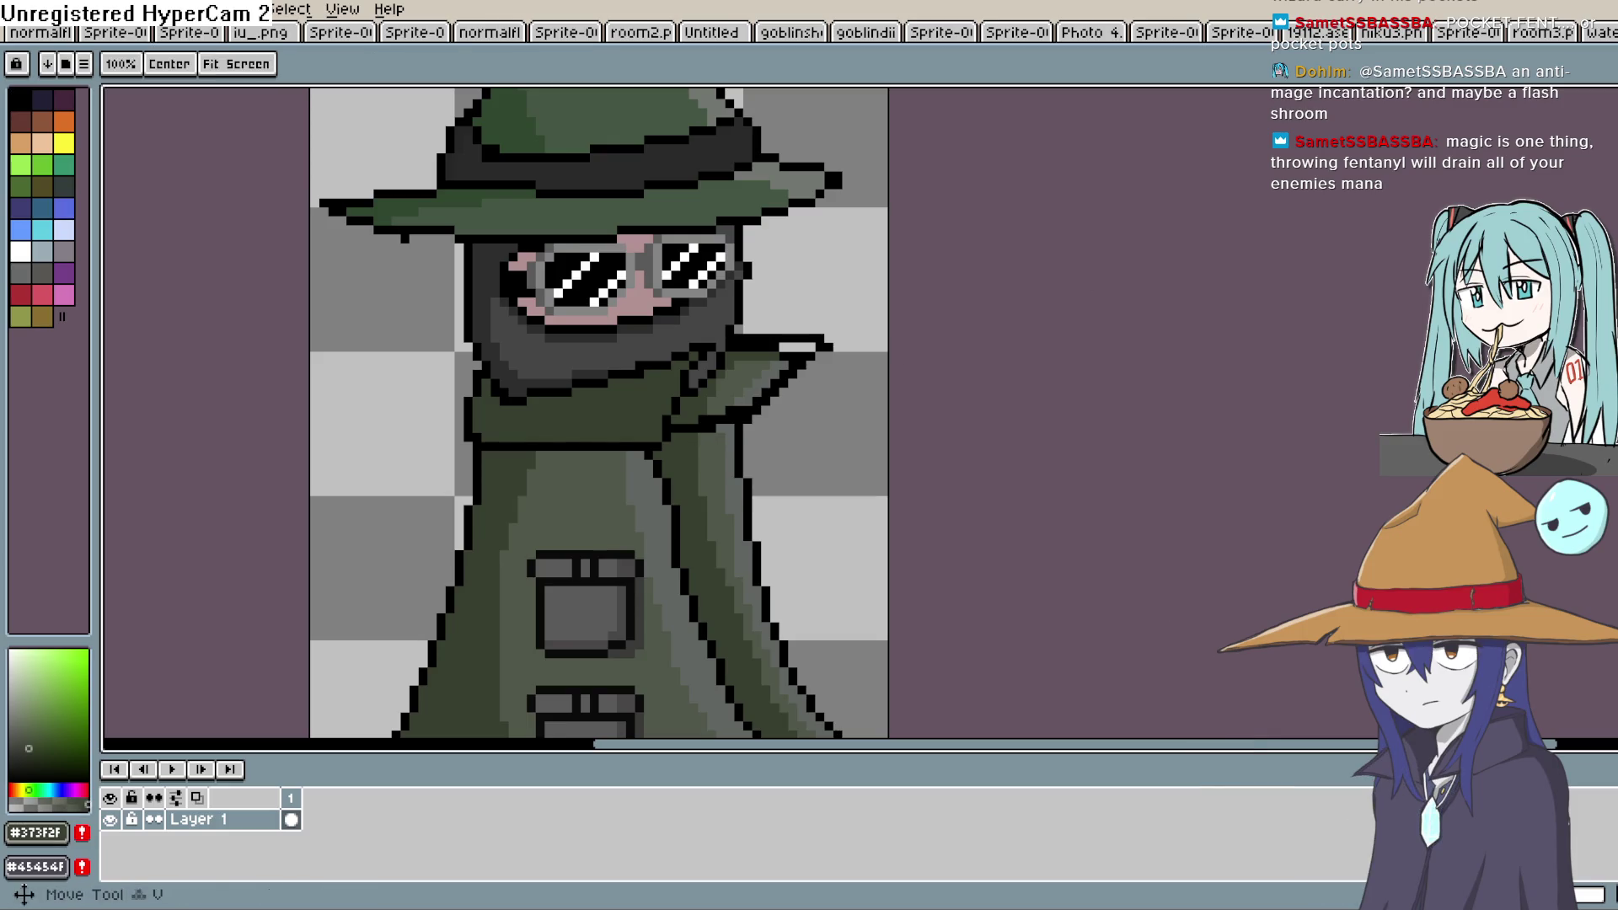
left_click(765, 374)
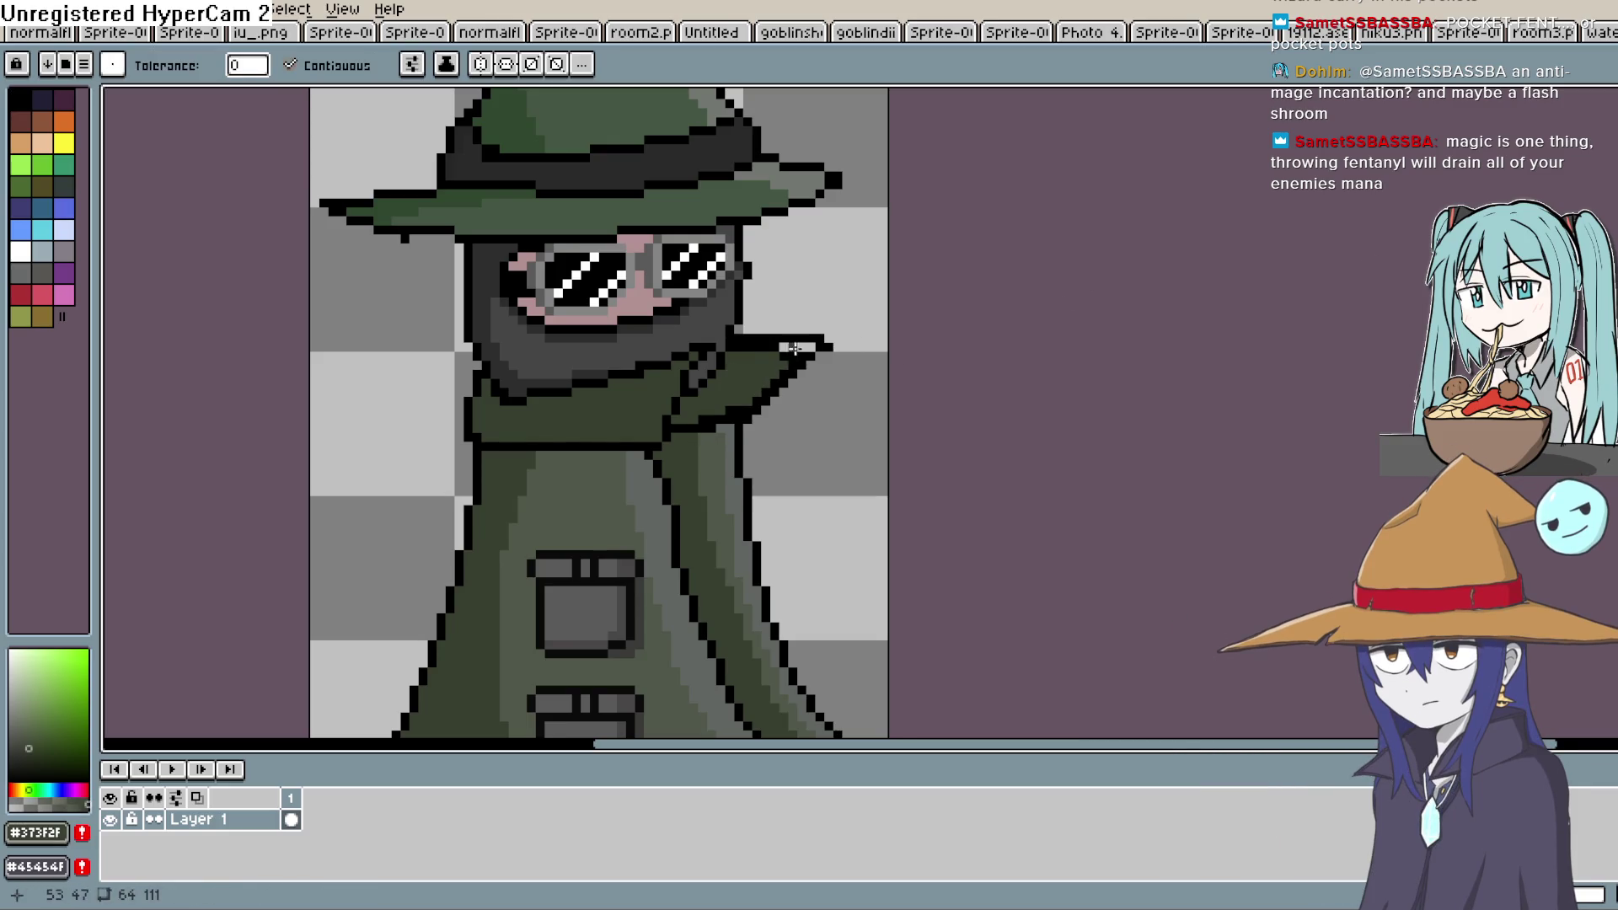
key("b")
scroll(777, 357, "up", 2)
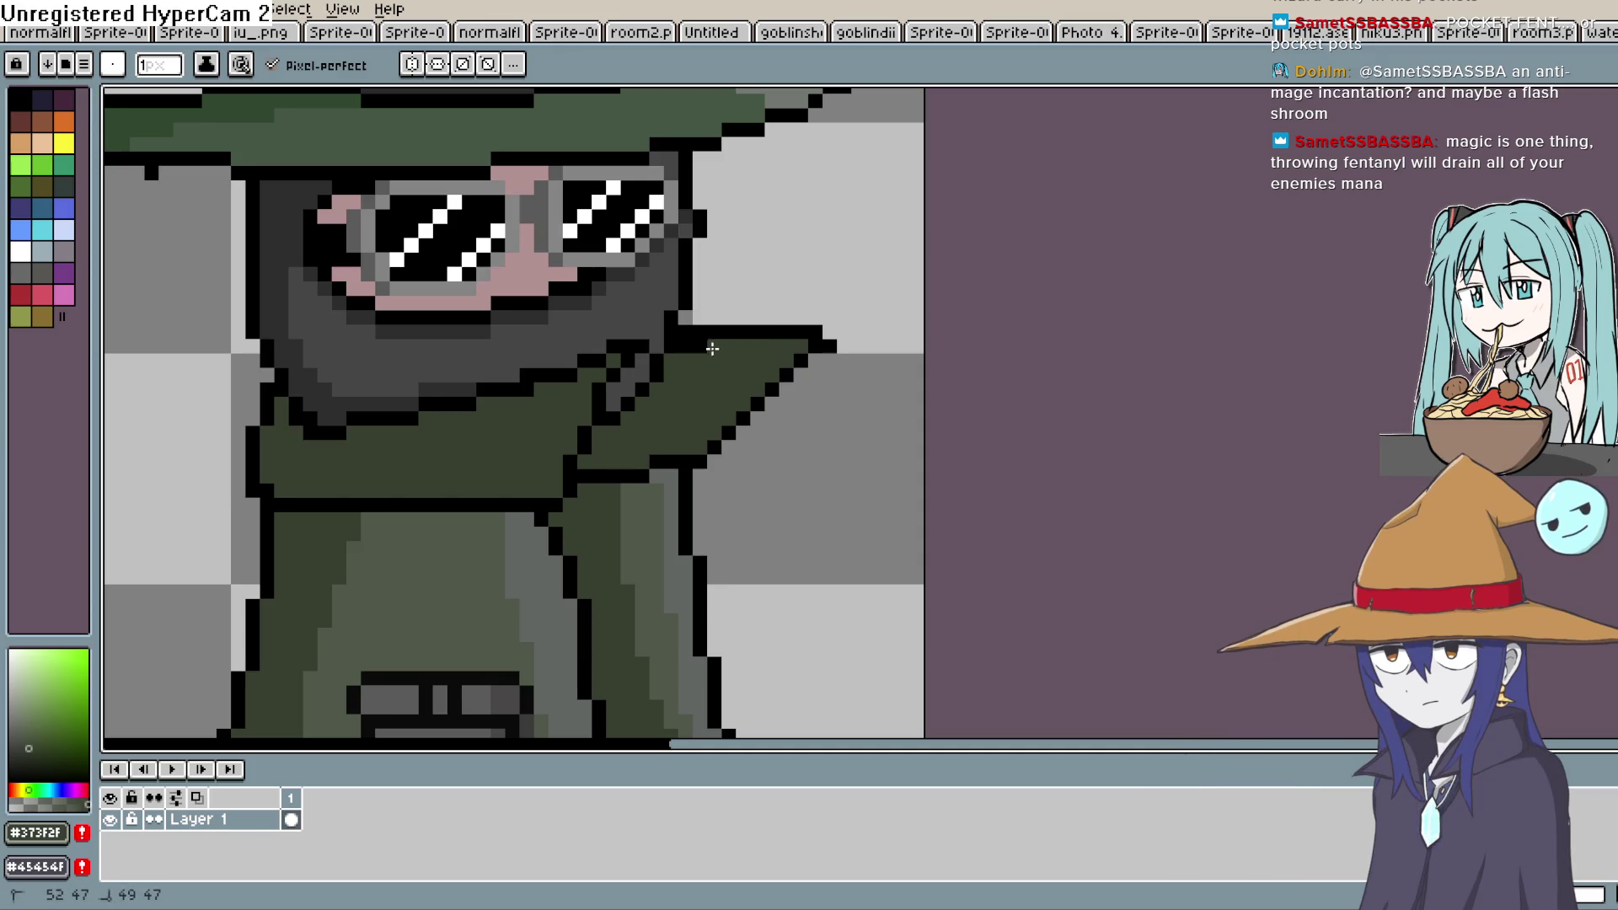
Erase strokes on the jutting right coat sleeve
scroll(850, 333, "down", 5)
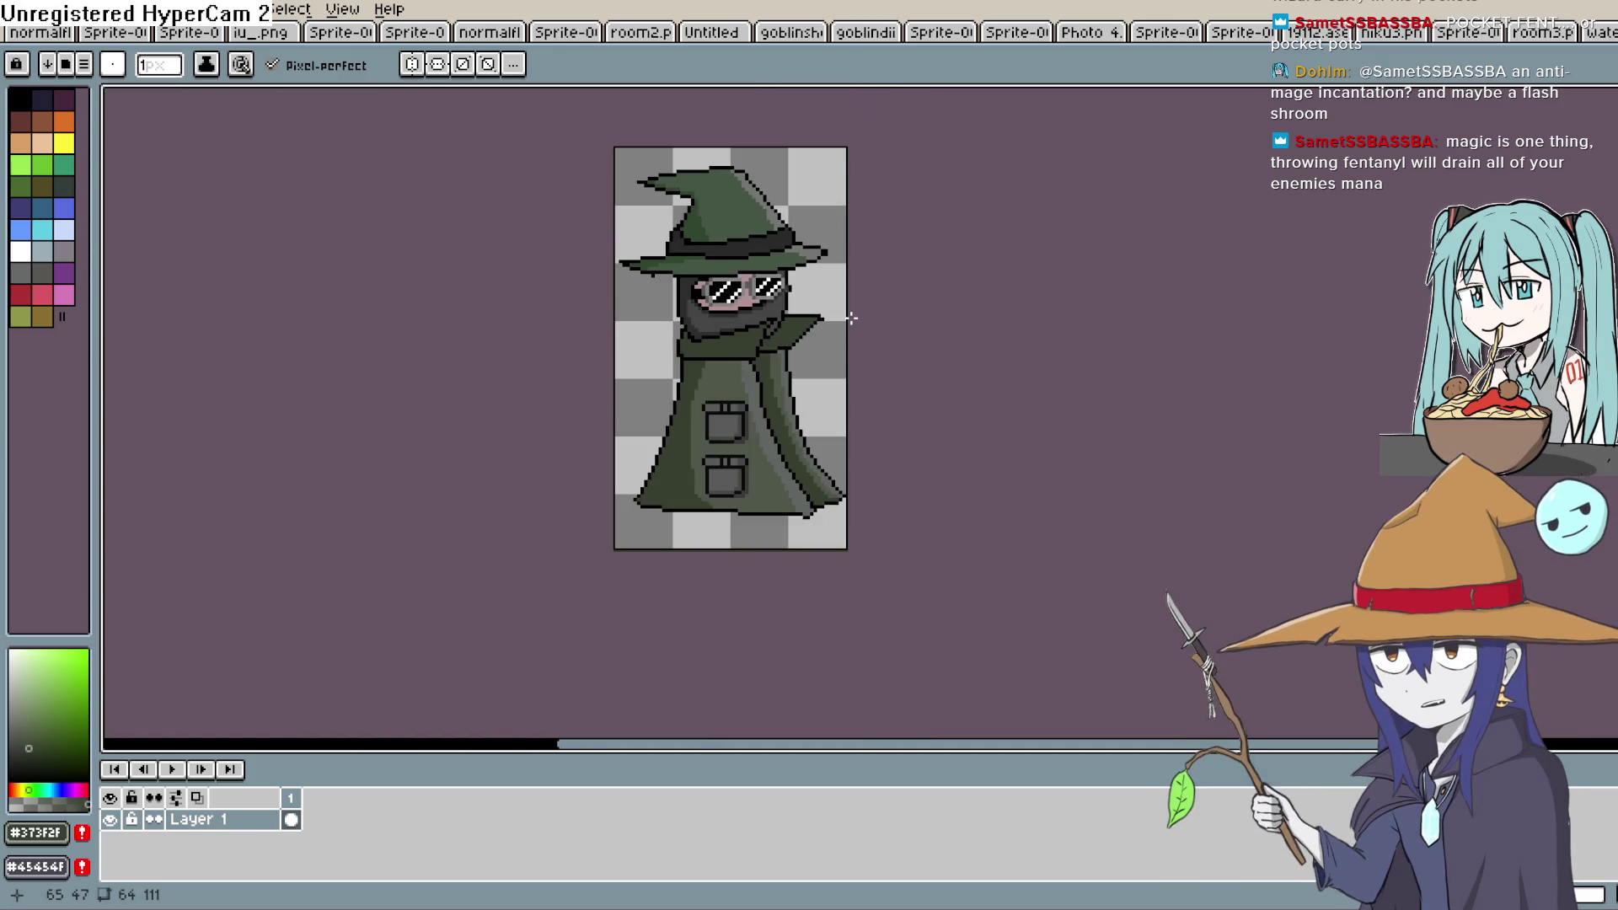
scroll(850, 333, "up", 5)
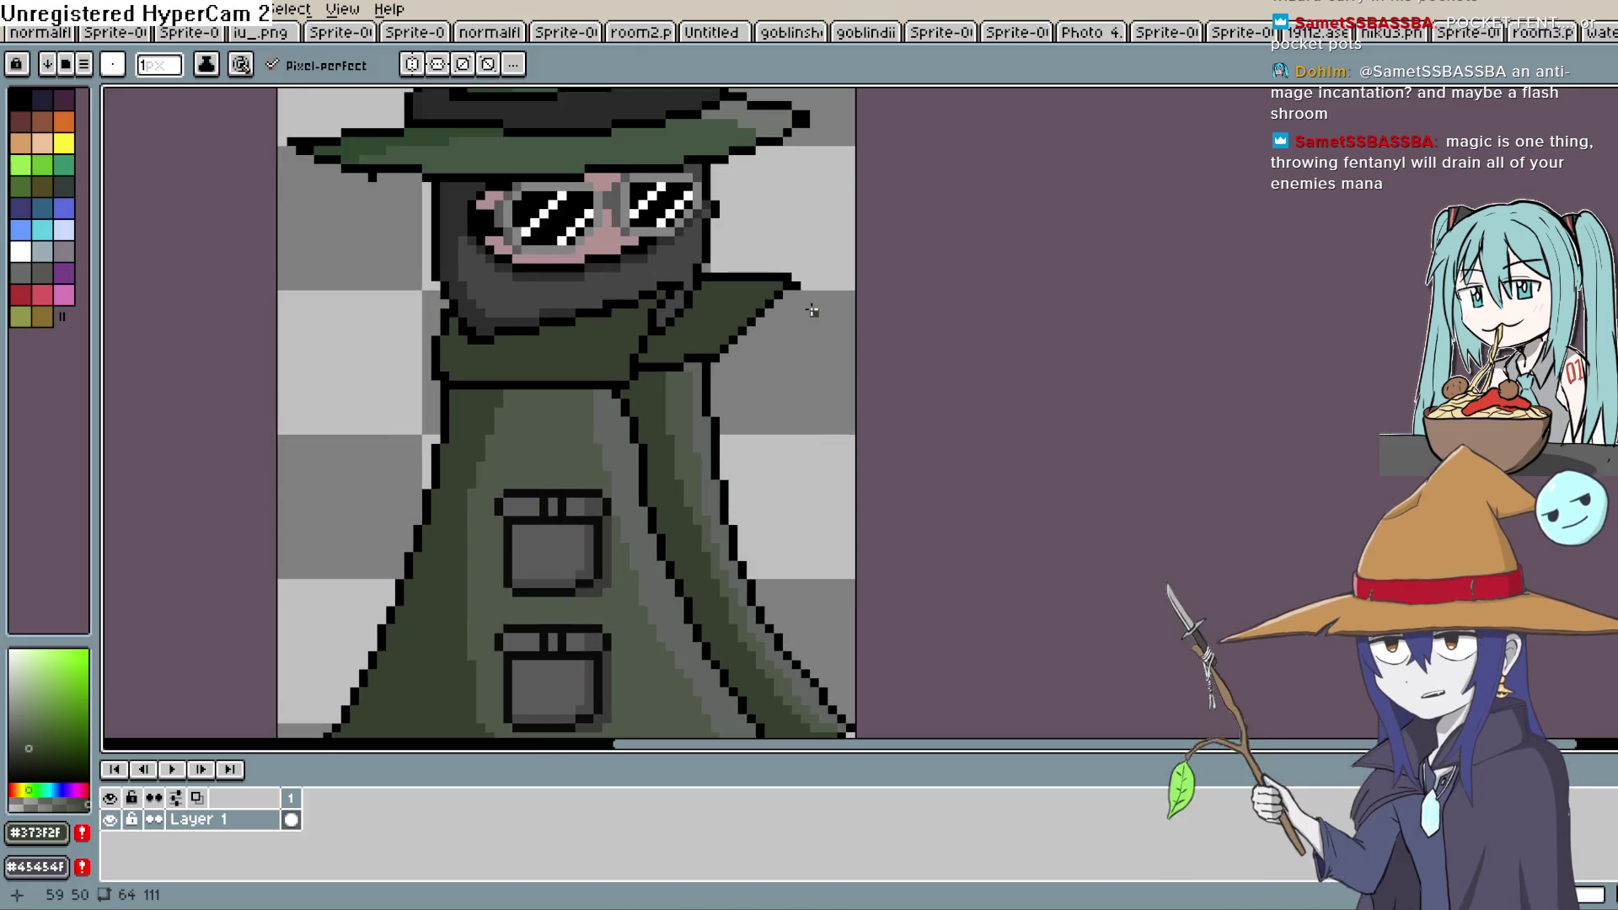
key("ctrl")
key("e")
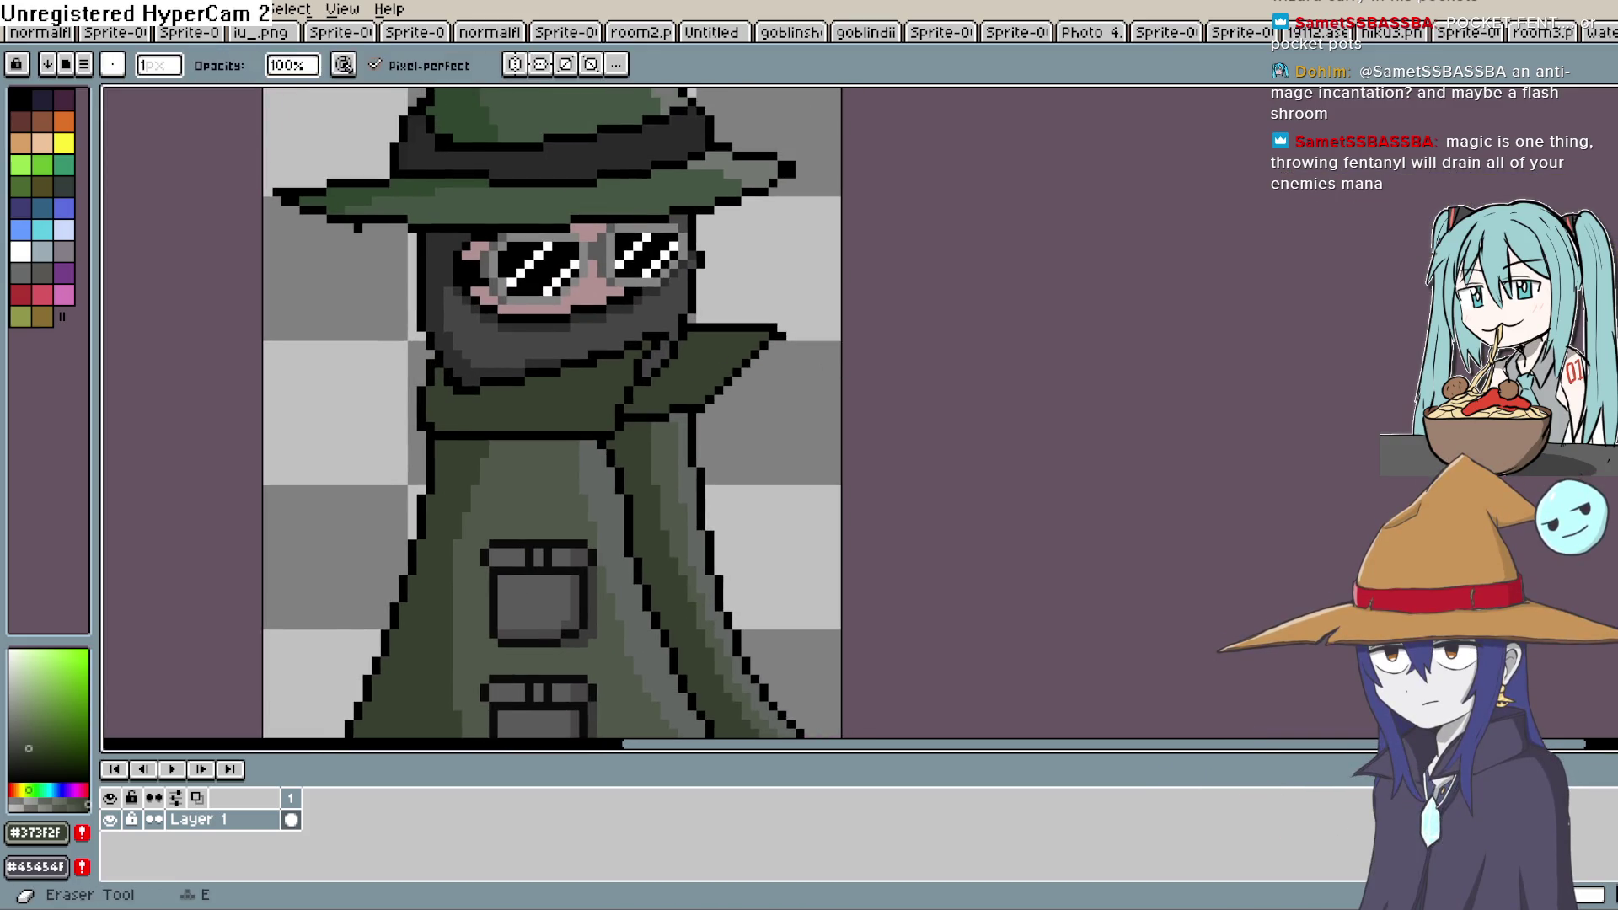
scroll(828, 364, "down", 4)
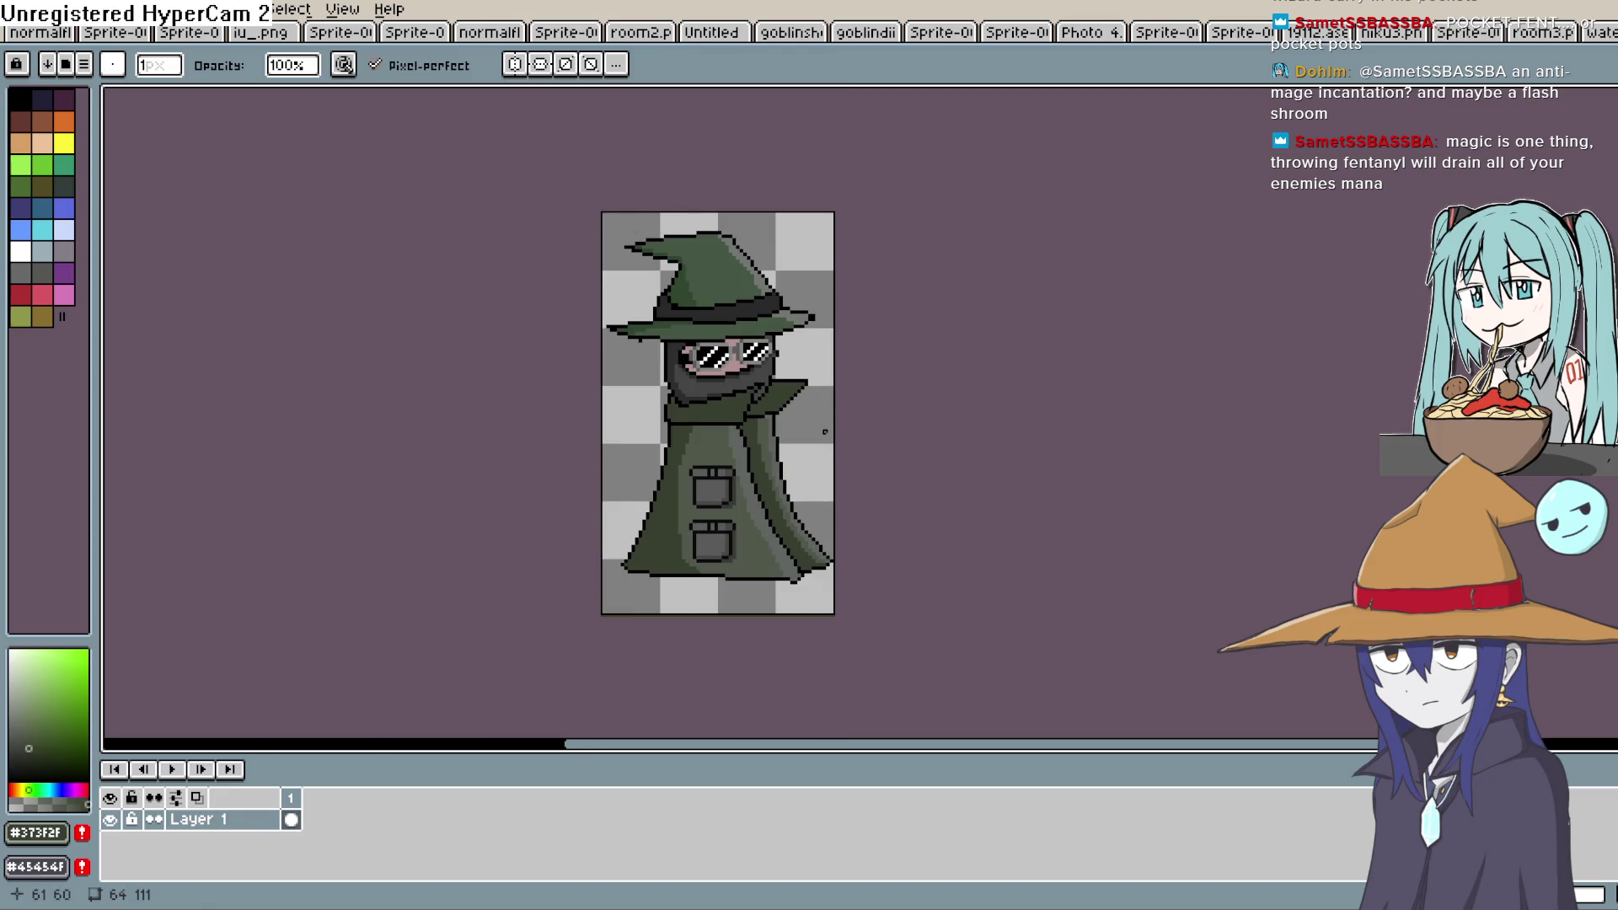
left_click_drag(821, 434, 742, 421)
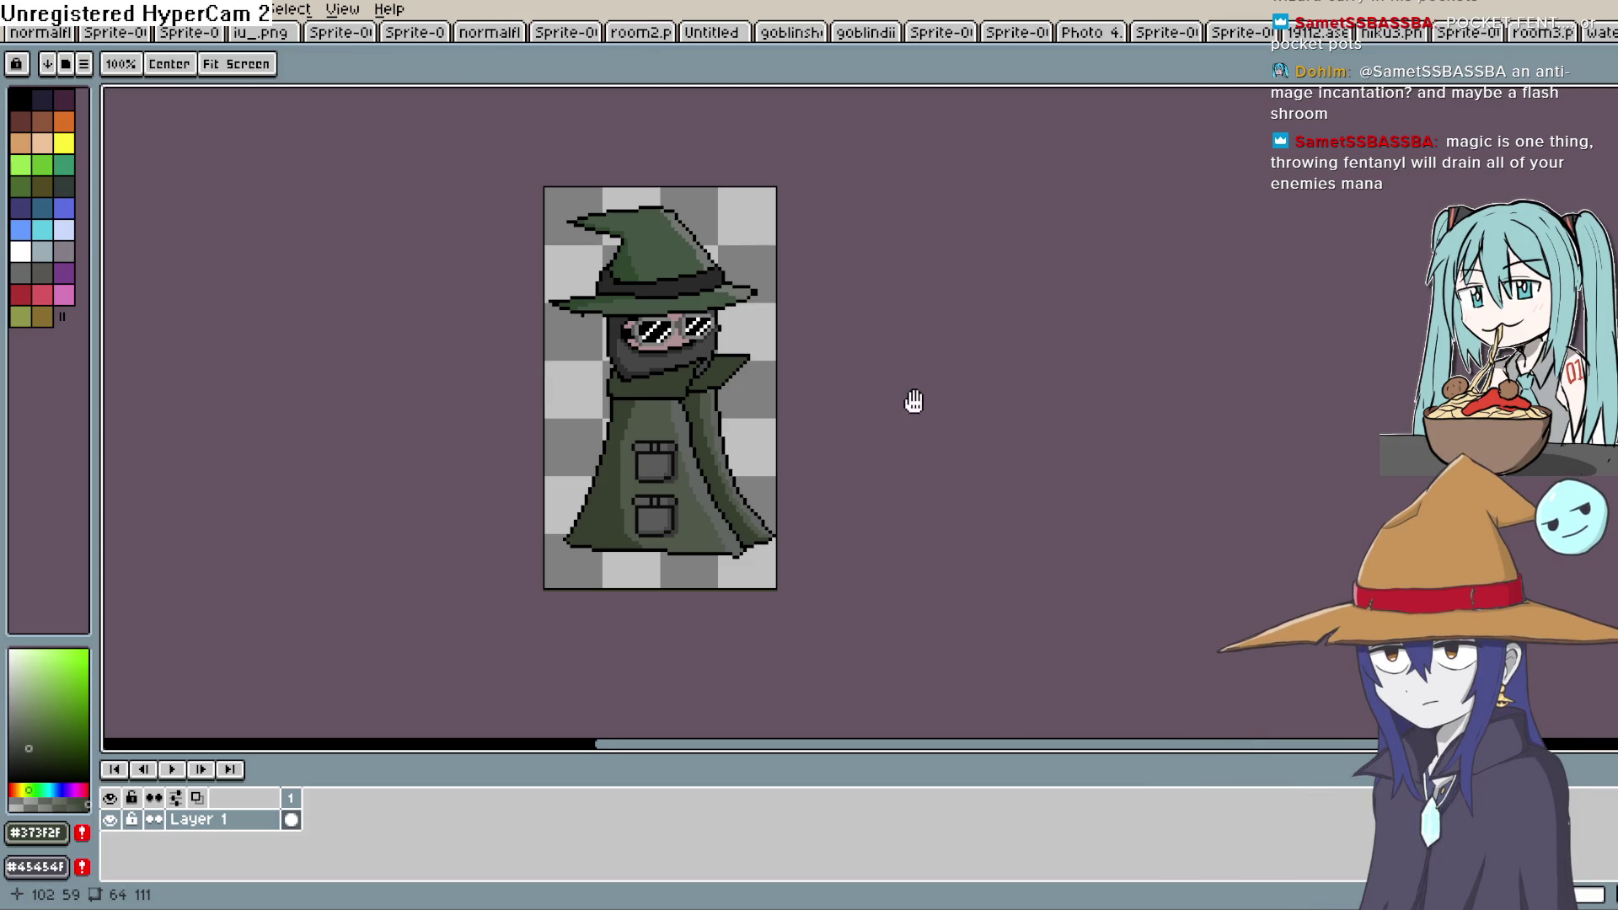
left_click_drag(918, 397, 910, 350)
key("v")
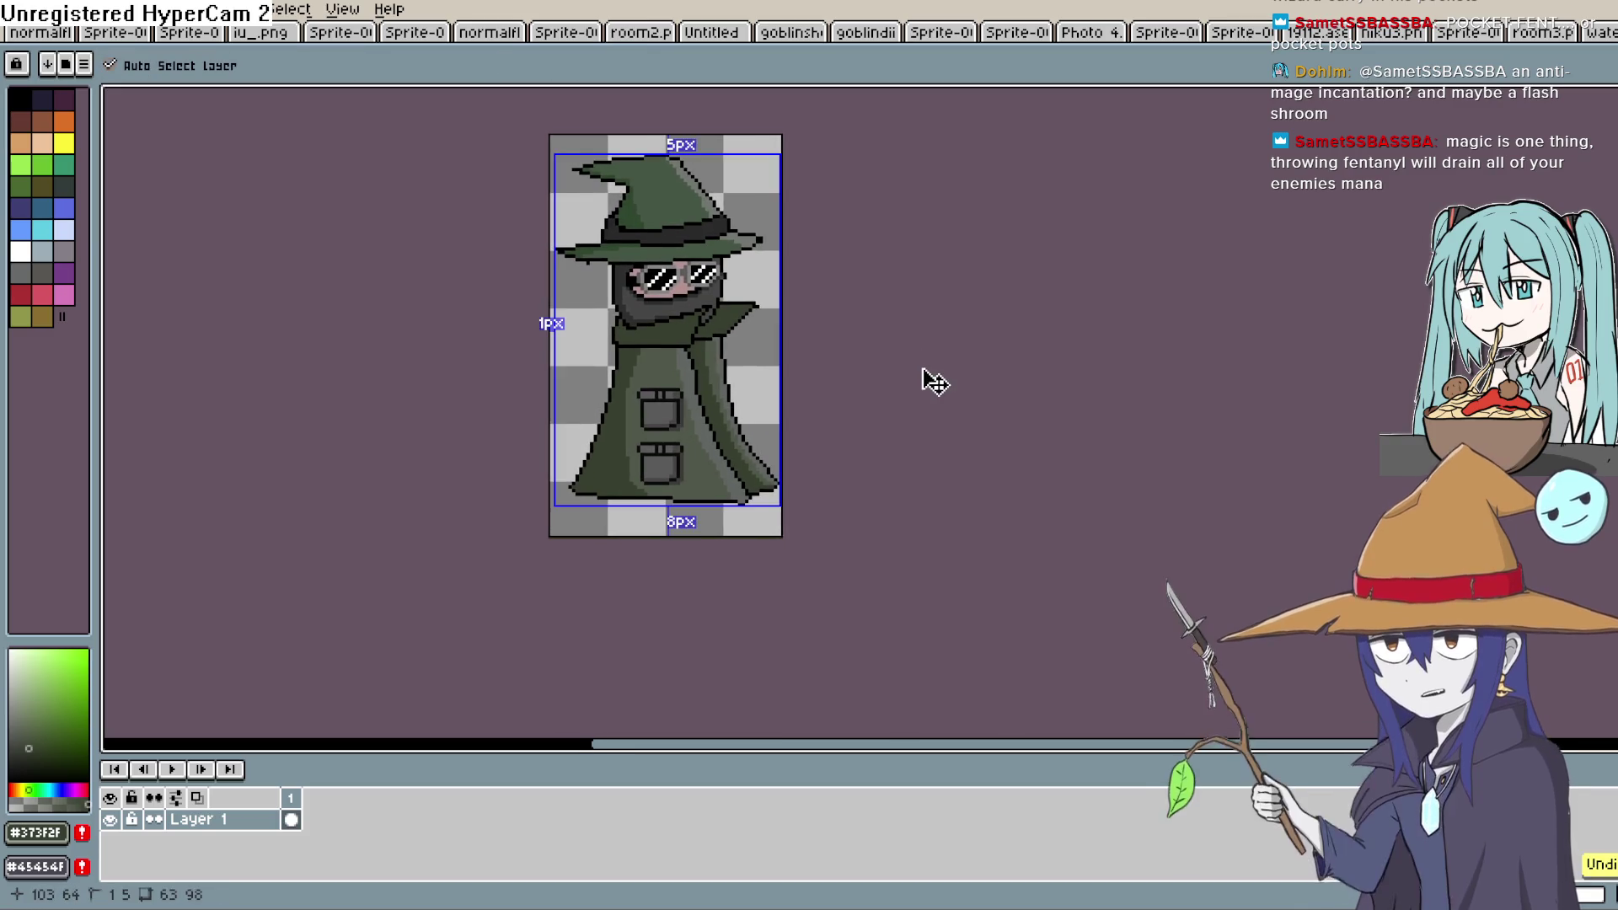
Undo the latest sleeve change, choose black, and clear the upper pocket's selection
key("ctrl+z")
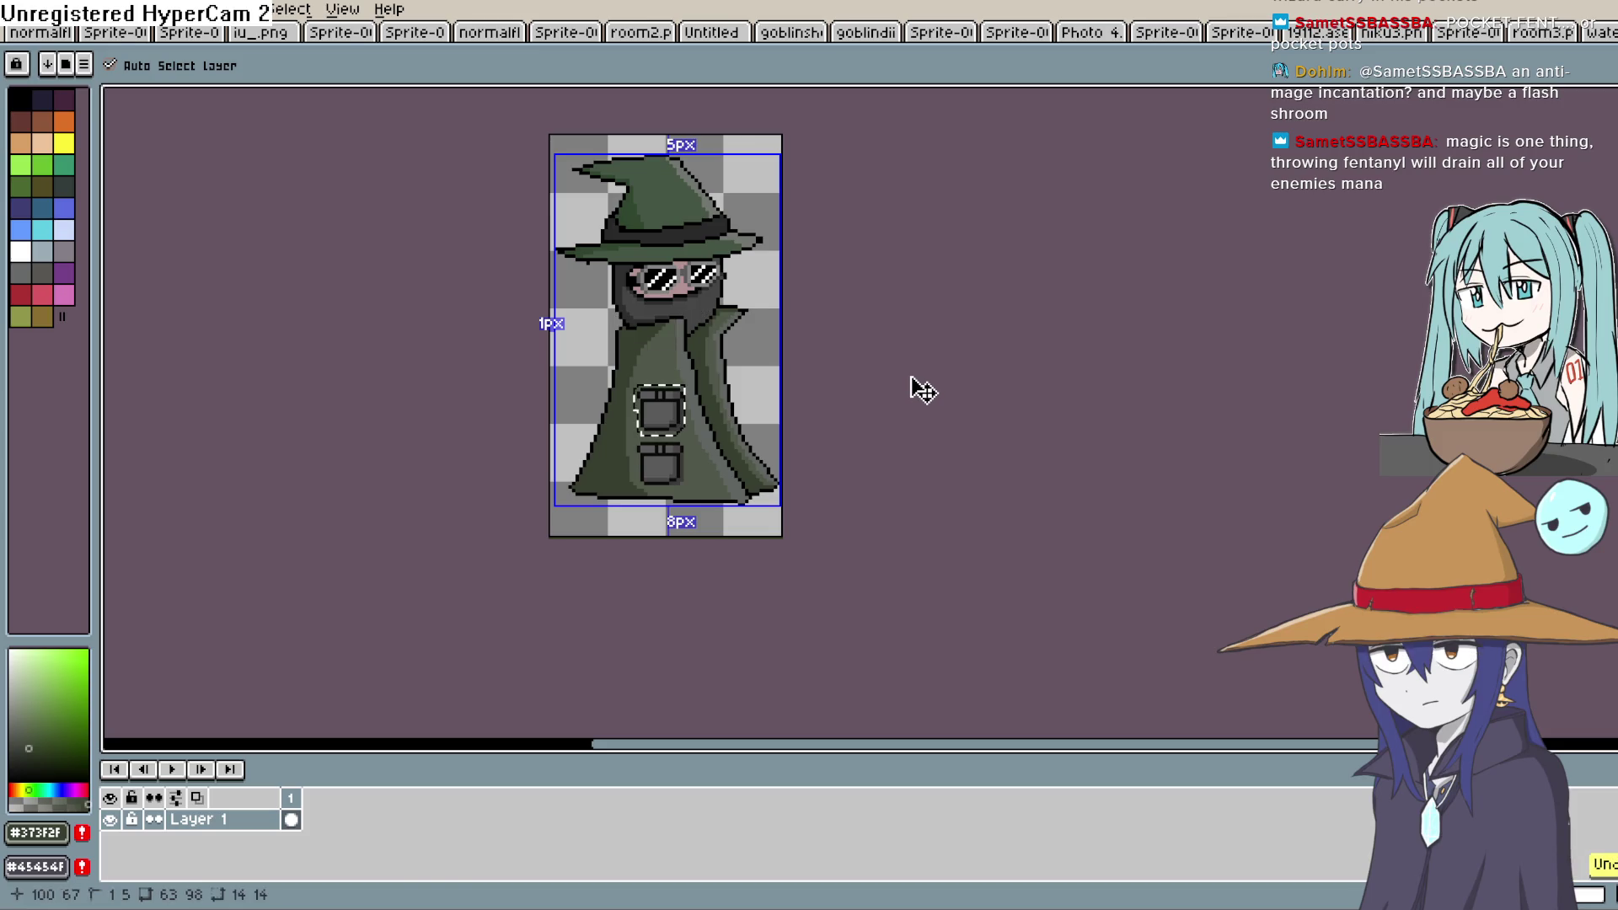
key("b")
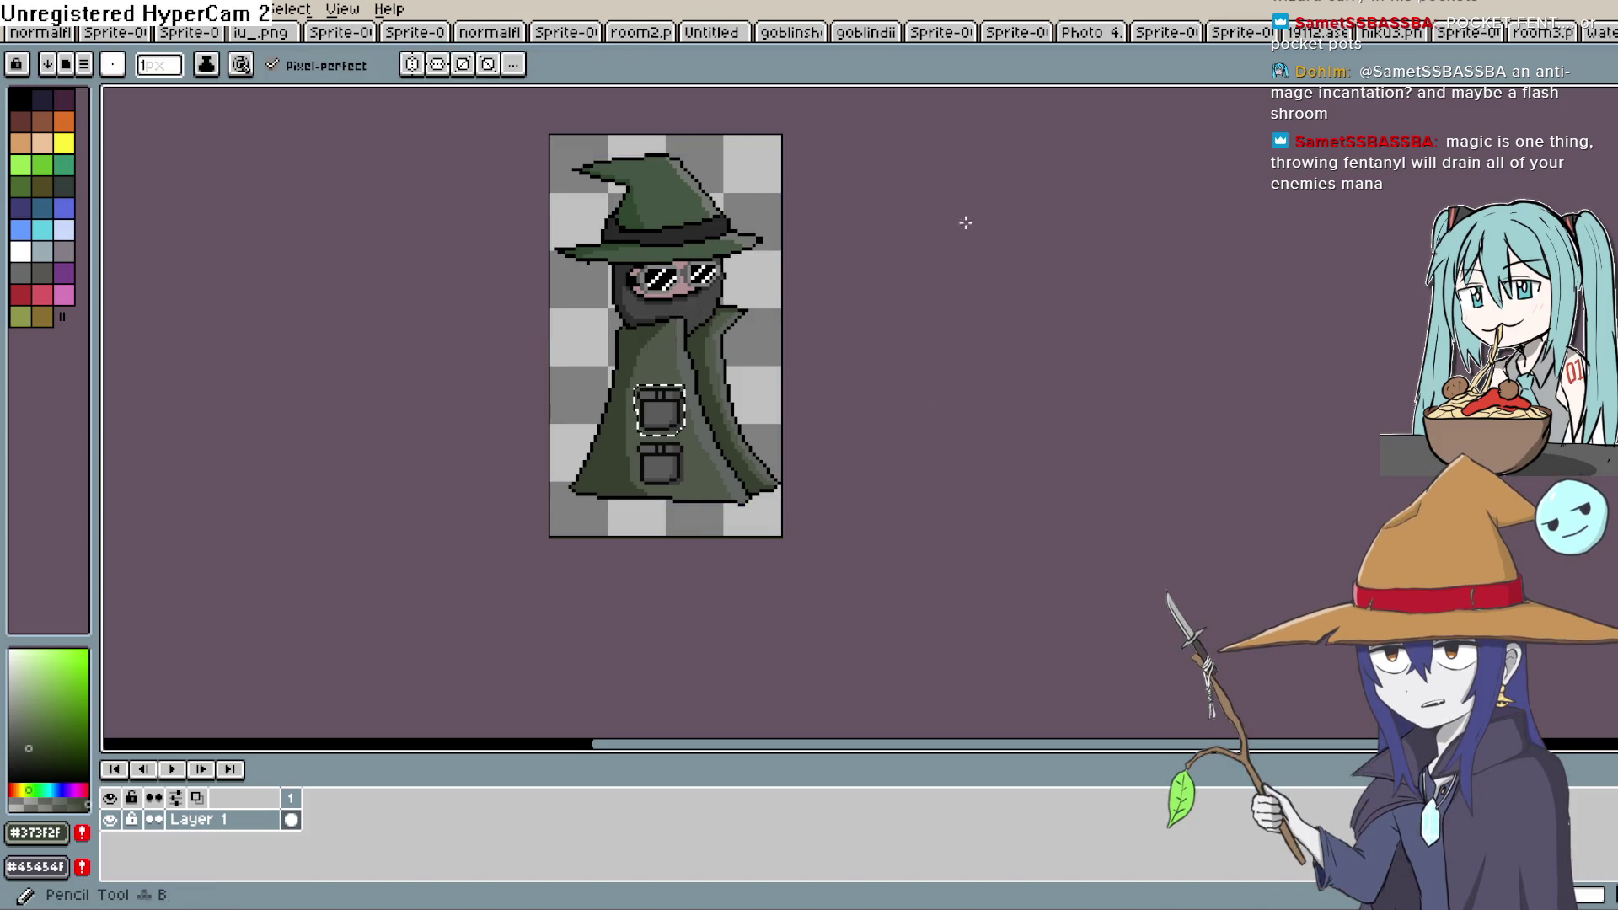
left_click(20, 99)
scroll(664, 274, "down", 1)
scroll(663, 274, "up", 3)
key("m")
left_click(892, 364)
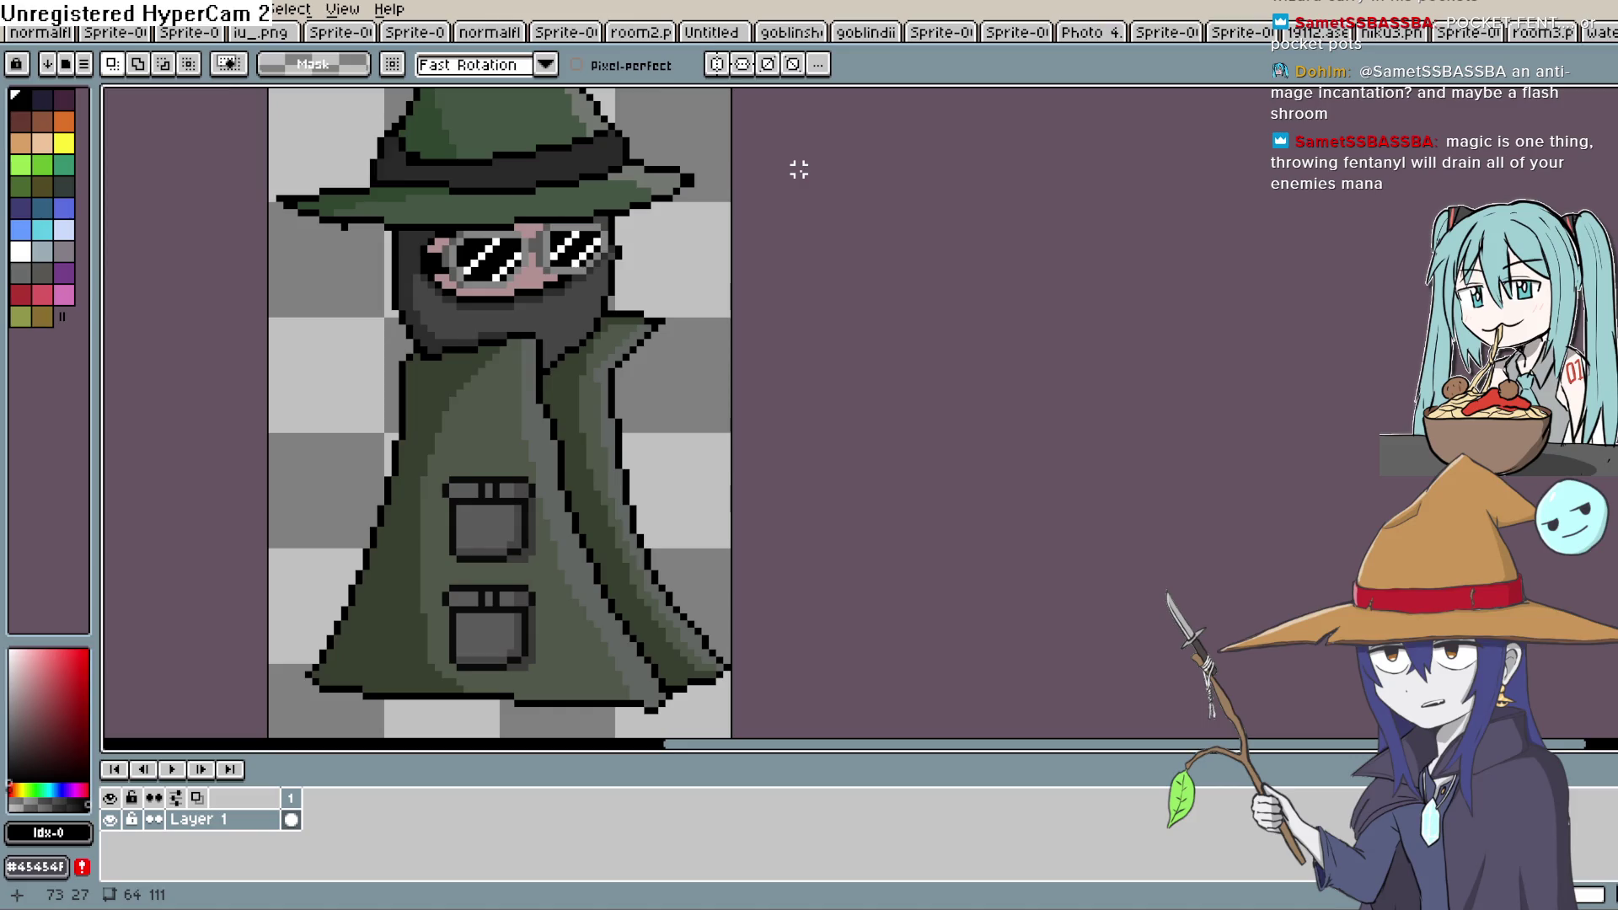
Pan the canvas to centre the wizard sprite
mouse_move(738, 396)
left_mouse_down()
mouse_move(820, 374)
mouse_move(879, 384)
left_mouse_up()
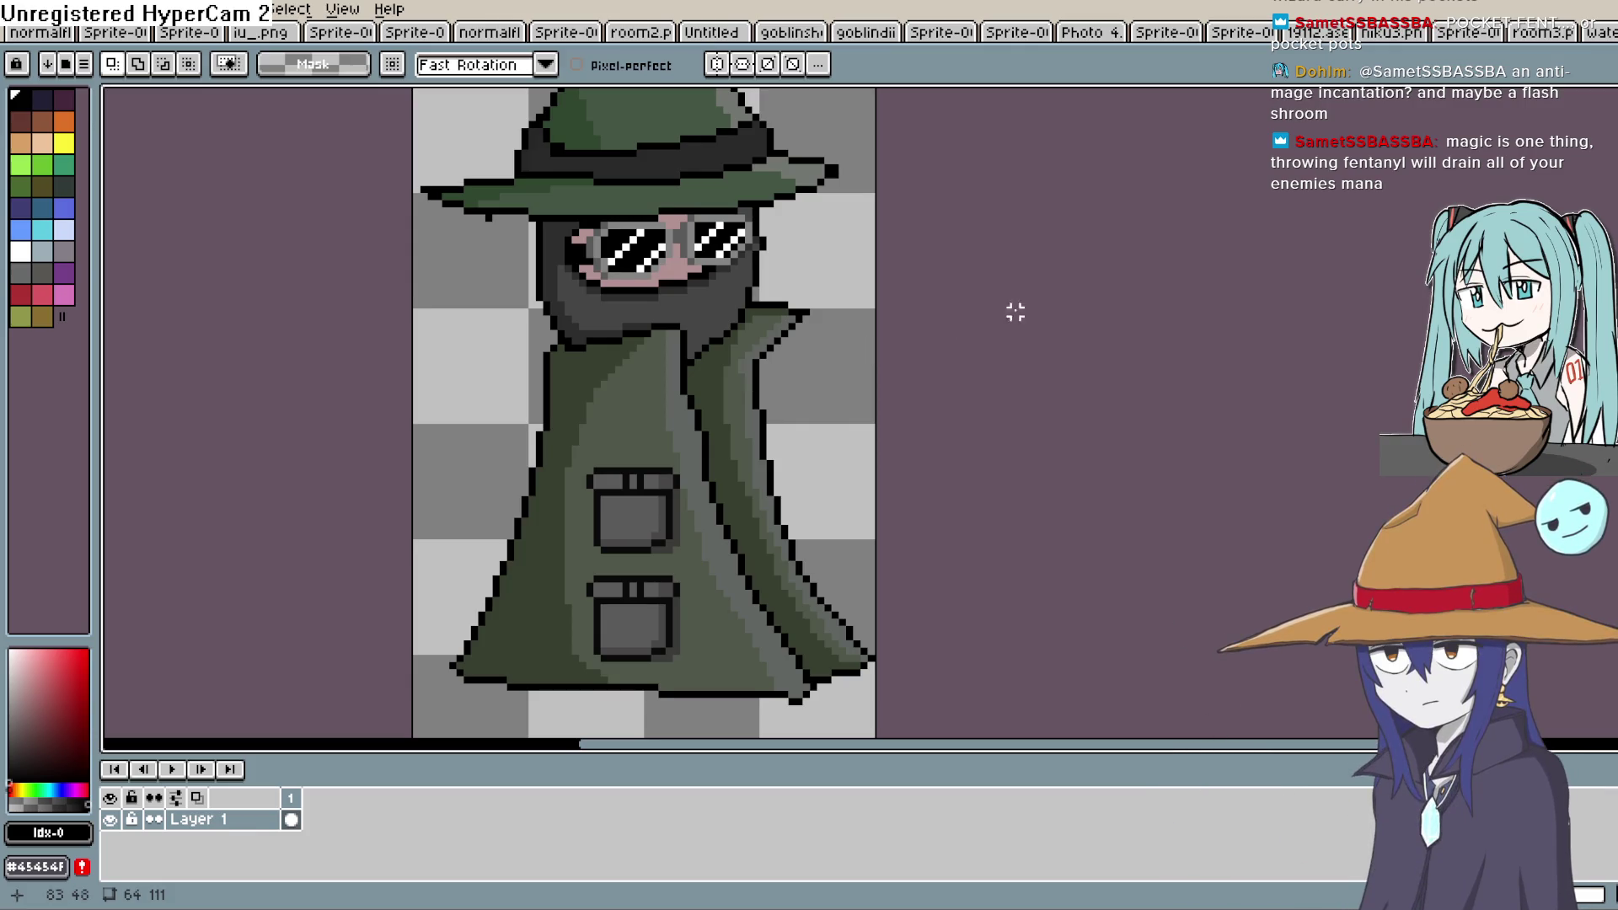
Redraw the black collar outline under the beard and paint the lapel in the coat's grey
key("b")
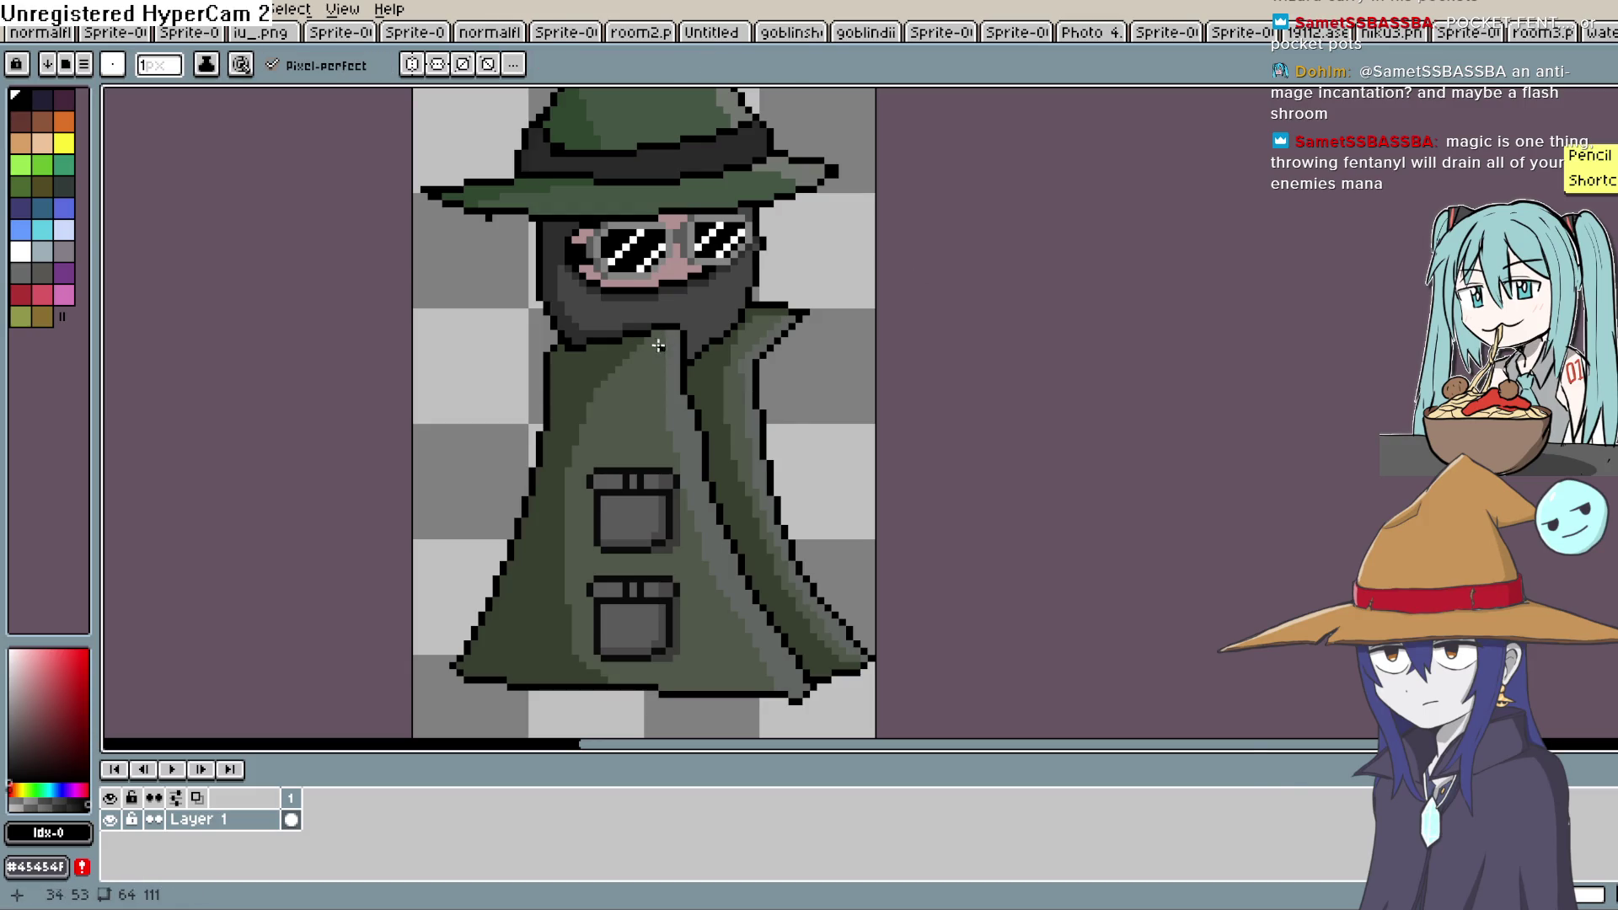
scroll(689, 324, "up", 1)
scroll(688, 325, "up", 2)
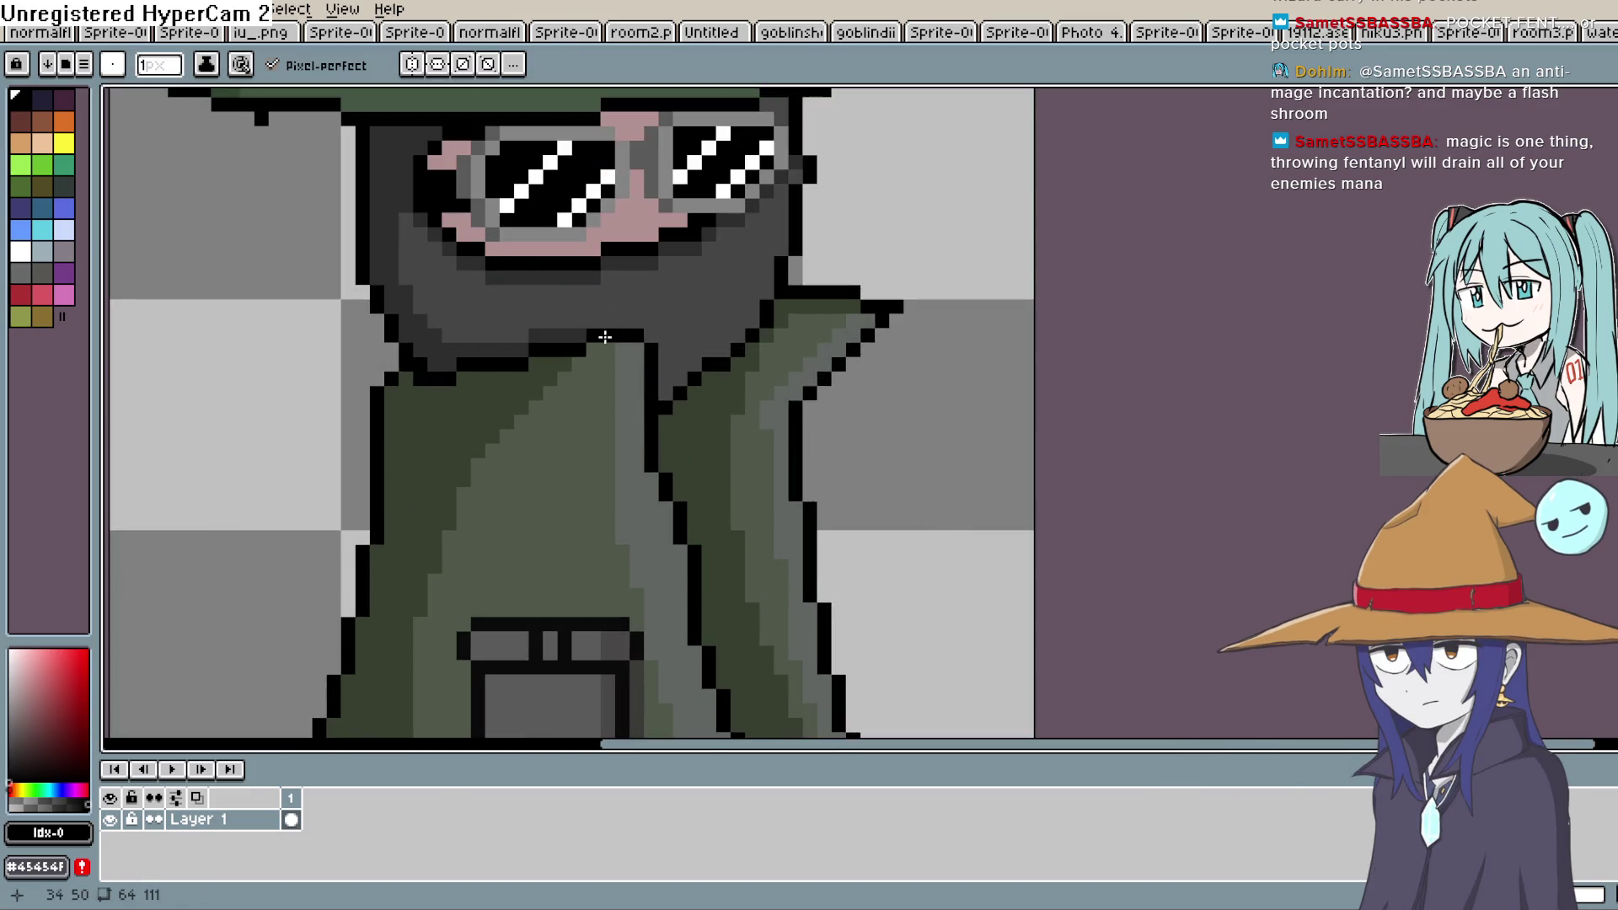
key("ctrl+z")
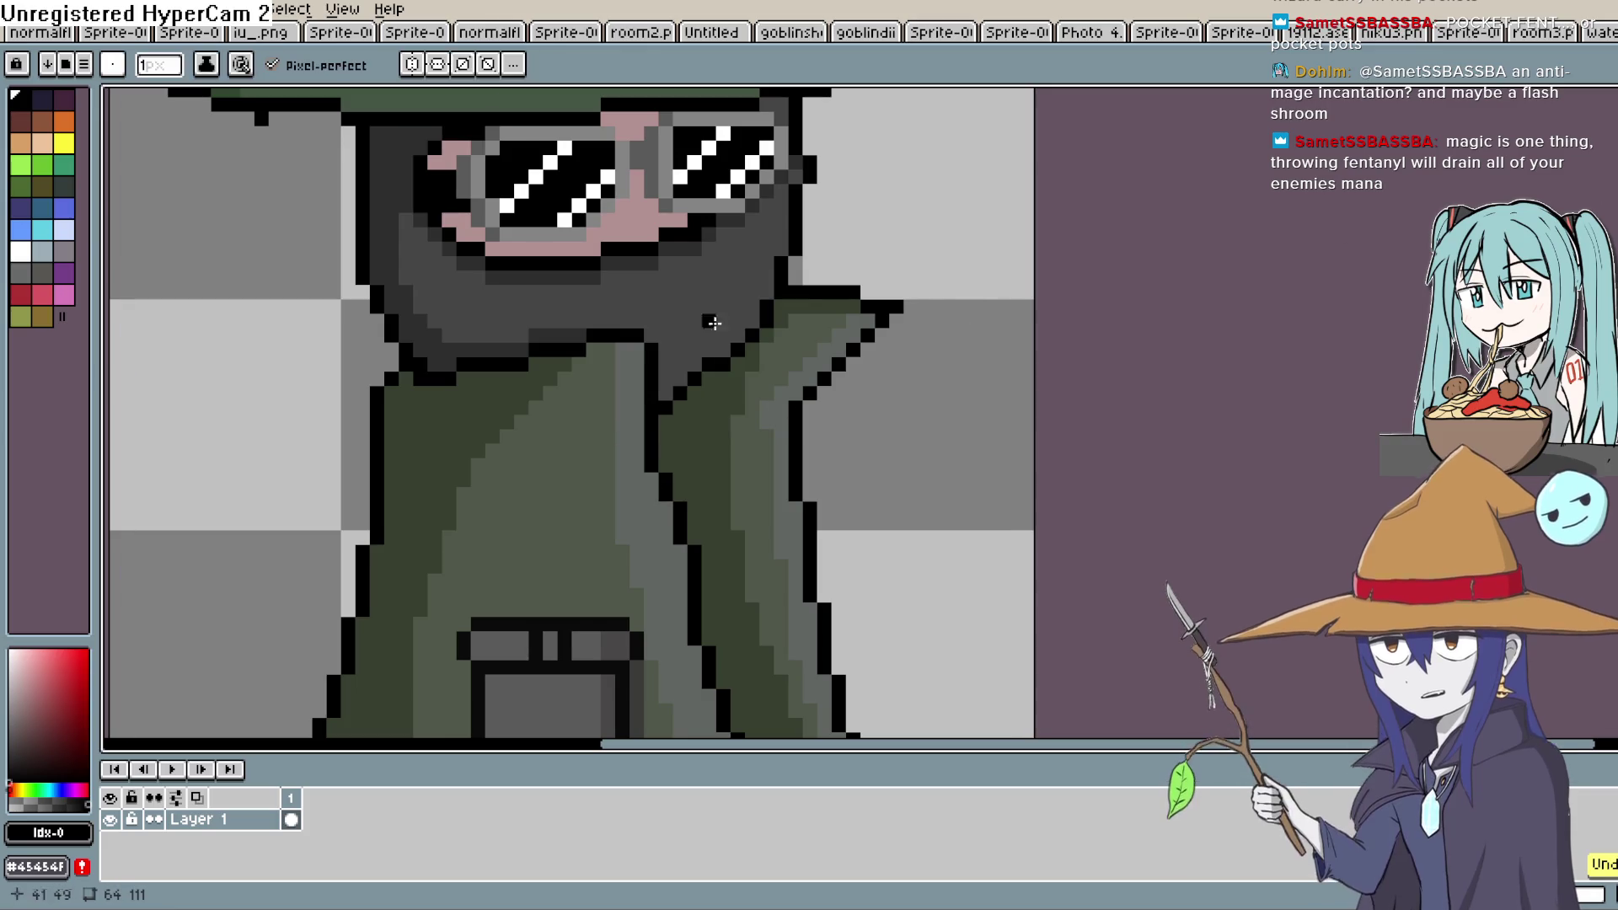
left_click_drag(643, 326, 703, 371)
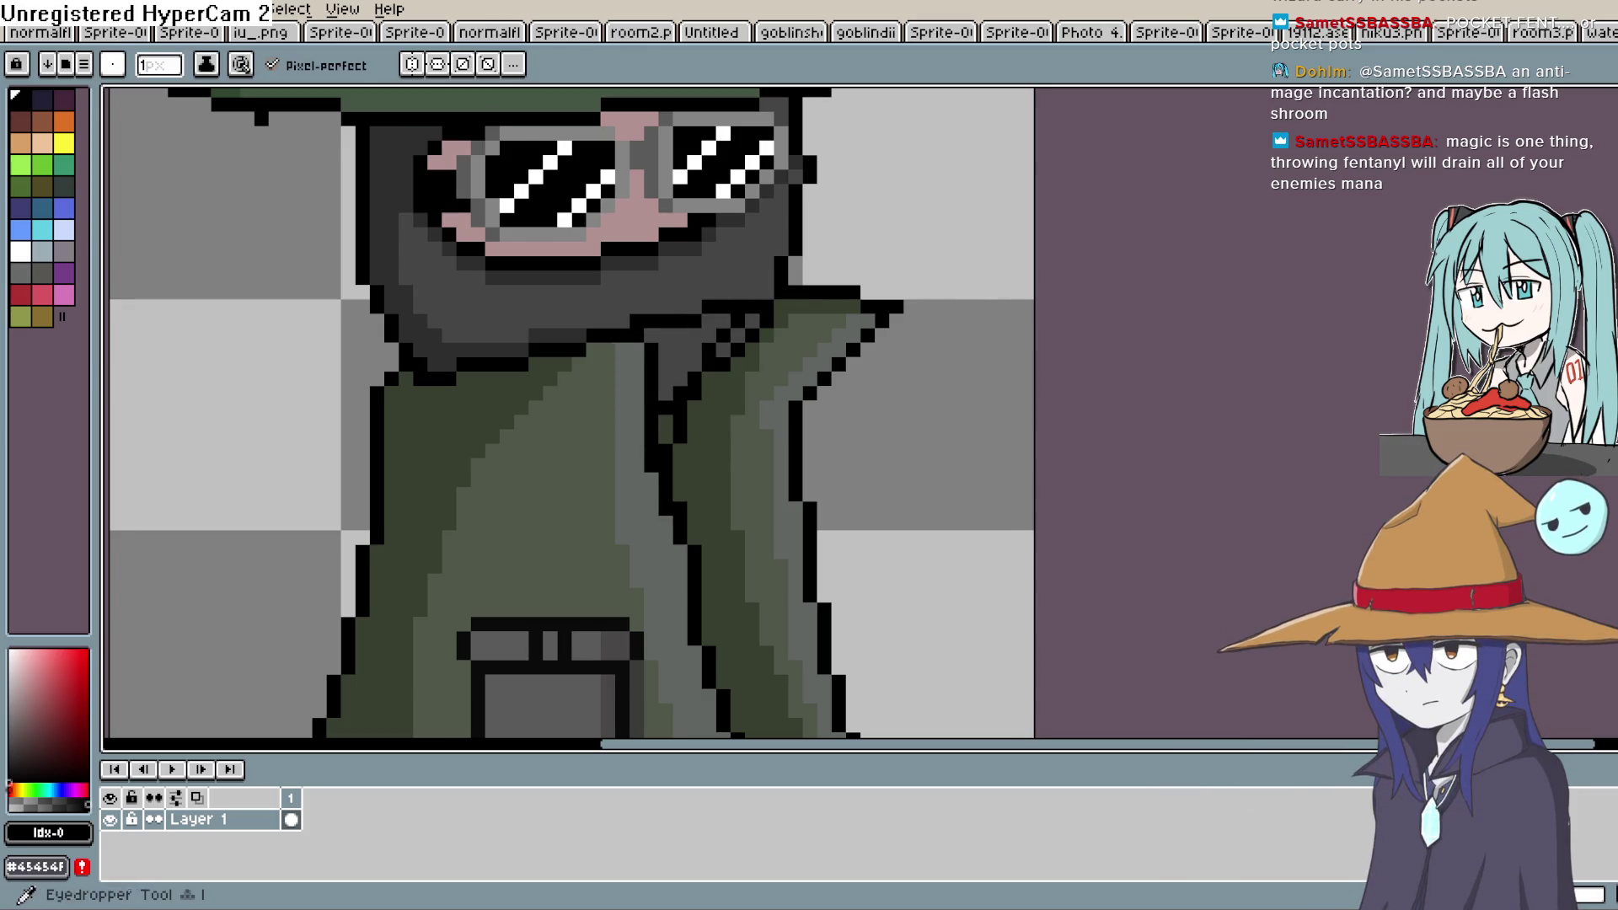
left_click(621, 422)
key("e")
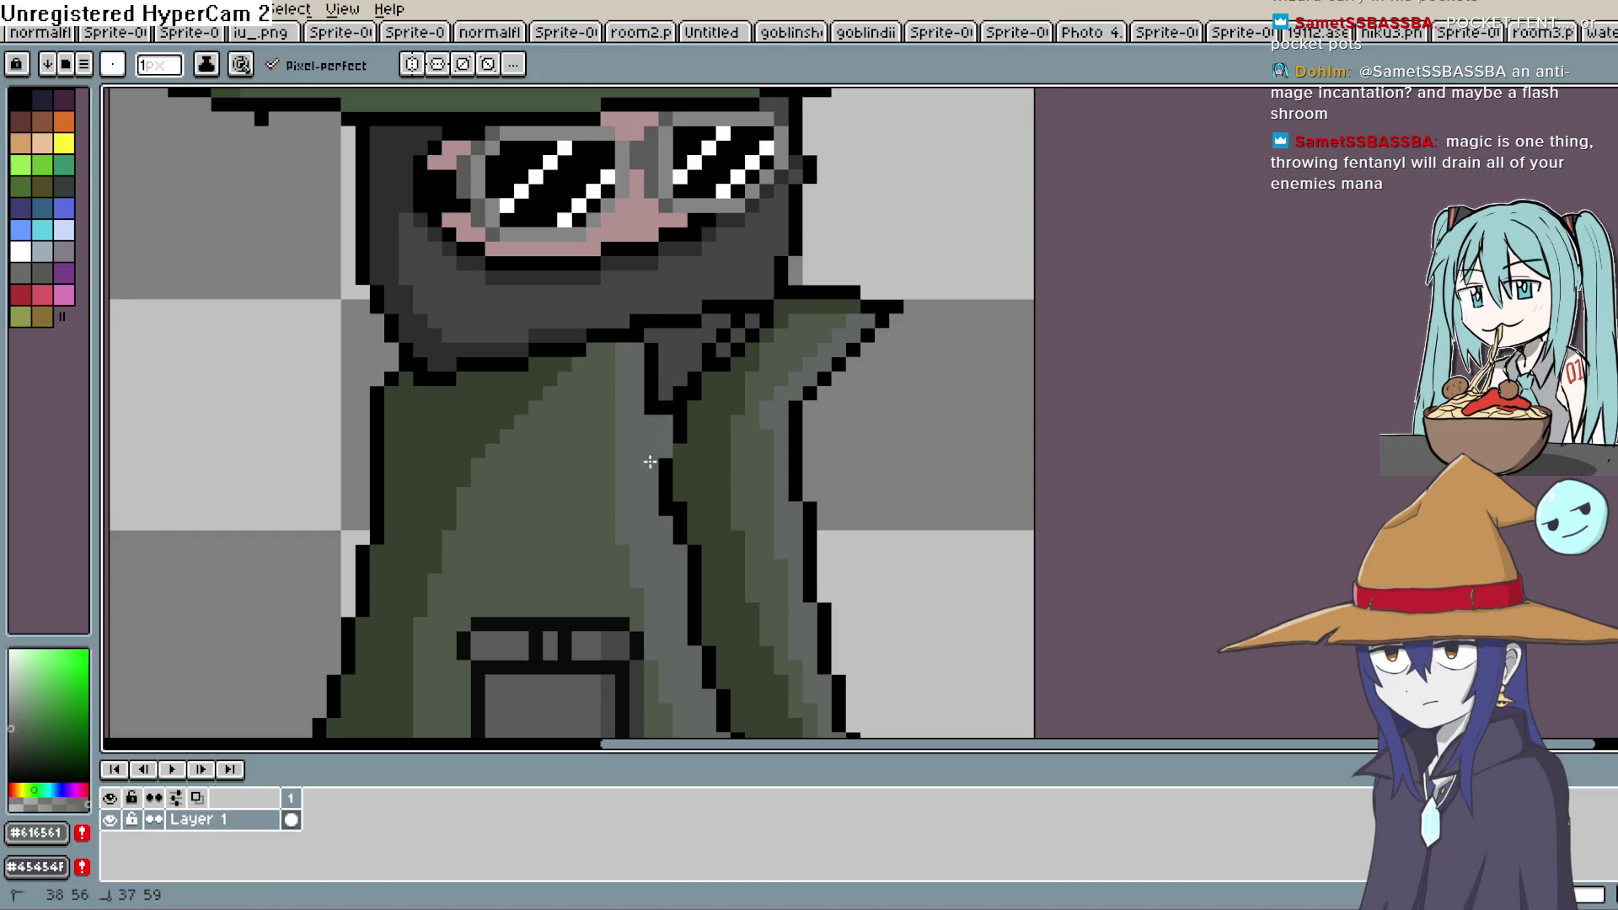
left_click_drag(740, 326, 710, 346)
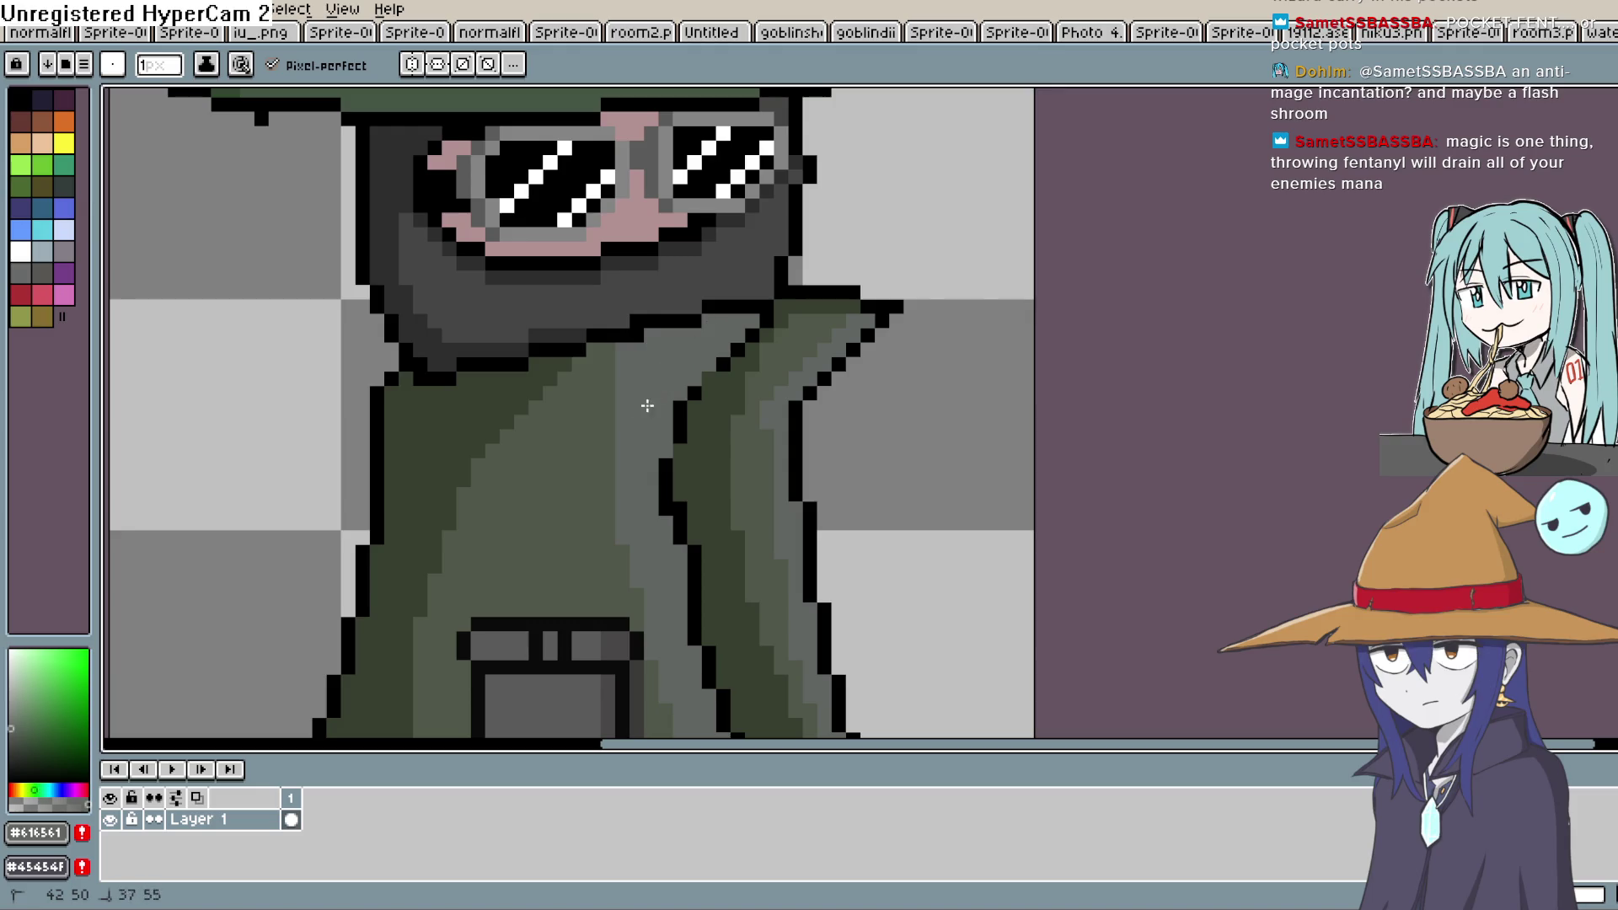
Recentre the sprite and choose a dark grey drawing colour
scroll(770, 347, "down", 4)
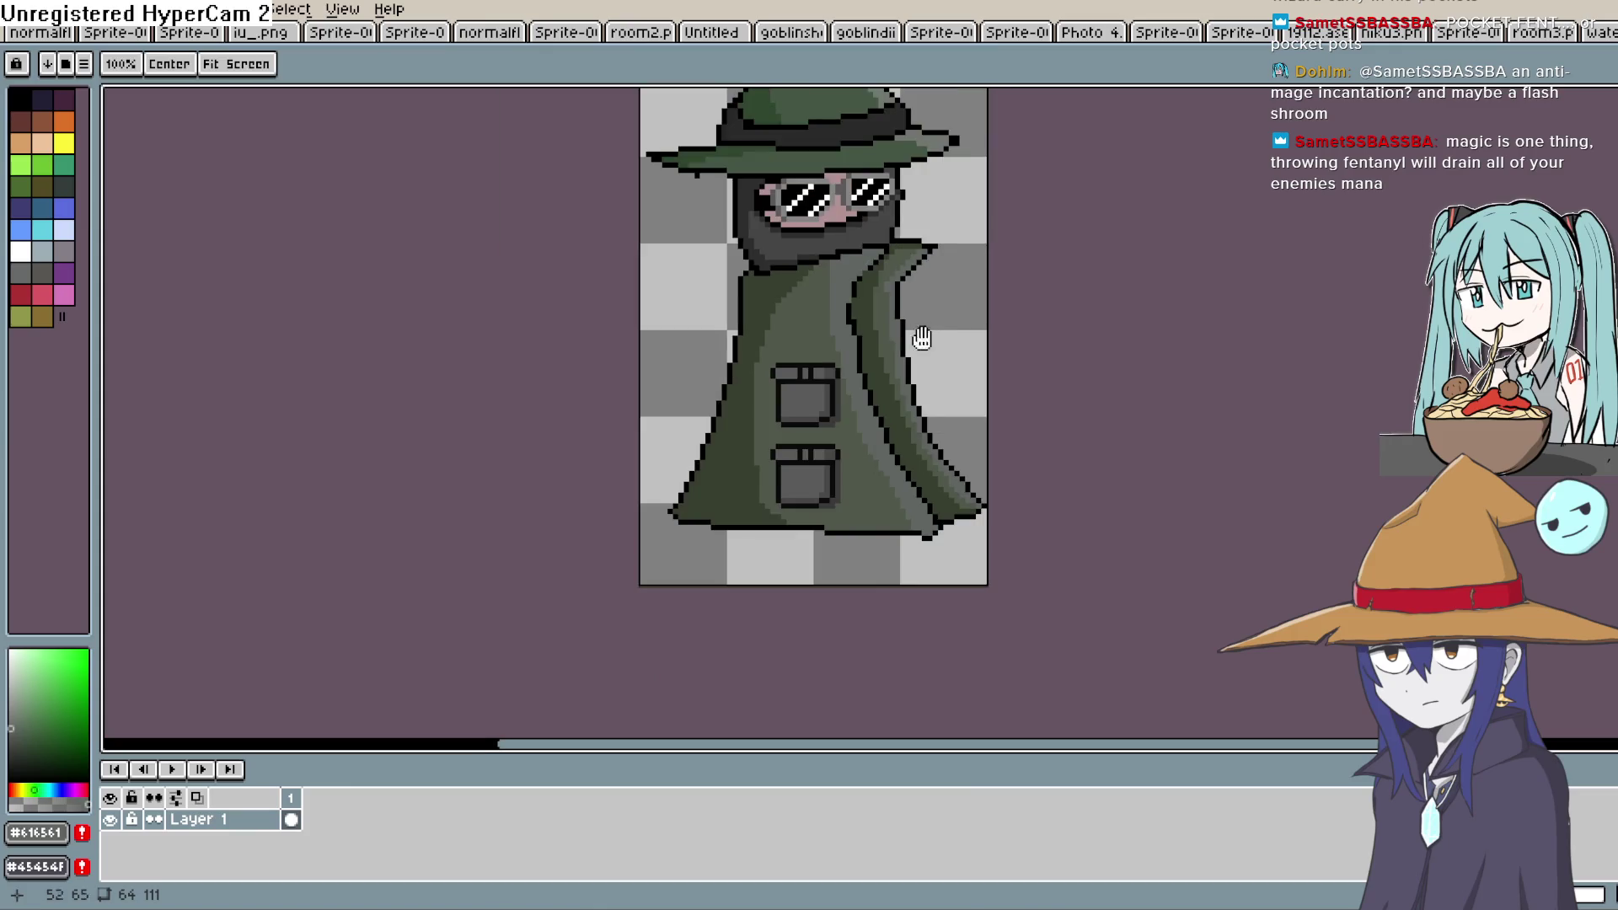
mouse_move(847, 476)
left_mouse_down()
mouse_move(845, 408)
mouse_move(857, 436)
left_mouse_up()
scroll(856, 436, "up", 2)
left_click(993, 260, "alt")
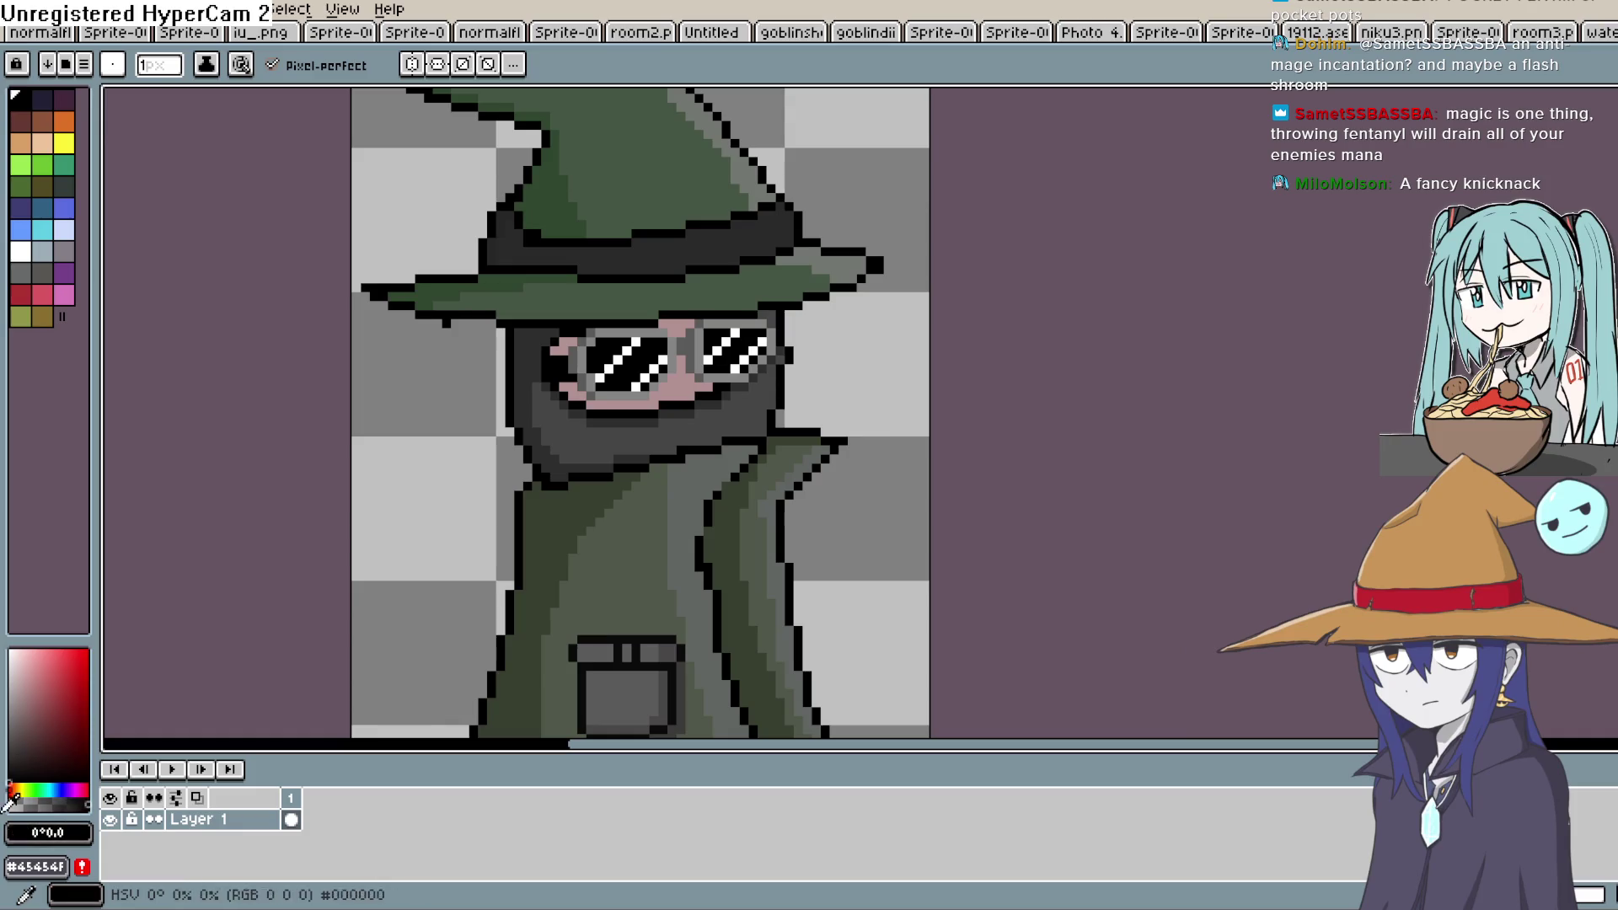
scroll(776, 337, "up", 1)
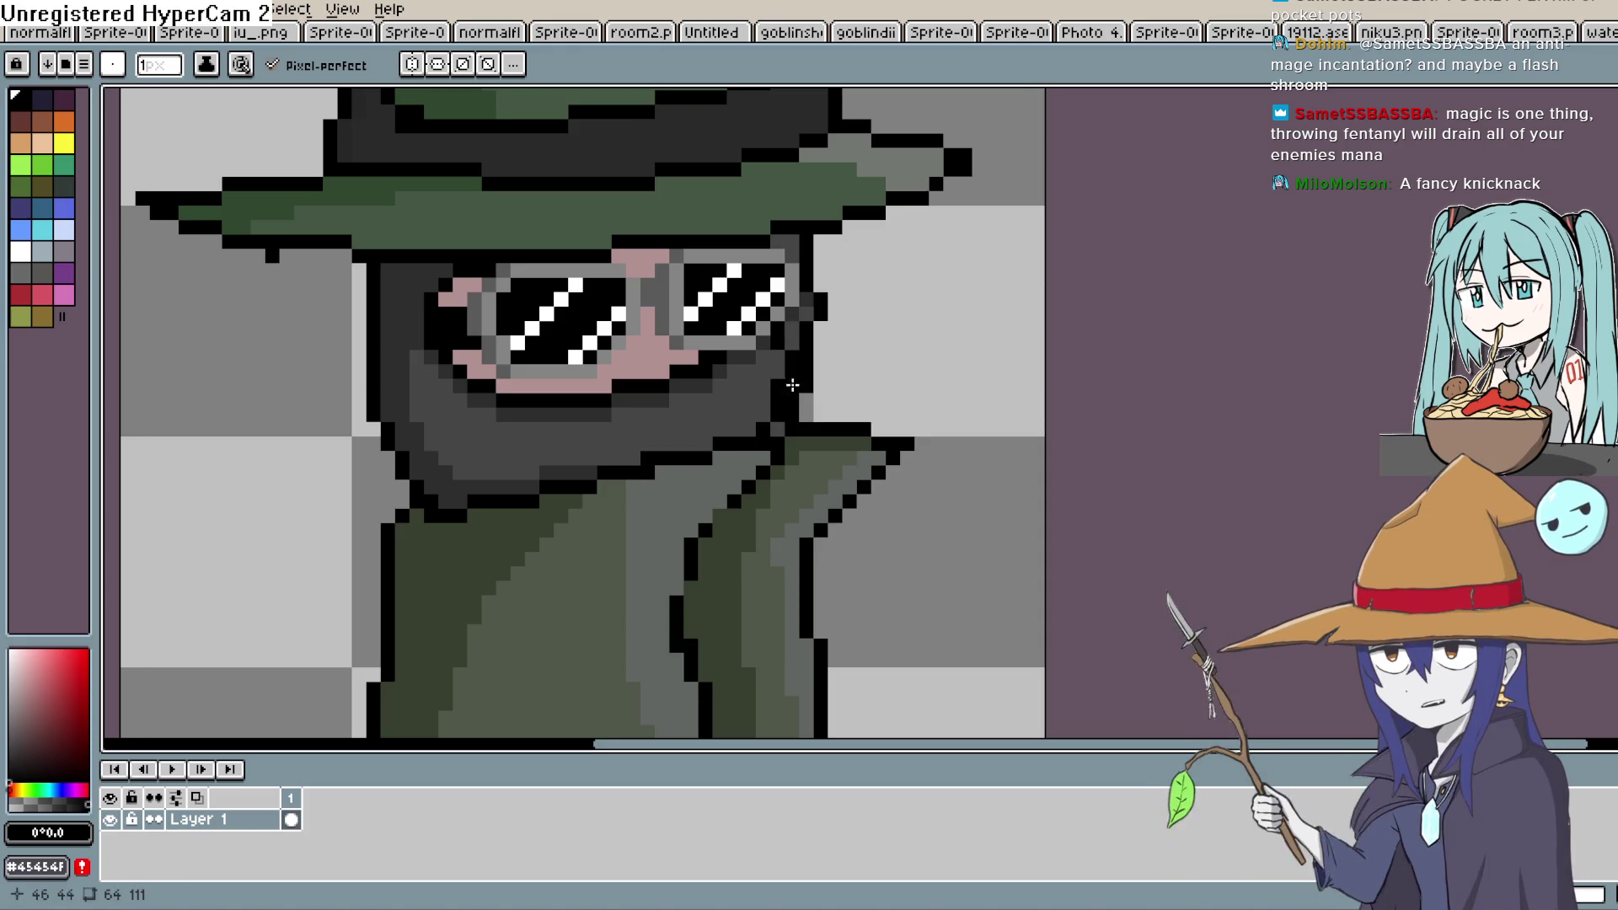
key("e")
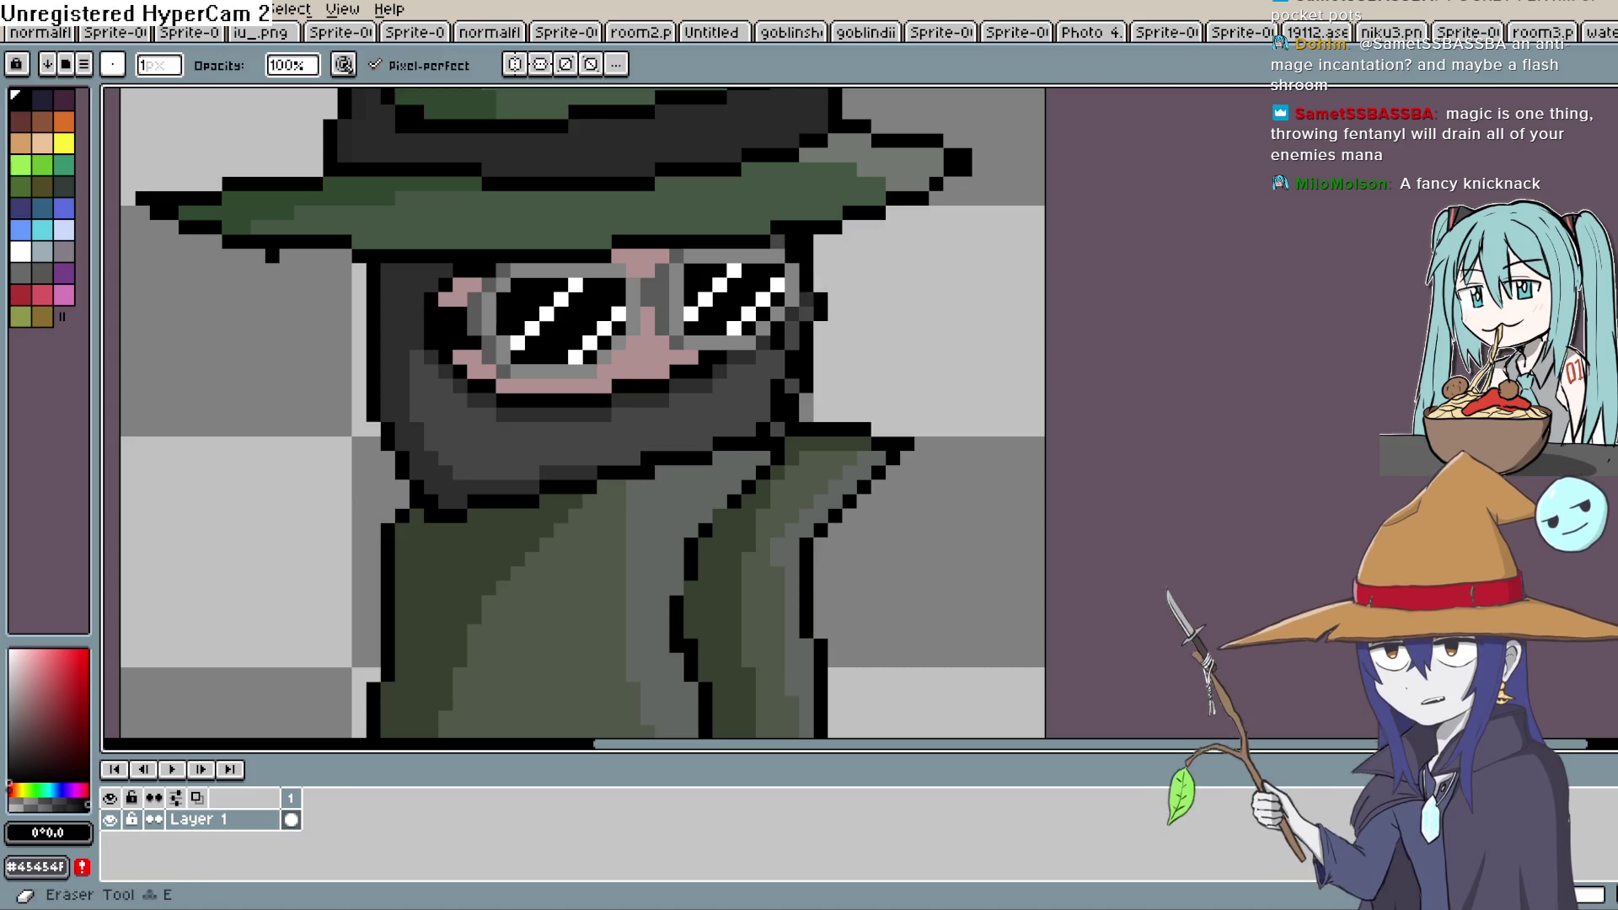
Erase the dark pixels beside the right lens and outline the beard's left side in black
left_click_drag(807, 256, 792, 401)
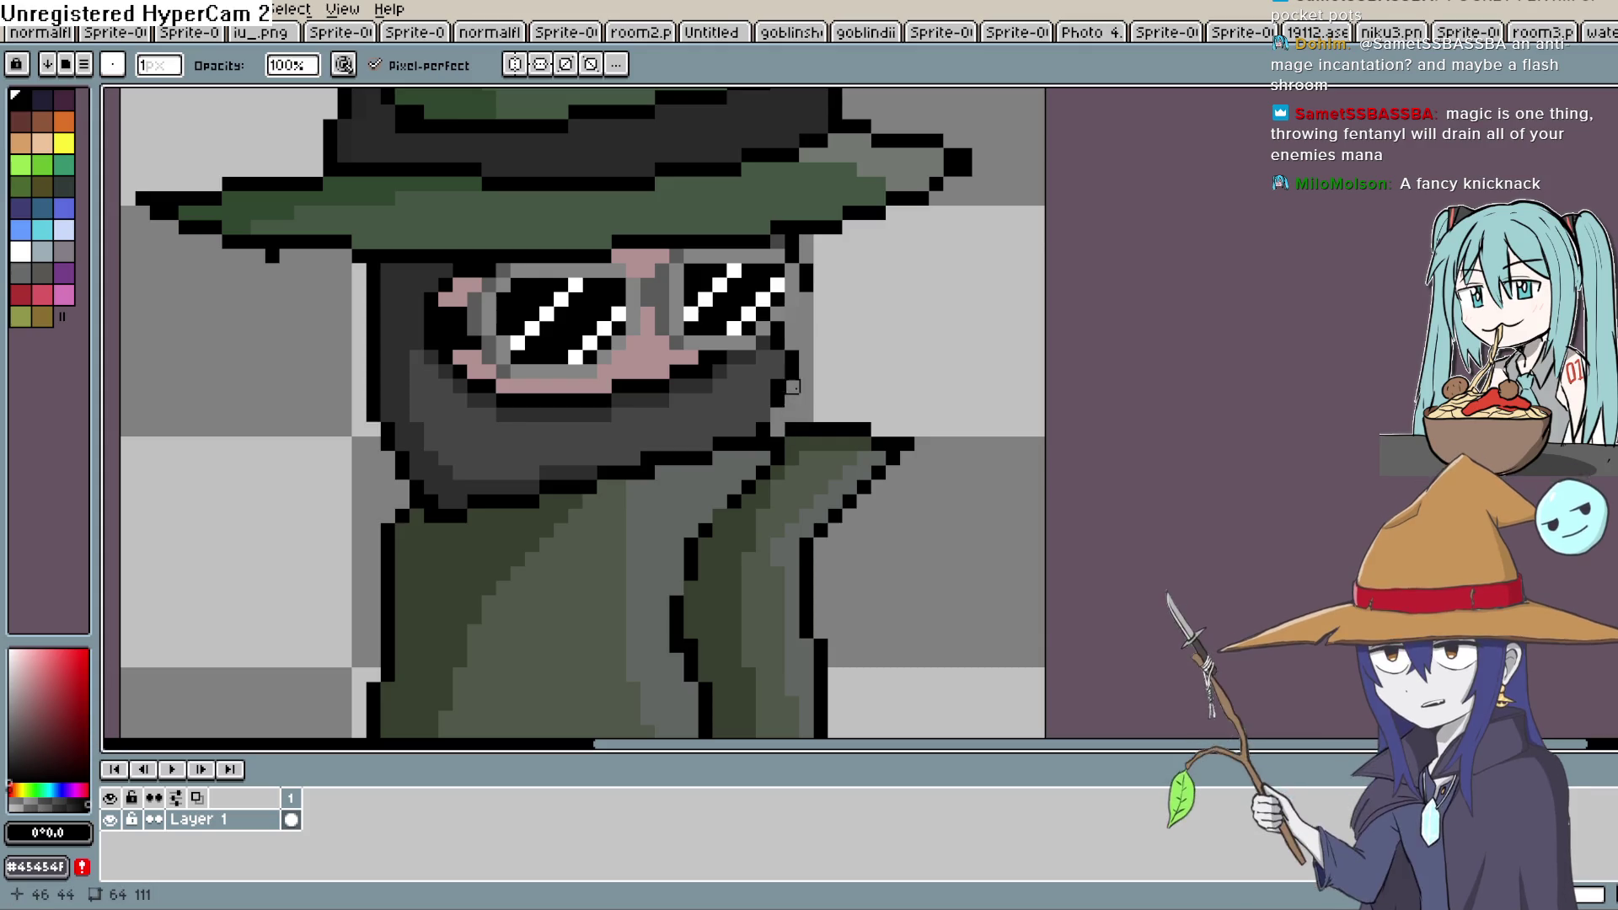
left_click_drag(807, 285, 792, 256)
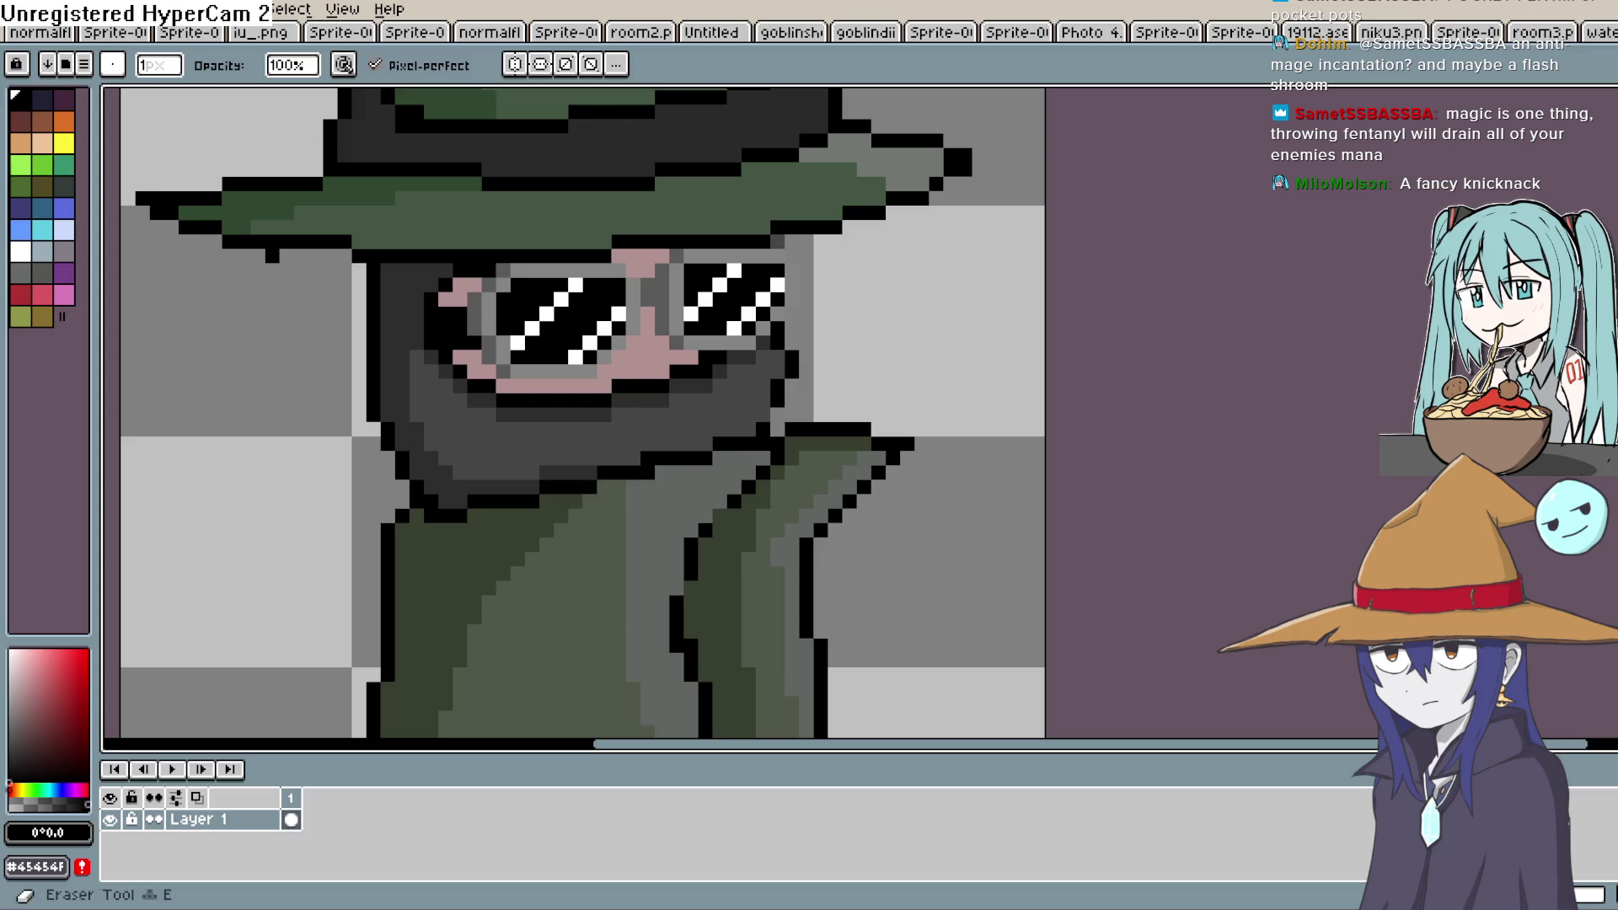
key("b")
left_click_drag(386, 339, 447, 482)
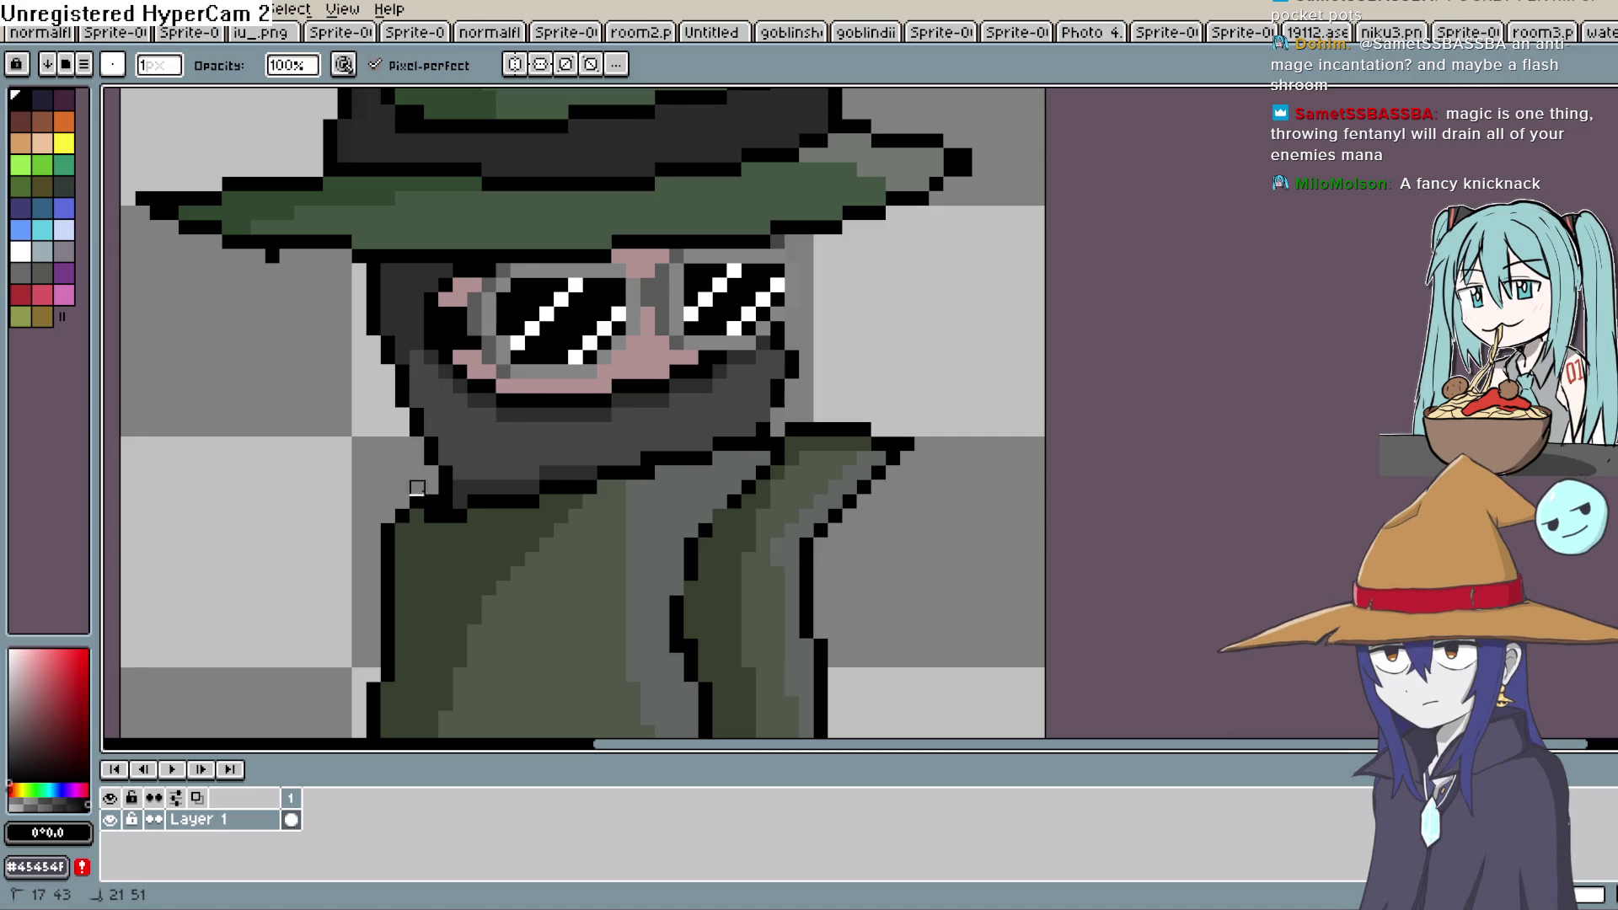
scroll(964, 349, "down", 4)
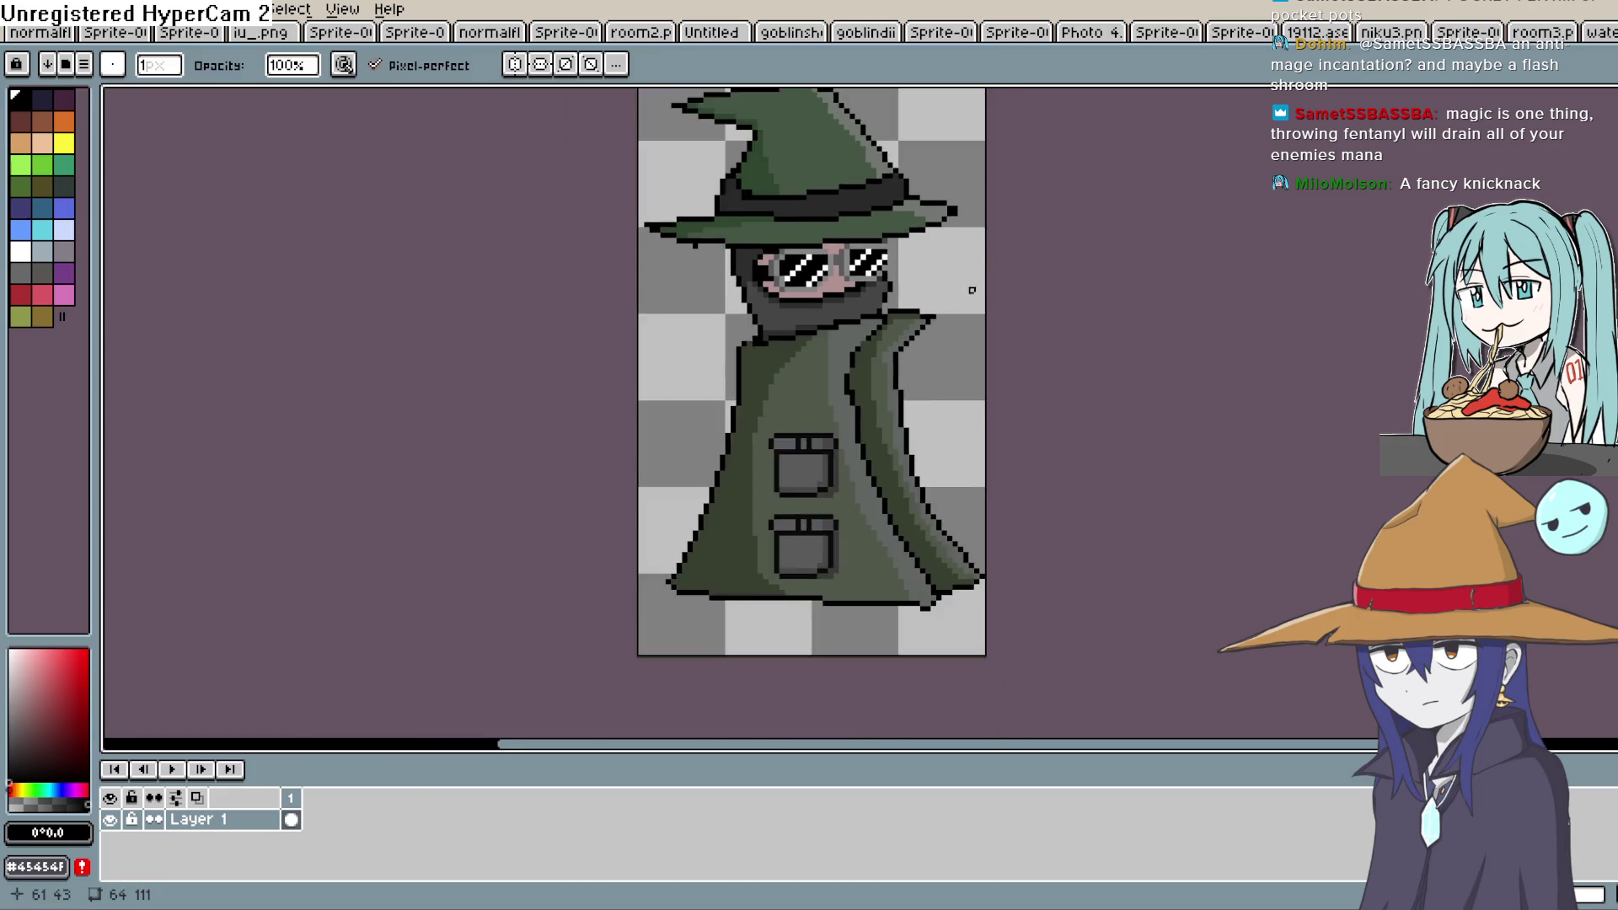
scroll(961, 293, "up", 4)
scroll(885, 282, "down", 1)
left_click_drag(903, 351, 900, 361)
key("b")
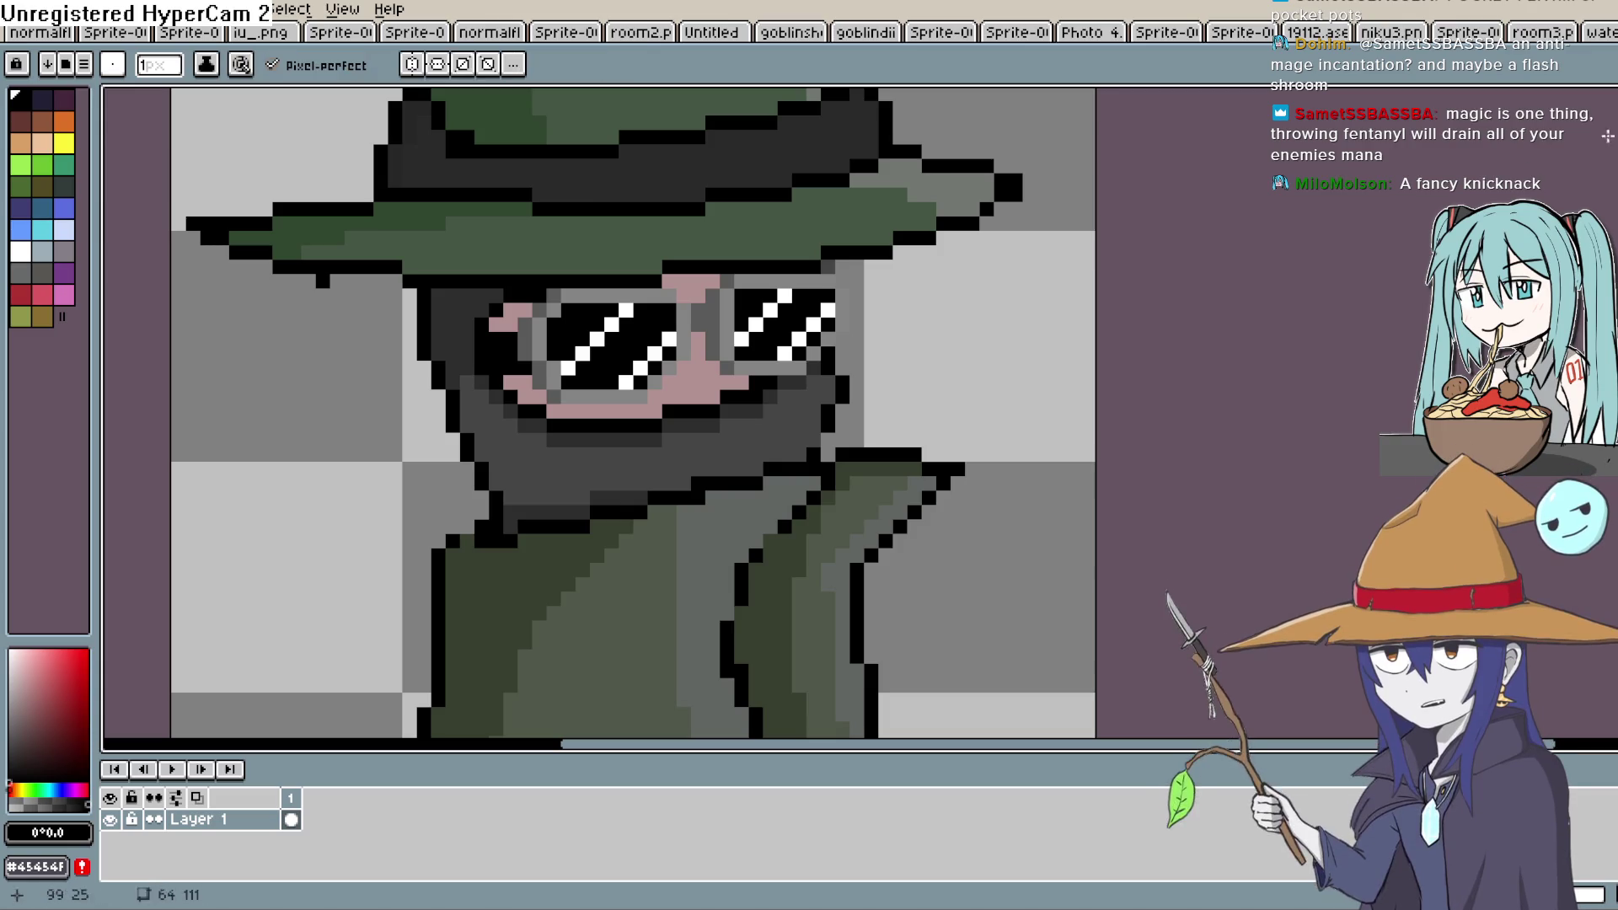
left_click_drag(738, 385, 719, 390)
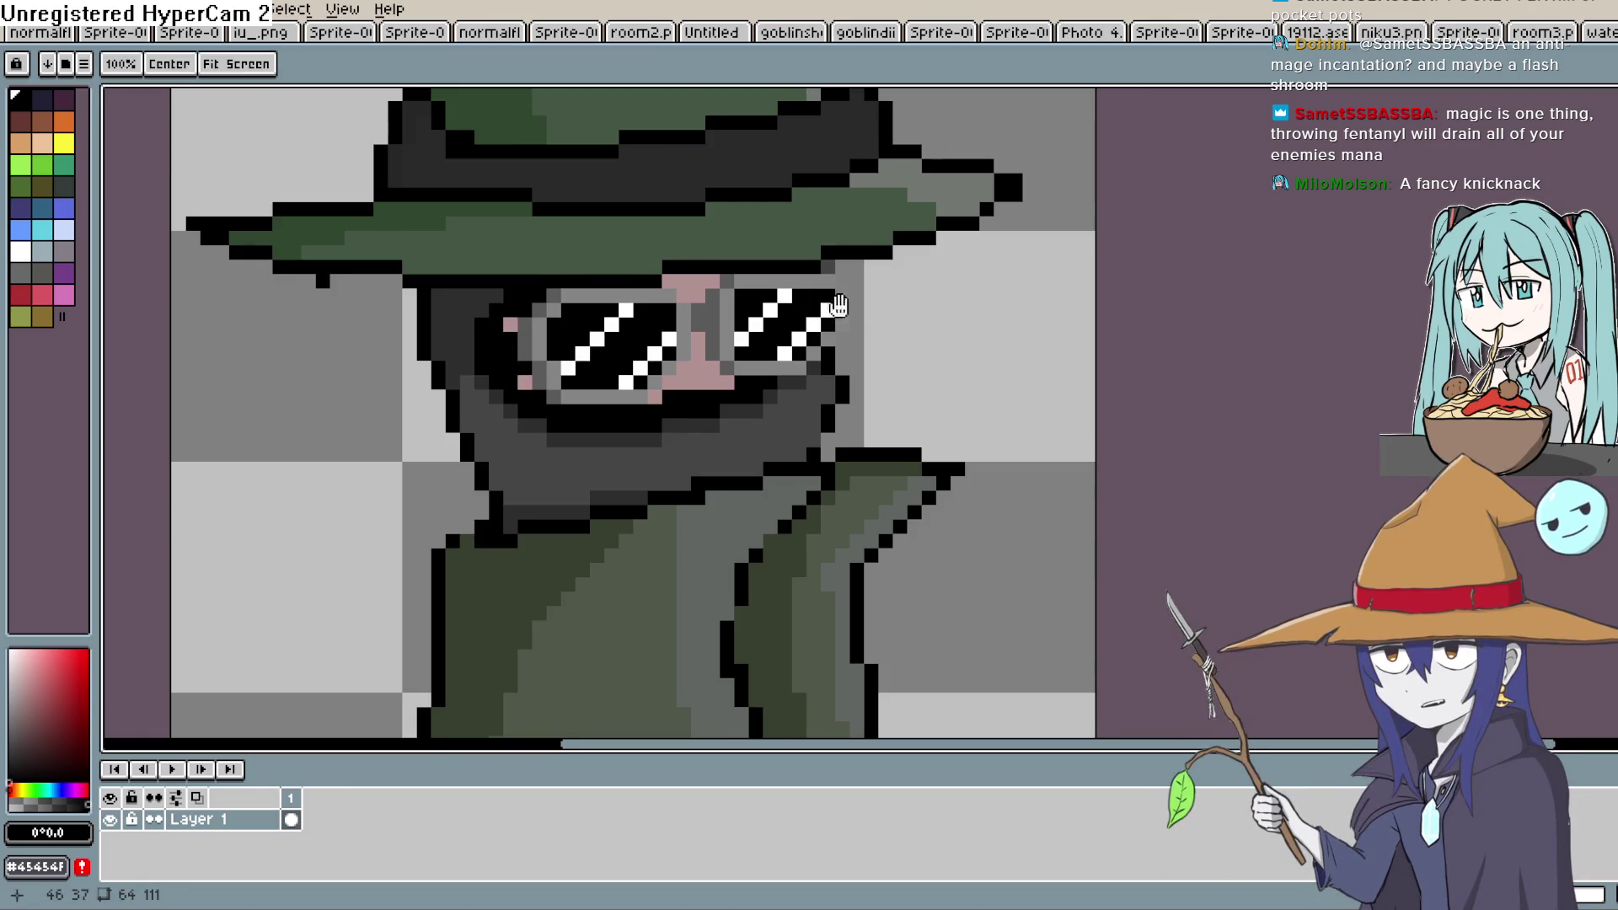
left_click_drag(669, 282, 654, 284)
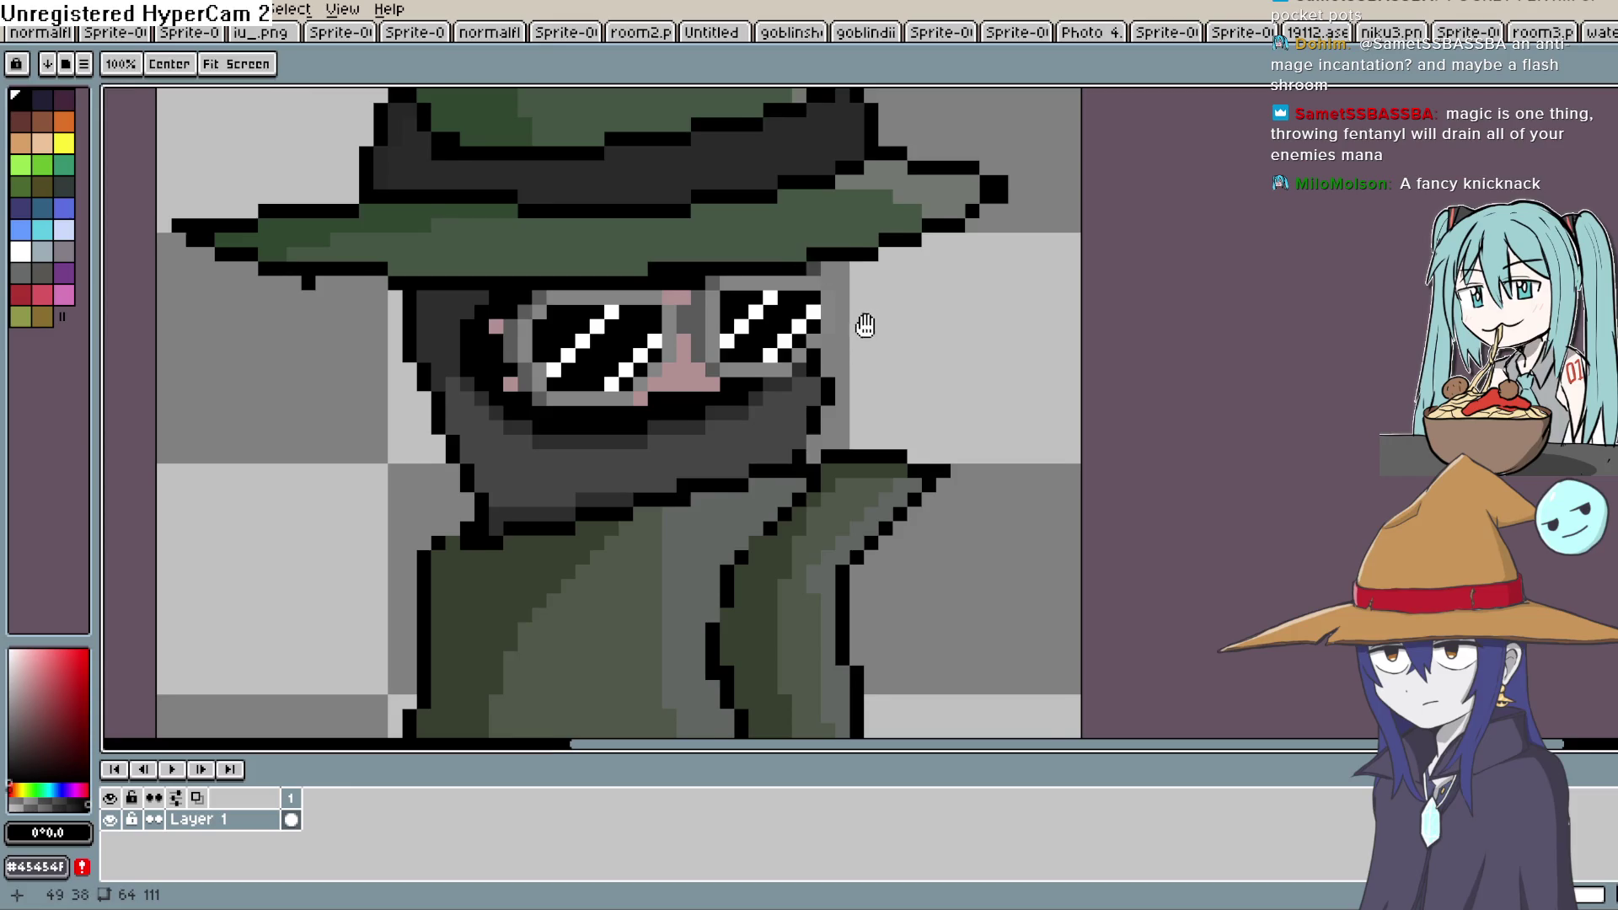
left_click_drag(867, 321, 839, 318)
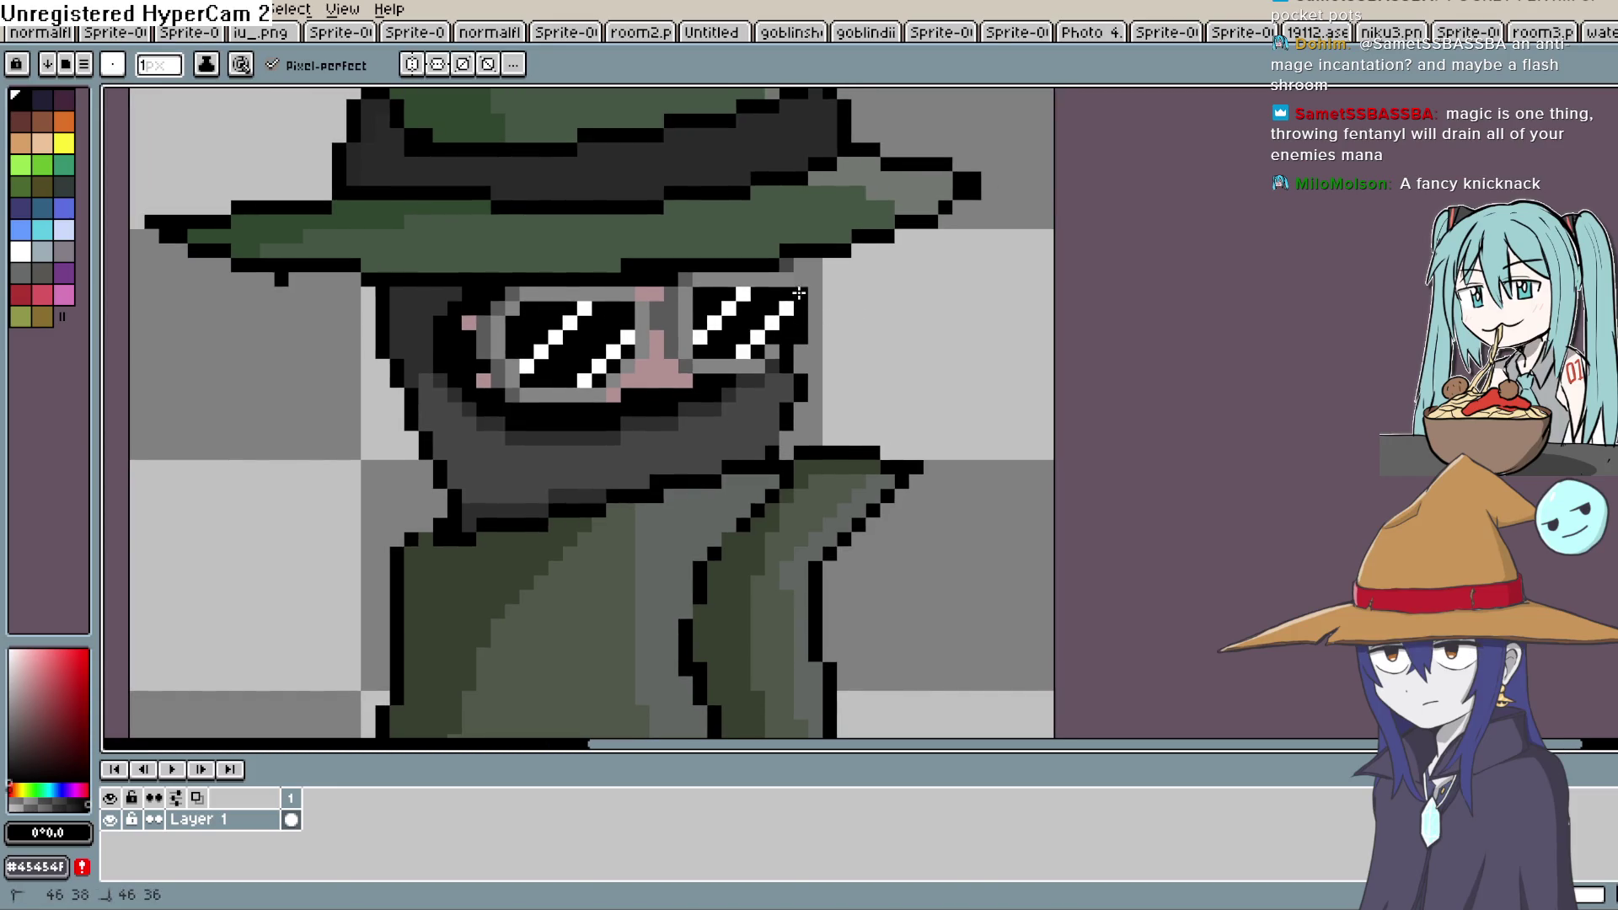
key("ctrl+z")
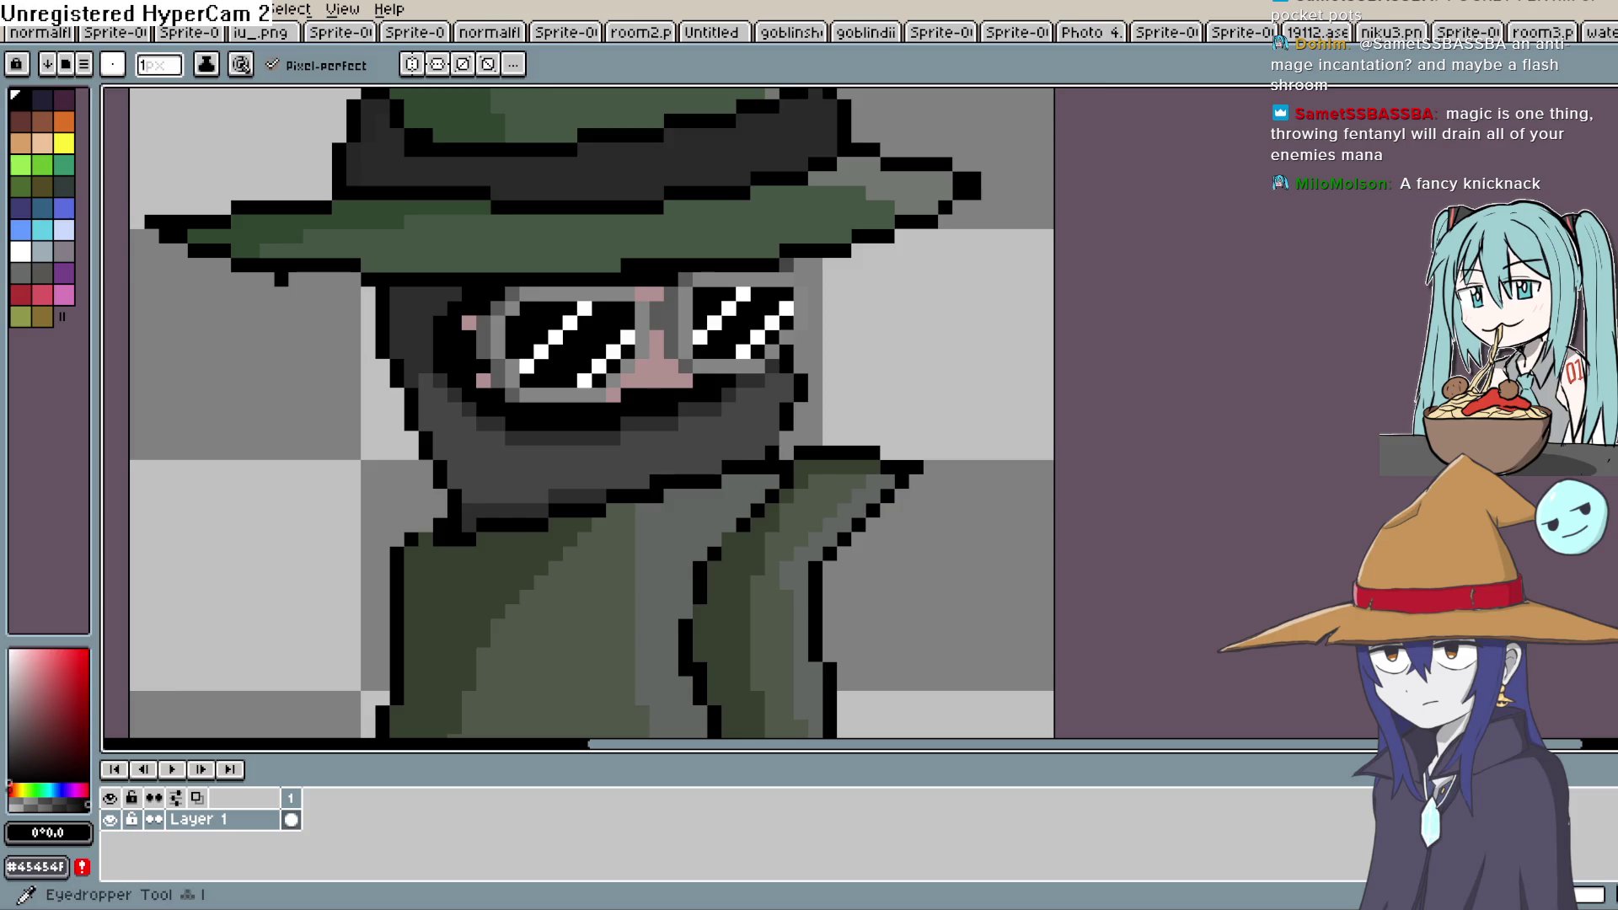
left_click(797, 305, "alt")
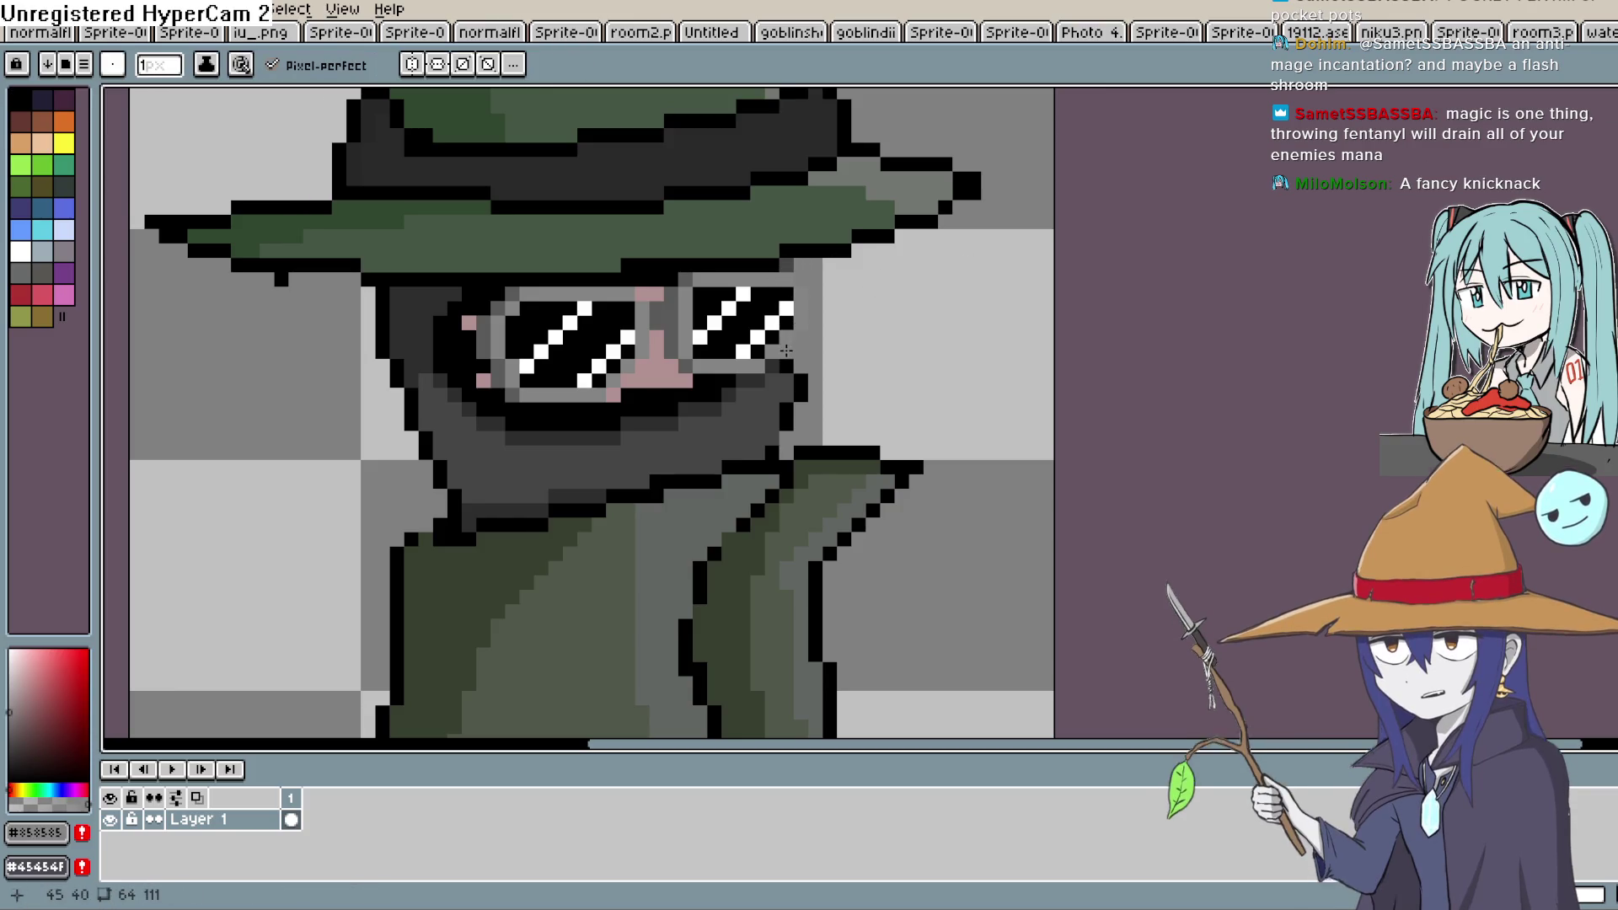
key("alt")
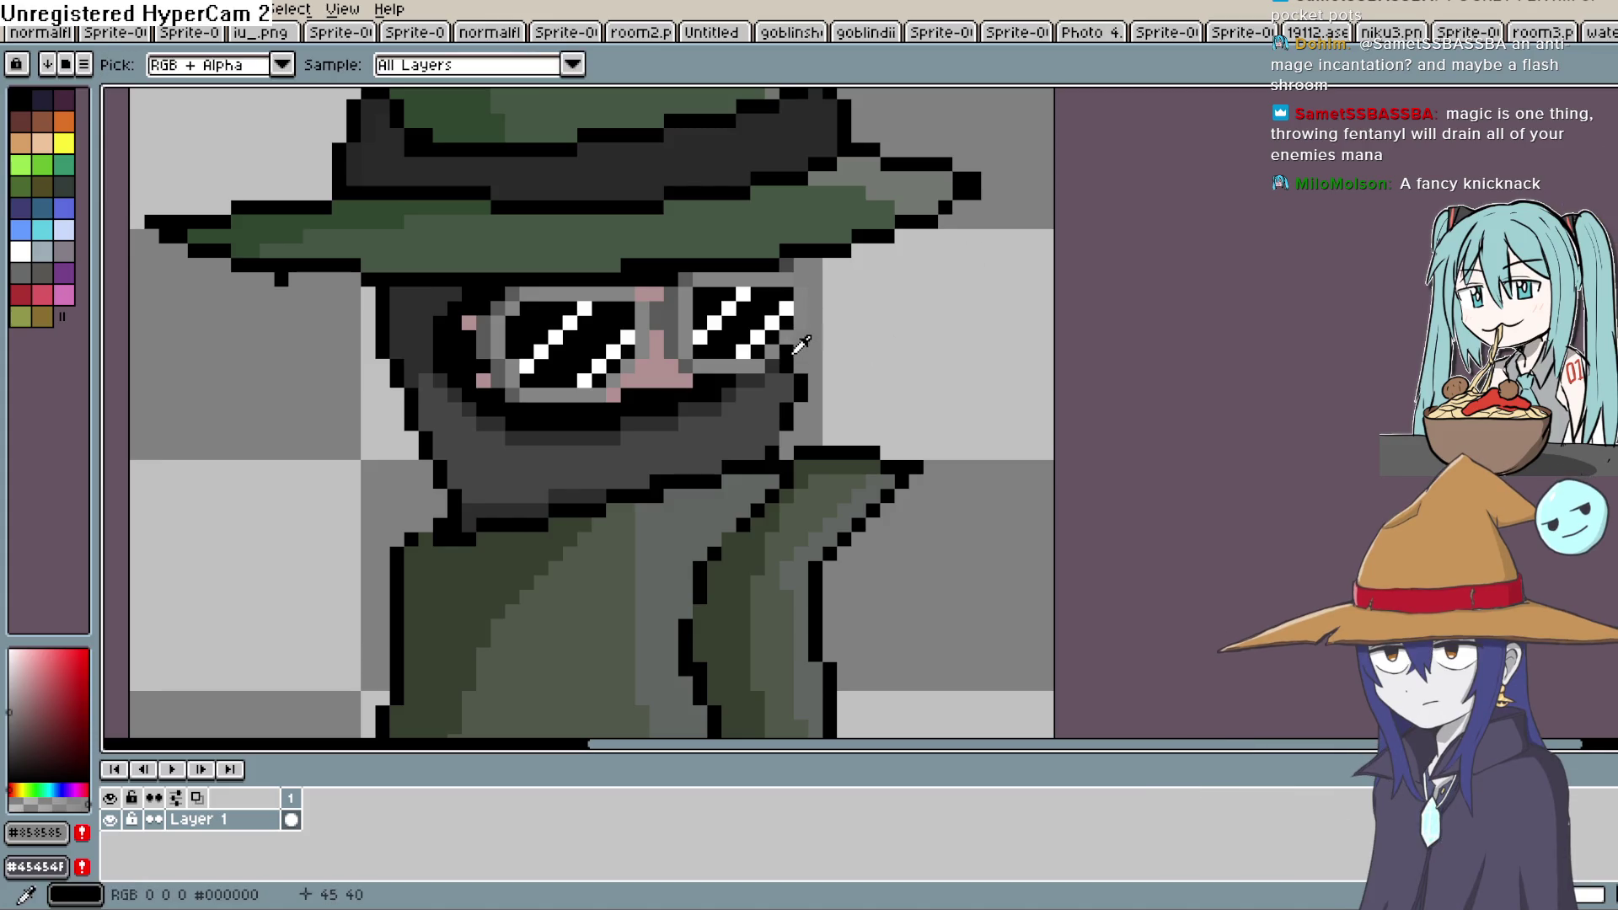
left_click(794, 351, "alt")
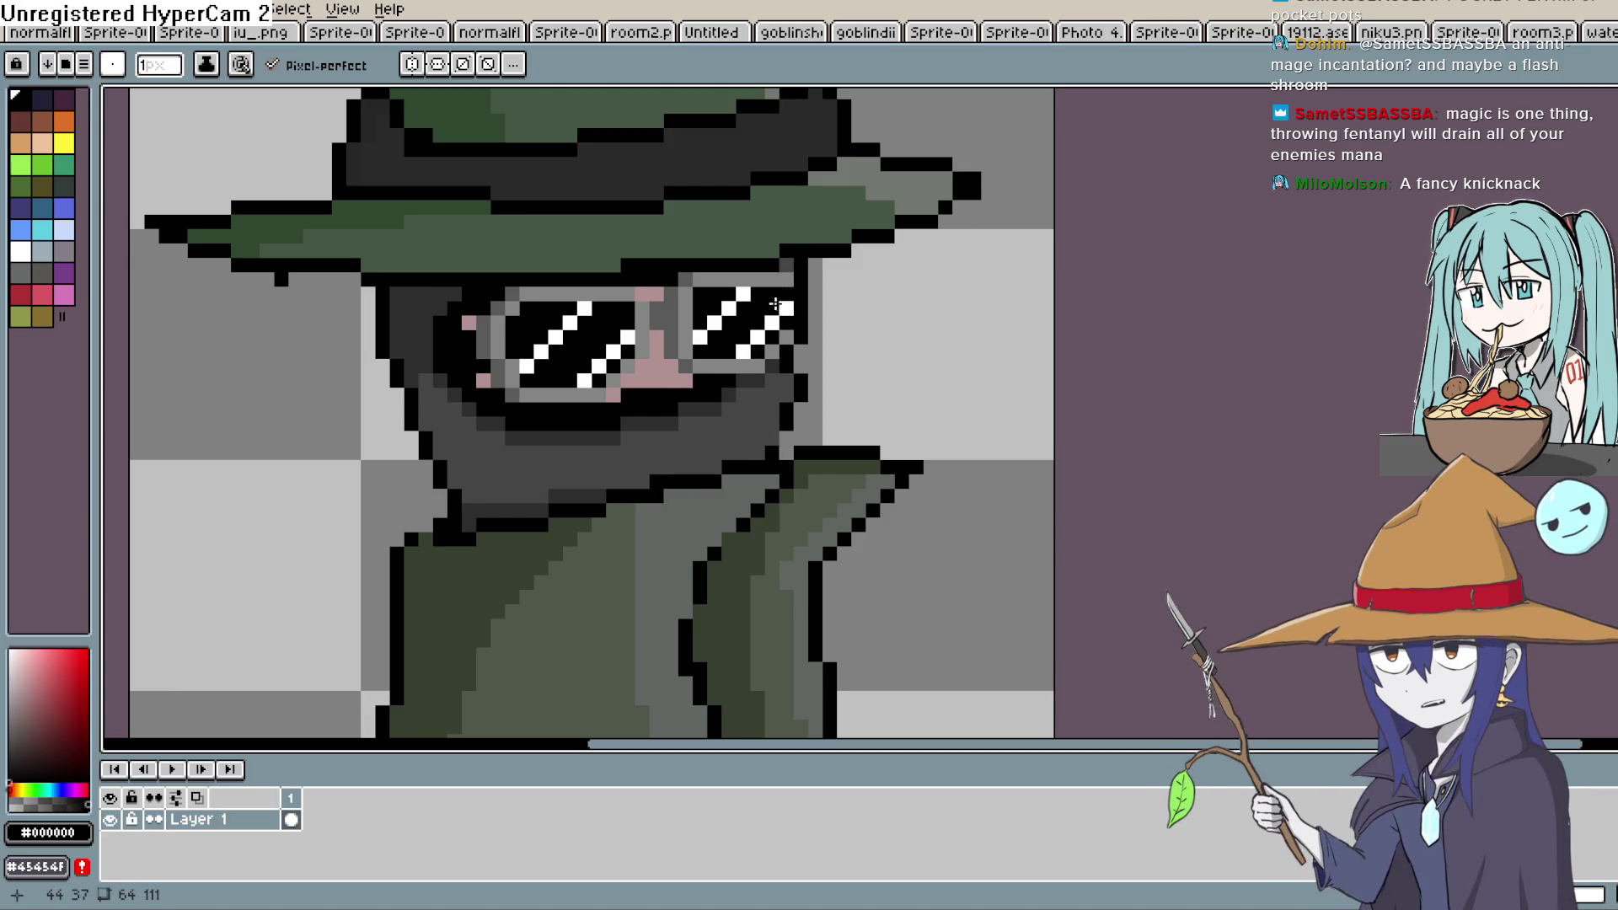
key("space")
mouse_move(863, 332)
left_mouse_down()
mouse_move(924, 252)
mouse_move(884, 376)
left_mouse_up()
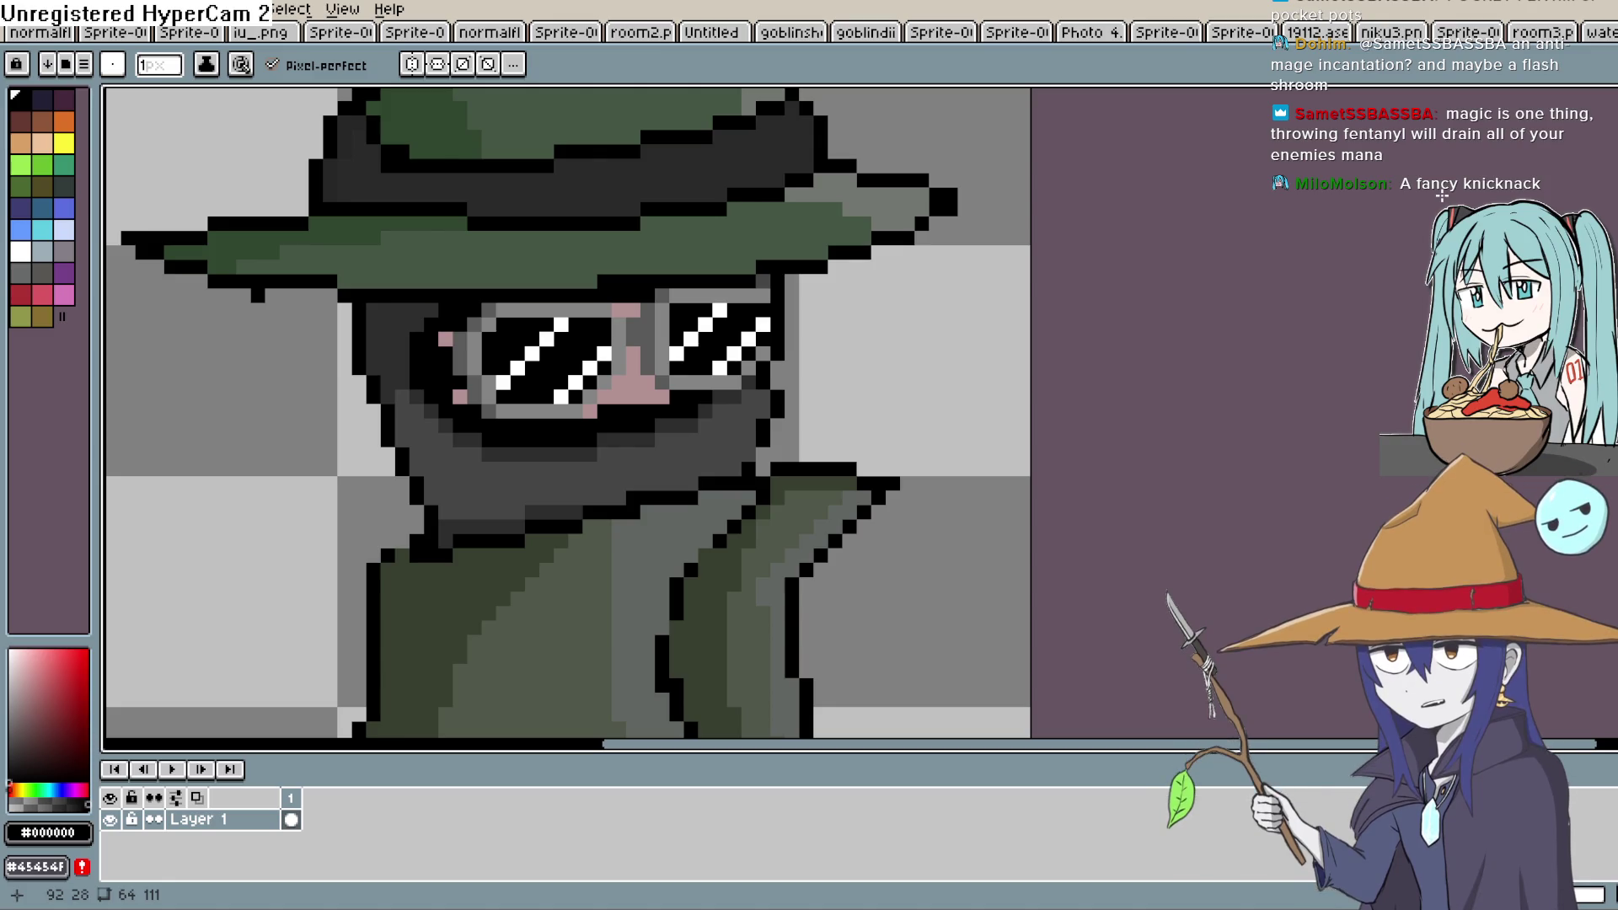
mouse_move(665, 479)
left_mouse_down()
mouse_move(675, 362)
mouse_move(723, 320)
mouse_move(735, 428)
left_mouse_up()
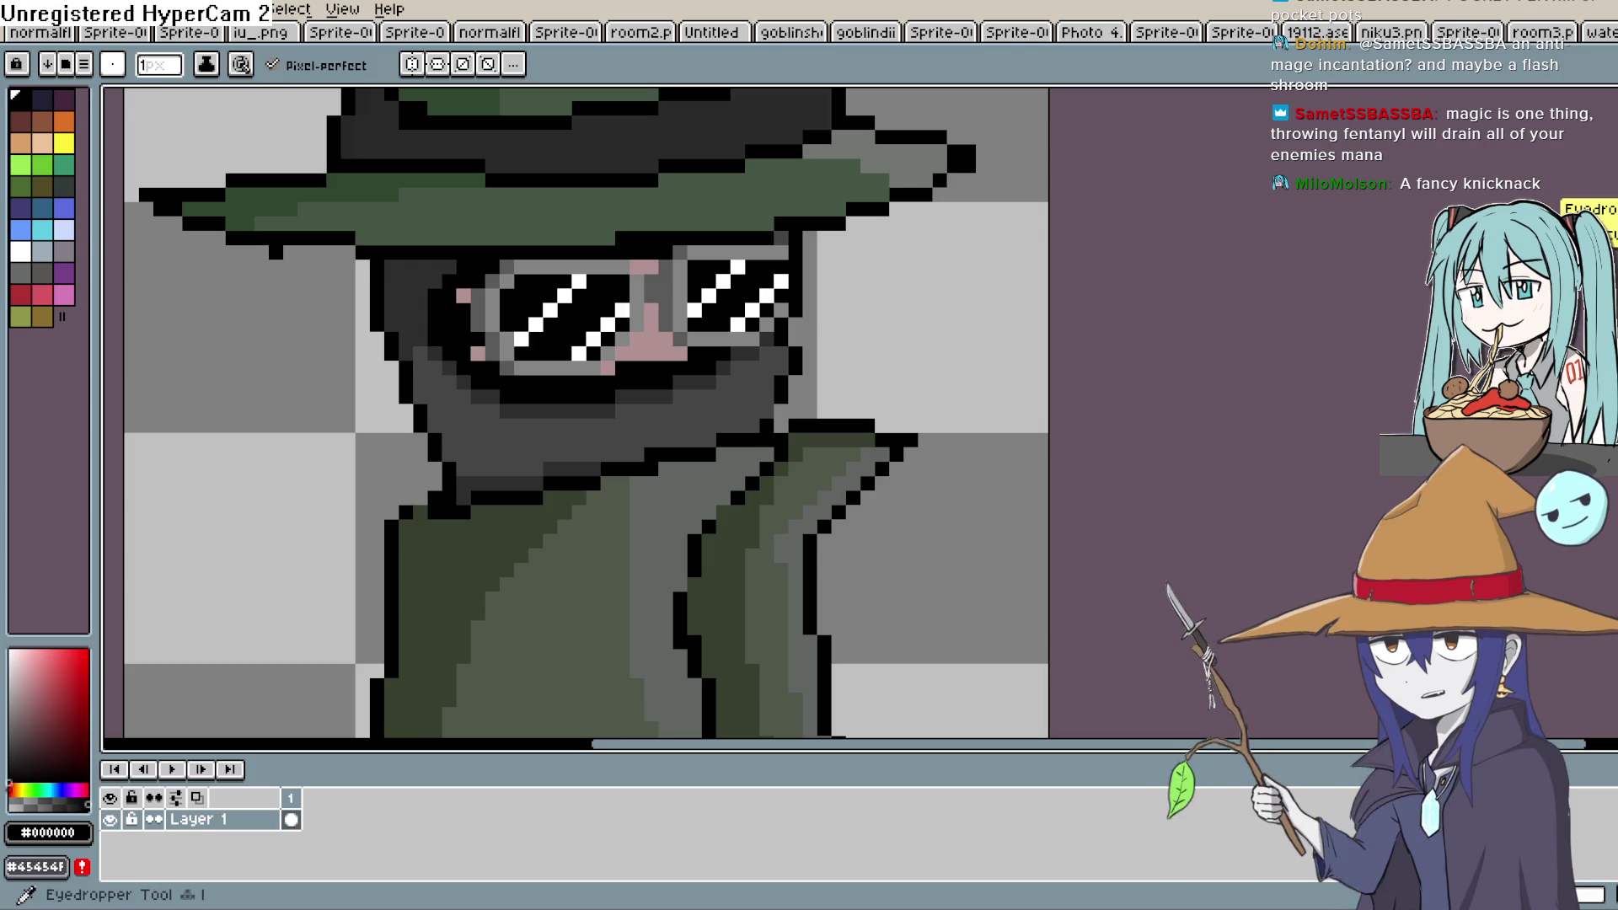
key("i")
key("b")
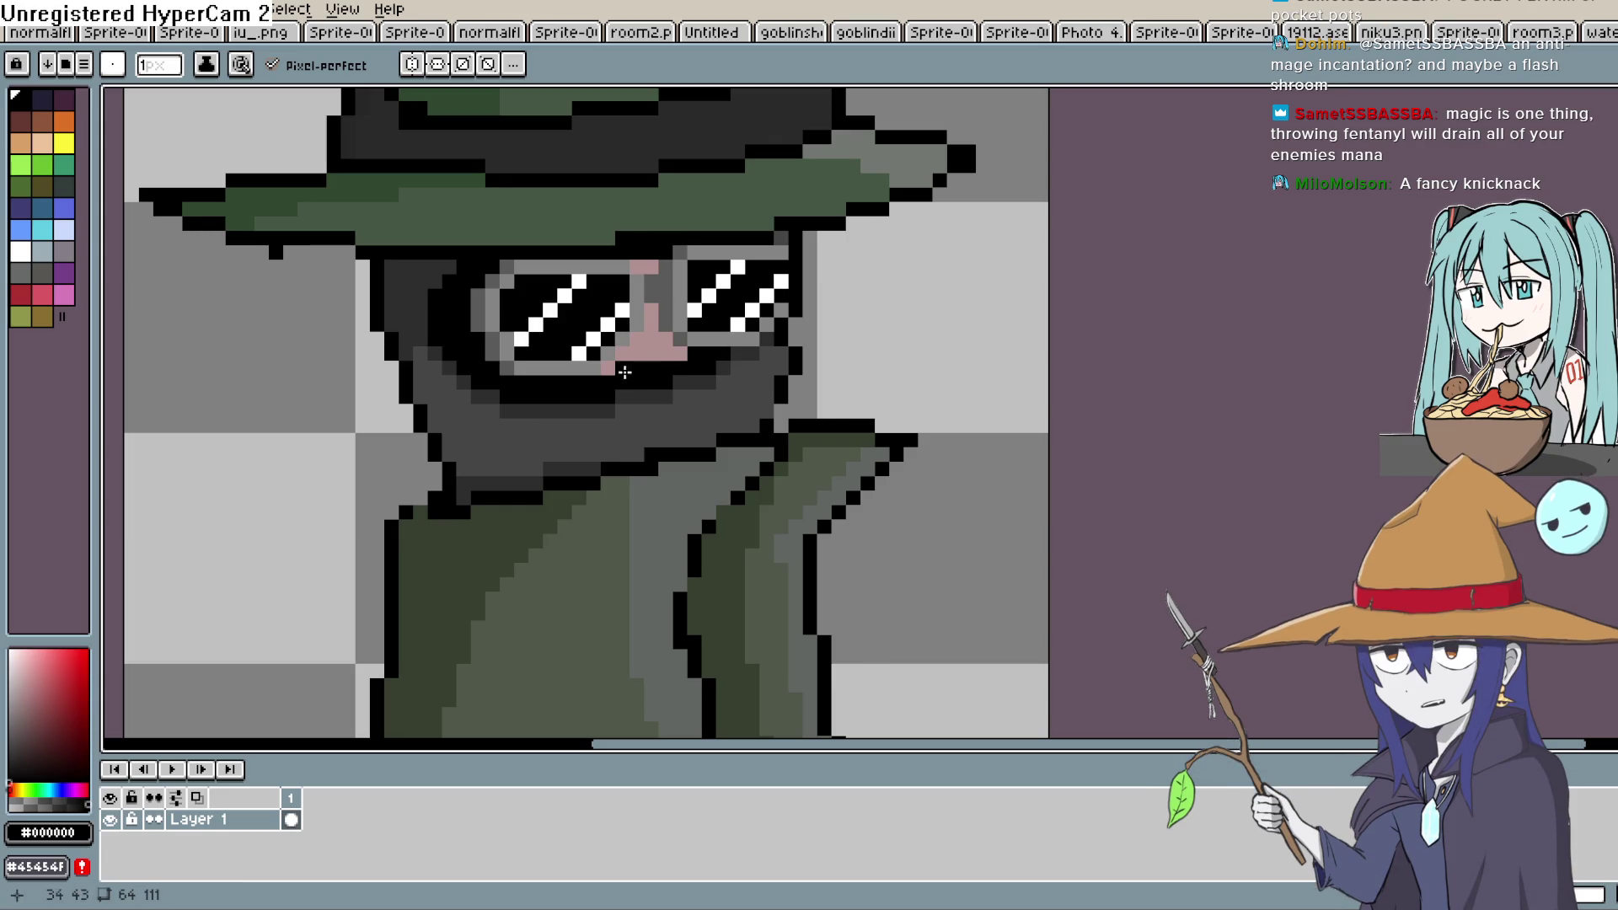
mouse_move(753, 358)
left_mouse_down()
mouse_move(730, 443)
mouse_move(759, 429)
mouse_move(753, 411)
left_mouse_up()
scroll(763, 427, "down", 1)
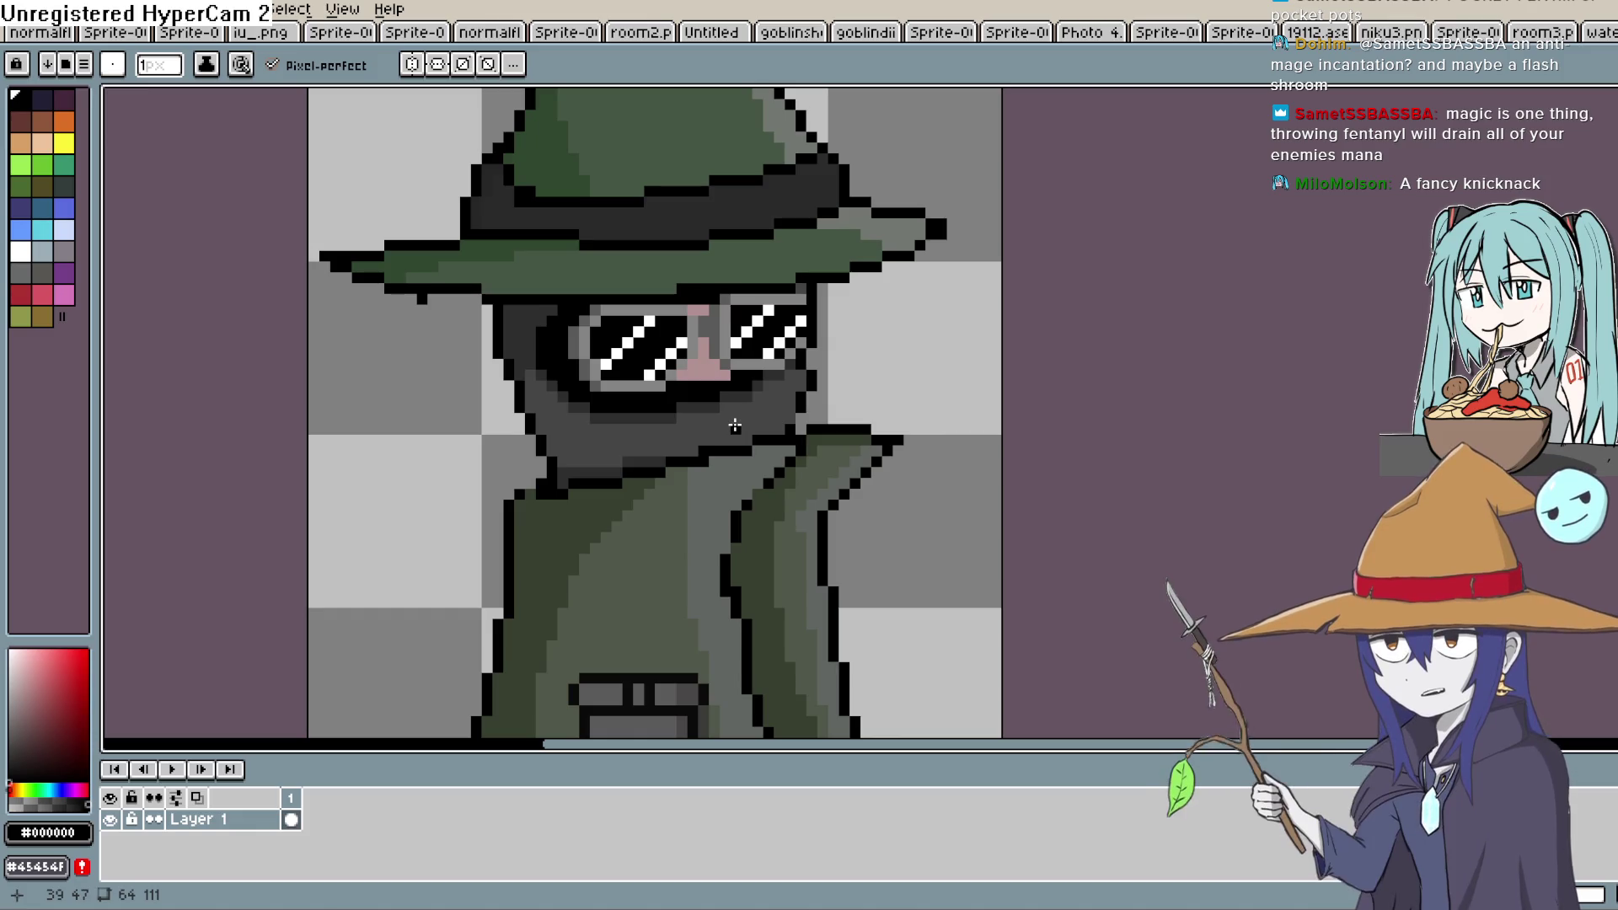
key("space")
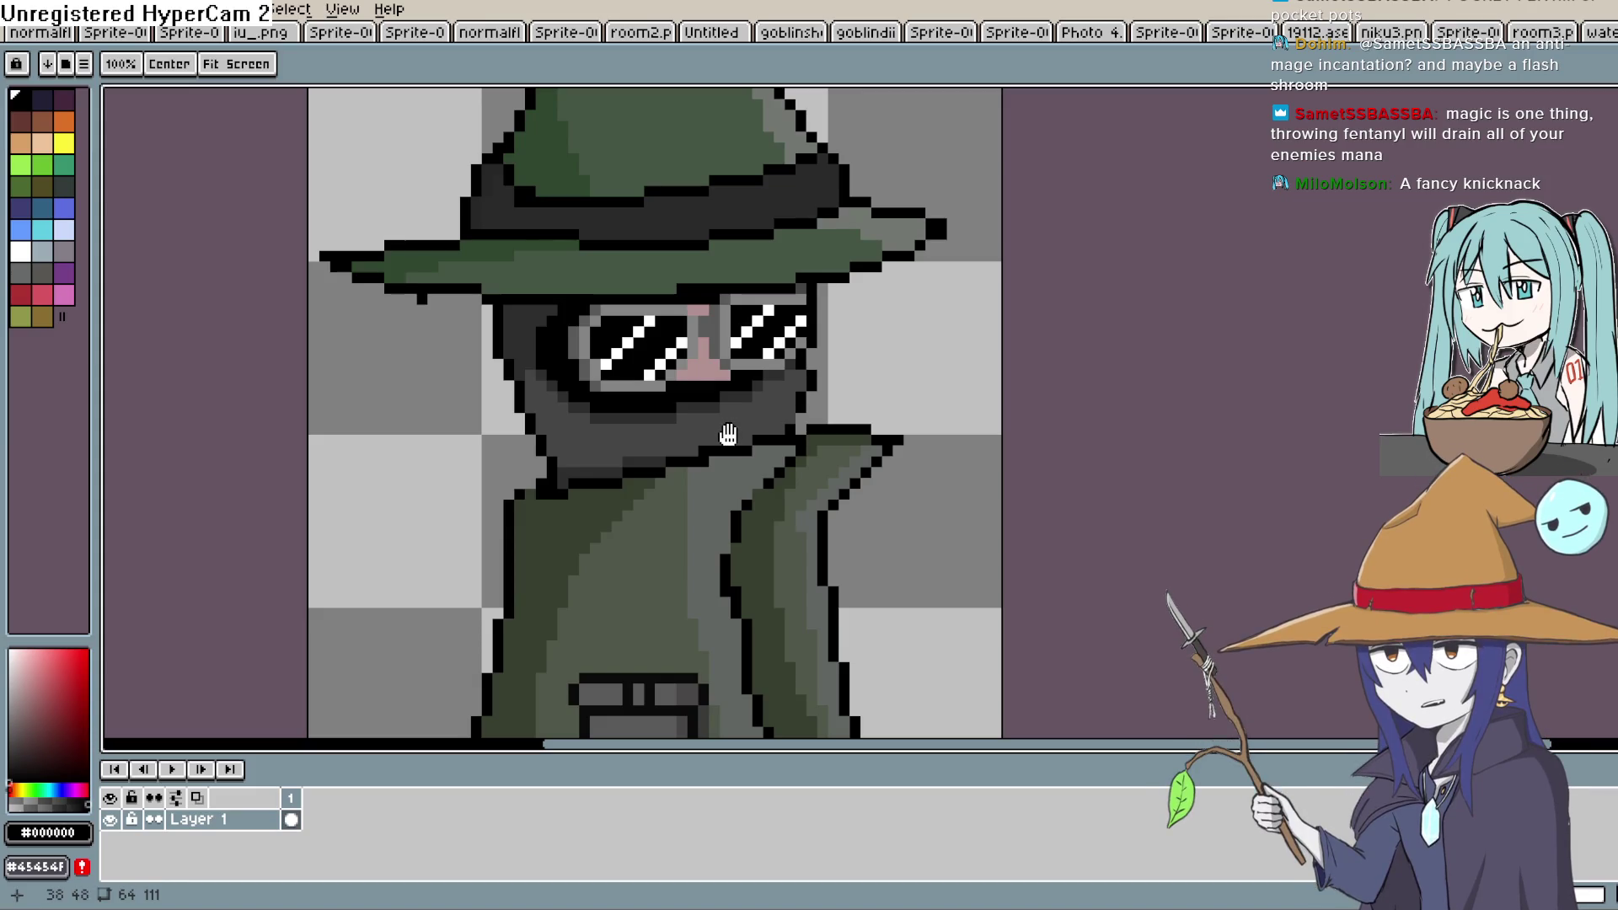
key("b")
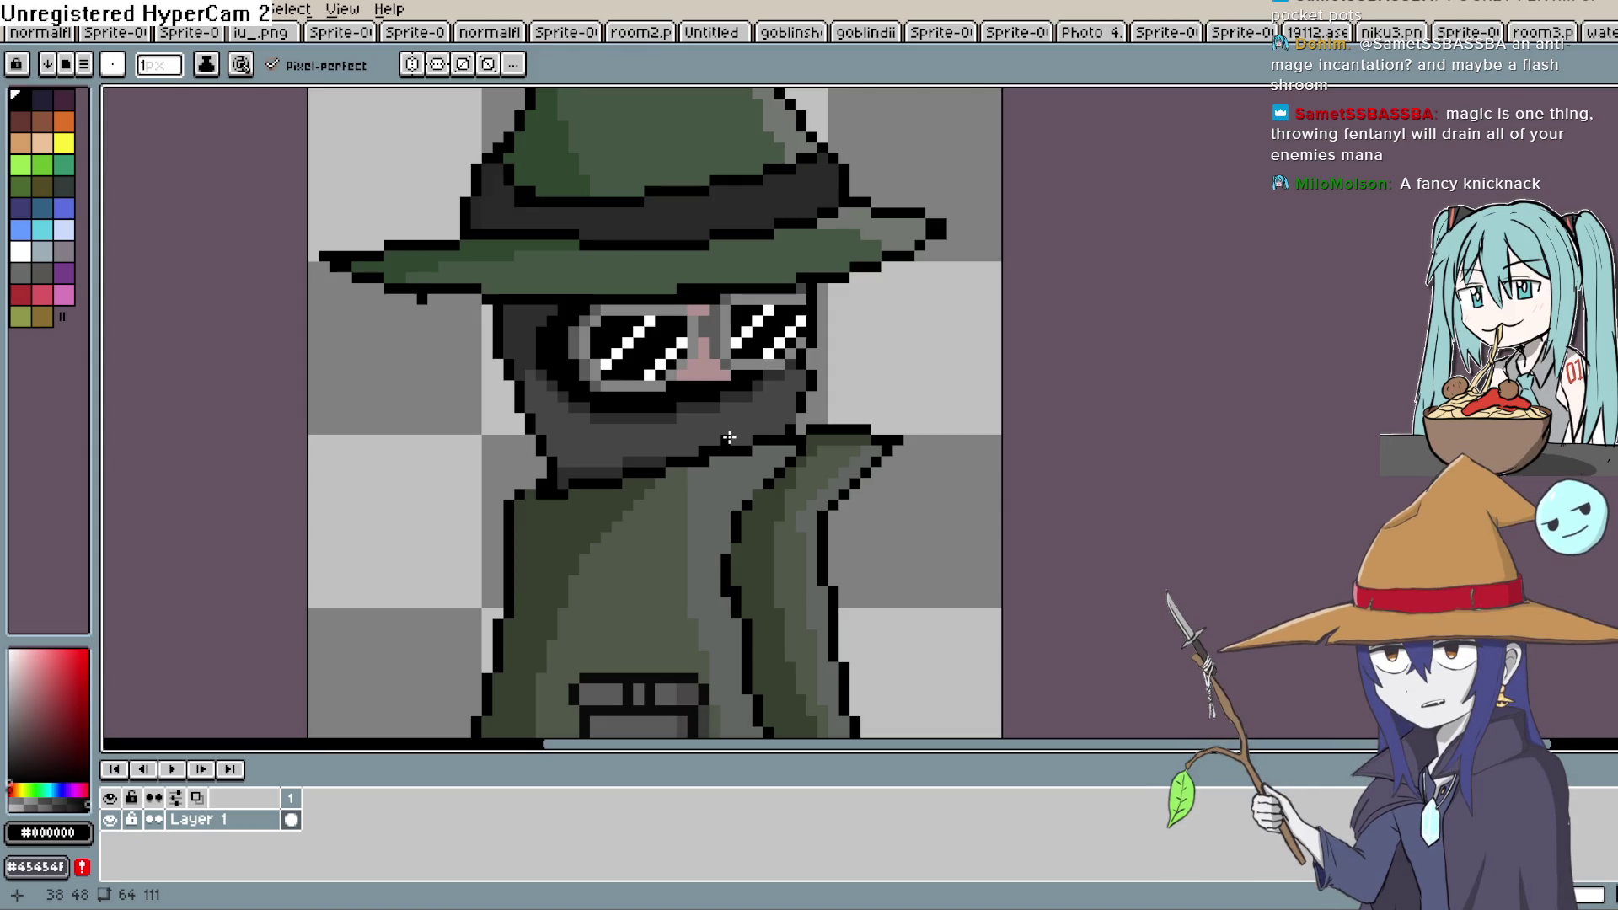
key("h")
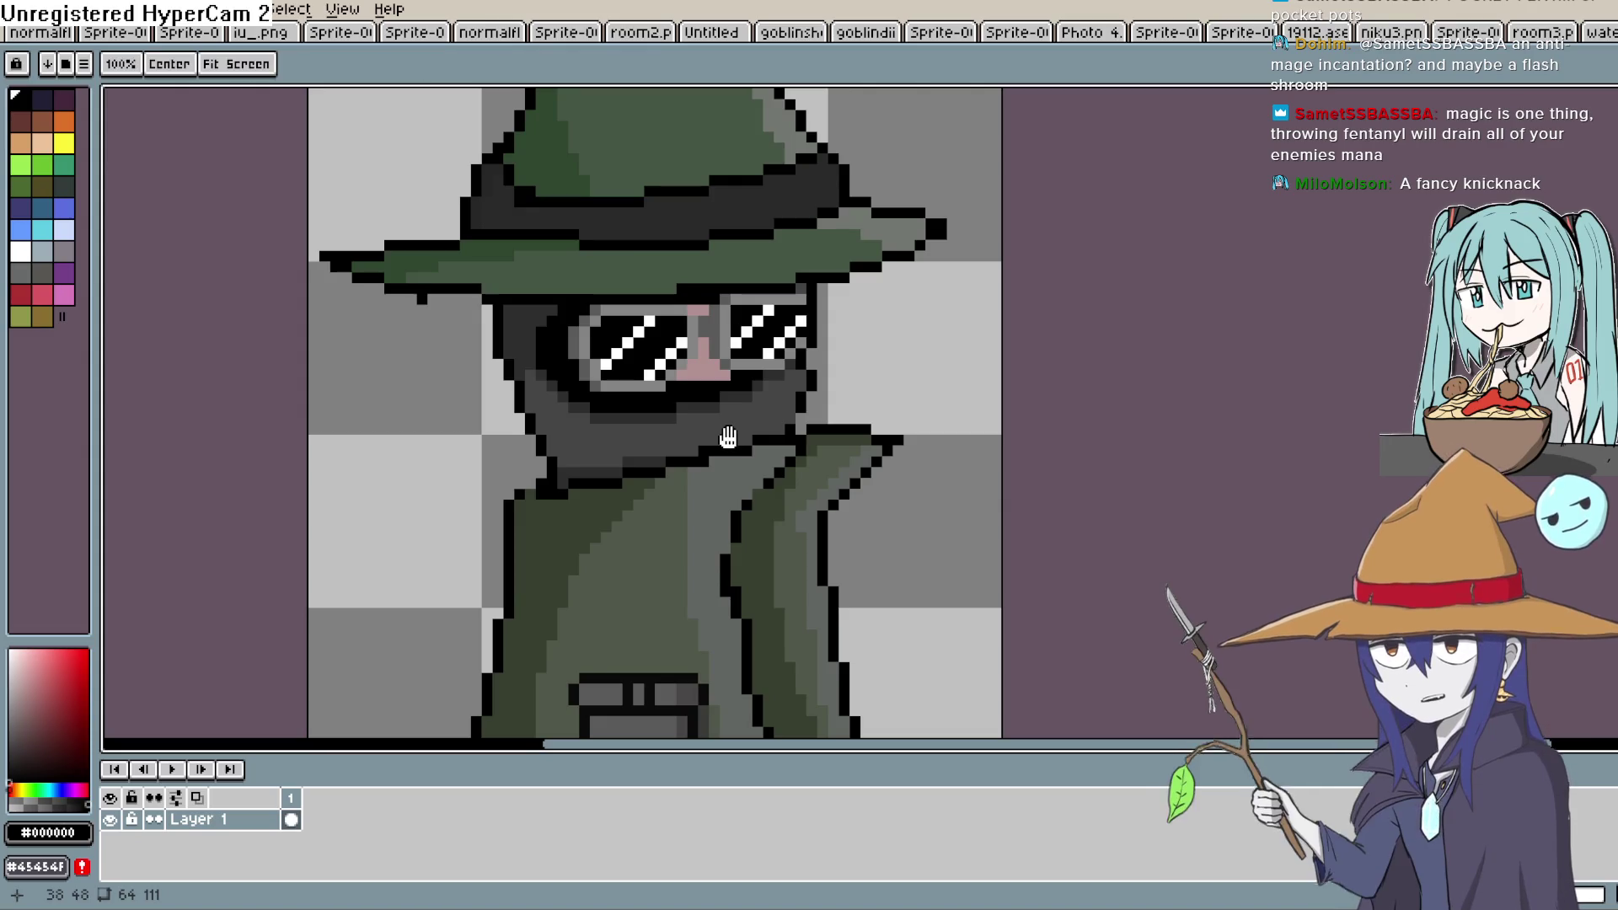
key("b")
key("i")
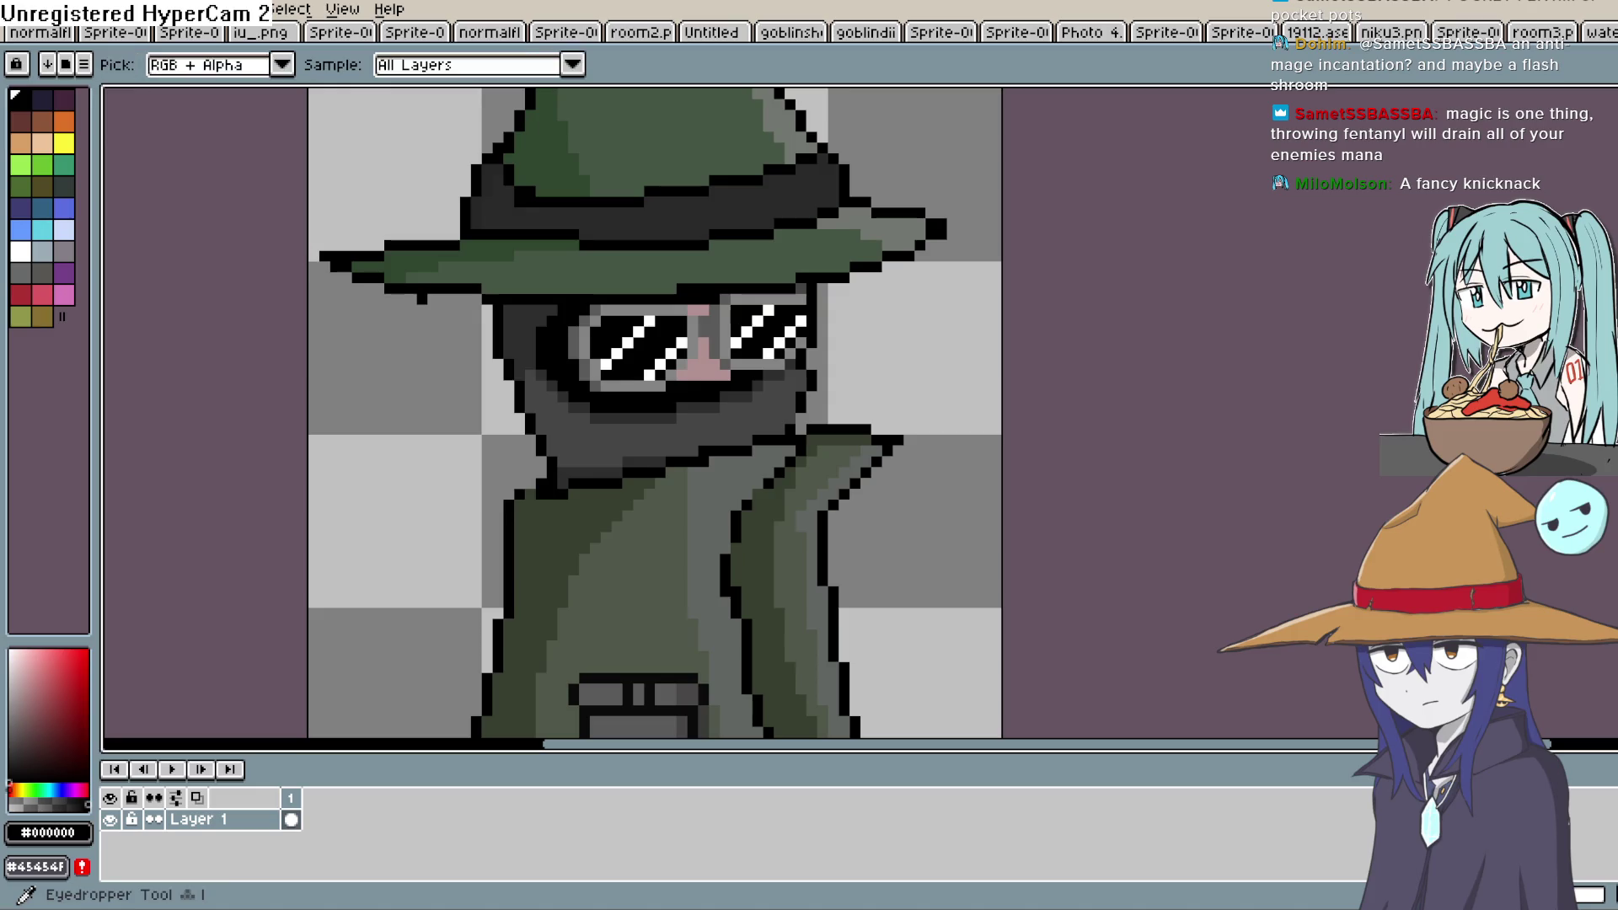
left_click(495, 452)
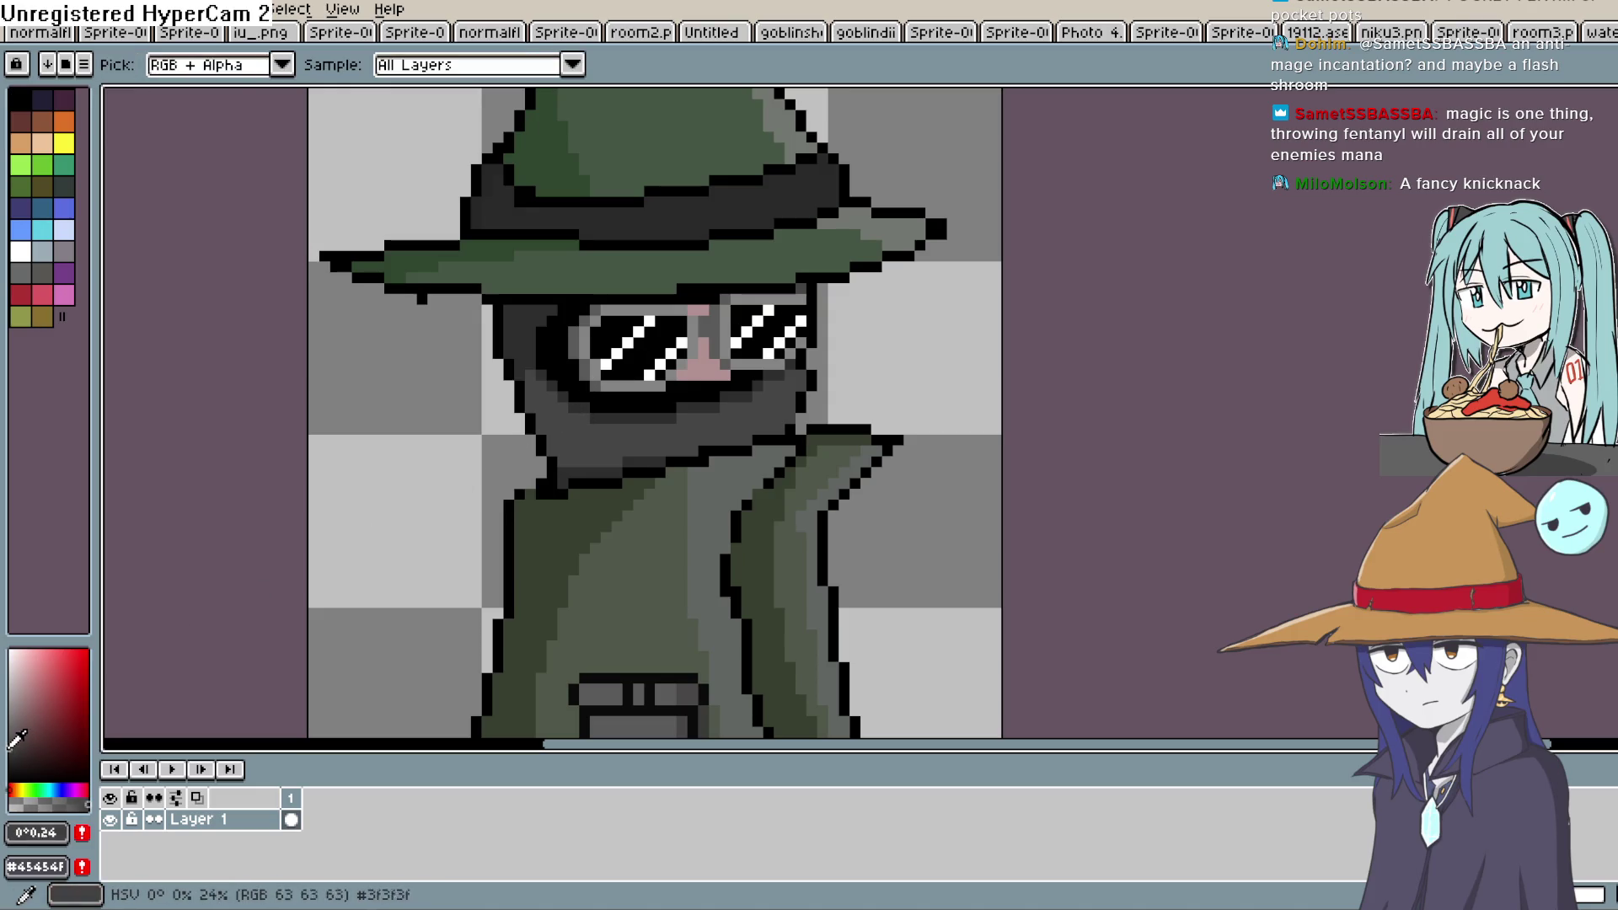
key("b")
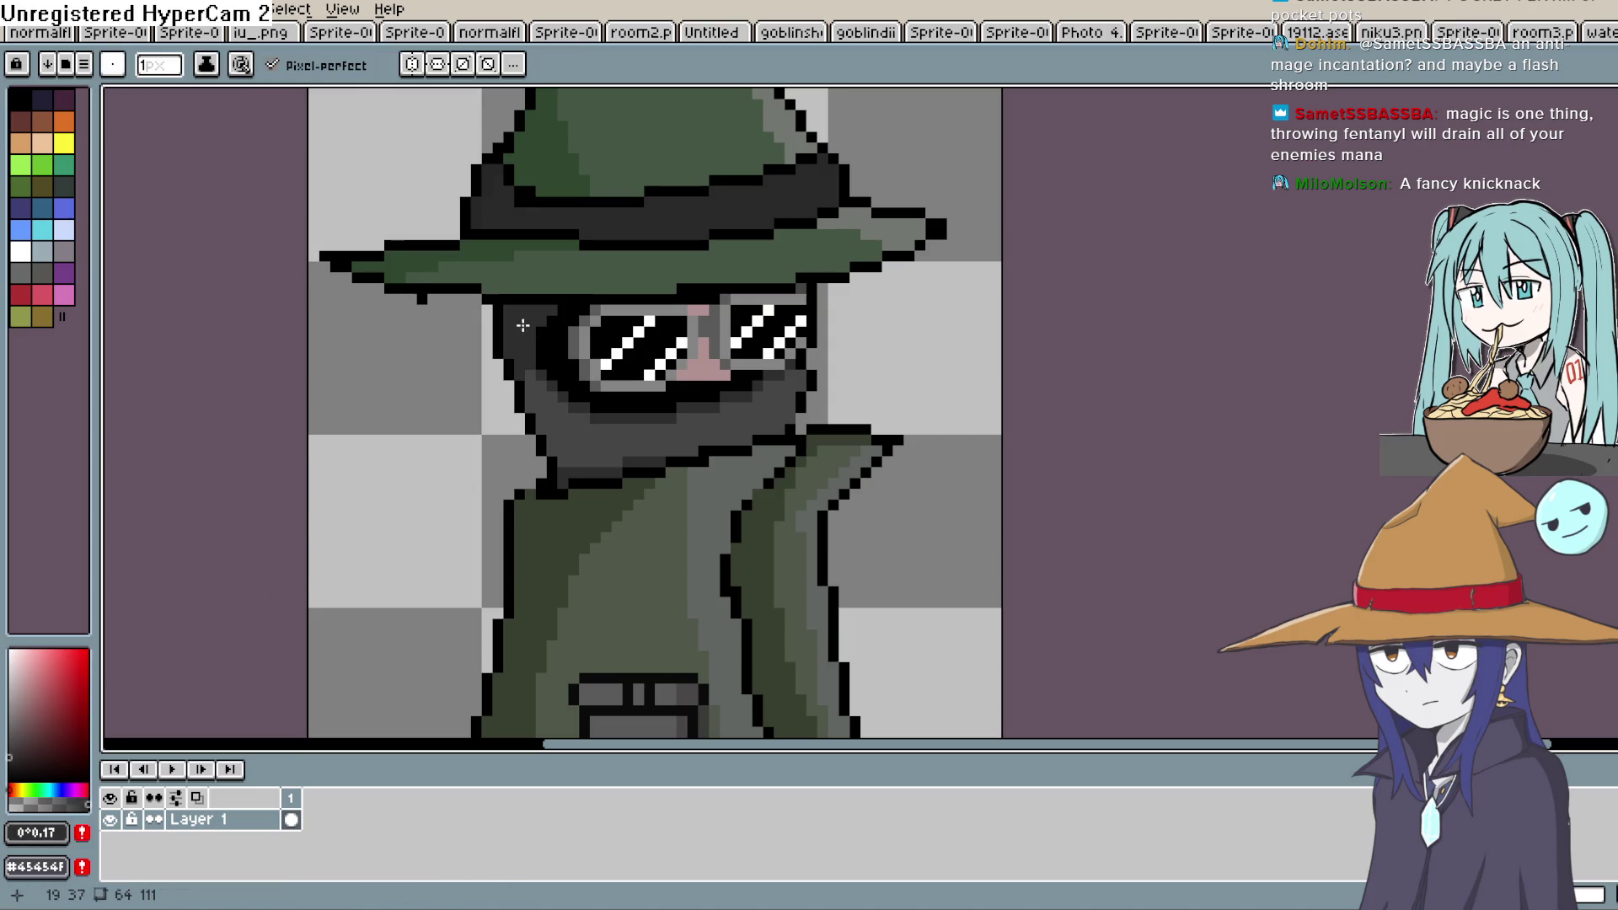
scroll(842, 481, "down", 4)
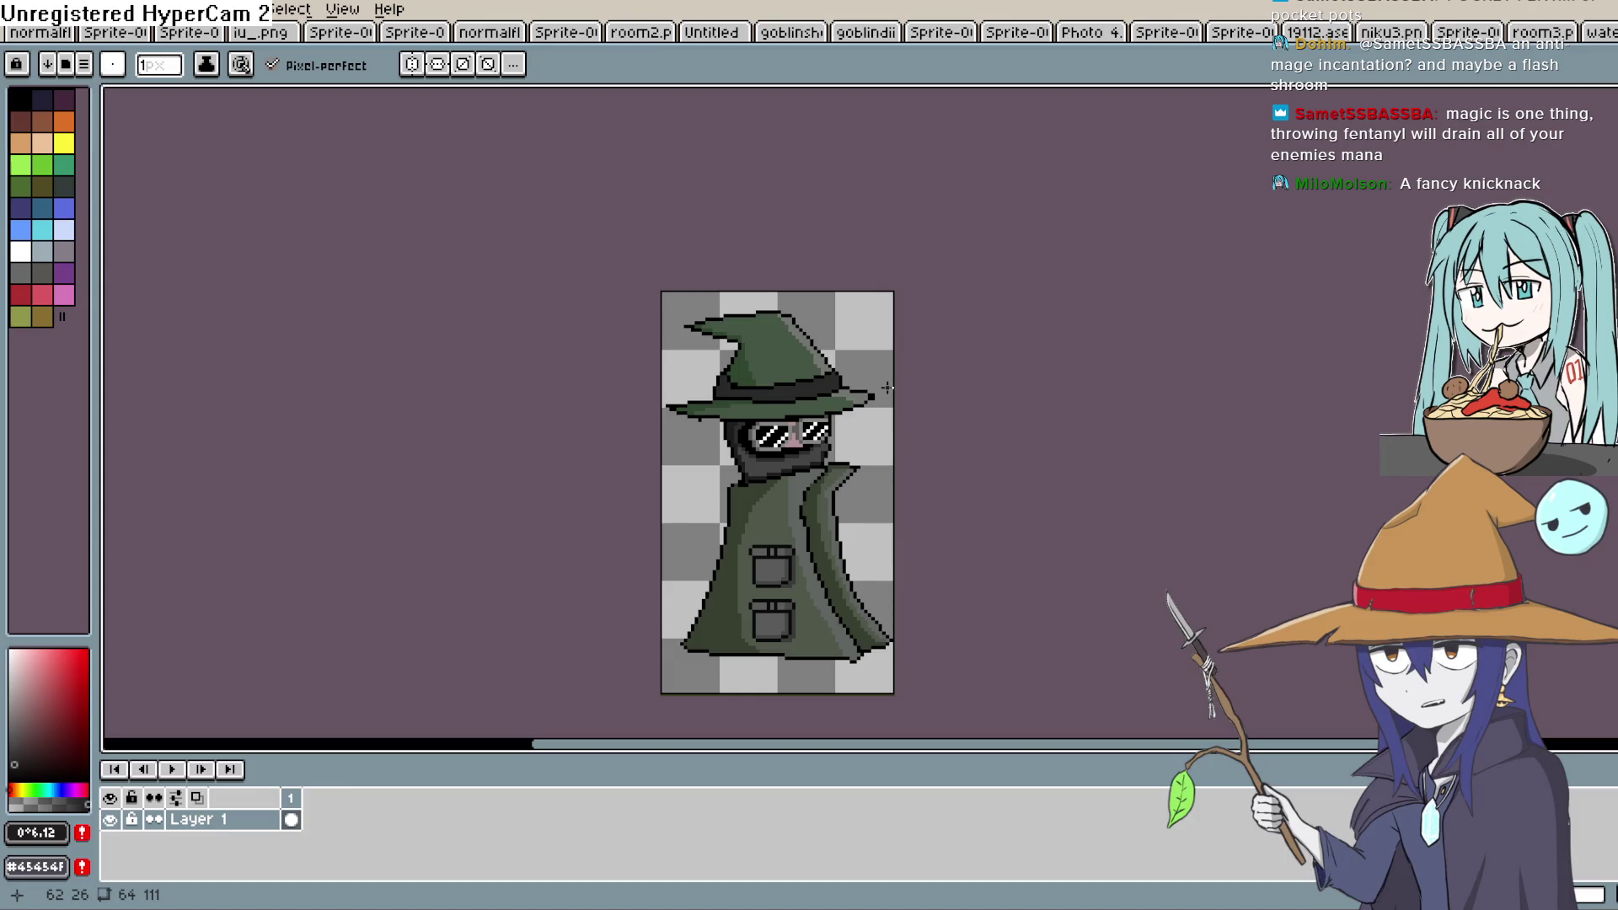
key("h")
left_click_drag(826, 440, 799, 410)
key("b")
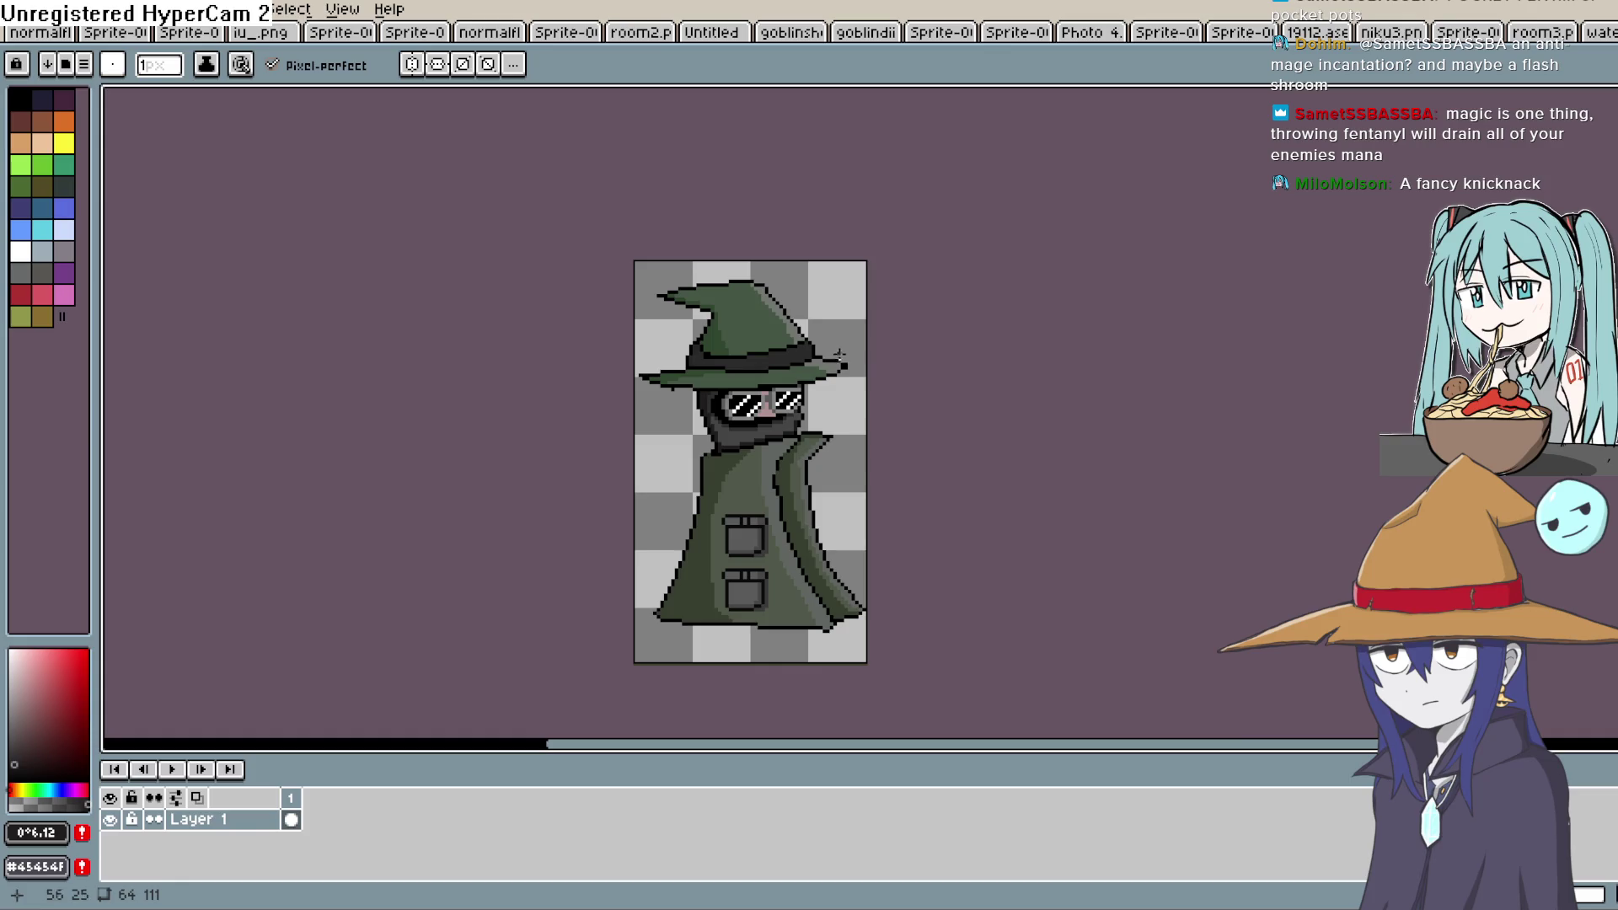
key("h")
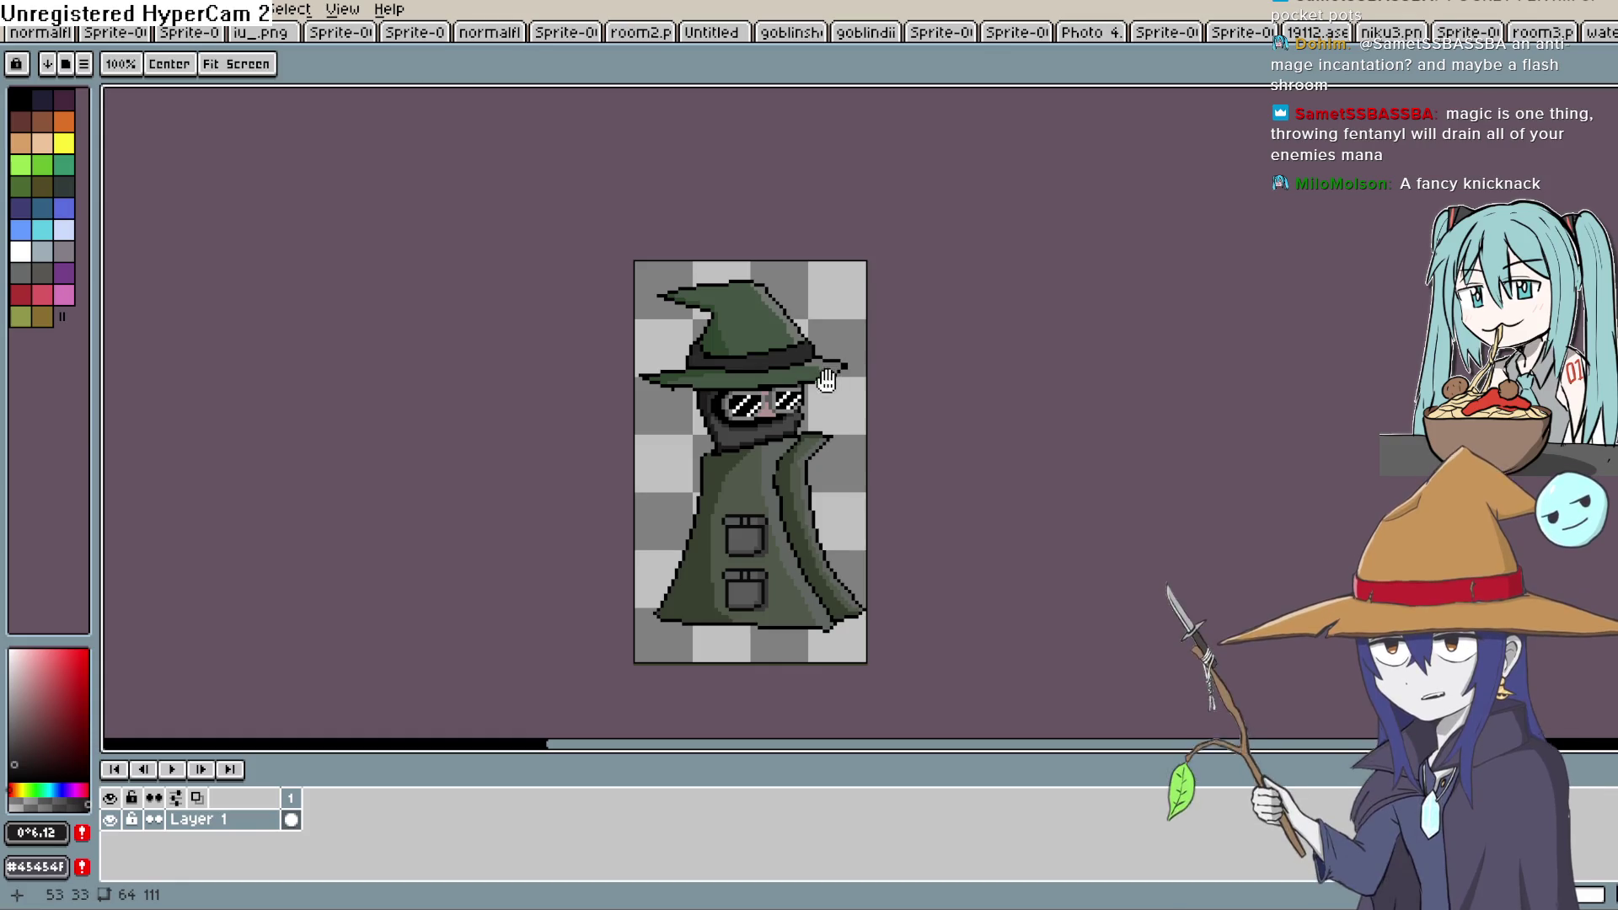
left_click_drag(826, 386, 830, 354)
mouse_move(745, 444)
left_mouse_down()
mouse_move(710, 458)
mouse_move(791, 447)
mouse_move(798, 469)
mouse_move(799, 444)
left_mouse_up()
key("b")
scroll(807, 389, "up", 3)
key("h")
key("b")
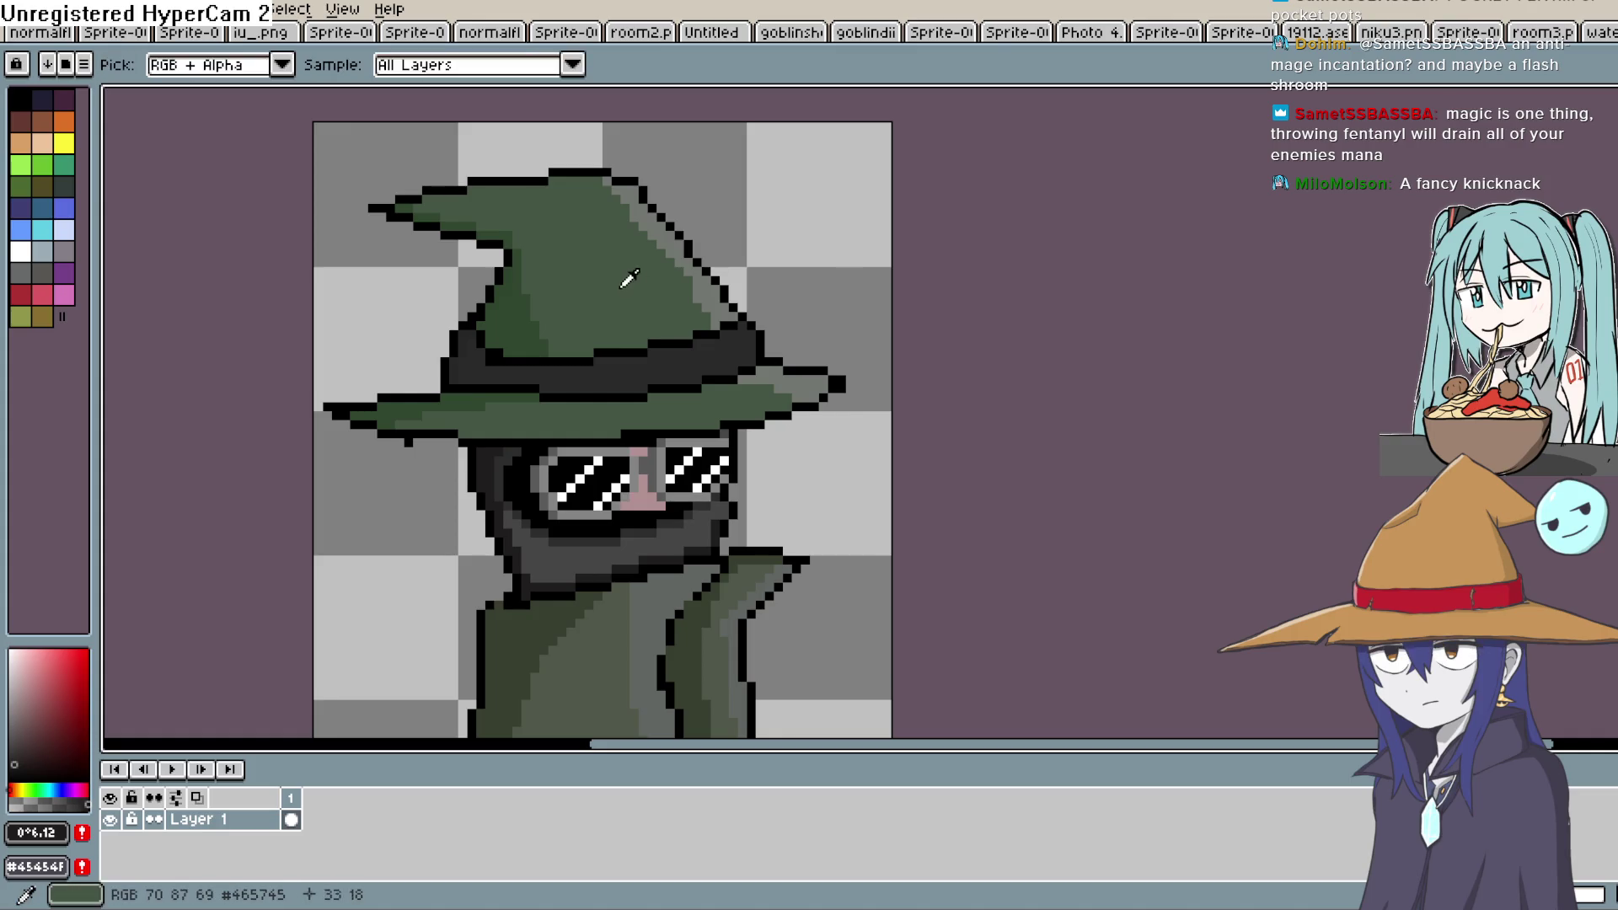
Sample black from the hat outline and pencil black pixels along the hat brim's outline
left_click(674, 276, "alt")
key("h")
left_click_drag(870, 352, 848, 359)
key("i")
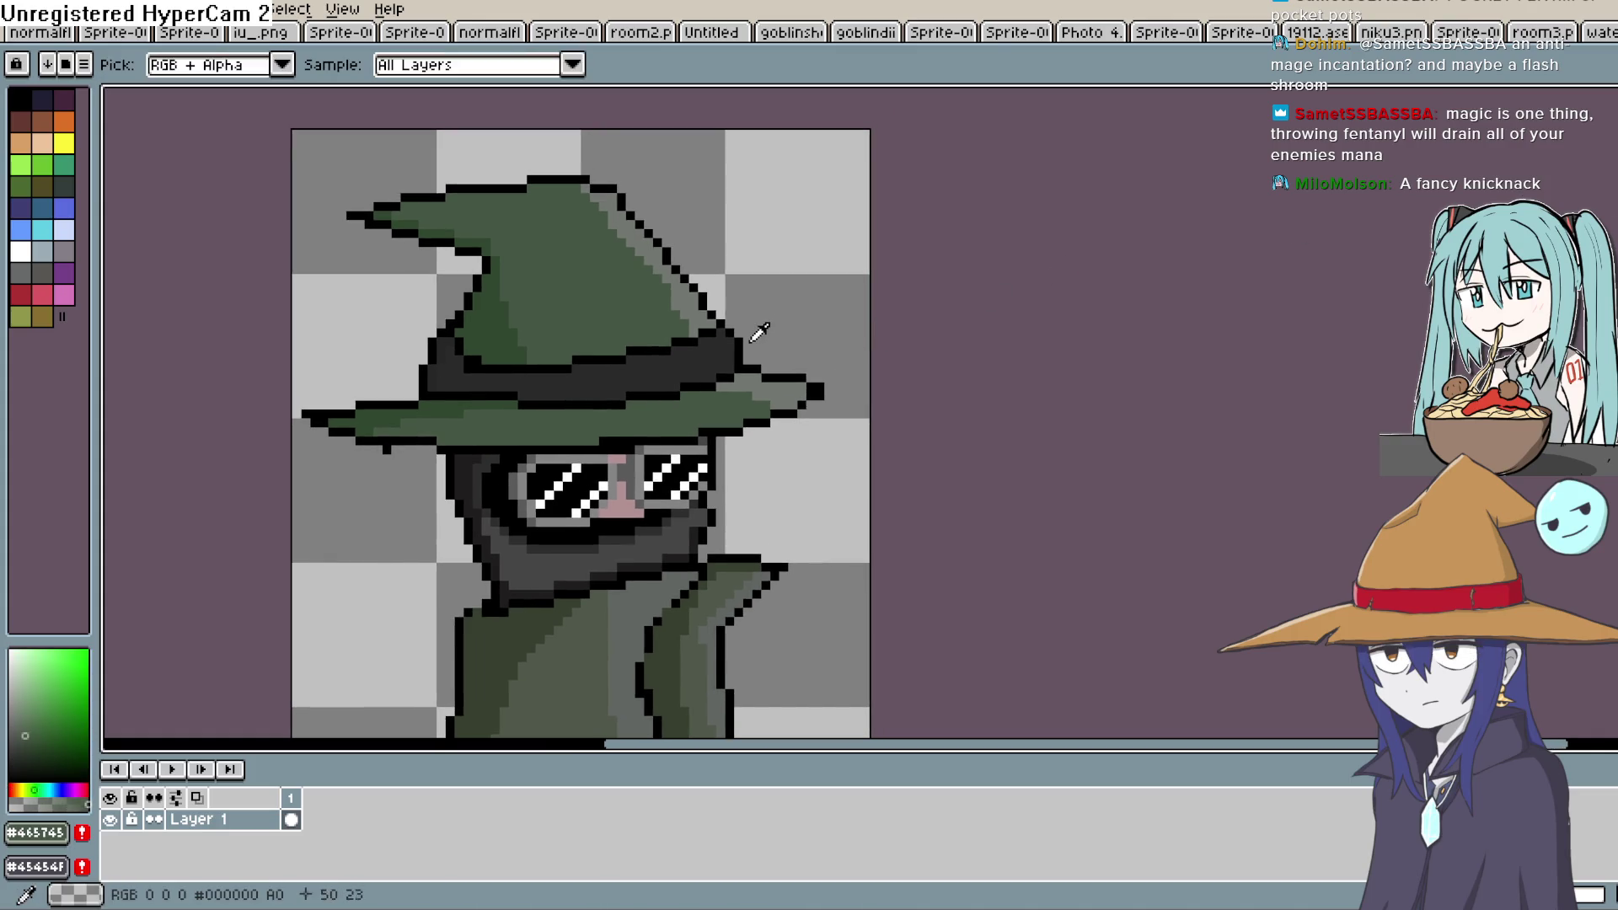
left_click(758, 331)
key("b")
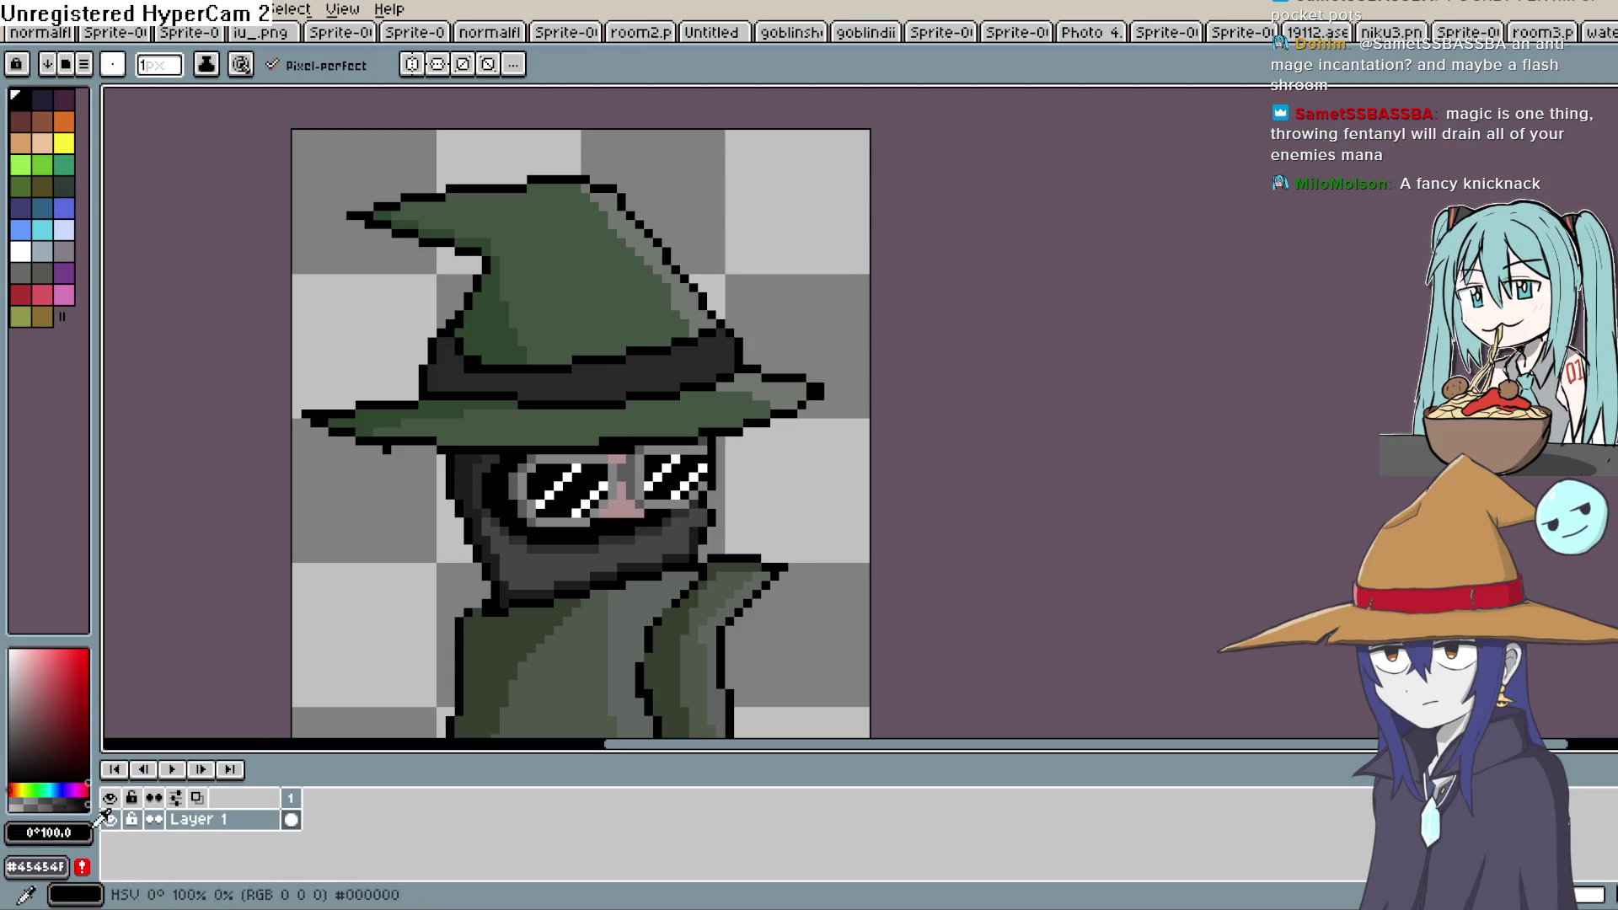
scroll(691, 371, "up", 4)
left_click_drag(697, 355, 706, 471)
left_click_drag(673, 499, 1154, 391)
mouse_move(498, 324)
left_mouse_down()
mouse_move(497, 426)
mouse_move(474, 425)
mouse_move(453, 332)
left_mouse_up()
Add another stroke near the brim, then recentre the view on the whole sprite
key("b")
left_click_drag(1275, 289, 1090, 352)
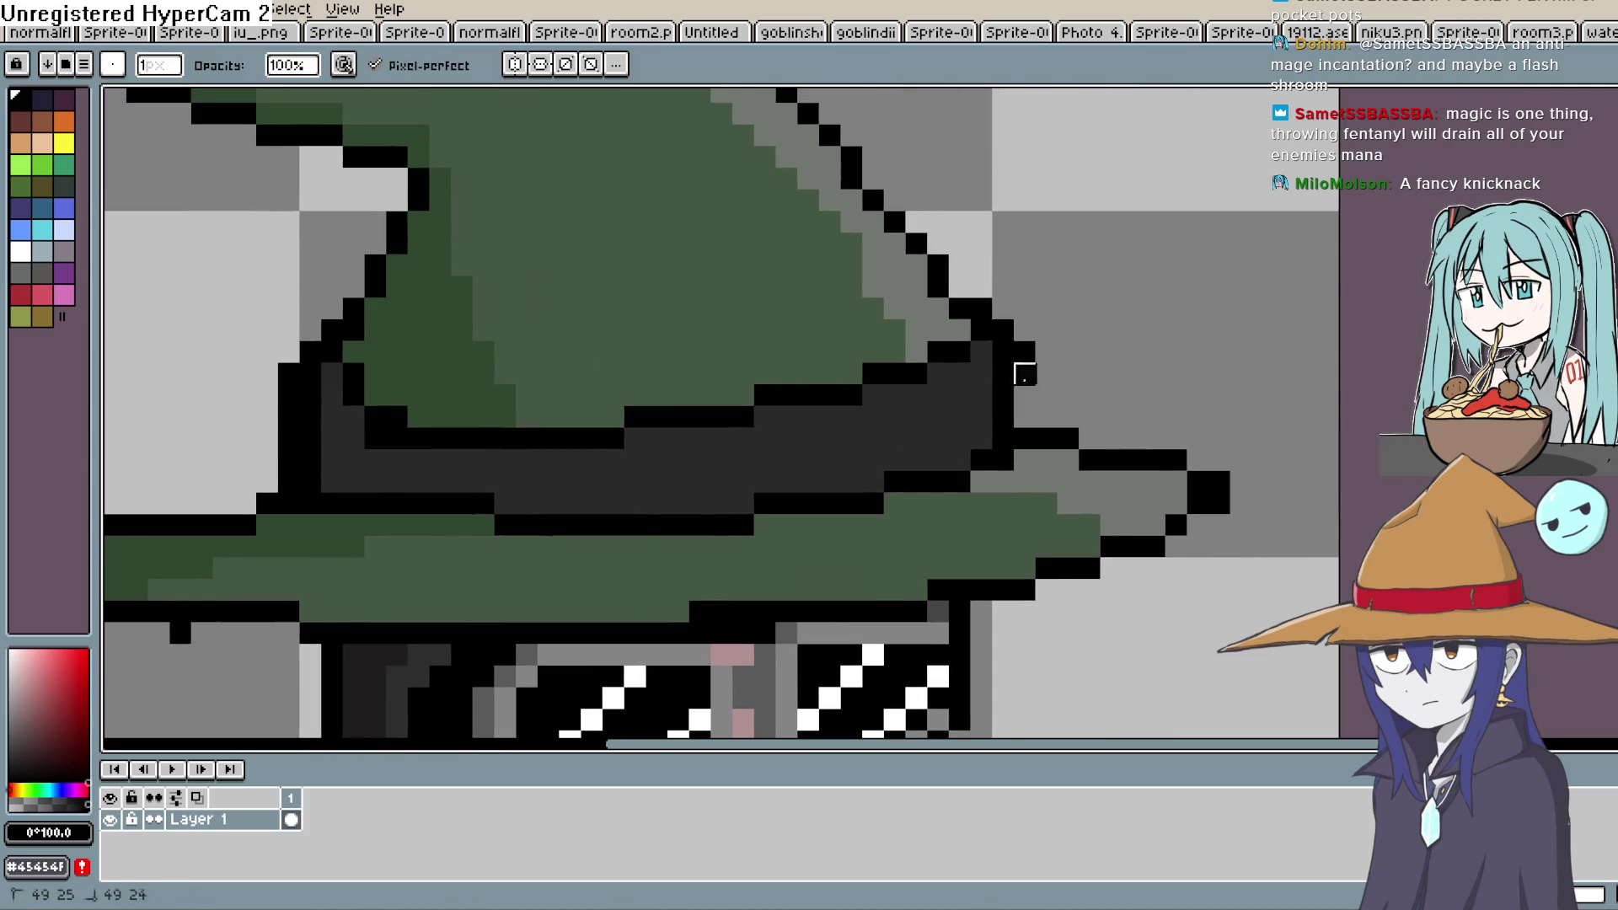
scroll(1078, 350, "down", 4)
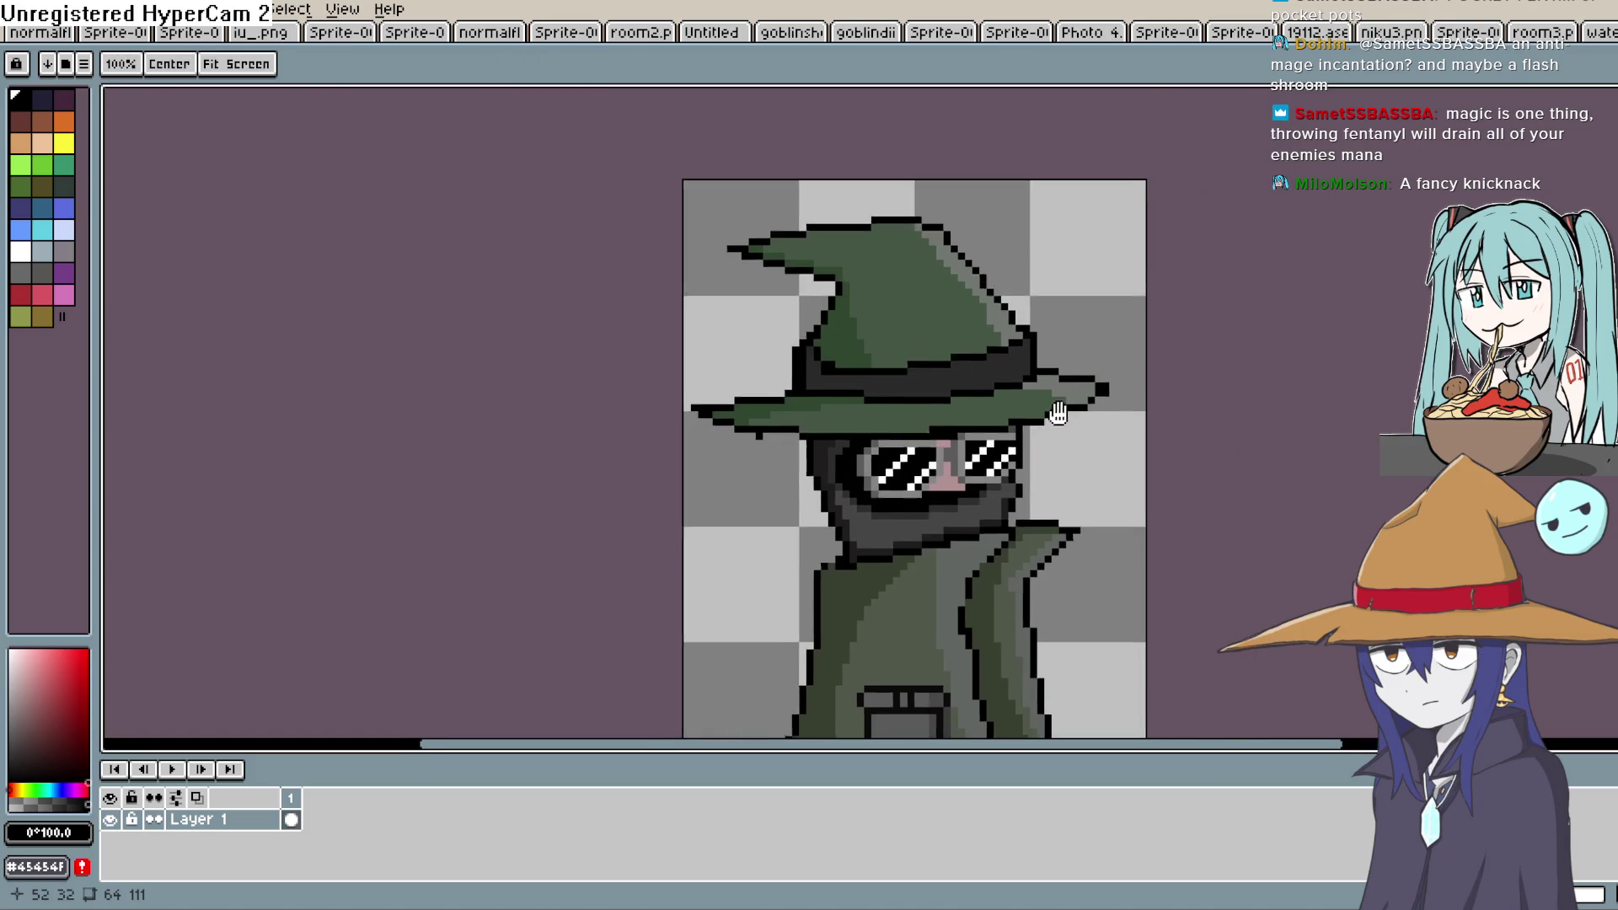
left_click_drag(1058, 413, 1038, 318)
mouse_move(754, 336)
left_mouse_down()
mouse_move(740, 312)
mouse_move(658, 277)
left_mouse_up()
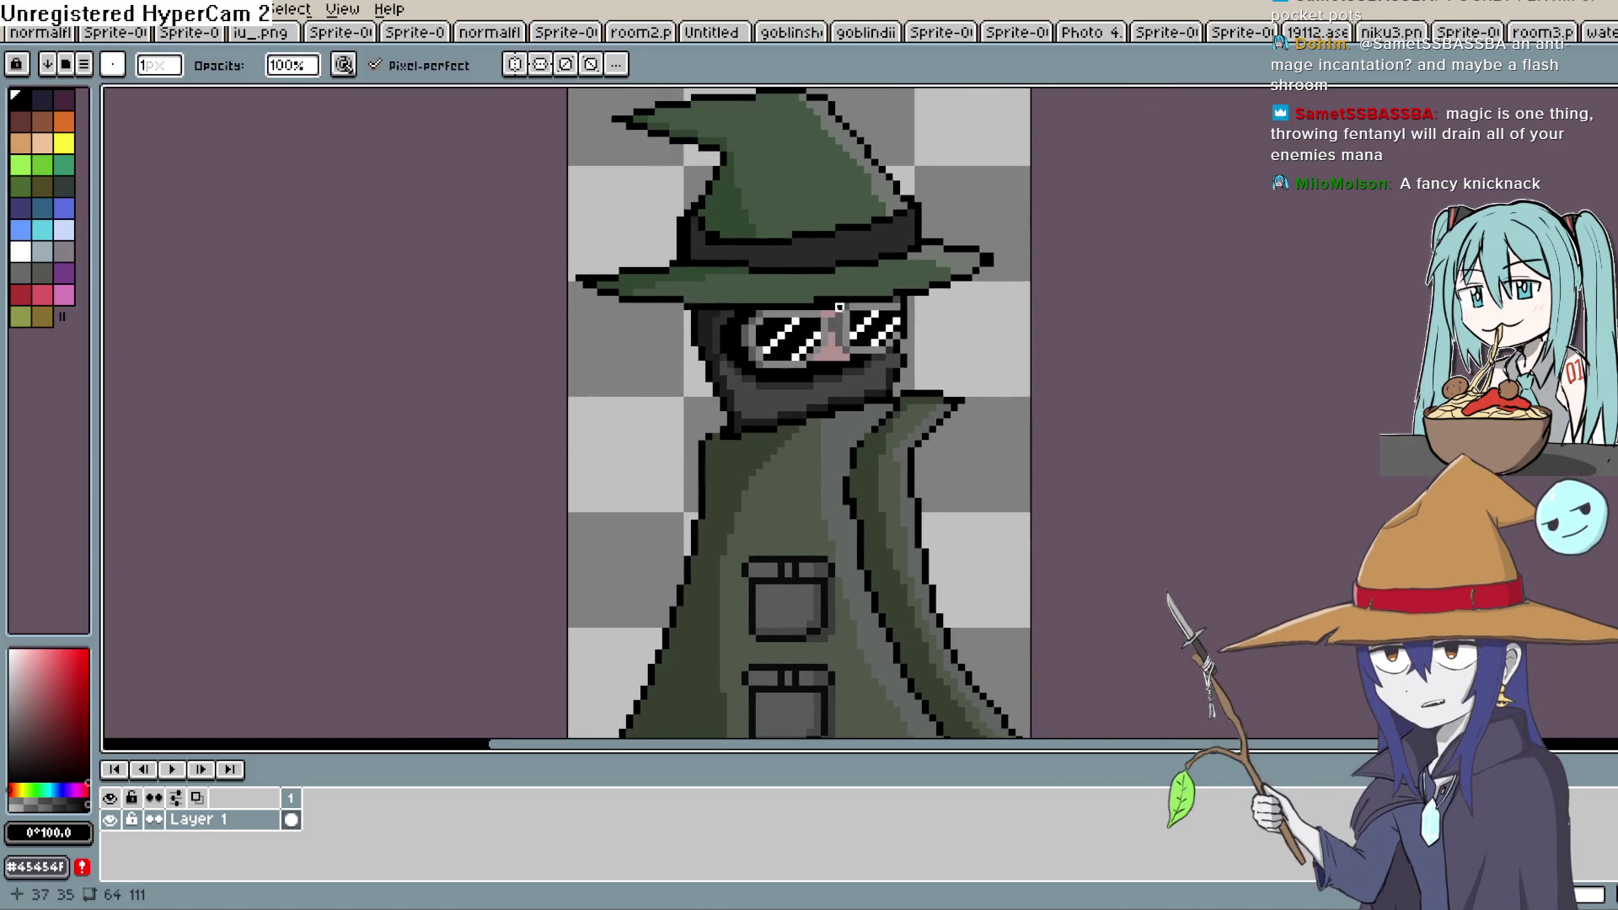
scroll(835, 412, "down", 1)
left_click_drag(977, 434, 925, 351)
Move the view from the hat and sunglasses down to the coat and its pockets
key("b")
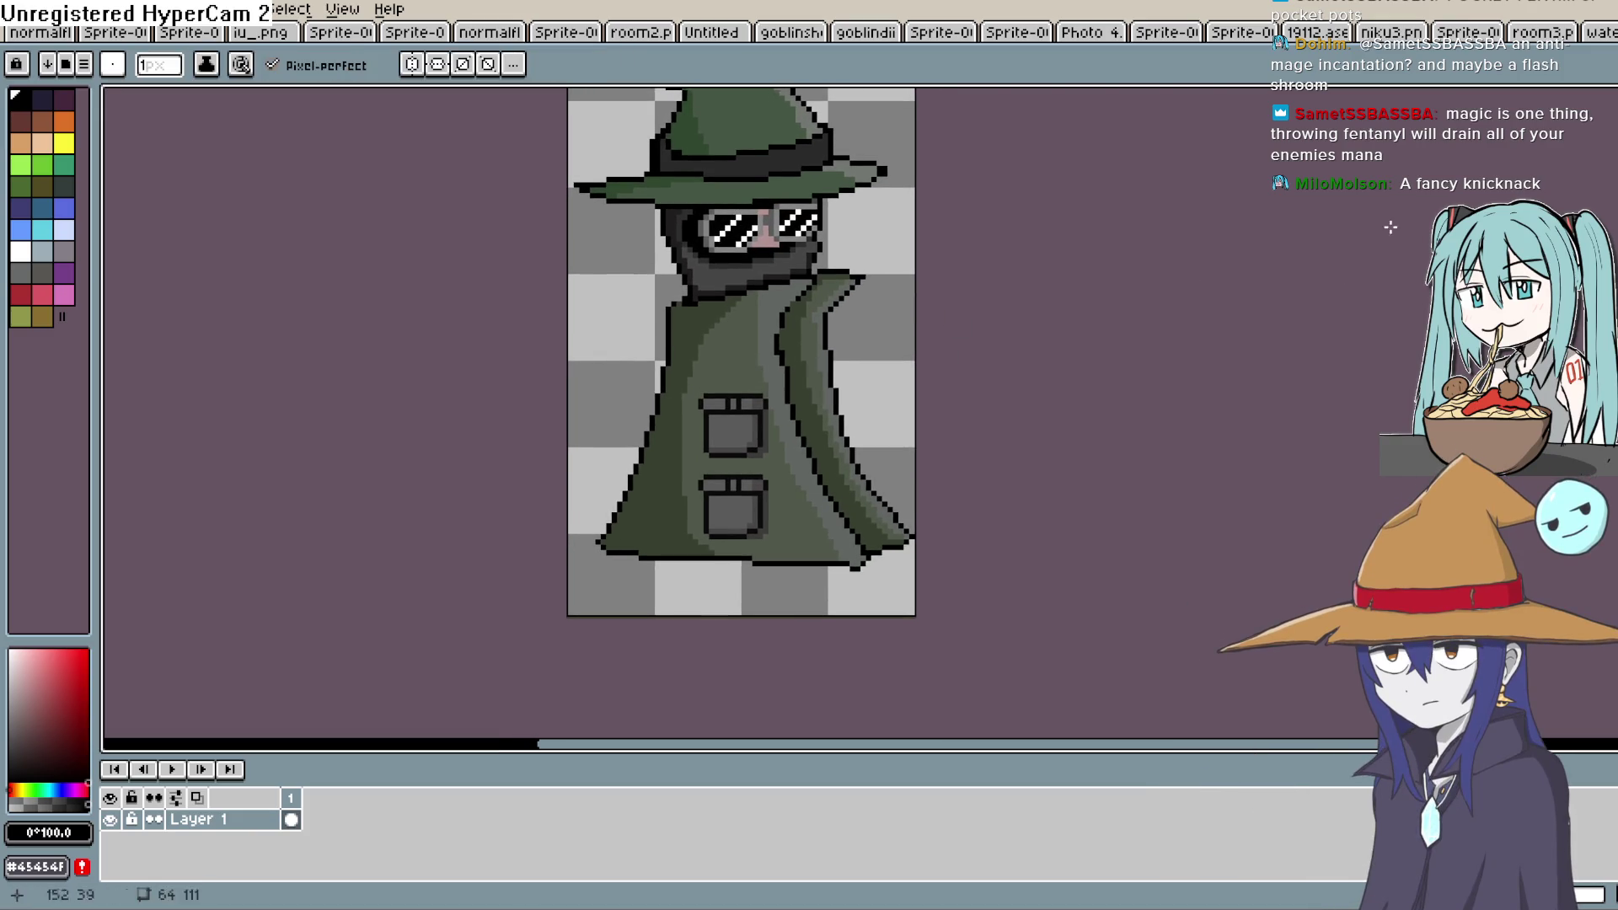
scroll(669, 574, "up", 2)
left_click_drag(1066, 542, 927, 518)
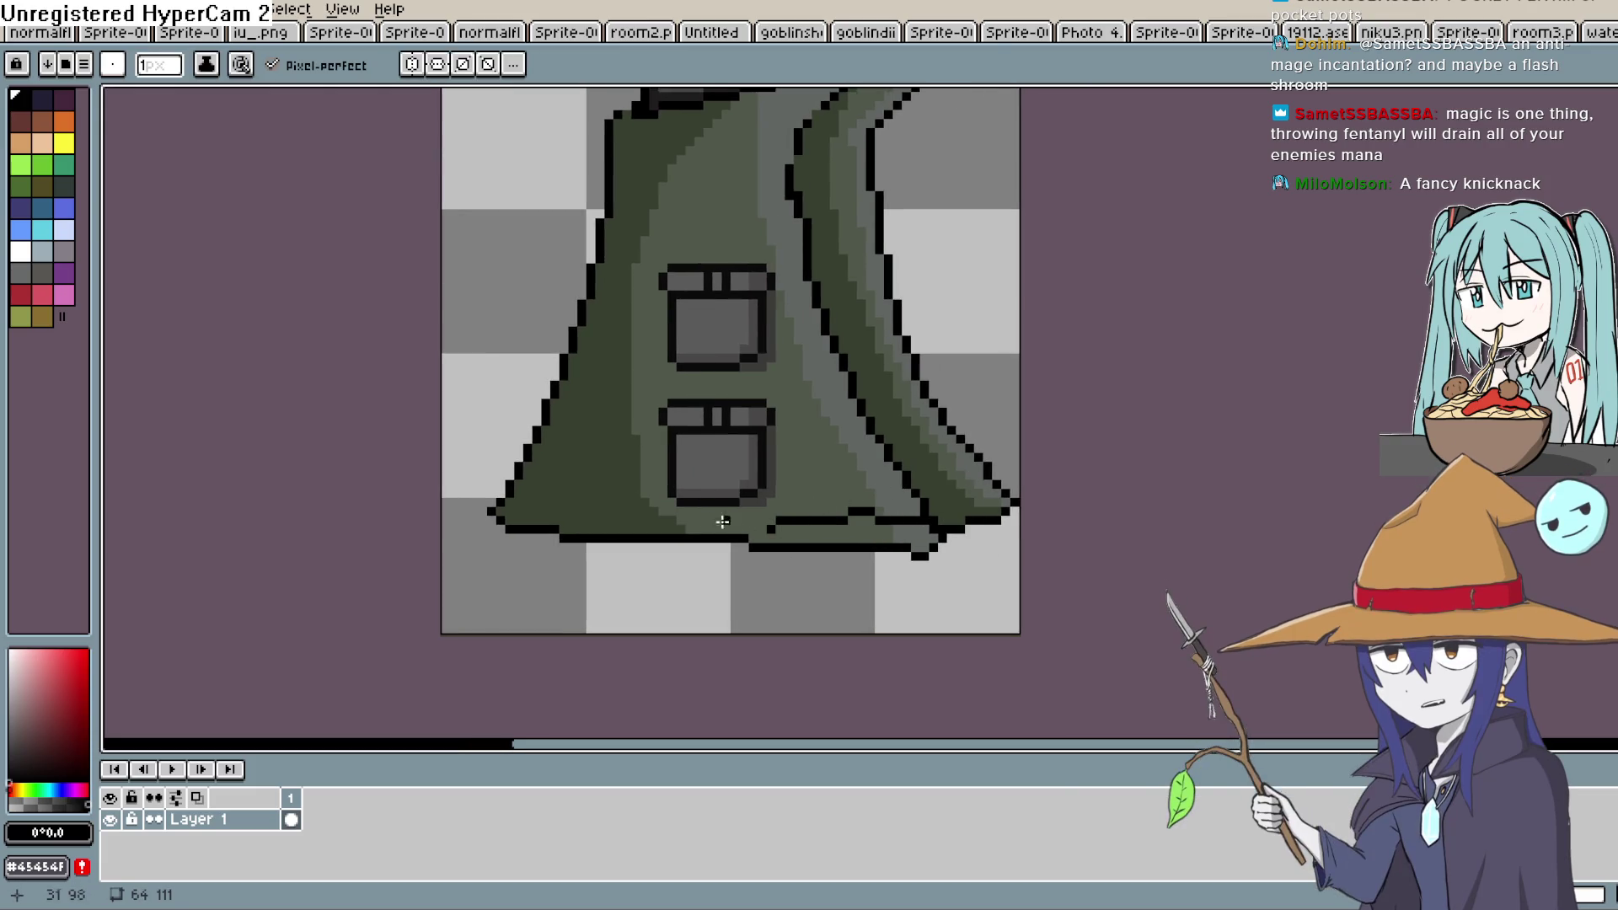
mouse_move(966, 481)
left_mouse_down()
mouse_move(939, 481)
mouse_move(777, 674)
left_mouse_up()
scroll(777, 674, "down", 3)
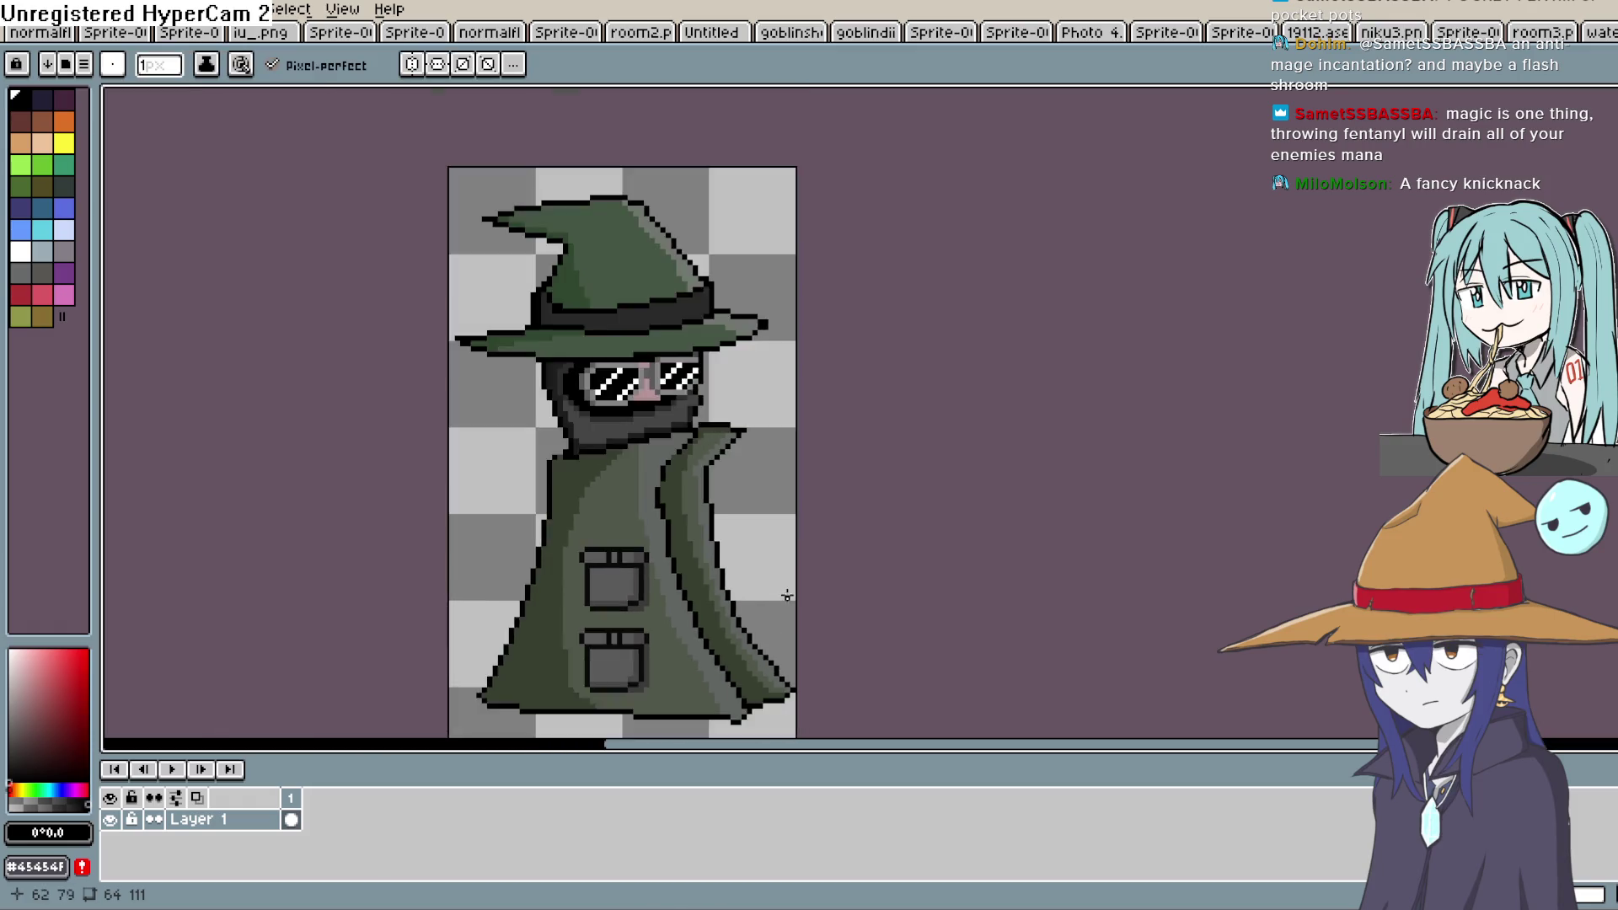
left_click_drag(776, 595, 787, 549)
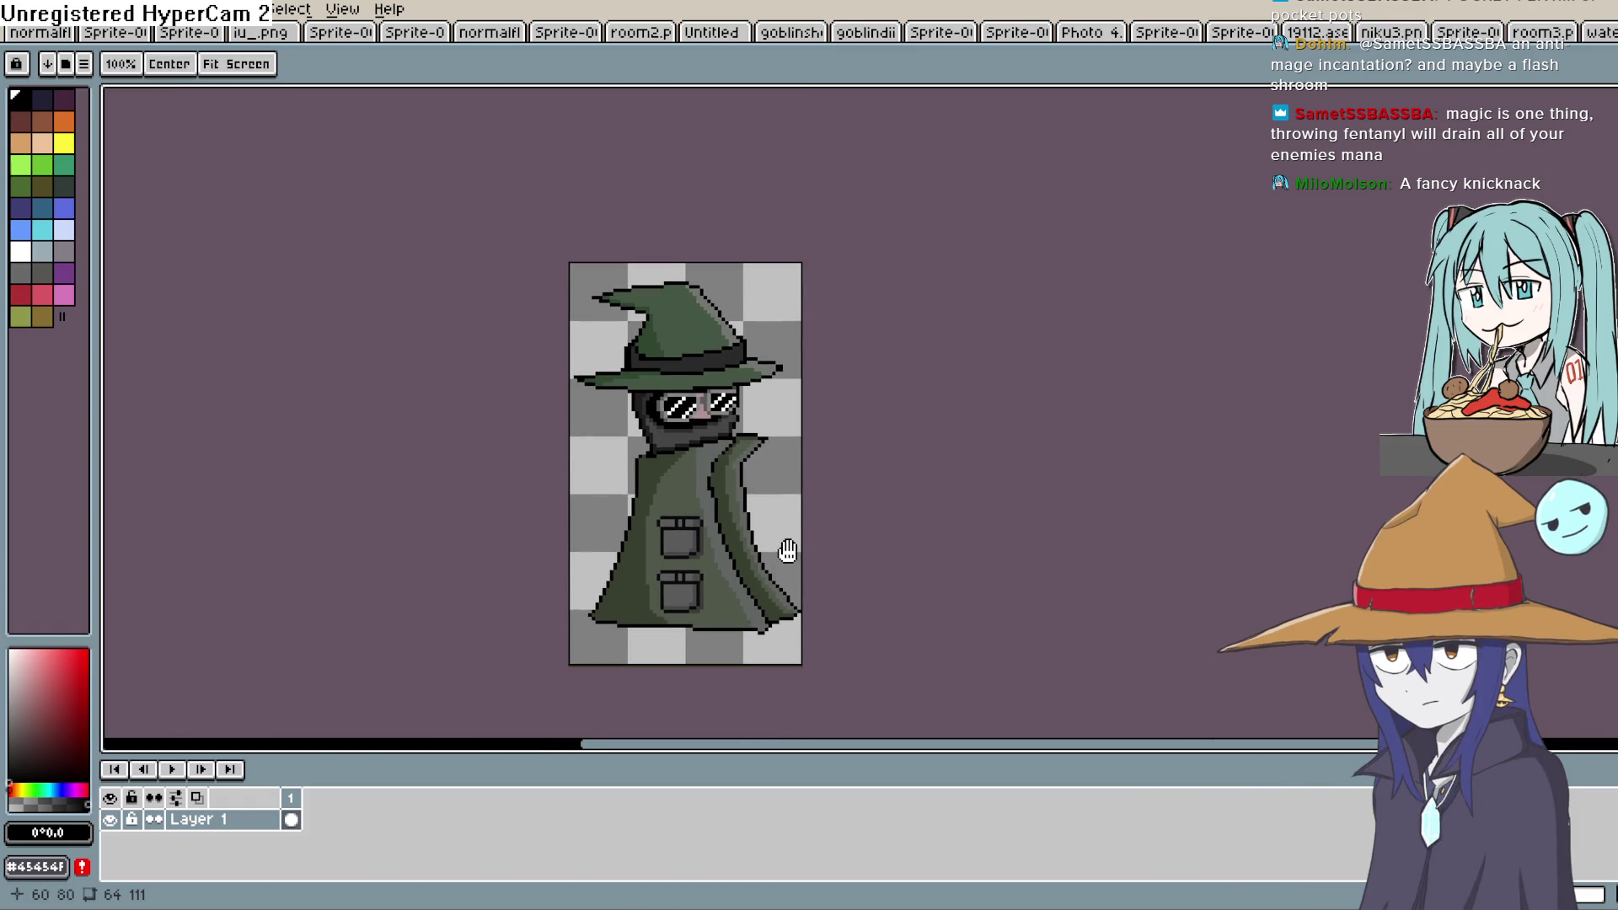
left_click_drag(914, 491, 932, 495)
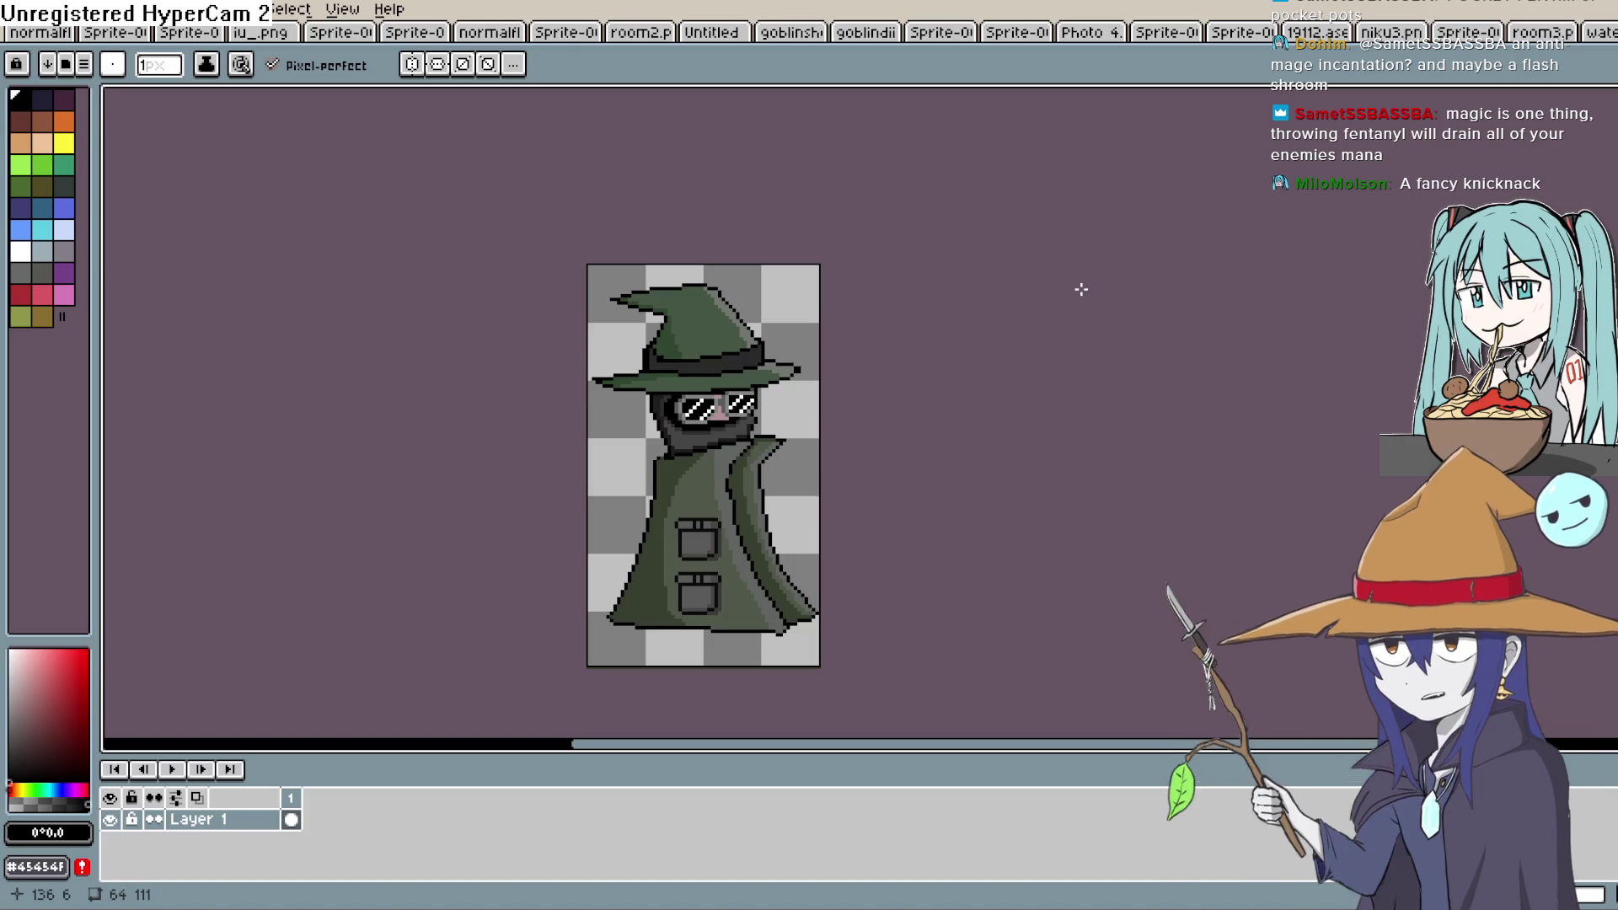
scroll(1082, 289, "up", 3)
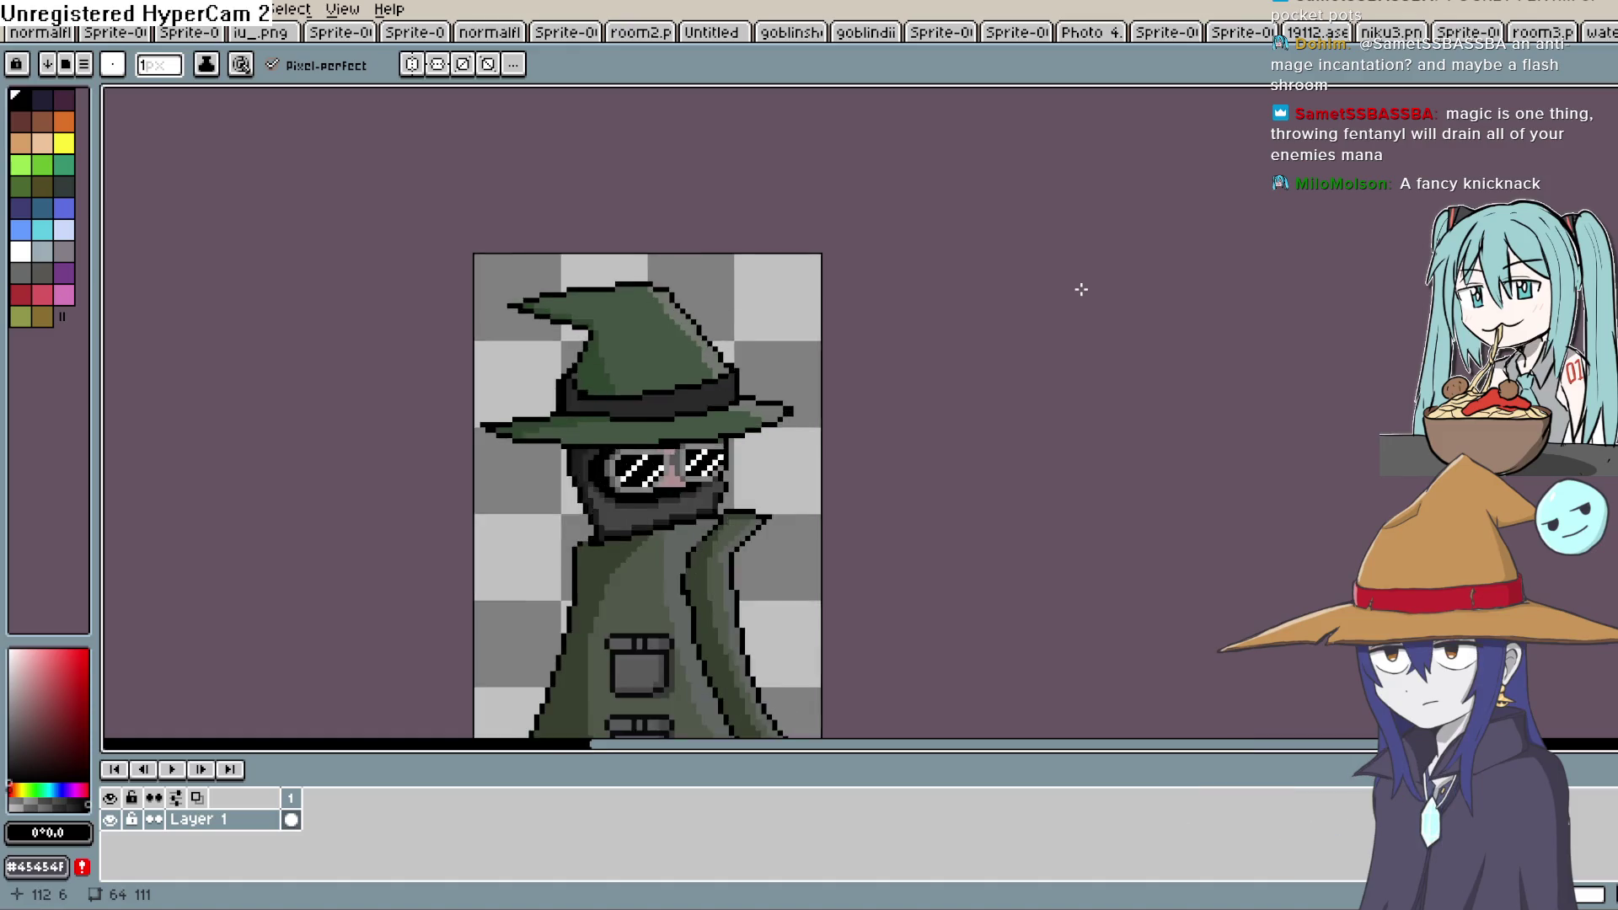
scroll(648, 590, "up", 1)
left_click_drag(649, 590, 623, 396)
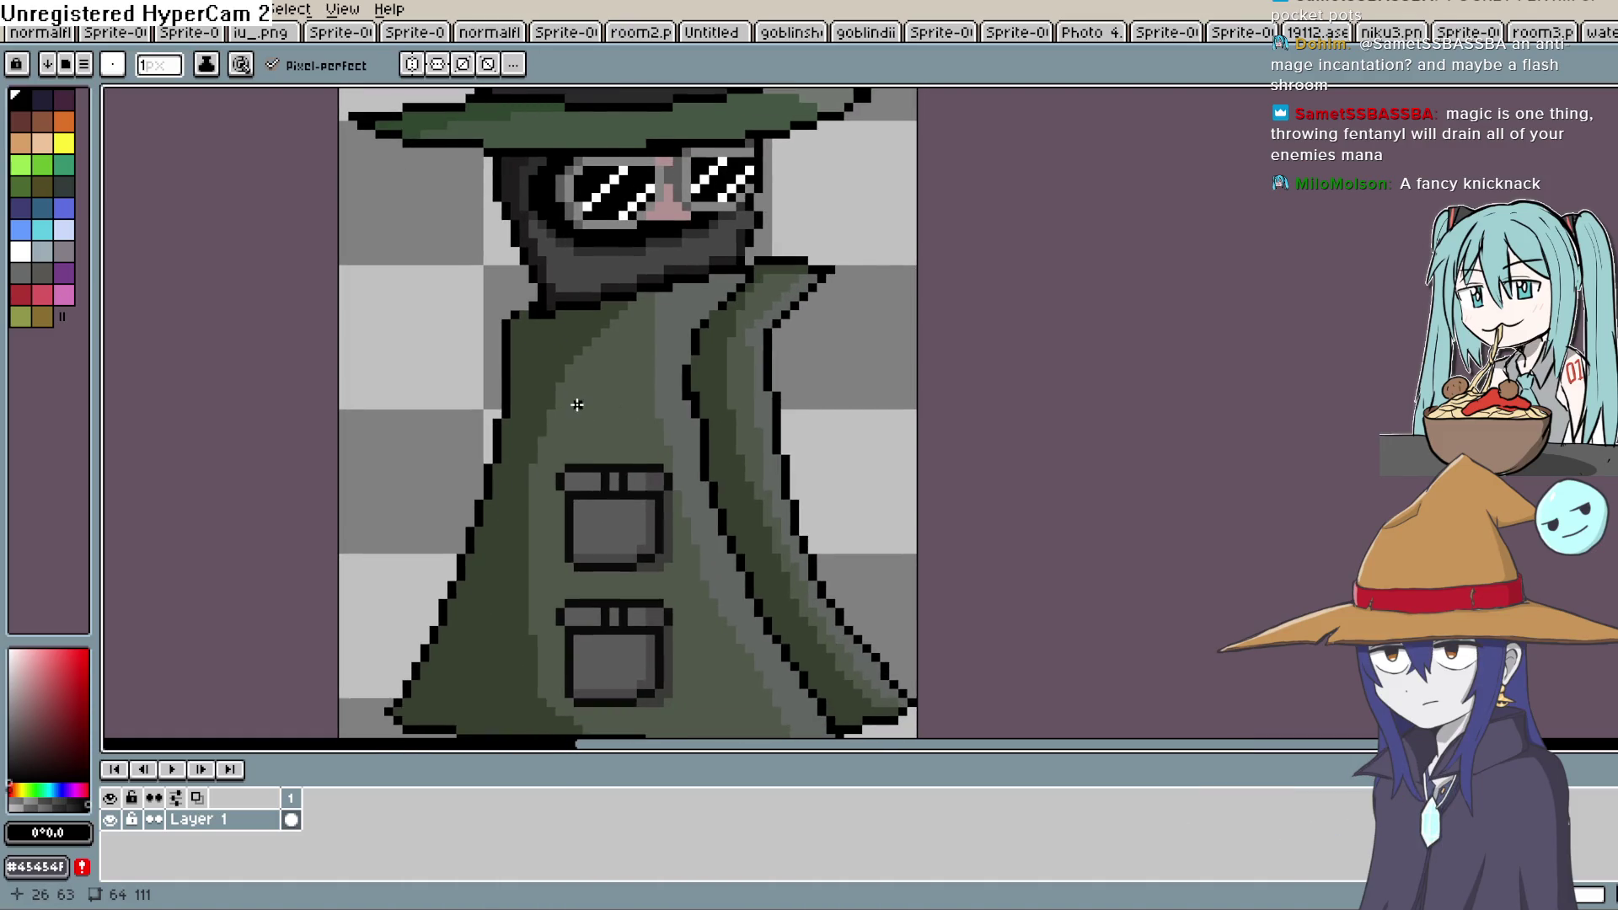
Shift the upper pocket up-left and fill the grey highlight beside it with coat green #505749
key("m")
left_click_drag(686, 478, 736, 405)
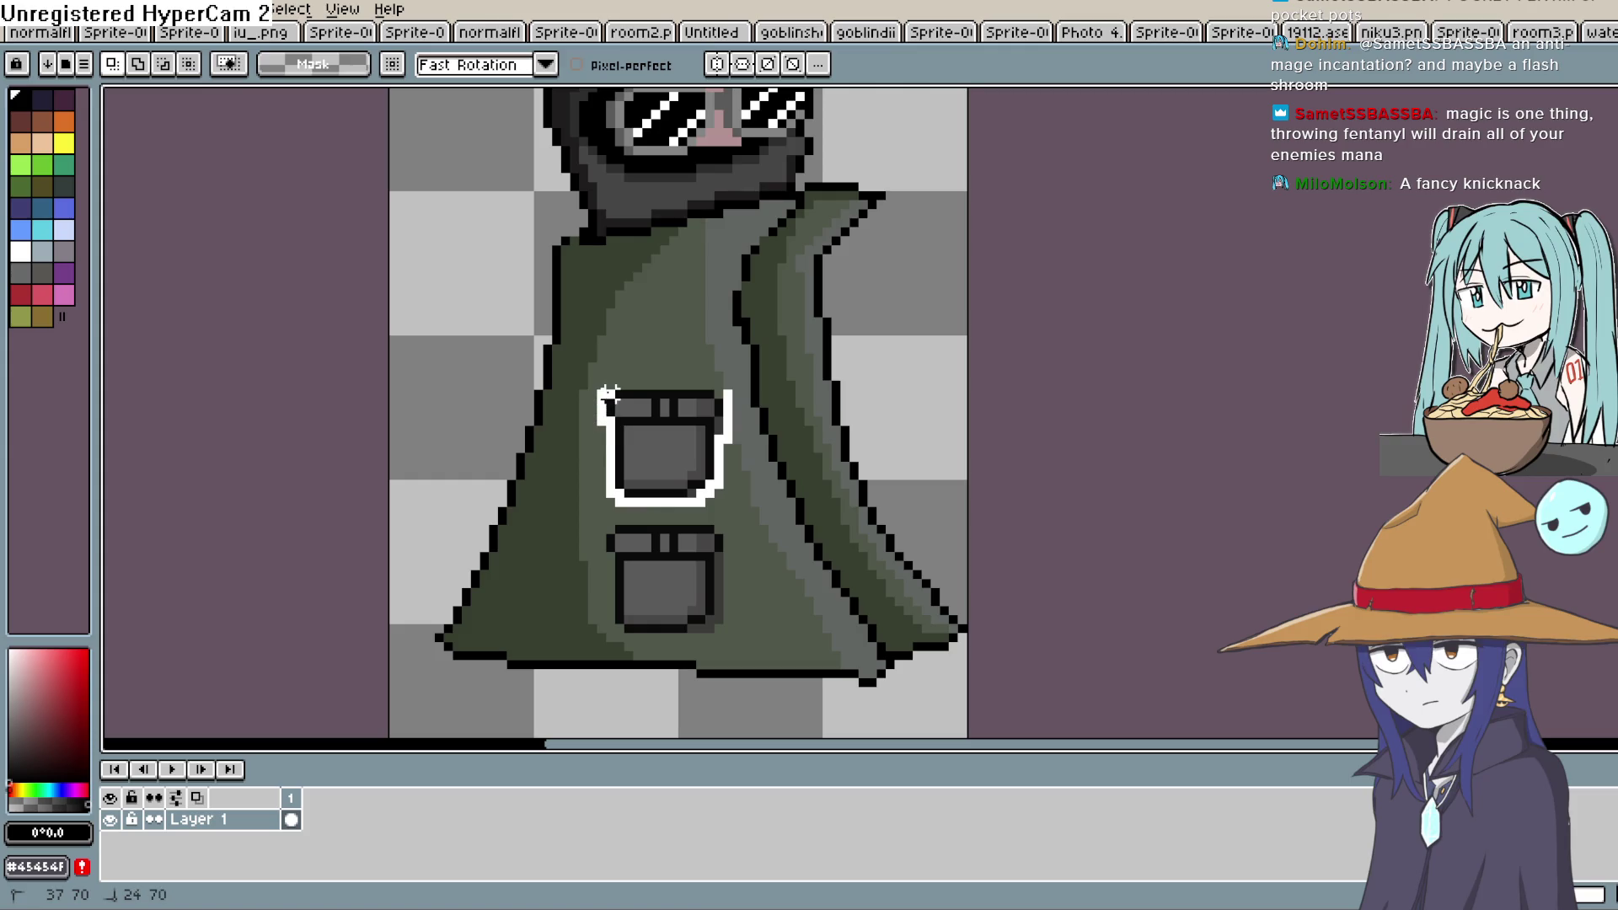
left_click_drag(712, 459, 679, 437)
key("g")
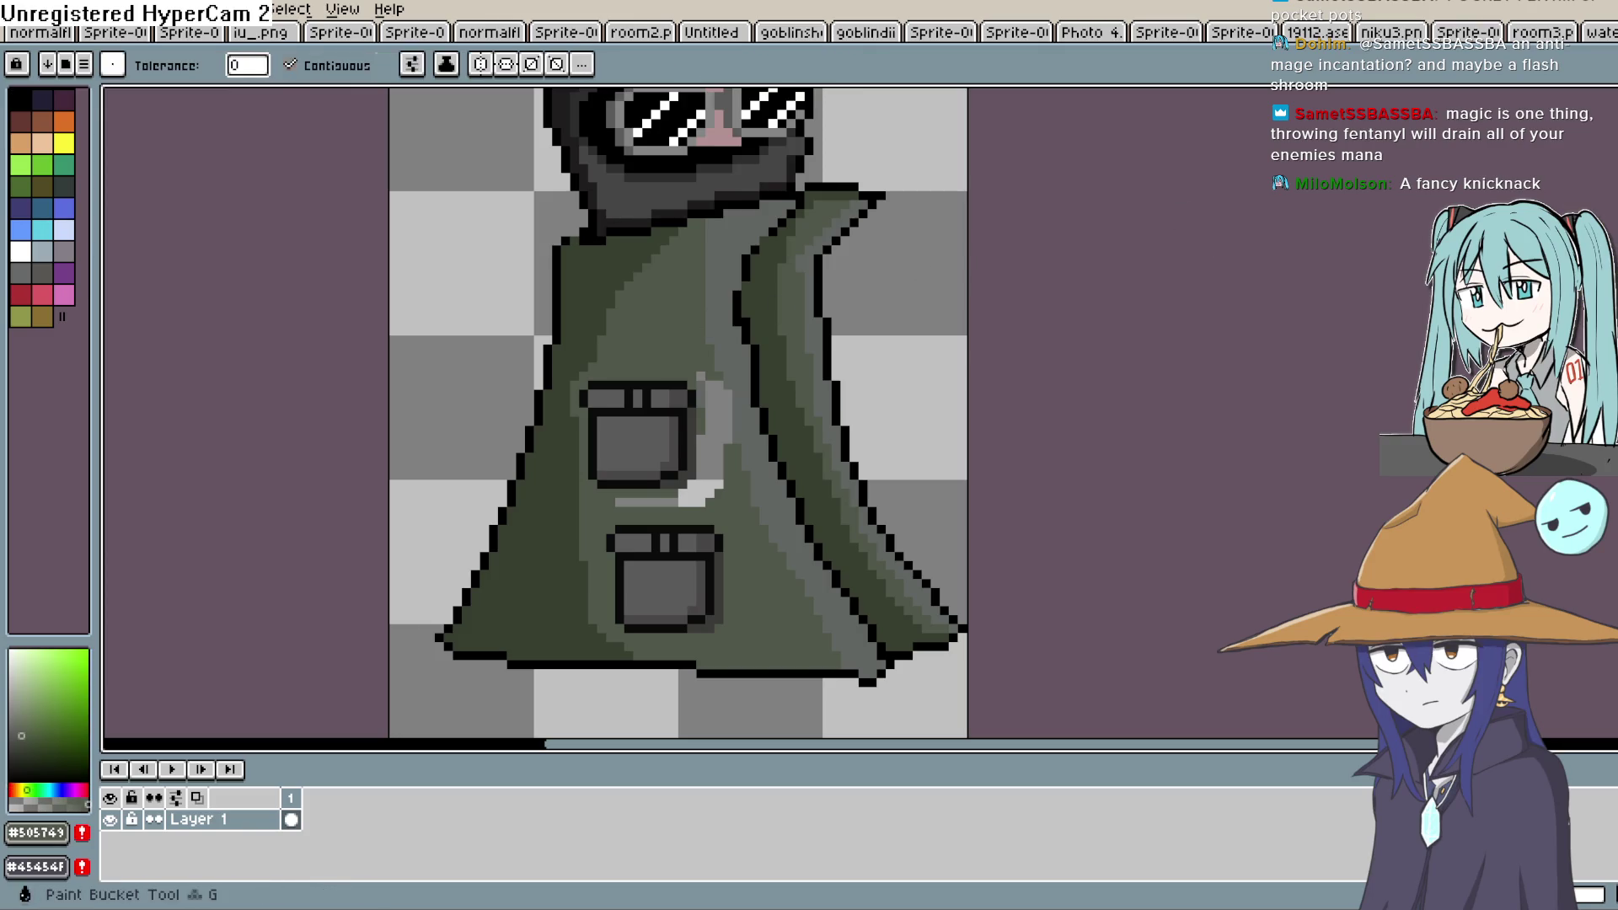
left_click(716, 449)
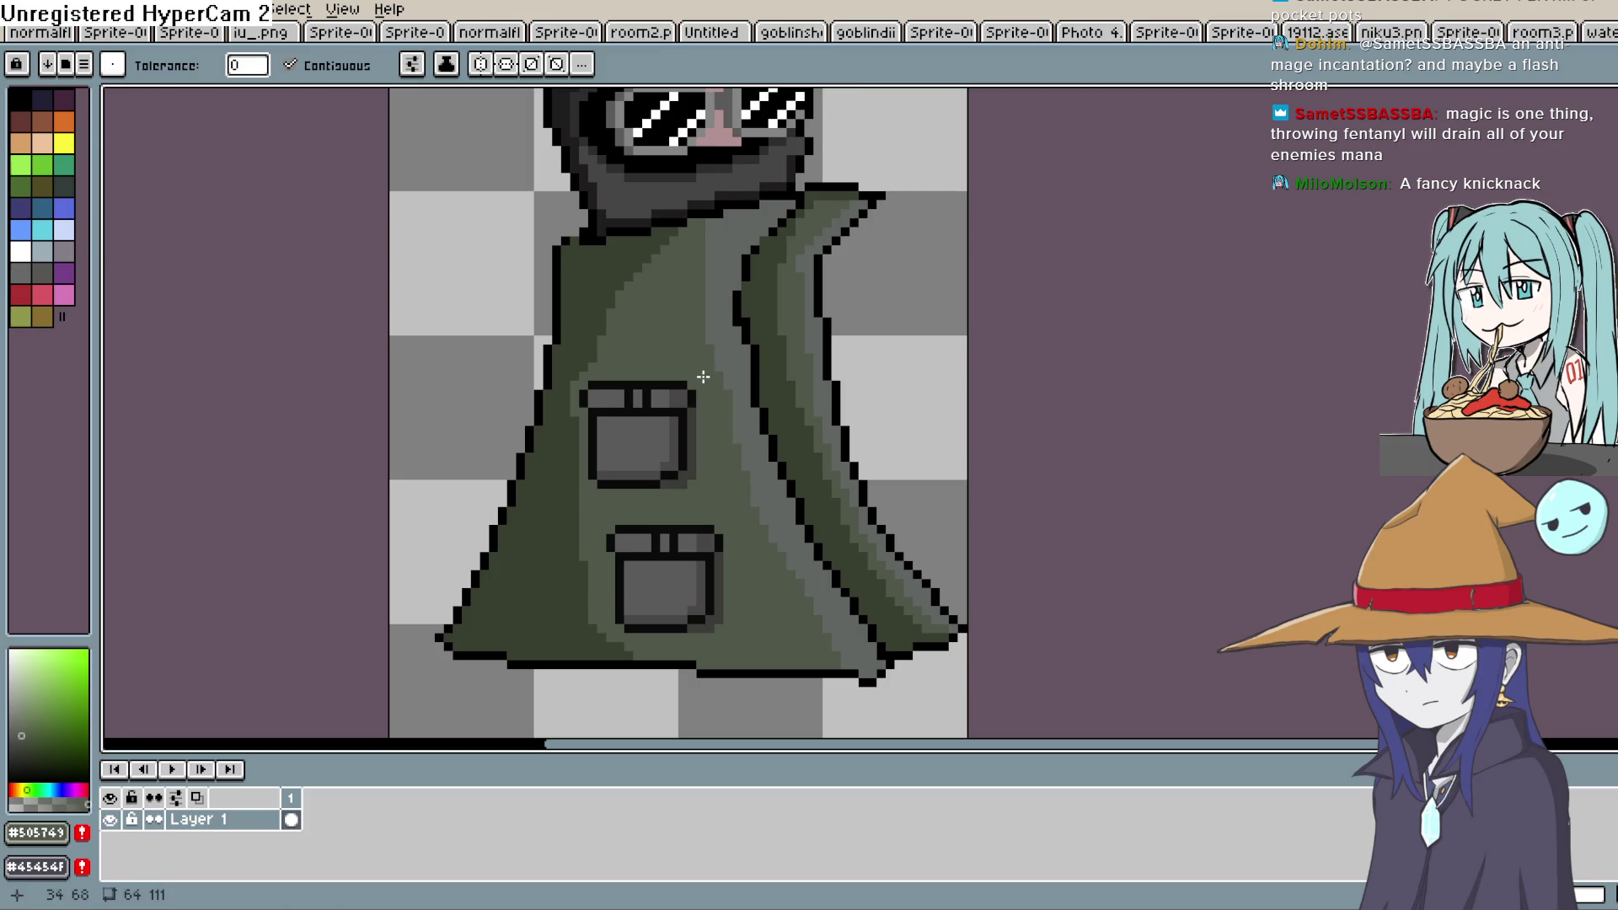
Sample dark green #373F2F and shade the left edges of both pockets with it
scroll(849, 387, "up", 1)
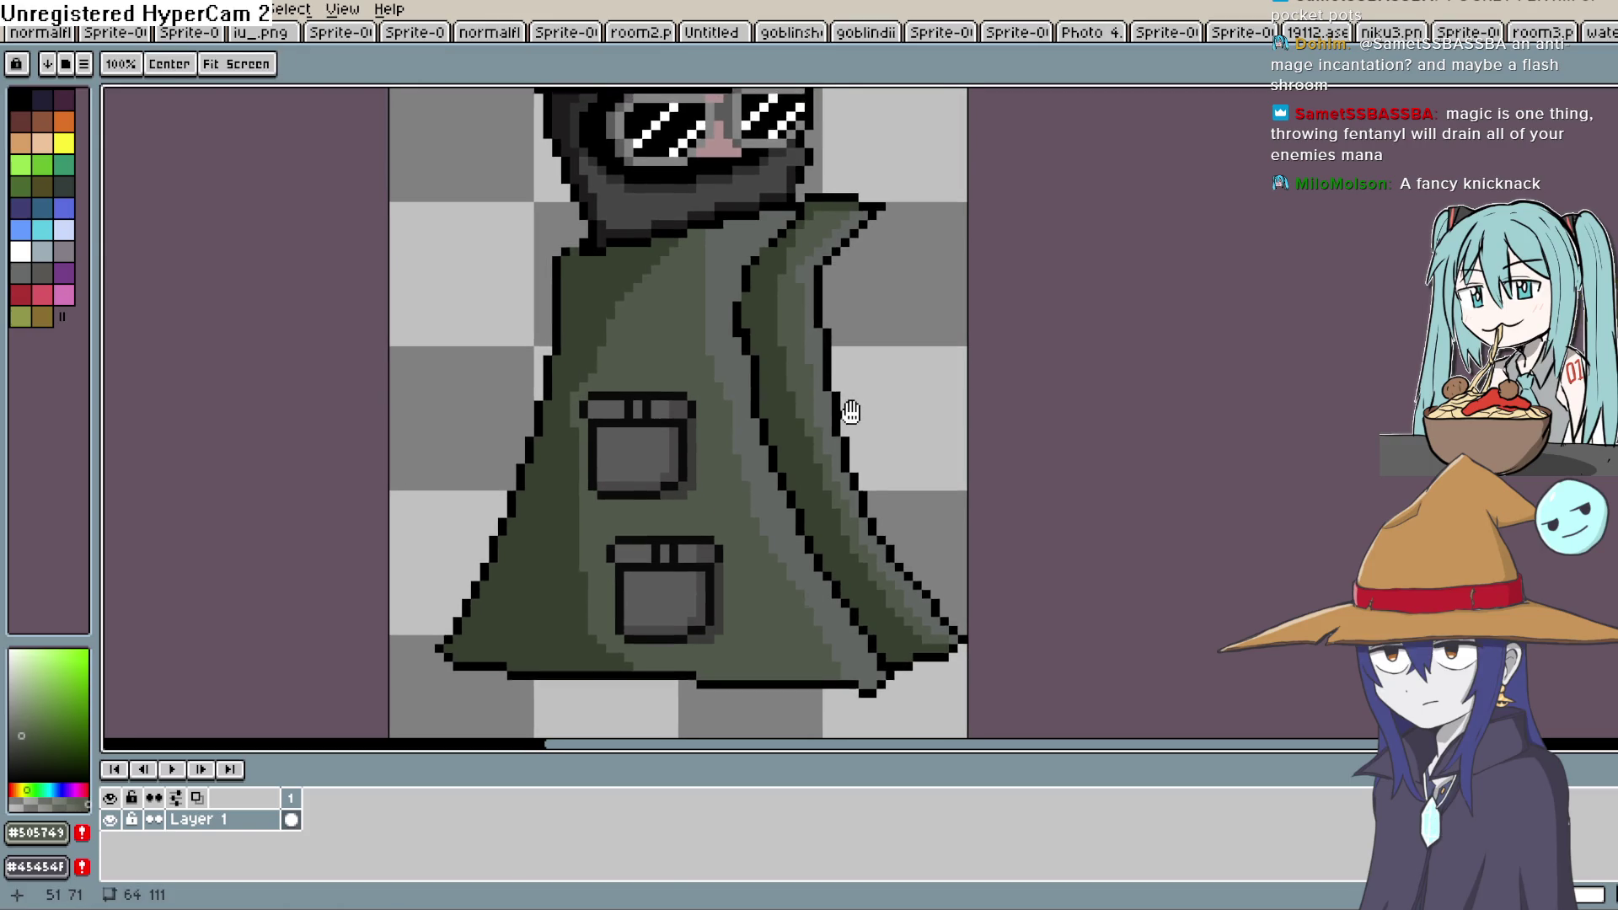
key("b")
key("i")
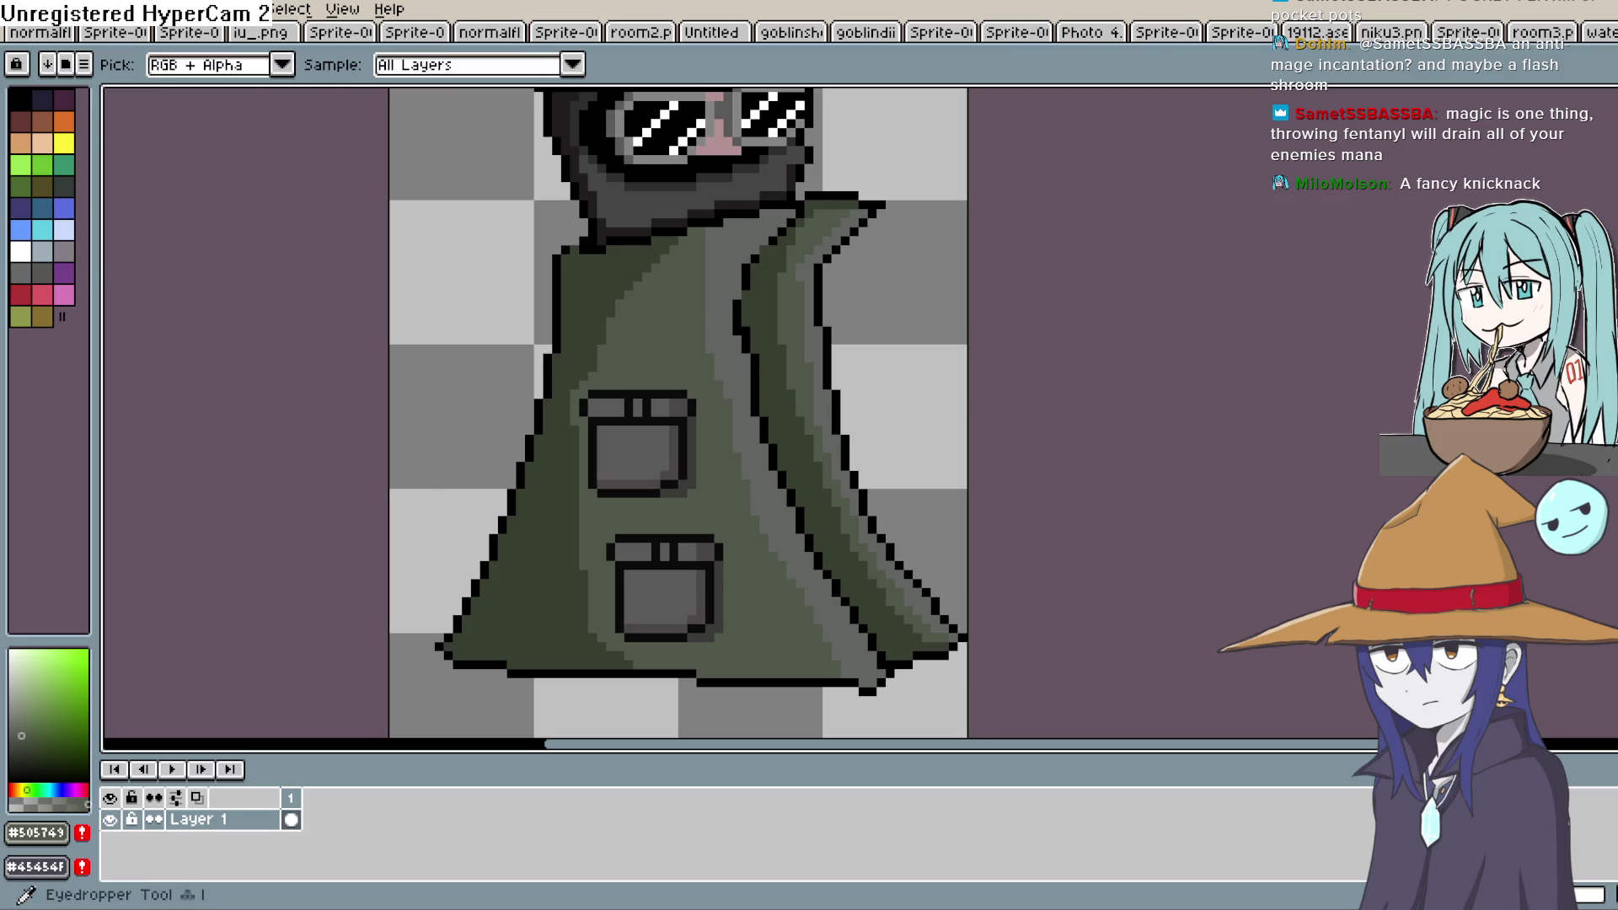
left_click(592, 340, "alt")
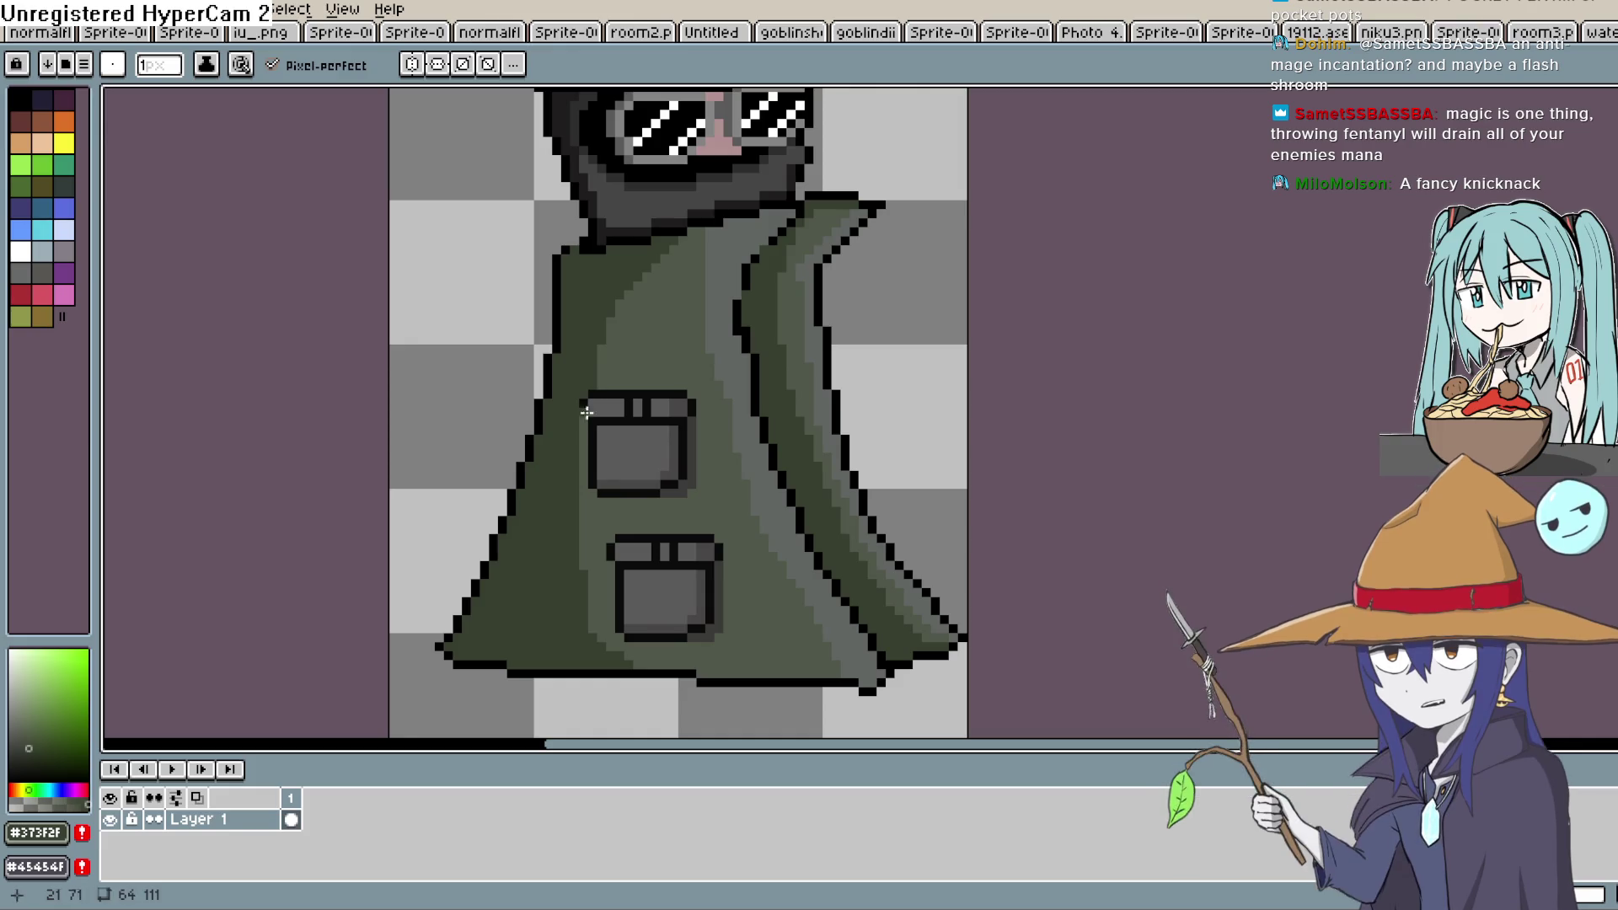
left_click_drag(584, 497, 582, 425)
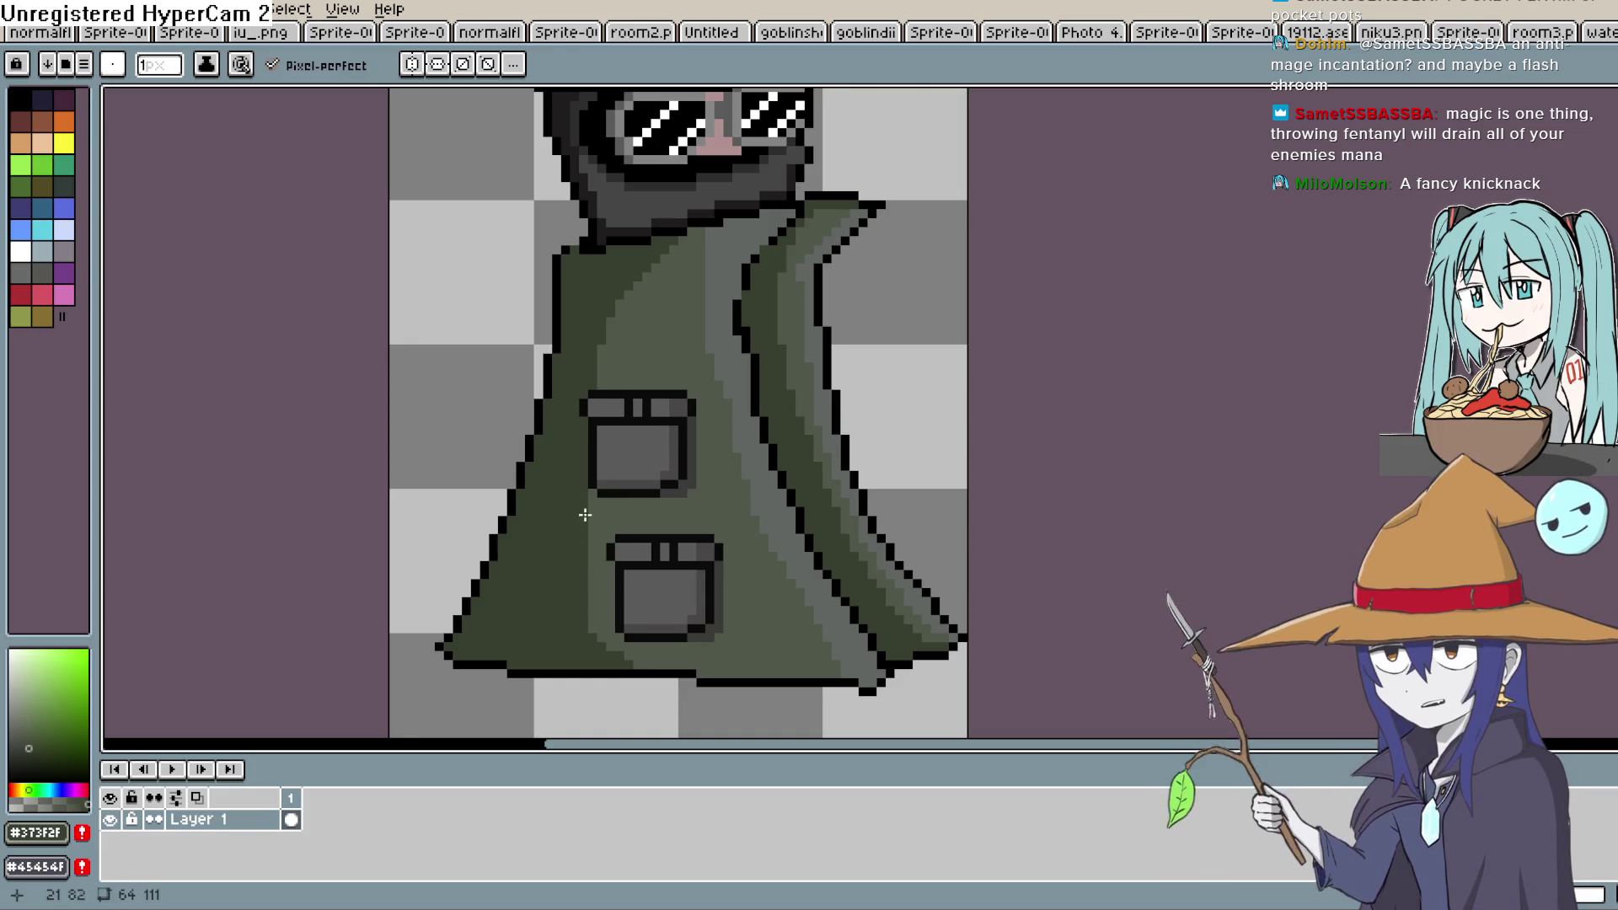
left_click_drag(588, 538, 594, 619)
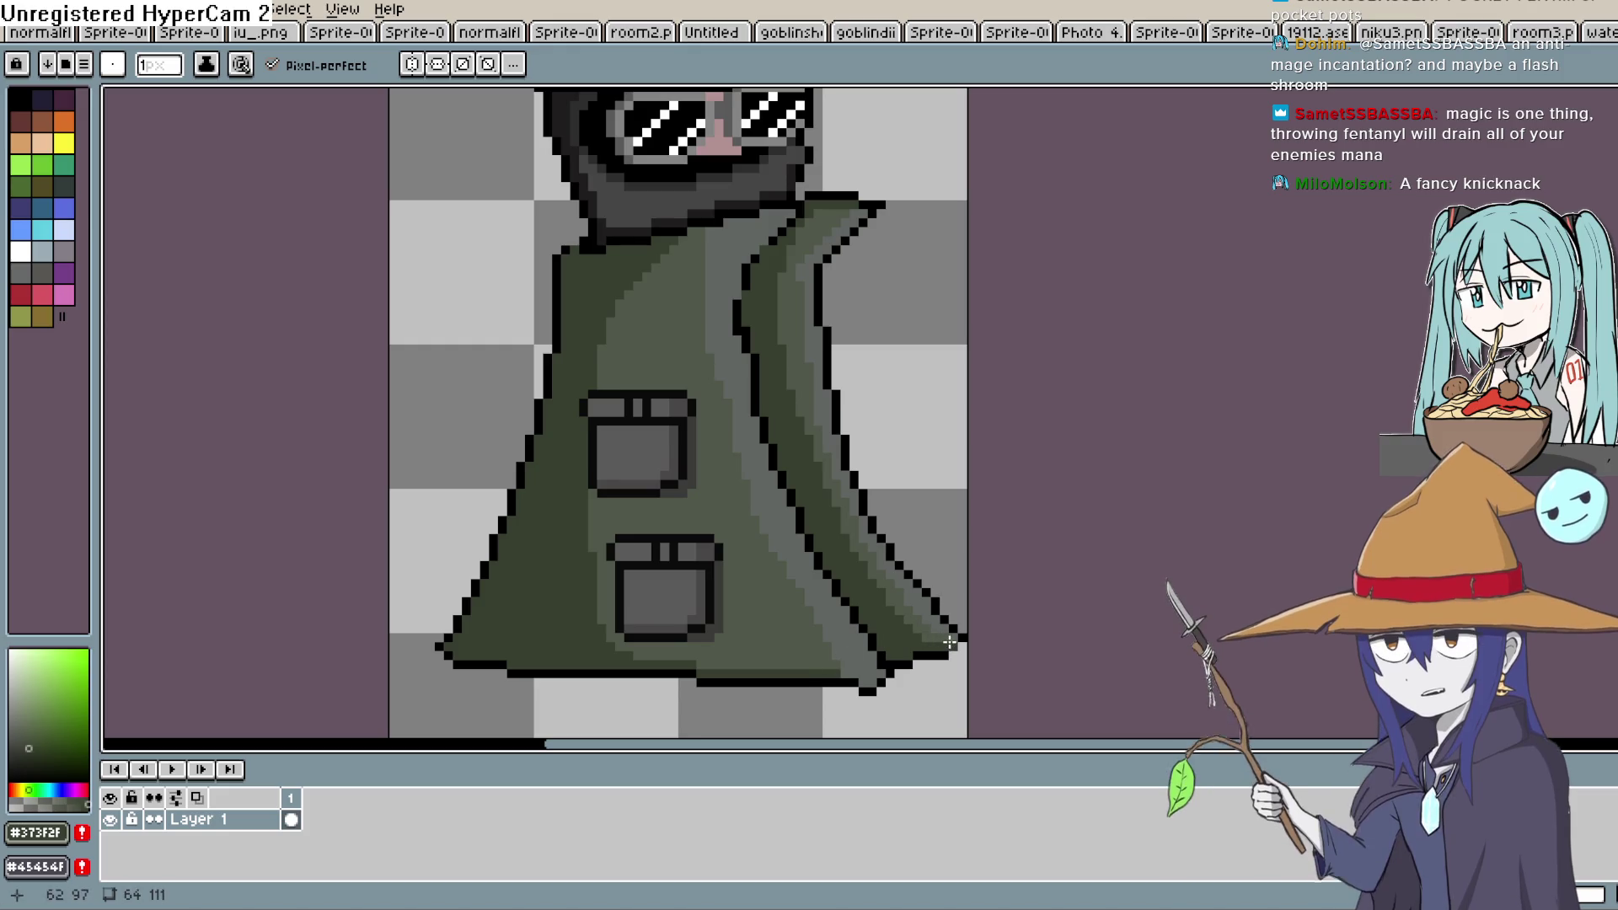
scroll(969, 590, "down", 4)
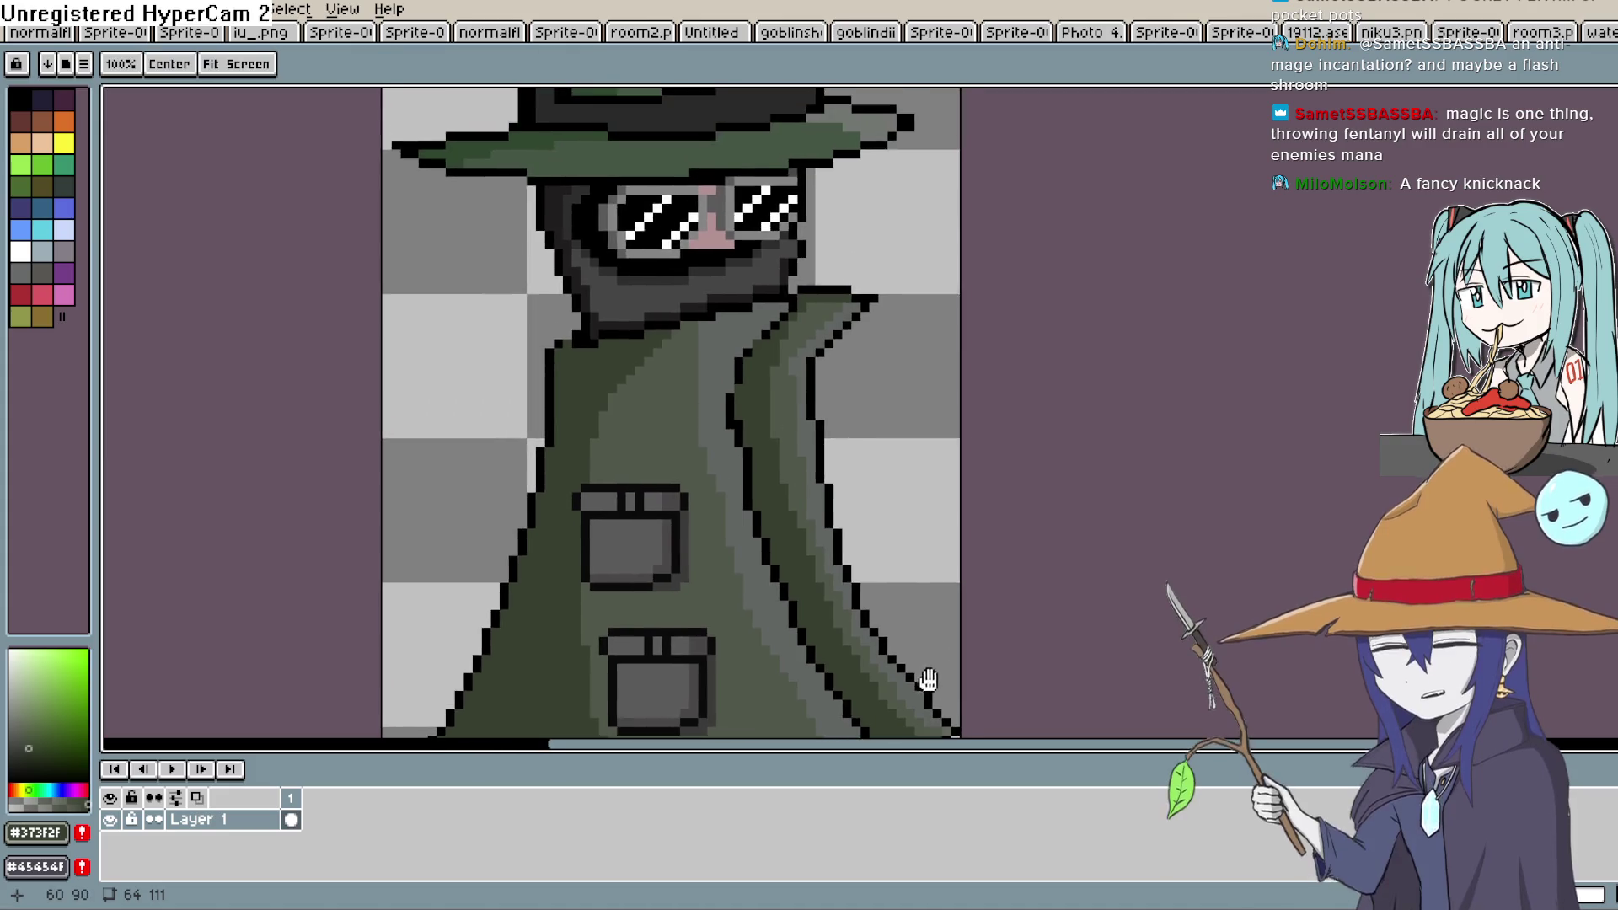
key("space")
mouse_move(924, 621)
left_mouse_down()
mouse_move(788, 525)
mouse_move(792, 496)
mouse_move(797, 513)
left_mouse_up()
scroll(809, 506, "up", 1)
Export the wizard sprite as Sprite-0011.png
left_click(21, 10)
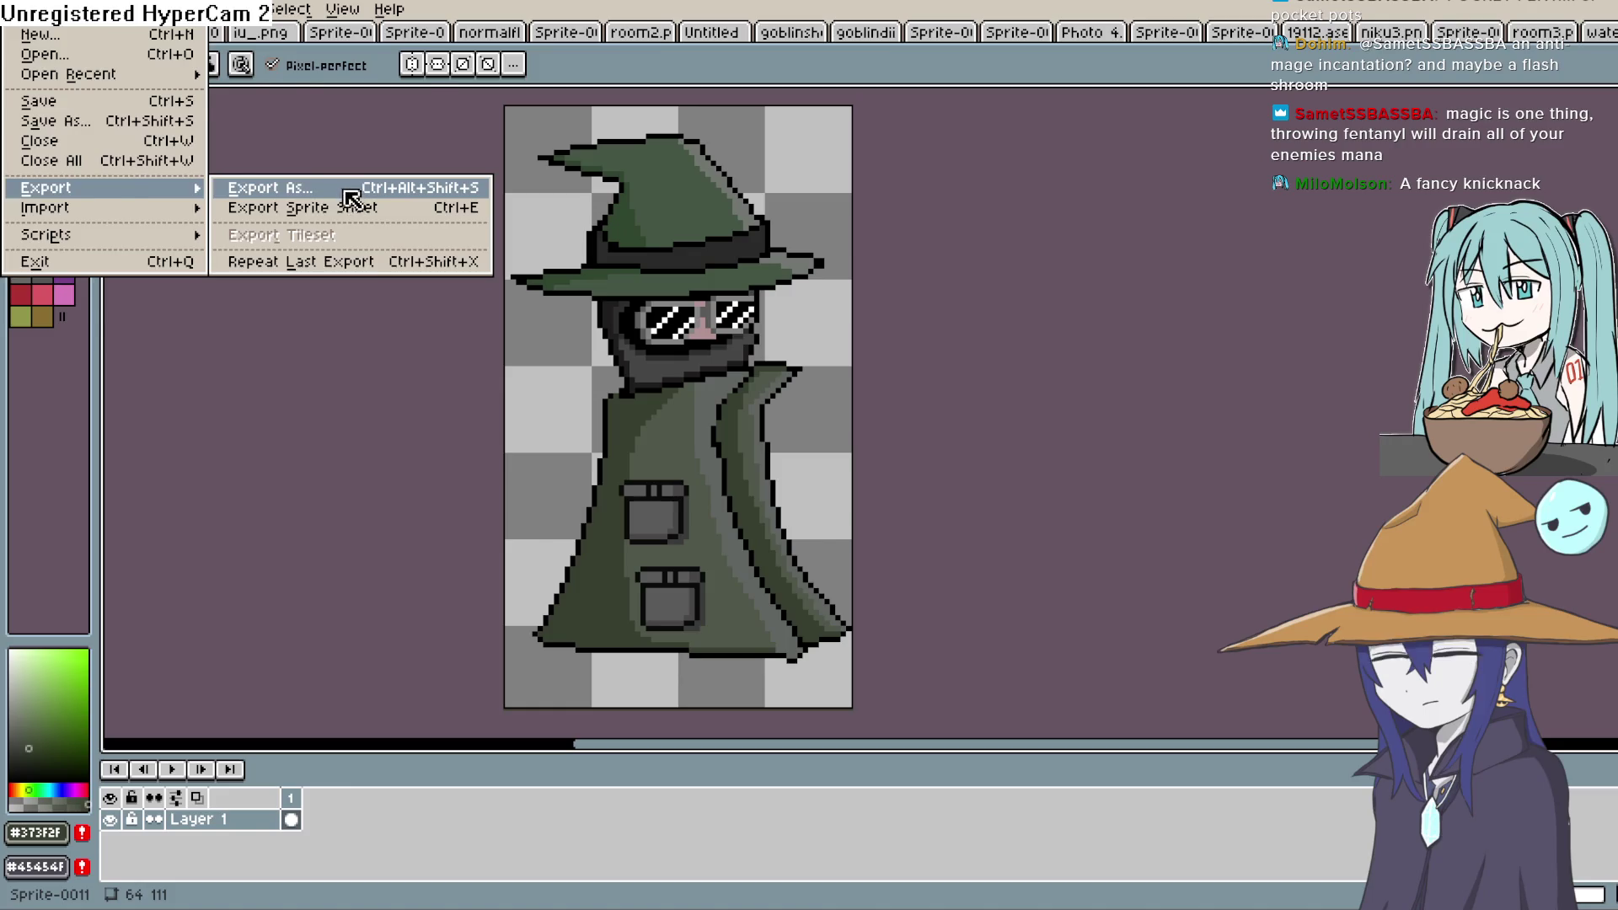
left_click(350, 189)
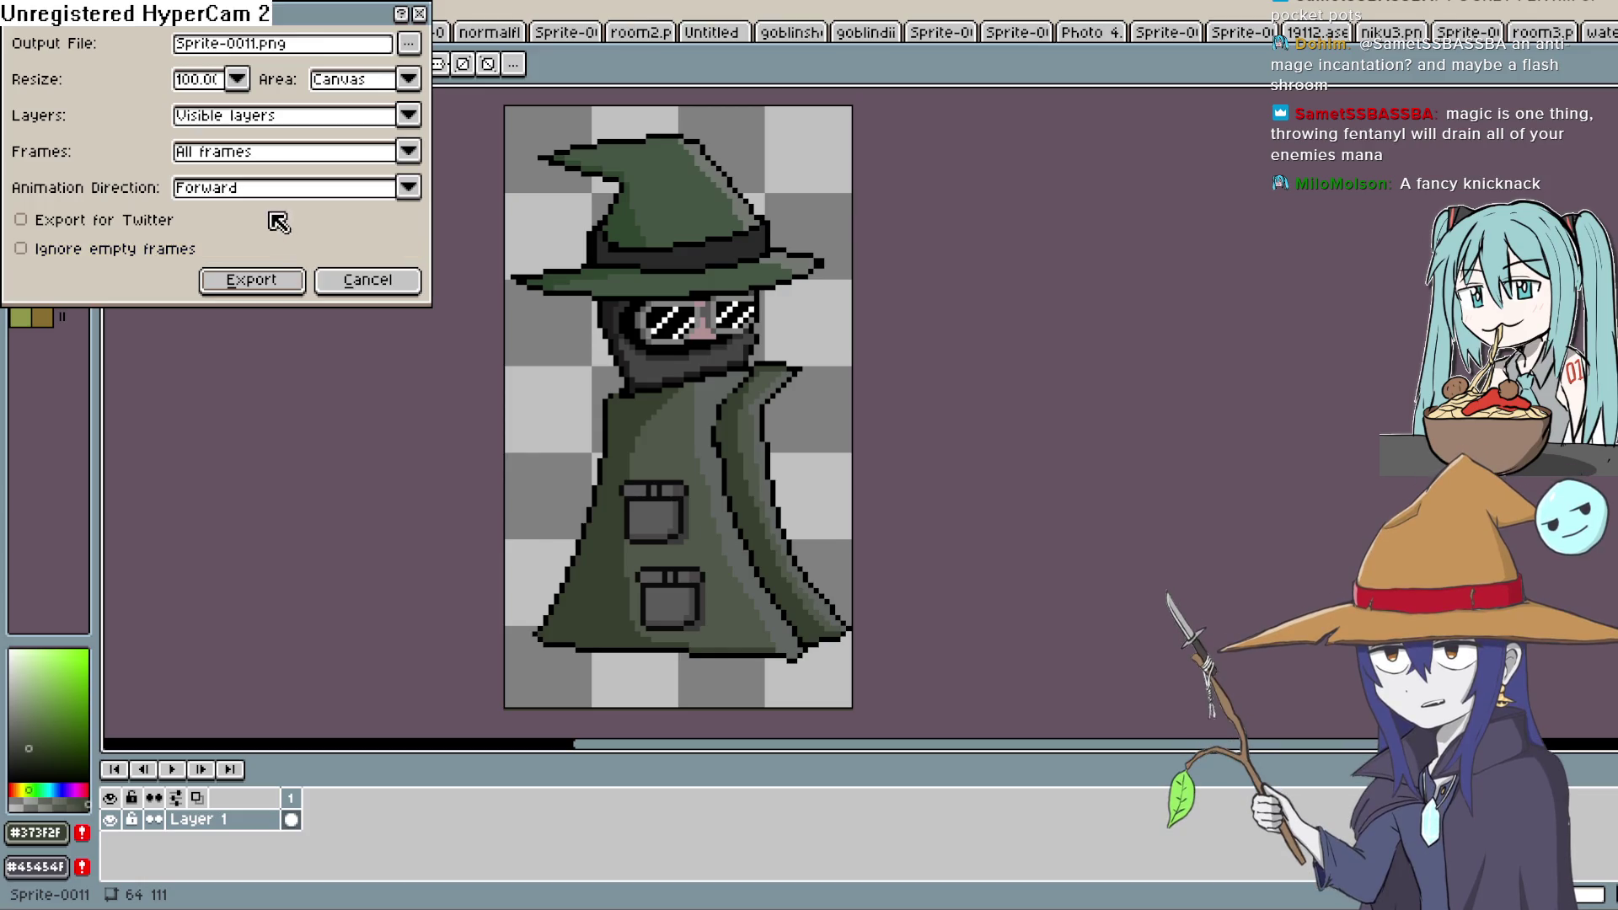
left_click(290, 278)
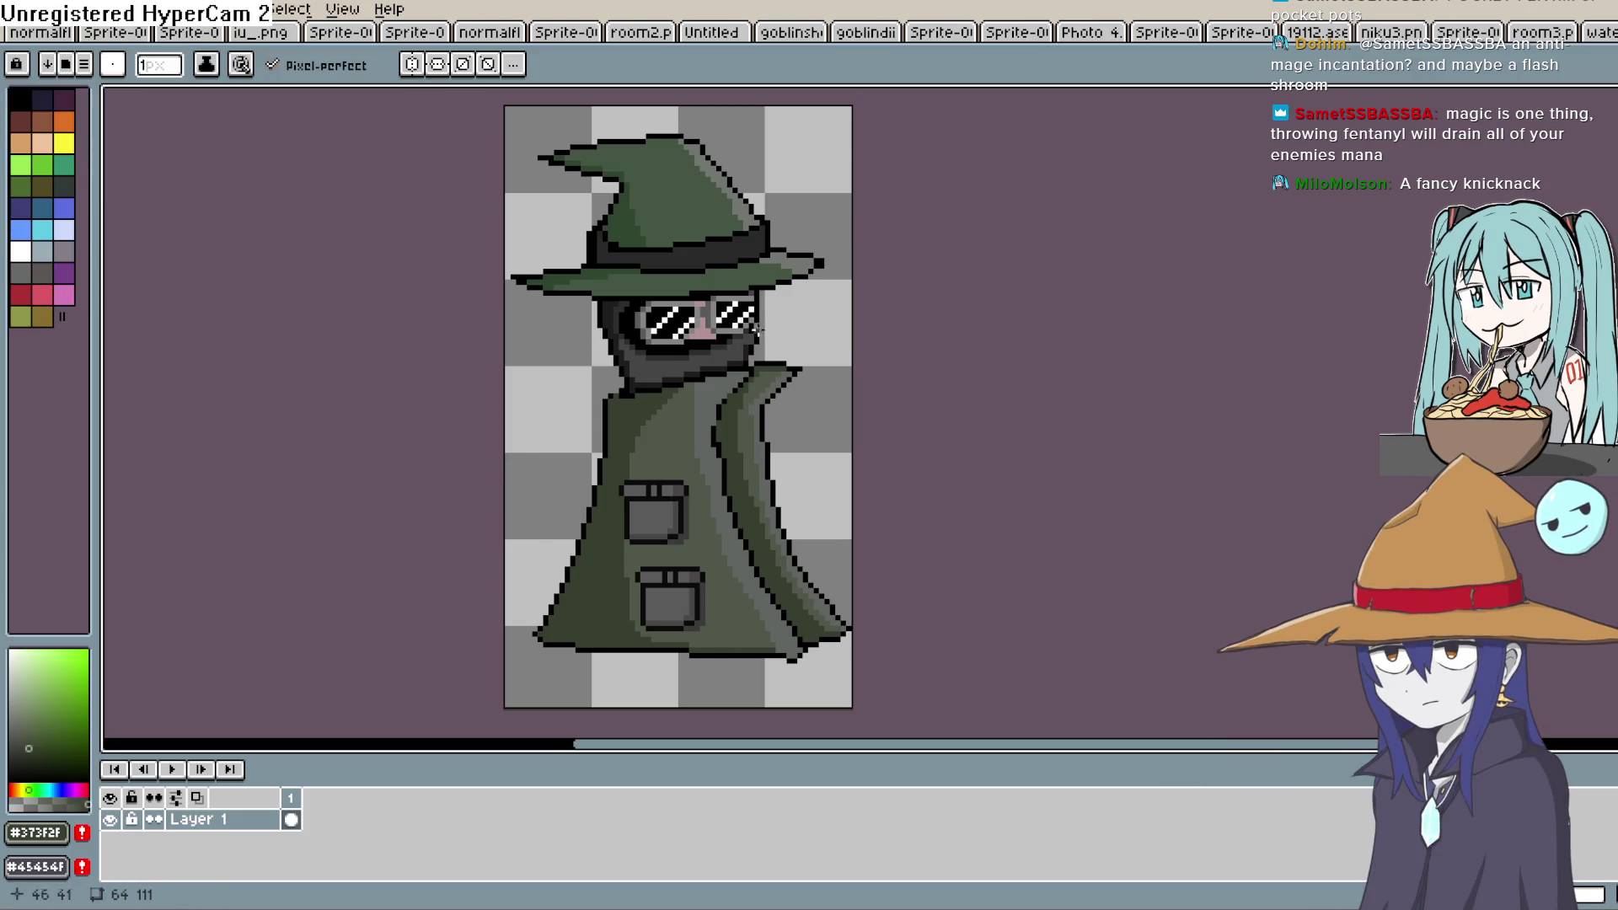
Dismiss the New Sprite dialog without creating a sprite, and restore then re-maximize the window
left_click(14, 9)
left_click(25, 34)
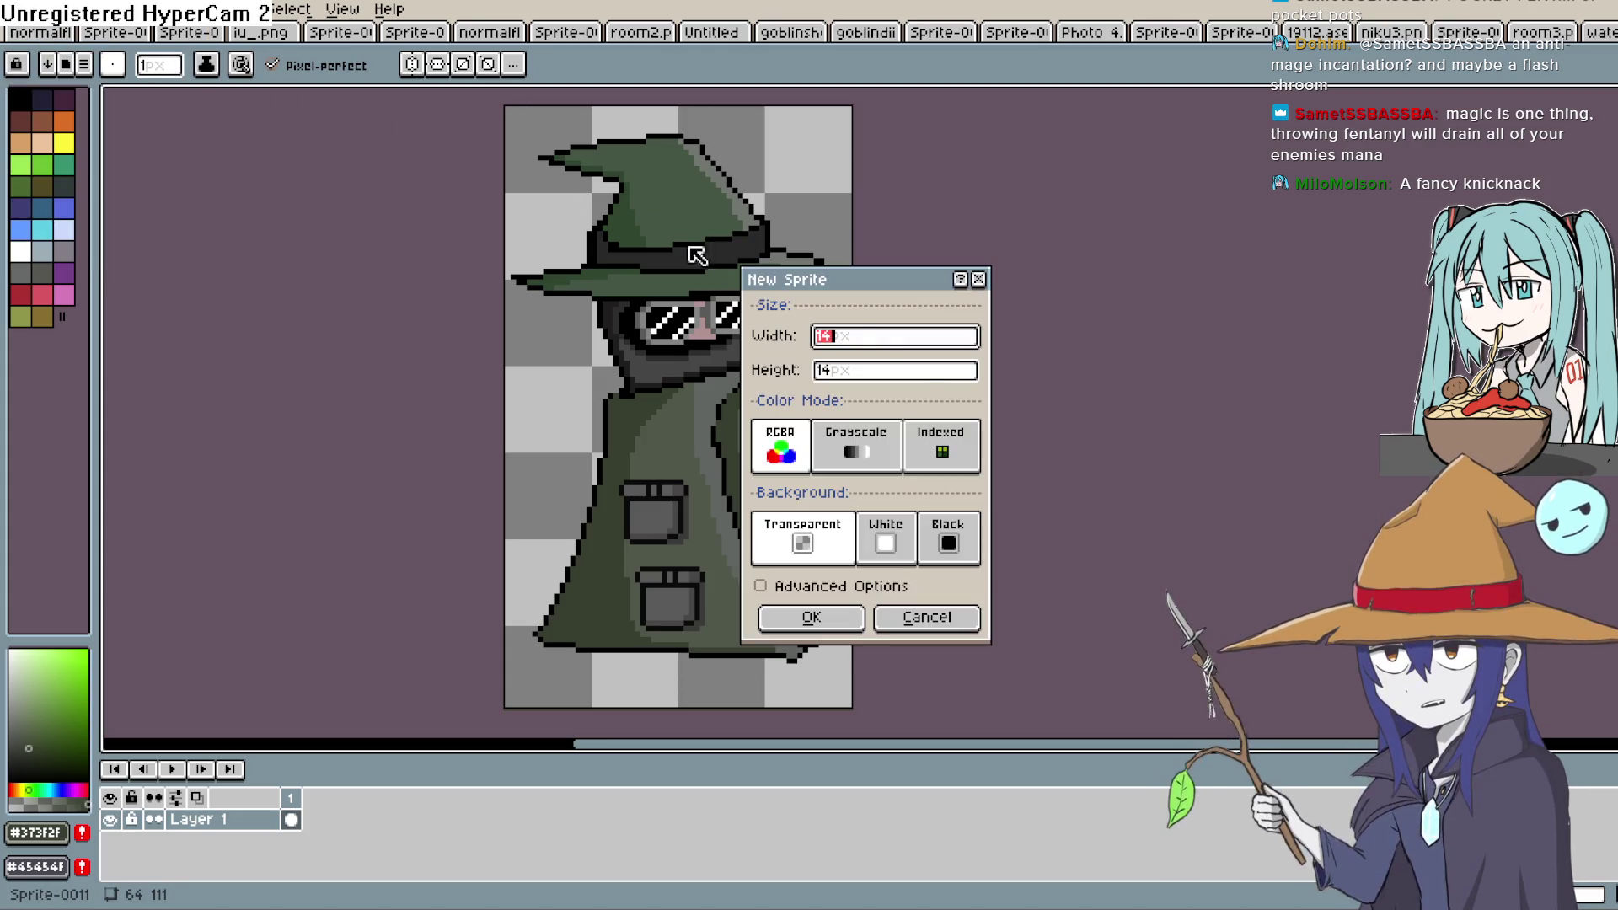
left_click(922, 617)
double_click(496, 5)
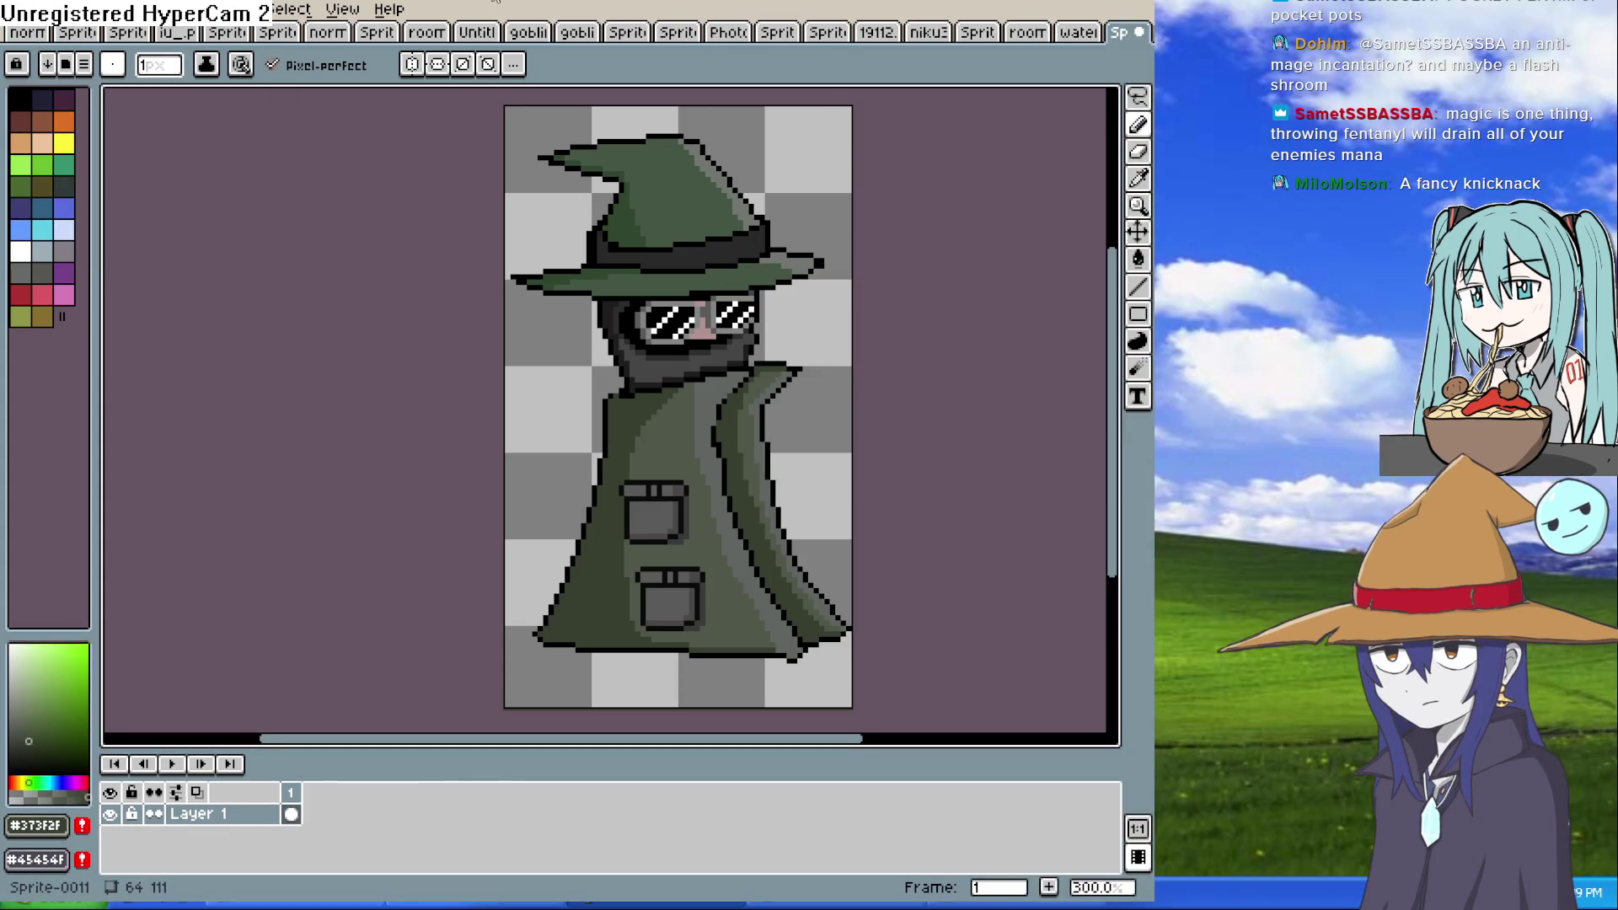
double_click(530, 4)
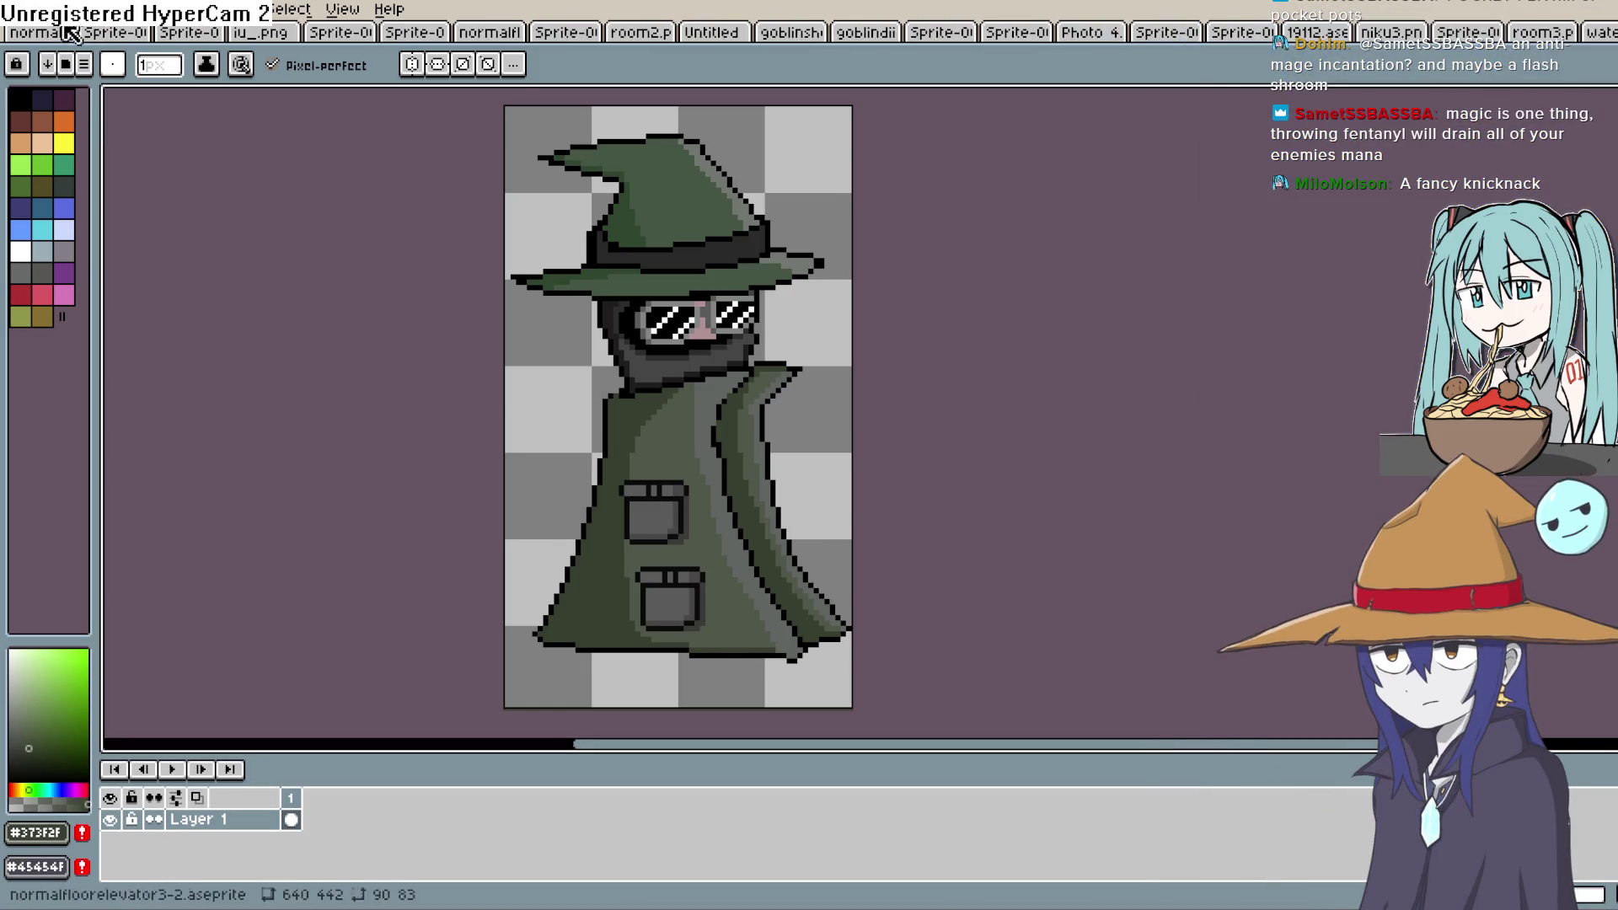
Reopen the export dialog, review the output path choices, cancel, and return to Construct 3
left_click(18, 9)
mouse_move(193, 188)
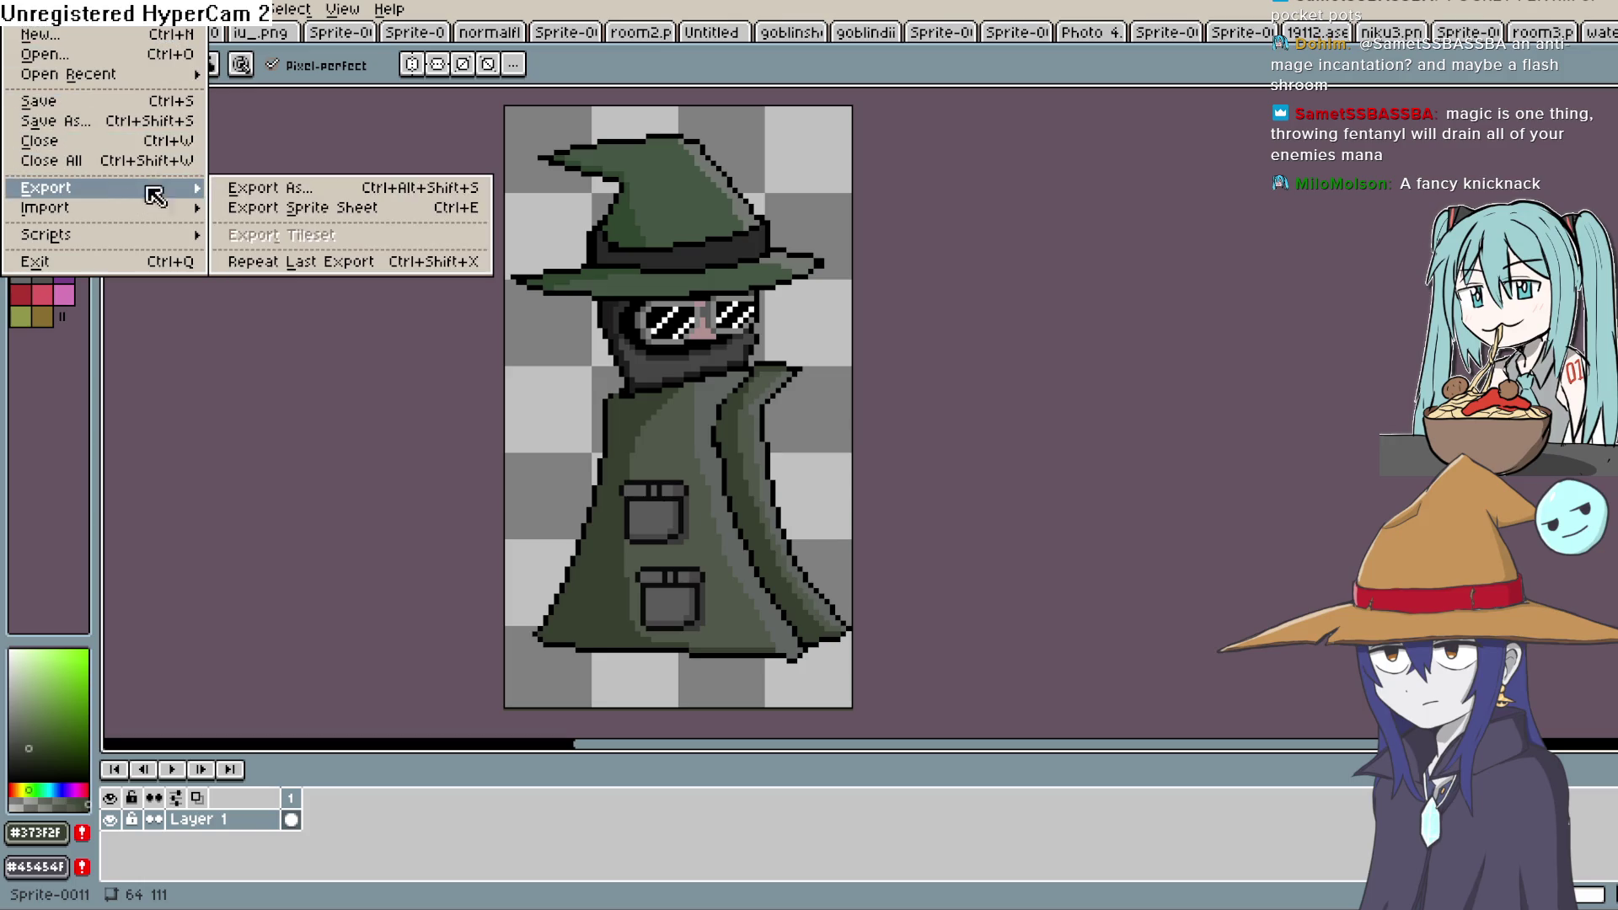
left_click(300, 189)
left_click(410, 44)
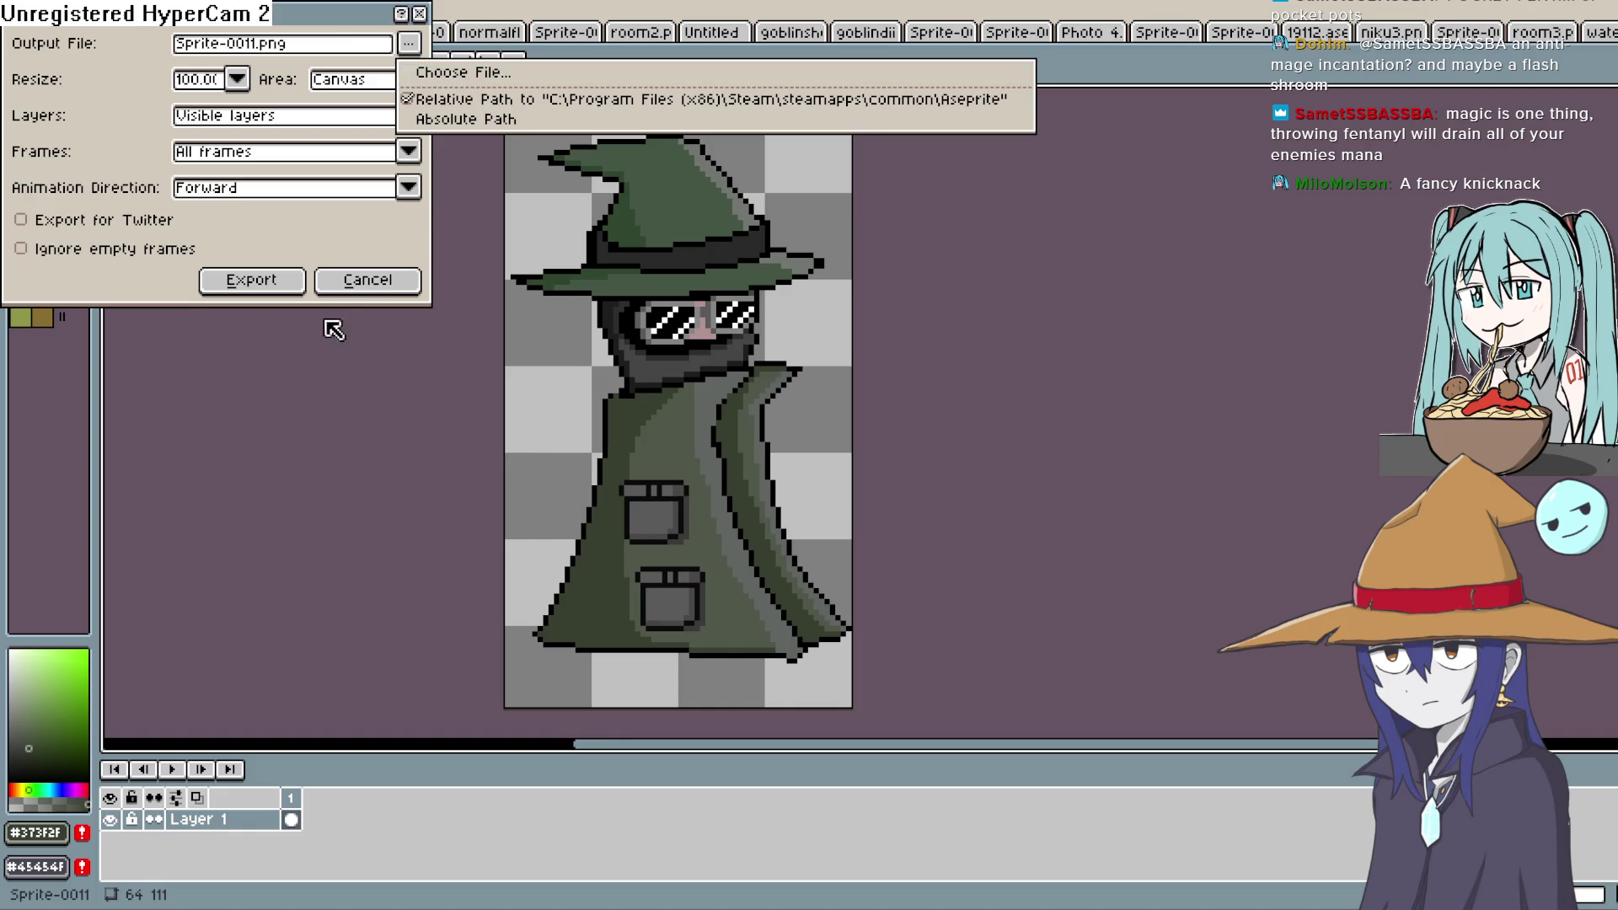
left_click(259, 285)
left_click(363, 281)
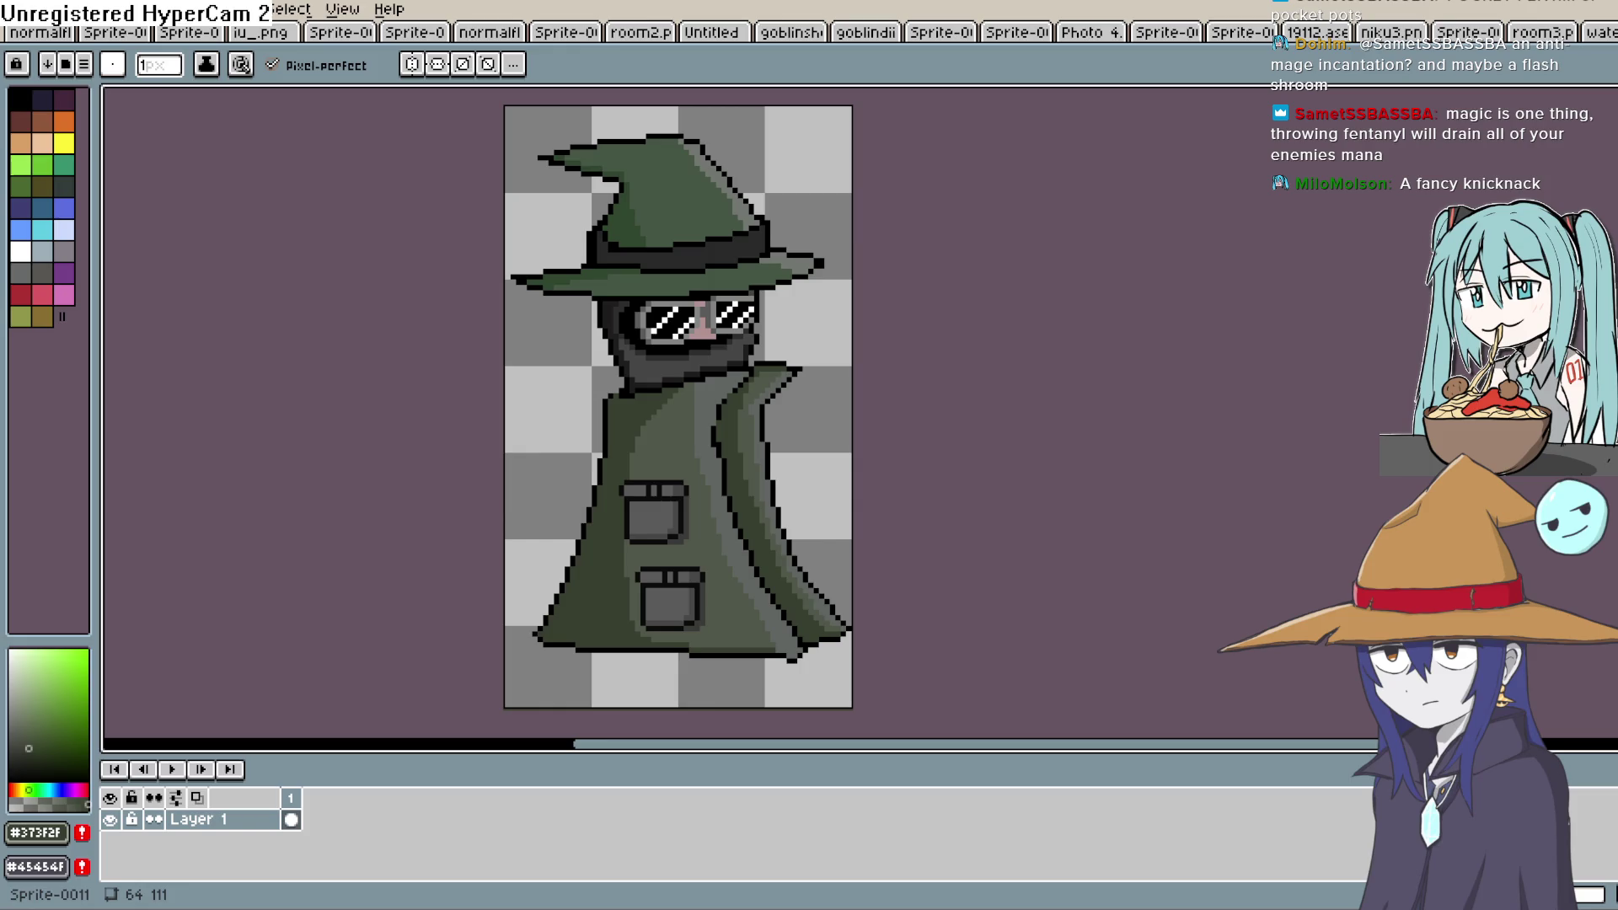
key("alt+Tab")
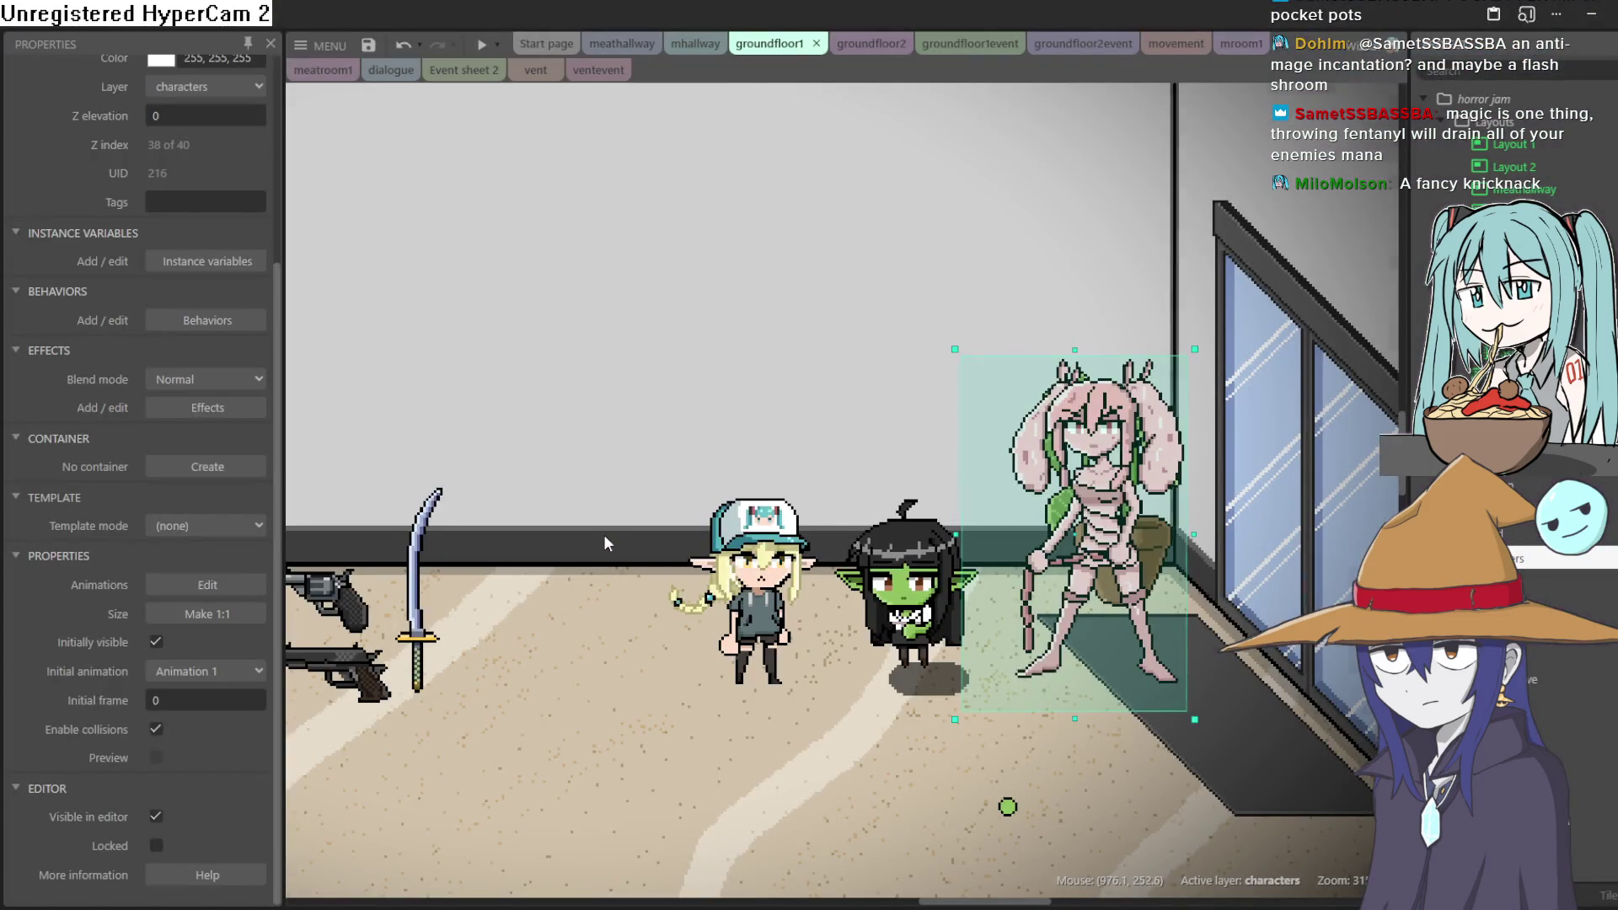
Insert a new sprite, Sprite75, in groundfloor1 and paste the 64×111 wizard image into it
scroll(604, 535, "down", 4)
scroll(762, 472, "up", 2)
double_click(856, 421)
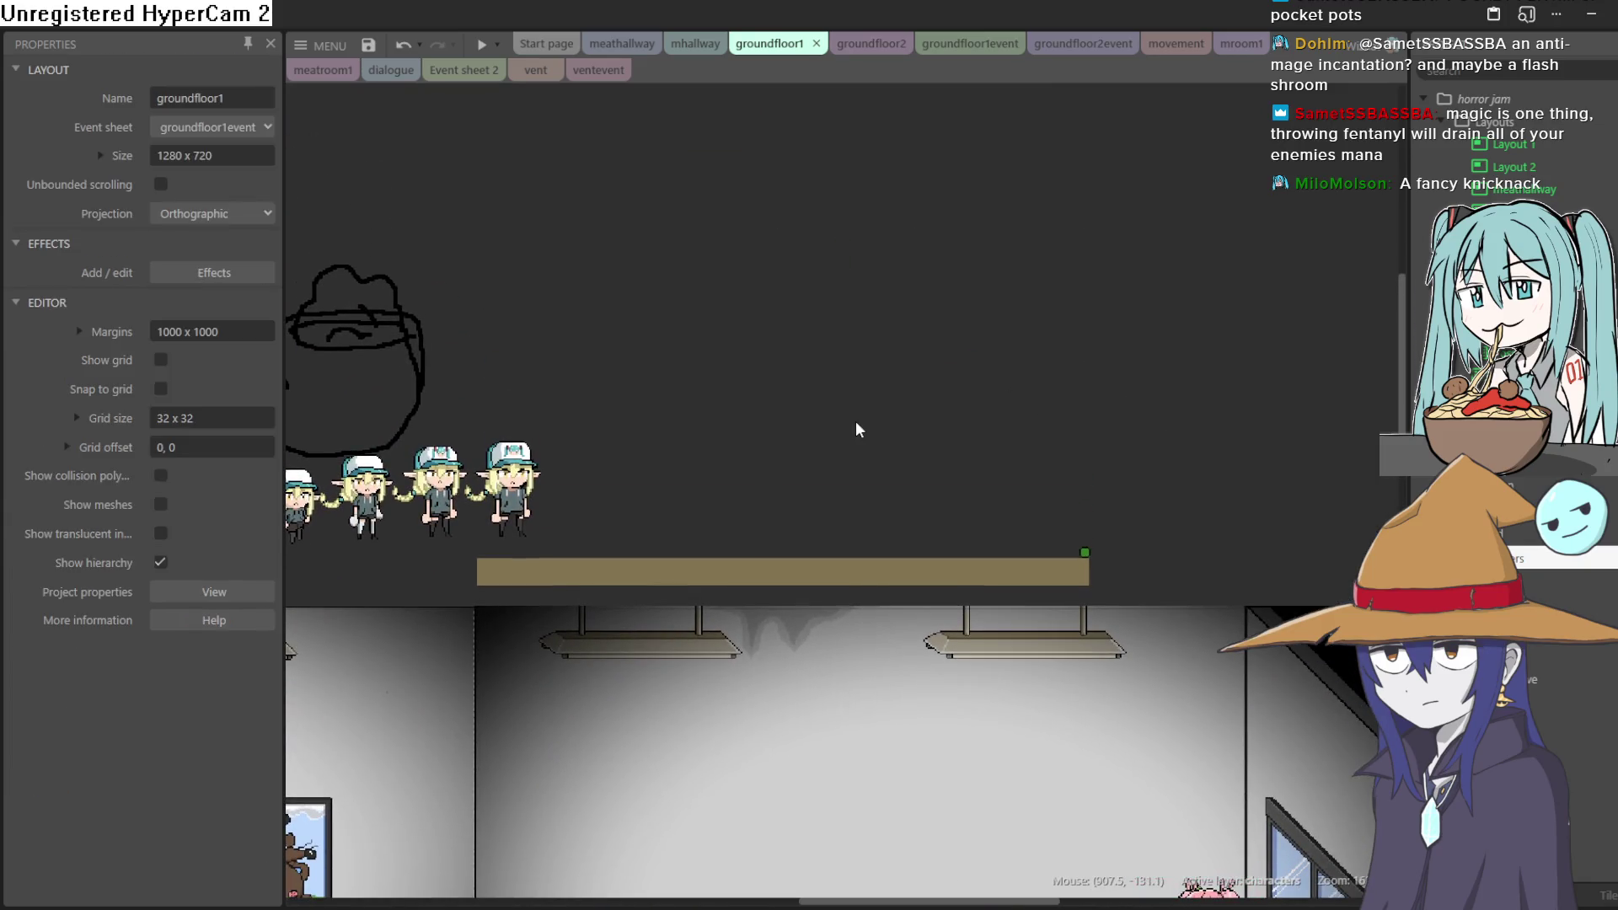
left_click(995, 679)
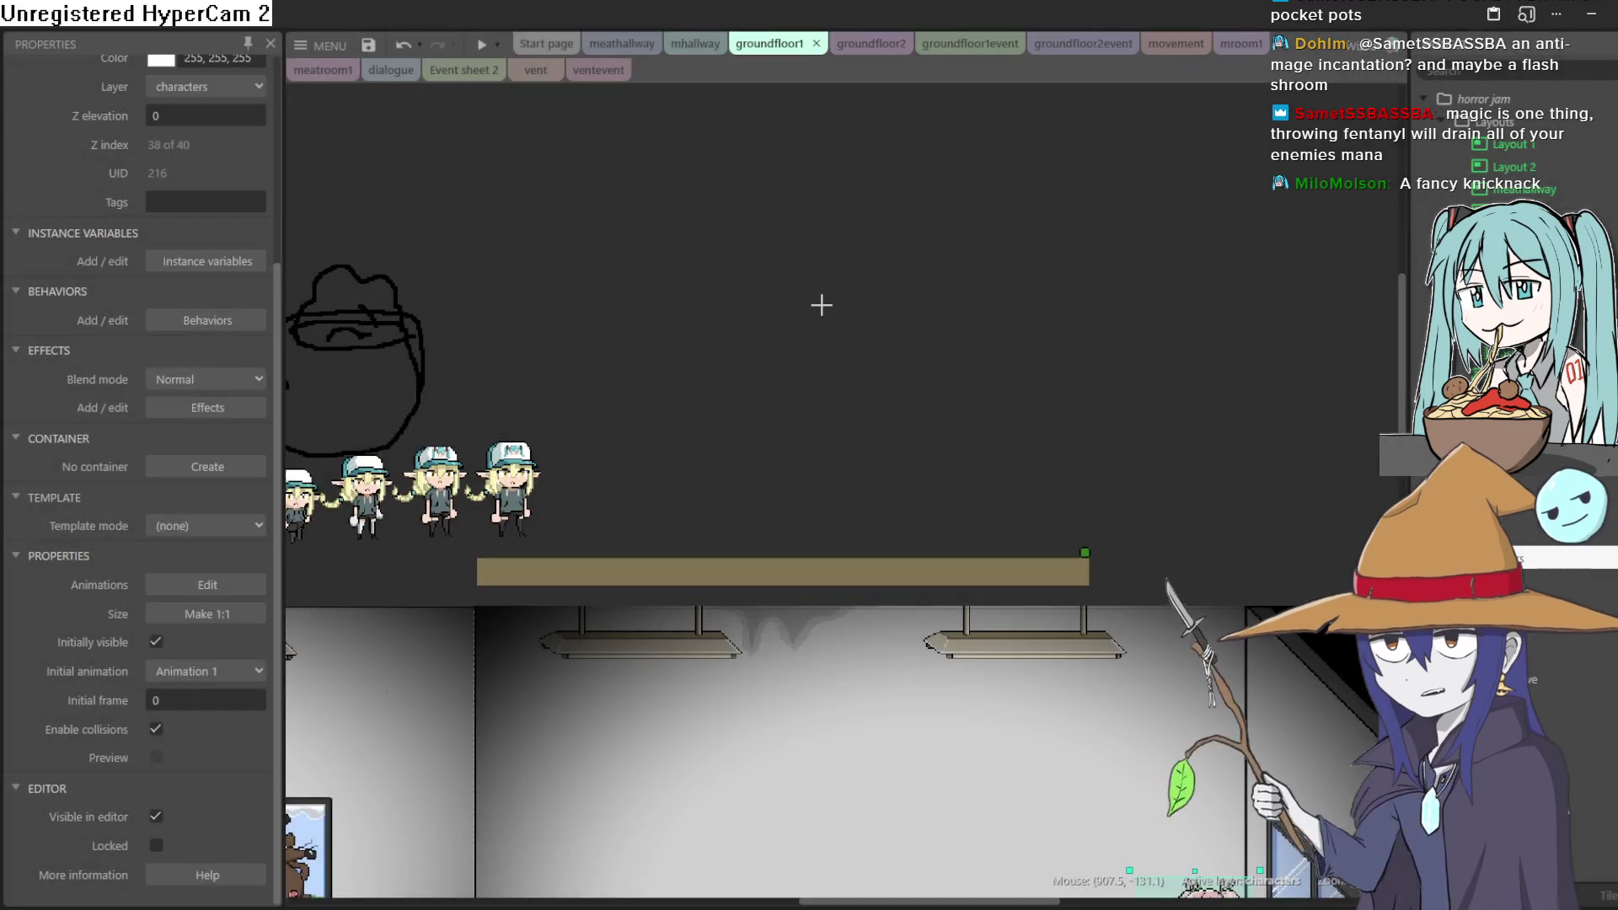
left_click(823, 304)
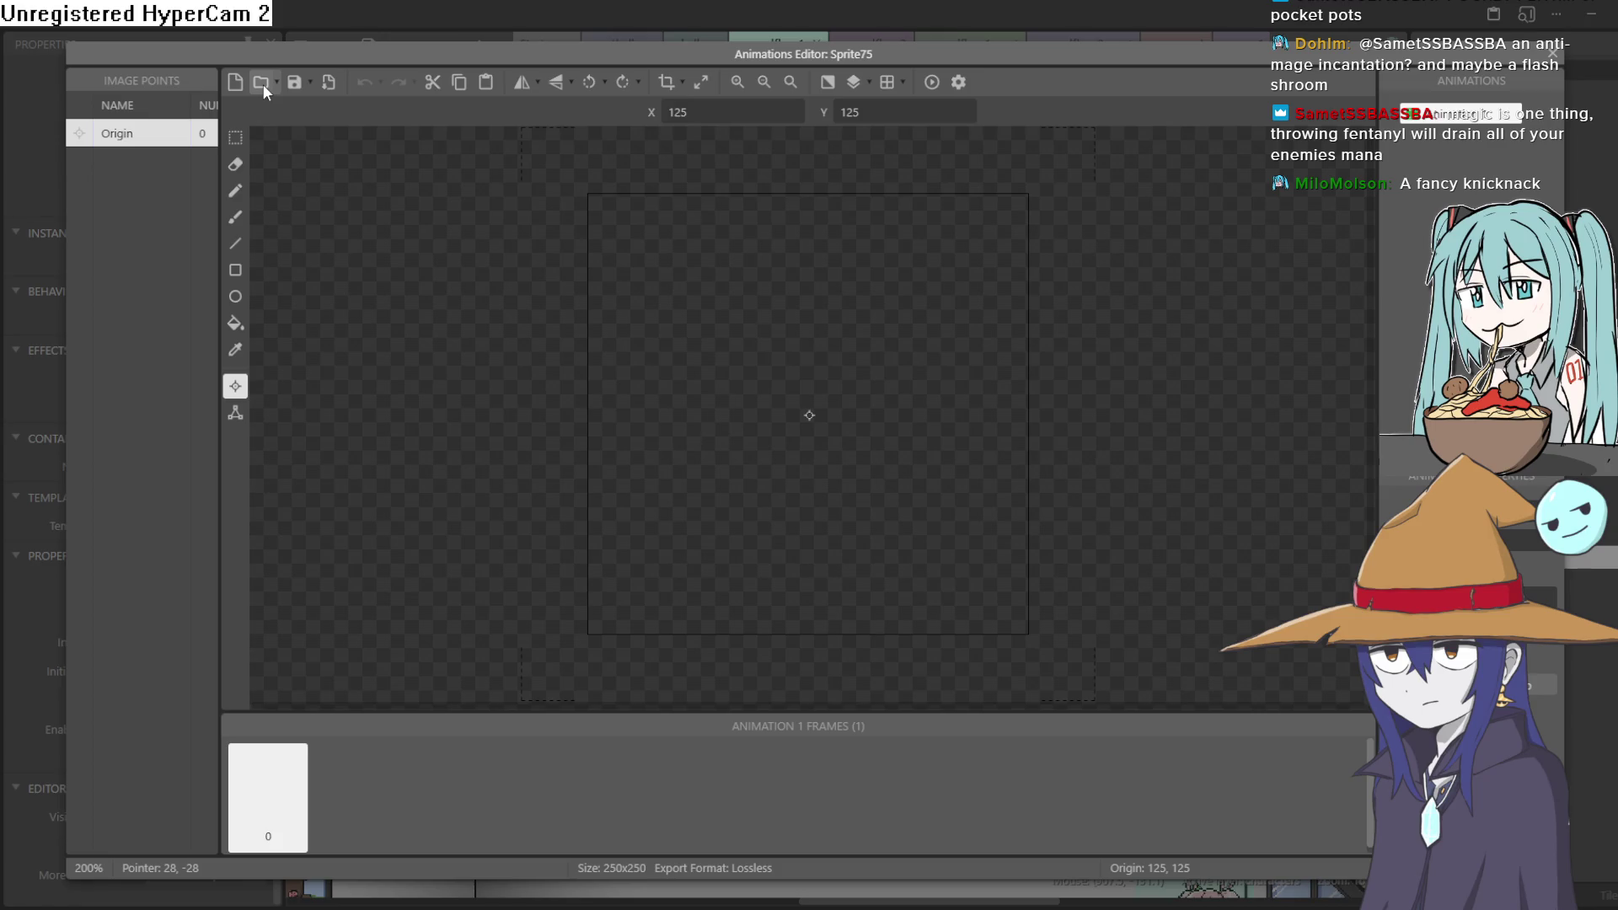
key("Return")
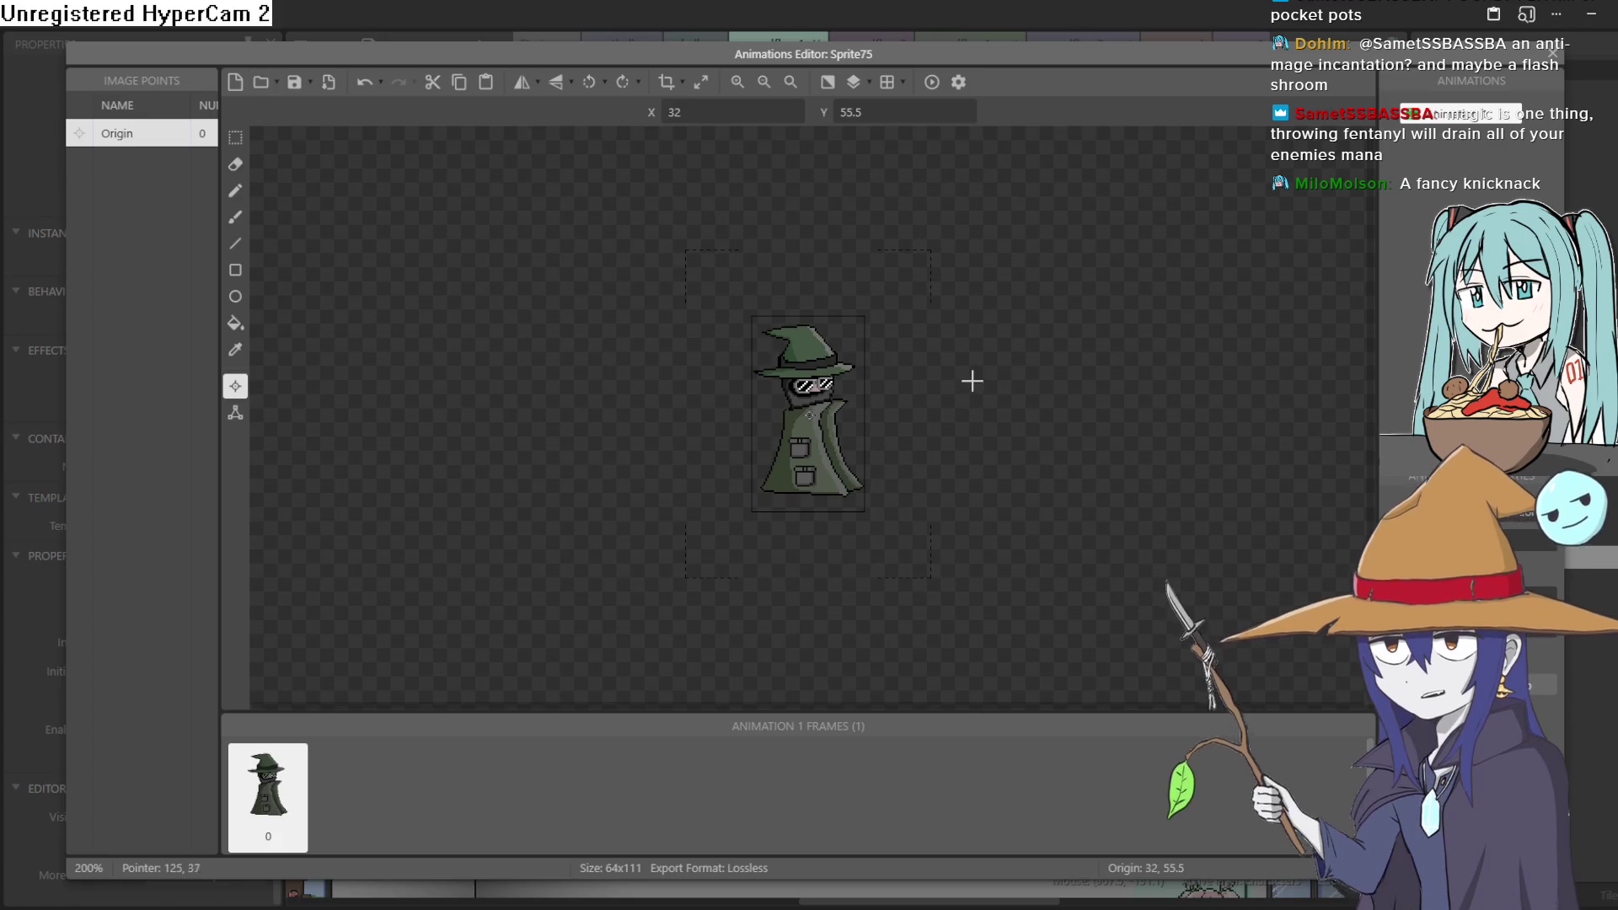
left_click(1551, 56)
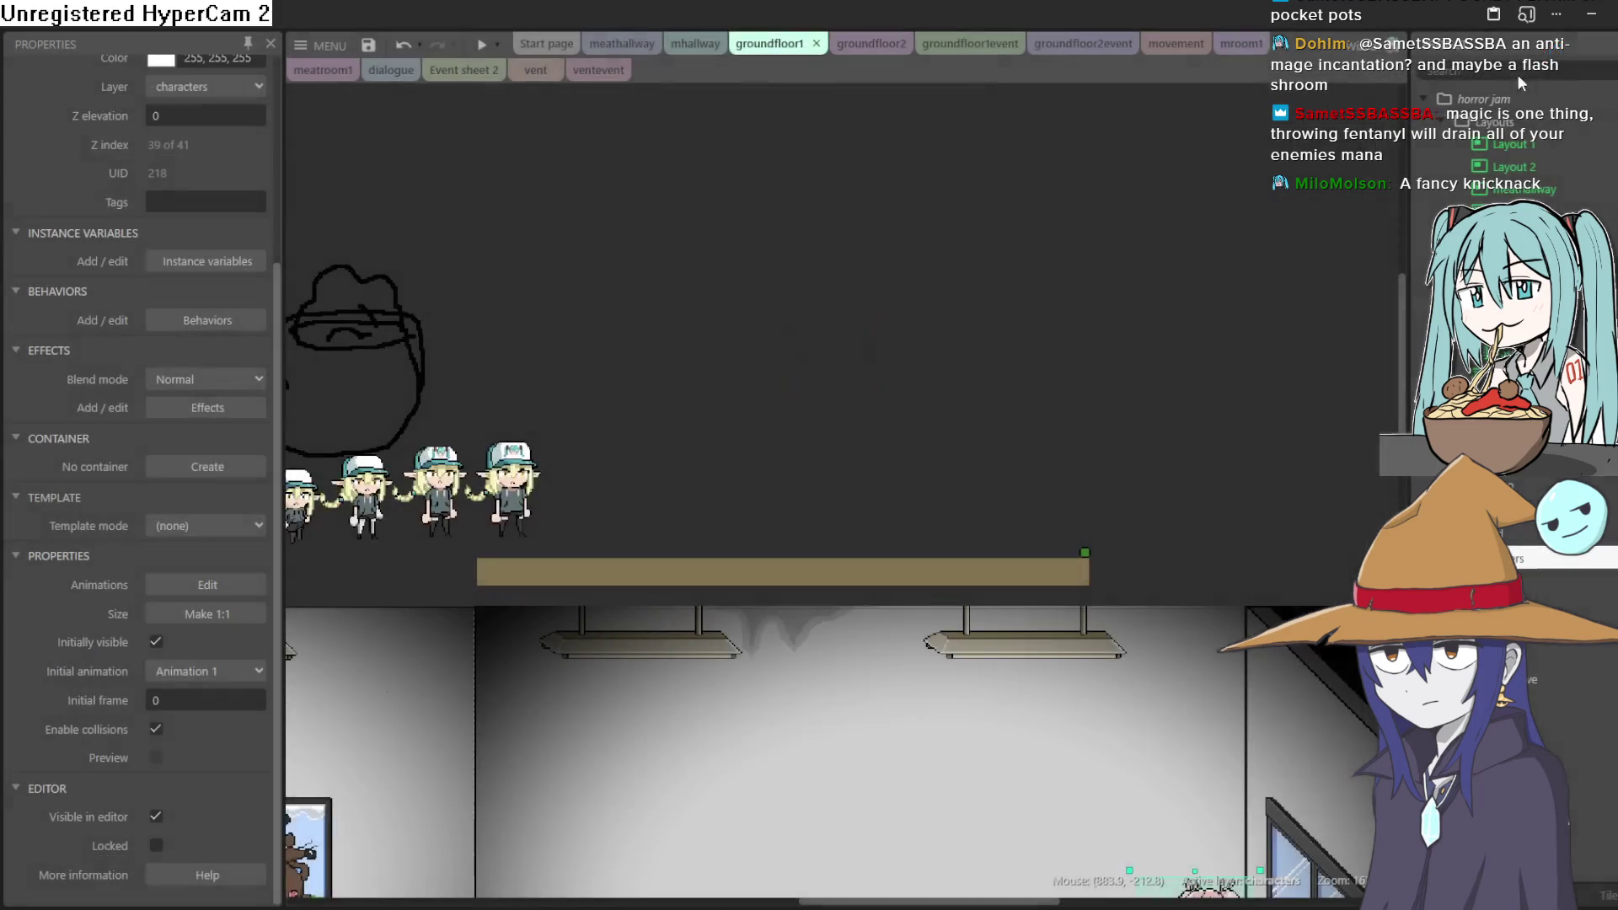
Stand the wizard on the lobby floor just left of the elevator and run a level preview
mouse_move(831, 342)
left_mouse_down()
mouse_move(722, 768)
mouse_move(731, 873)
left_mouse_up()
scroll(931, 798, "down", 5)
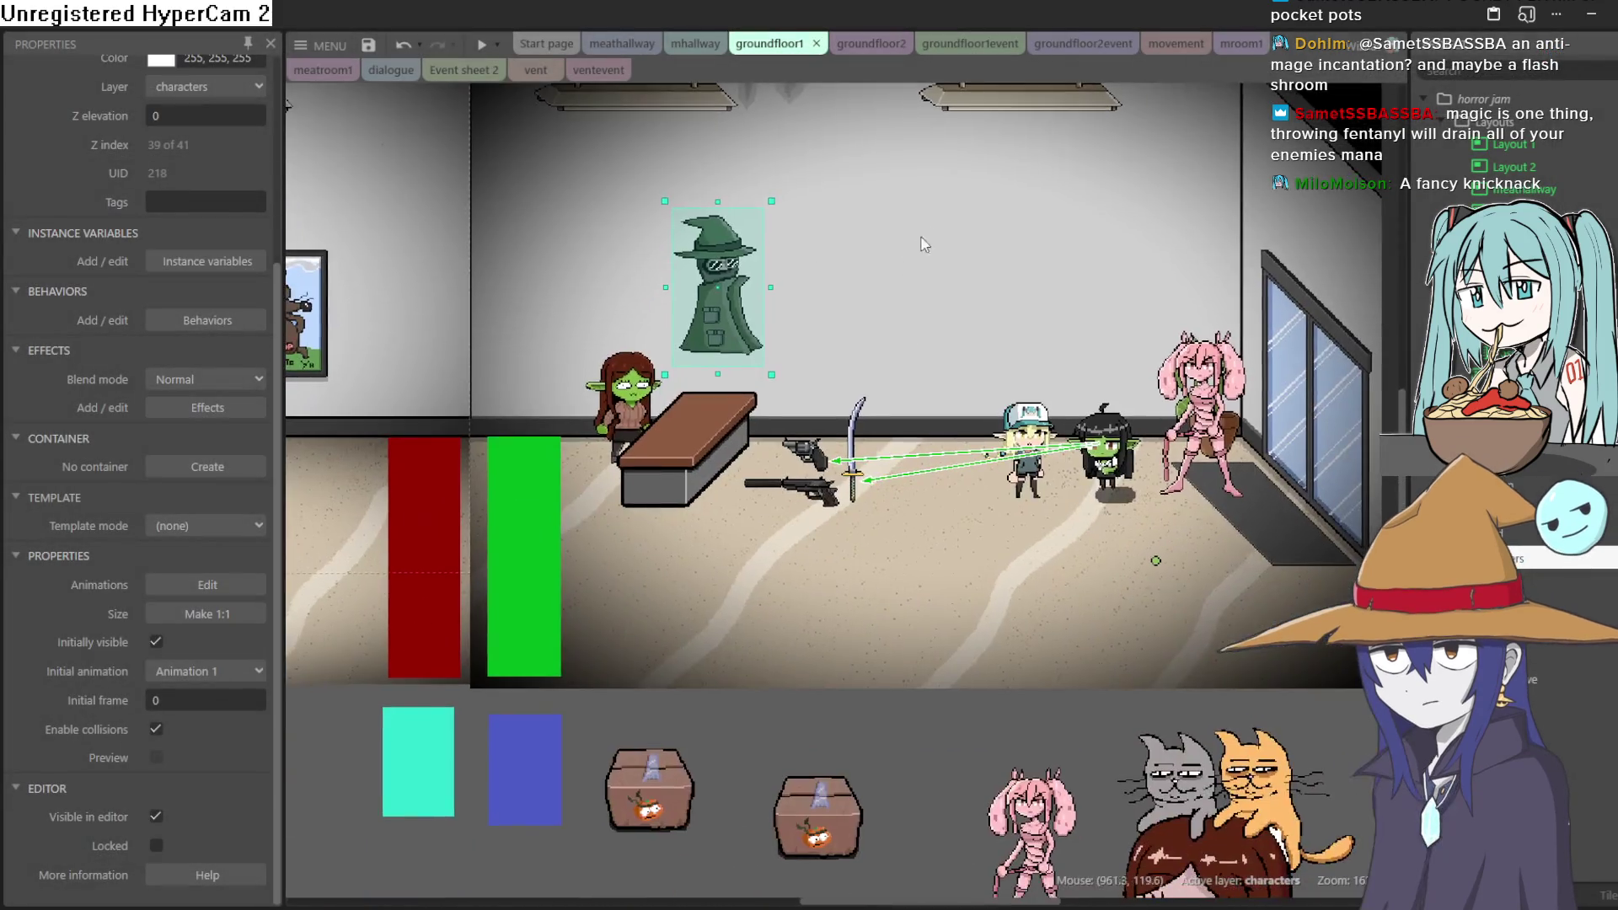
mouse_move(730, 316)
left_mouse_down()
mouse_move(1054, 460)
mouse_move(741, 489)
mouse_move(619, 437)
mouse_move(641, 390)
mouse_move(915, 470)
mouse_move(625, 527)
mouse_move(291, 194)
mouse_move(362, 446)
mouse_move(1011, 413)
mouse_move(548, 423)
left_mouse_up()
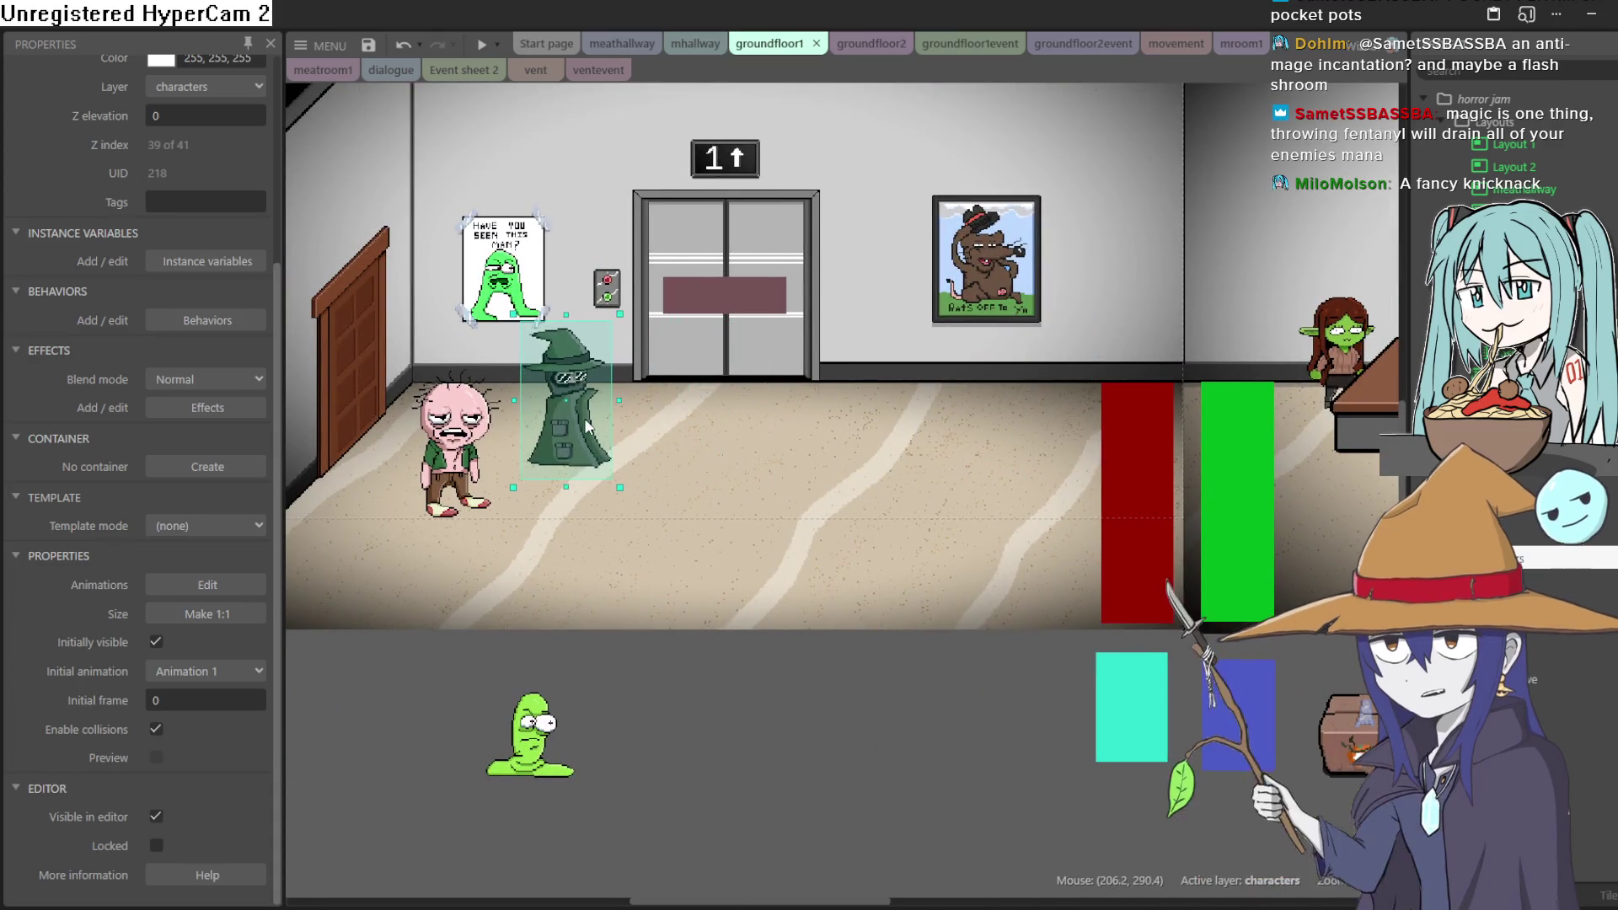
left_click_drag(869, 454, 837, 440)
mouse_move(529, 459)
left_mouse_down()
mouse_move(760, 440)
mouse_move(939, 456)
mouse_move(526, 437)
mouse_move(566, 446)
left_mouse_up()
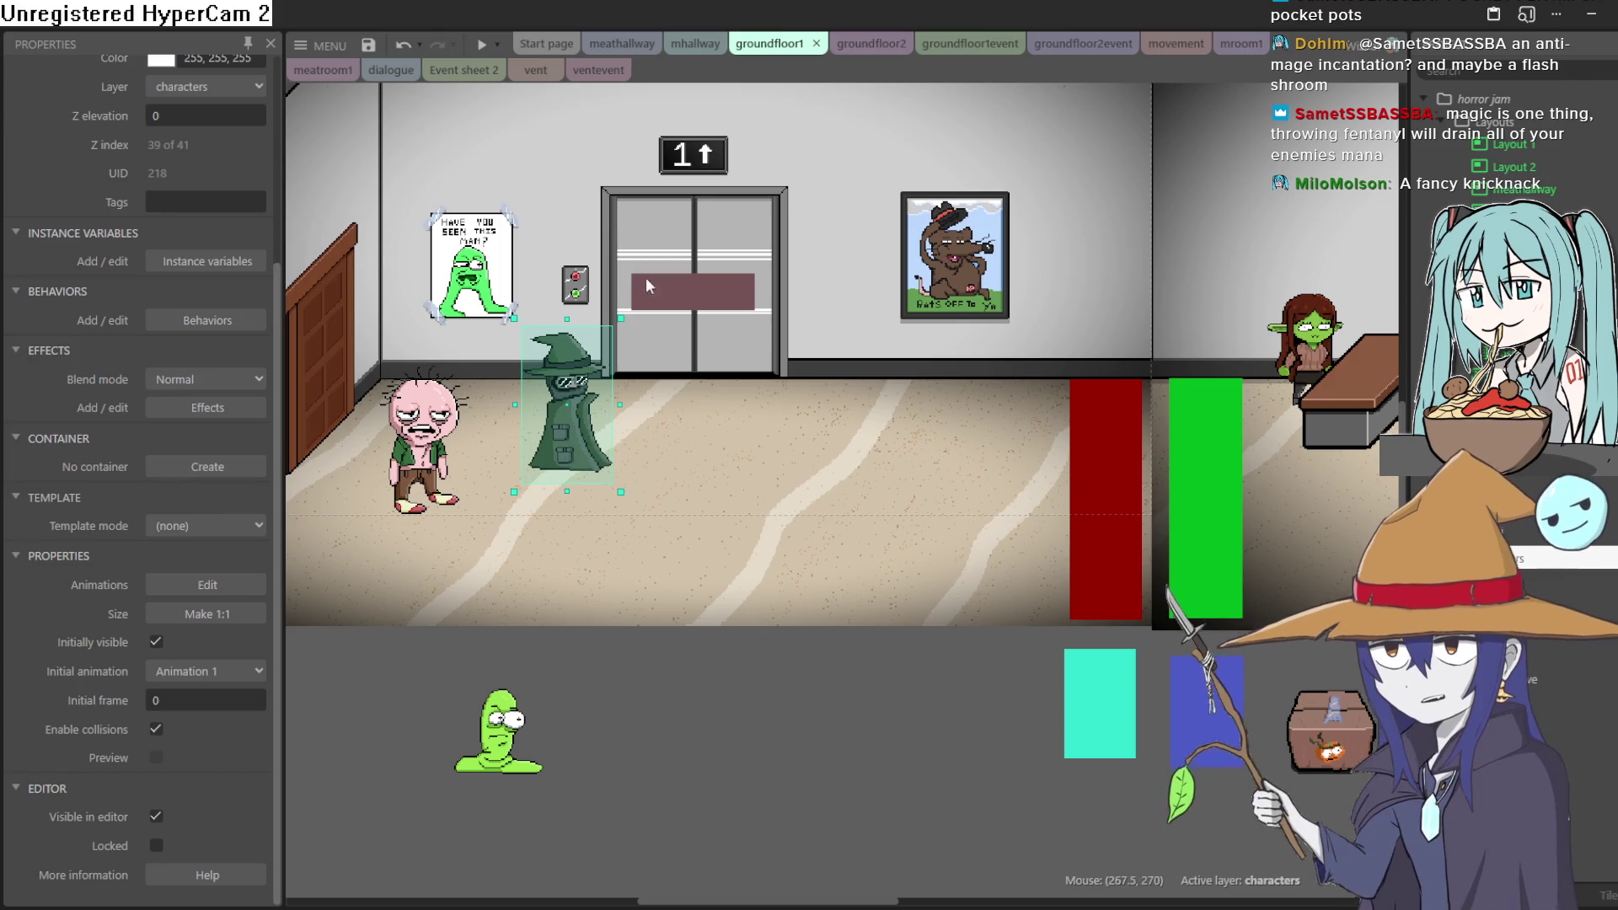
left_click(479, 46)
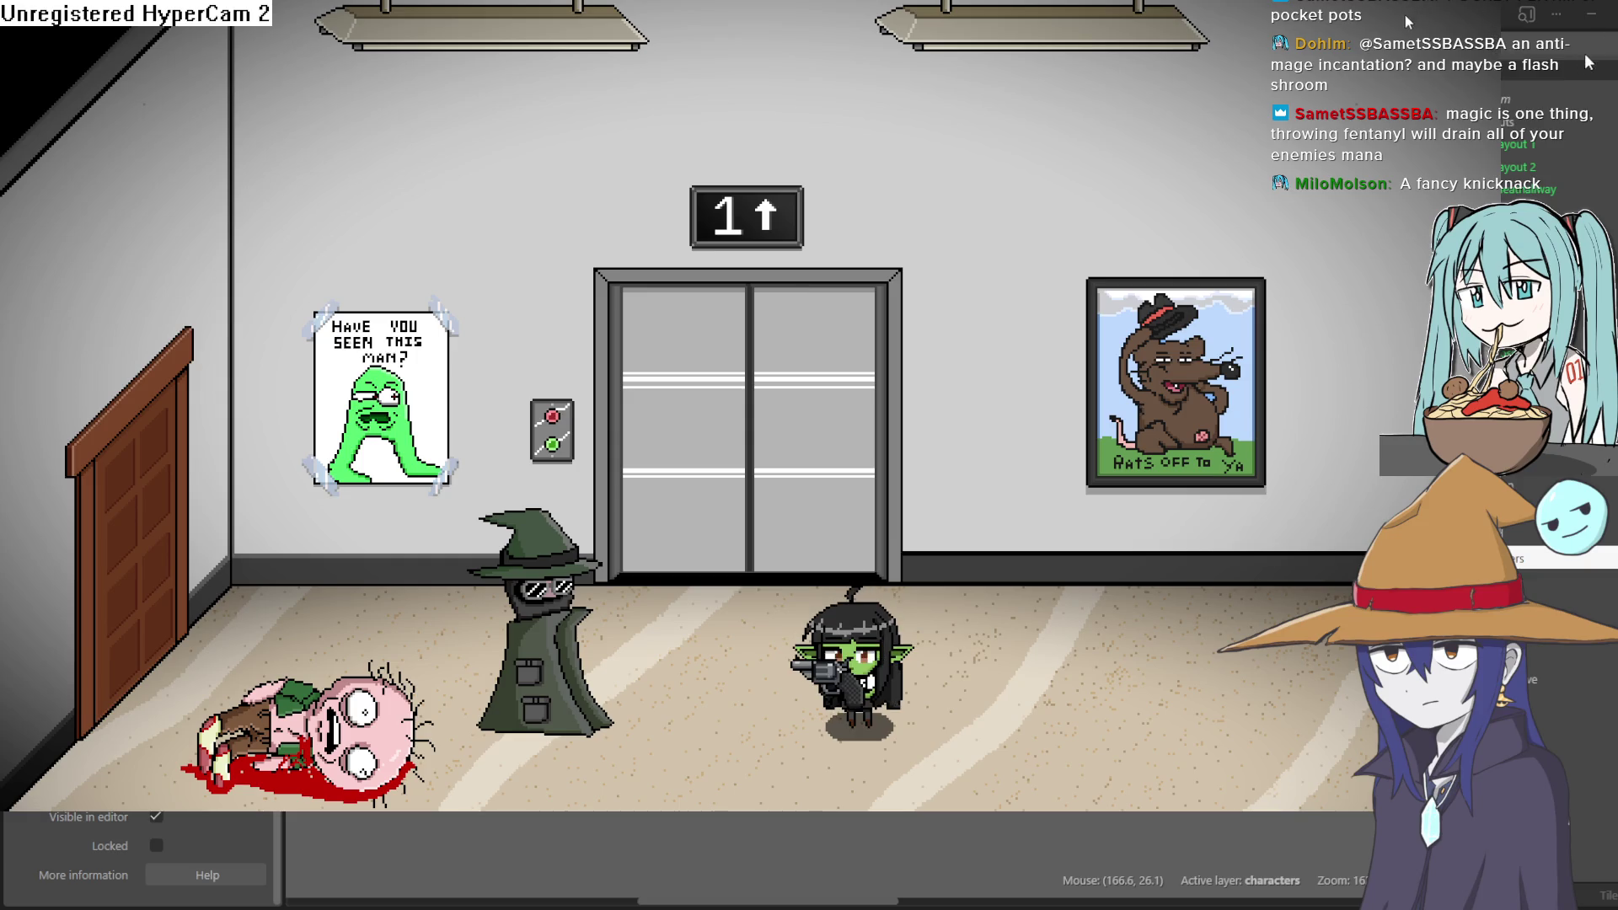
Close the preview and move the wizard right to stand below the elevator
key("super+Down")
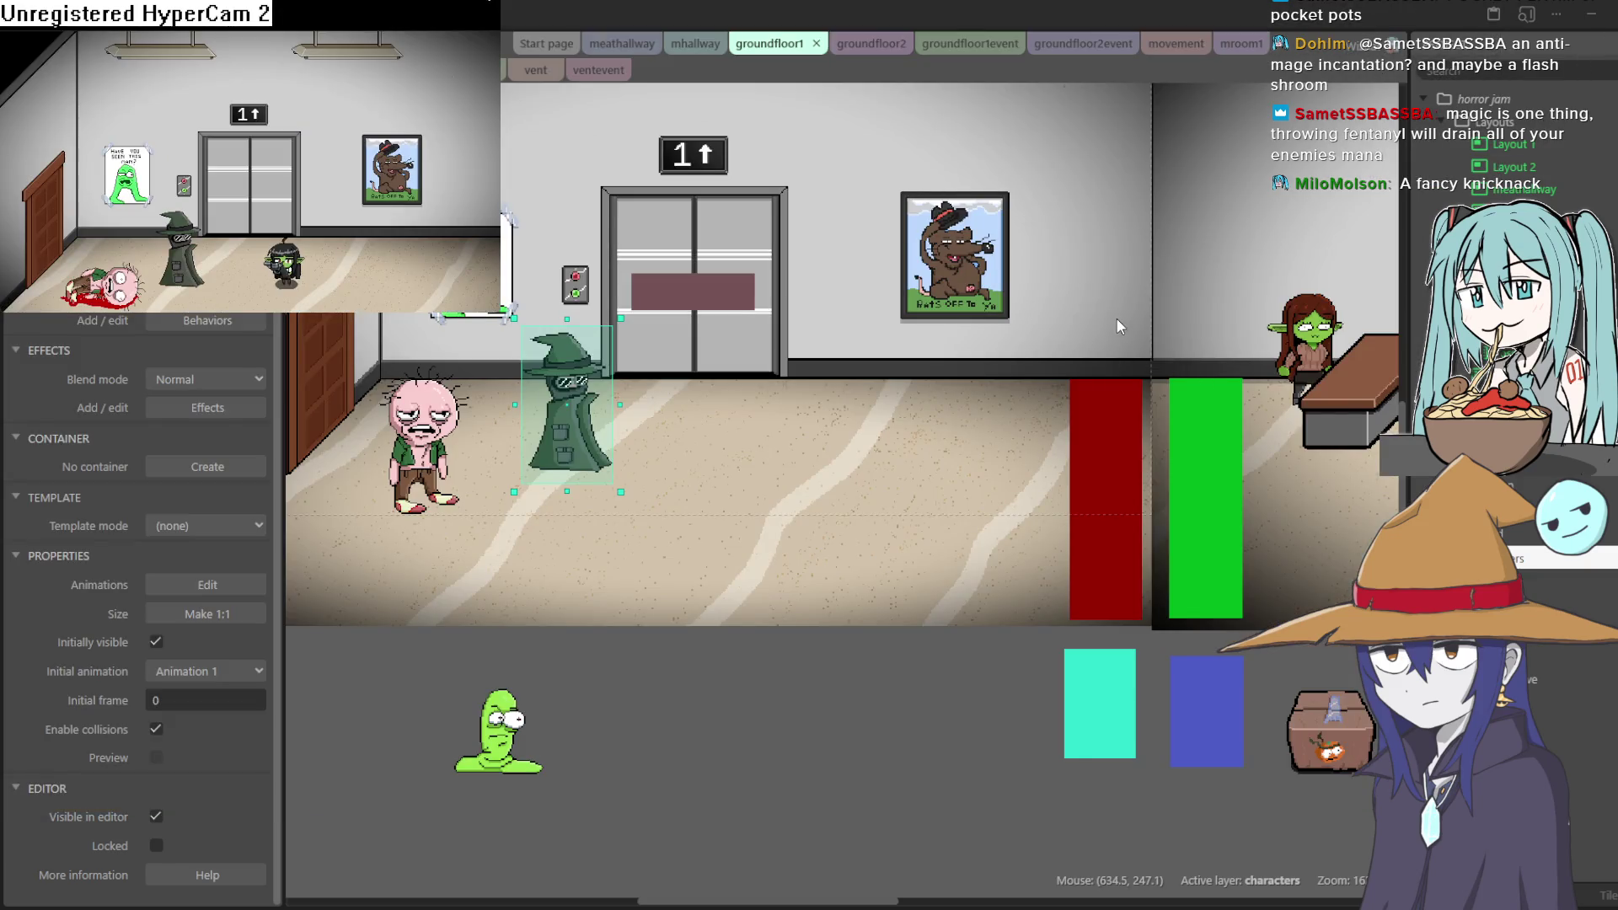
key("super+Down")
left_click_drag(567, 418, 642, 431)
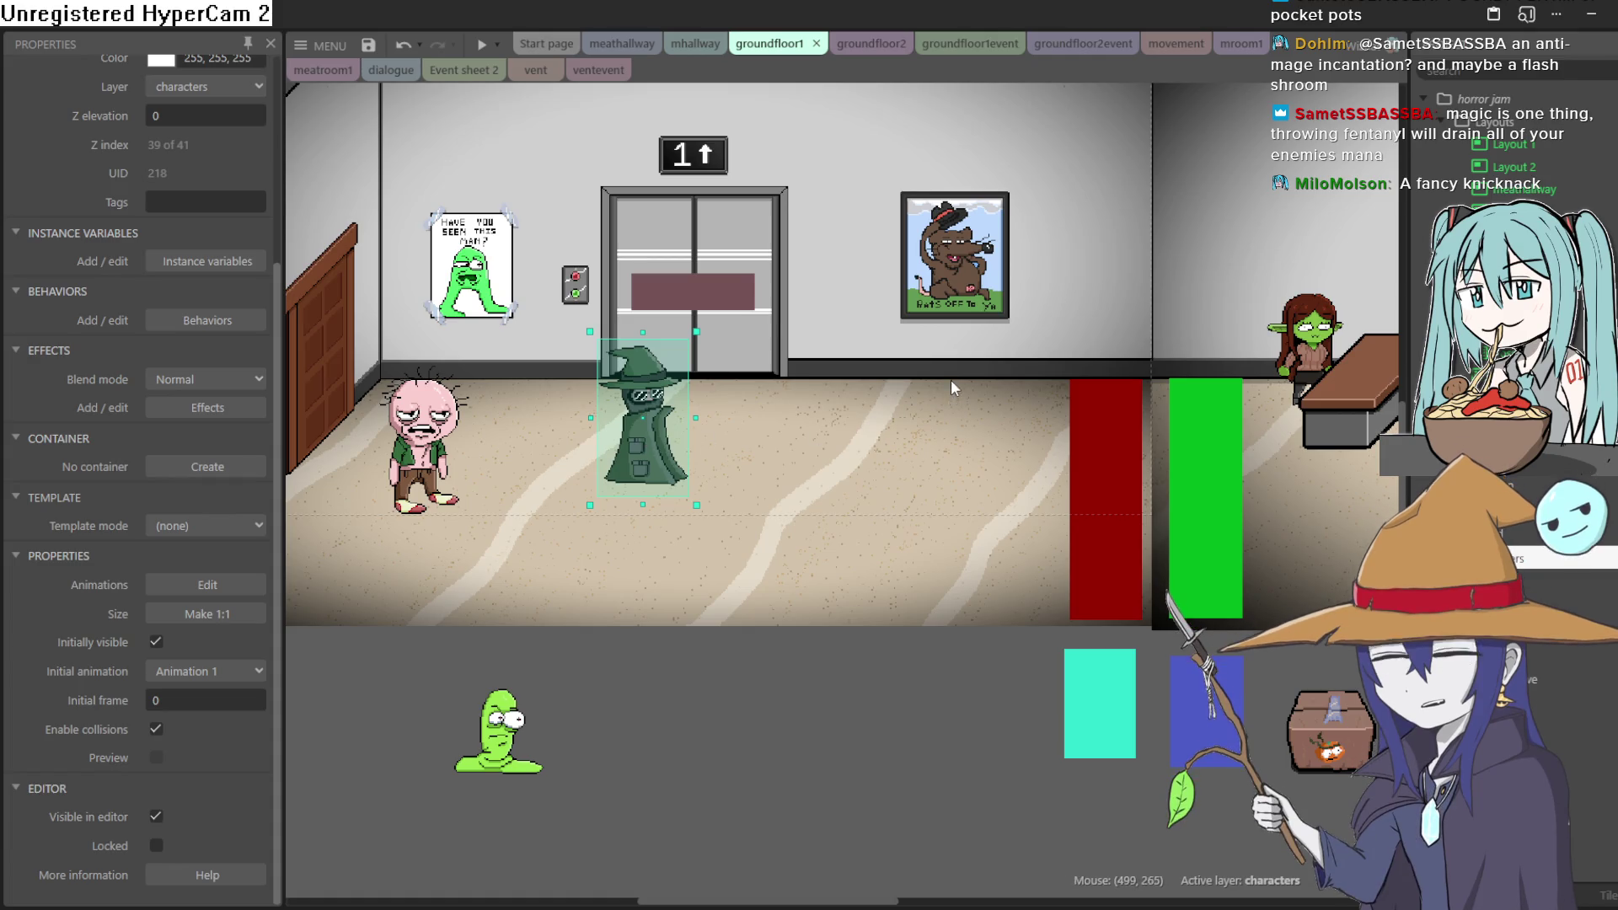
scroll(950, 379, "down", 4)
scroll(953, 379, "down", 2)
scroll(995, 440, "right", 3)
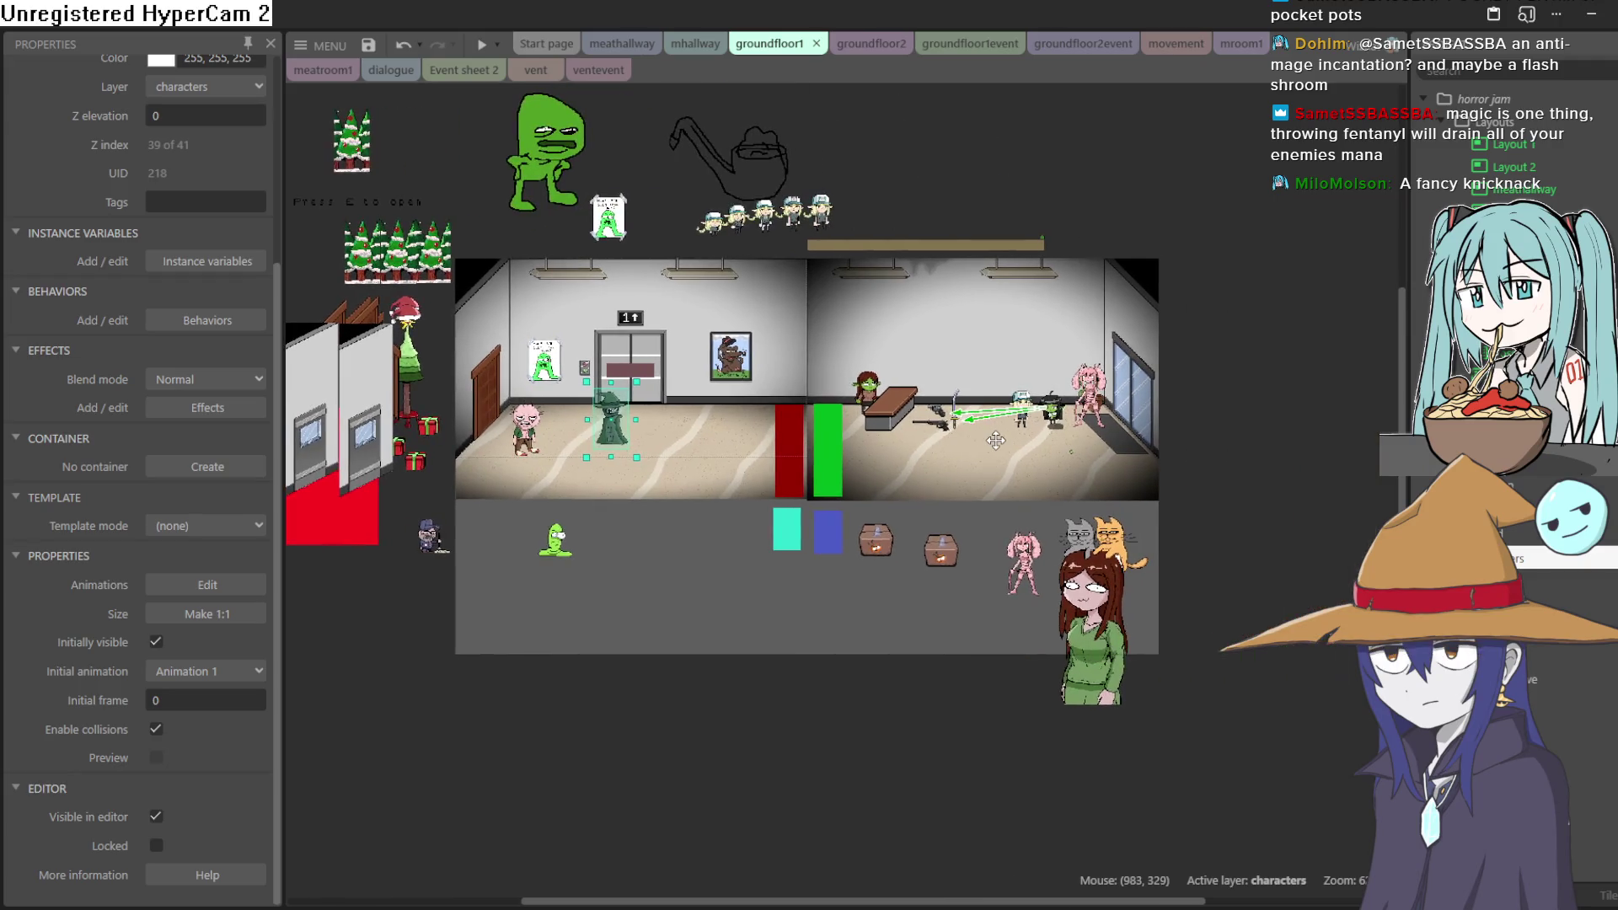
scroll(995, 440, "left", 1)
scroll(1000, 319, "right", 1)
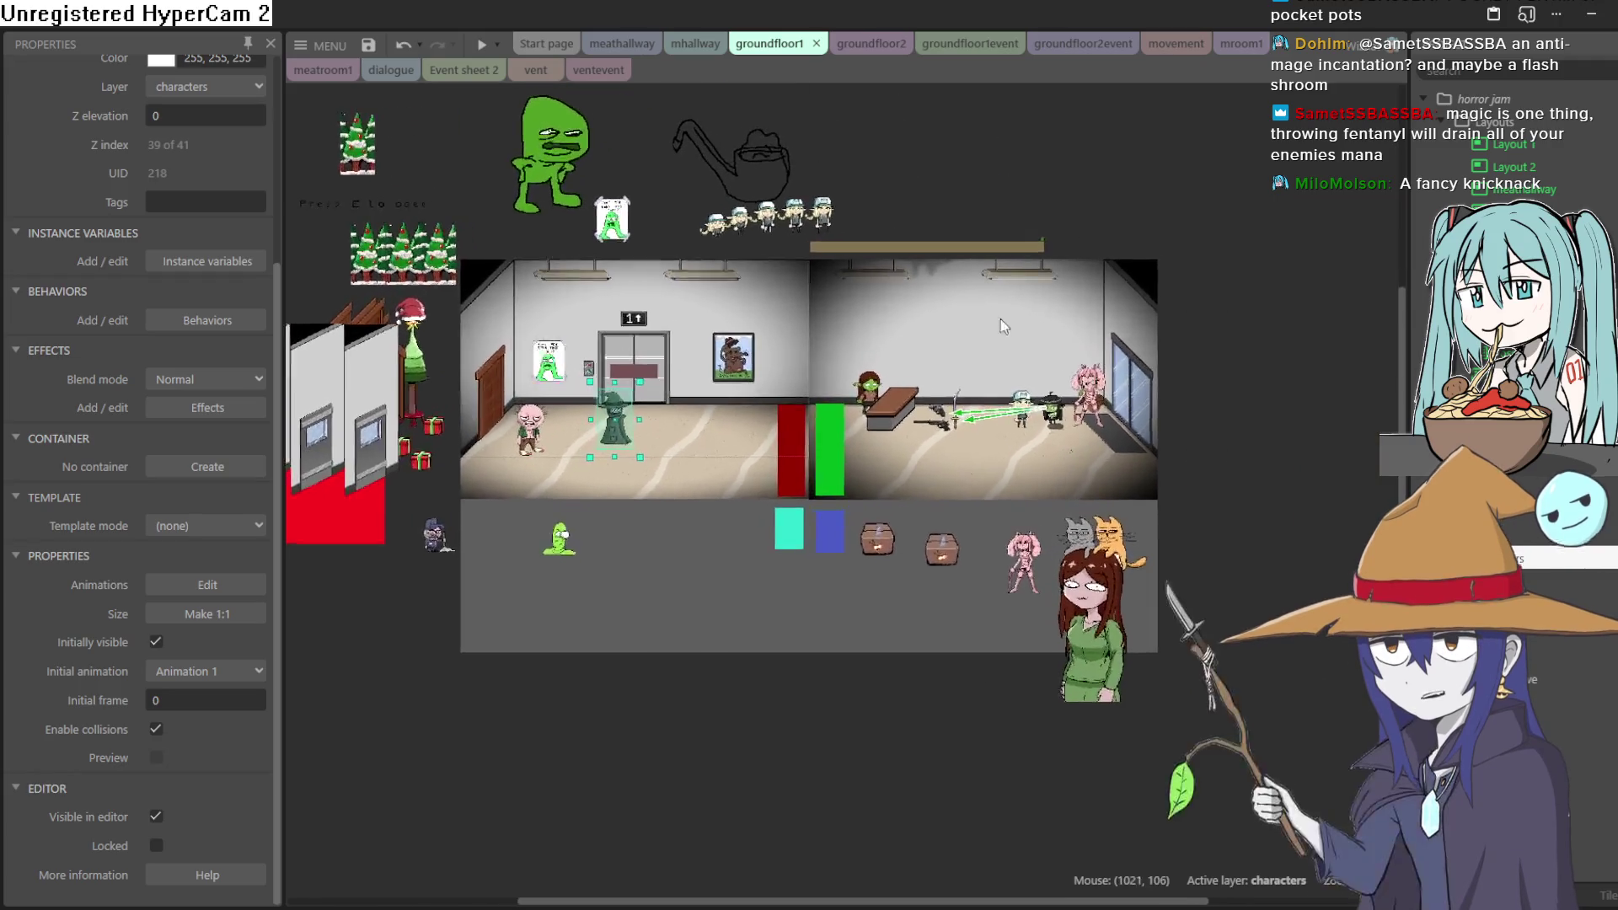
Preview the game, walking the goblin left through the elevator and water-cooler rooms into the ghost
left_click(484, 47)
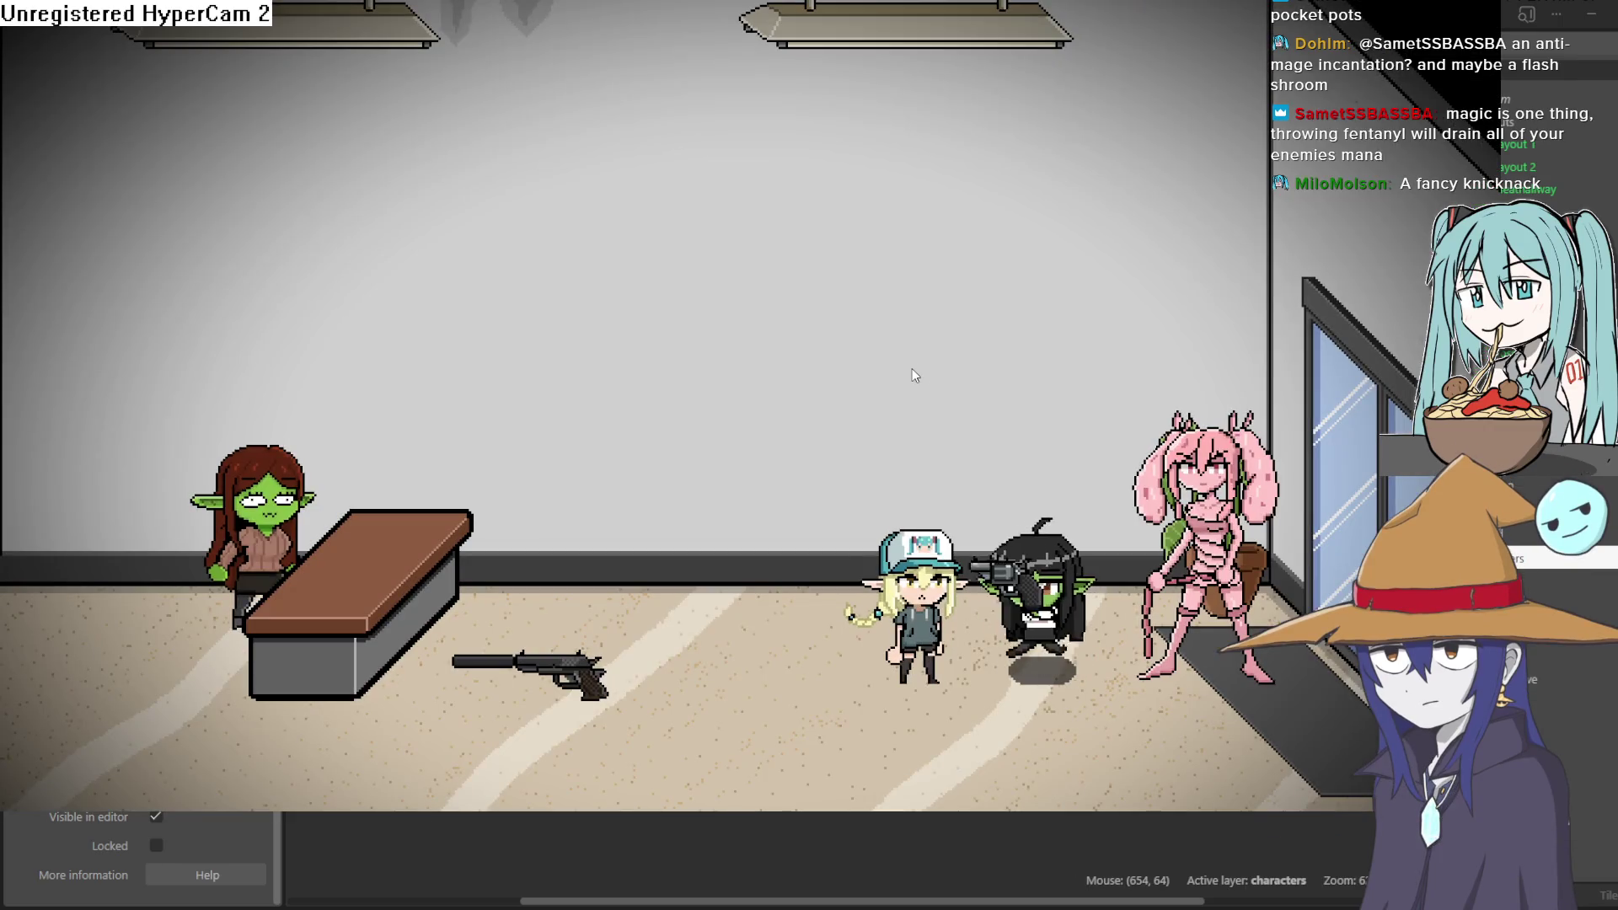
key("Left")
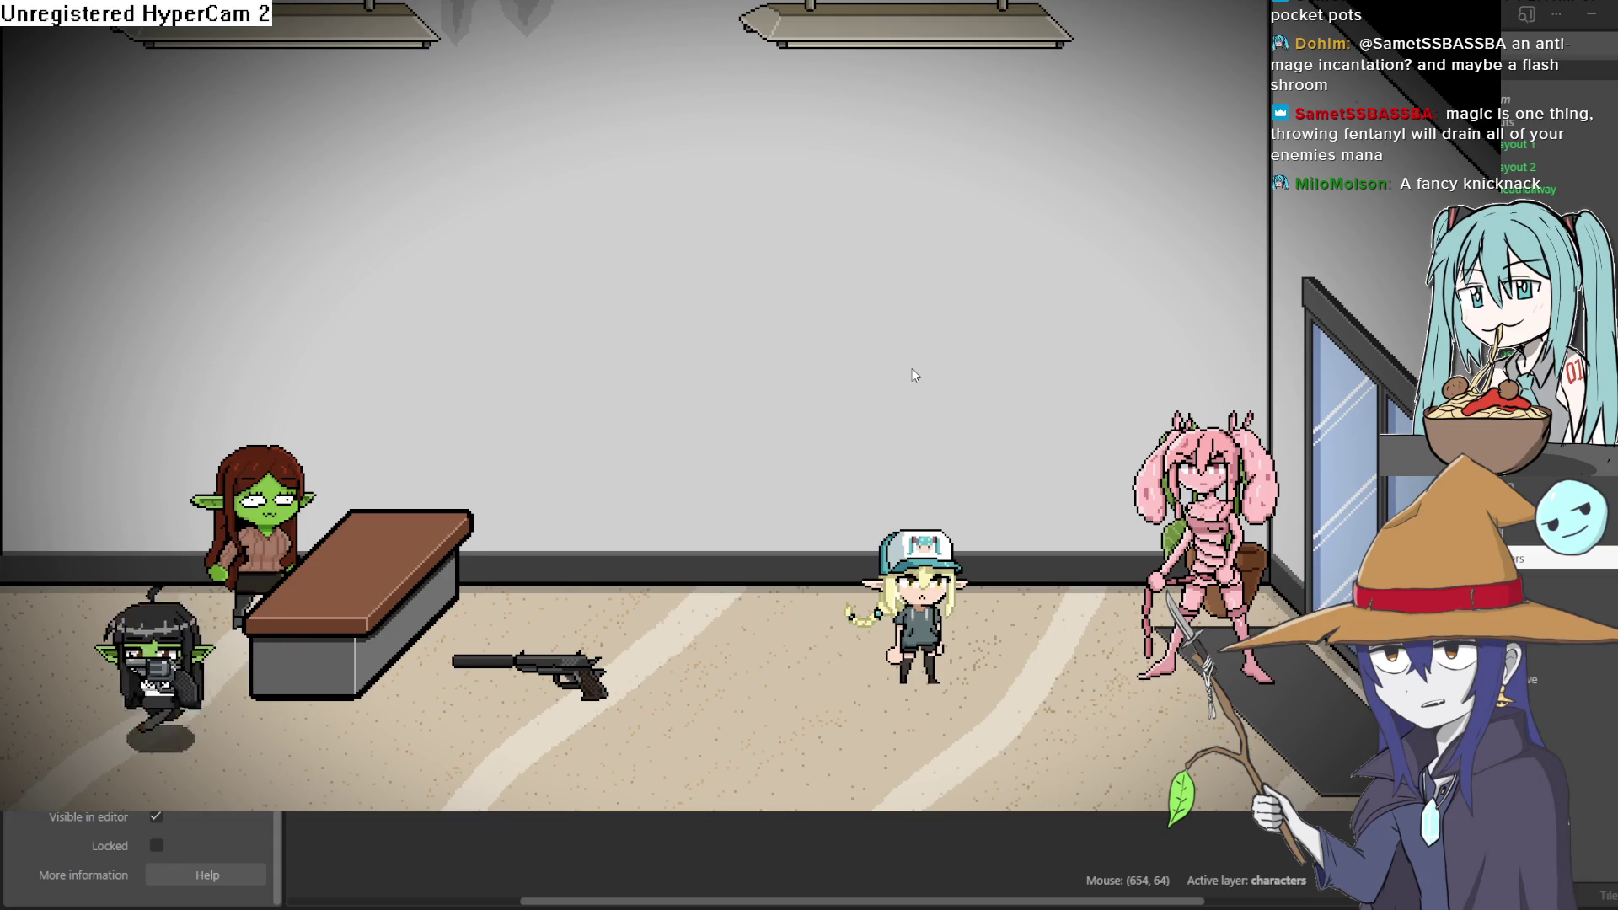
key("Left")
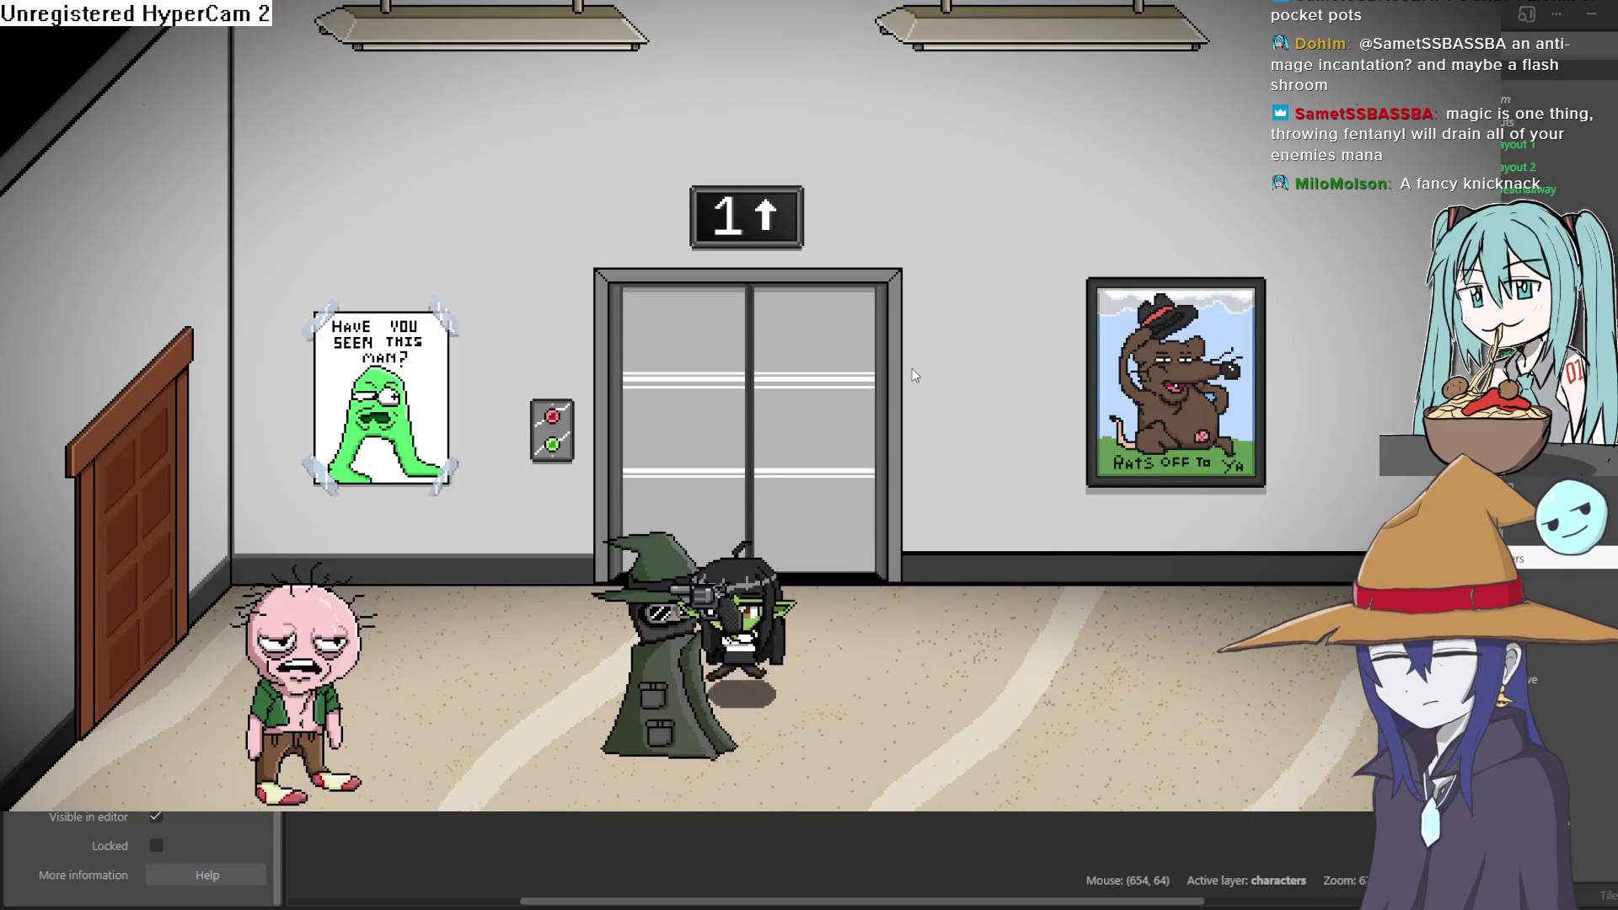
key("Left")
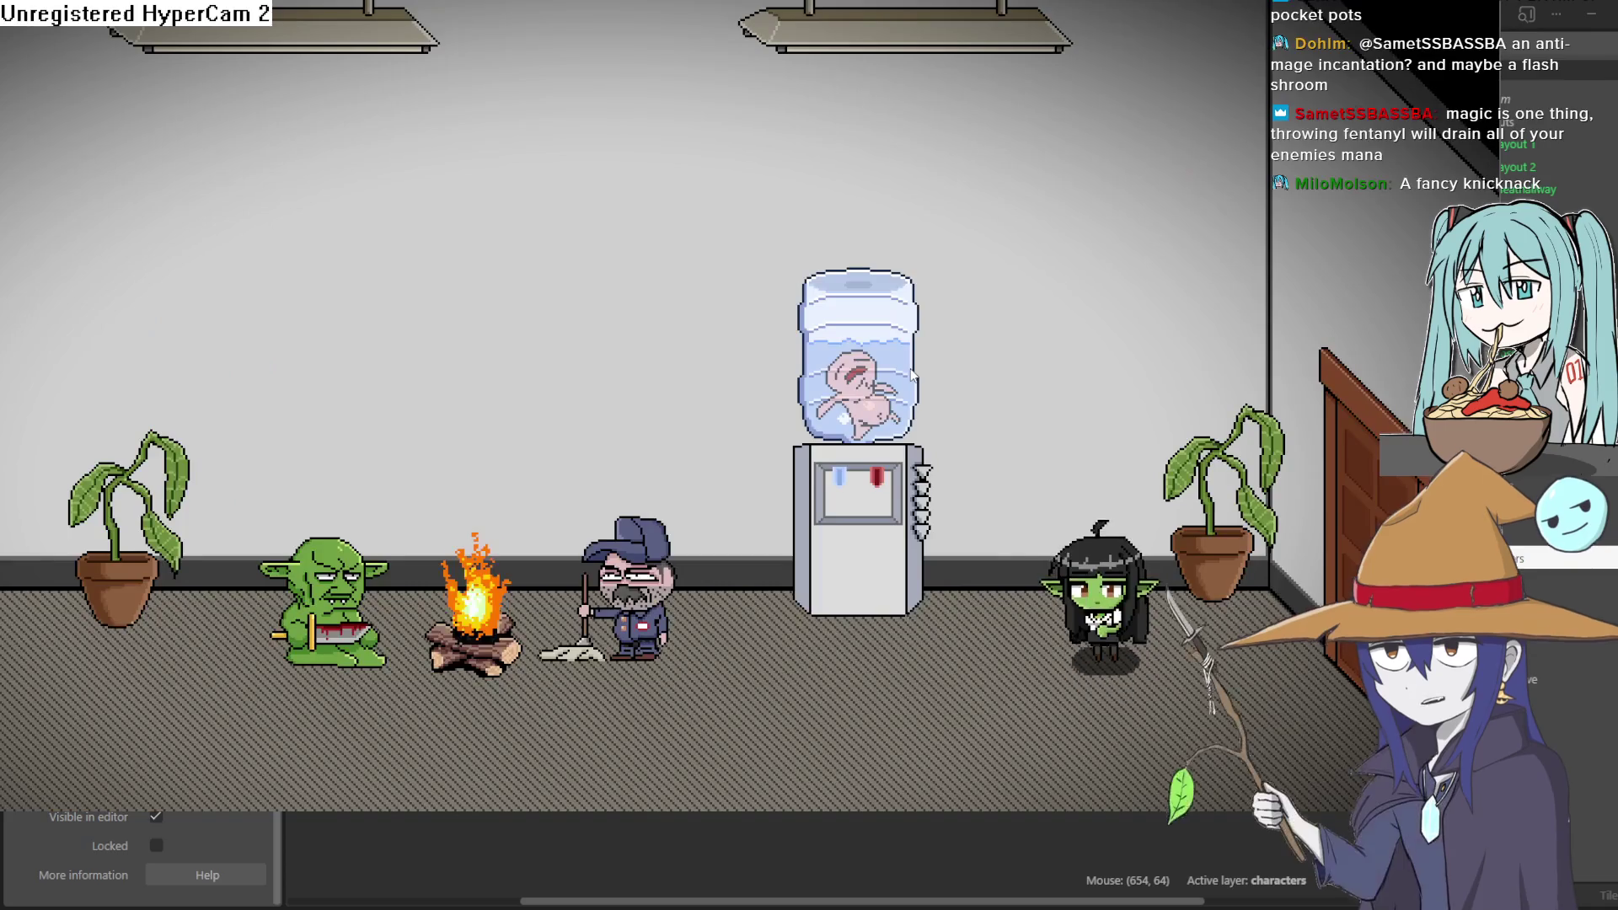
key("Left")
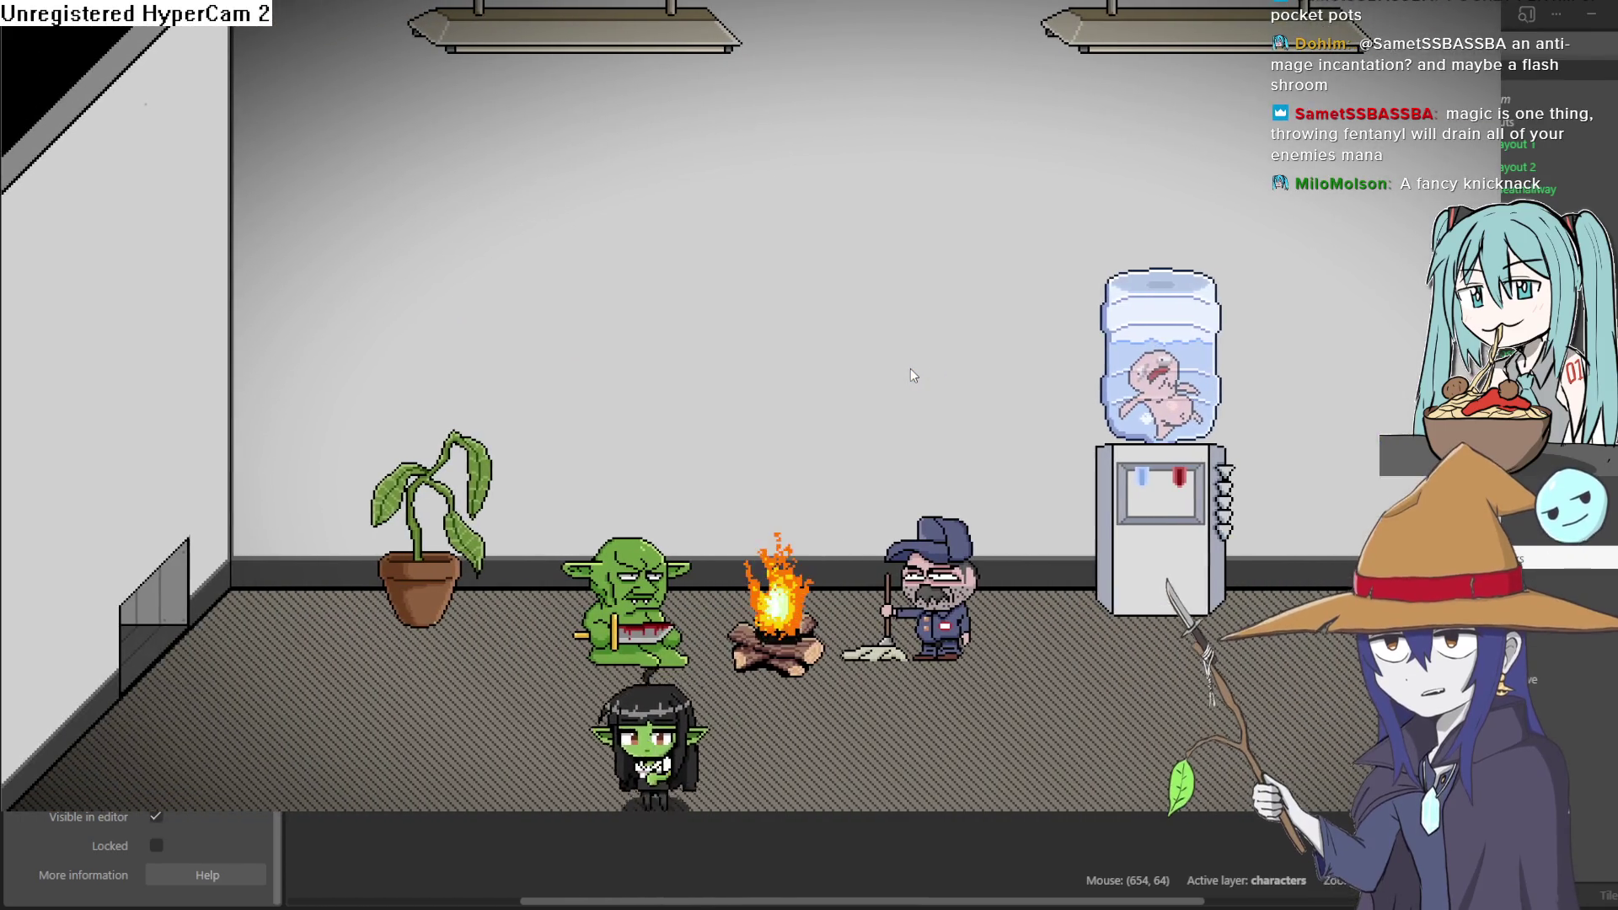
key("Left")
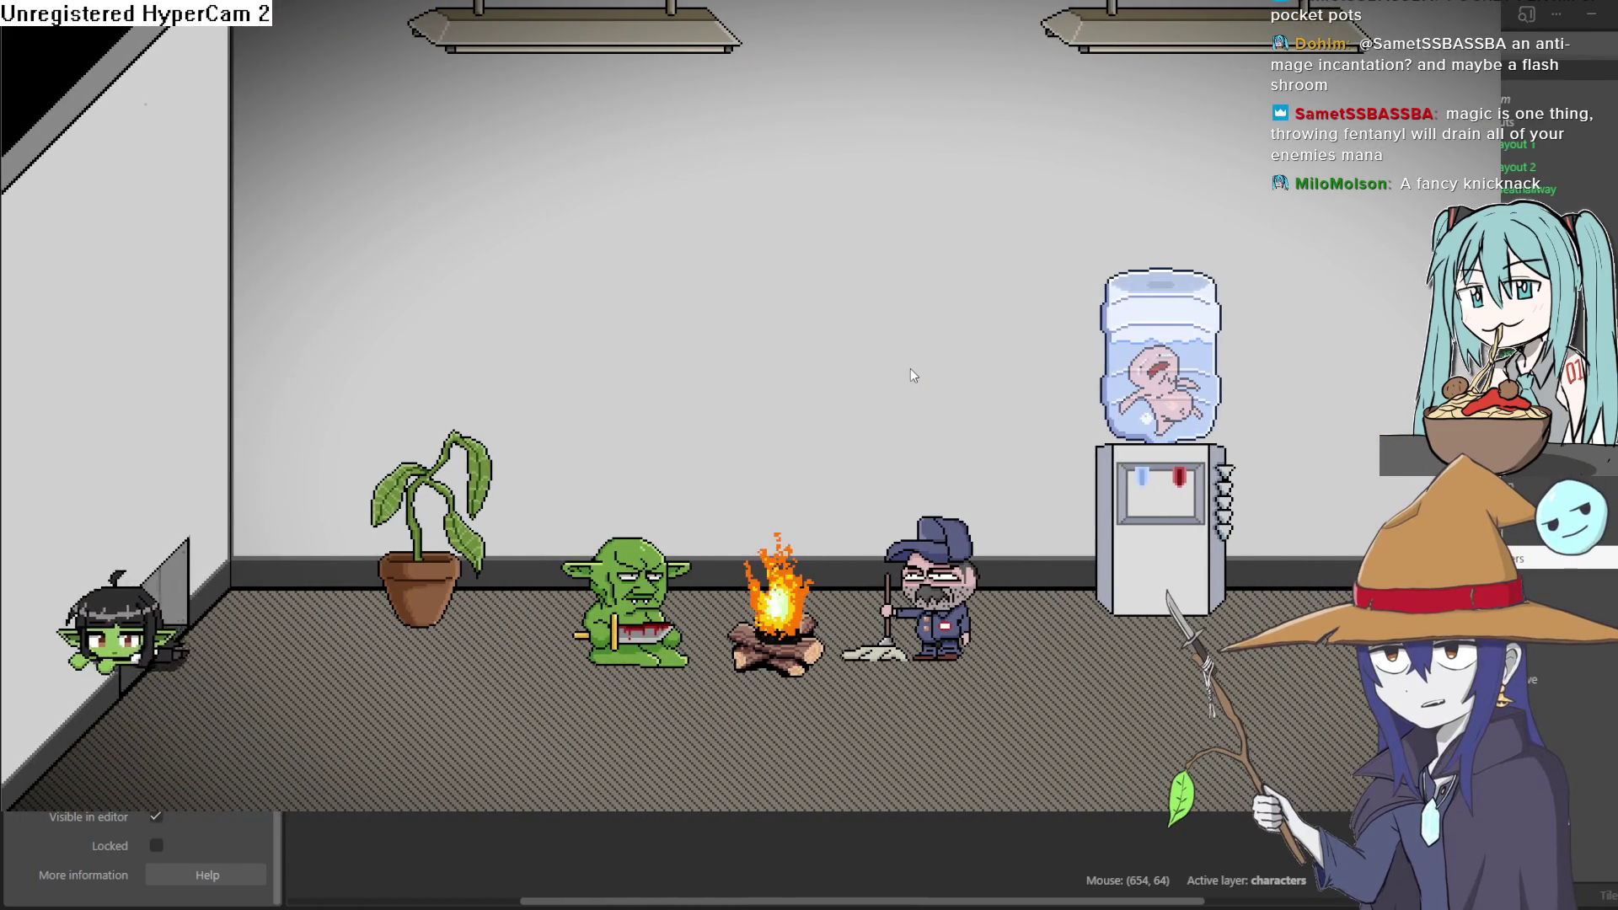
key("Left")
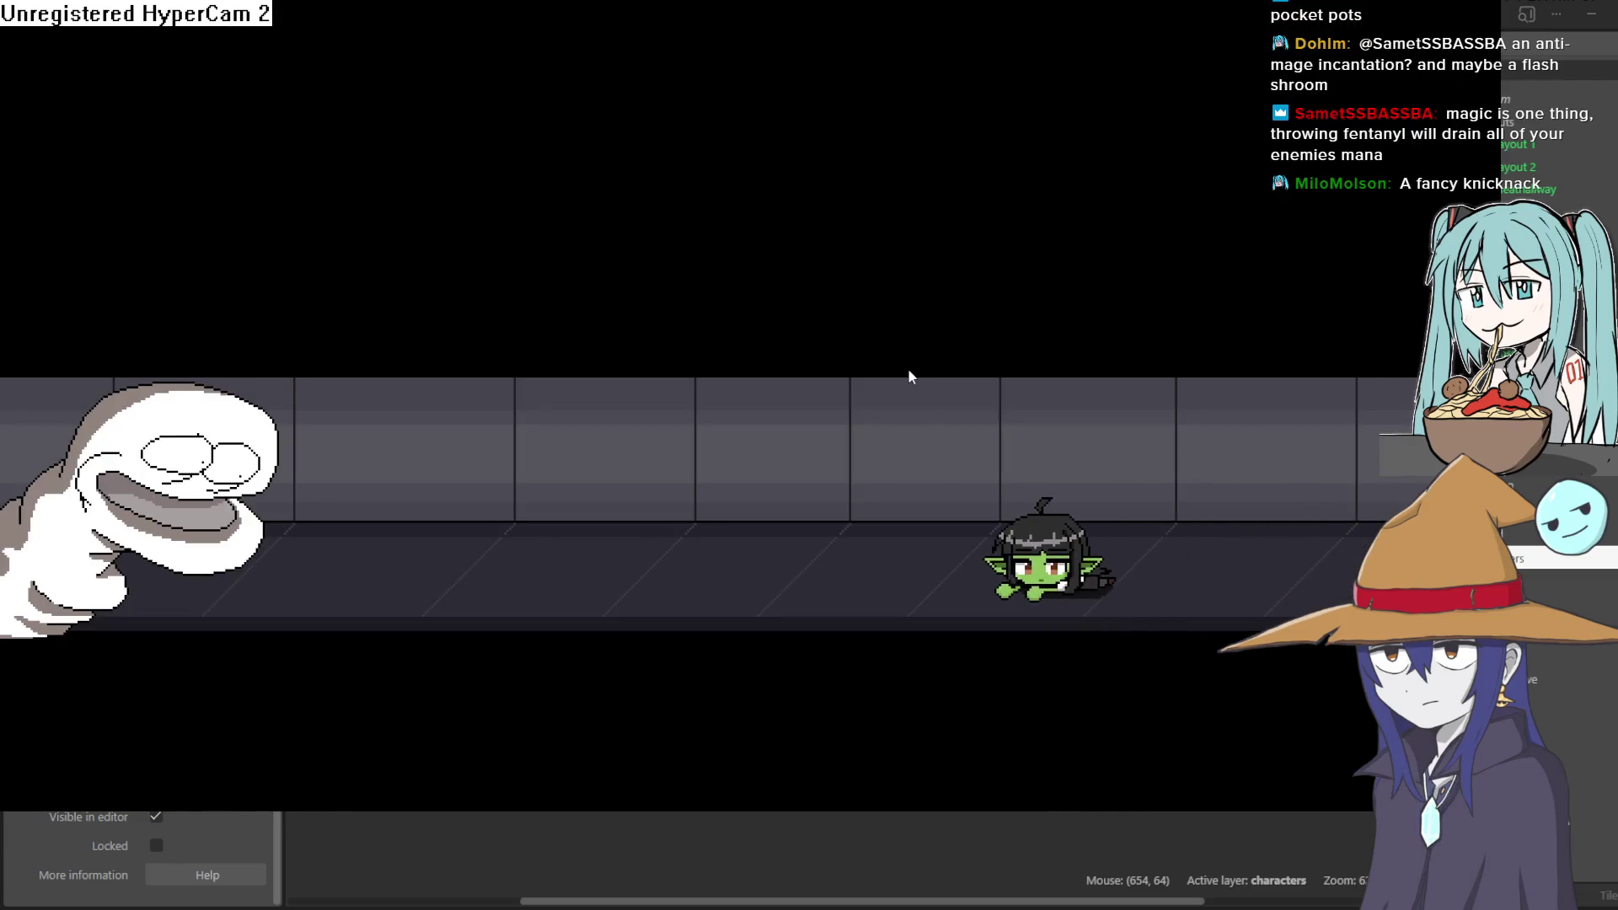
key("Left")
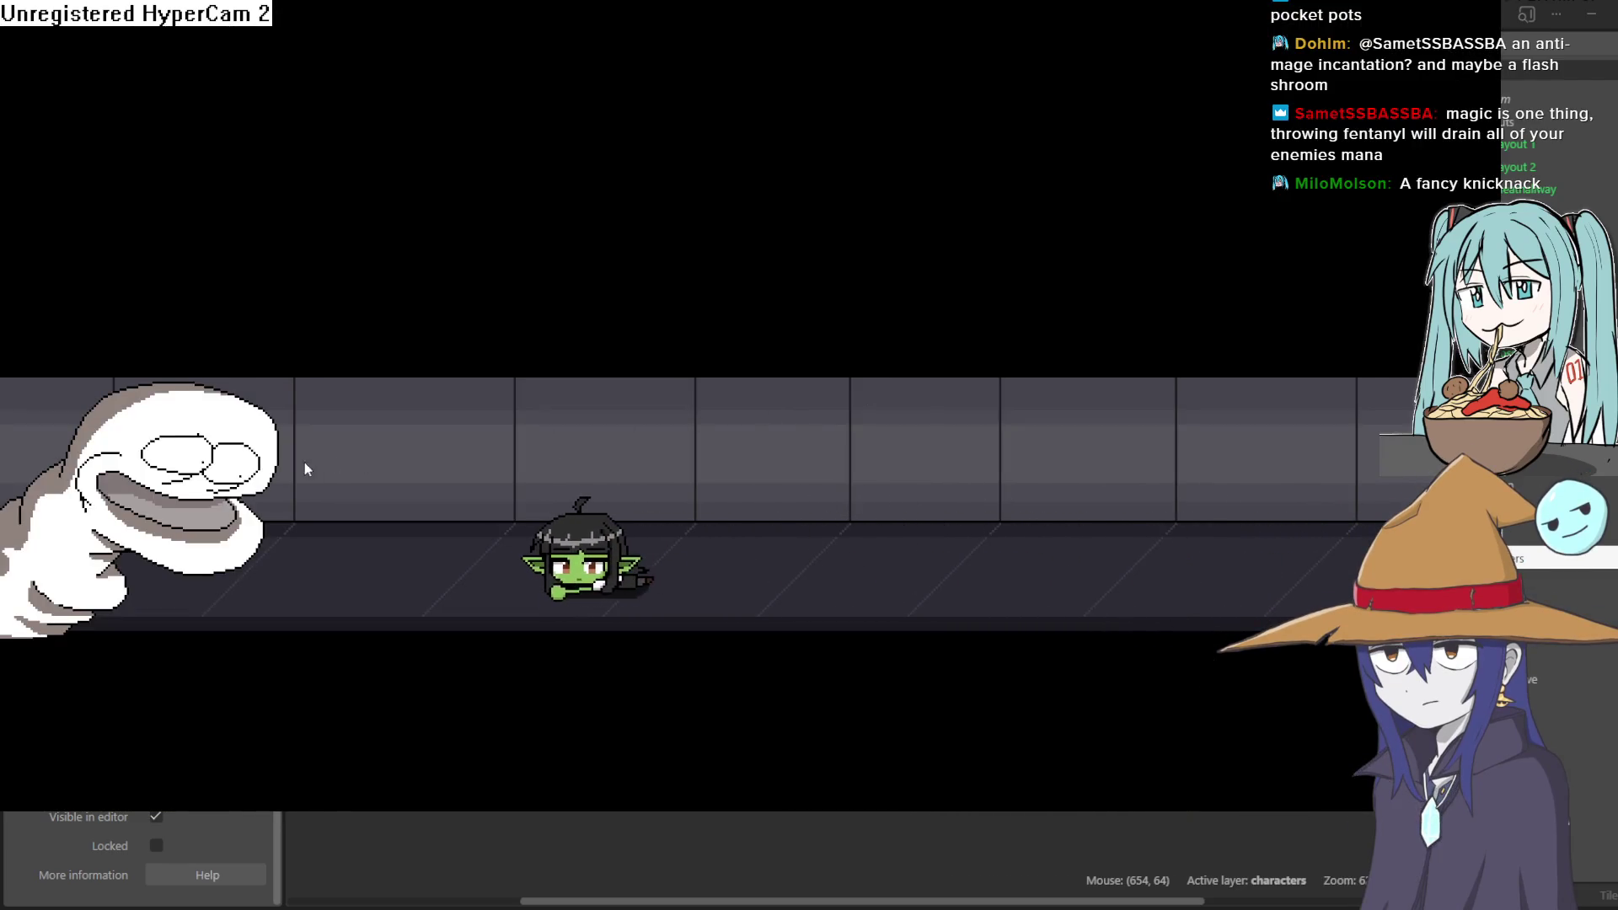
key("Left")
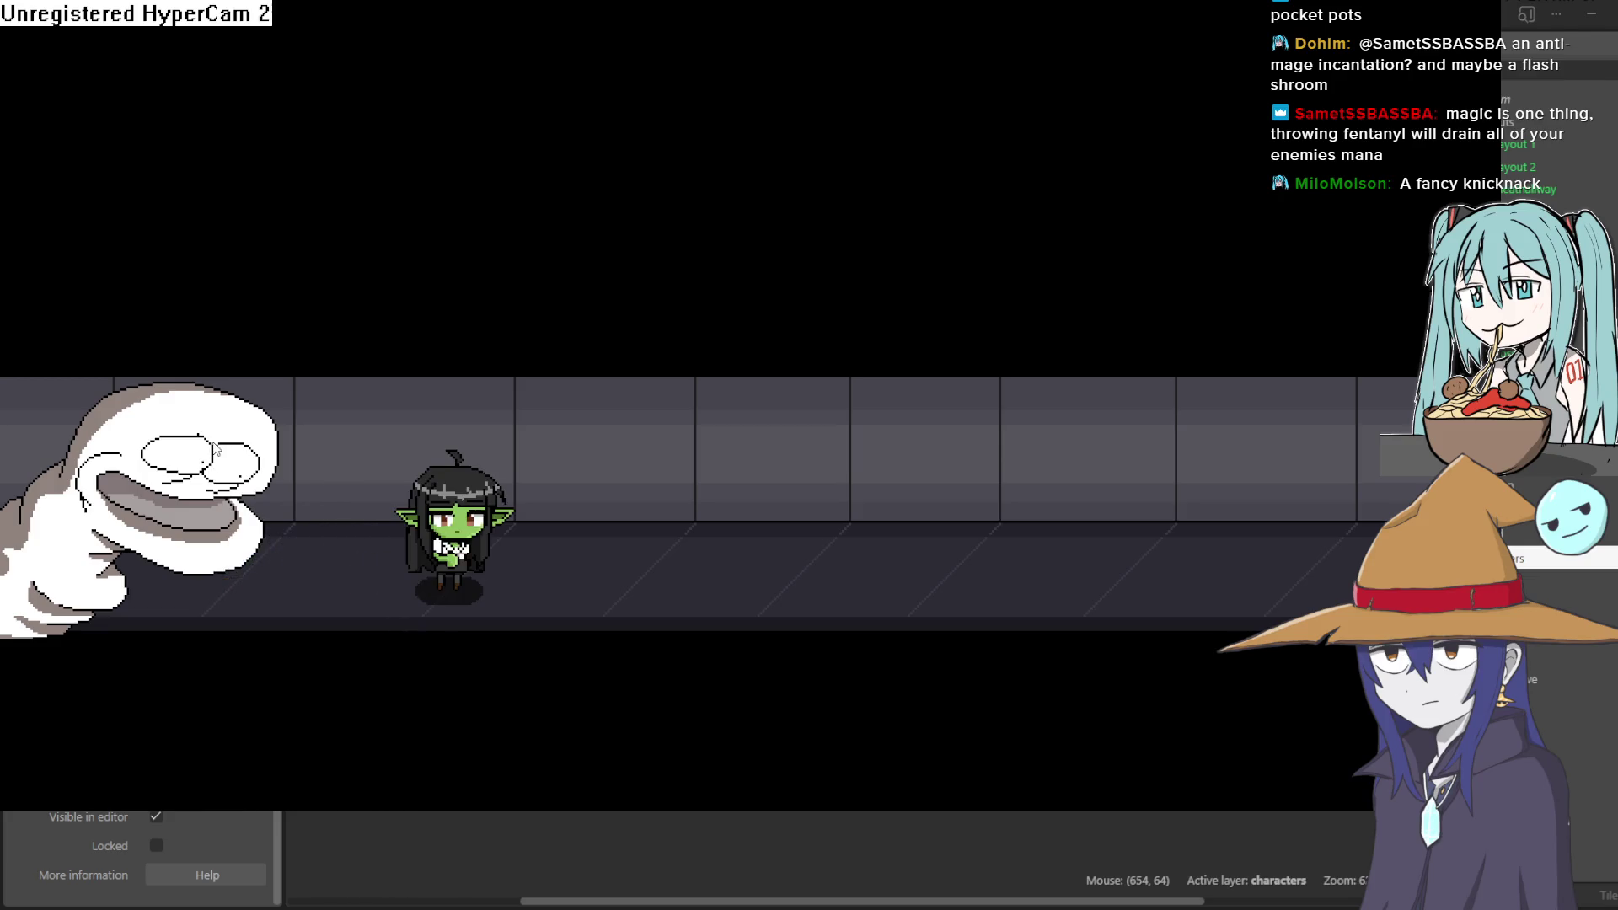
key("Escape")
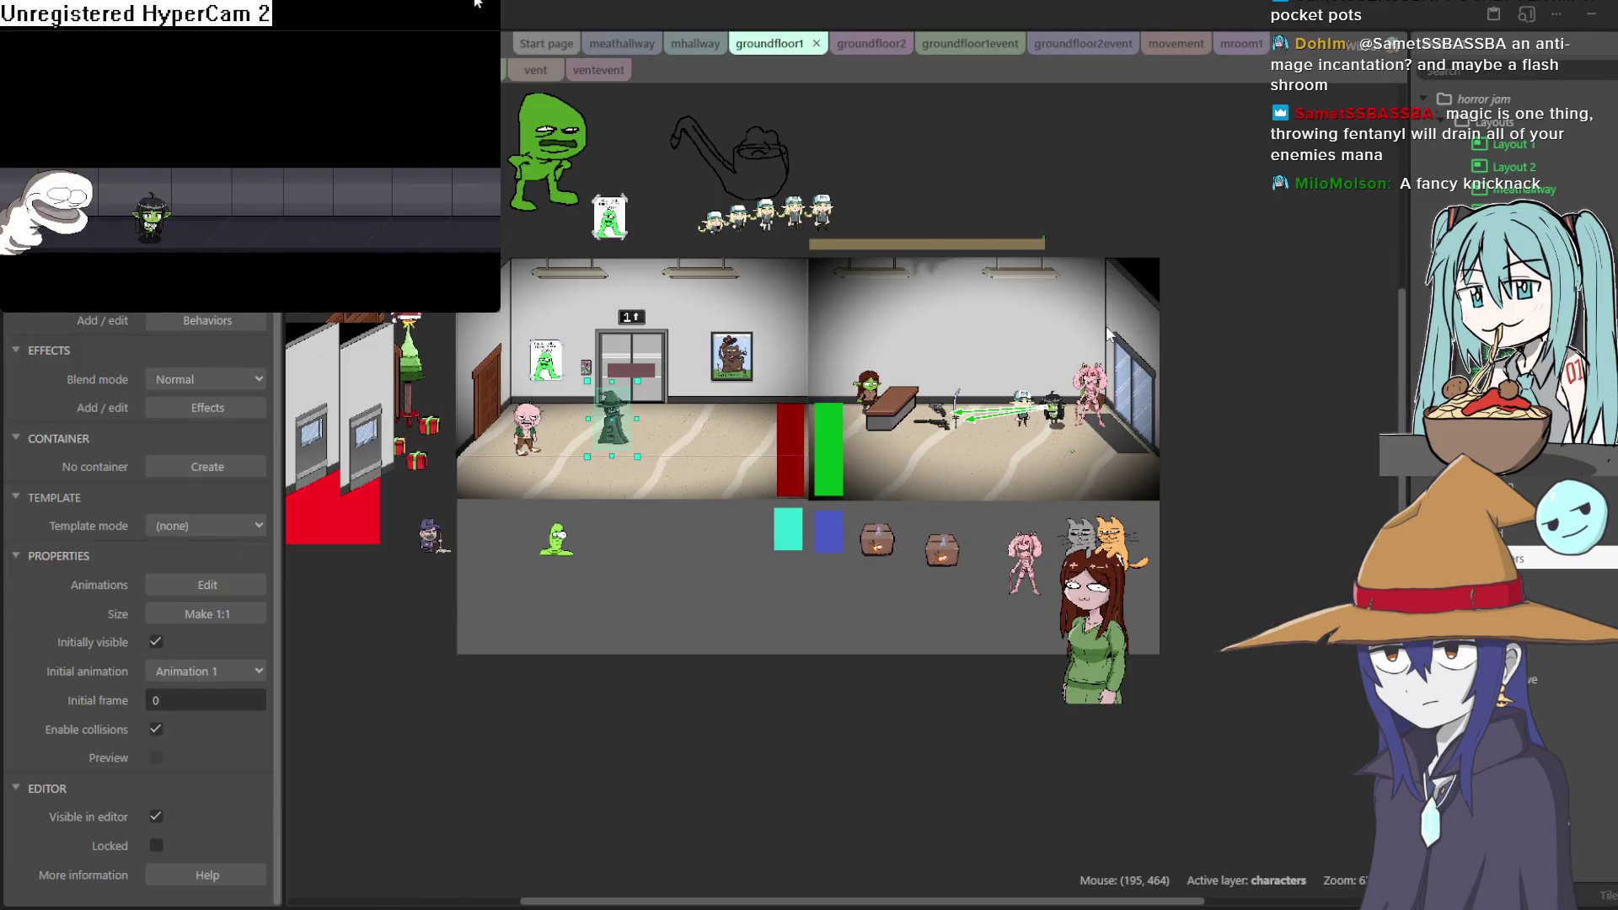
Back in the editor, pan groundfloor1 left to select the goblin player, then switch to groundfloor2
left_click(1108, 331)
scroll(1054, 221, "up", 2)
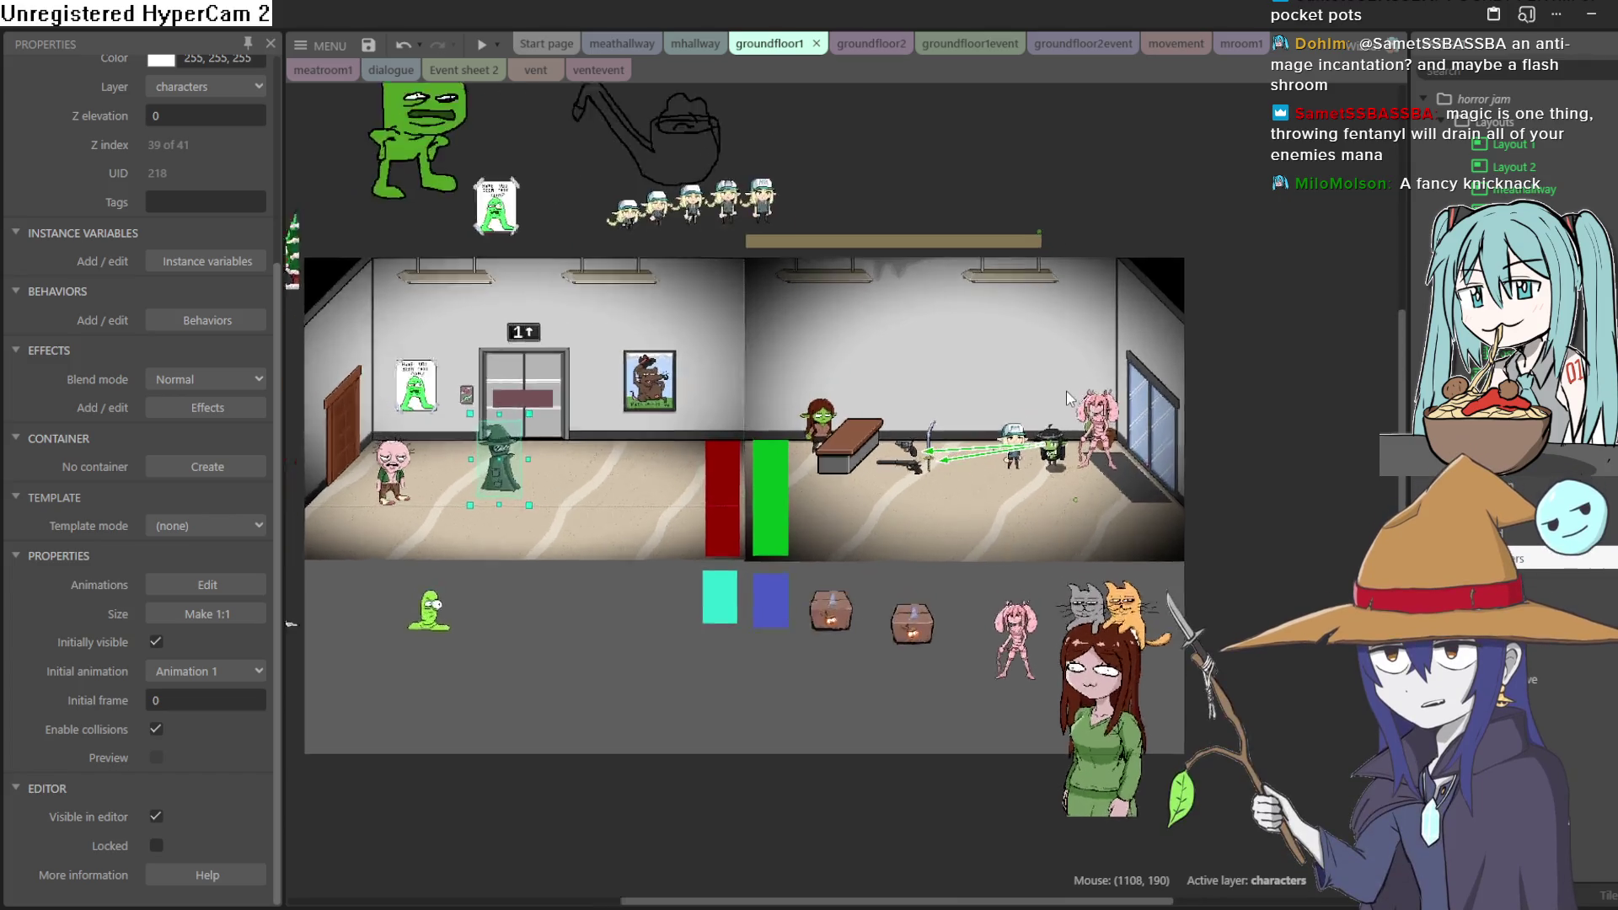
scroll(1069, 398, "up", 2)
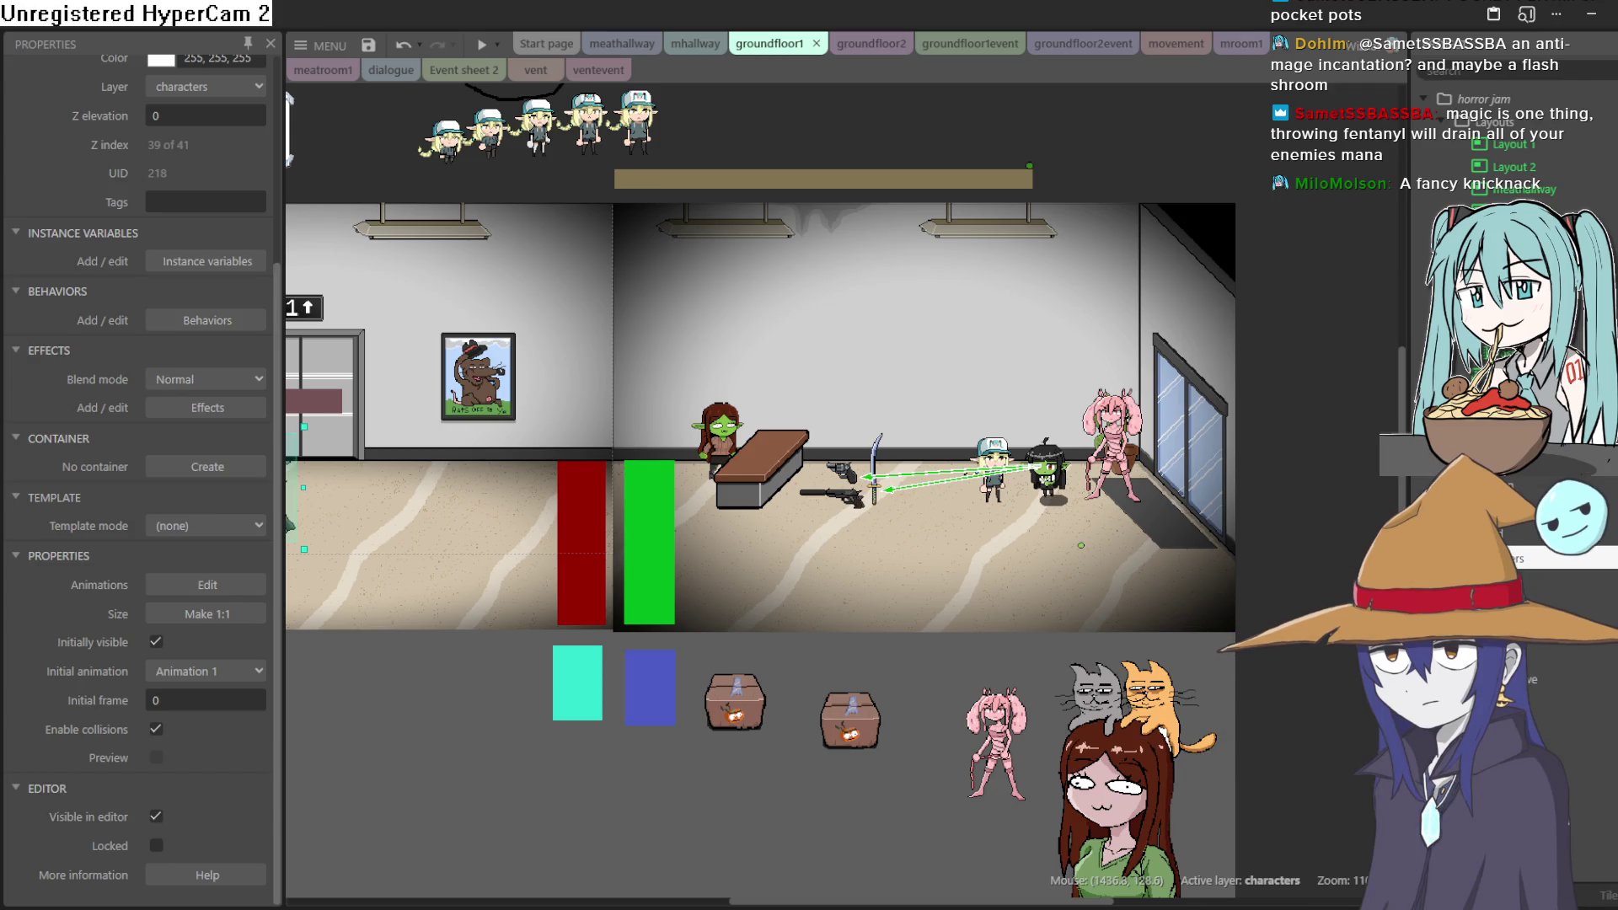
left_click_drag(978, 410, 1291, 400)
left_click_drag(1154, 360, 1023, 364)
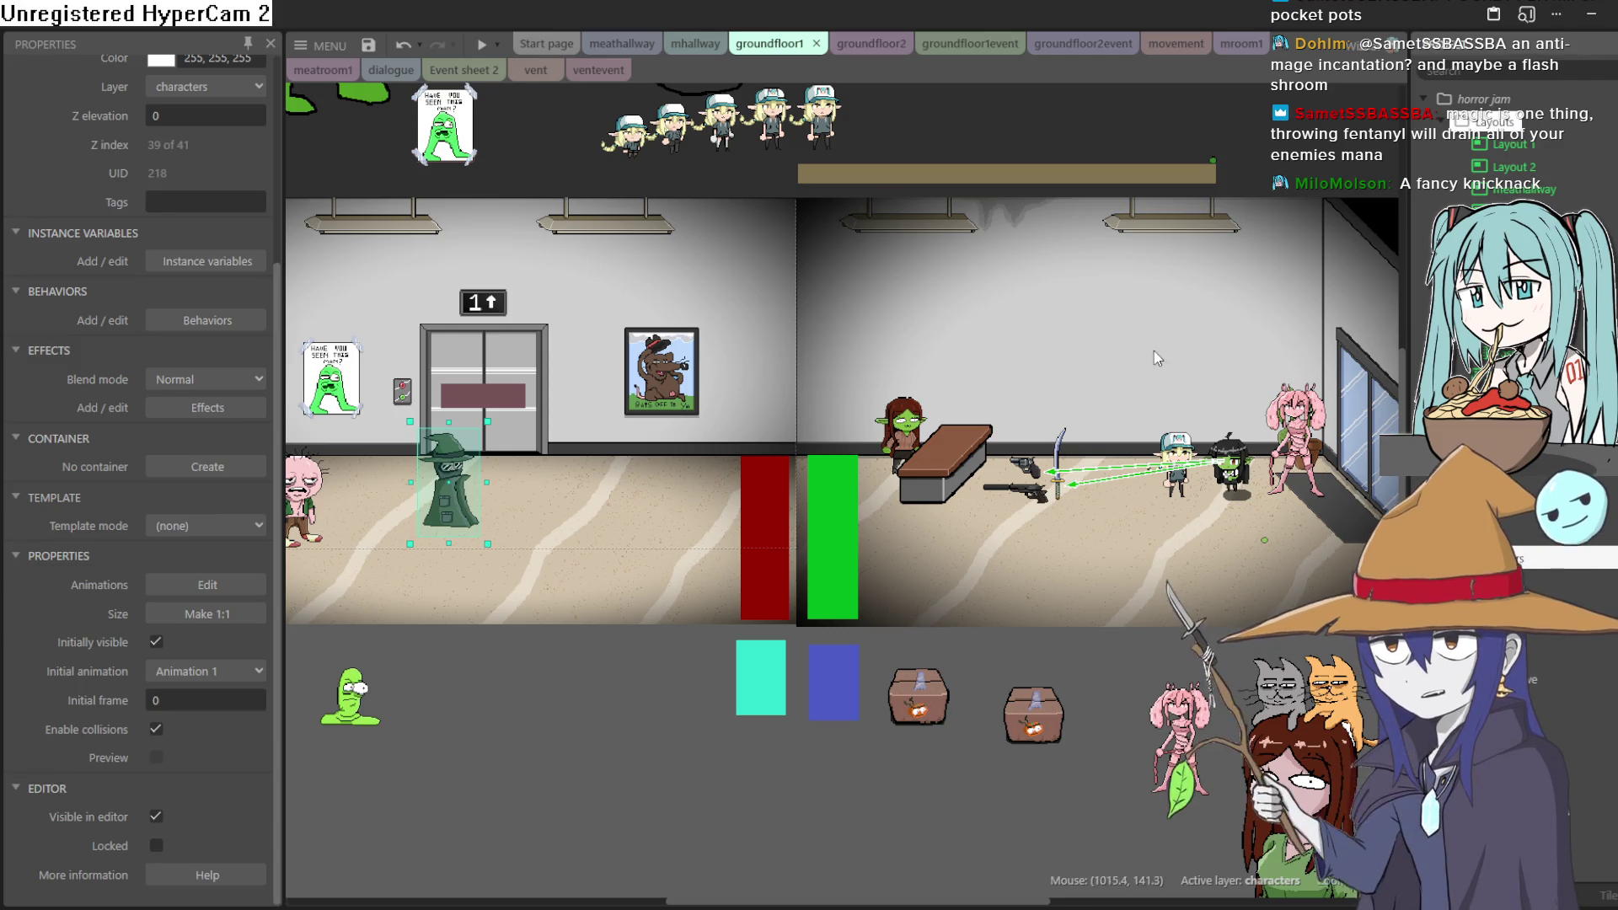
mouse_move(1218, 489)
left_mouse_down()
mouse_move(1017, 508)
mouse_move(1232, 503)
left_mouse_up()
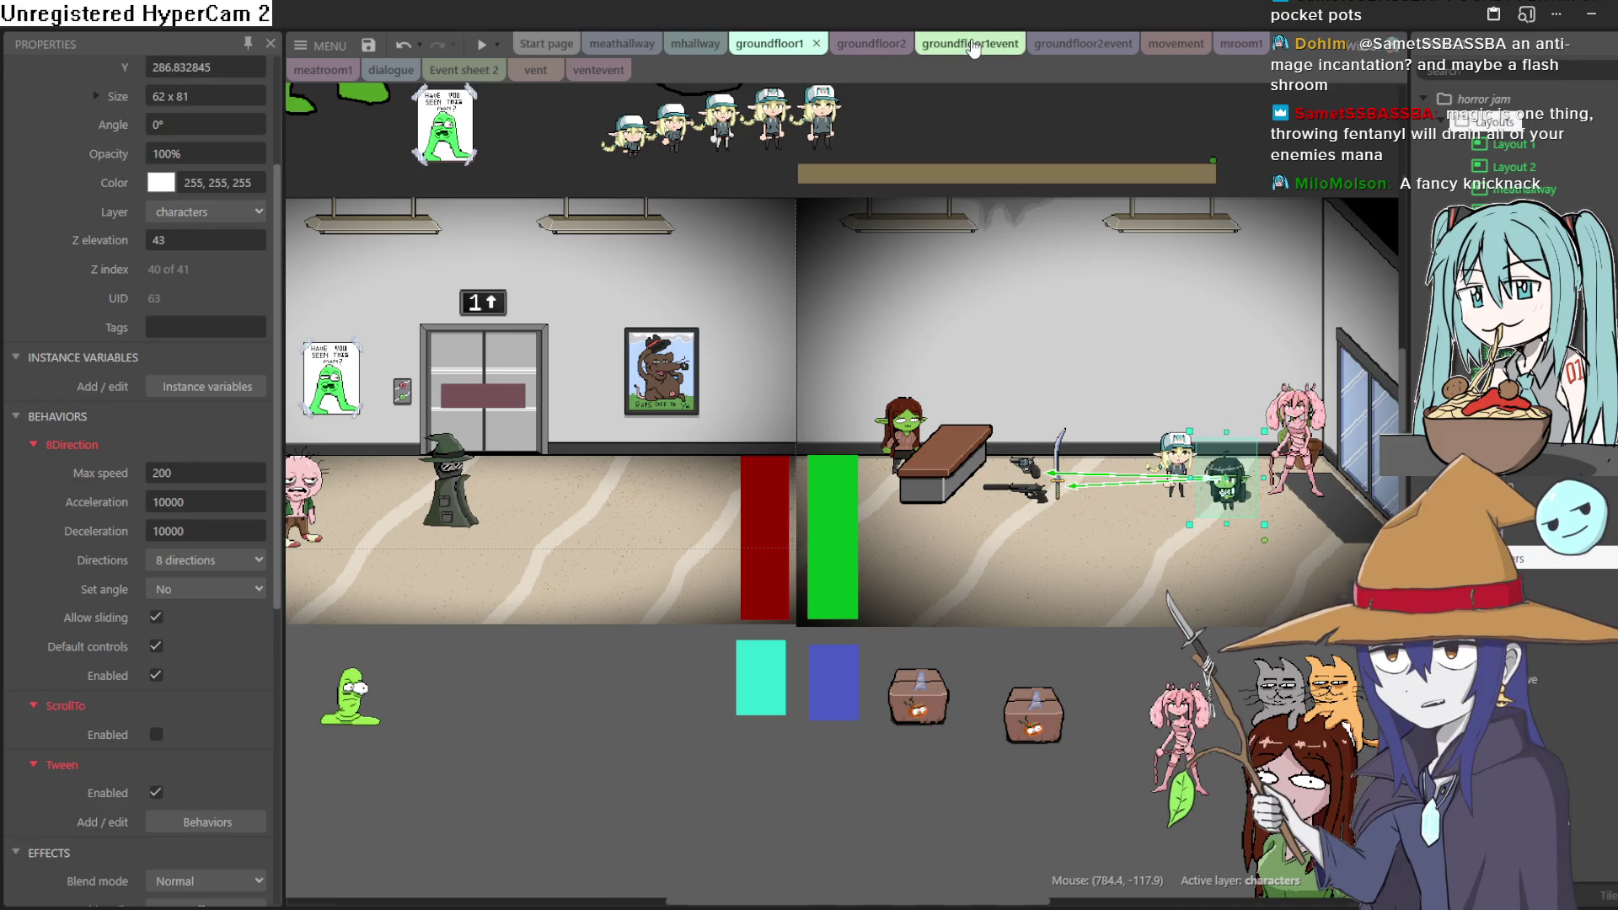
left_click(973, 45)
left_click(854, 43)
Scroll through the Project bar object list while on the groundfloor2 layout
scroll(843, 380, "down", 2)
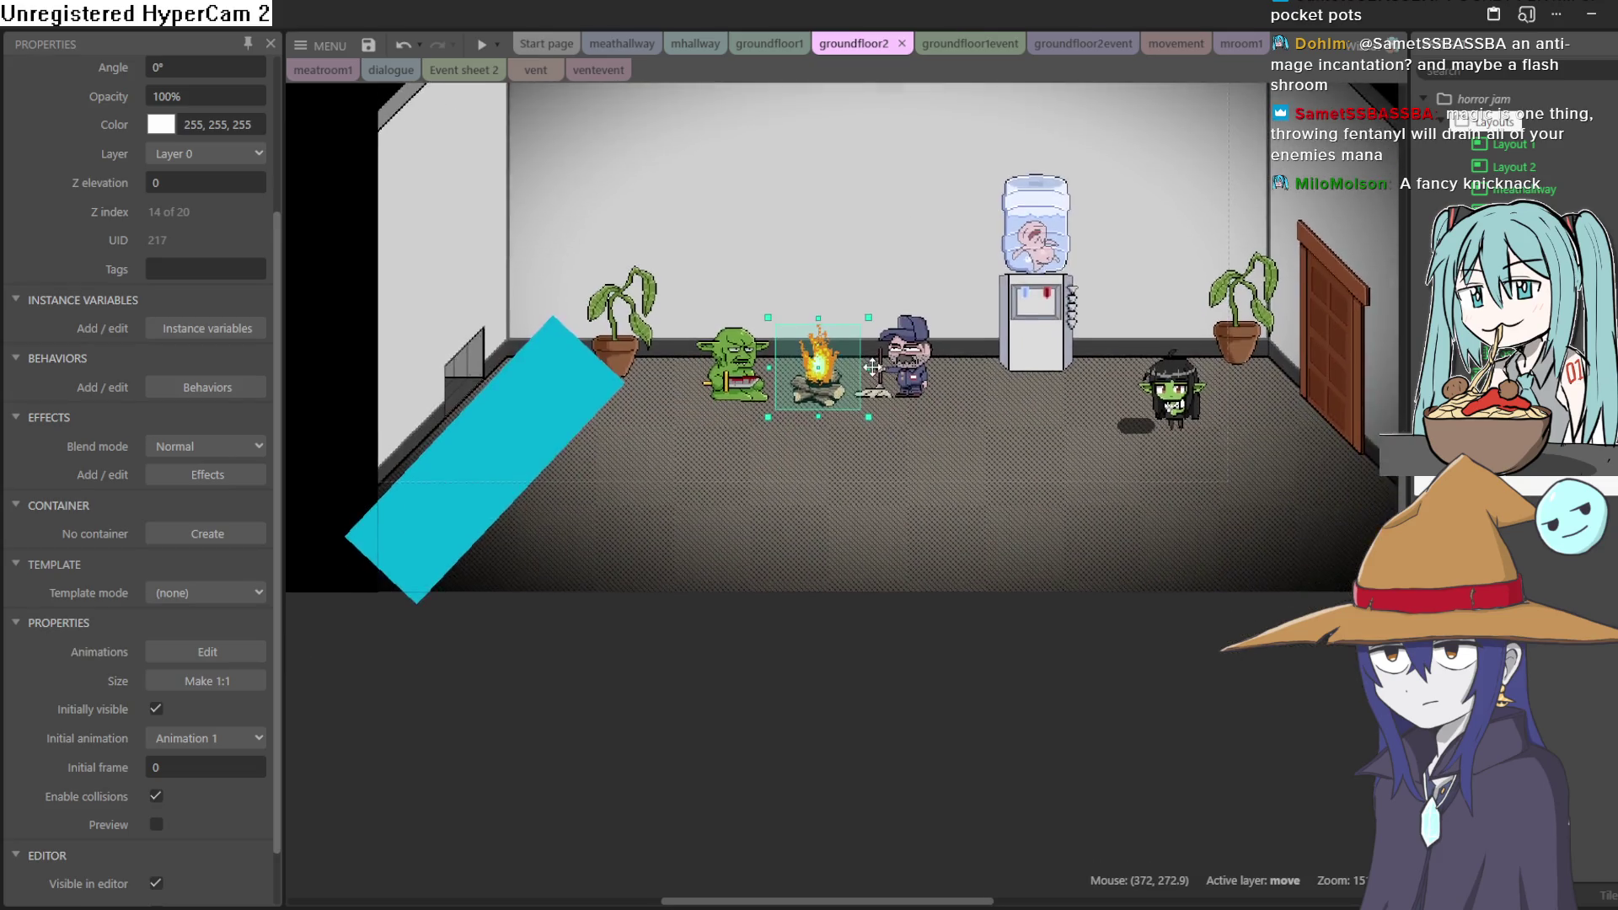
scroll(1508, 144, "down", 5)
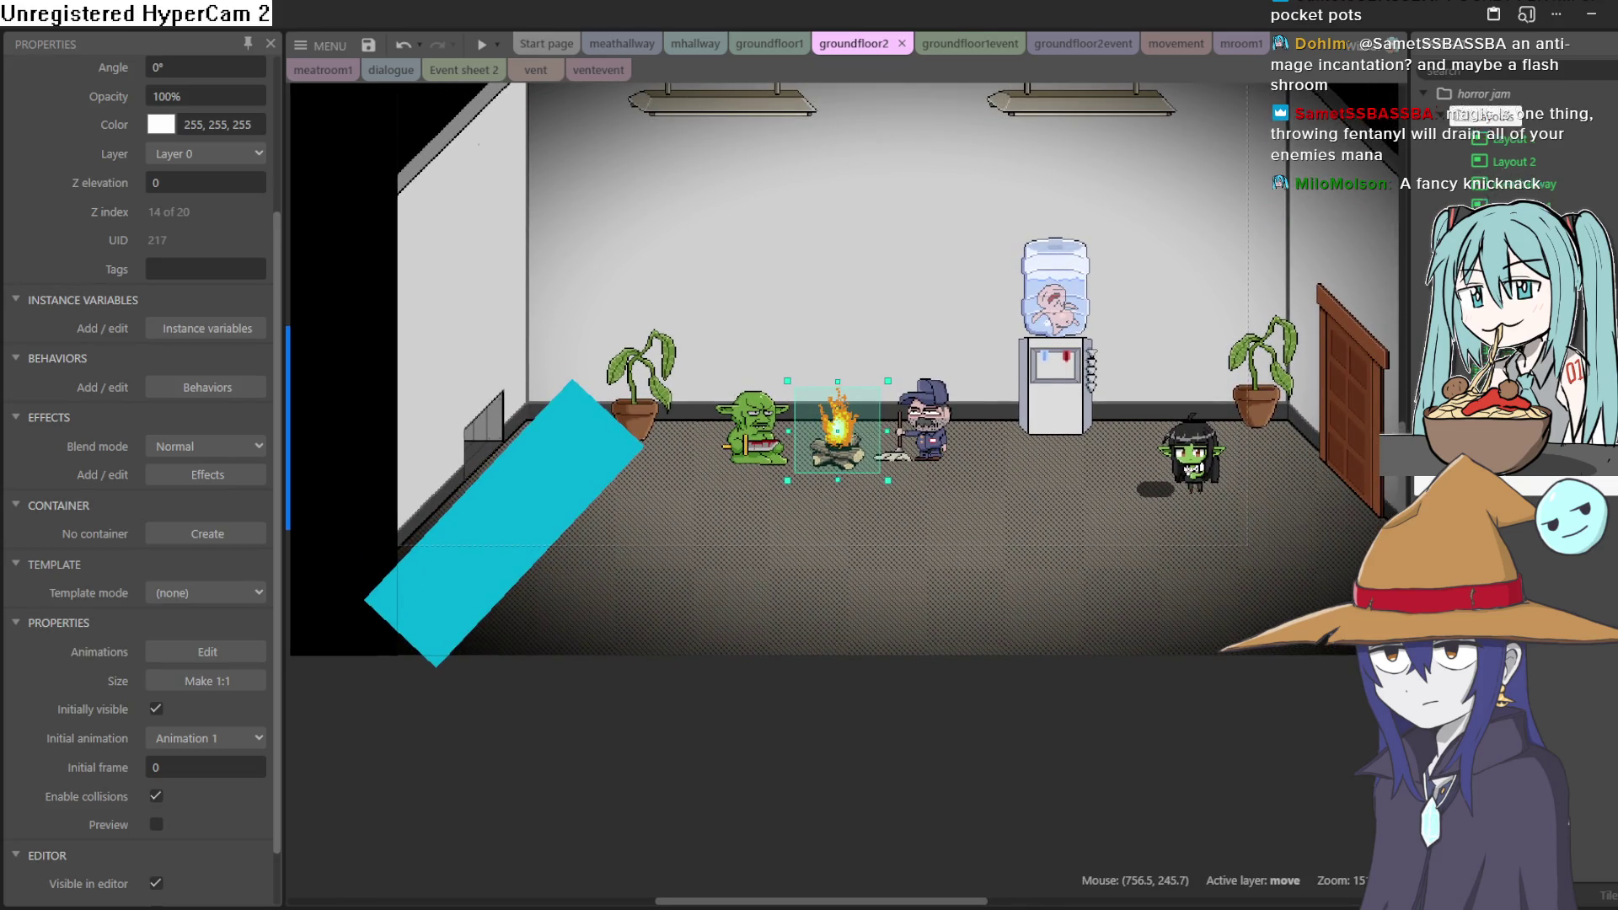
scroll(1508, 143, "down", 5)
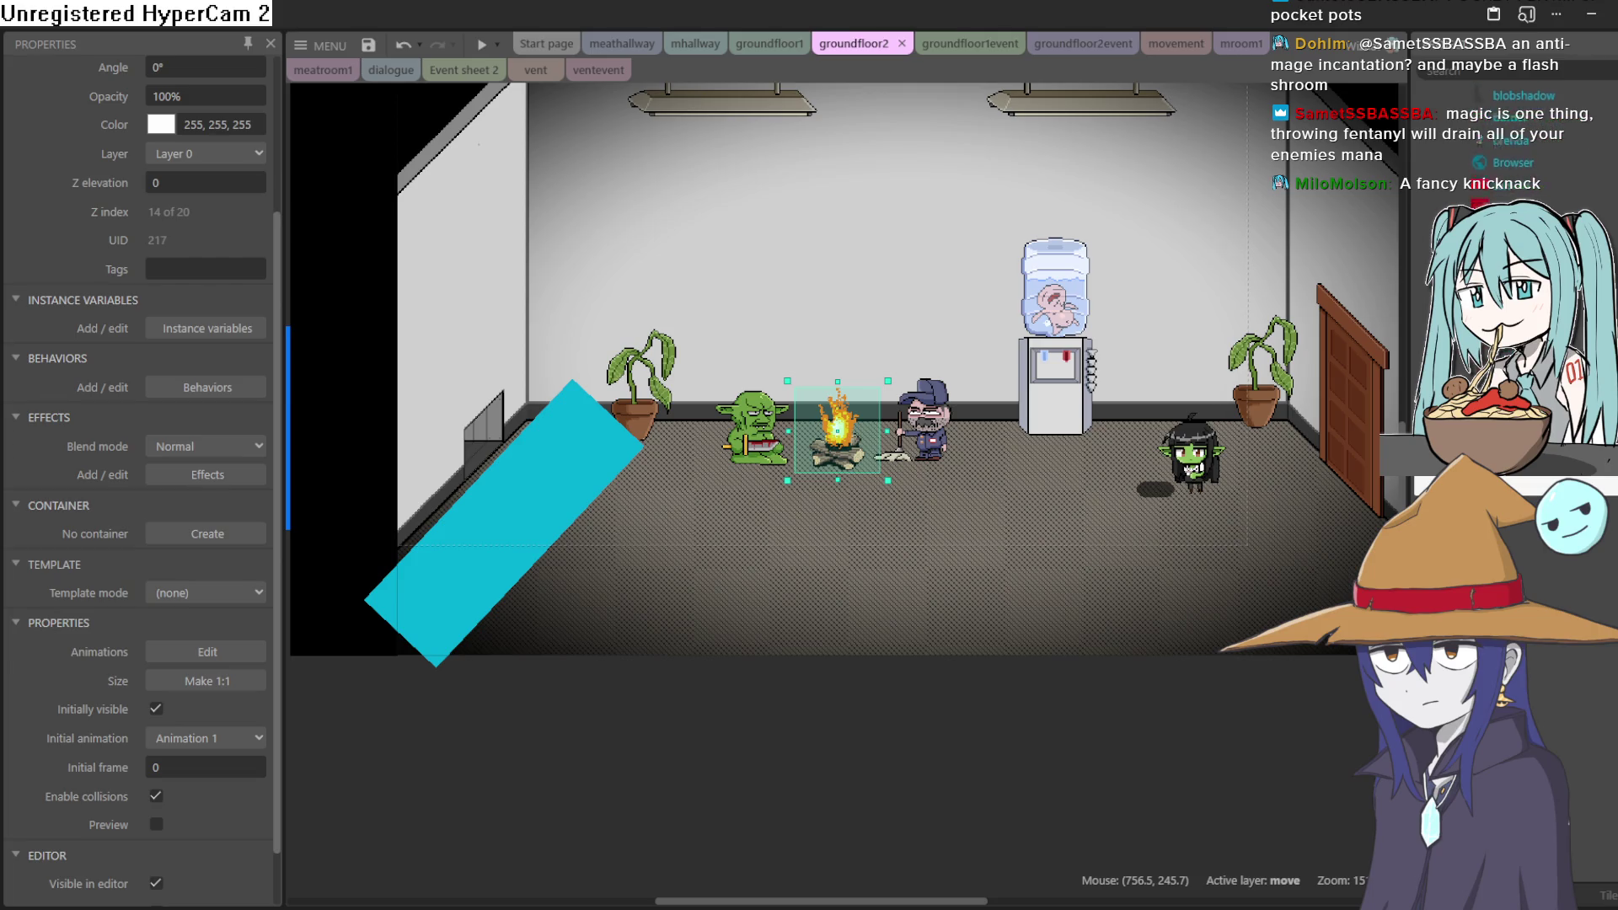
scroll(1509, 143, "down", 4)
scroll(1509, 143, "down", 5)
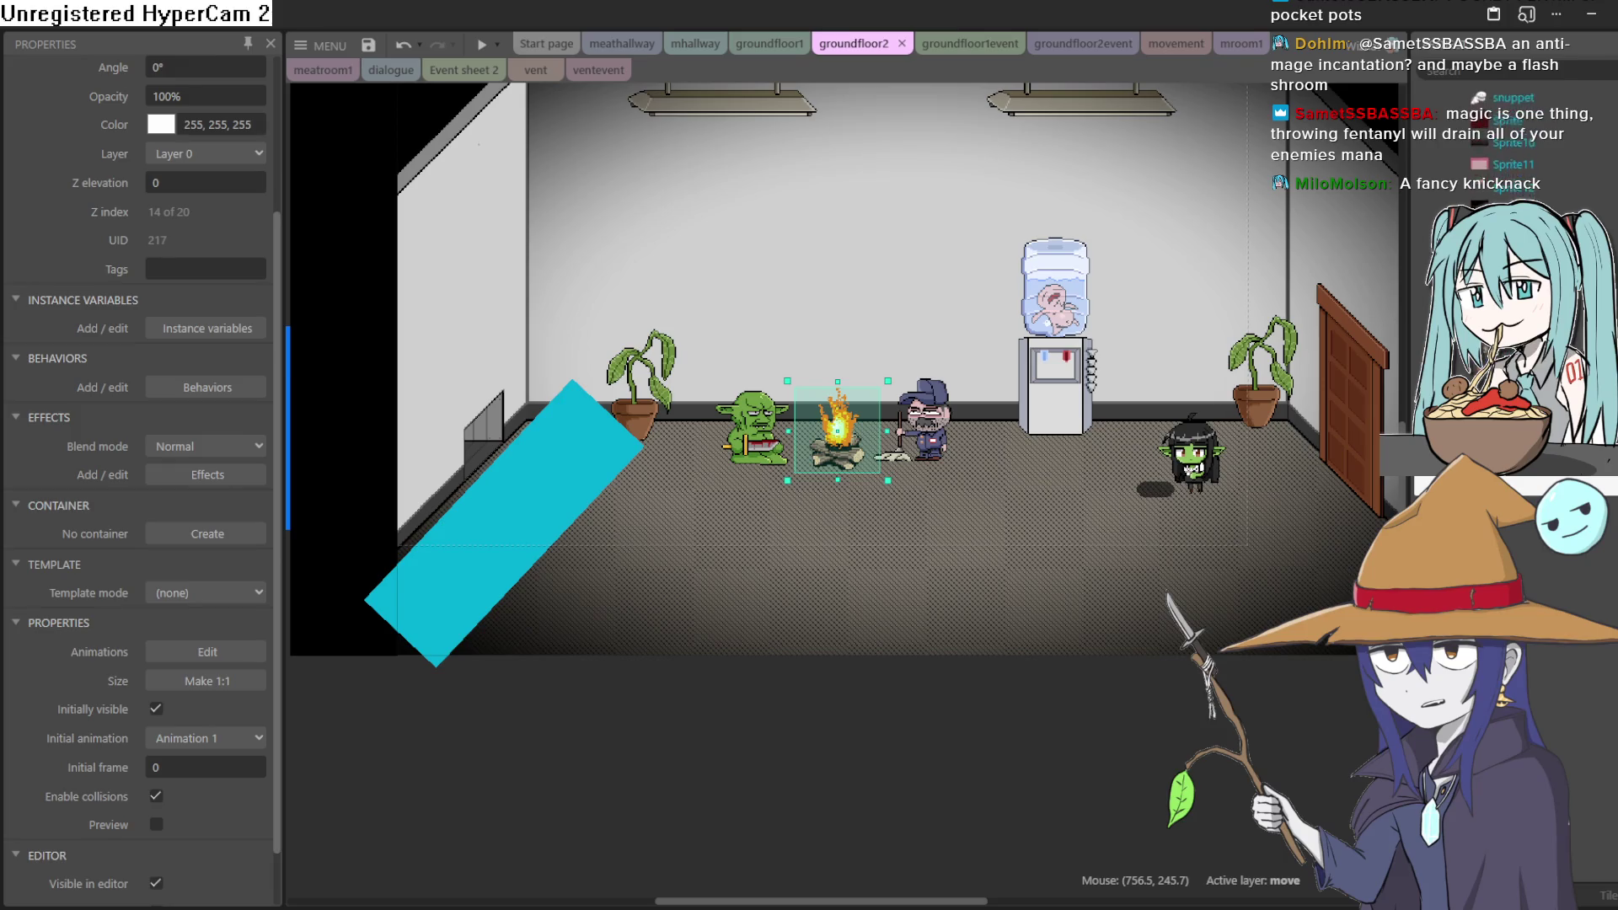
scroll(1508, 144, "down", 8)
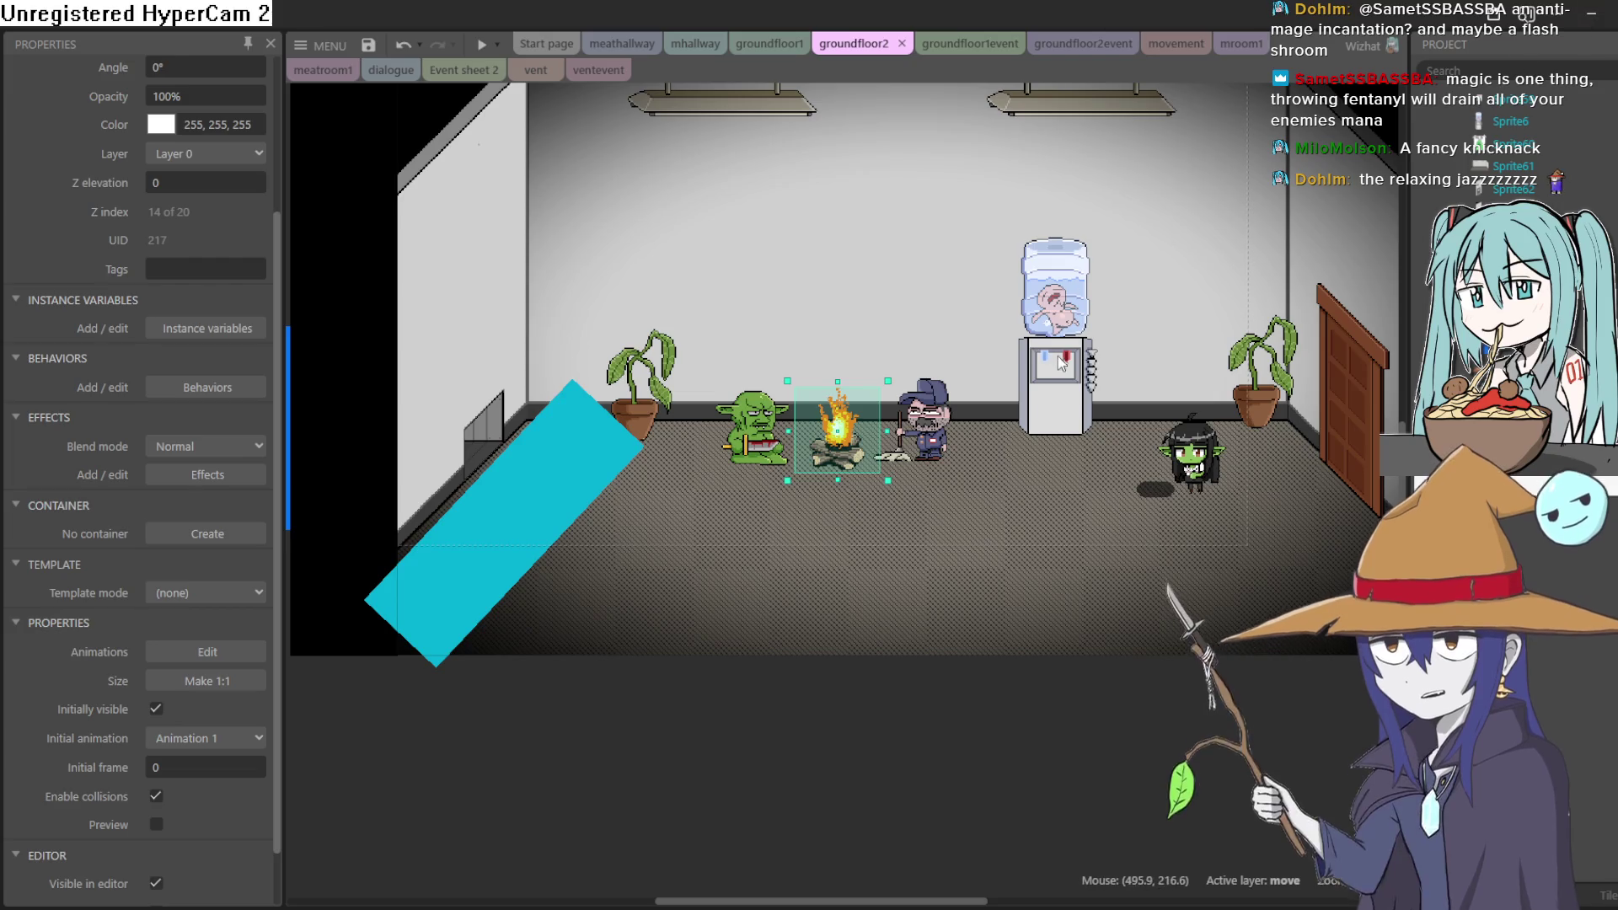
scroll(1020, 413, "up", 1)
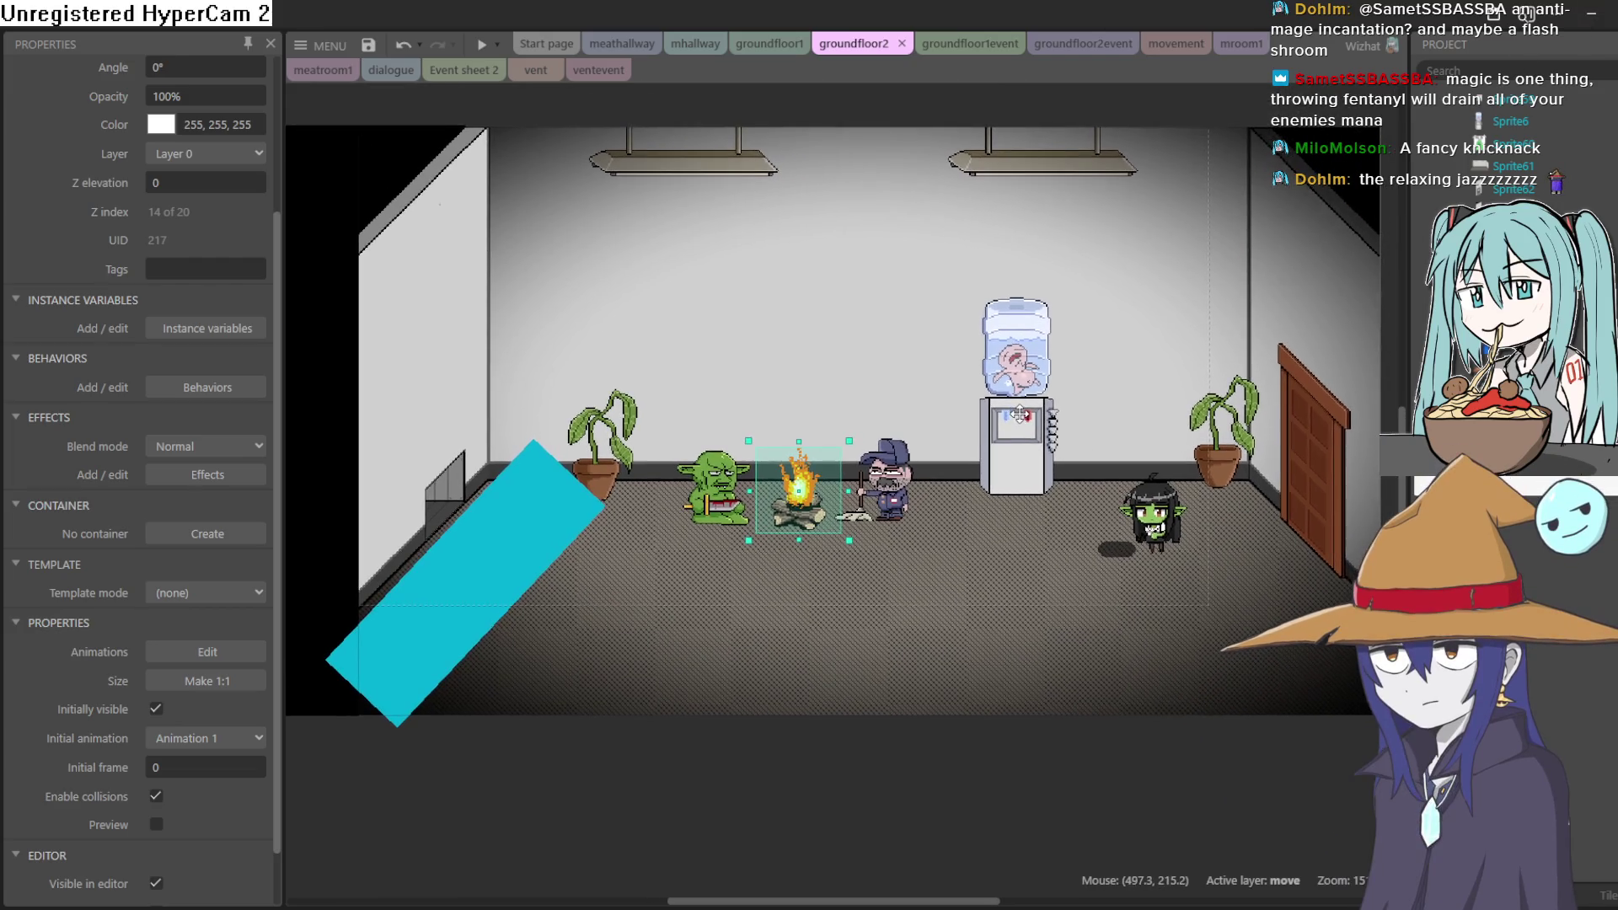
left_click(483, 48)
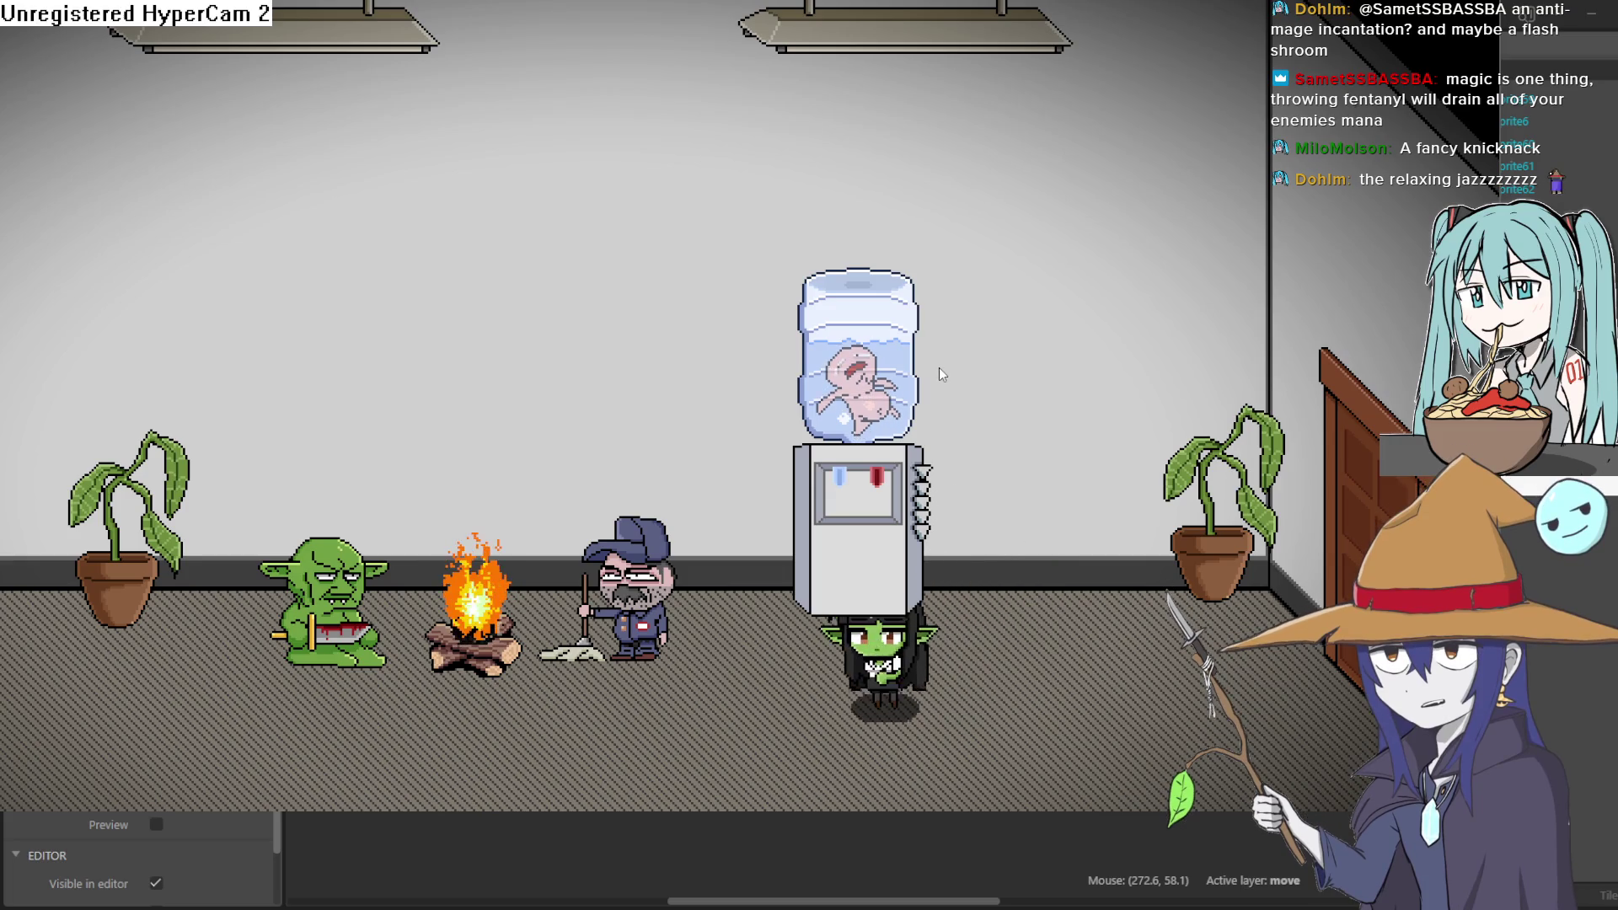
key("Left")
key("Right")
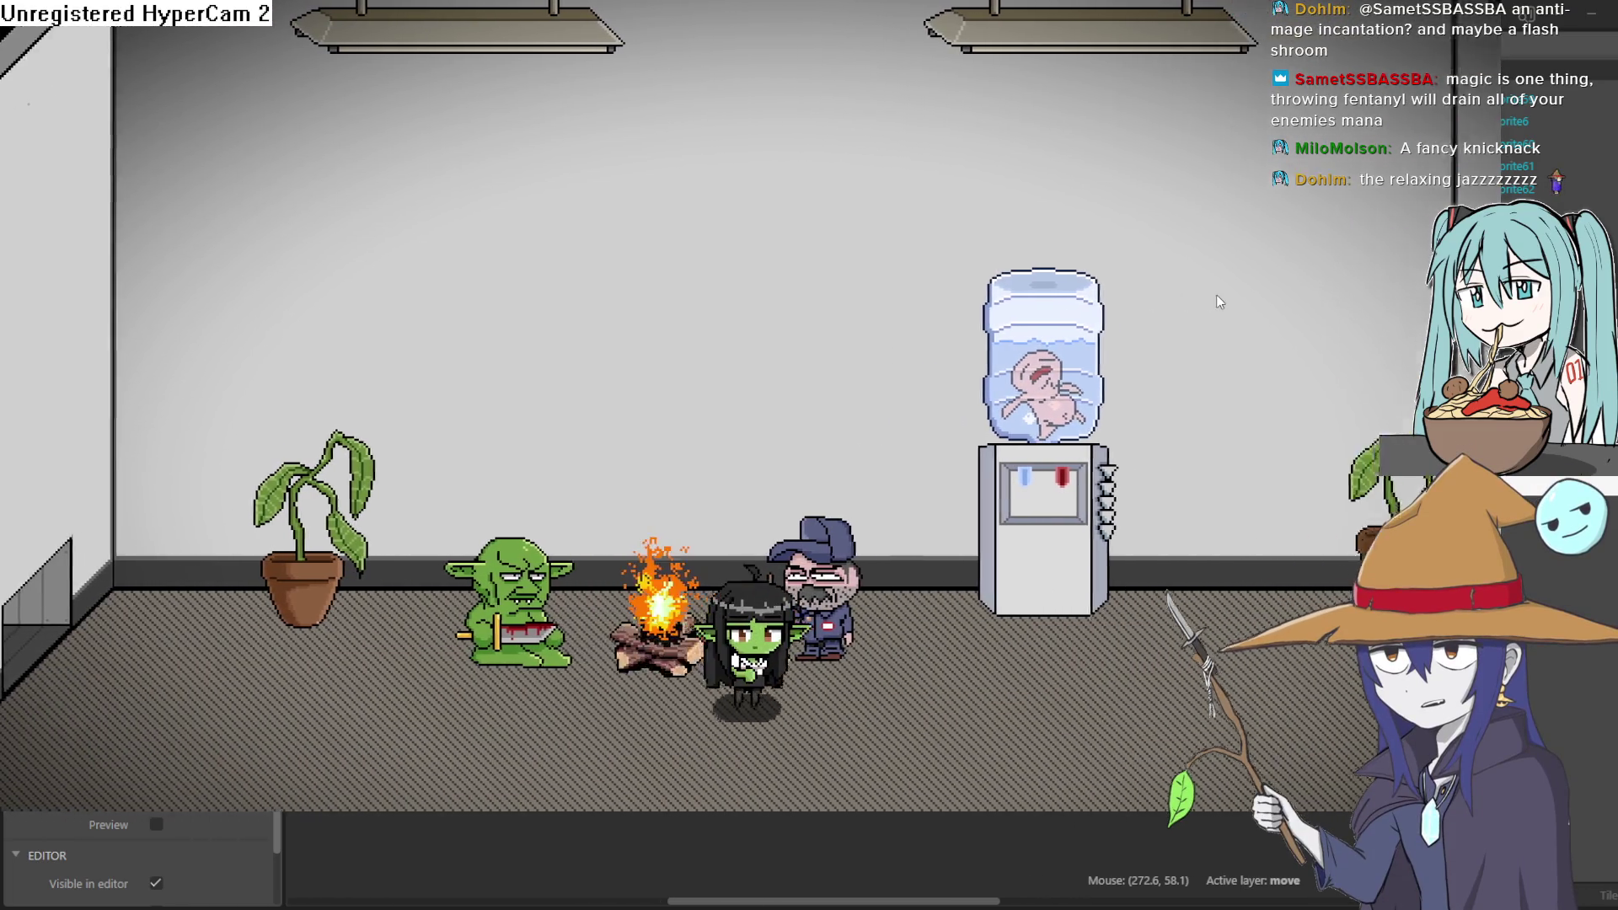
key("Right")
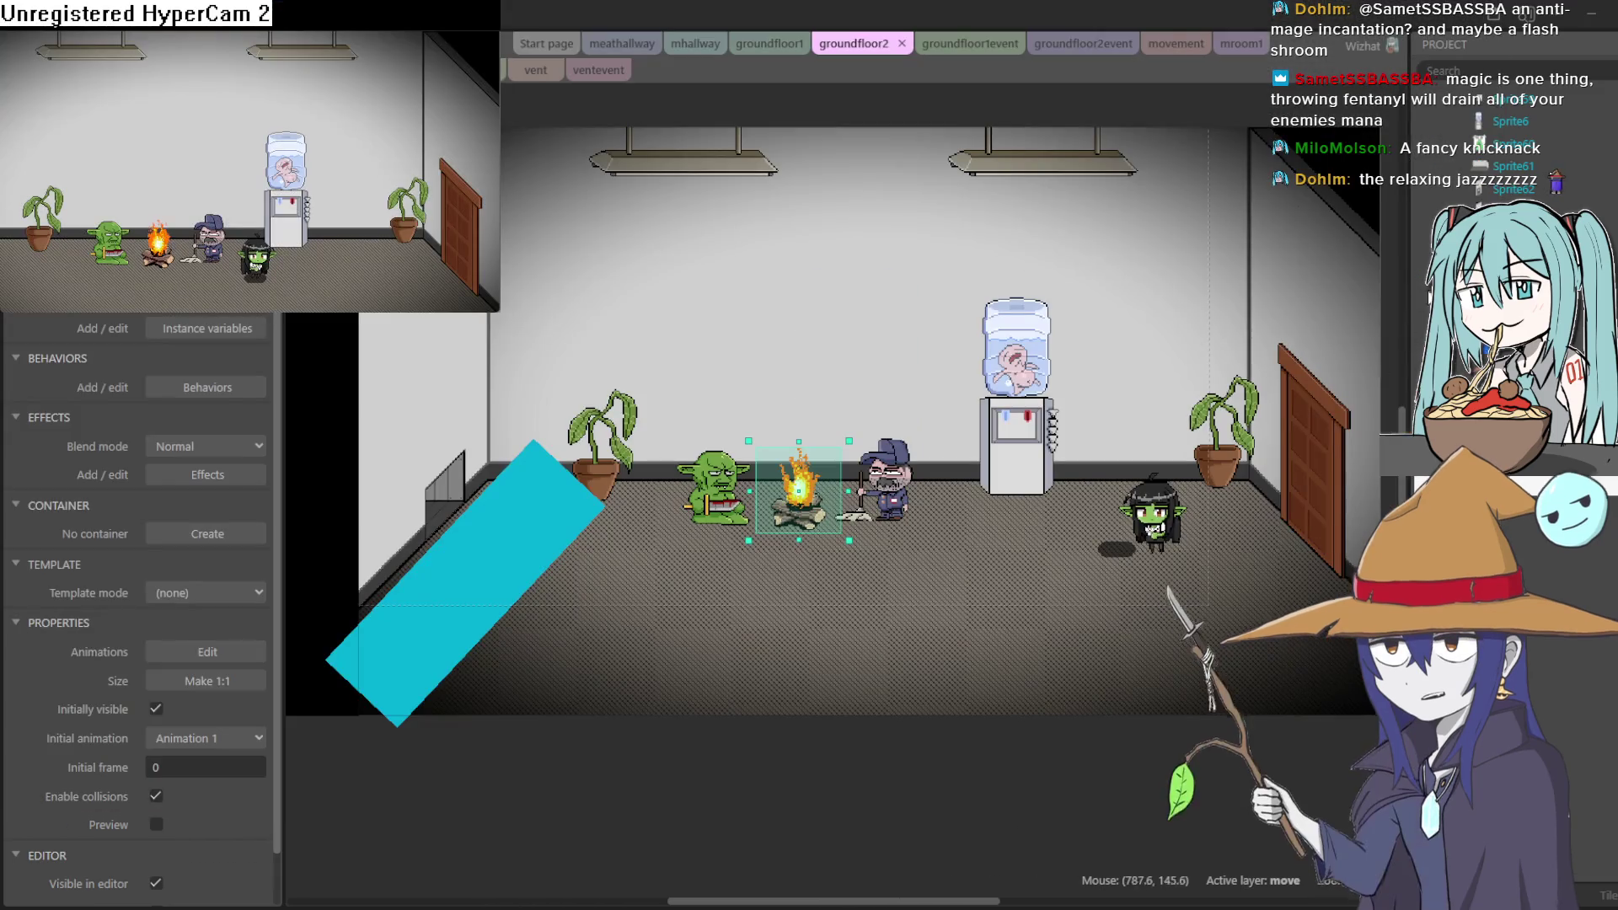
left_click(1121, 312)
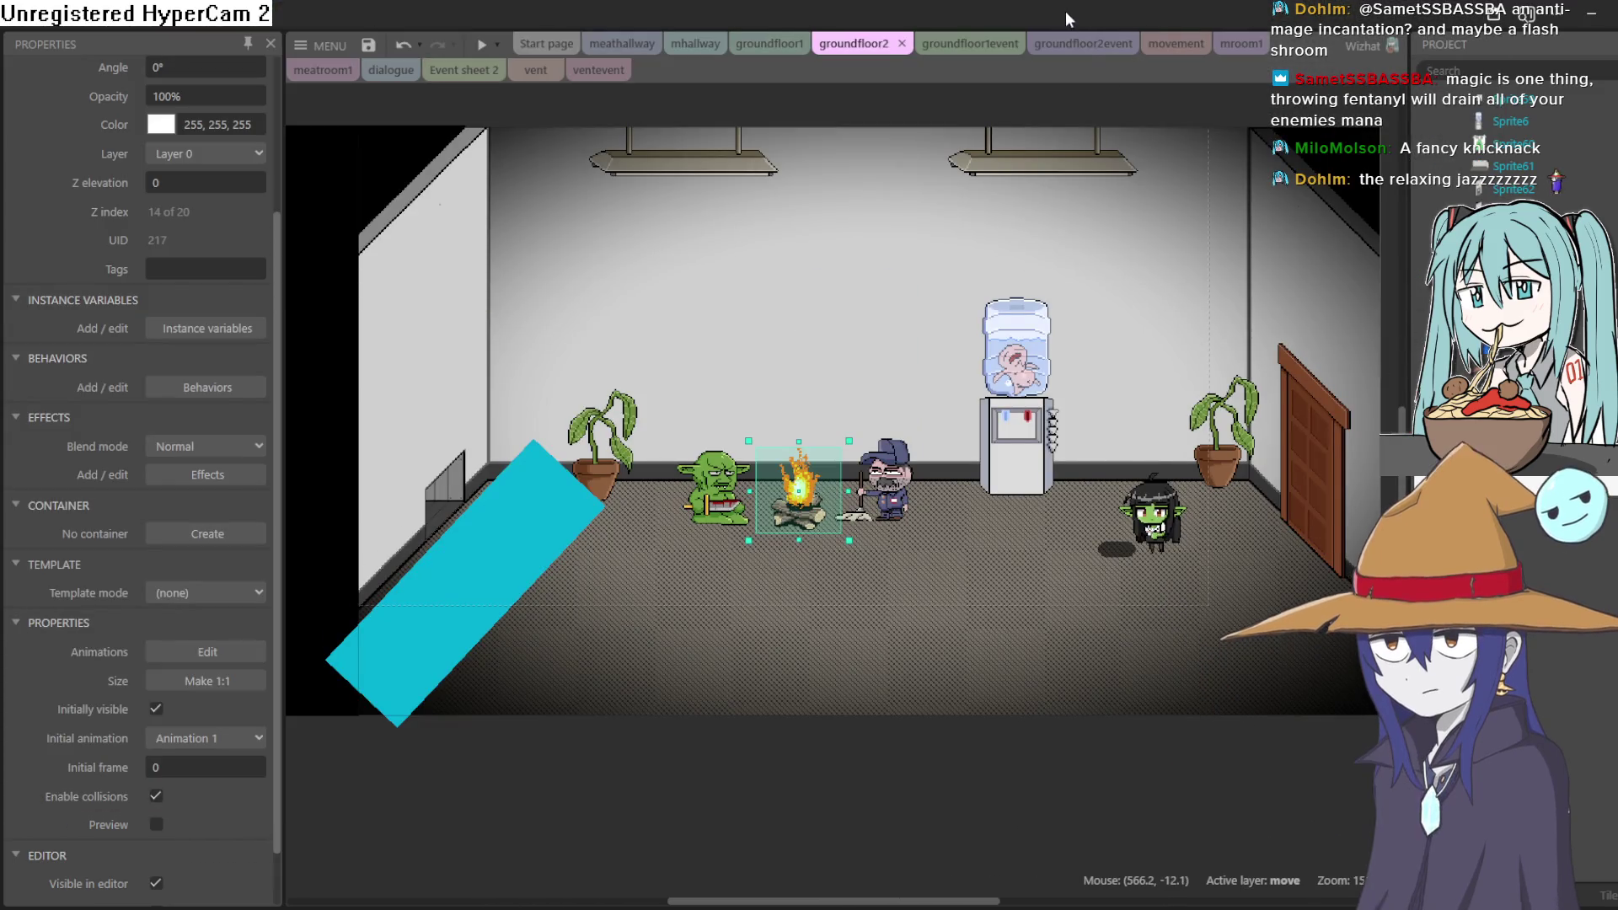
left_click(1087, 44)
left_click(1174, 46)
Flip between the groundfloor1event, groundfloor2, groundfloor1 and mhallway tabs, panning around the lobby
left_click(952, 44)
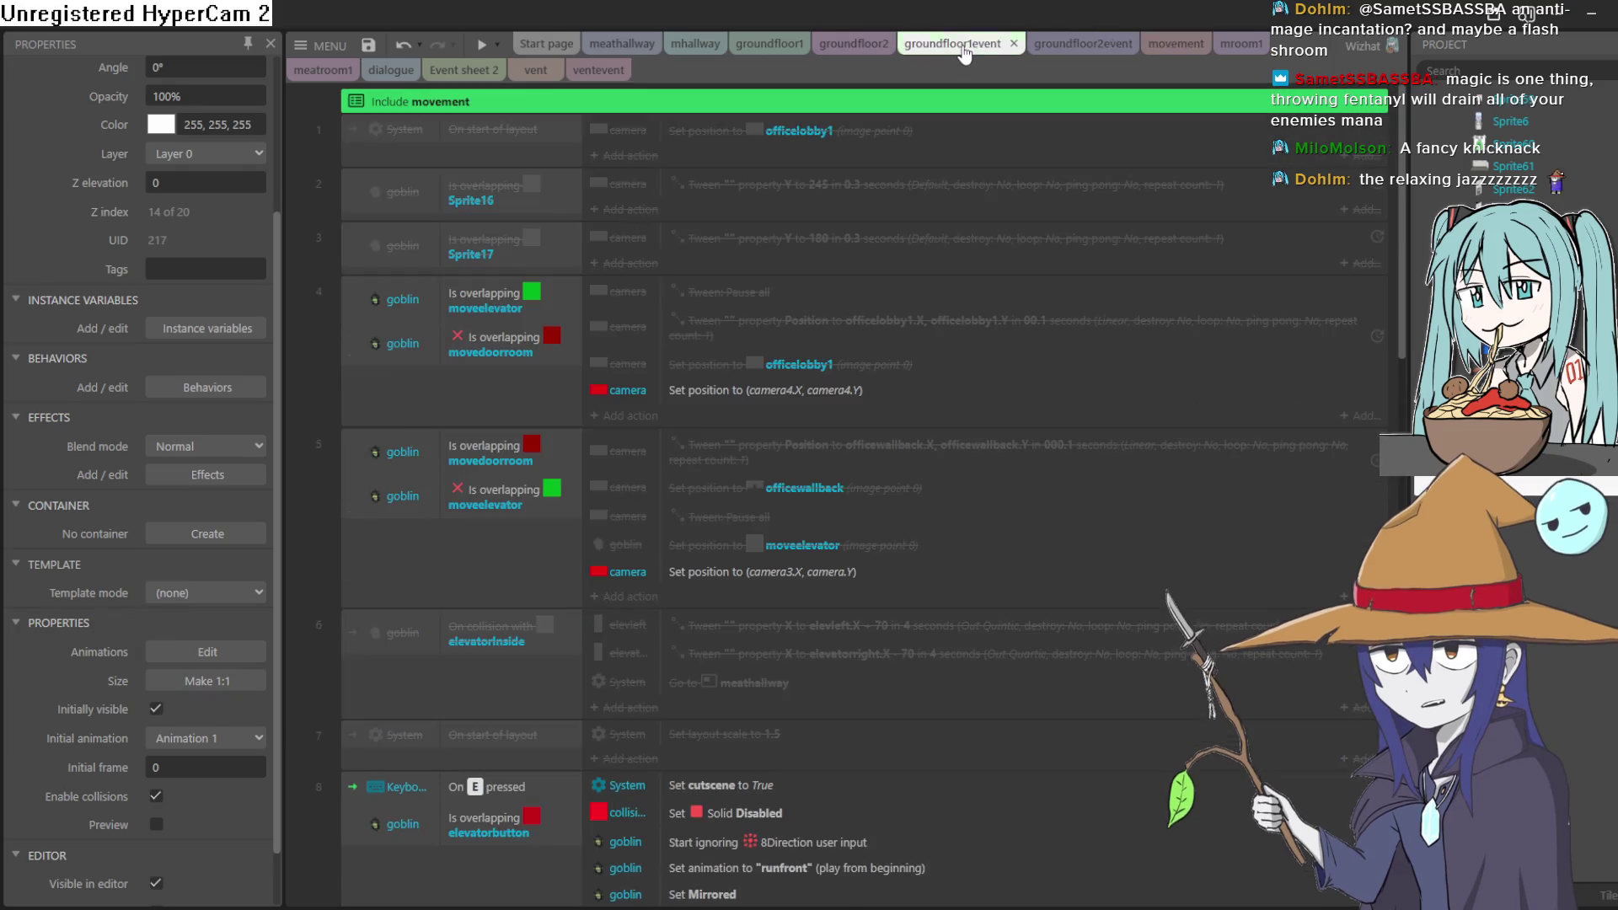
left_click(854, 44)
left_click(769, 44)
left_click(689, 44)
left_click(770, 43)
left_click_drag(491, 438, 792, 345)
scroll(772, 387, "up", 4)
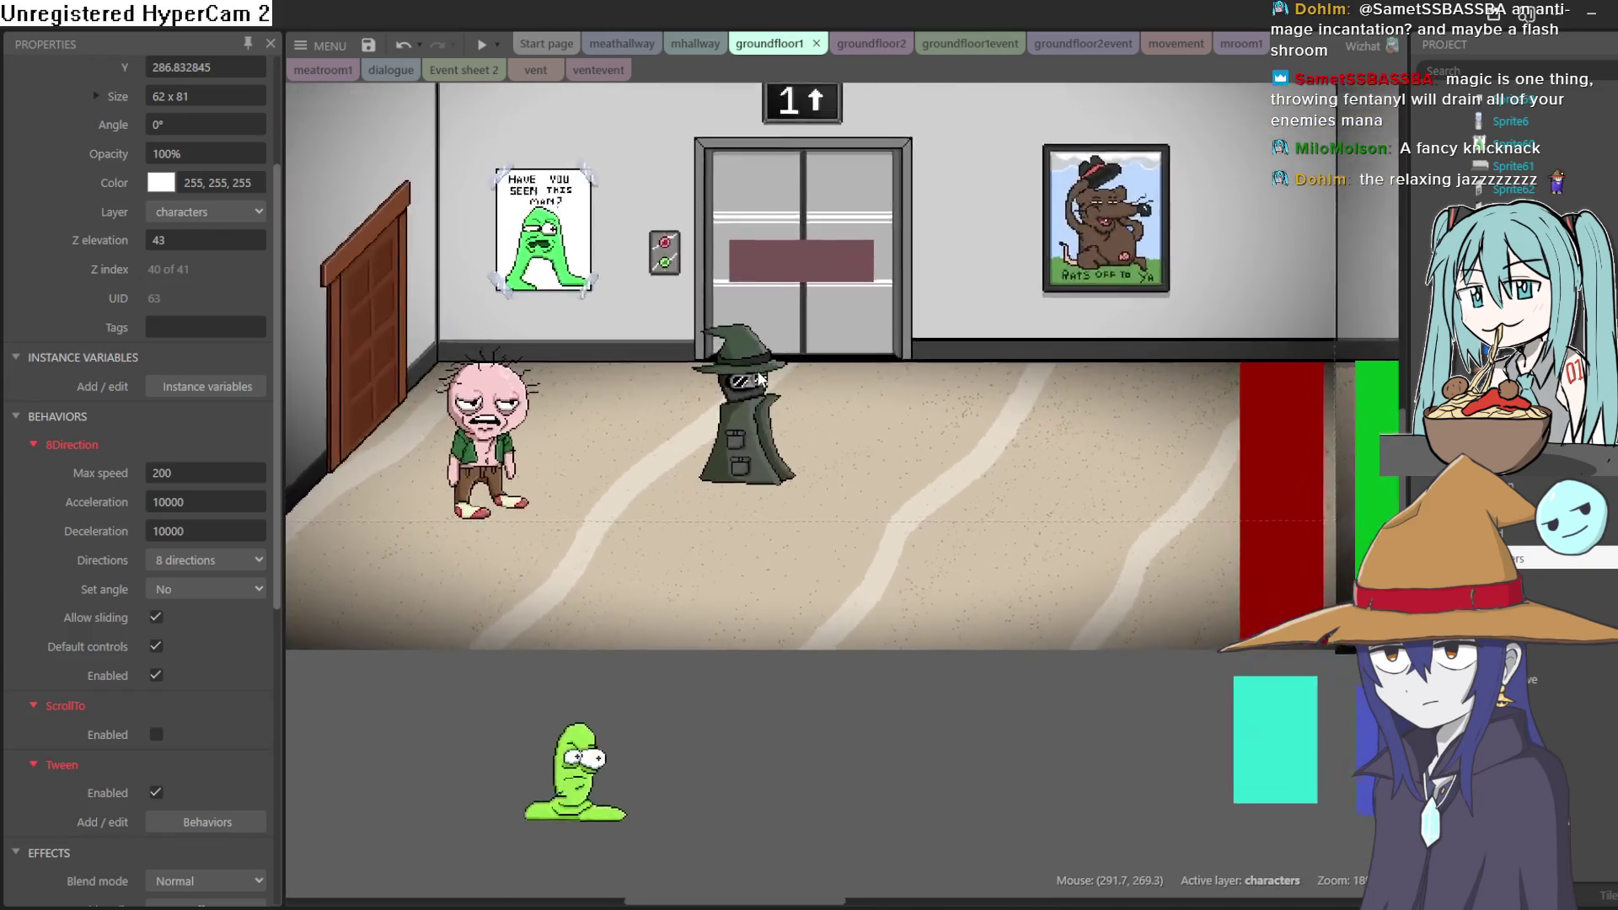
scroll(990, 412, "down", 2)
scroll(990, 411, "down", 3)
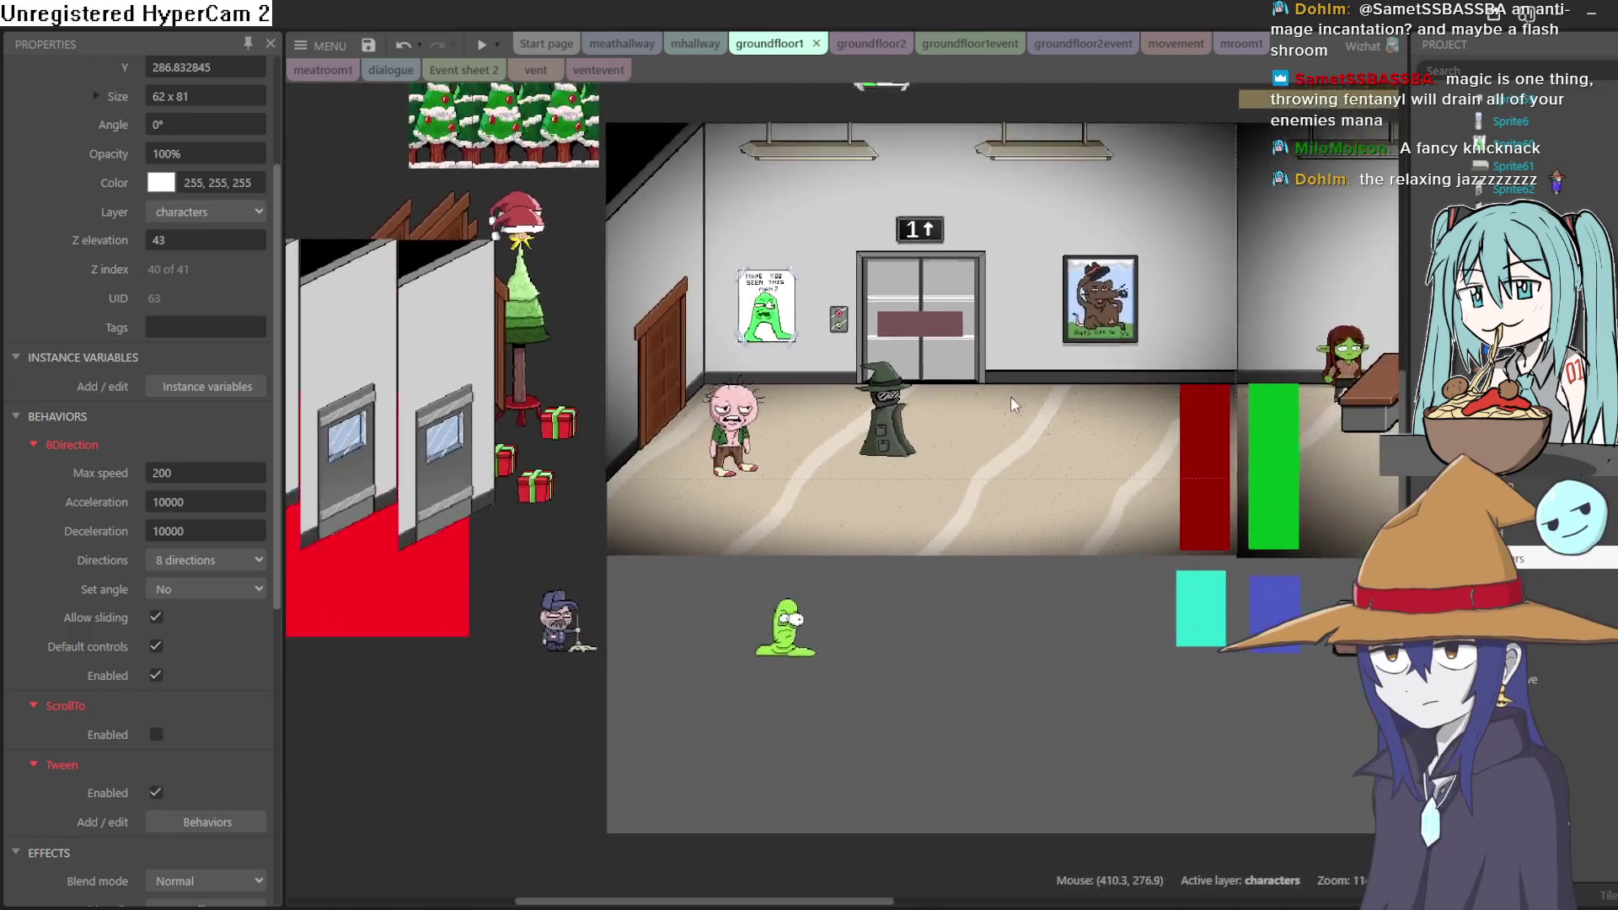
scroll(1264, 202, "up", 2)
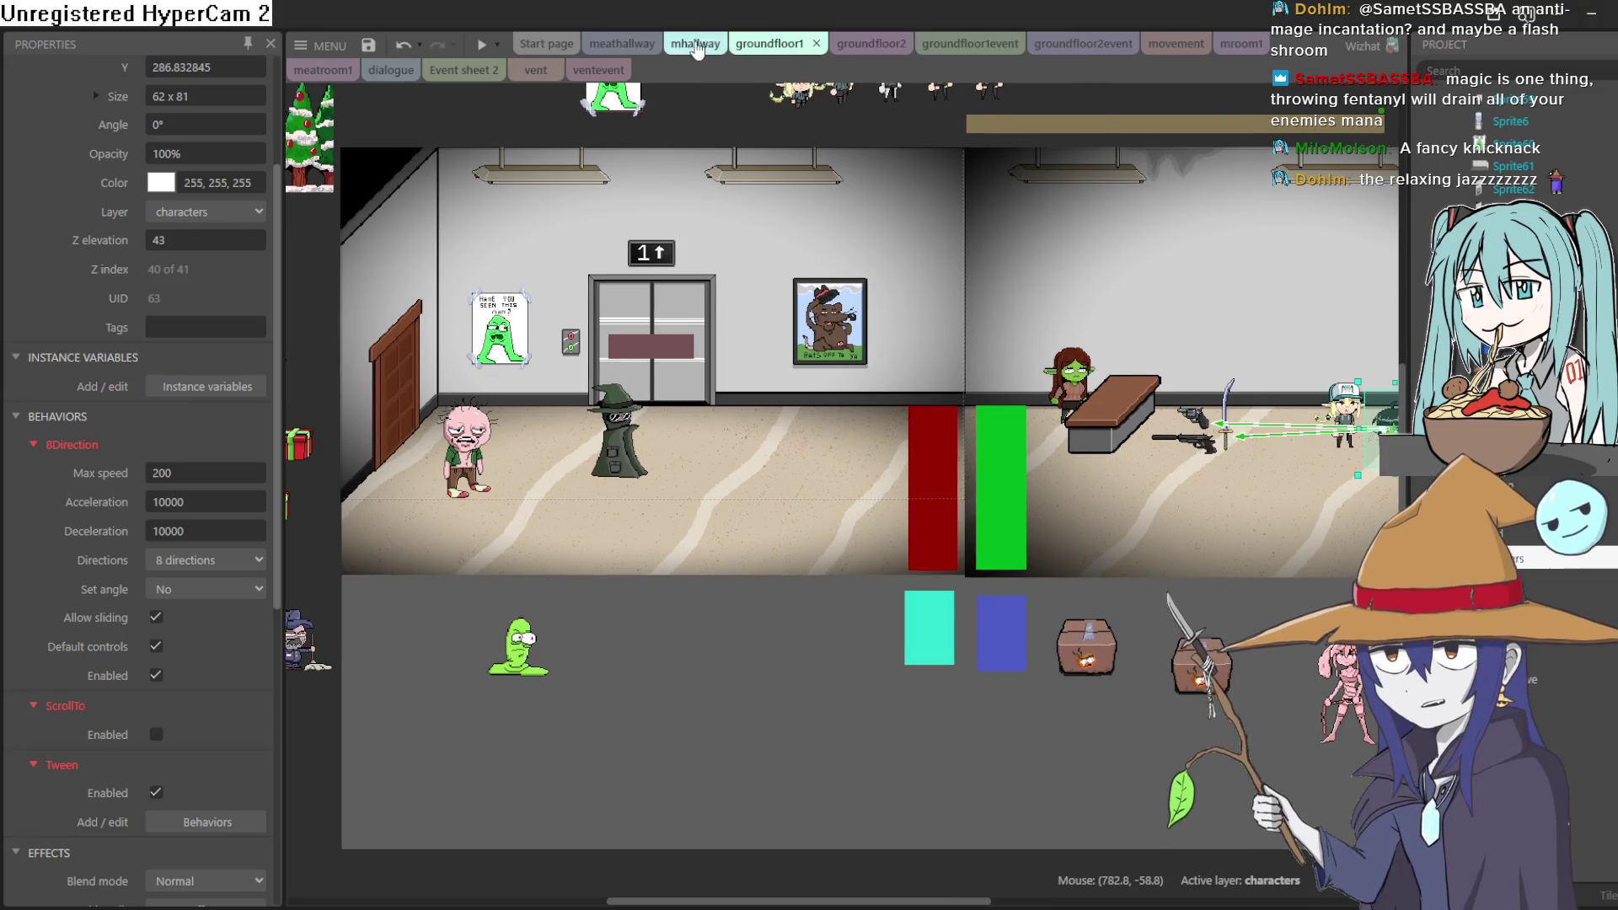
Check the meathallway layout and the mhallway, groundfloor1event and groundfloor2event sheets, ending on groundfloor2
left_click(1008, 44)
left_click(622, 44)
left_click(700, 44)
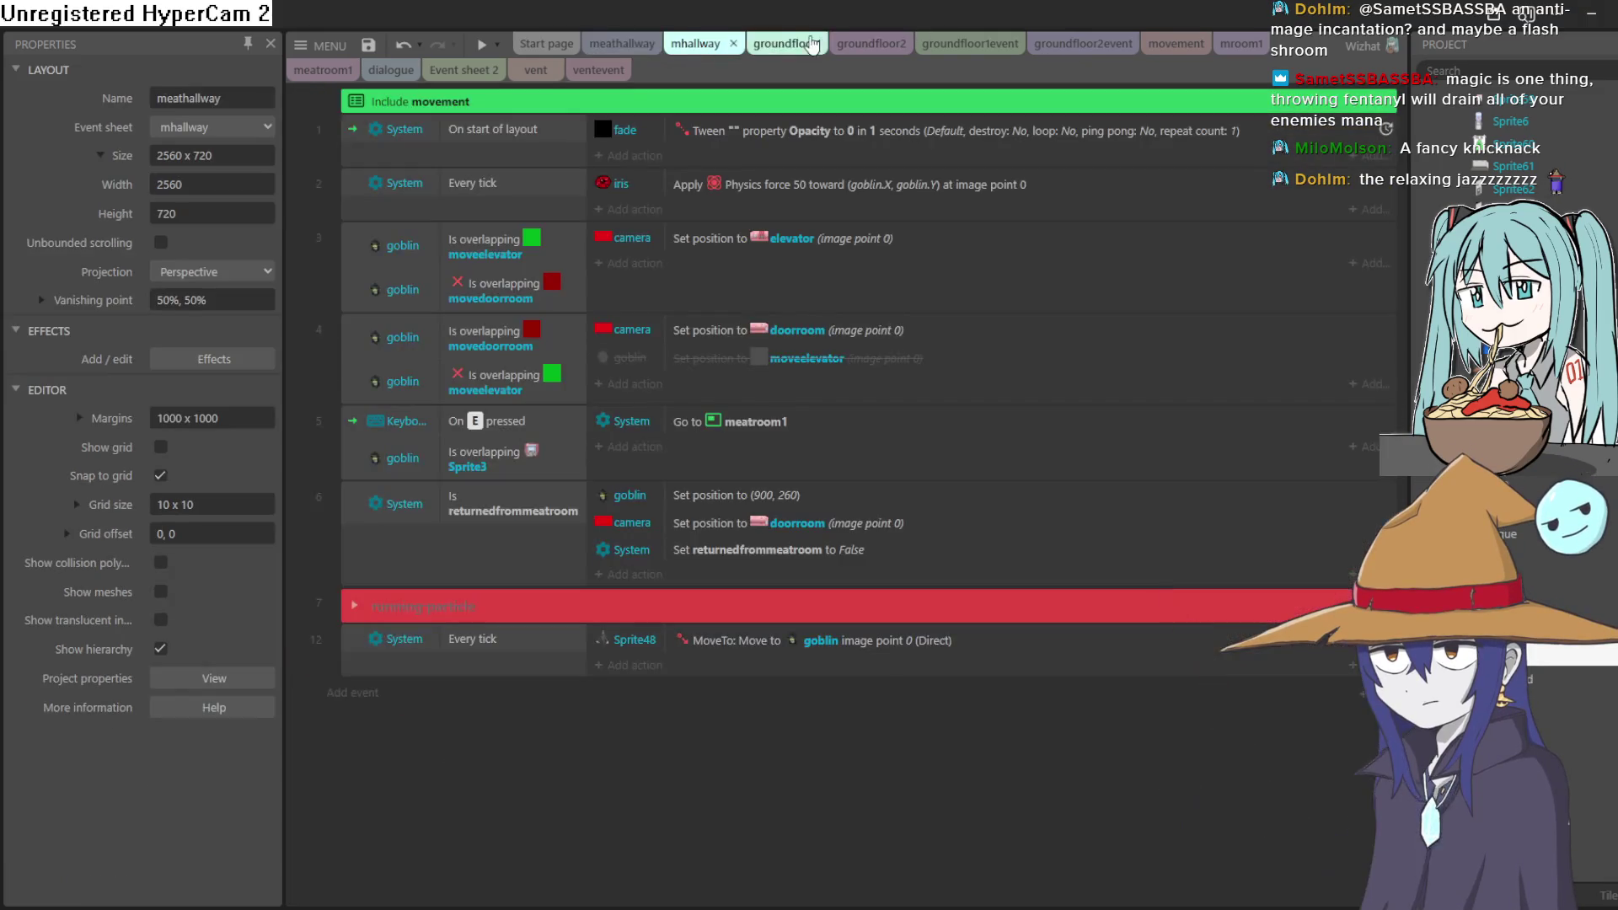
left_click(800, 44)
left_click(974, 45)
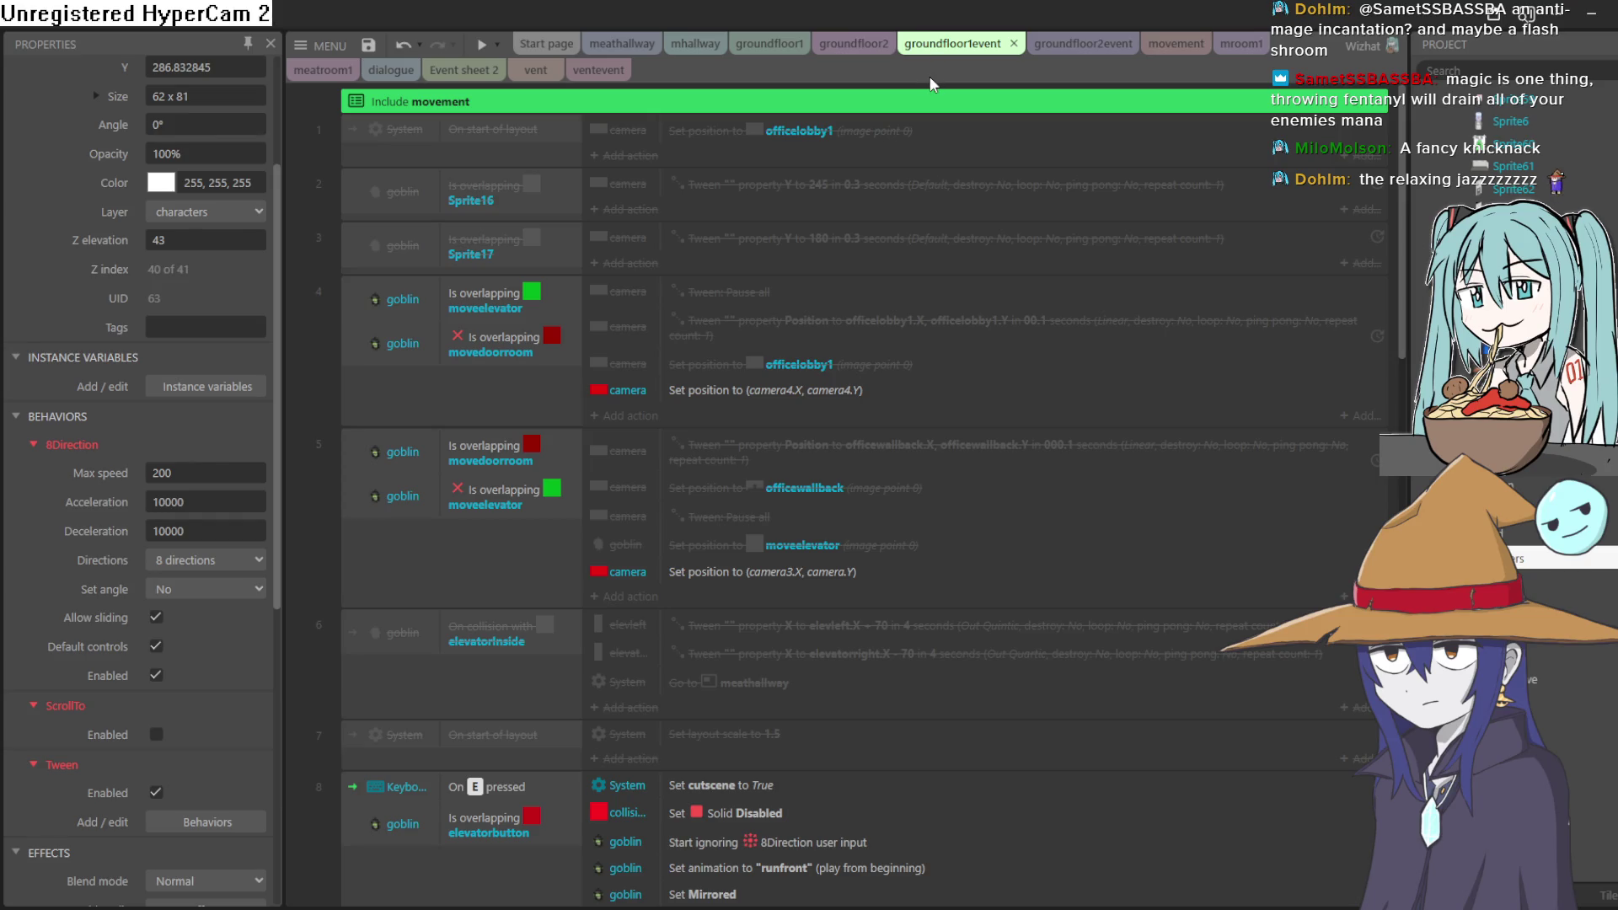
left_click(1077, 46)
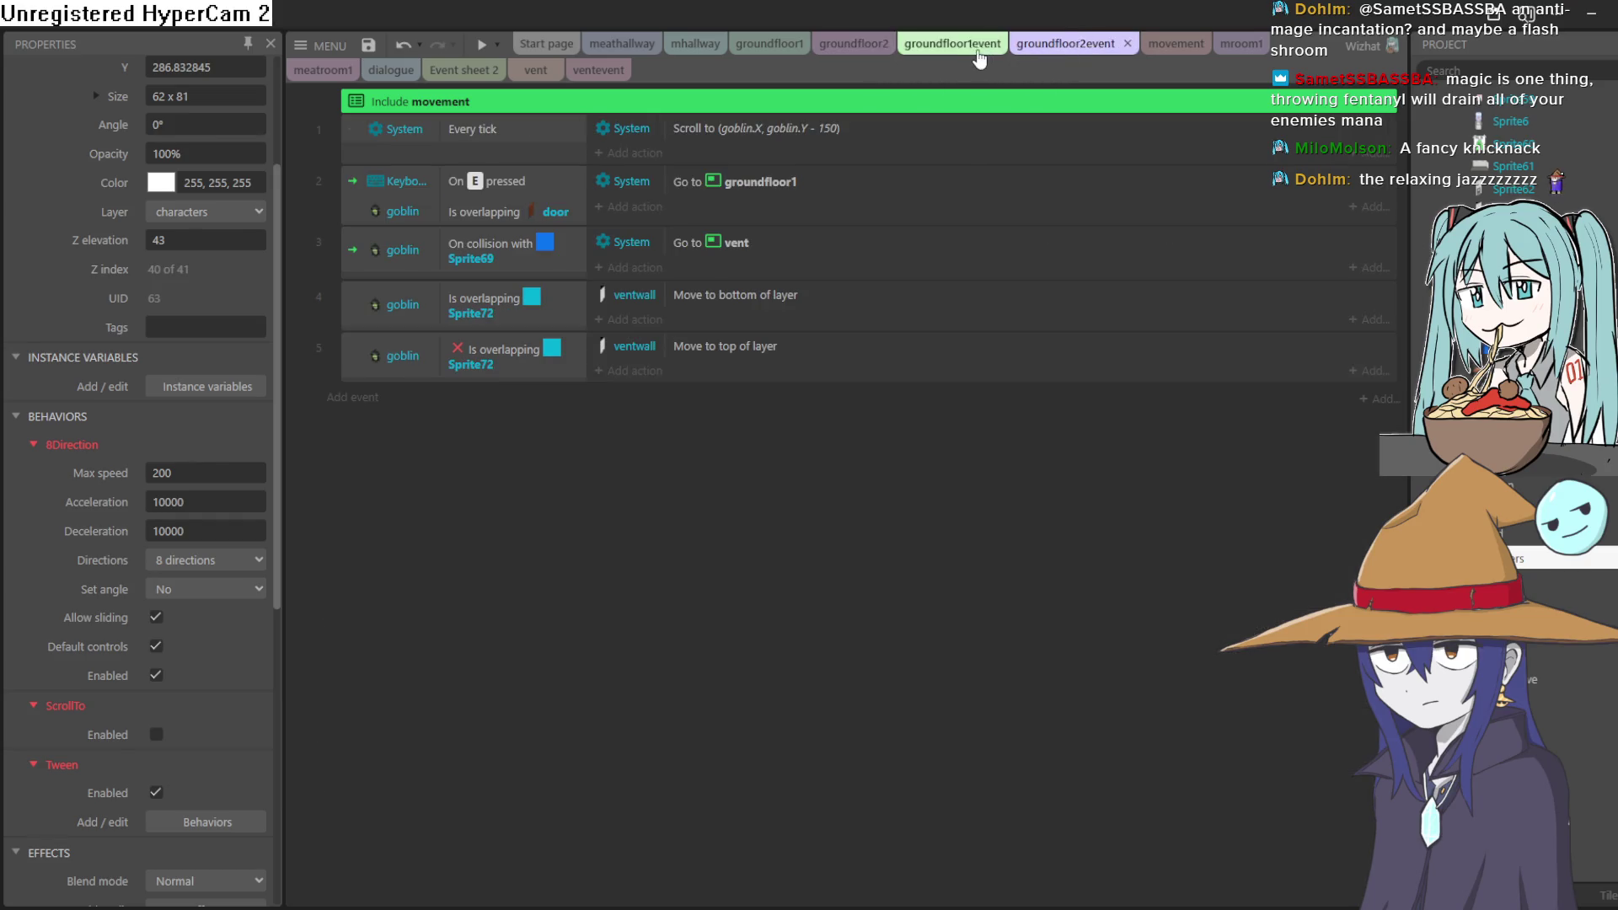
left_click(799, 44)
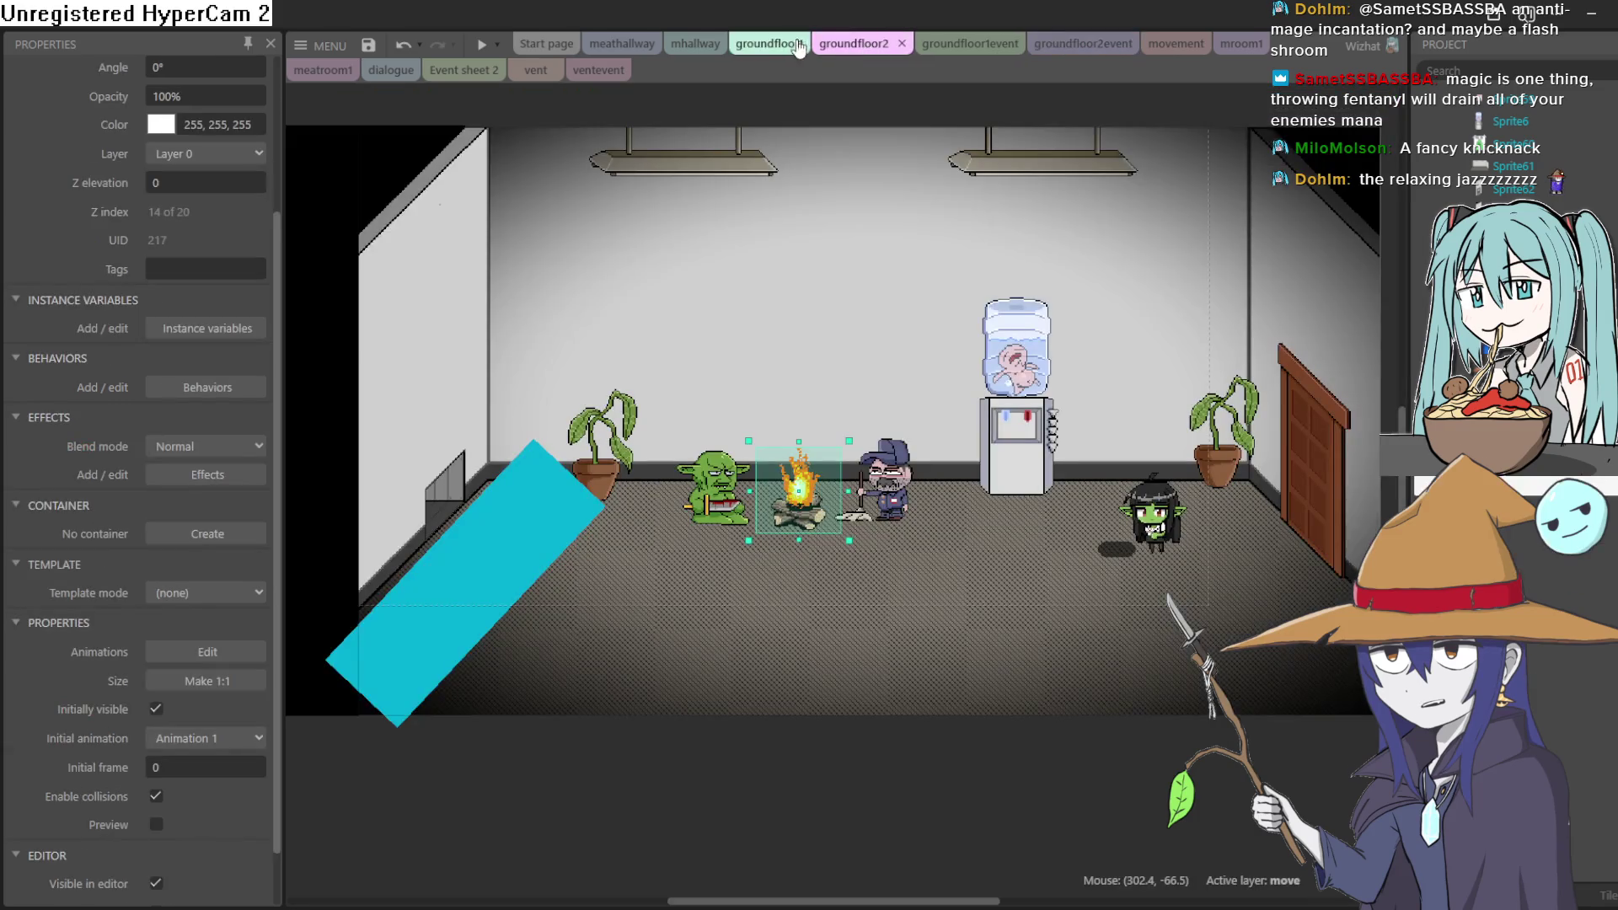
Place a wizard from the Project panel beside the water cooler and preview the office layout
scroll(1018, 322, "up", 2)
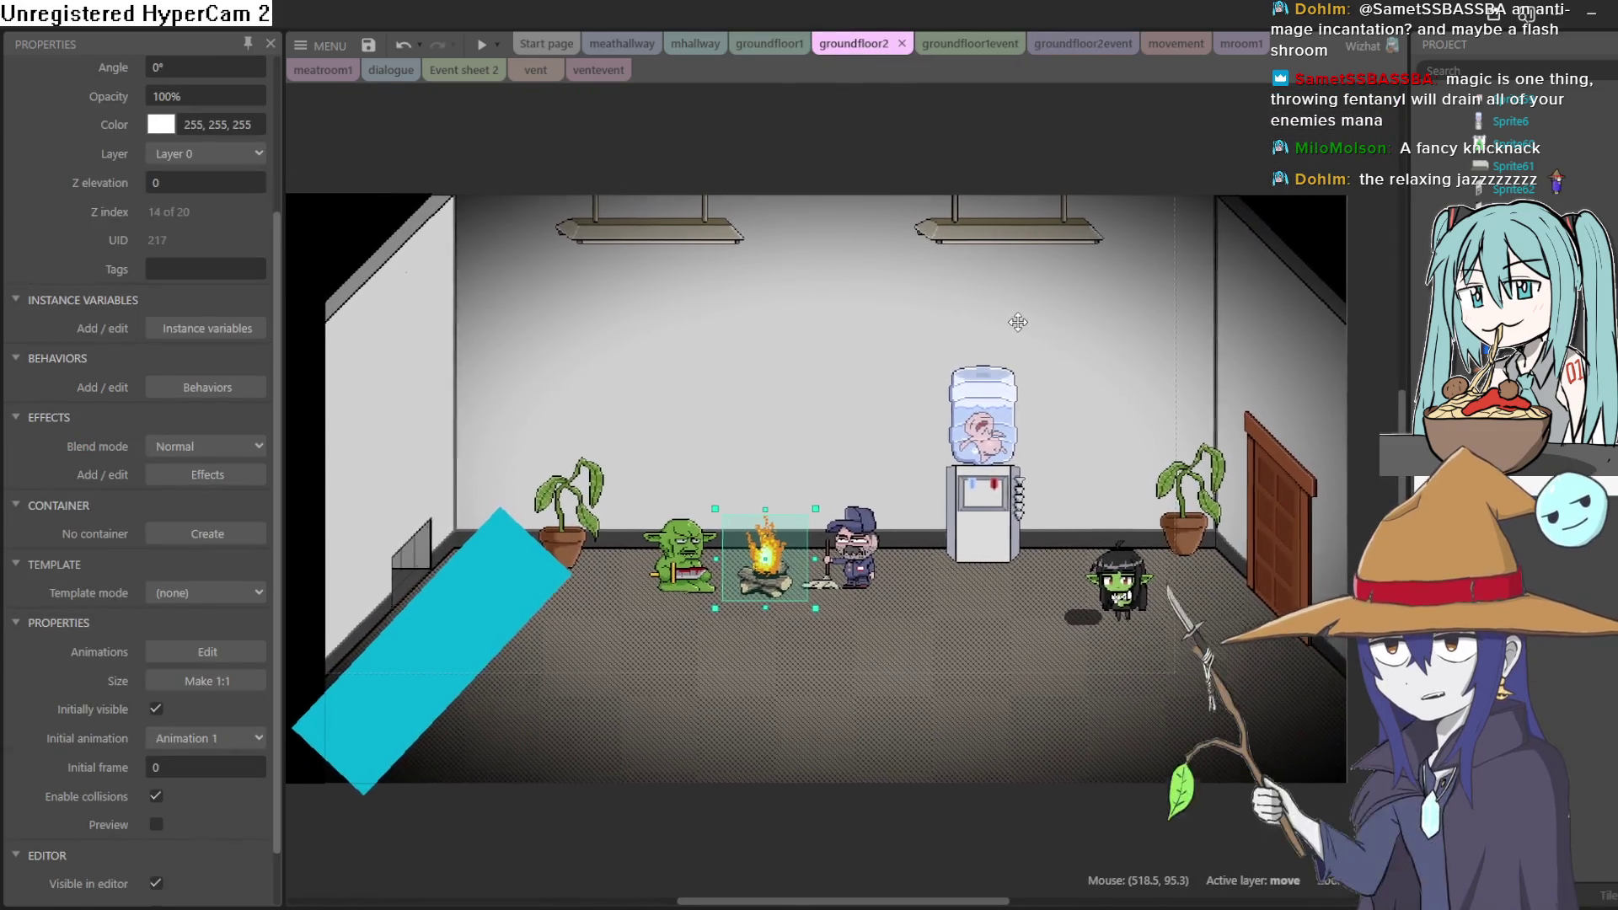
scroll(1018, 322, "down", 1)
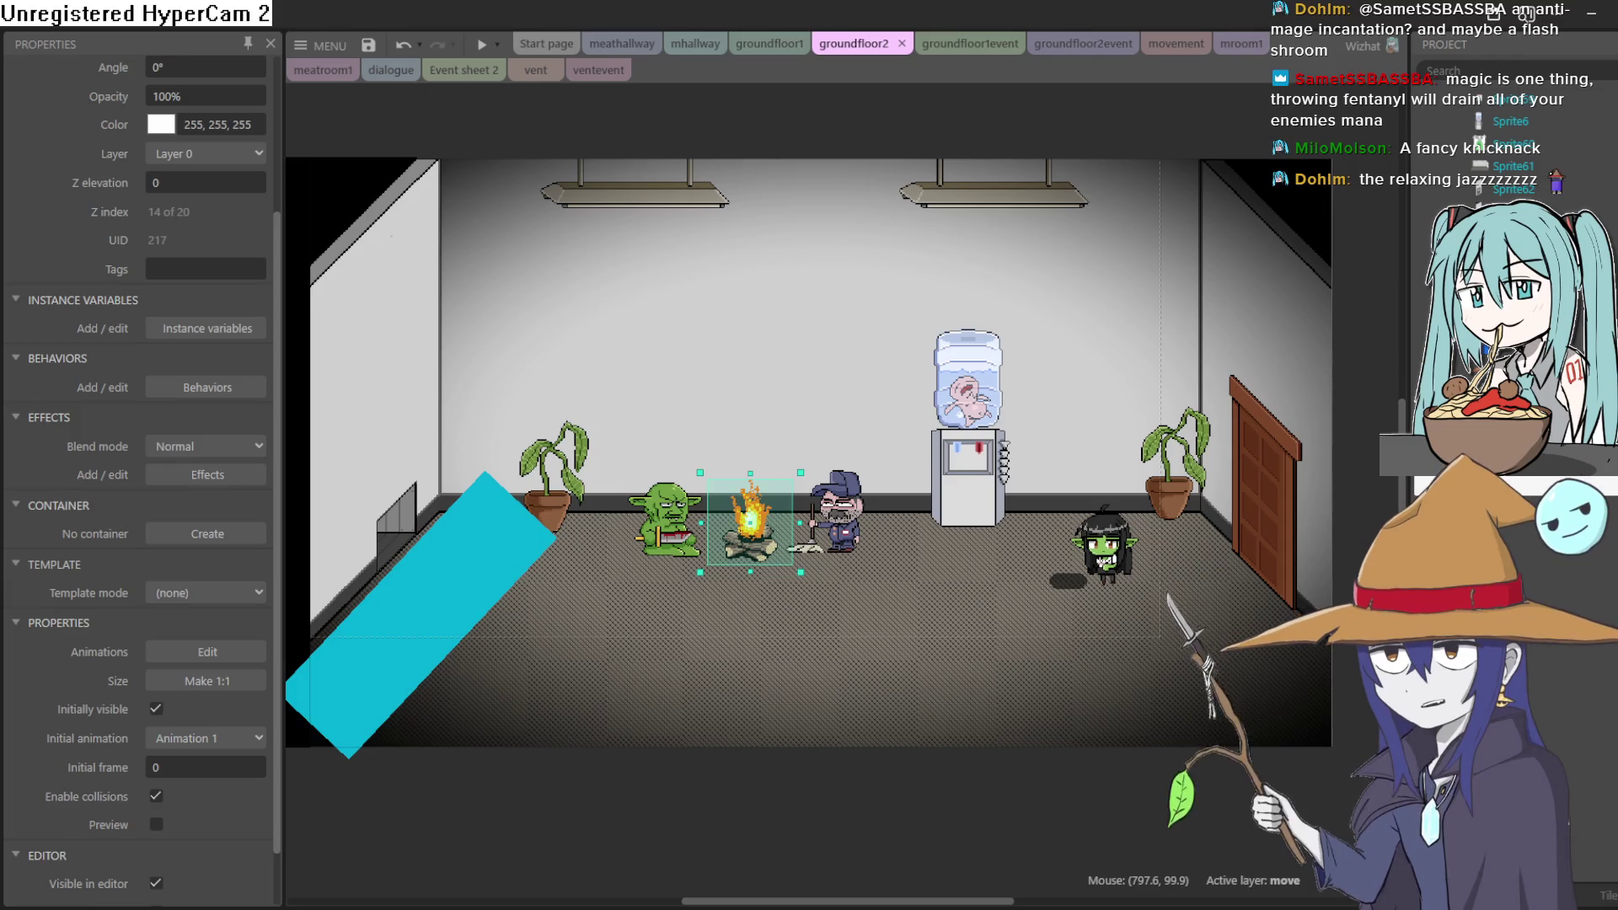
scroll(1508, 152, "down", 2)
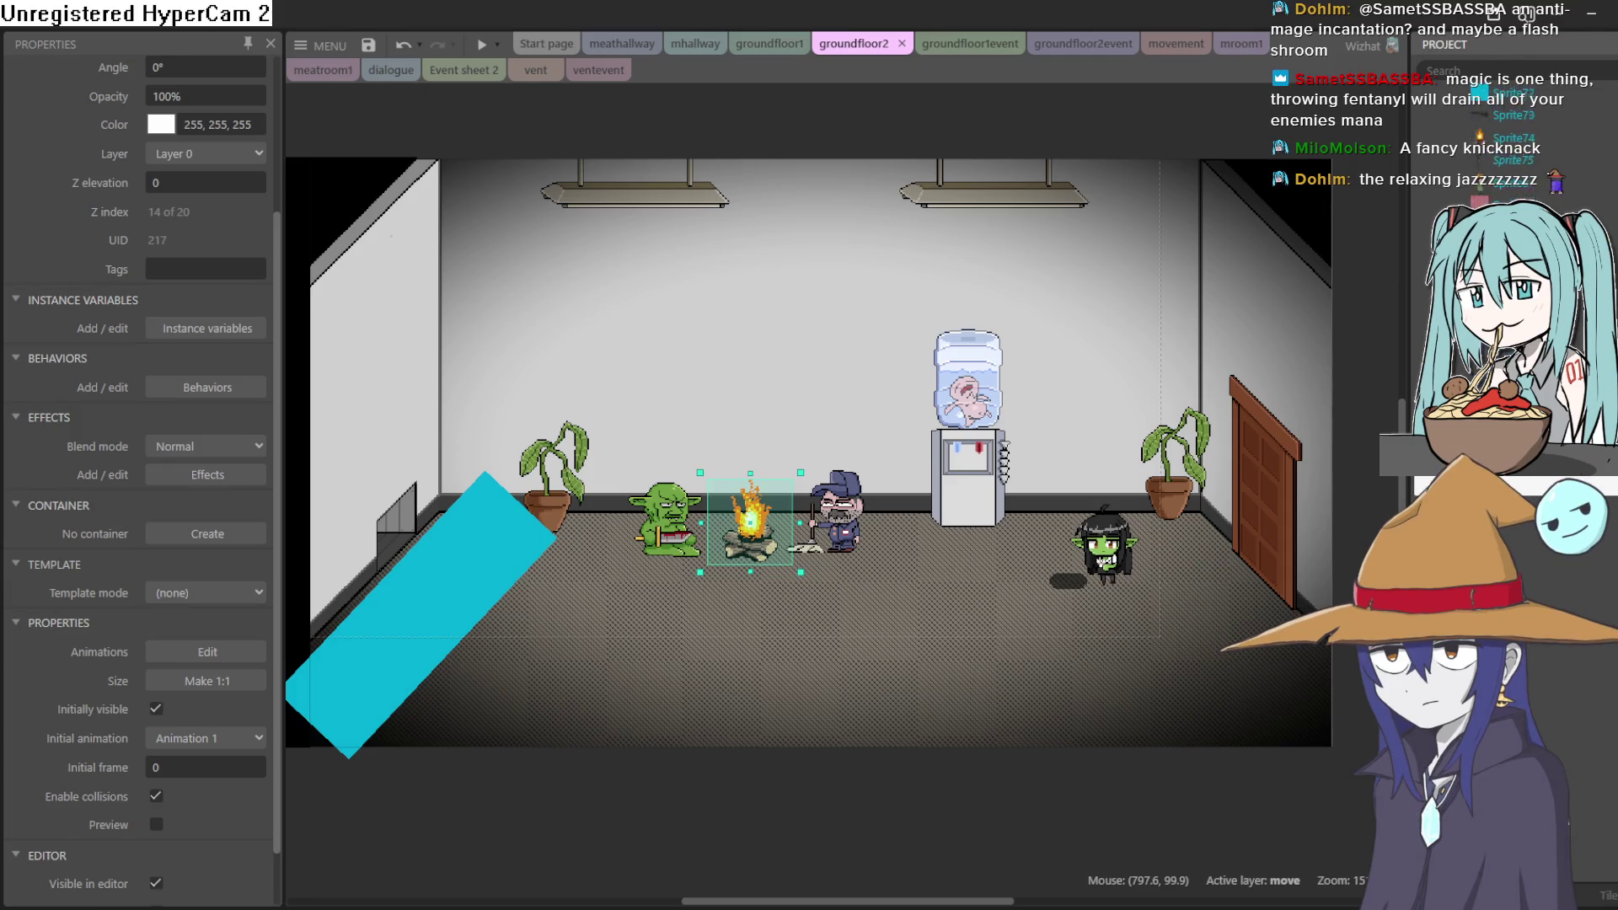
scroll(1508, 135, "up", 3)
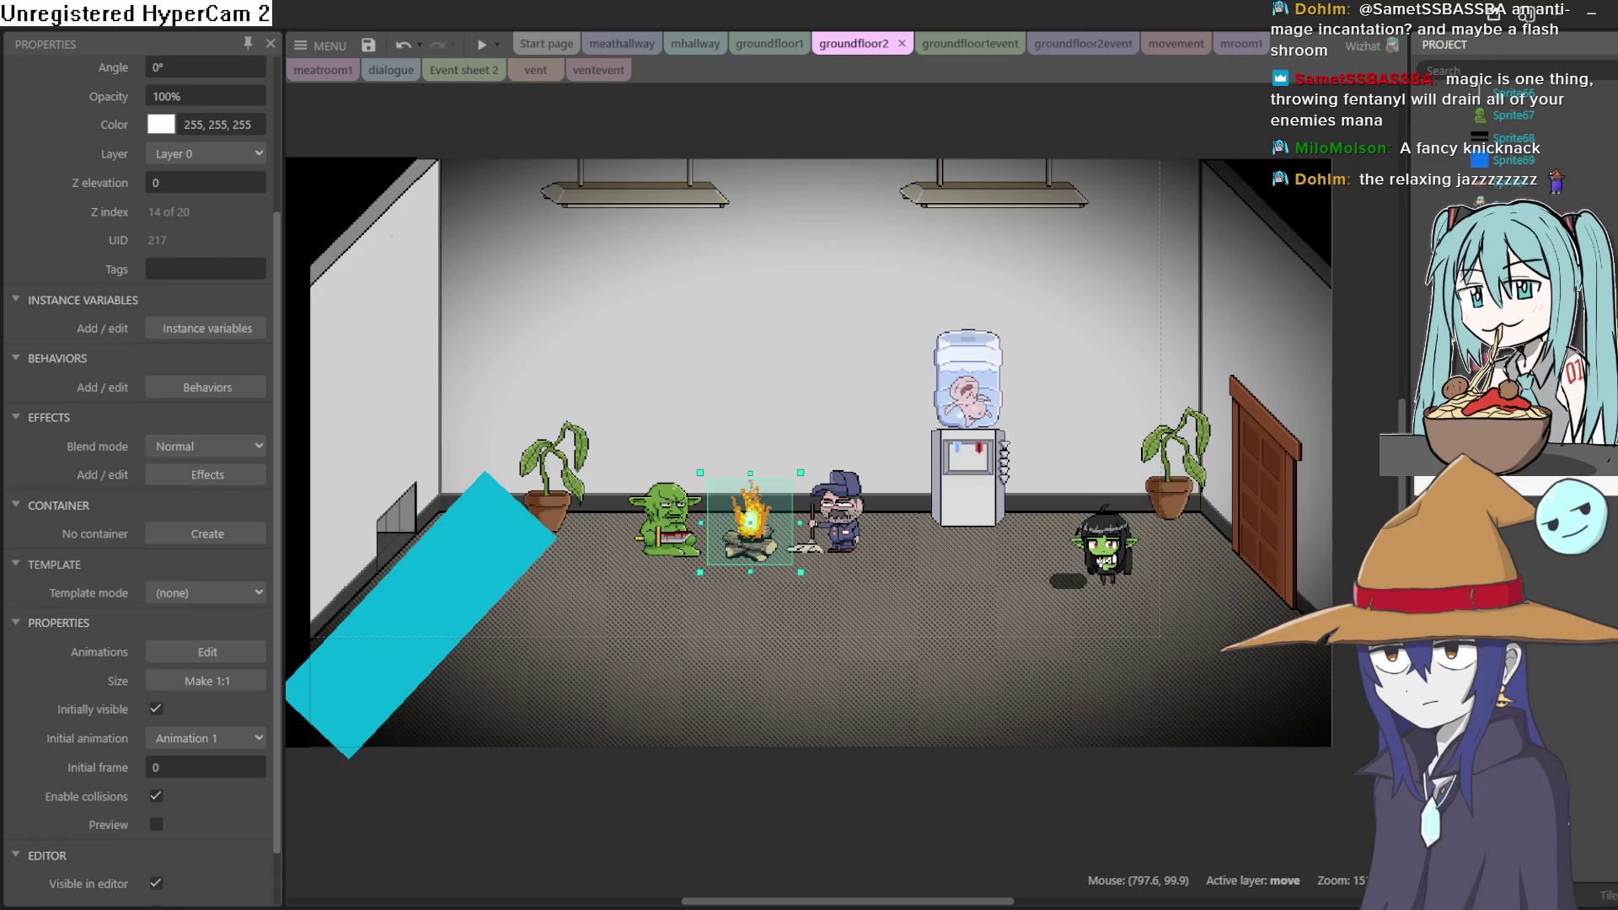
mouse_move(1509, 297)
left_mouse_down()
mouse_move(1348, 422)
mouse_move(817, 552)
mouse_move(1050, 559)
mouse_move(701, 549)
mouse_move(852, 547)
mouse_move(1012, 508)
mouse_move(950, 556)
mouse_move(688, 534)
mouse_move(995, 506)
mouse_move(922, 529)
left_mouse_up()
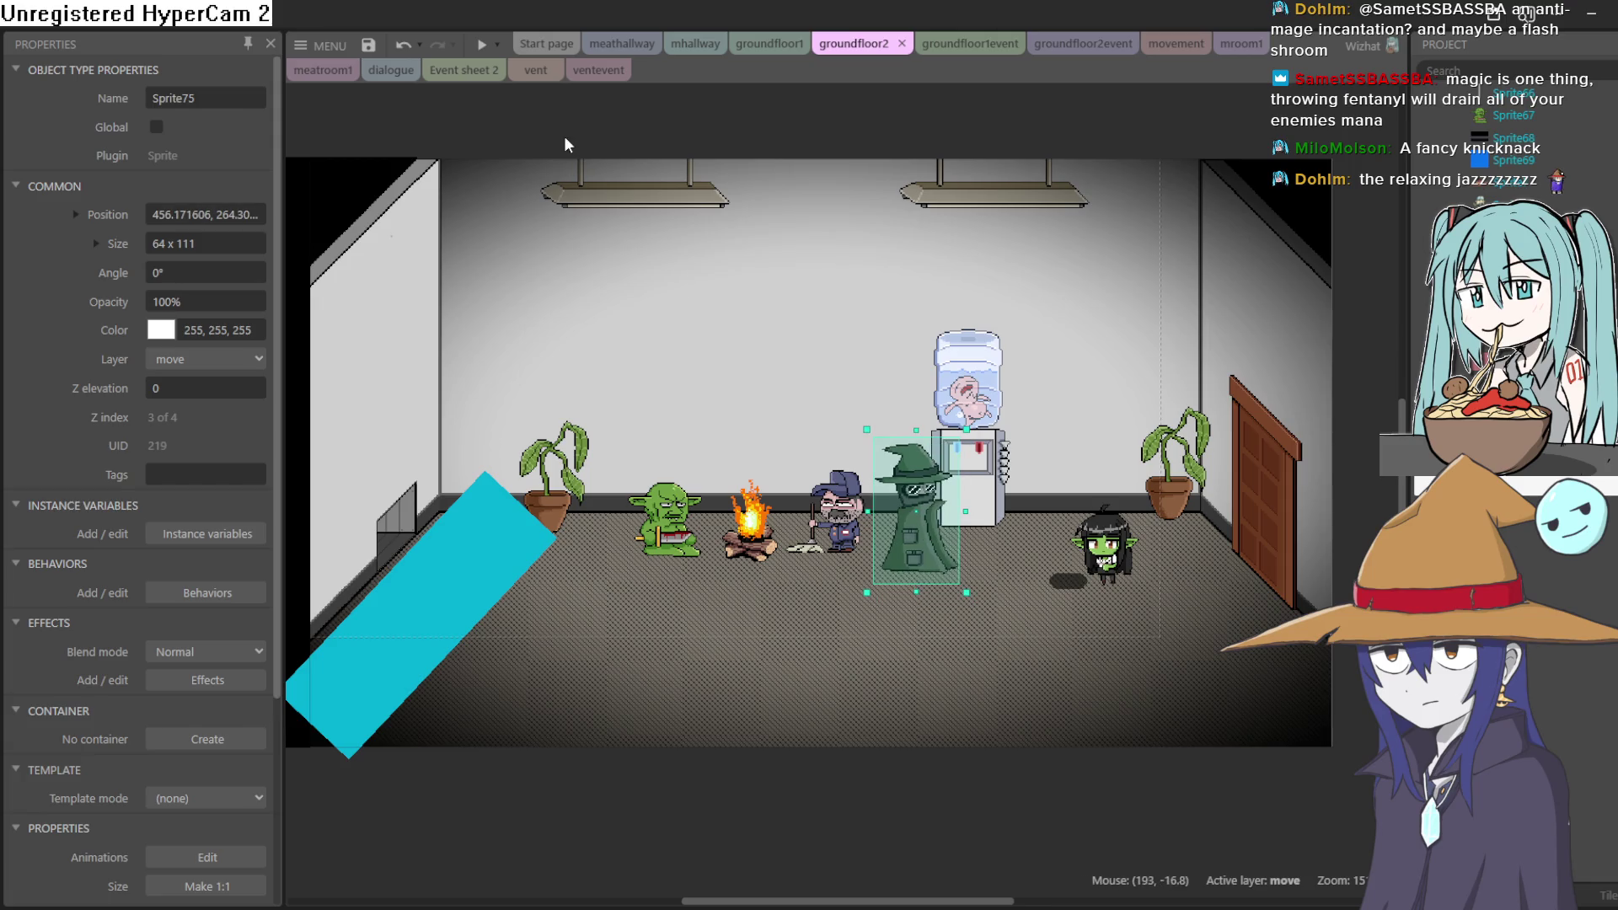
left_click(486, 48)
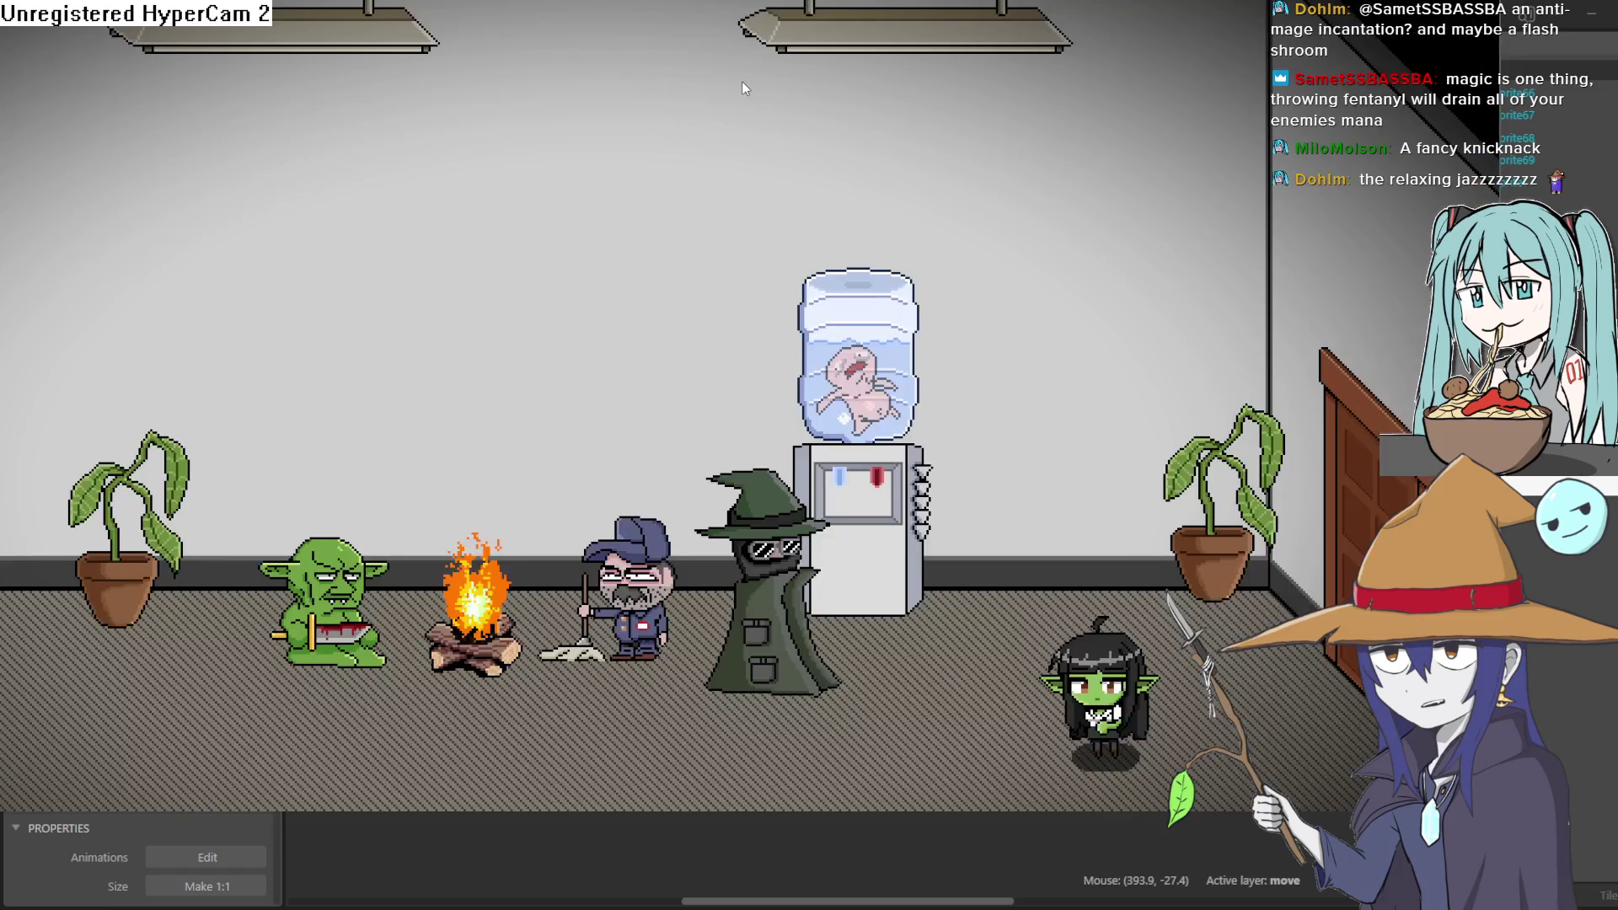
Walk the goblin-girl around the office and up to the water cooler in the preview
key("Down")
key("Left")
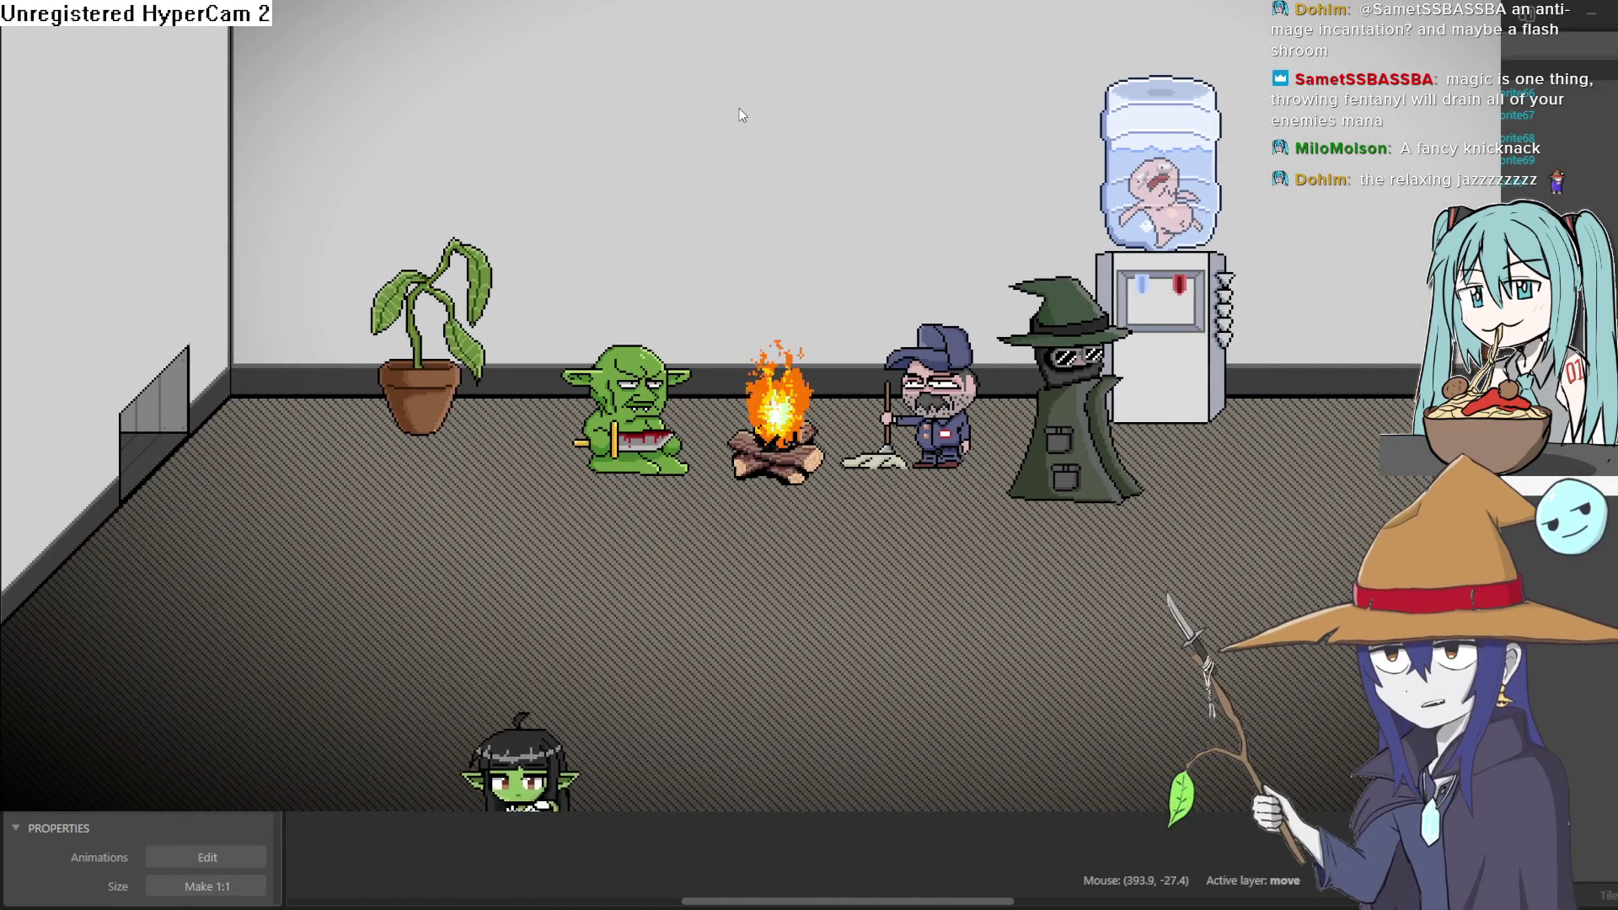
key("Up")
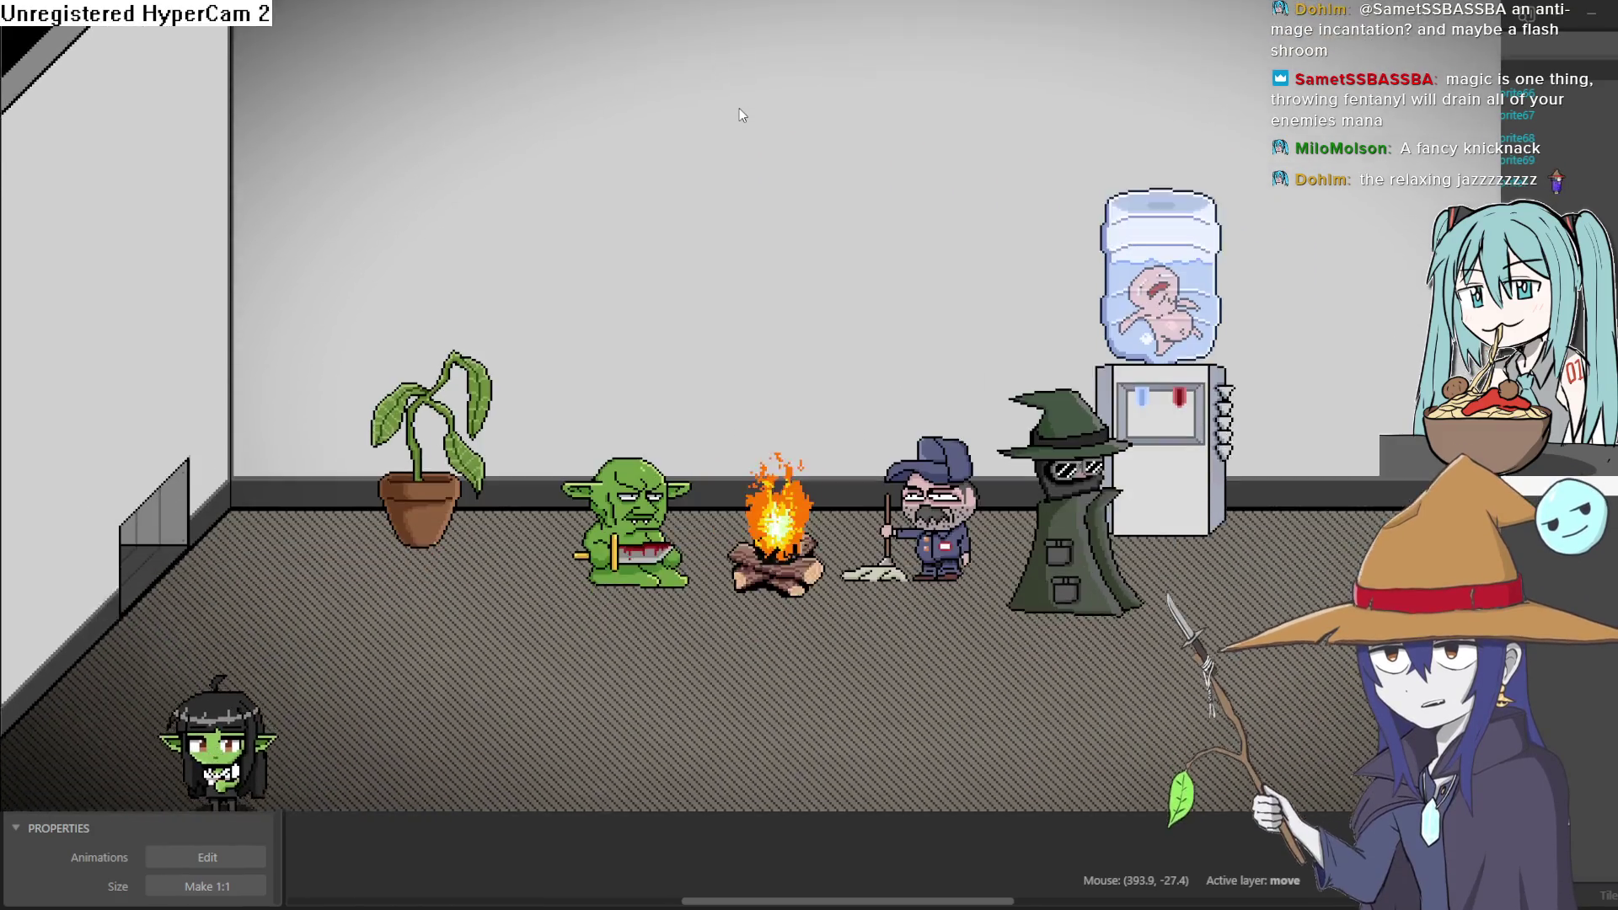
key("Right")
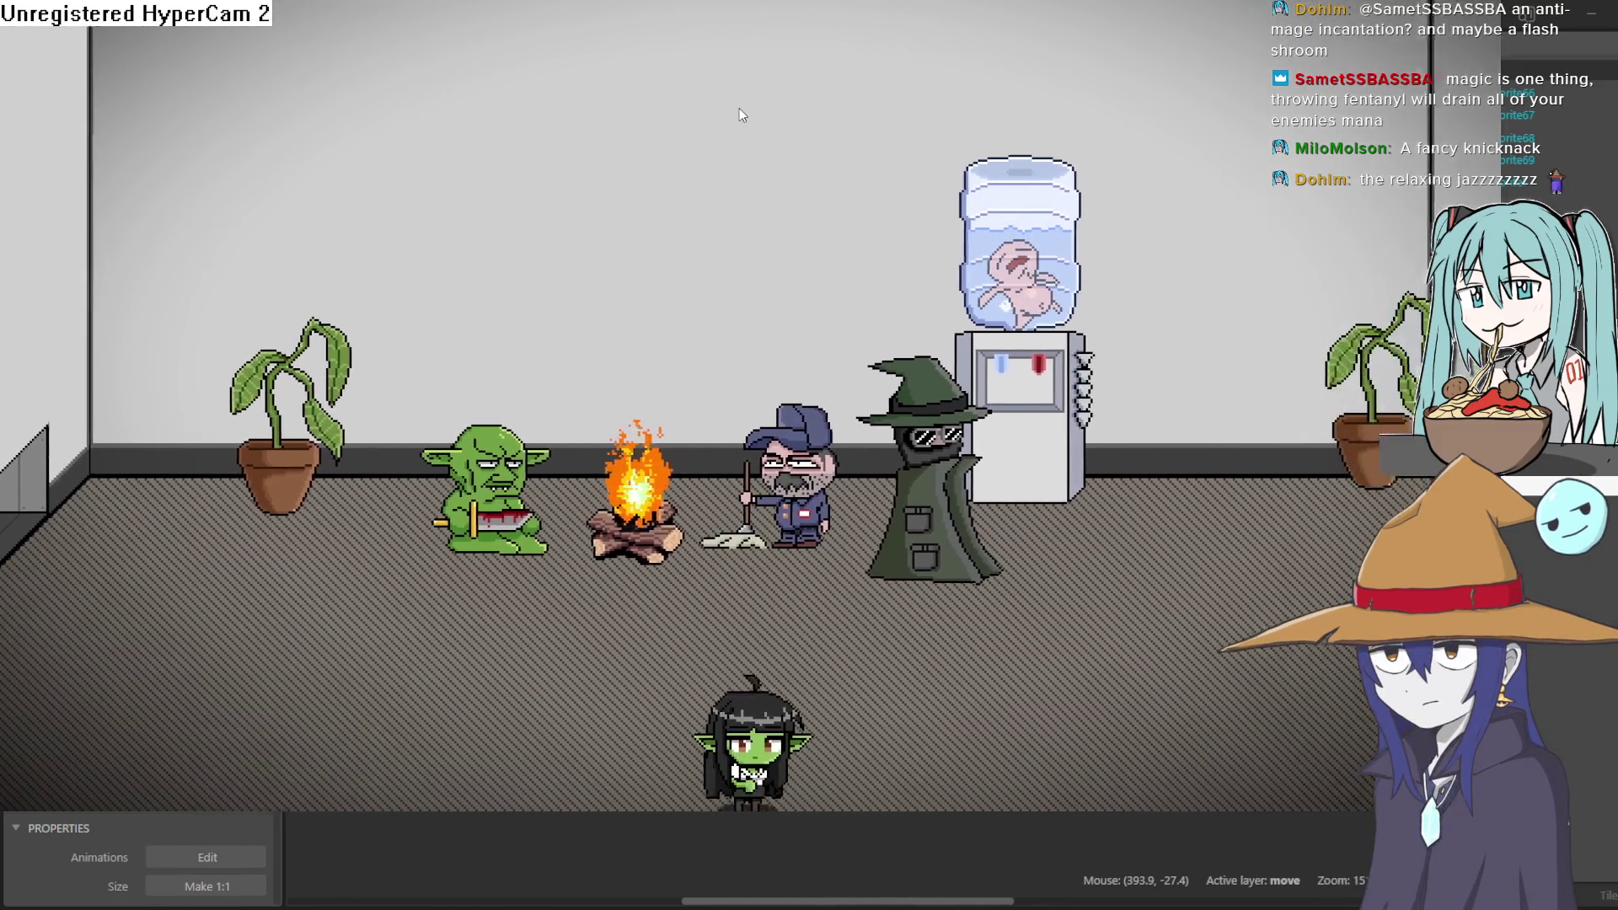
key("Right")
key("Up")
key("Down")
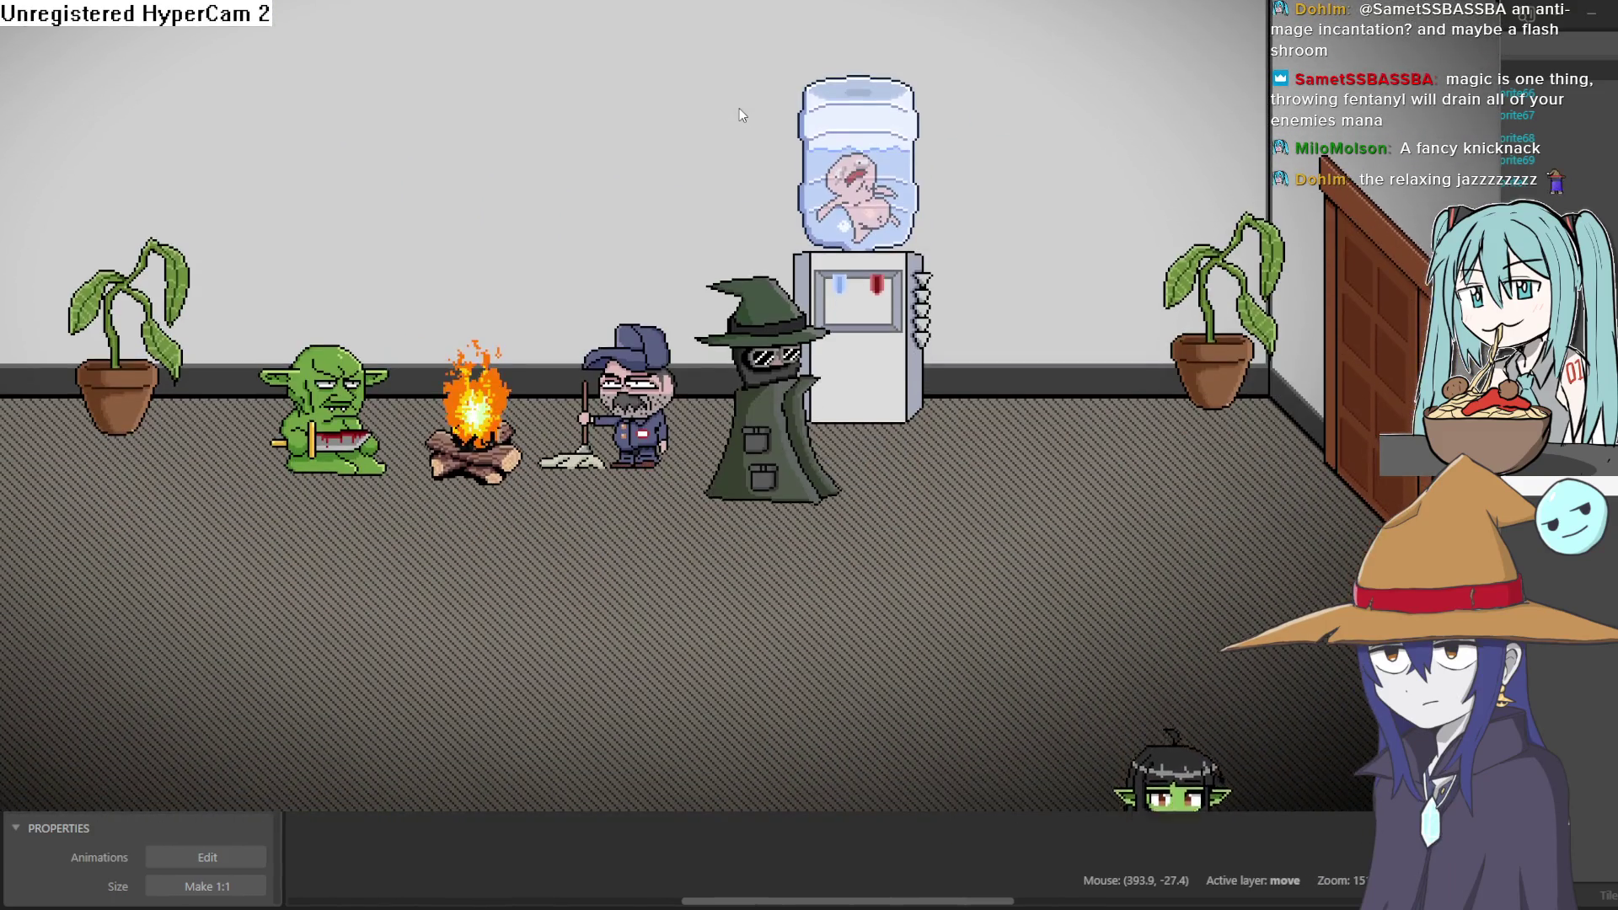
key("Up")
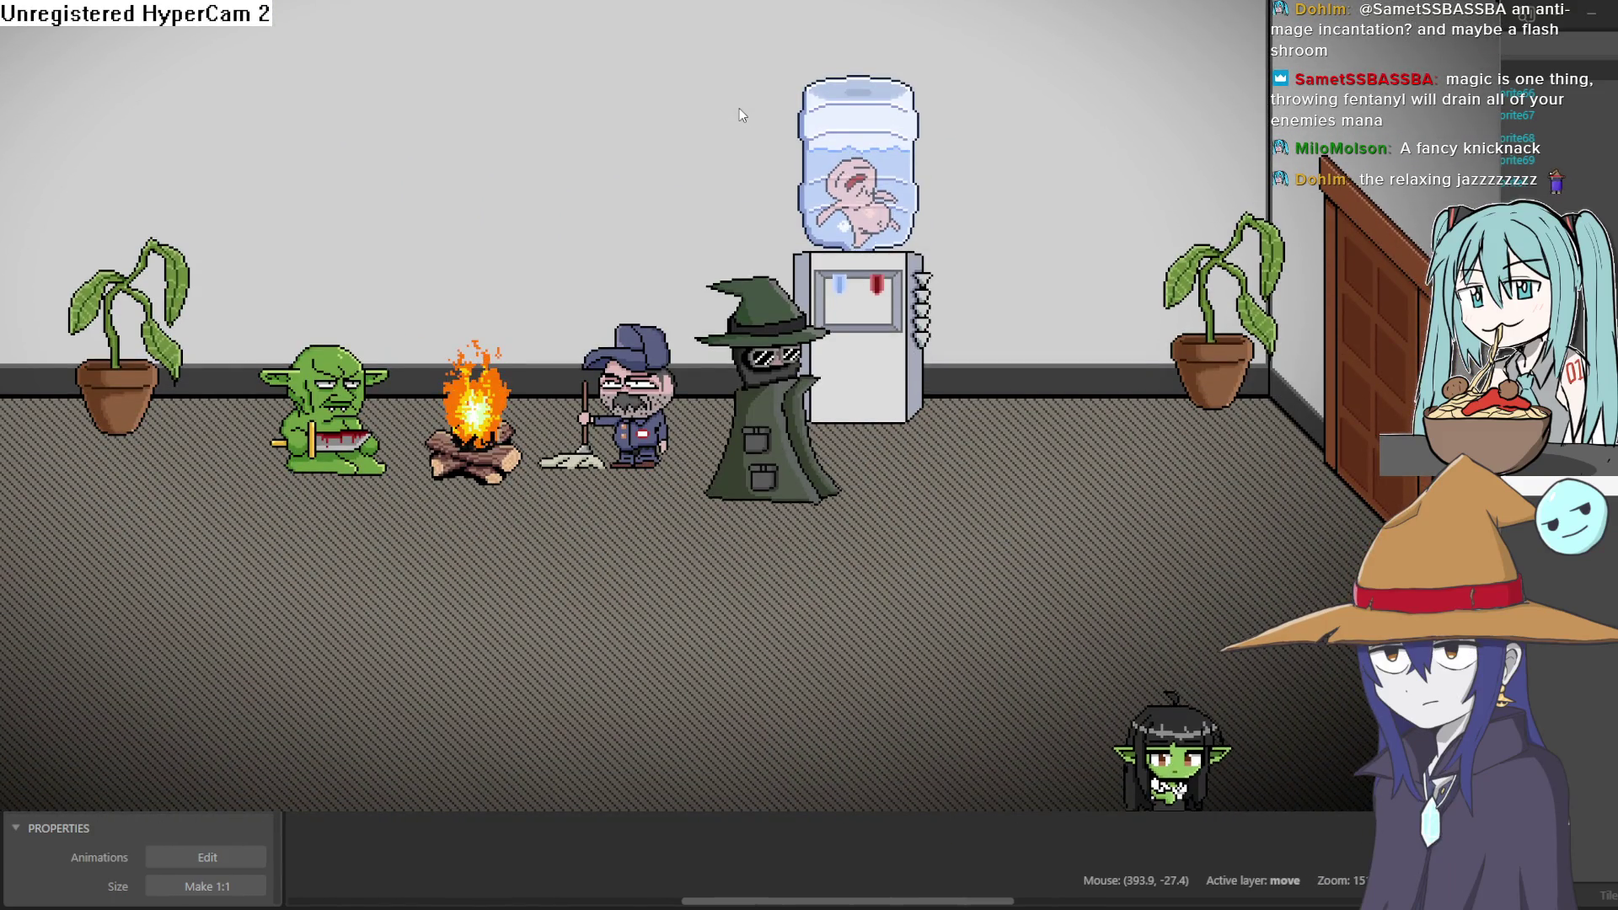
key("Up")
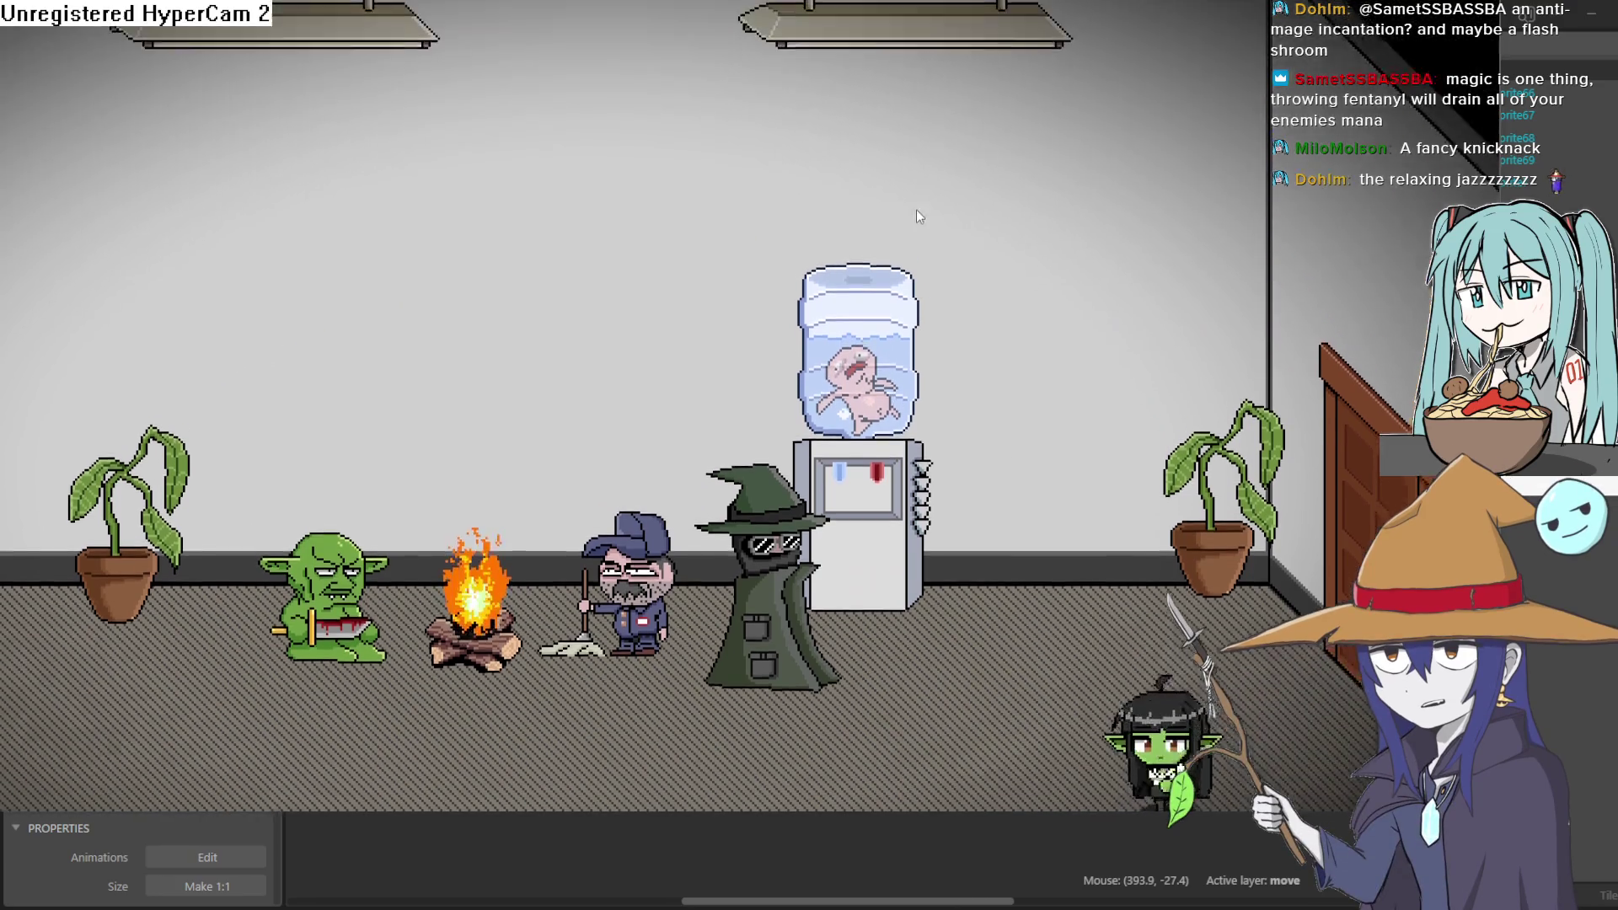
key("Up")
key("Left")
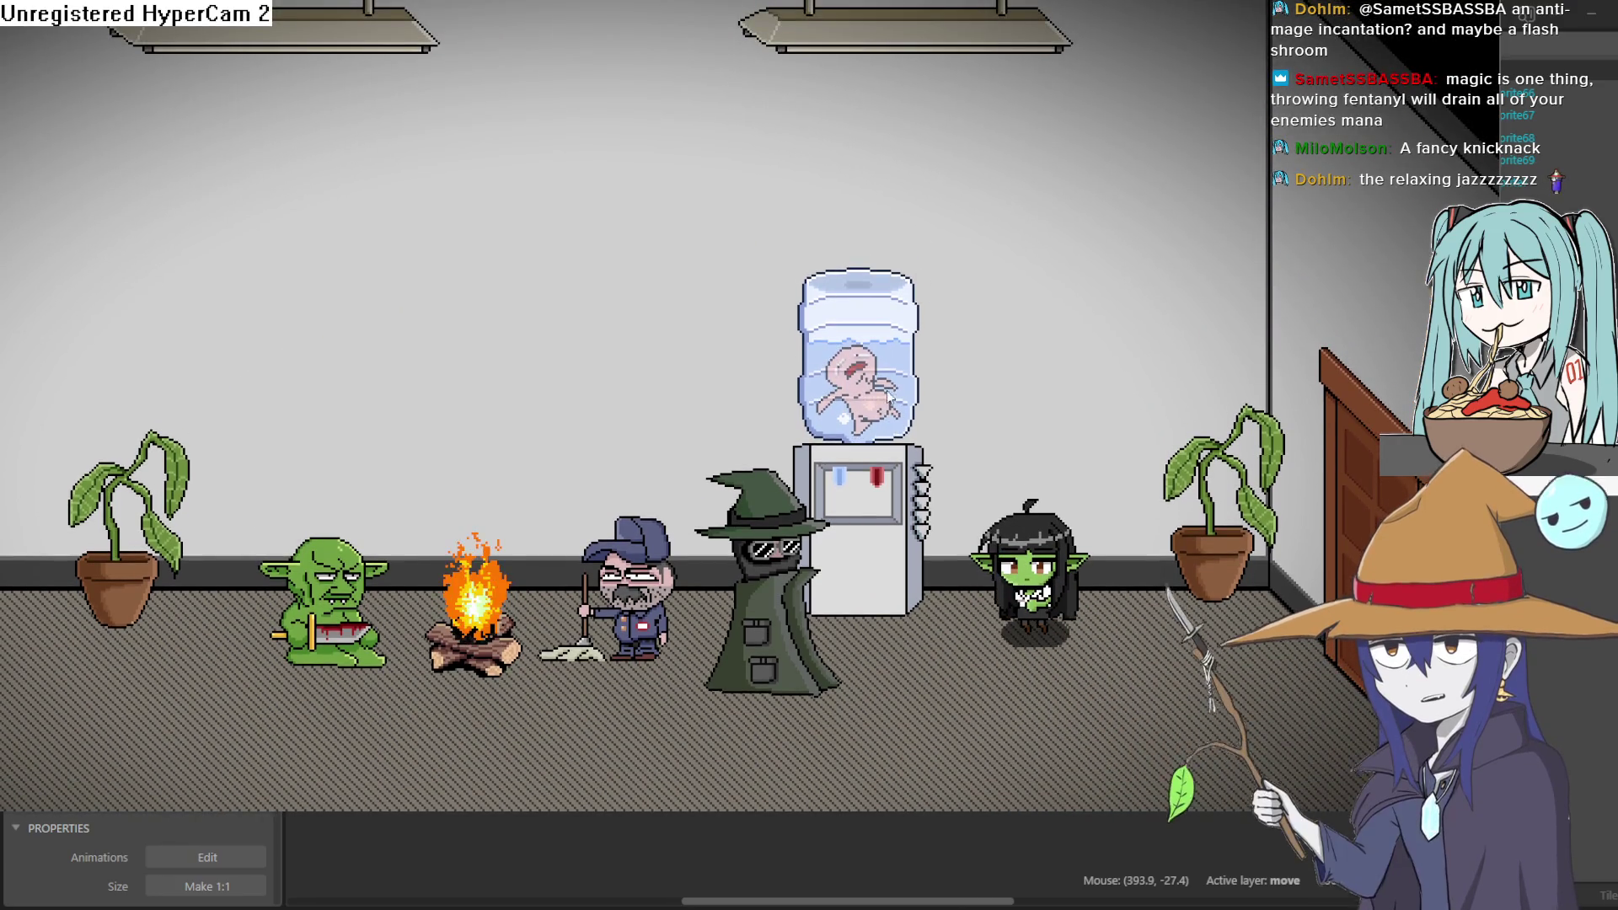
key("Left")
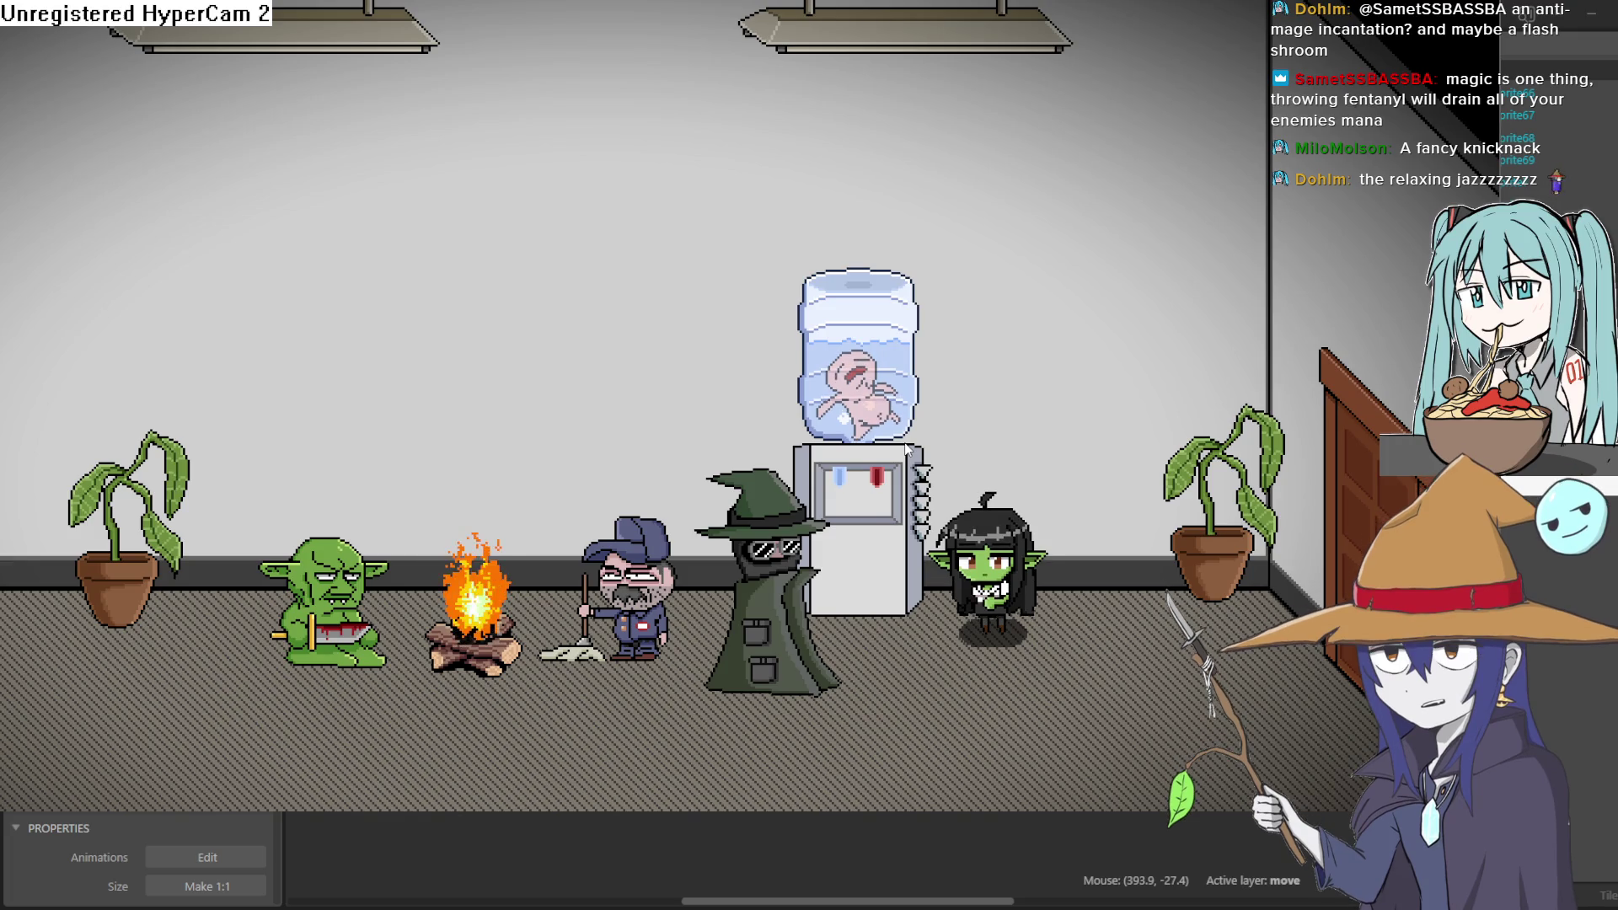
Walk her along the bottom past the campfire, then exit fullscreen preview
key("Right")
key("Down")
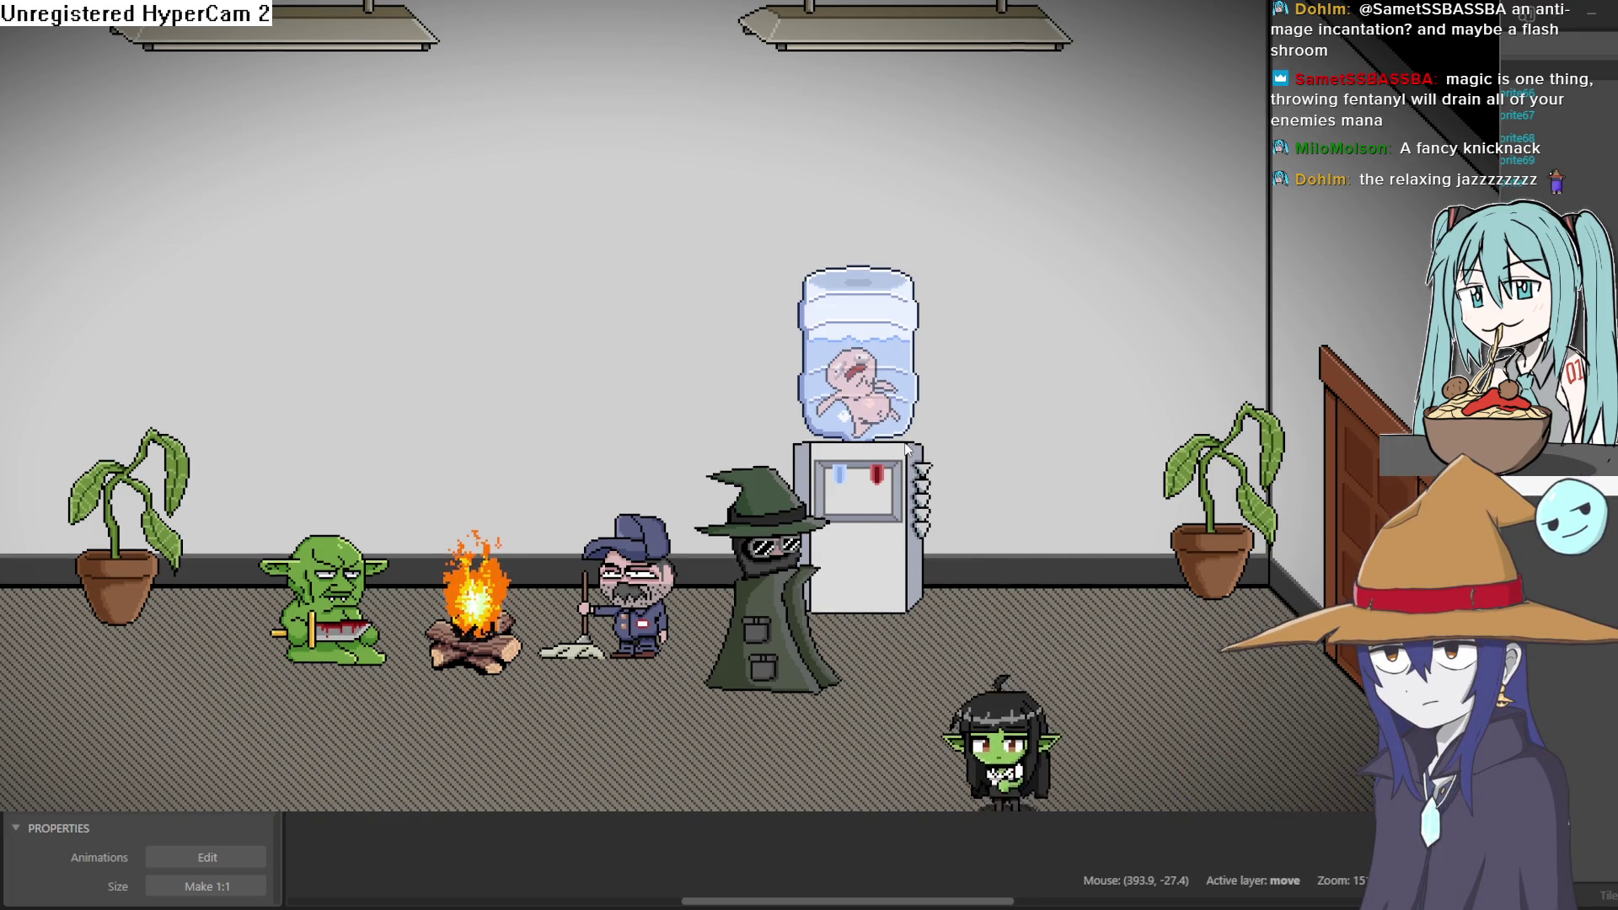
key("Left")
key("Left")
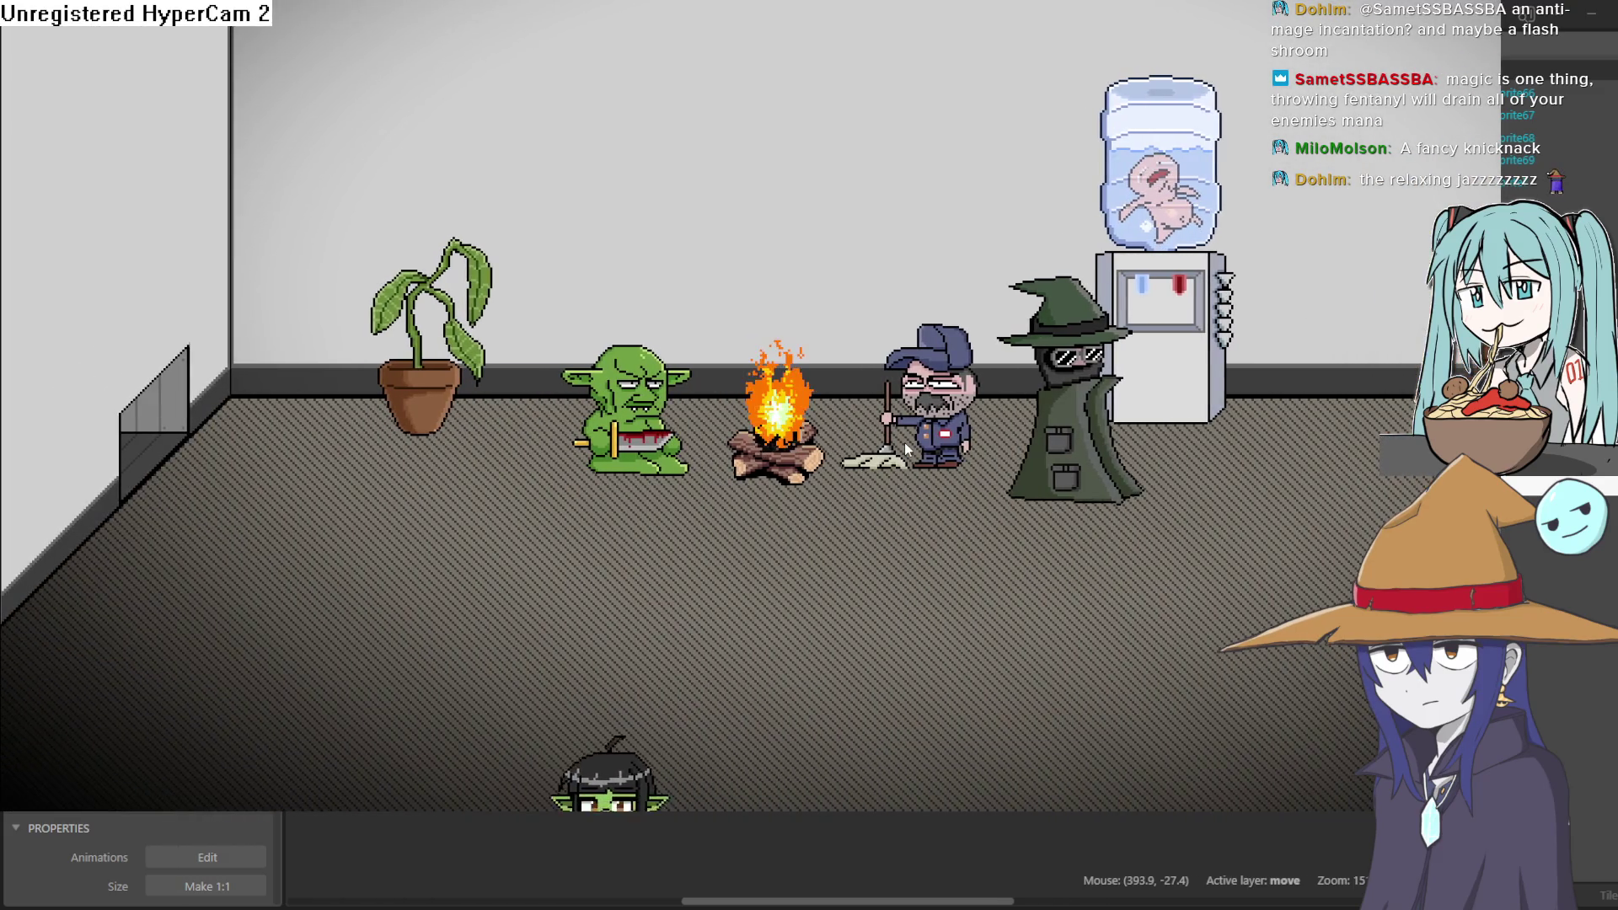
key("Up")
key("Right")
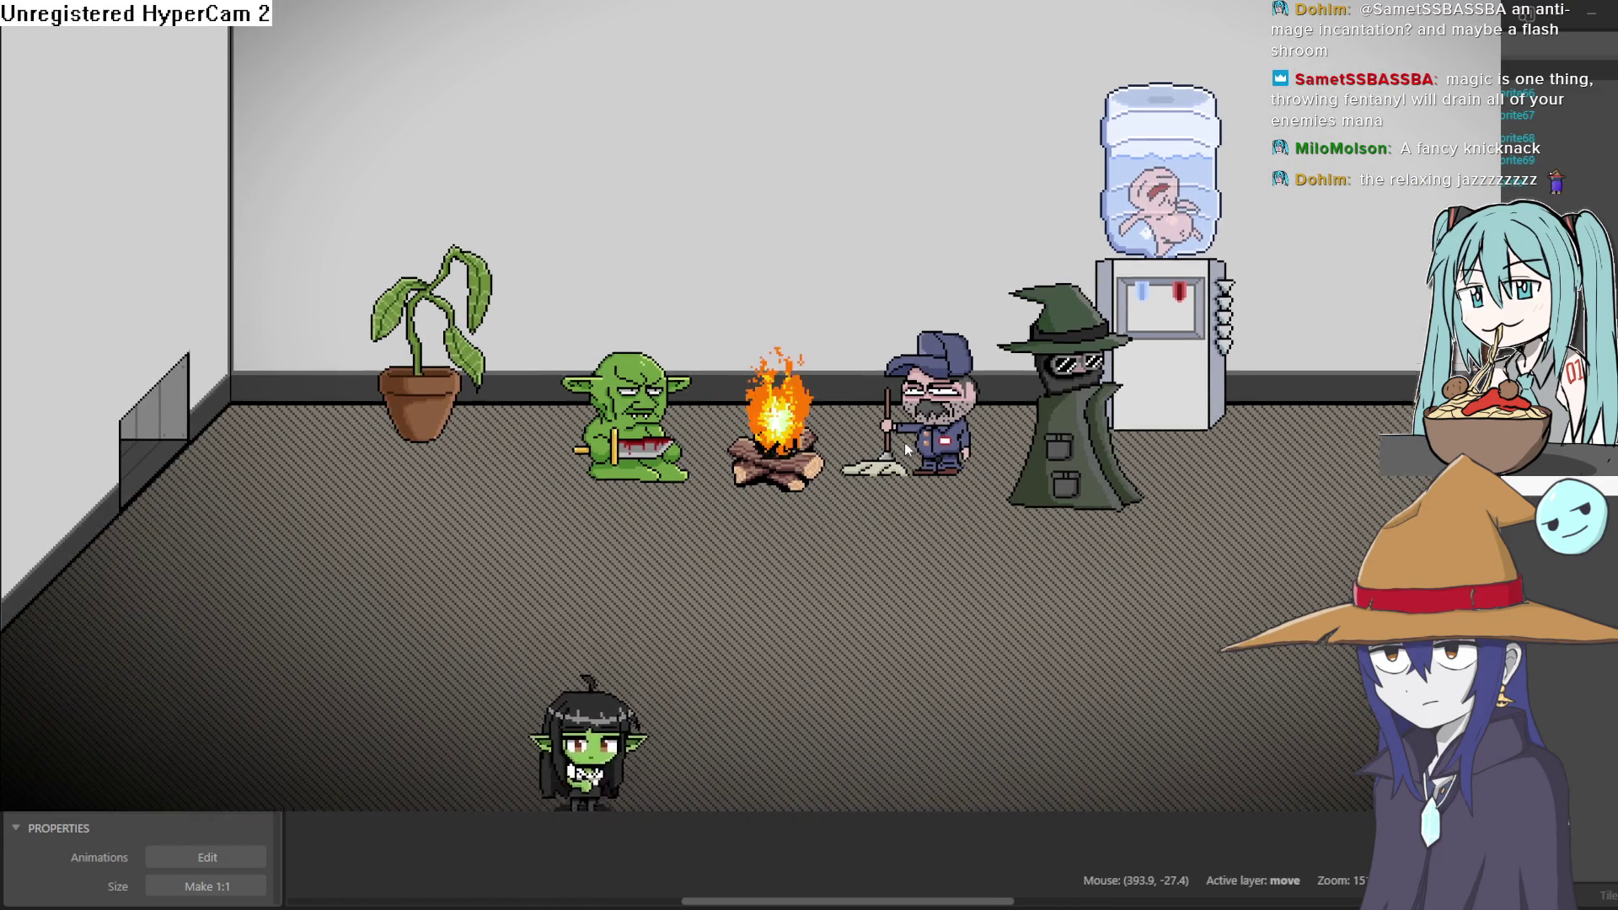
key("Down")
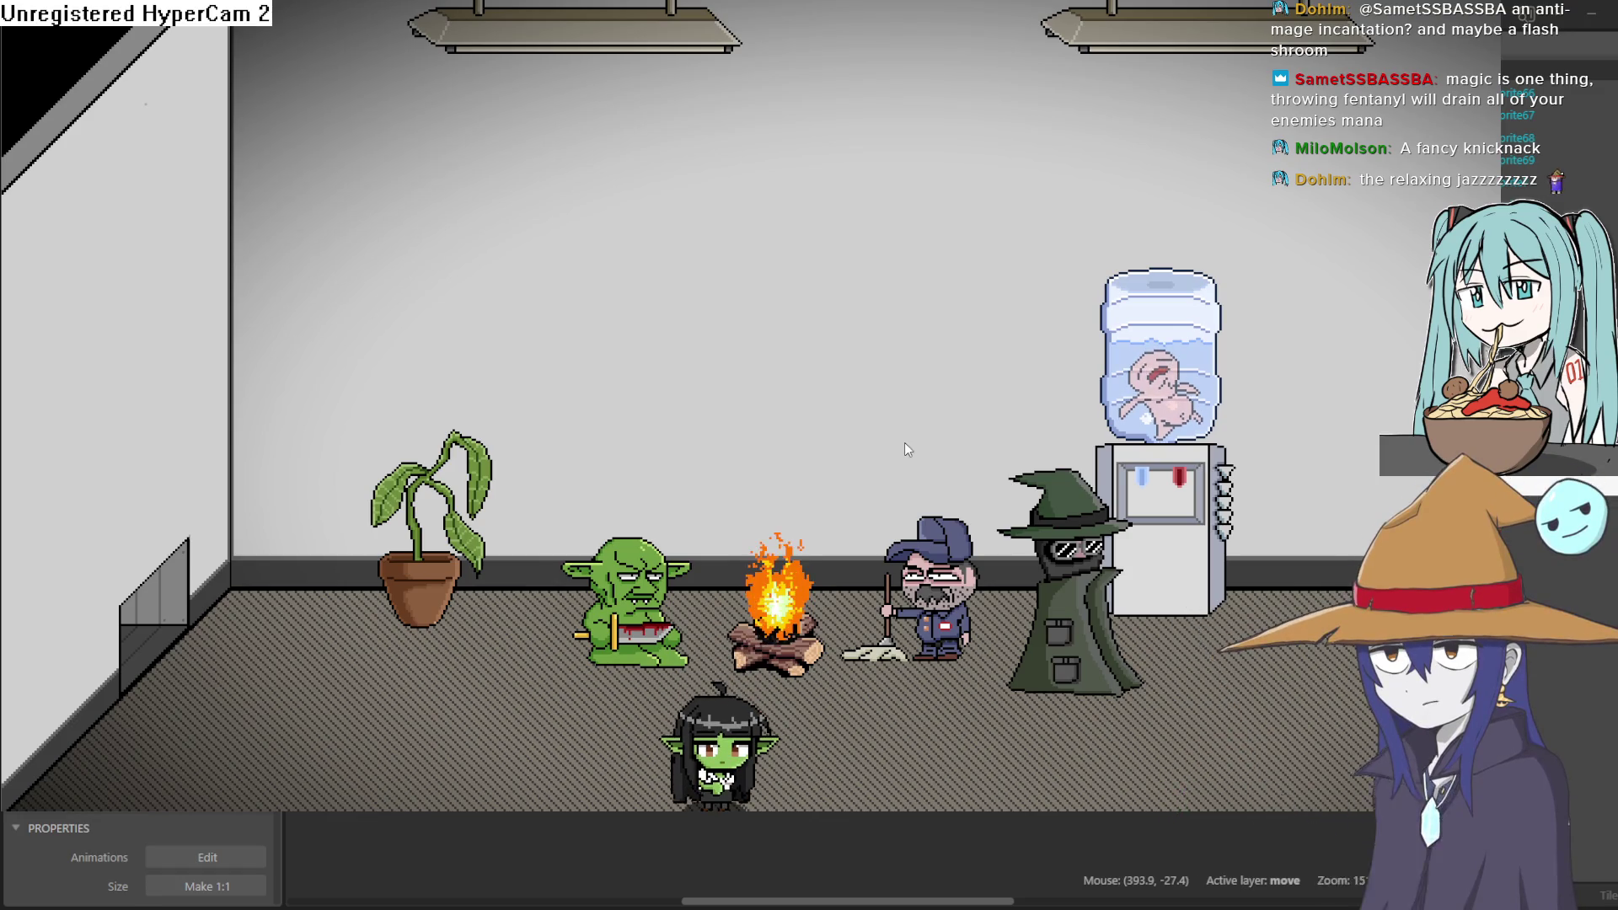
key("Right")
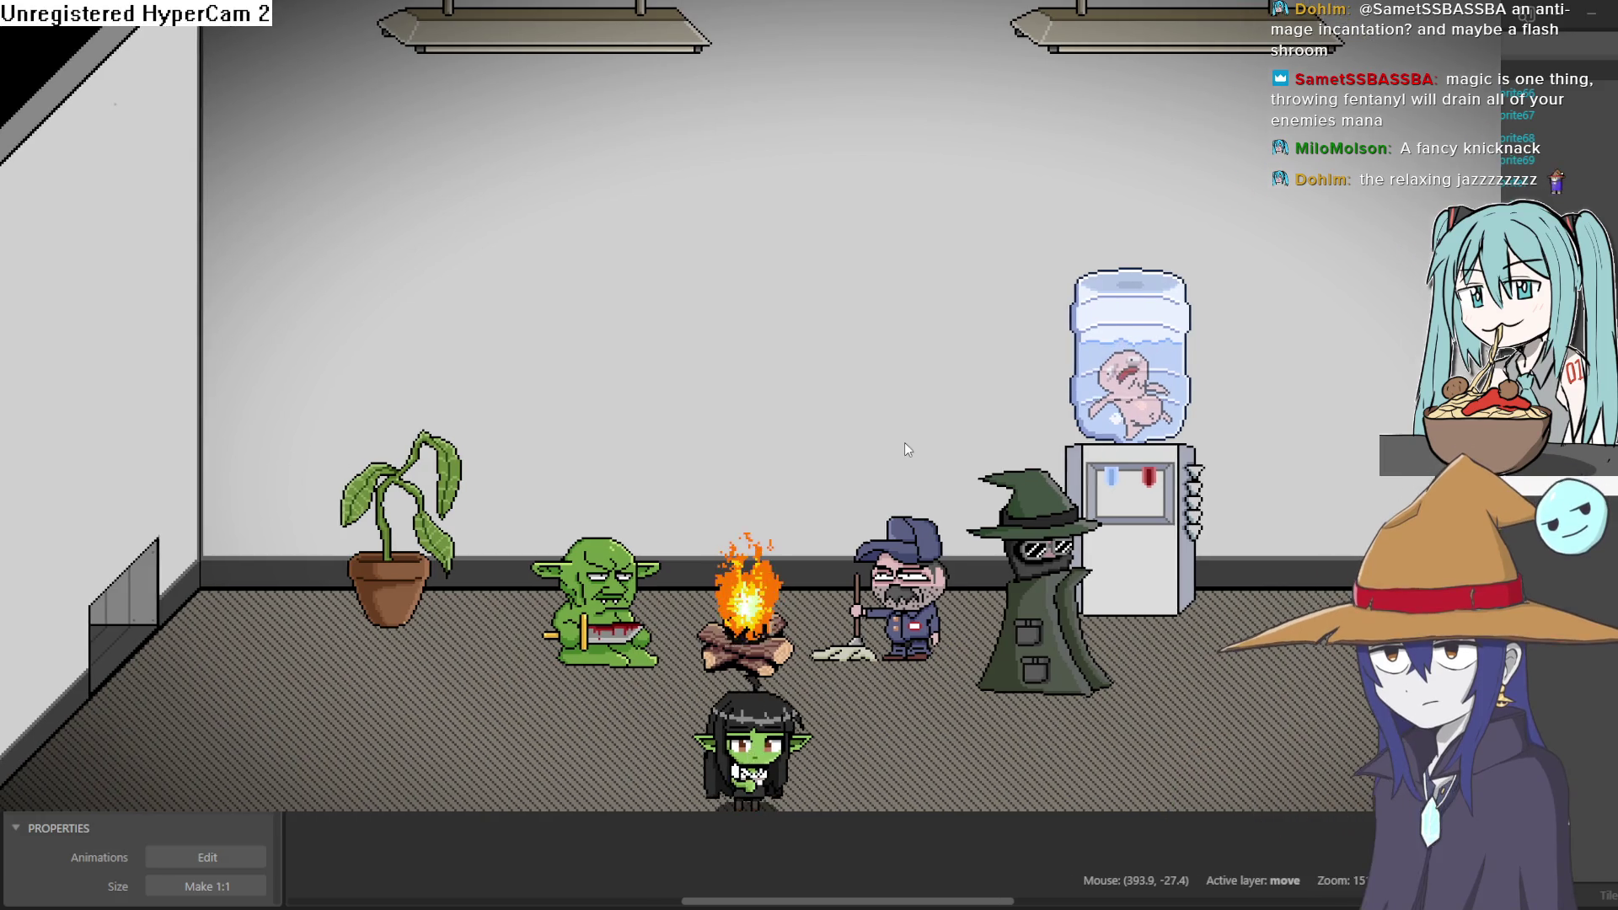
key("Down")
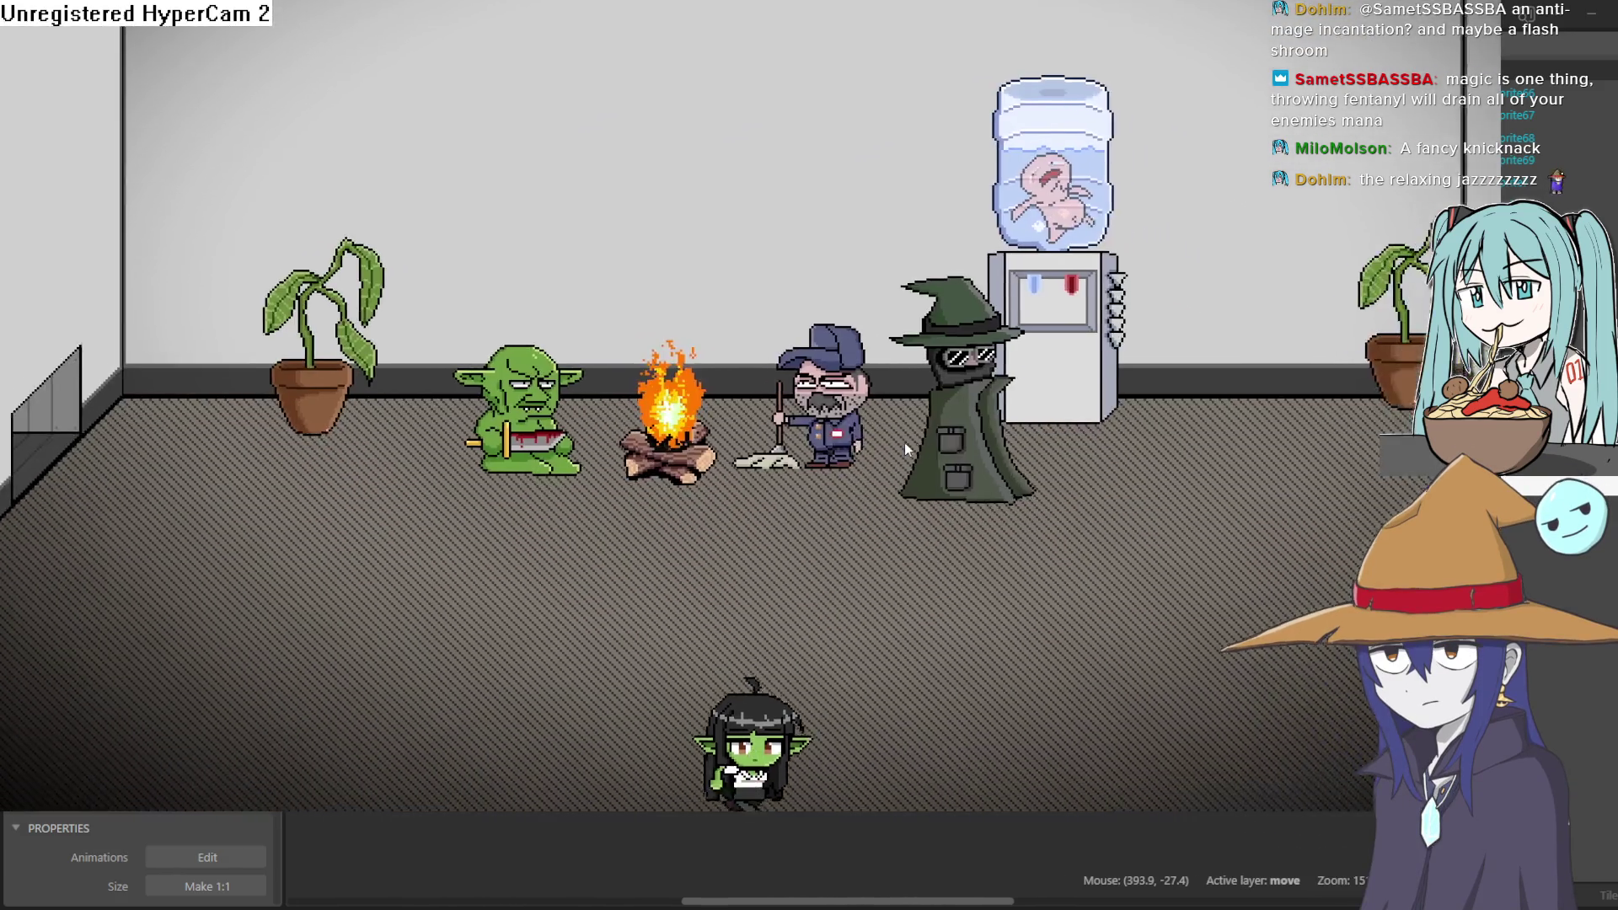
key("Right")
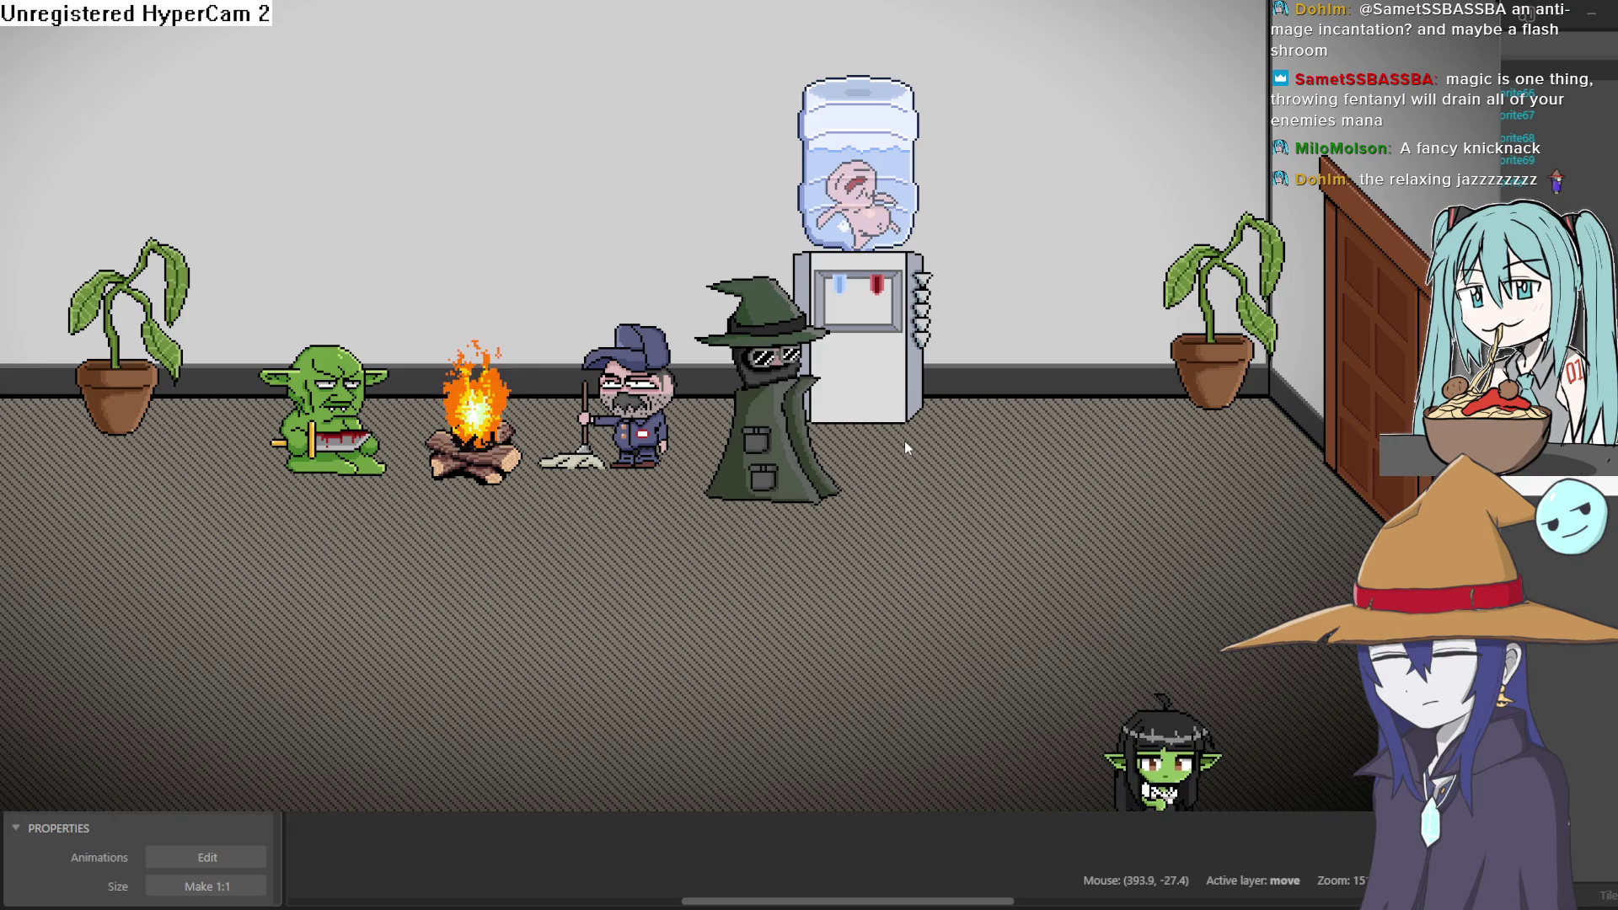
key("Escape")
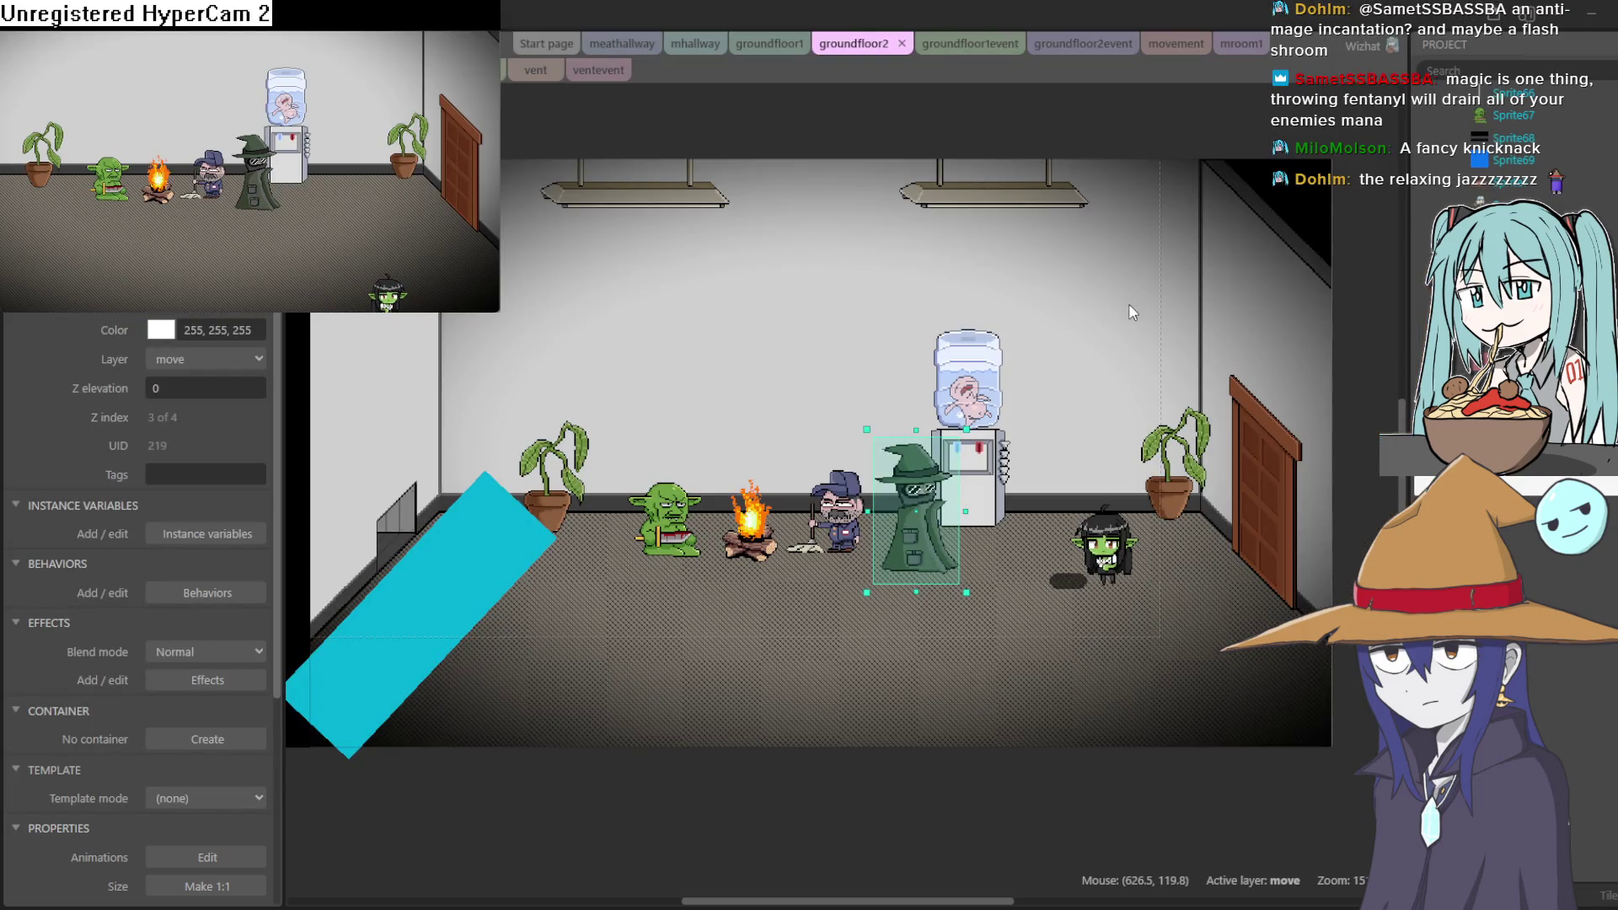
Close the preview and move the wizard left, beside the plant and seated goblin
left_click(916, 424)
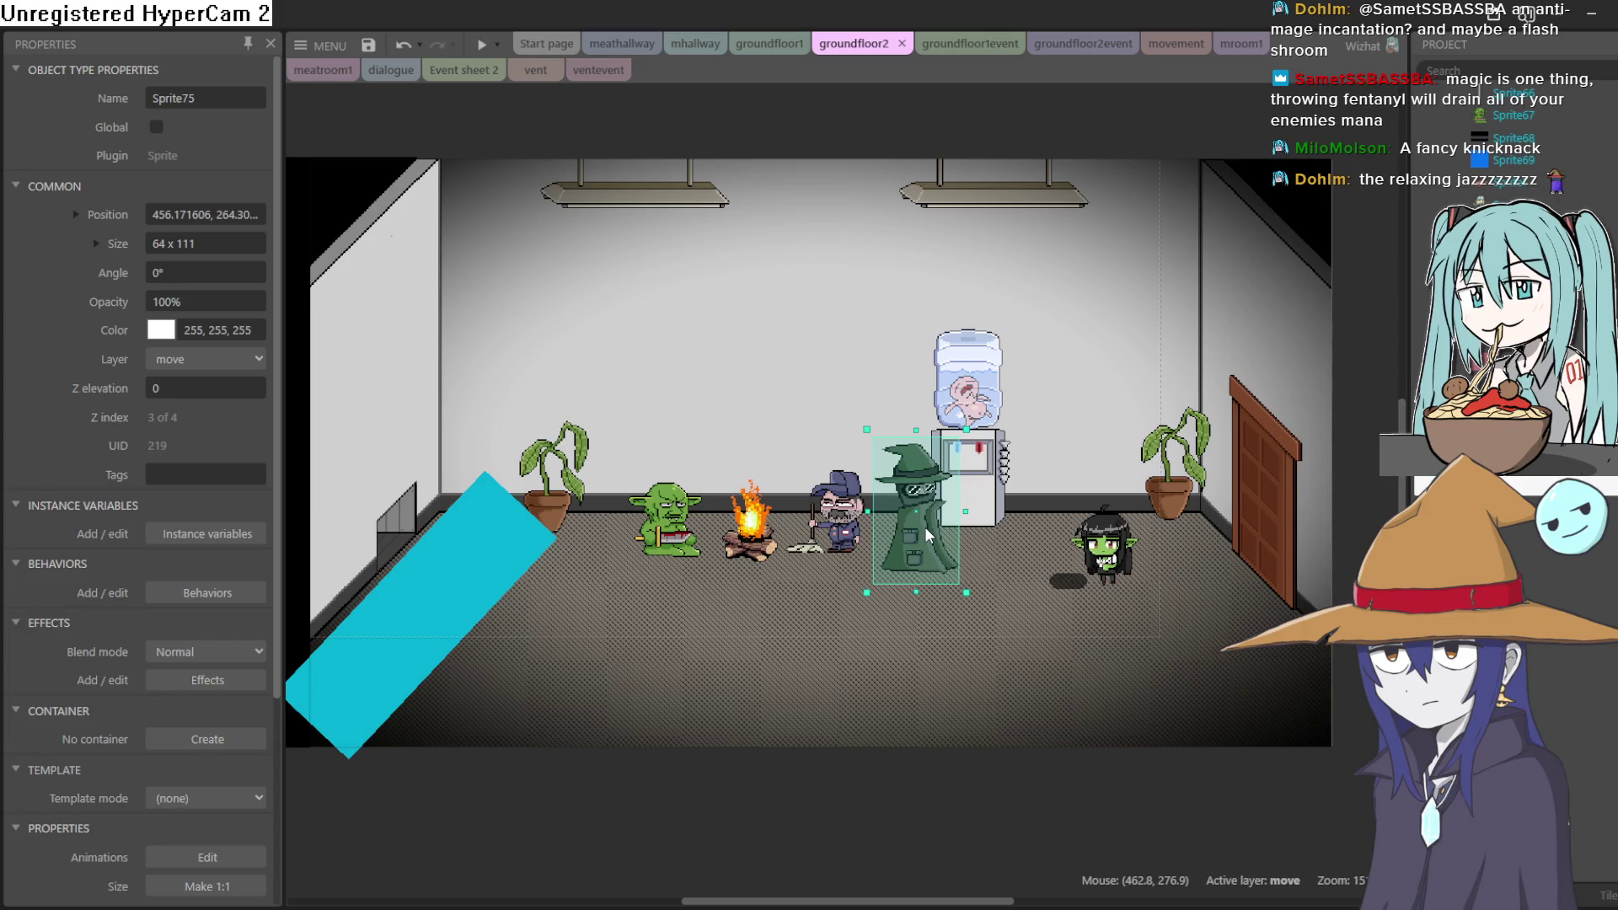
mouse_move(923, 528)
left_mouse_down()
mouse_move(701, 534)
mouse_move(629, 511)
mouse_move(874, 529)
mouse_move(1129, 628)
mouse_move(1060, 680)
mouse_move(659, 677)
mouse_move(596, 535)
mouse_move(619, 530)
left_mouse_up()
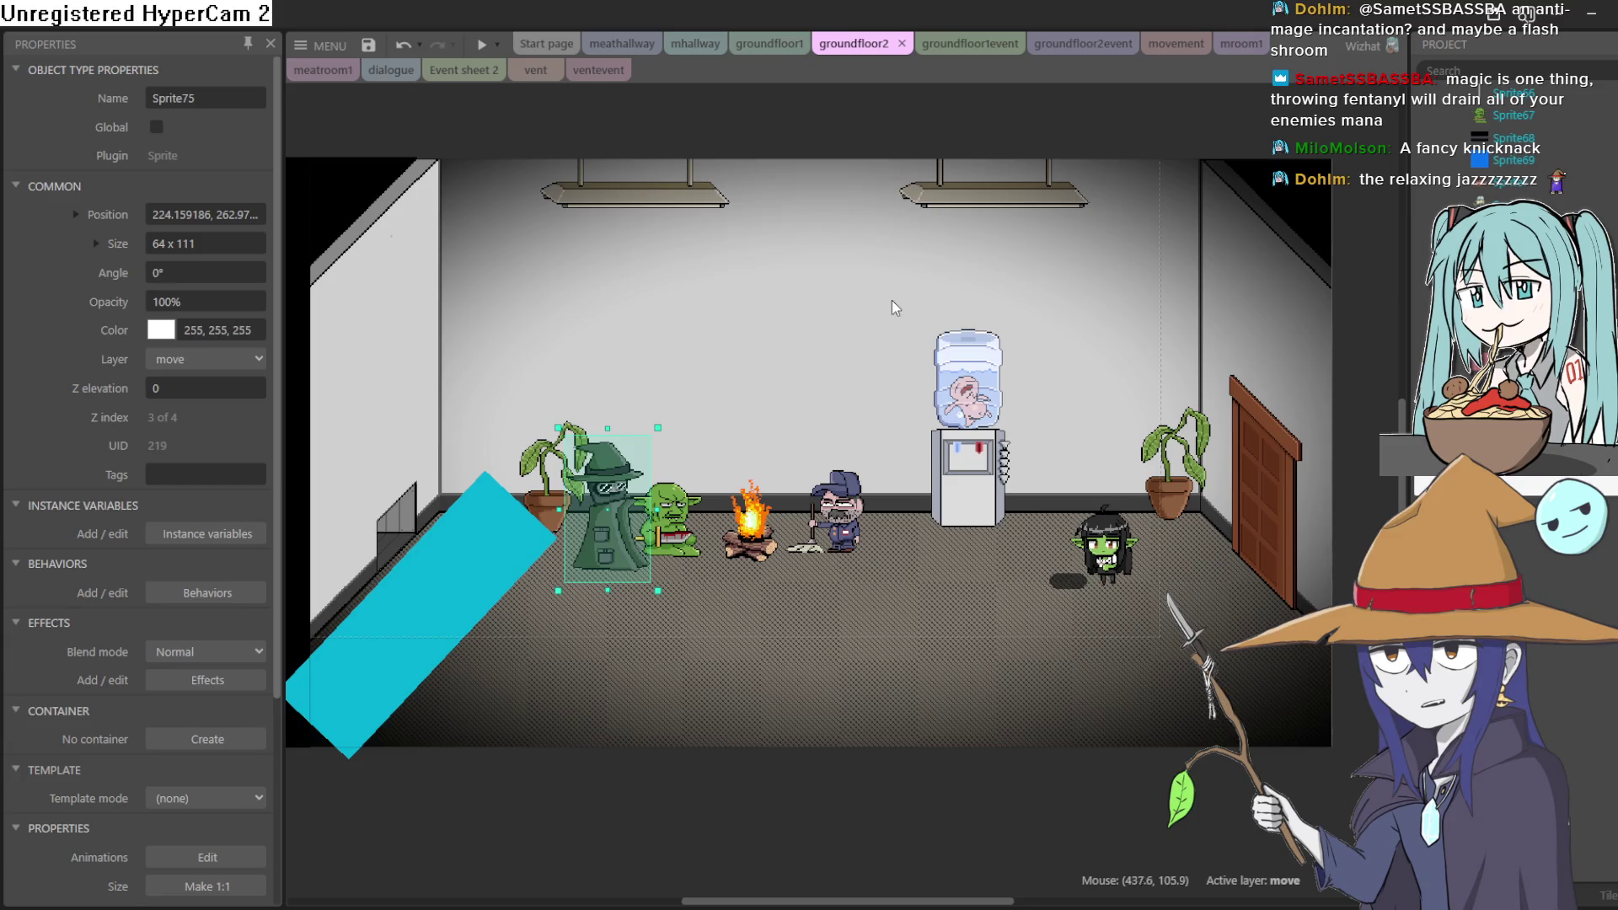
scroll(892, 301, "down", 4)
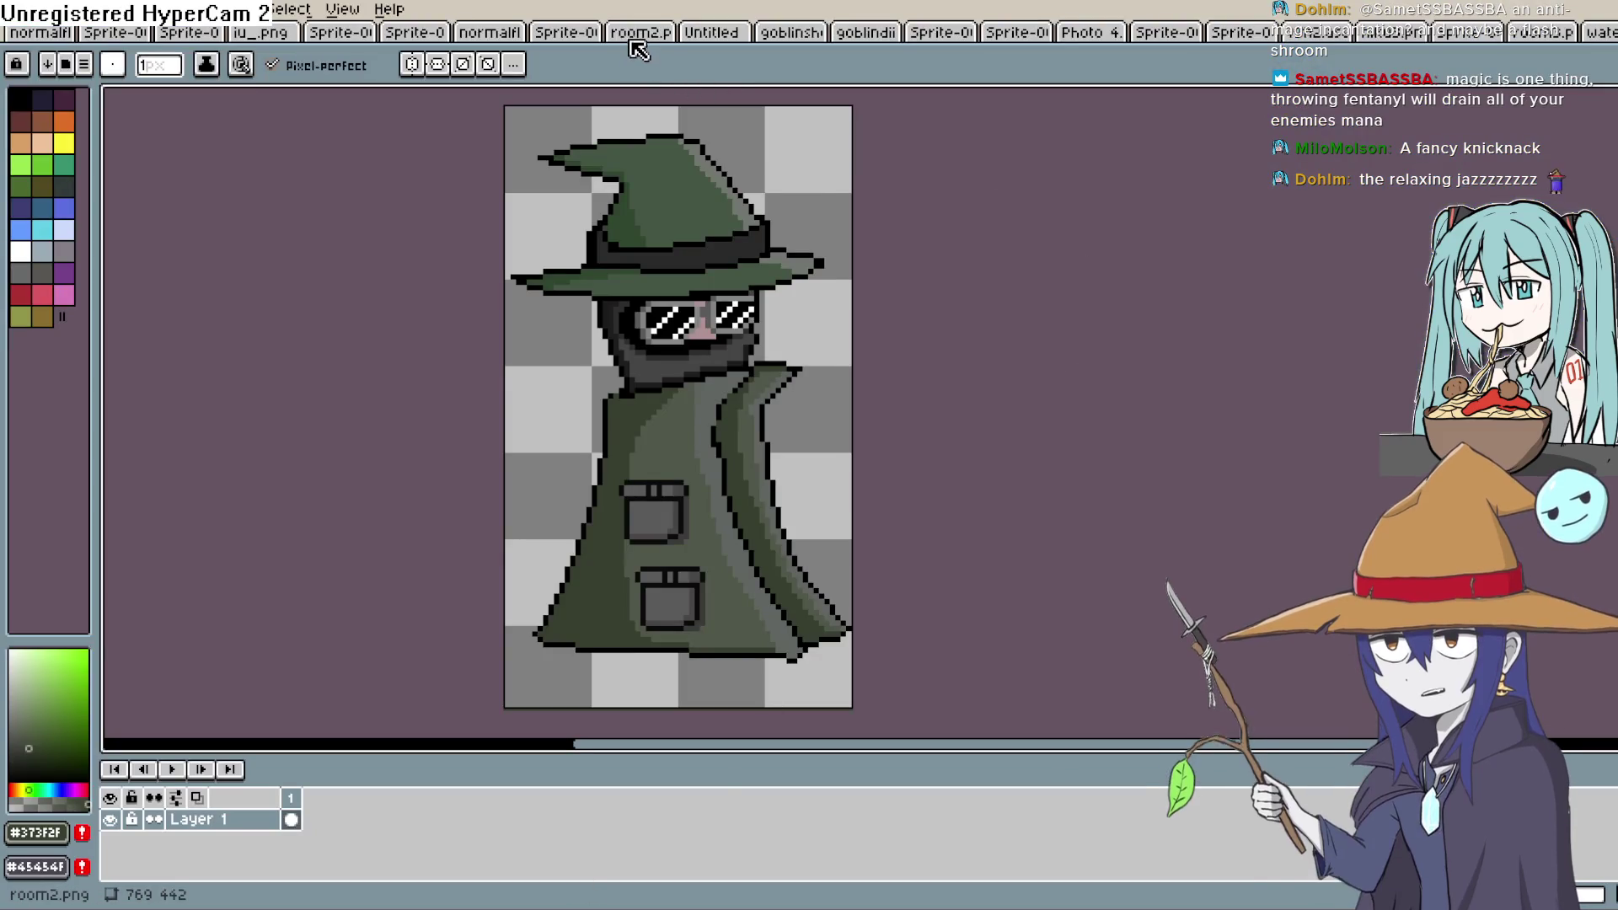
Browse the open Aseprite sprite tabs, from room2.png through to the wizard sprite
left_click(637, 38)
left_click(727, 38)
left_click(635, 38)
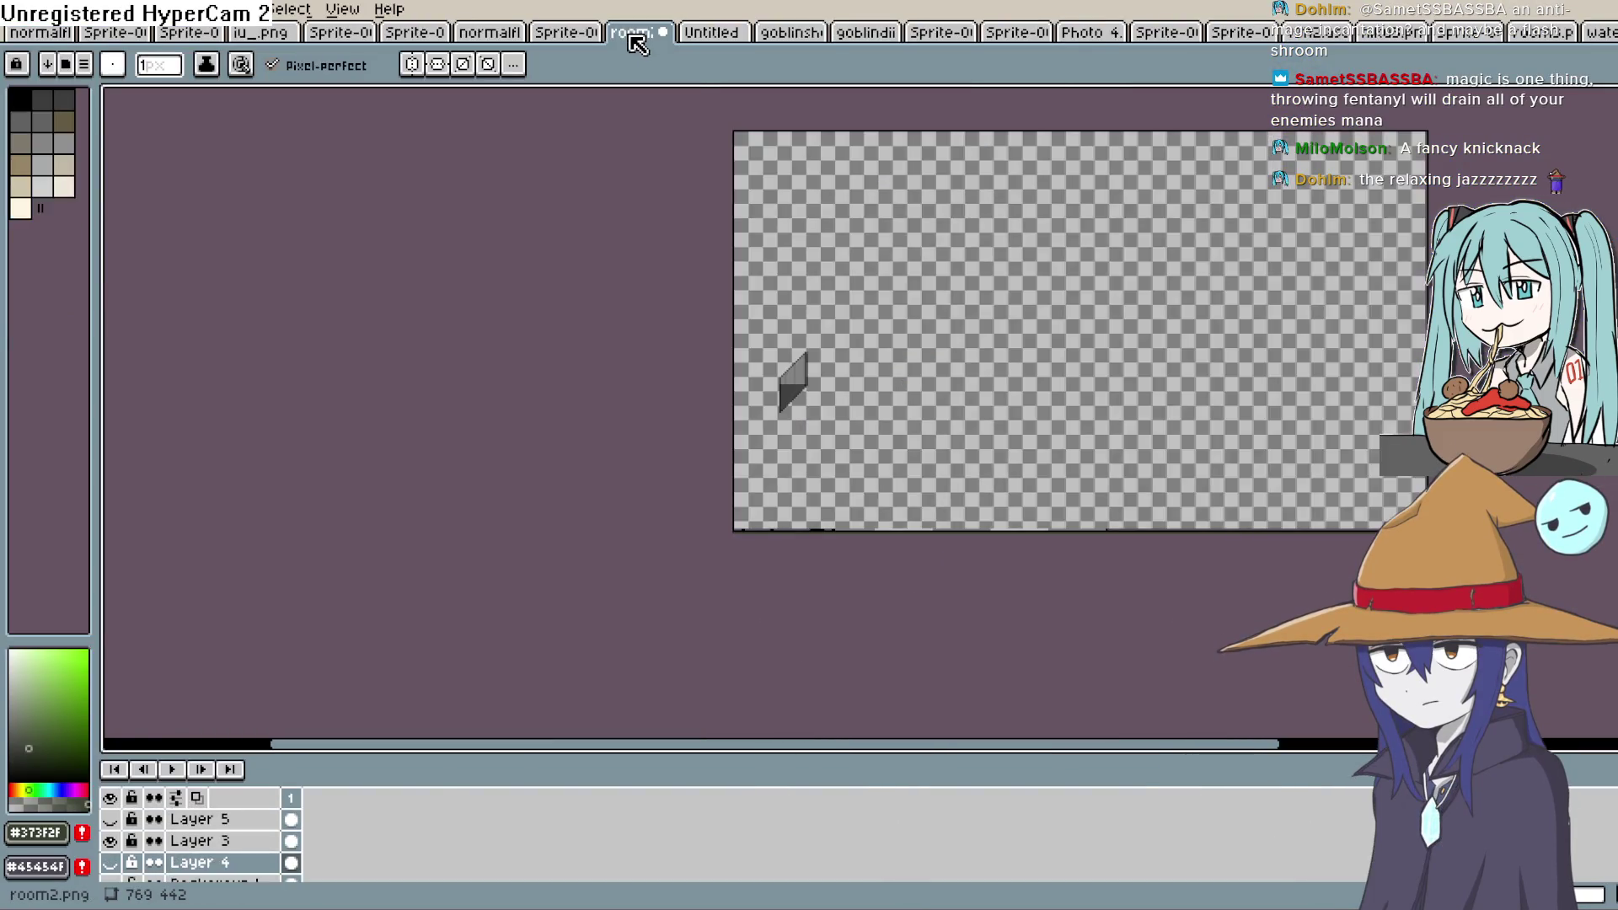
left_click(568, 38)
left_click(797, 35)
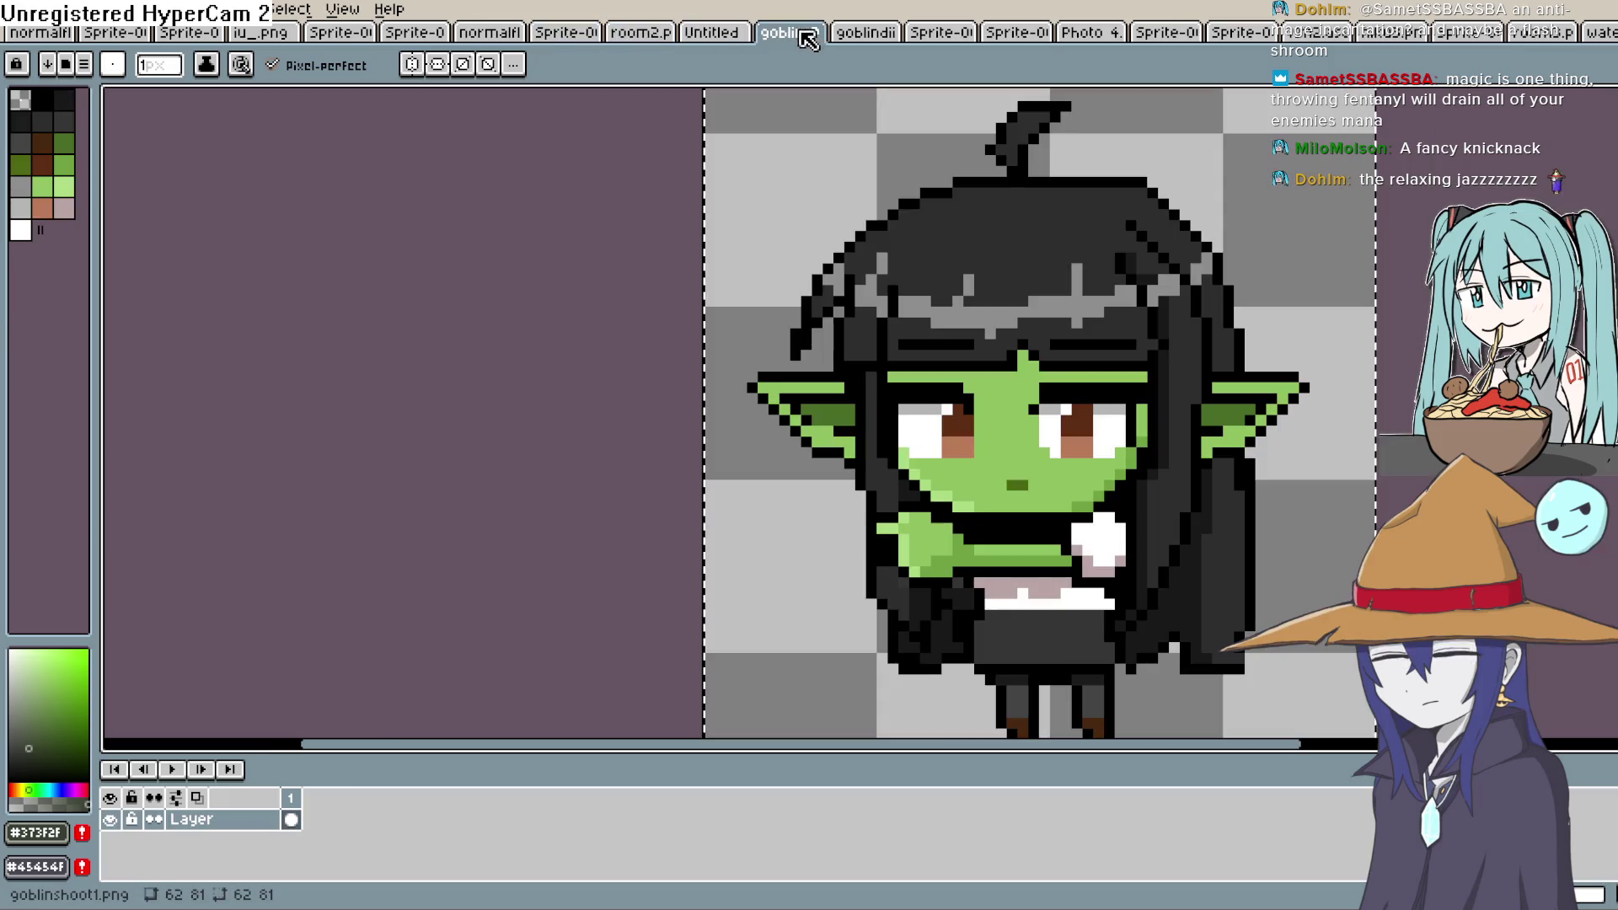
left_click(868, 35)
left_click(940, 35)
left_click(1040, 32)
left_click(1086, 36)
left_click(1168, 35)
left_click(1238, 37)
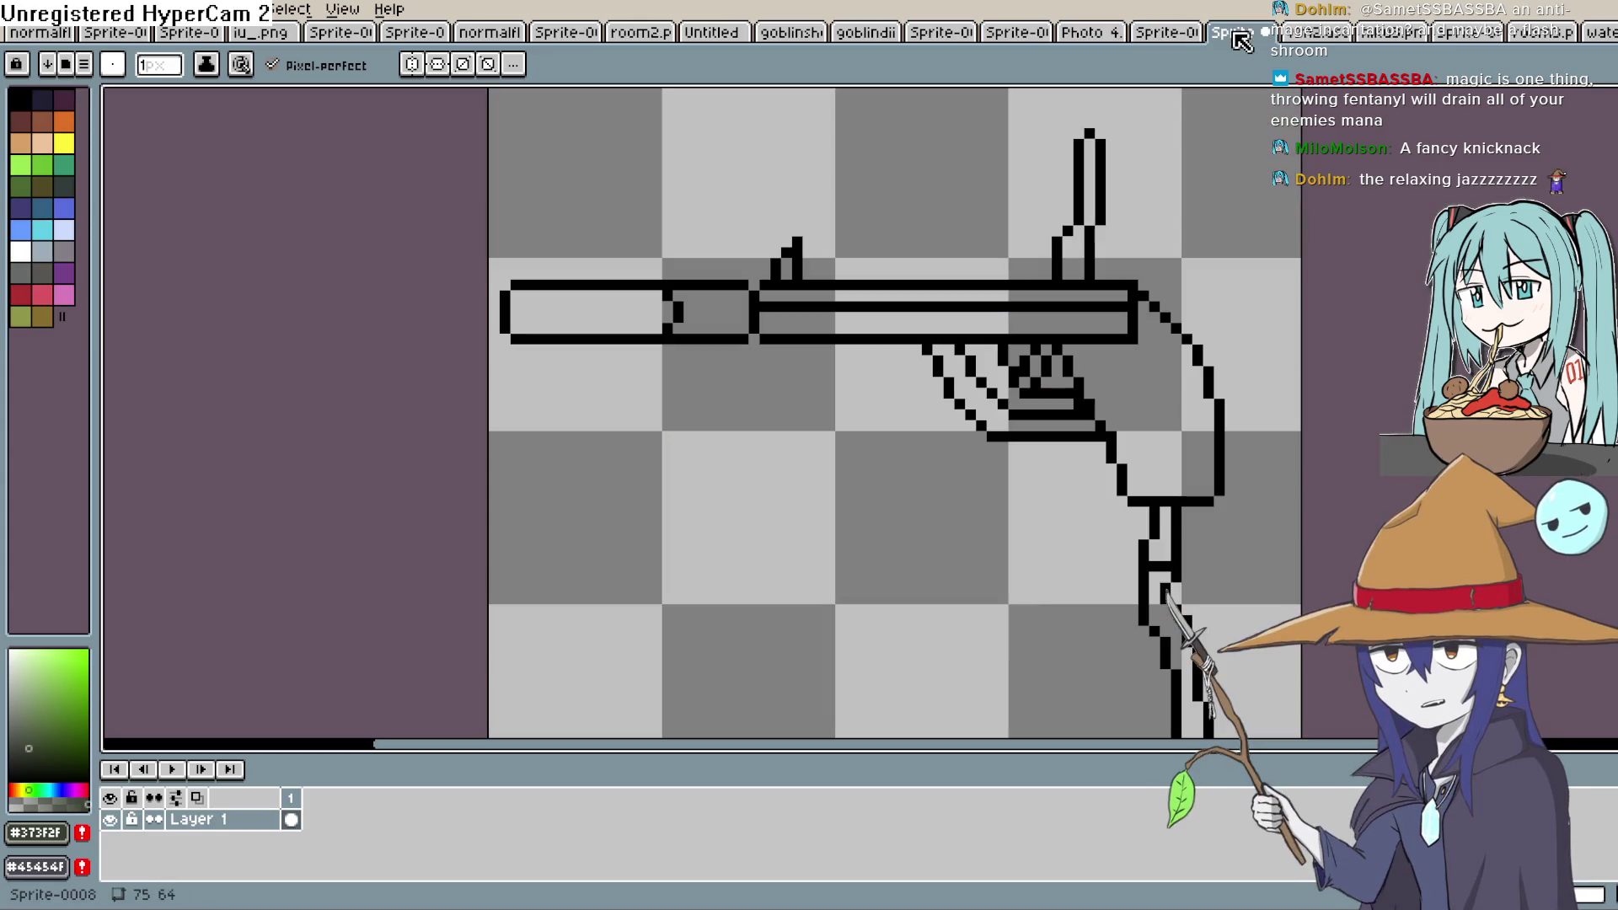
left_click(1315, 35)
left_click(1390, 38)
left_click(1466, 42)
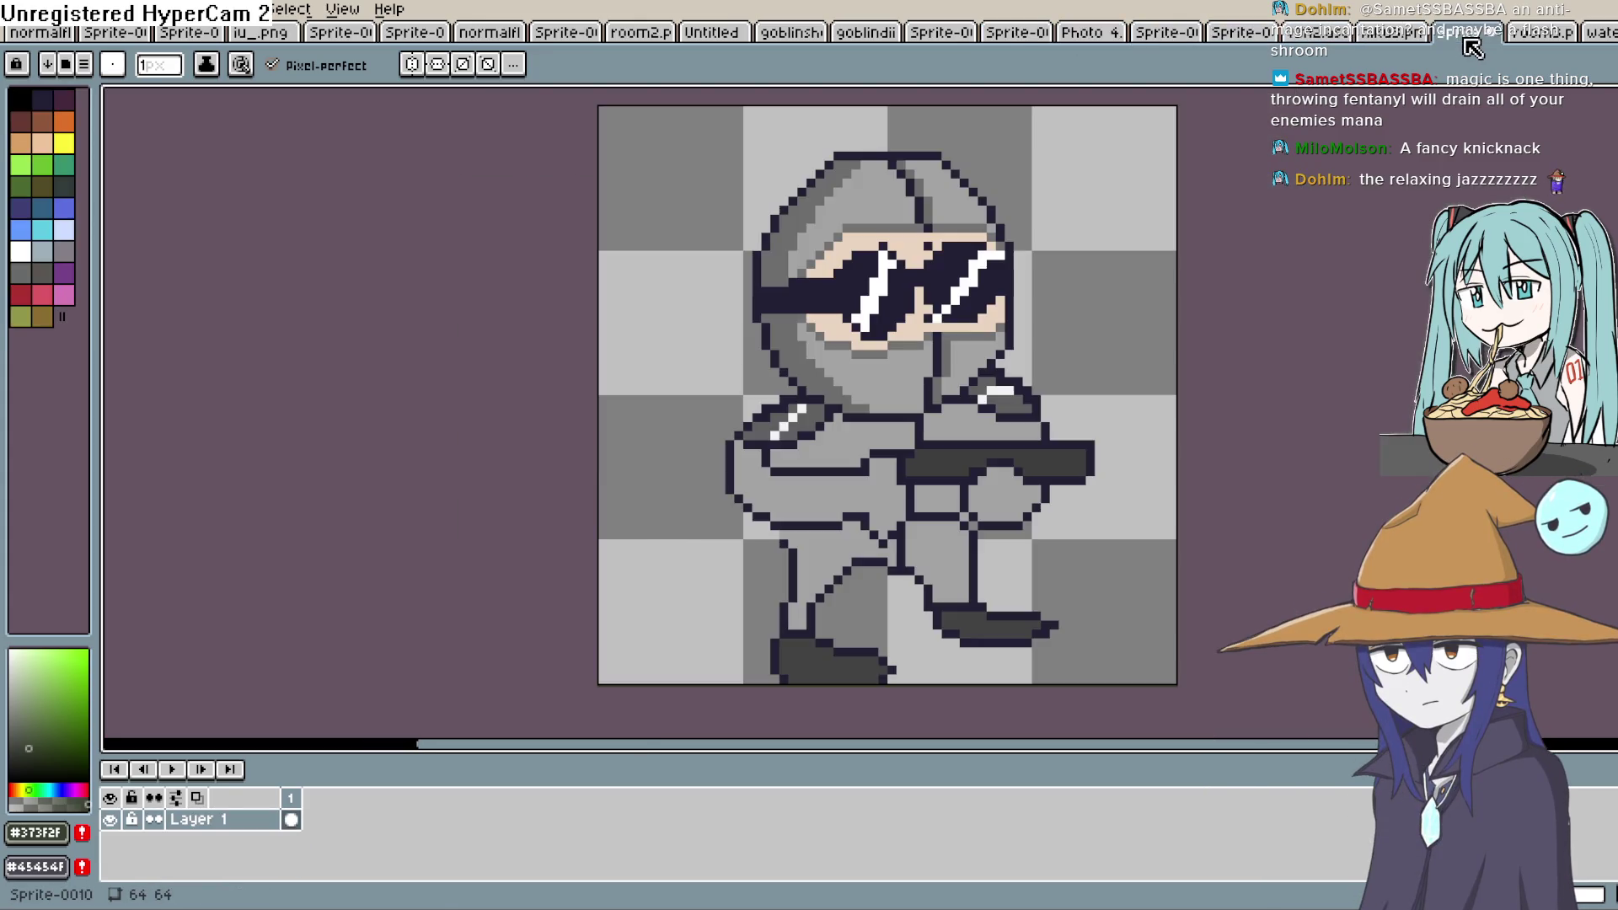
left_click(1598, 35)
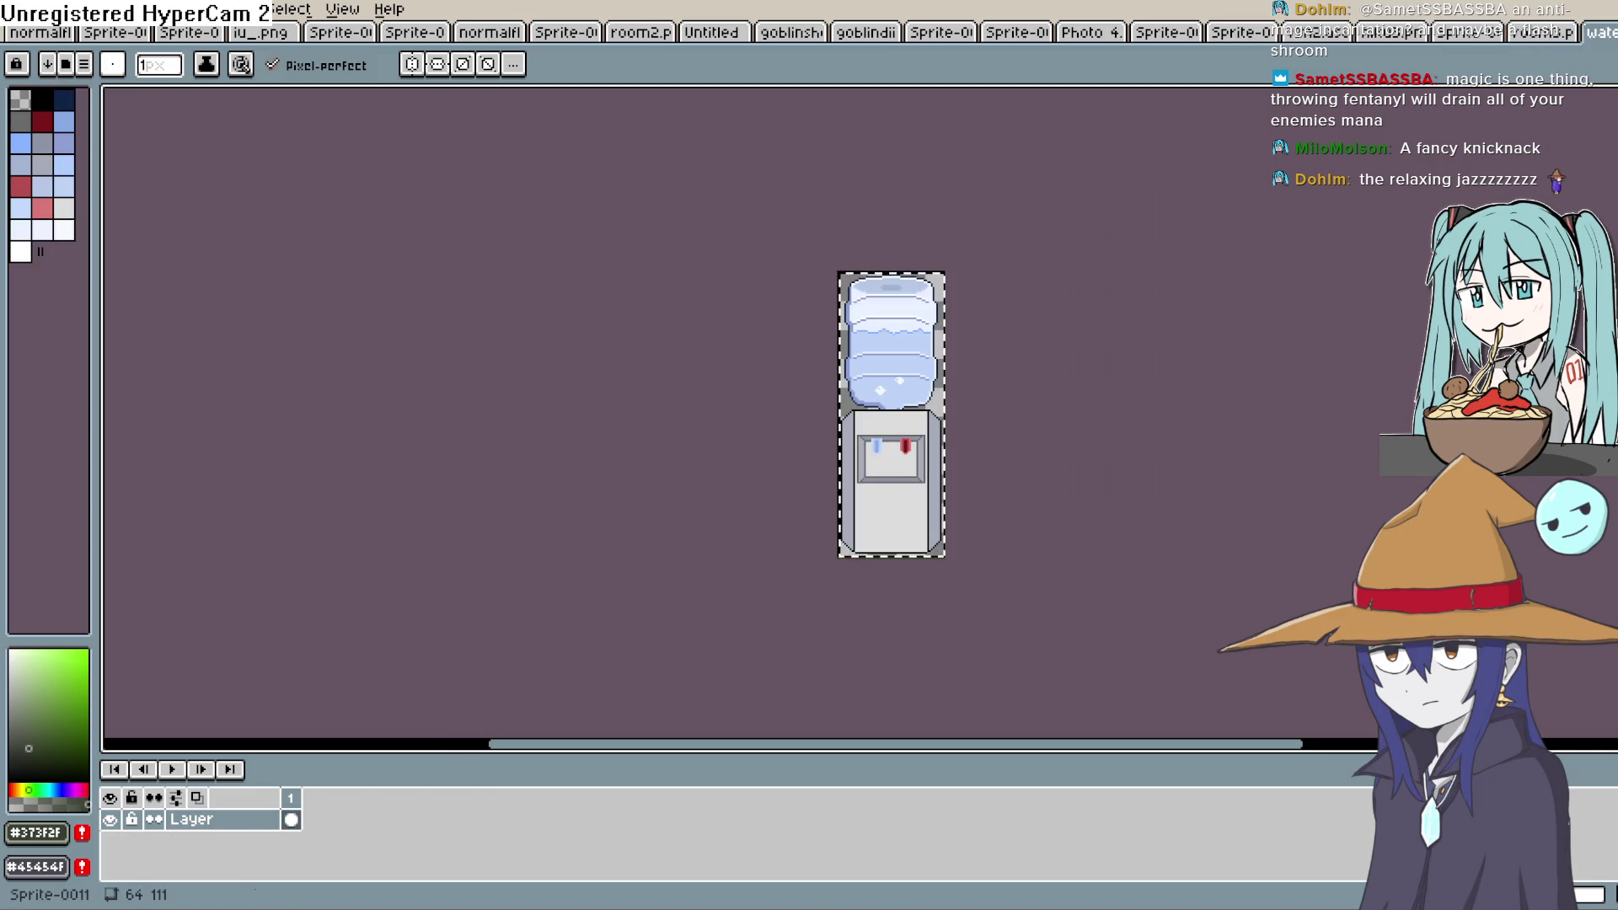
left_click(1605, 35)
Cancel the new-sprite dialog and load the lobby background via File > Open Recent
left_click(25, 10)
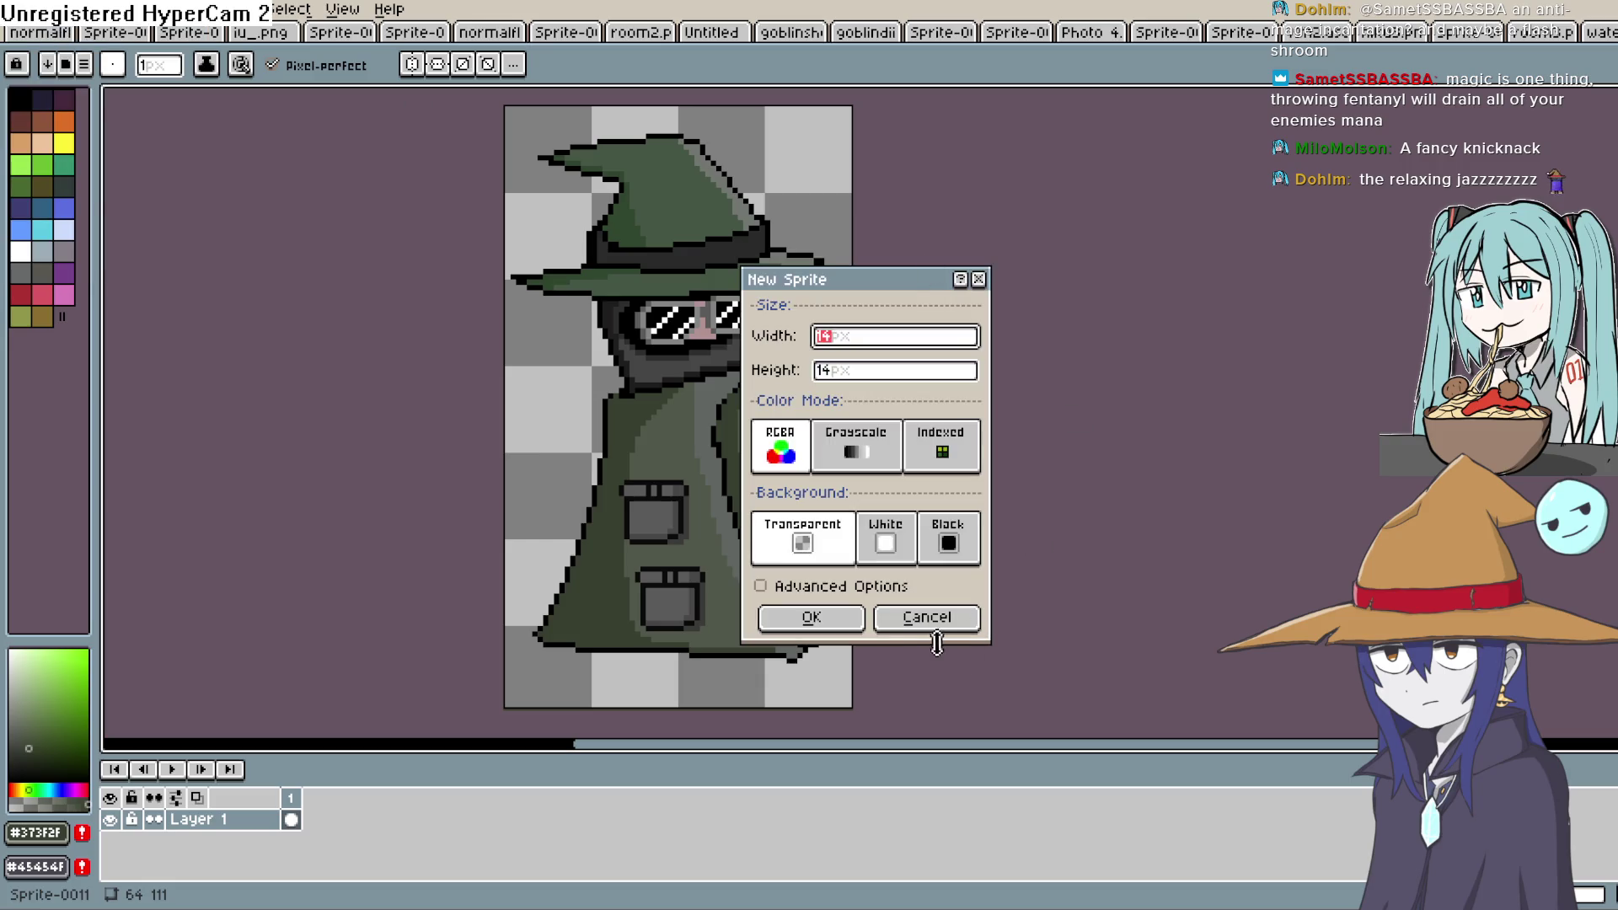
left_click(927, 619)
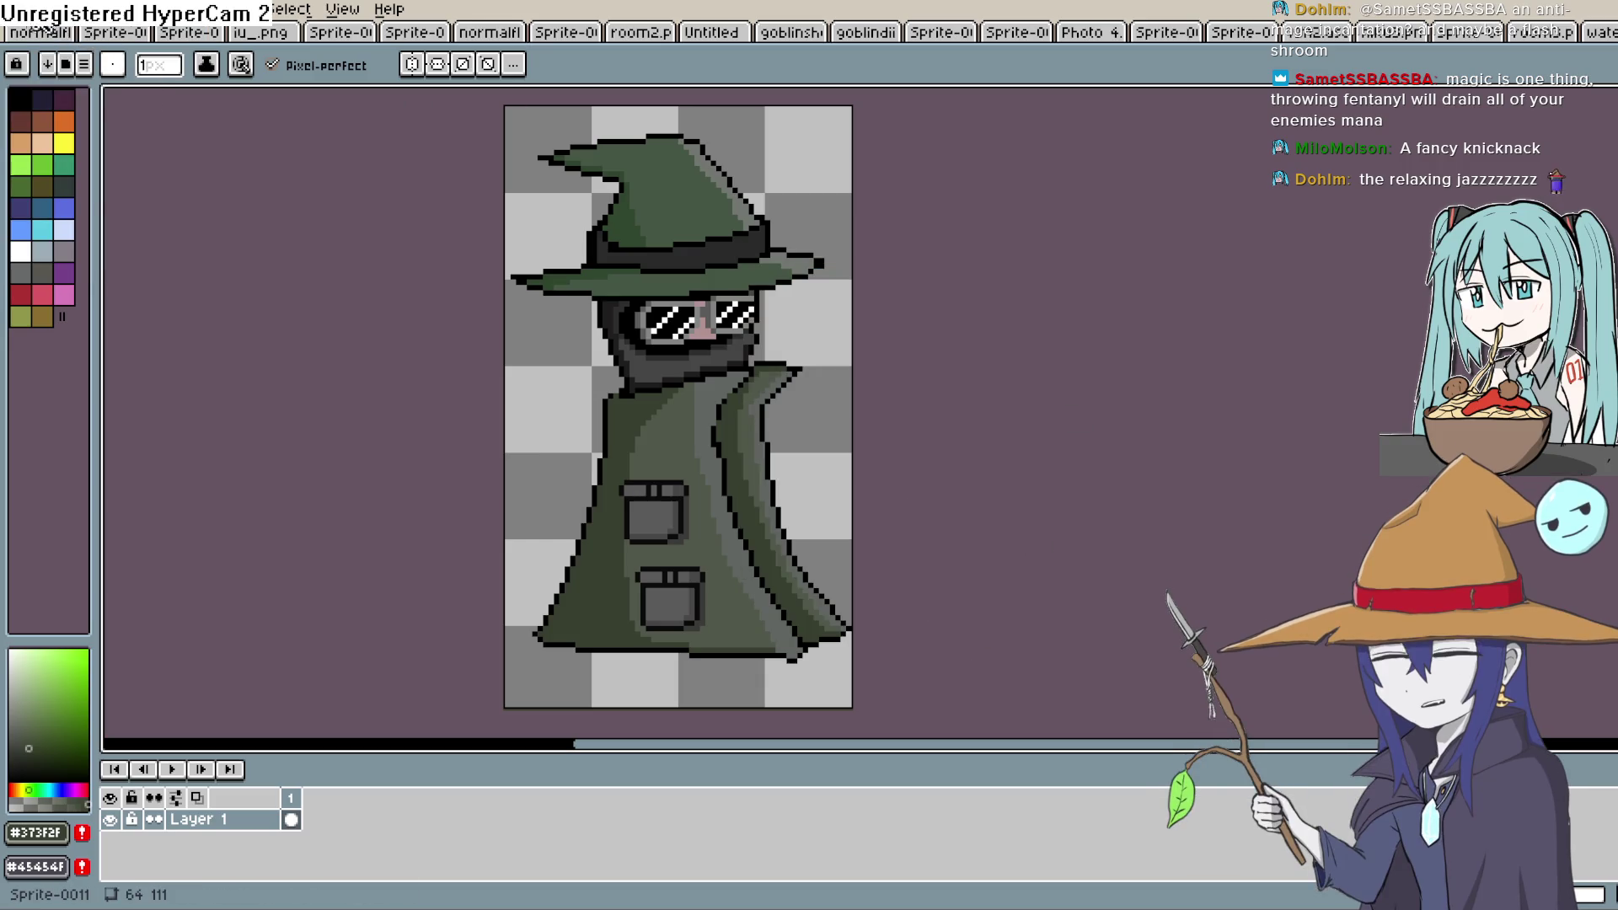
left_click(19, 10)
mouse_move(47, 73)
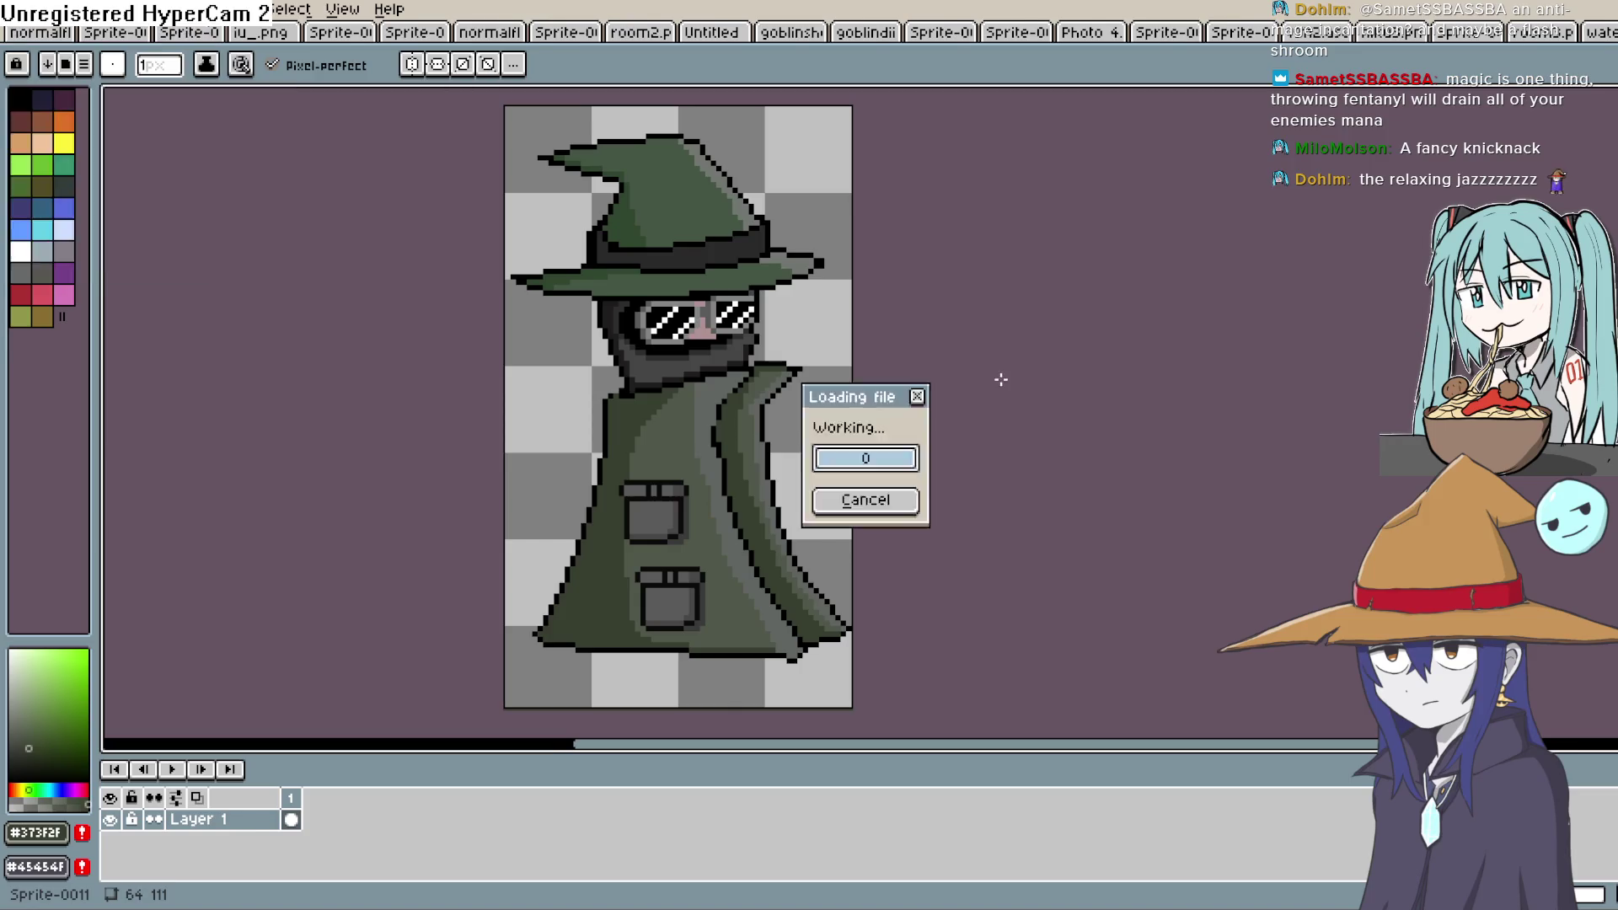
scroll(882, 406, "up", 2)
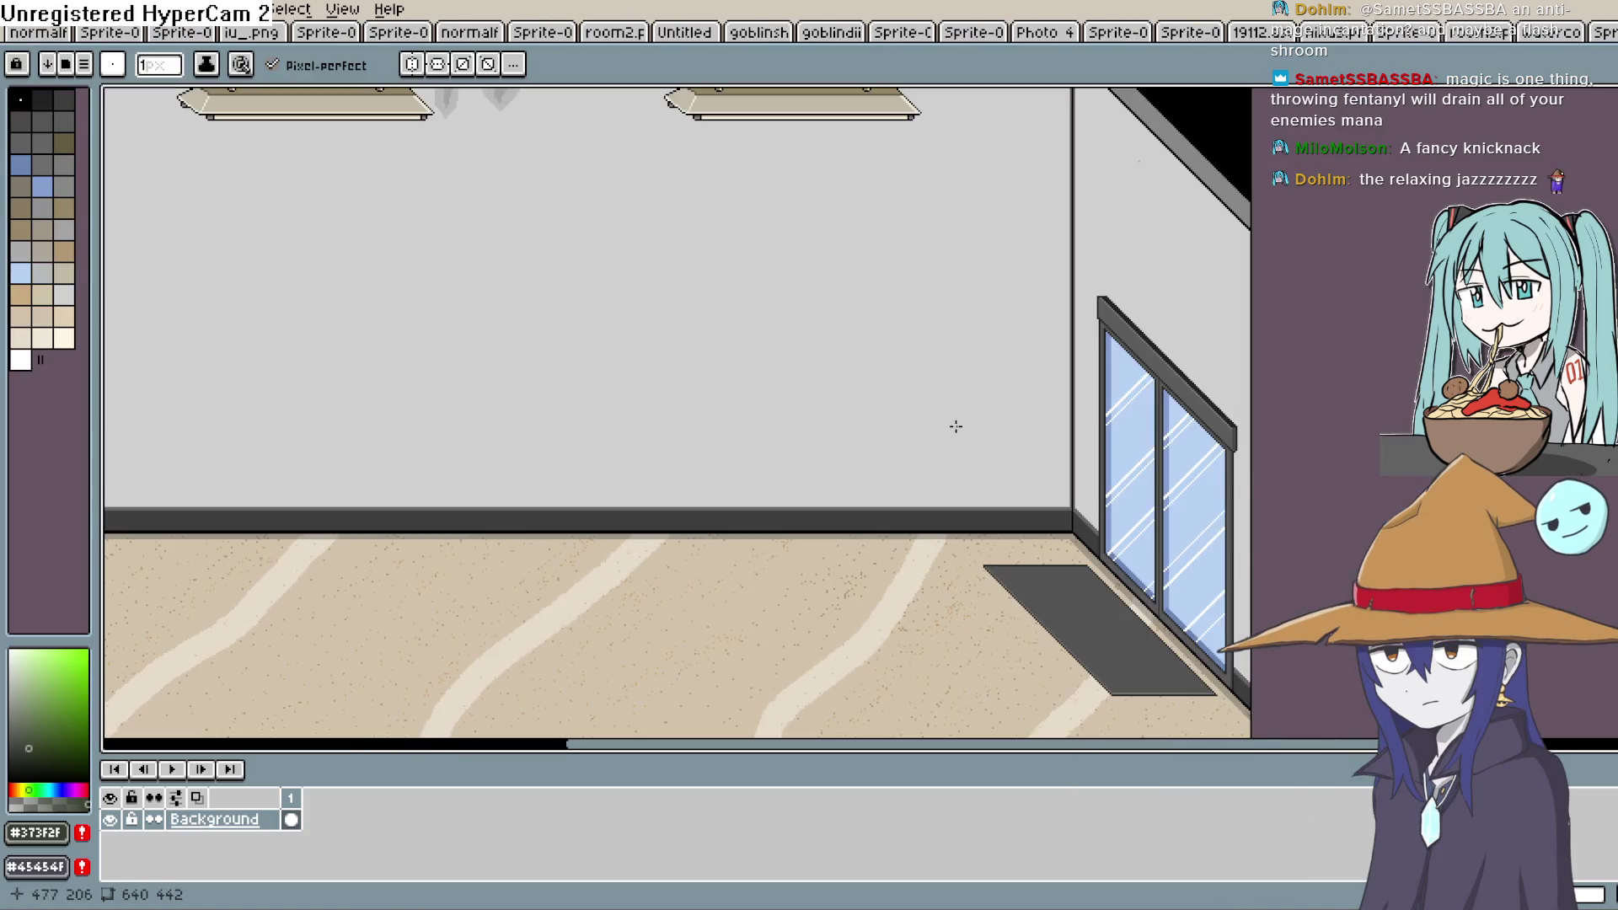
Centre the wall and window in view and eyedrop the mid grey from the wall corner
mouse_move(953, 427)
left_mouse_down()
mouse_move(1122, 561)
mouse_move(1403, 487)
left_mouse_up()
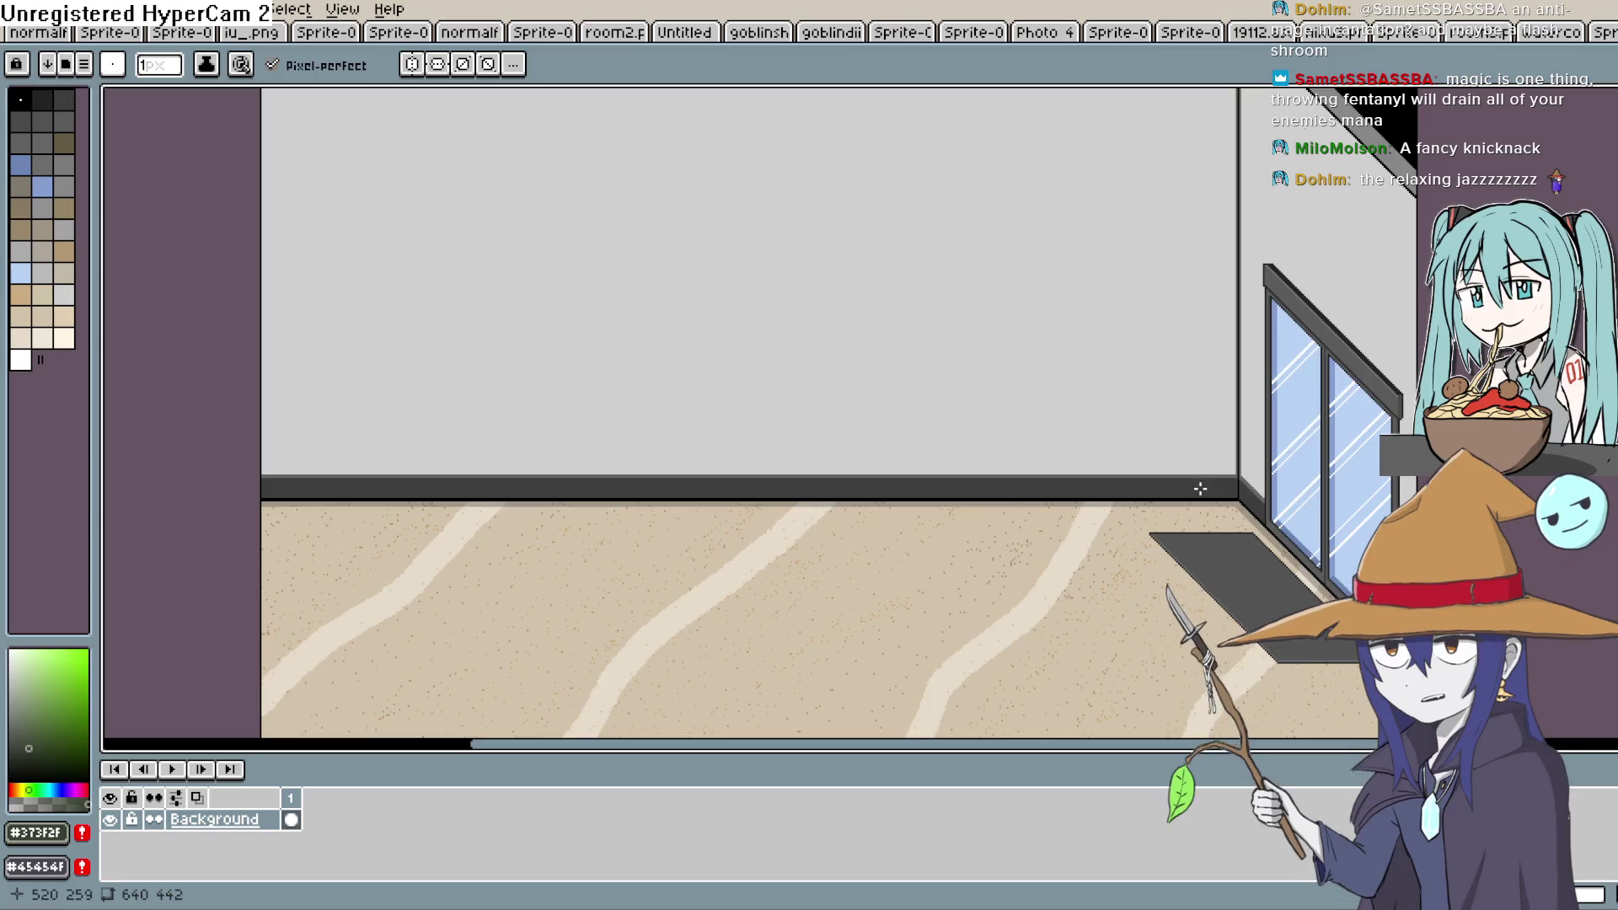
scroll(1202, 484, "down", 2)
scroll(1203, 484, "up", 2)
left_click_drag(1212, 472, 842, 436)
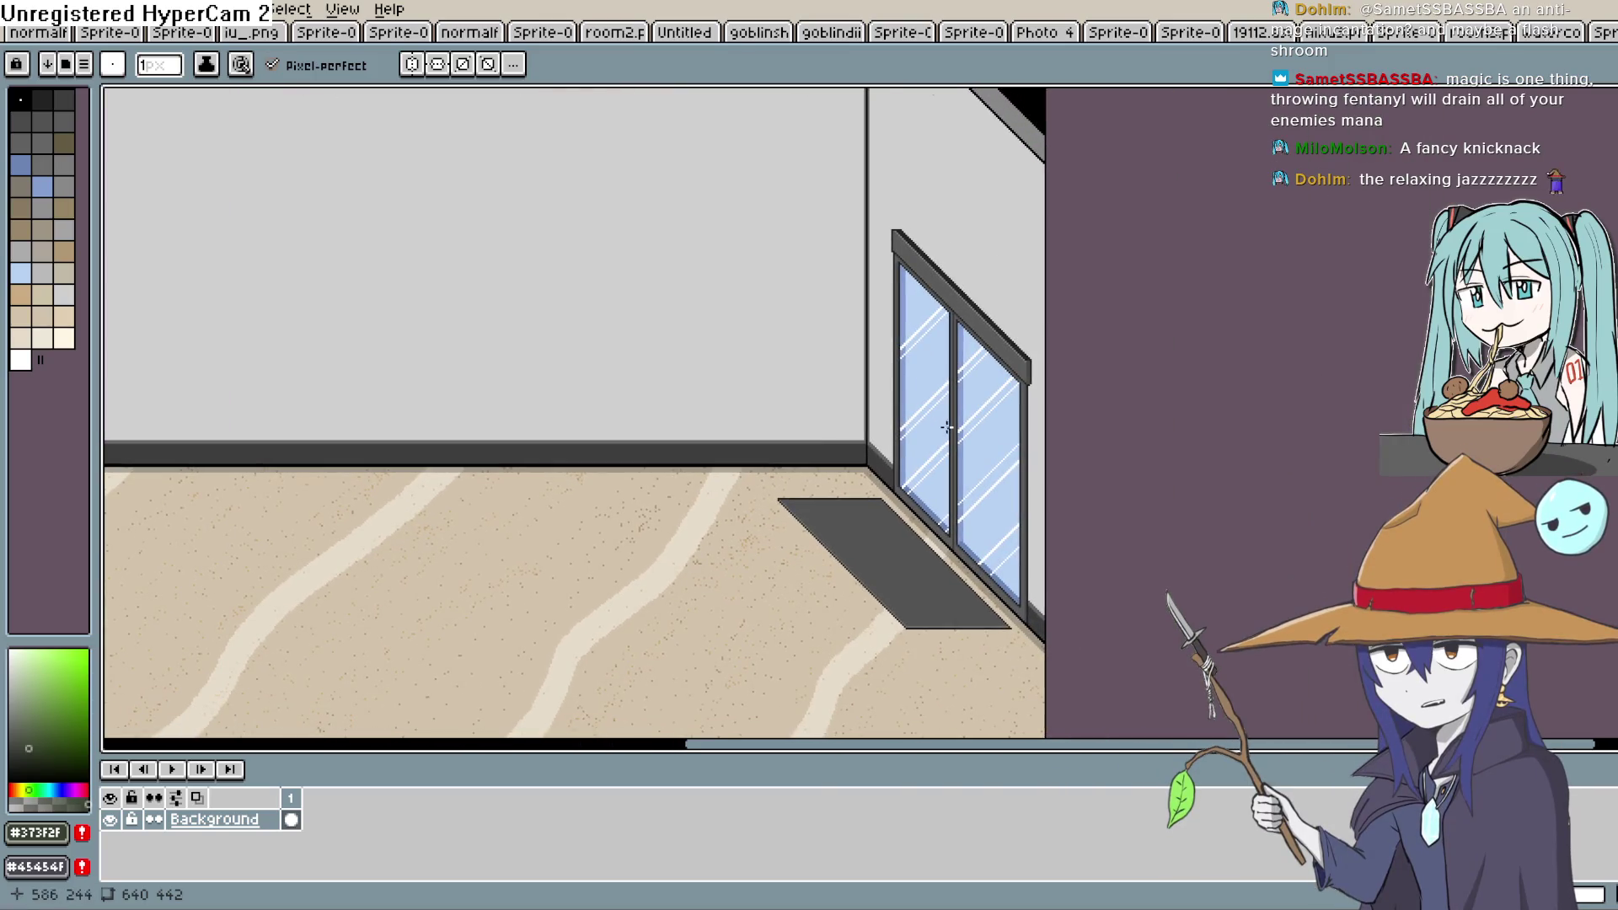
scroll(809, 401, "up", 1)
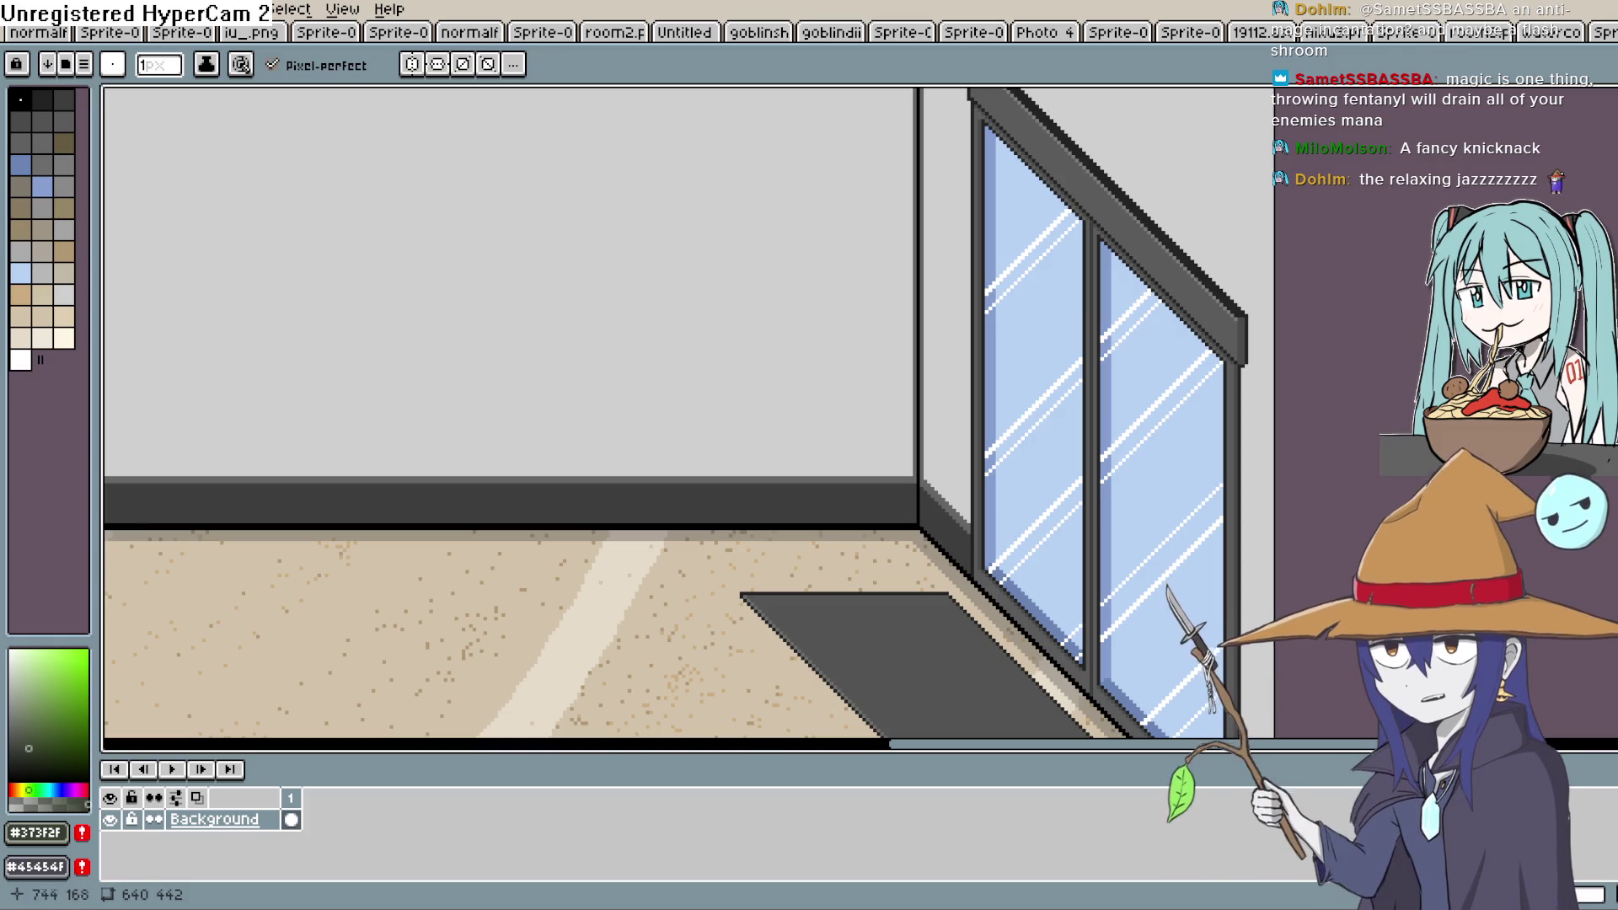
key("i")
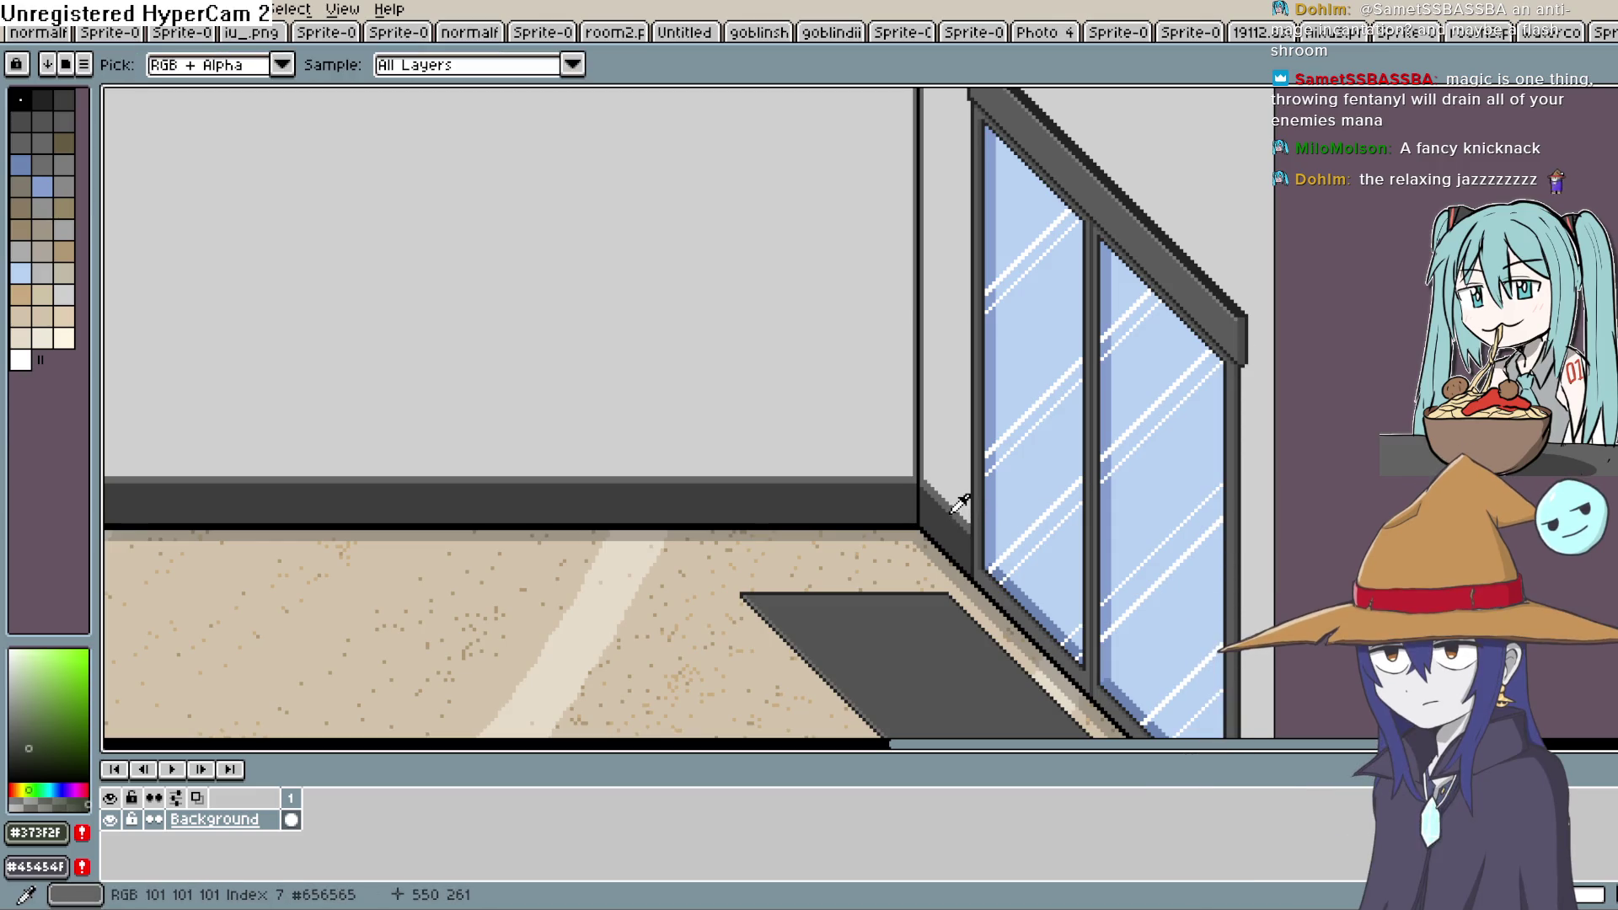
left_click(37, 137)
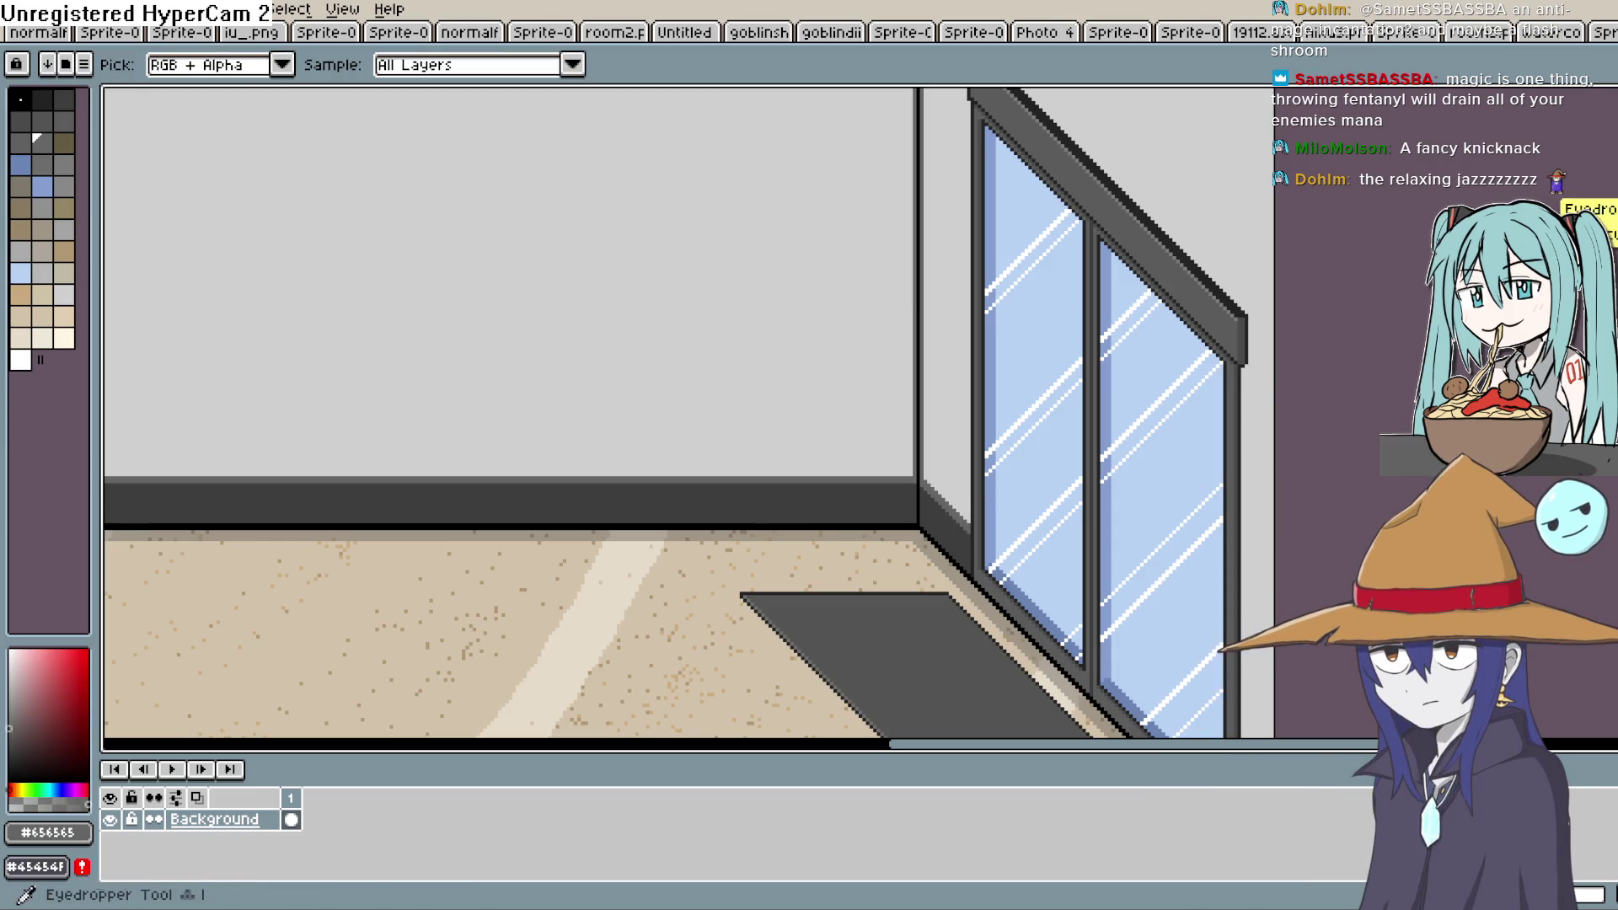
key("b")
Zoom into the window corner and eyedrop the frame's dark grey #3e3e3e
scroll(973, 580, "up", 2)
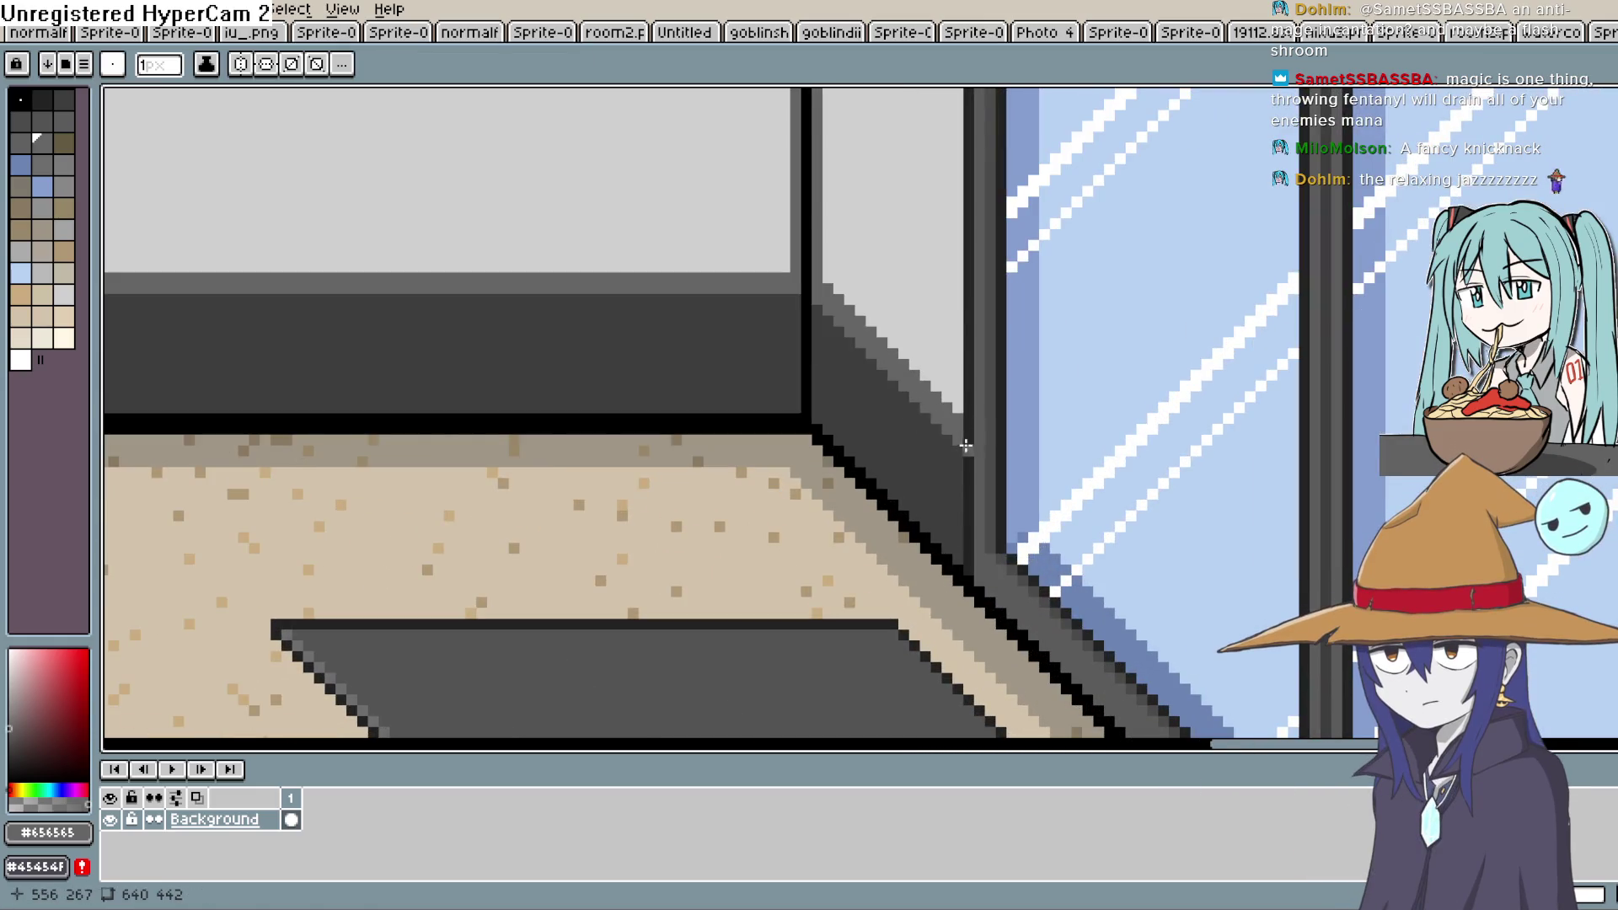
scroll(1012, 421, "down", 3)
scroll(708, 413, "down", 8)
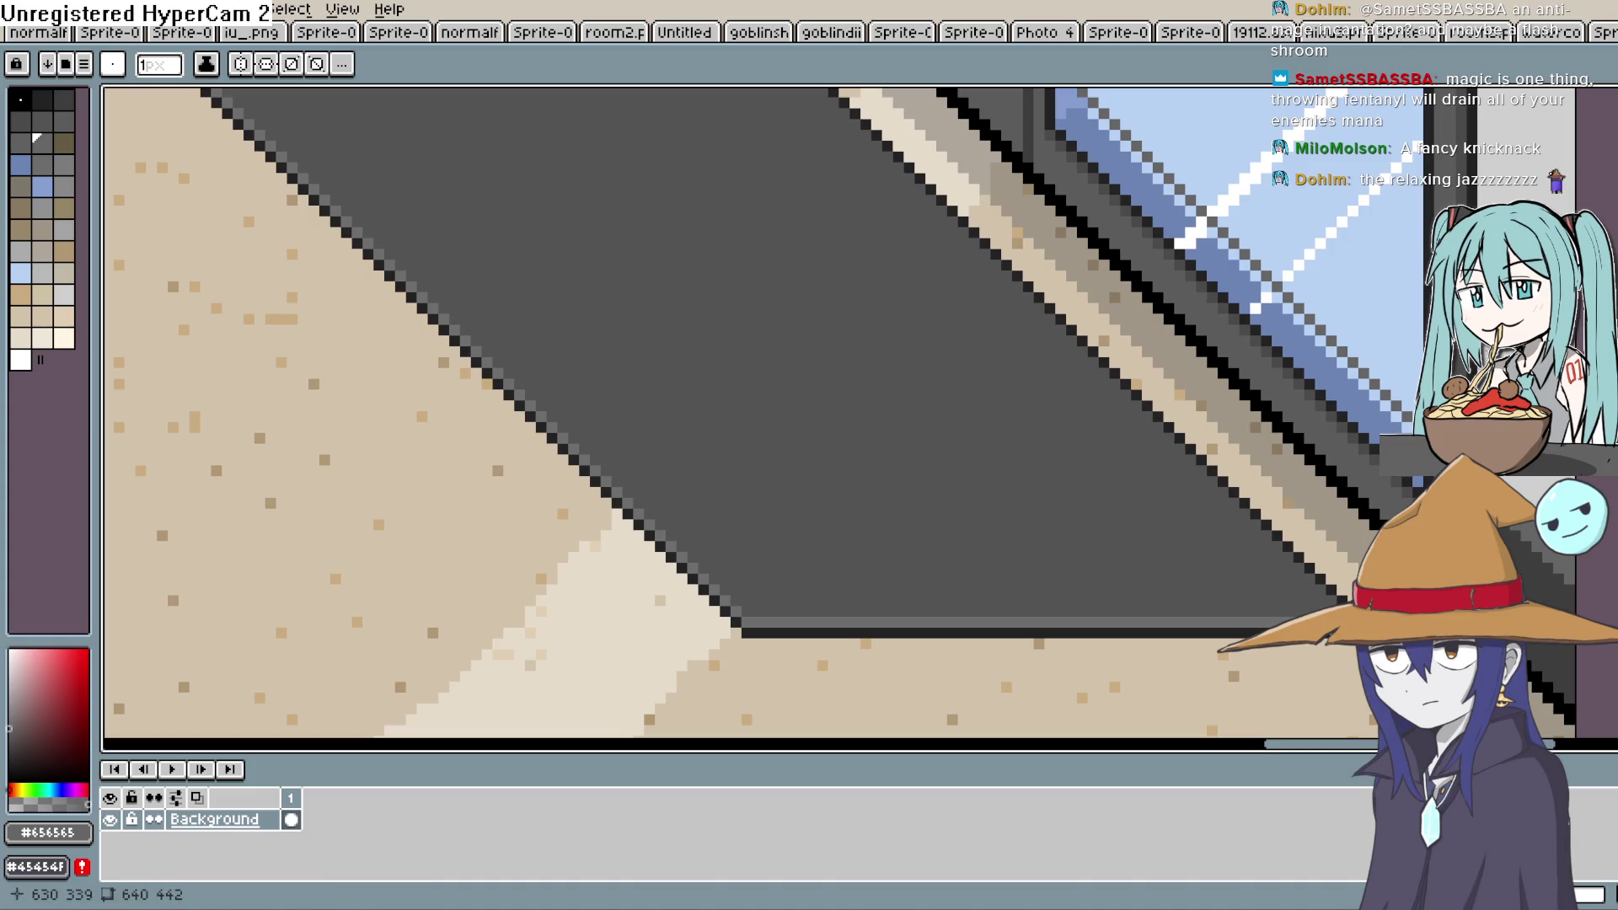
scroll(818, 87, "down", 5)
scroll(603, 180, "up", 5)
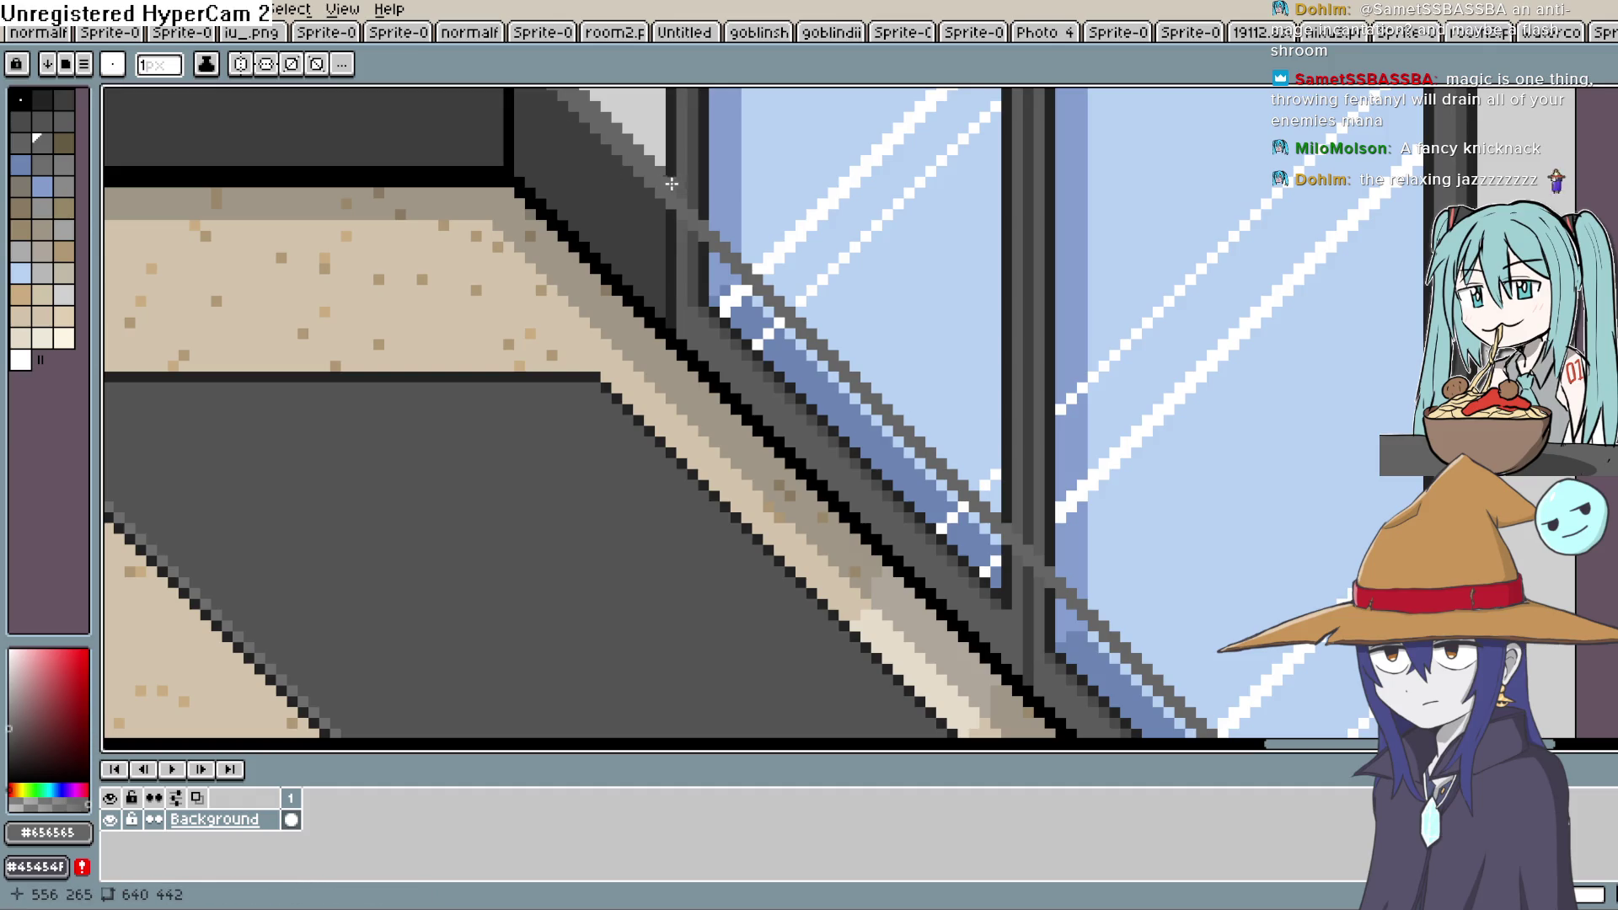
scroll(742, 202, "down", 3)
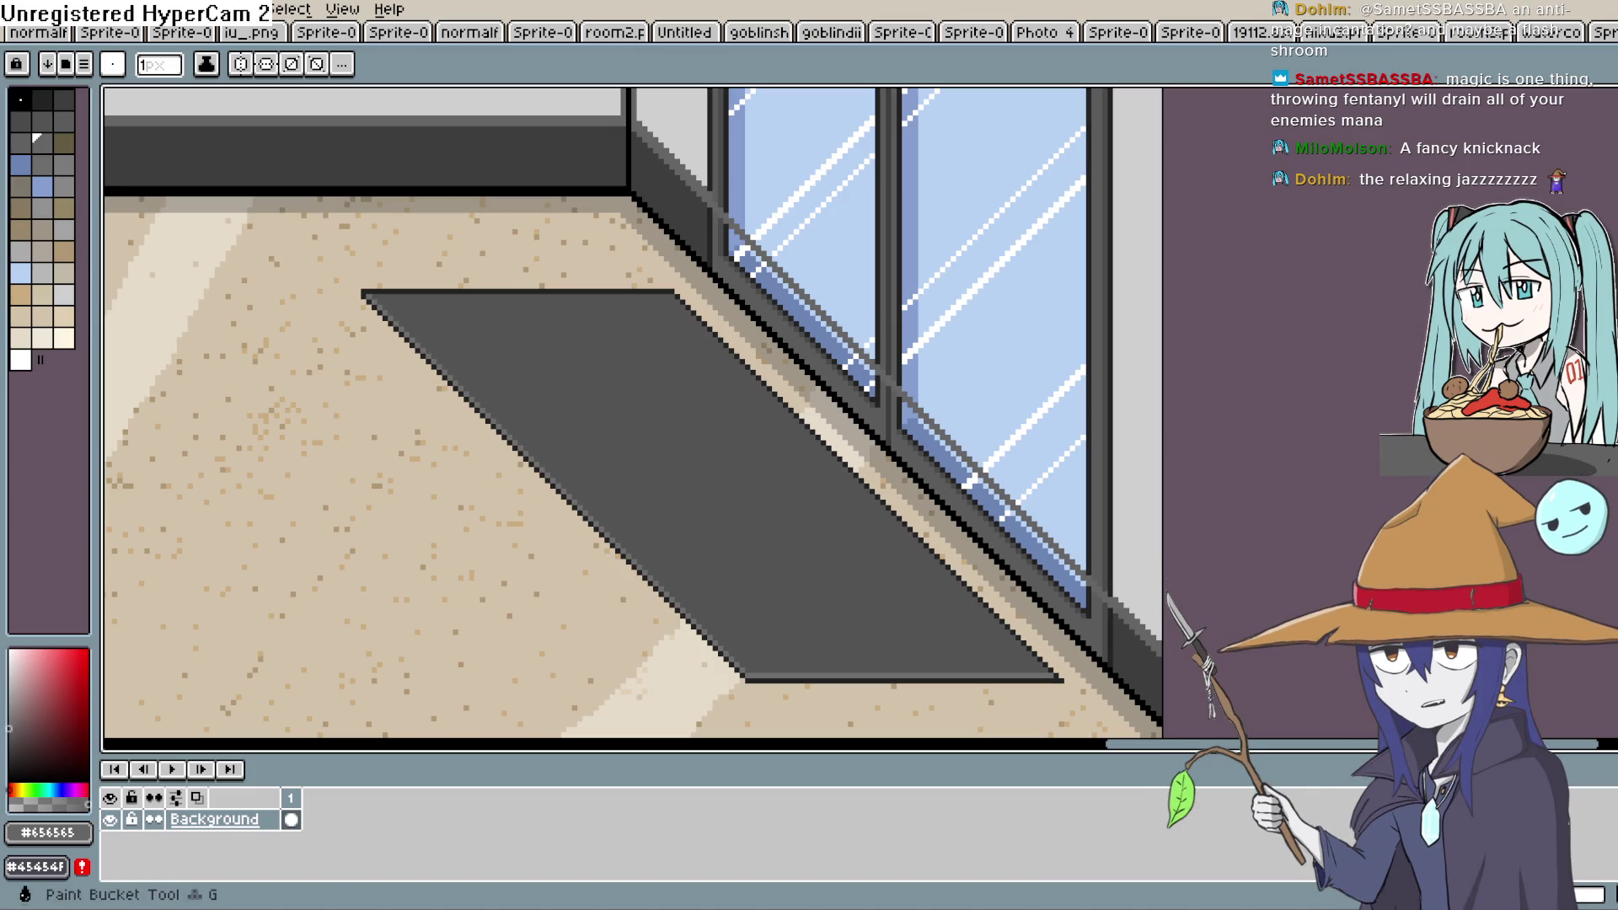
key("z")
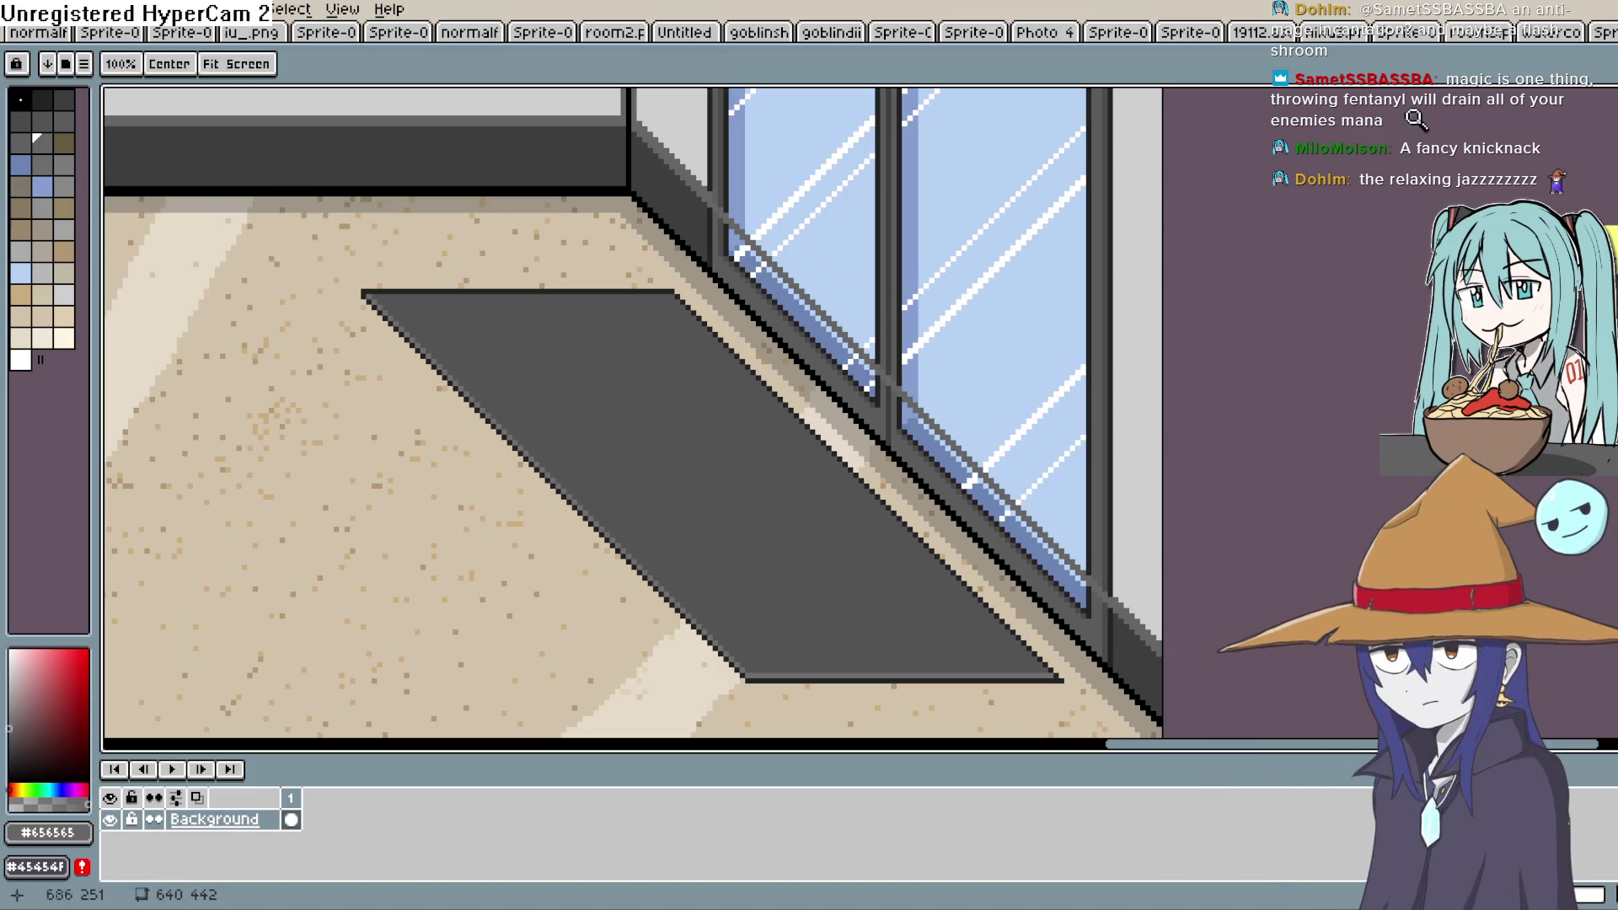
key("i")
left_click(712, 253)
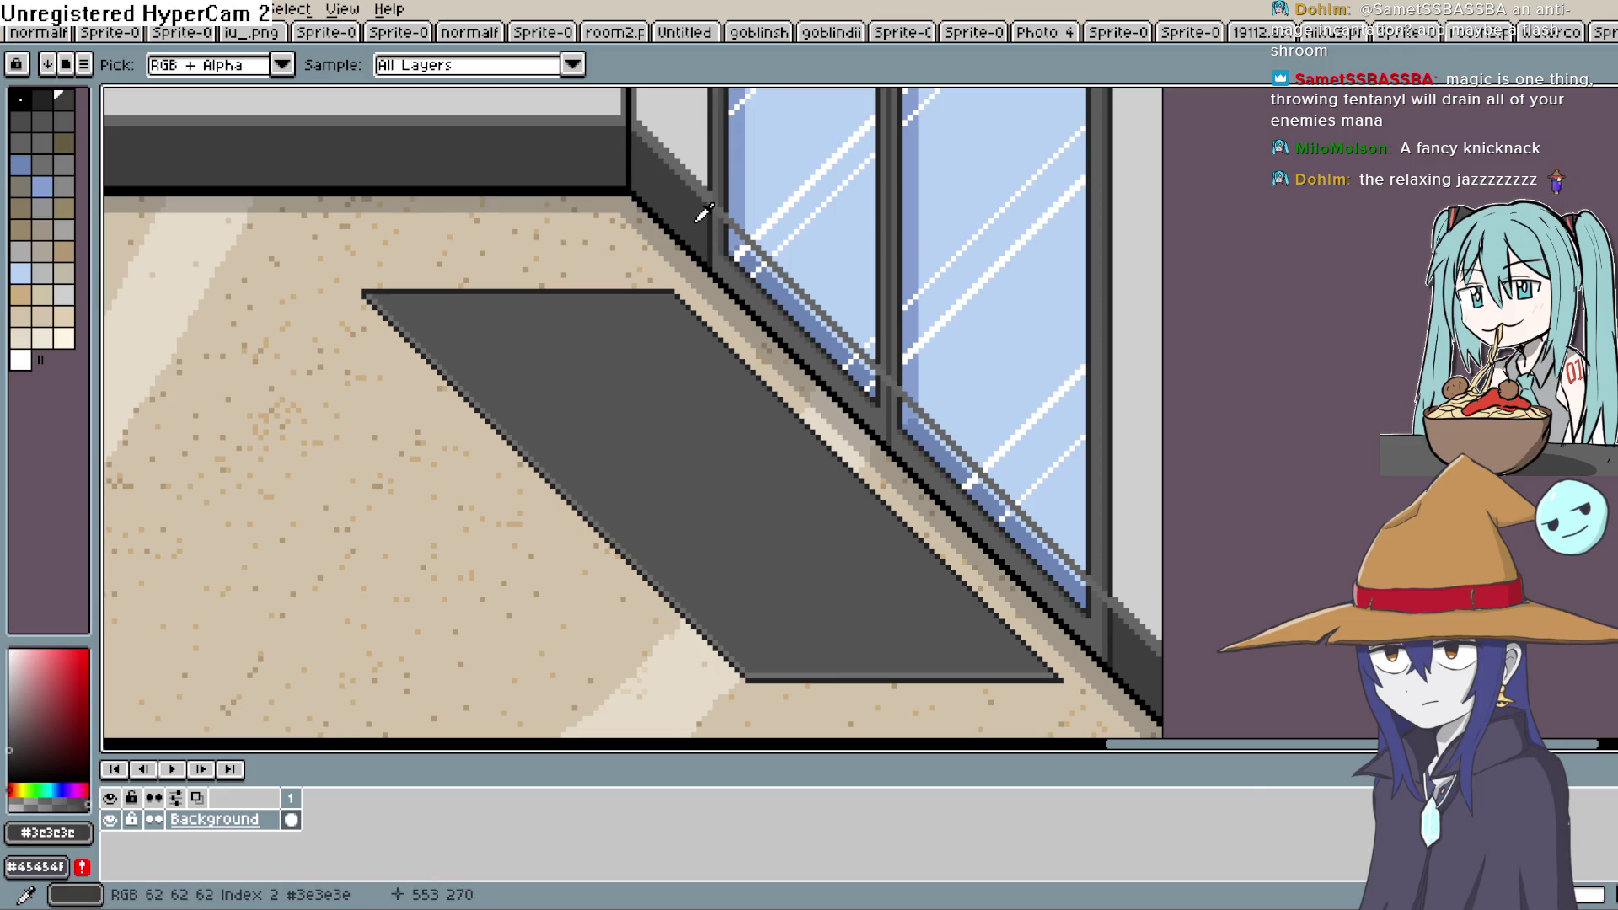
Paint Bucket the diagonal frame strips and leftover blue patches dark grey
key("g")
scroll(691, 228, "up", 1)
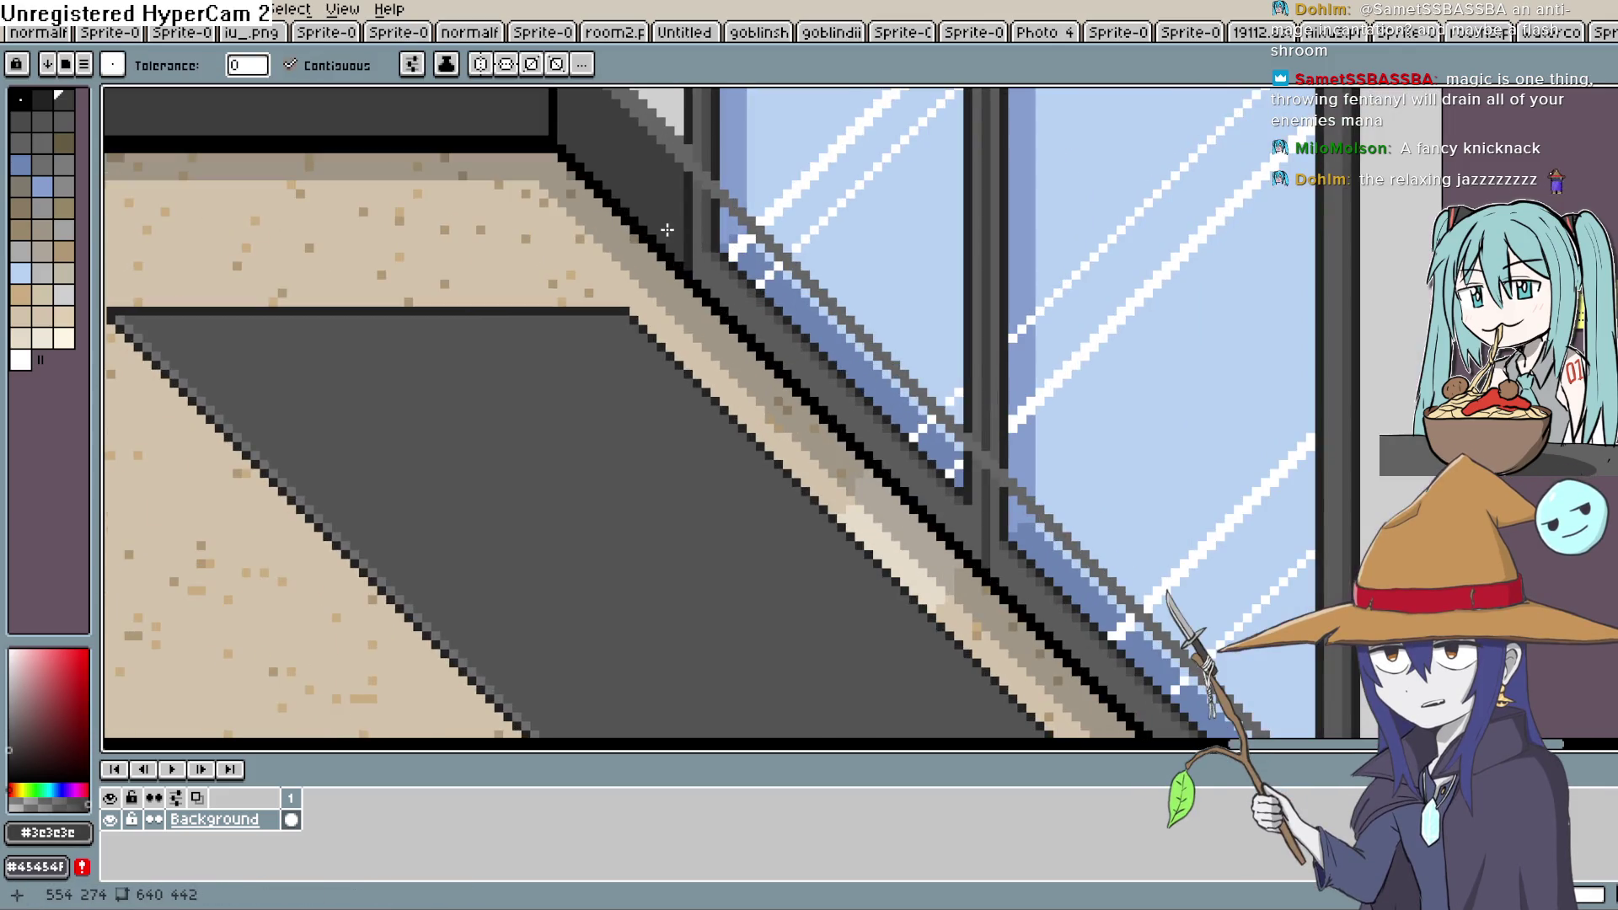
left_click(694, 225)
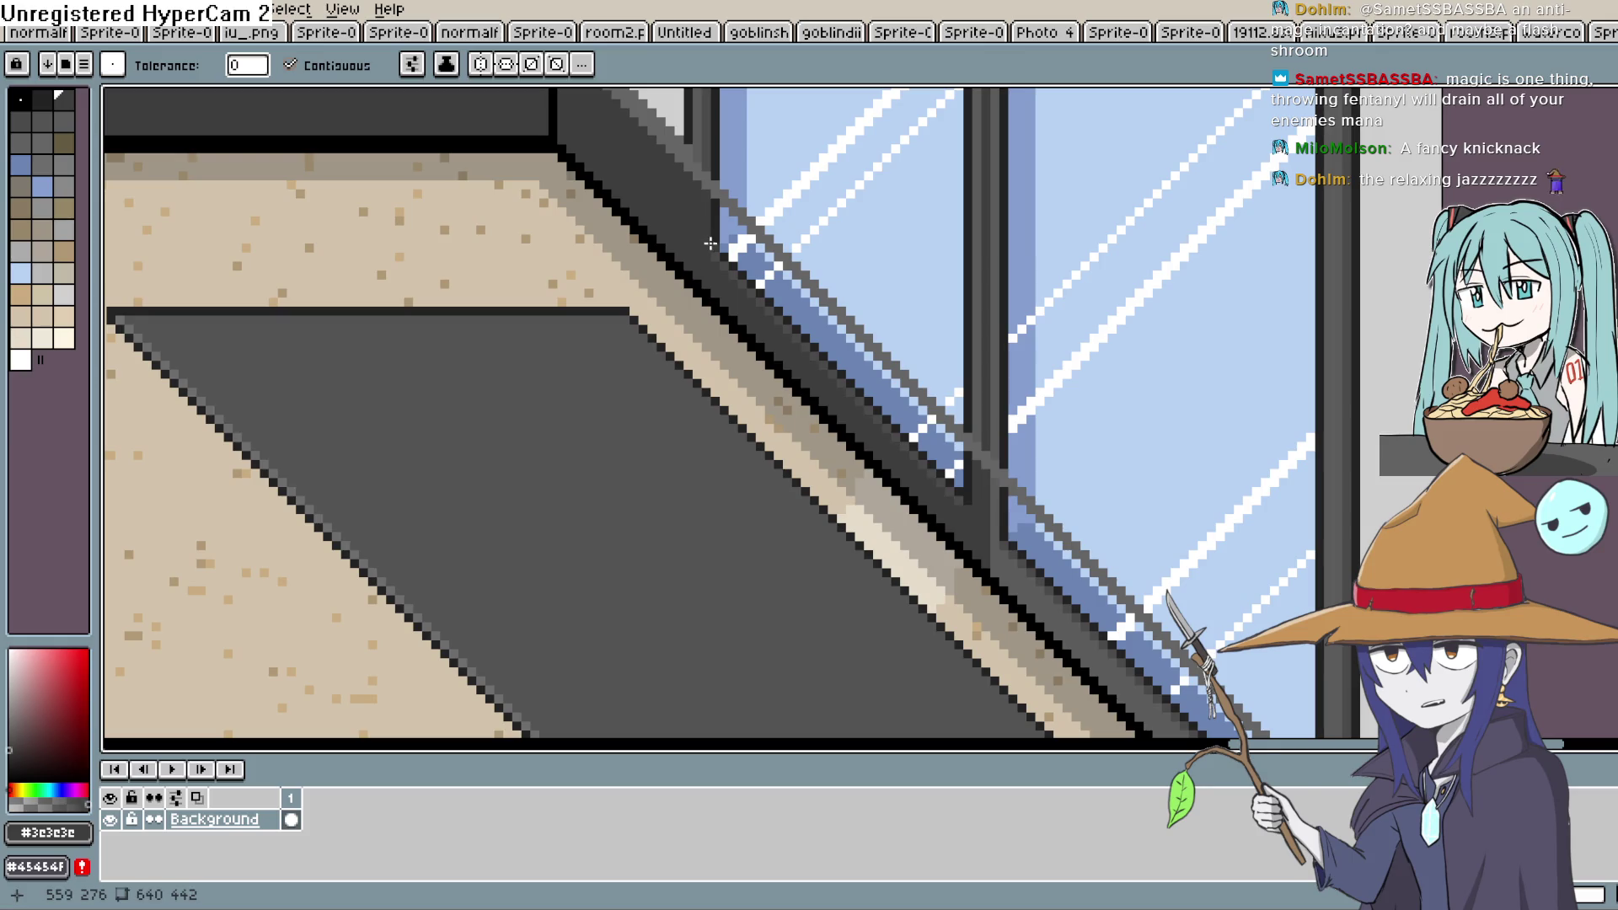
left_click(730, 244)
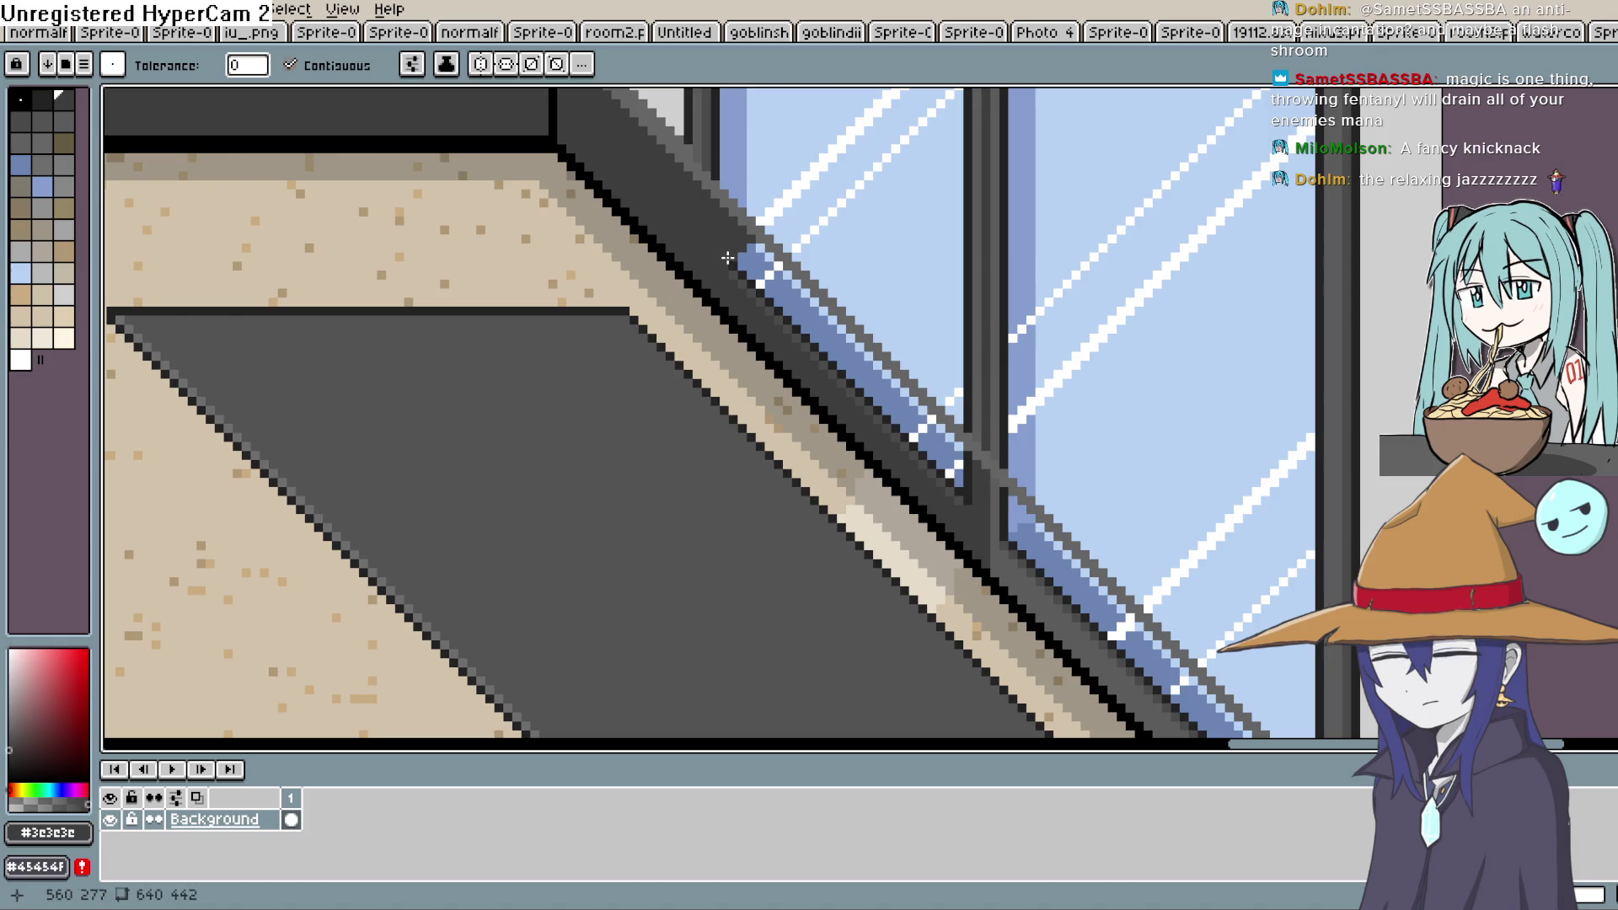
left_click(740, 265)
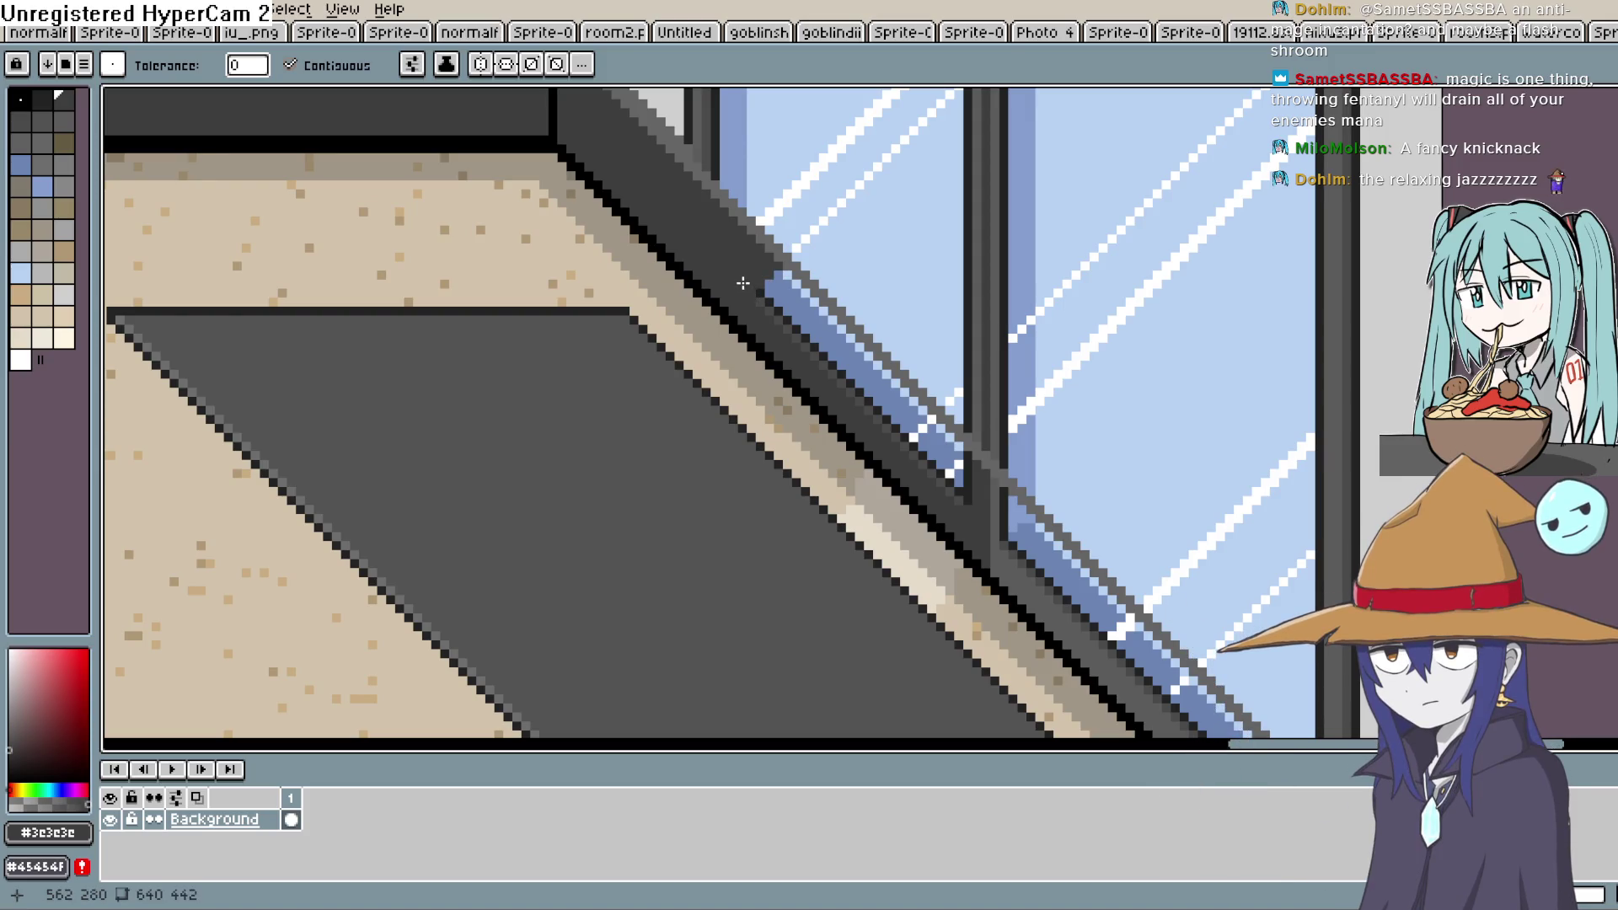
left_click(769, 288)
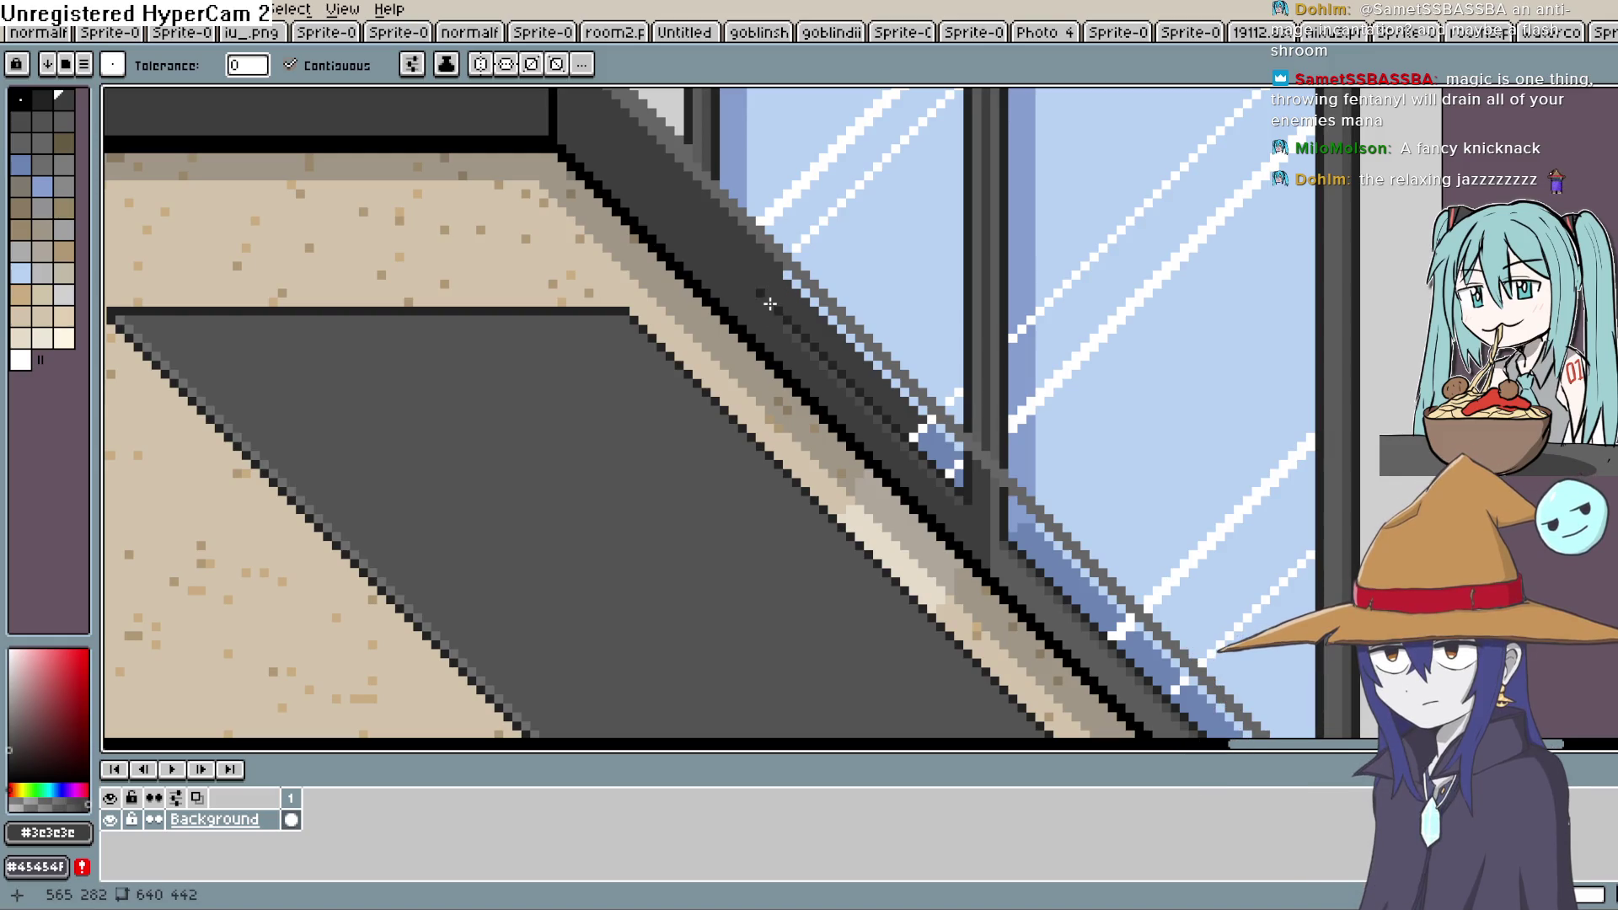
left_click(798, 339)
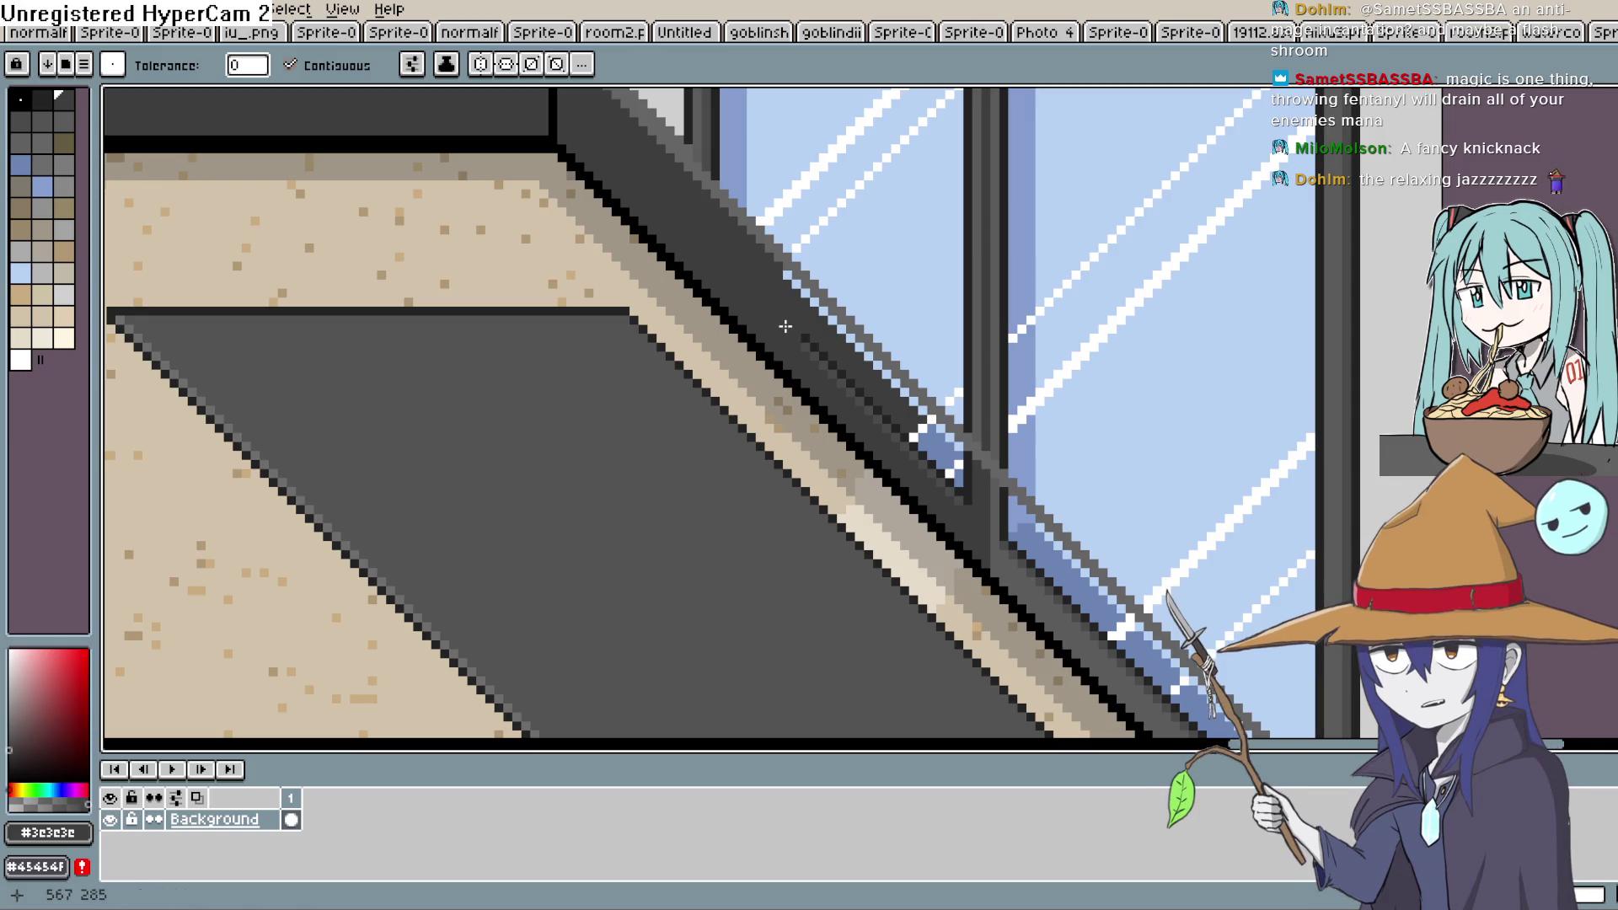
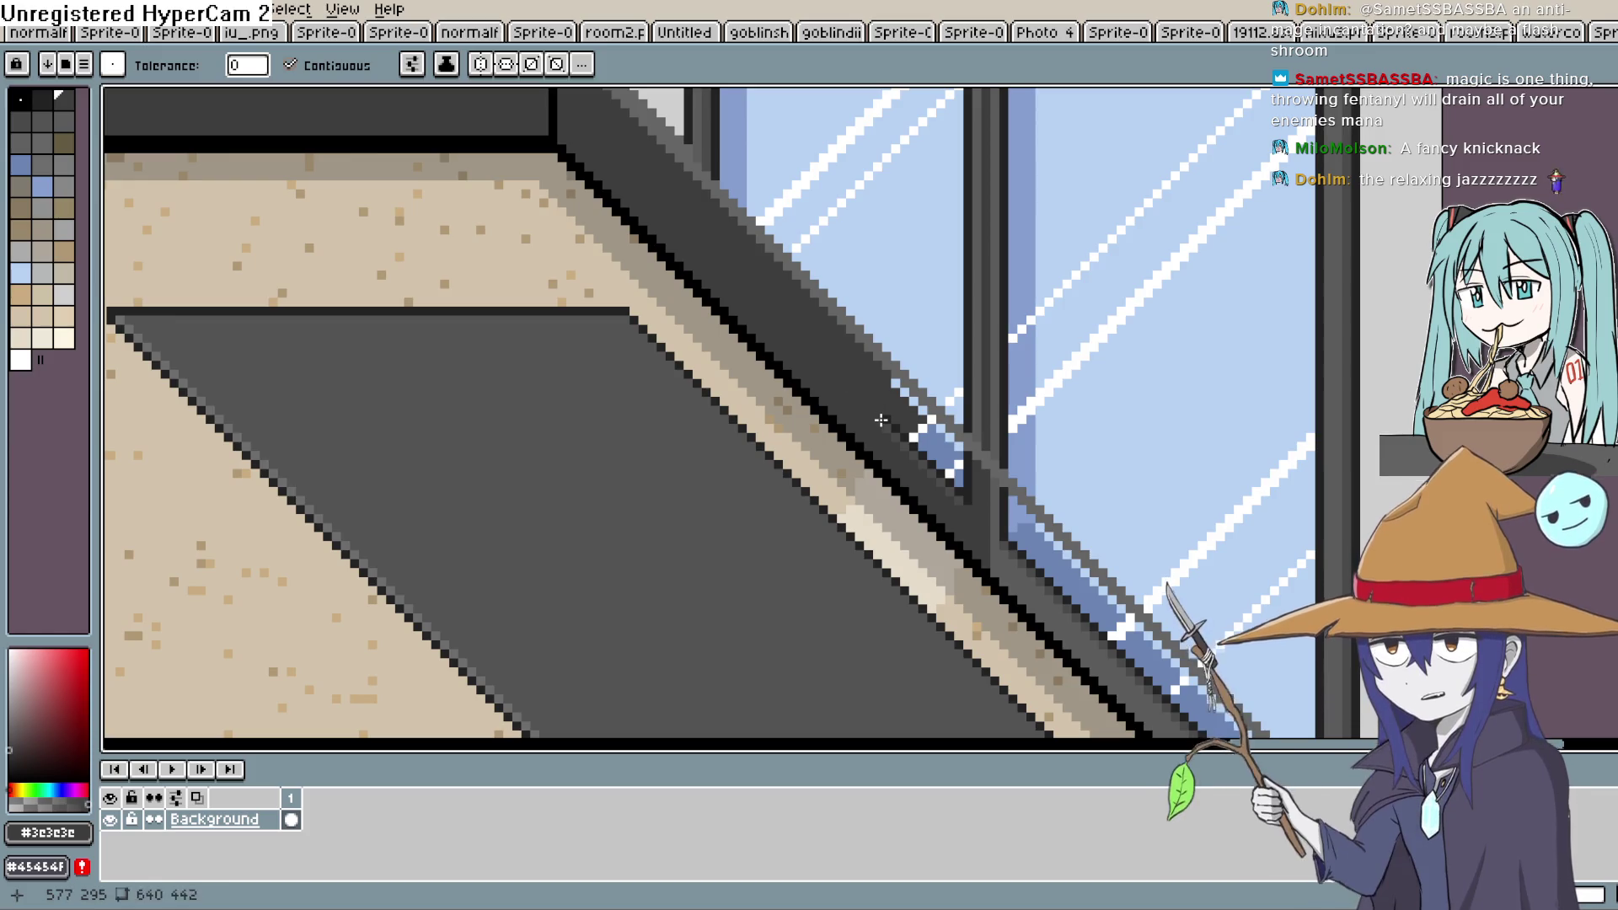
Zoom in and pencil dark grey pixels along the window-frame edge and its adjacent column
scroll(868, 396, "down", 2)
scroll(868, 396, "right", 3)
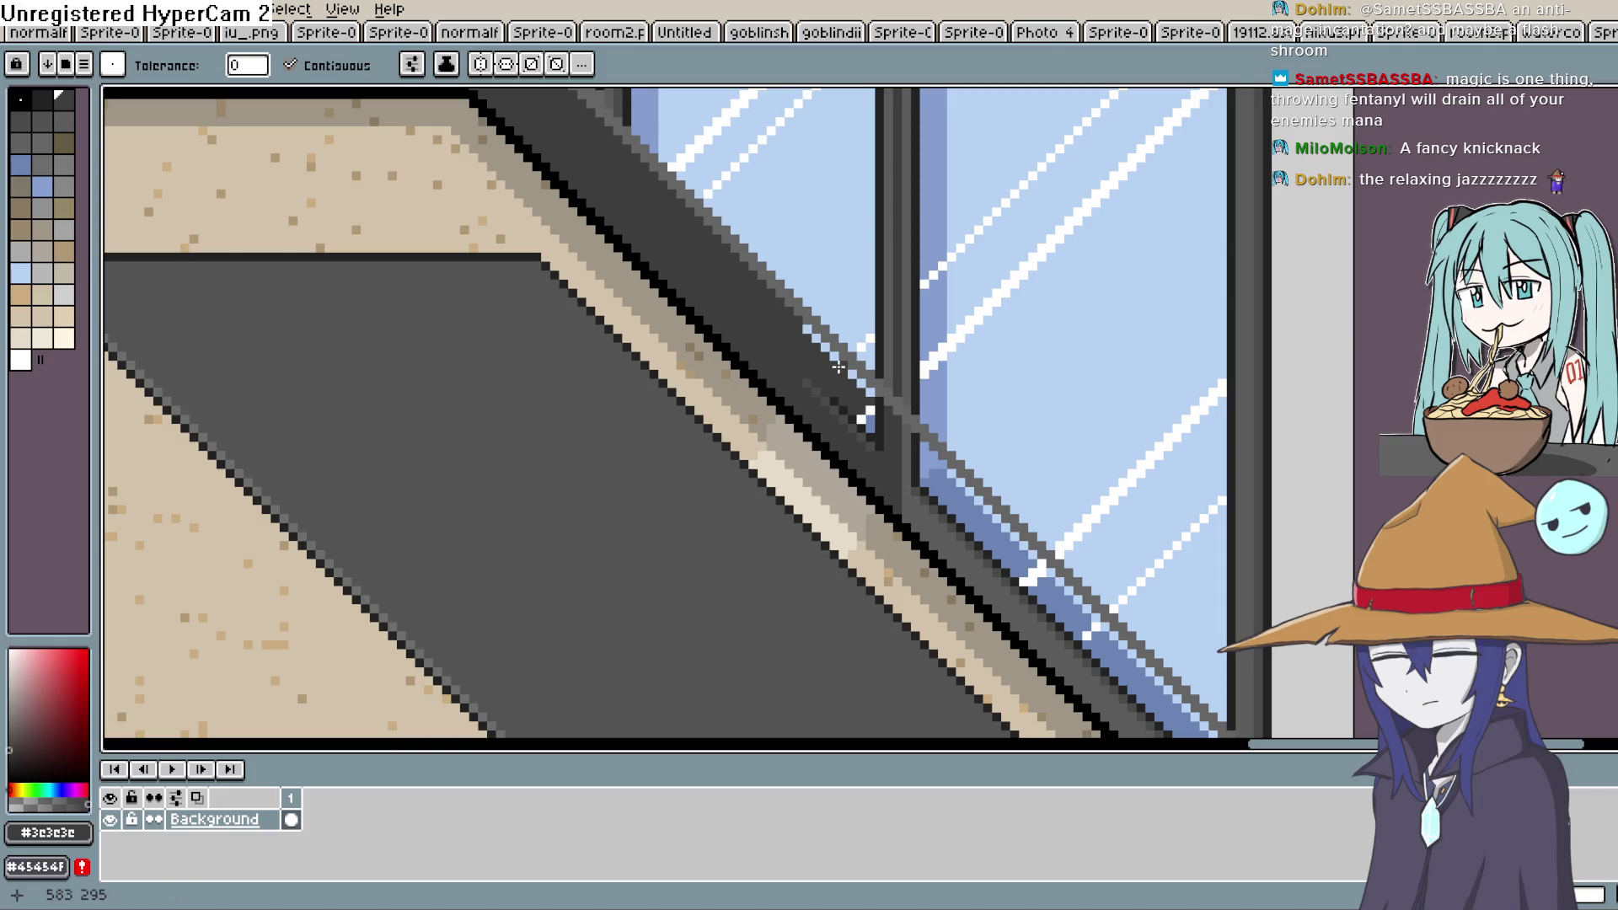
left_click(839, 366)
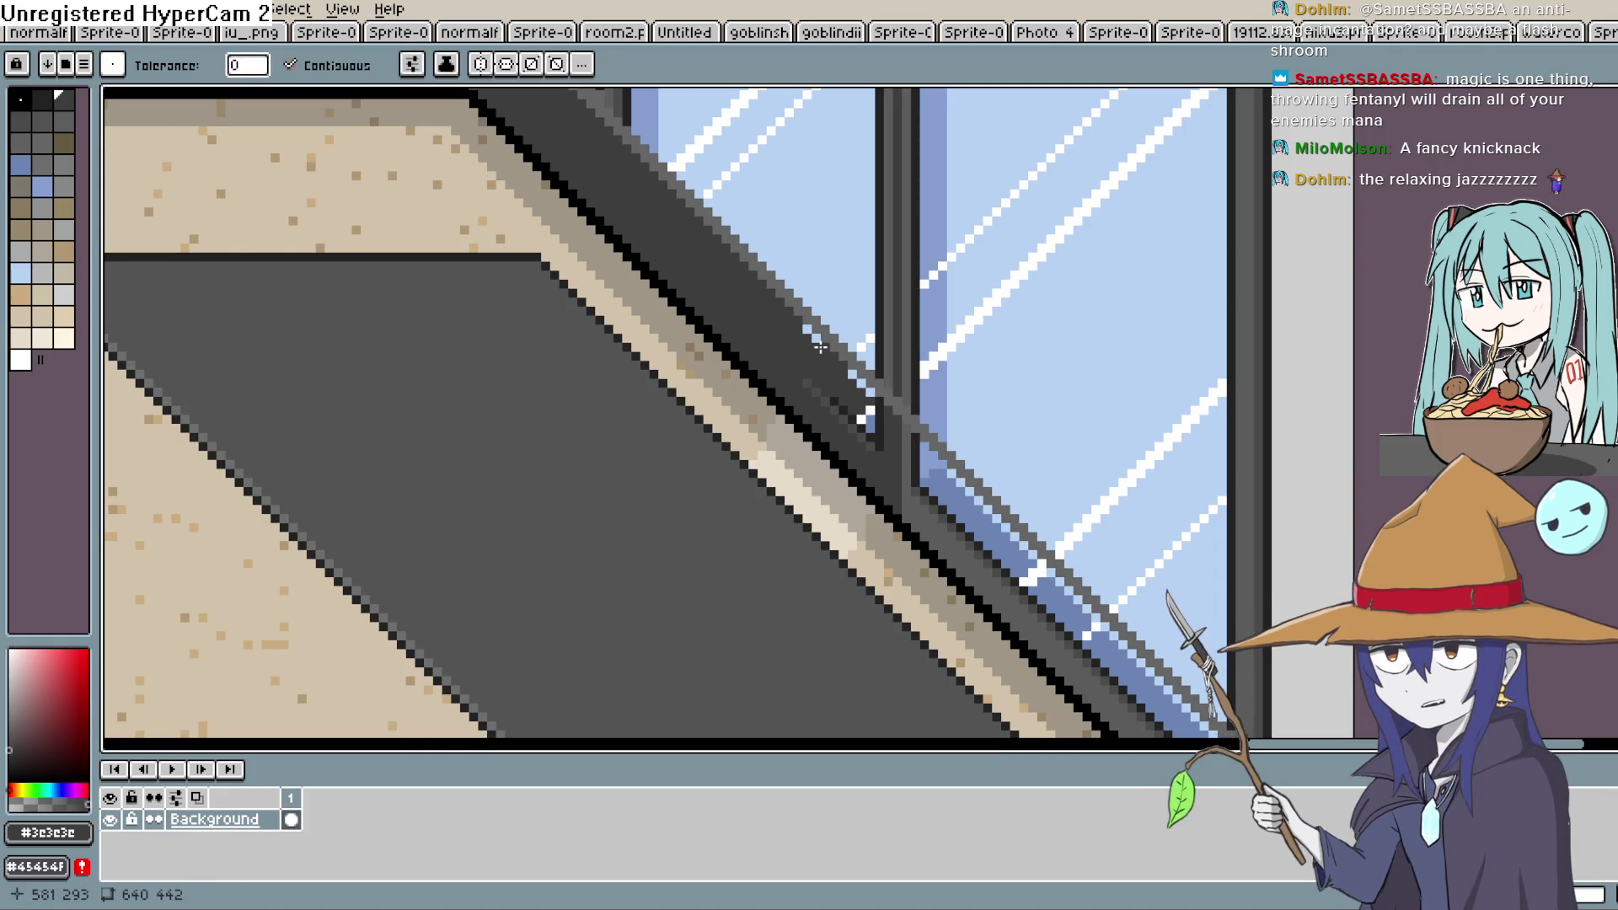
key("ctrl+d")
left_click(840, 411)
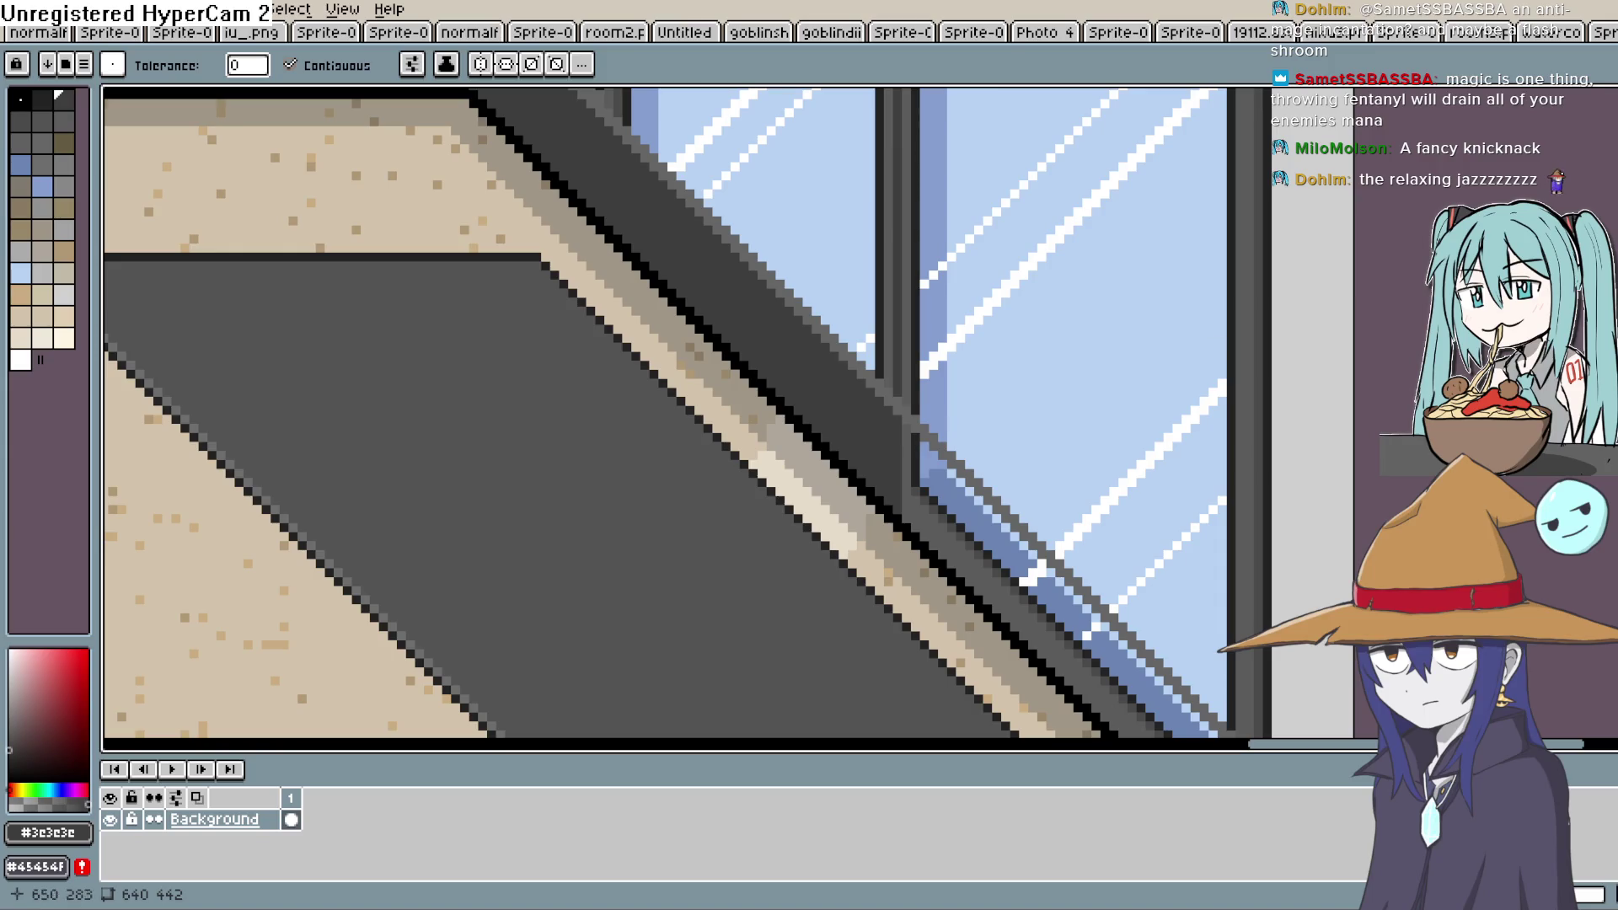
key("b")
scroll(868, 430, "up", 1)
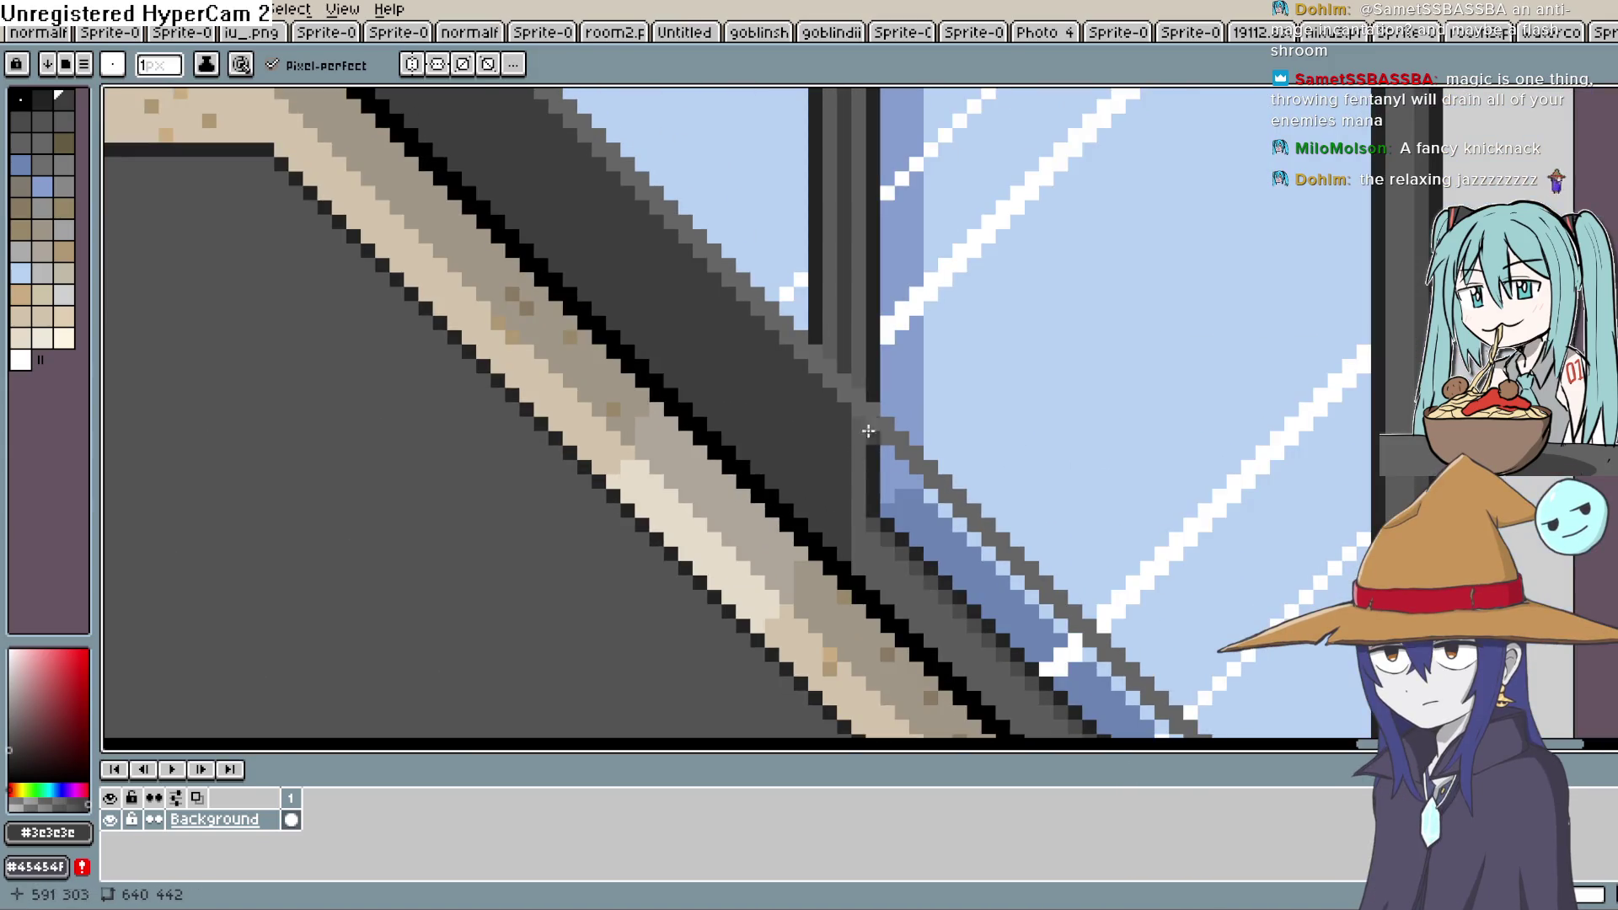
left_click_drag(862, 430, 857, 534)
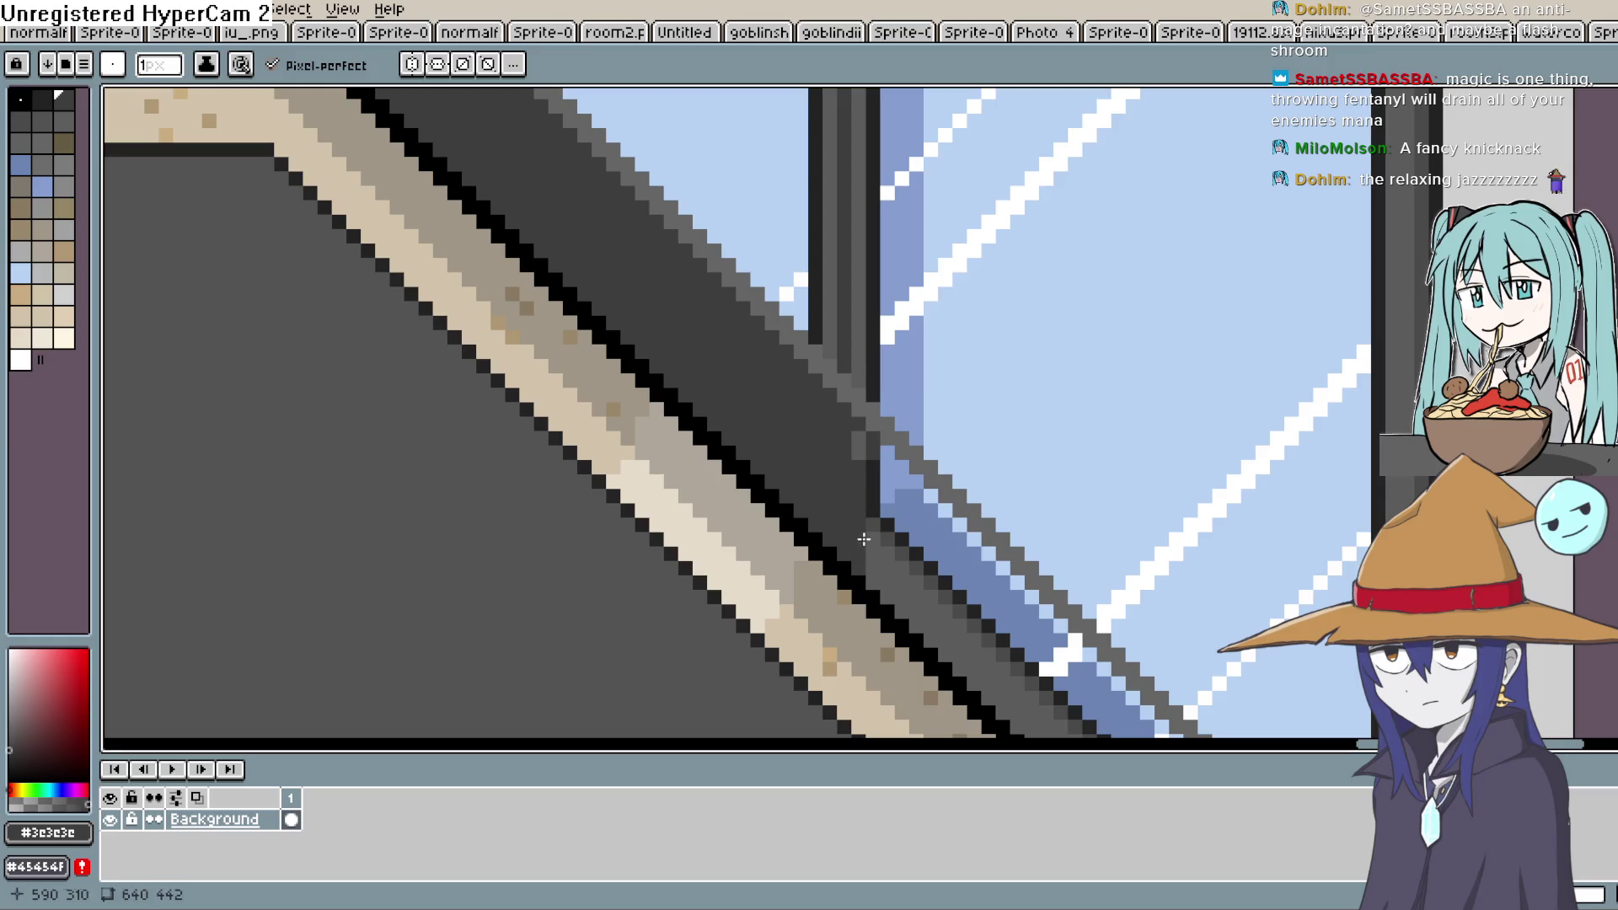
left_click_drag(864, 464, 878, 554)
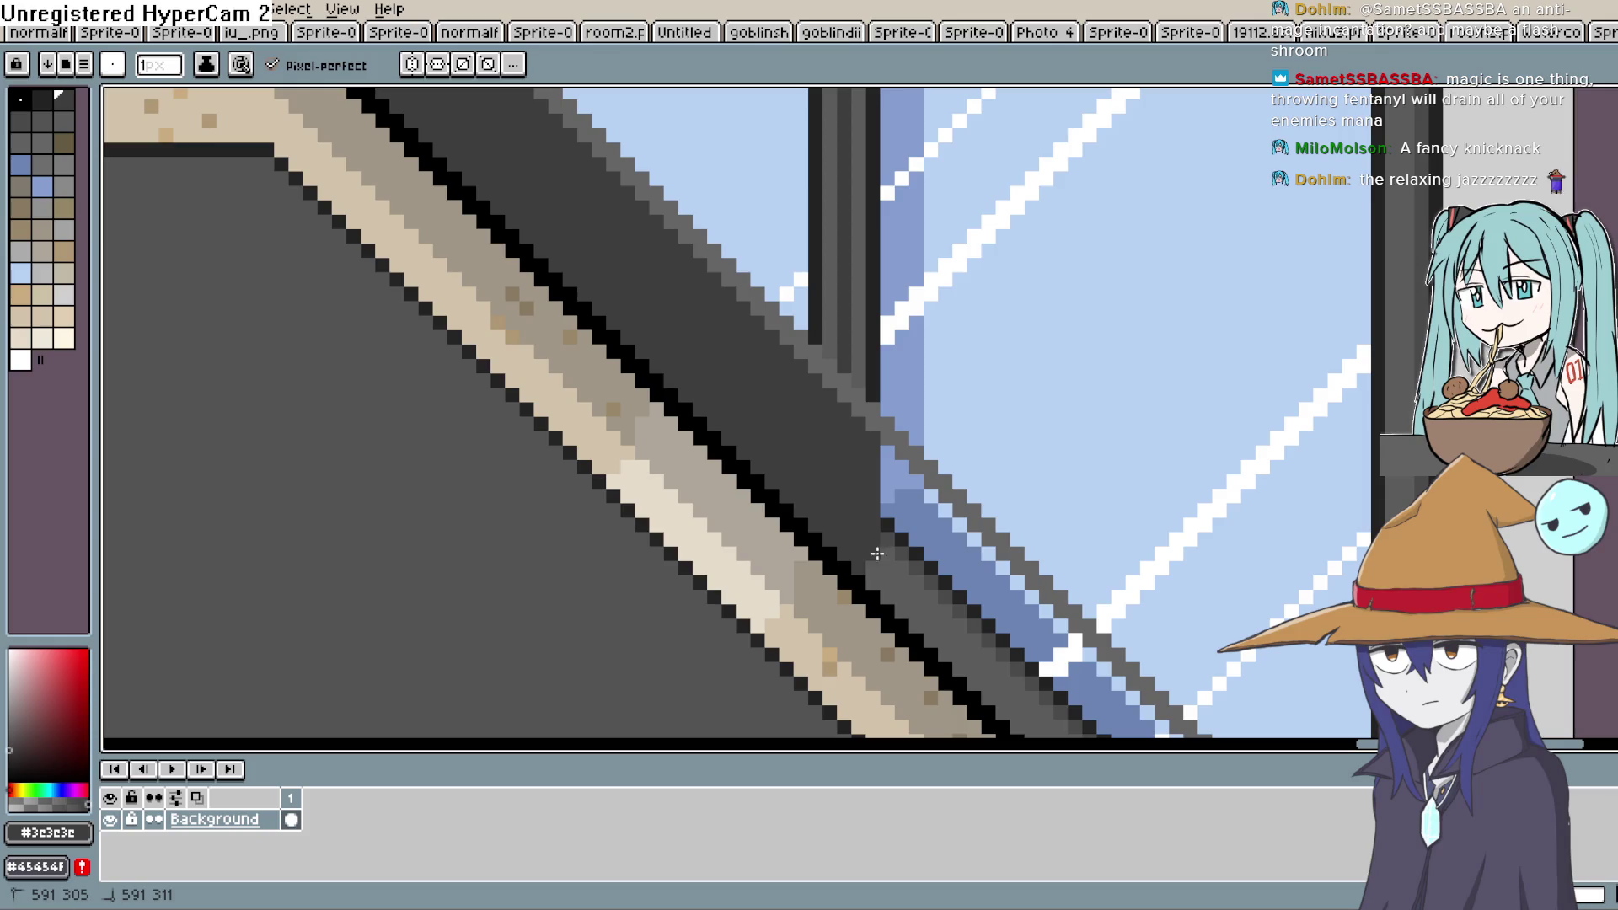
Bucket-fill the blue stripe, blue patch, grey band and stray diagonal pixels dark grey
key("g")
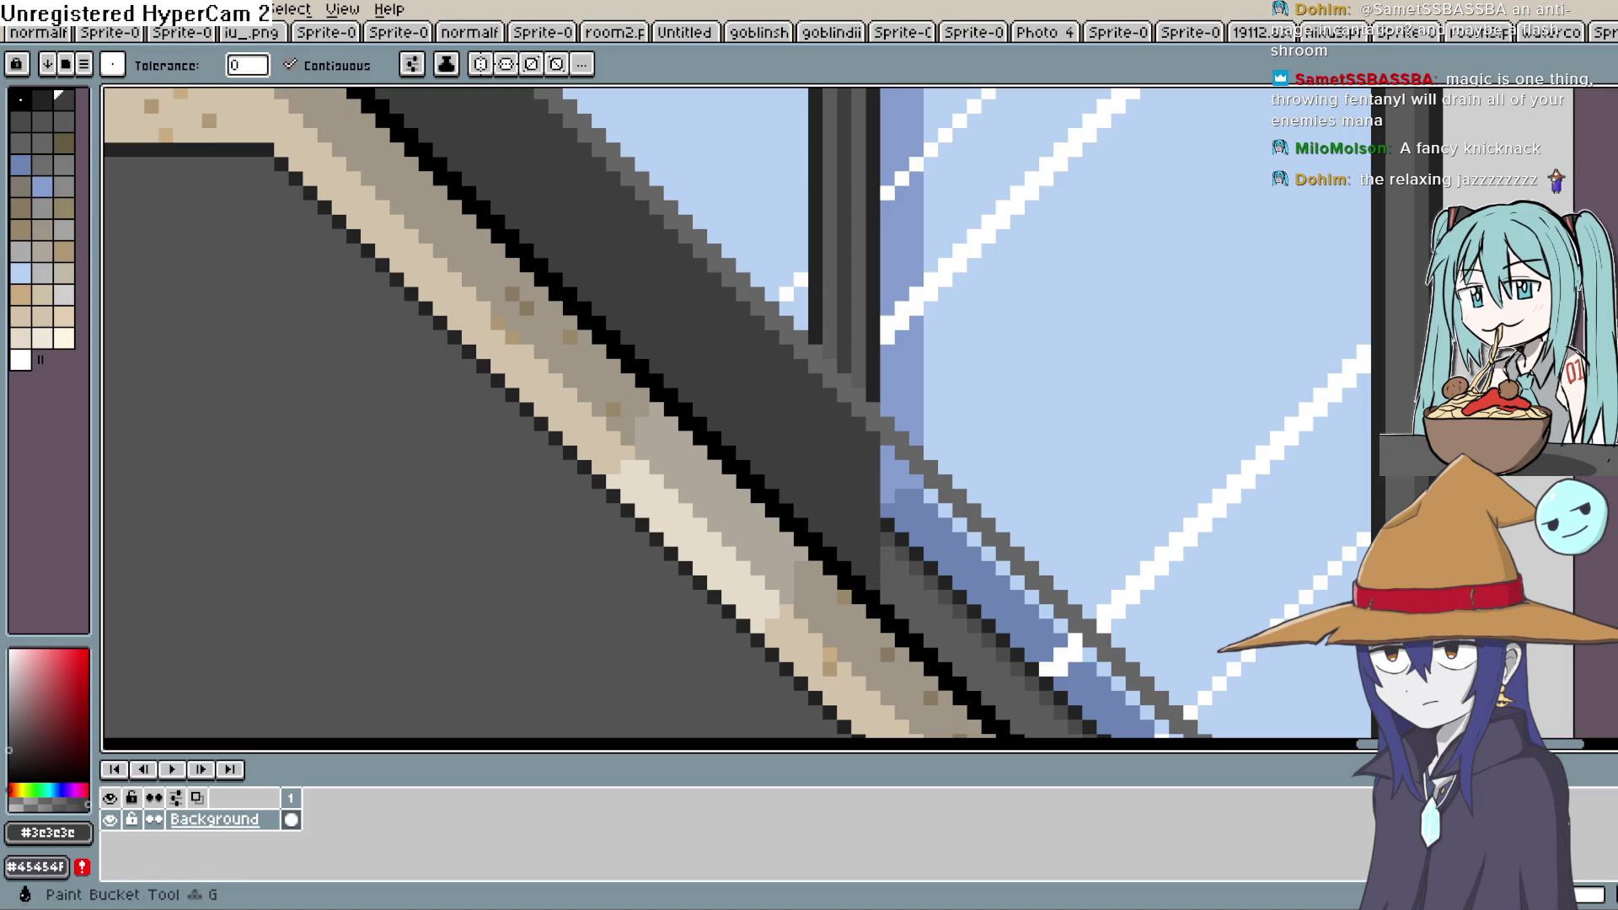
left_click(931, 516)
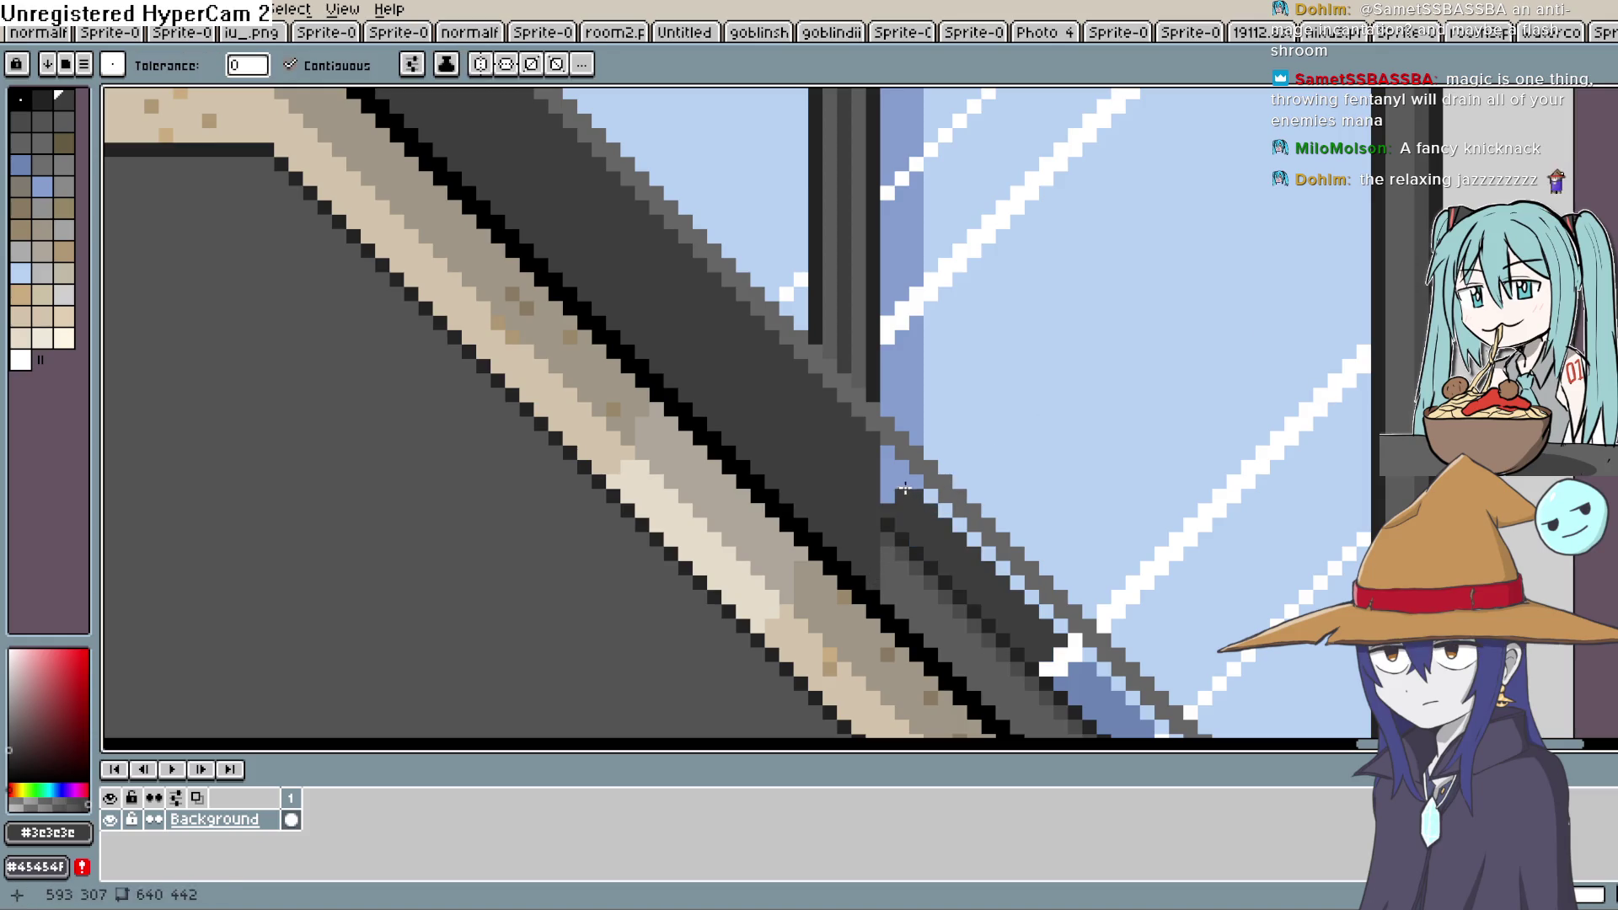
left_click(904, 485)
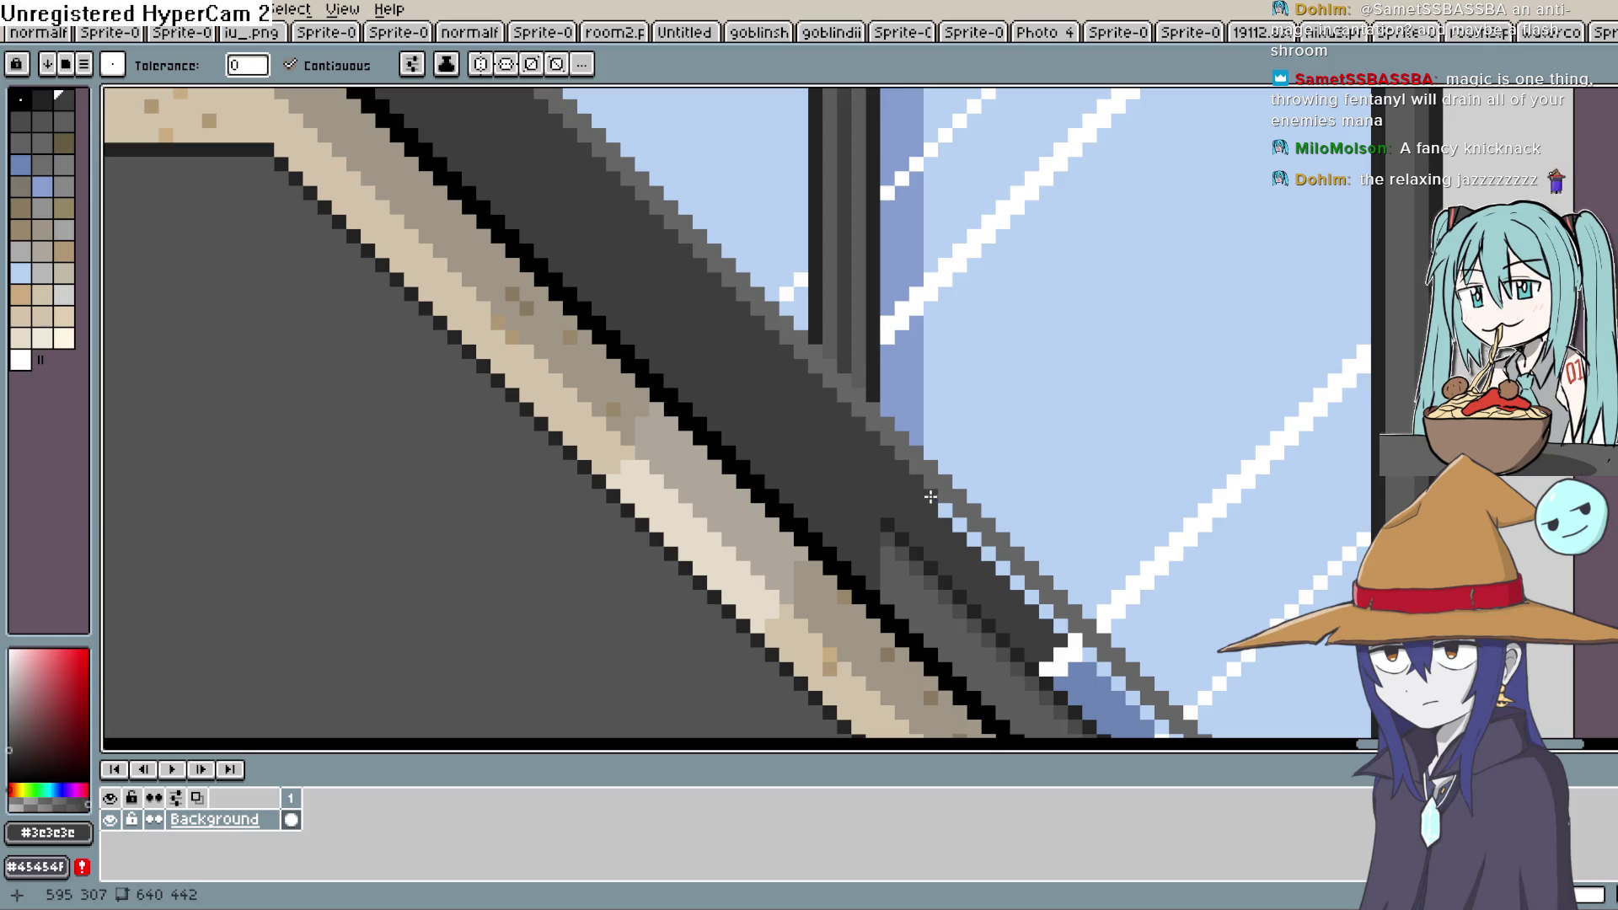
left_click(902, 565)
left_click(898, 540)
left_click(894, 536)
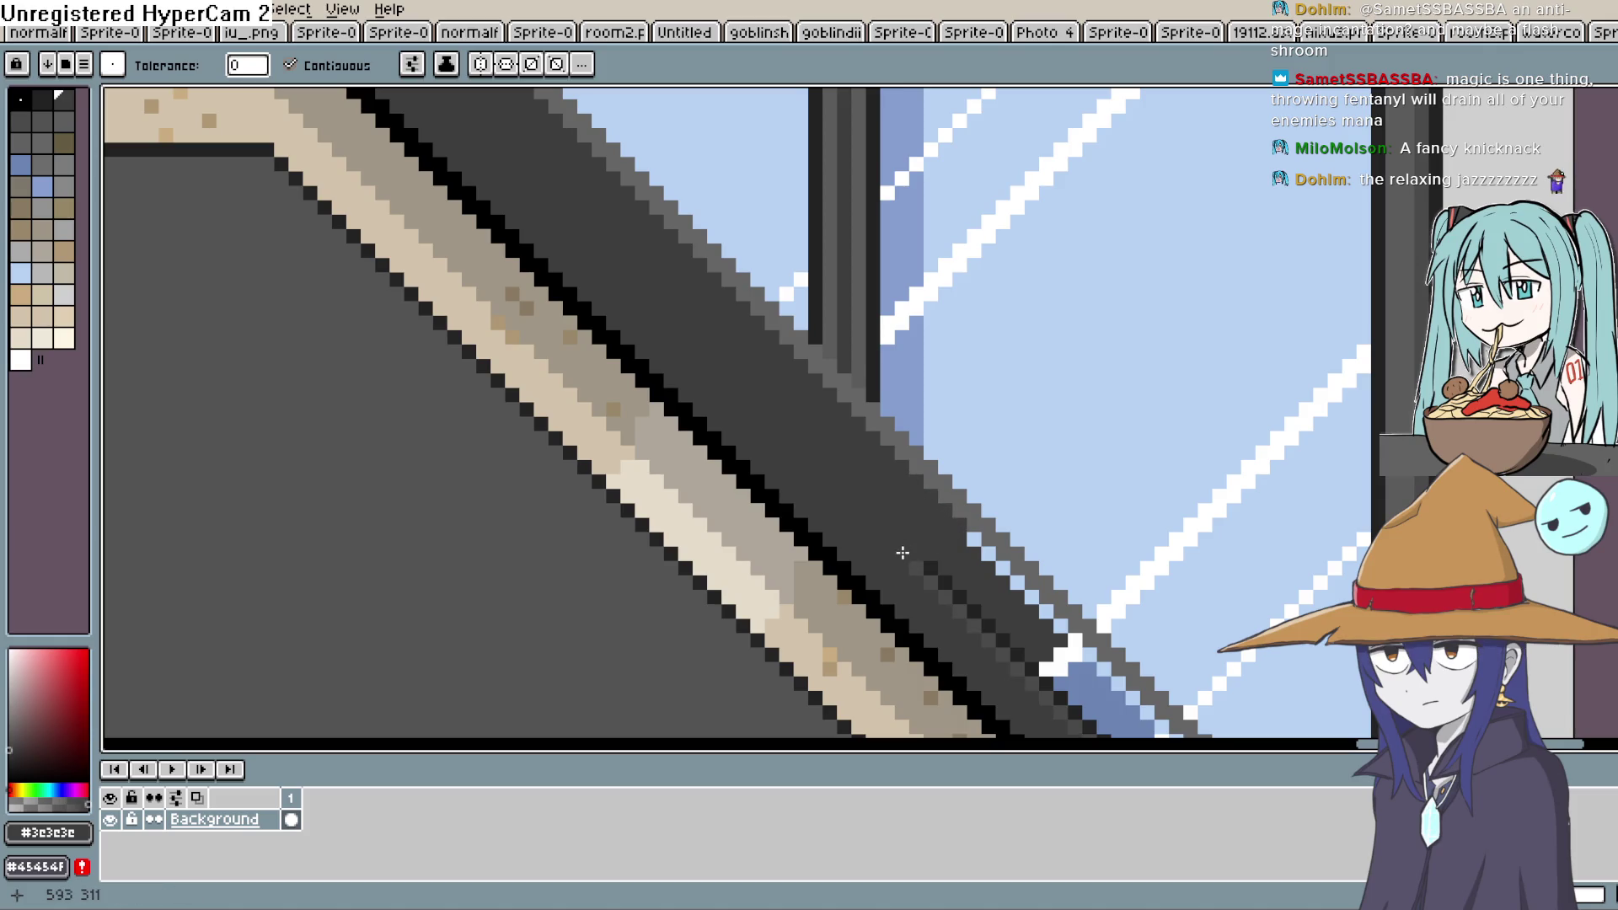
left_click(943, 588)
left_click(929, 583)
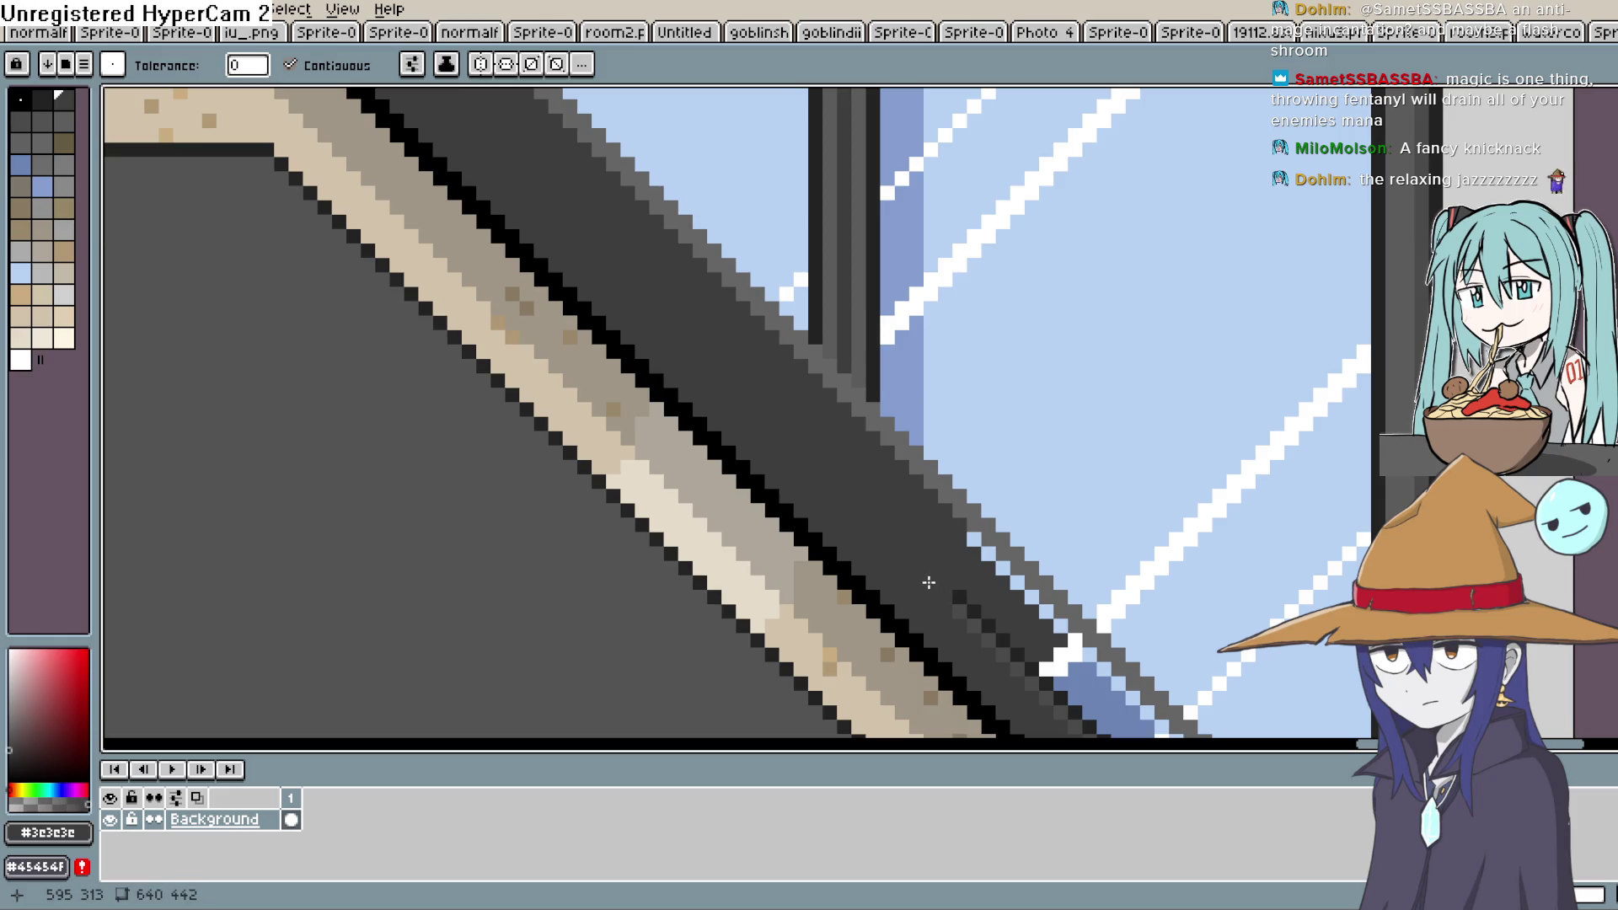
left_click(988, 626)
left_click(1001, 642)
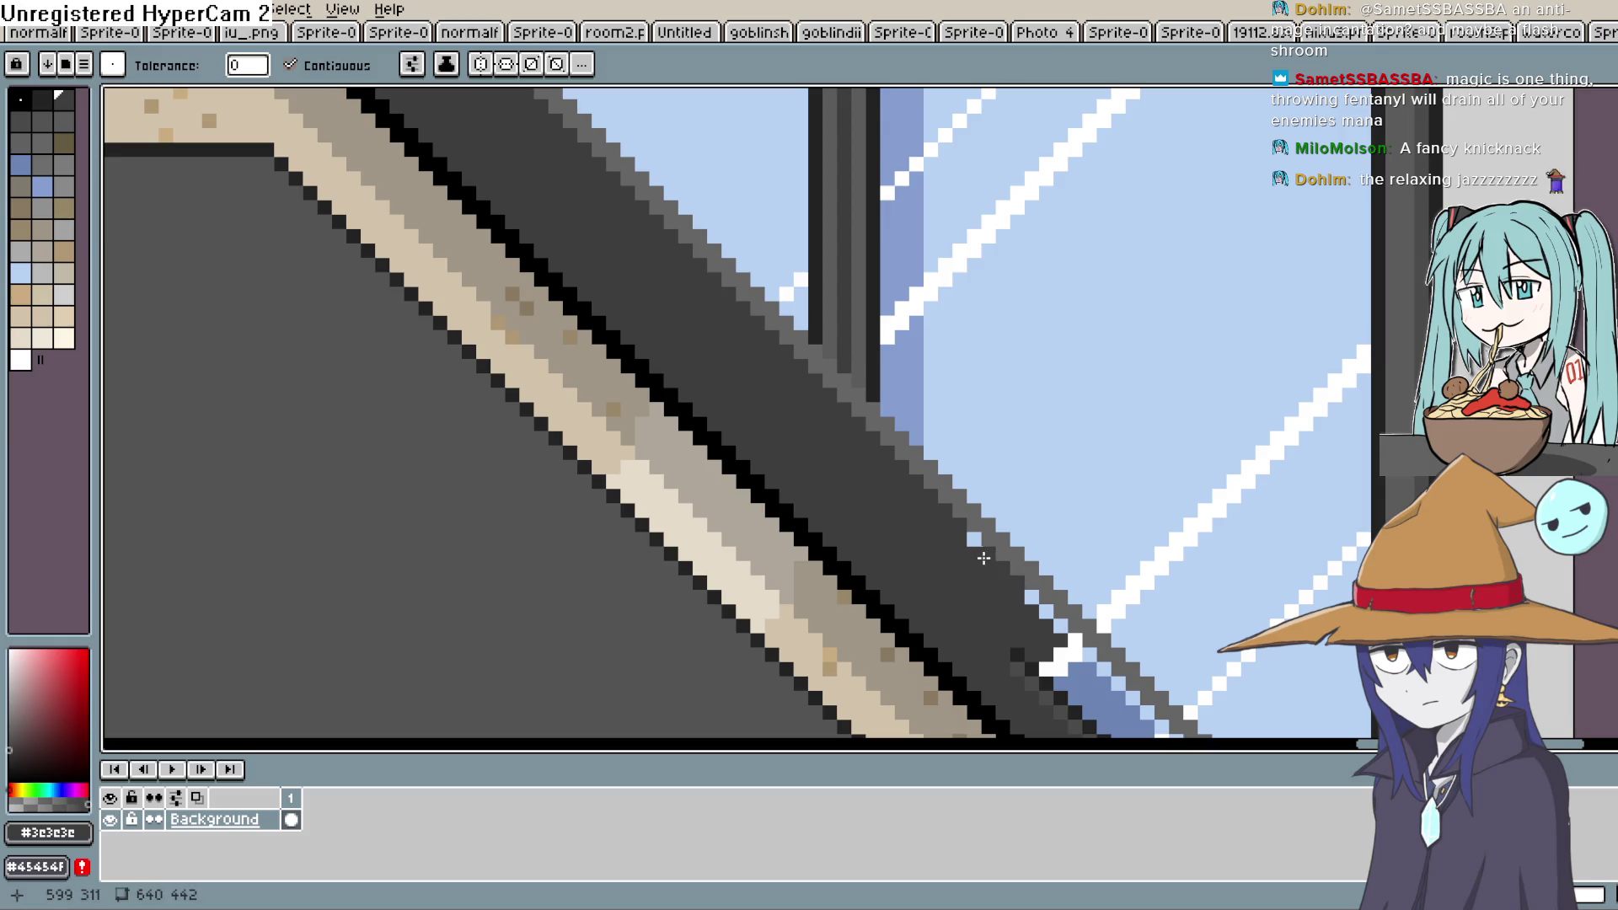
Paint the white pixel clusters dark grey and fill the blue diagonal stripe
left_click_drag(1006, 548, 735, 295)
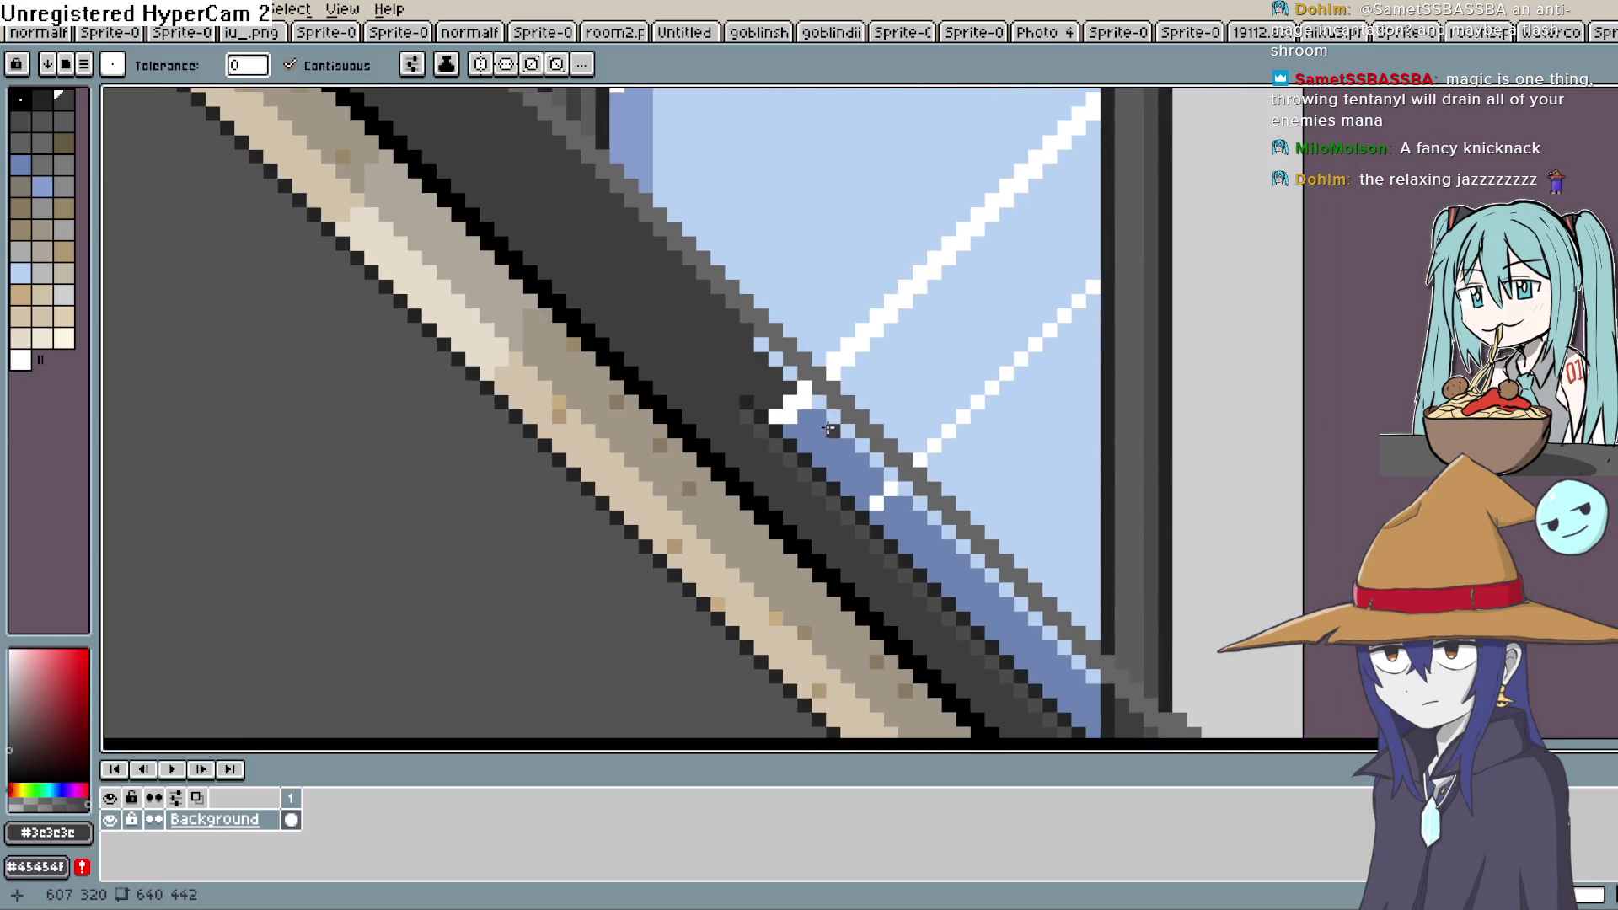
left_click_drag(877, 504, 771, 386)
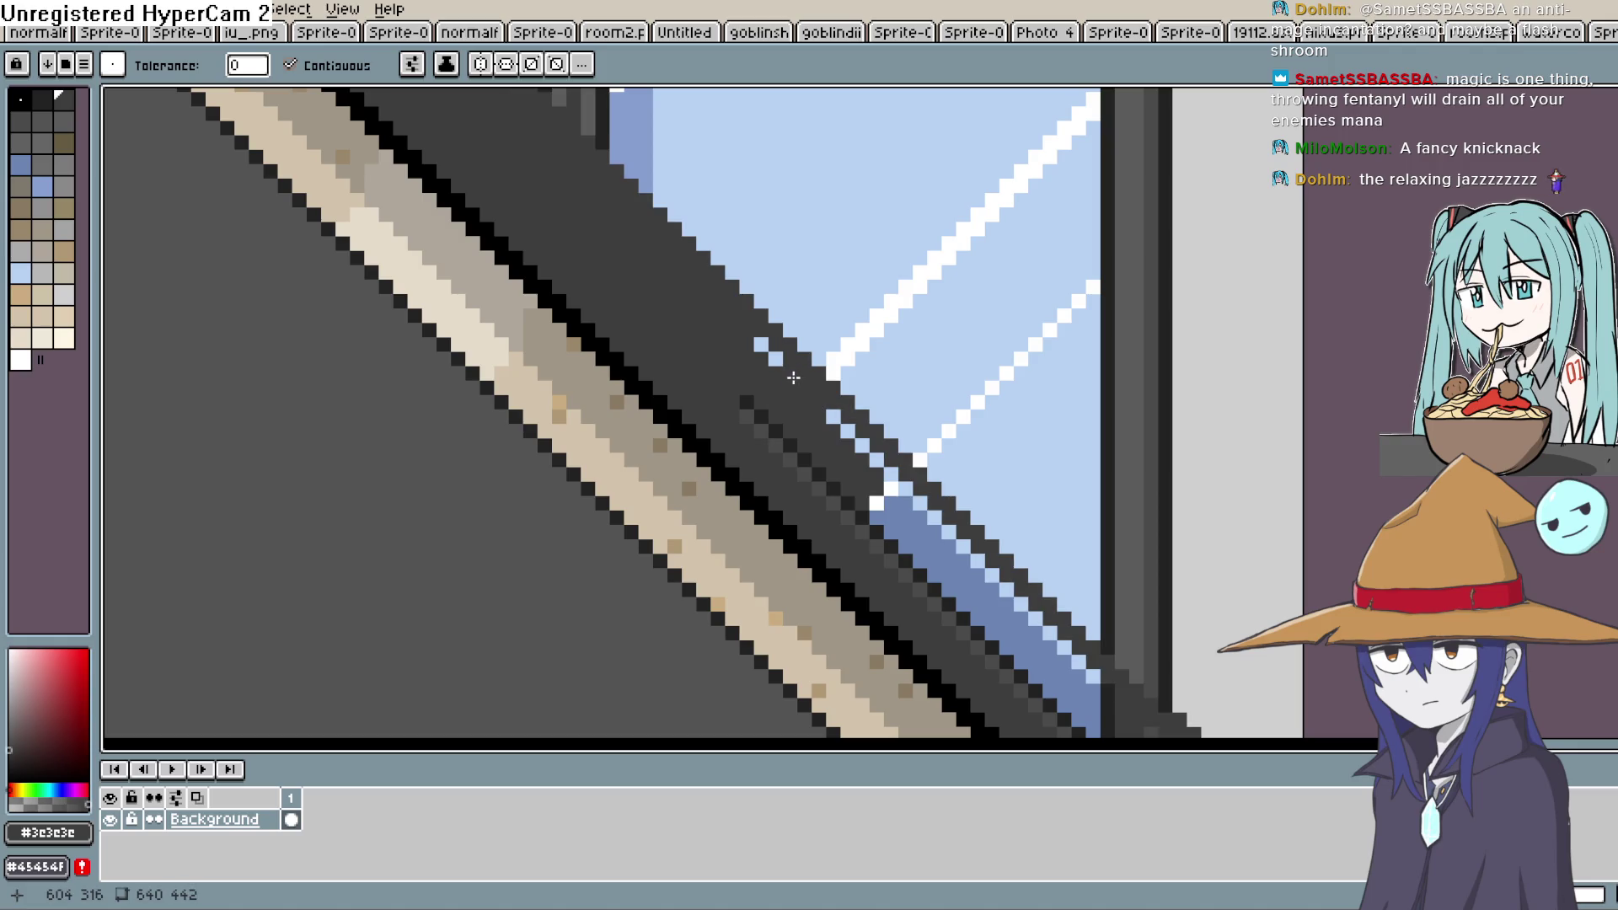
left_click_drag(775, 360, 761, 343)
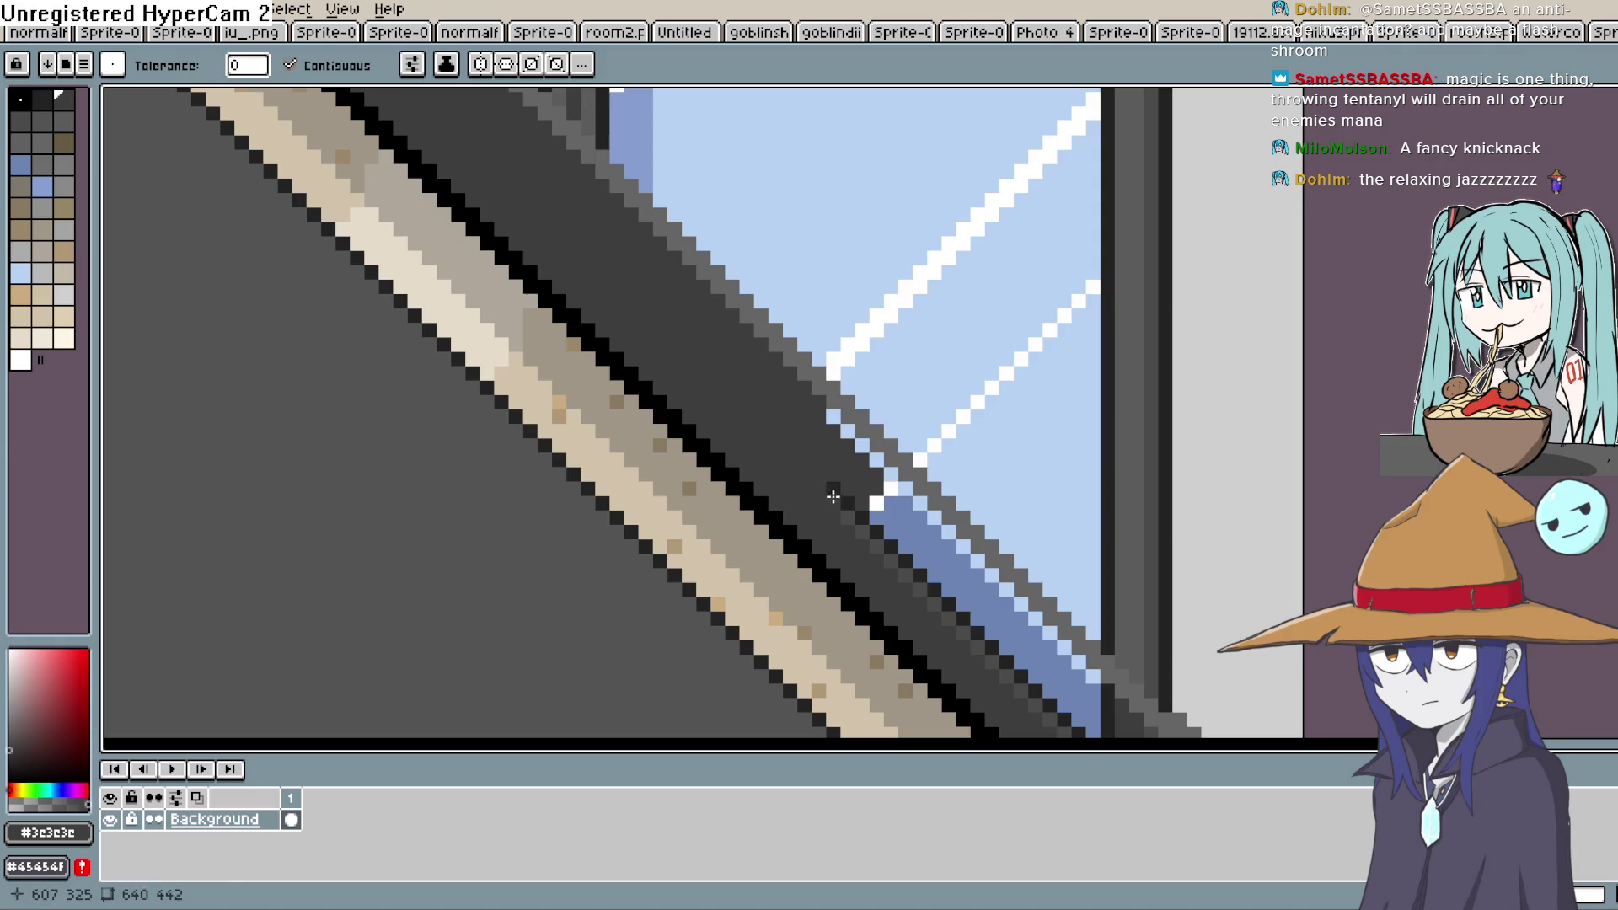
left_click(892, 516)
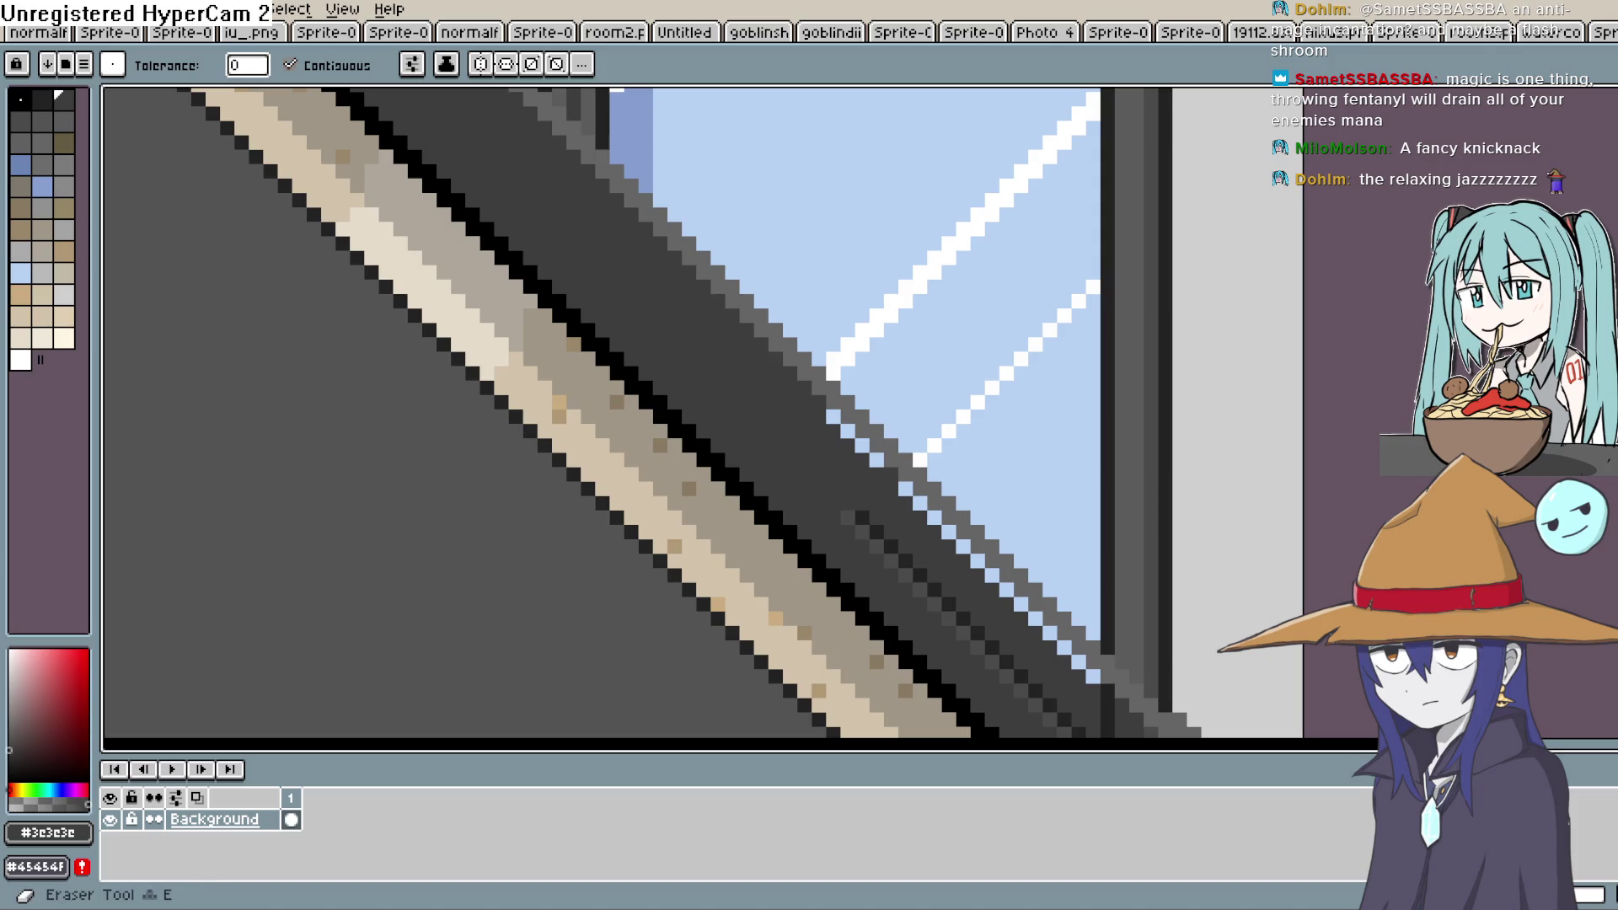
With the Eraser, darken the light-blue edge pixels and leftovers along the diagonal frame corner
key("e")
scroll(1069, 296, "down", 3)
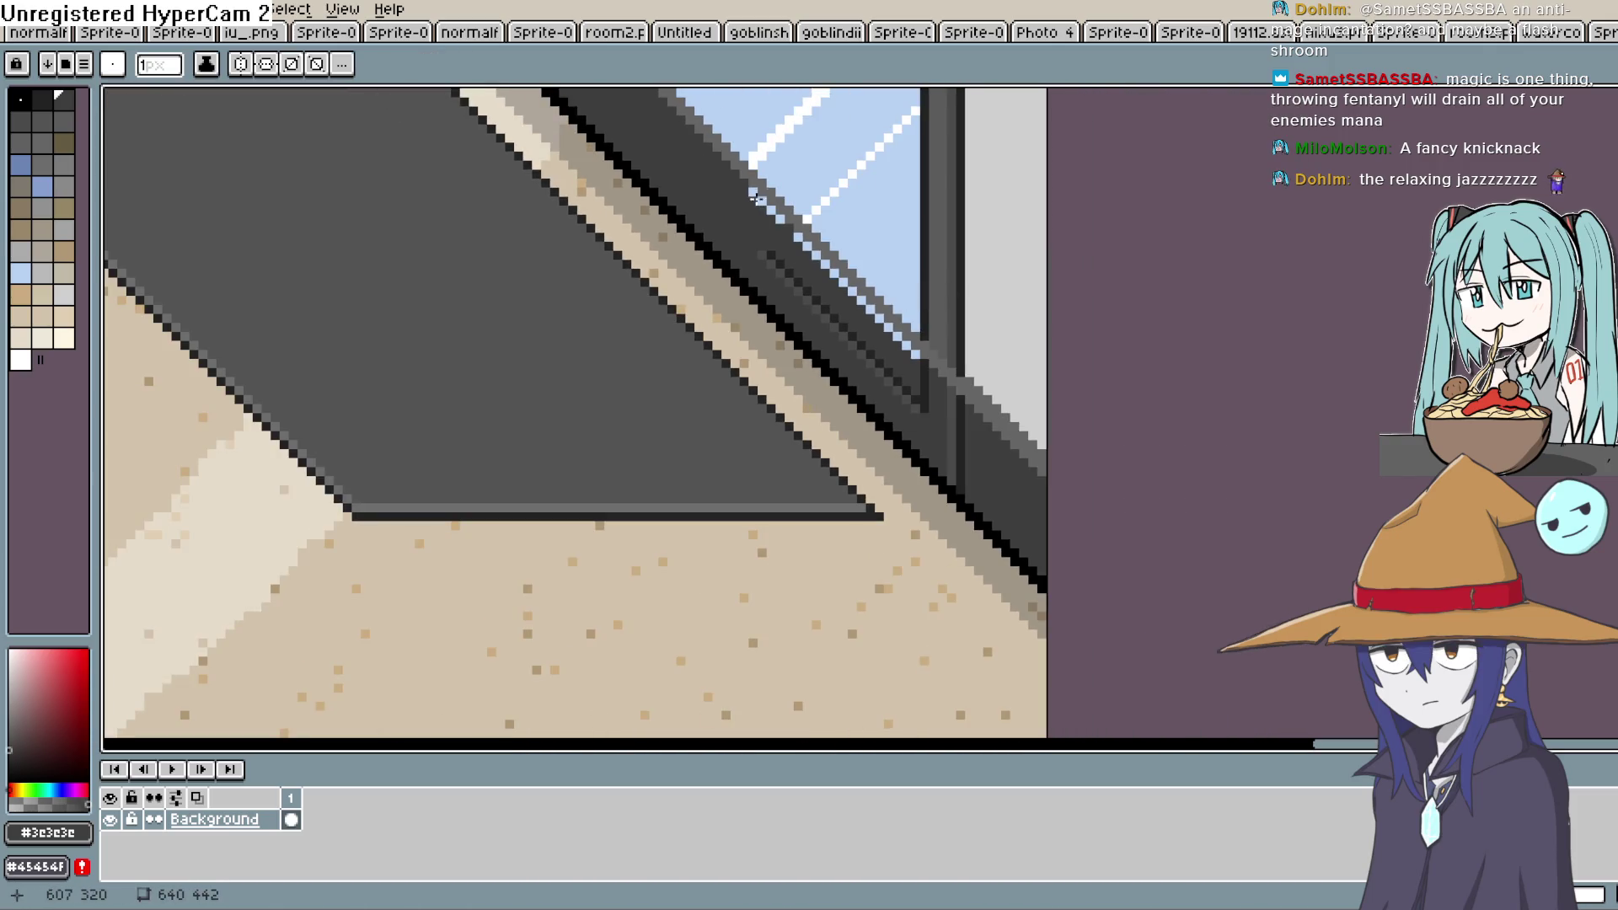
left_click_drag(756, 197, 975, 389)
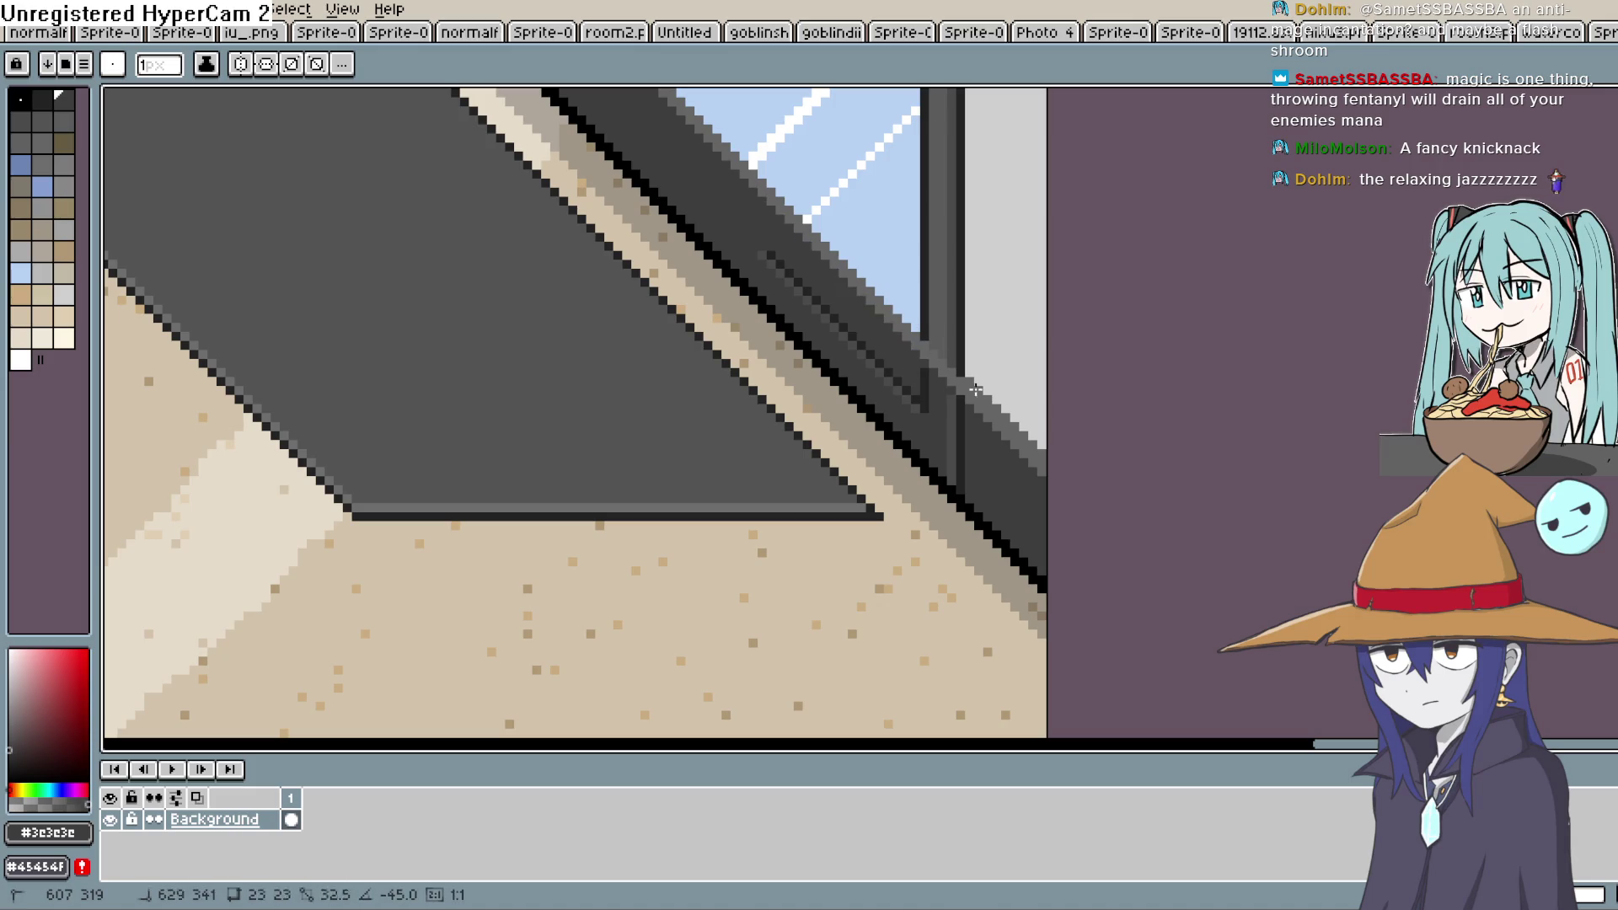
left_click_drag(1062, 492, 1047, 490)
mouse_move(760, 256)
left_mouse_down()
mouse_move(1014, 480)
mouse_move(1045, 536)
left_mouse_up()
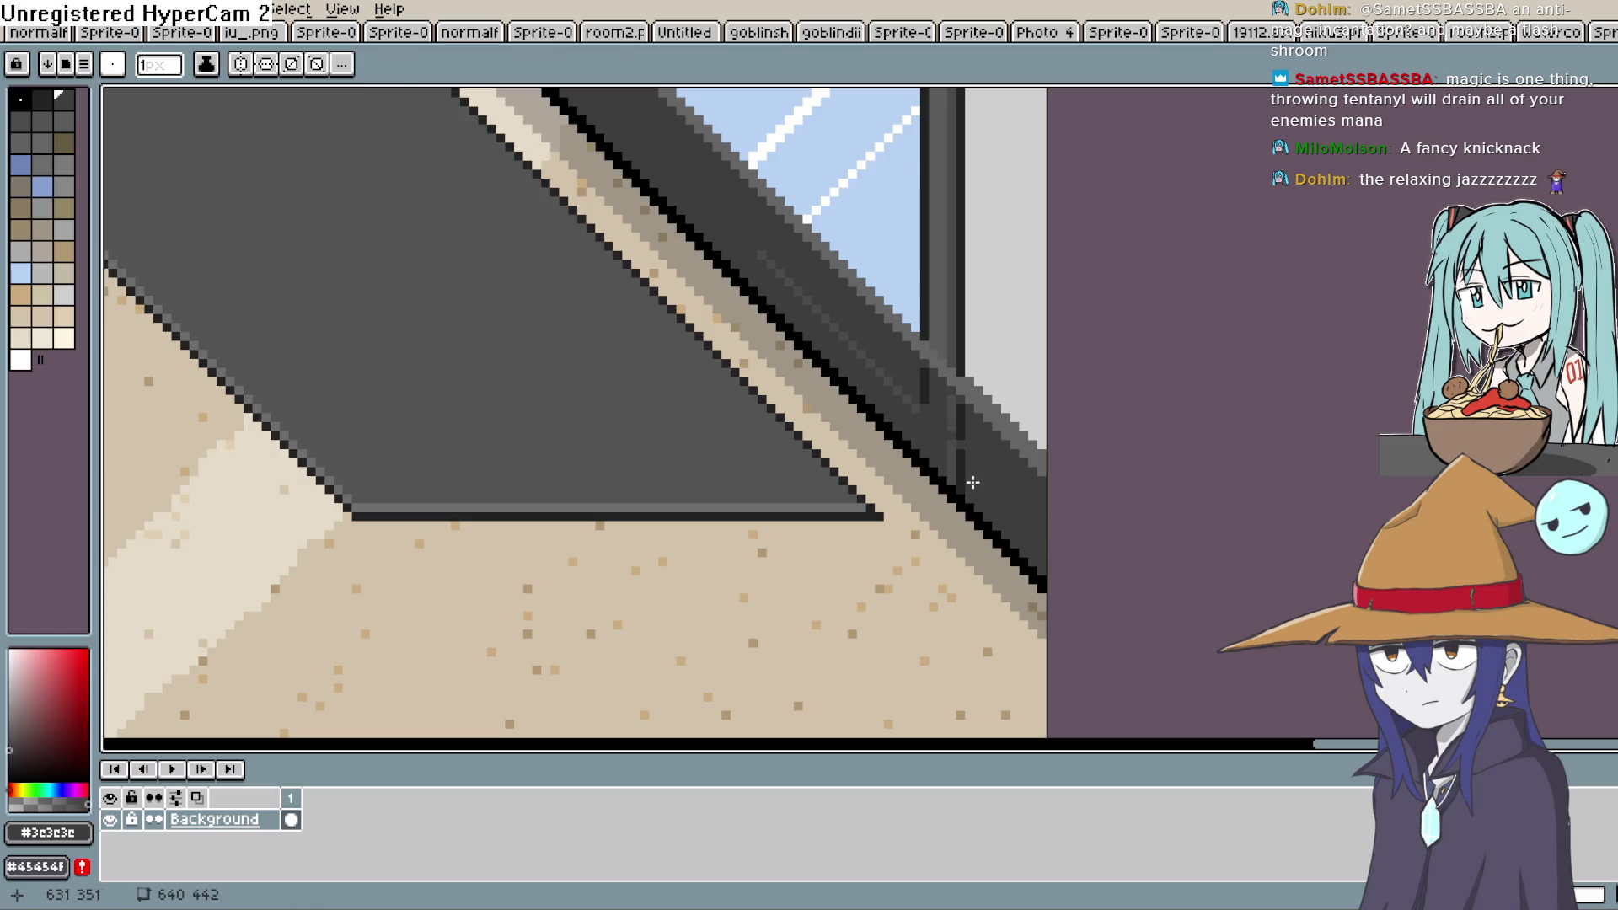
mouse_move(959, 492)
left_mouse_down()
mouse_move(758, 253)
mouse_move(1036, 515)
left_mouse_up()
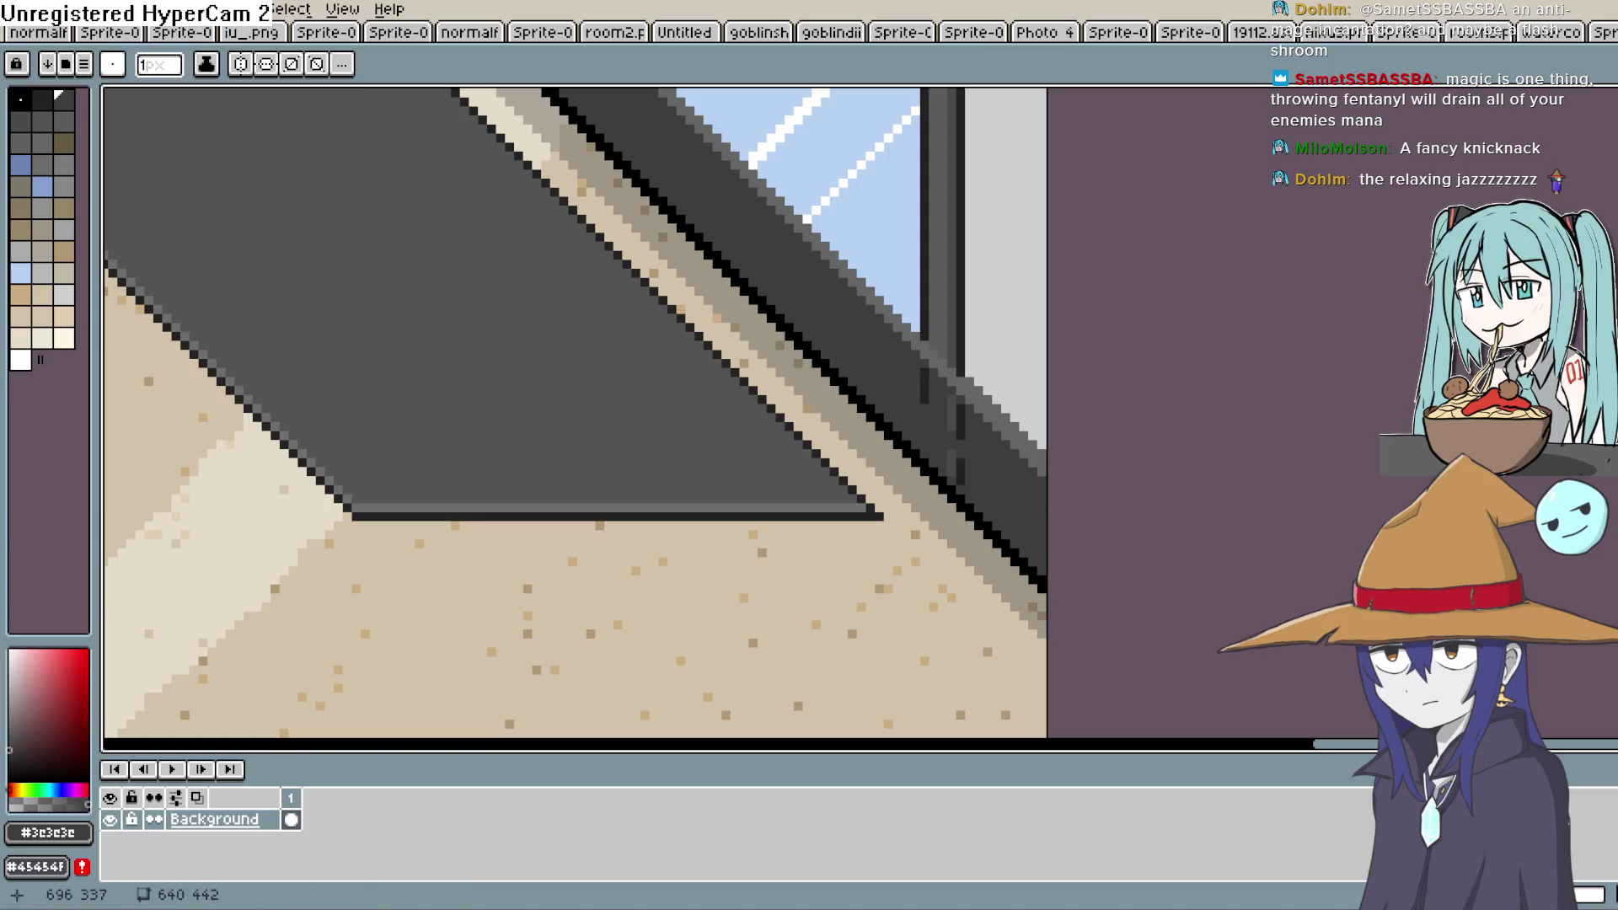
key("g")
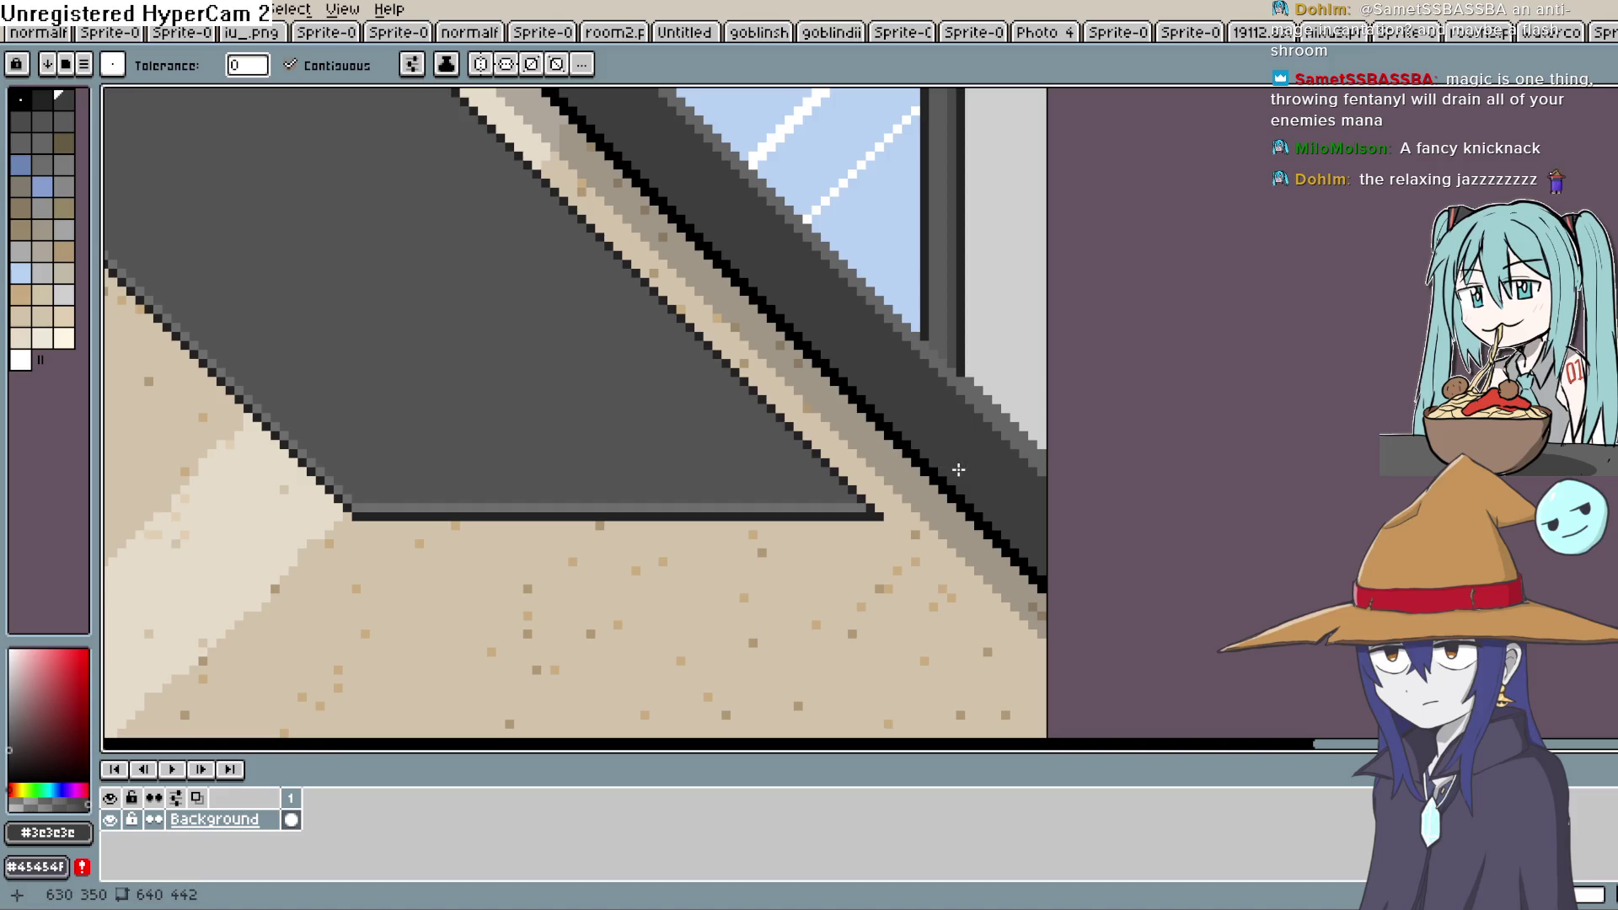
scroll(958, 470, "down", 5)
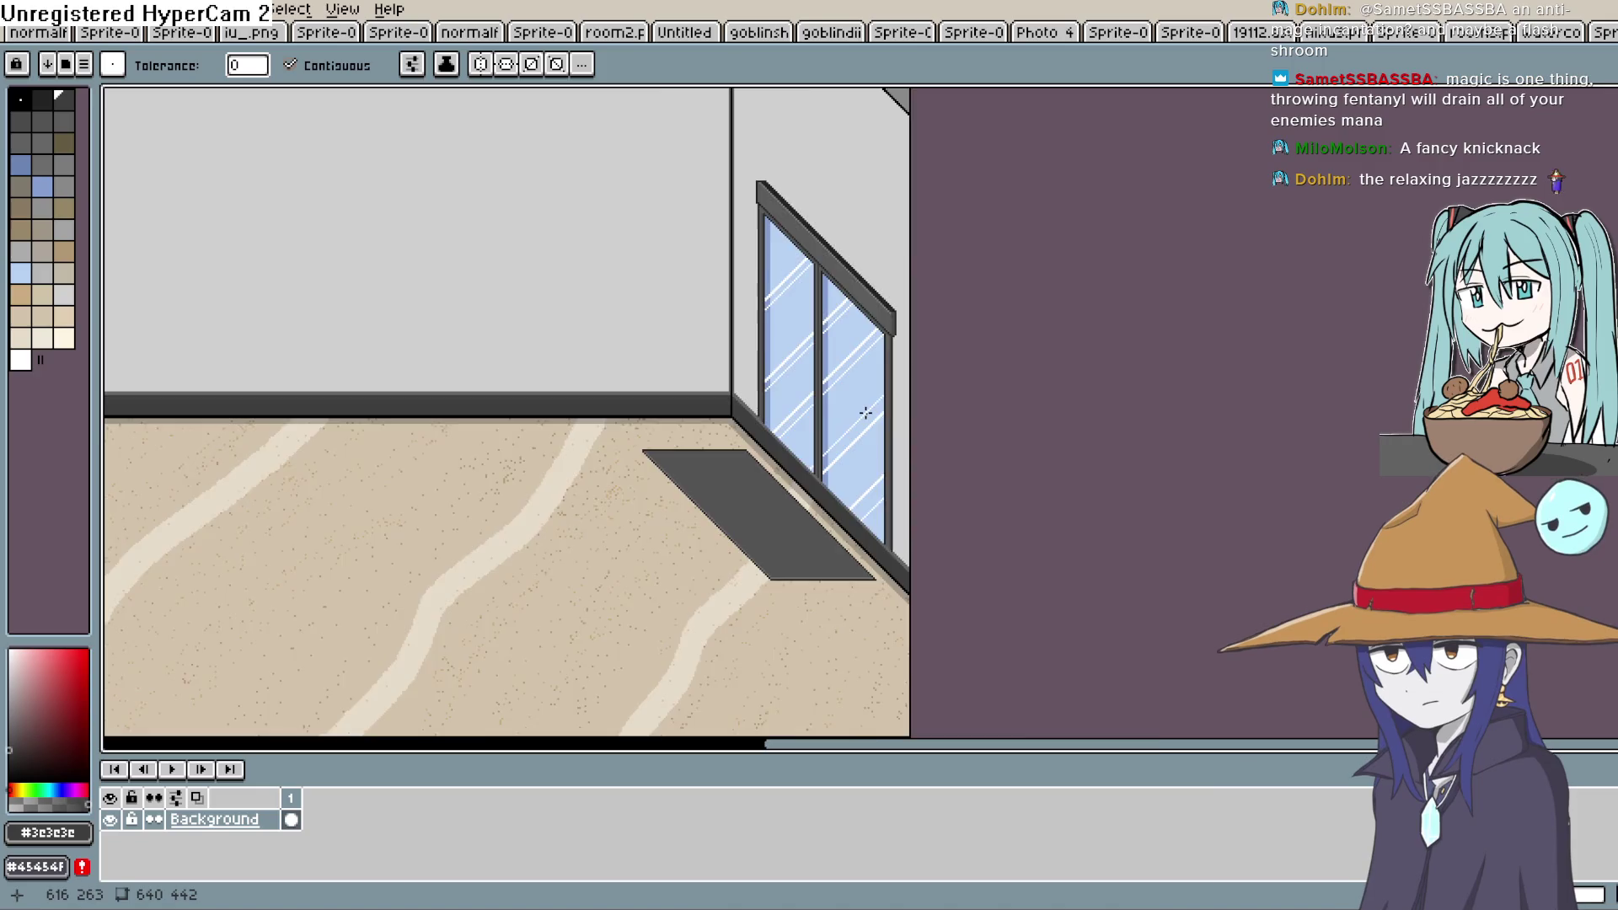
Eyedrop the light-grey wall colour and fill a glass pane section with it
scroll(866, 413, "up", 3)
key("i")
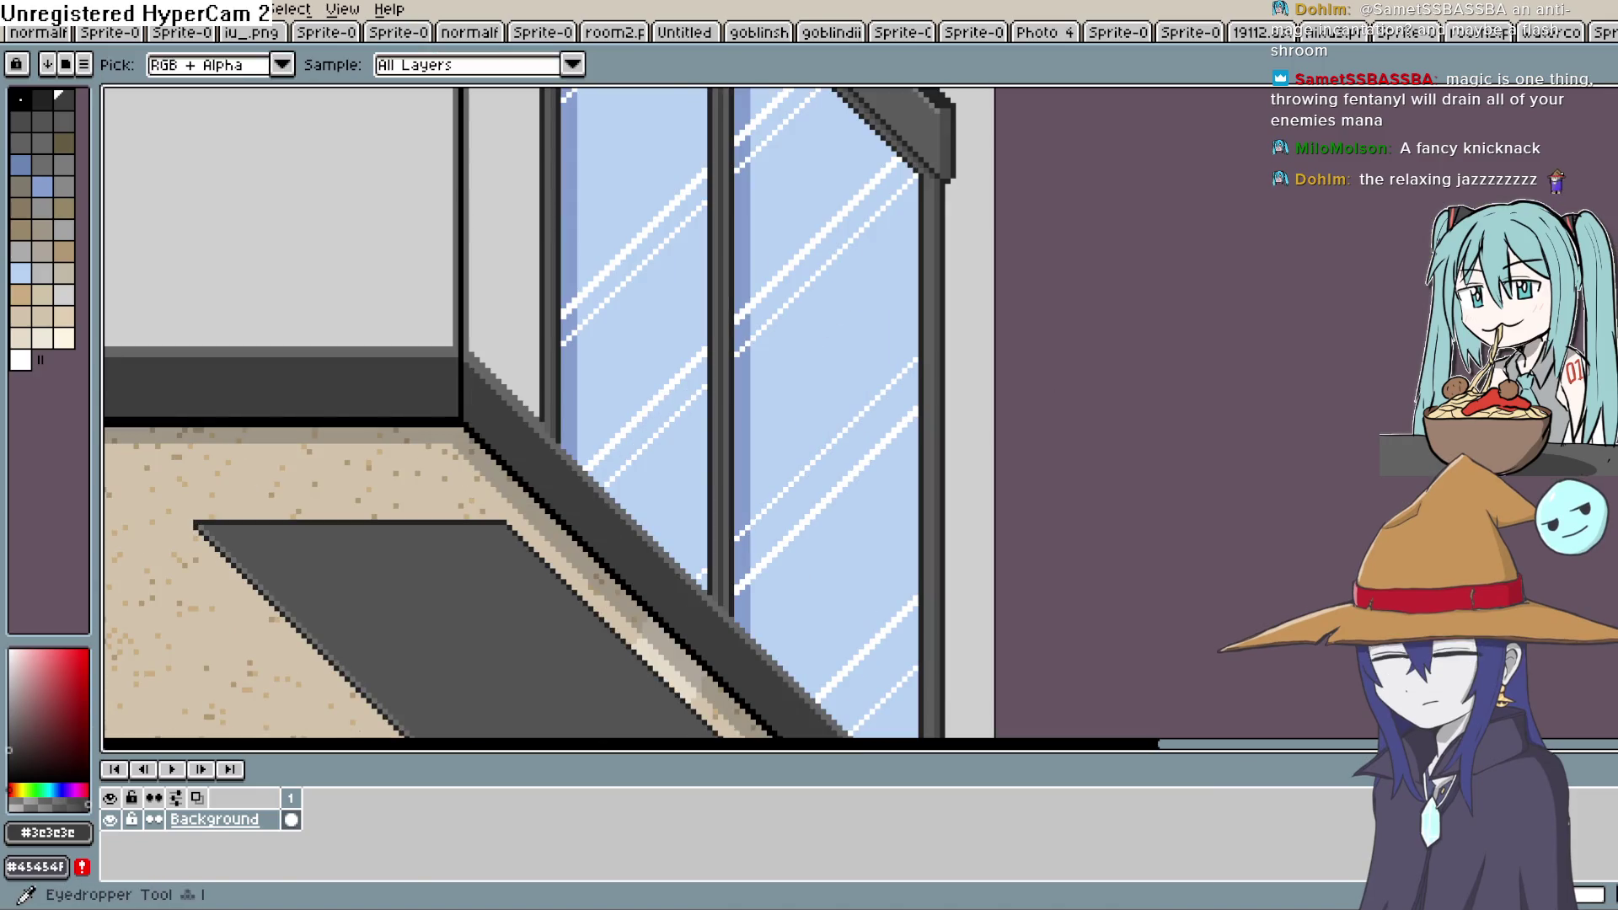
left_click(975, 451)
key("g")
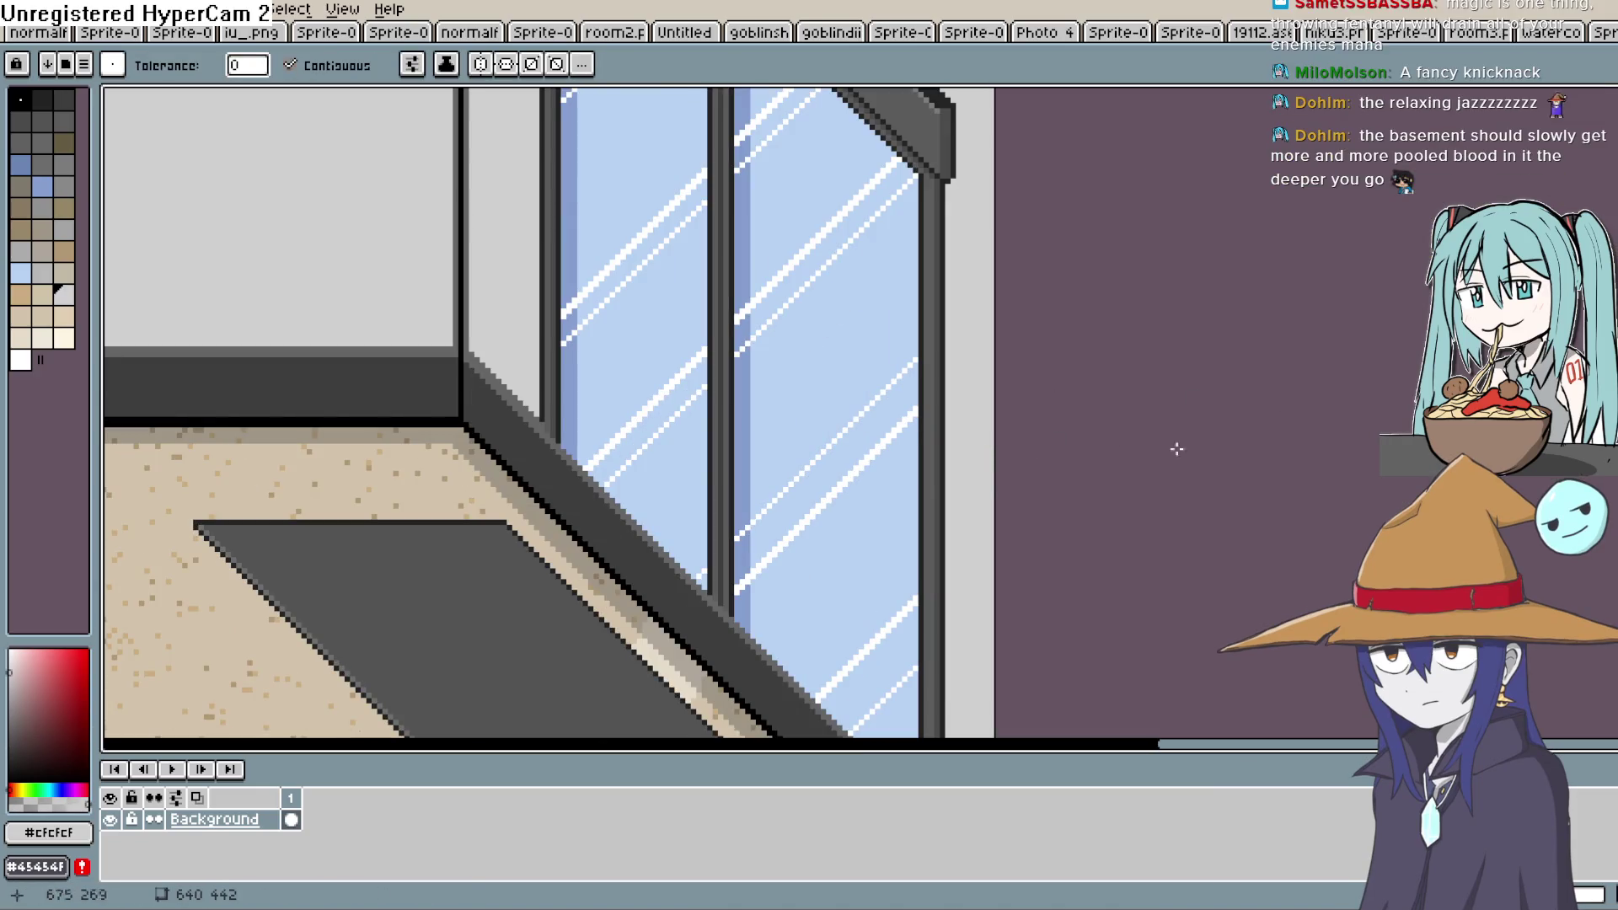
left_click(868, 518)
Fill the blue and dark mullion strips of the window light grey
left_click(731, 401)
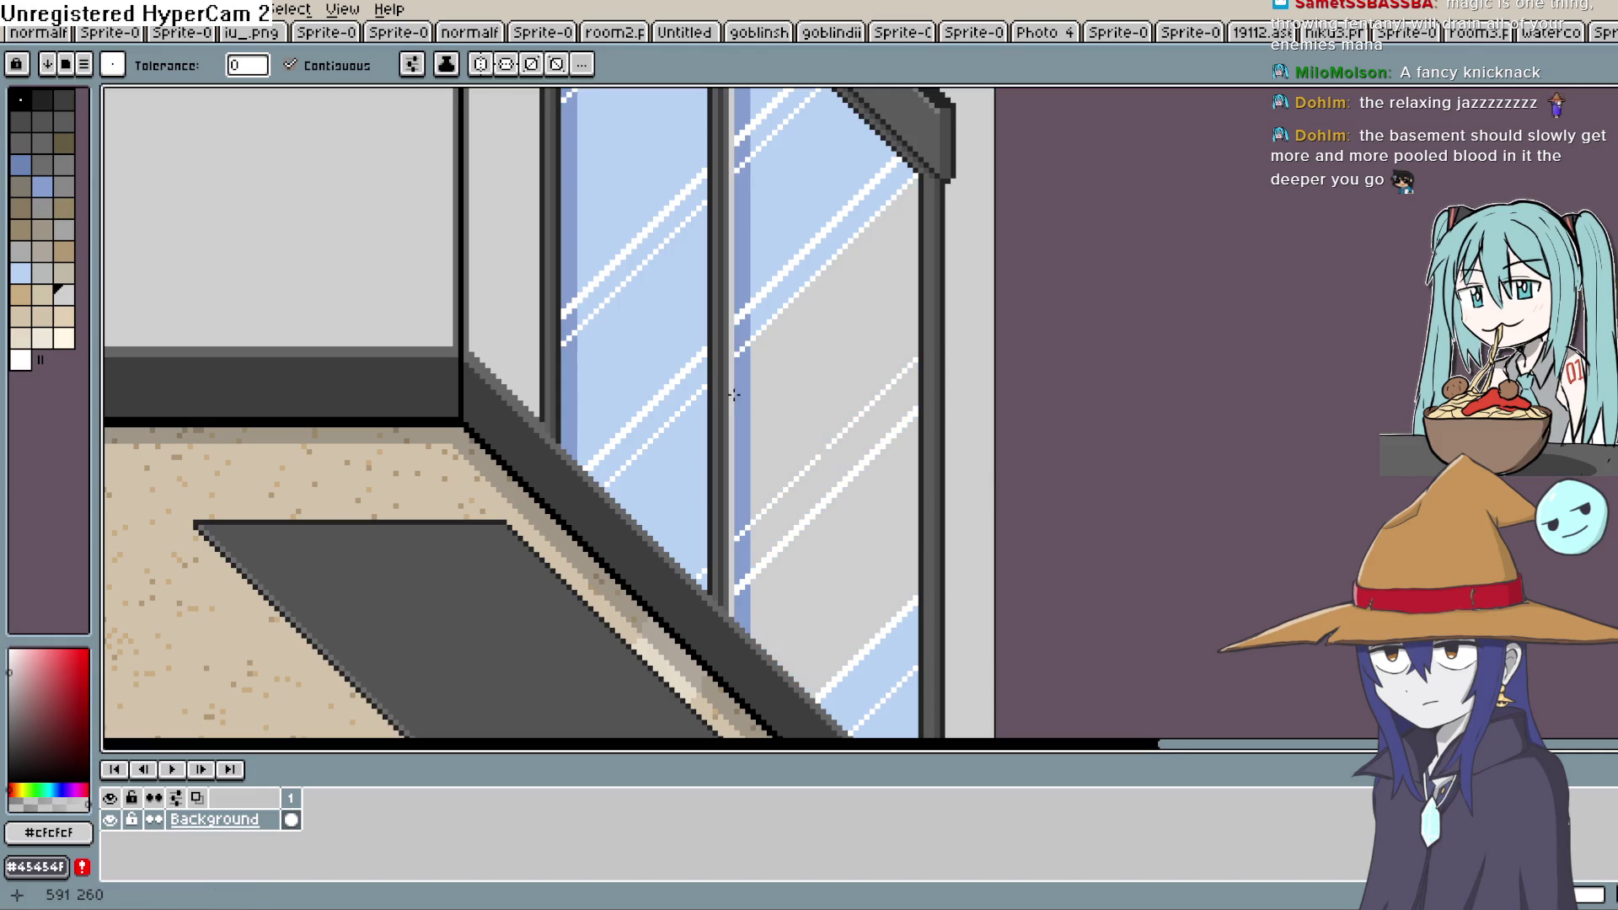
left_click(732, 393)
left_click(713, 393)
left_click(727, 393)
left_click(722, 393)
left_click(708, 392)
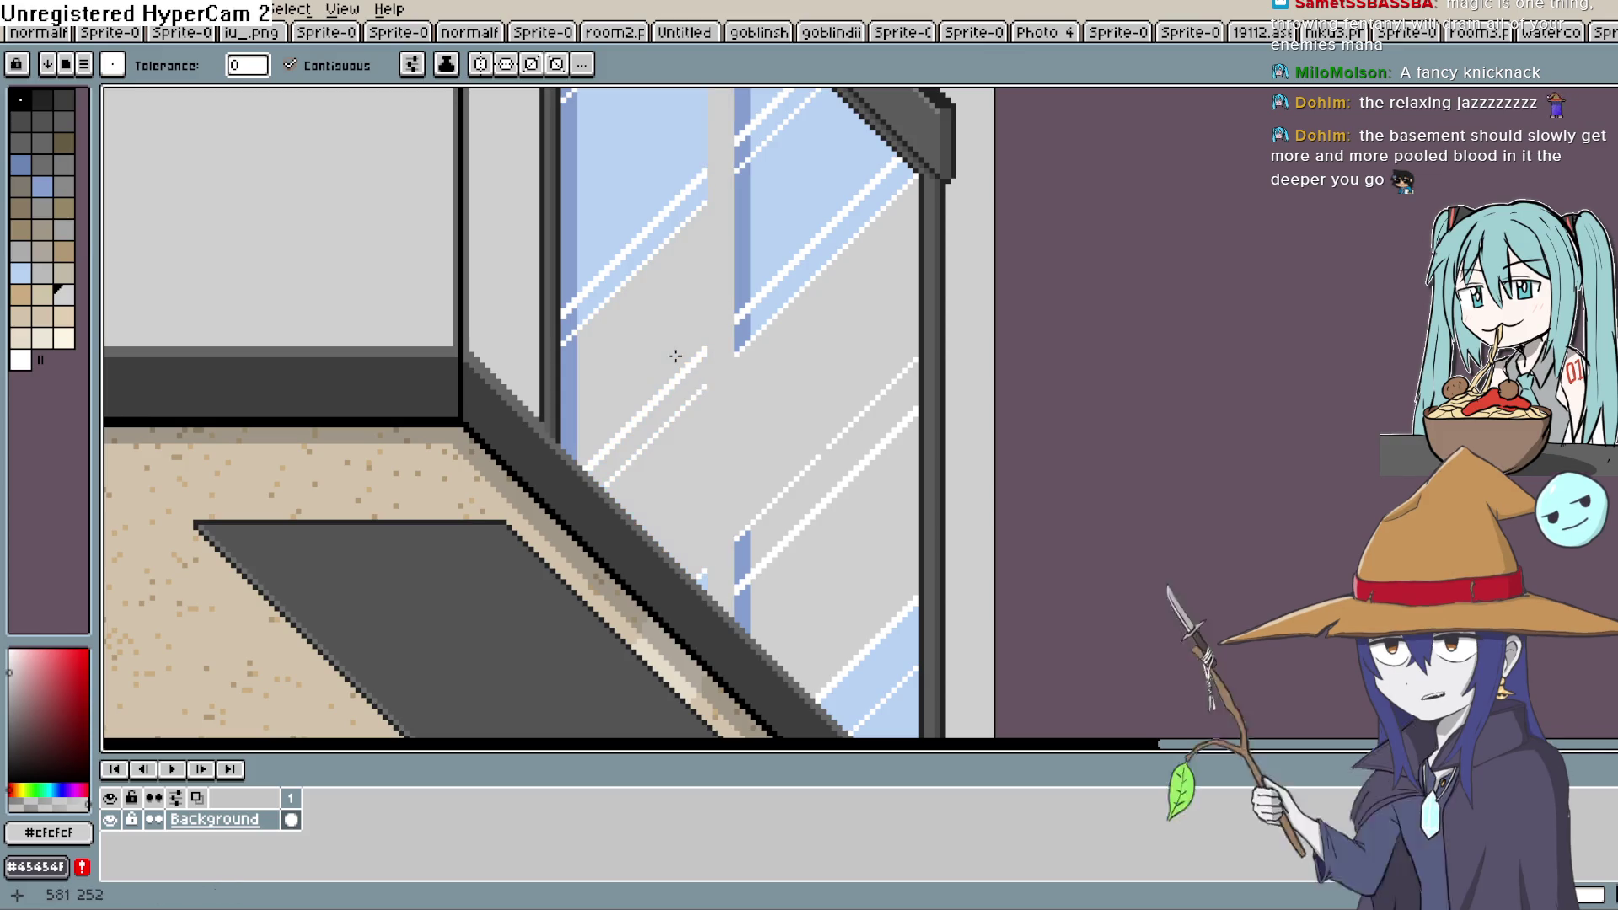
Fill the blue diagonal band, upper strip and dark mullion lines grey, undoing one spilled fill
left_click(621, 253)
left_click(570, 292)
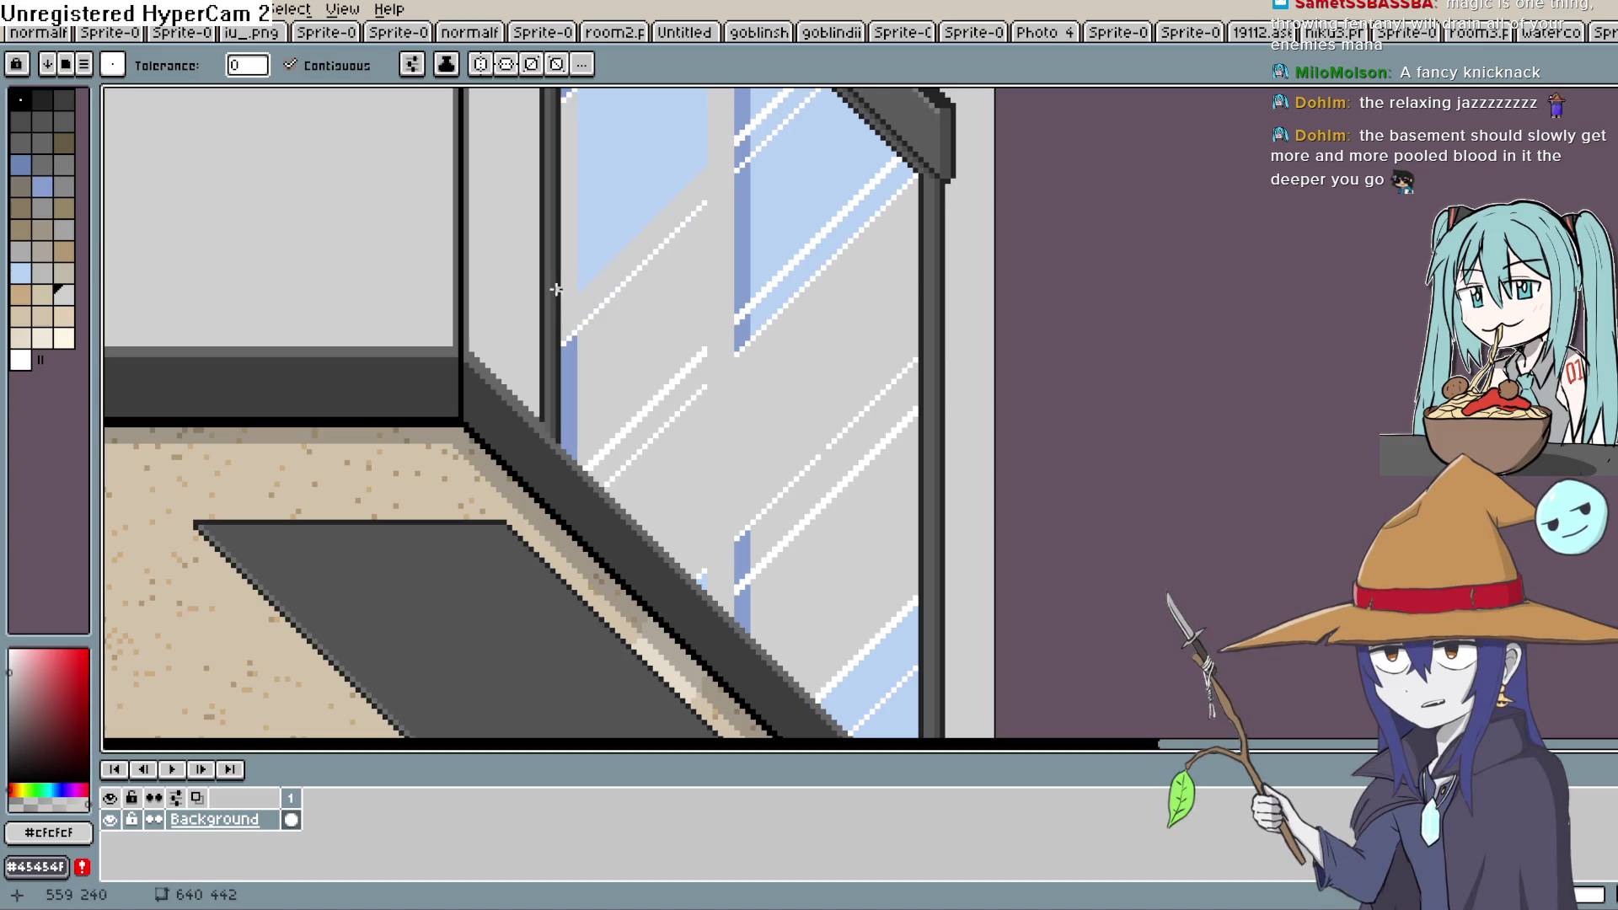
left_click(553, 291)
left_click(544, 290)
left_click(543, 291)
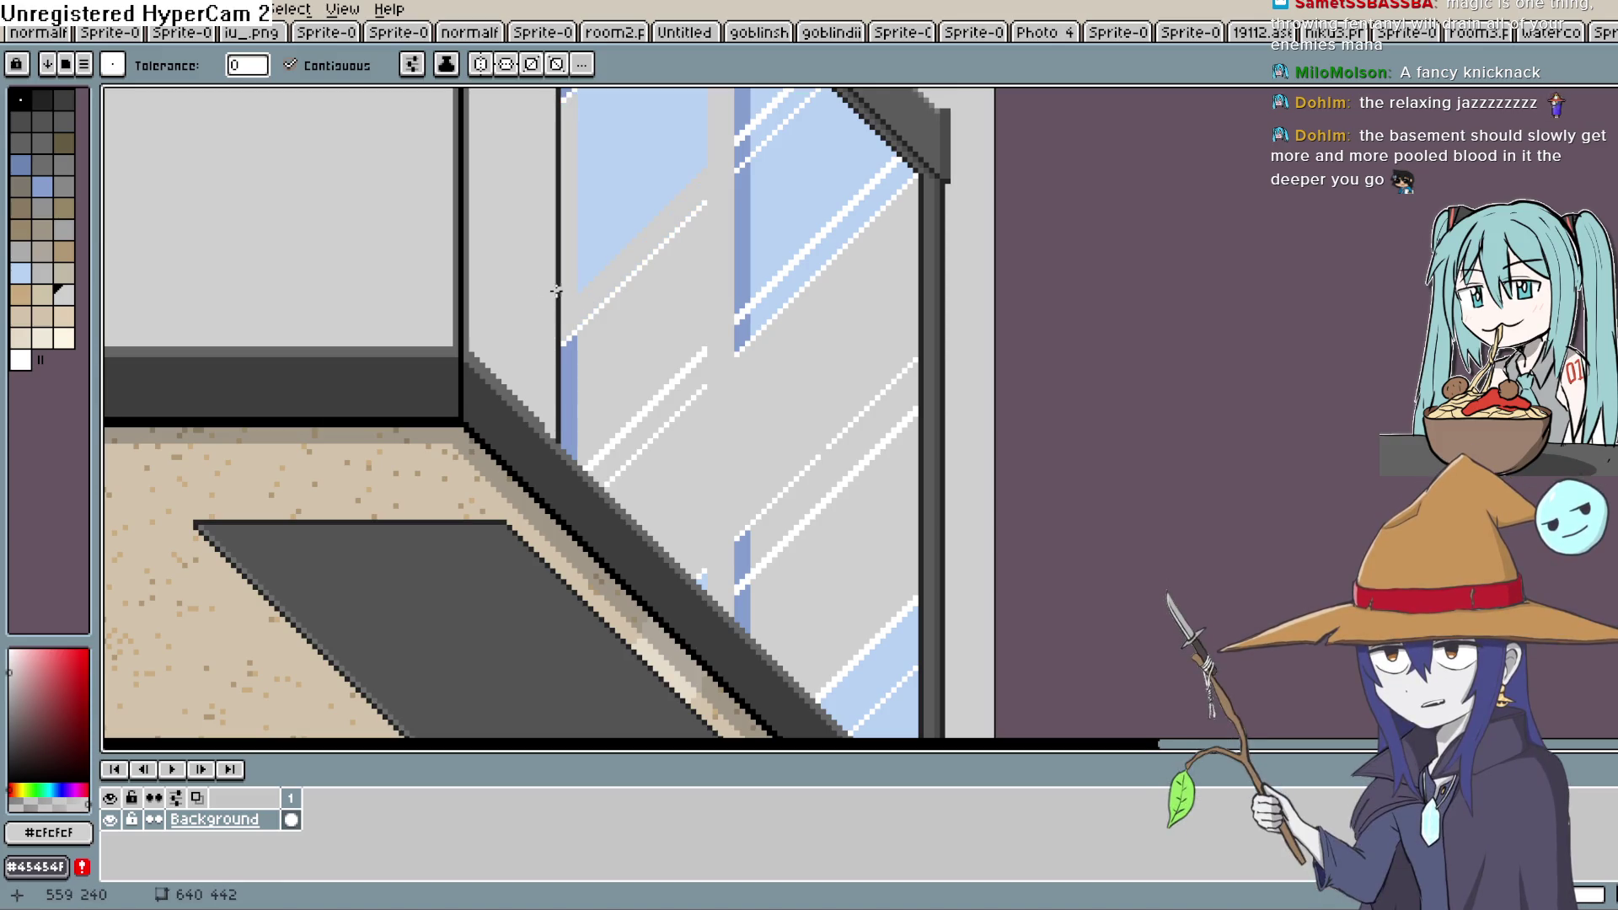
key("ctrl+z")
left_click(553, 348)
left_click(541, 343)
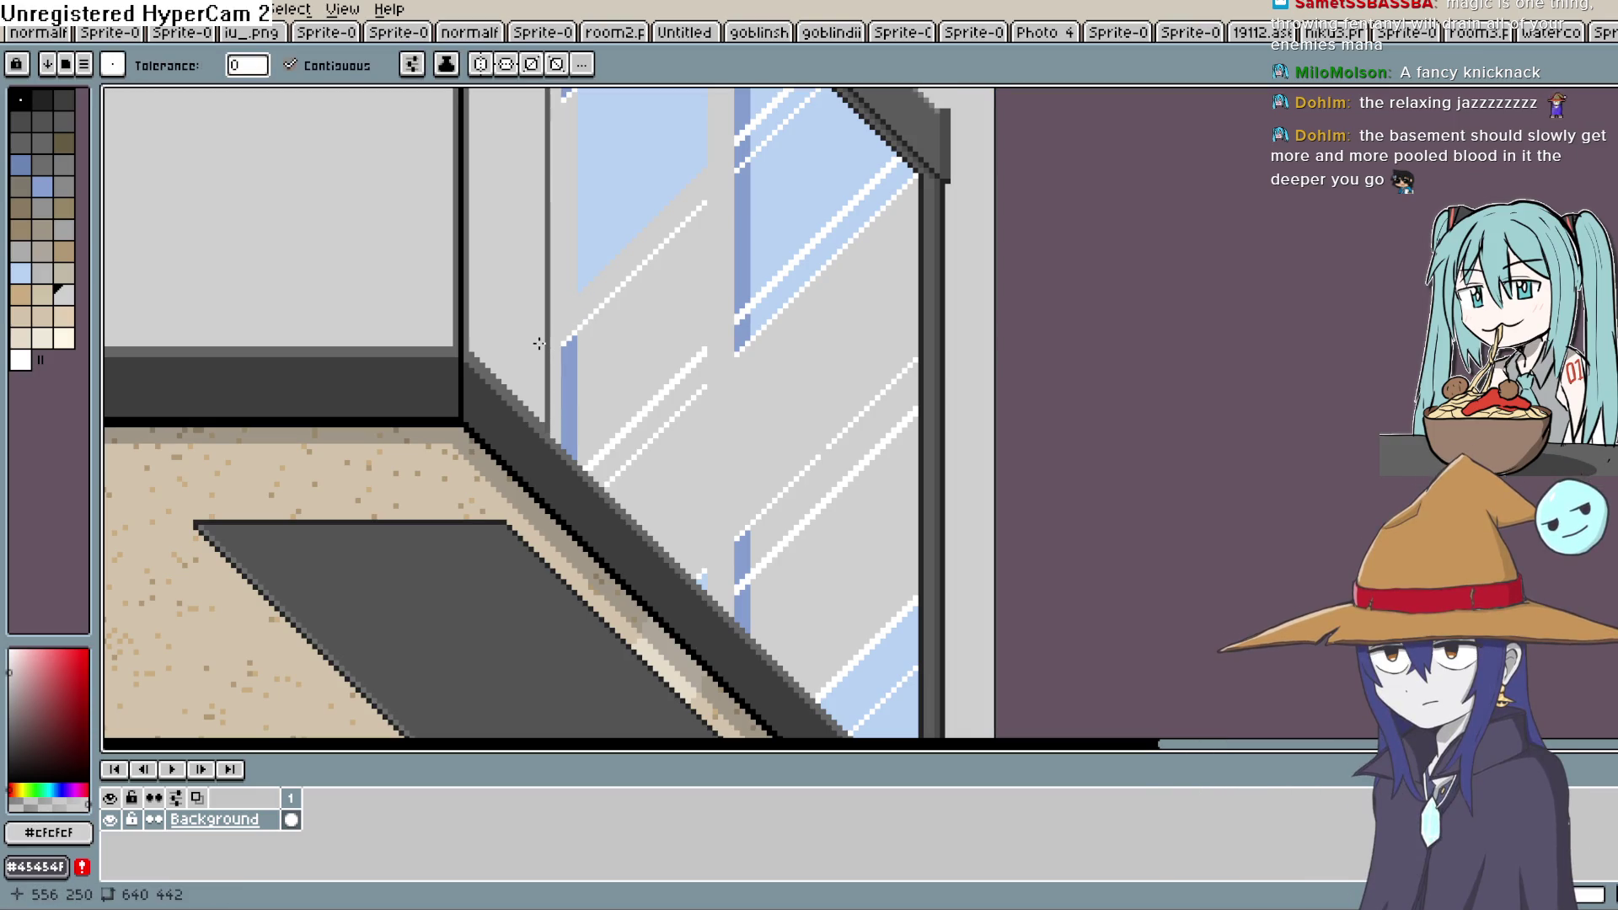
left_click(546, 337)
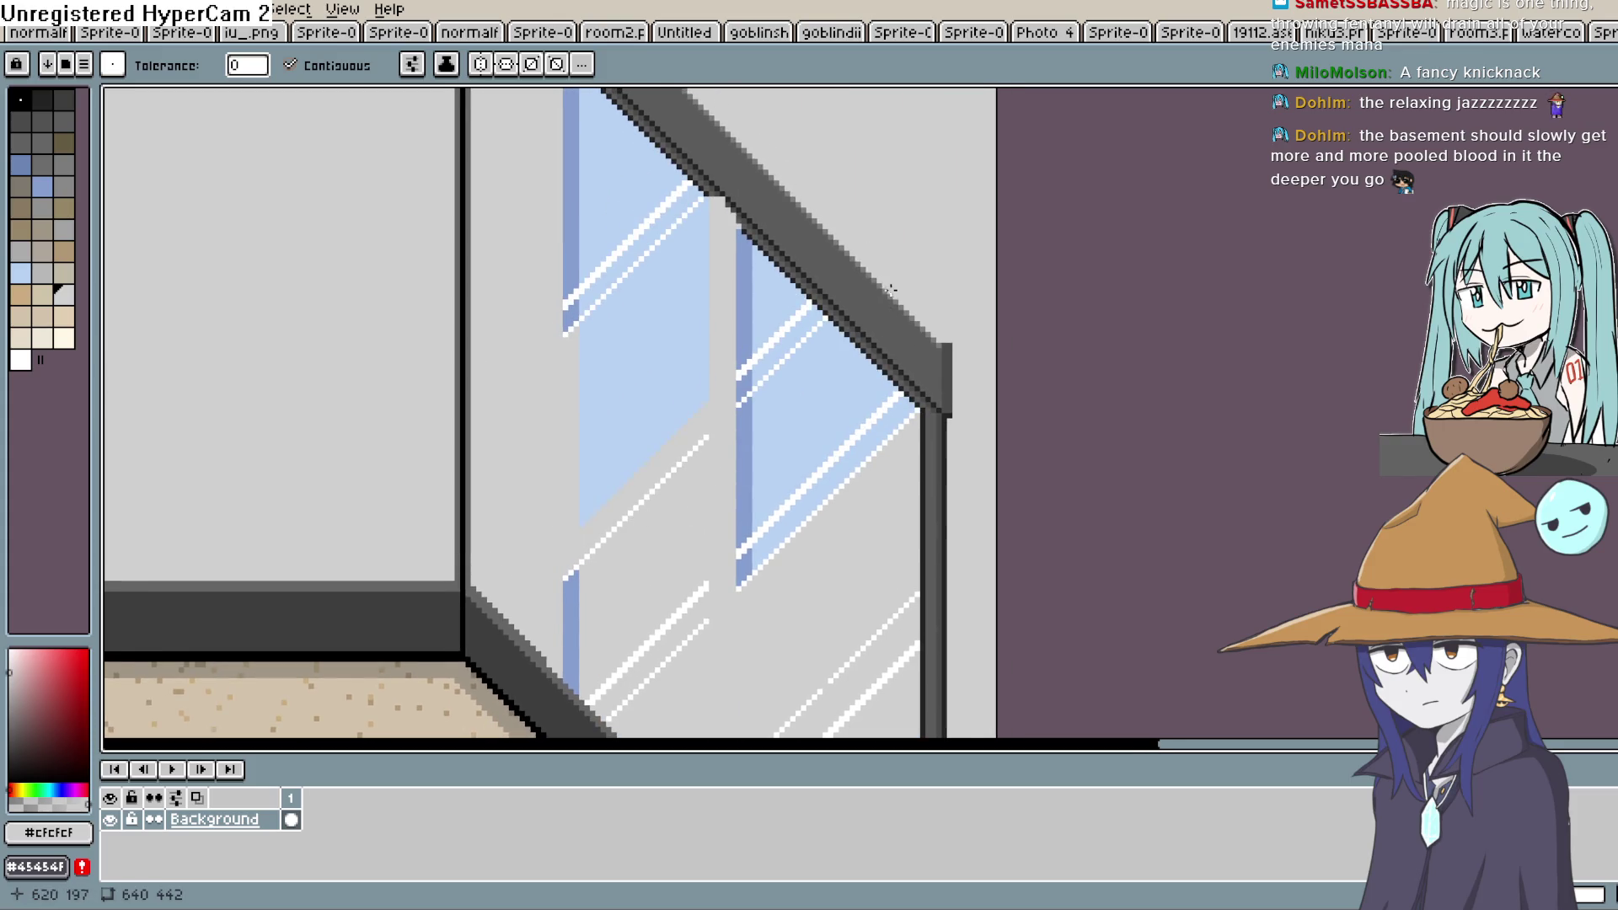
Fill the top frame band, post columns, light-blue pane and upper blue strip with wall grey
left_click(852, 295)
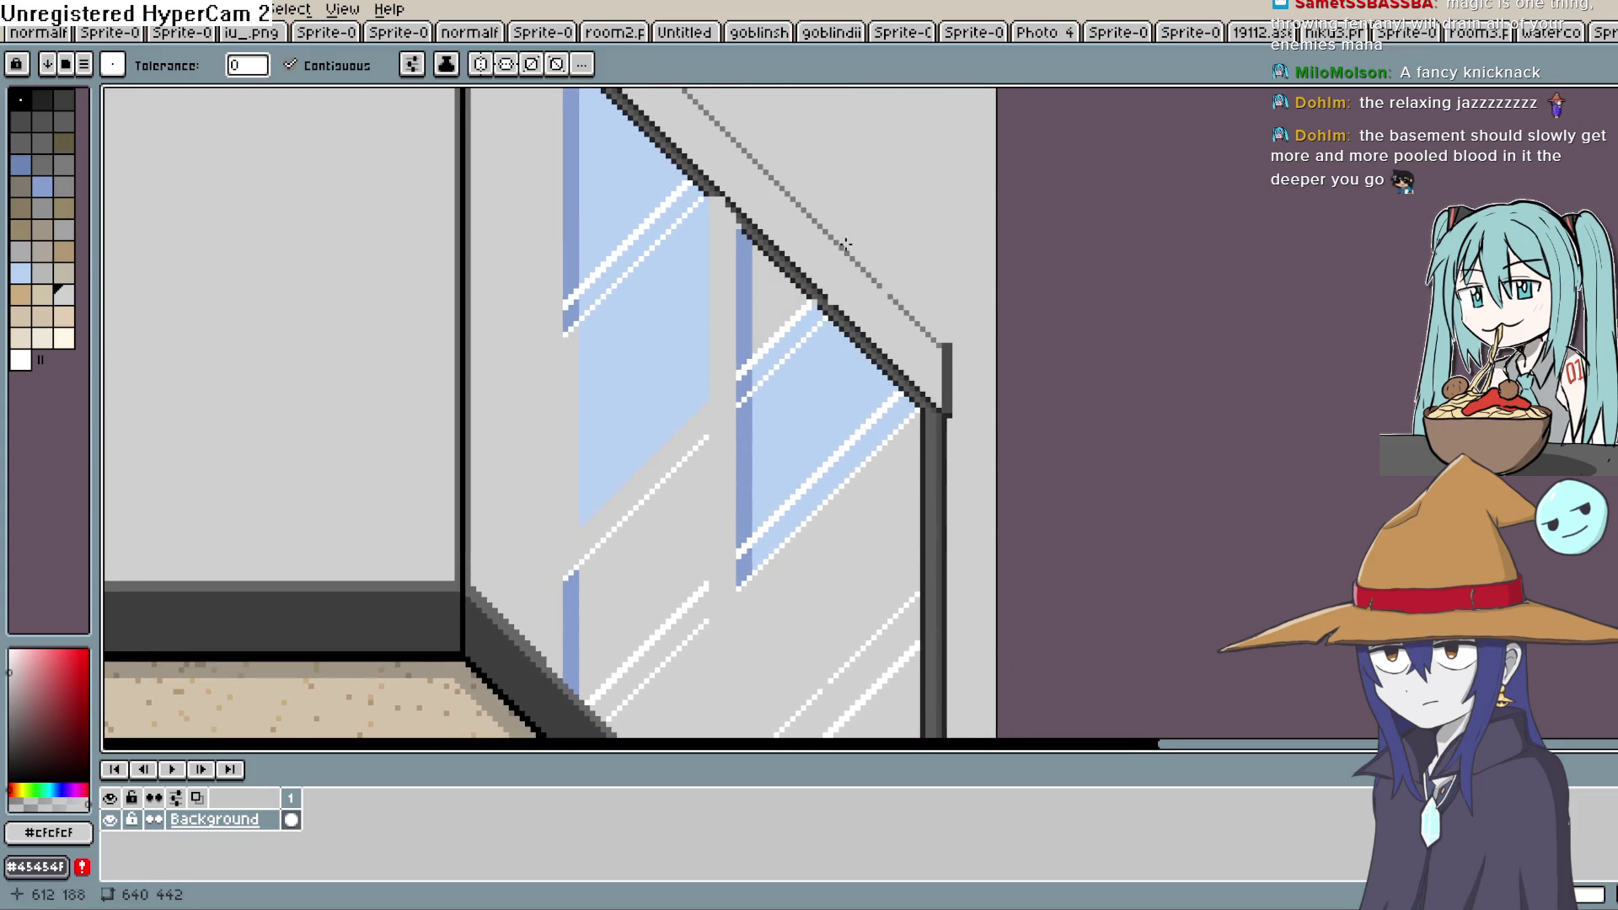
left_click(942, 417)
left_click(936, 452)
left_click(924, 470)
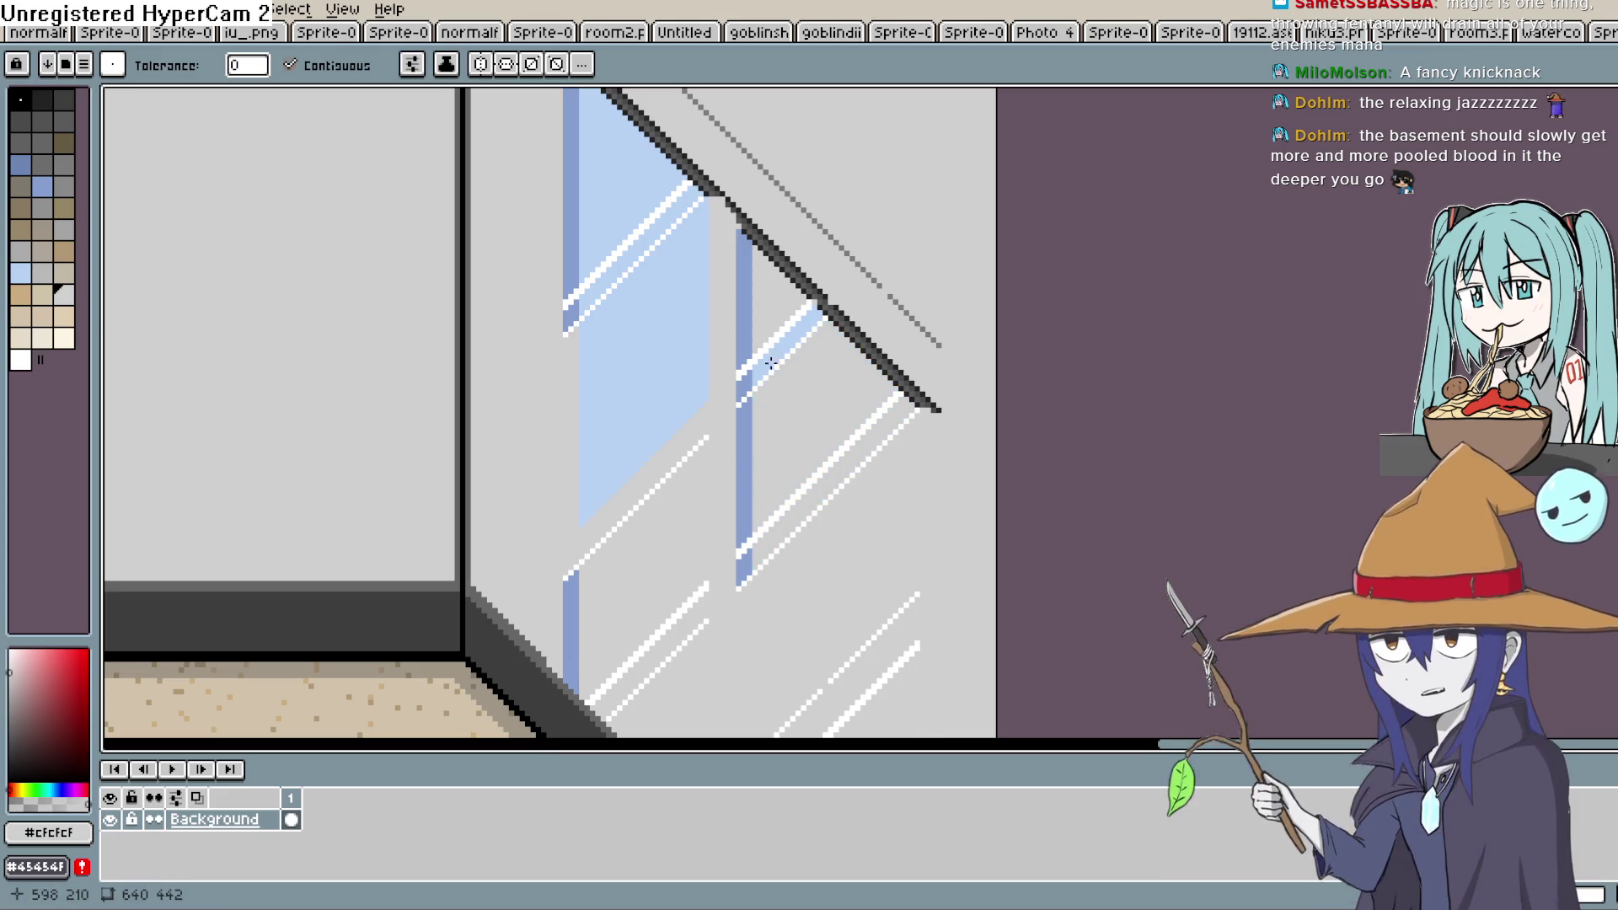
left_click(750, 383)
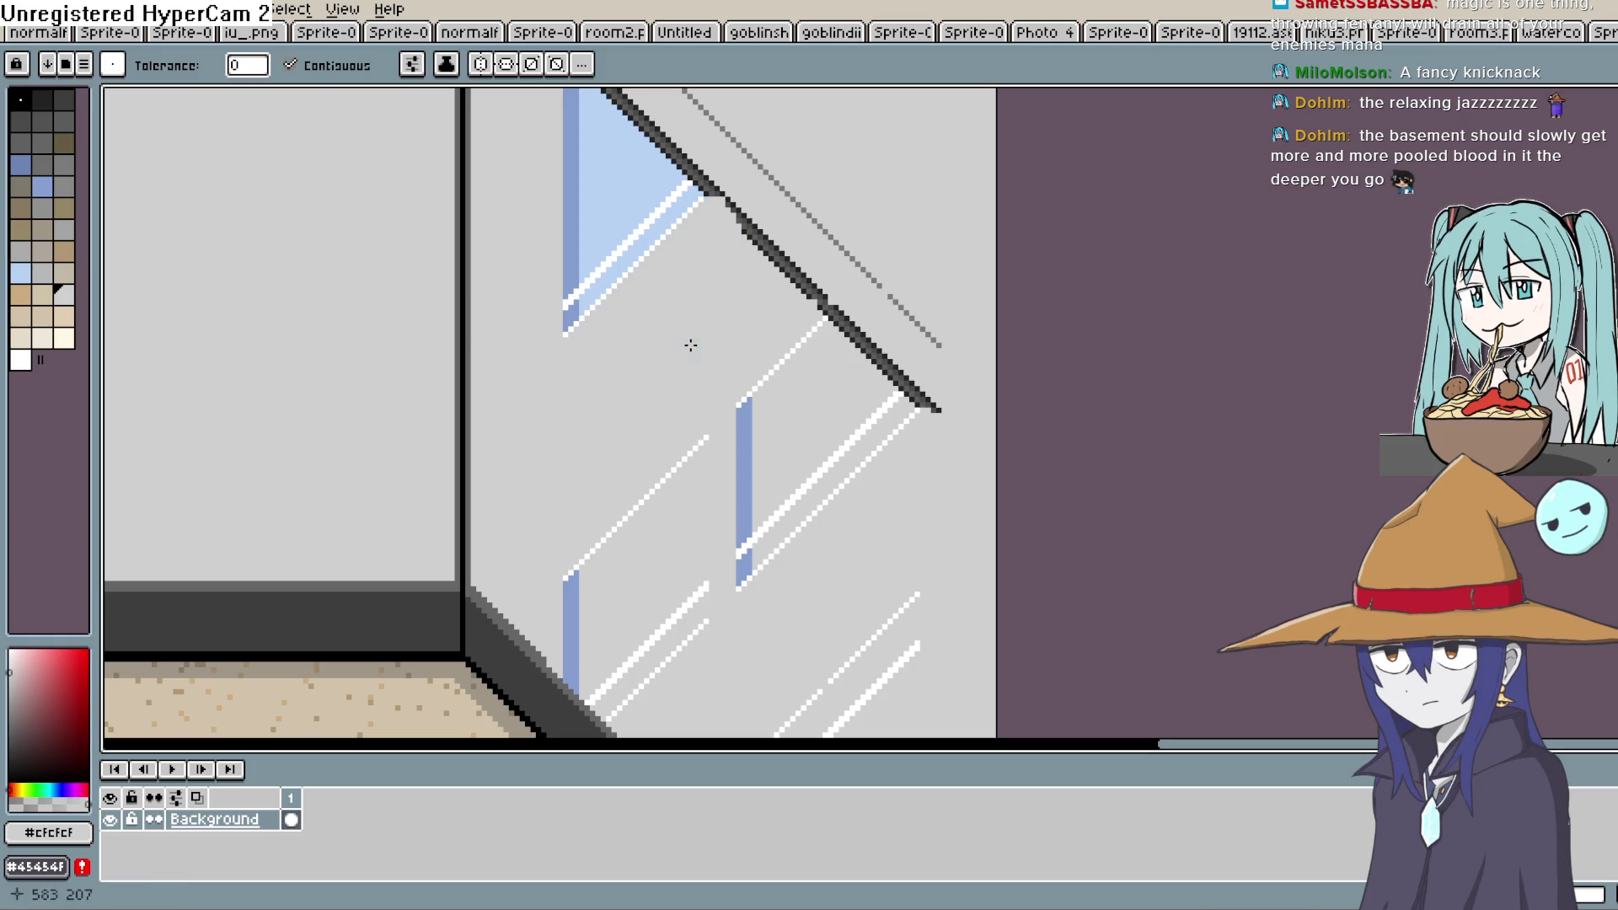
left_click(573, 269)
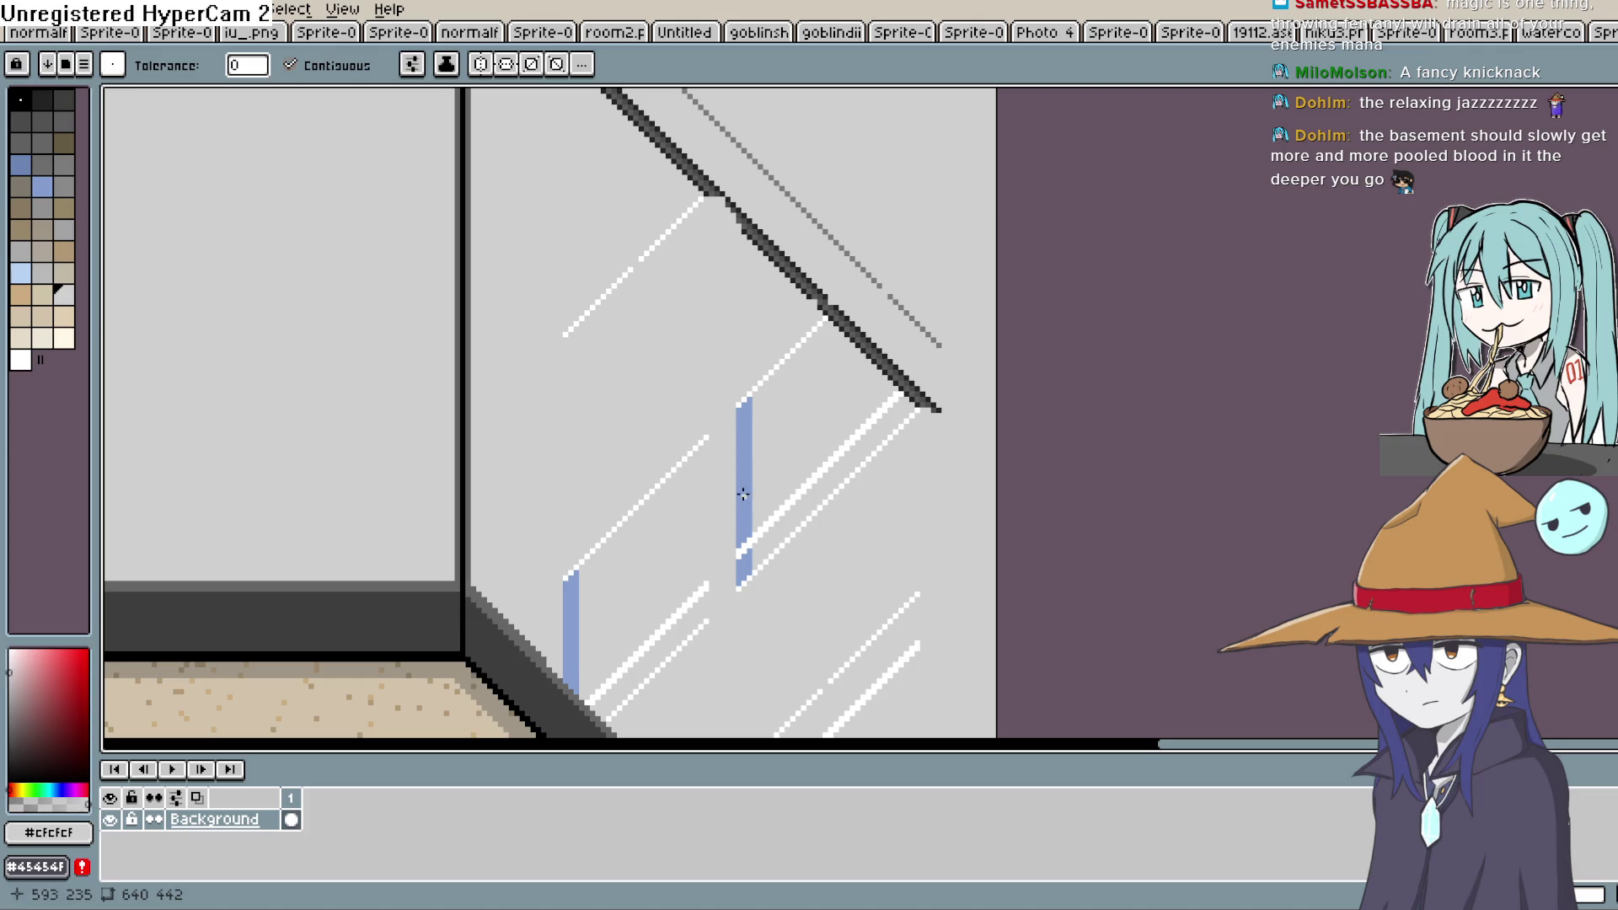
scroll(617, 568, "down", 2)
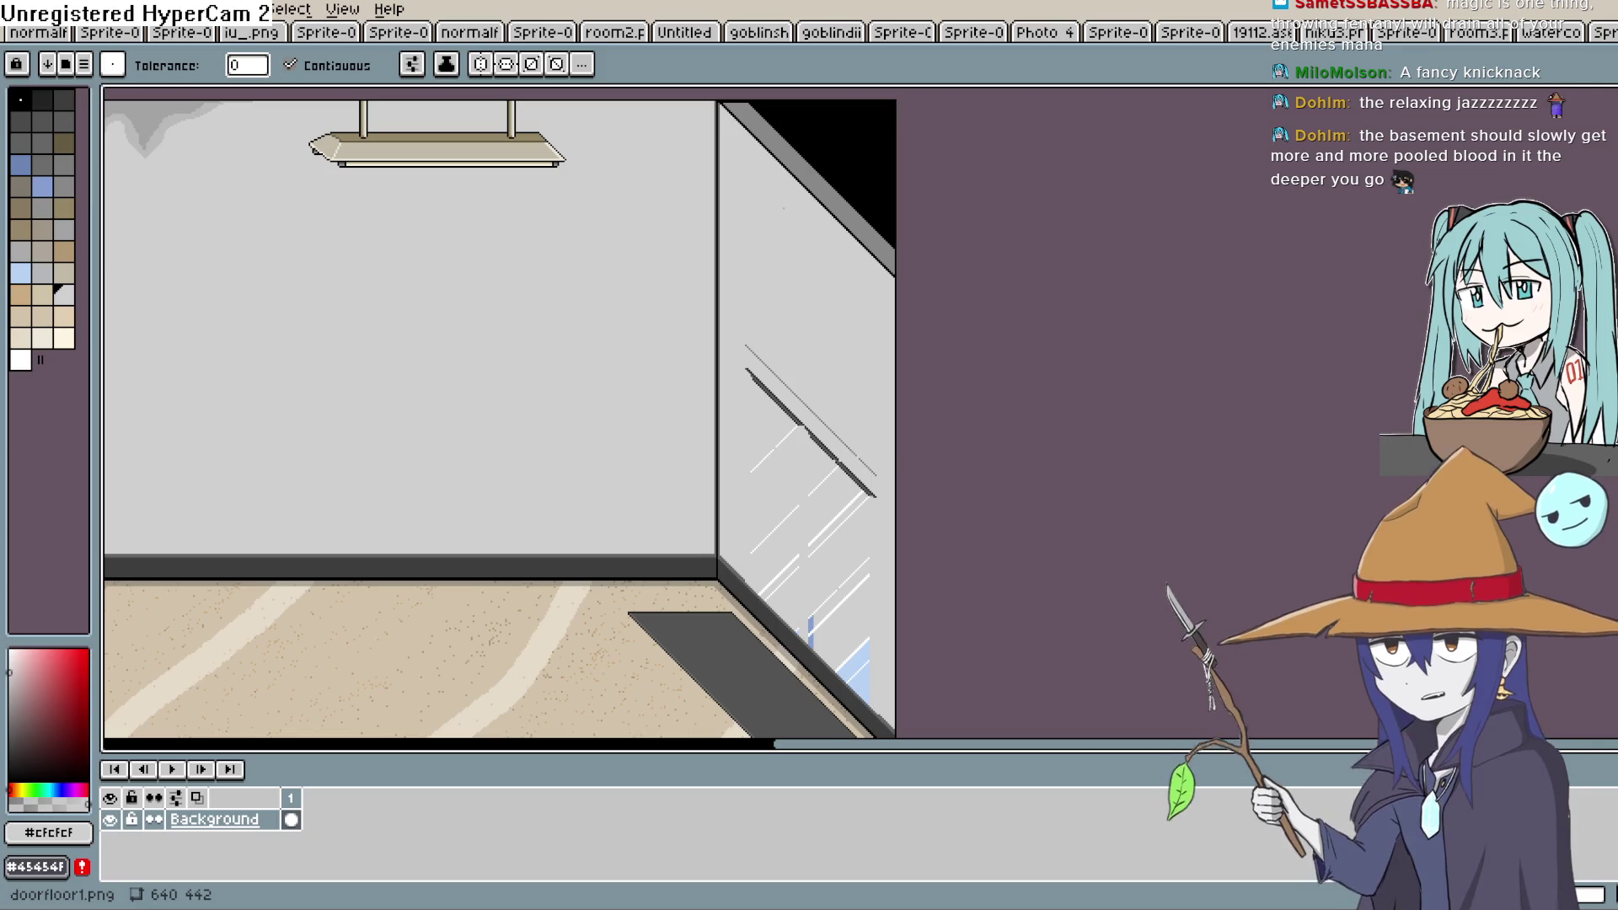
Draw grey lines to thin the dark diagonal edge and cover the grey diagonal line
scroll(800, 422, "up", 2)
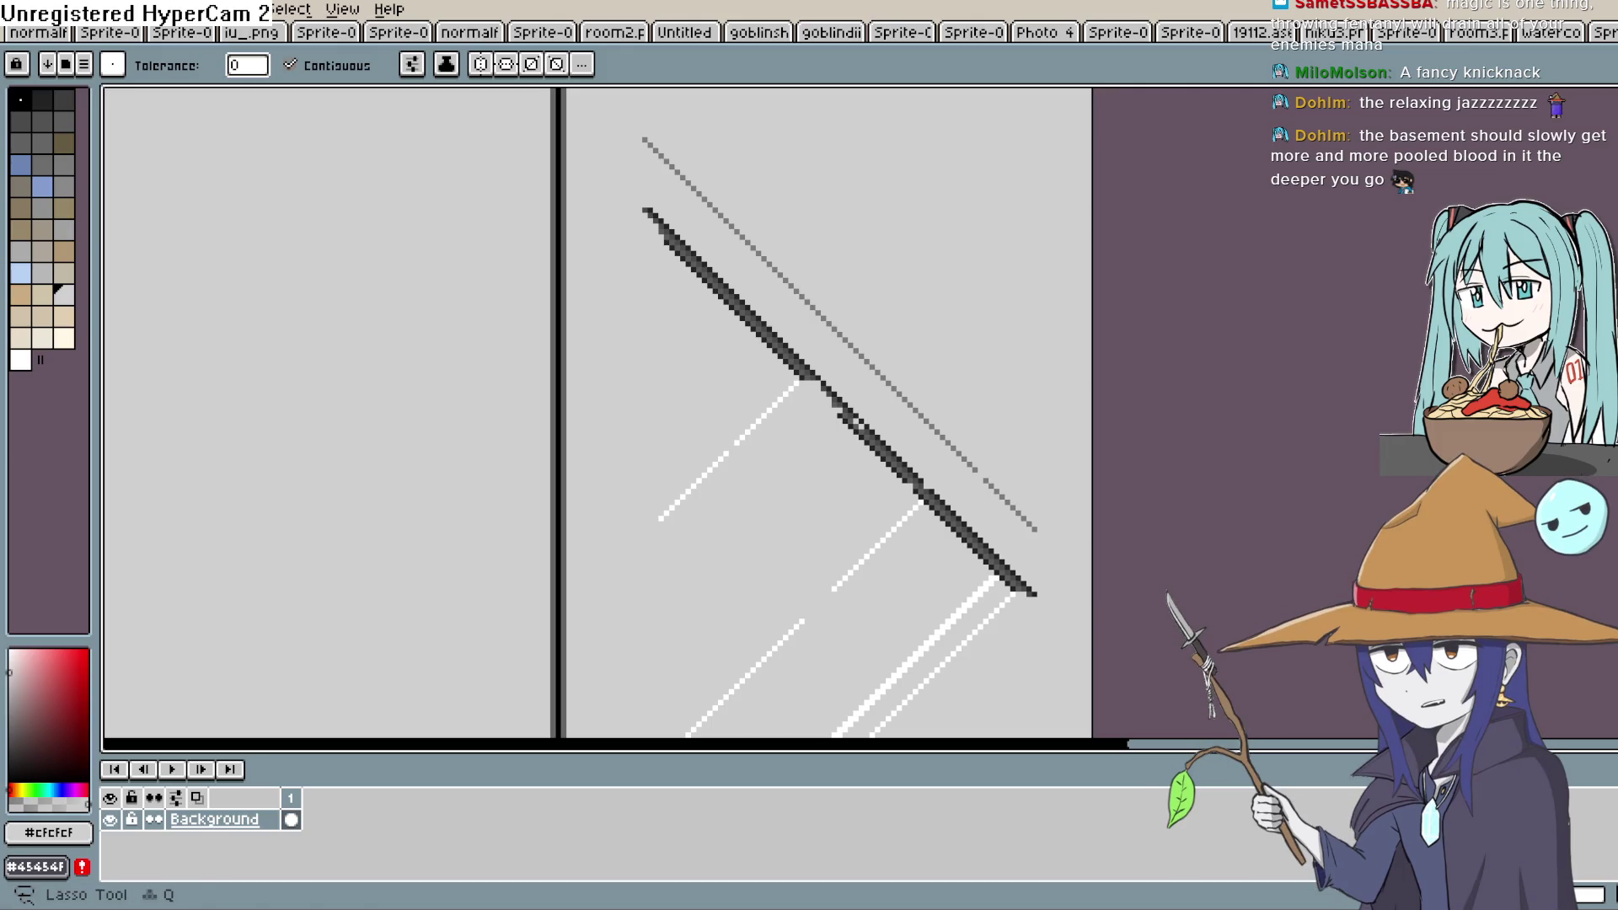
key("l")
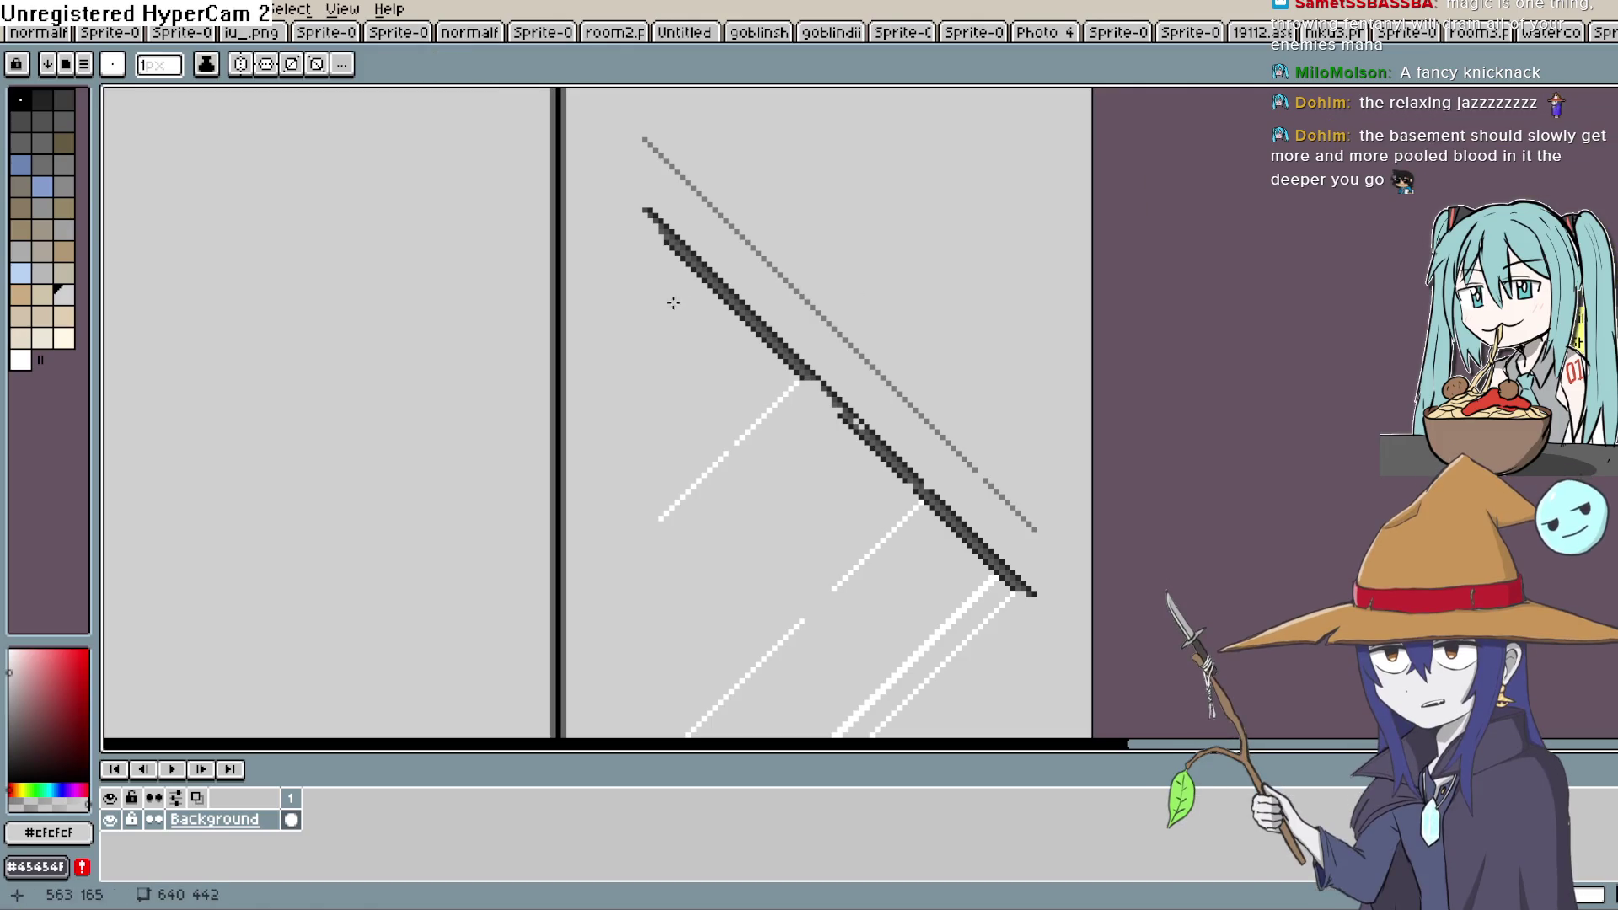
left_click_drag(681, 257, 806, 389)
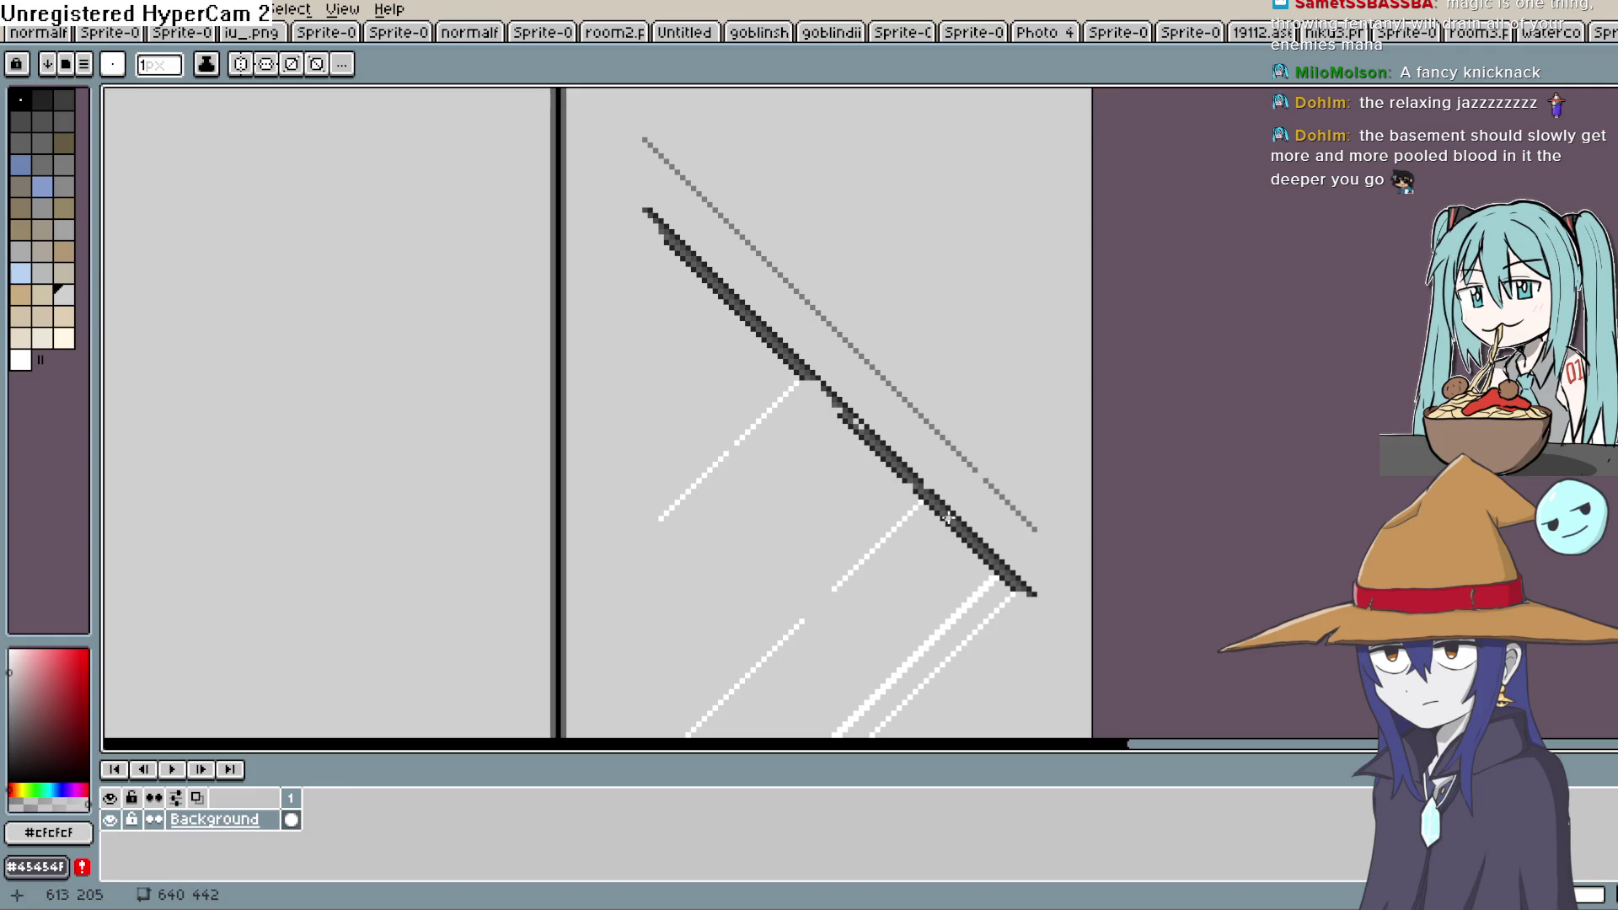
left_click_drag(1030, 593, 904, 481)
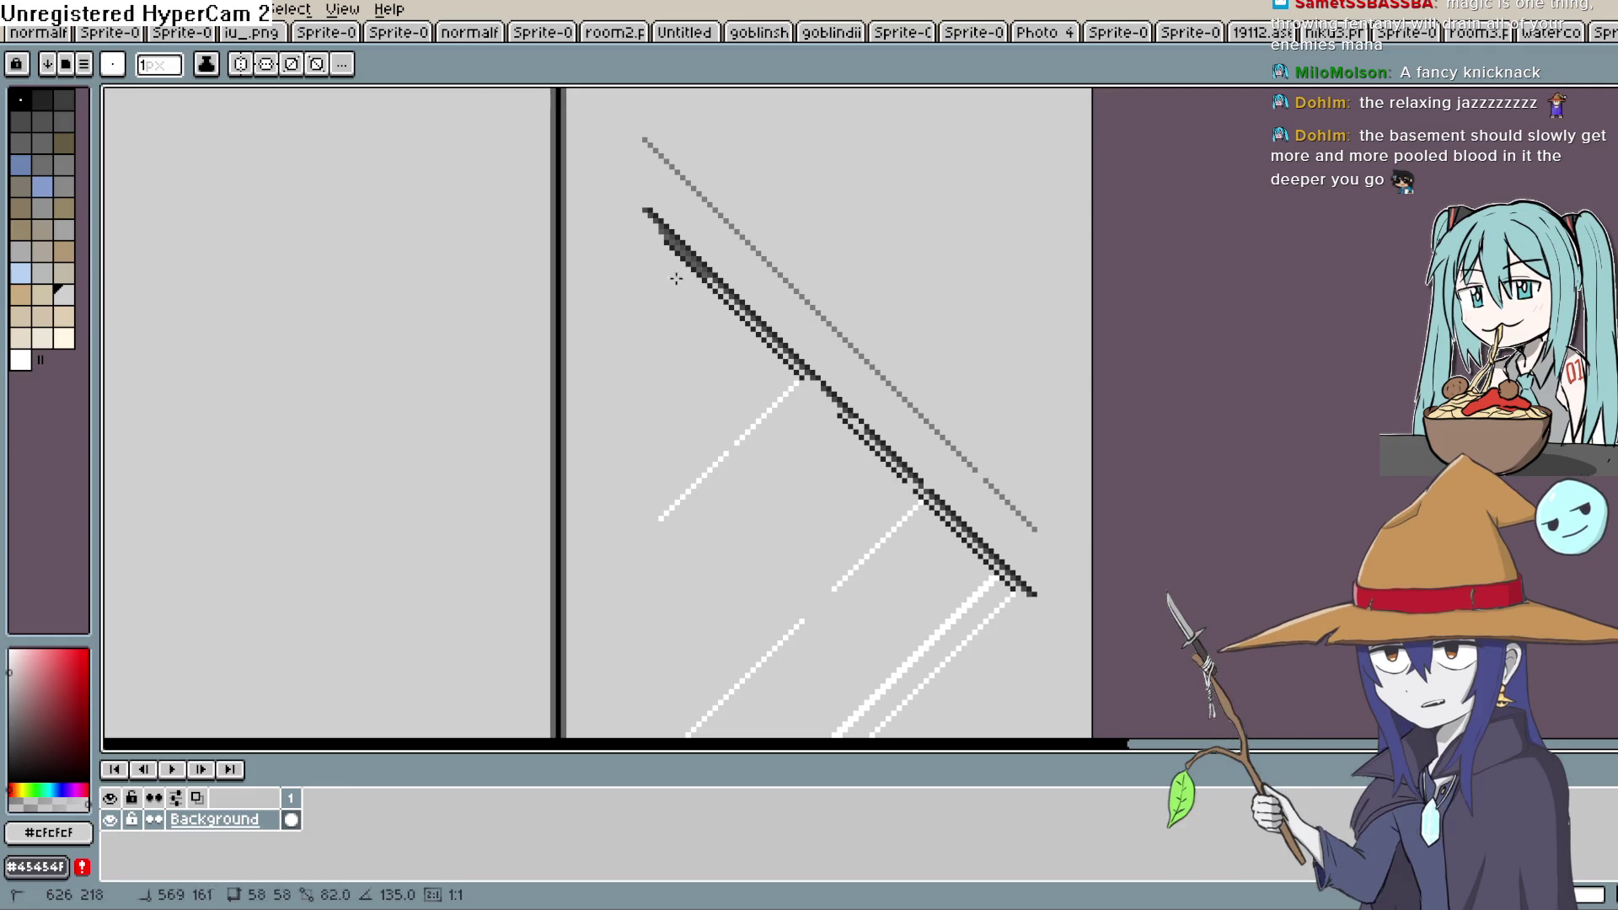
mouse_move(746, 419)
left_mouse_down()
mouse_move(1008, 535)
mouse_move(1060, 615)
mouse_move(785, 336)
left_mouse_up()
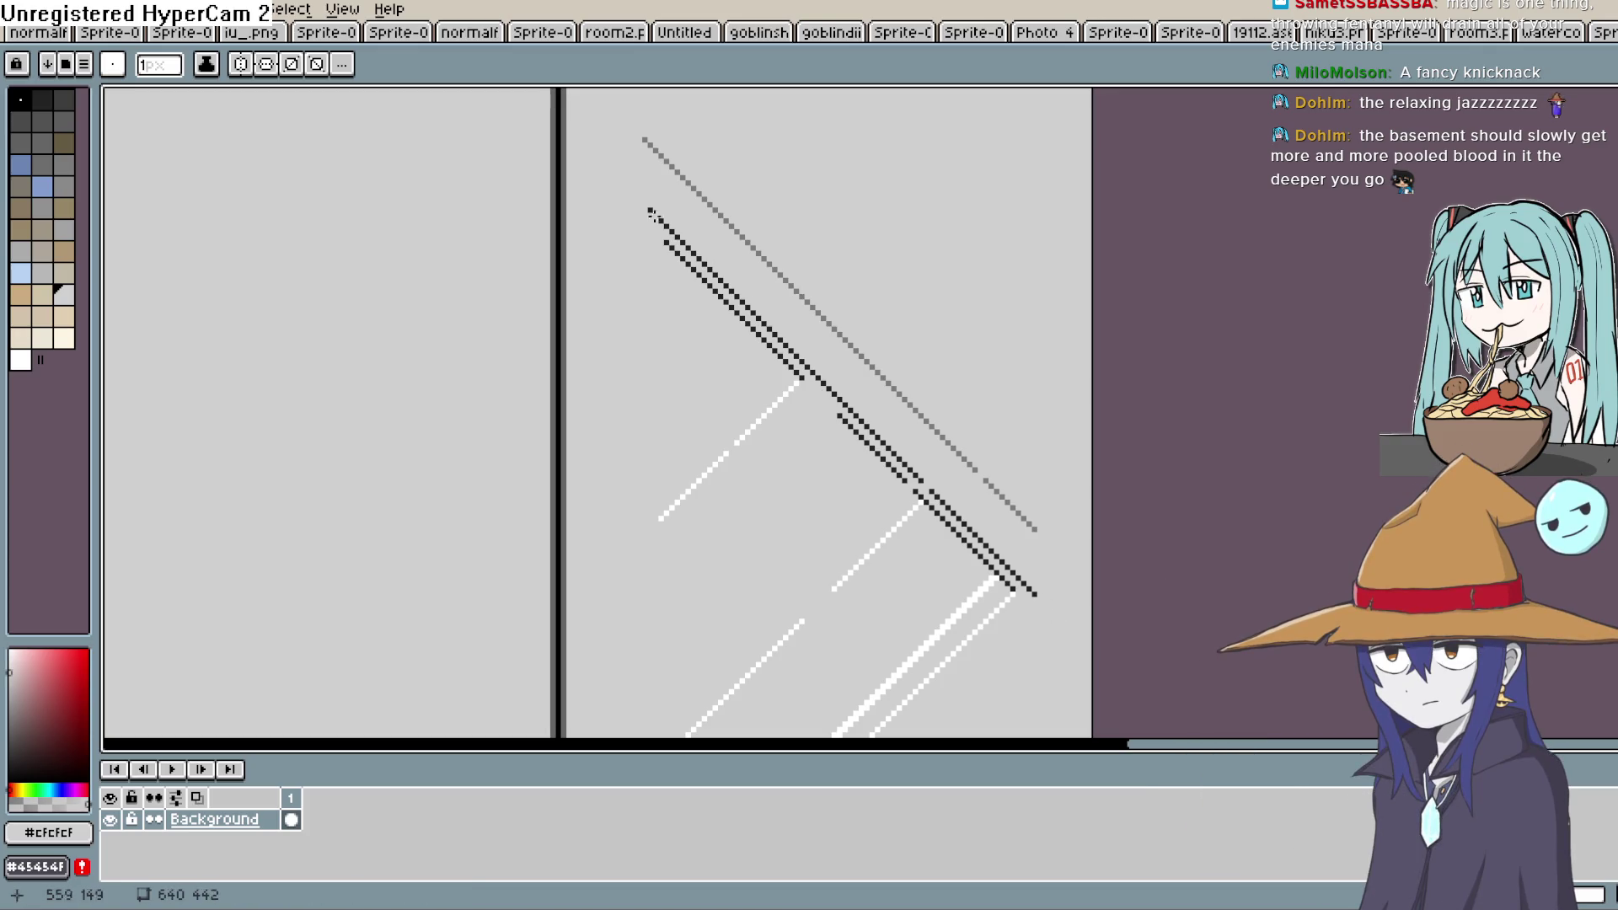
mouse_move(650, 210)
left_mouse_down()
mouse_move(801, 377)
mouse_move(1038, 590)
left_mouse_up()
left_click_drag(1040, 525, 784, 326)
left_click_drag(663, 157, 663, 157)
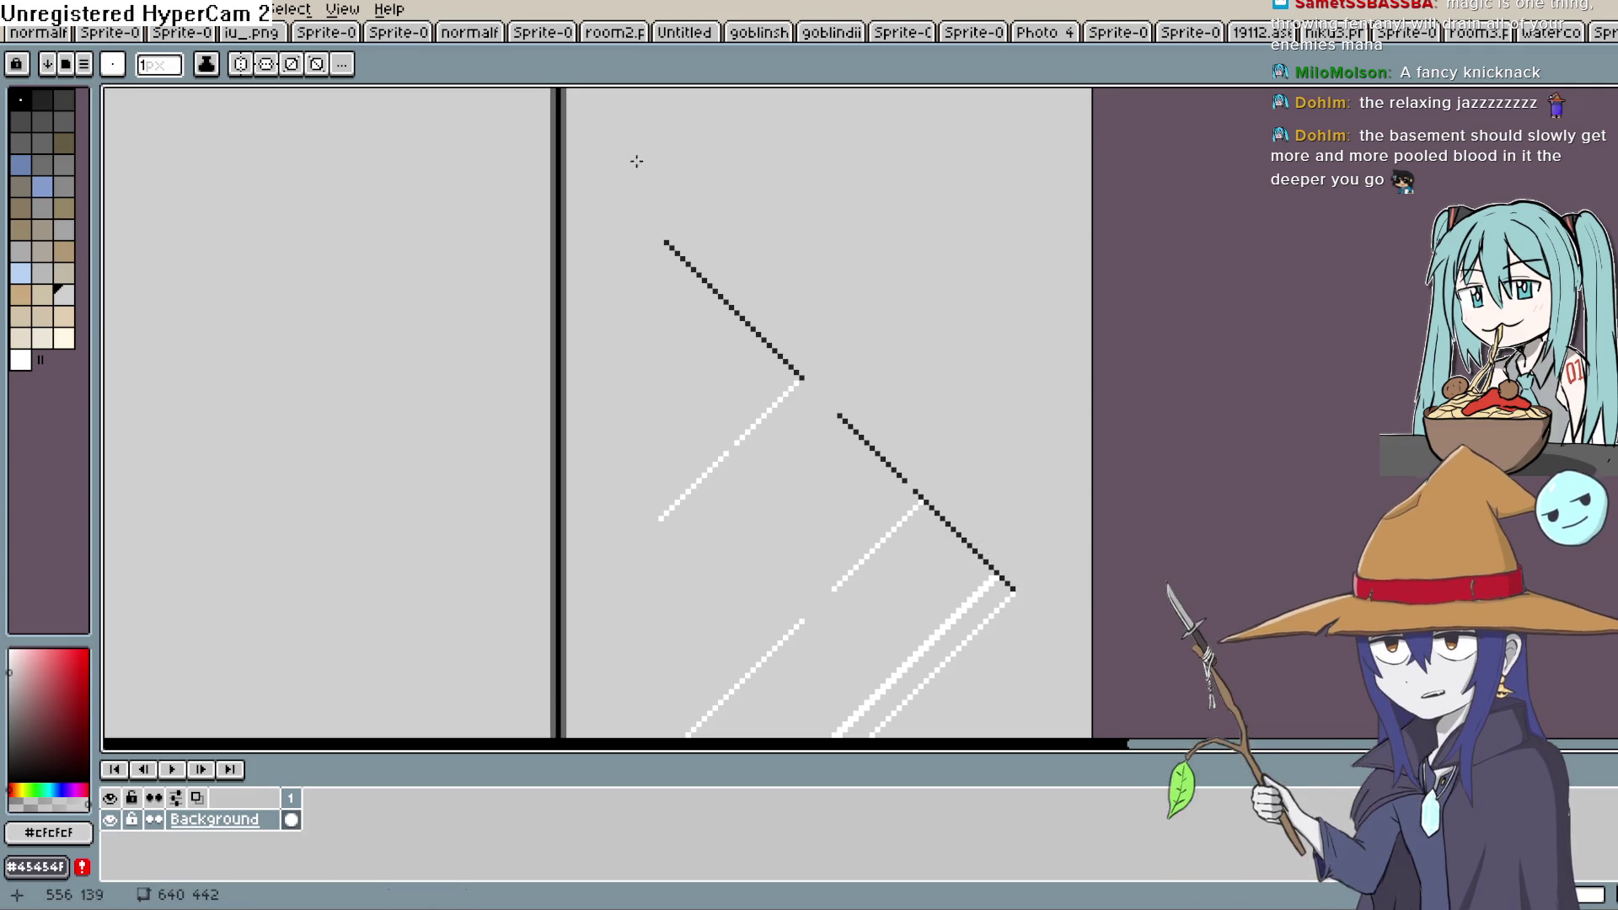
left_click_drag(961, 535, 960, 535)
Cover the lower white window streaks with grey lines, undoing one misplaced line
scroll(1037, 614, "down", 3)
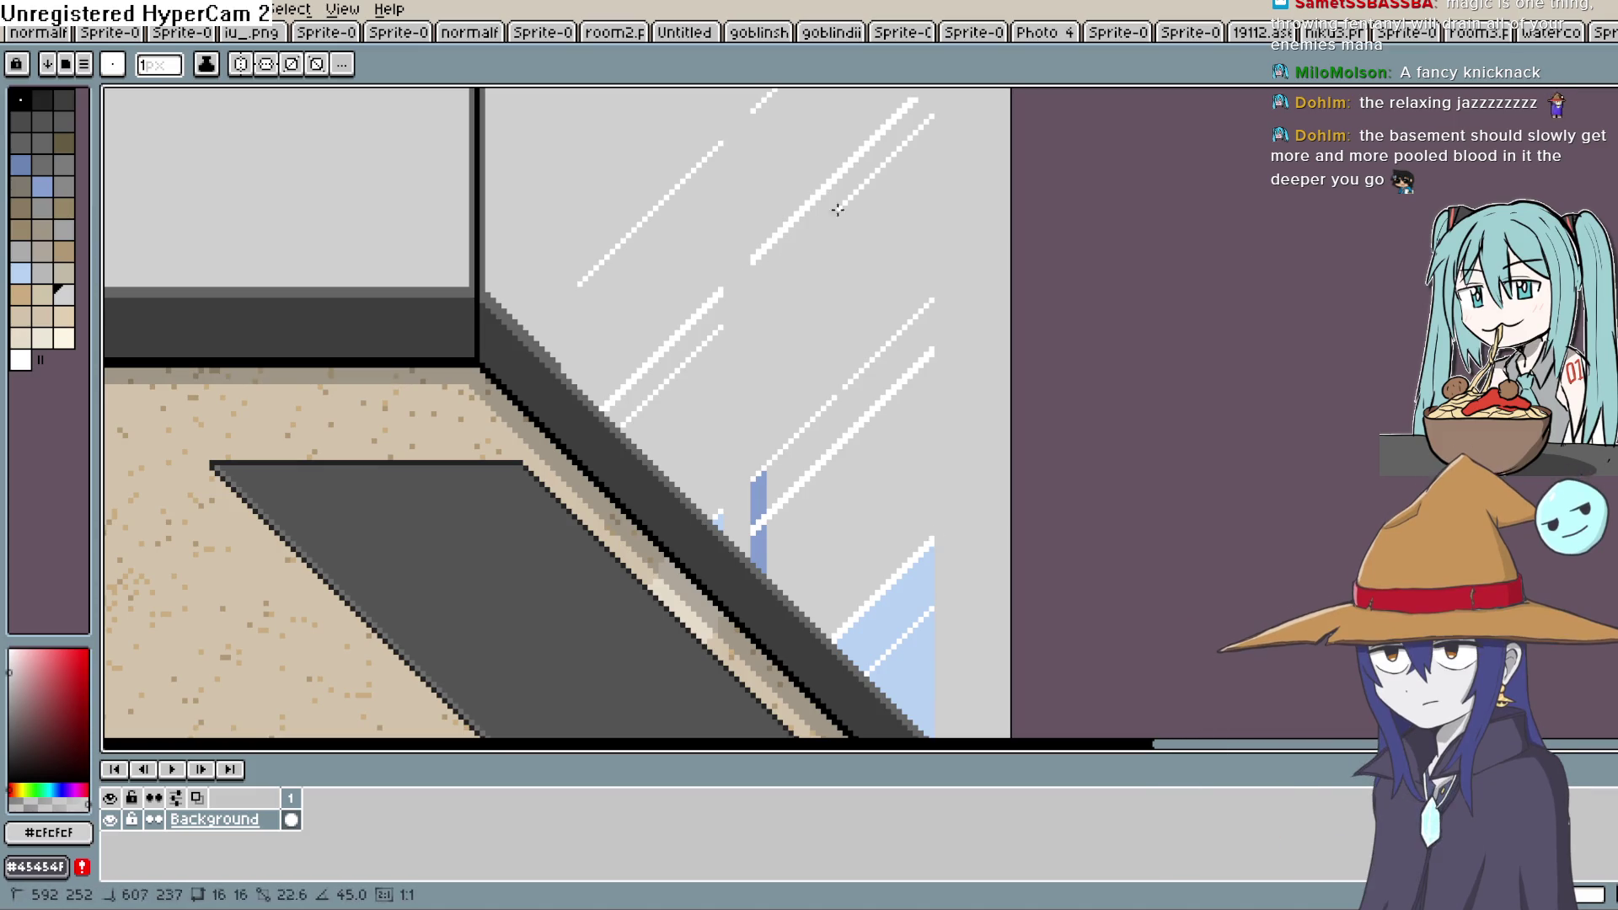
mouse_move(964, 104)
left_mouse_down()
mouse_move(975, 281)
mouse_move(953, 278)
left_mouse_up()
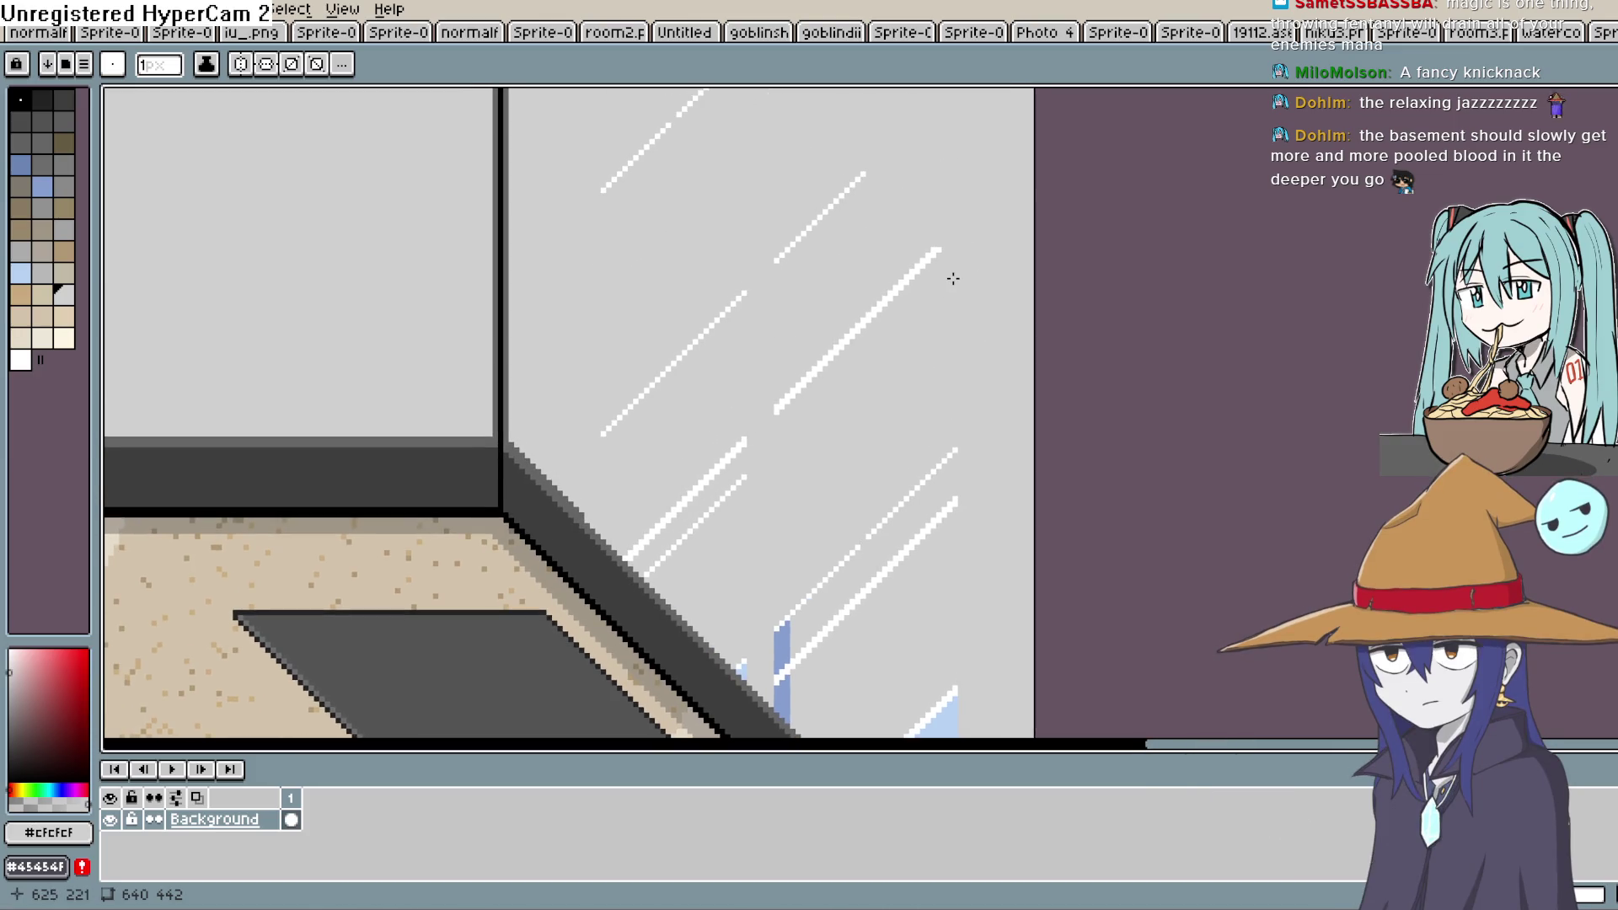
mouse_move(943, 247)
left_mouse_down()
mouse_move(802, 332)
mouse_move(773, 417)
mouse_move(866, 321)
left_mouse_up()
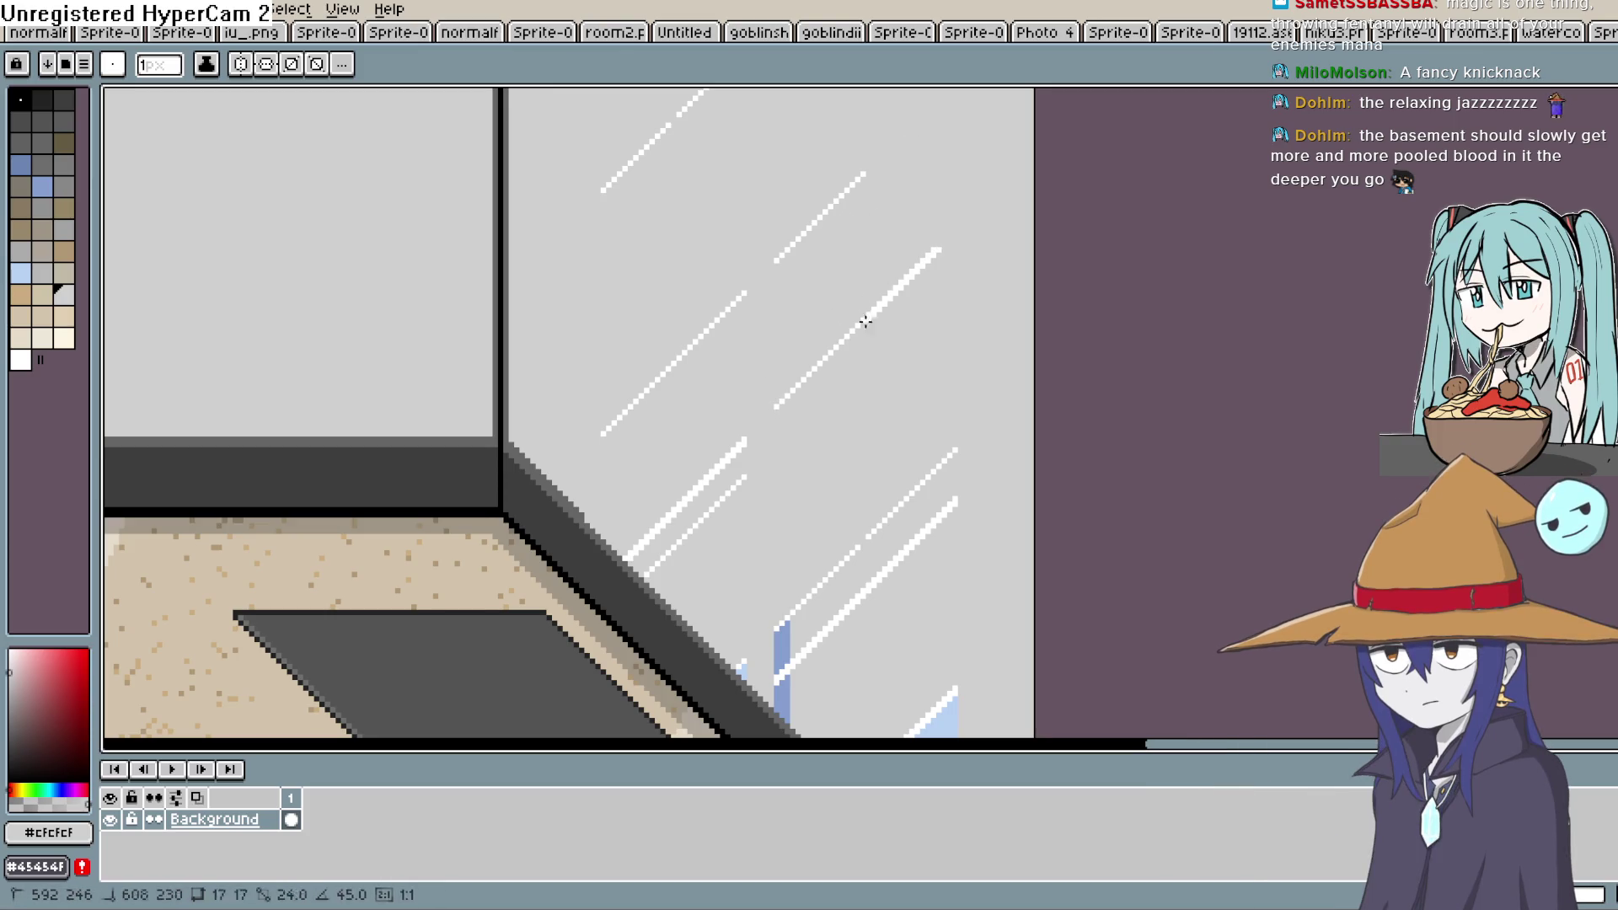
mouse_move(958, 227)
left_mouse_down()
mouse_move(831, 332)
mouse_move(772, 409)
left_mouse_up()
key("ctrl+z")
mouse_move(605, 432)
left_mouse_down()
mouse_move(748, 342)
mouse_move(705, 317)
mouse_move(879, 168)
left_mouse_up()
scroll(927, 235, "up", 2)
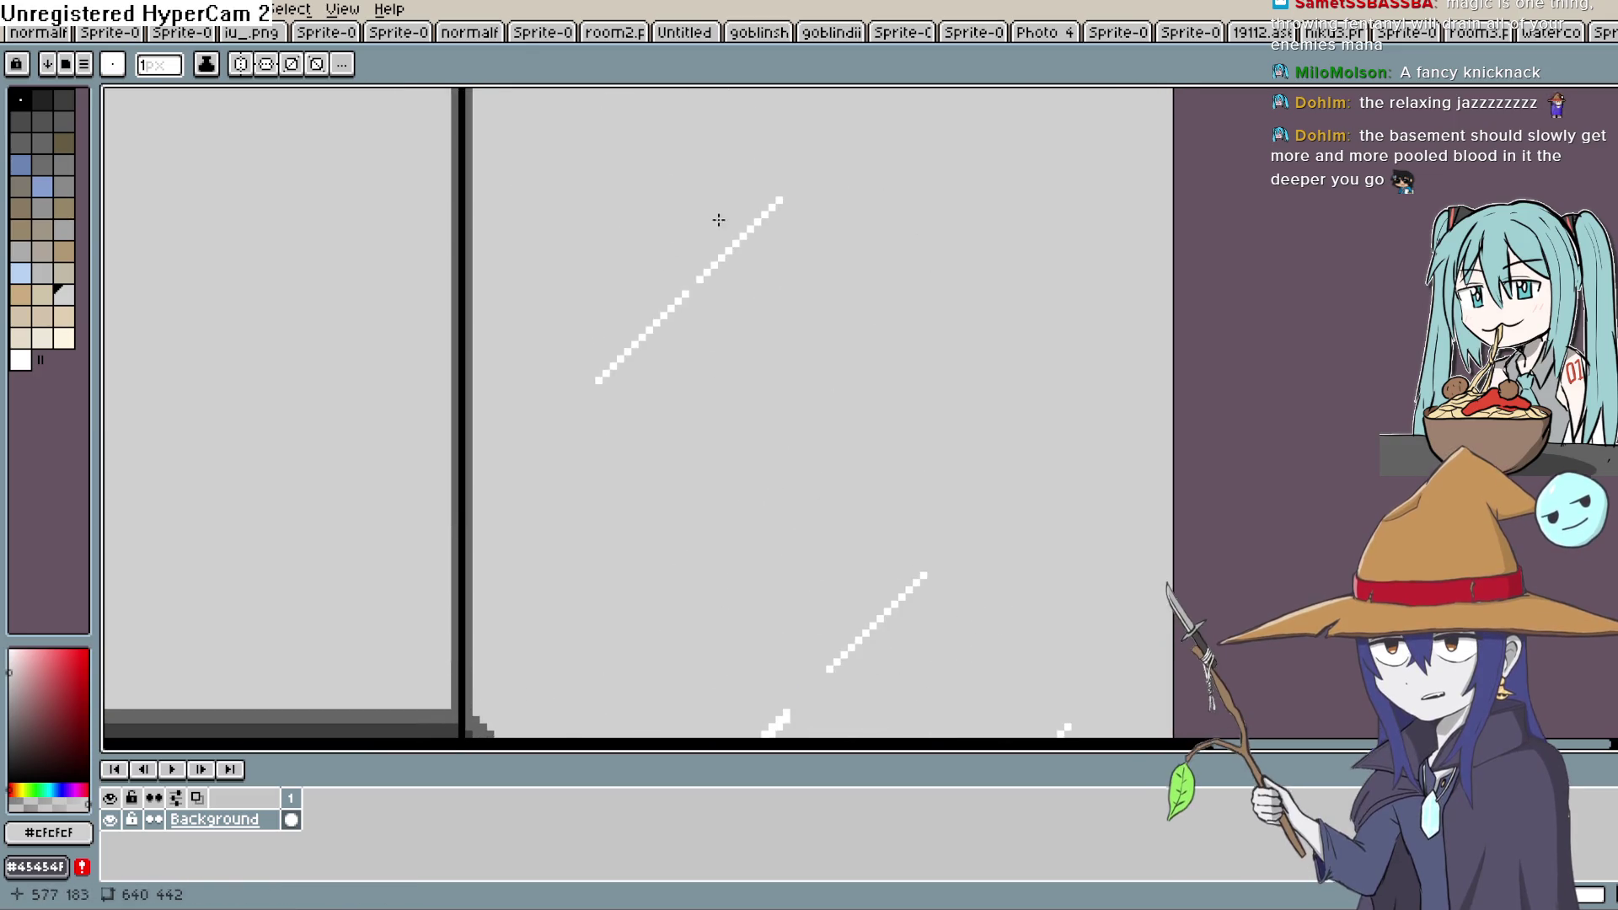
left_click_drag(775, 202, 699, 280)
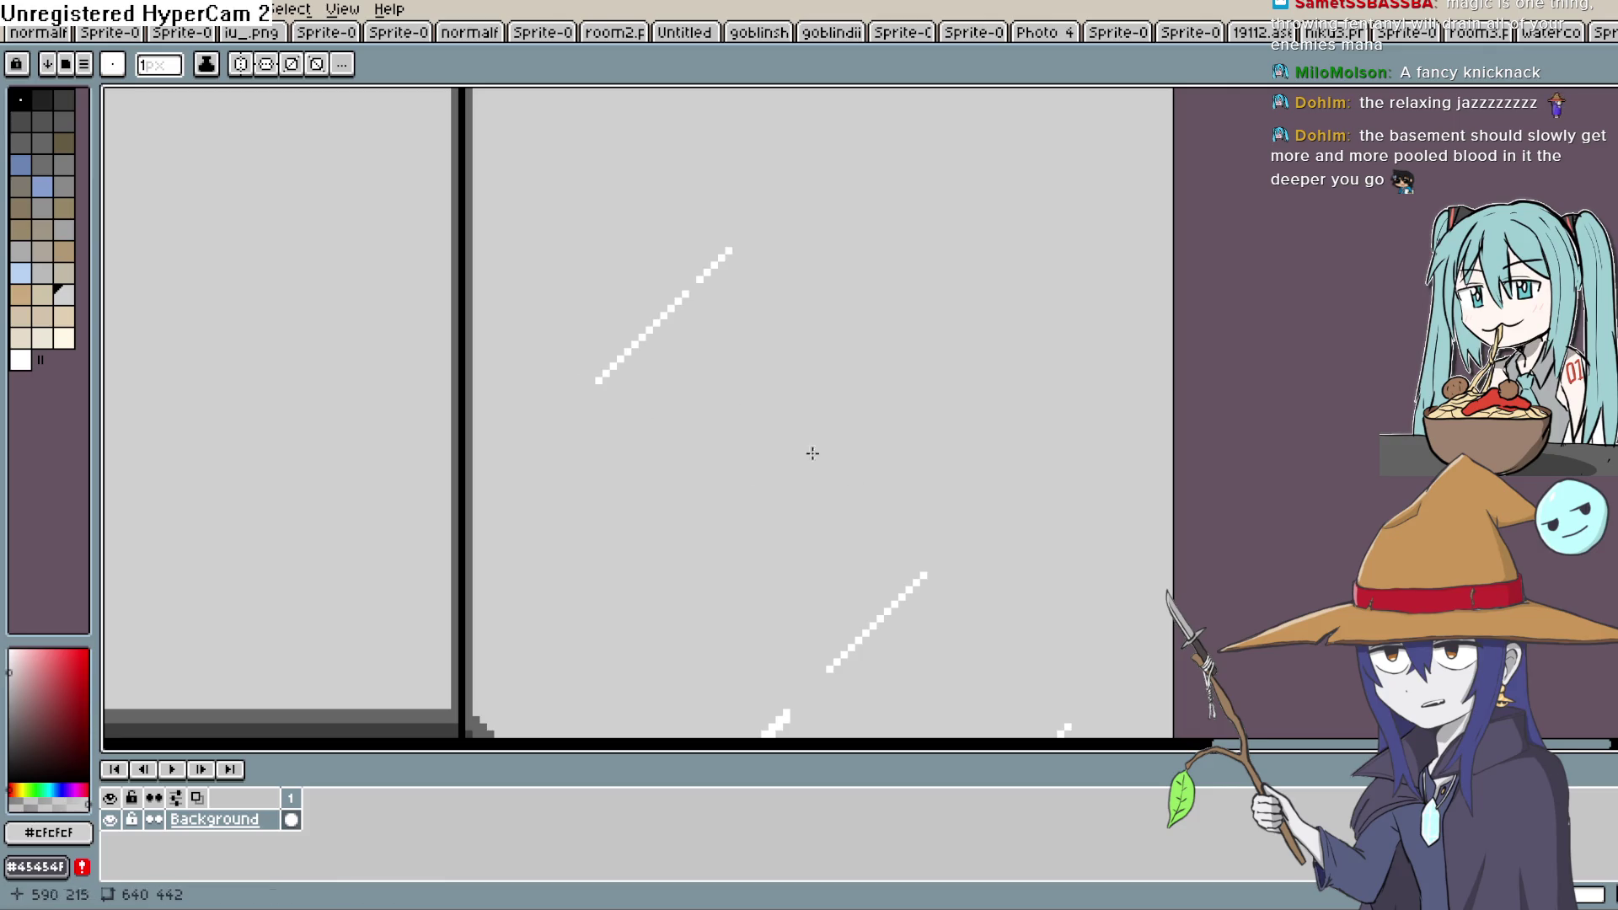
mouse_move(637, 338)
left_mouse_down()
mouse_move(711, 300)
mouse_move(728, 251)
left_mouse_up()
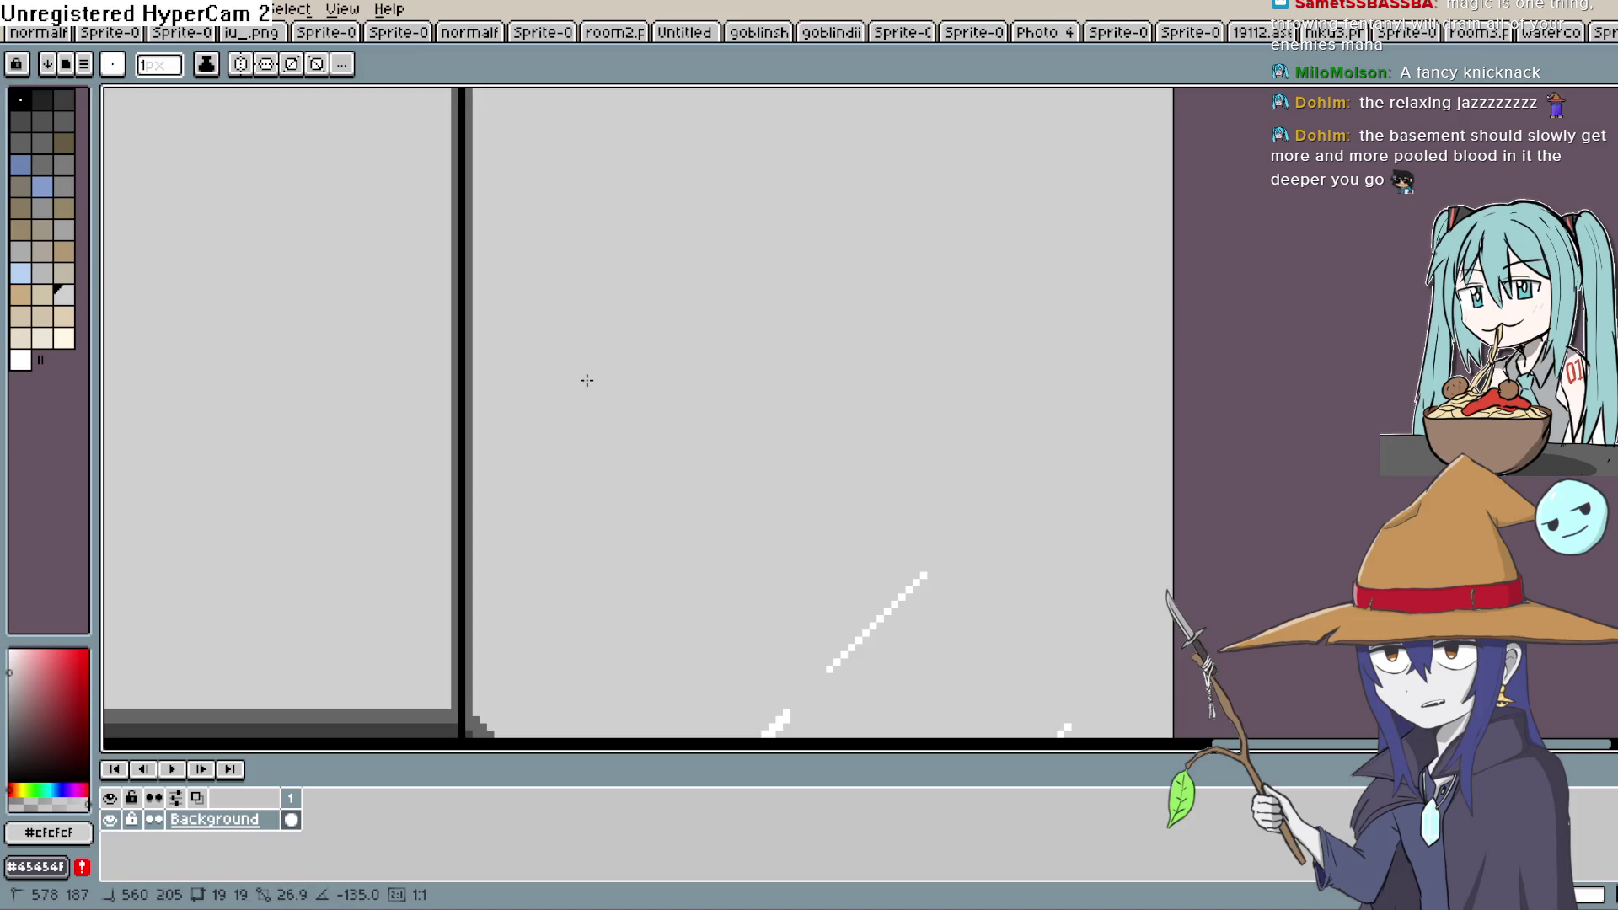
Paint out the upper white diagonal streak and touch up a stray pixel
scroll(699, 473, "down", 3)
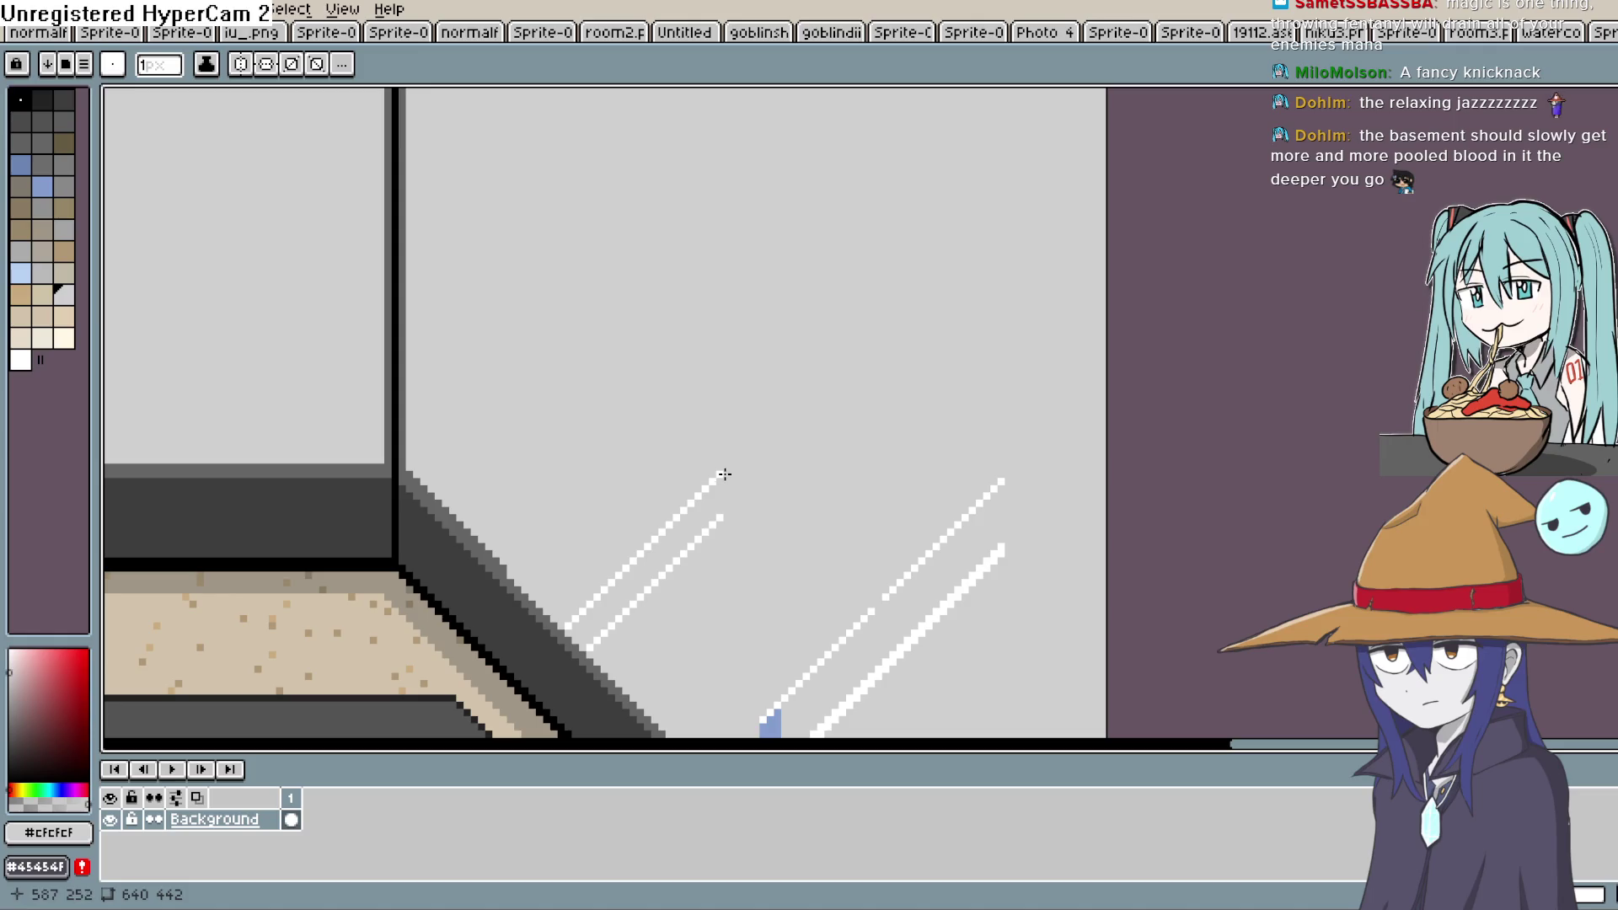
mouse_move(624, 570)
left_mouse_down()
mouse_move(598, 646)
mouse_move(769, 494)
mouse_move(768, 358)
left_mouse_up()
scroll(769, 358, "up", 1)
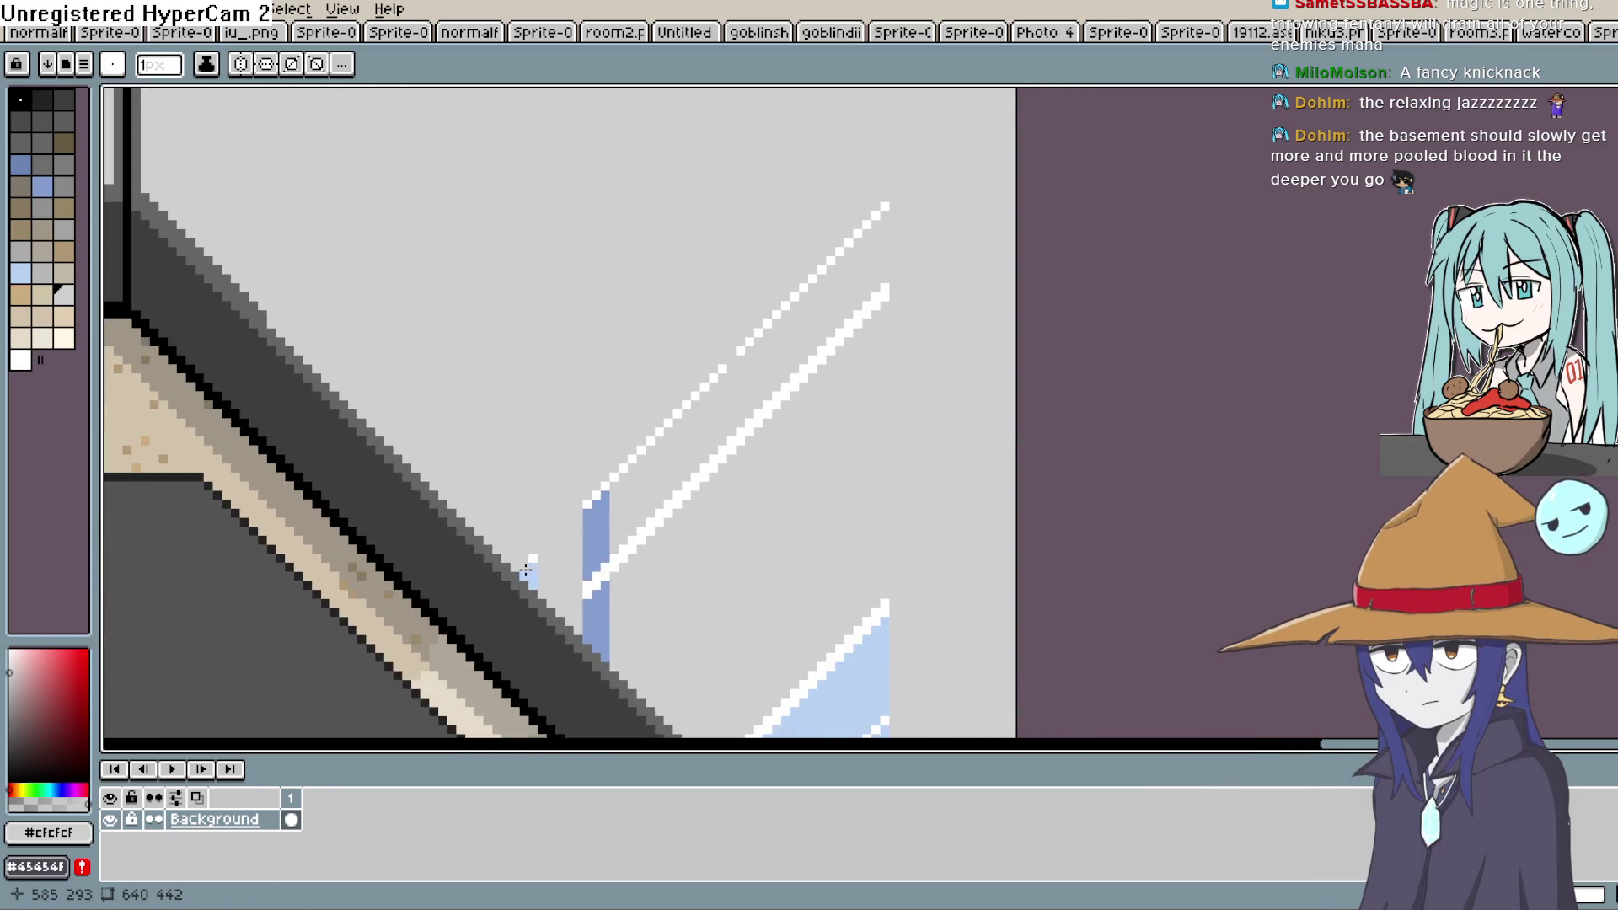
left_click_drag(575, 528, 899, 188)
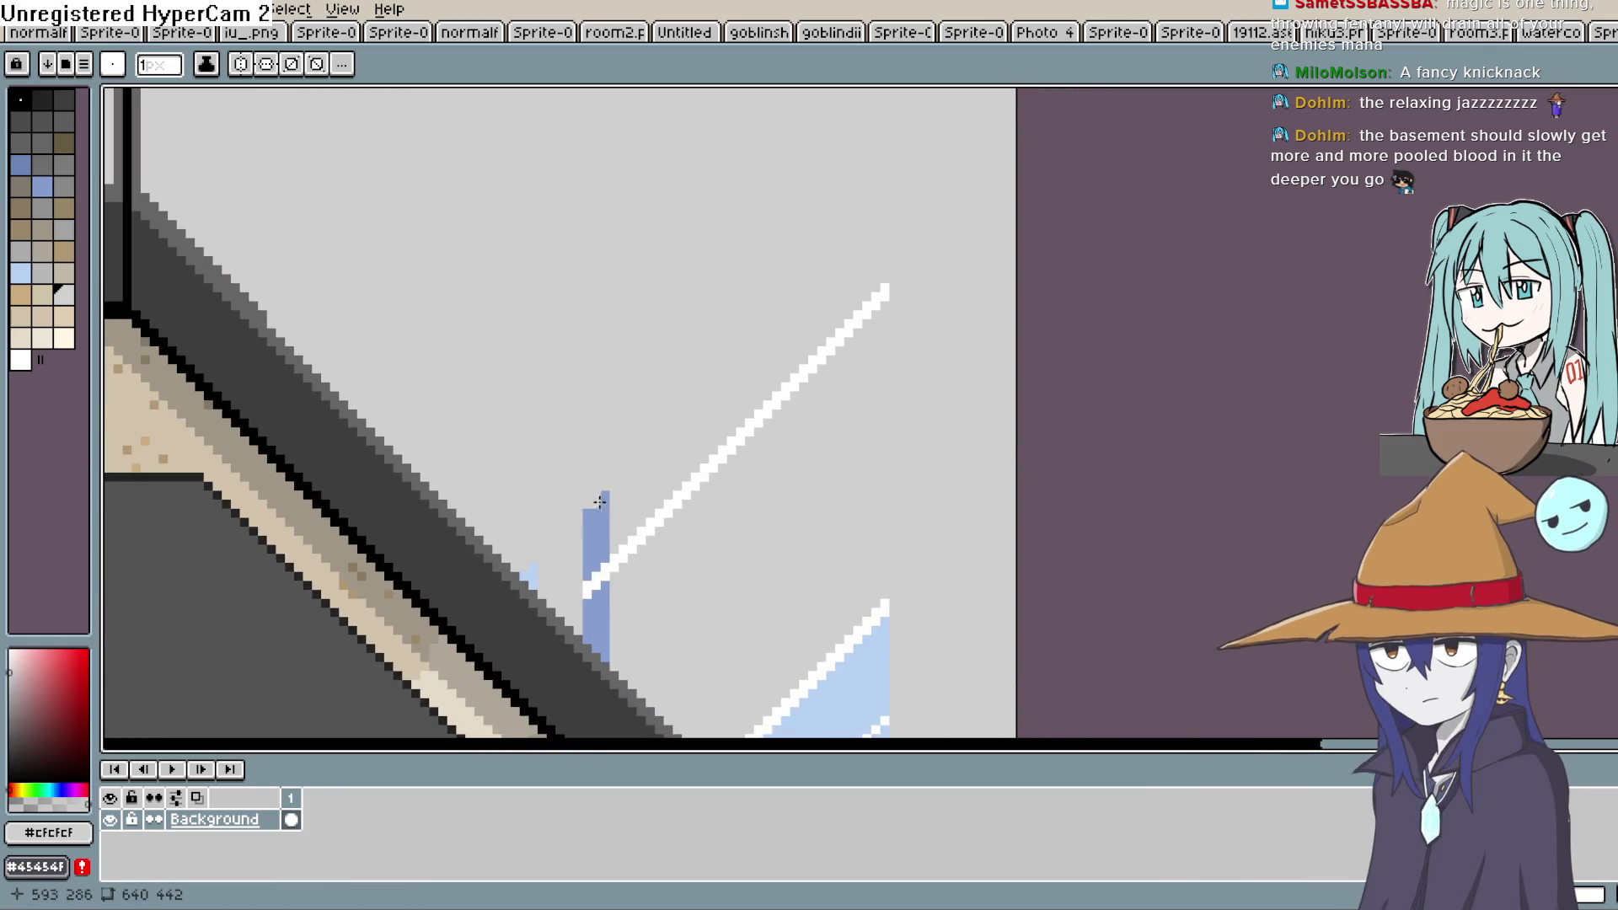
mouse_move(528, 573)
left_mouse_down()
mouse_move(654, 542)
mouse_move(898, 264)
mouse_move(576, 583)
left_mouse_up()
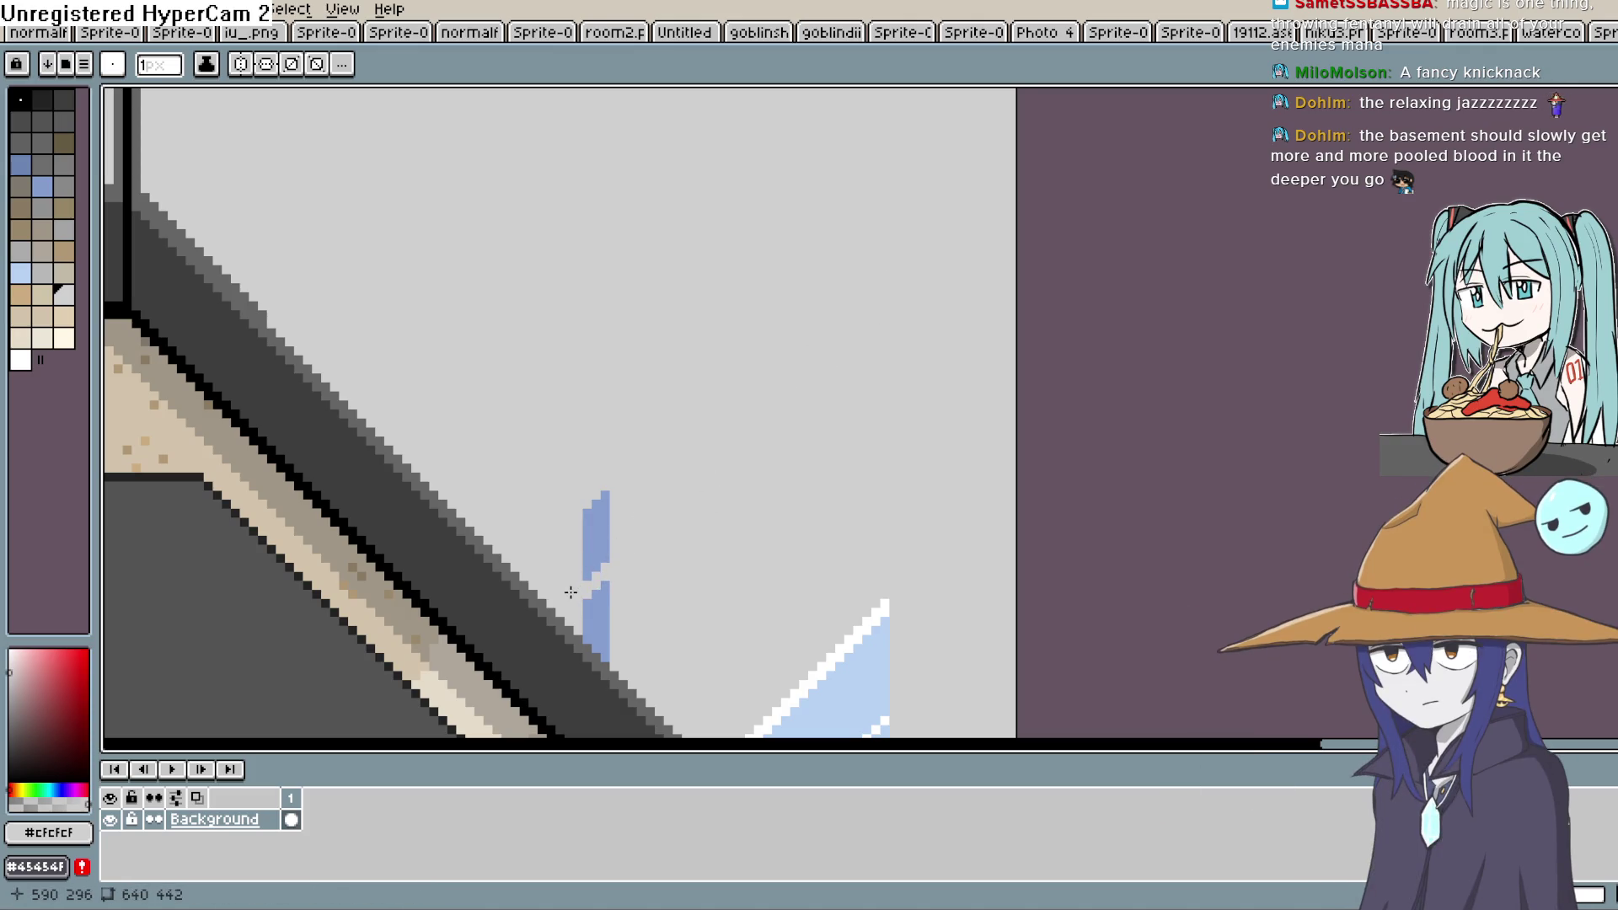
left_click_drag(842, 621, 884, 337)
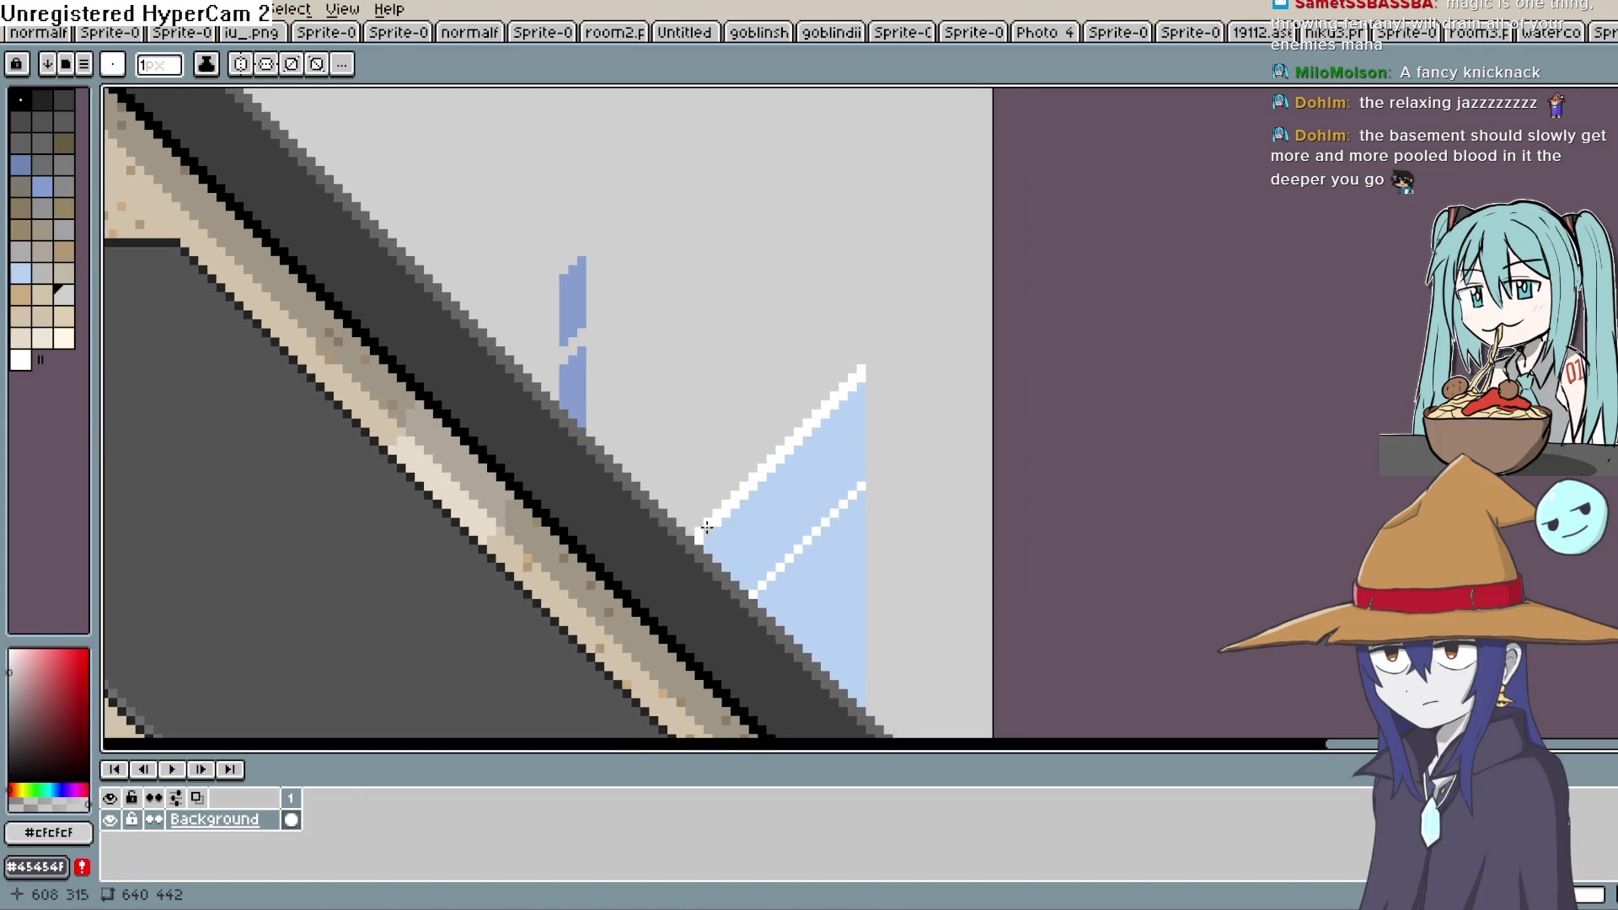
mouse_move(701, 535)
left_mouse_down()
mouse_move(876, 364)
mouse_move(714, 531)
left_mouse_up()
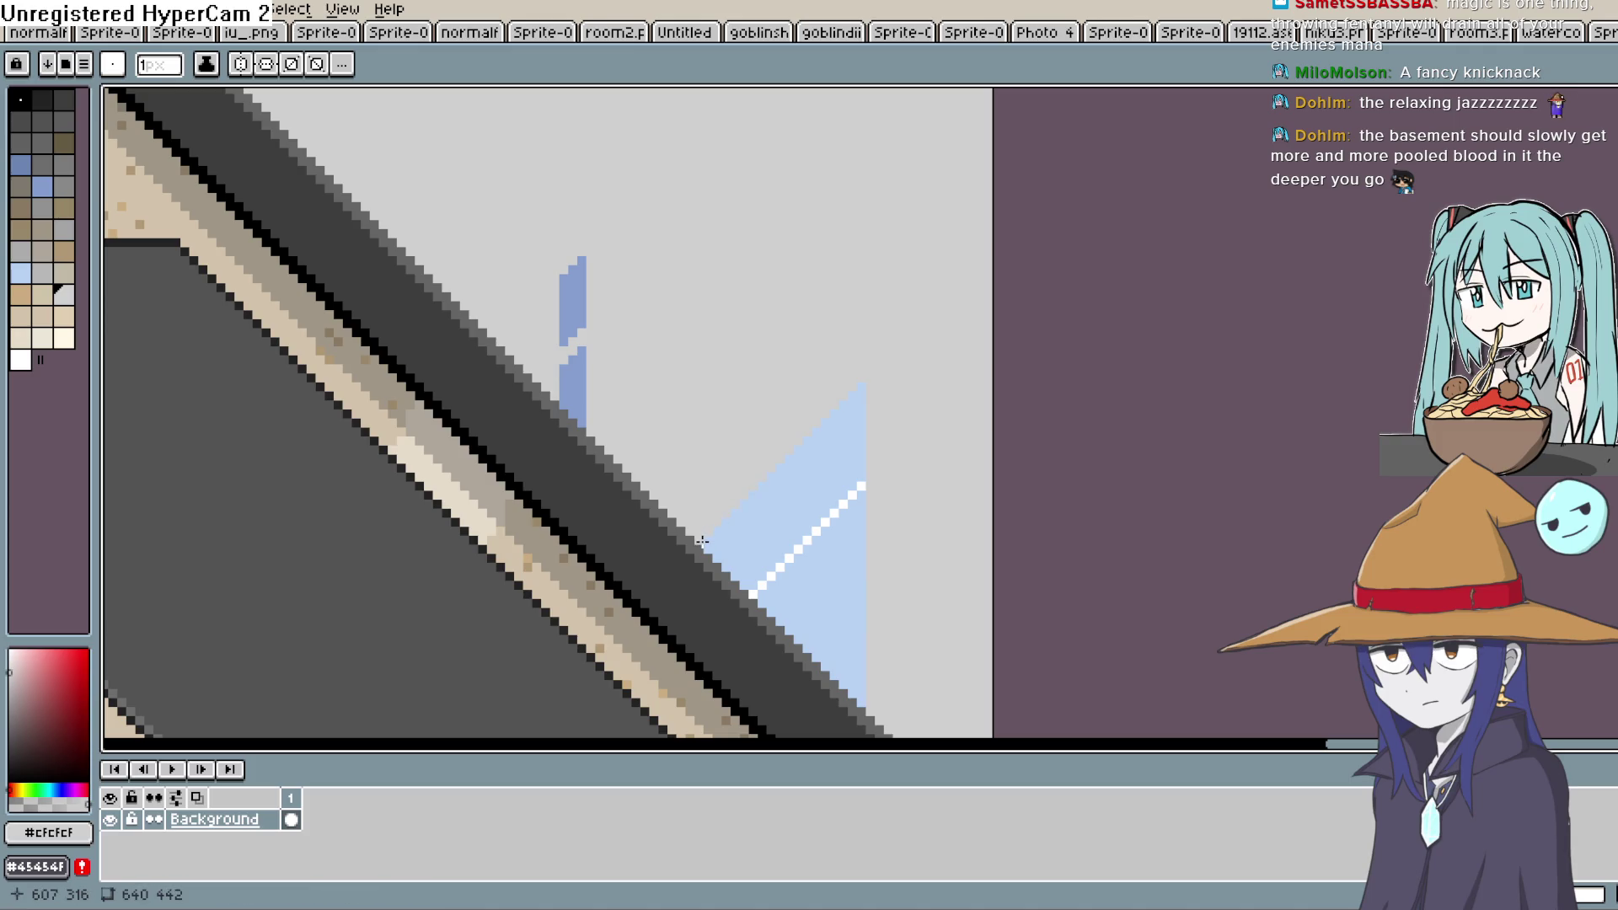
Bucket-fill the light-blue triangle and lower blue strip grey, then paint over a white line
key("shift+g")
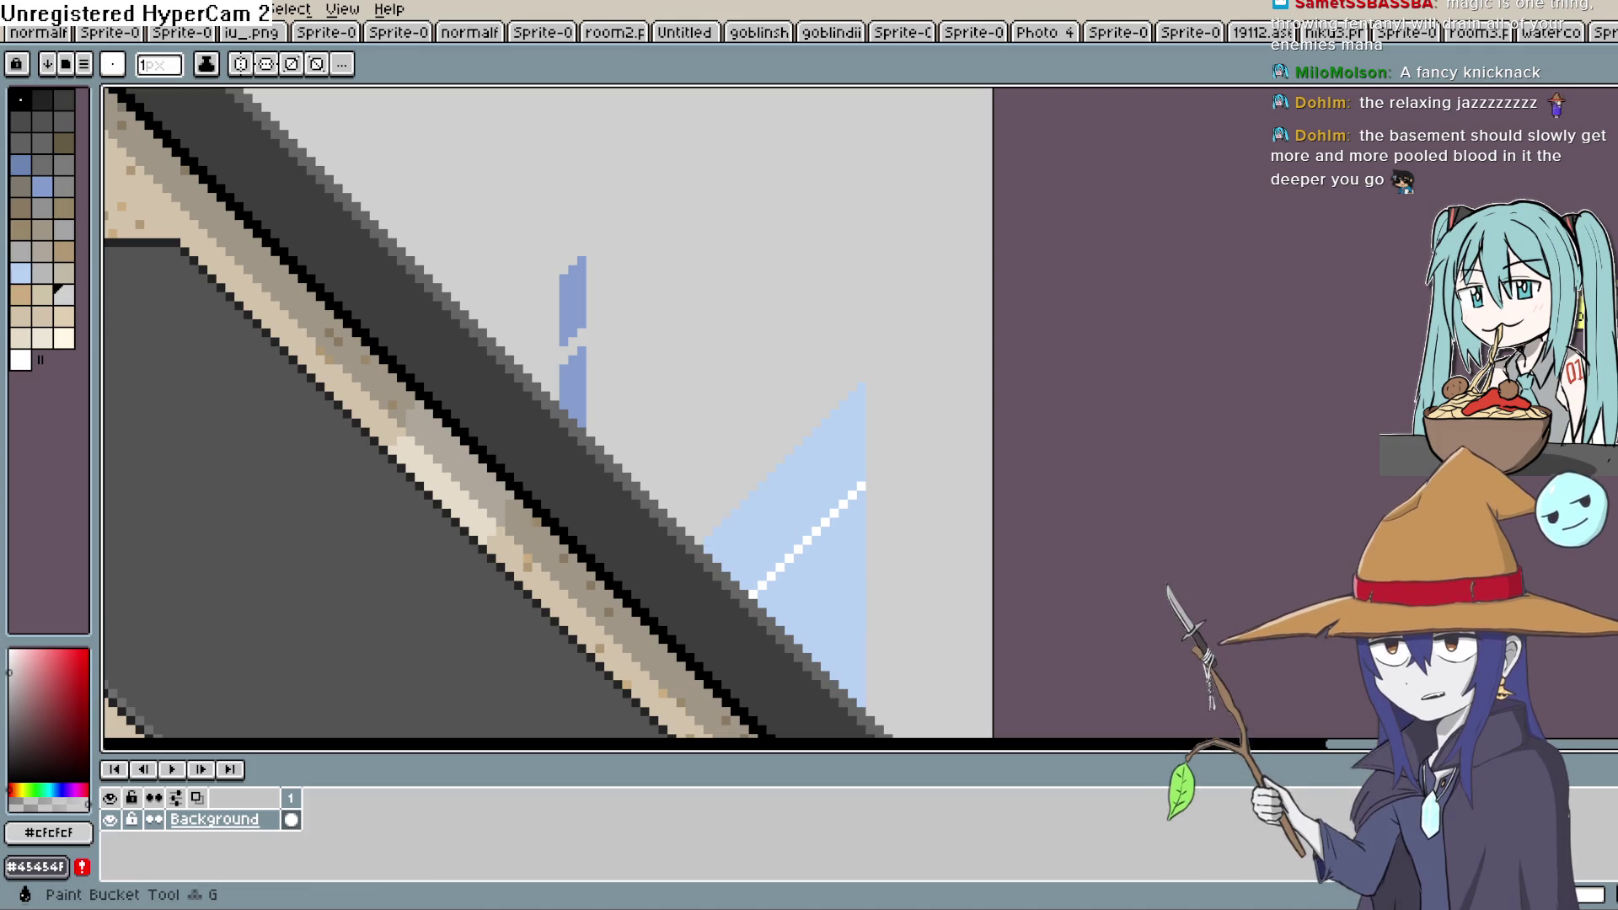
key("g")
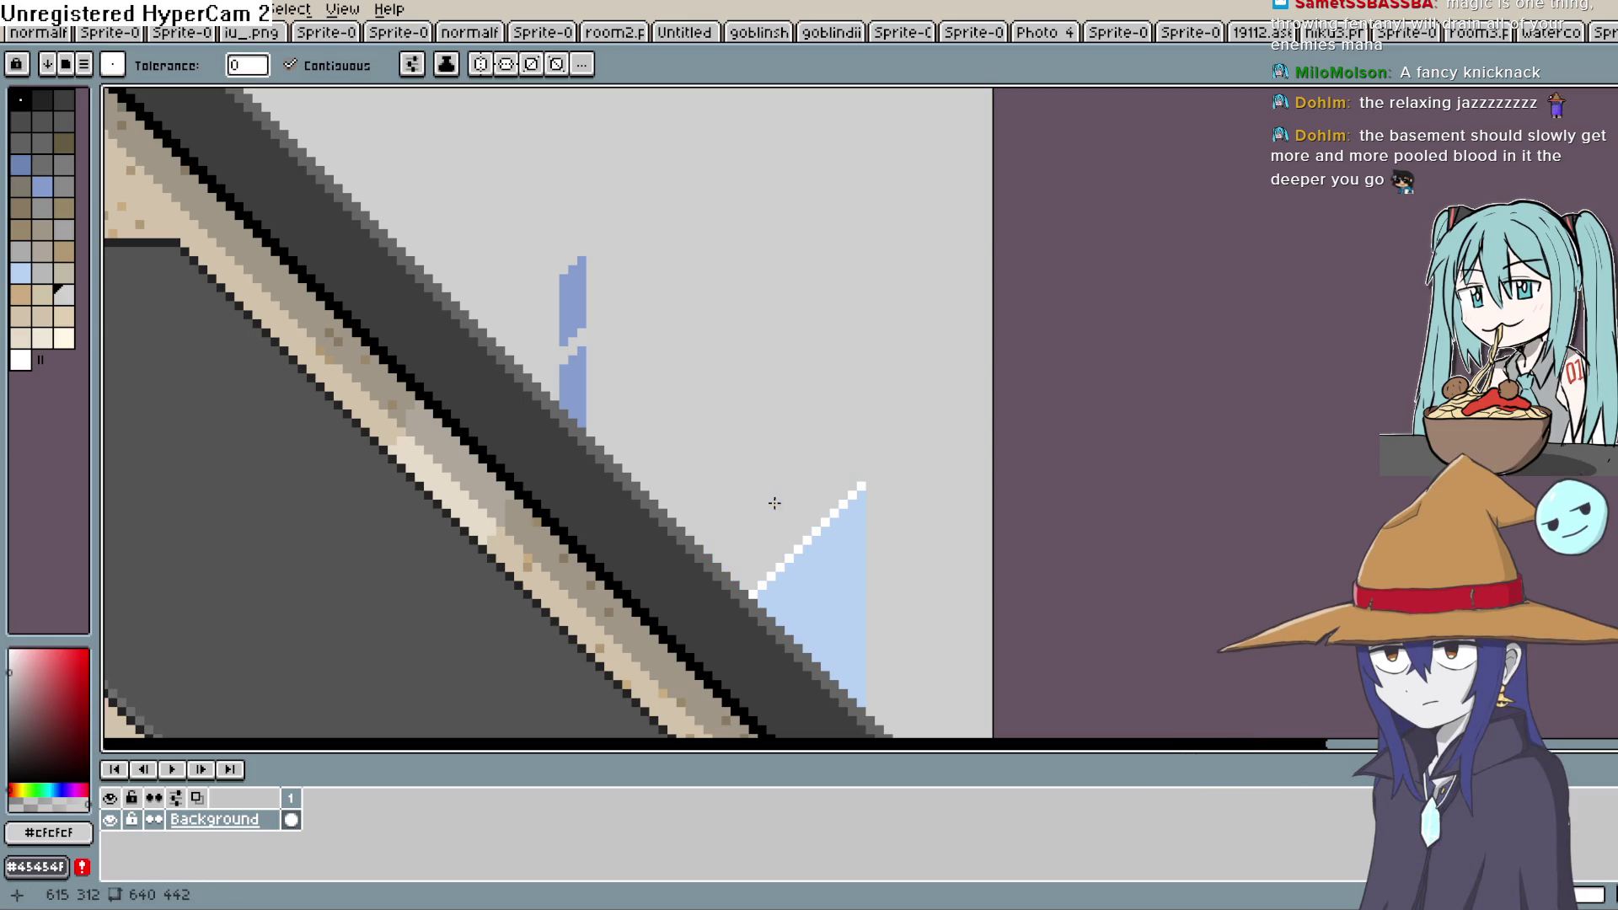
left_click(831, 534)
left_click(563, 373)
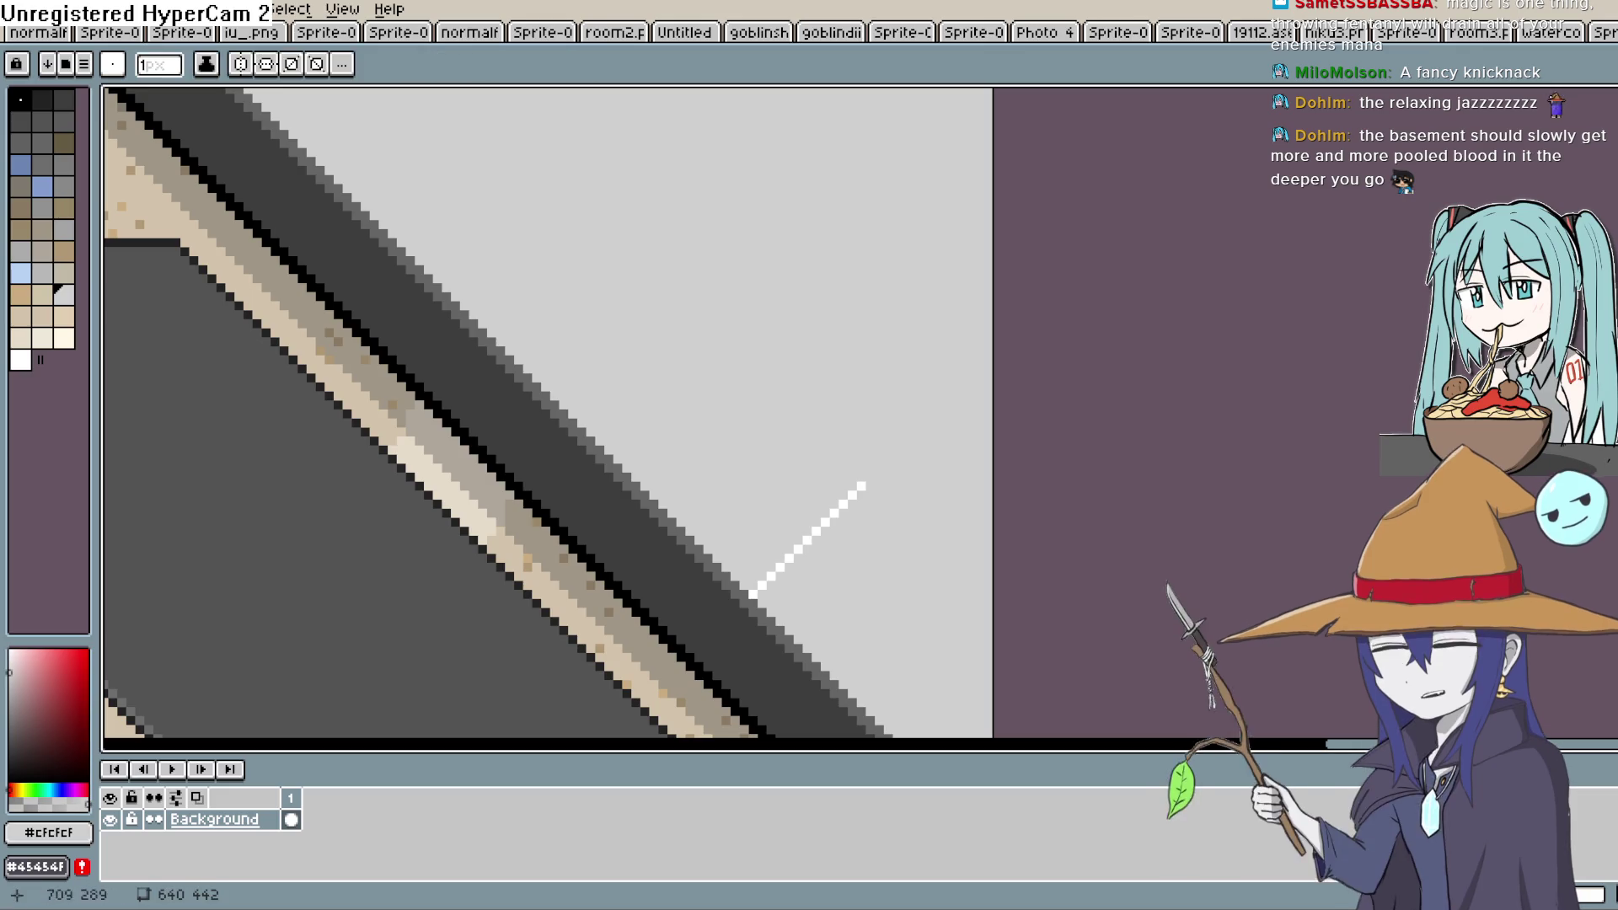
mouse_move(757, 591)
left_mouse_down()
mouse_move(837, 534)
mouse_move(877, 473)
left_mouse_up()
scroll(879, 440, "down", 3)
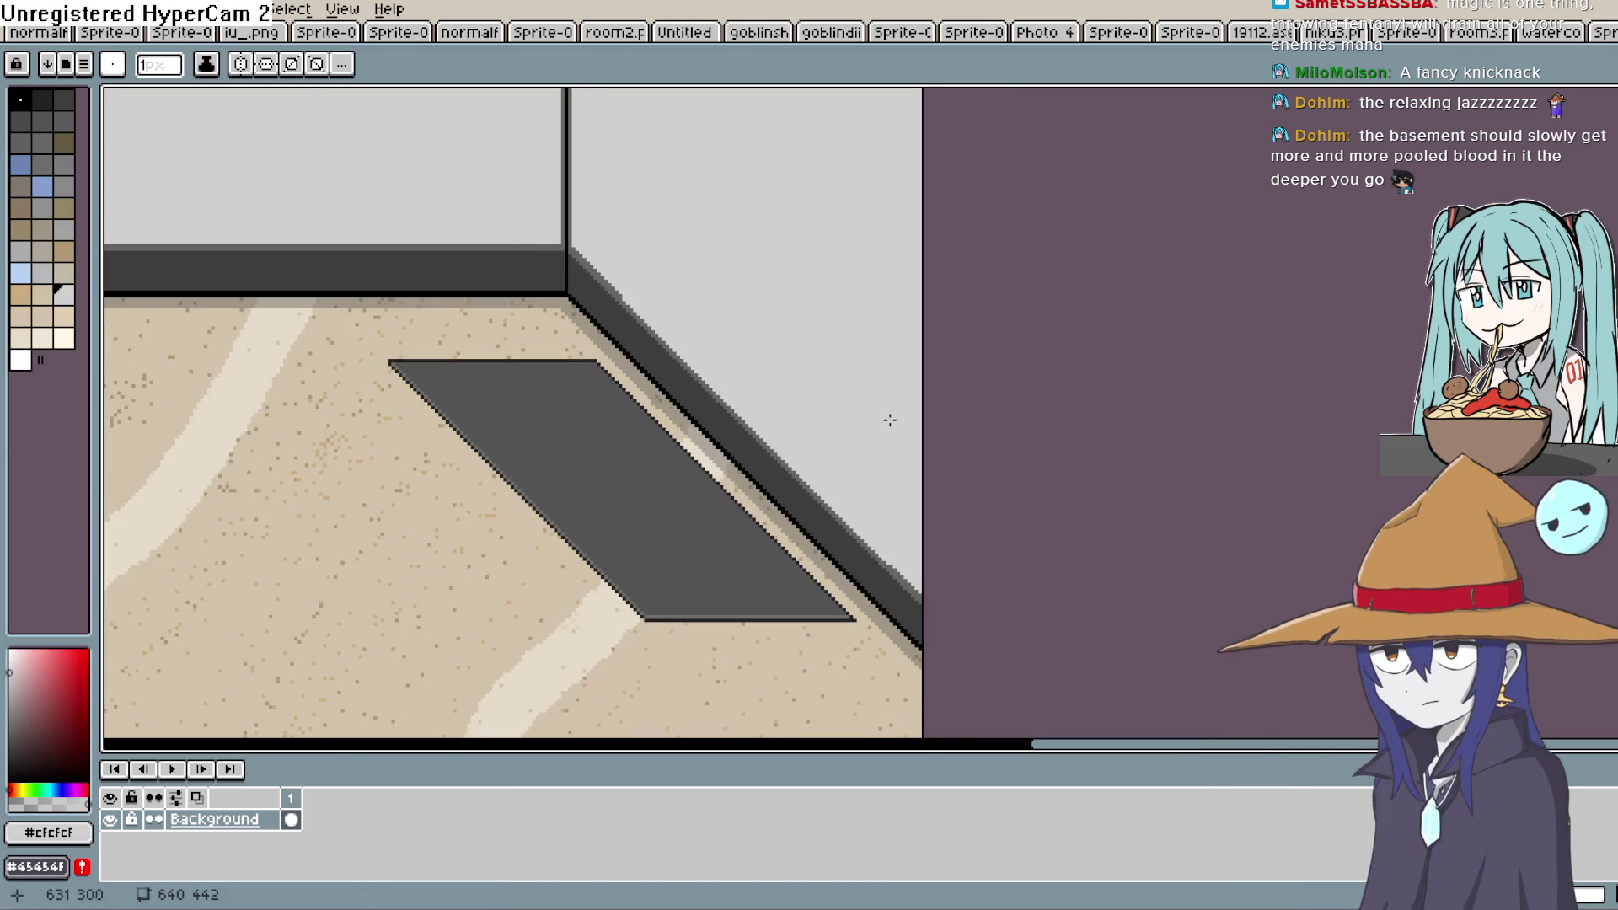
scroll(852, 386, "up", 3)
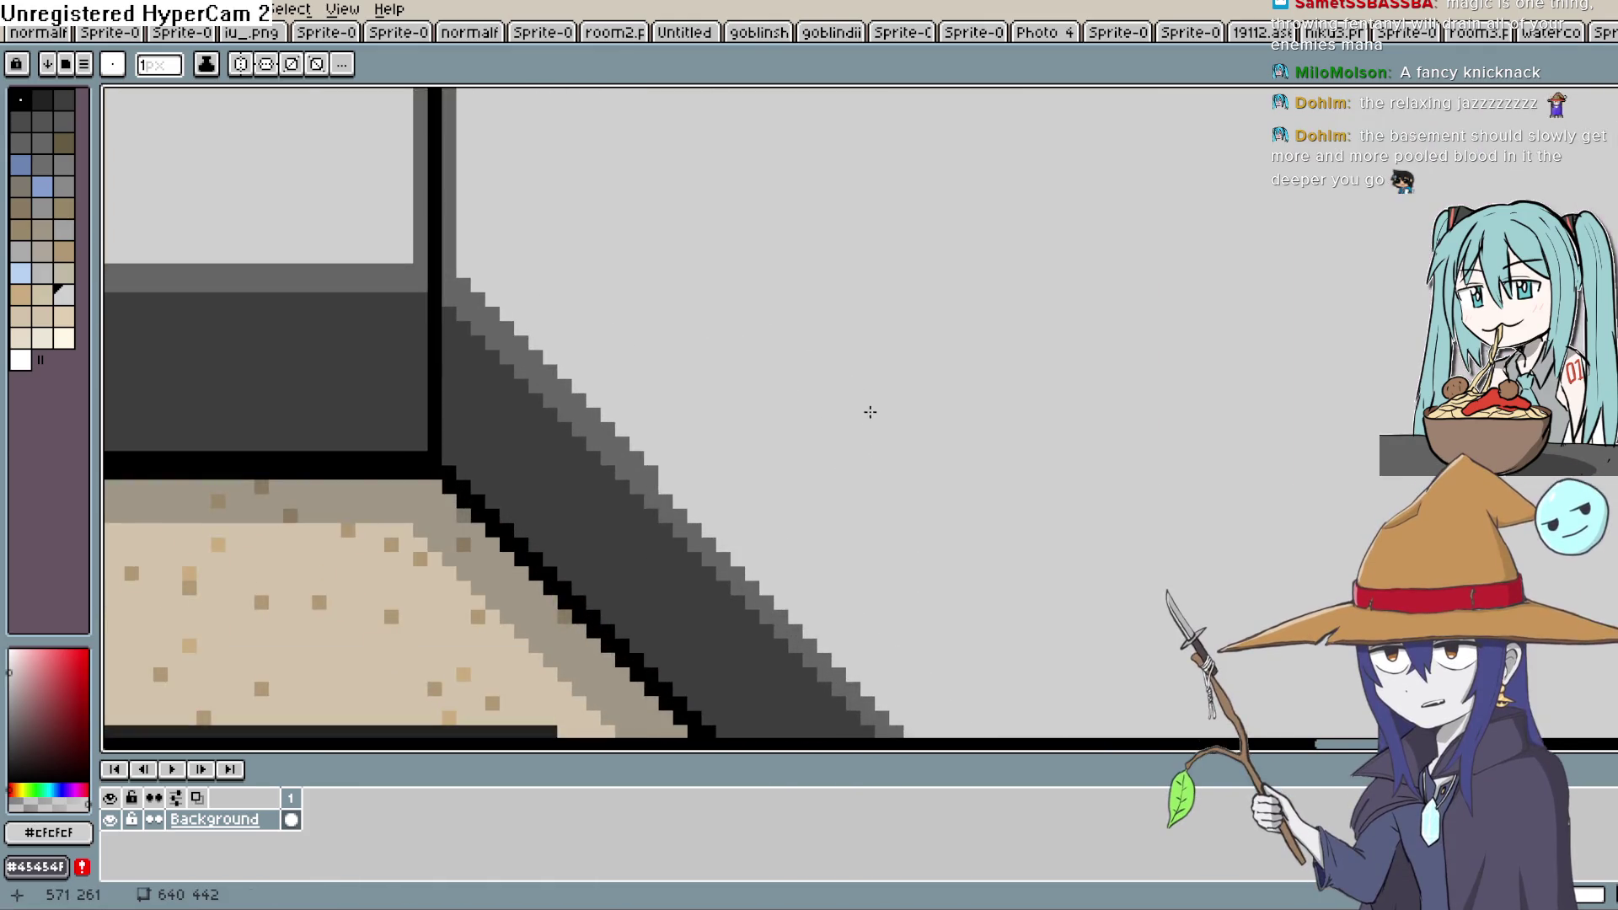
scroll(872, 405, "down", 1)
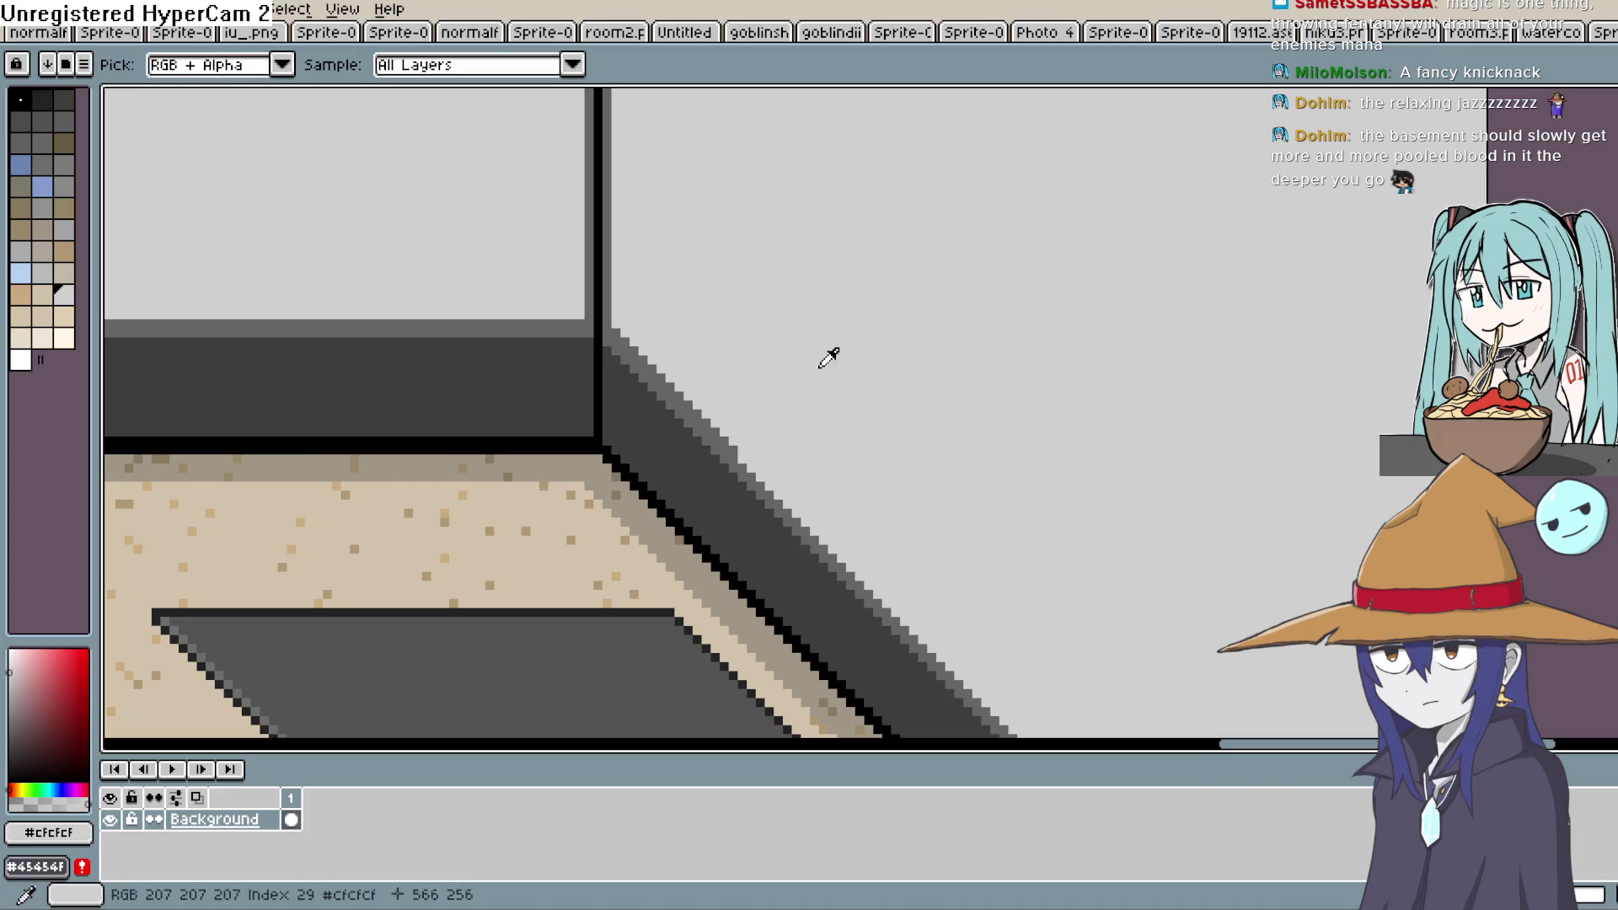
left_click(716, 418)
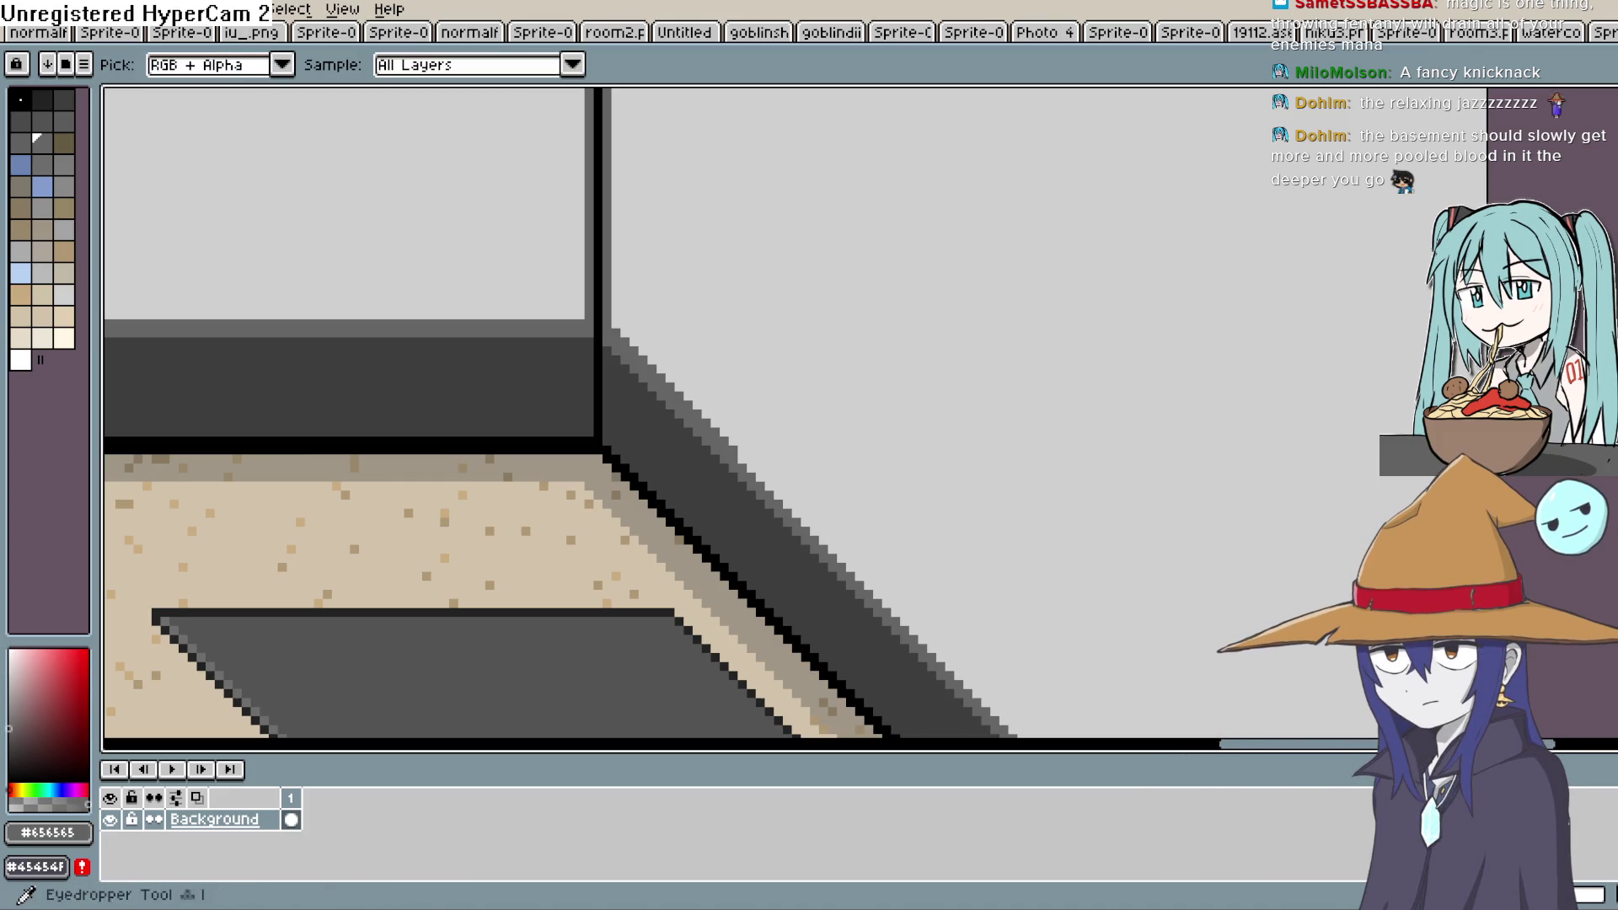
key("l")
scroll(658, 357, "down", 3)
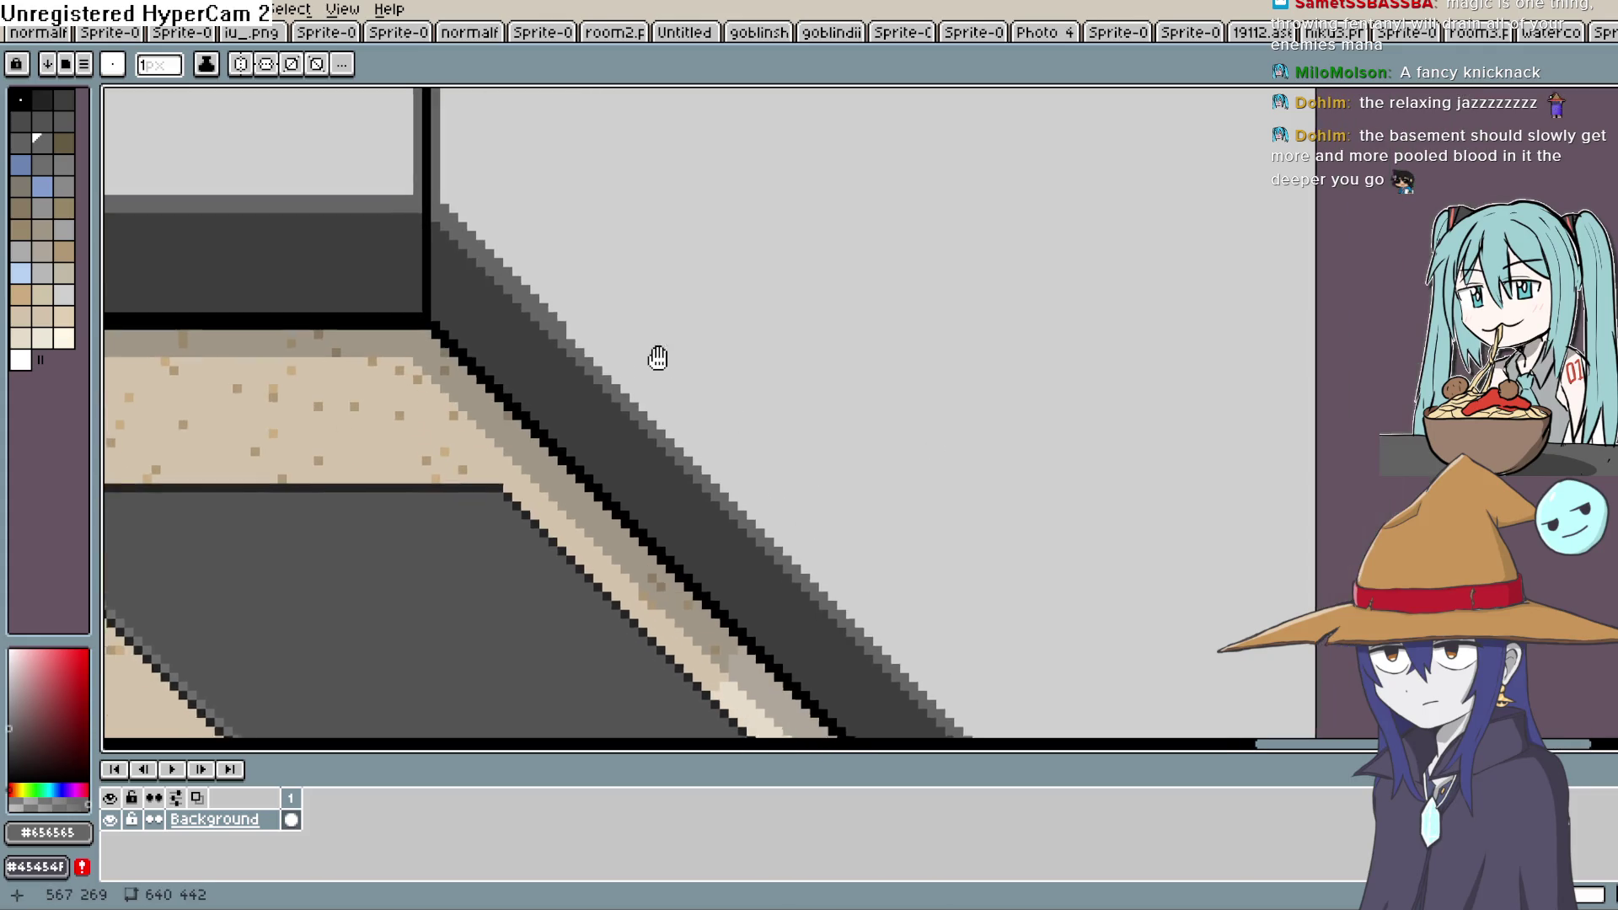
scroll(1022, 686, "down", 10)
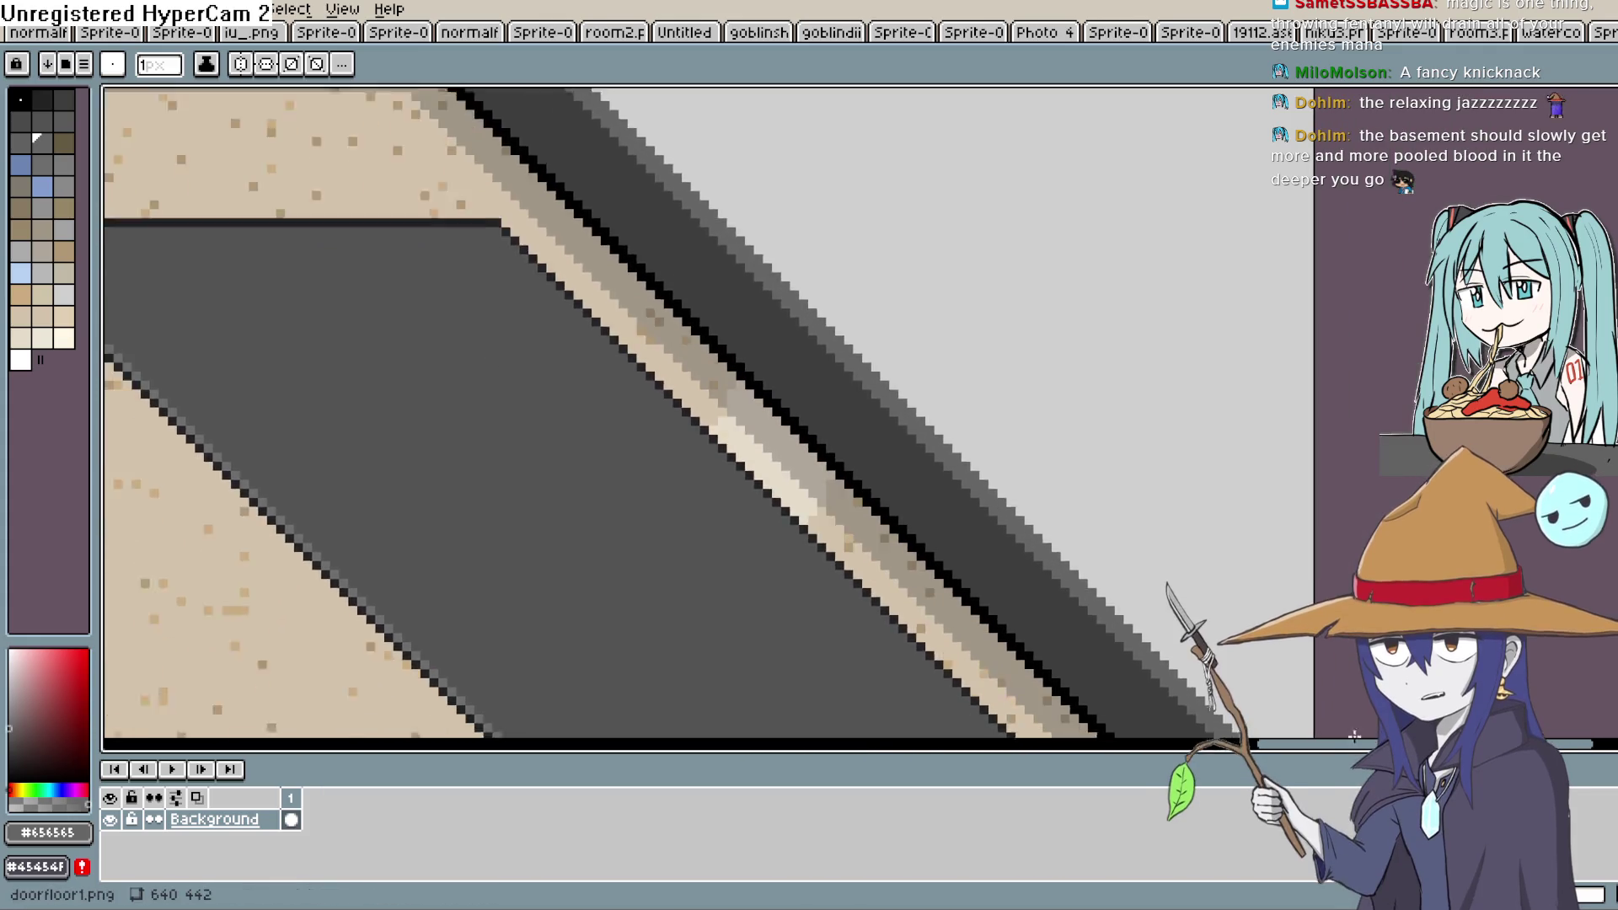
scroll(1098, 336, "down", 2)
left_click_drag(994, 296, 1076, 452)
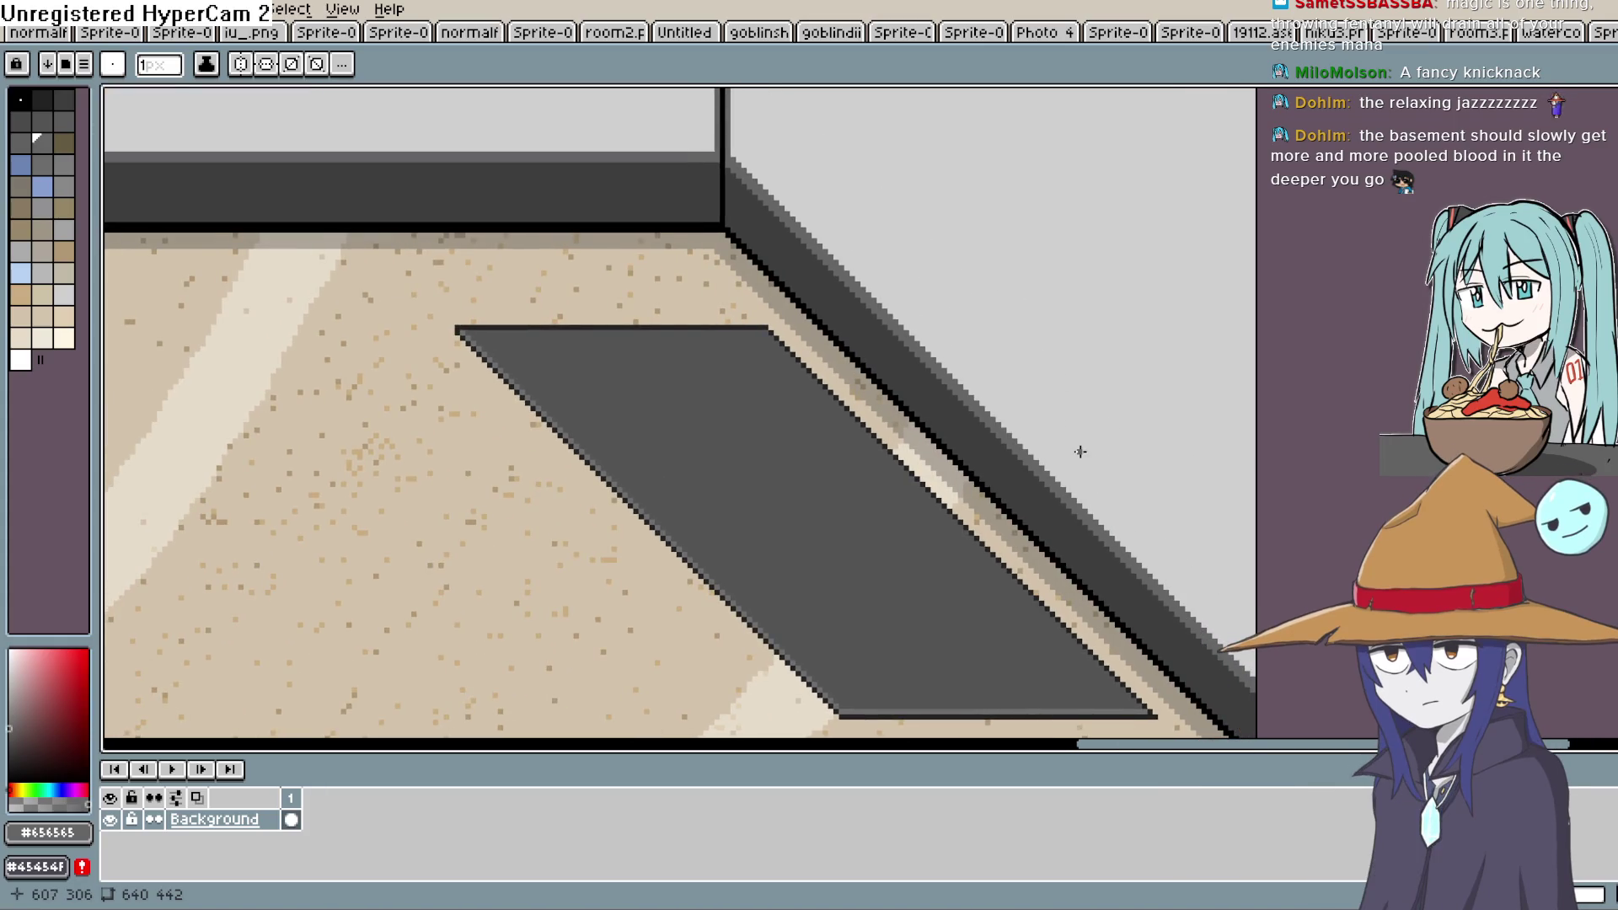
scroll(989, 224, "down", 1)
scroll(975, 231, "down", 1)
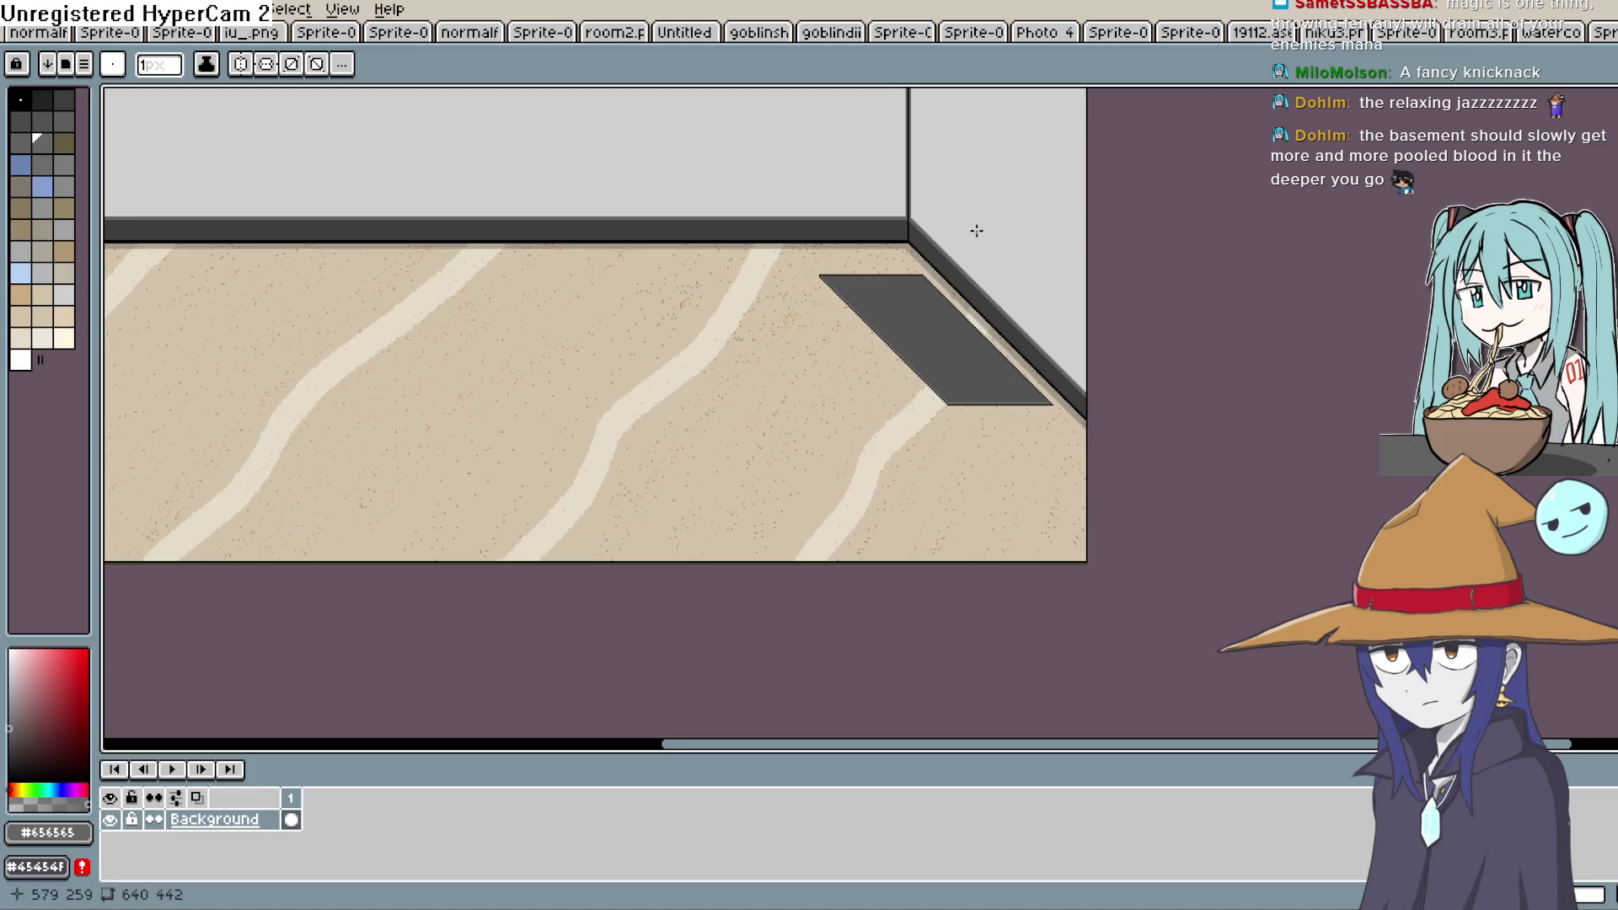
left_click_drag(975, 231, 961, 480)
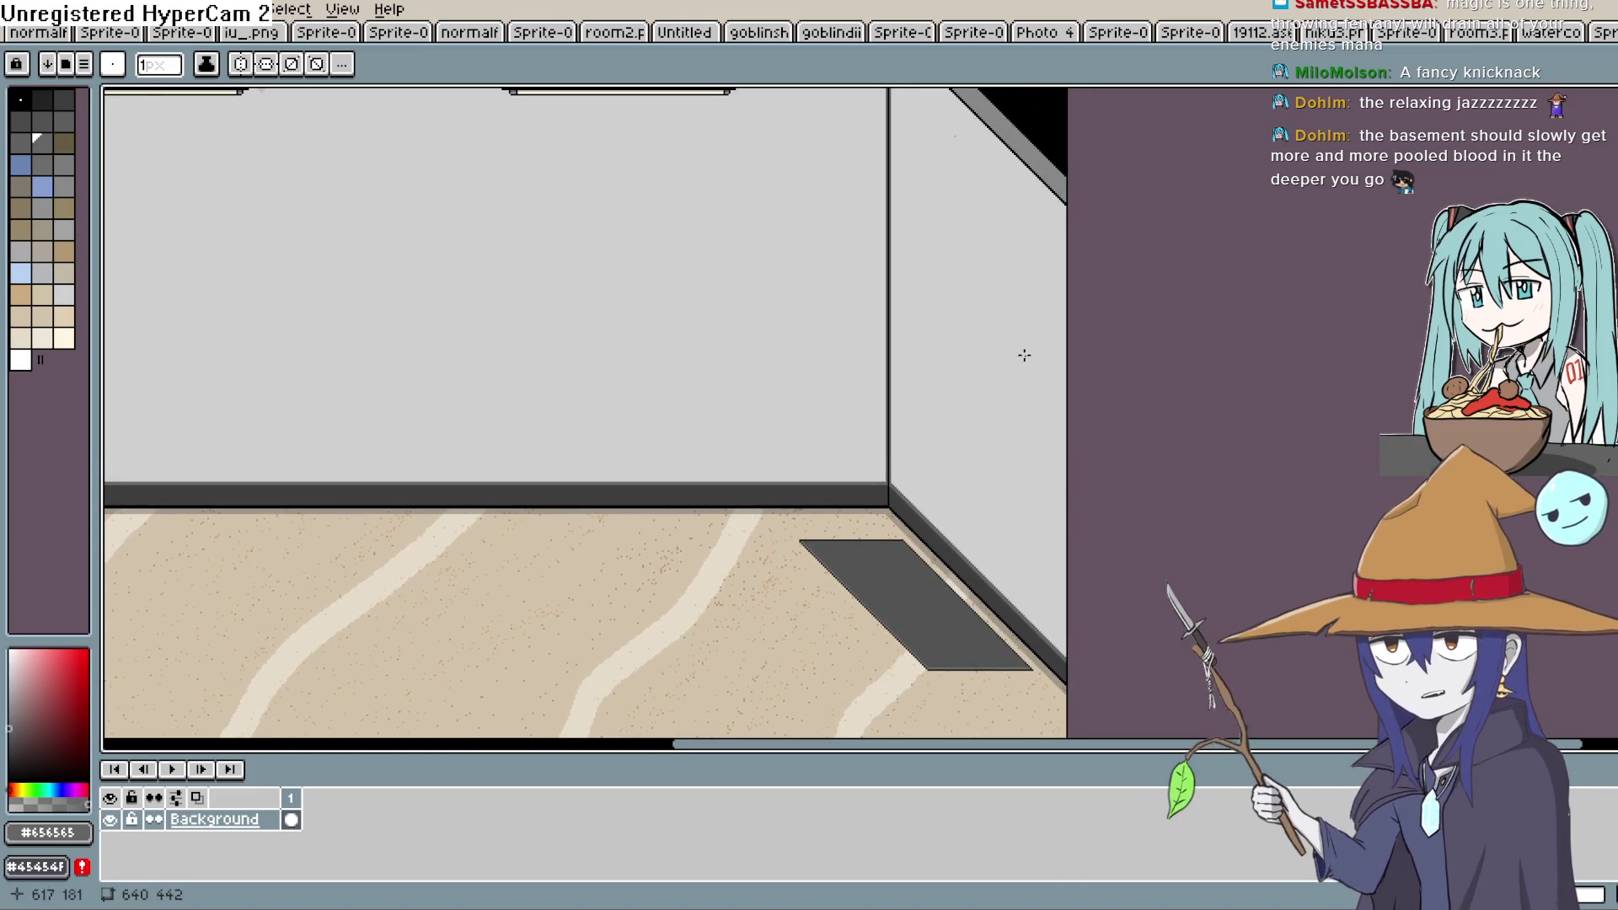
mouse_move(1000, 278)
left_mouse_down()
mouse_move(1105, 433)
mouse_move(1060, 406)
mouse_move(1011, 309)
left_mouse_up()
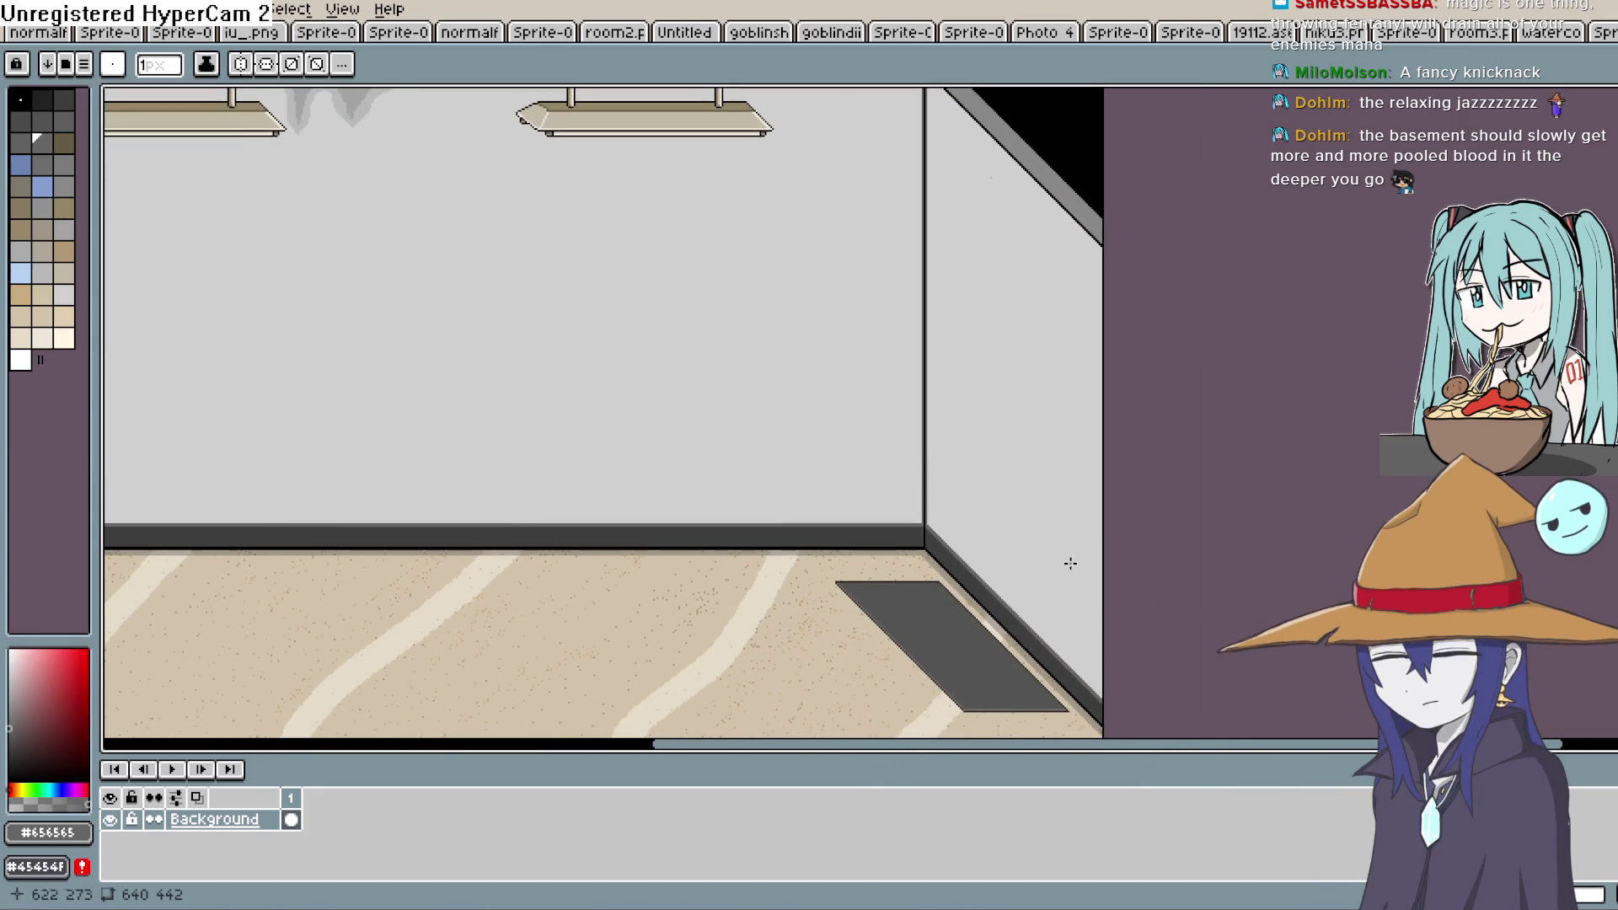
scroll(1070, 563, "up", 4)
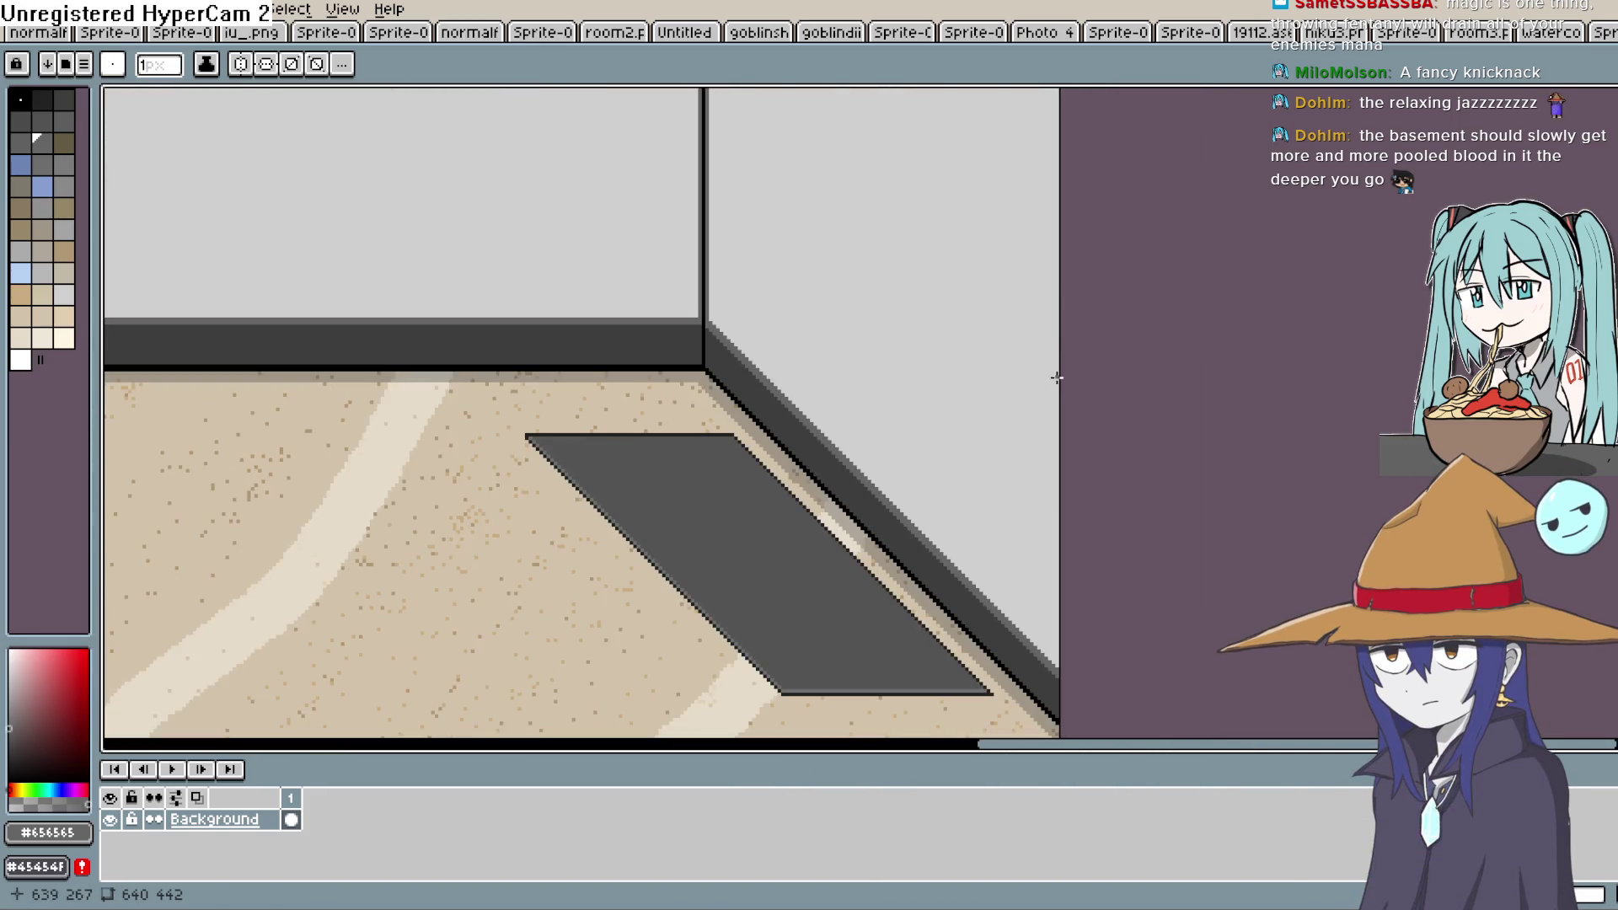
scroll(990, 306, "down", 2)
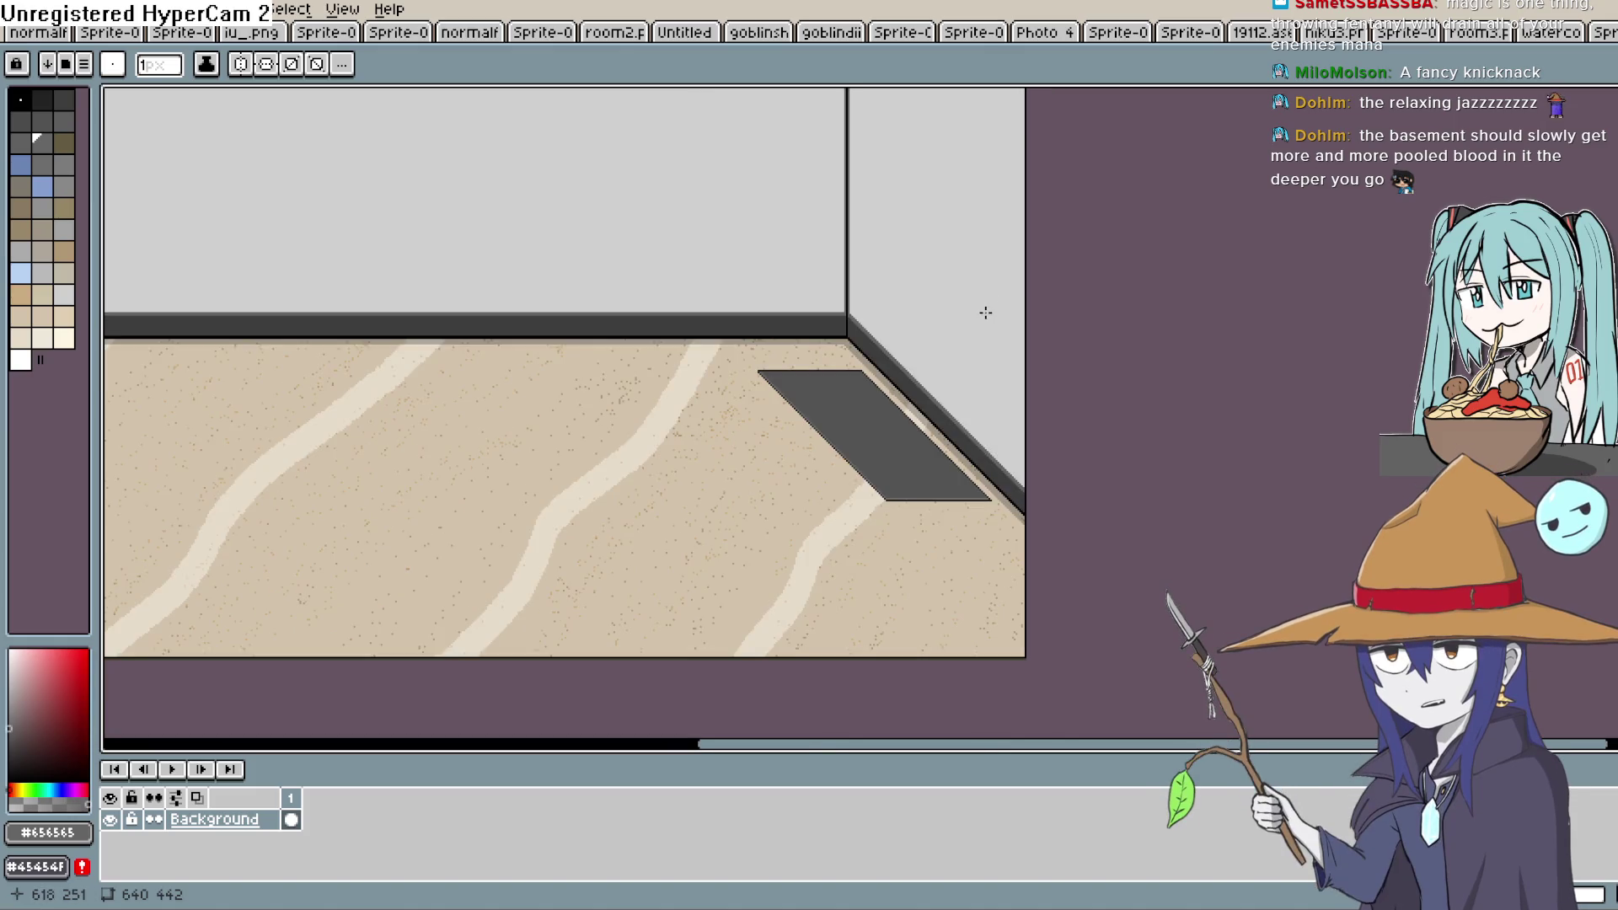
mouse_move(983, 314)
left_mouse_down()
mouse_move(1000, 517)
mouse_move(1007, 495)
mouse_move(1026, 506)
left_mouse_up()
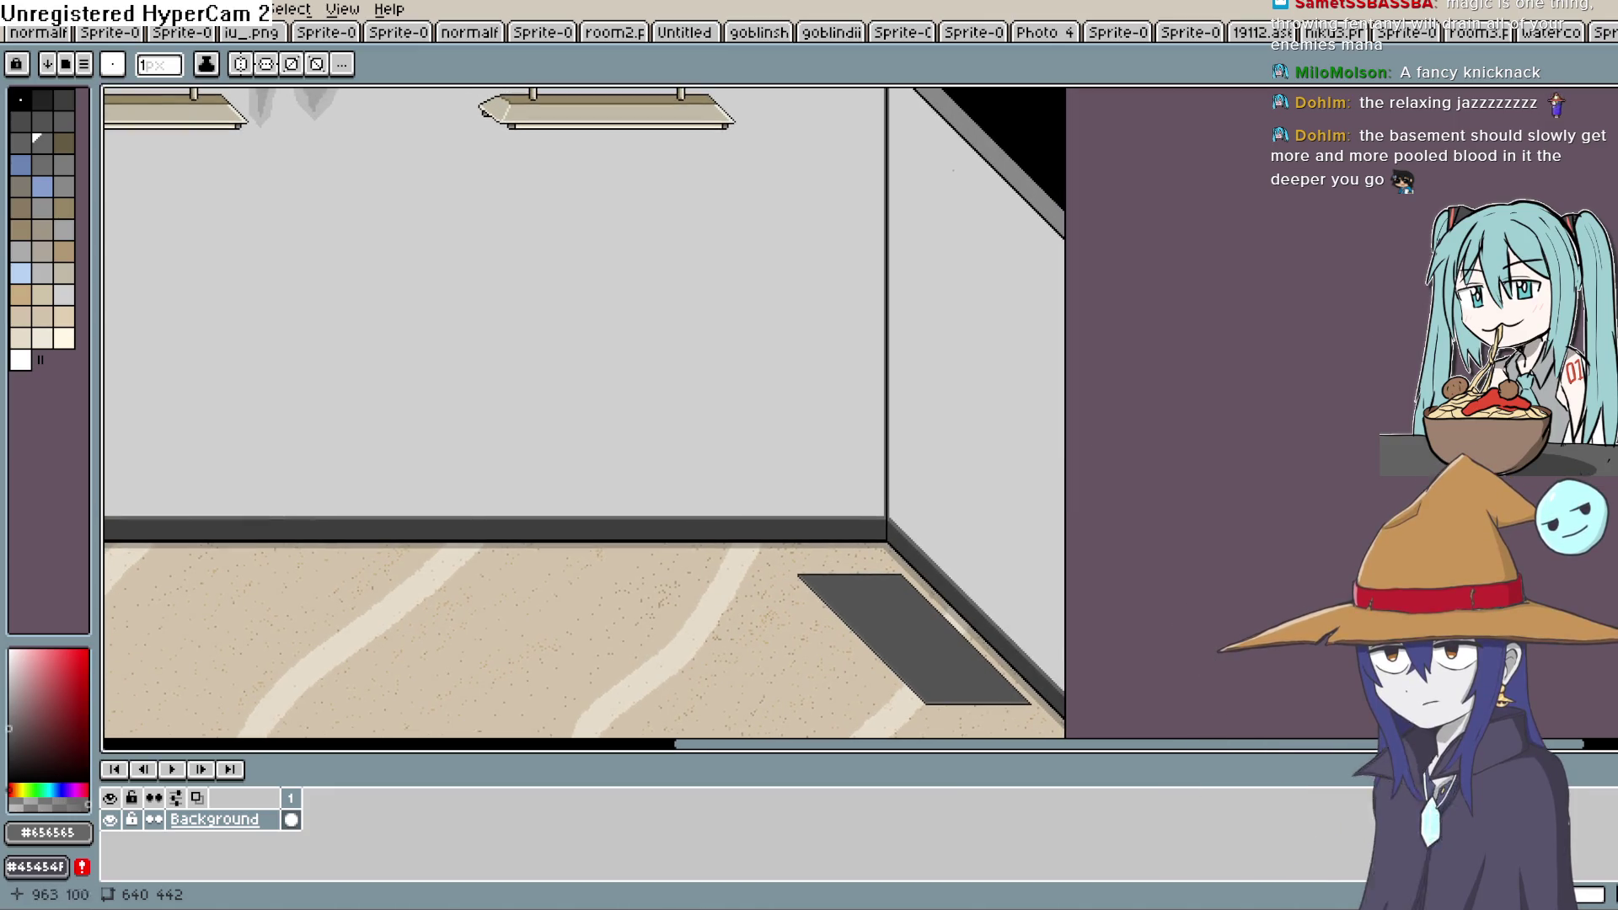
scroll(1022, 589, "down", 3)
scroll(1023, 528, "up", 1)
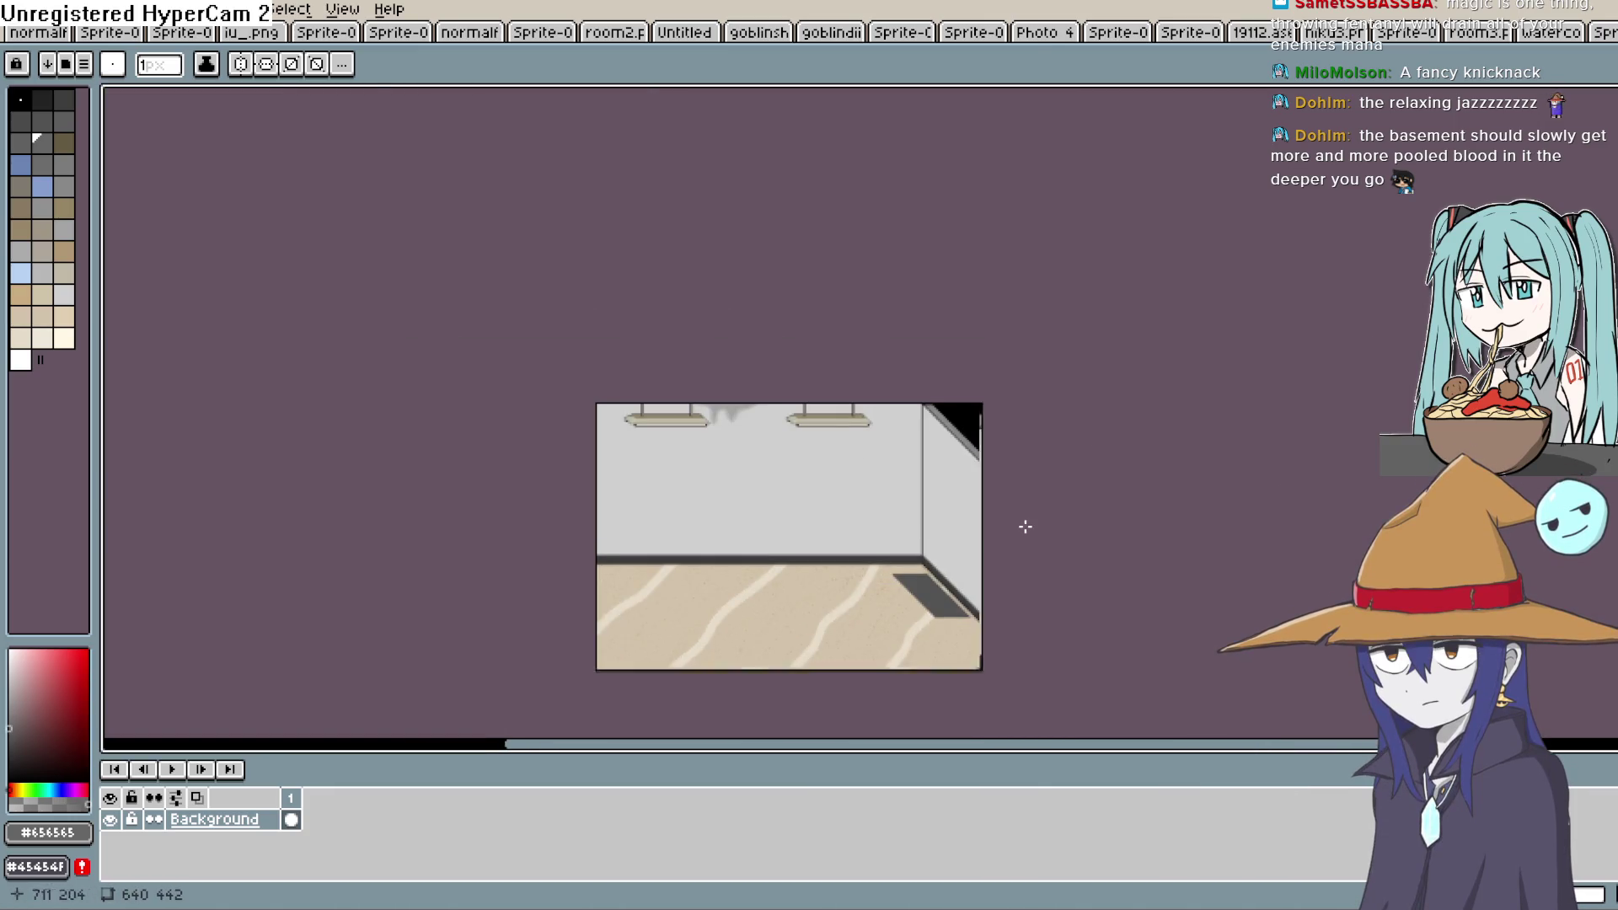
scroll(939, 531, "up", 4)
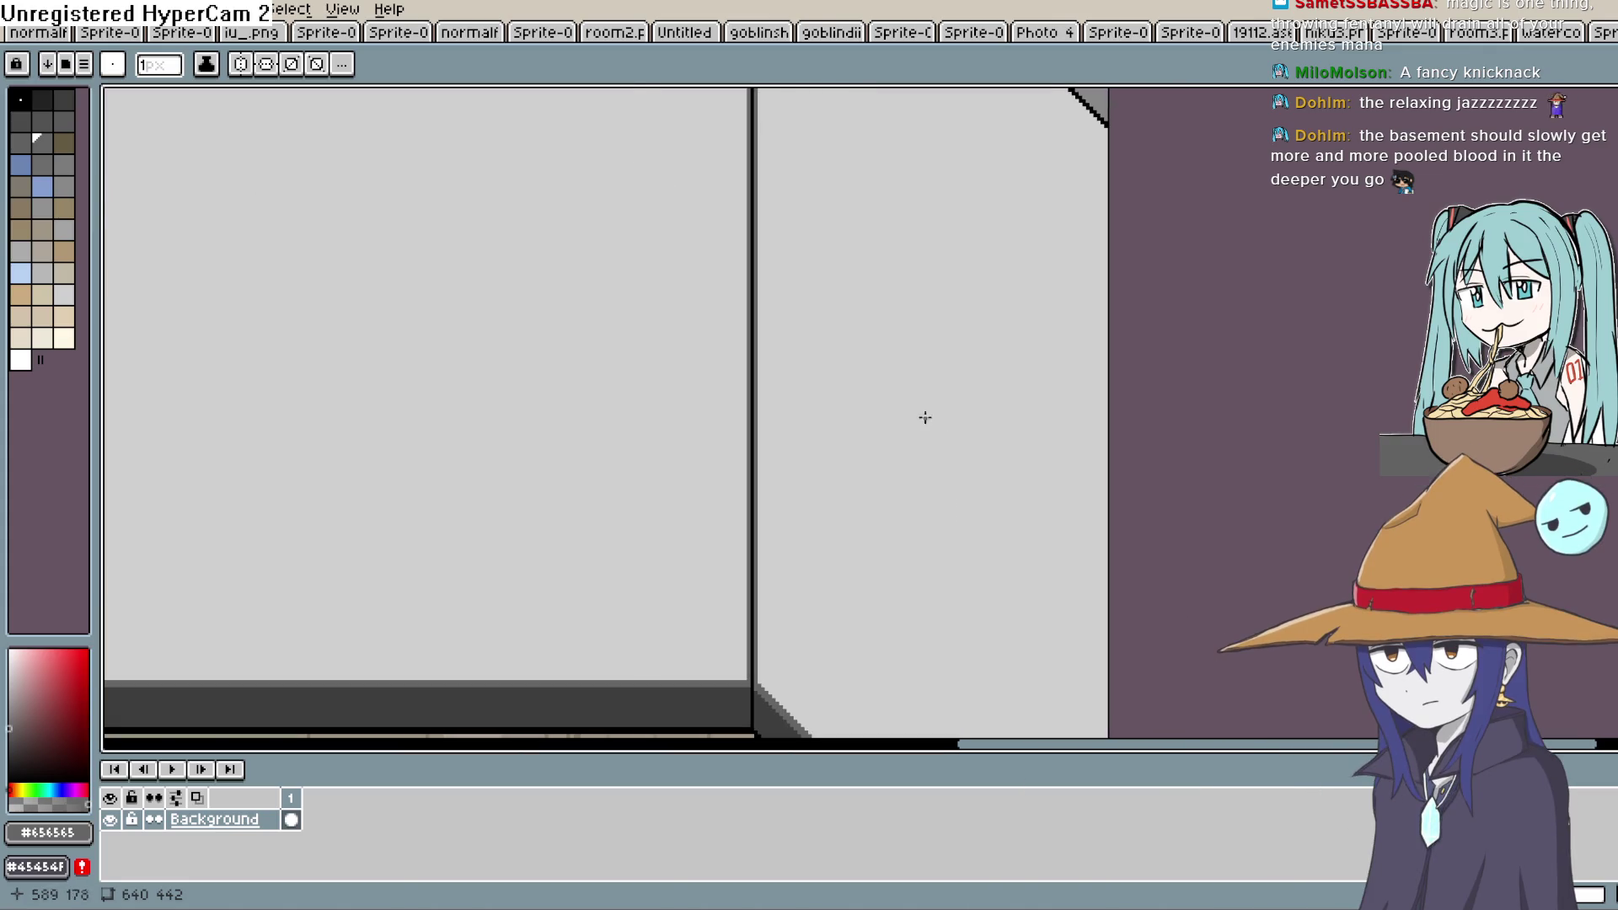
scroll(1047, 473, "down", 4)
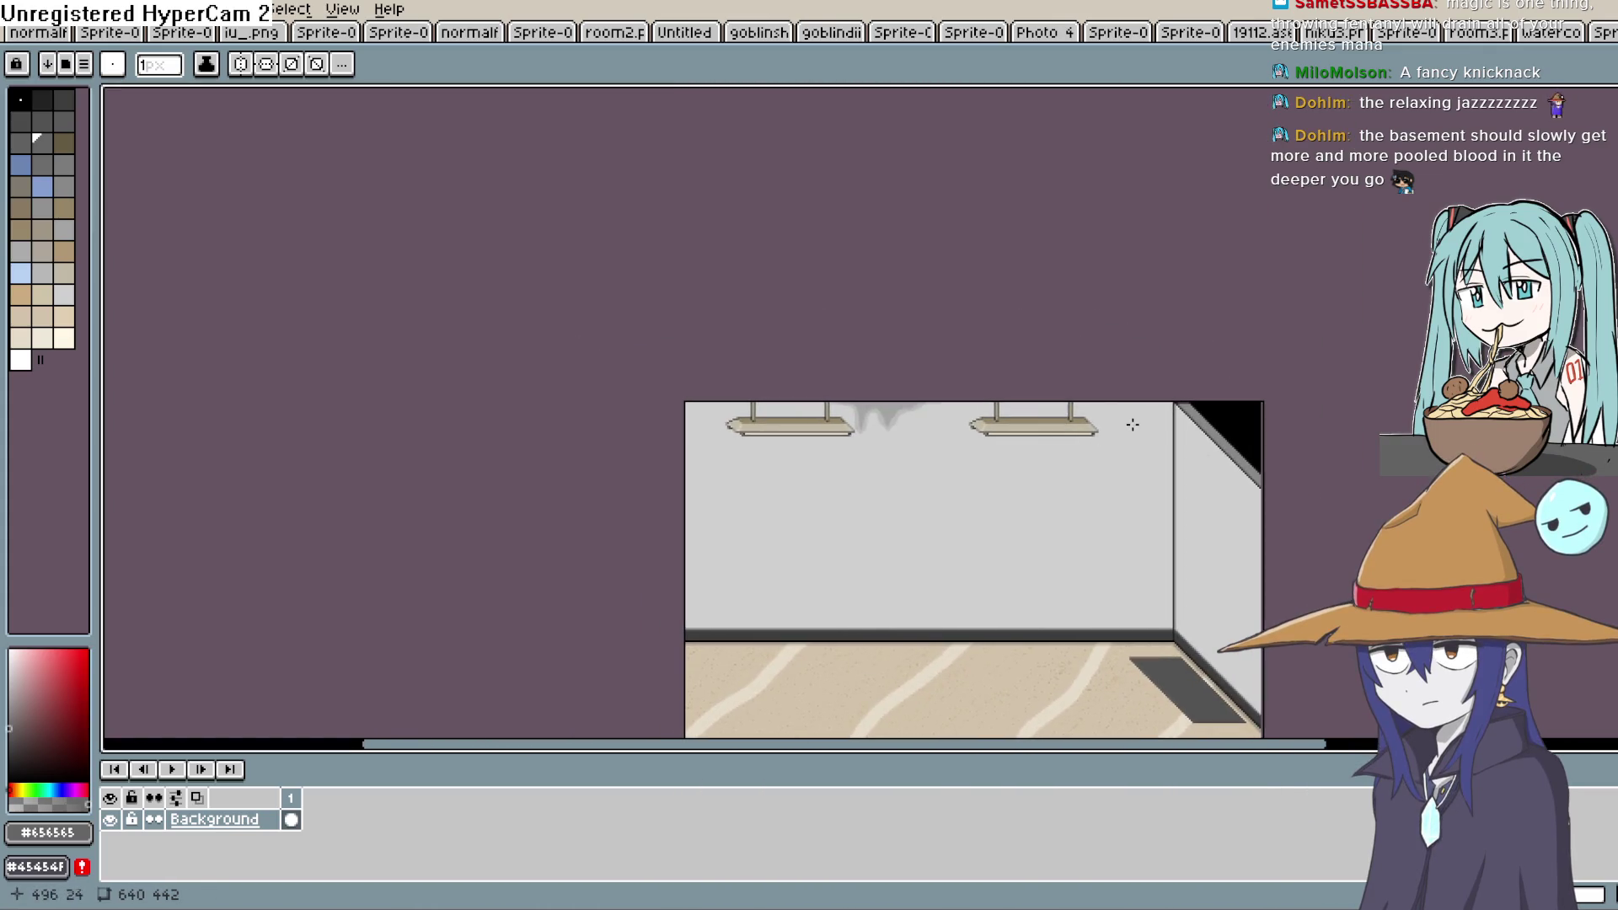
scroll(1129, 433, "up", 1)
key("w")
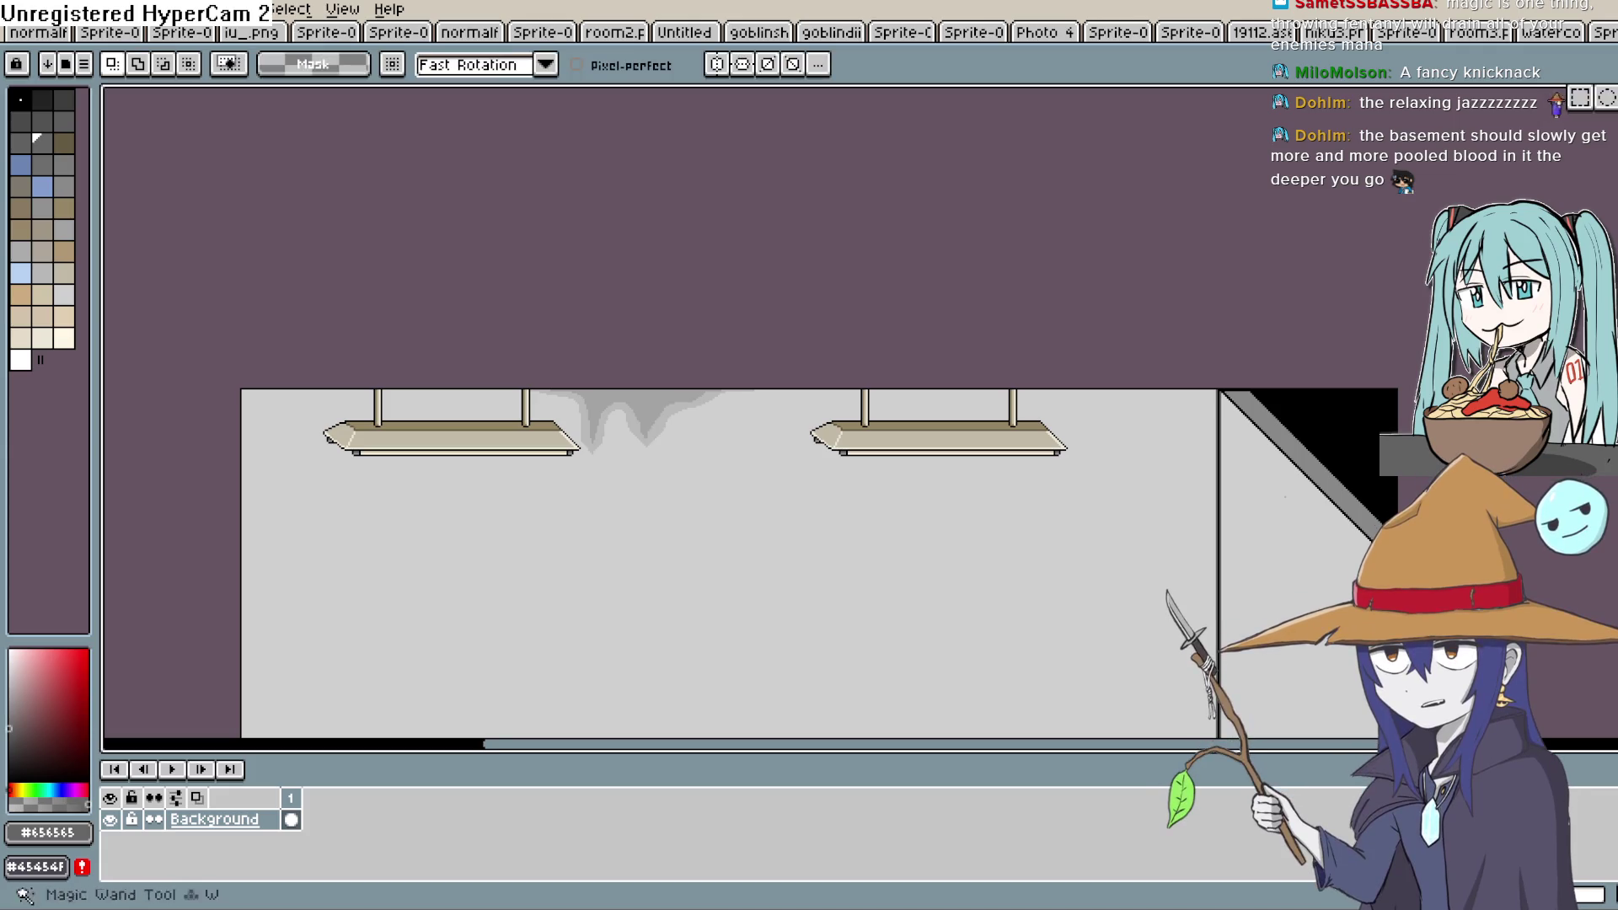
Select the rectangle around both ceiling lamps, clear it, and fill it with the wall grey #cfcfcf
left_click(1584, 100)
mouse_move(1132, 360)
left_mouse_down()
mouse_move(503, 549)
mouse_move(294, 541)
left_mouse_up()
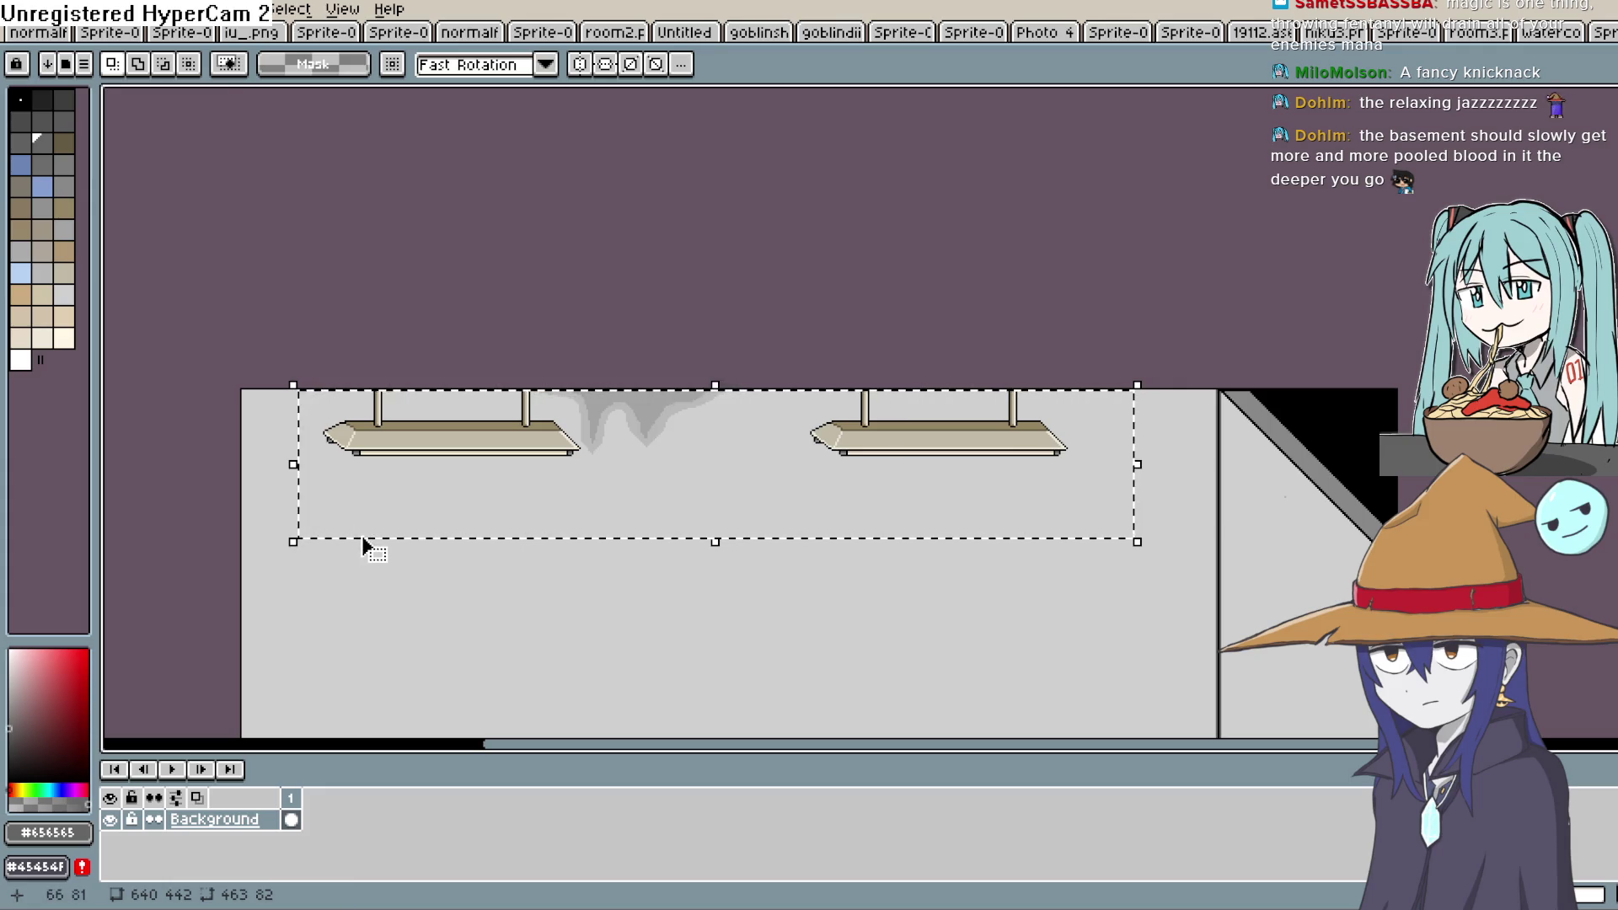
key("Delete")
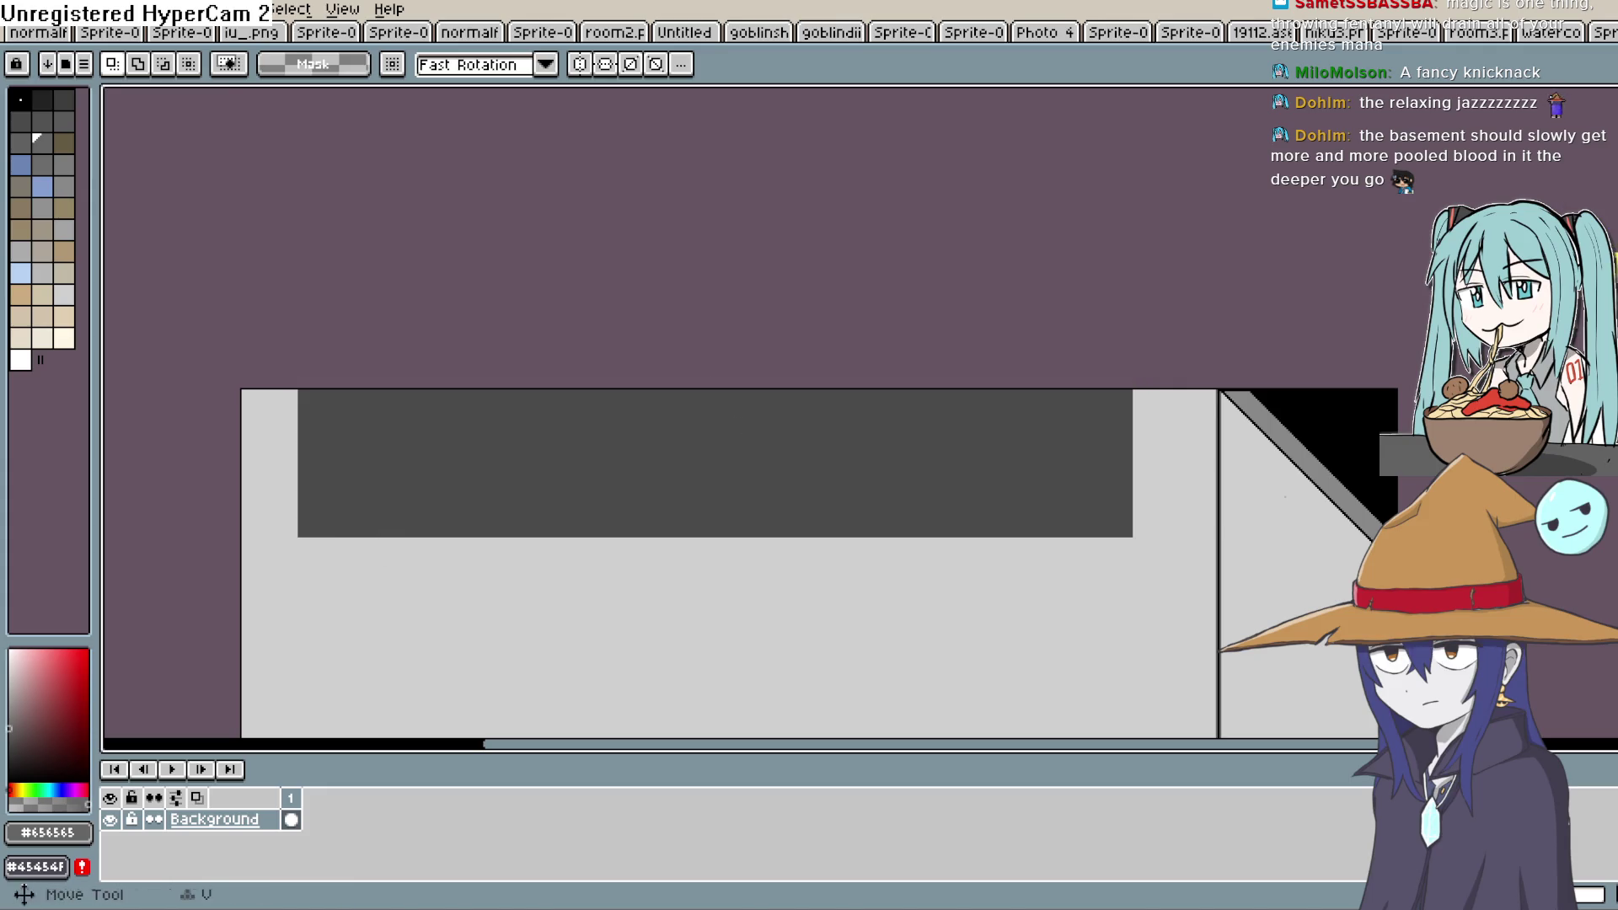
key("u")
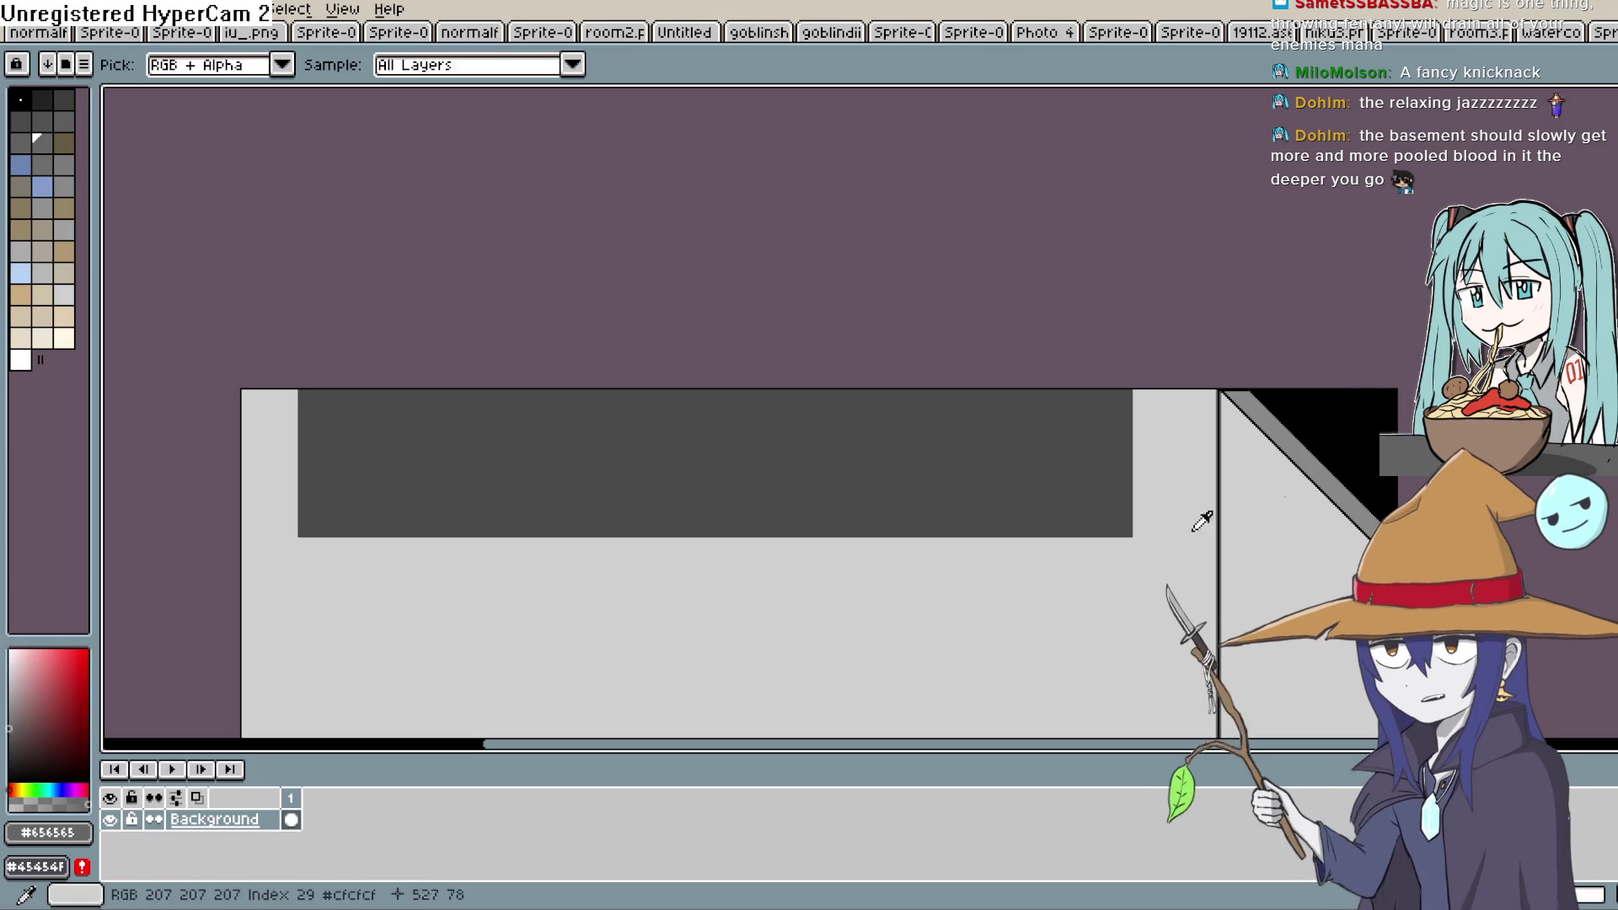
left_click(1203, 524, "alt")
key("g")
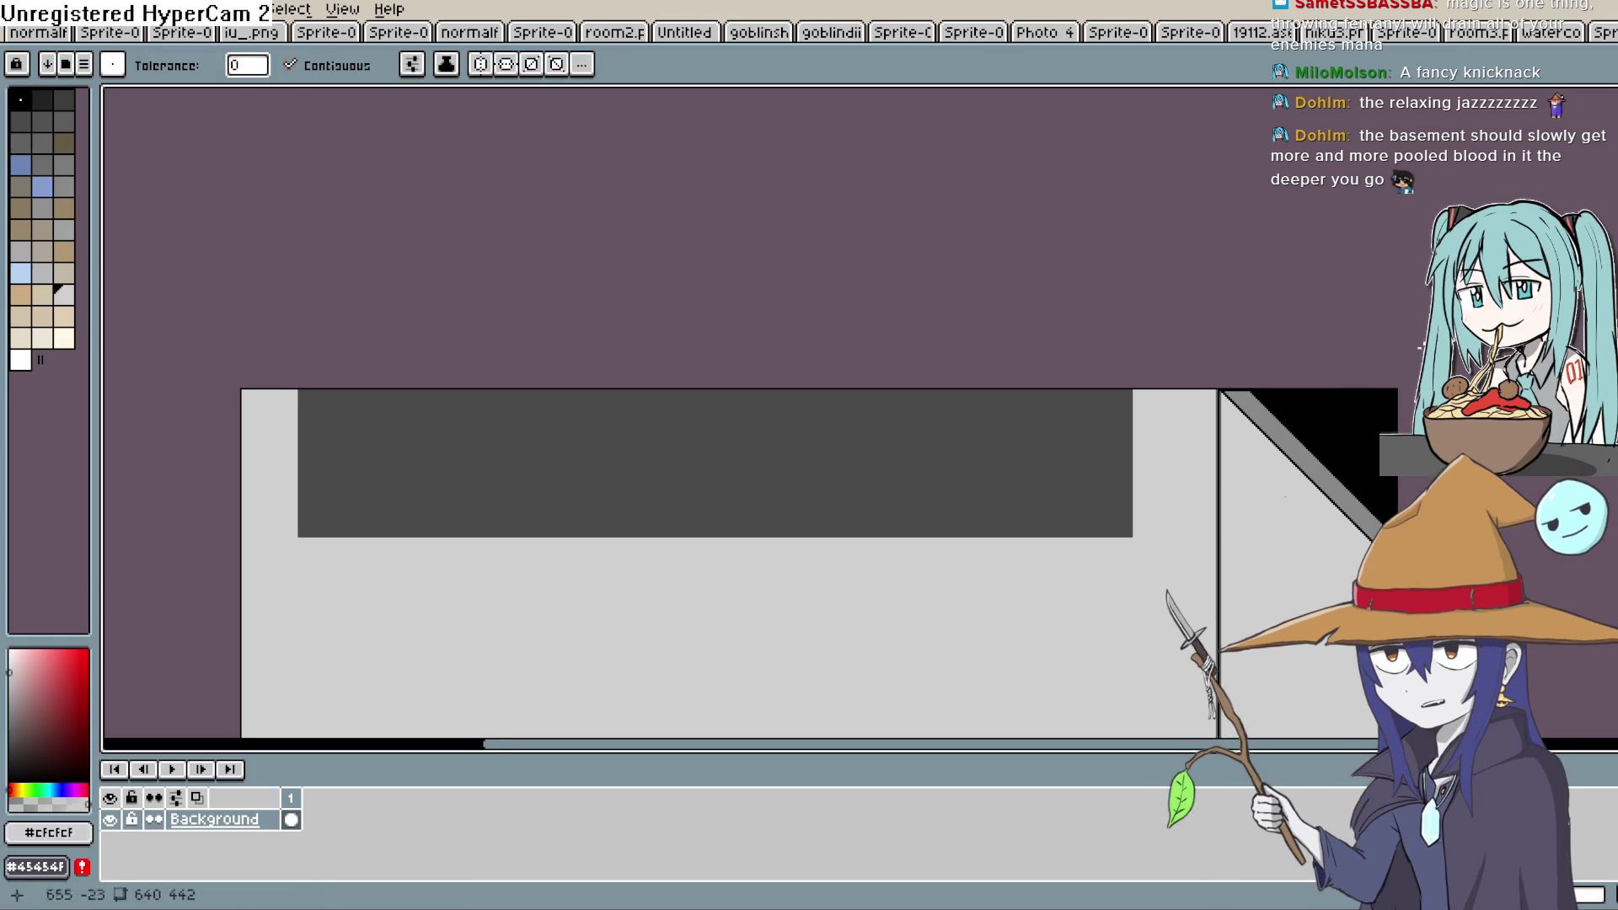
left_click(903, 473)
Zoom and pan to bring the whole wall and floor into view
scroll(1242, 422, "down", 4)
scroll(1138, 386, "down", 2)
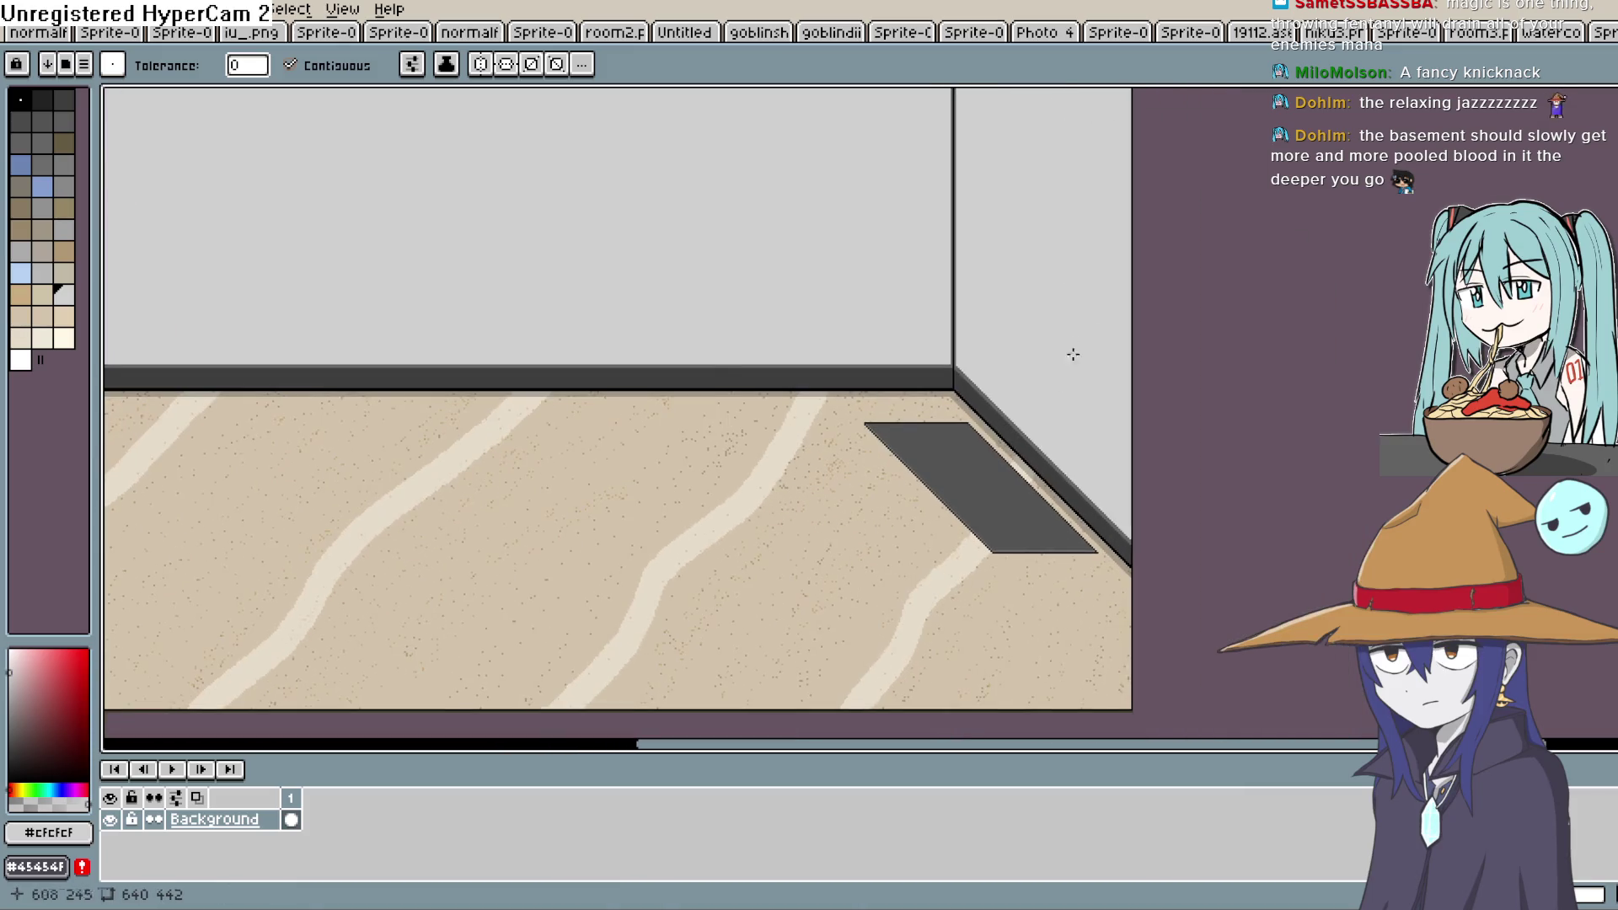
scroll(1069, 354, "up", 3)
scroll(1065, 459, "down", 3)
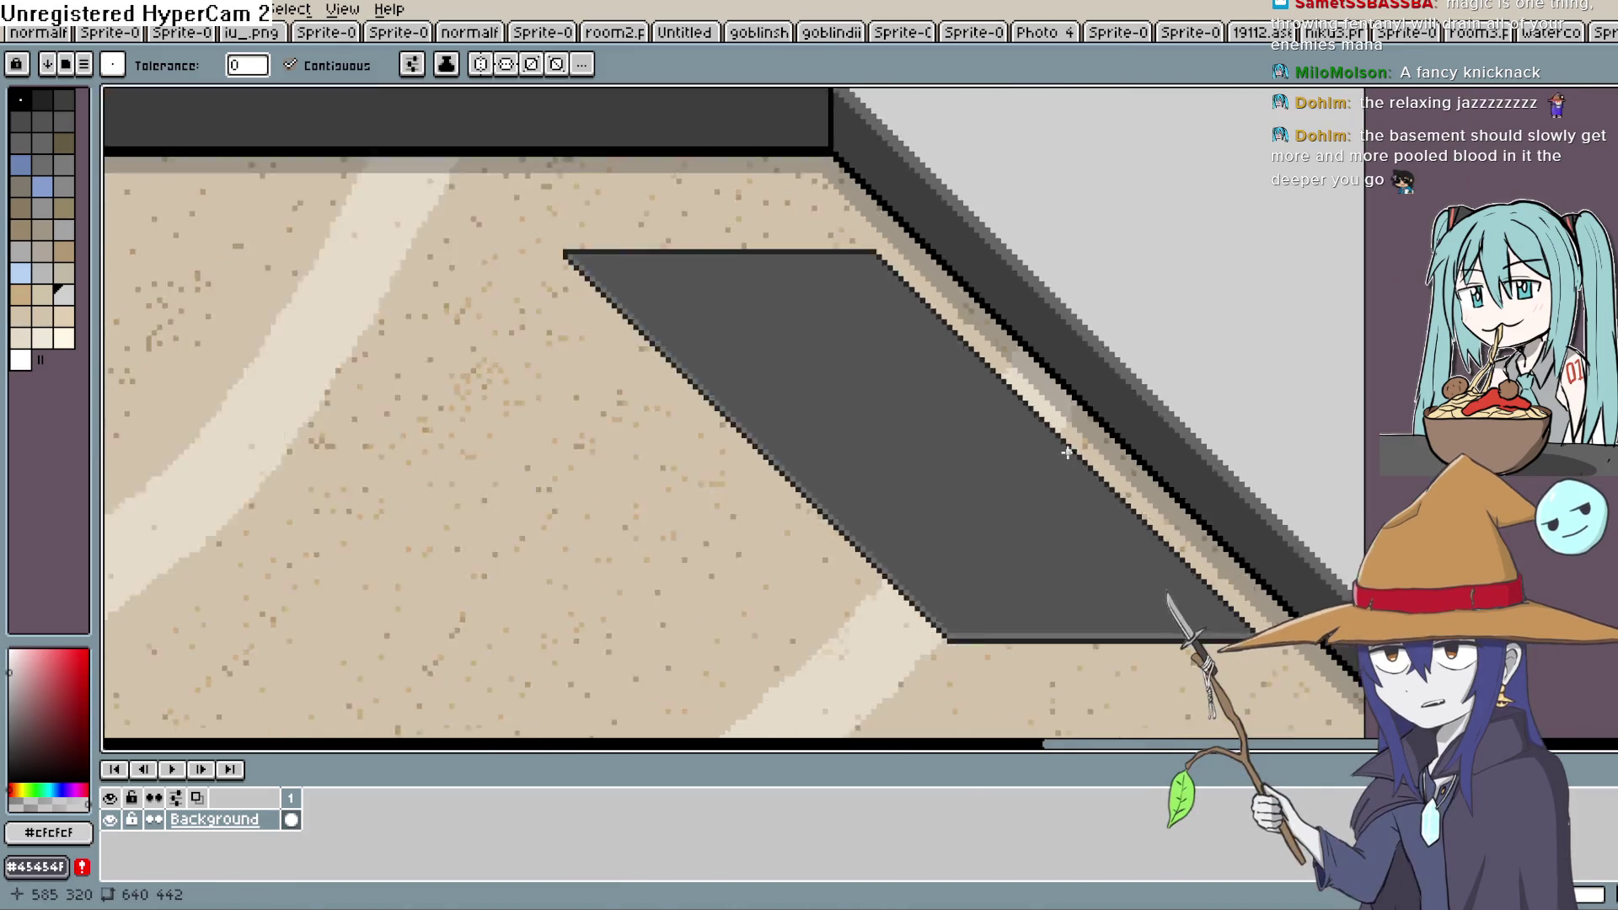
scroll(1258, 428, "up", 3)
scroll(1257, 428, "down", 3)
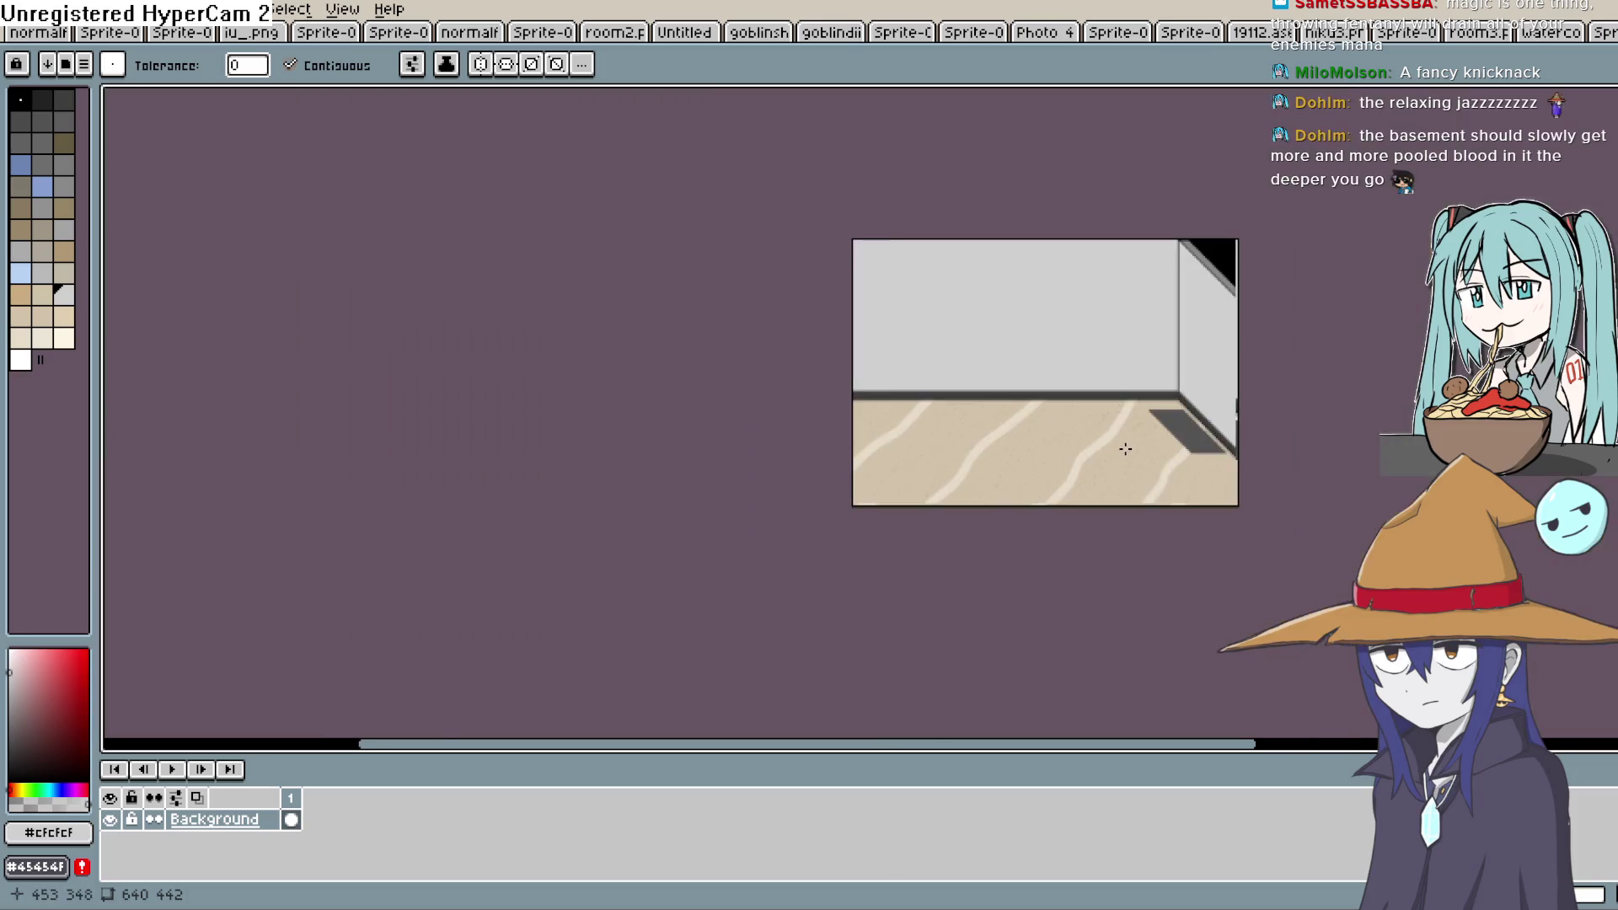
scroll(1123, 448, "up", 2)
mouse_move(1123, 448)
left_mouse_down()
mouse_move(1039, 498)
mouse_move(1059, 511)
left_mouse_up()
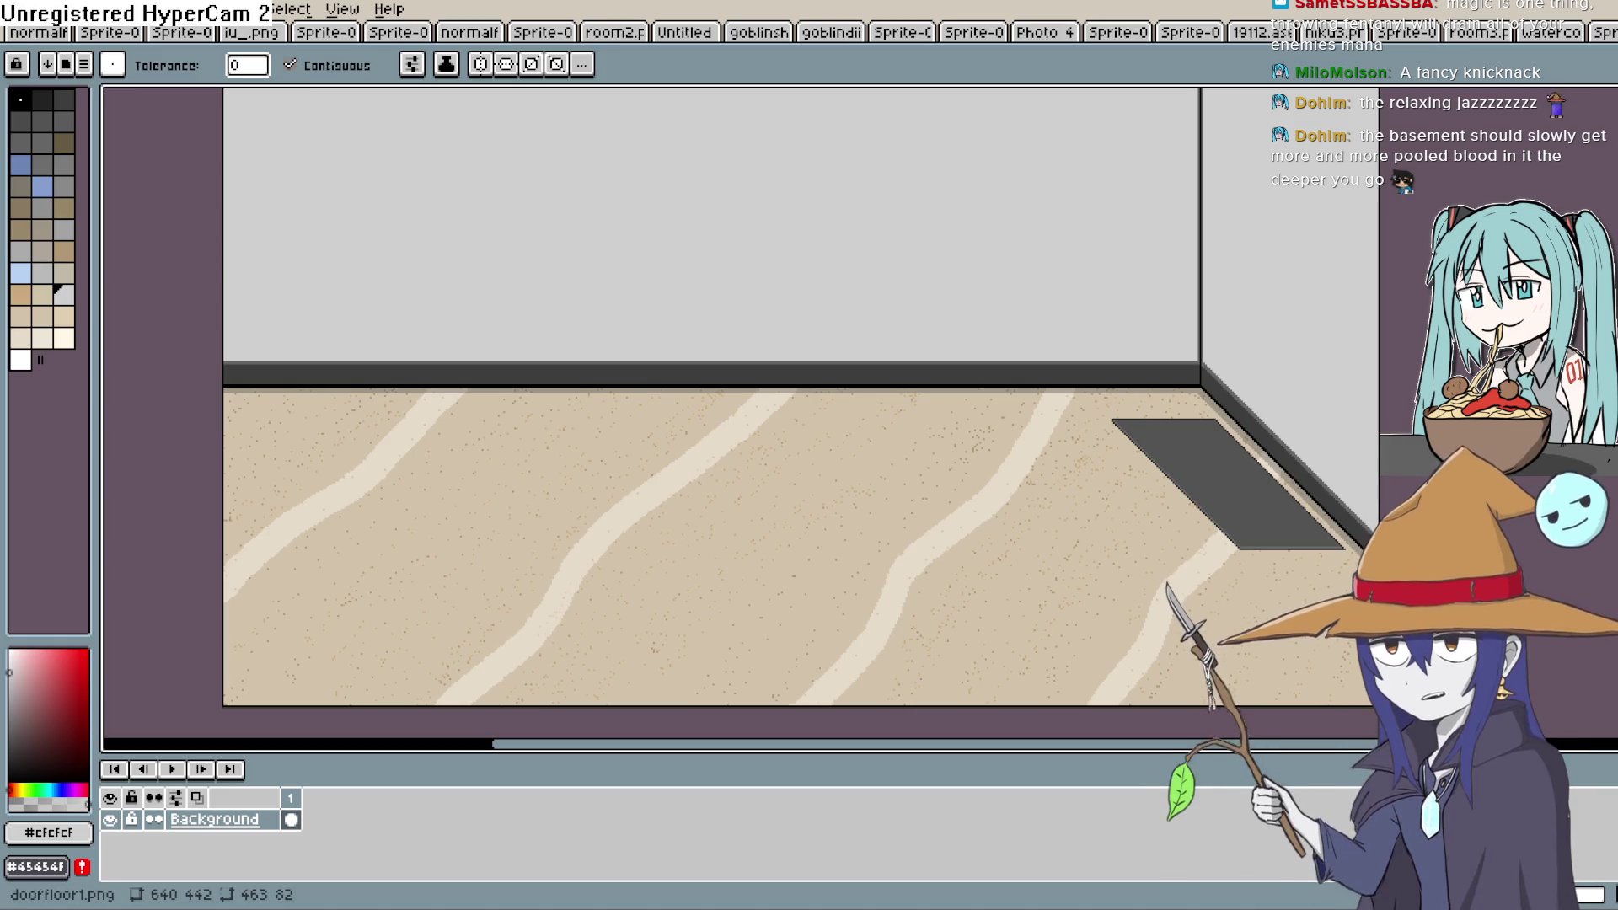
left_click(1580, 97)
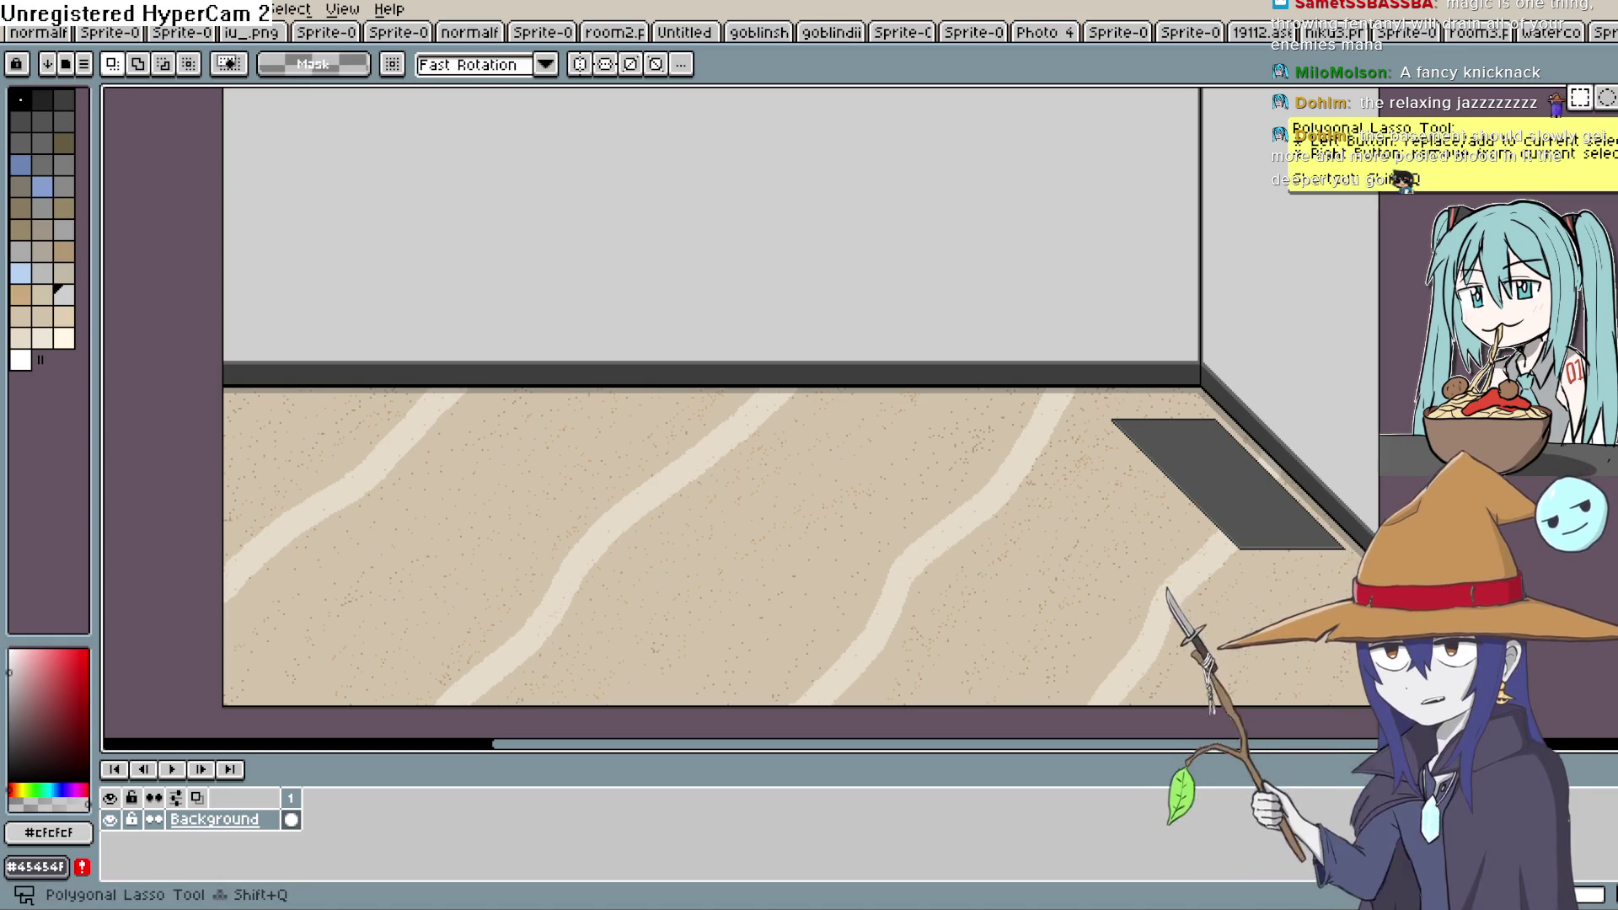
Polygon-select a floor wedge, fill it dark grey, and deselect
scroll(1370, 563, "up", 3)
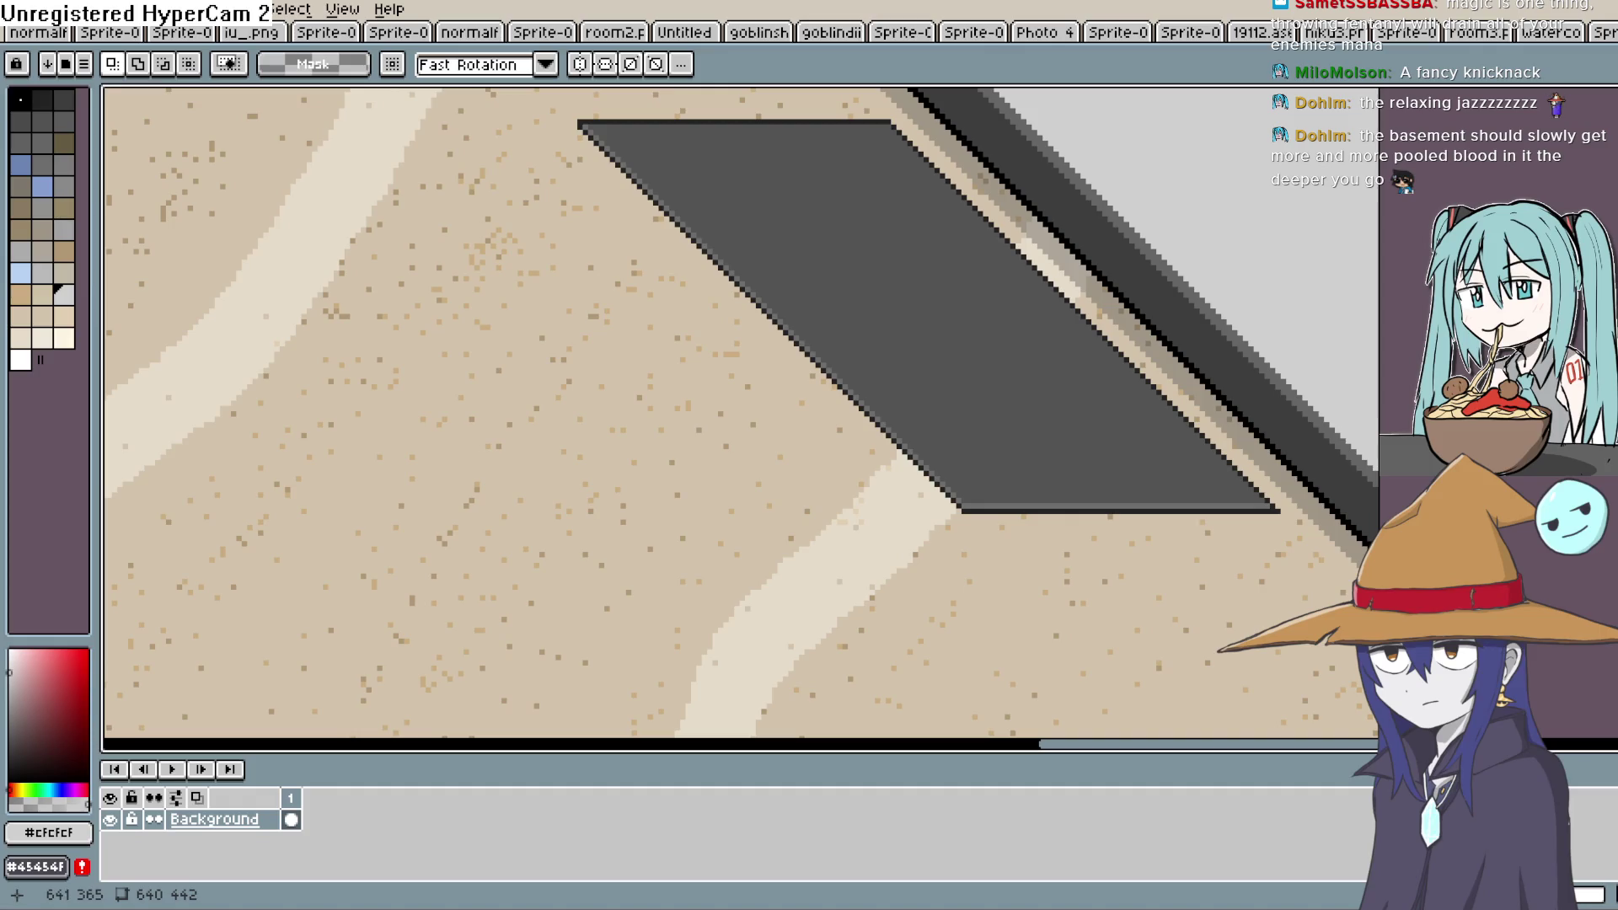
mouse_move(1327, 467)
left_mouse_down()
mouse_move(947, 134)
mouse_move(978, 210)
mouse_move(784, 93)
mouse_move(813, 143)
mouse_move(847, 143)
mouse_move(107, 141)
mouse_move(404, 131)
mouse_move(436, 155)
mouse_move(448, 136)
mouse_move(451, 152)
left_mouse_up()
scroll(439, 232, "down", 2)
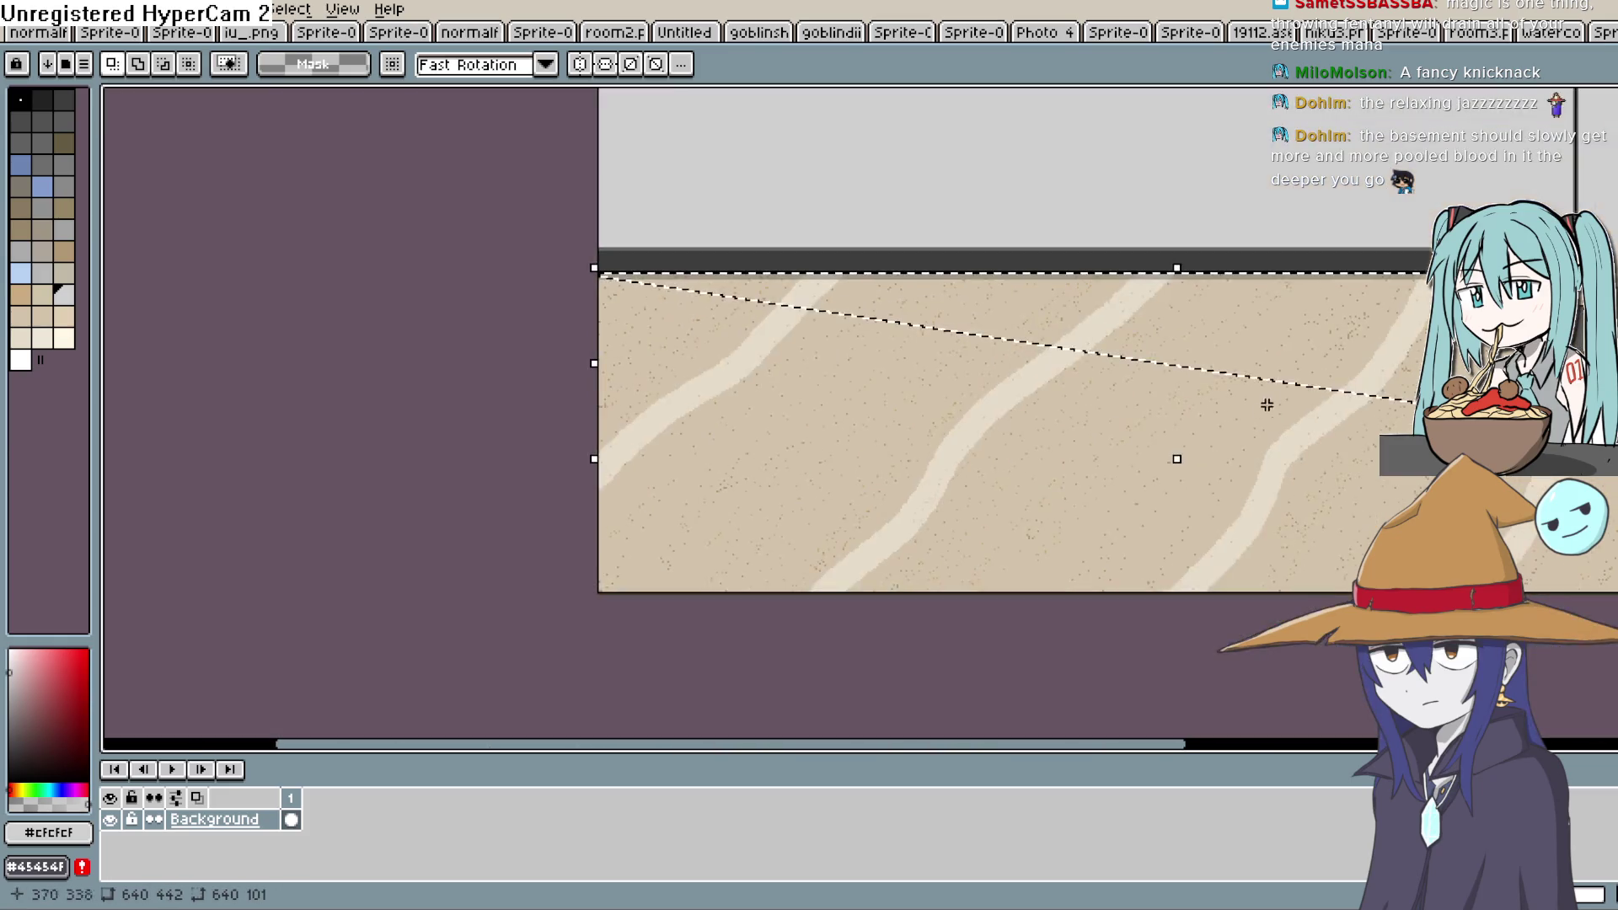
key("f")
key("ctrl+d")
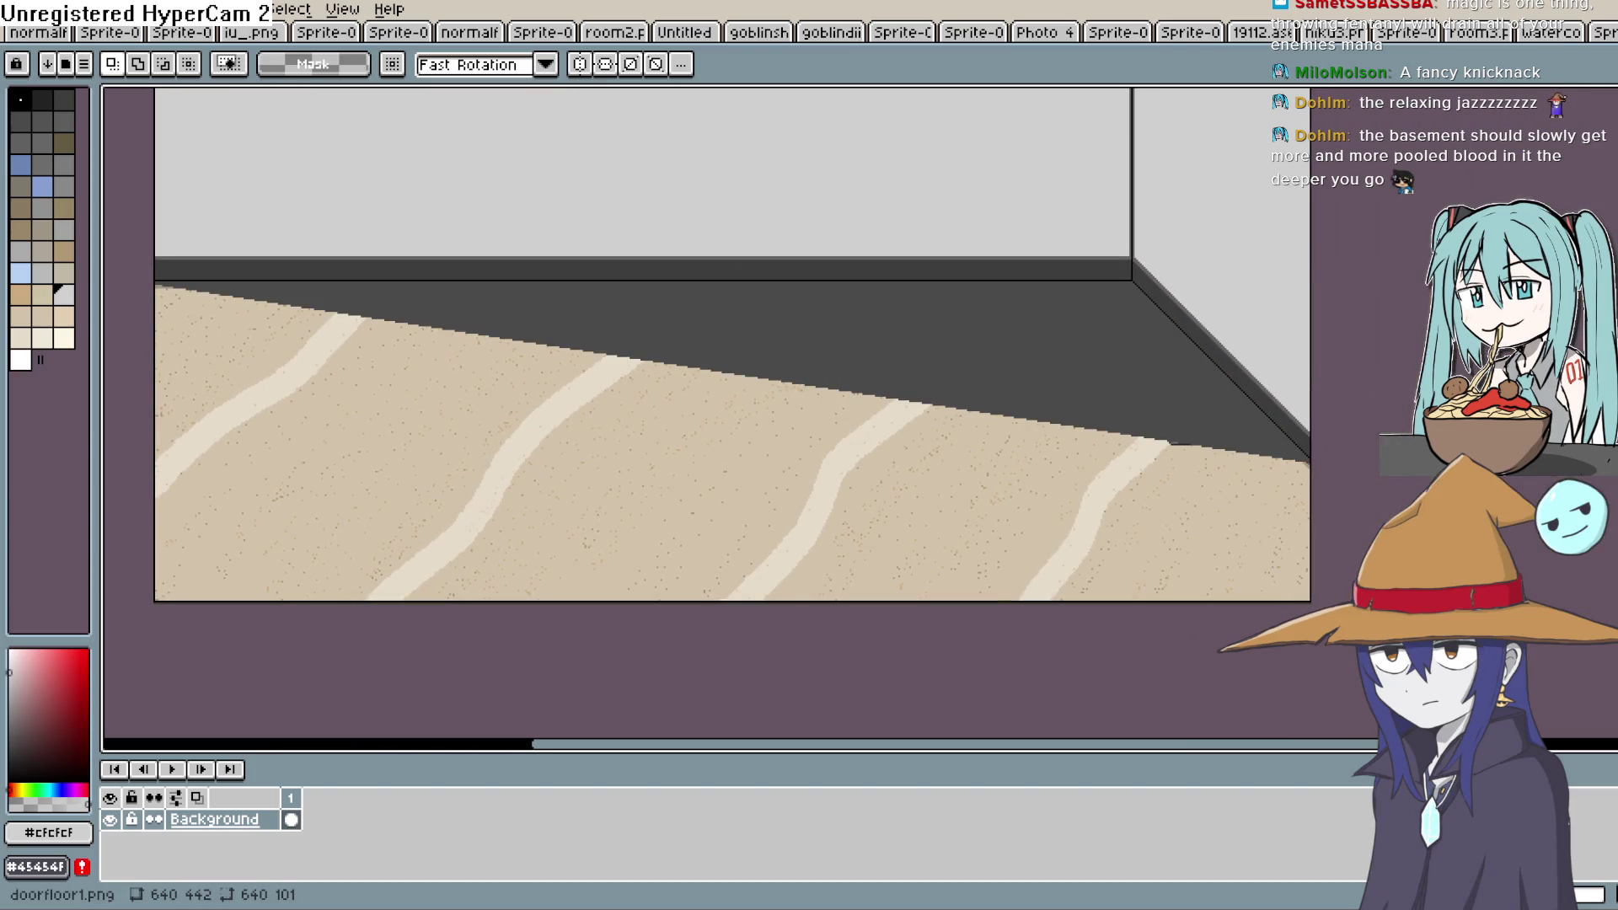
Lasso-select the remaining sandy floor and leftover strips and fill them dark grey
key("q")
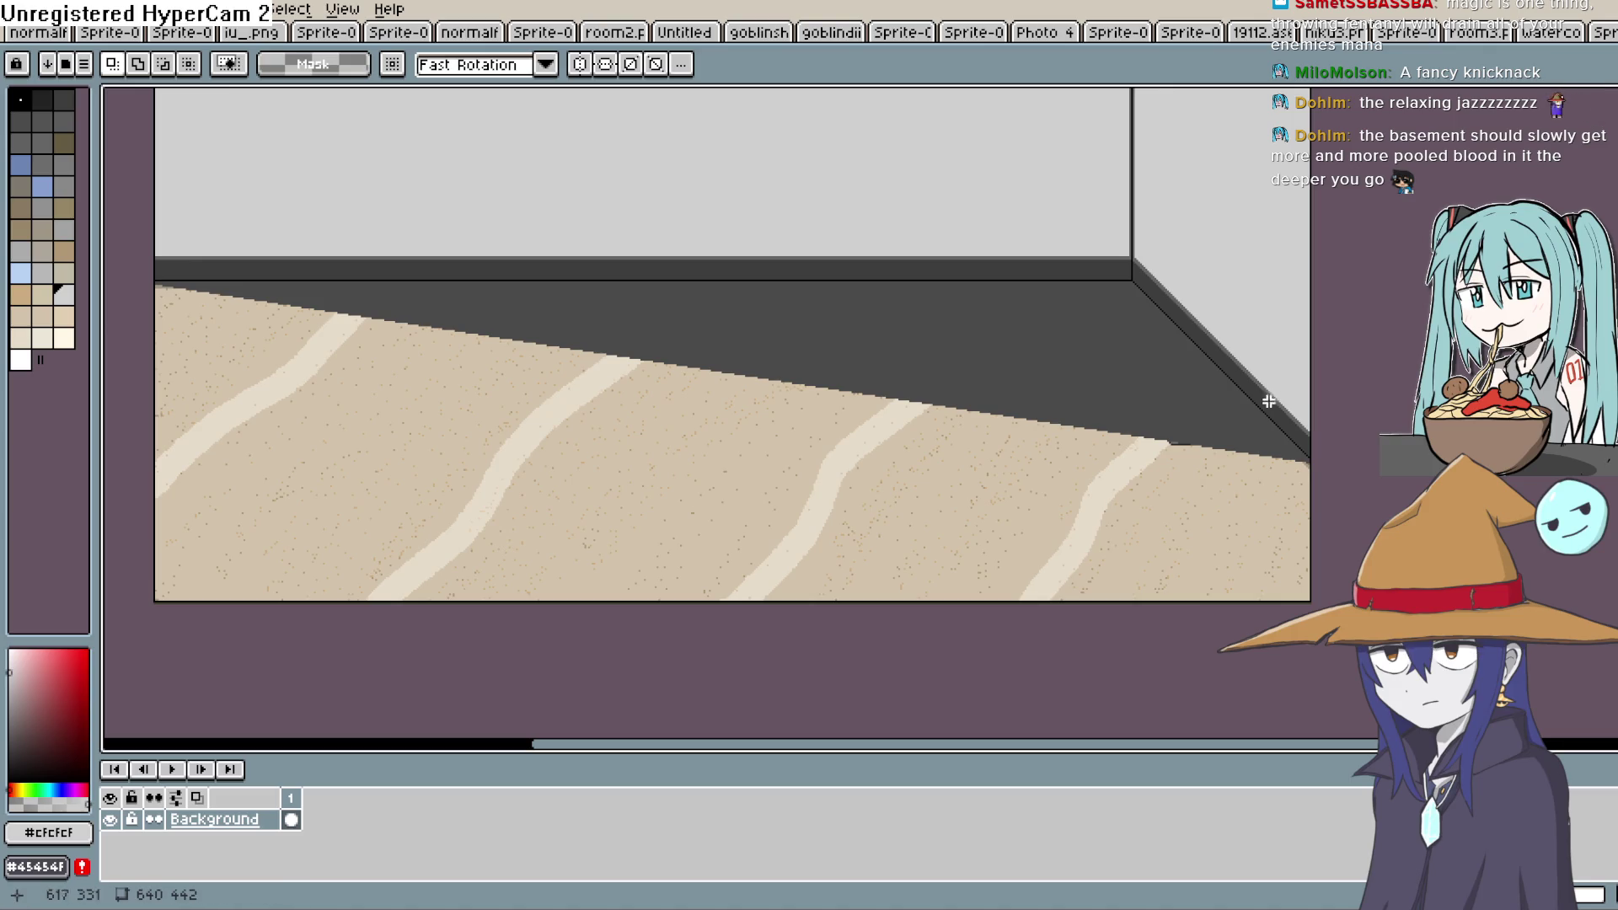
mouse_move(144, 282)
left_mouse_down()
mouse_move(655, 319)
mouse_move(868, 491)
mouse_move(1137, 623)
mouse_move(1340, 614)
mouse_move(1400, 652)
left_mouse_up()
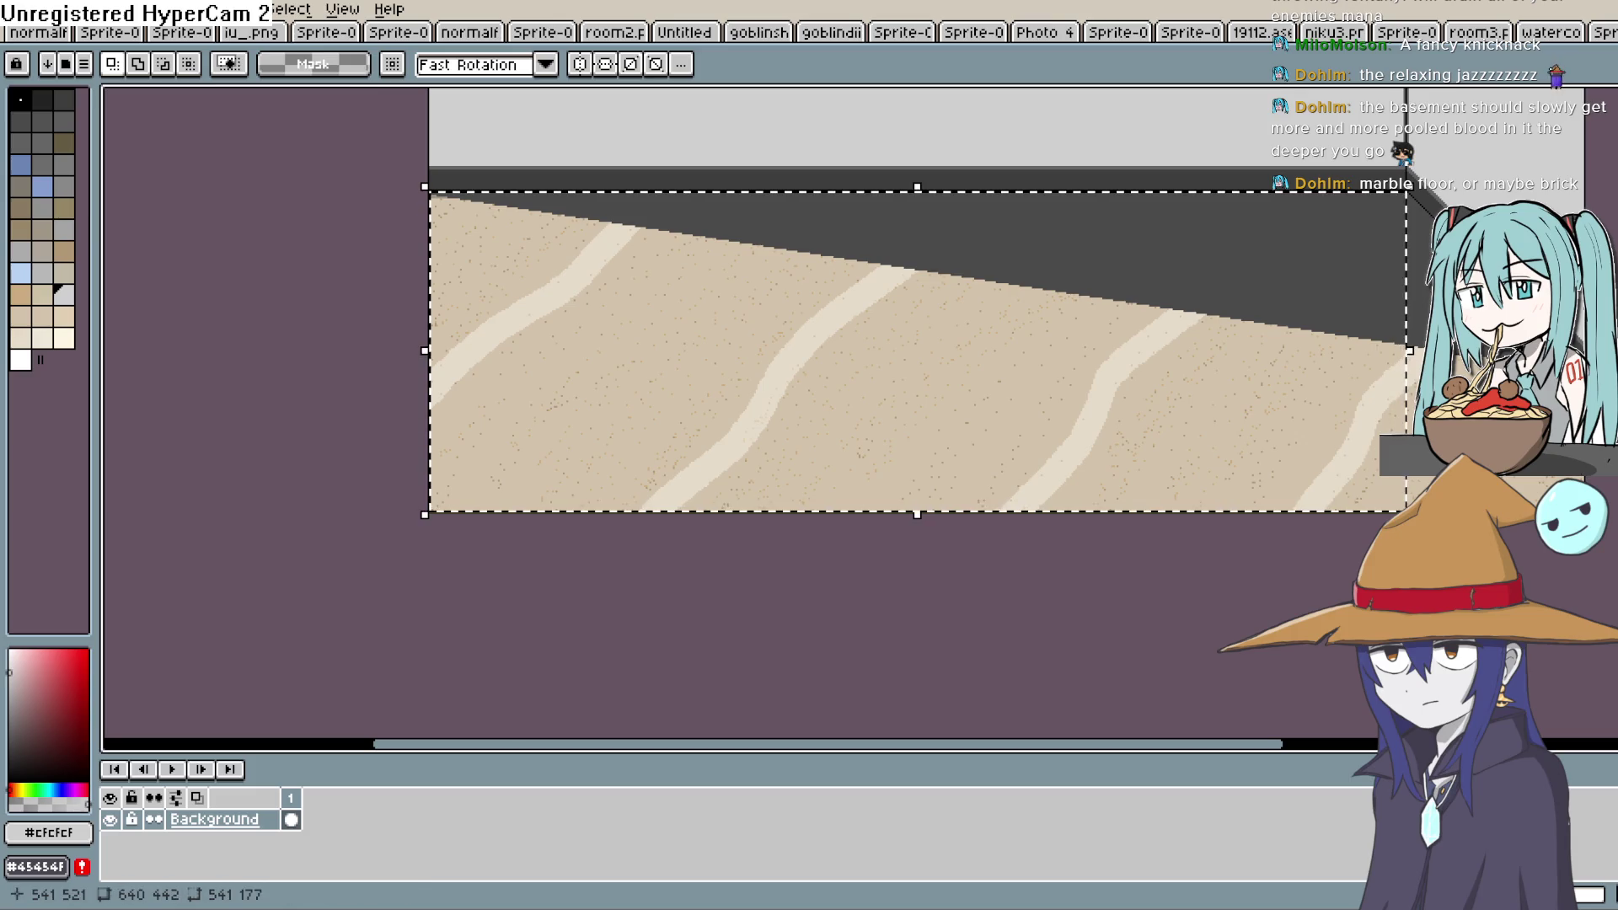
key("Delete")
scroll(1127, 390, "up", 3)
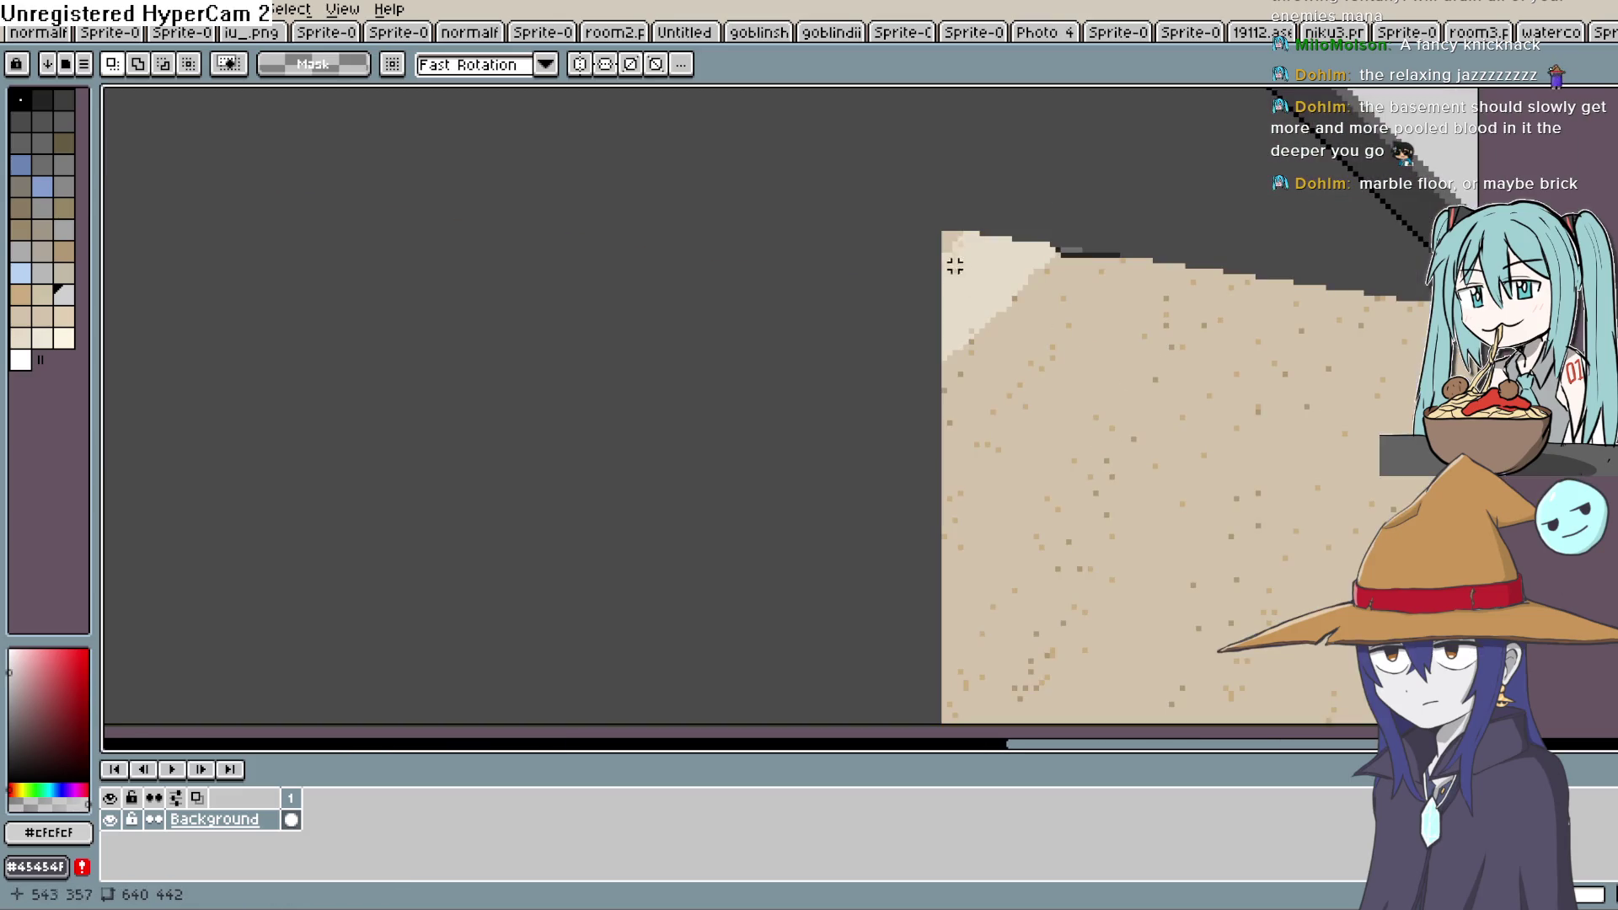
mouse_move(937, 243)
left_mouse_down()
mouse_move(1213, 668)
mouse_move(1272, 681)
left_mouse_up()
key("Delete")
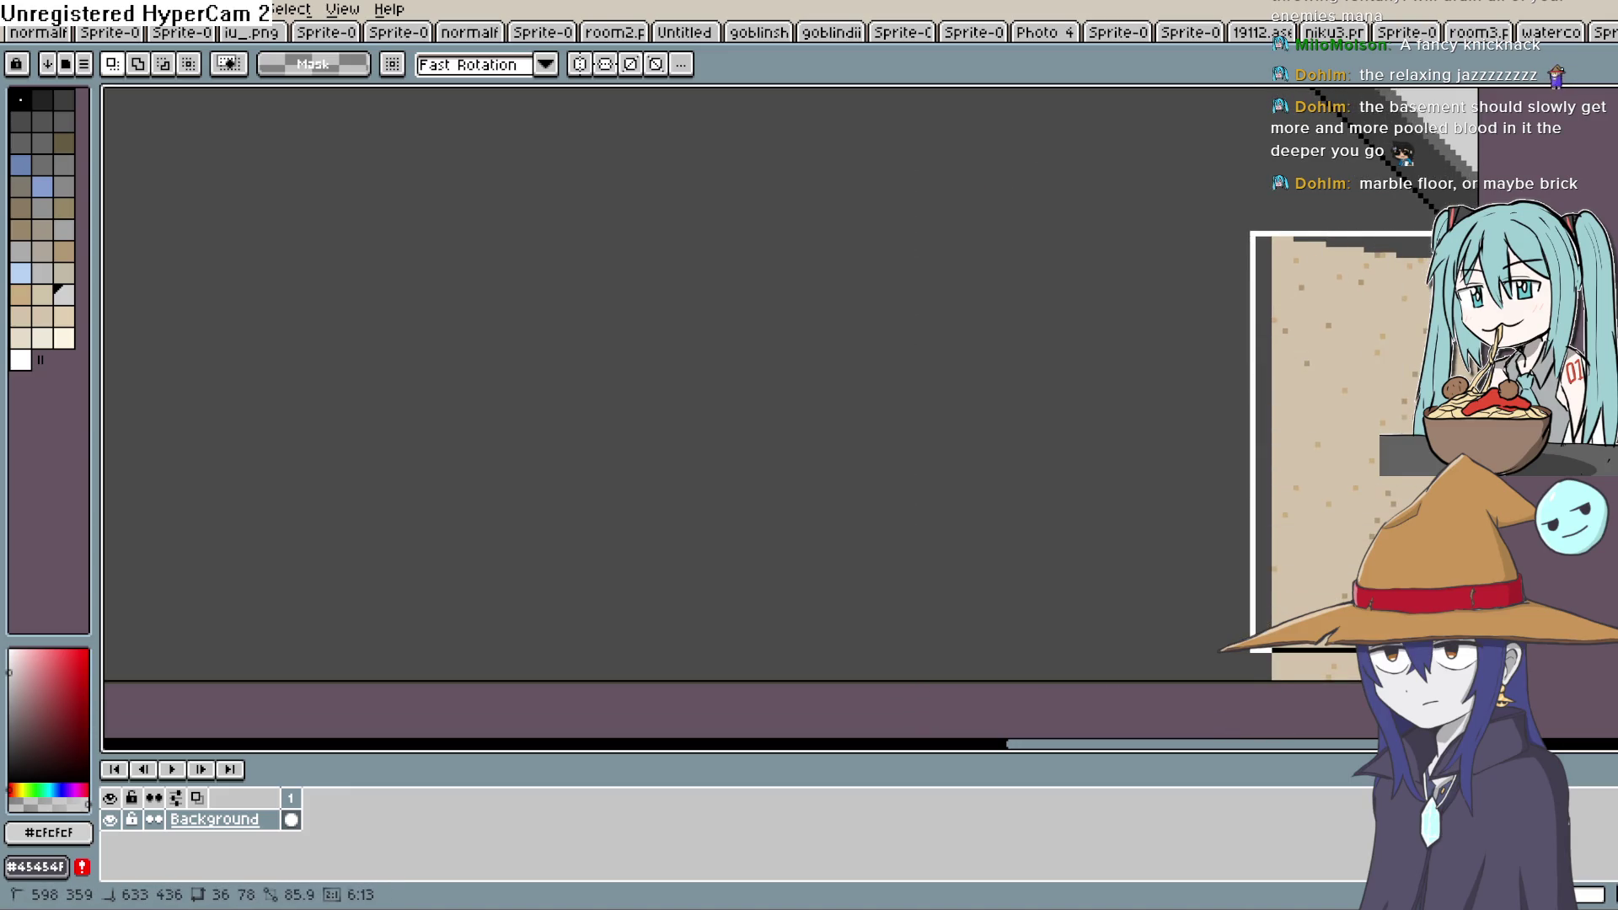
key("Delete")
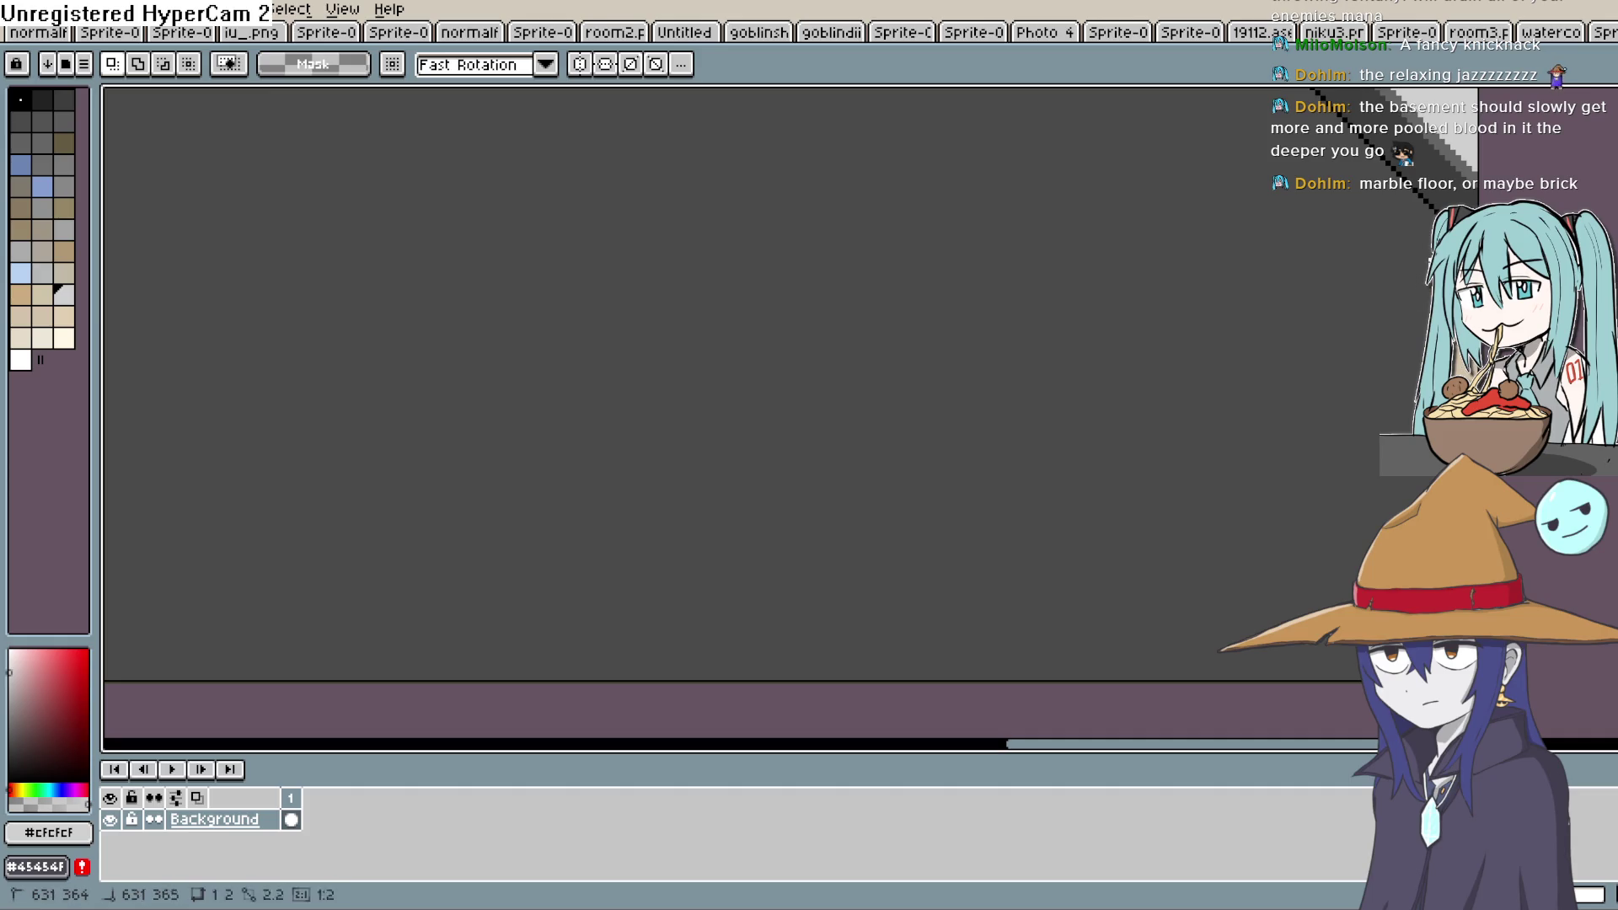
scroll(1179, 307, "down", 3)
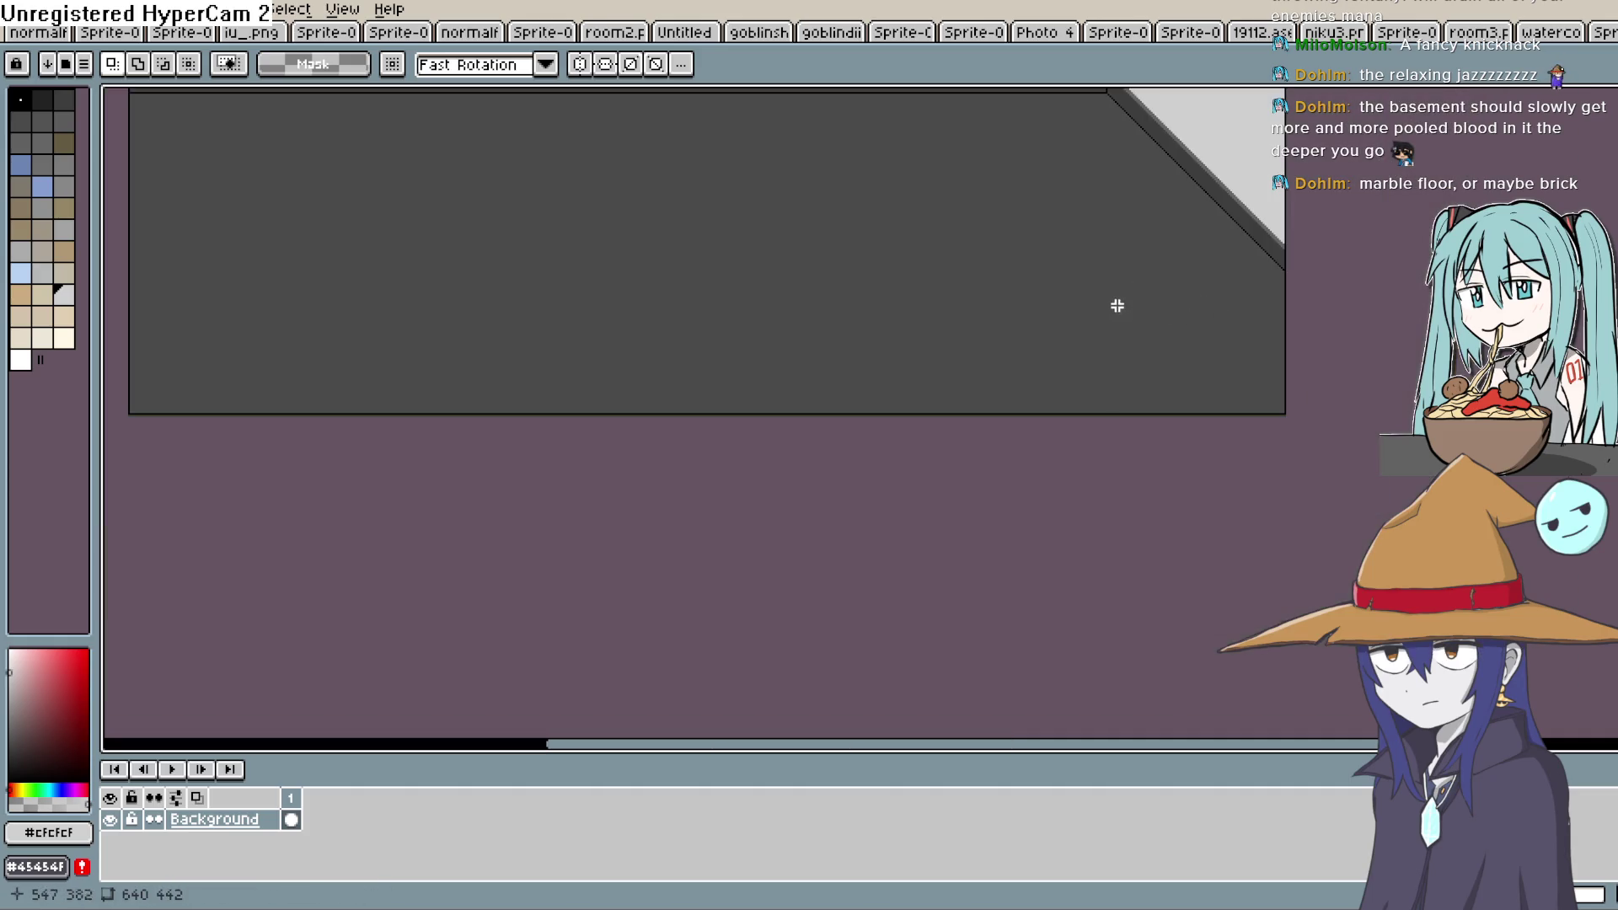
left_click_drag(962, 306, 1120, 468)
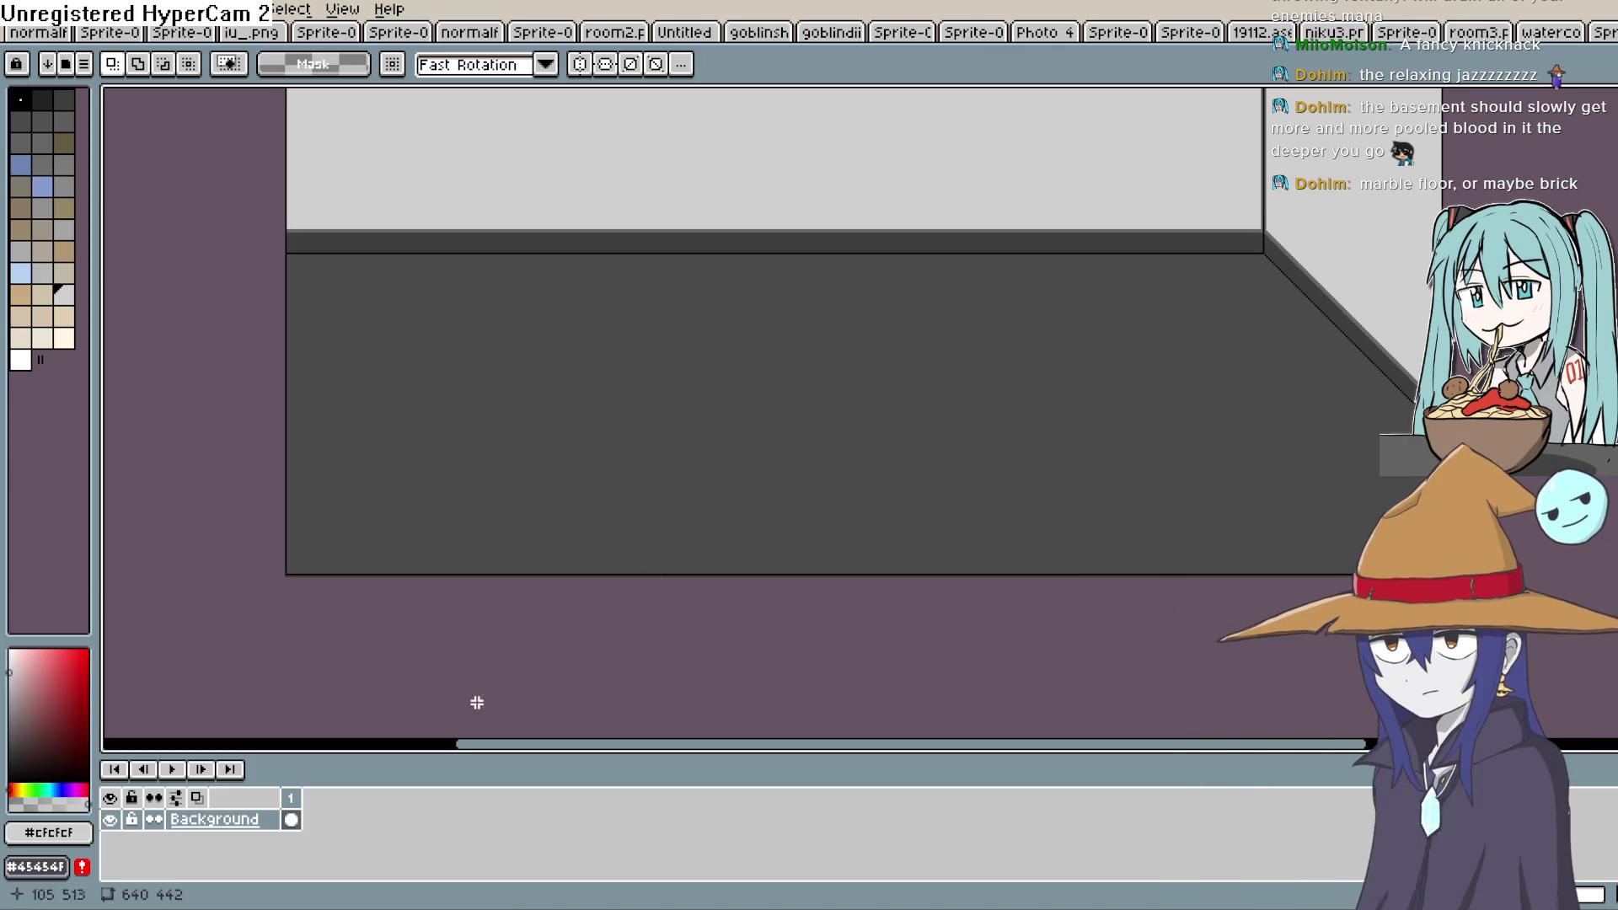
Add a new Layer 1 above Background and zoom out to show the whole room
key("shift+n")
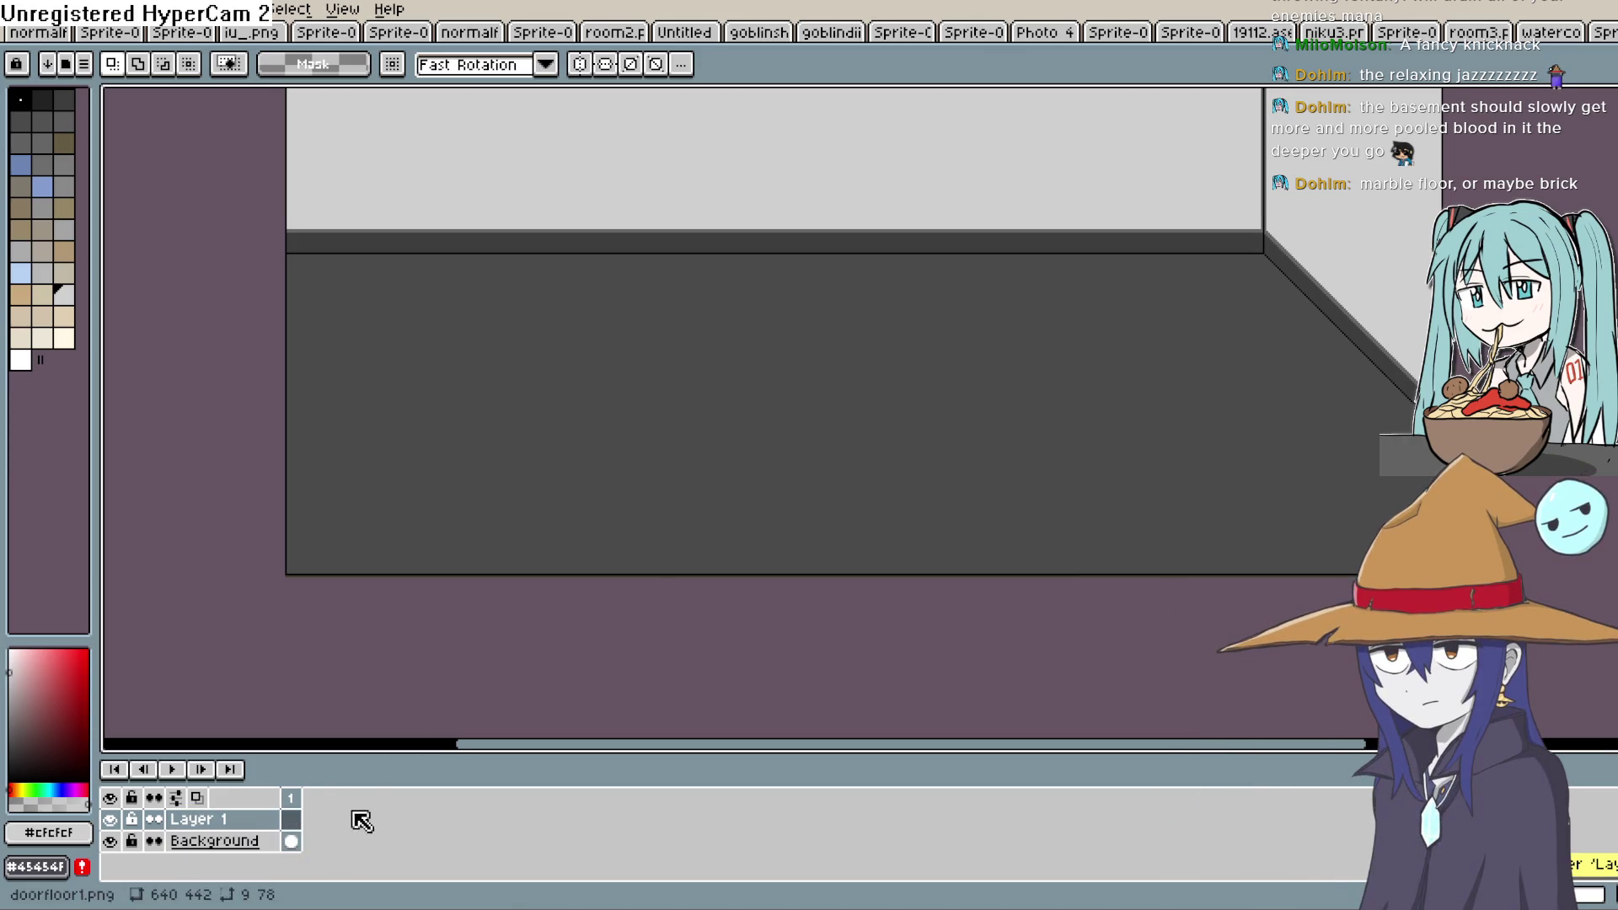
scroll(1213, 530, "up", 3)
scroll(1222, 618, "down", 2)
scroll(1222, 618, "up", 2)
scroll(1222, 618, "down", 2)
left_click_drag(1176, 616, 1037, 462)
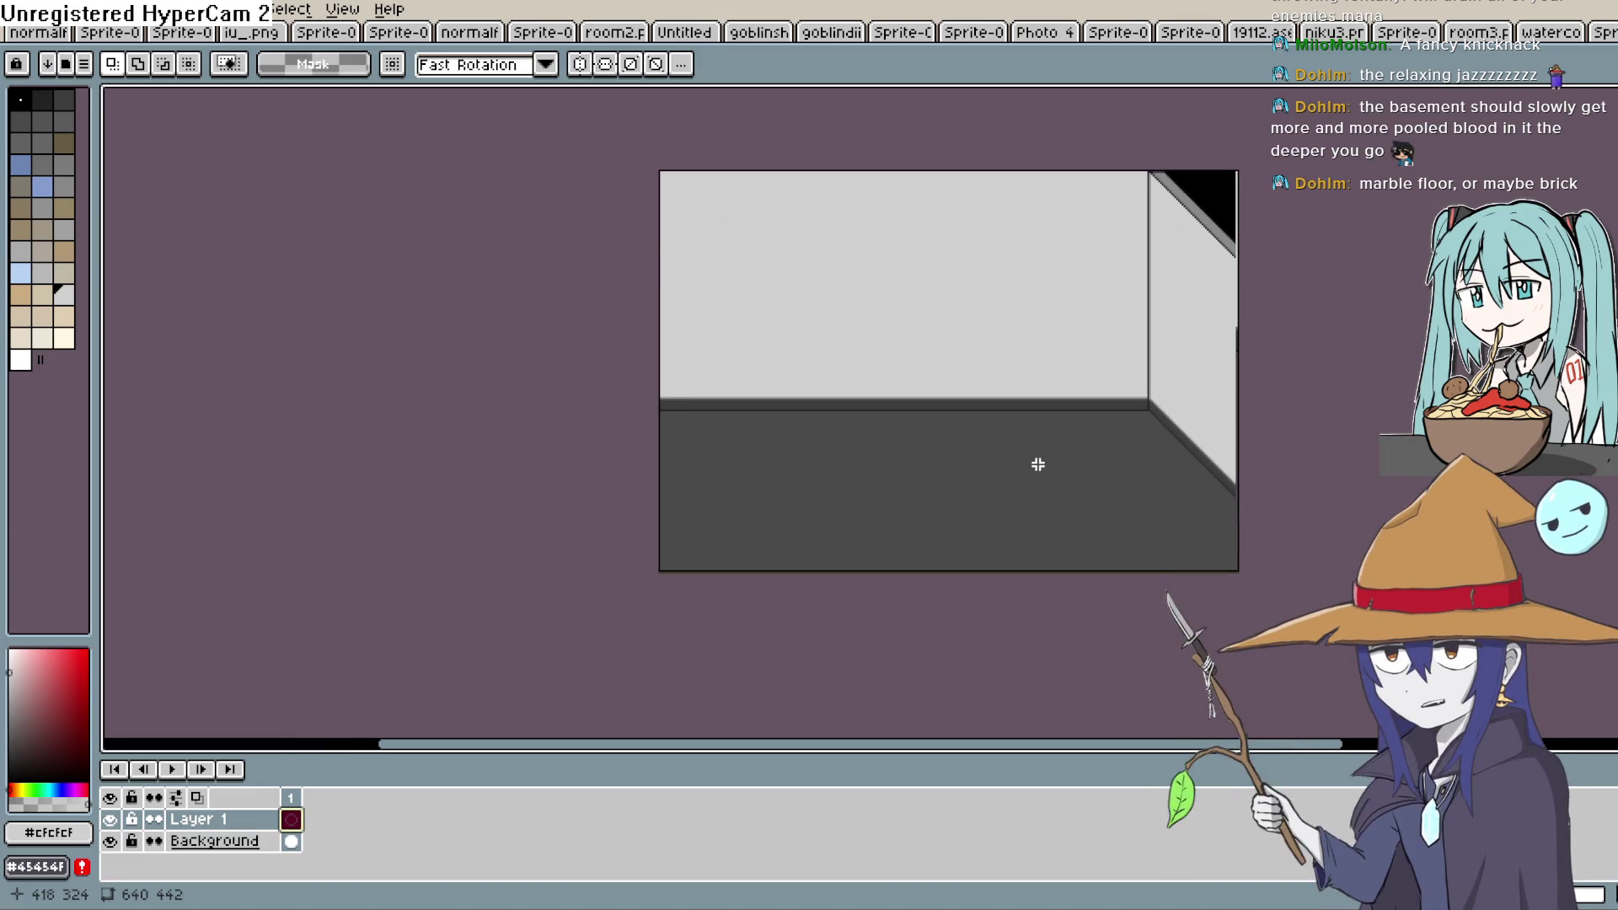